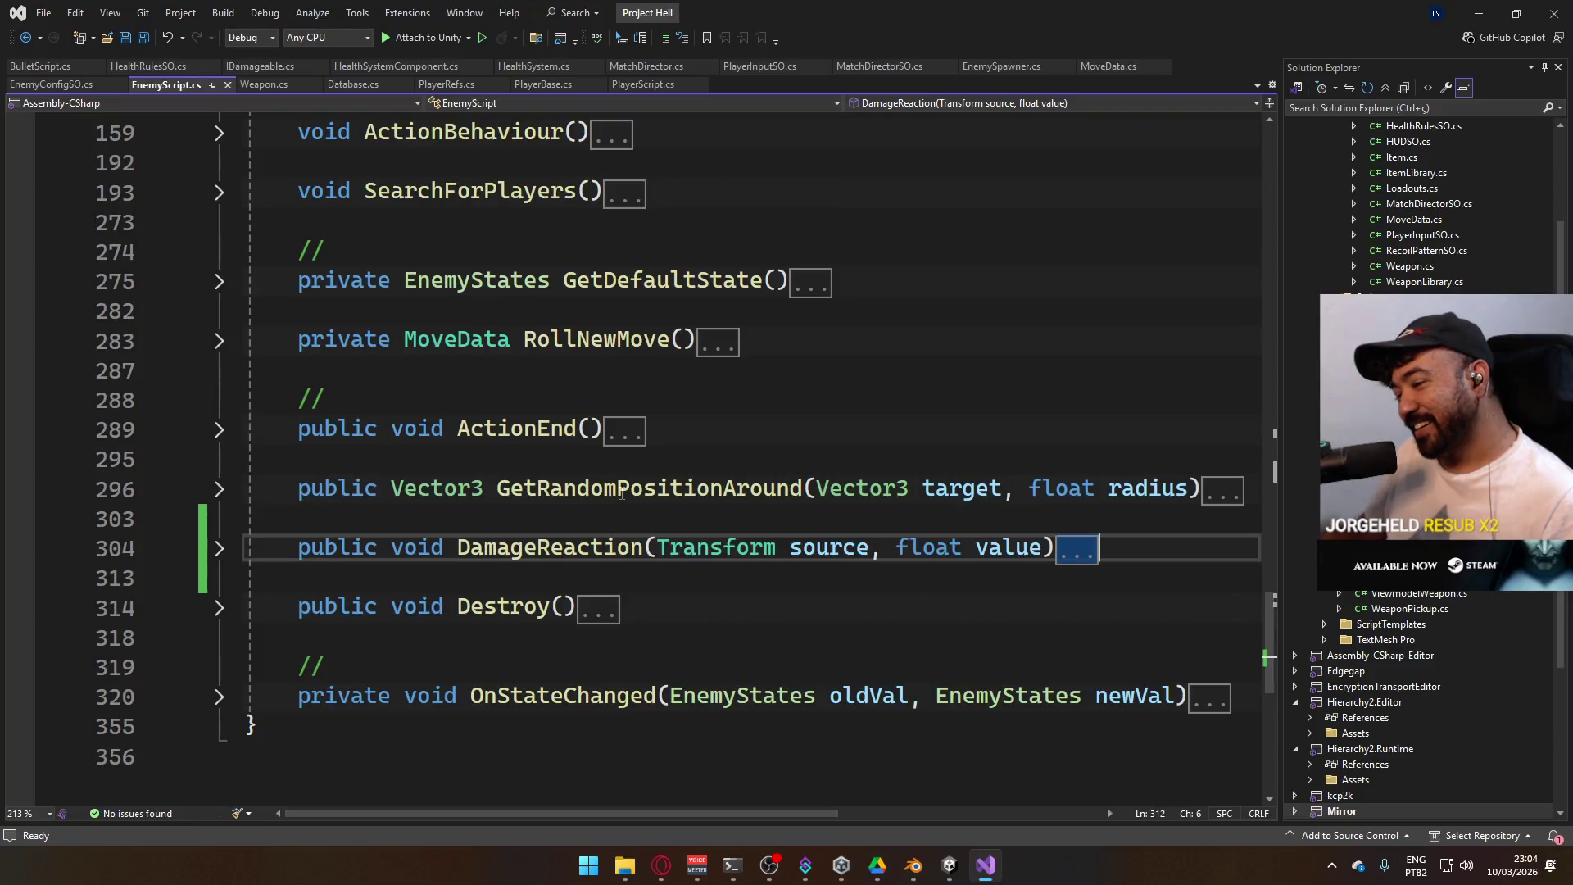
Collapse the ActiveTarget and State property bodies in EnemyScript.cs
scroll(691, 470, "up", 3)
scroll(691, 470, "up", 15)
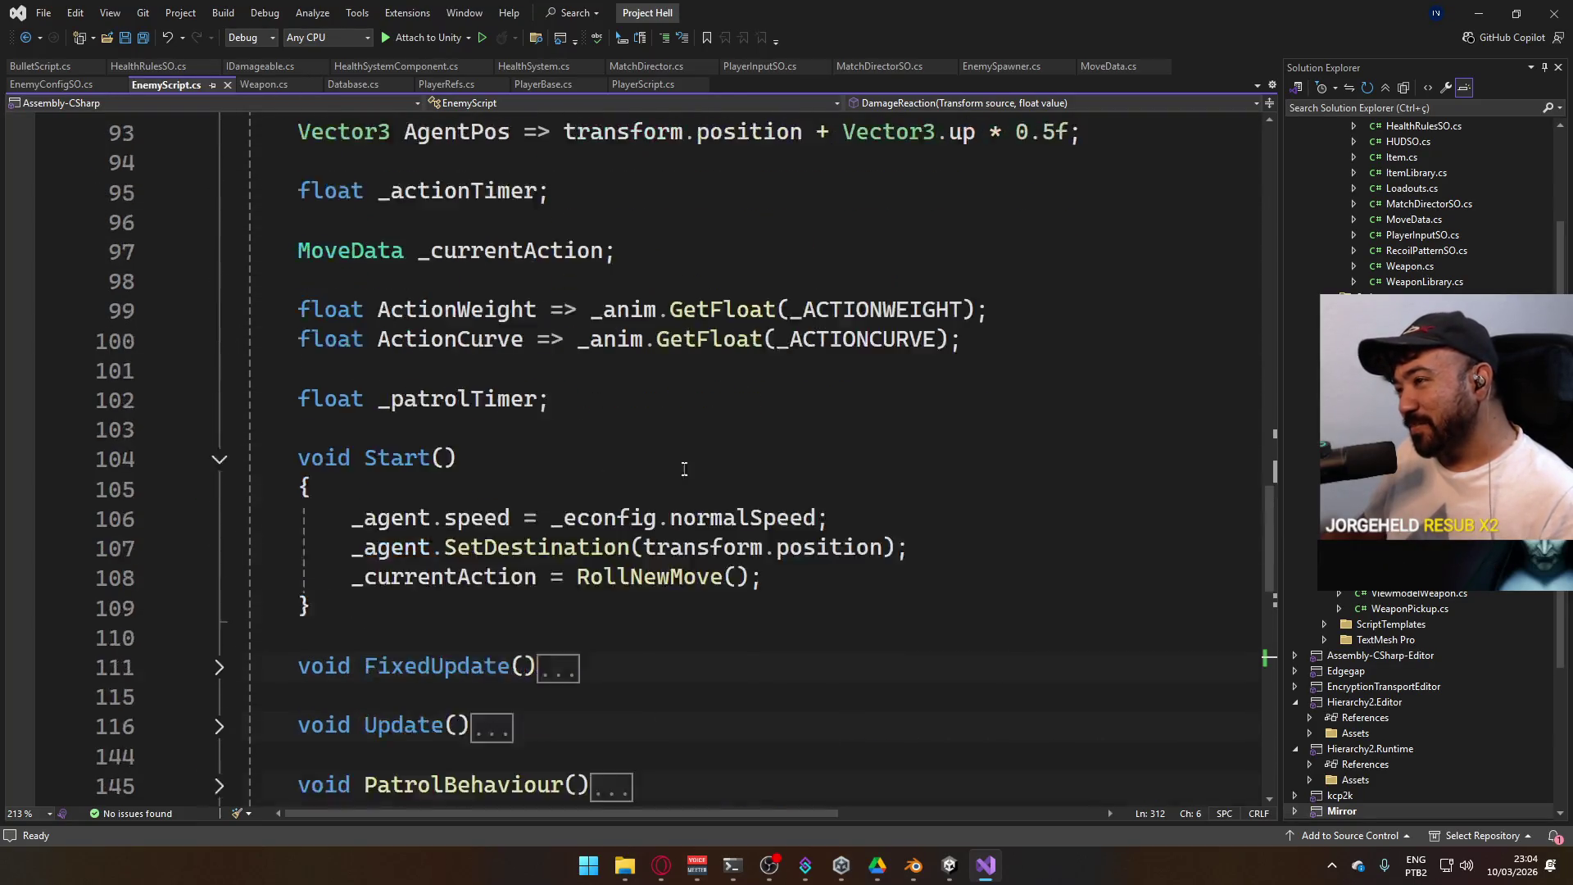
scroll(657, 463, "up", 4)
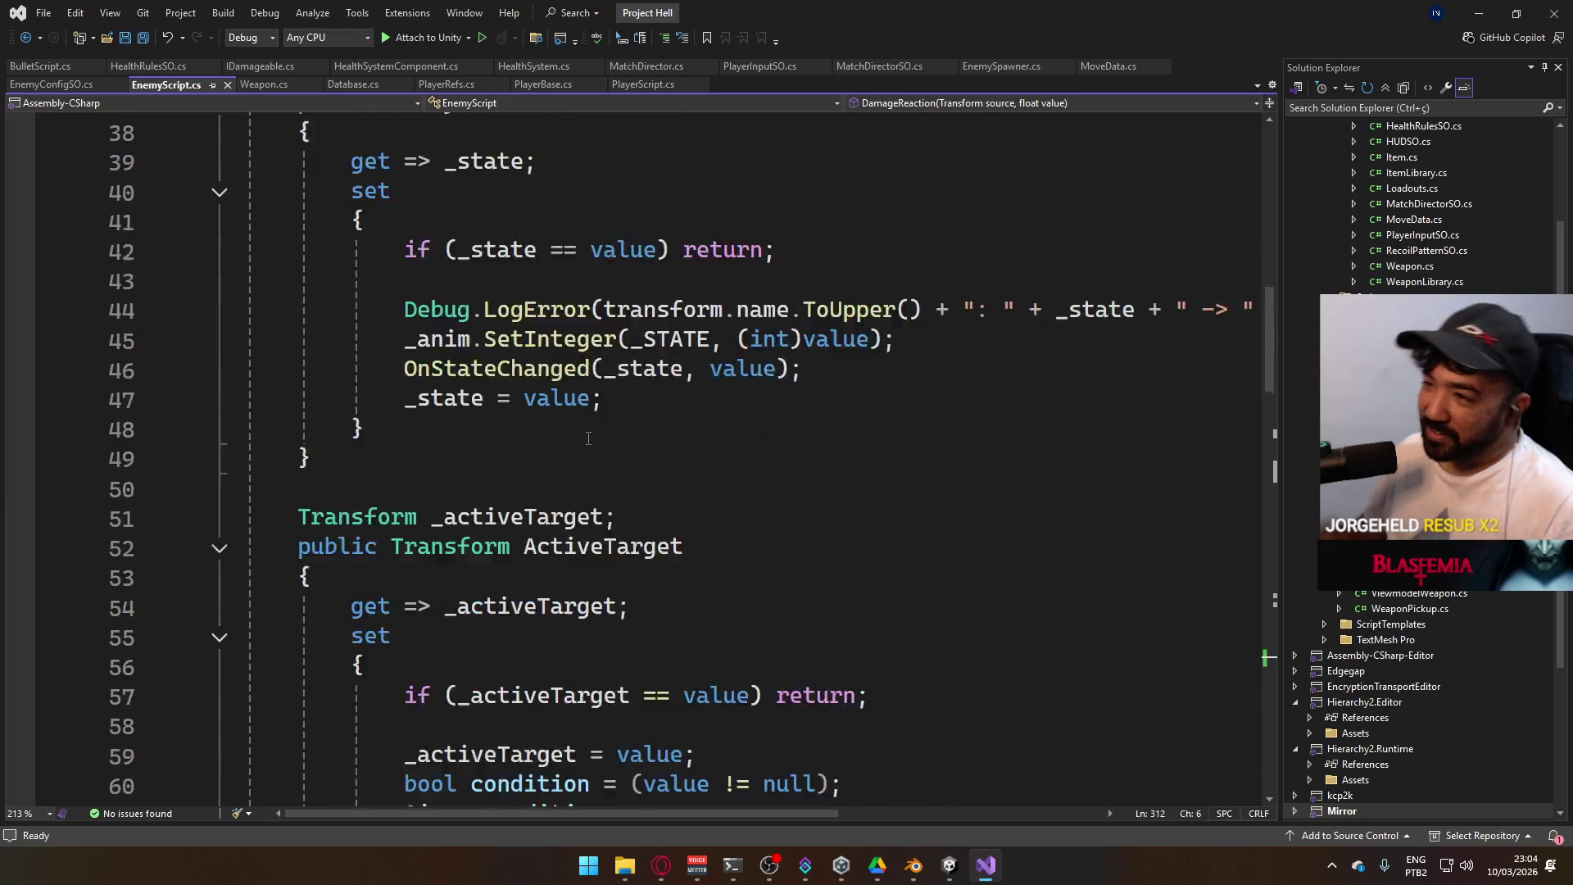
scroll(573, 426, "down", 2)
left_click(219, 370)
scroll(264, 379, "up", 4)
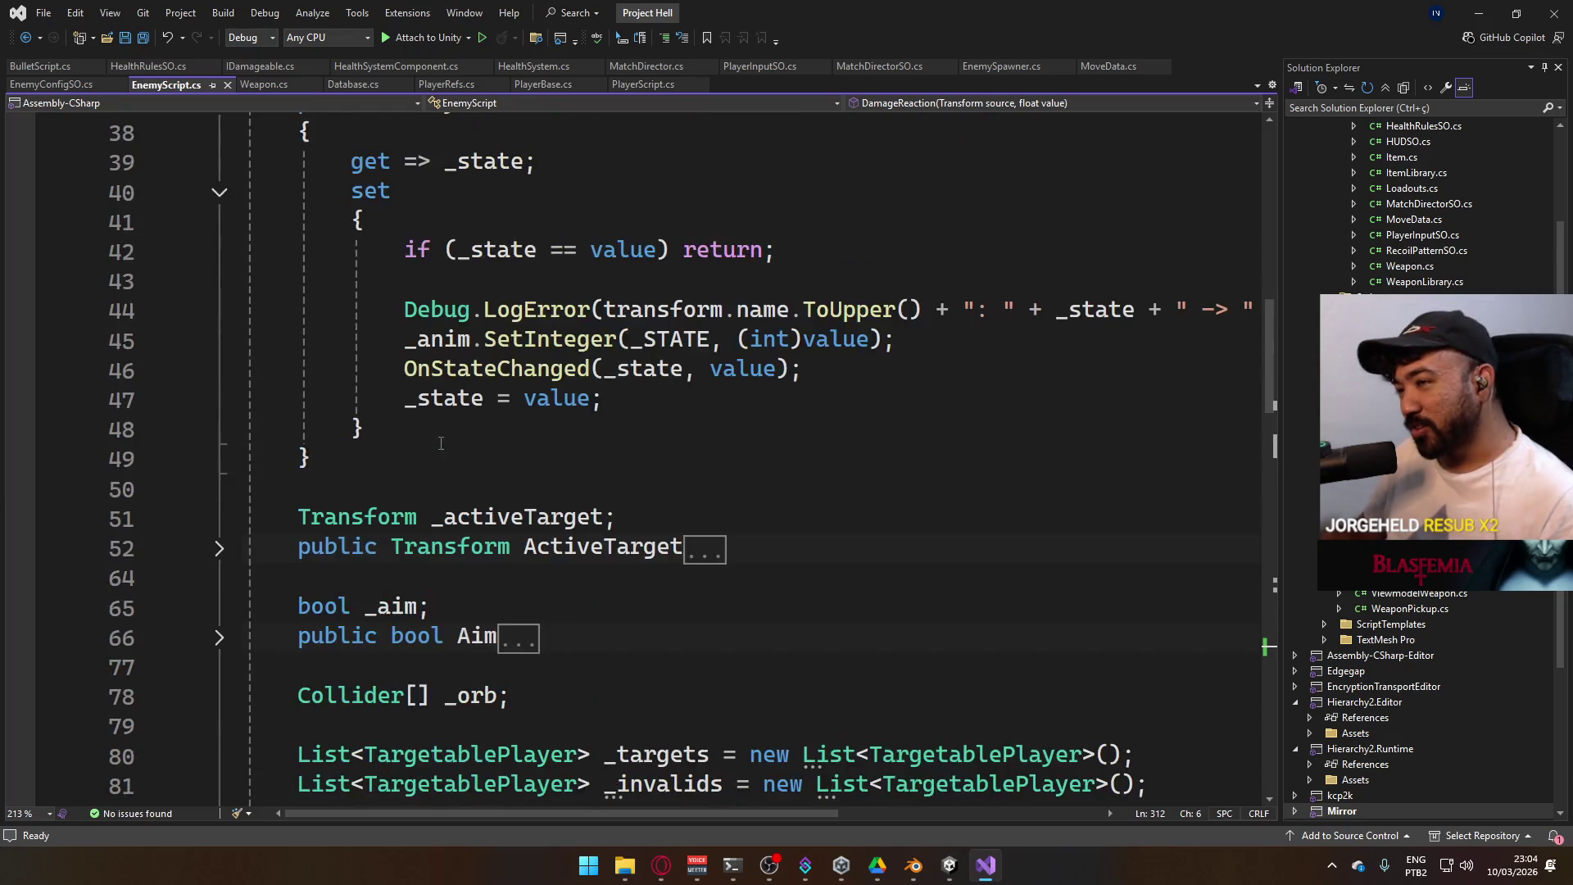
left_click(219, 281)
scroll(467, 344, "up", 10)
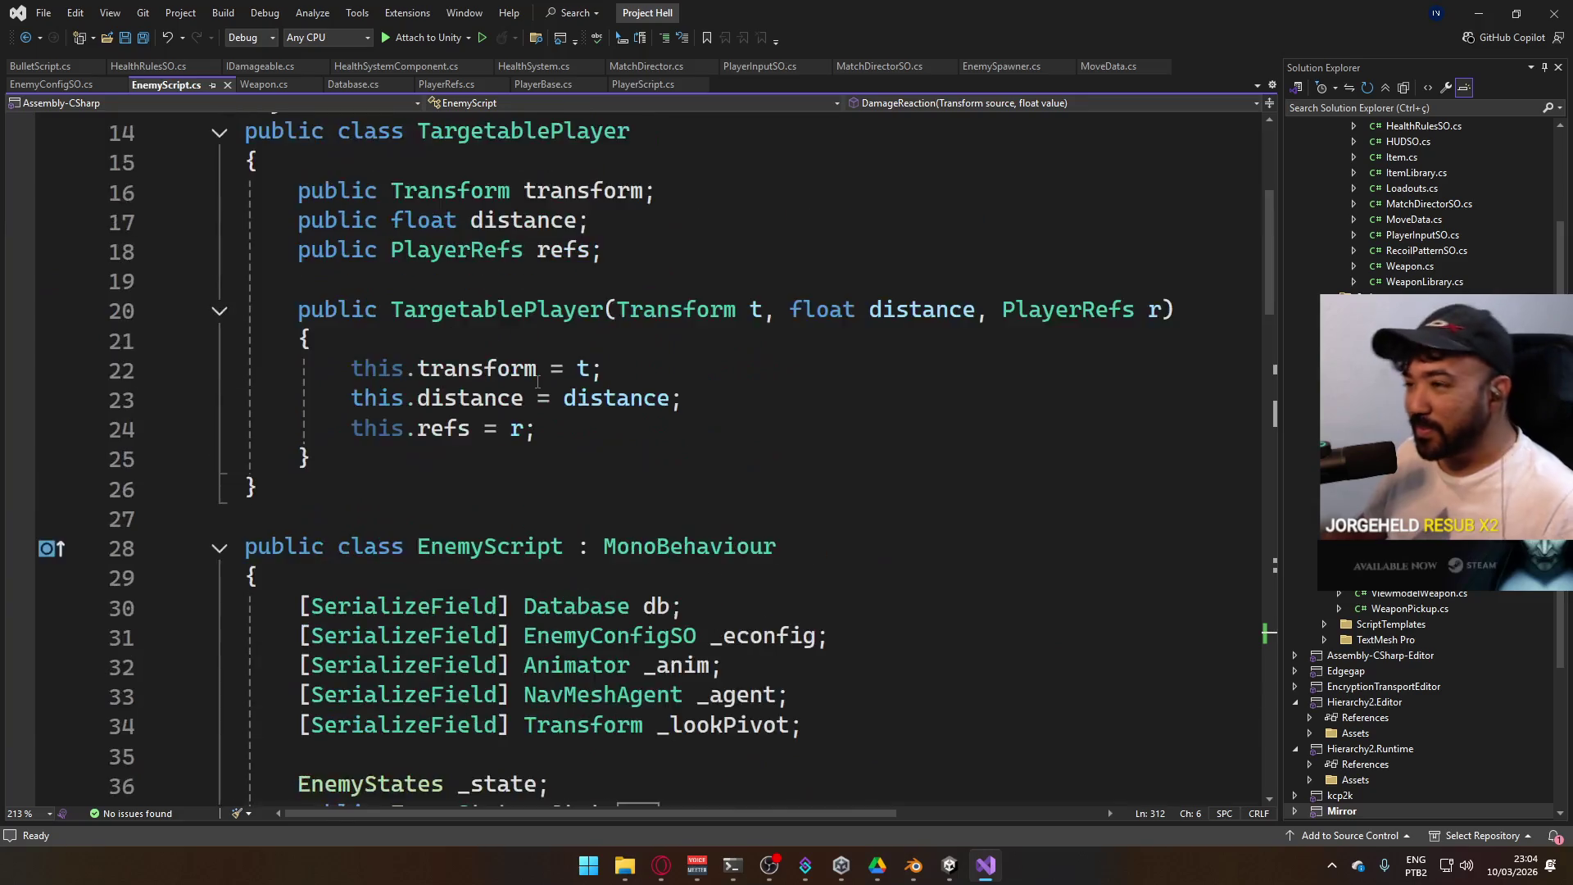
scroll(540, 373, "down", 8)
scroll(540, 373, "down", 20)
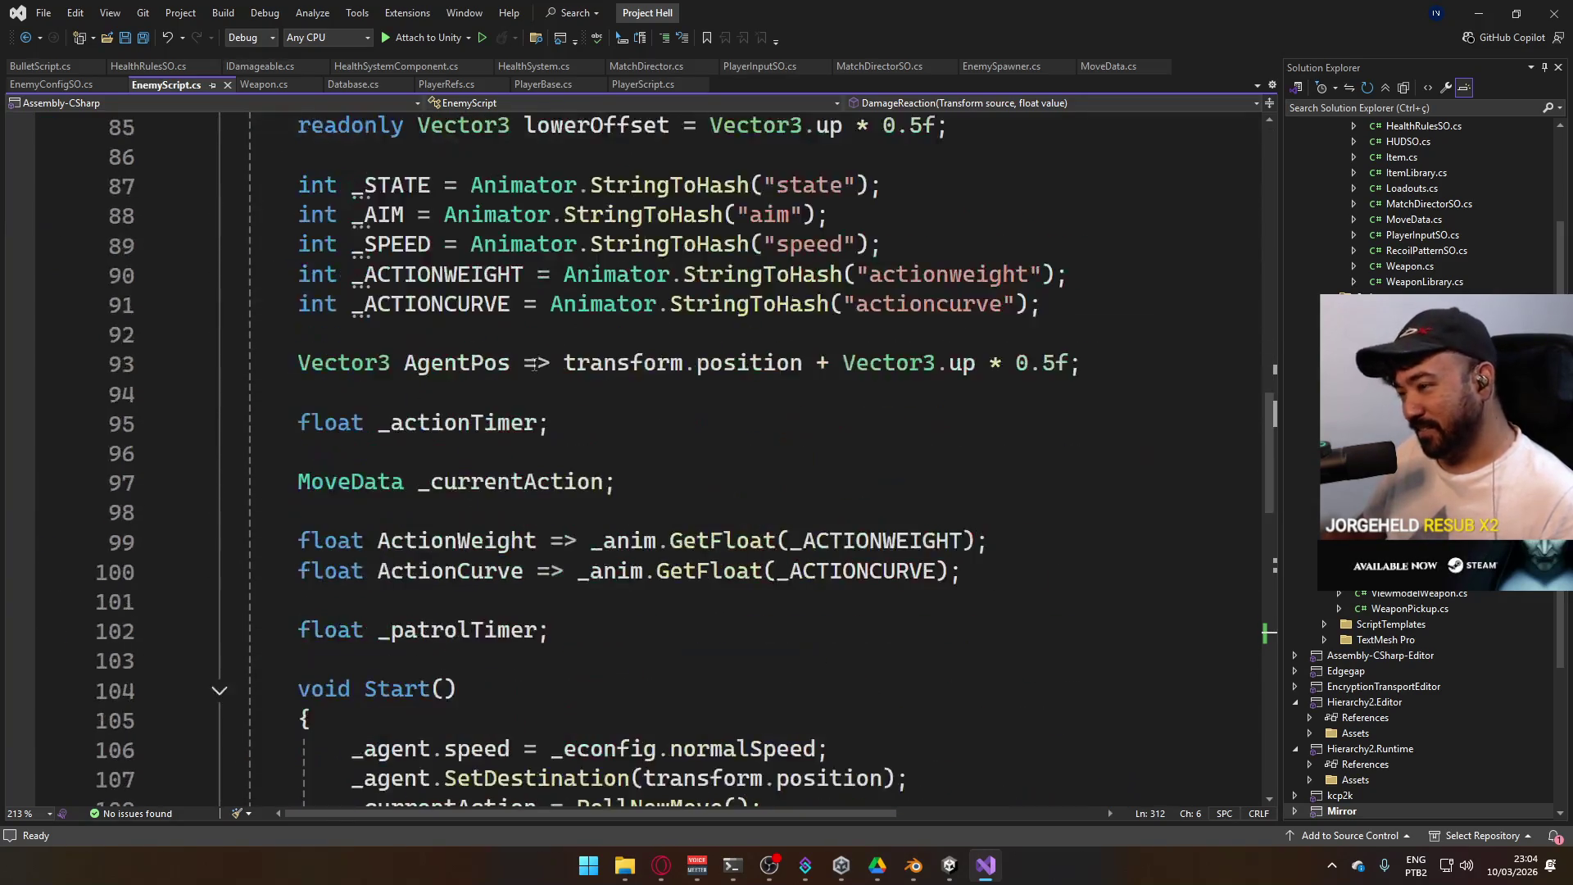
scroll(524, 361, "up", 5)
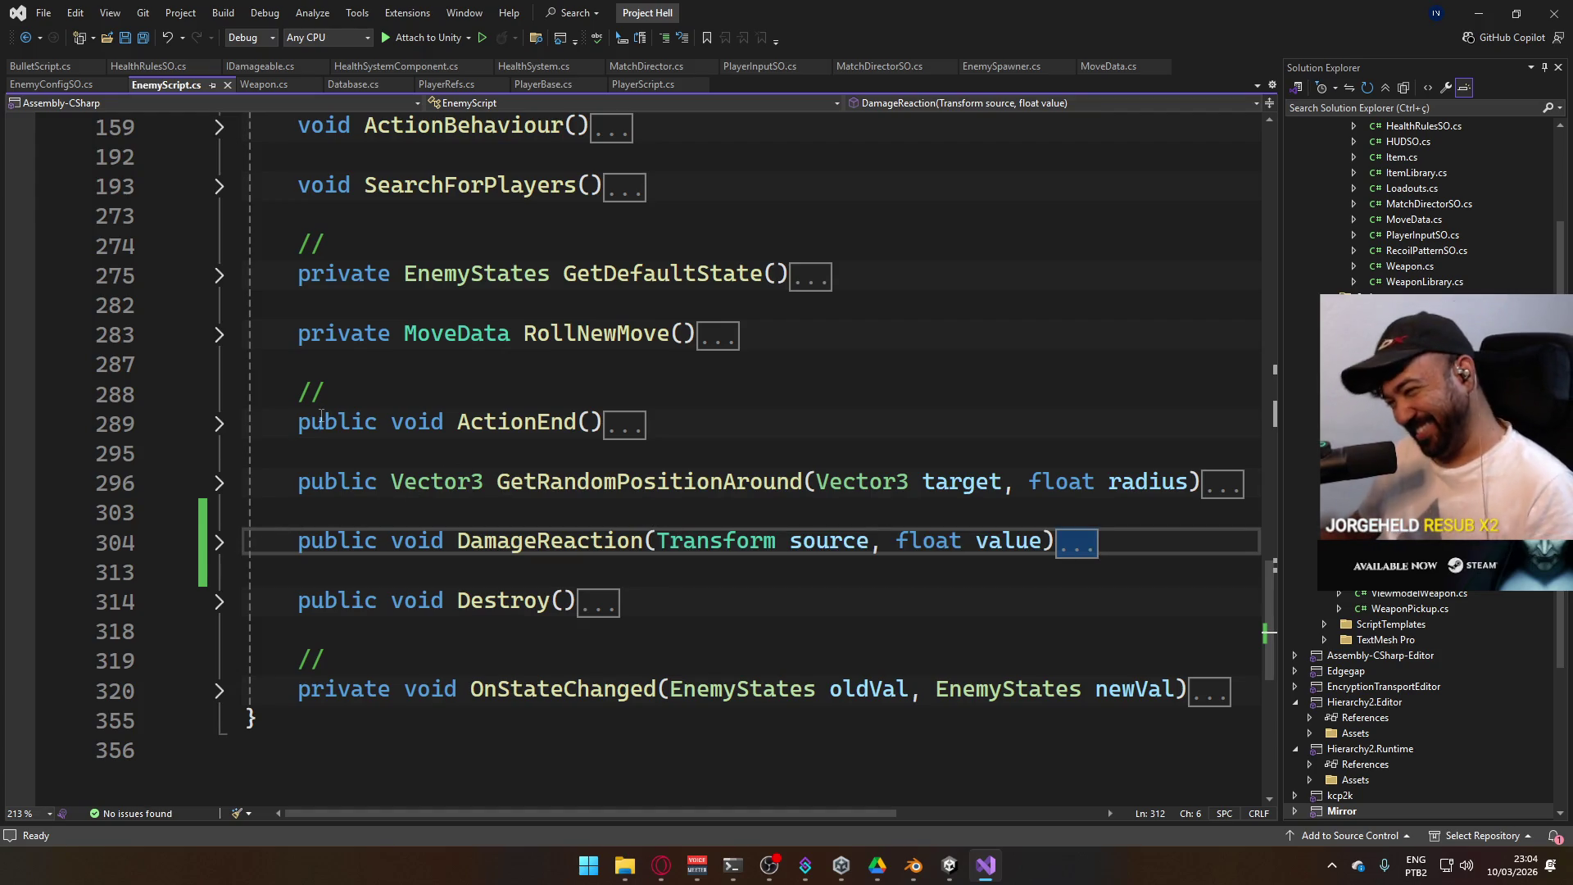
Expand the DamageReaction method to read it, then collapse it again
left_click(218, 544)
scroll(322, 455, "down", 2)
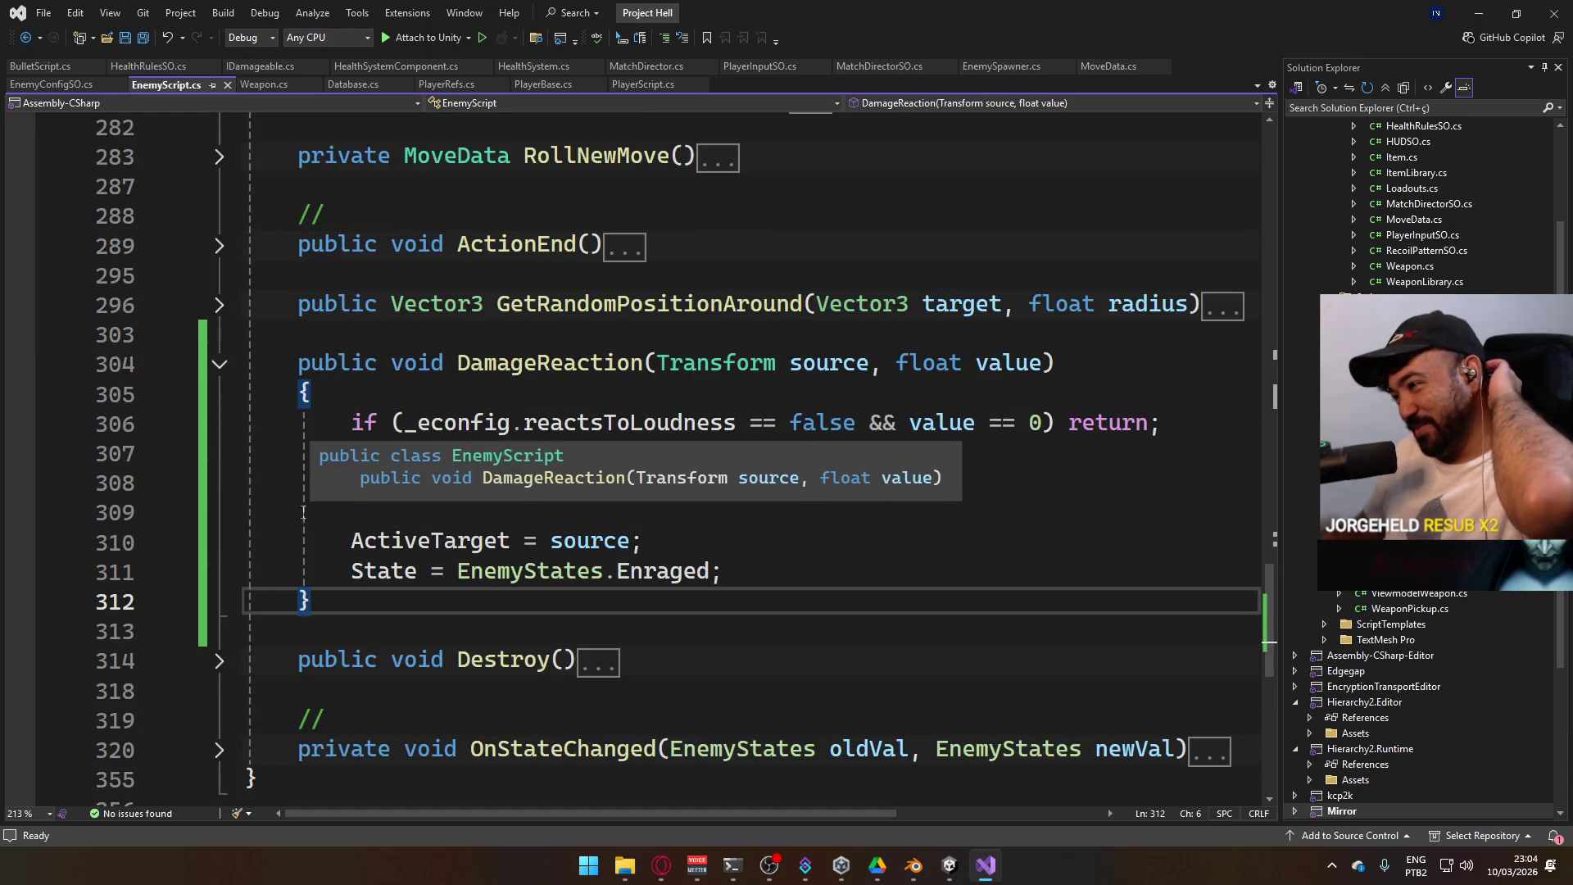
left_click(221, 364)
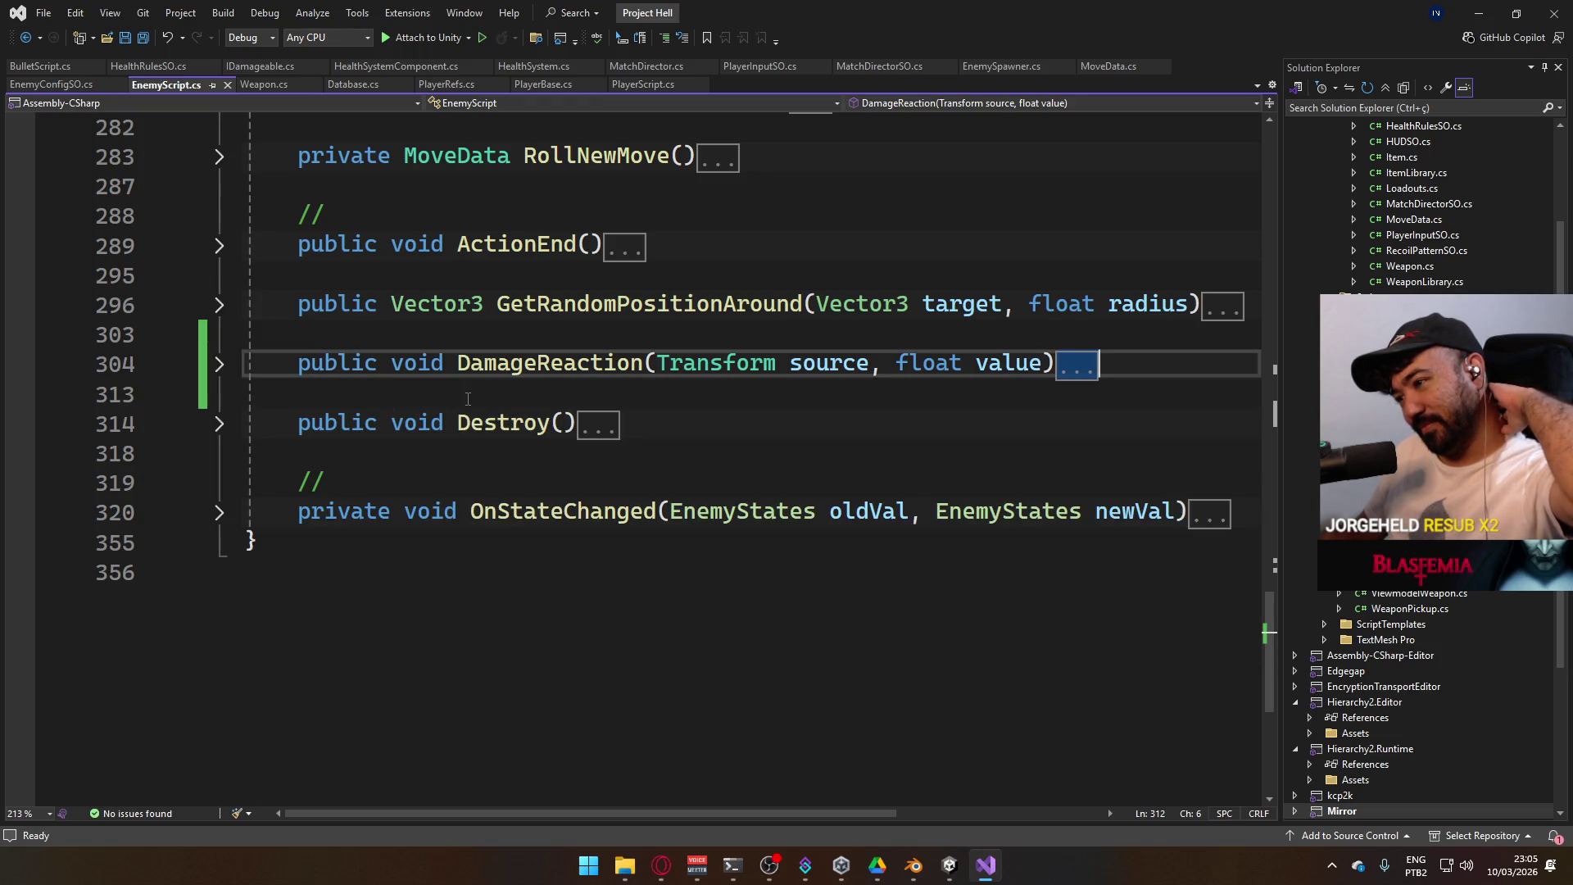
scroll(468, 399, "up", 2)
scroll(468, 399, "up", 2)
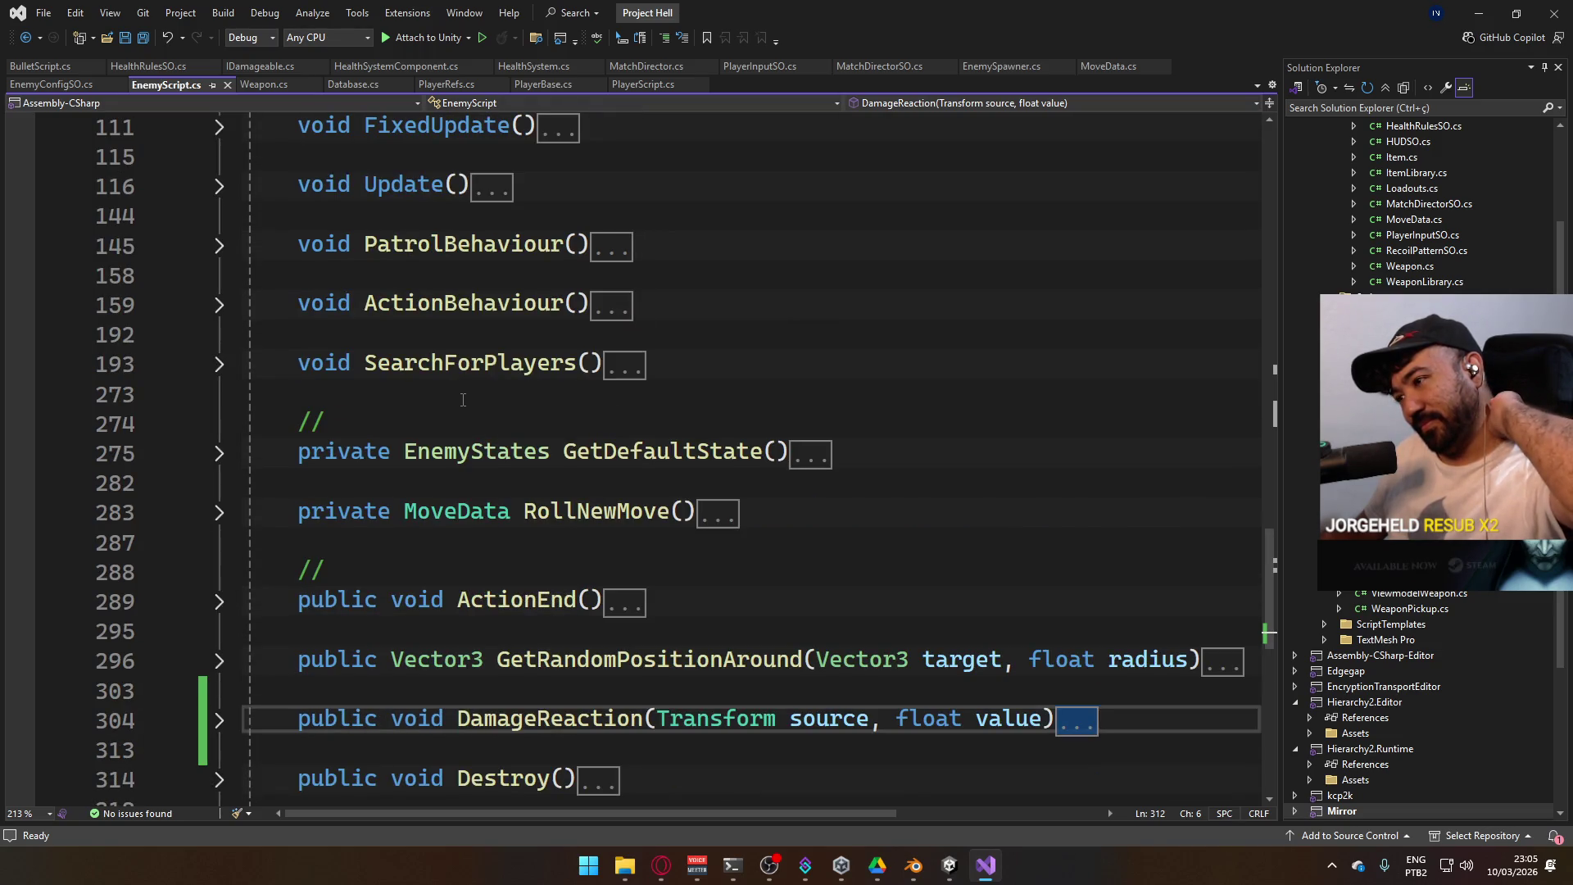
scroll(463, 399, "up", 2)
scroll(462, 400, "up", 1)
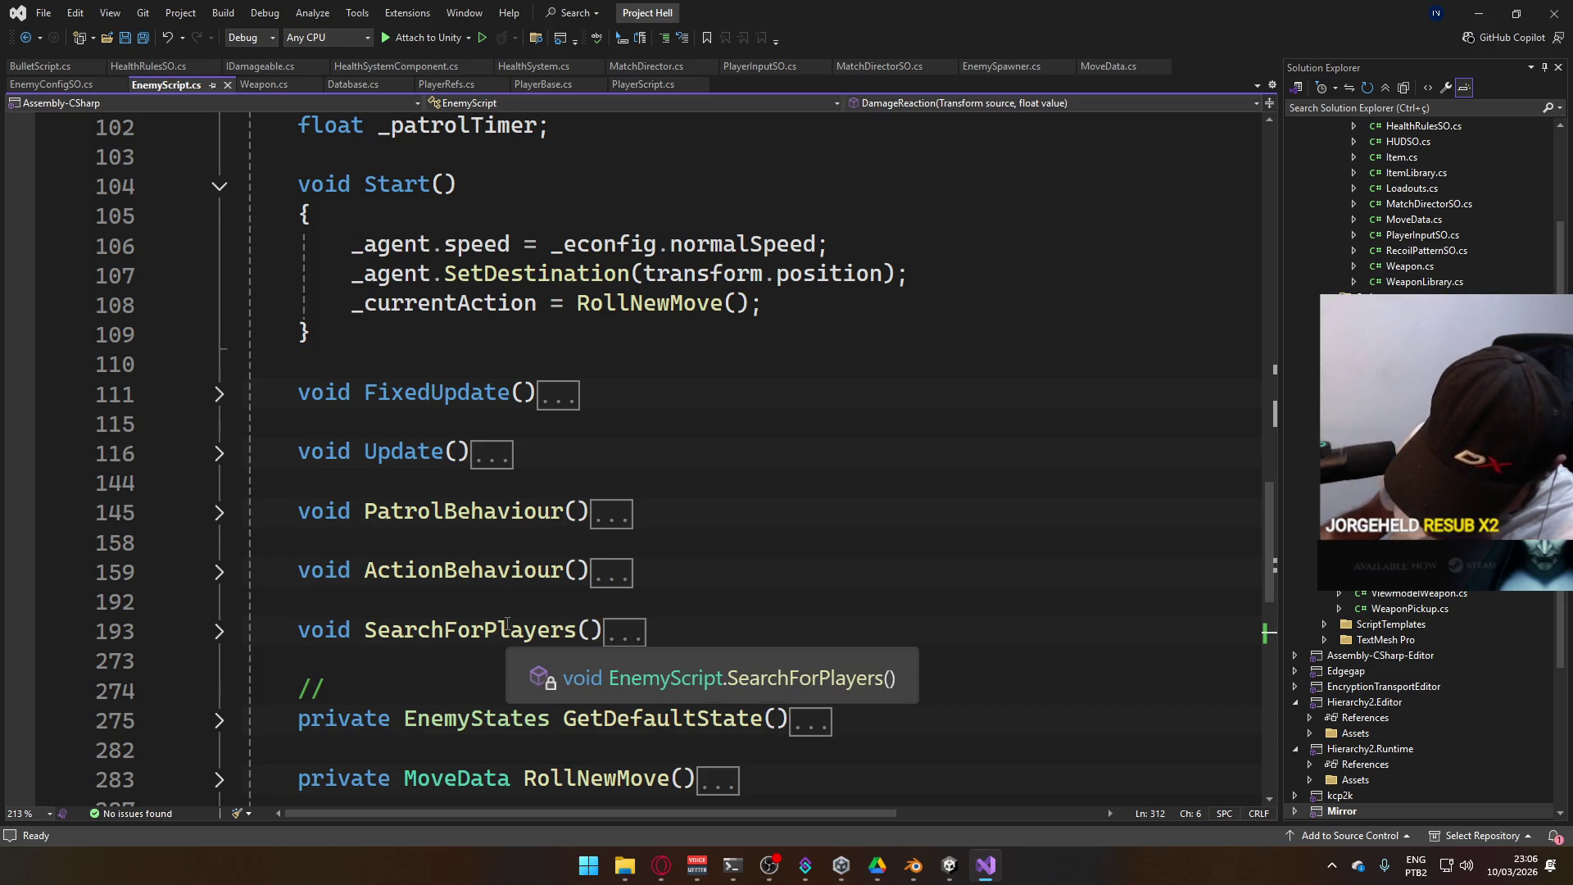
left_click(661, 865)
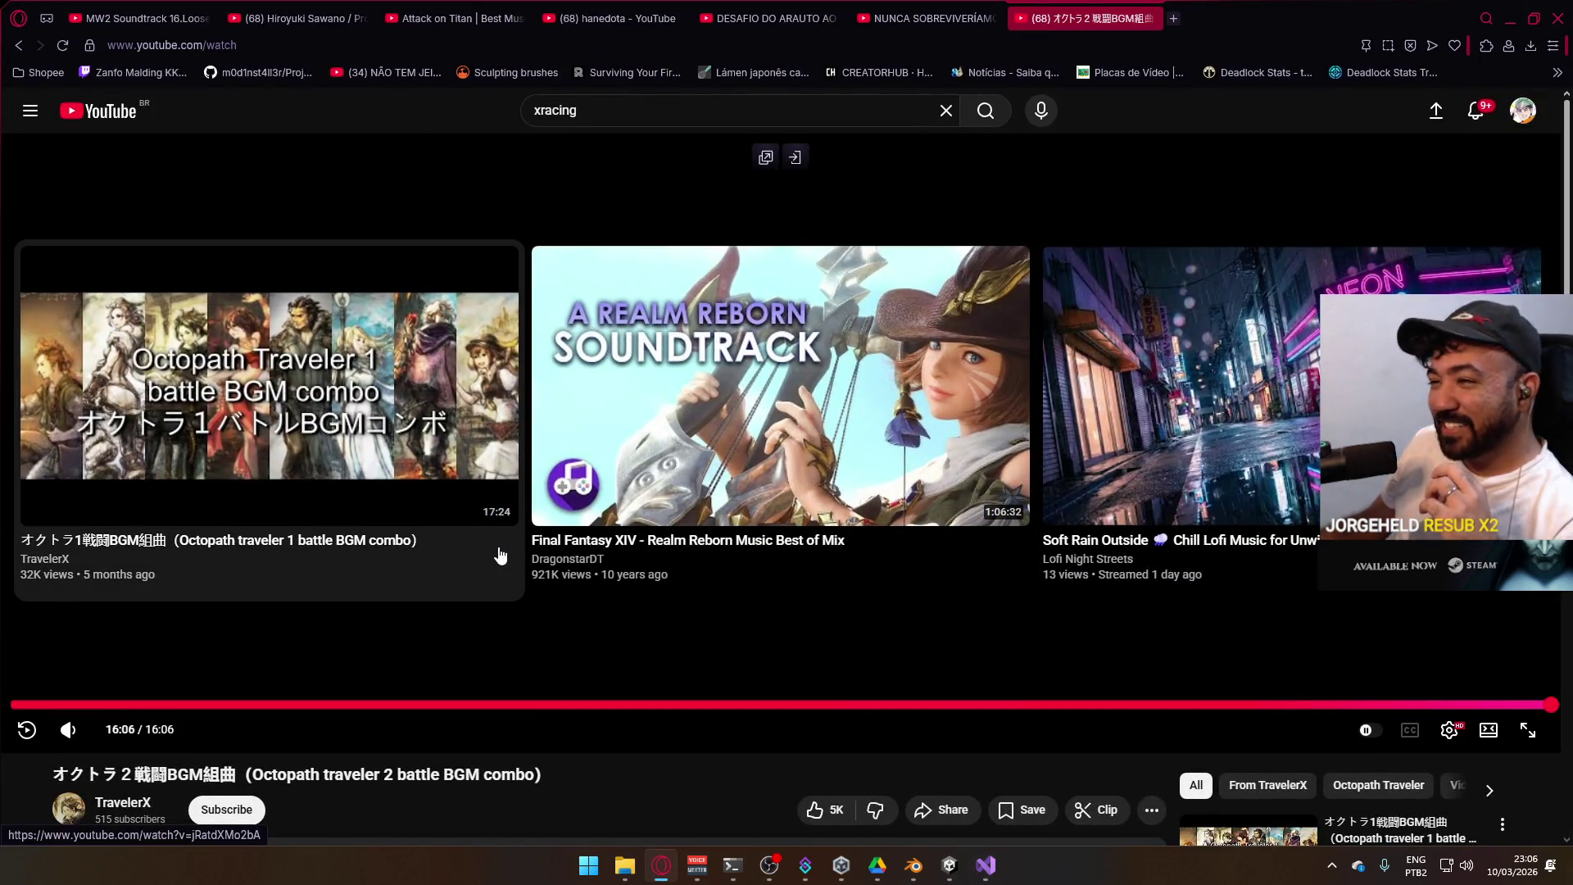
Play the Octopath Traveler 1 battle BGM combo video and minimize Opera back to Visual Studio
left_click(811, 512)
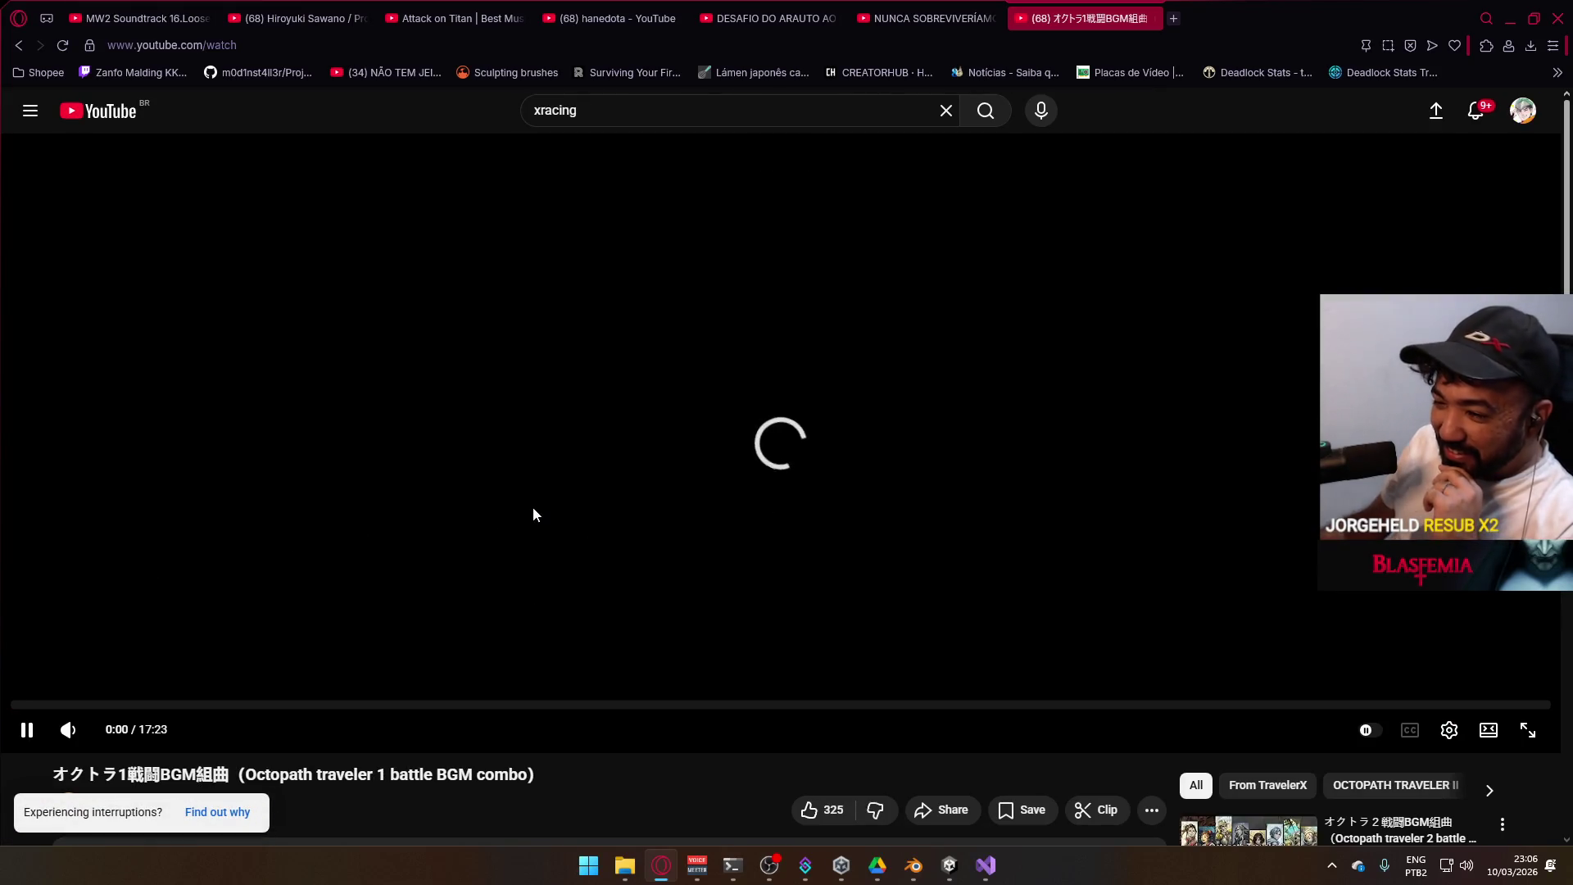
left_click(671, 863)
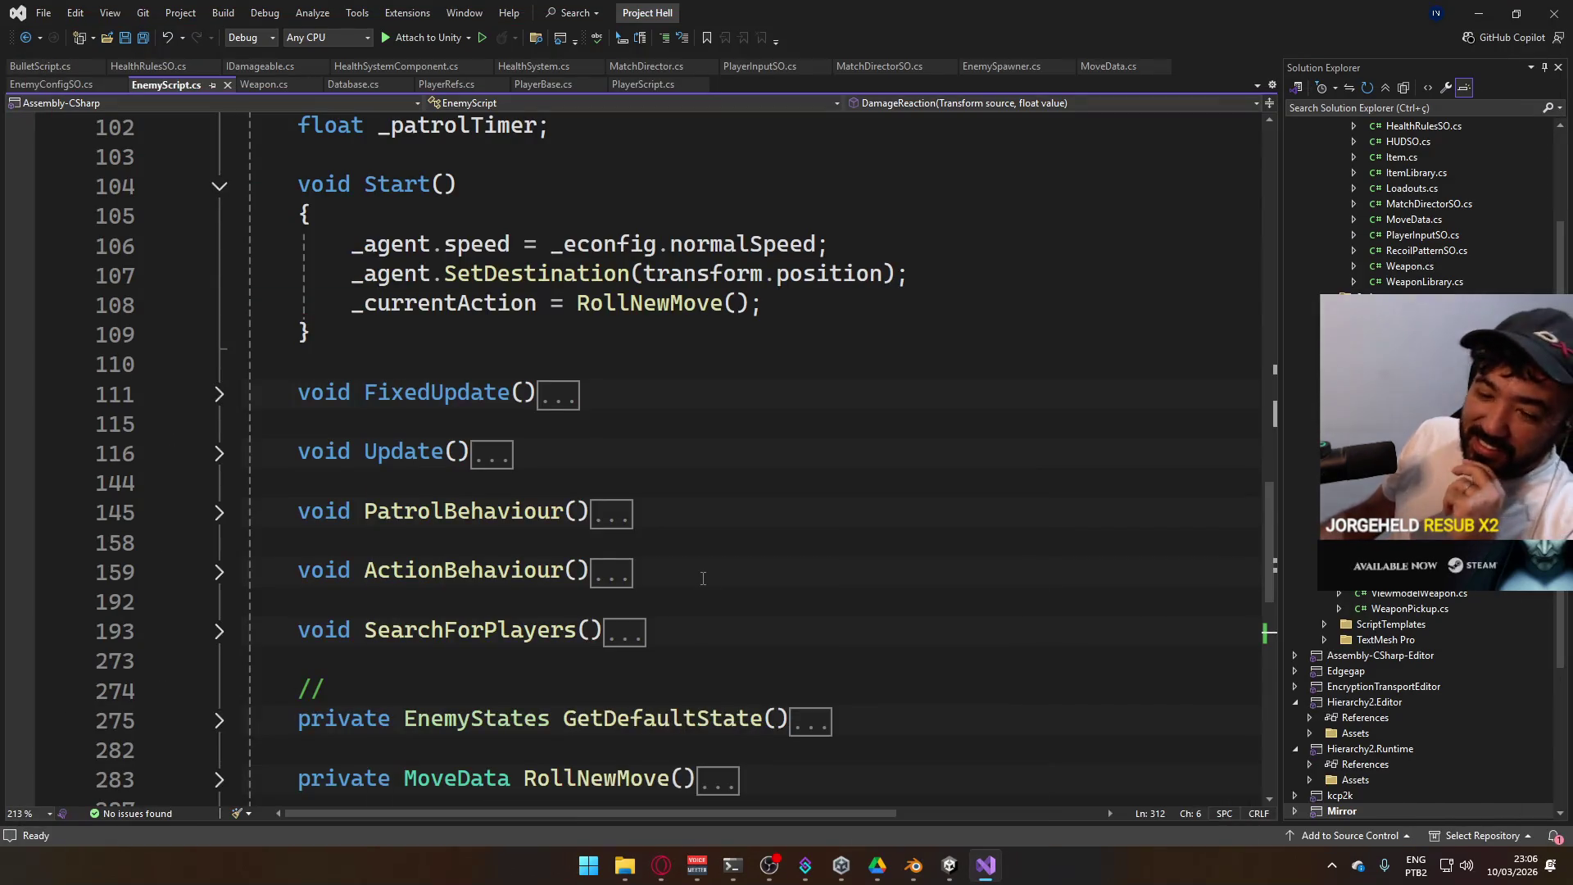
left_click(703, 578)
scroll(738, 578, "down", 5)
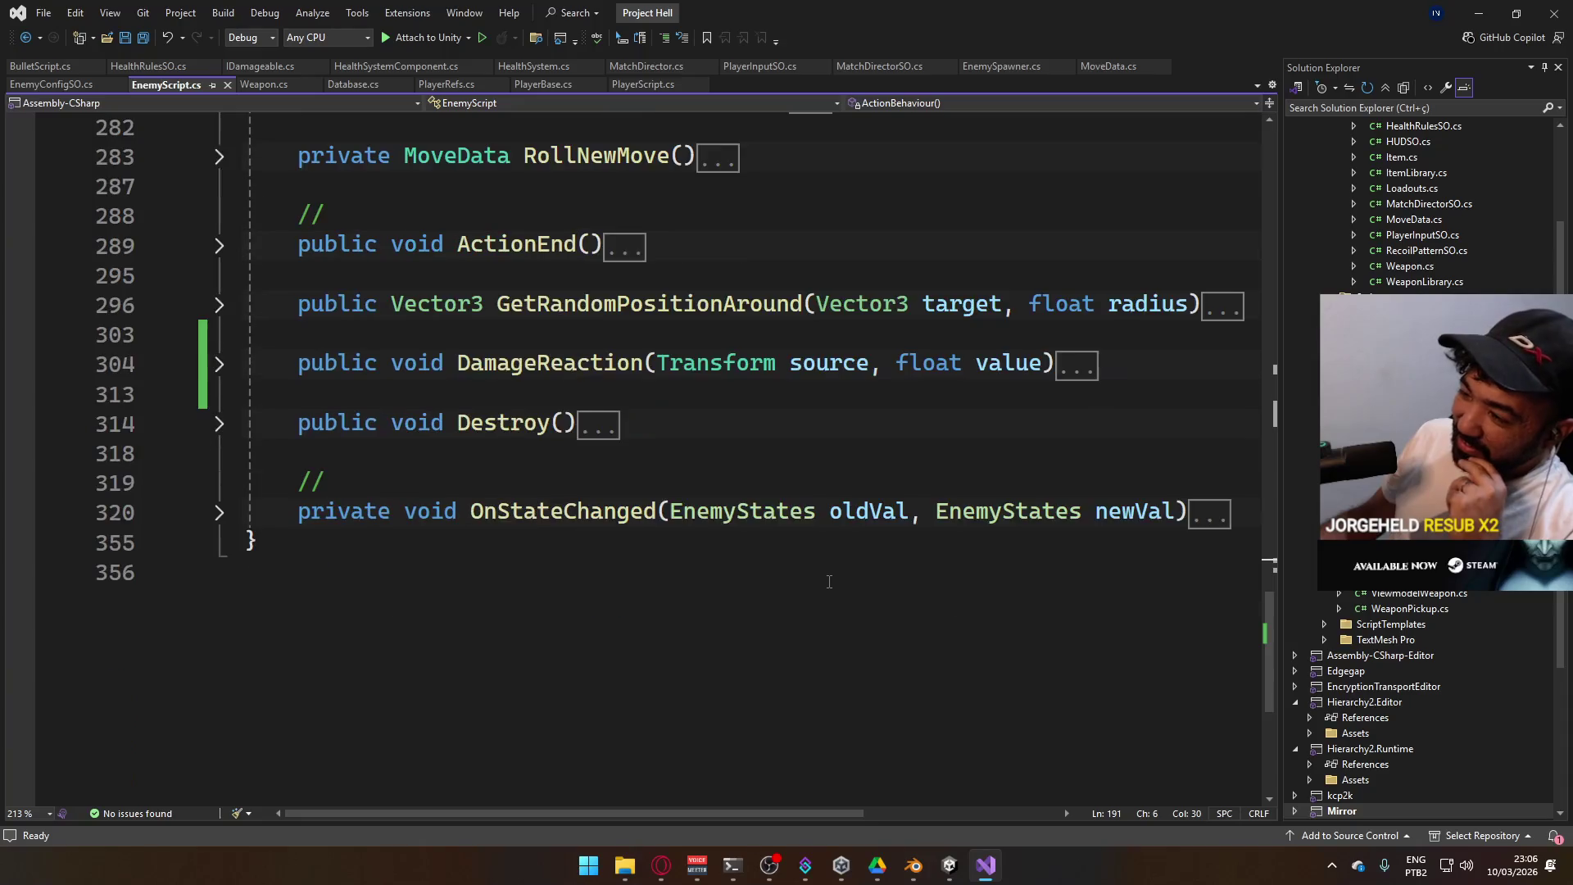
scroll(830, 581, "up", 4)
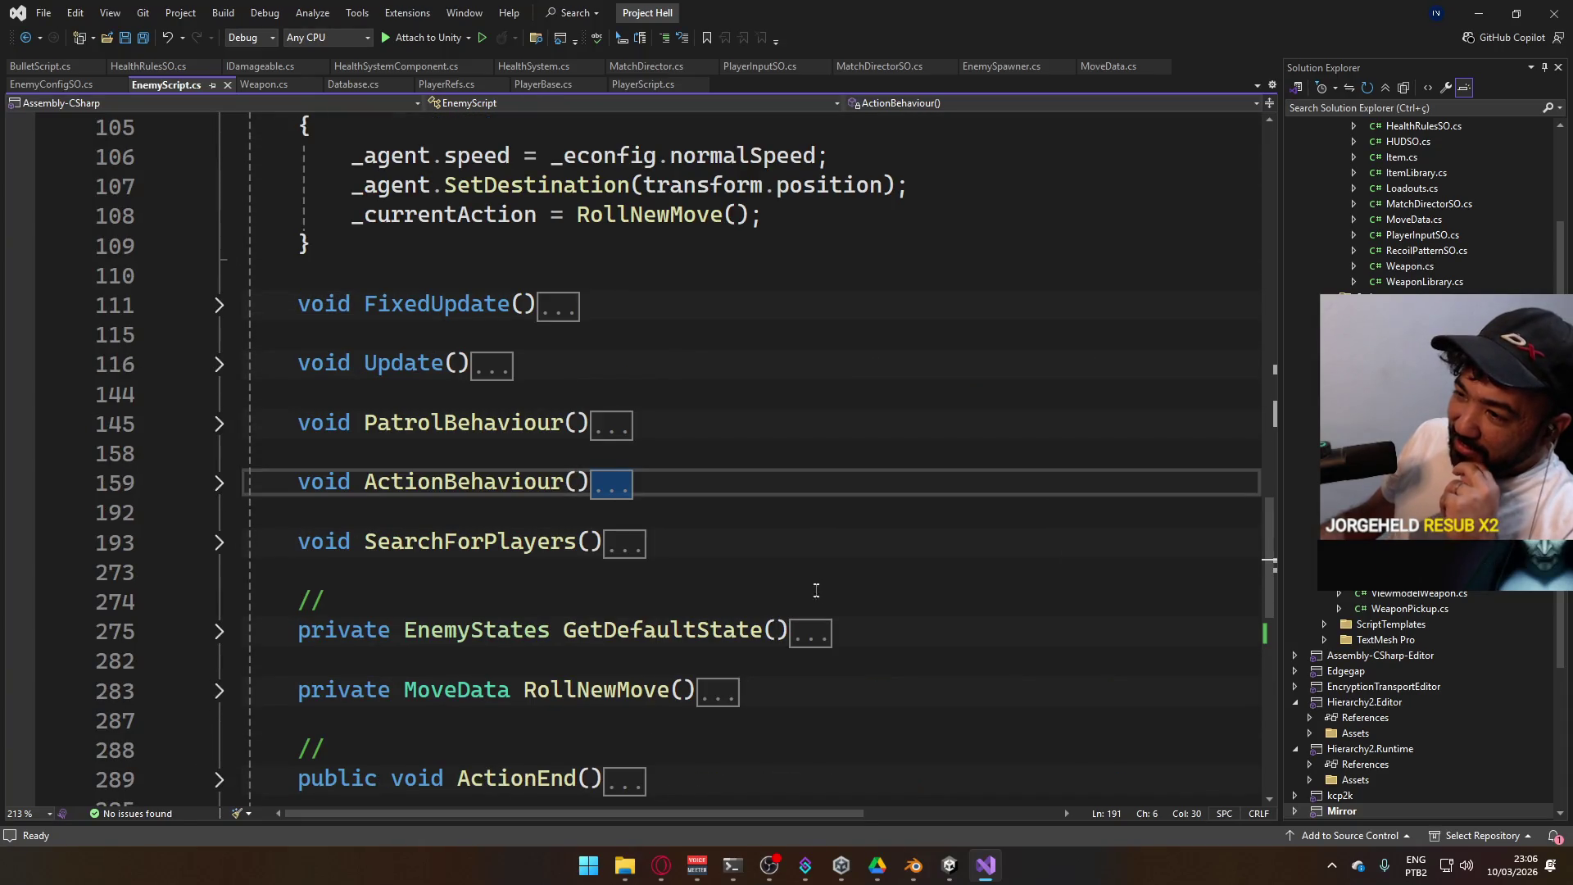
scroll(802, 598, "up", 4)
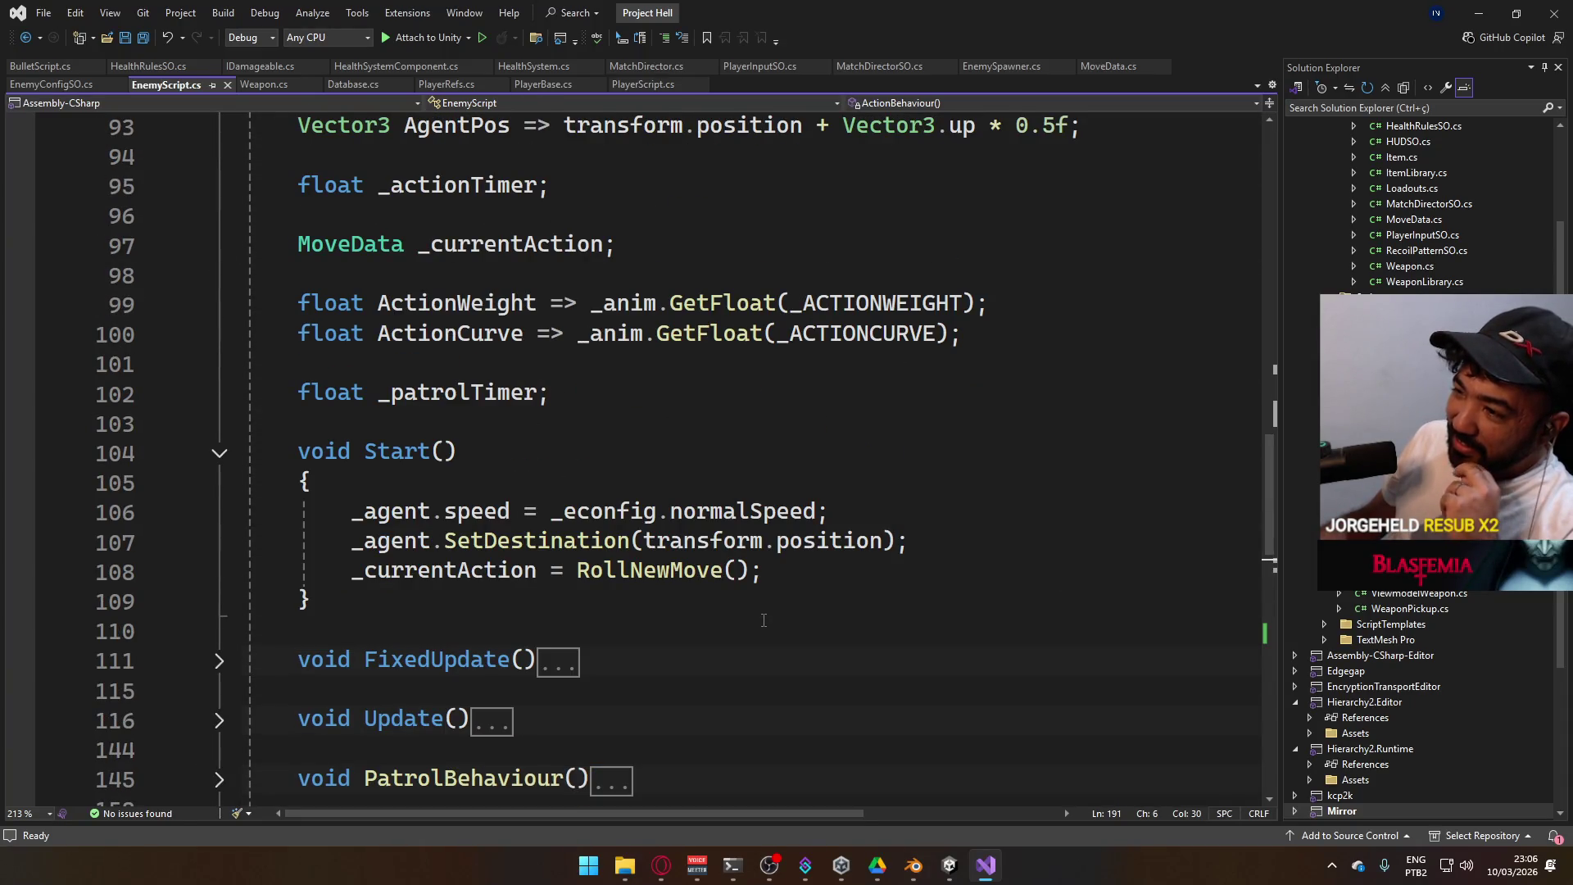
scroll(763, 620, "down", 2)
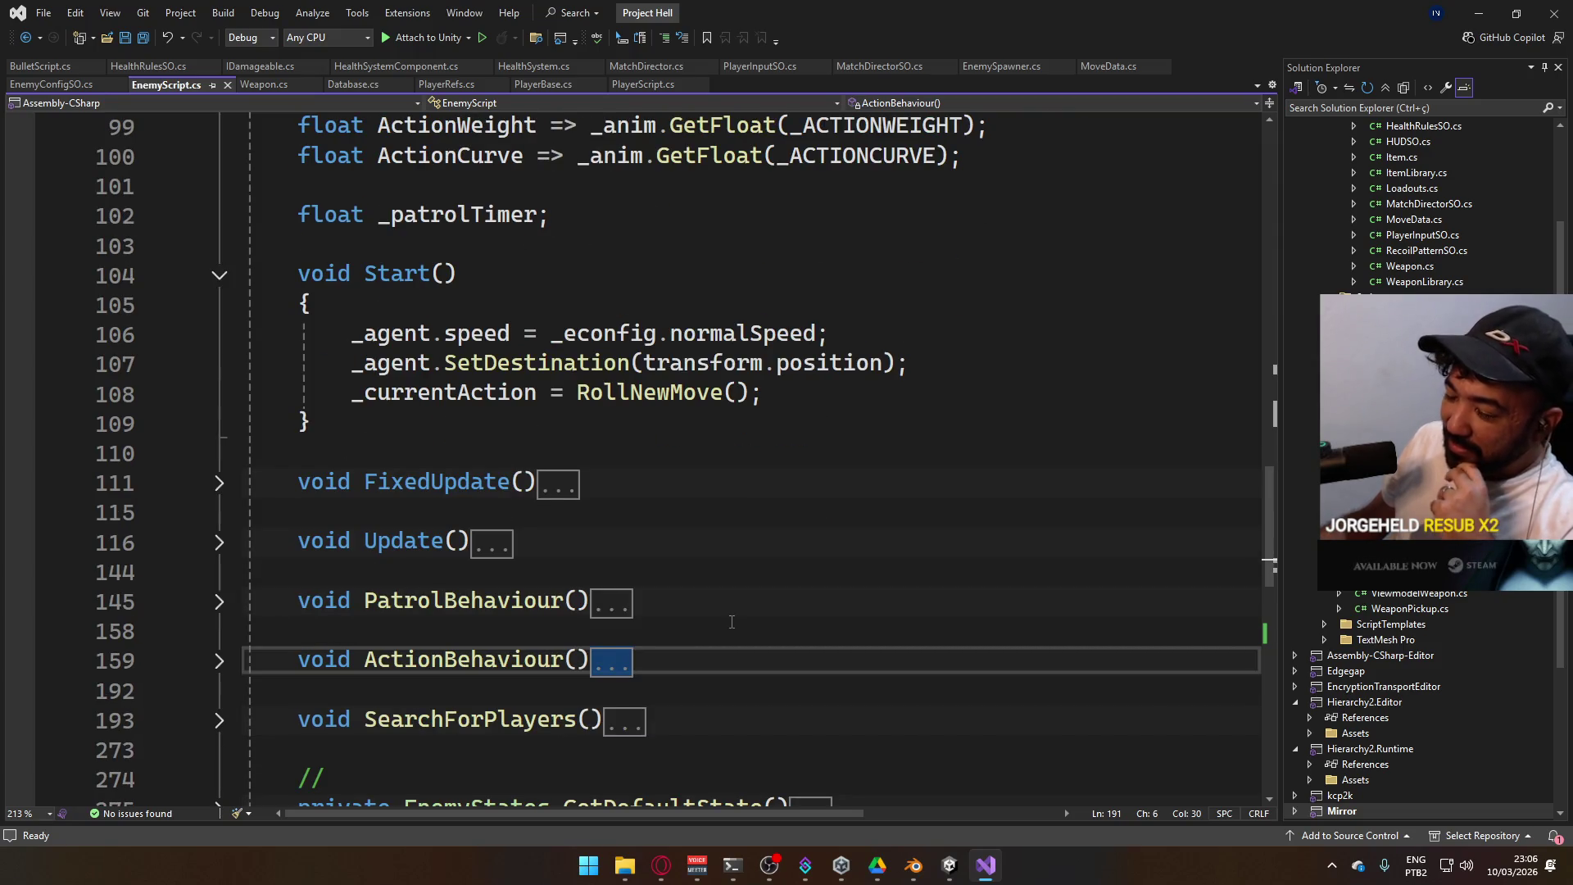
scroll(734, 621, "down", 3)
scroll(731, 623, "down", 3)
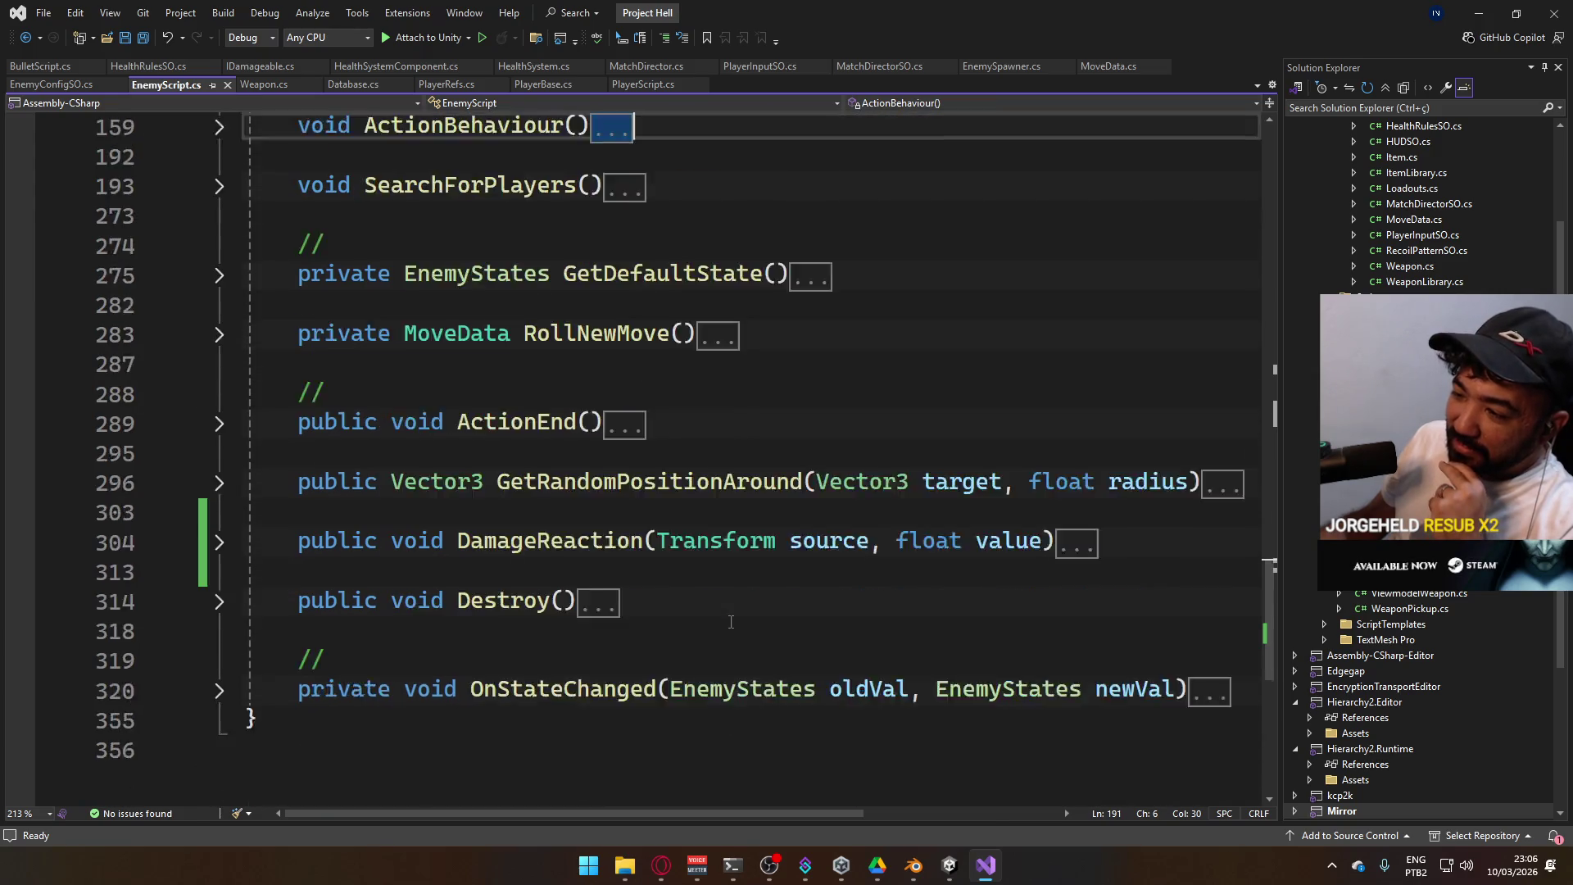
scroll(731, 623, "up", 1)
left_click(949, 865)
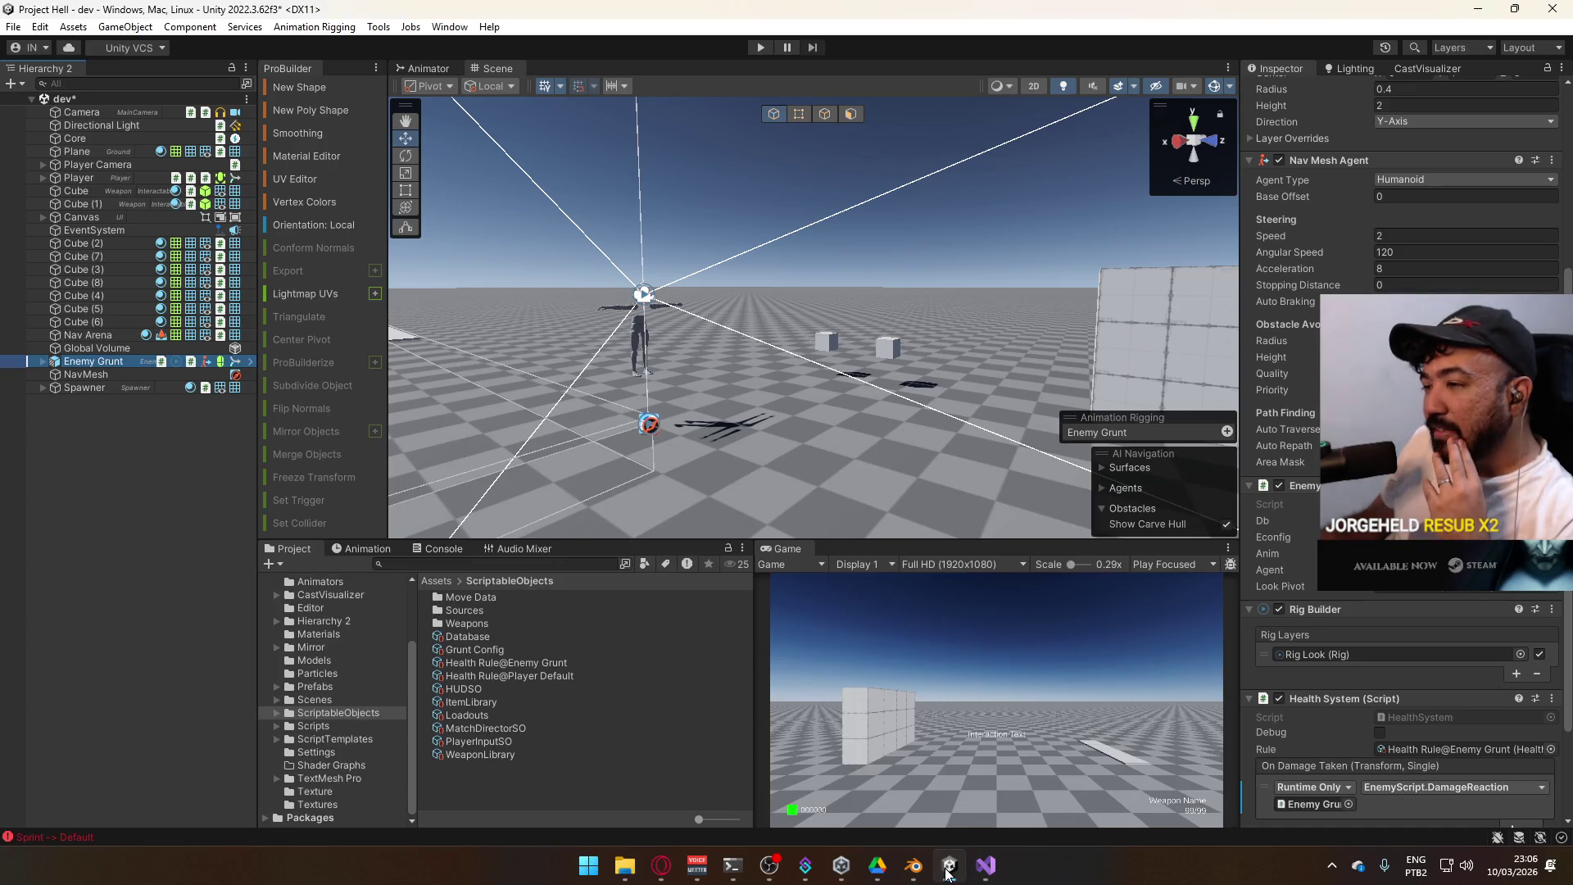
Glance over EnemyScript in Visual Studio, then return to the Unity editor
scroll(1285, 697, "down", 3)
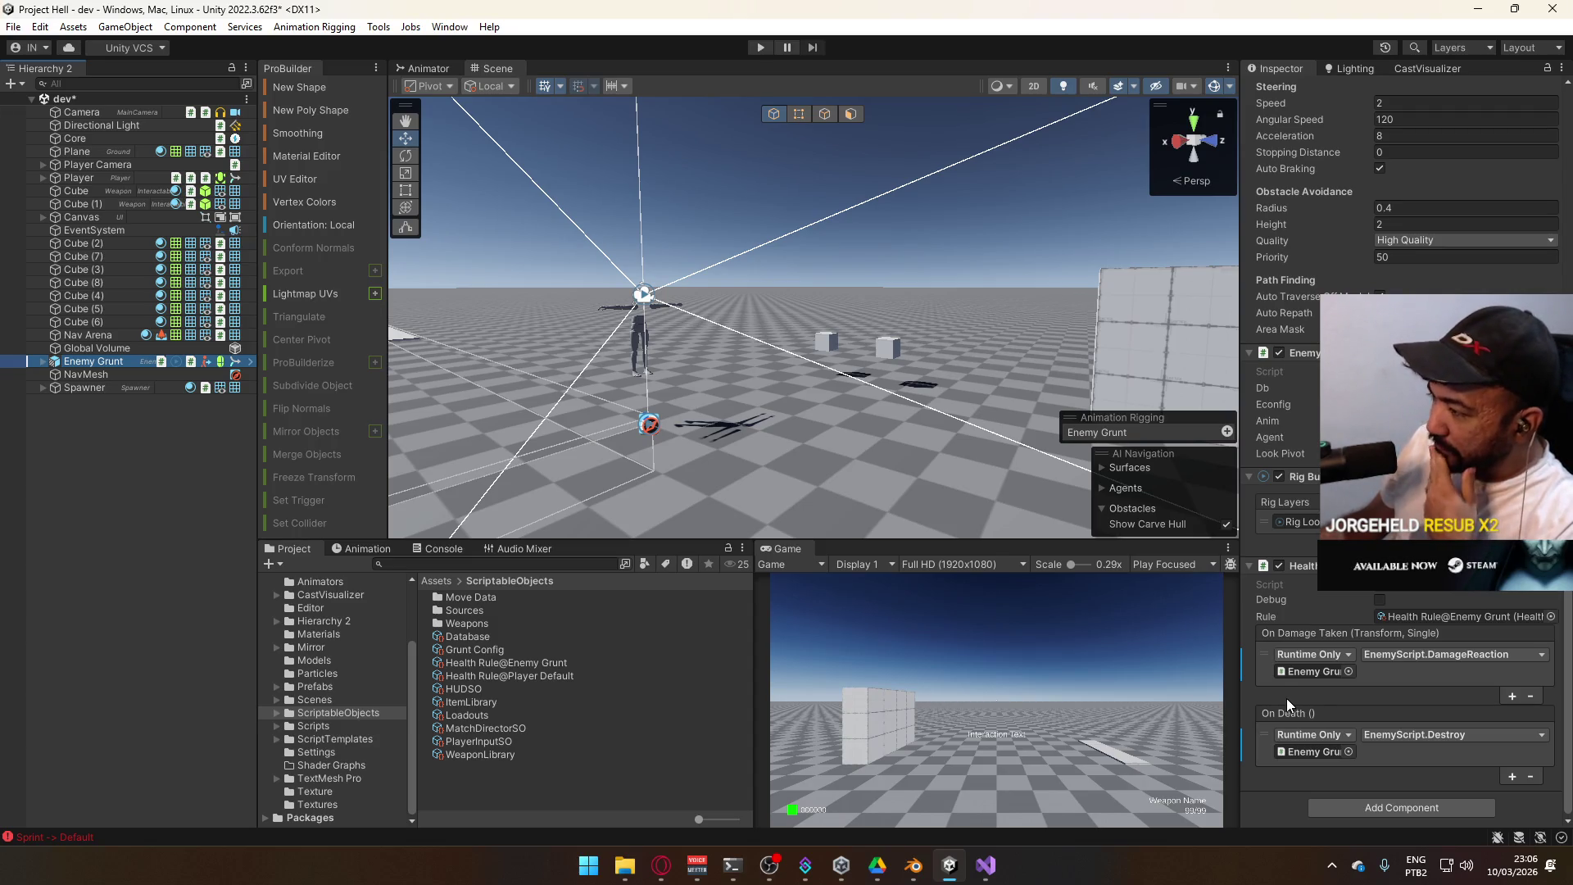
left_click(986, 866)
scroll(735, 634, "down", 2)
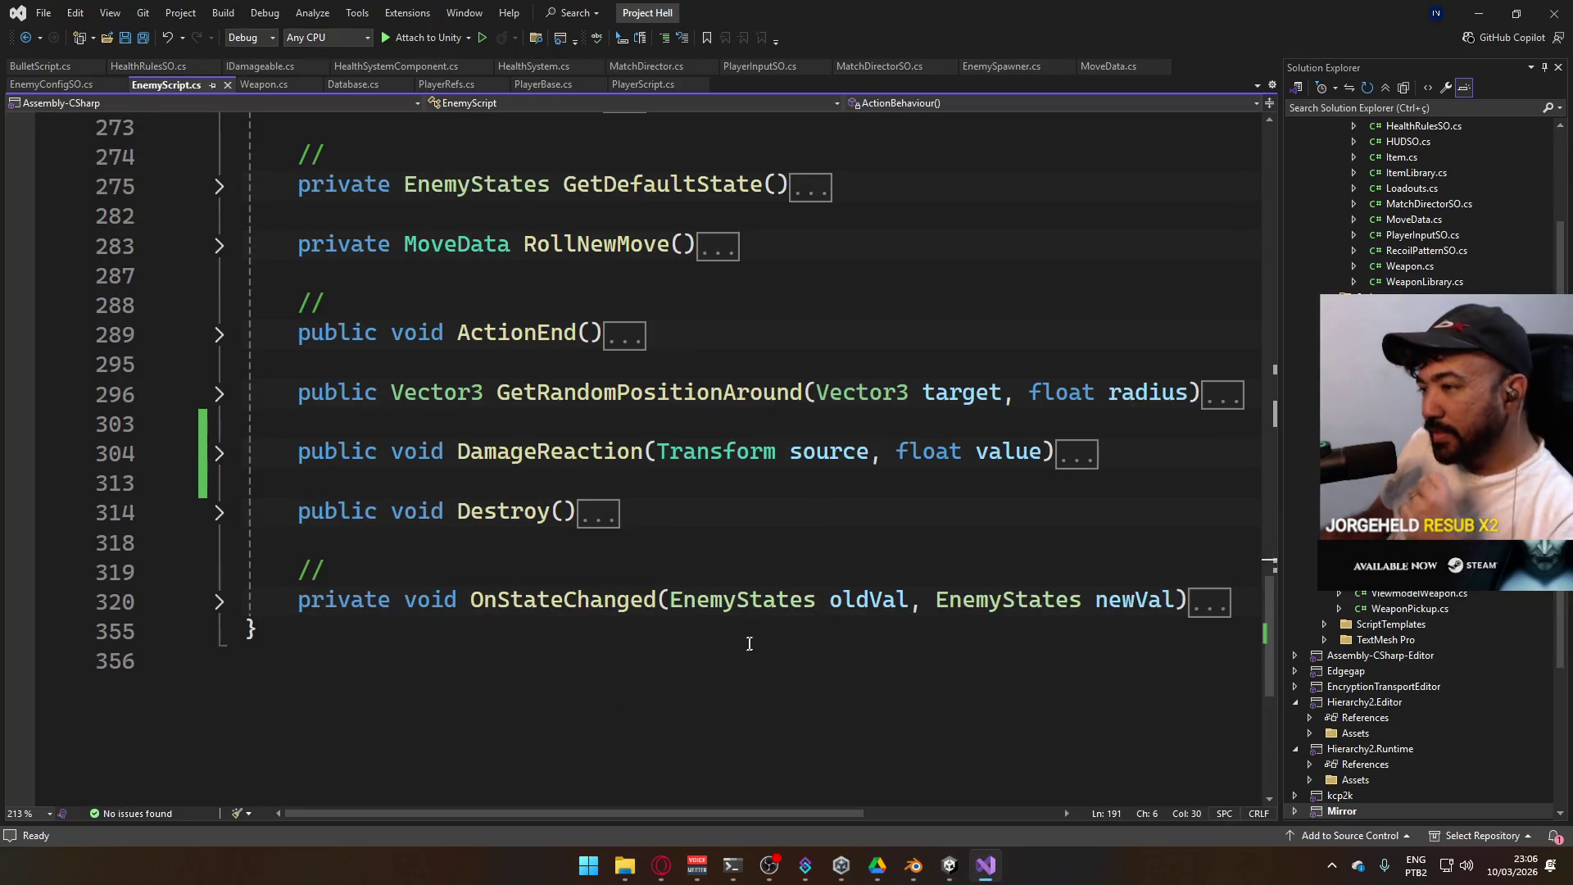
scroll(735, 635, "up", 6)
scroll(736, 634, "up", 9)
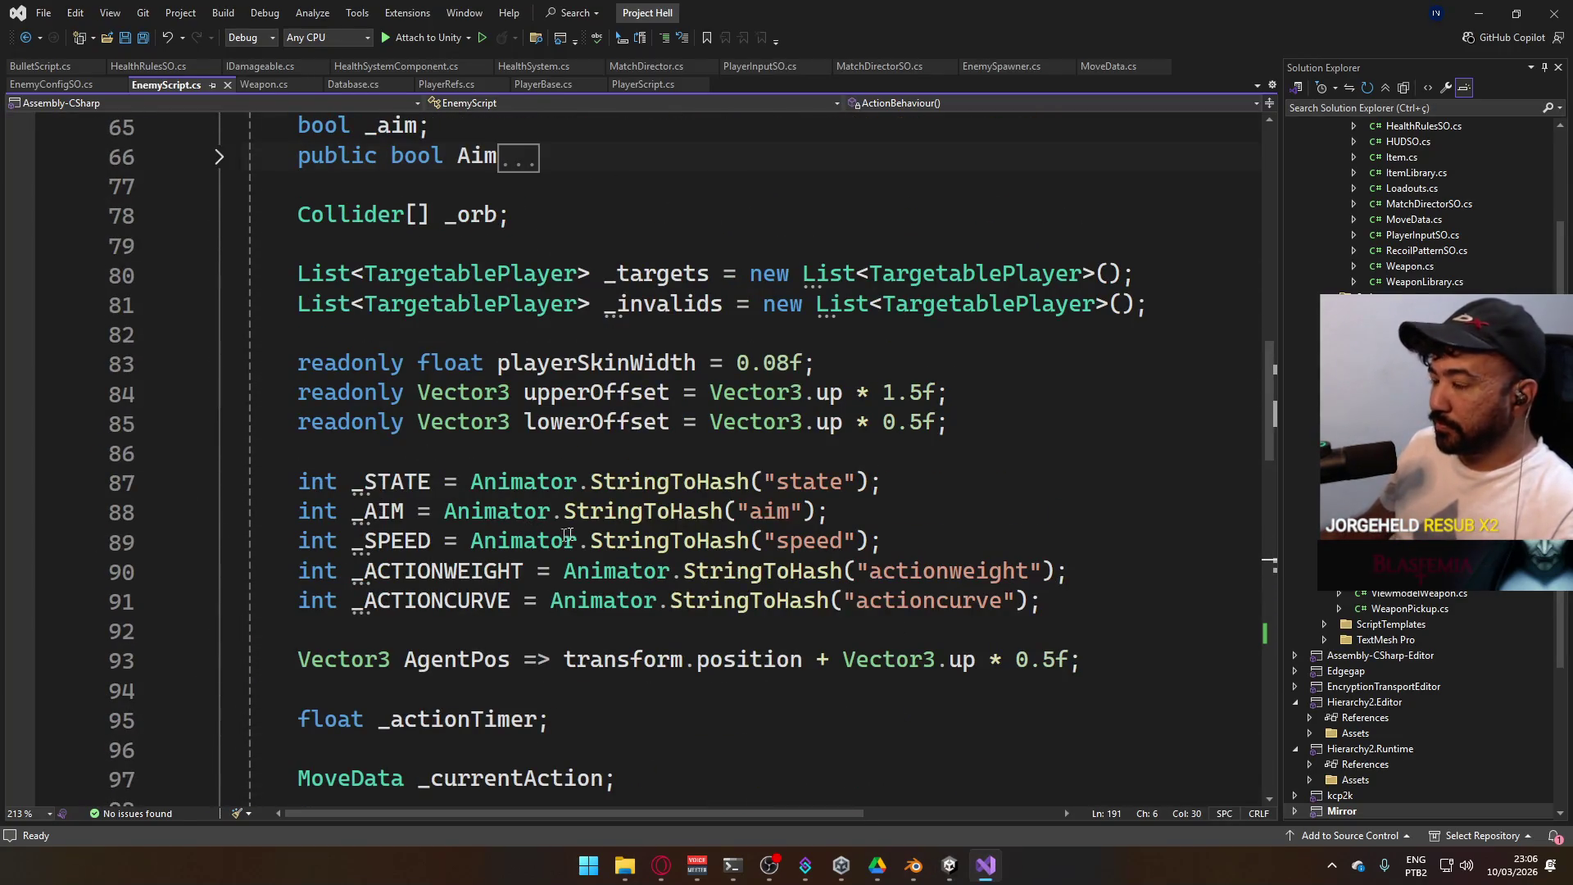
left_click(949, 865)
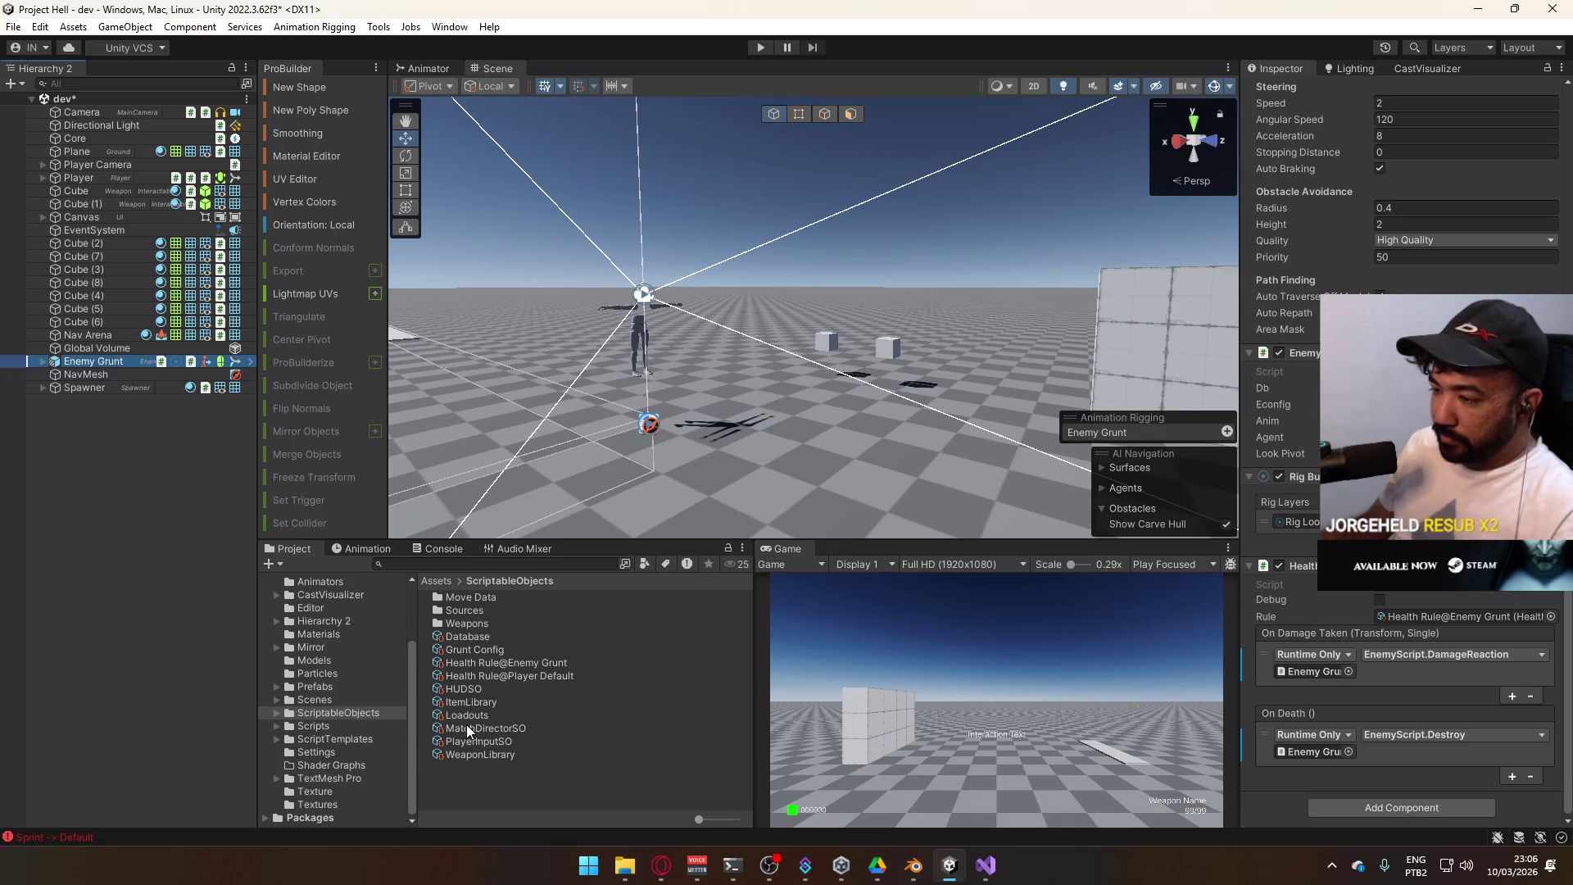
Set Weapon SMG's Loudness Radius to 10 in ScriptableObjects/Weapons, then select Weapon Pistol
left_click(490, 755)
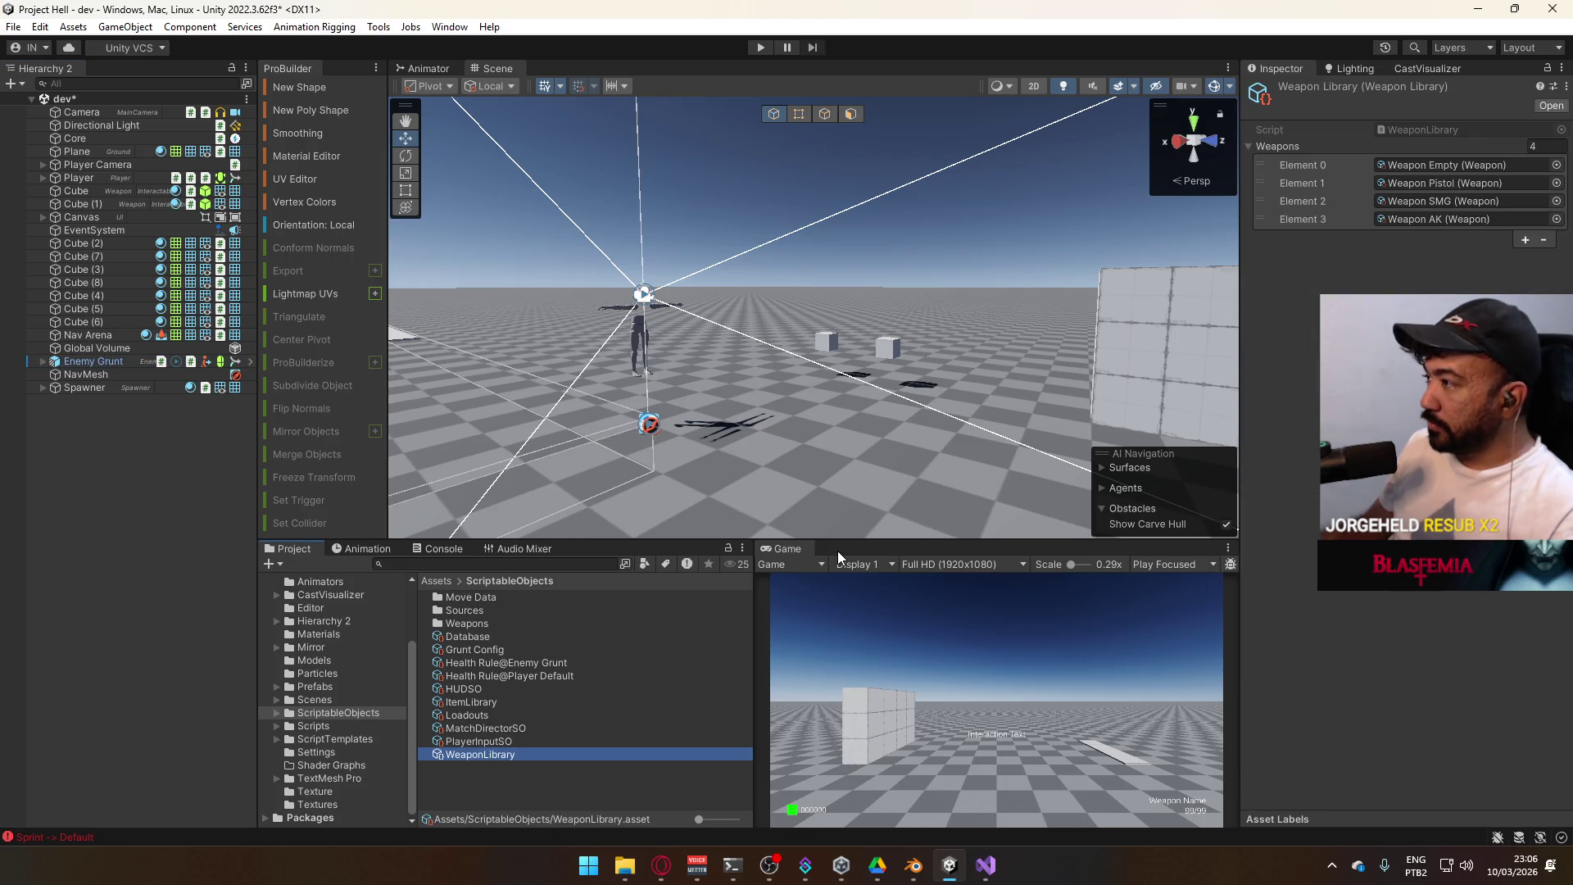
left_click(1426, 212)
left_click(489, 677)
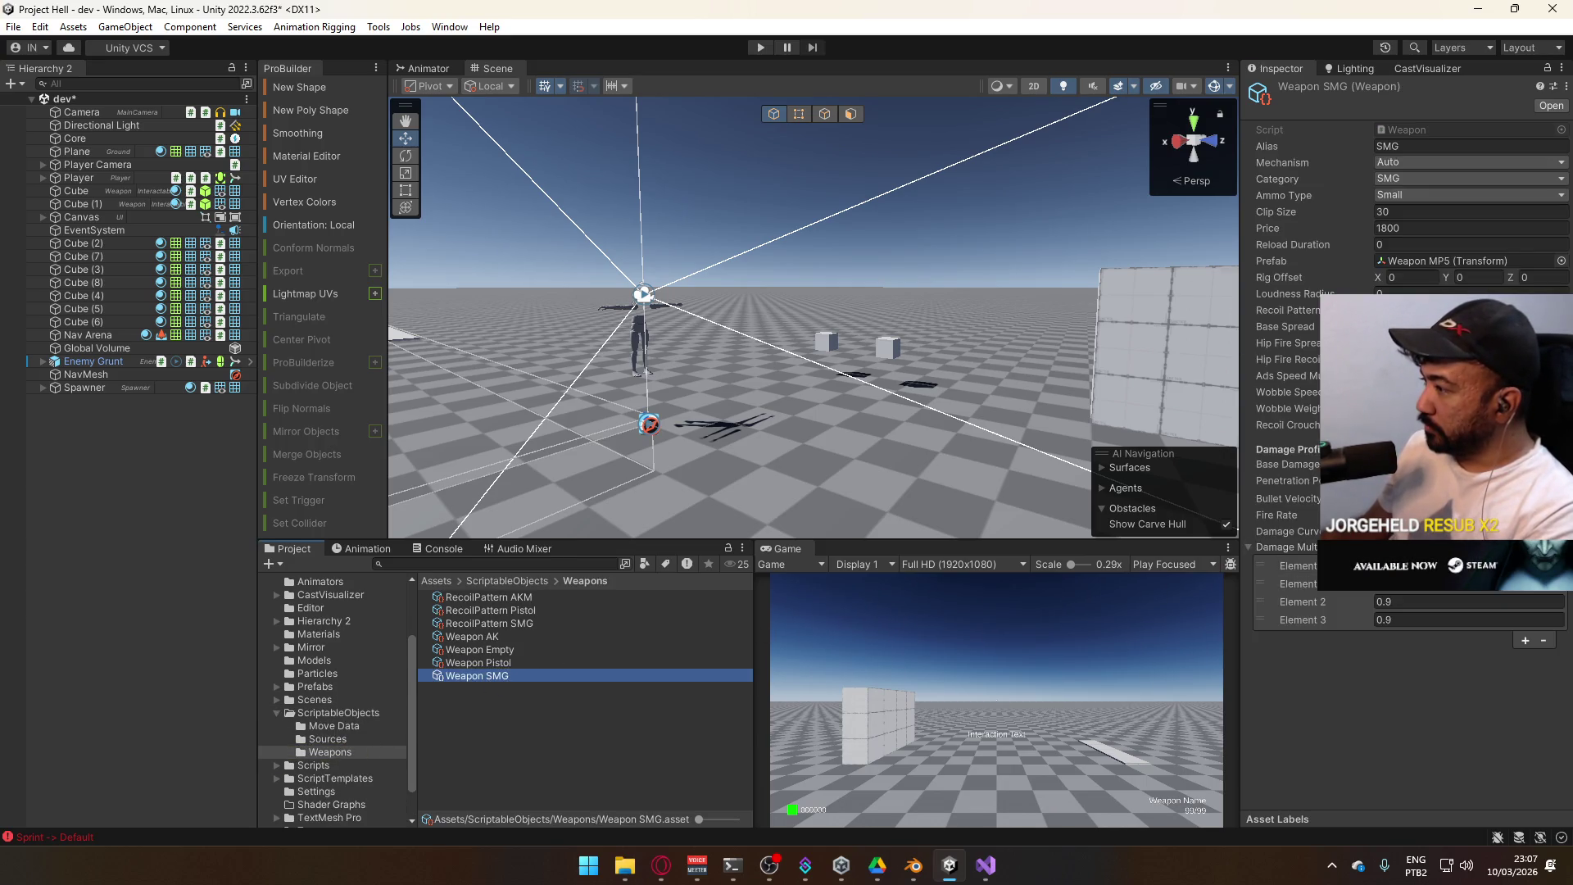
left_click(1393, 294)
type("10")
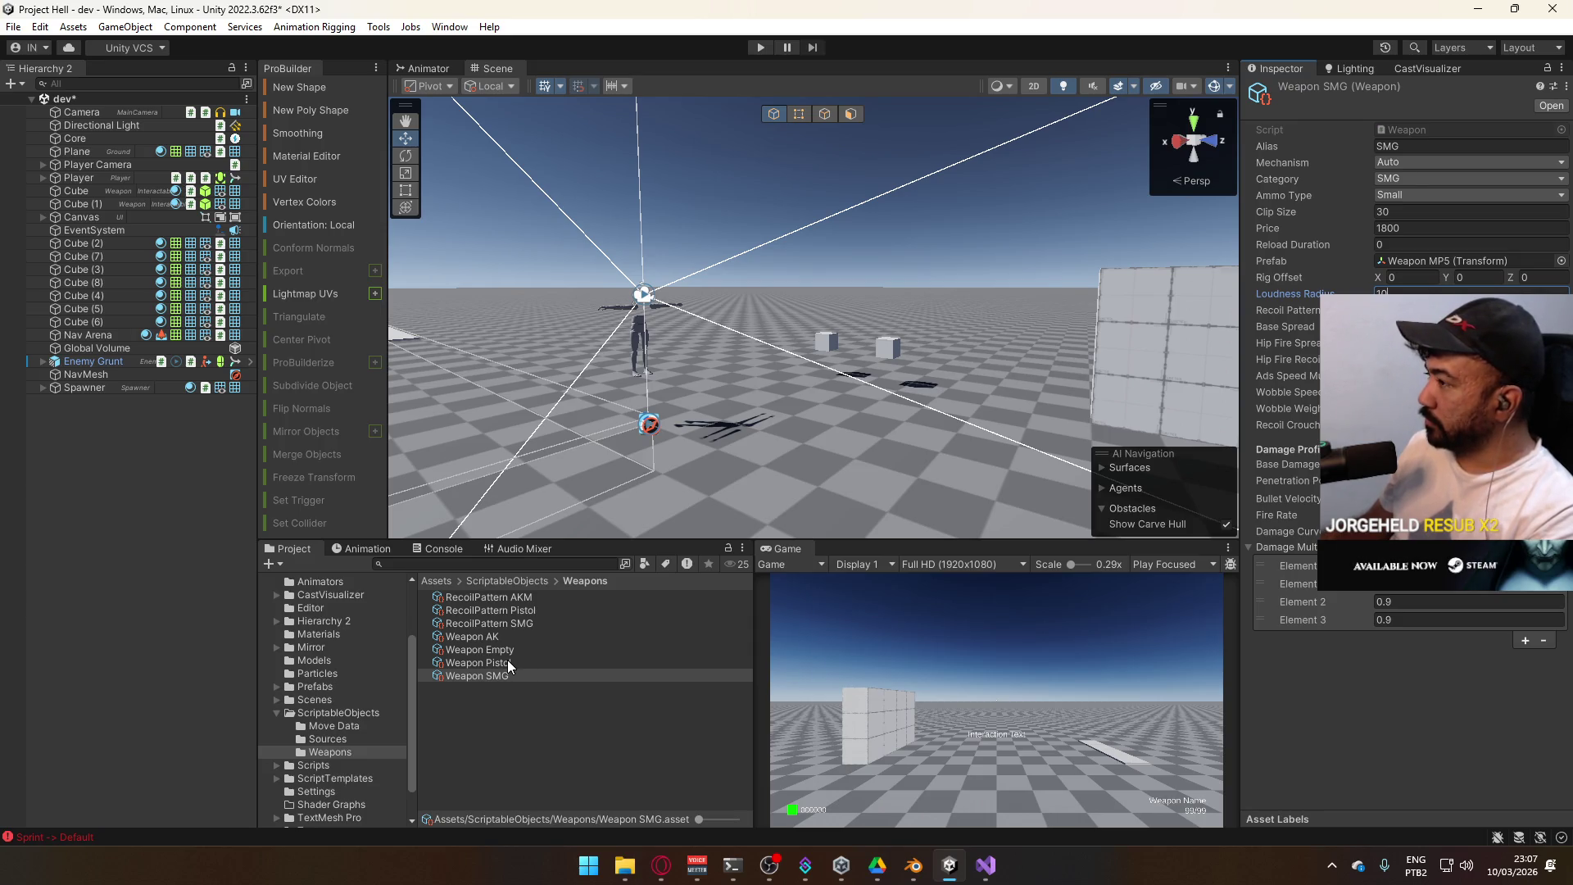
left_click(508, 660)
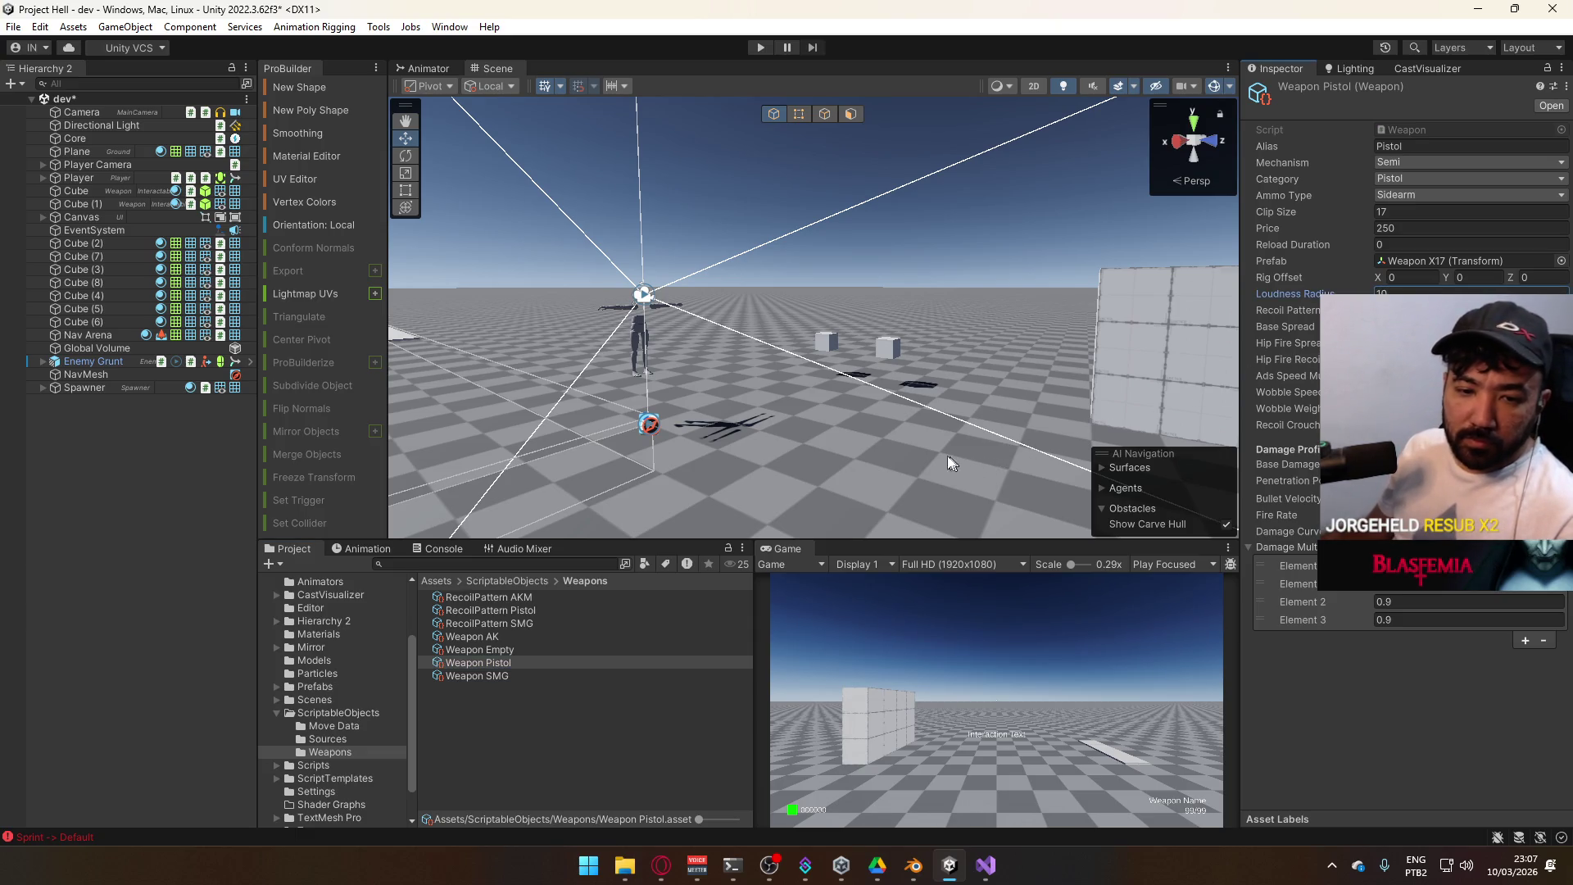
Enter Play mode, walk toward the blocks firing five pistol shots, then reload
left_click(761, 46)
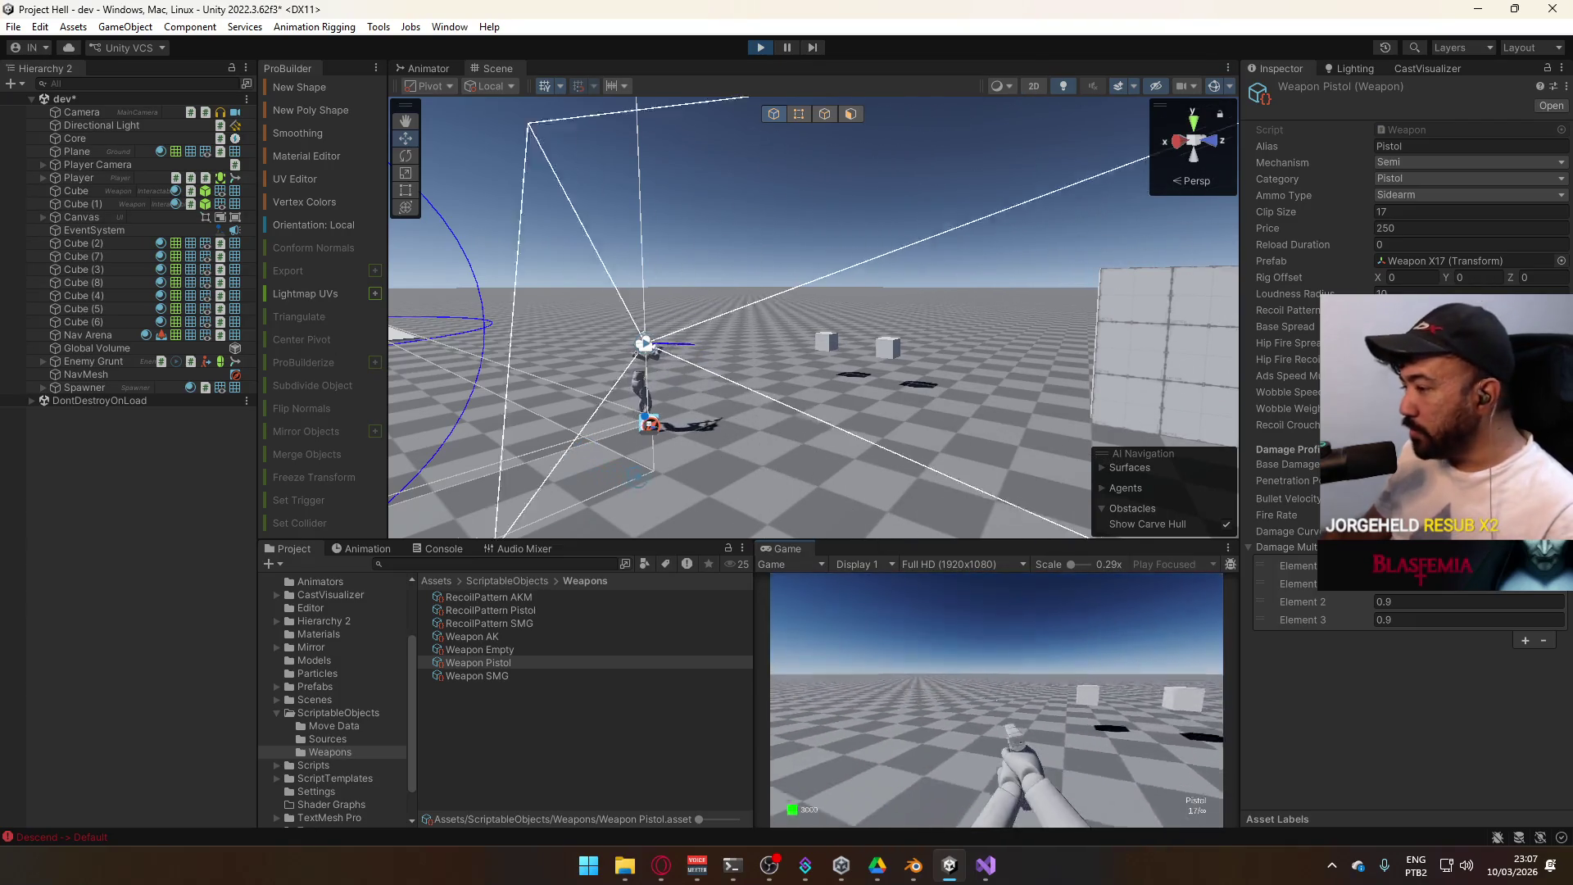
key("super")
left_click(1096, 718)
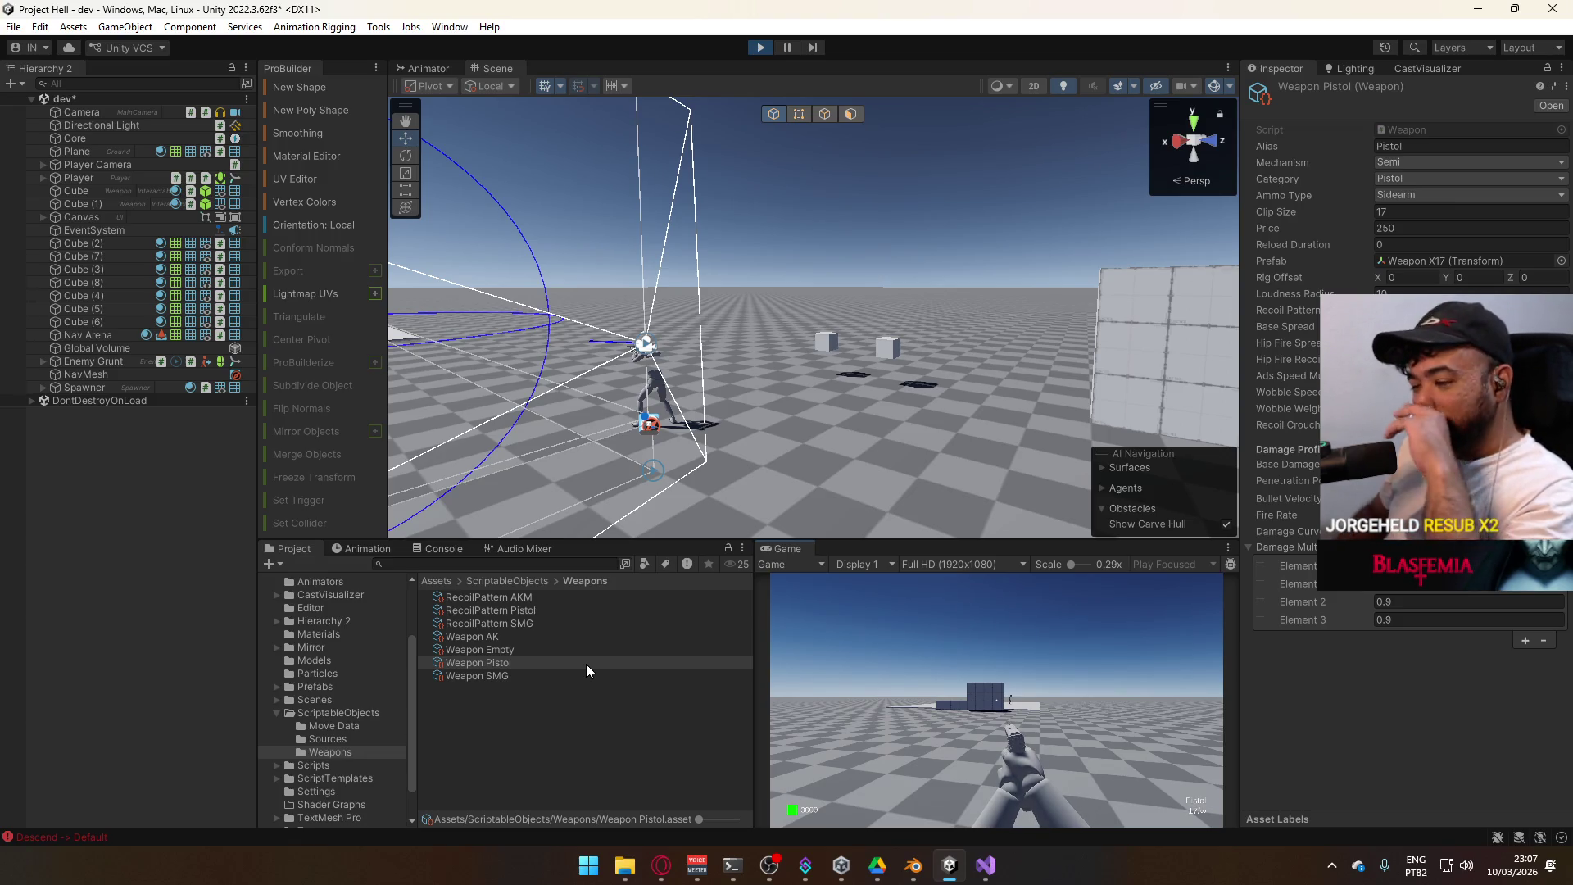
key("super")
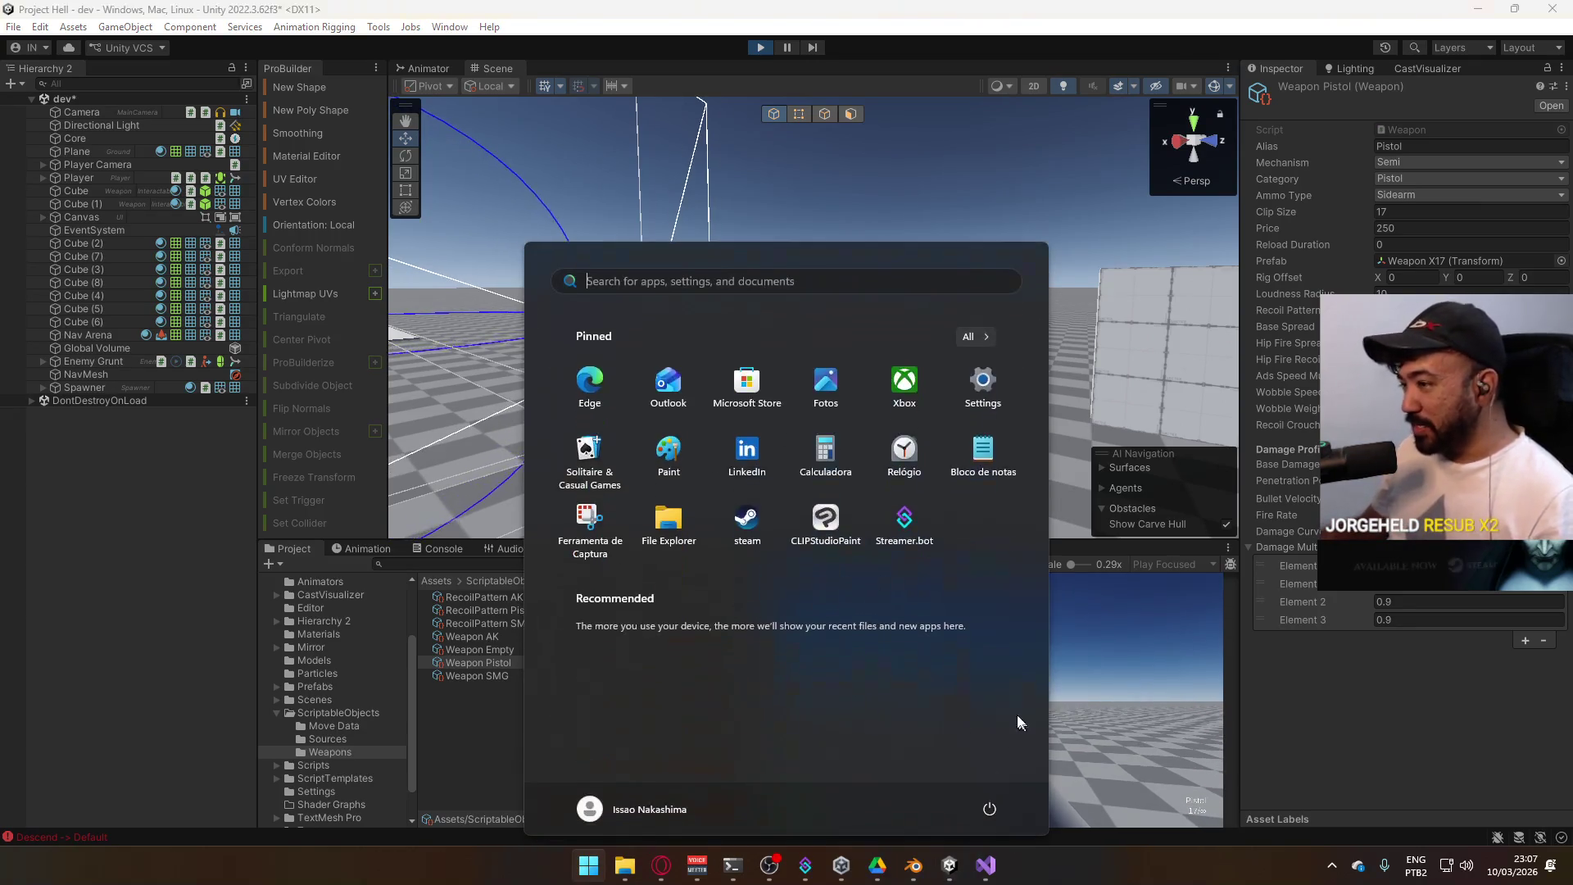
key("super")
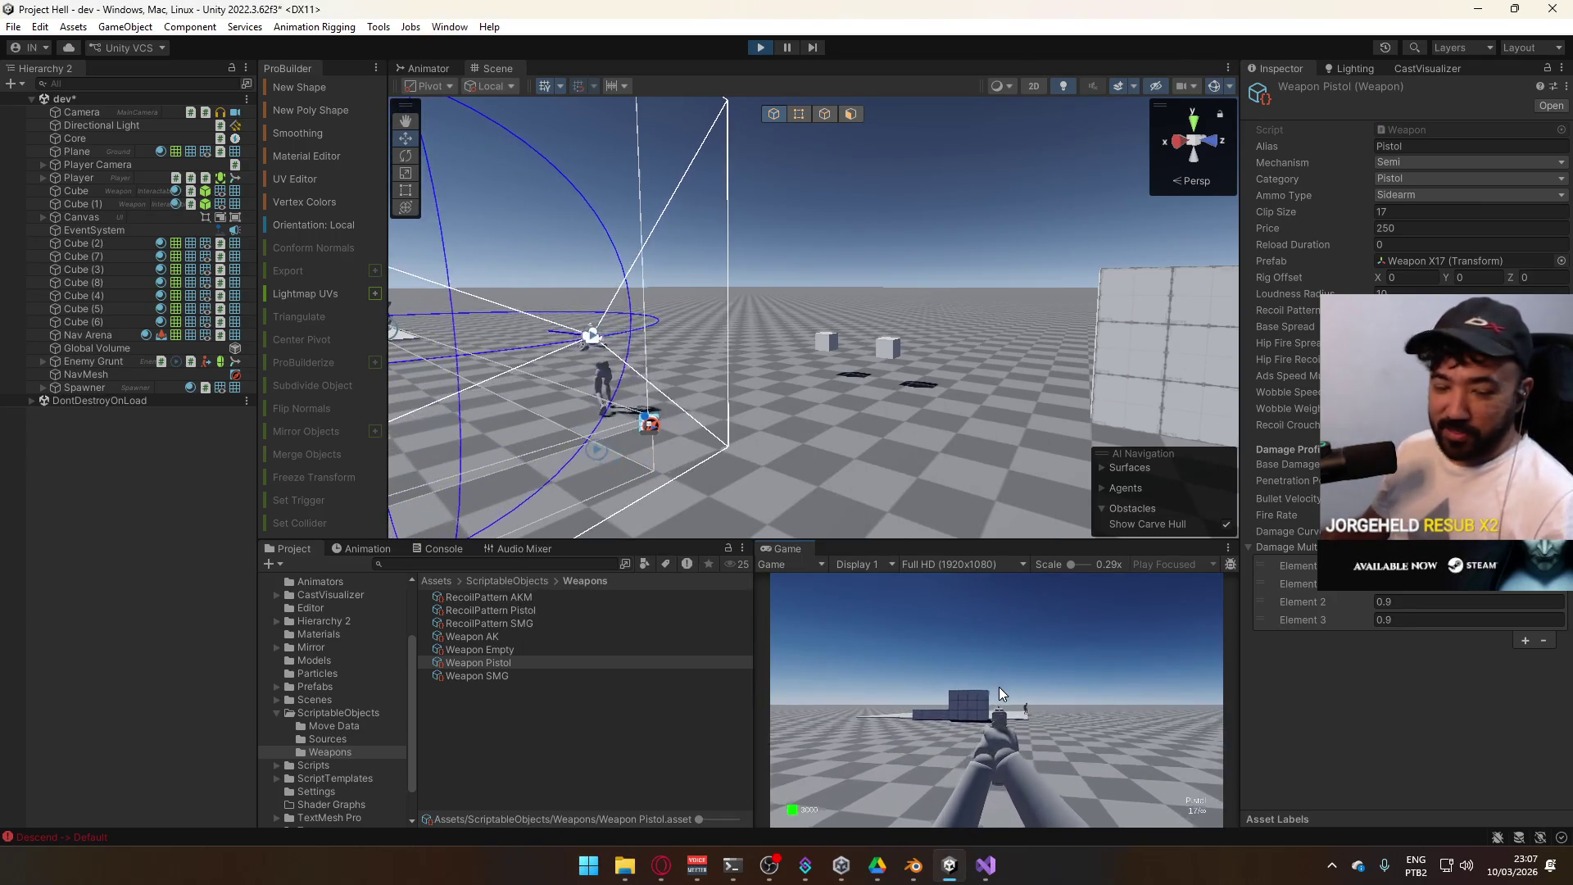
left_click(1079, 693)
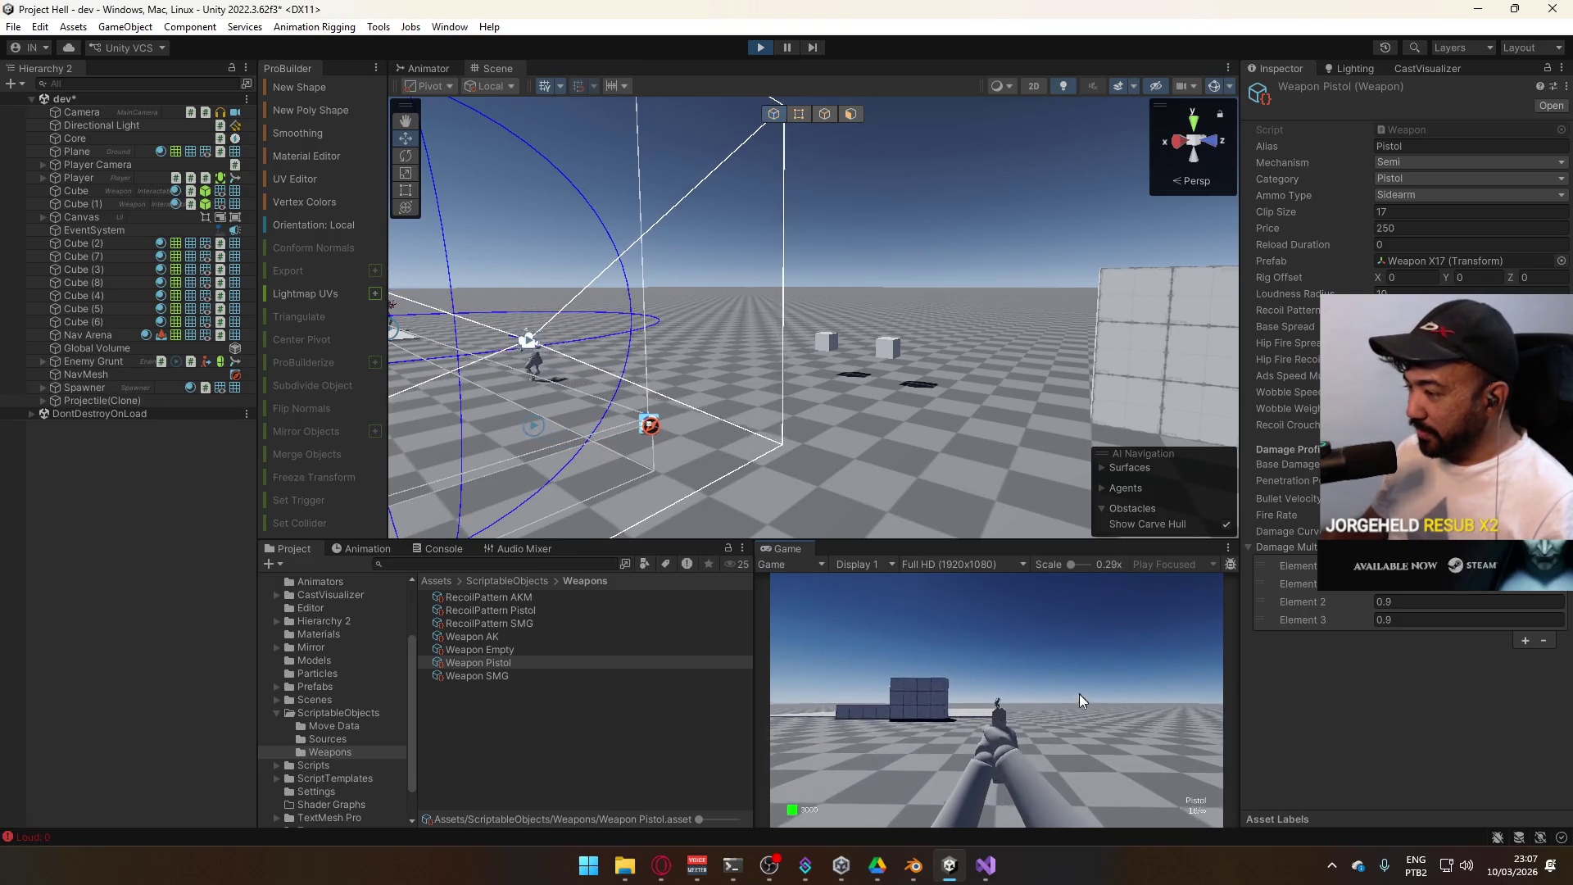
key("w")
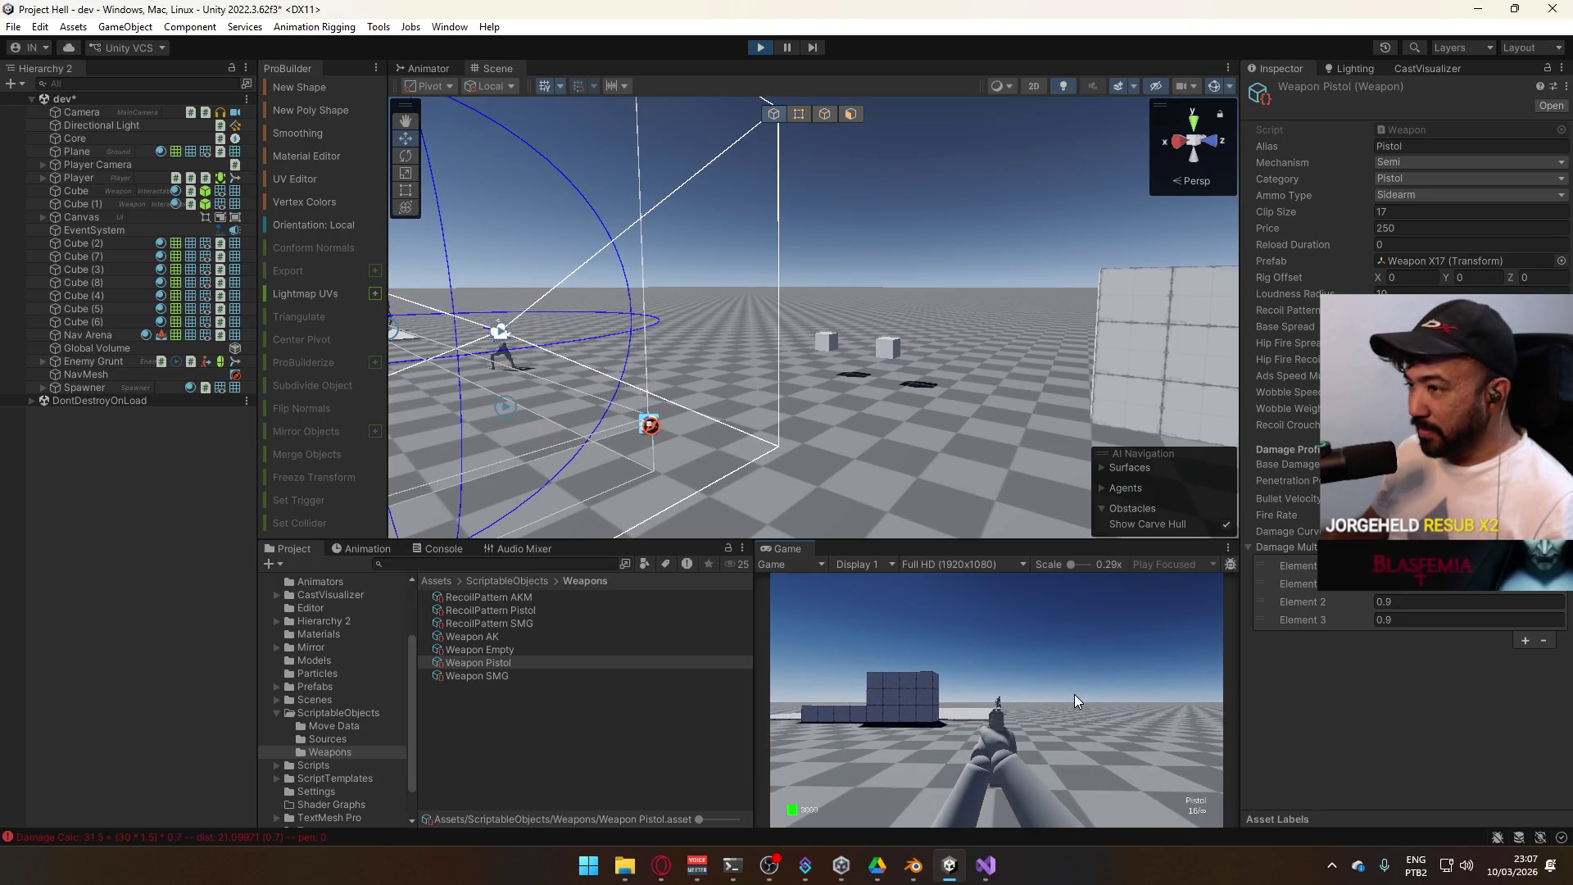
left_click(1075, 695)
left_click(1075, 695)
left_click(1074, 695)
left_click(1075, 695)
left_click(1074, 695)
left_click(1074, 695)
left_click(1075, 695)
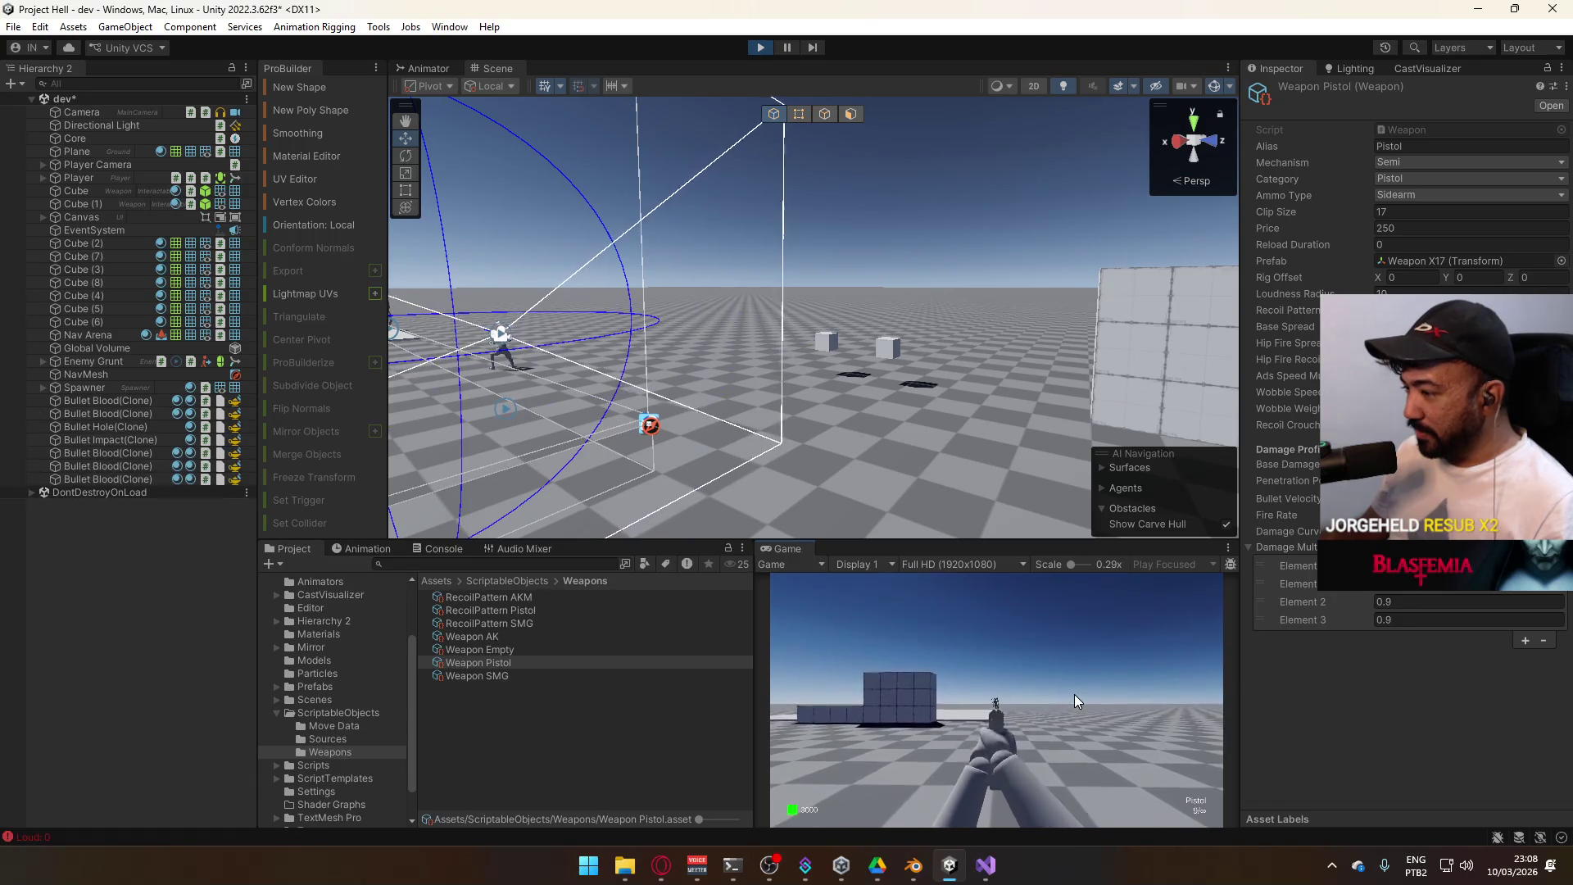
key("r")
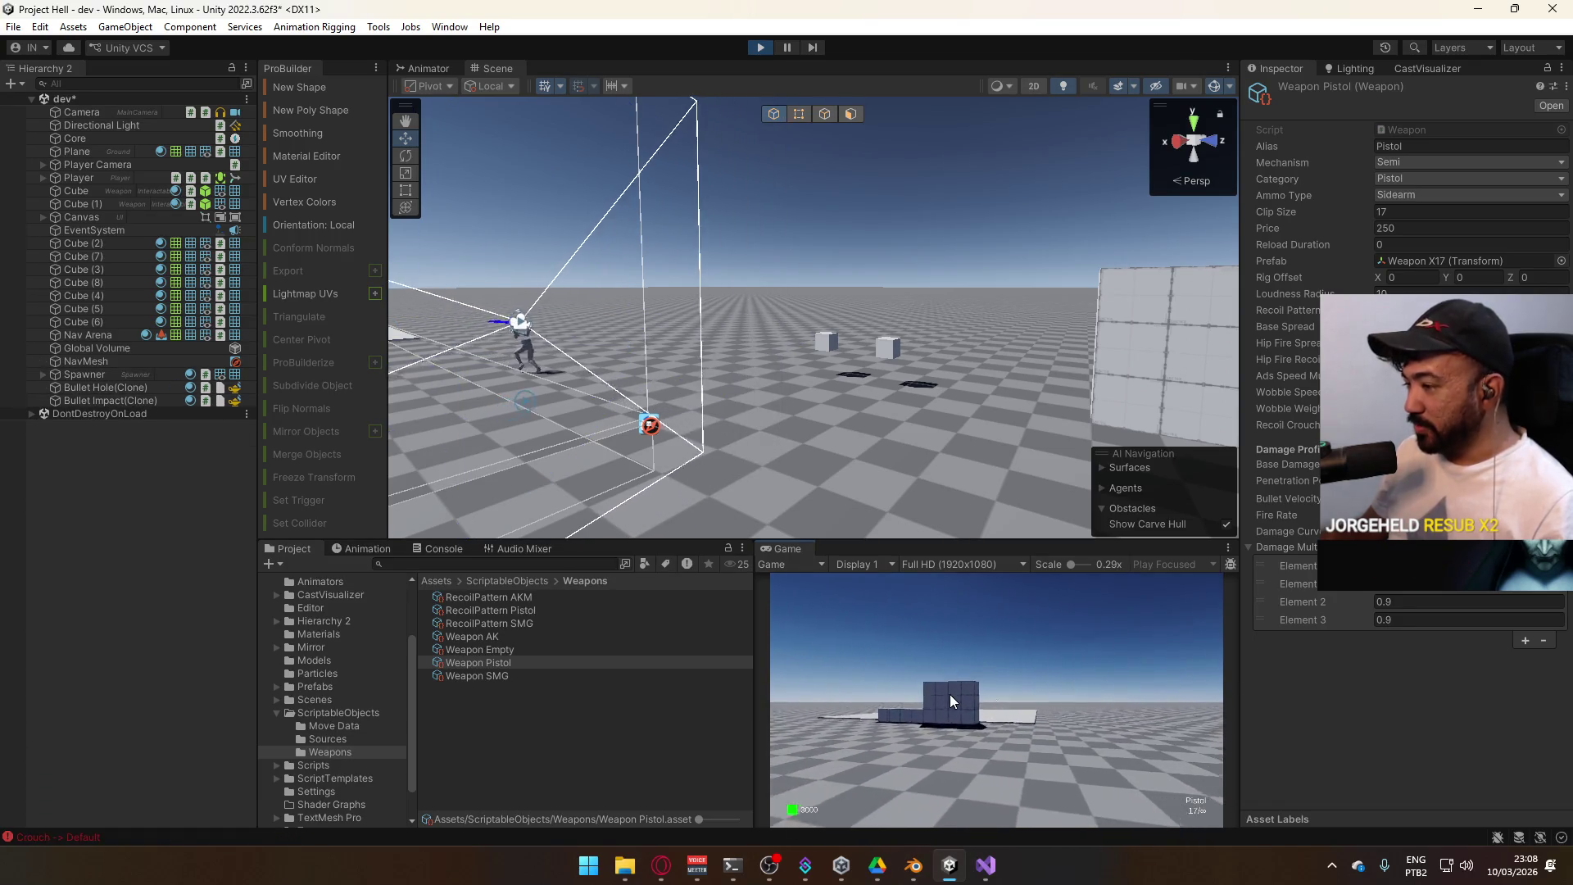
Advance firing two more shots, reload, stop the game and switch to Visual Studio
key("w")
left_click(951, 694)
left_click(779, 690)
left_click(780, 690)
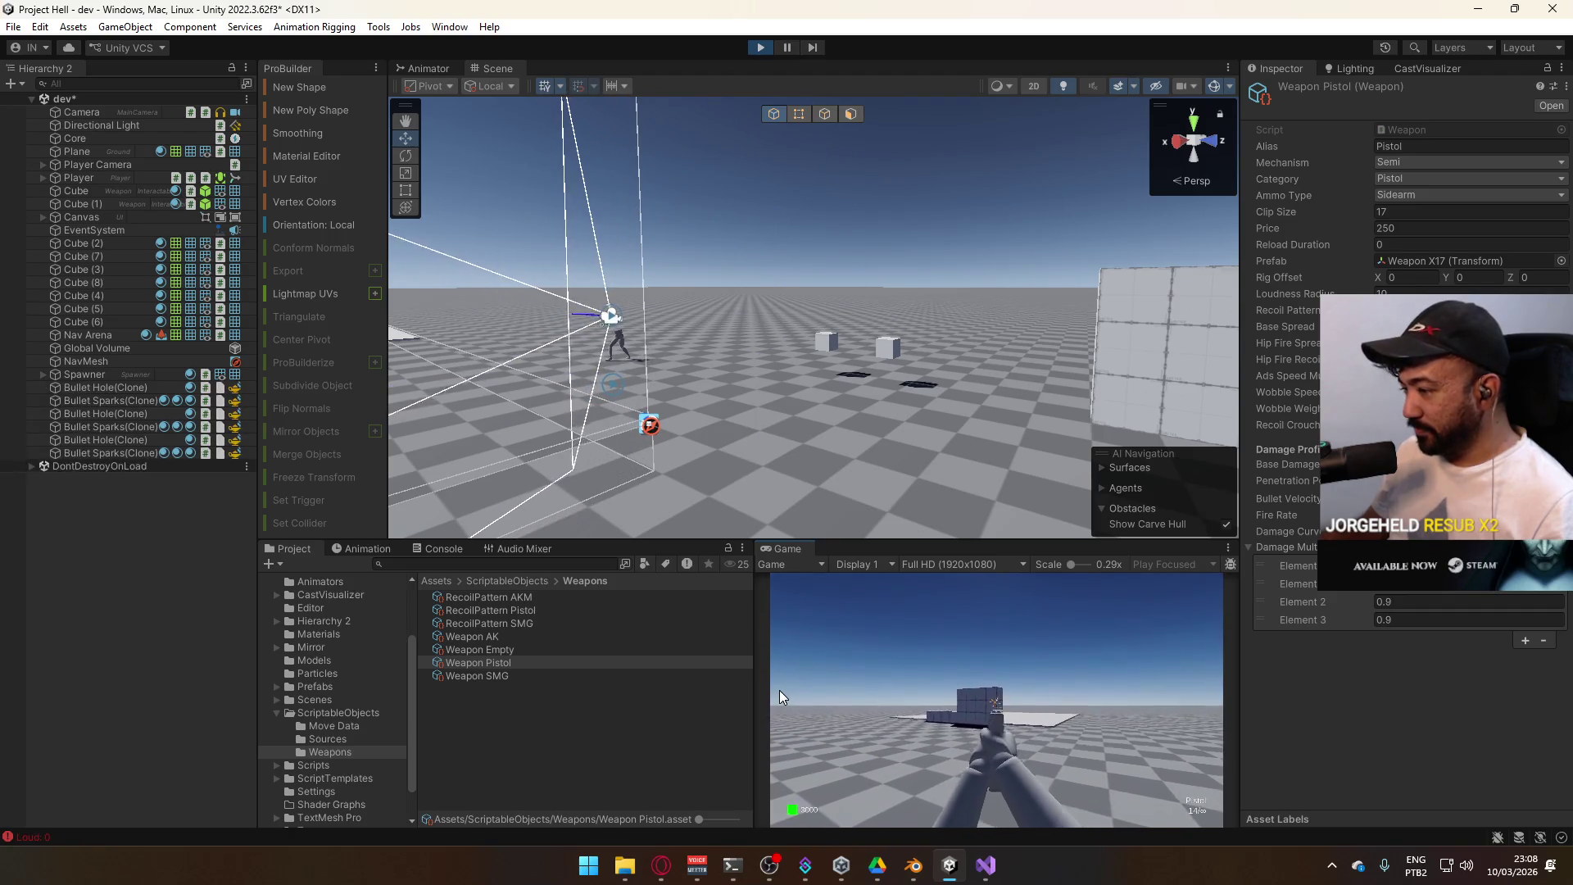
key("r")
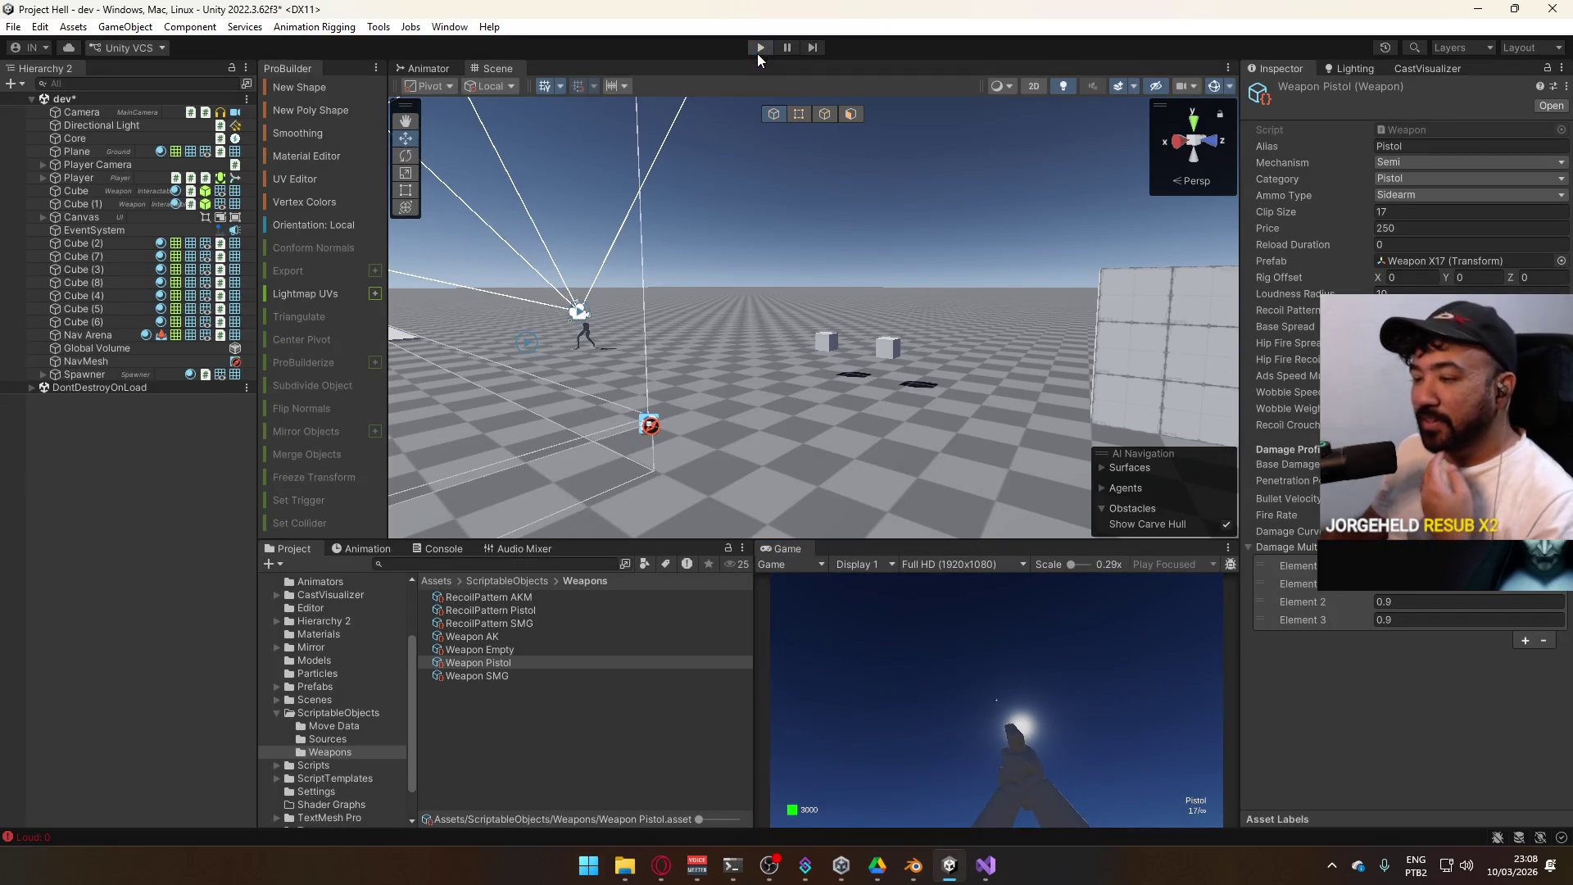
left_click(759, 50)
left_click(987, 861)
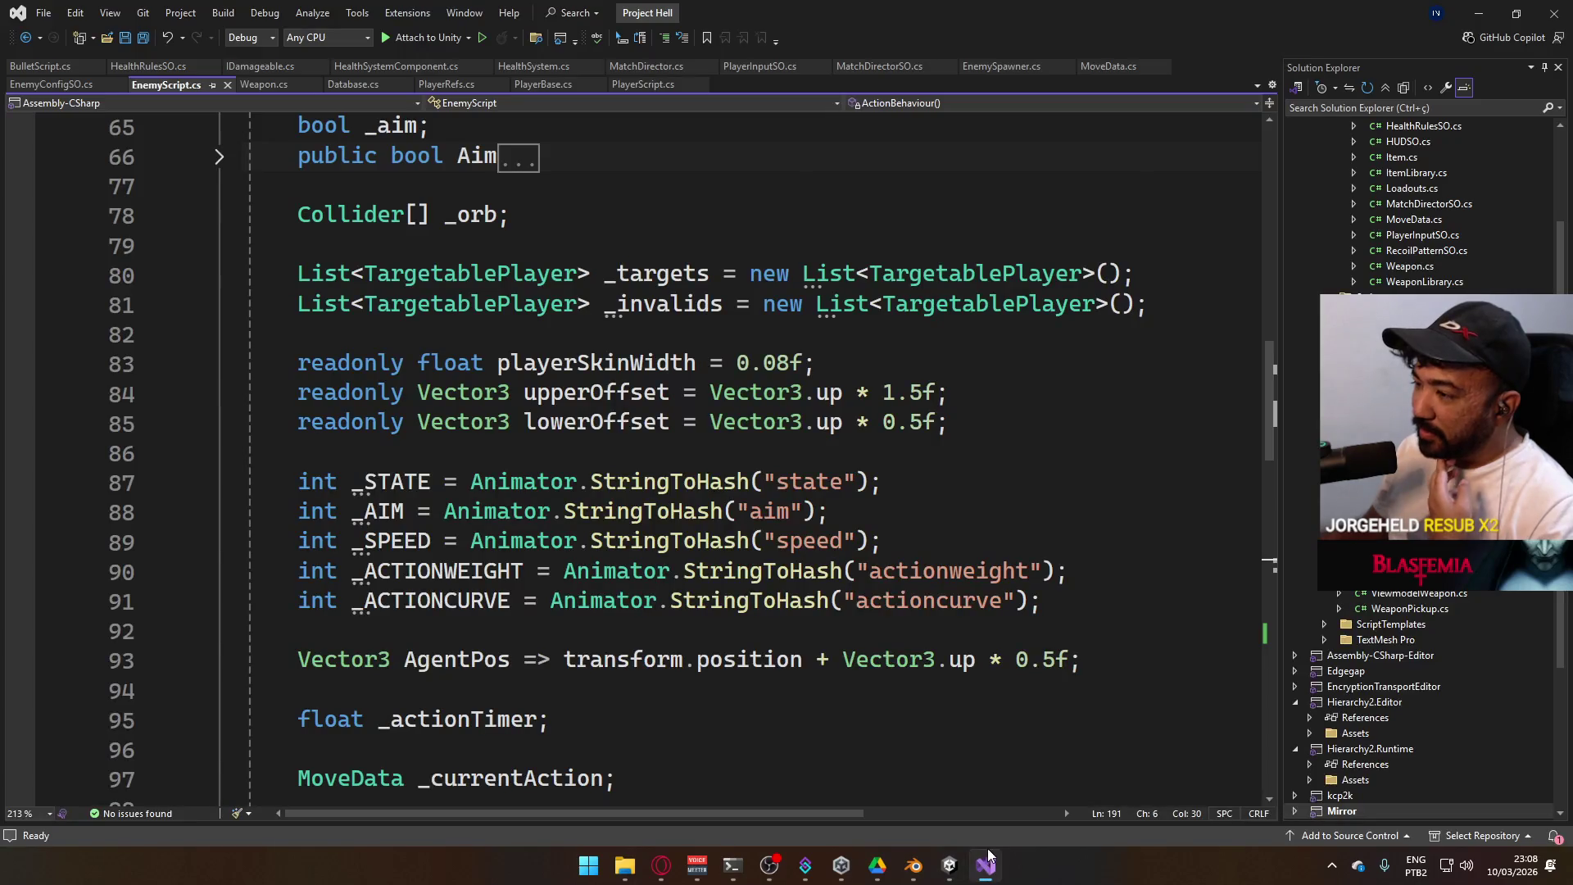
Scroll EnemyScript.cs and place the cursor on the PatrolBehaviour method line
scroll(906, 638, "down", 11)
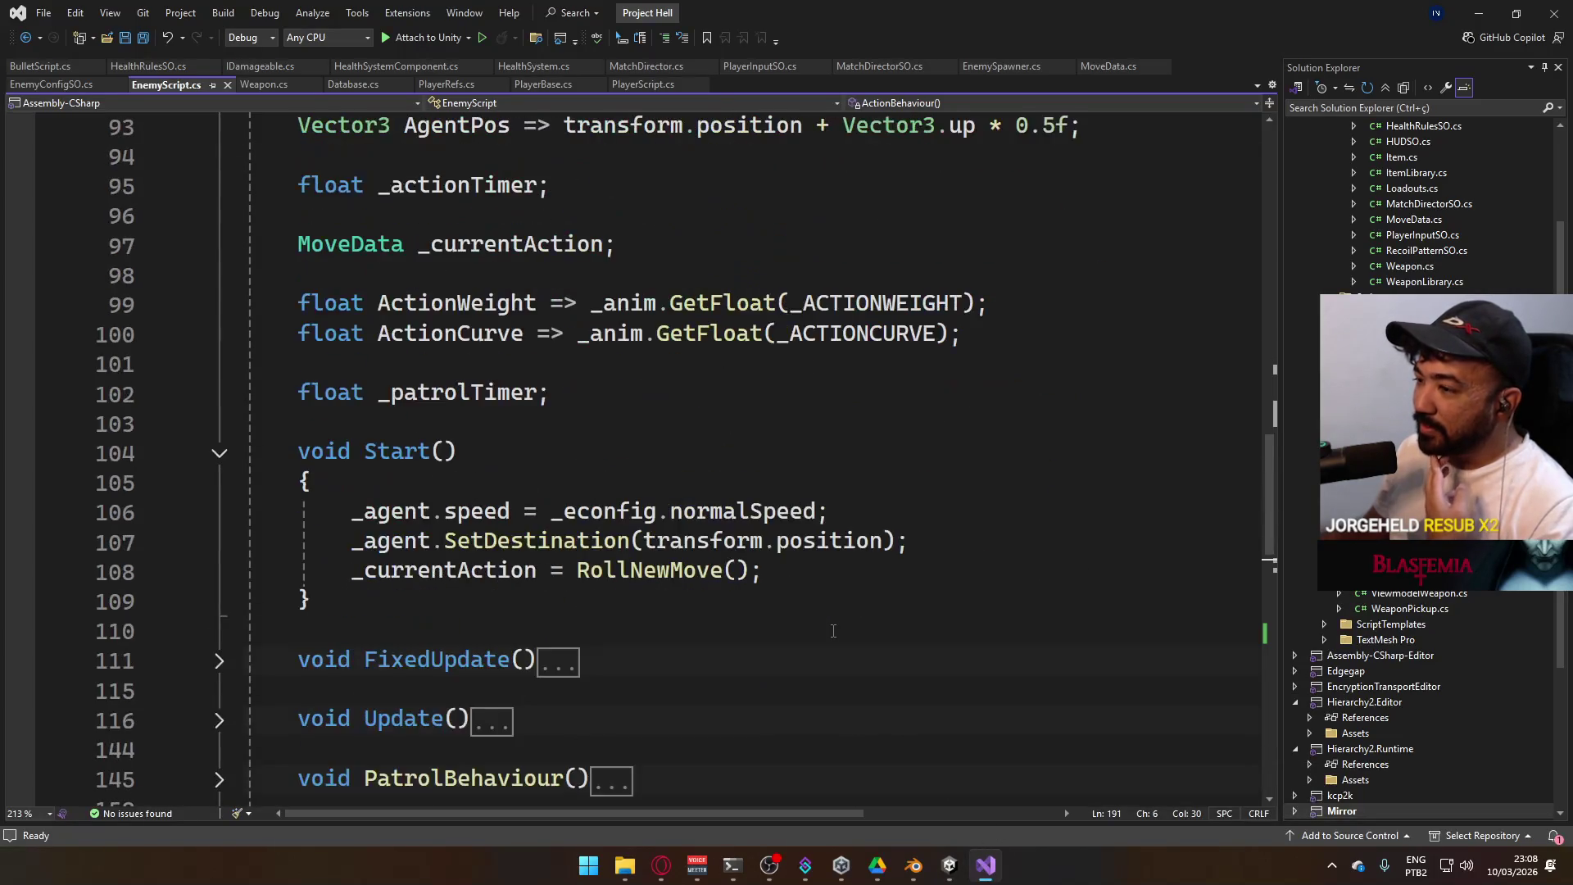
scroll(823, 631, "down", 6)
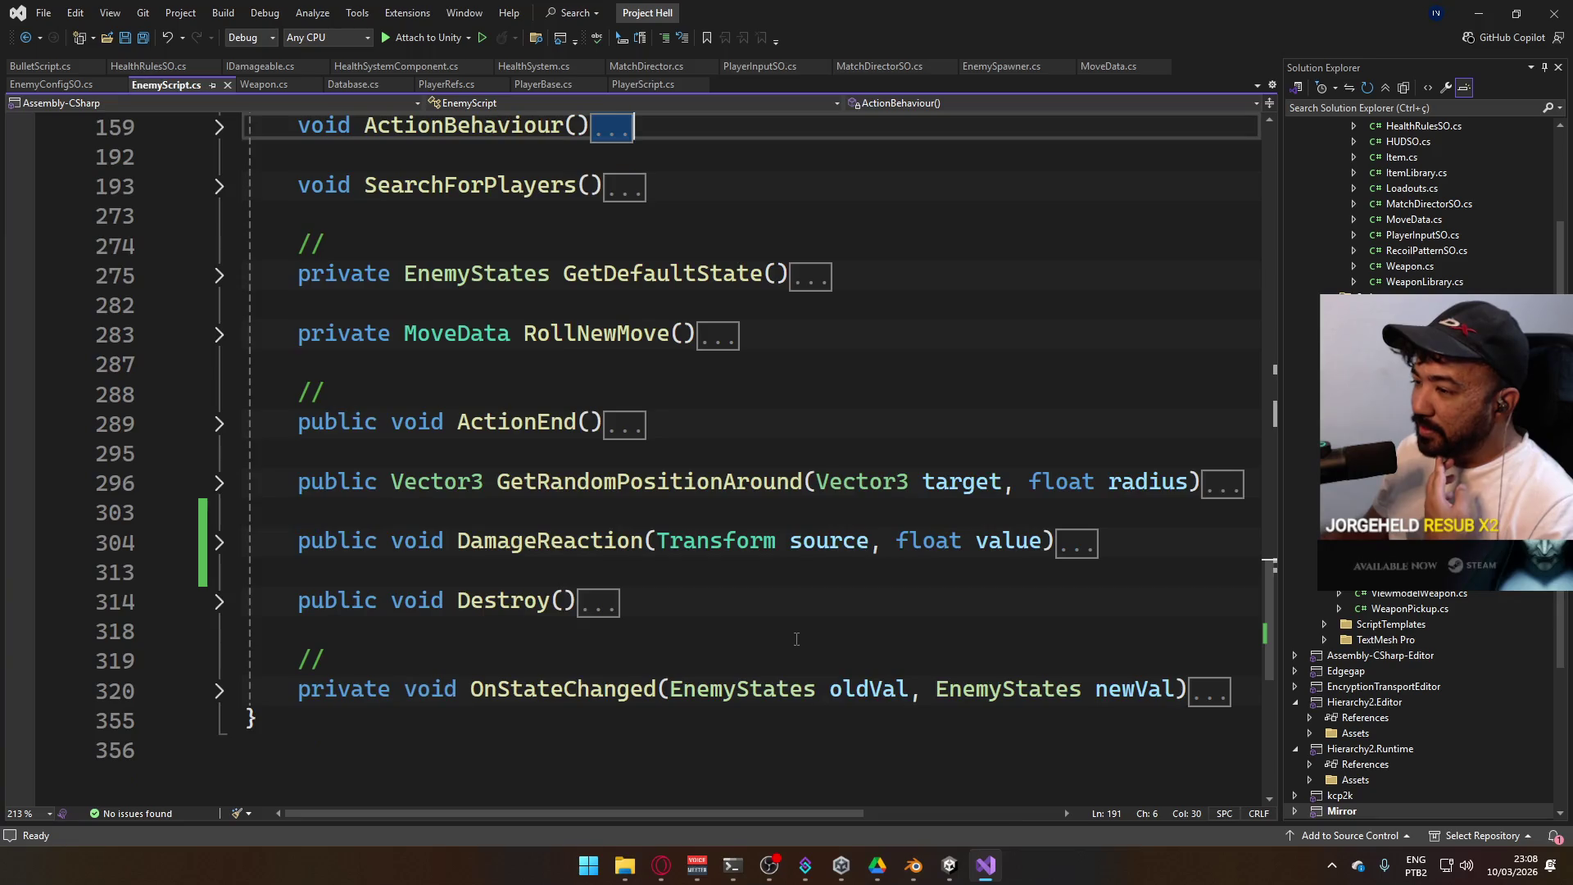
scroll(788, 637, "up", 3)
scroll(788, 638, "up", 2)
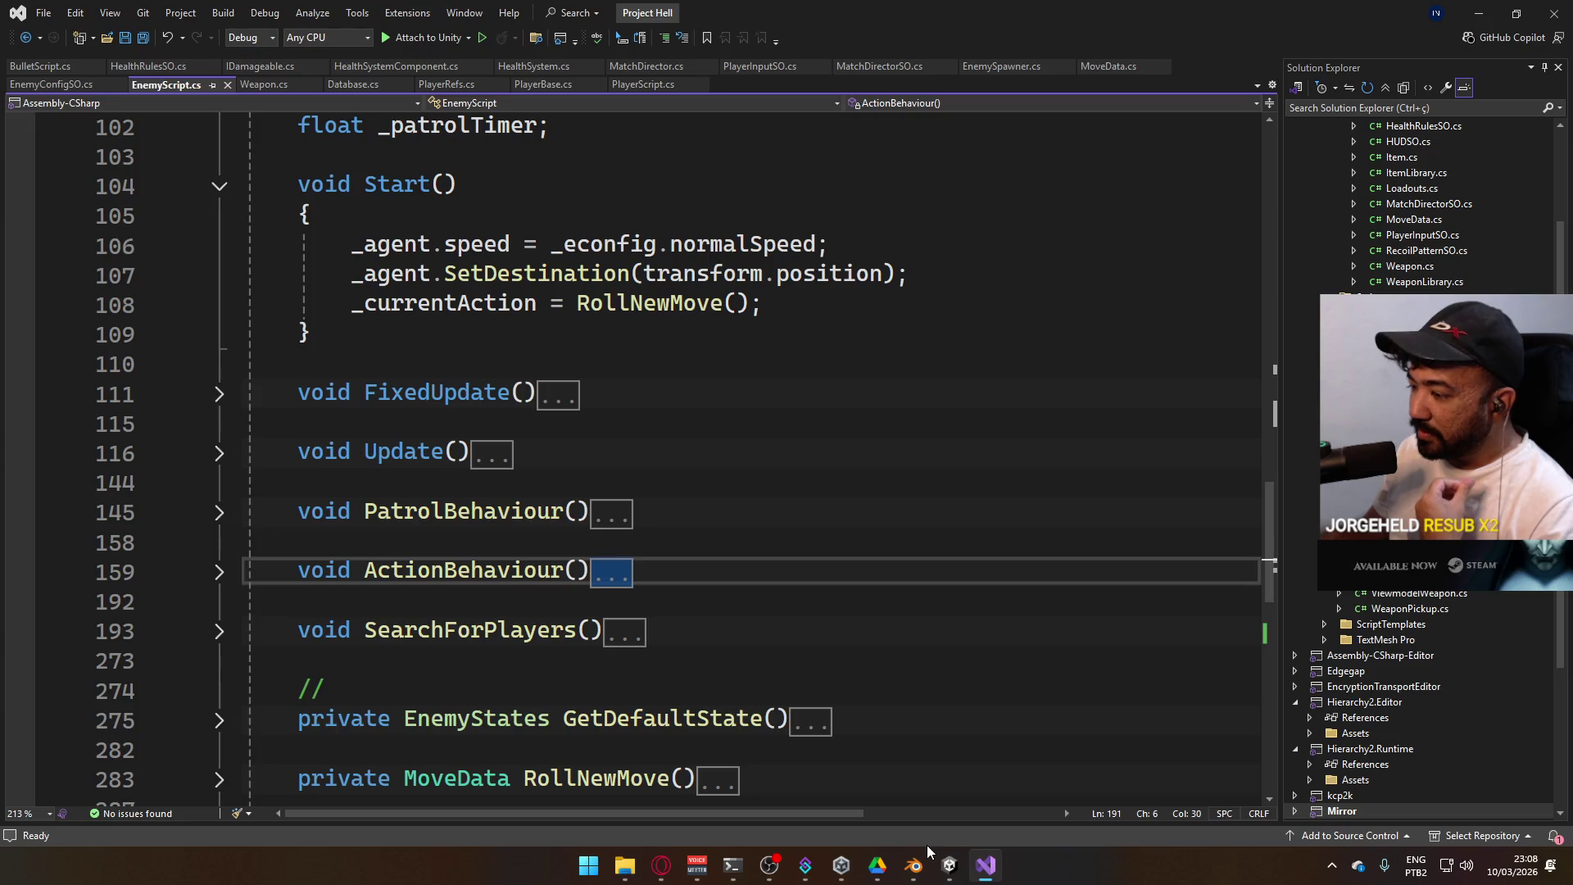
mouse_move(936, 853)
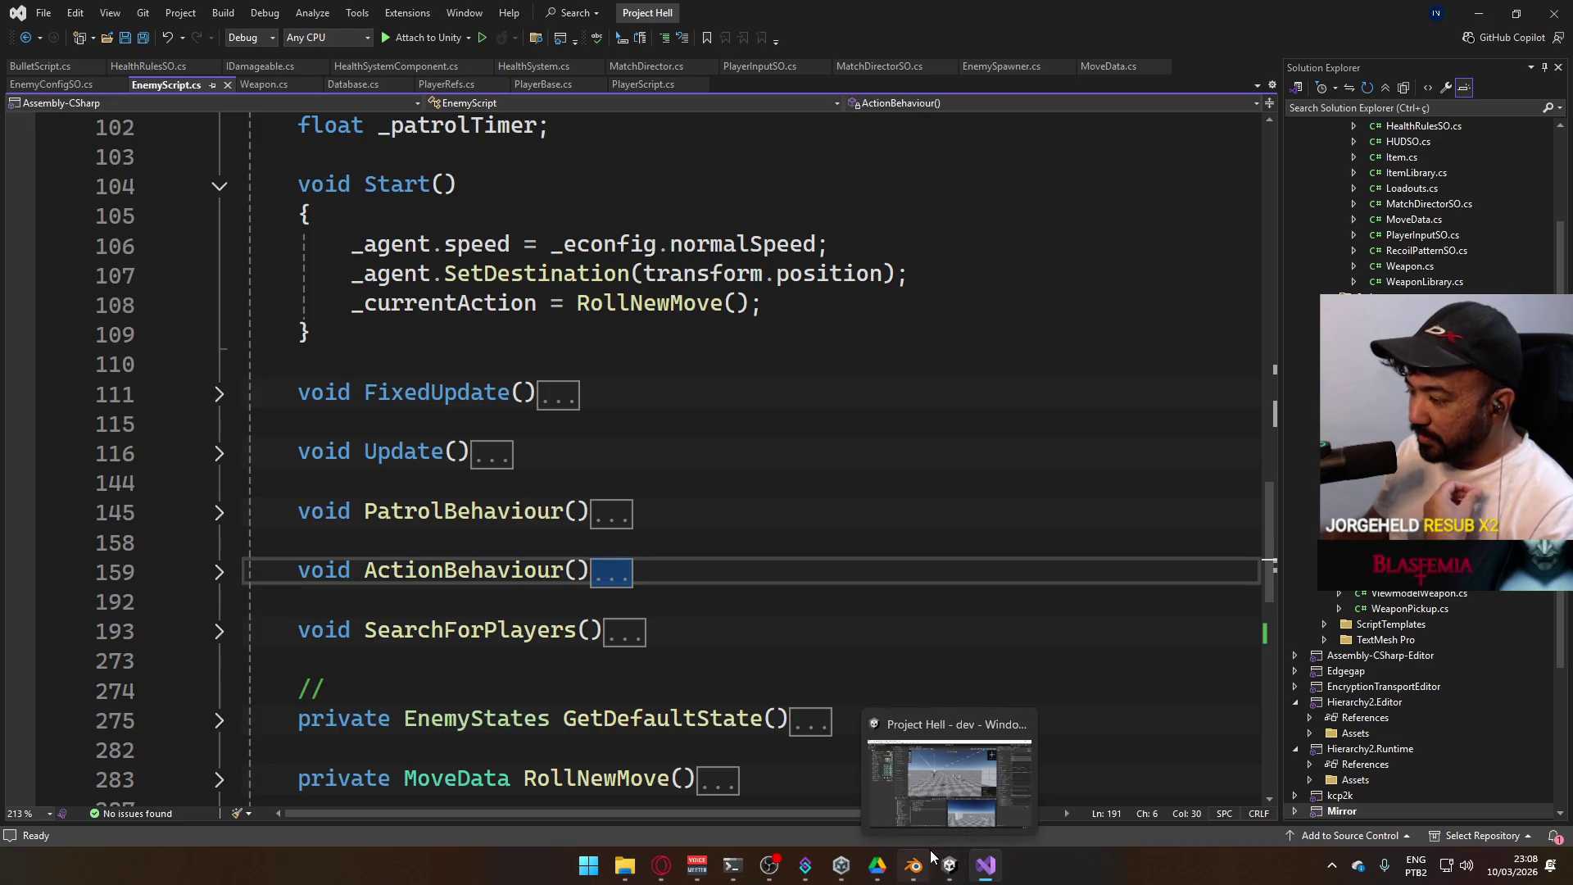
left_click(693, 519)
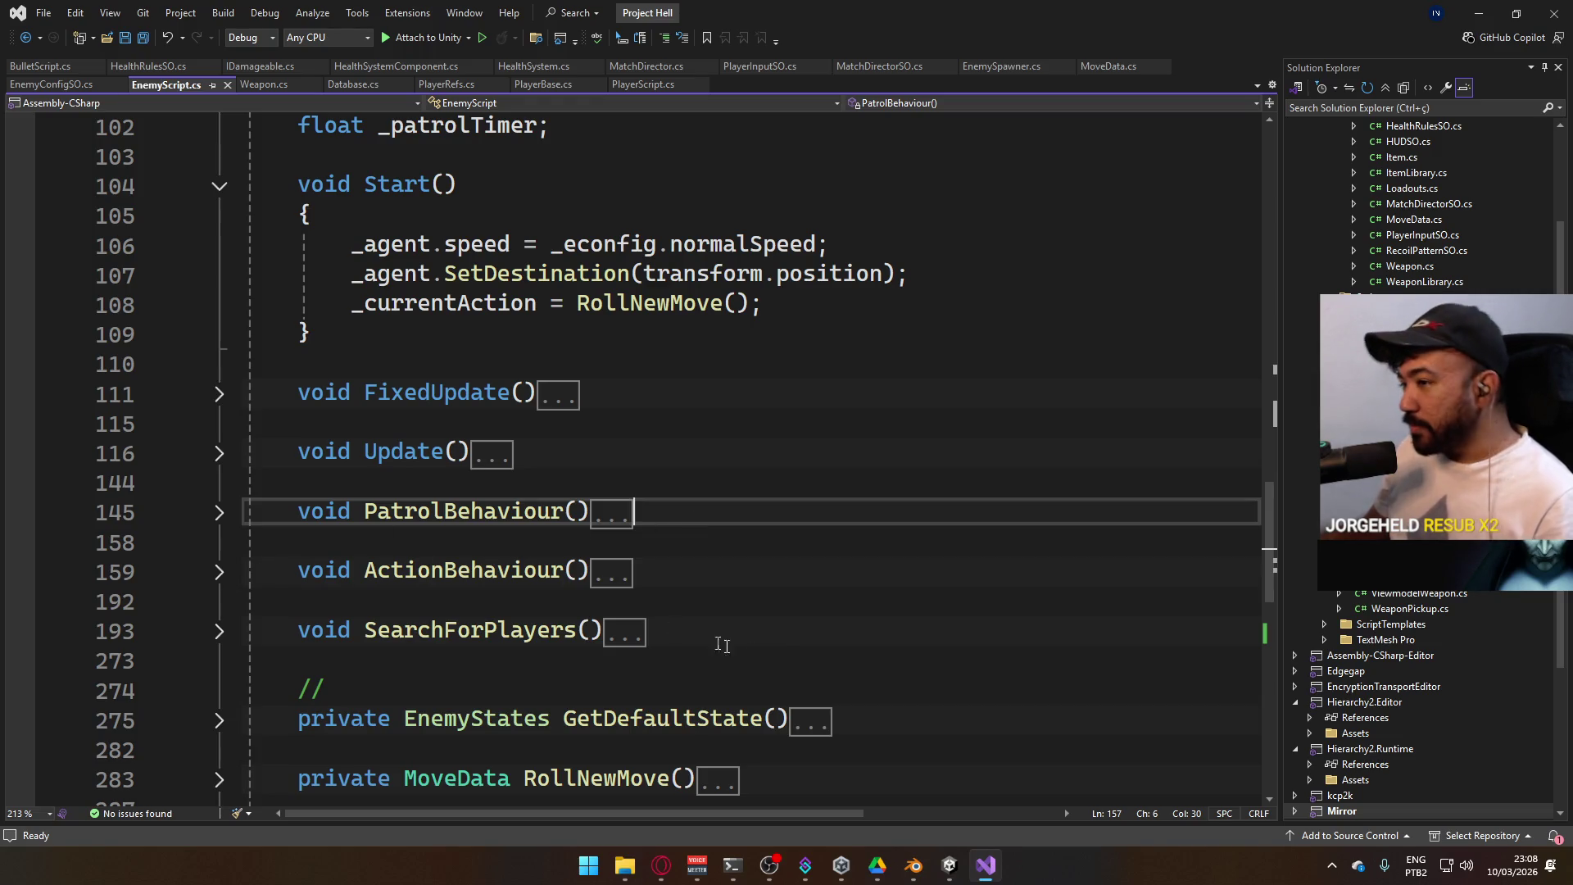
Scroll up through EnemyScript's fields, then Alt+Tab back to Unity
scroll(635, 667, "up", 8)
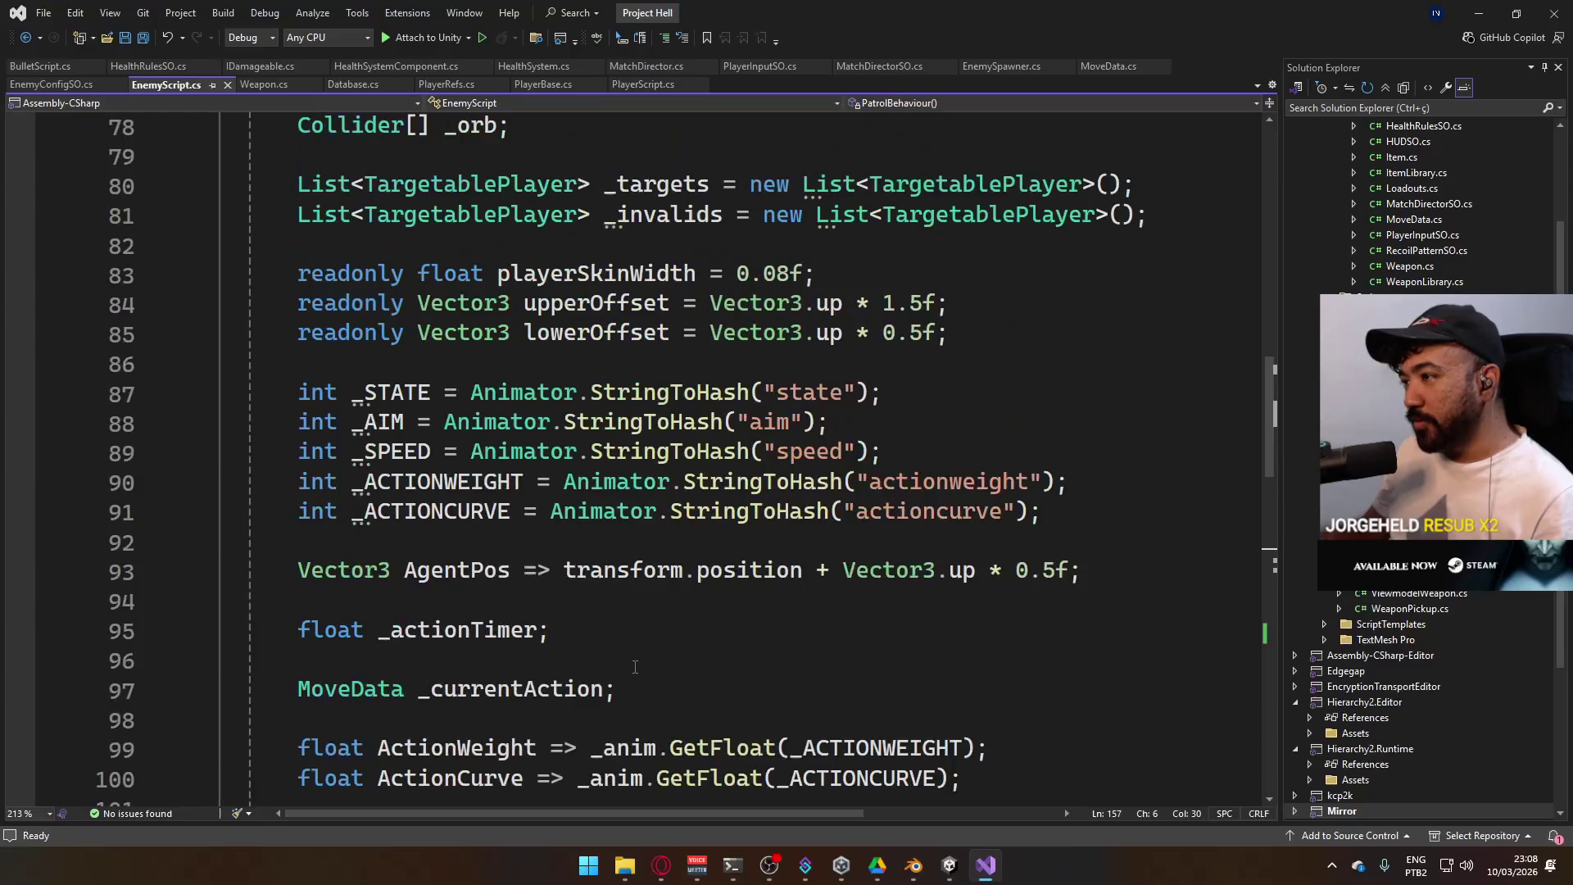
scroll(643, 583, "up", 2)
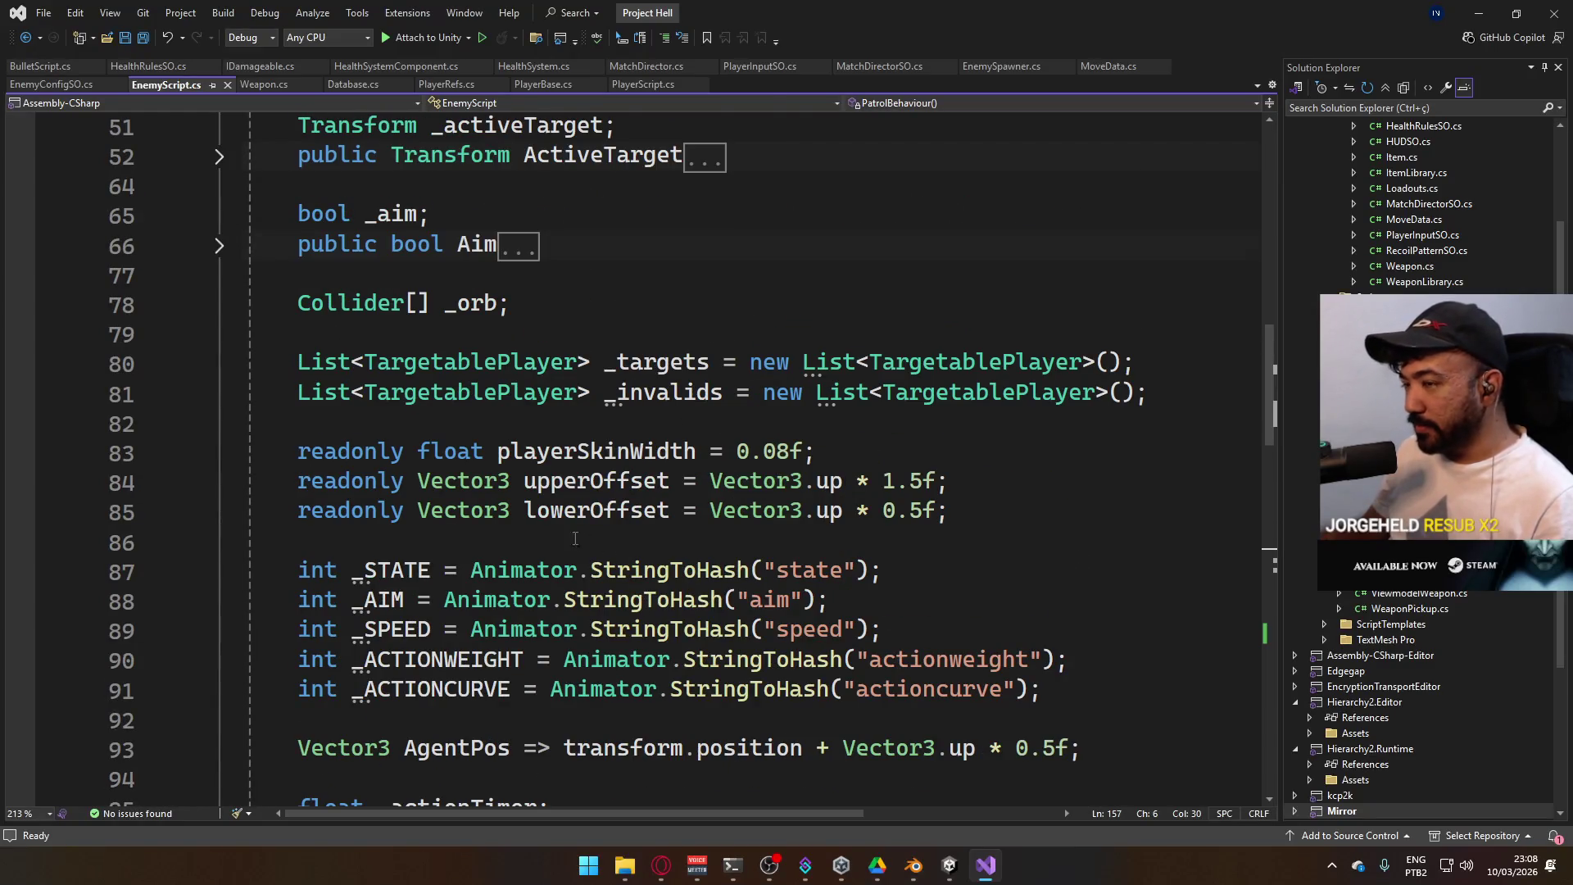
scroll(575, 539, "down", 8)
scroll(535, 596, "down", 9)
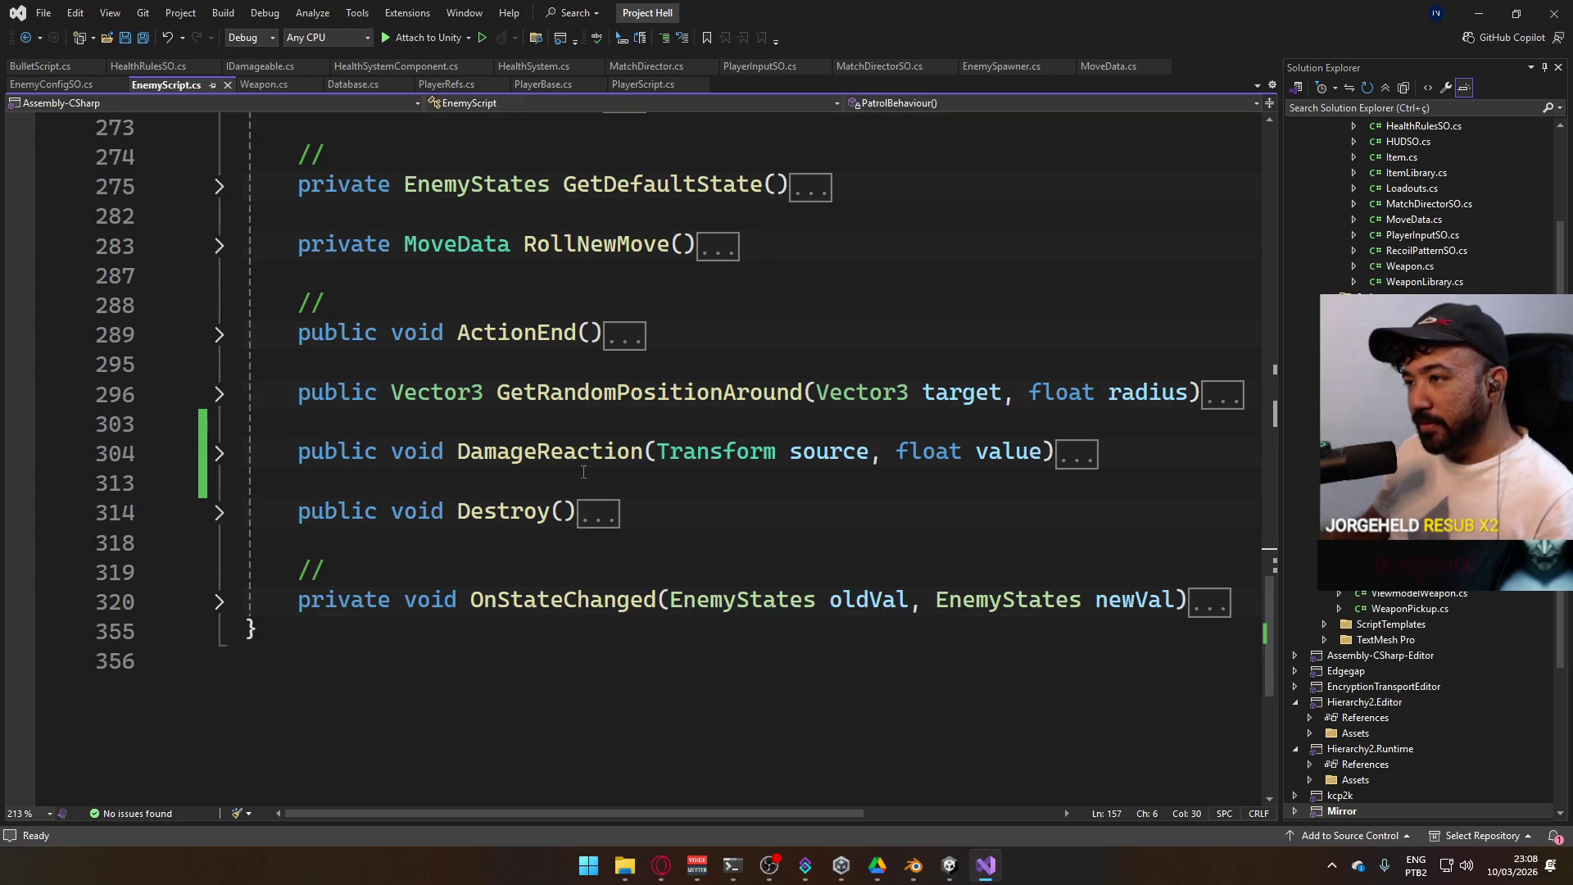
scroll(584, 471, "up", 3)
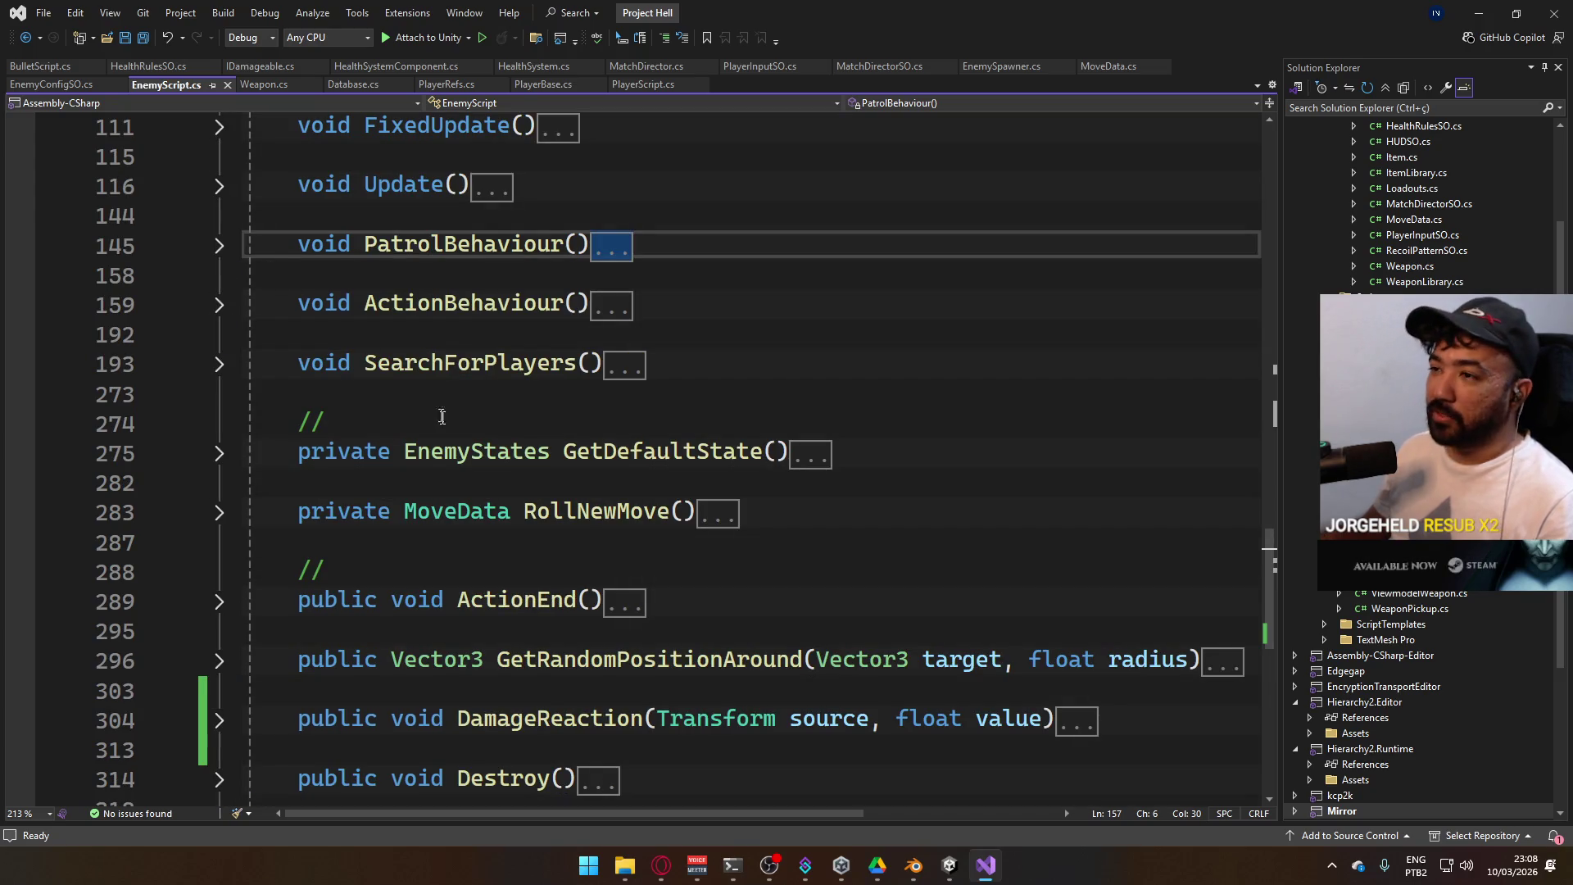
scroll(574, 584, "up", 2)
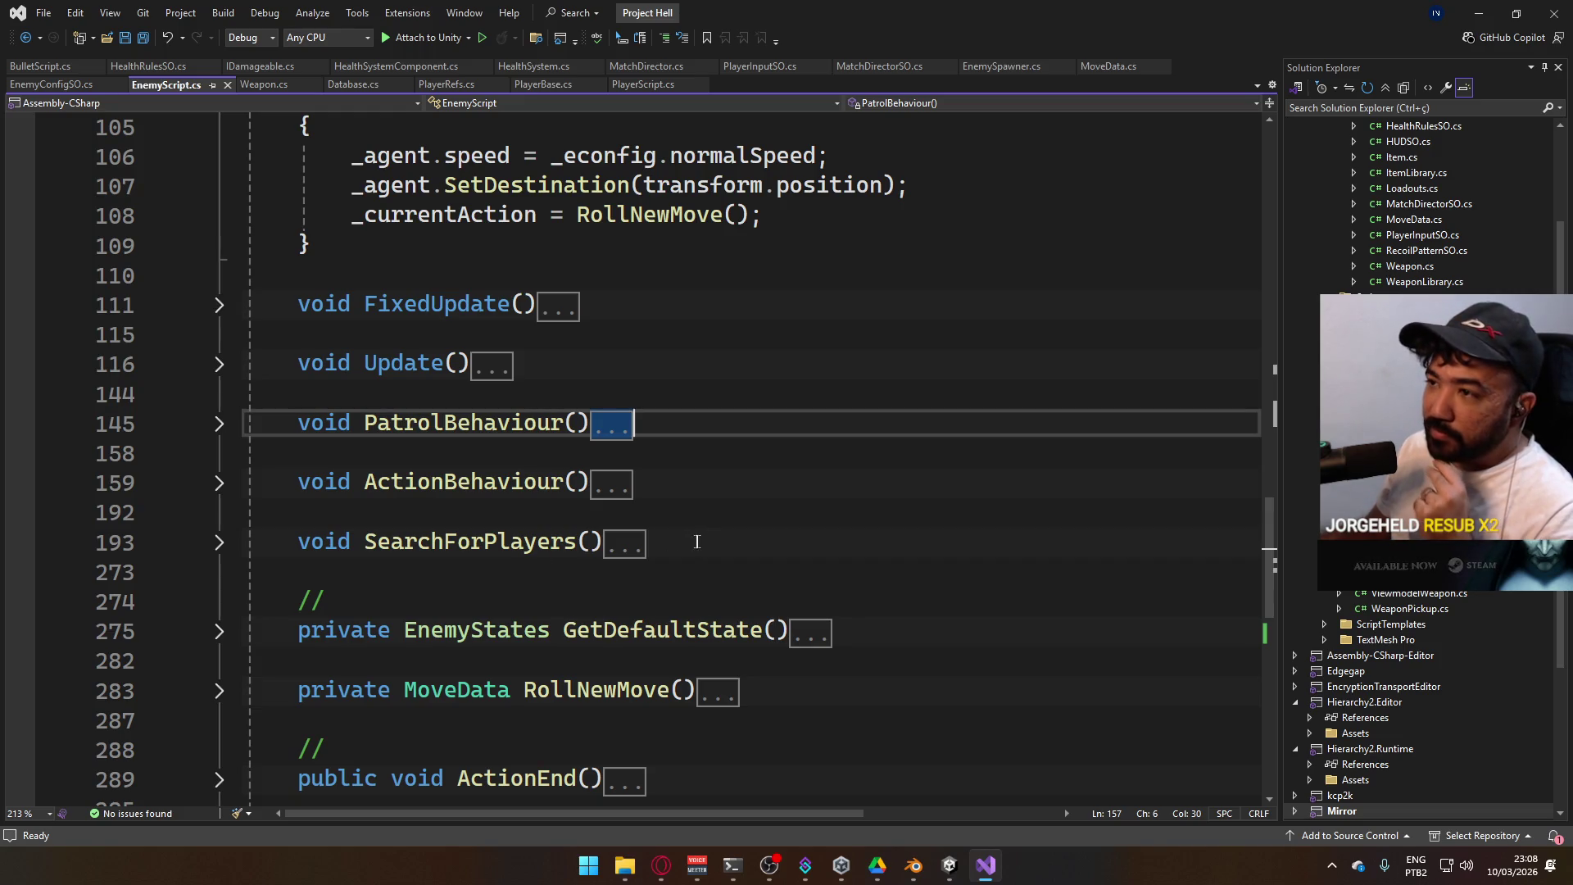
scroll(697, 542, "up", 3)
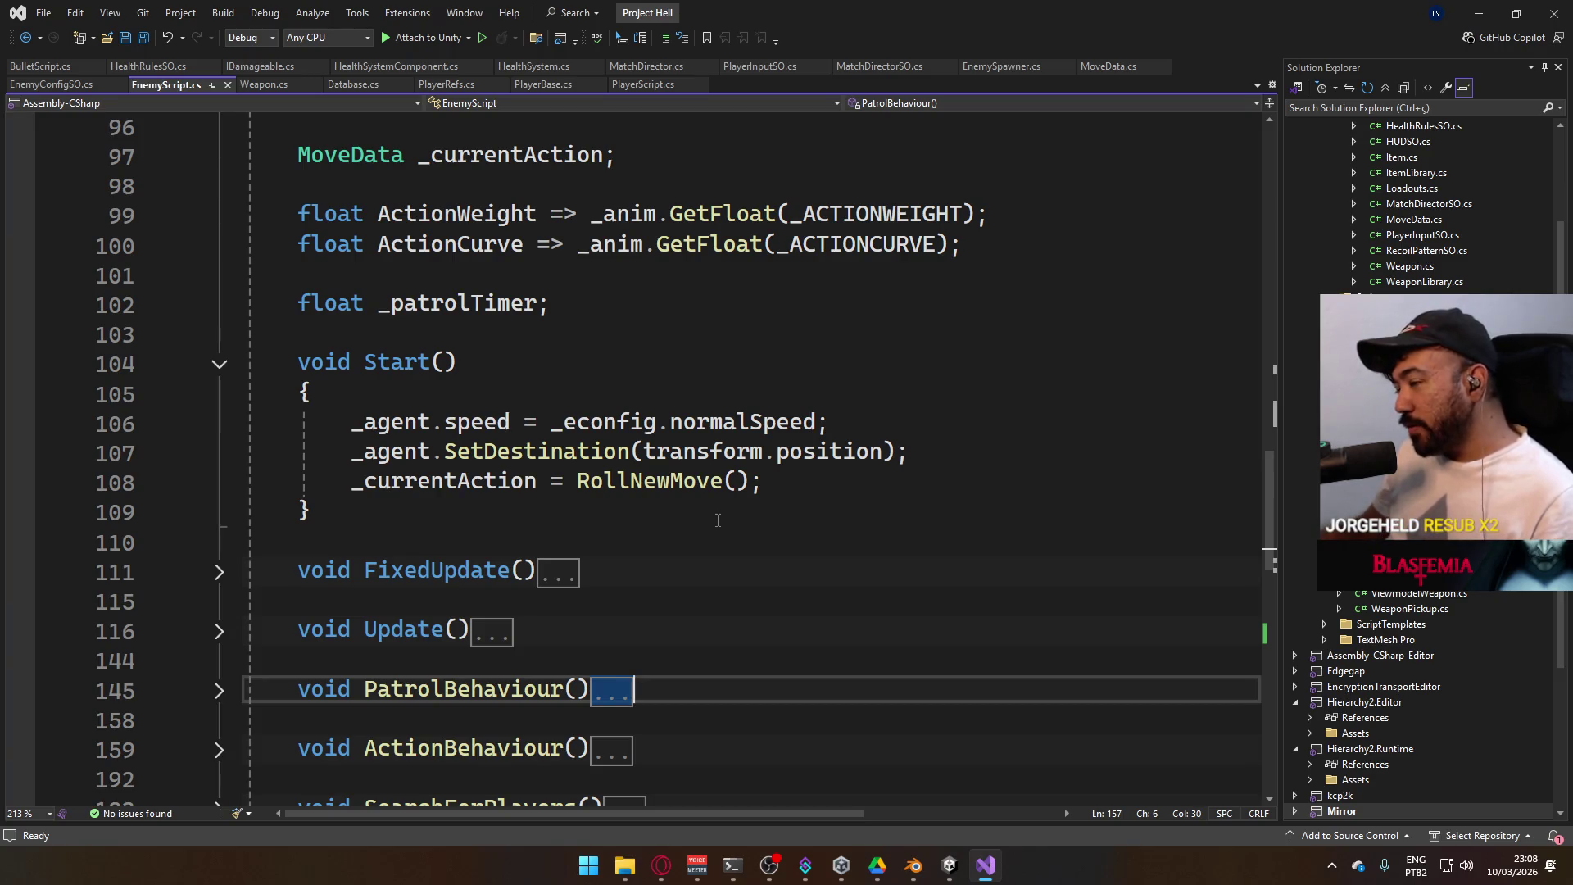
scroll(741, 514, "up", 3)
key("alt+Tab")
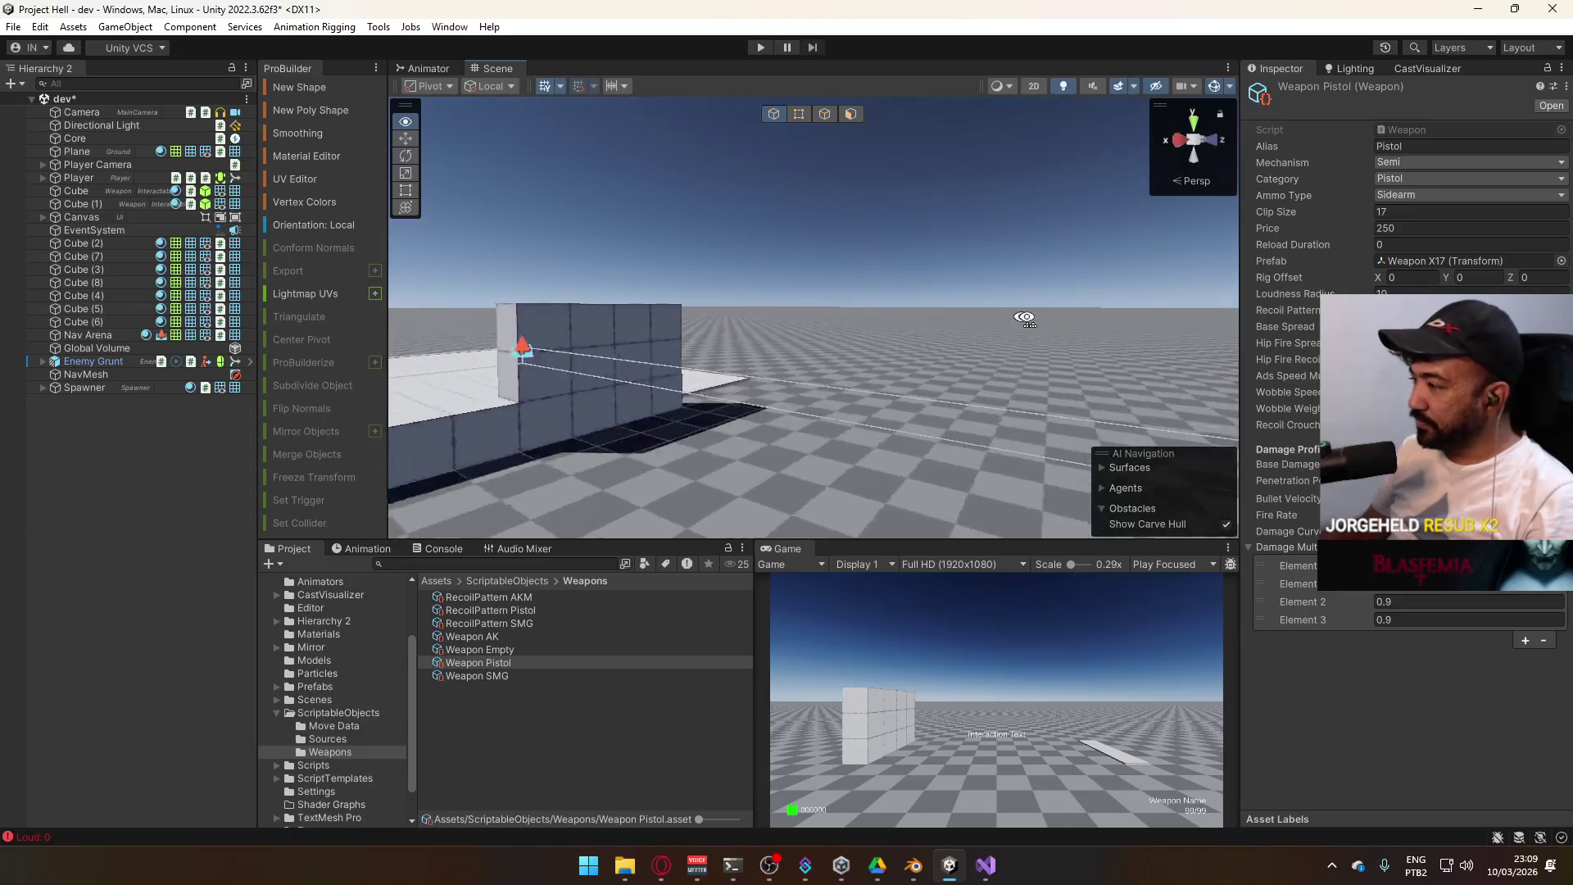
Fly the Scene view camera to the player character and enter Play mode
left_click_drag(1139, 330, 1134, 327)
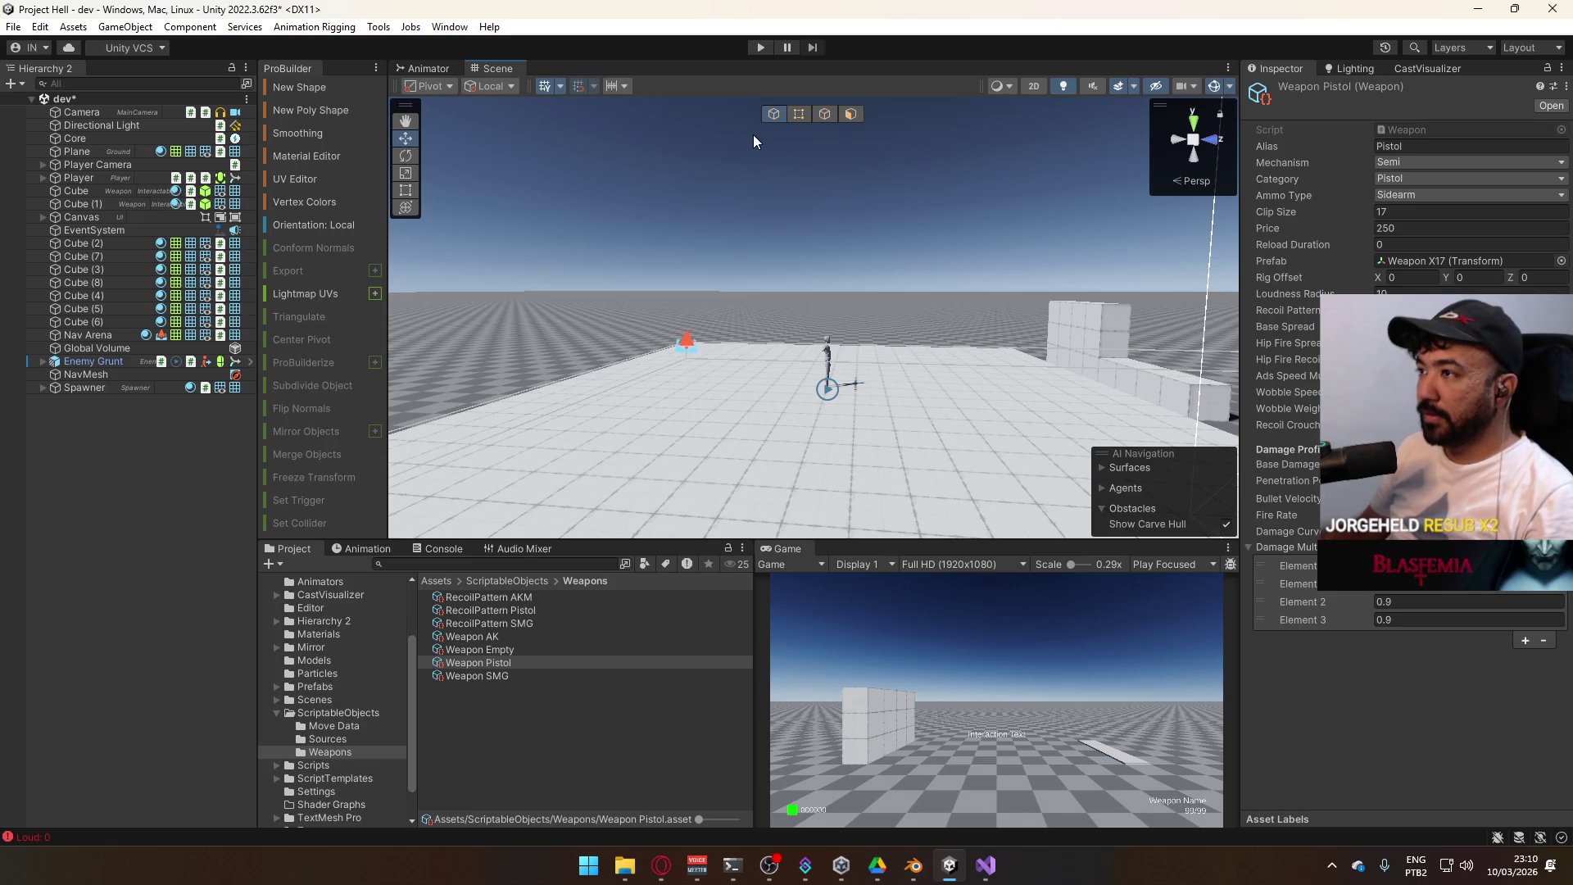
left_click(760, 47)
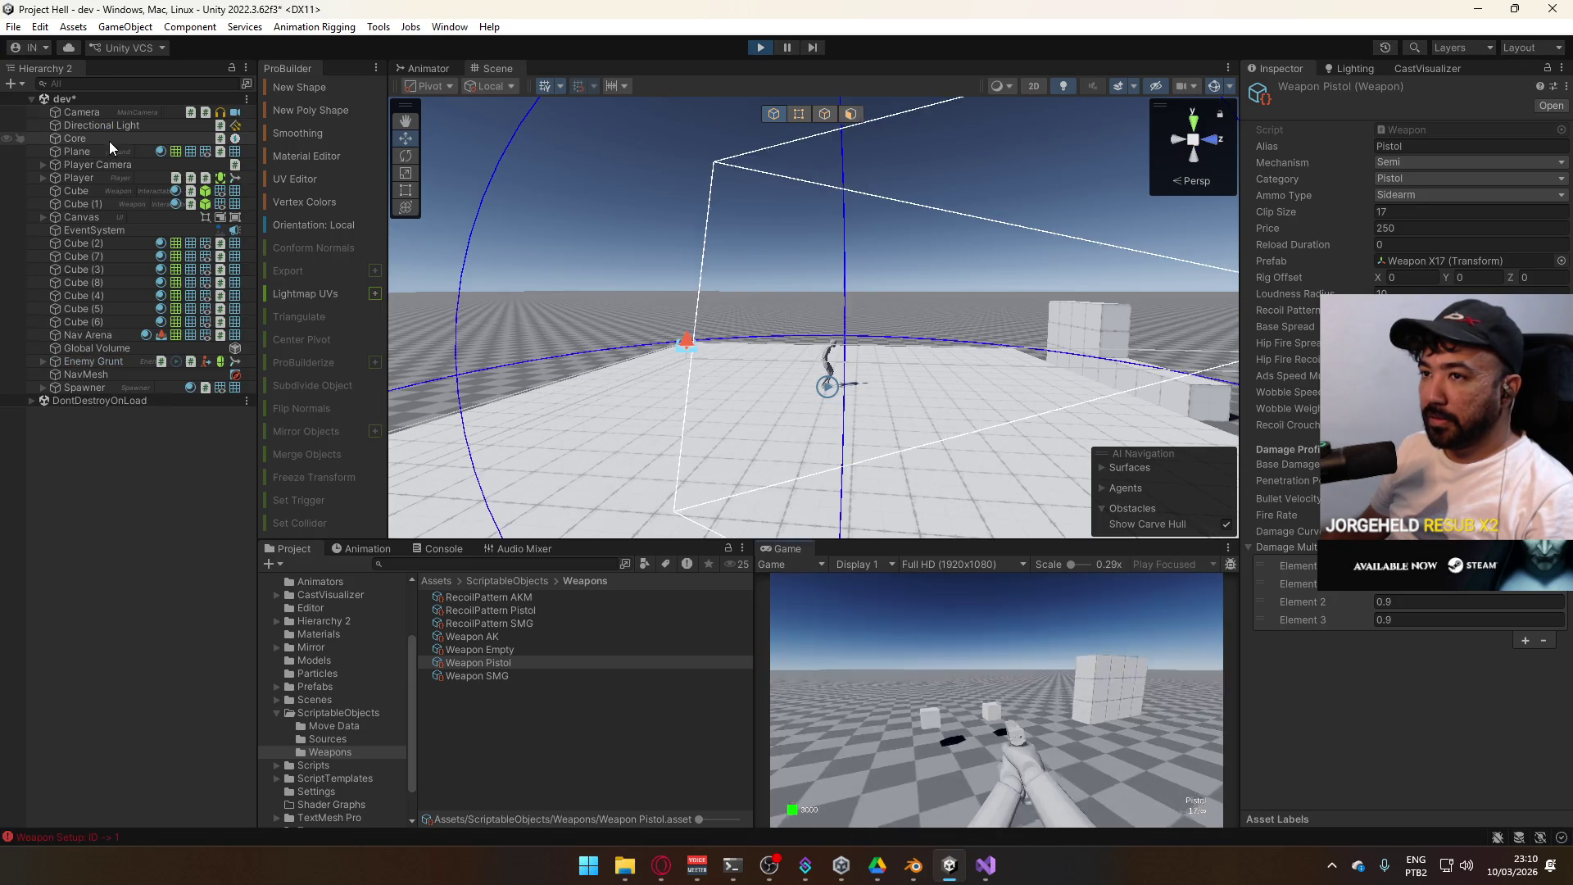
Select Core, maximize the Game view, and sprint at the wall then aim to drop to Default
left_click(110, 138)
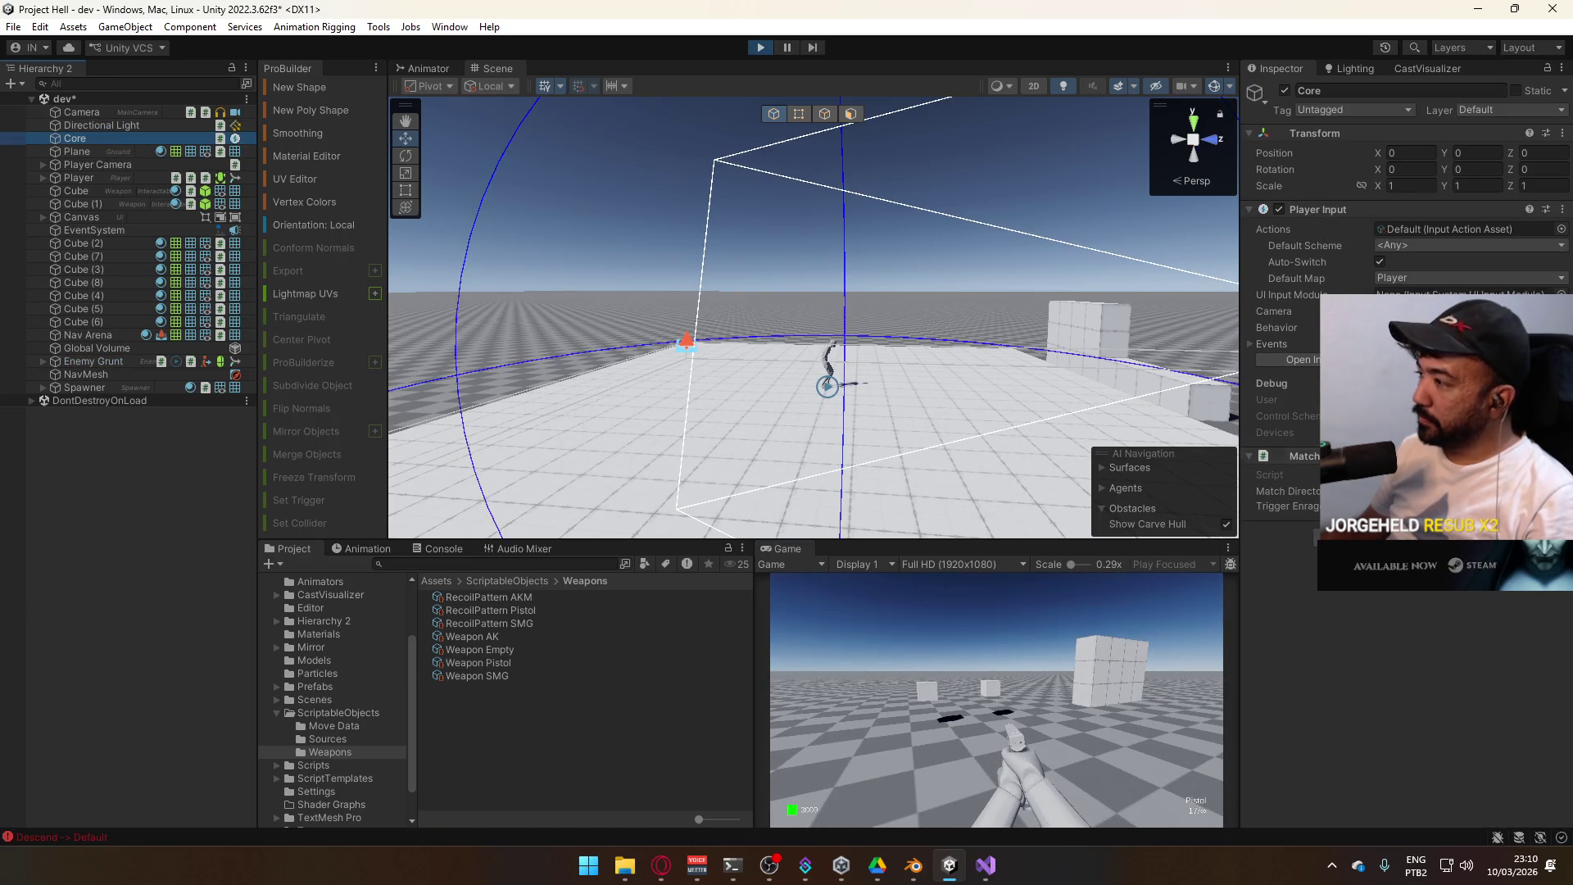
right_click(809, 559)
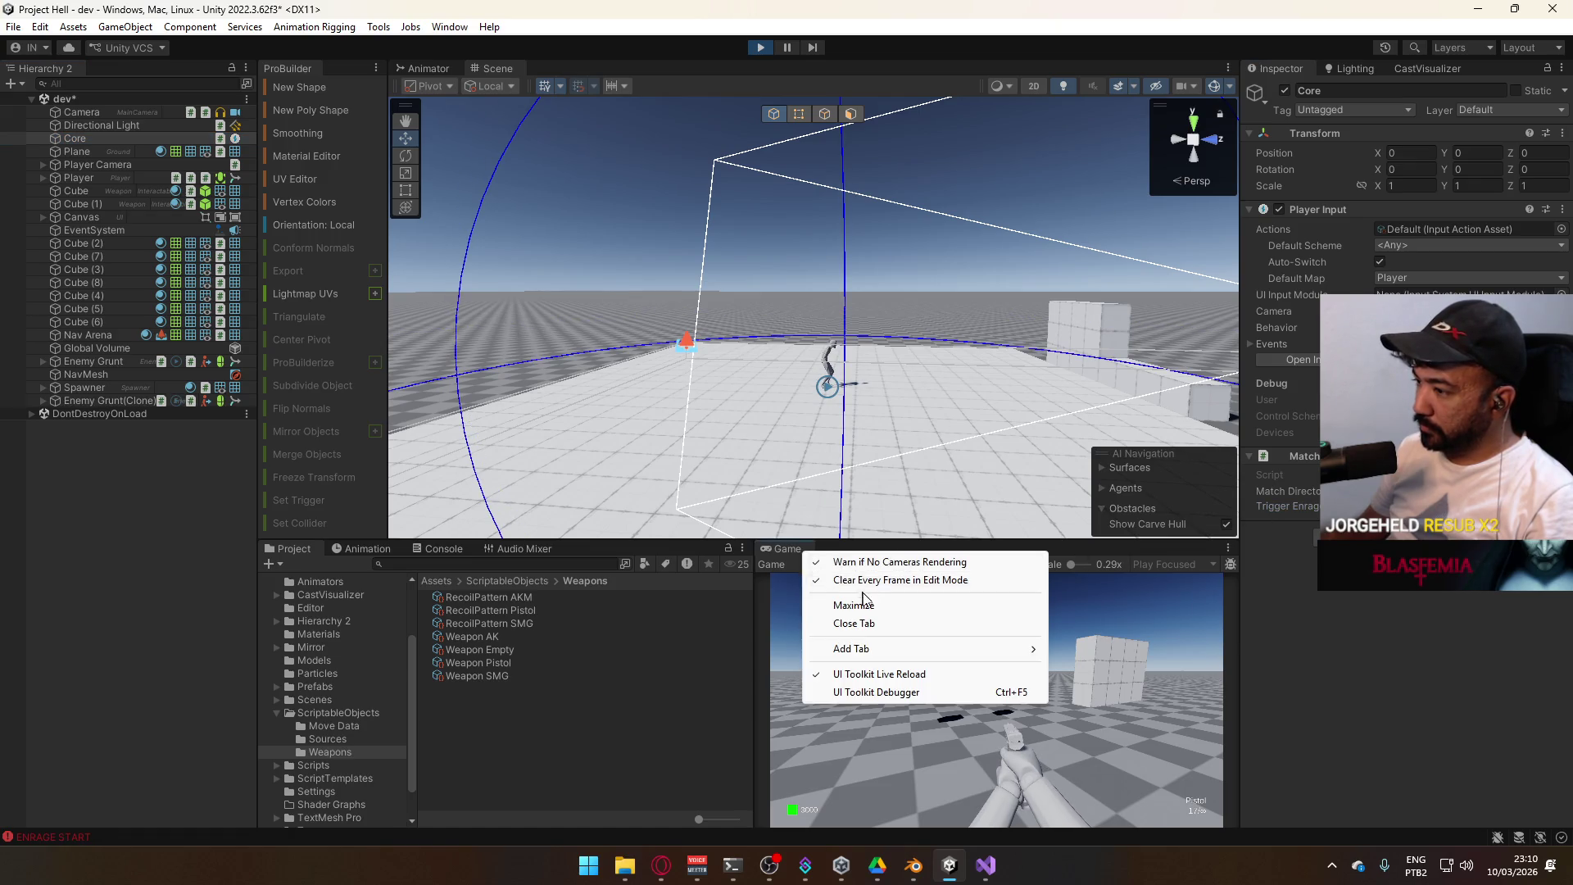
left_click(853, 604)
key("w")
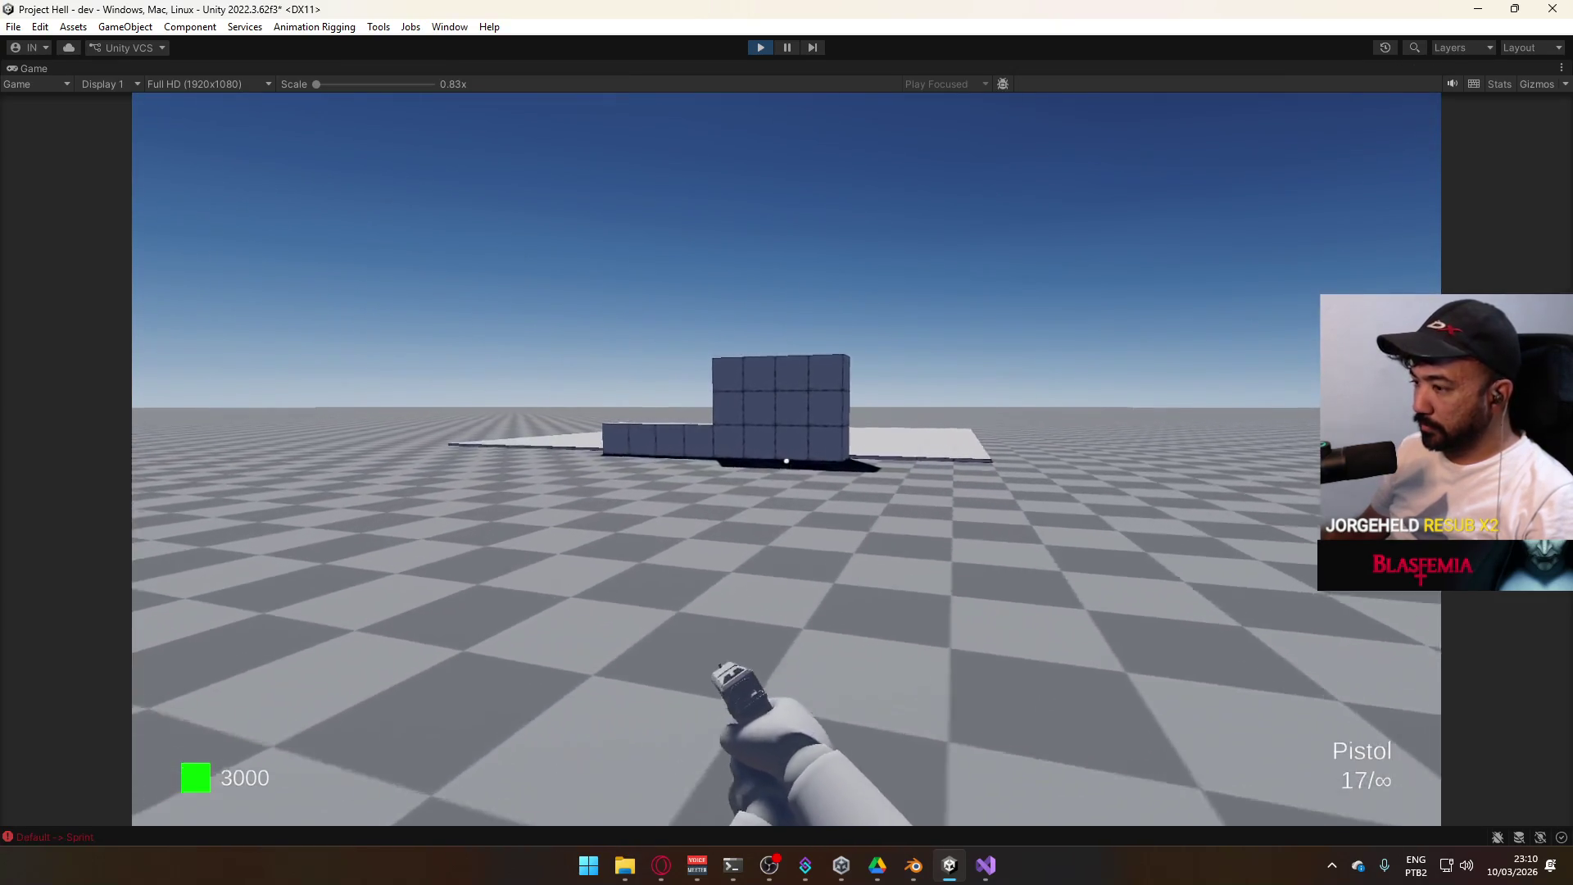
key("w")
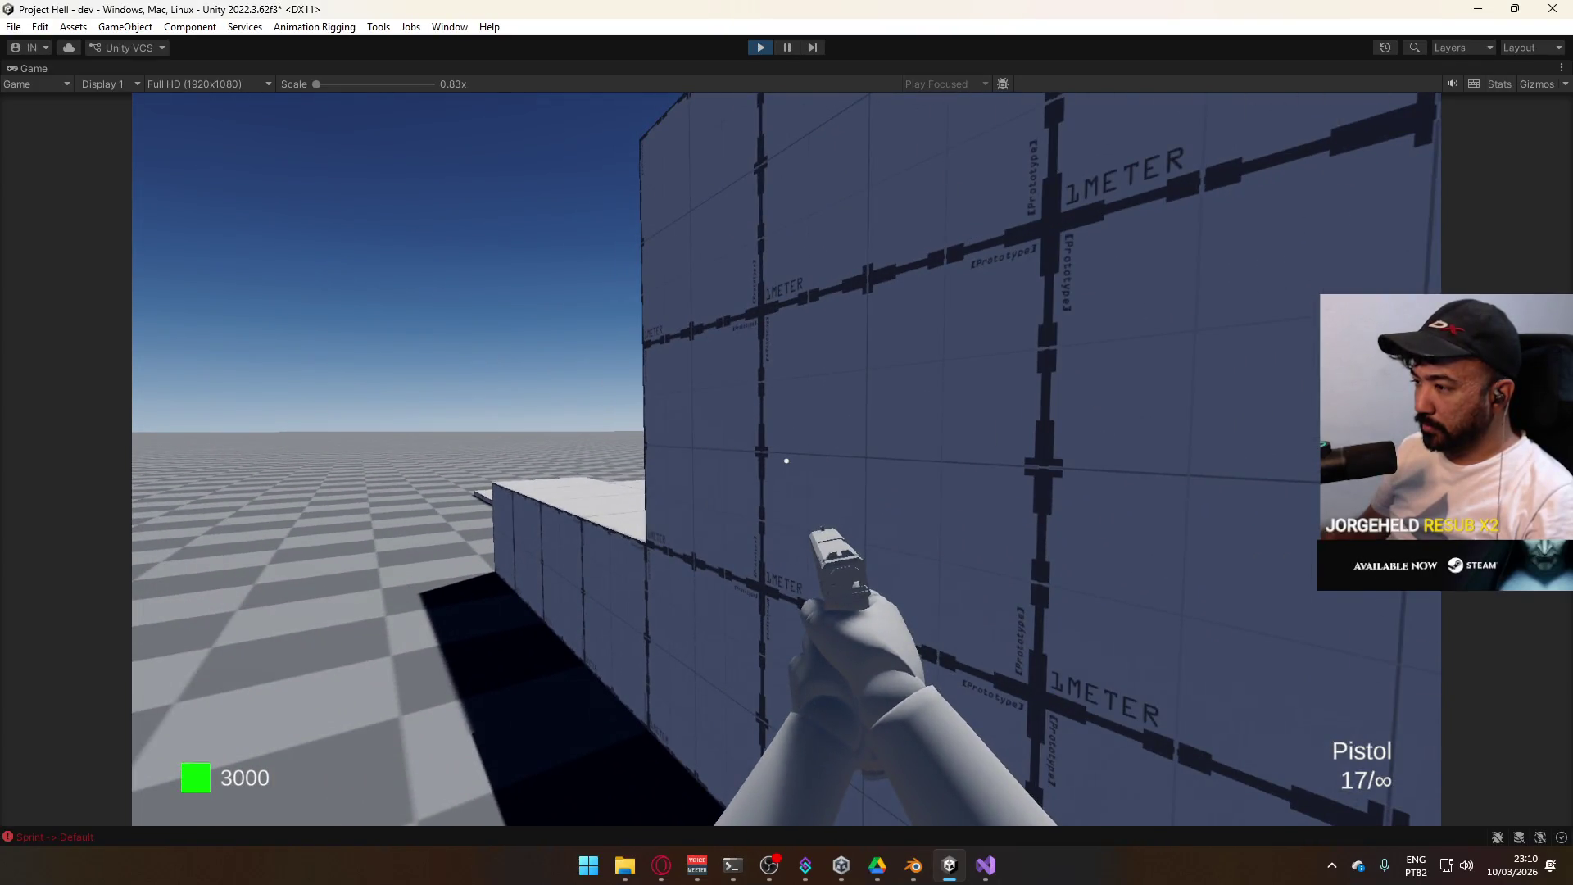
key("super")
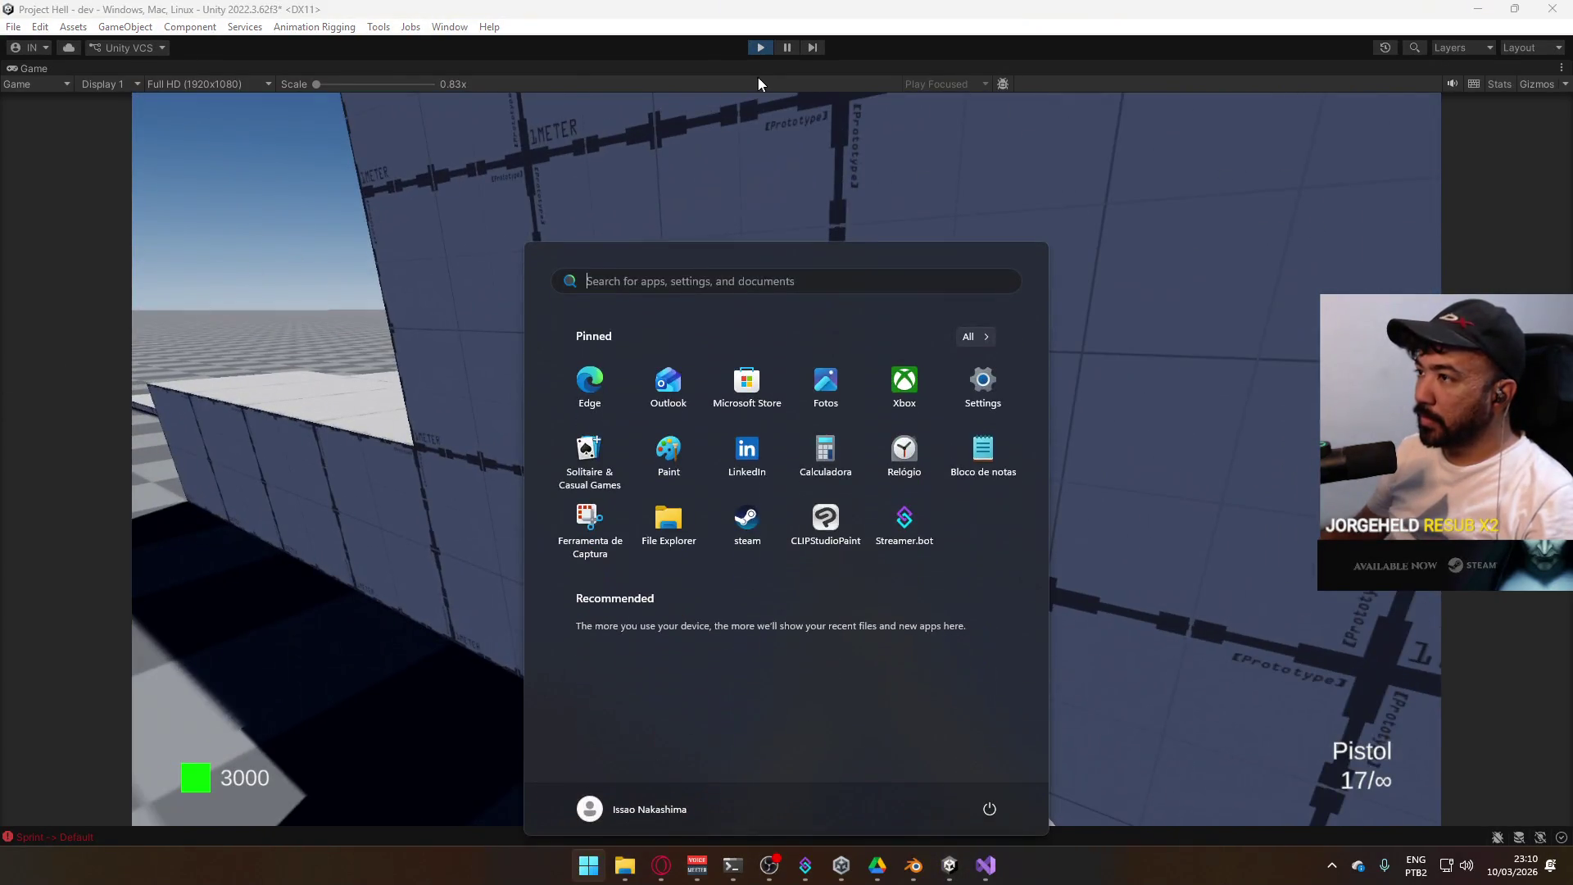
left_click(758, 82)
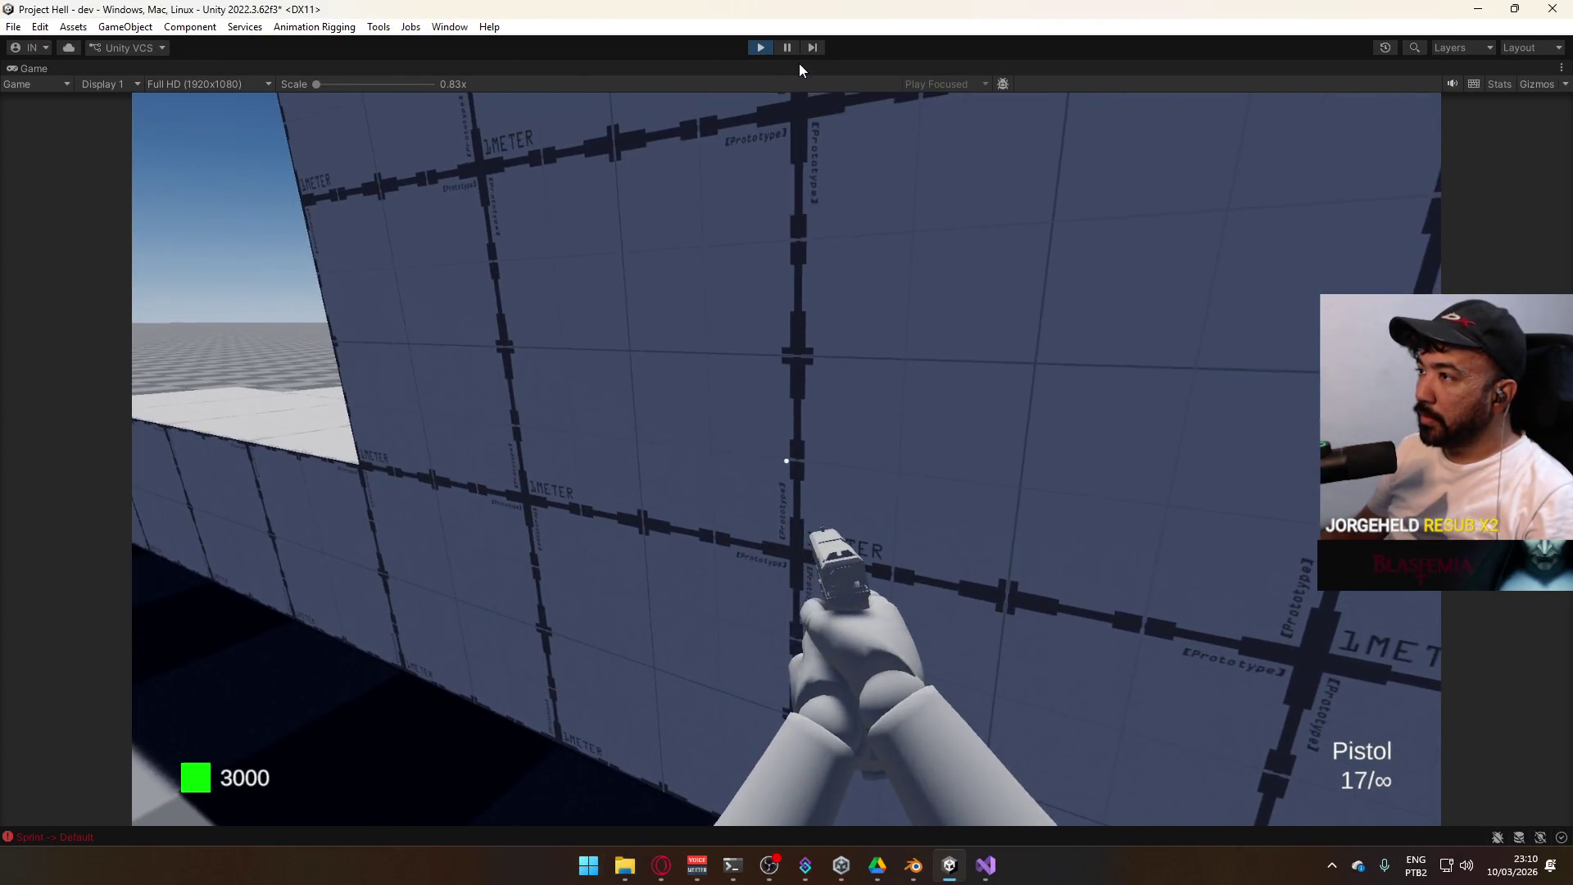
Restore the normal editor layout from the Game tab and fire the pistol at the wall
right_click(799, 66)
left_click(861, 119)
key("super")
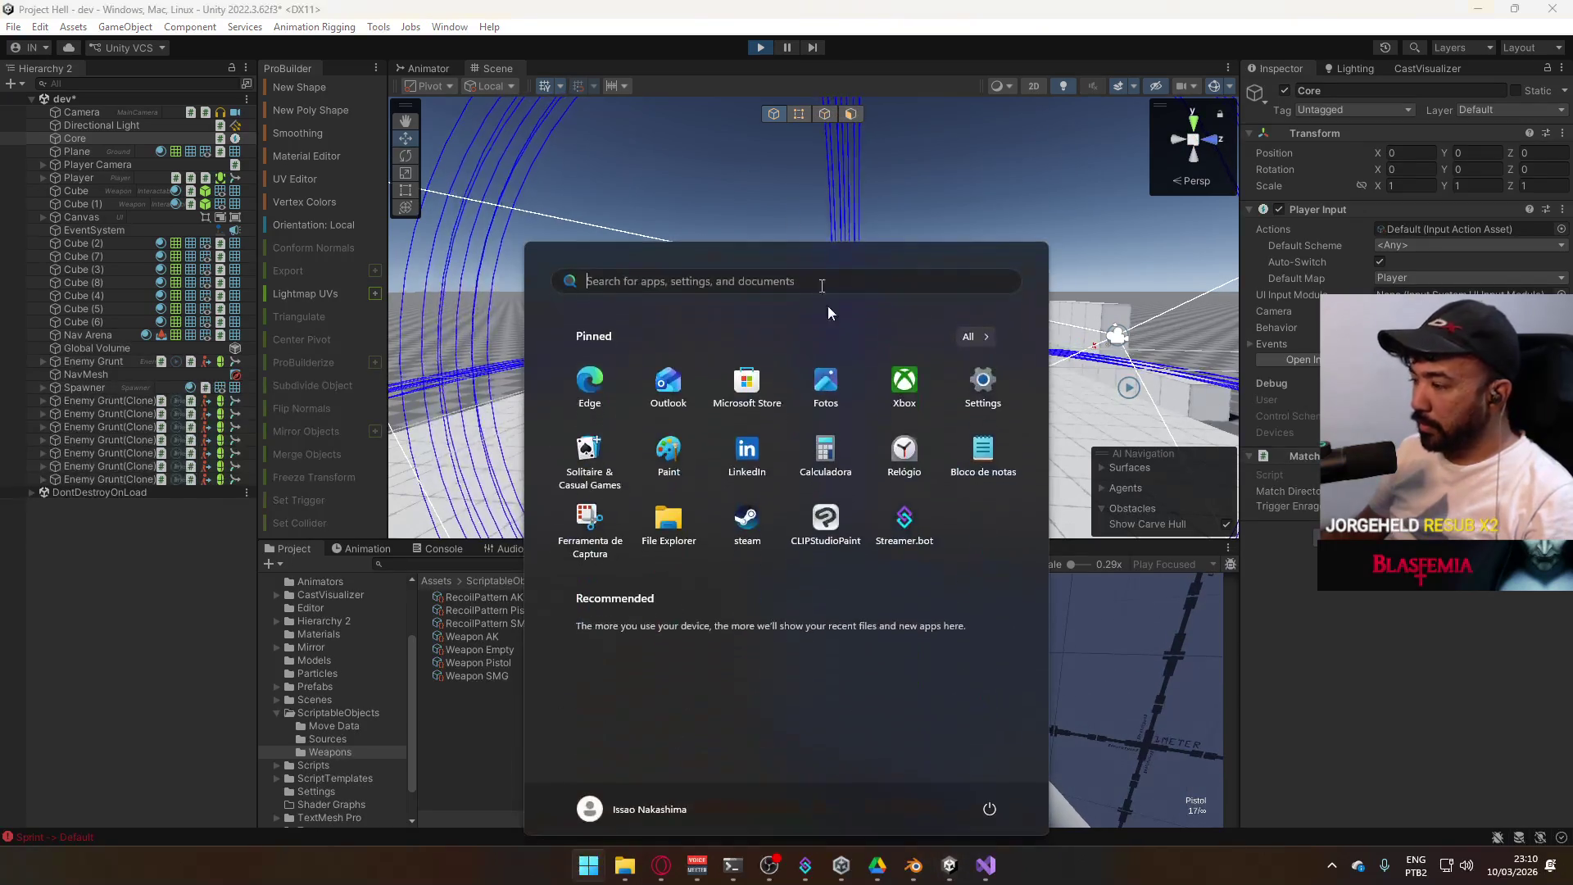
key("super")
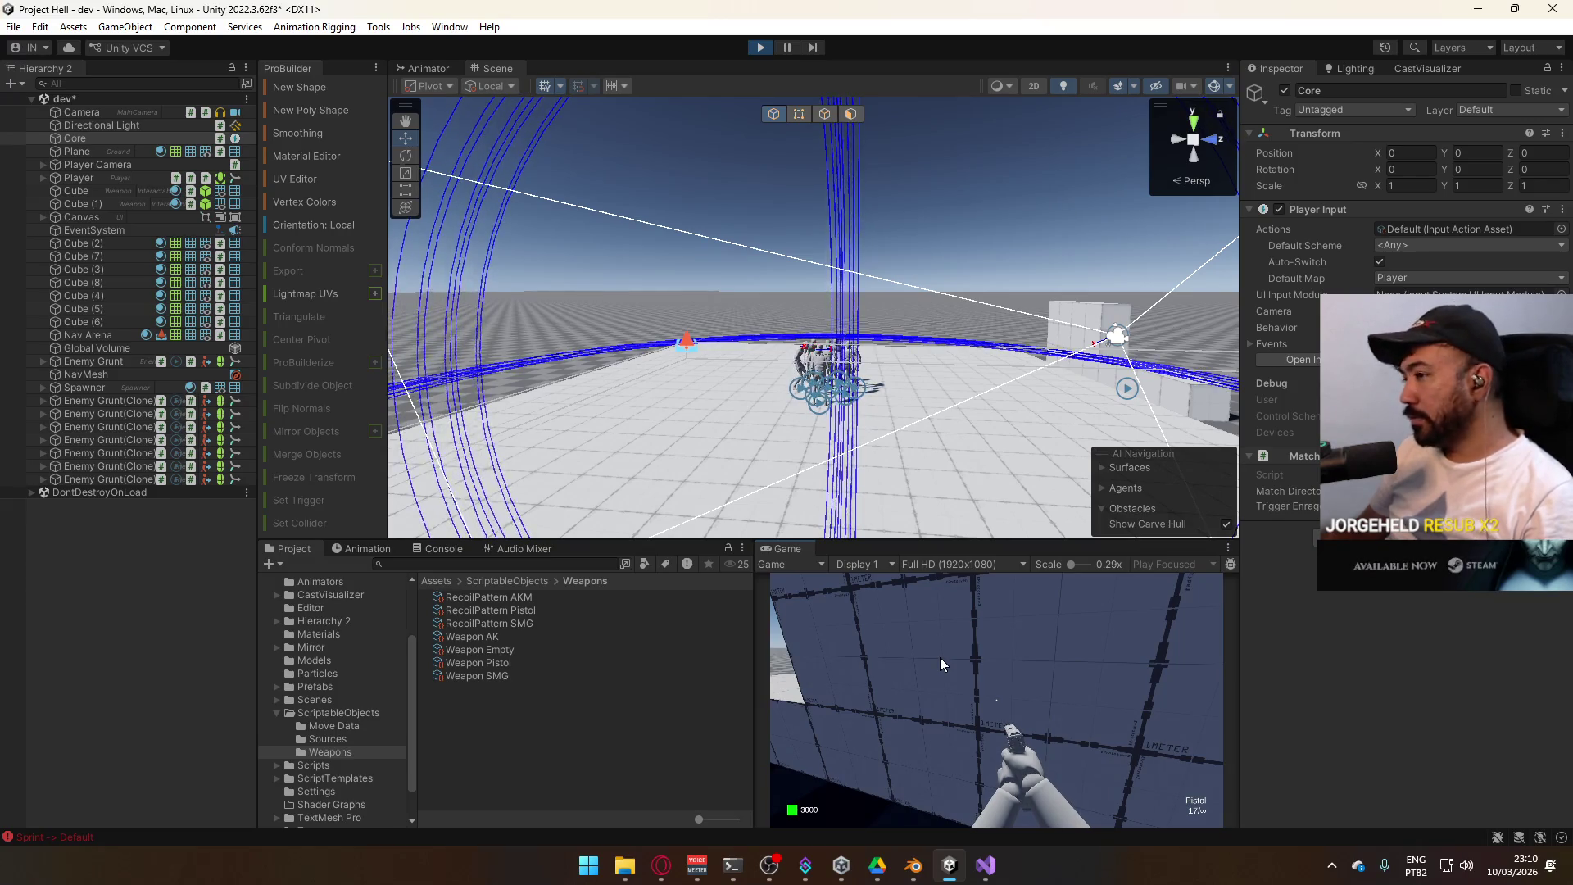
left_click(938, 658)
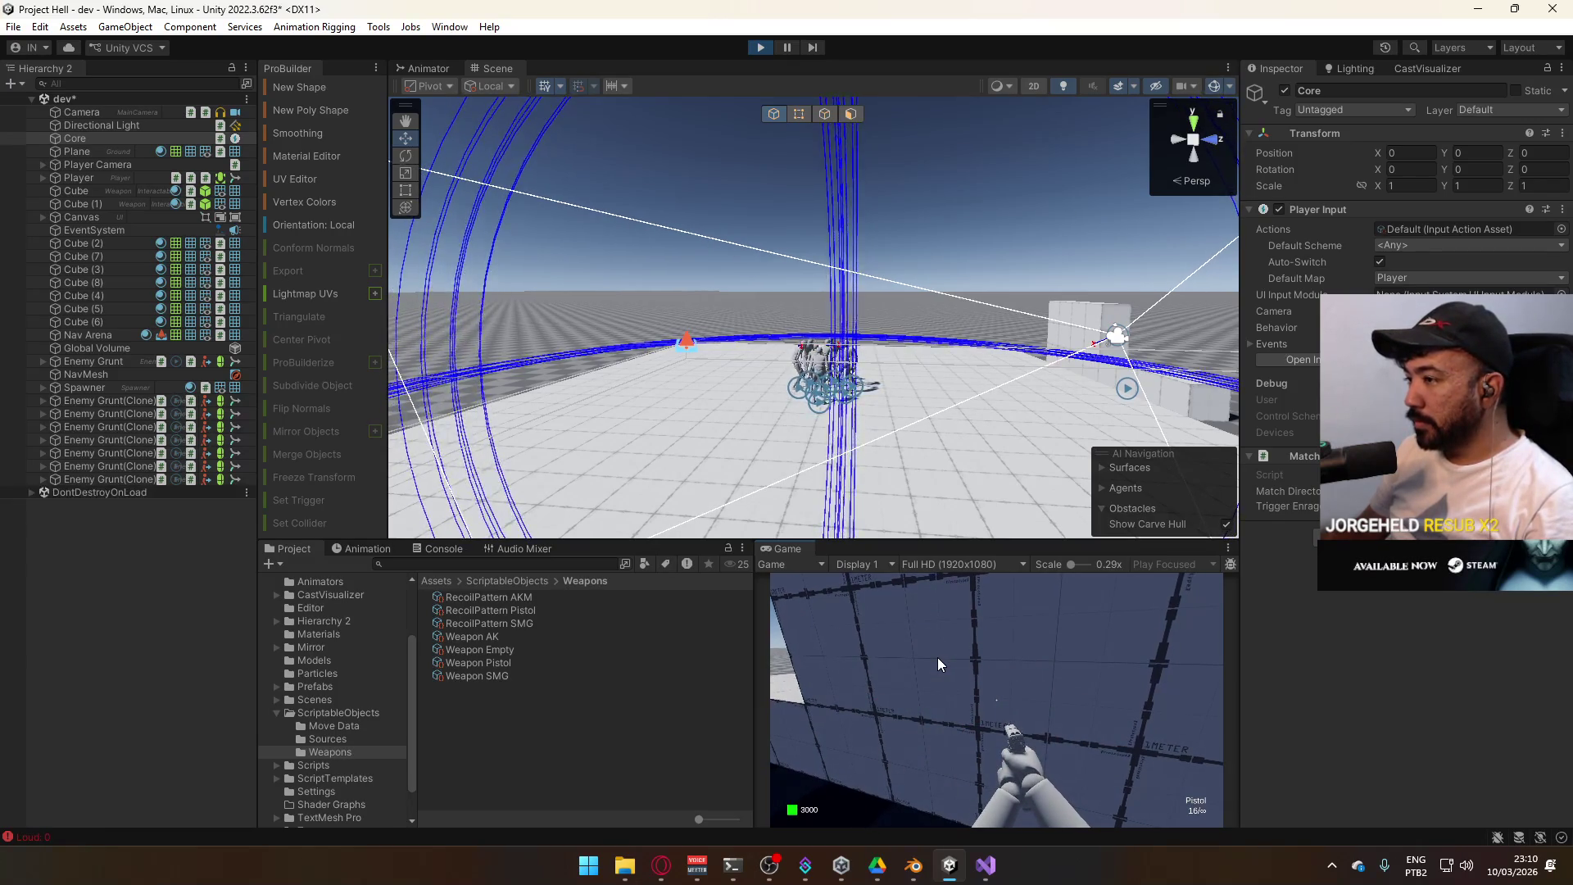
Fire eight pistol shots at the block wall
left_click(938, 658)
left_click(938, 657)
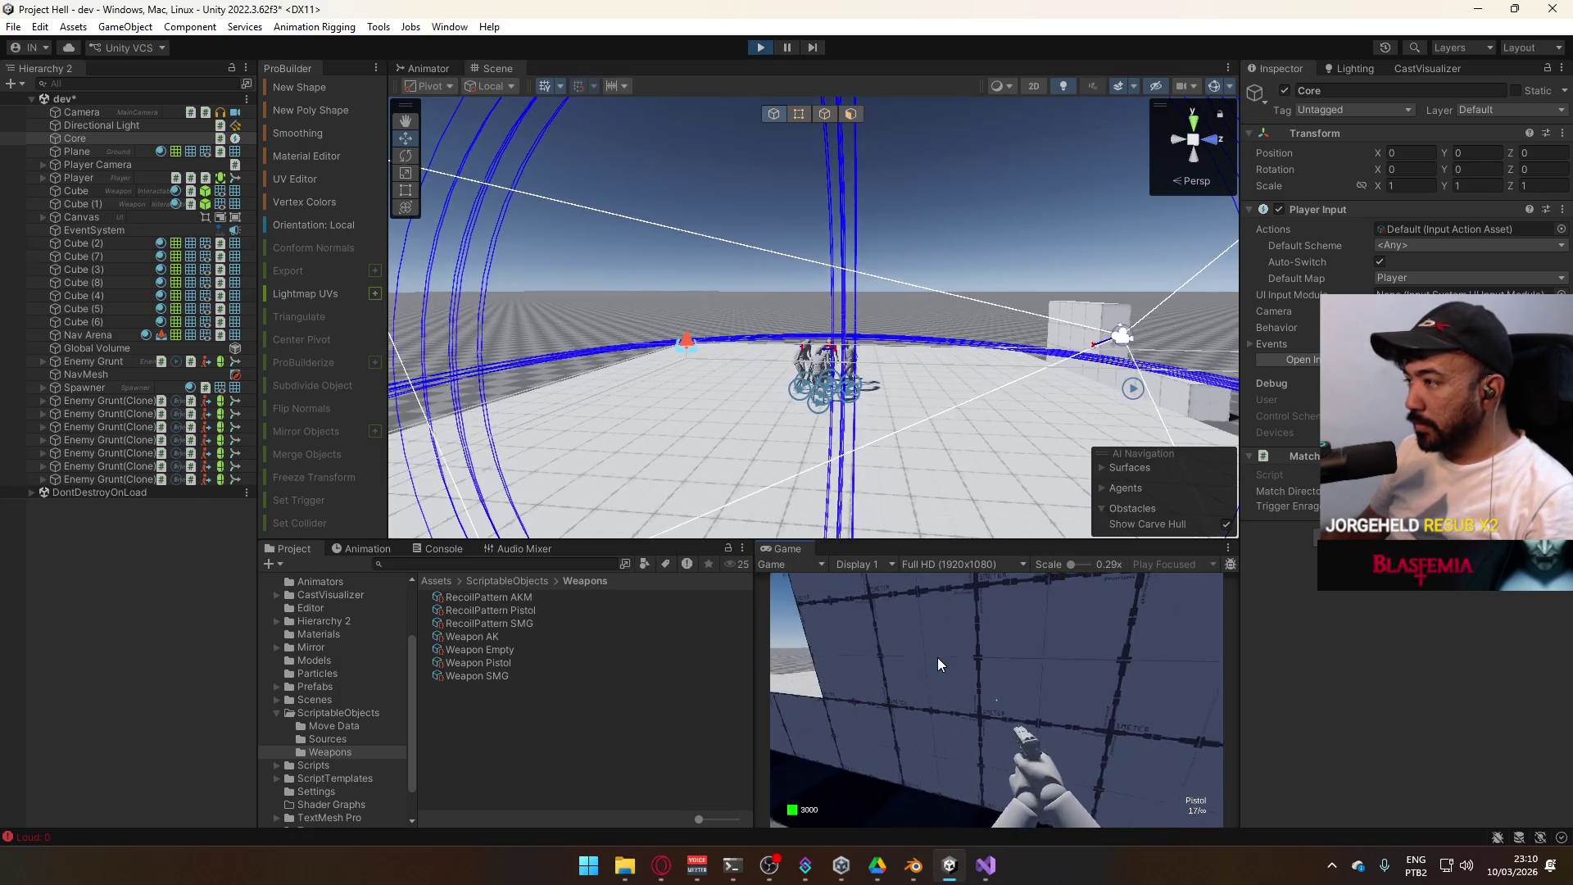
left_click(938, 657)
left_click(937, 657)
left_click(938, 658)
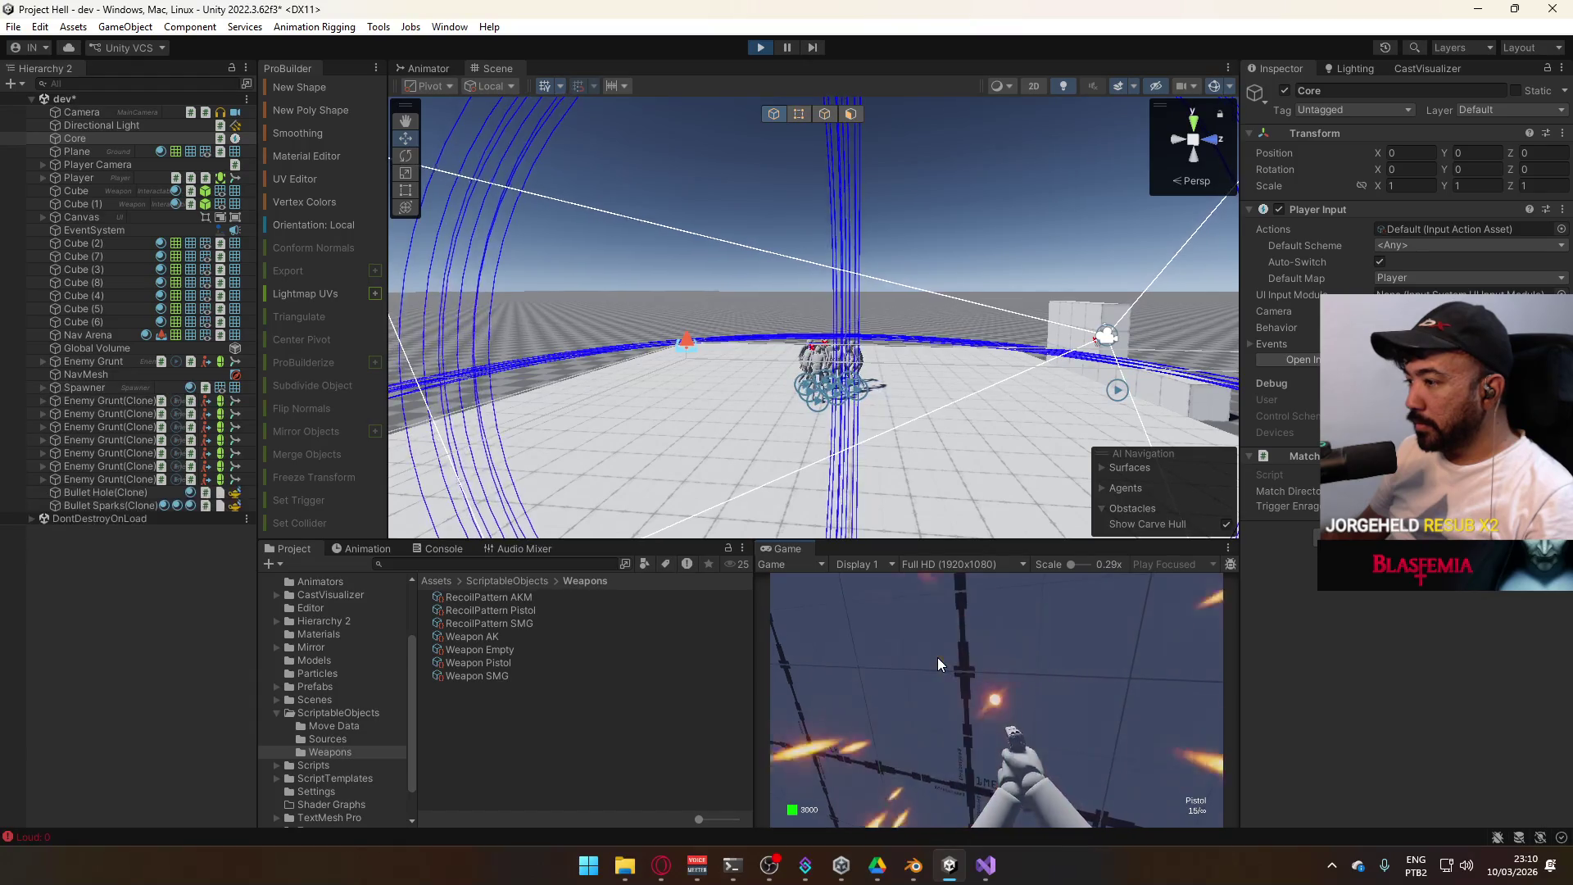
left_click(937, 658)
left_click(938, 657)
left_click(937, 657)
left_click(937, 657)
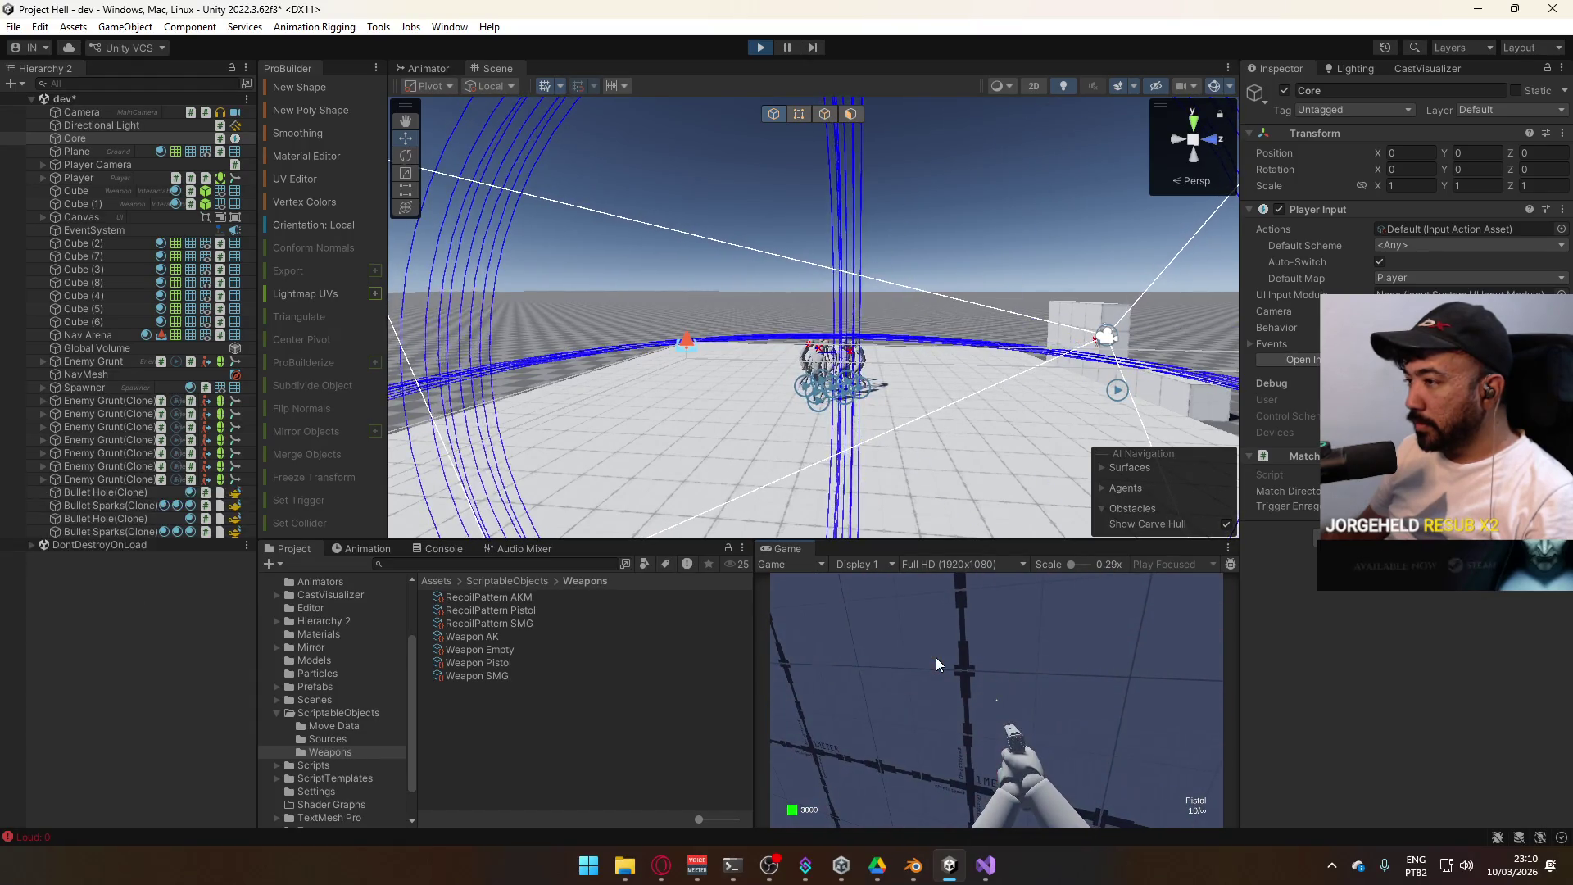
Crouch the player and fire five more shots, refocusing the running game
key("c")
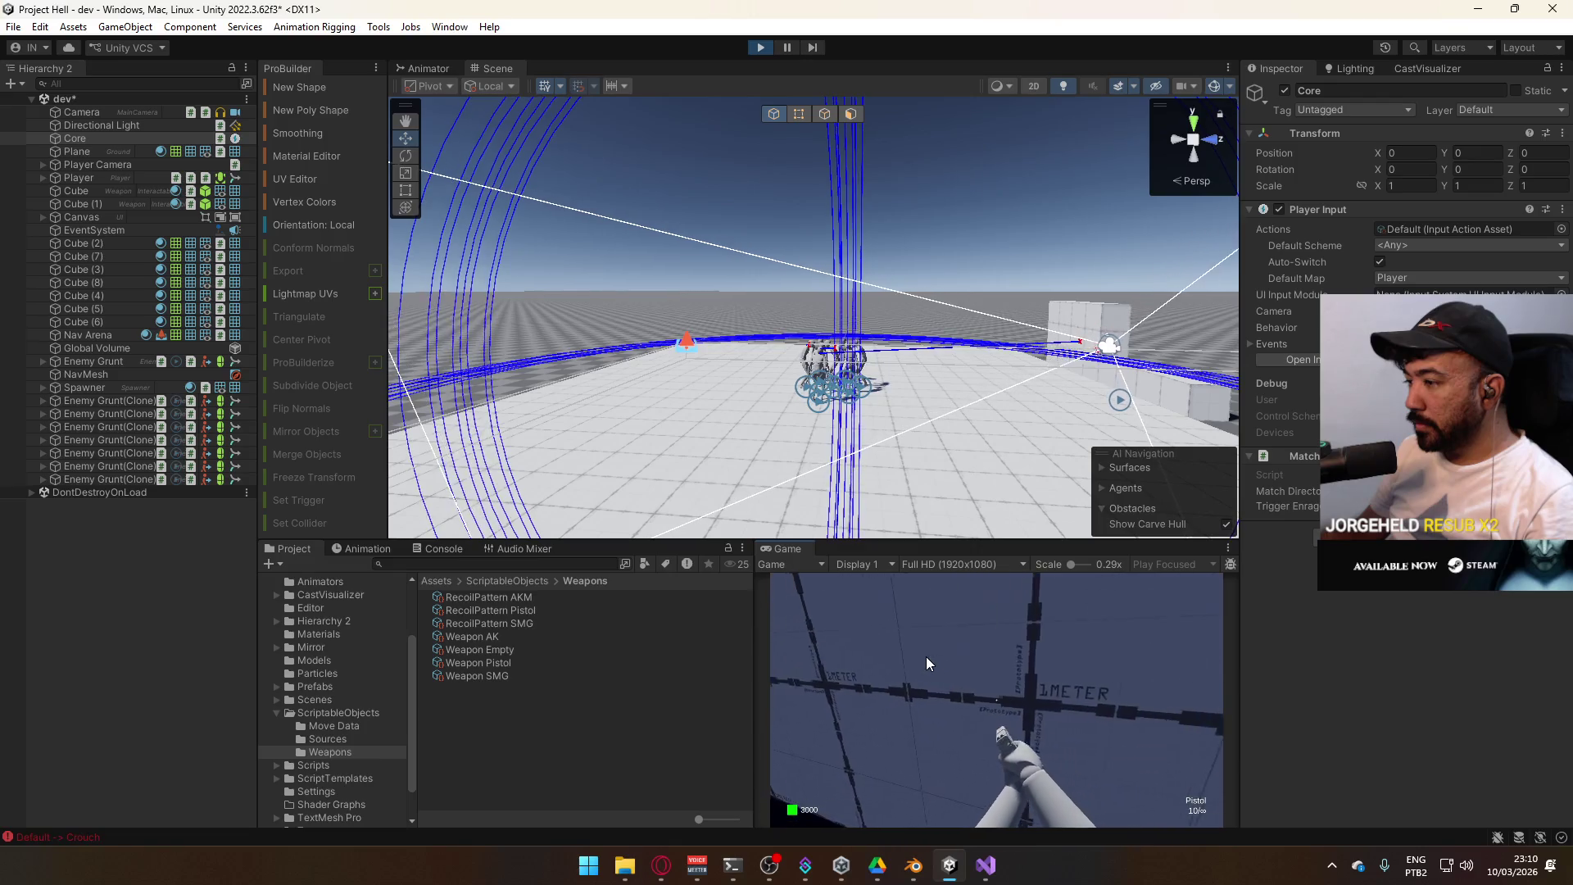
left_click(926, 657)
left_click(926, 657)
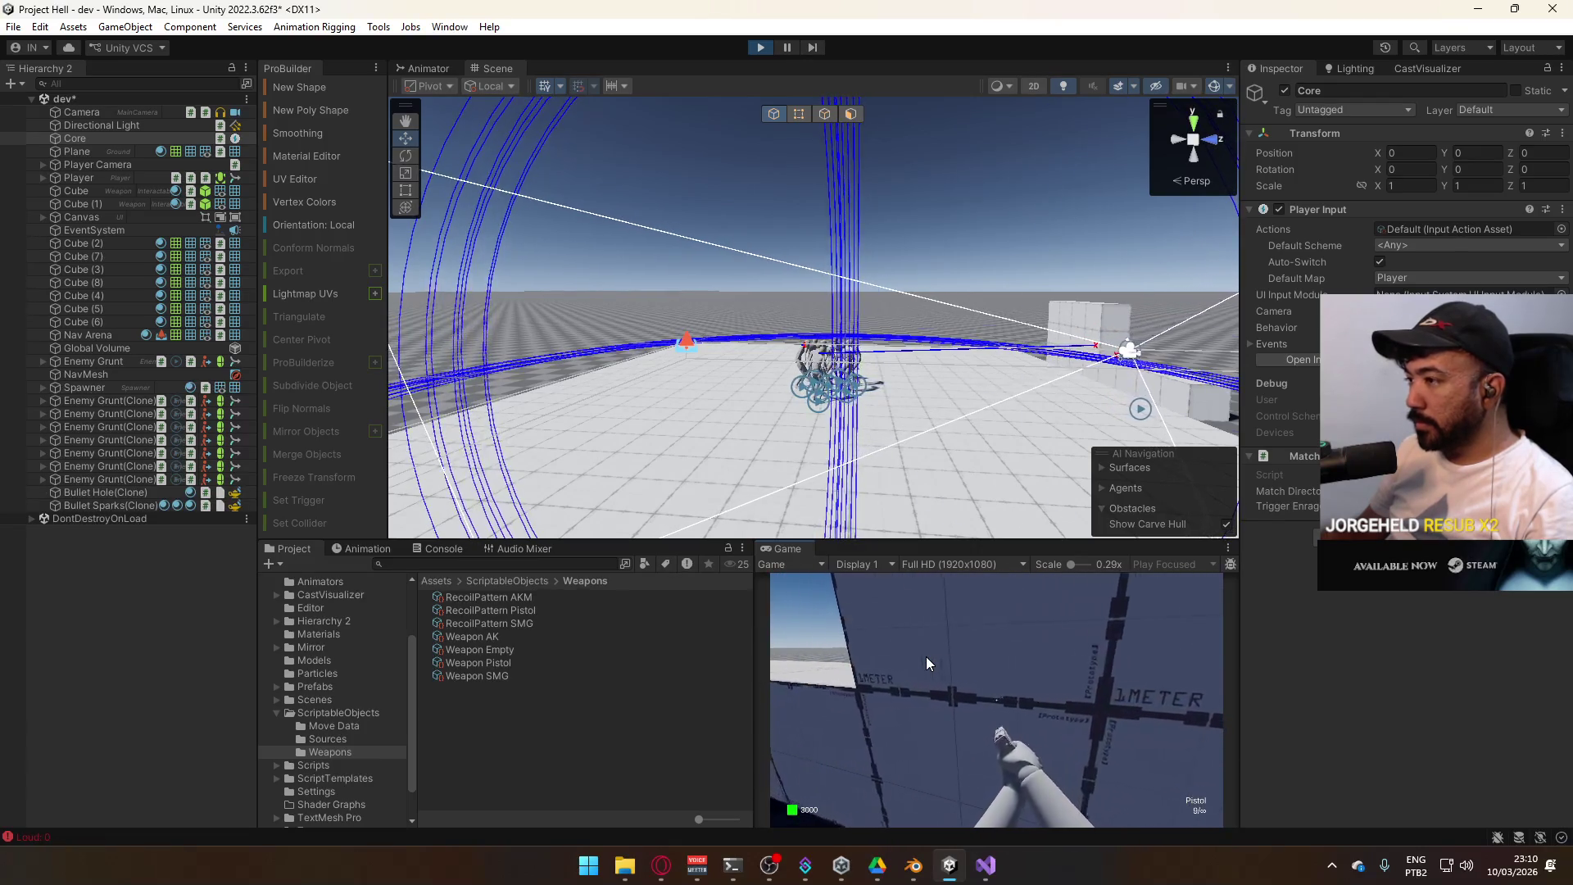
left_click(926, 656)
left_click(926, 657)
left_click(926, 656)
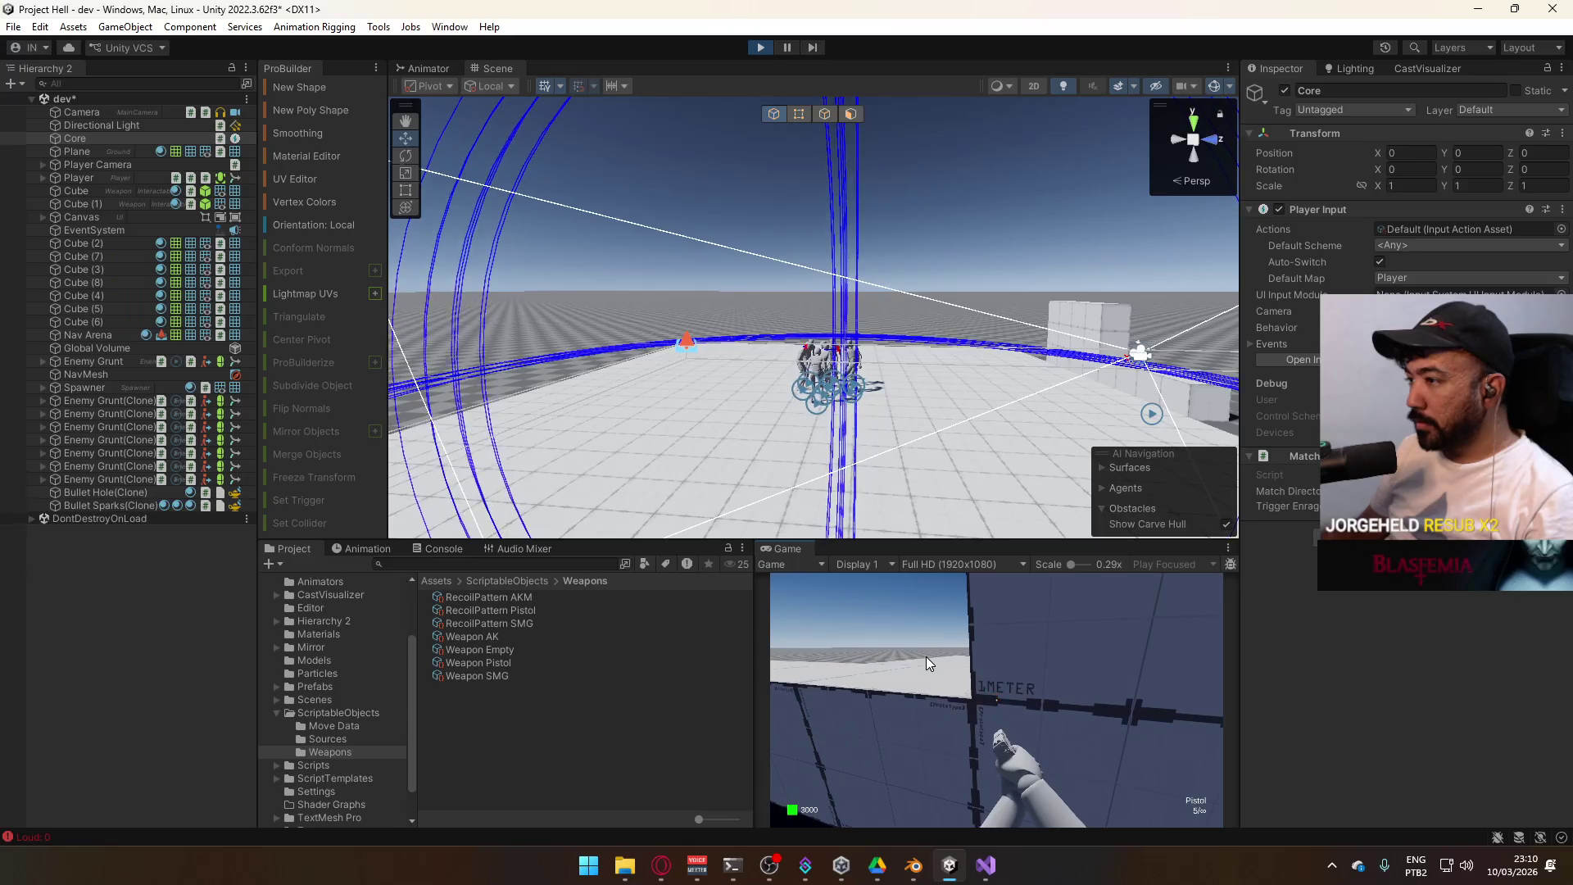
key("super")
left_click(762, 224)
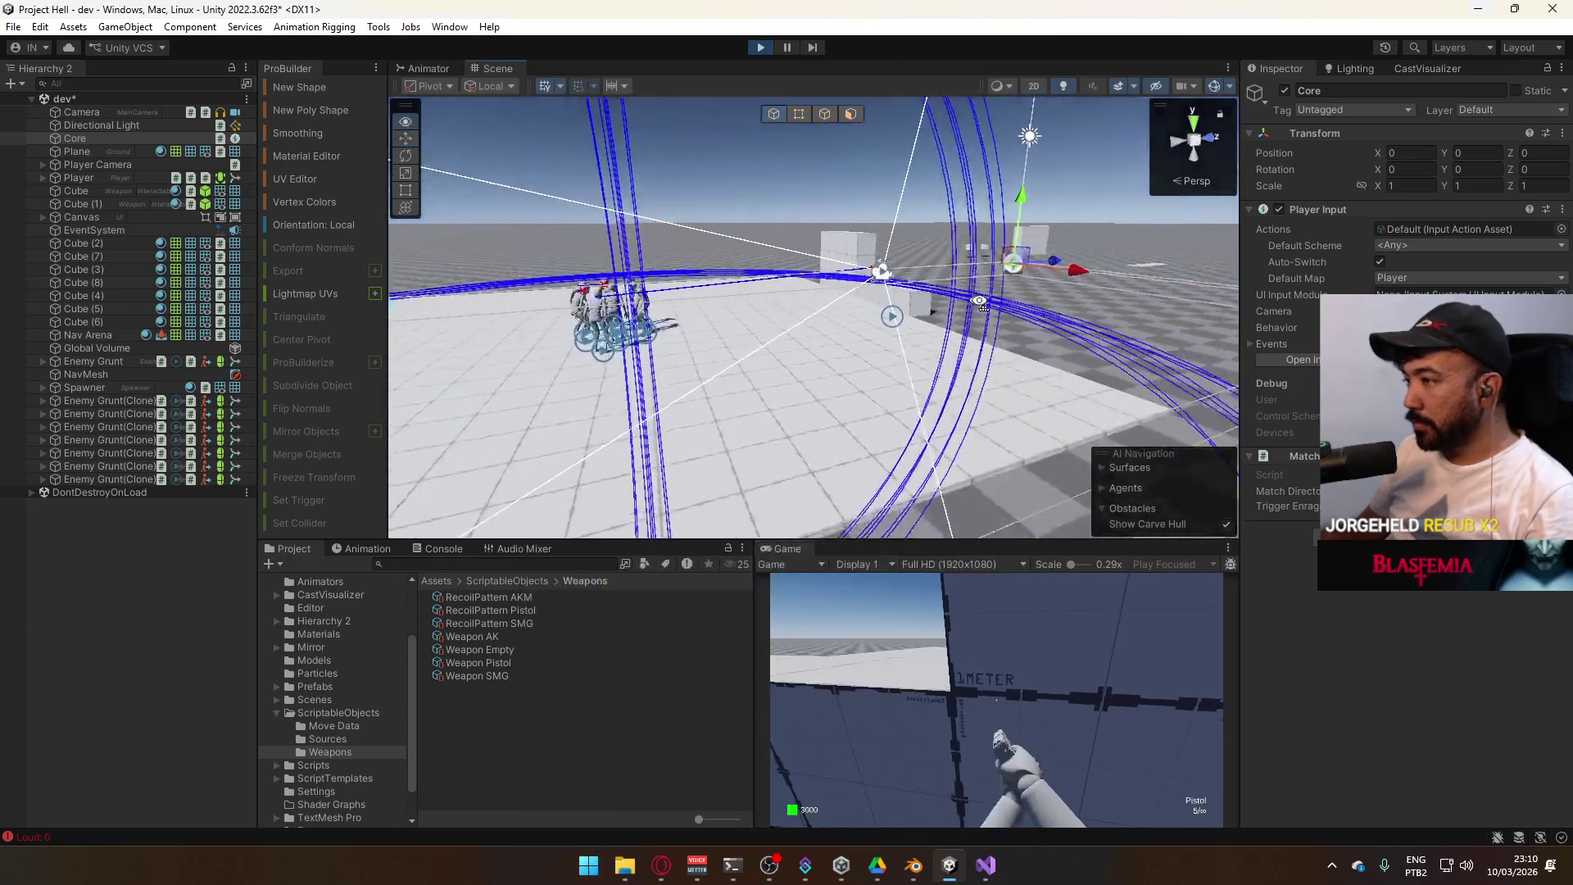
Empty the magazine, reload to 17 rounds, fire four more shots, and orbit the Scene view
left_click(975, 697)
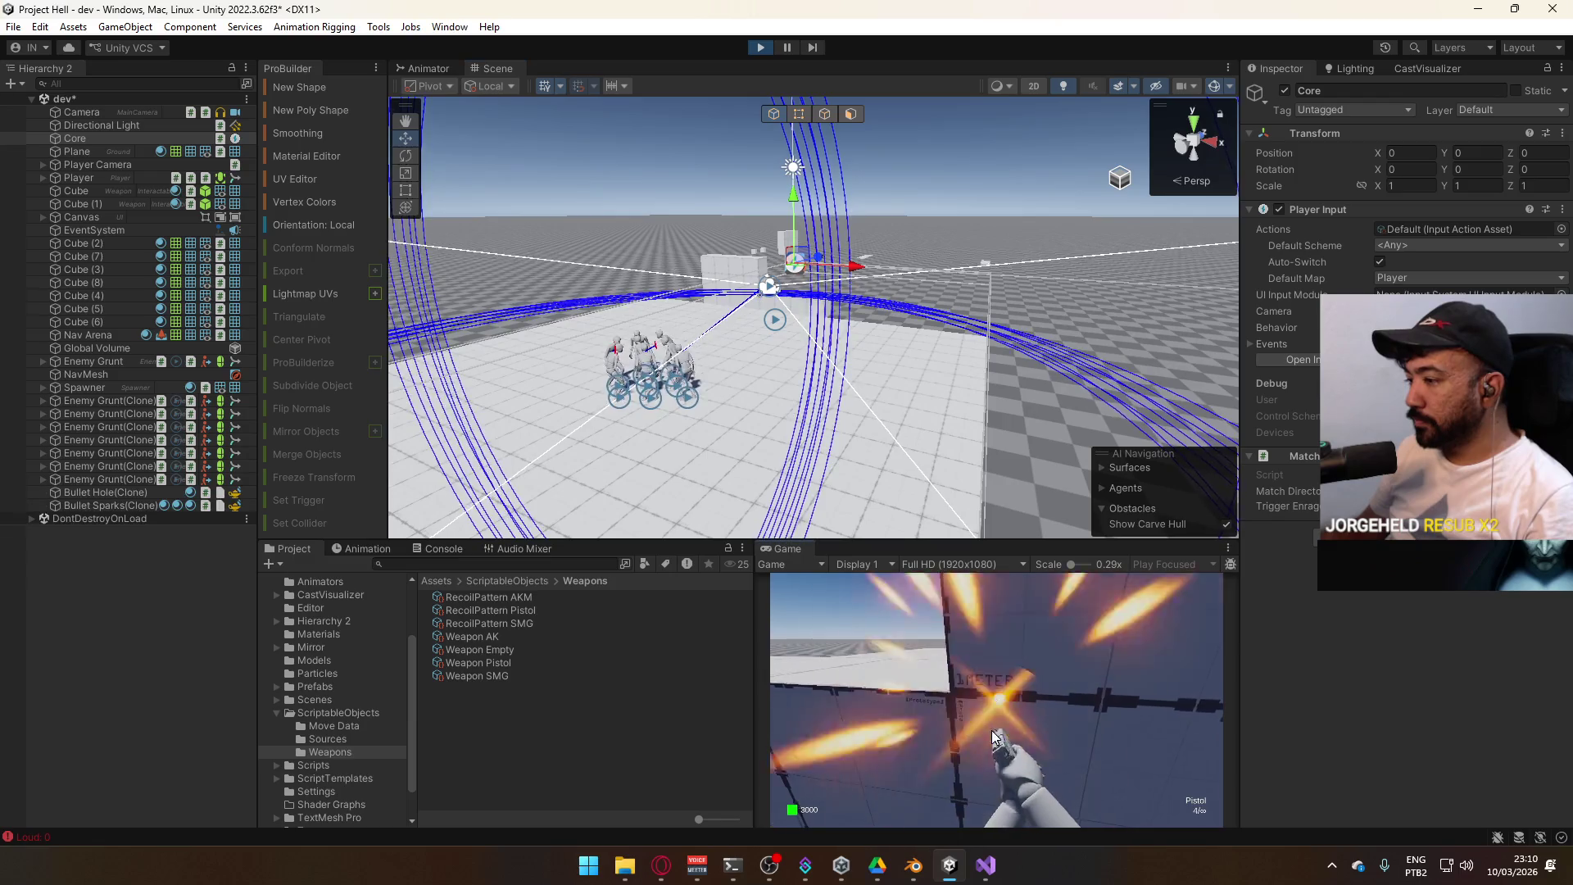
left_click(1000, 710)
left_click(1000, 706)
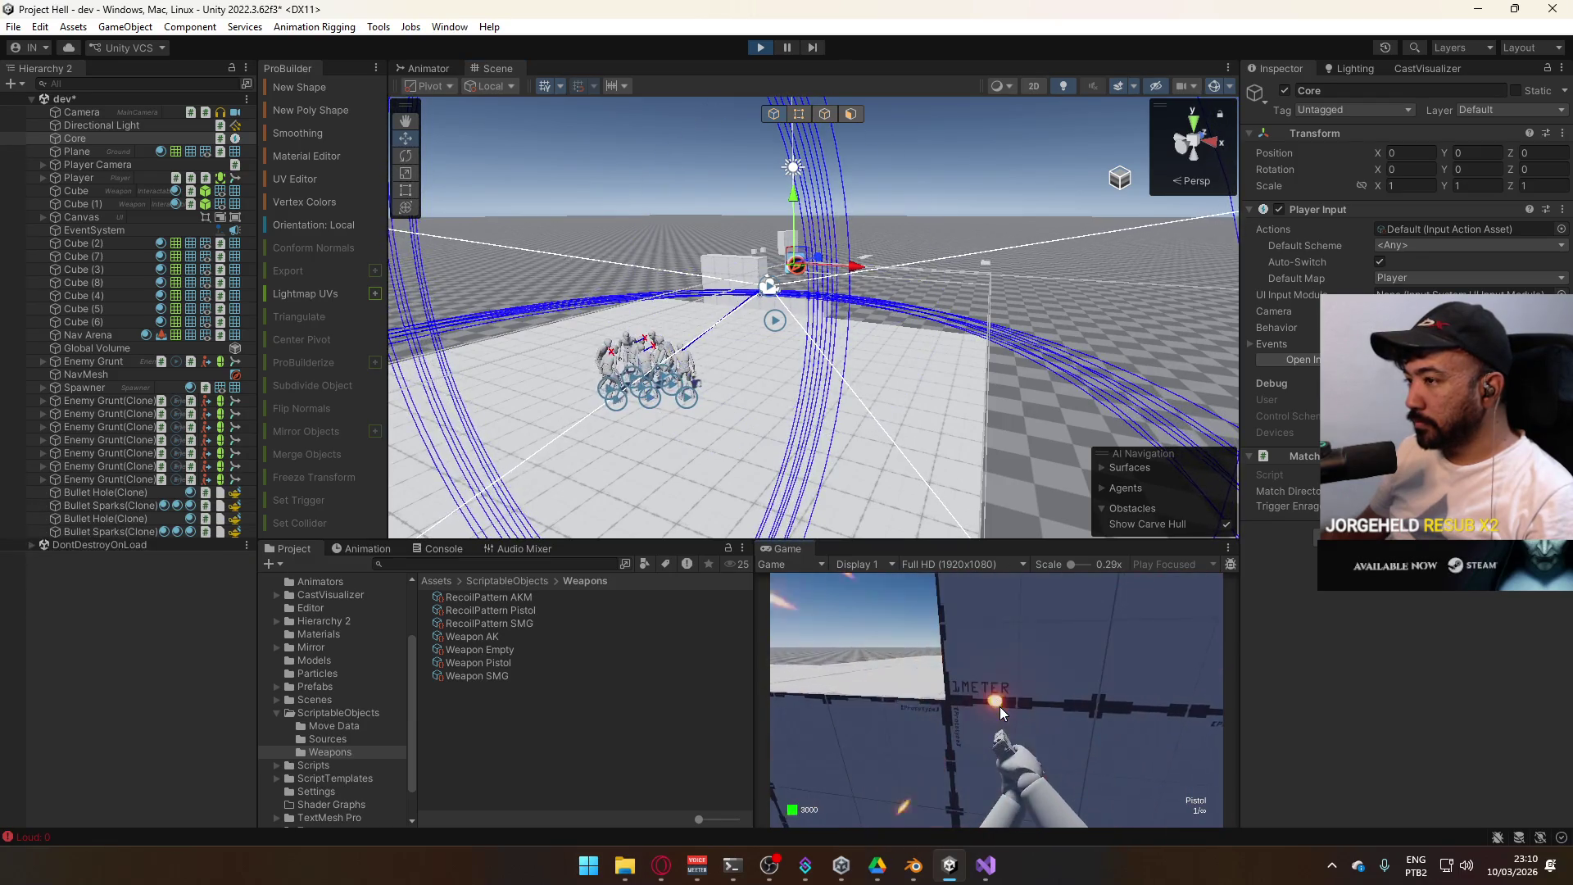
left_click(1000, 706)
left_click(1000, 706)
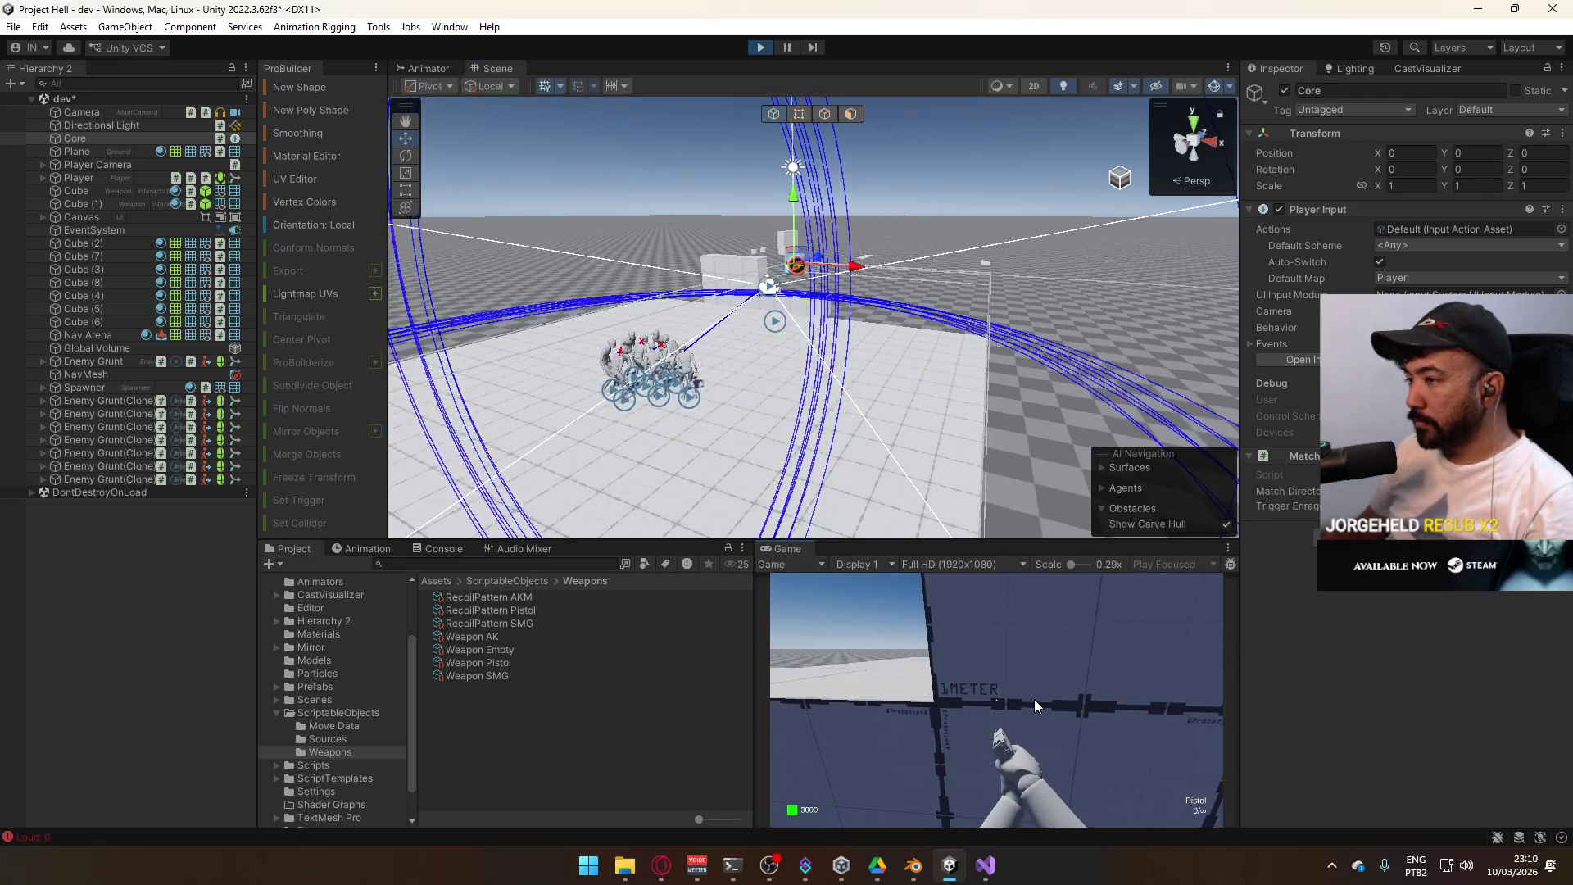
key("r")
left_click(1034, 696)
left_click(1034, 695)
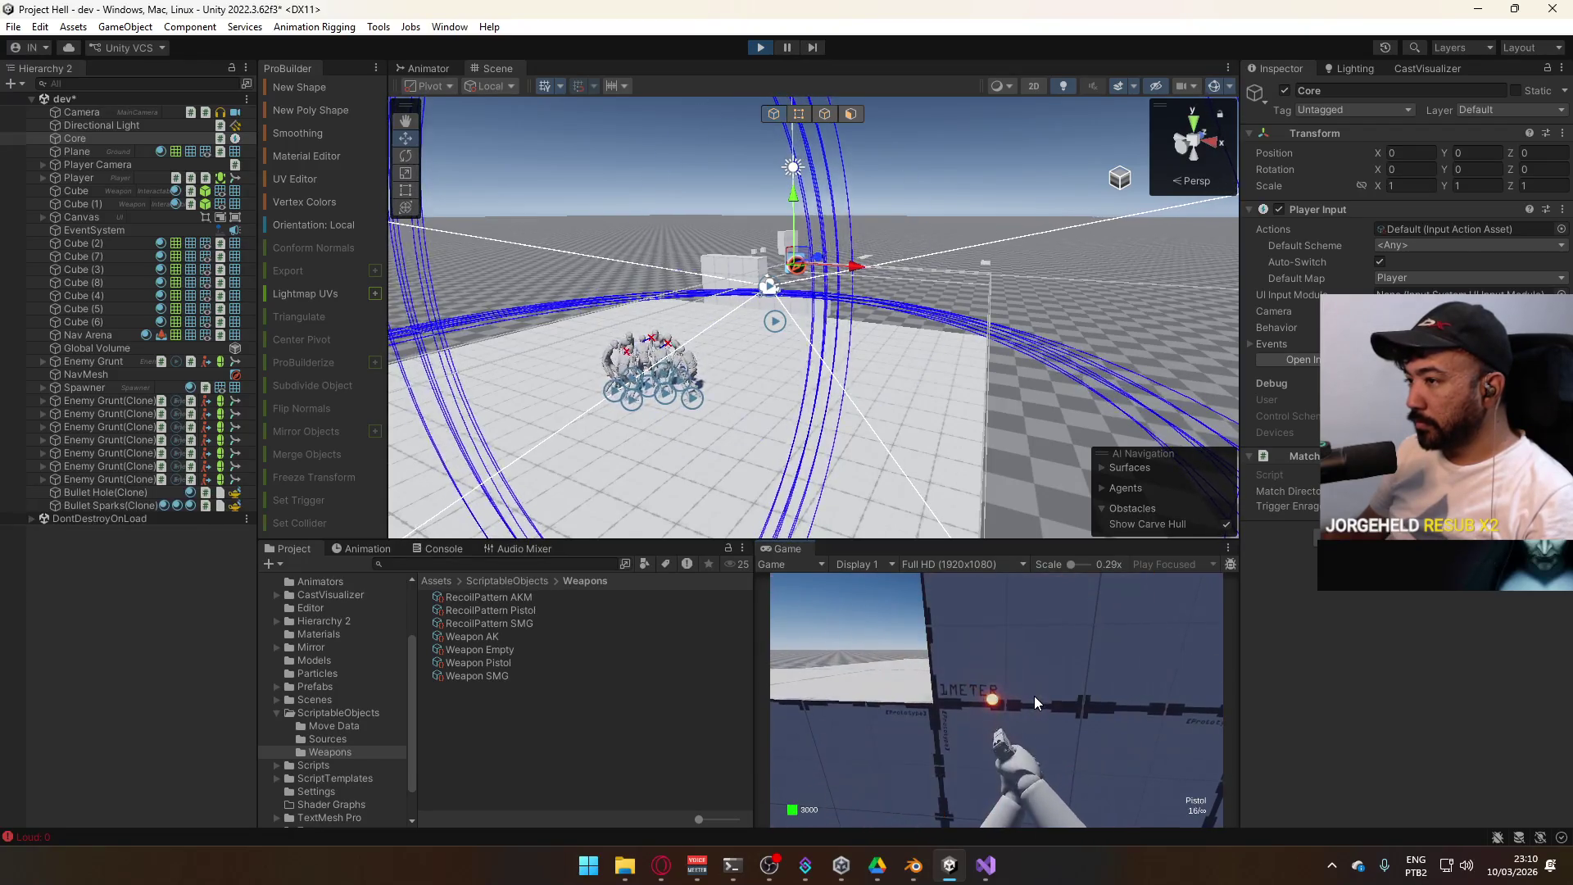
left_click(1034, 696)
left_click(1034, 696)
left_click(1034, 696)
left_click(1034, 696)
left_click(1034, 695)
left_click(1034, 696)
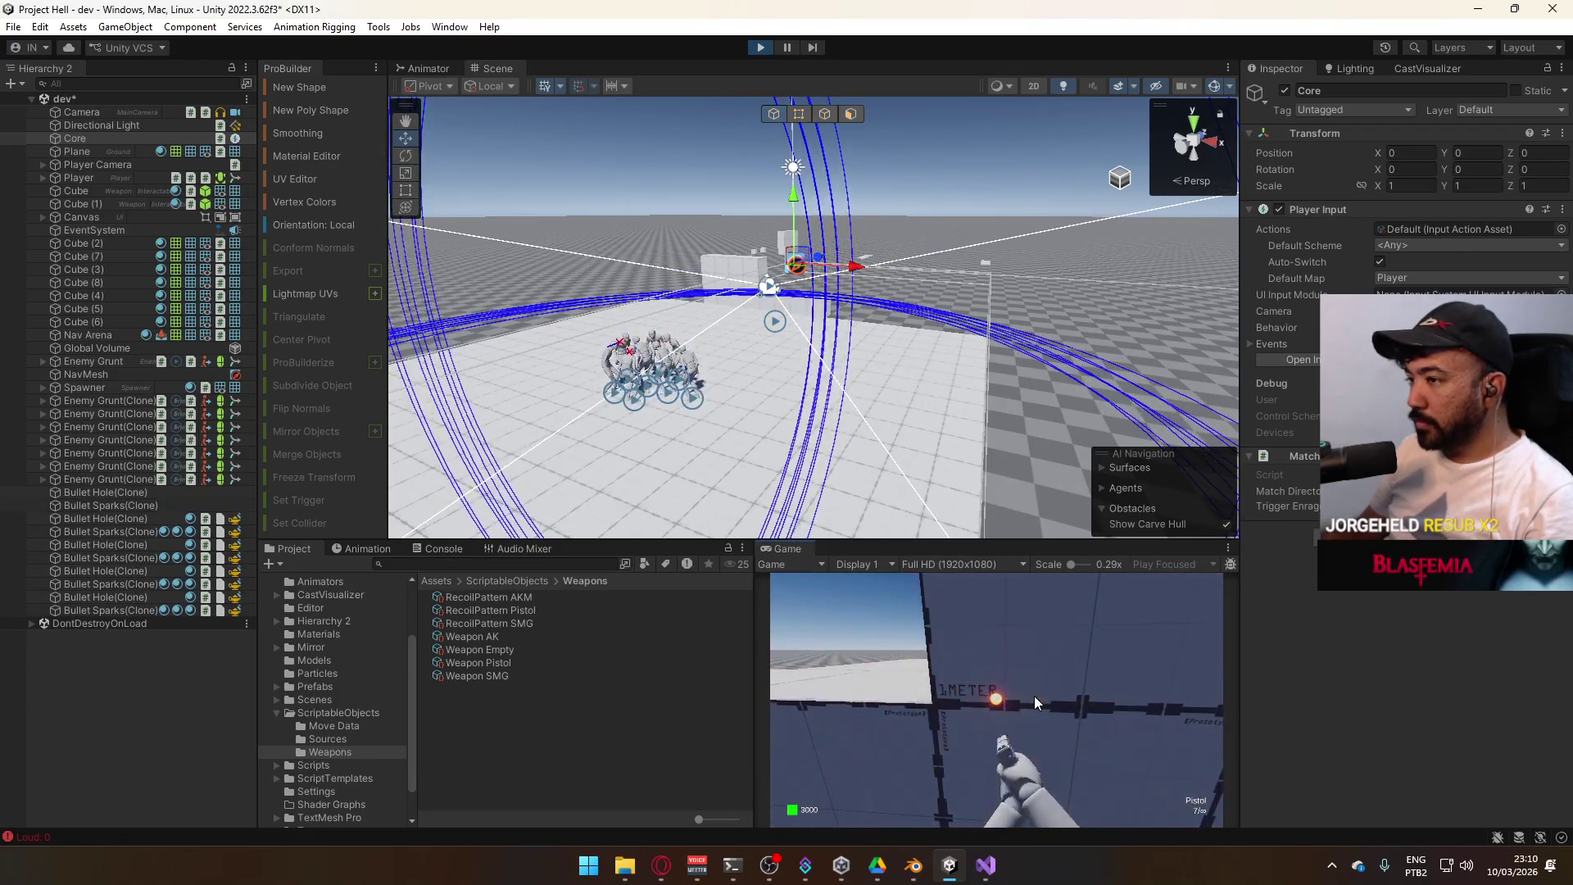
key("super")
mouse_move(901, 328)
left_mouse_down()
mouse_move(726, 343)
mouse_move(693, 453)
left_mouse_up()
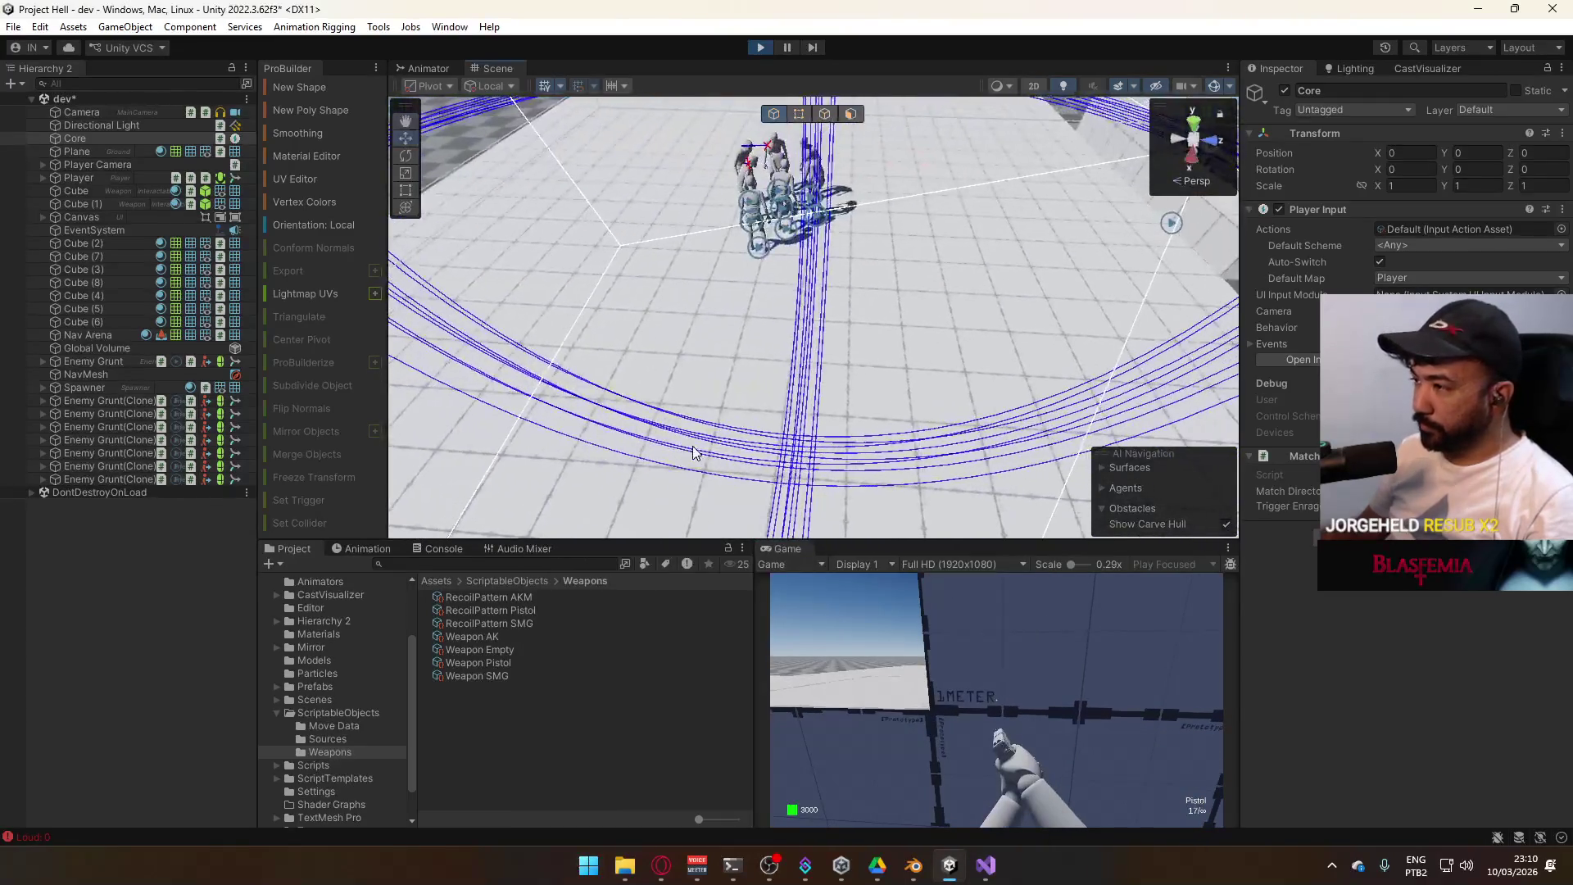
Fire the pistol down to 11 rounds at the wall, reload to 17, and fire again
left_click(1065, 725)
left_click(1043, 722)
left_click(1042, 721)
left_click(1043, 721)
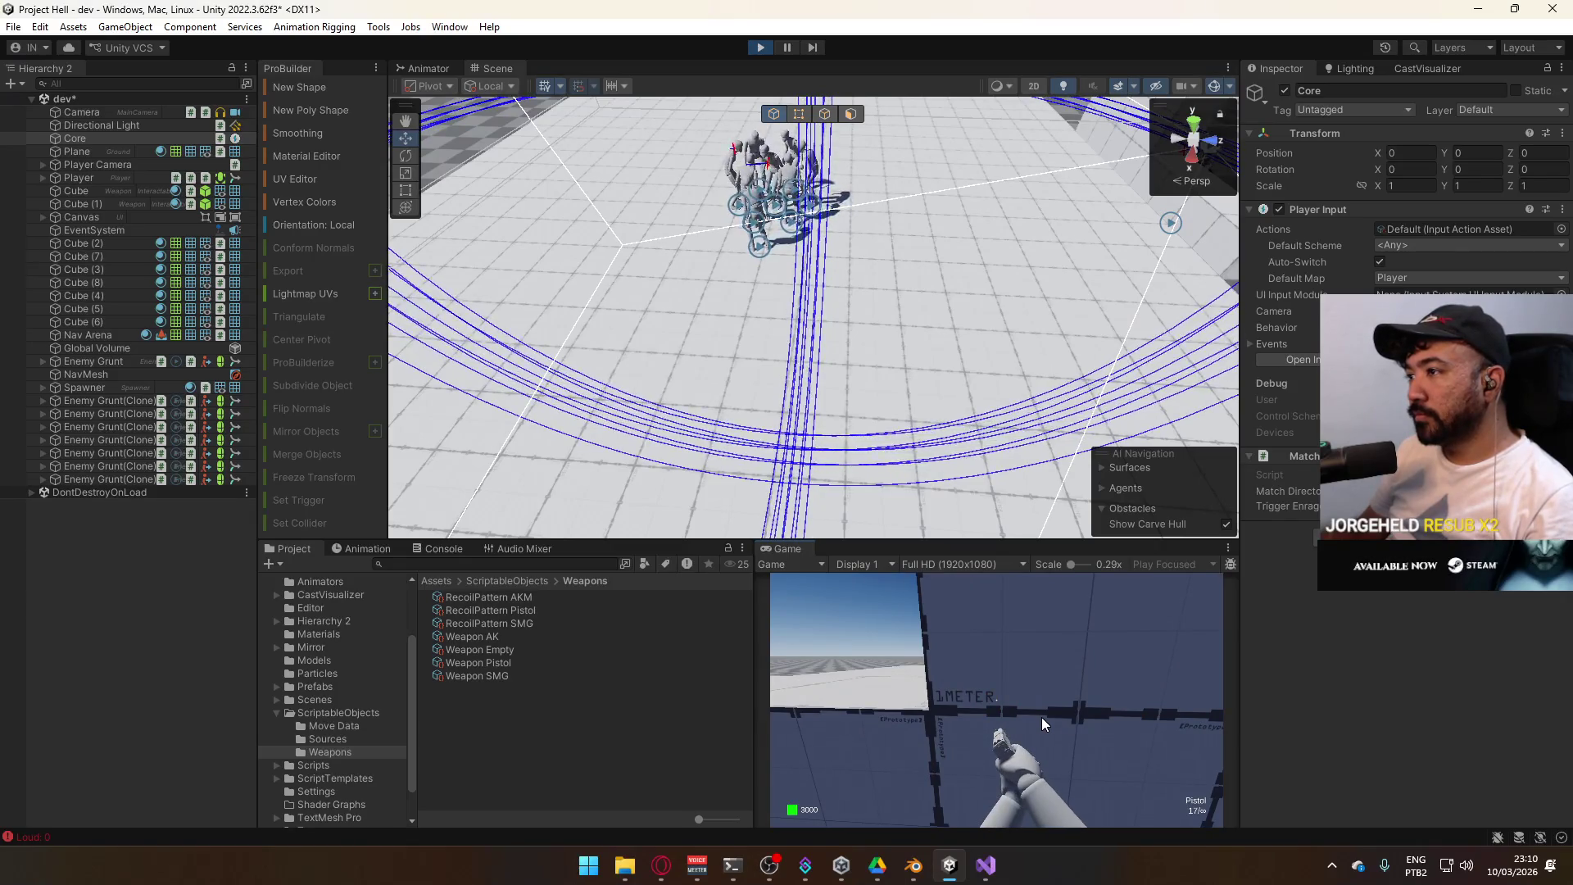
left_click(1041, 716)
left_click(1040, 716)
left_click(1039, 717)
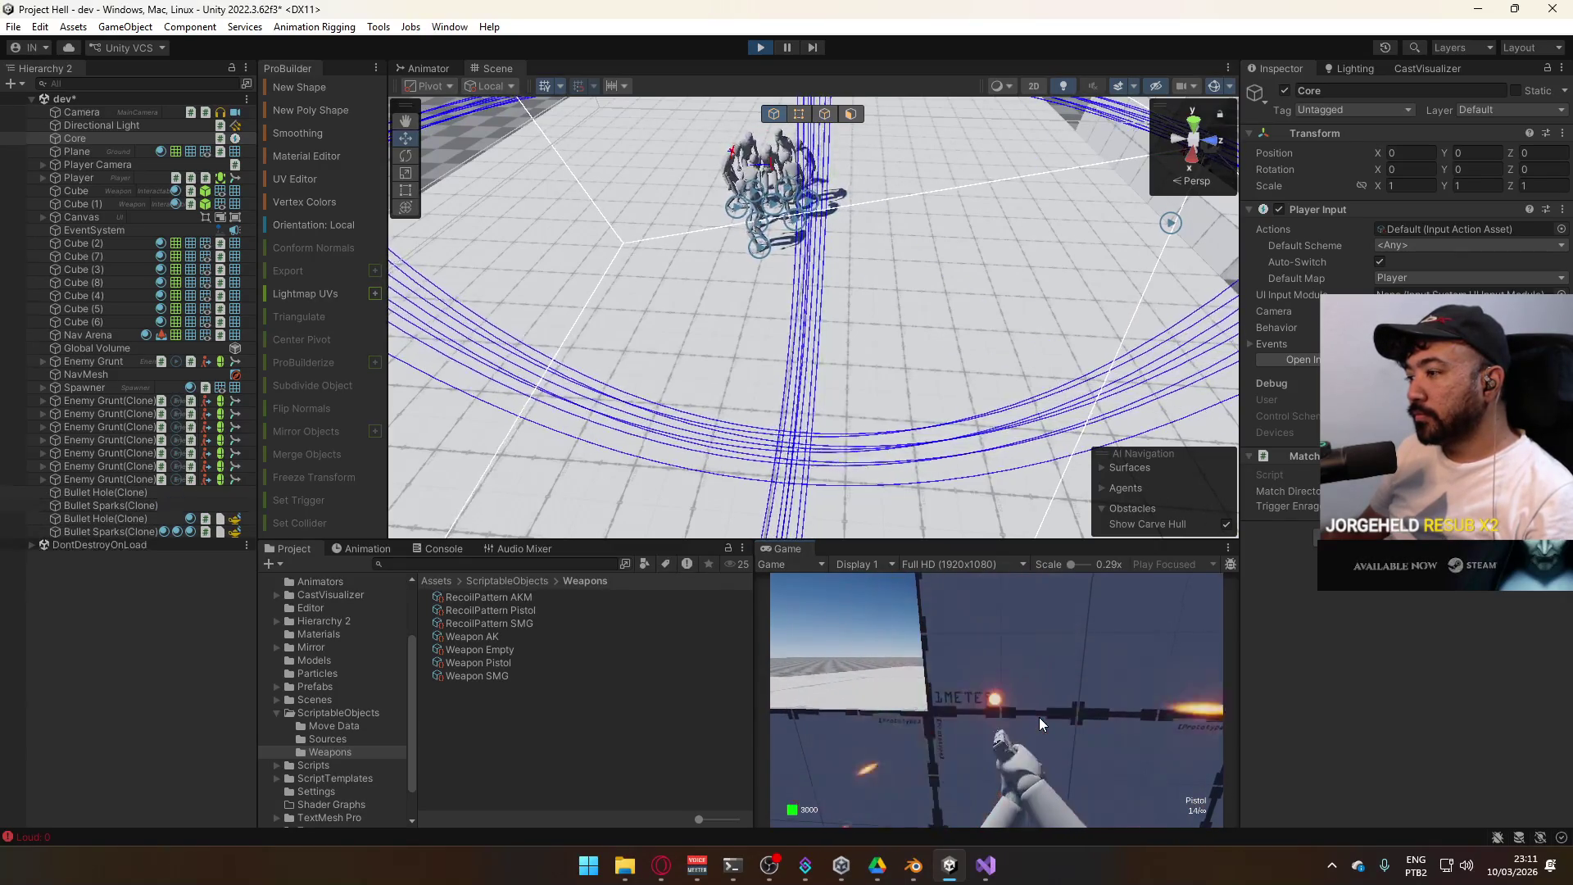
left_click(1039, 716)
left_click(1039, 716)
left_click(1039, 716)
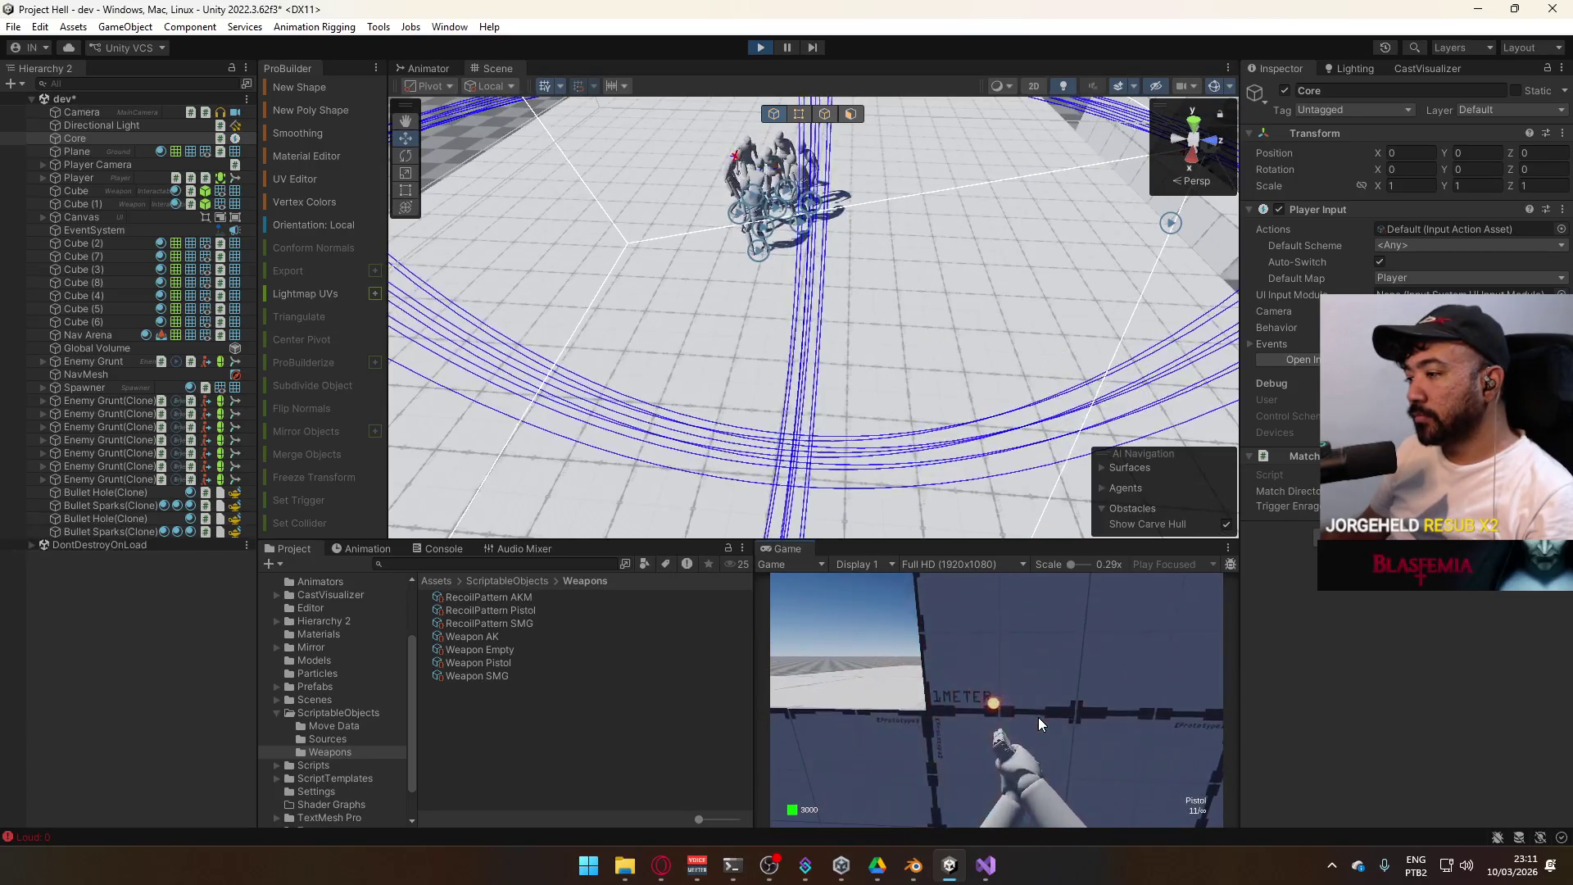
left_click(1039, 716)
left_click(1039, 716)
left_click(1039, 717)
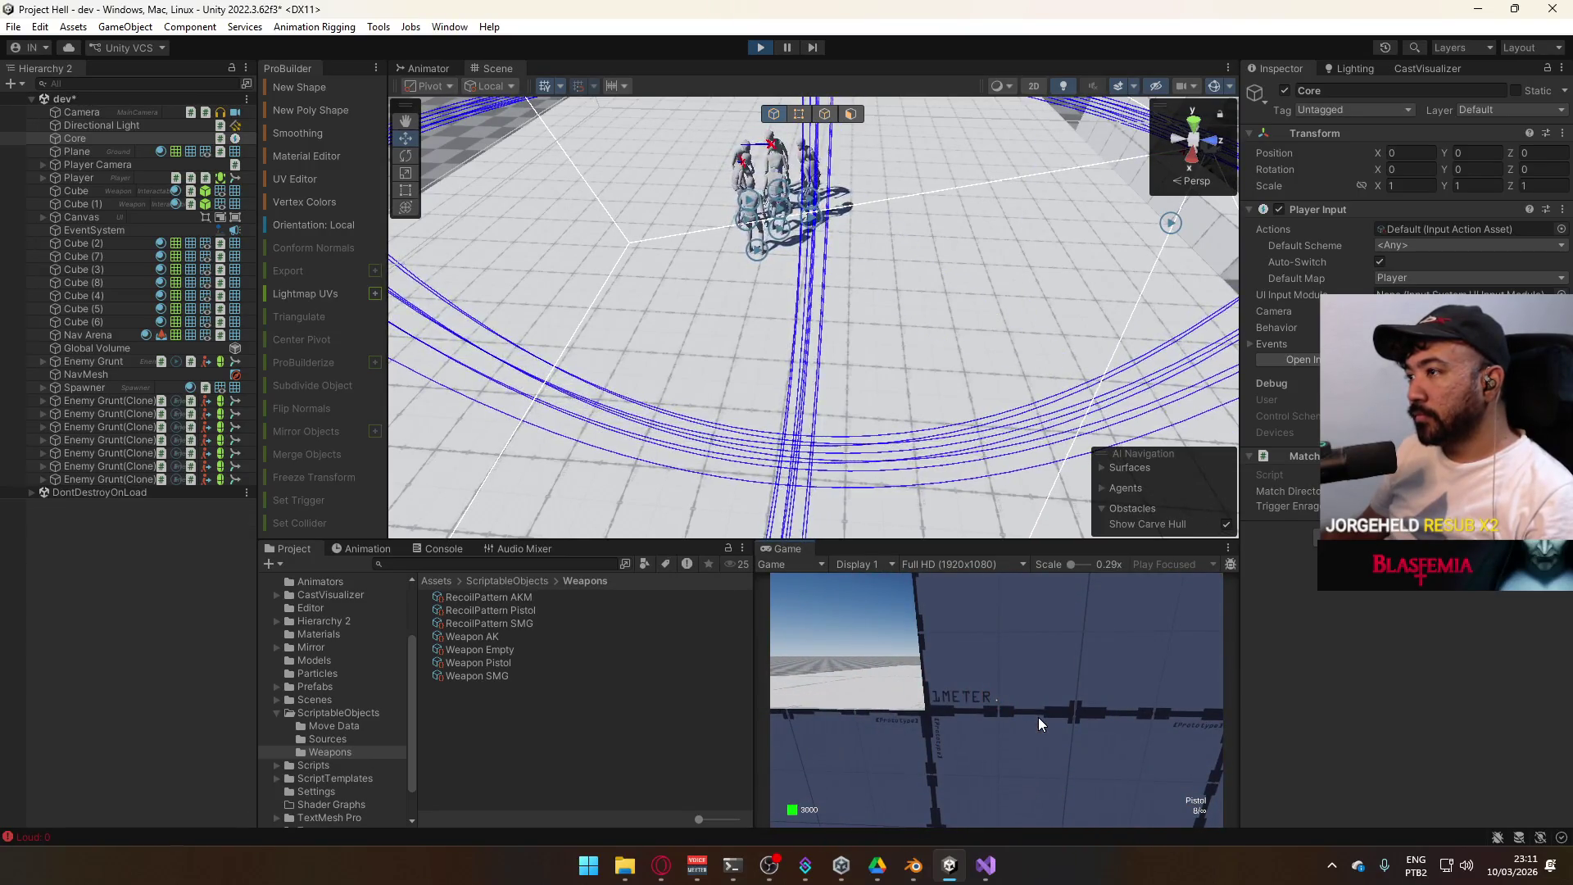
left_click(1039, 716)
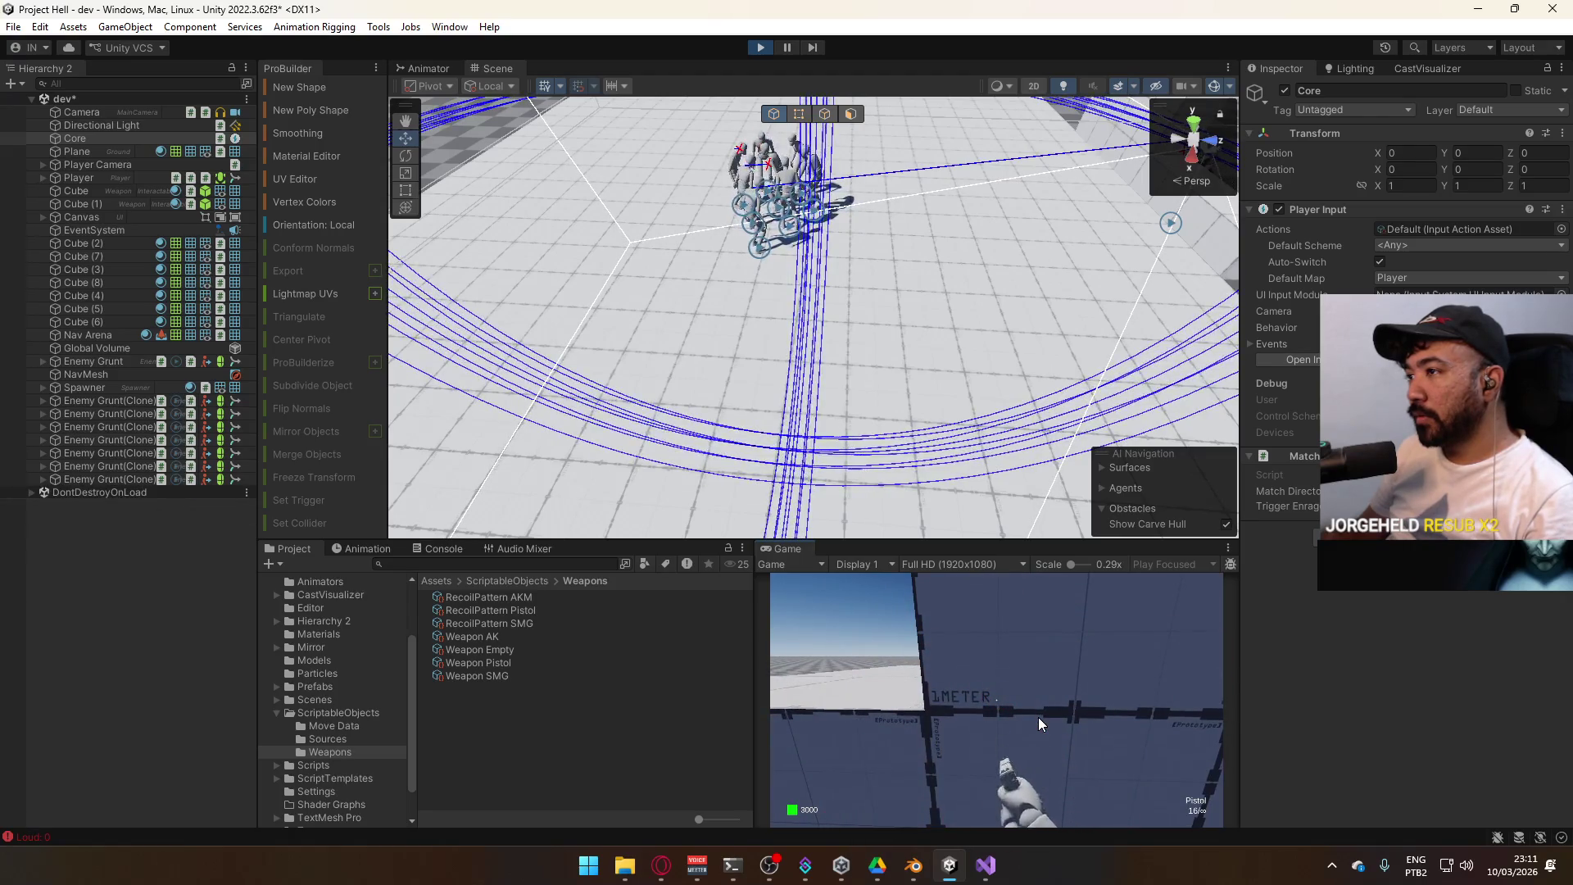
Orbit the Scene view to the enemy group and select the first Enemy Grunt(Clone)
key("super")
key("super")
left_click_drag(857, 275, 995, 468)
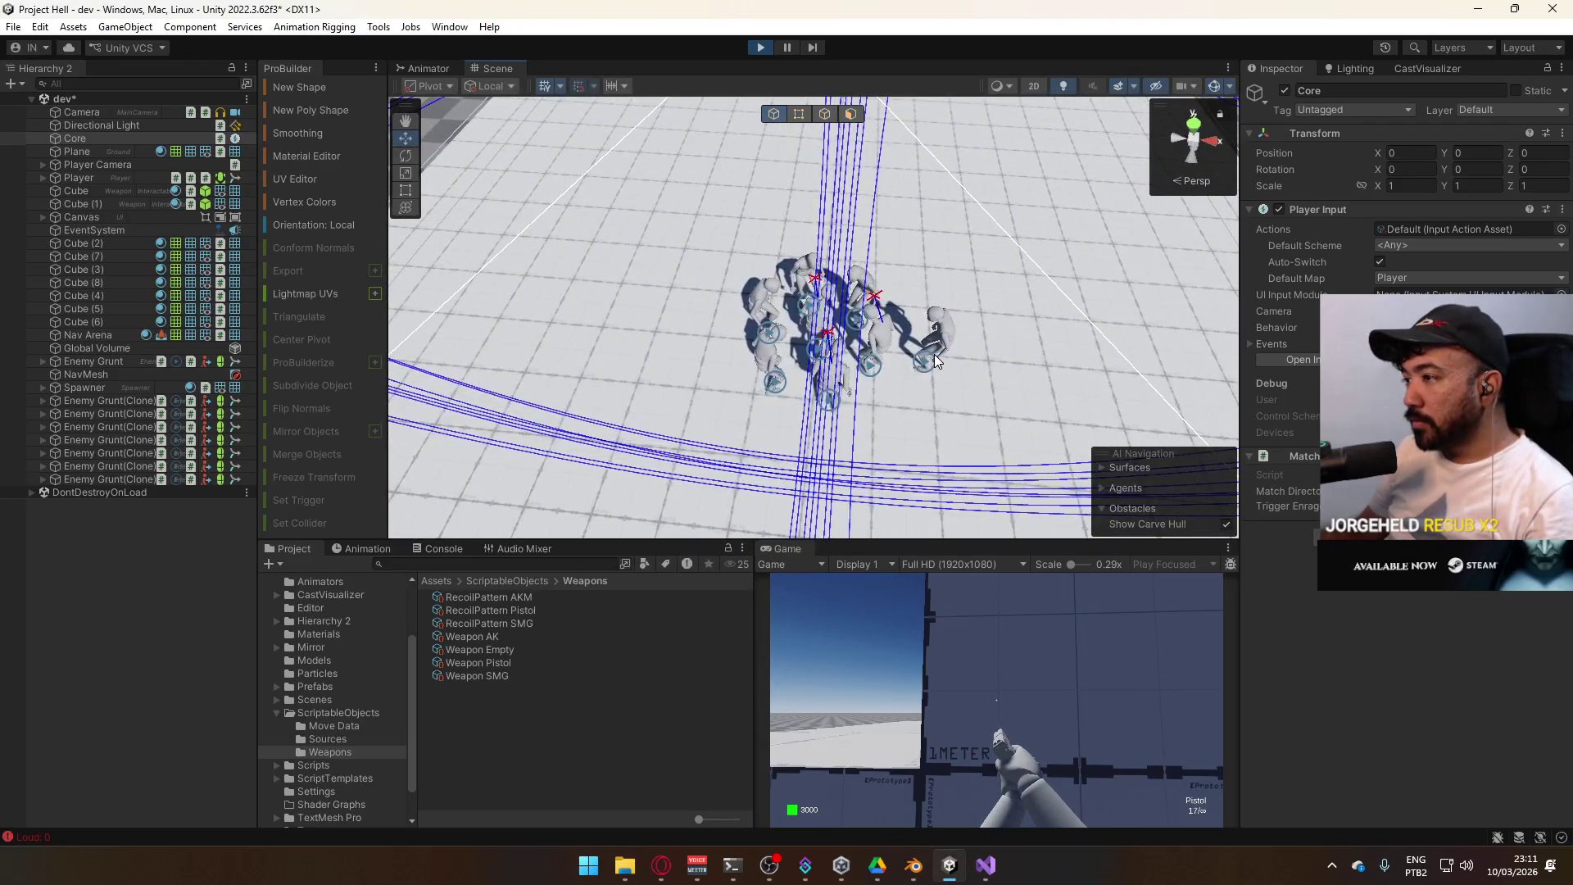
left_click(196, 401)
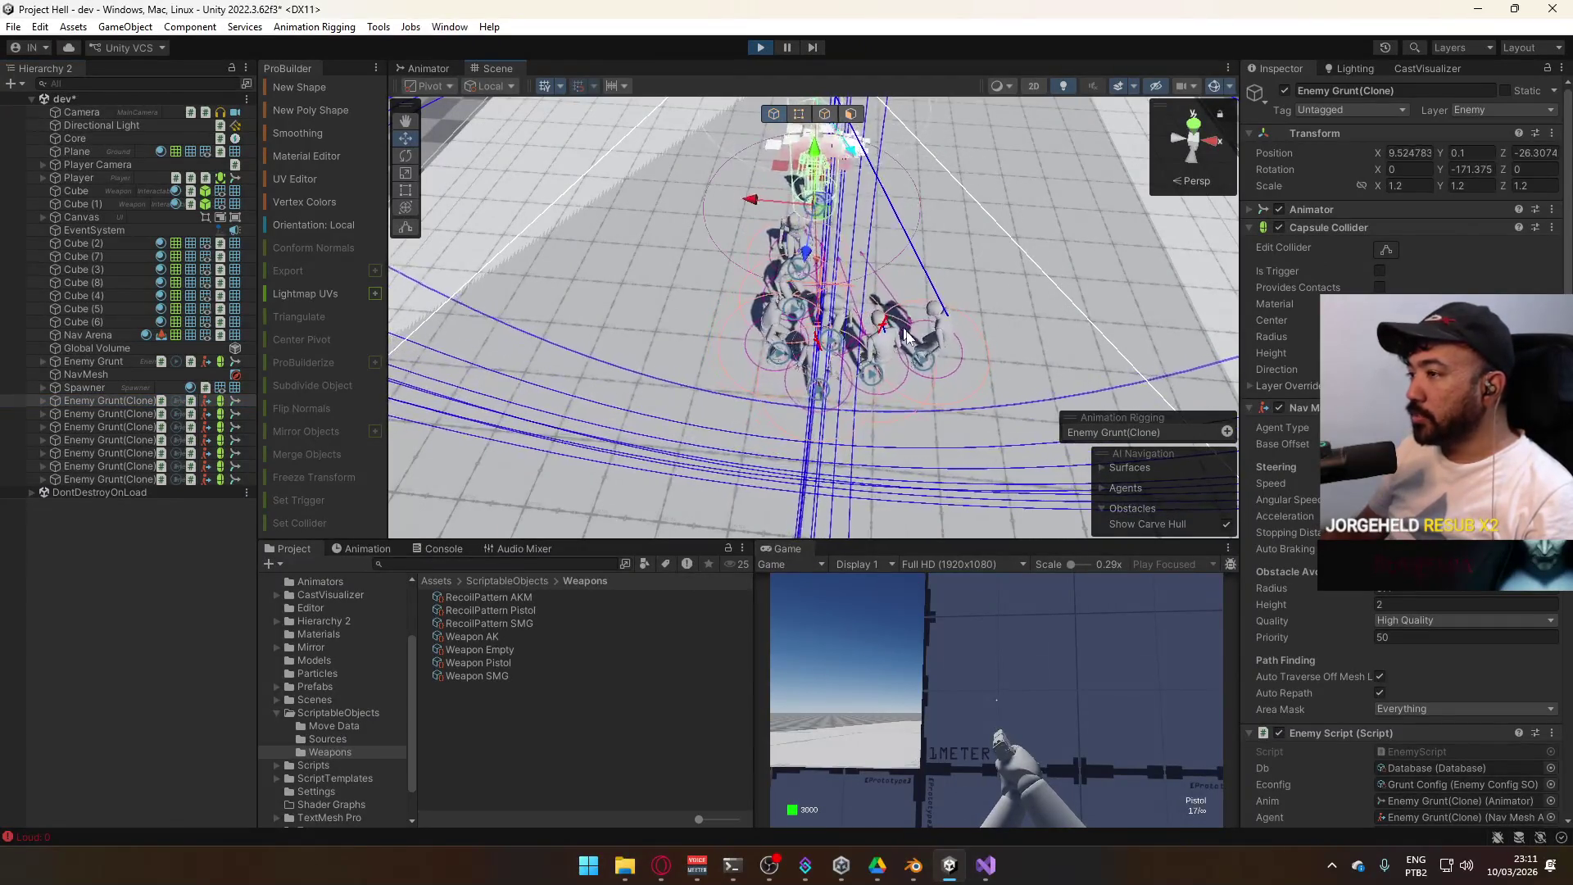
Select the second Enemy Grunt clone in the Hierarchy
left_click(212, 413)
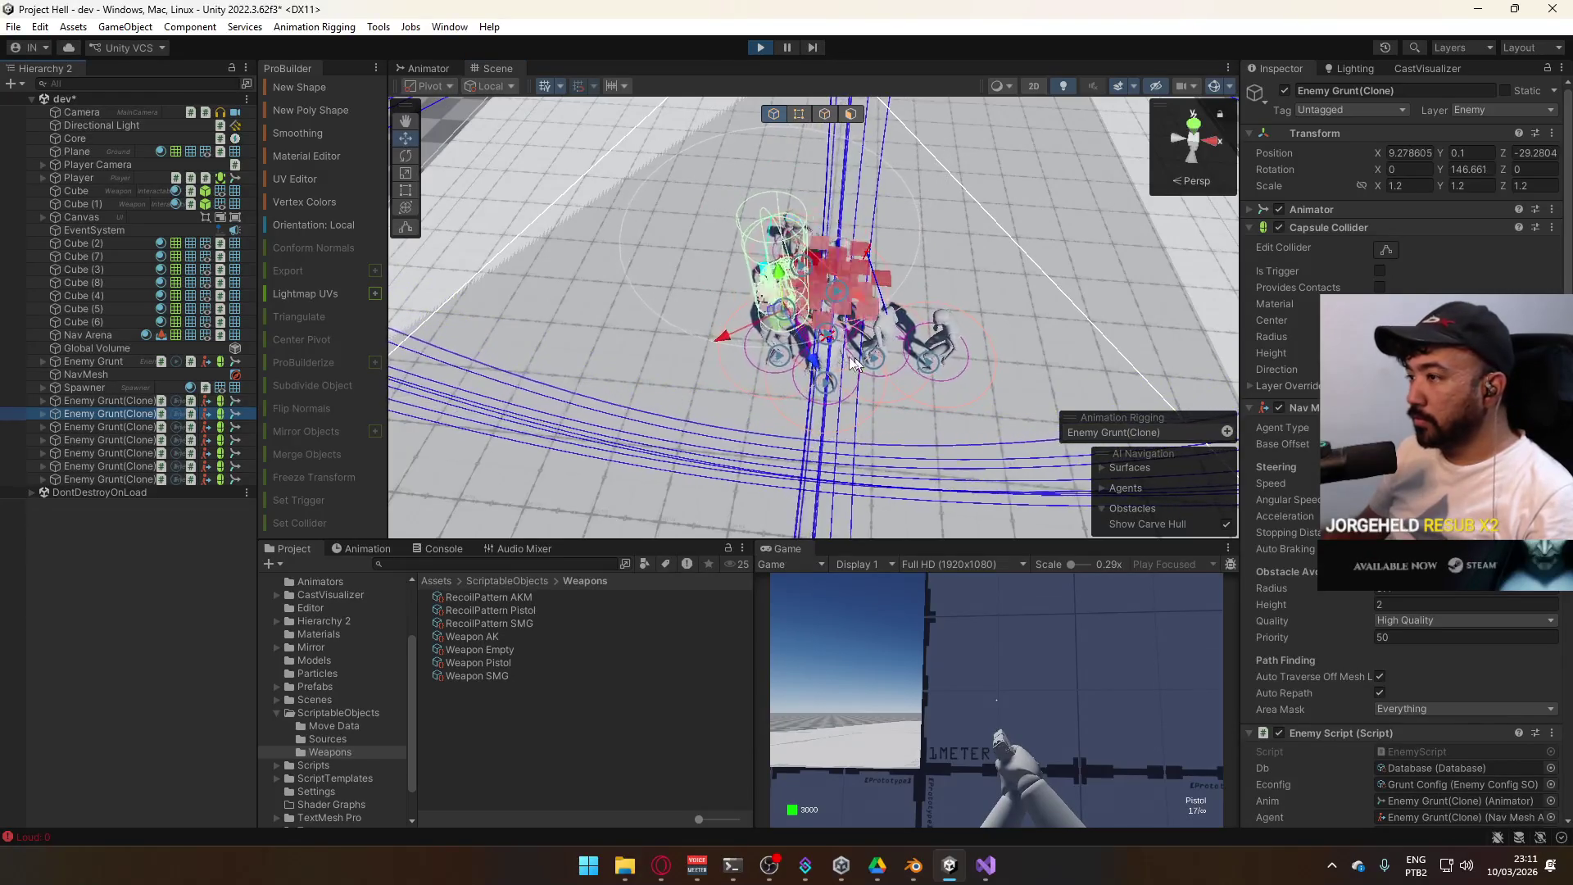
left_click(509, 395)
key("ctrl+z")
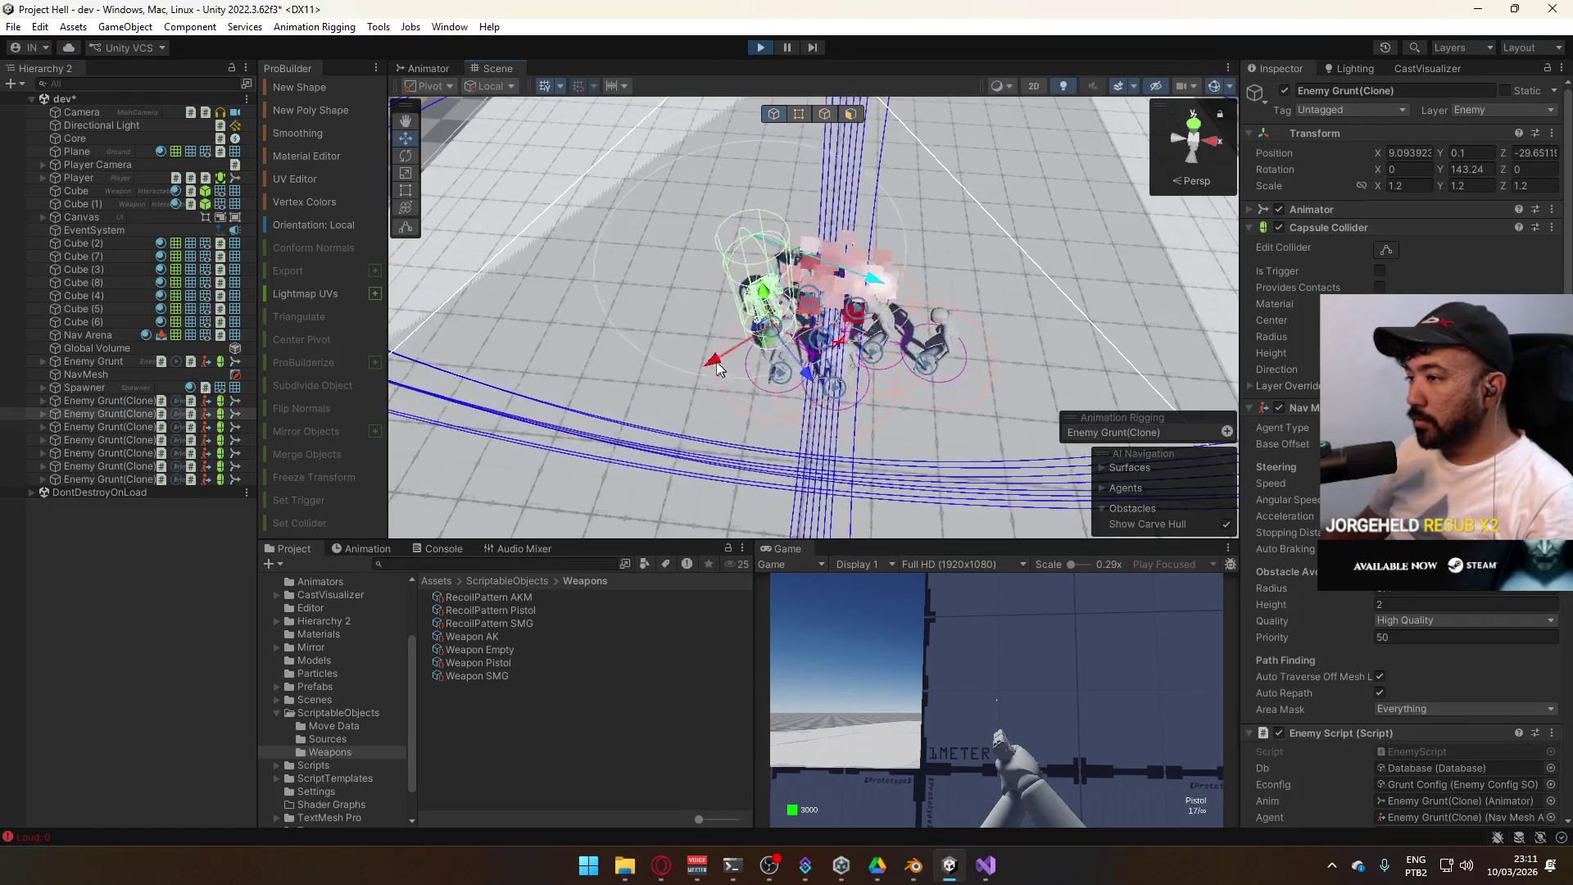
left_click(554, 402)
key("ctrl+z")
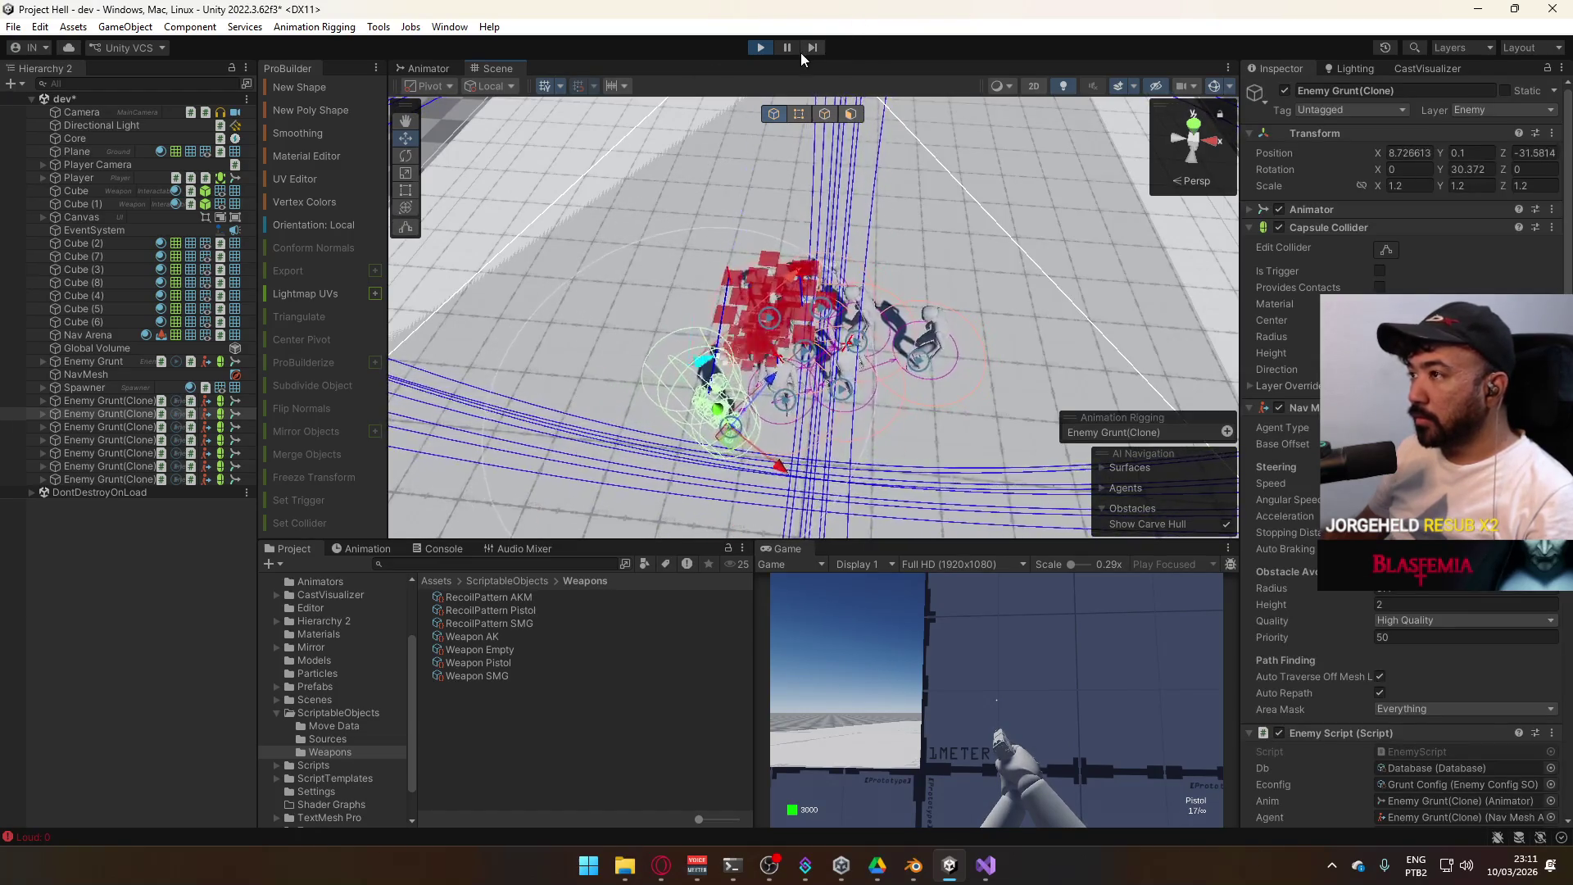
Drag three Enemy Grunt clones to new spots in the Scene view: up-left, right, and down-right
left_click_drag(787, 238, 778, 328)
left_click_drag(776, 432, 595, 348)
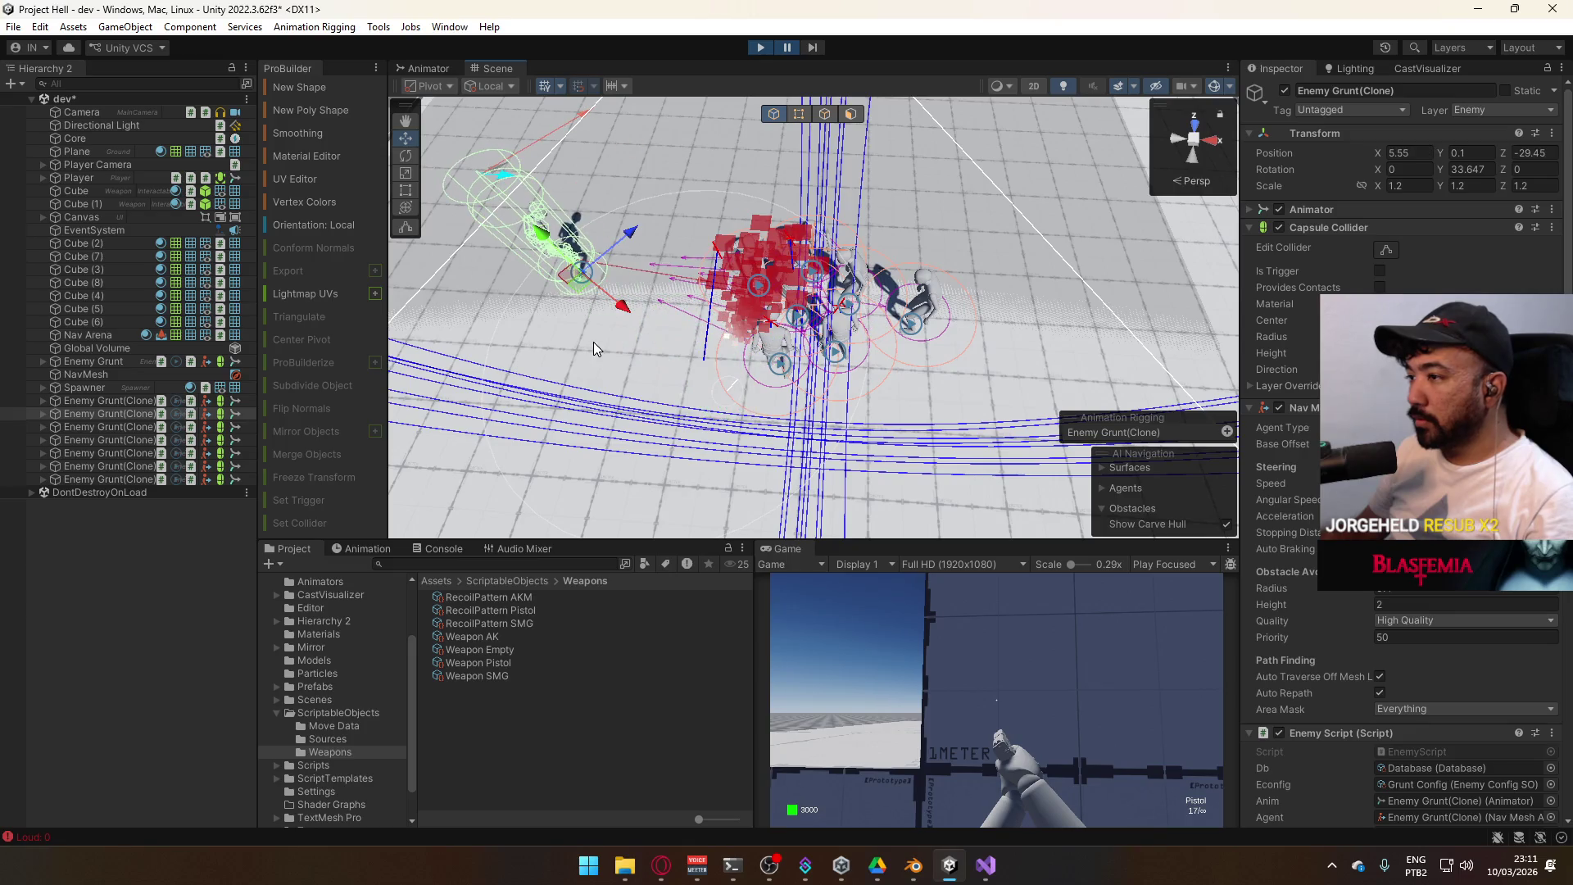
left_click(139, 427)
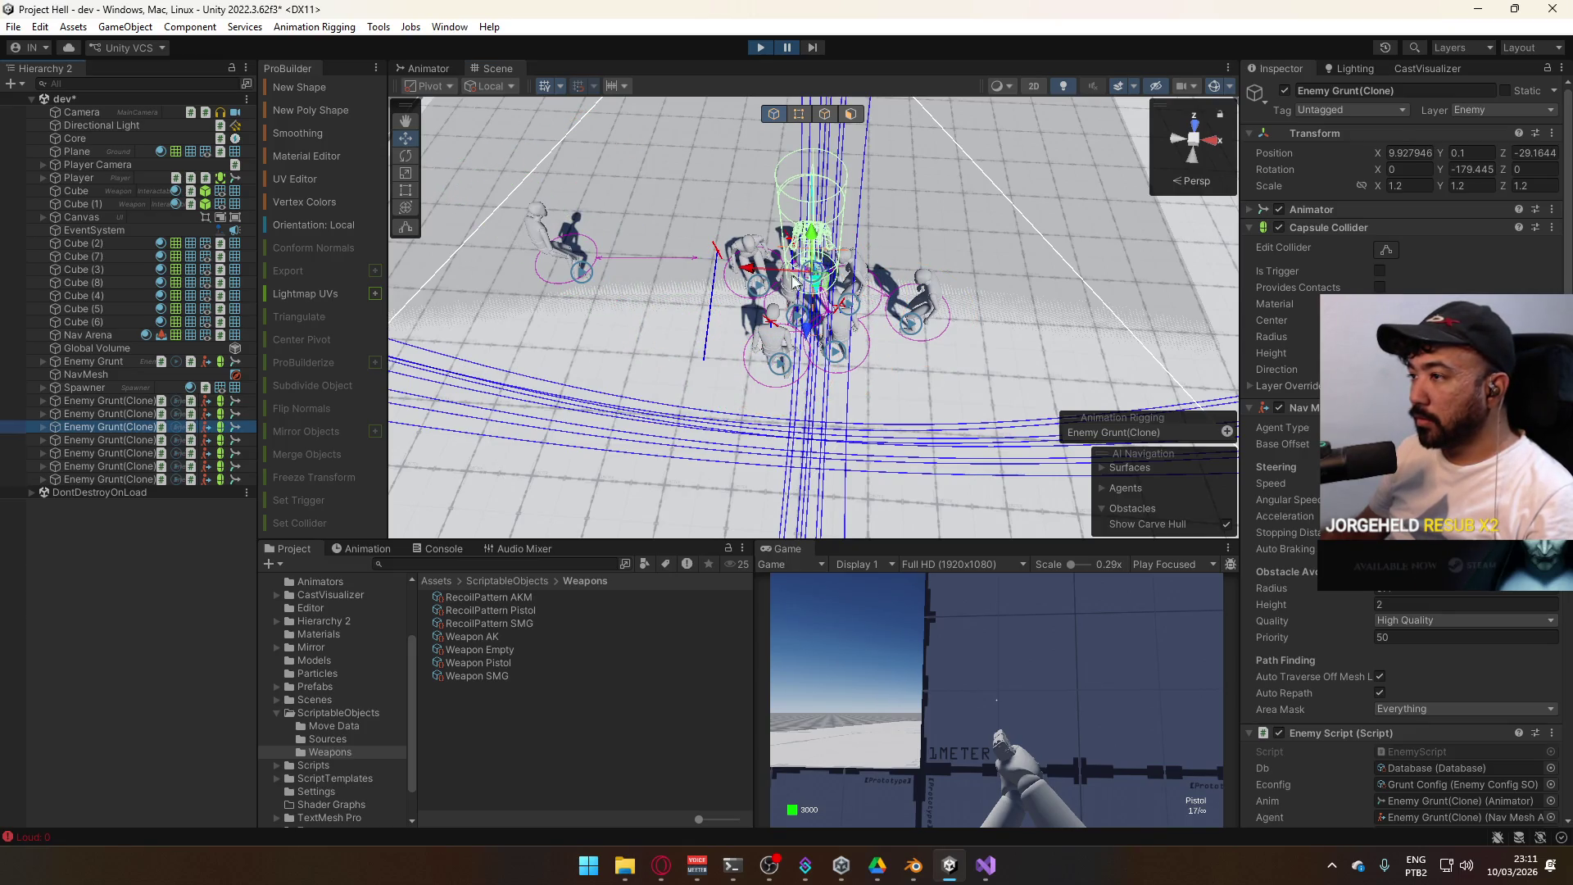
left_click_drag(755, 272, 918, 284)
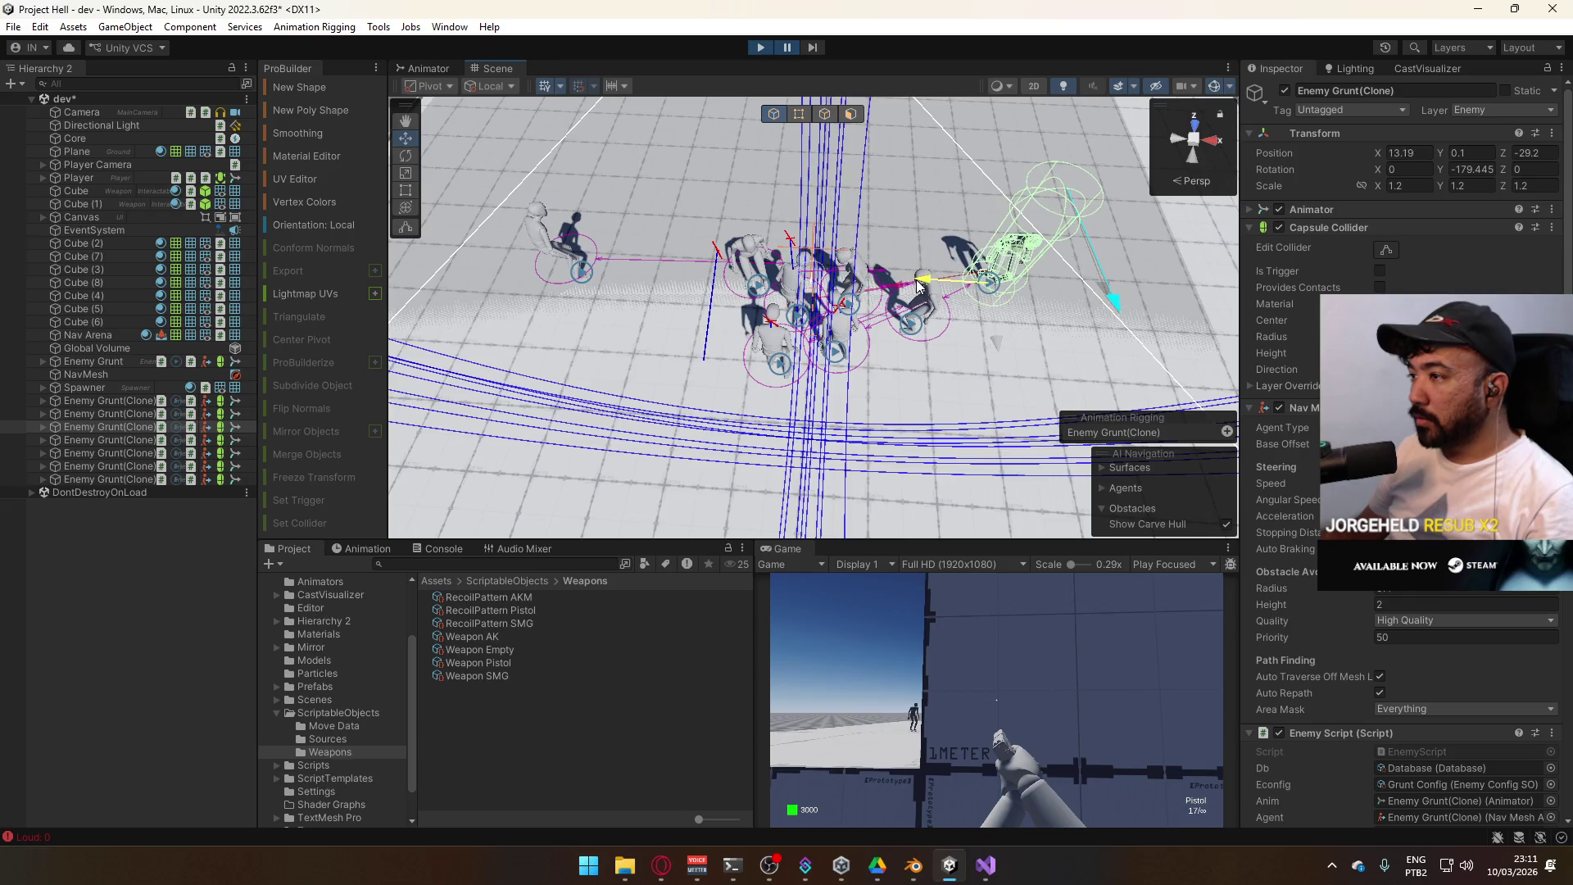
left_click(115, 443)
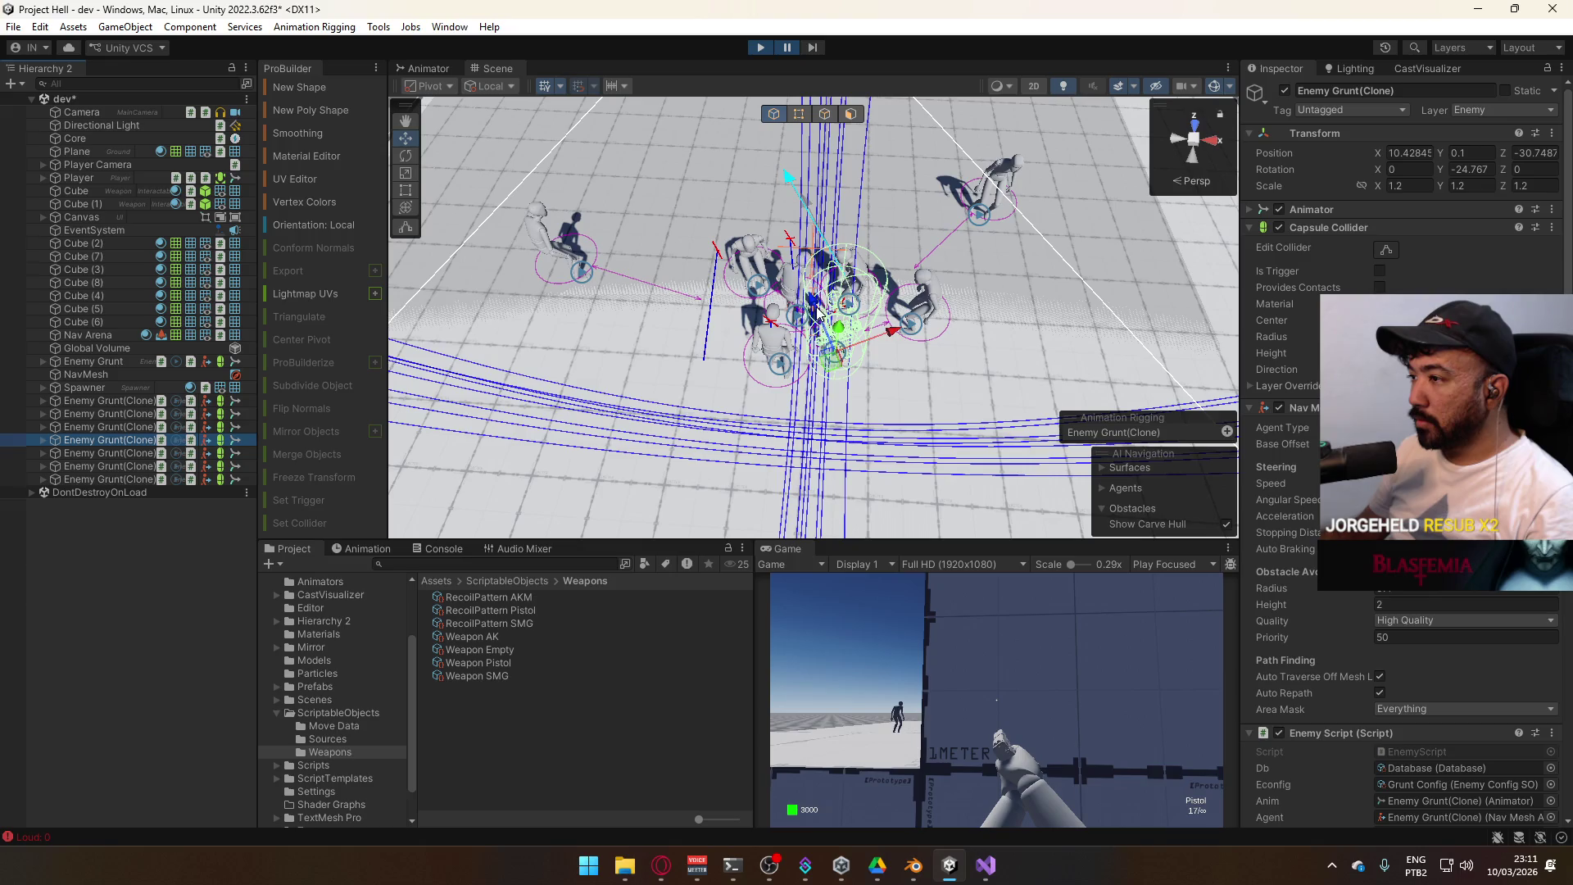
mouse_move(818, 311)
left_mouse_down()
mouse_move(882, 422)
mouse_move(679, 319)
mouse_move(553, 440)
left_mouse_up()
Step through the remaining Enemy Grunt clones, nudging one up-scene, ending on the first clone
left_click(114, 455)
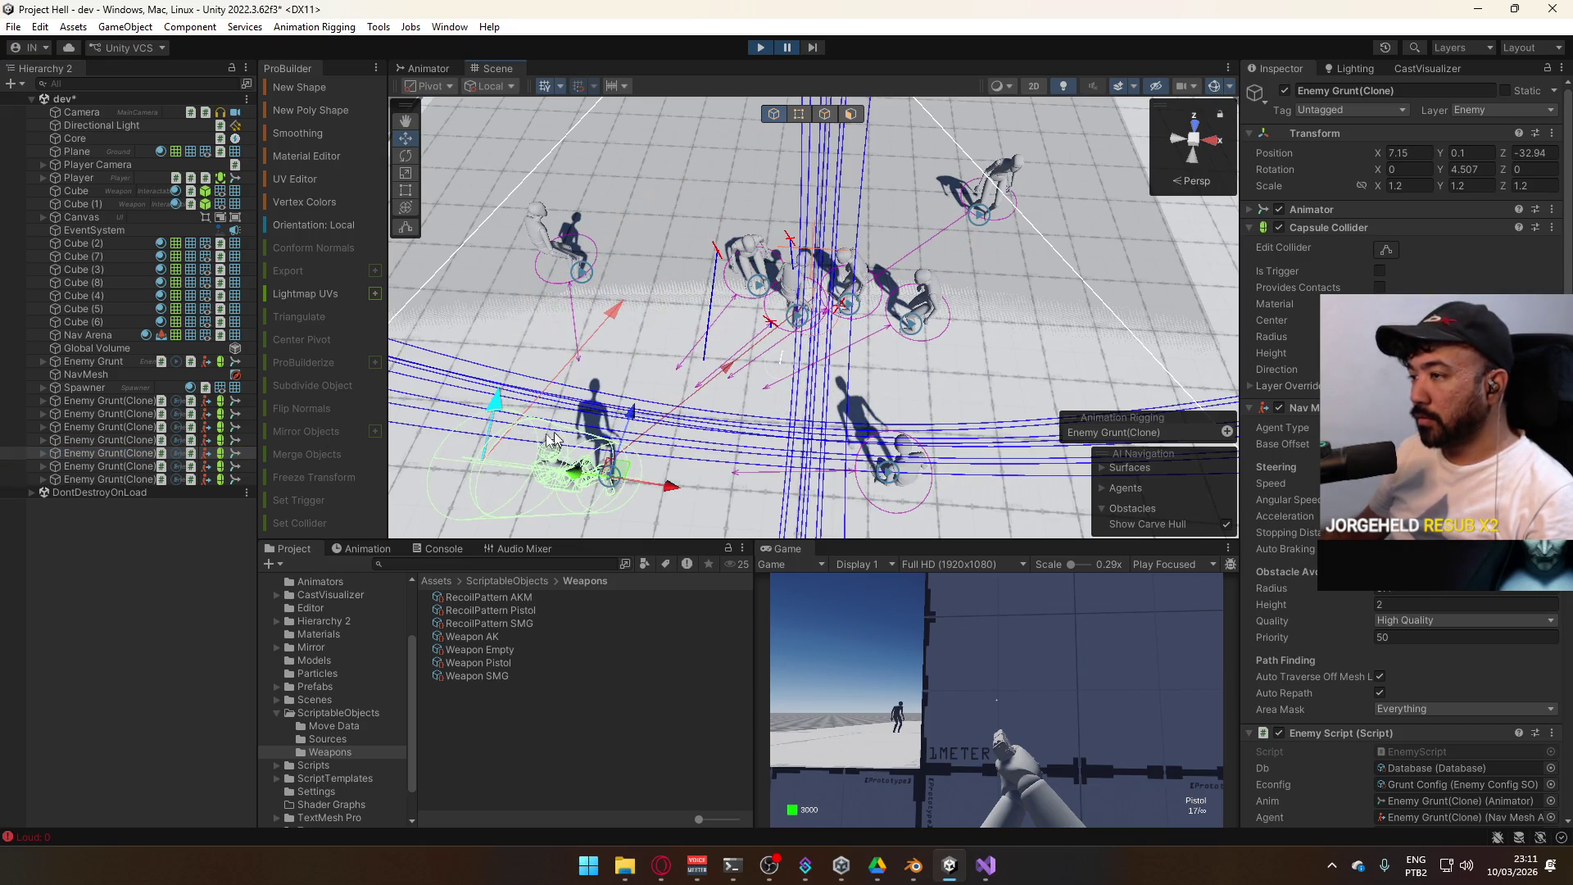
left_click(131, 467)
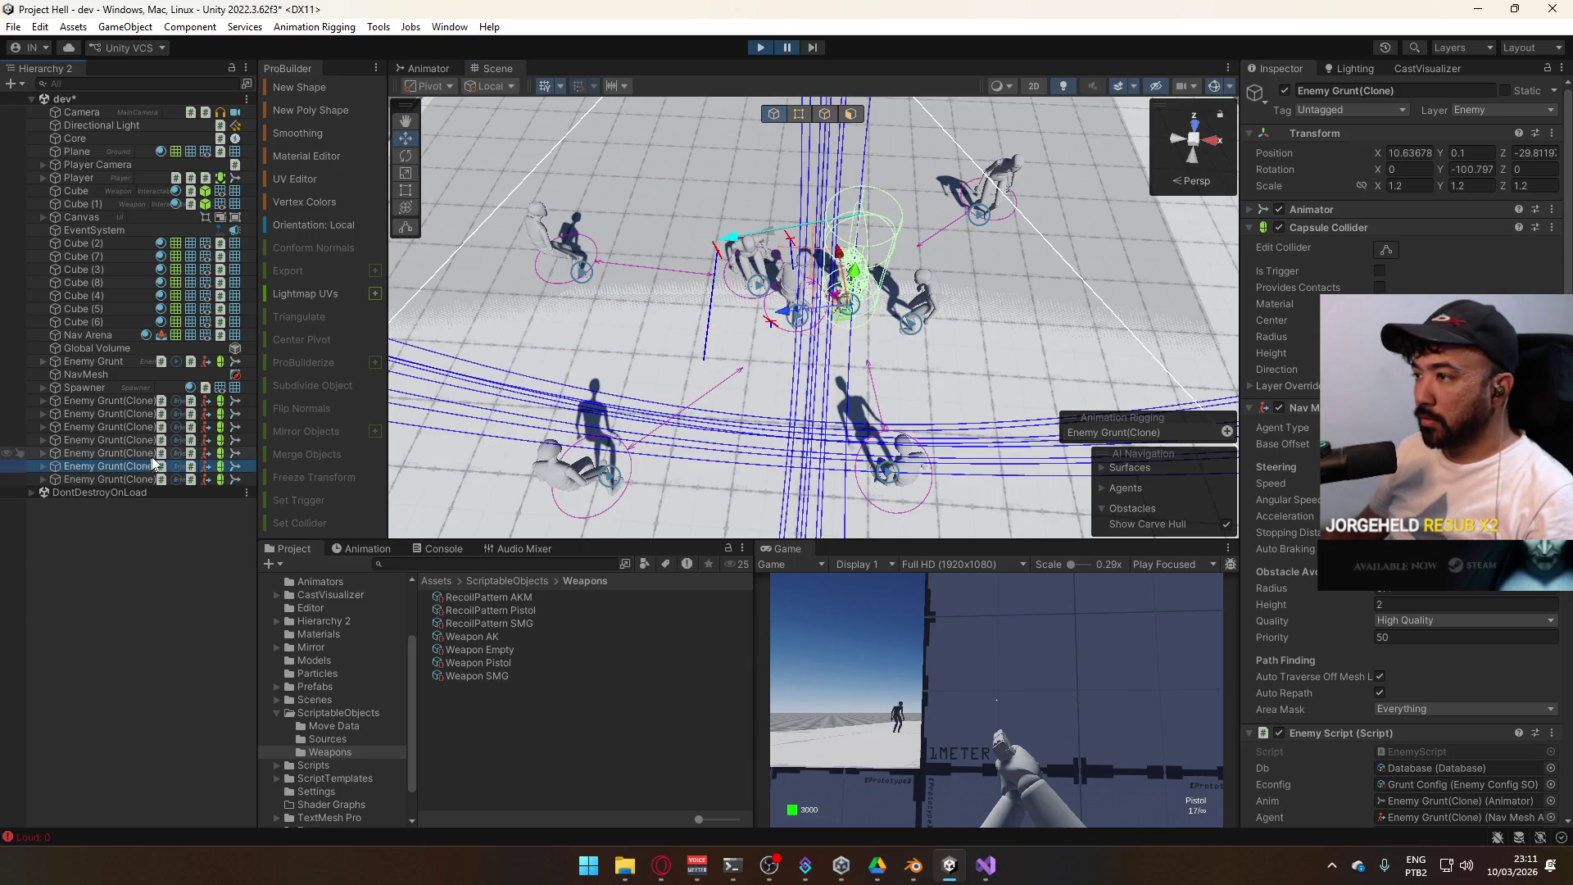
left_click(838, 252)
left_click(123, 461)
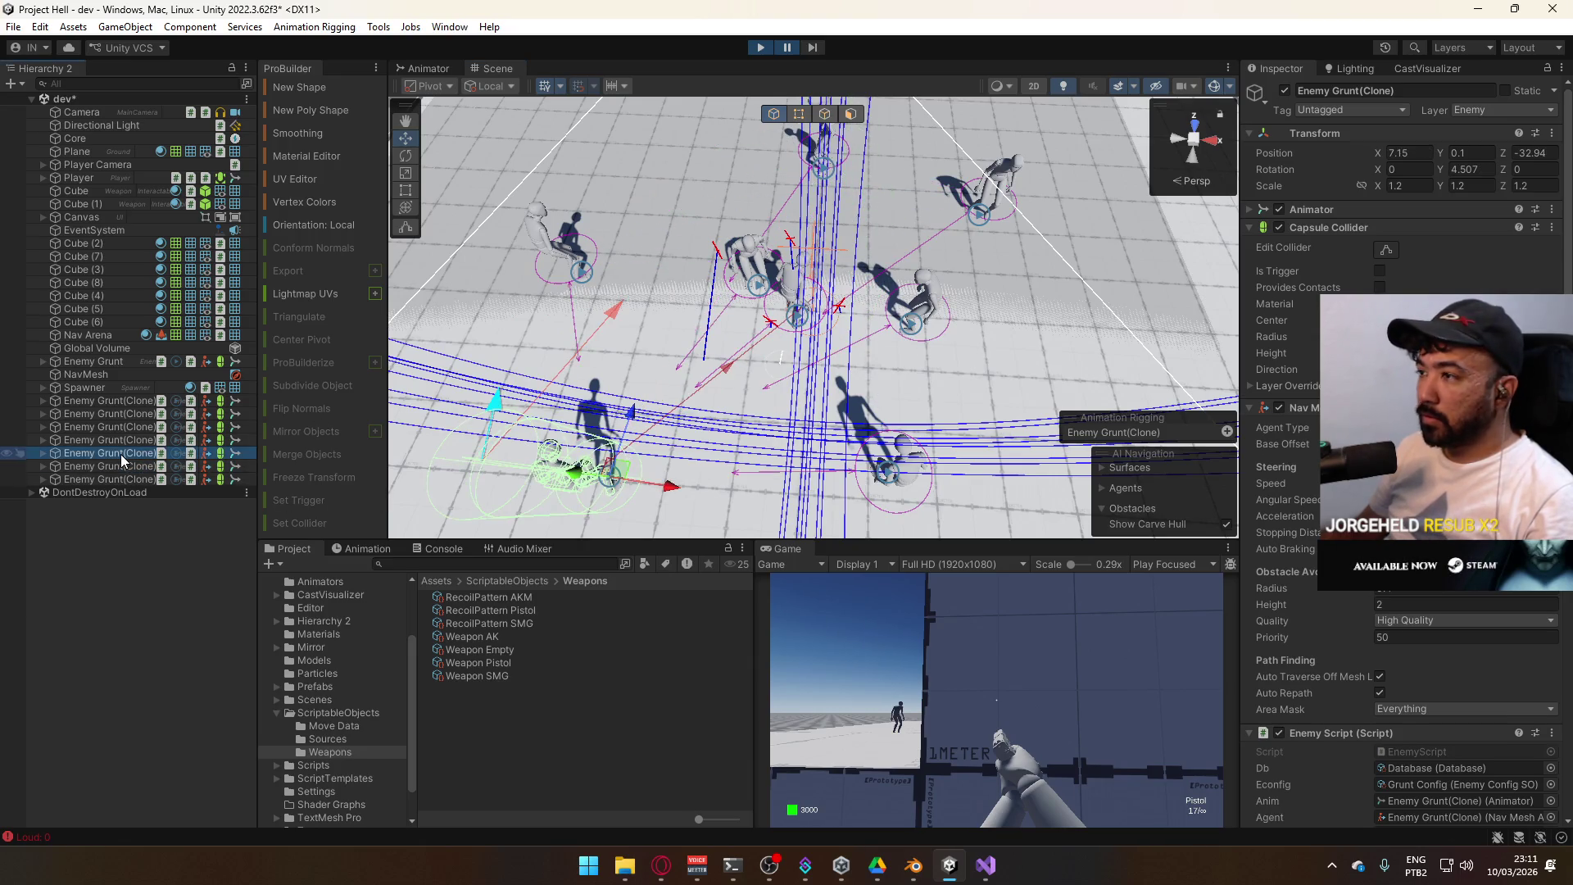
key("Down")
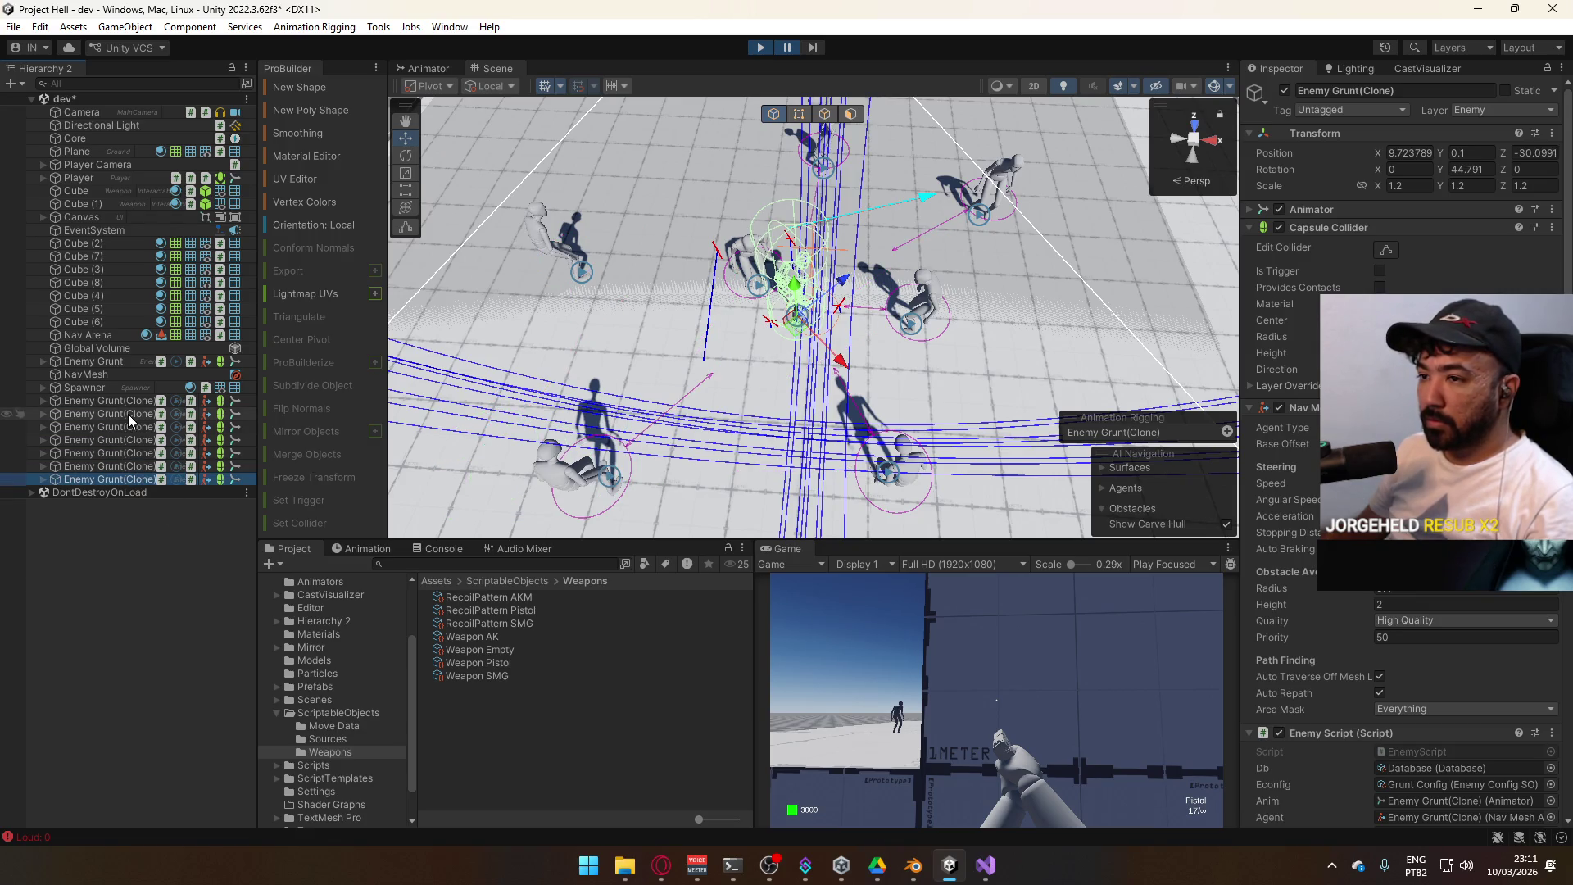
left_click(128, 415)
left_click(133, 401)
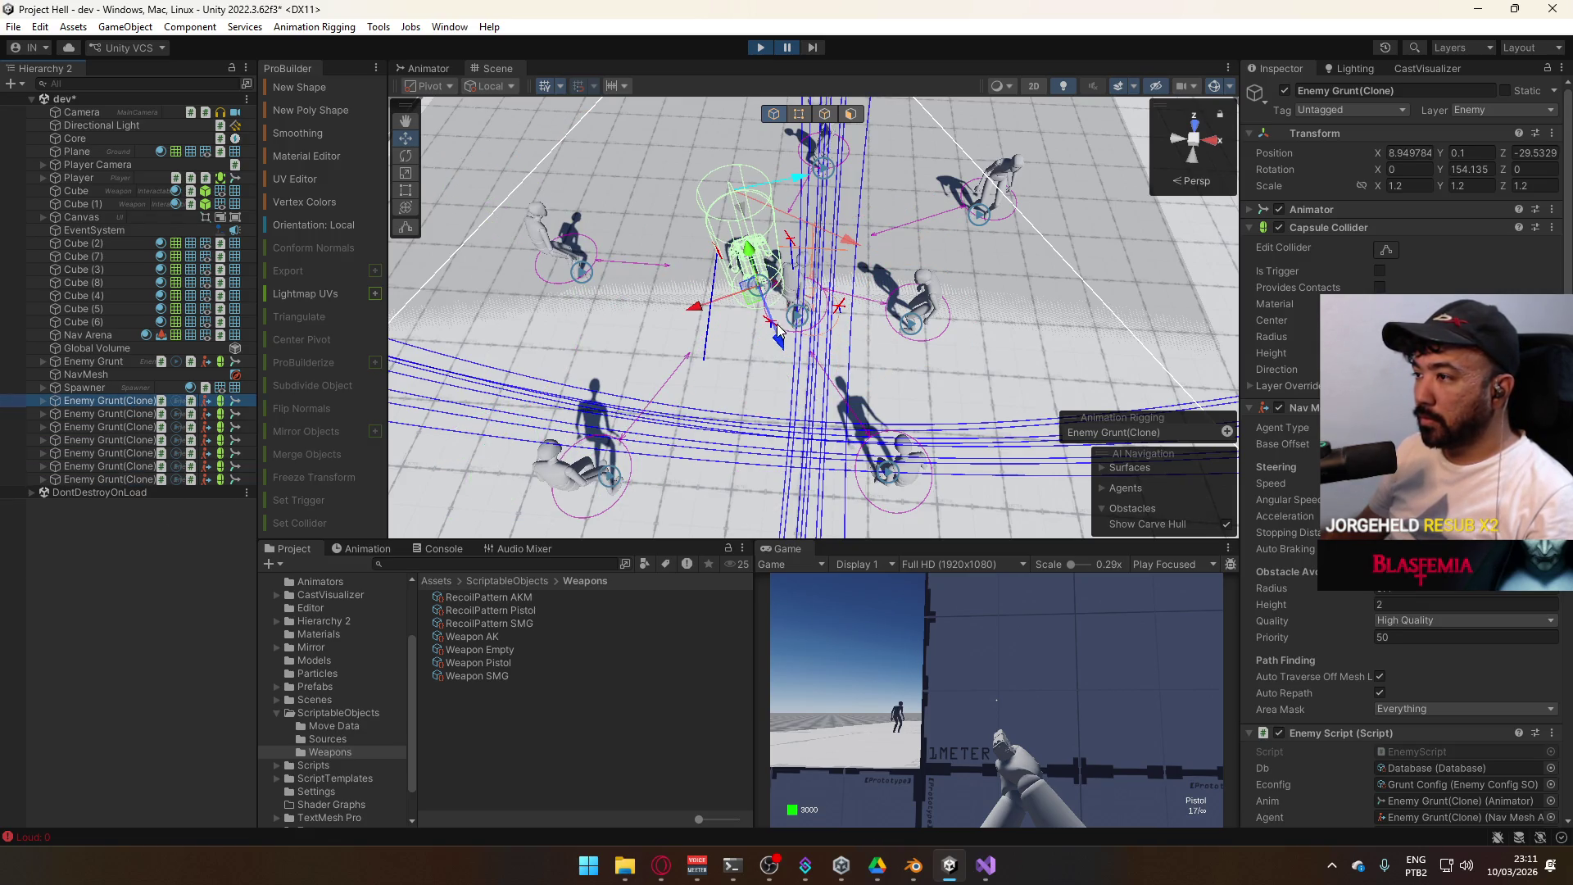
Switch the Inspector to Debug view, orbit toward the enemy group, and stop play mode
mouse_move(826, 281)
left_mouse_down()
mouse_move(985, 257)
mouse_move(844, 333)
mouse_move(759, 311)
left_mouse_up()
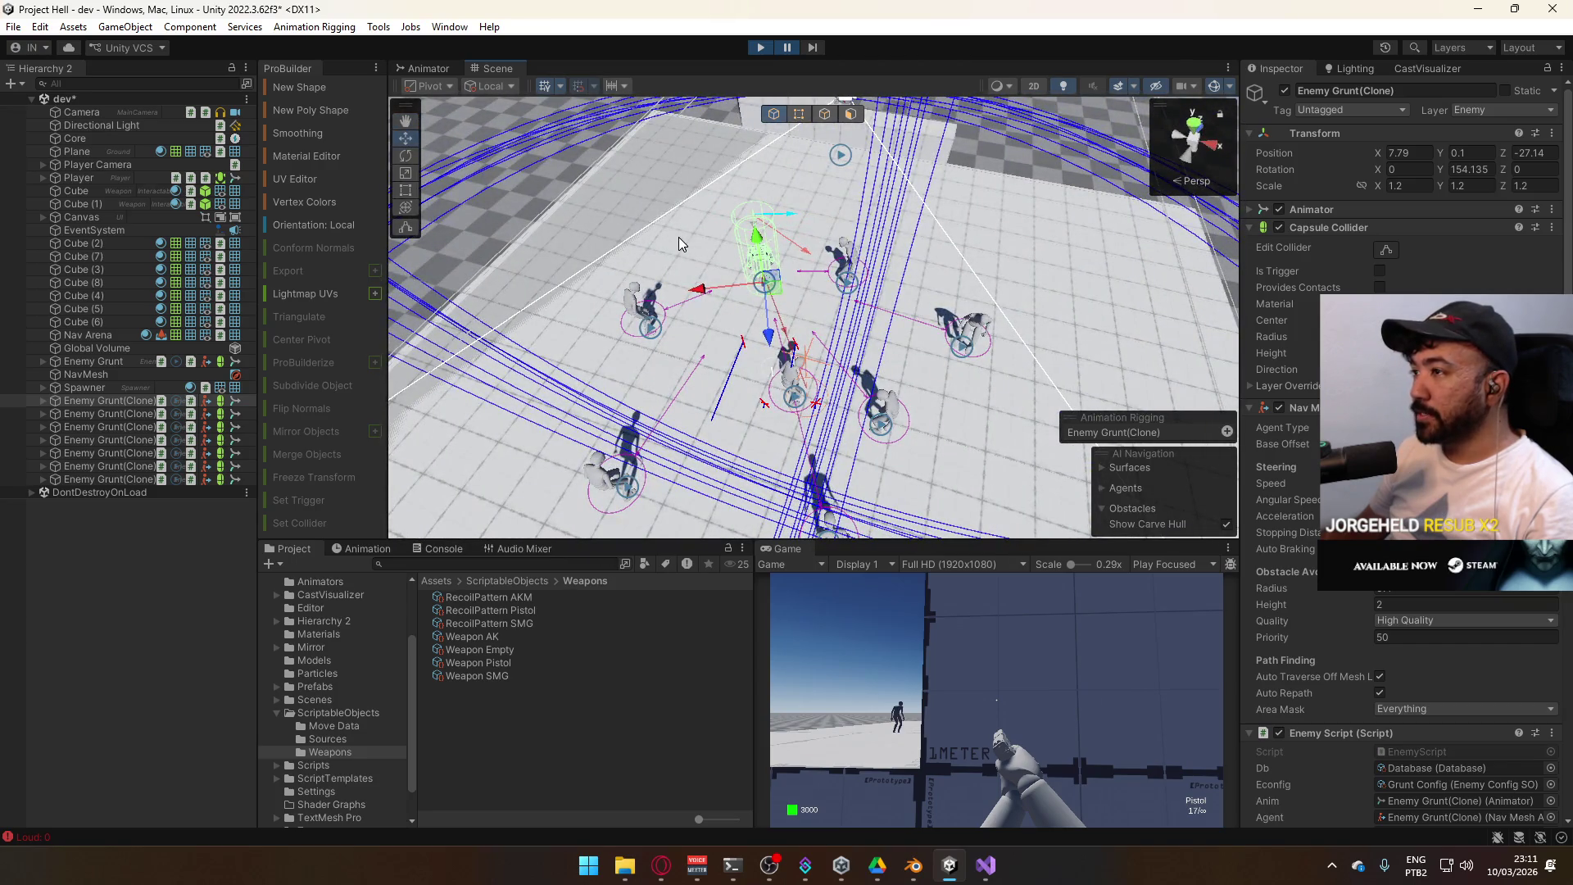
left_click_drag(882, 381, 911, 369)
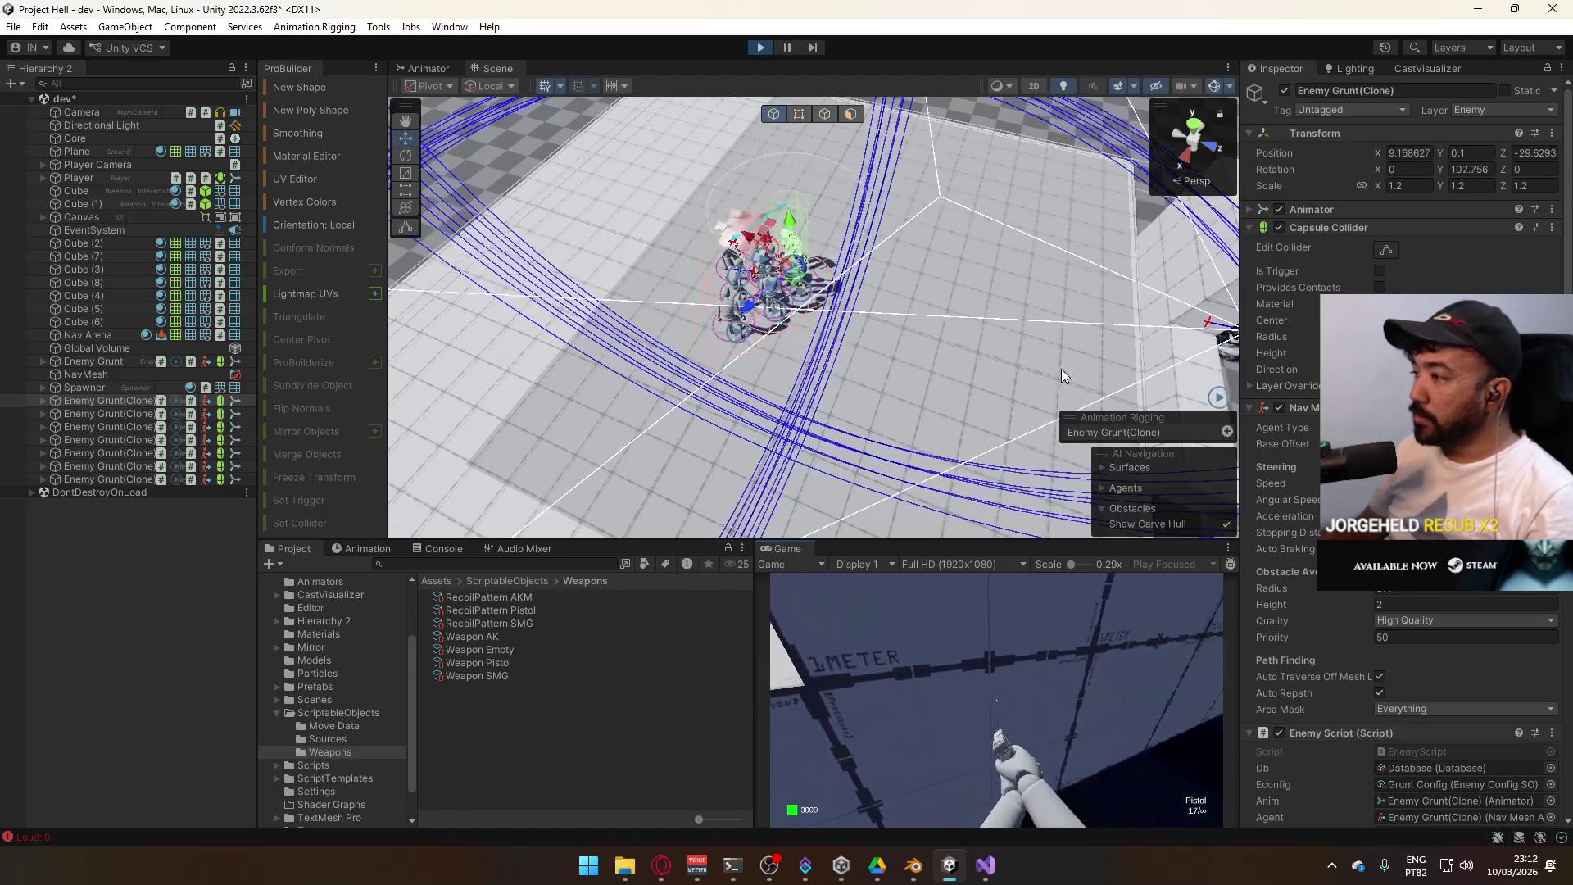
scroll(1280, 469, "down", 3)
scroll(1278, 468, "down", 5)
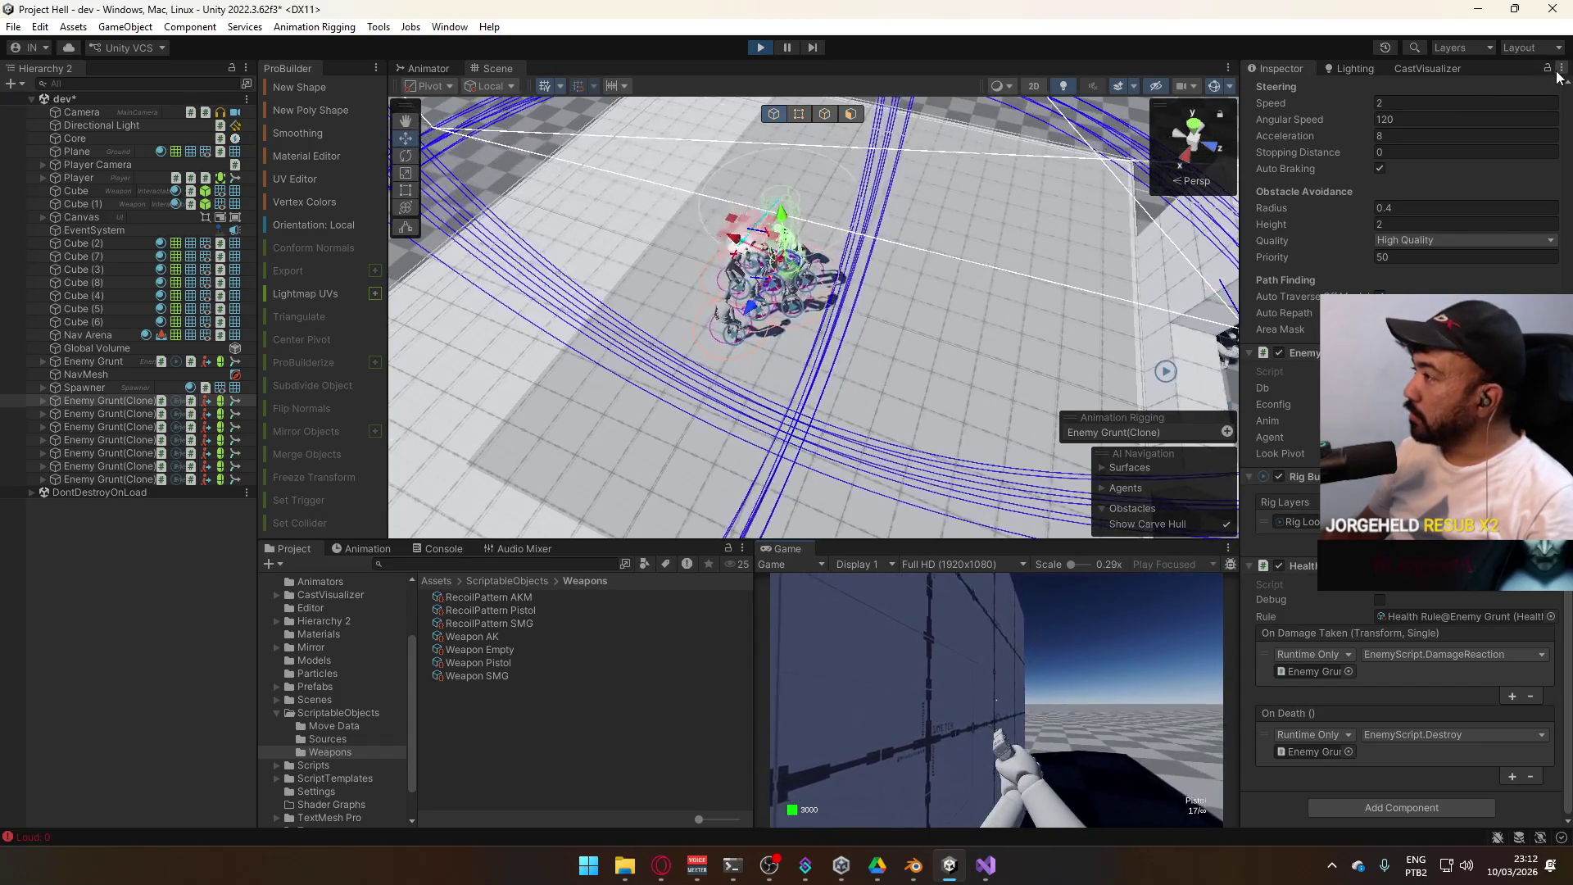
right_click(1472, 74)
left_click(1403, 147)
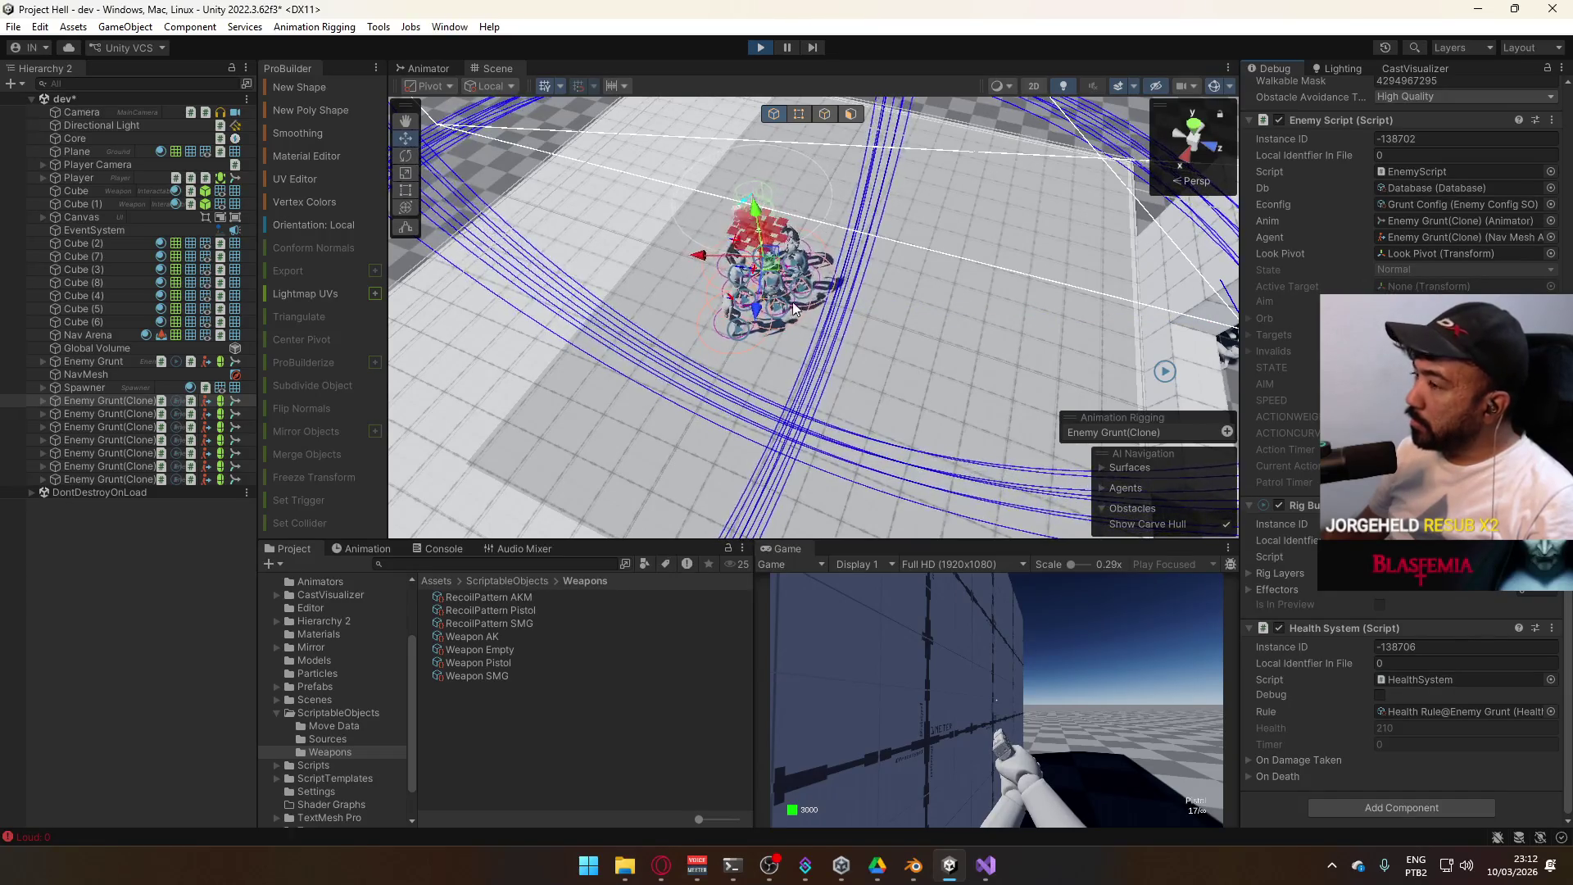
mouse_move(793, 307)
left_mouse_down()
mouse_move(924, 337)
mouse_move(888, 344)
mouse_move(869, 318)
left_mouse_up()
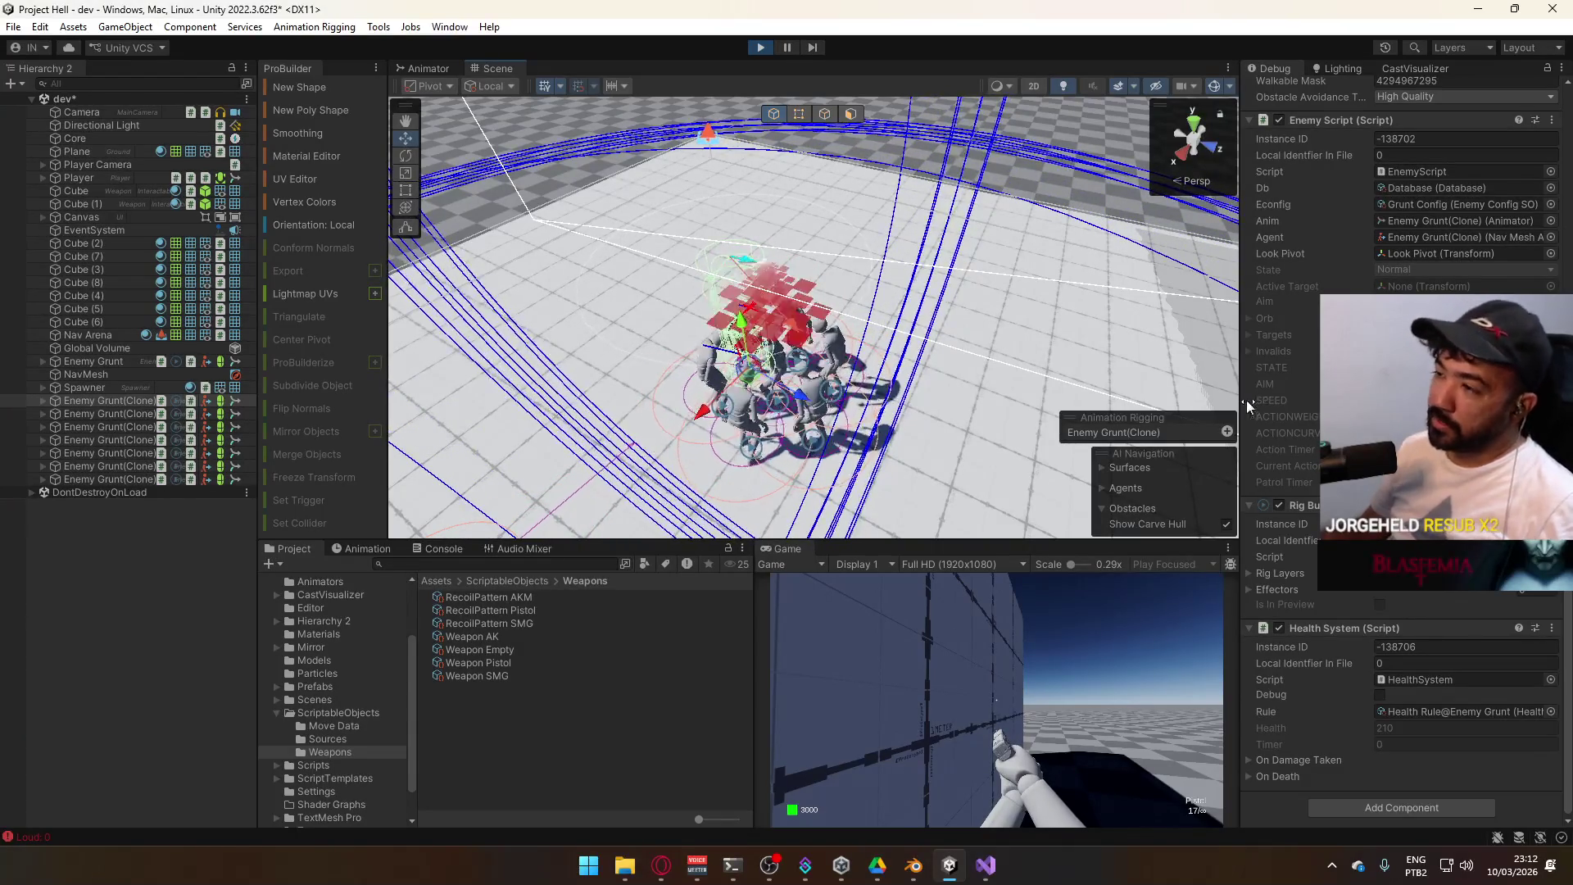
left_click(761, 47)
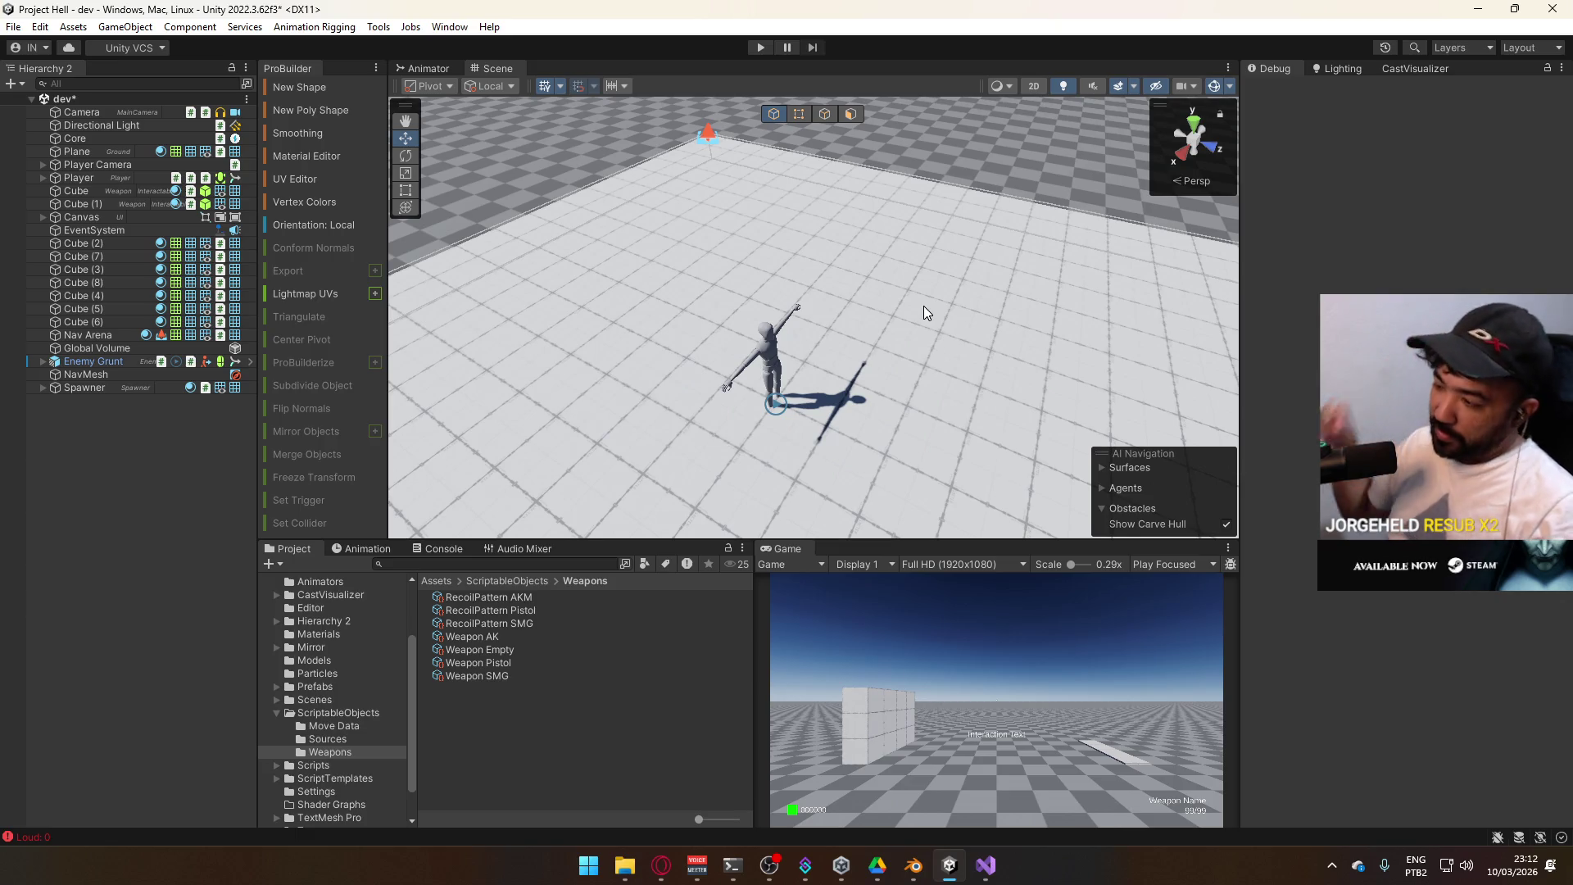
Bring Visual Studio forward with EnemyScript.cs showing
left_click(984, 862)
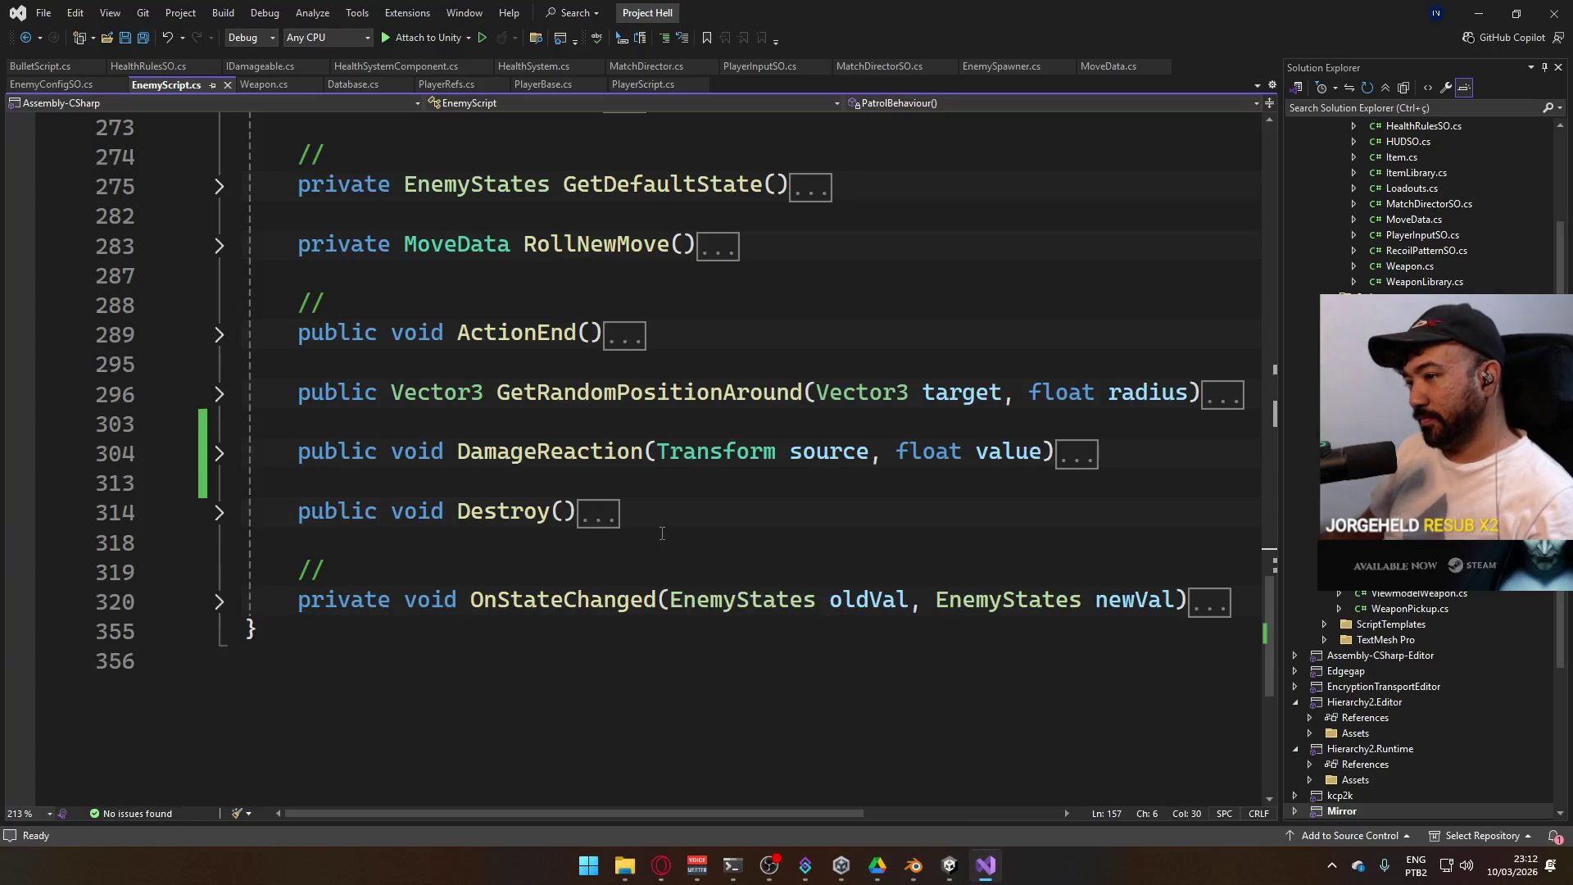
scroll(594, 525, "up", 10)
scroll(683, 538, "up", 2)
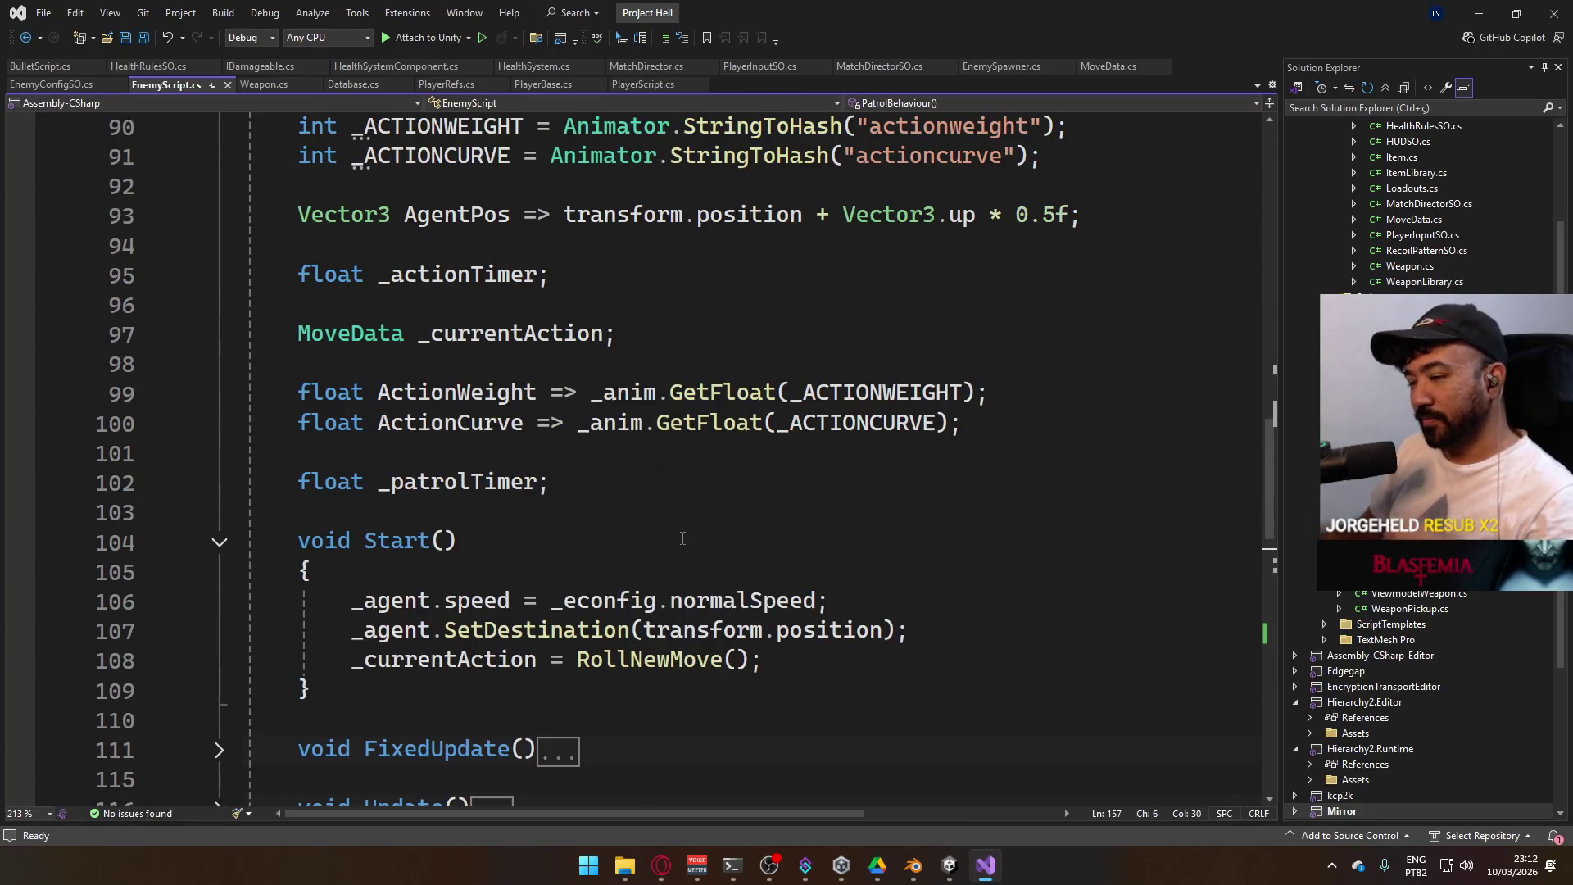
scroll(692, 525, "down", 2)
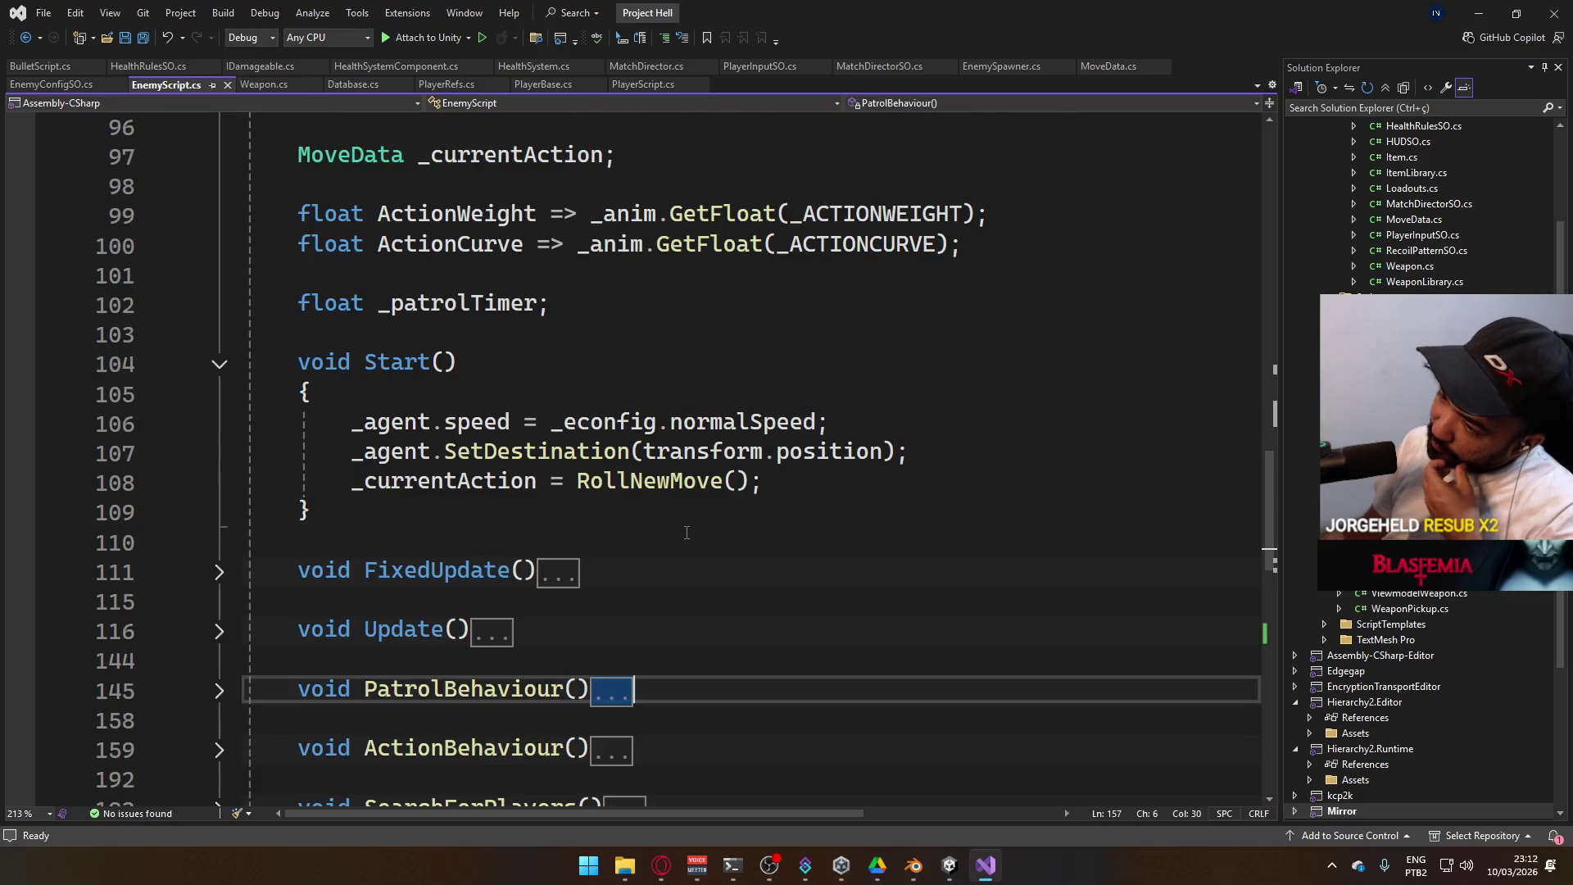
scroll(686, 533, "down", 2)
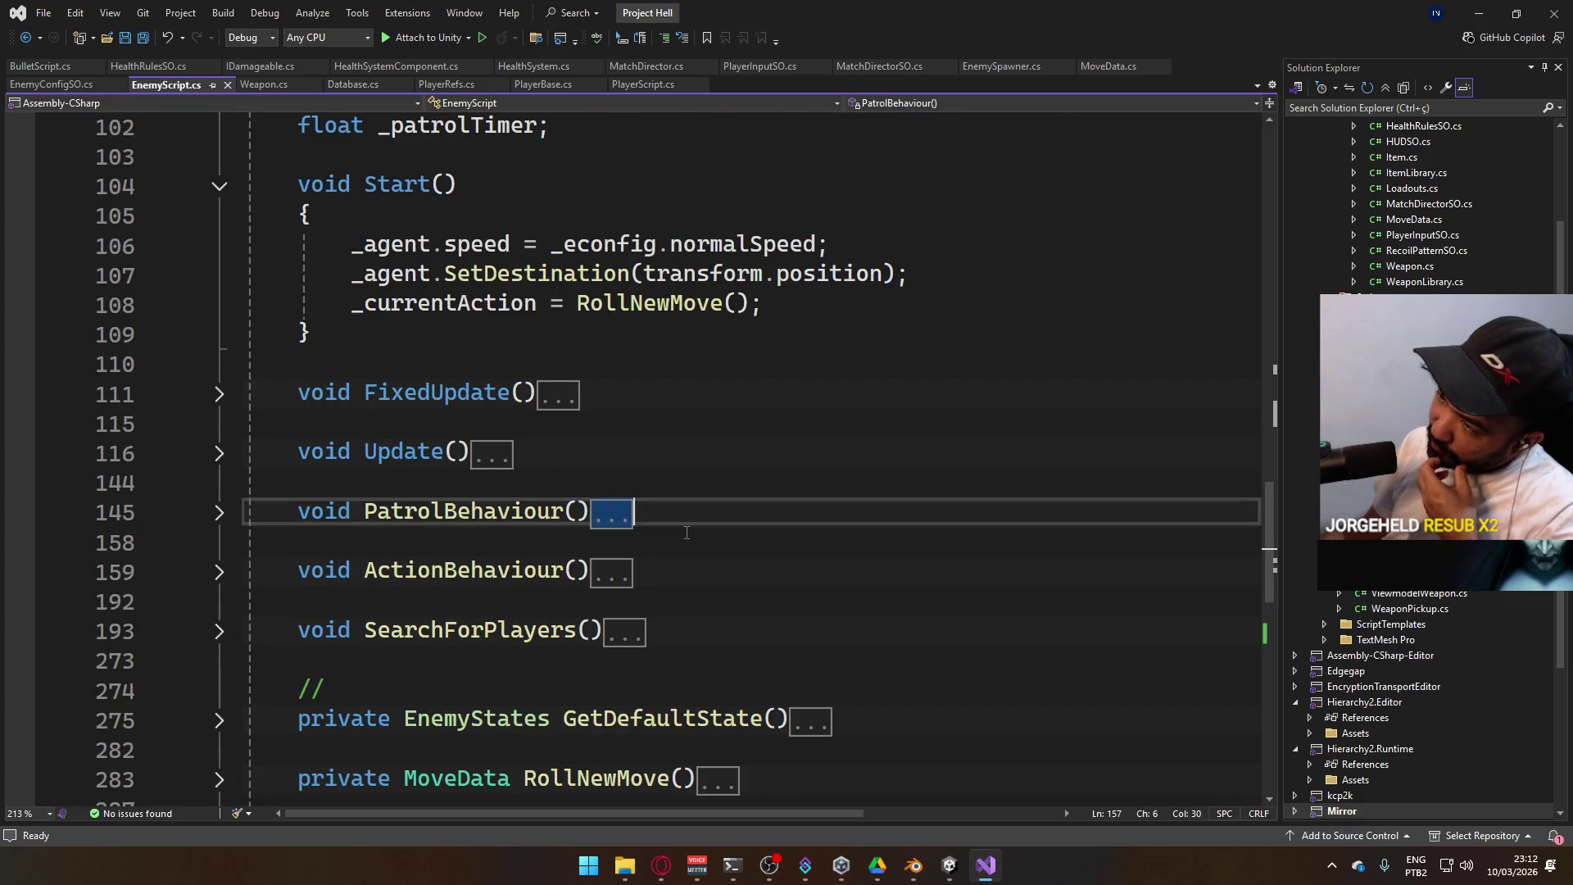
scroll(687, 533, "up", 1)
scroll(687, 533, "up", 2)
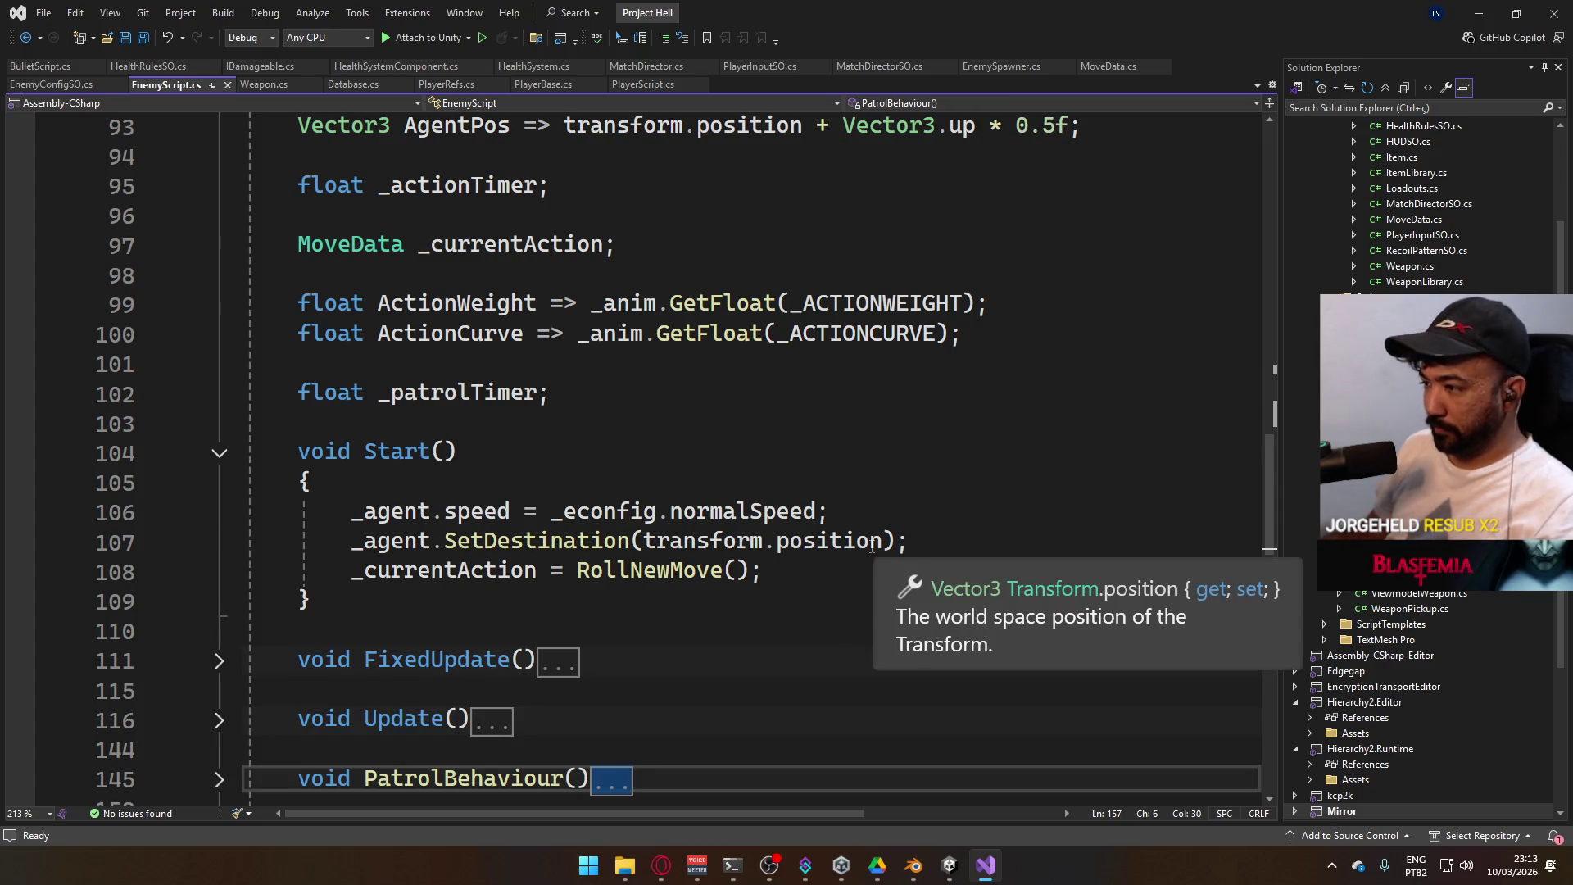
left_click_drag(884, 541, 646, 541)
Type GetRandomPositionAround(transform.position as Start's destination call
type("GetRandomPositionAround(")
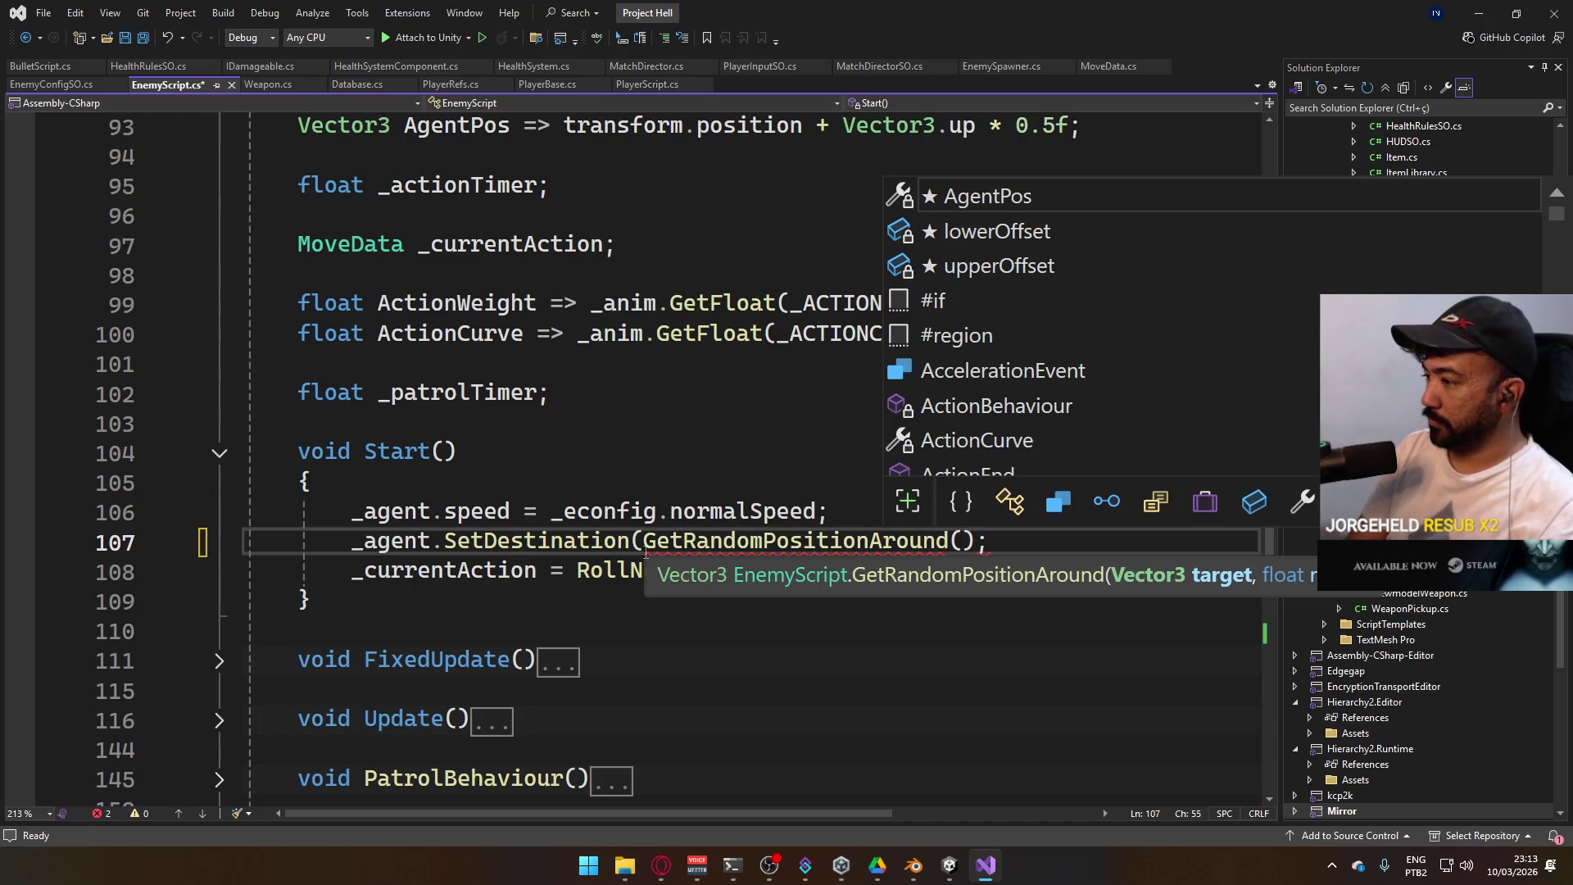
type("transform.pos")
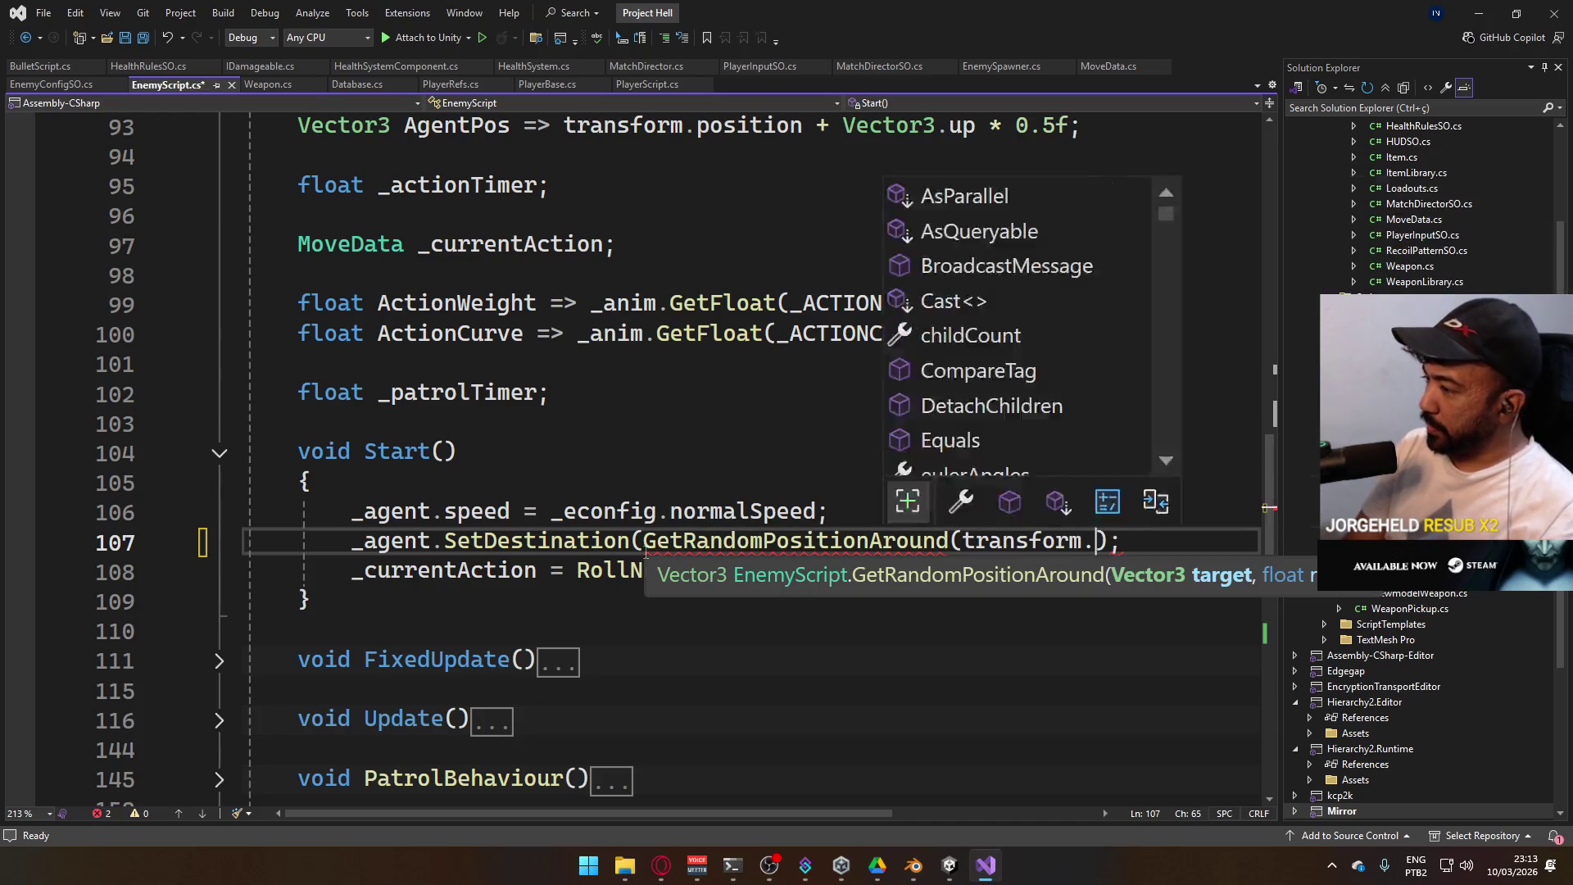
key("Tab")
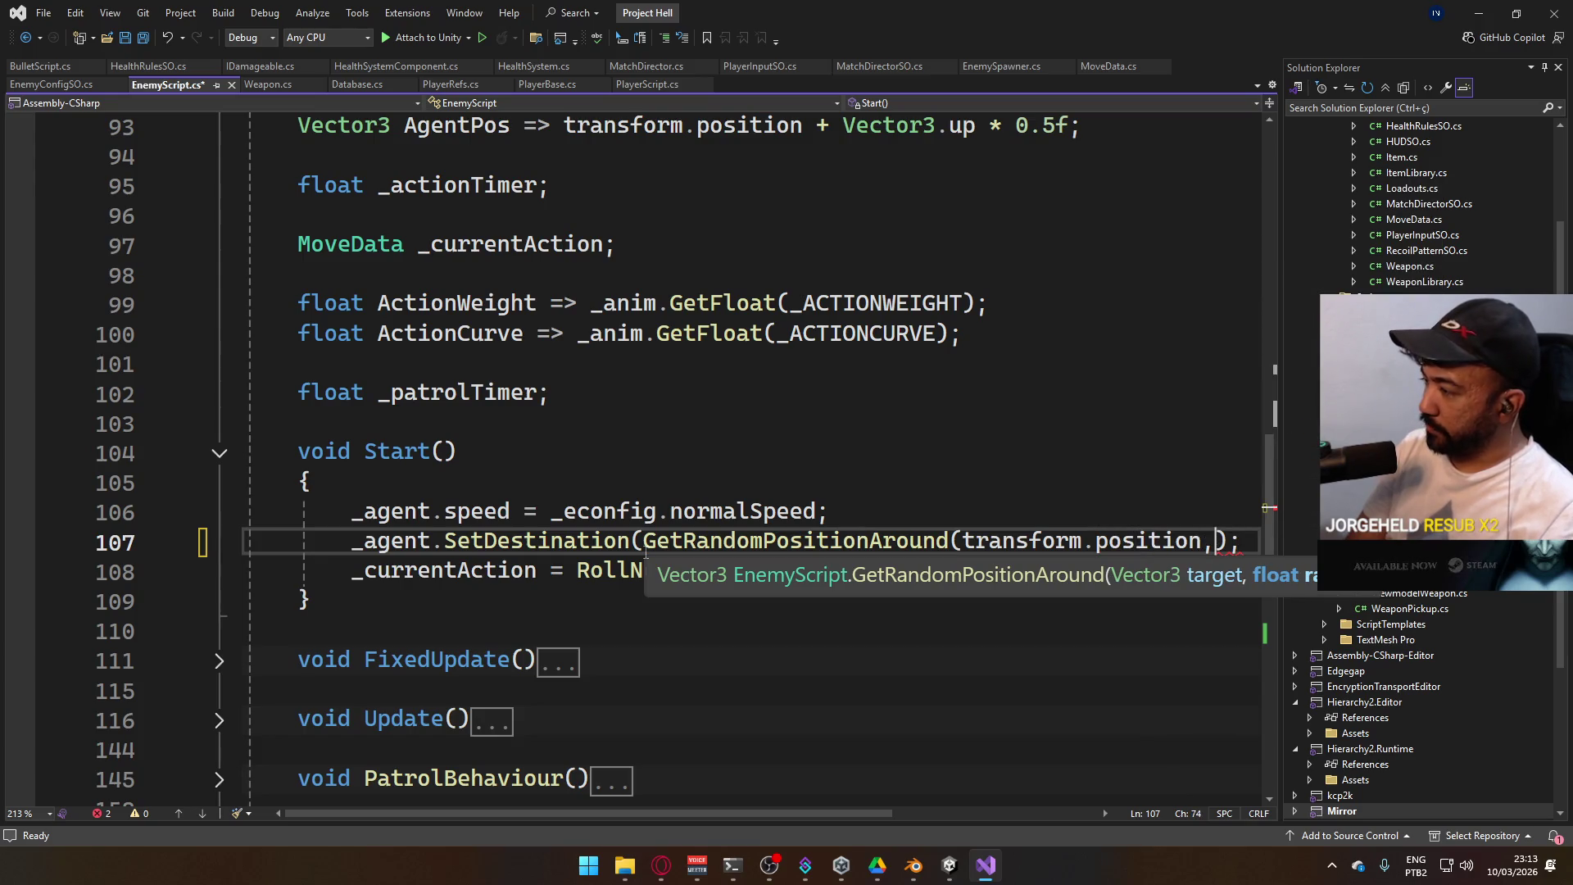
left_click(455, 416)
scroll(573, 509, "down", 10)
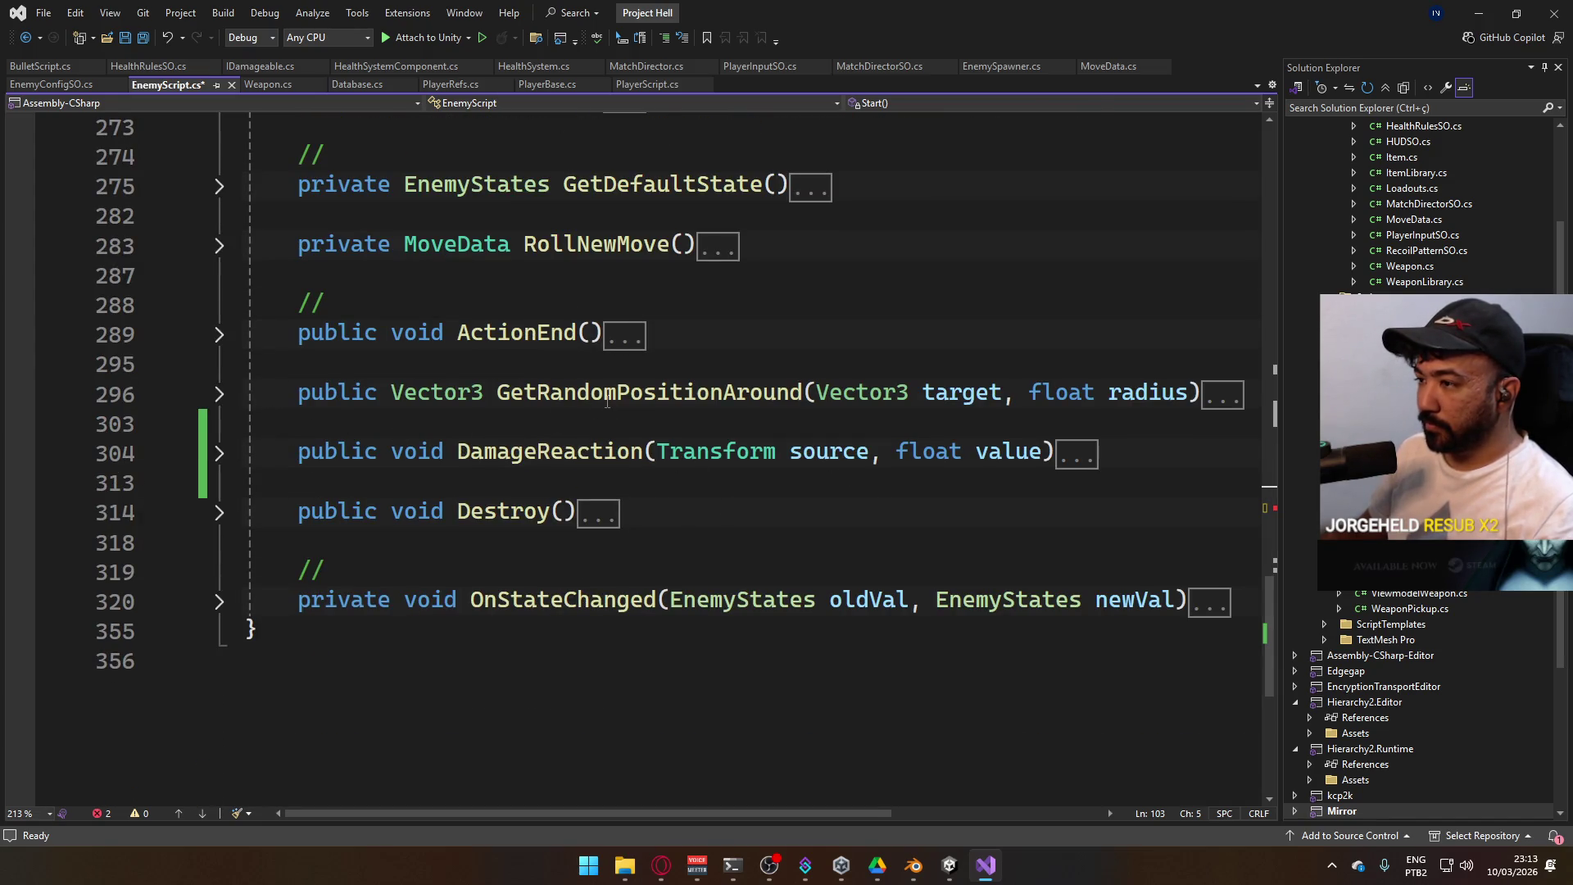
Find the GetRandomPositionAround call in PatrolBehaviour and select its _econfig.patrolRadius argument
key("ctrl+f")
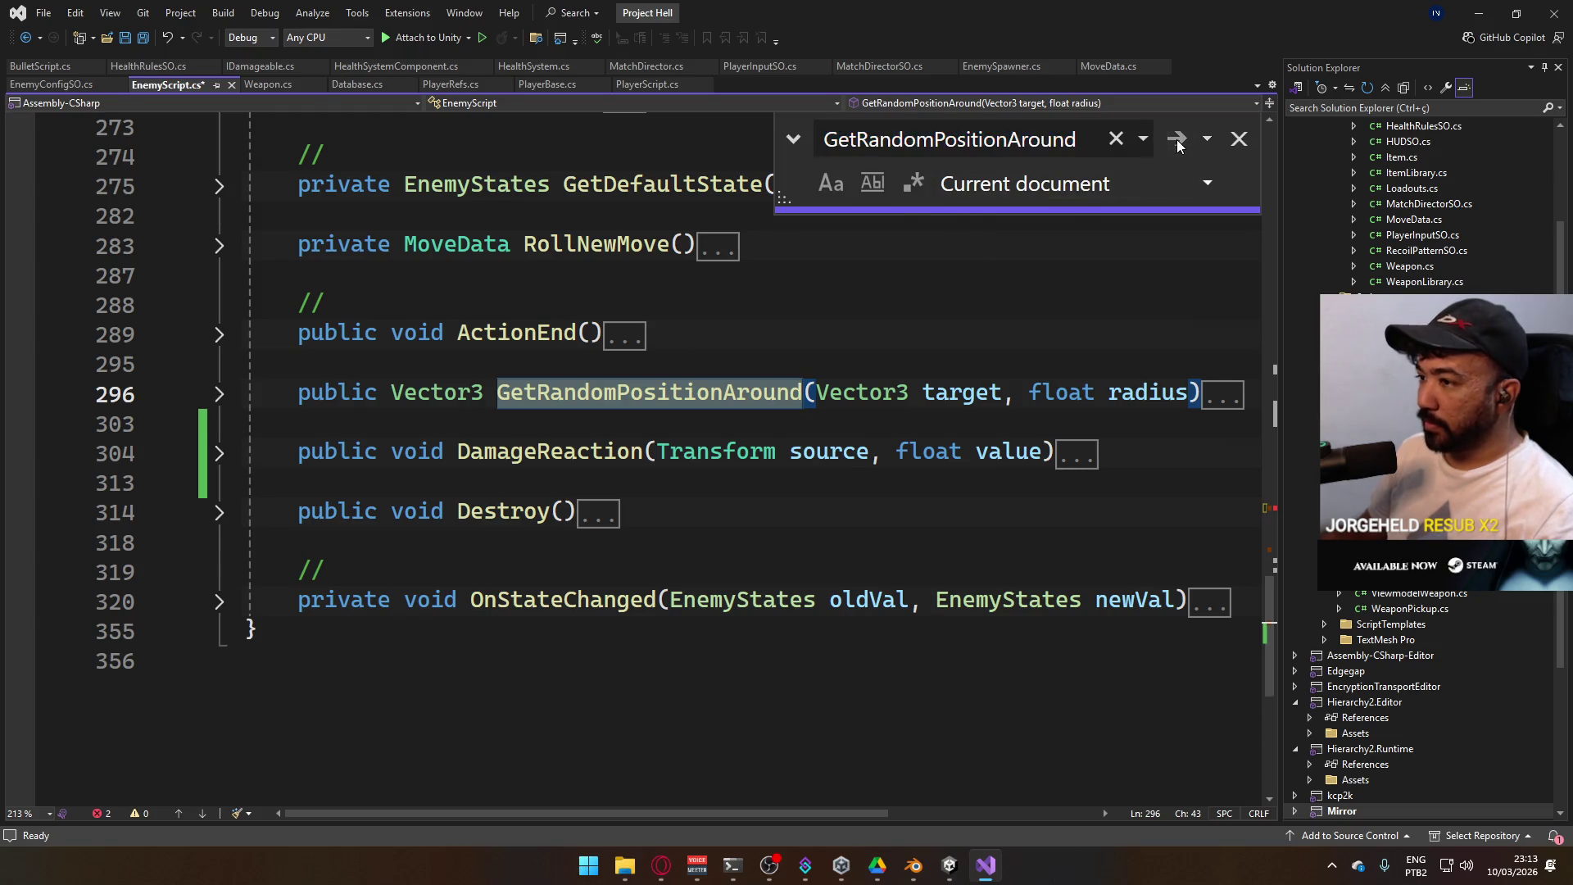
left_click(1176, 139)
left_click(1177, 140)
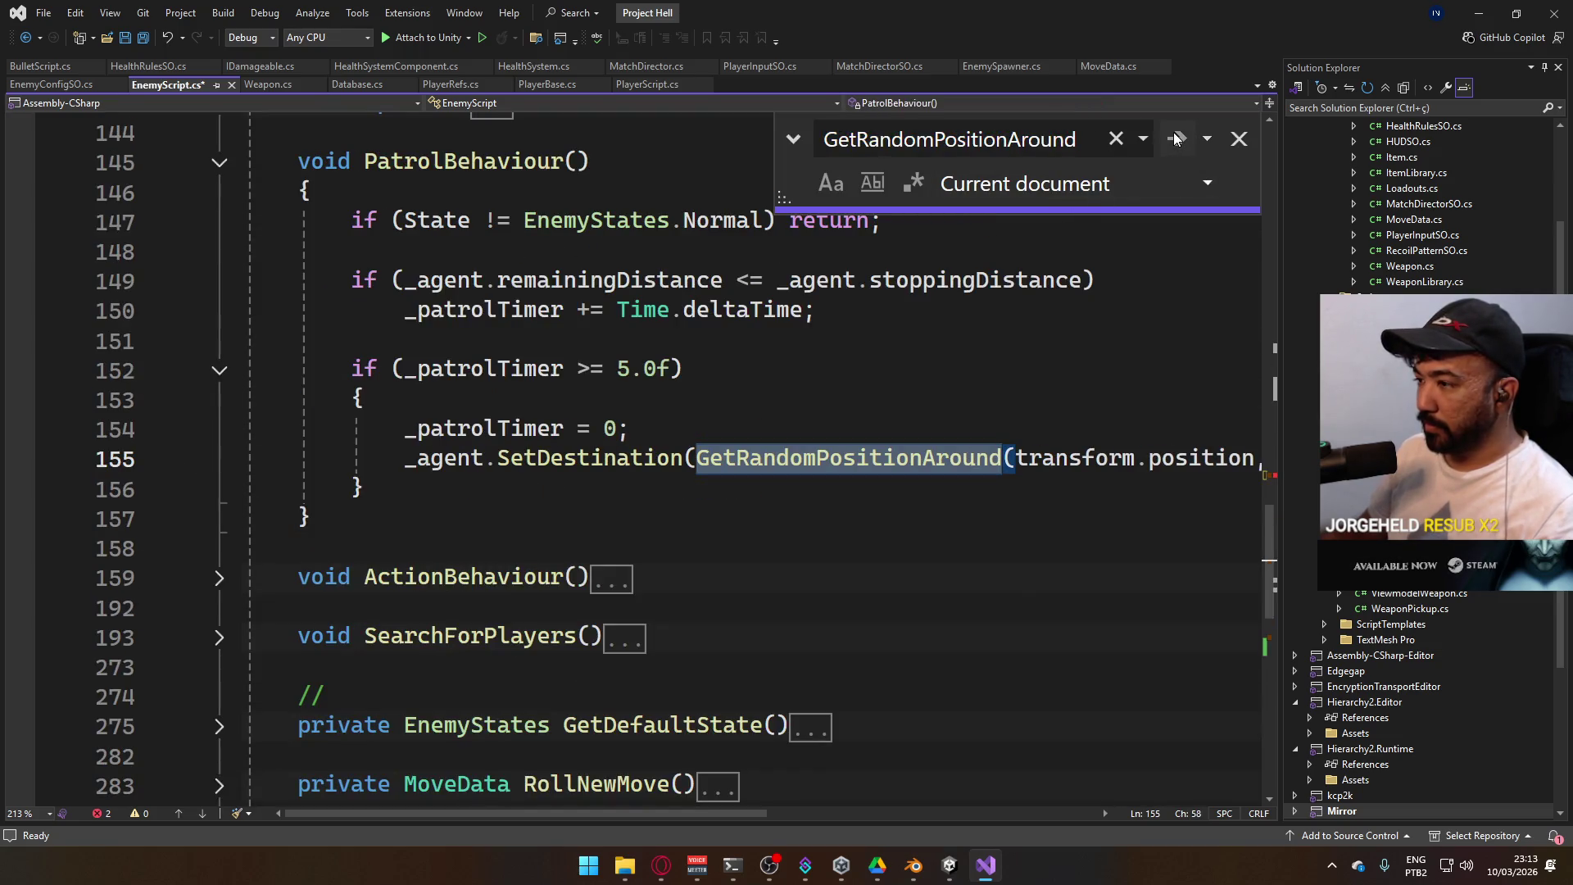
mouse_move(667, 808)
left_mouse_down()
mouse_move(863, 799)
mouse_move(825, 809)
left_mouse_up()
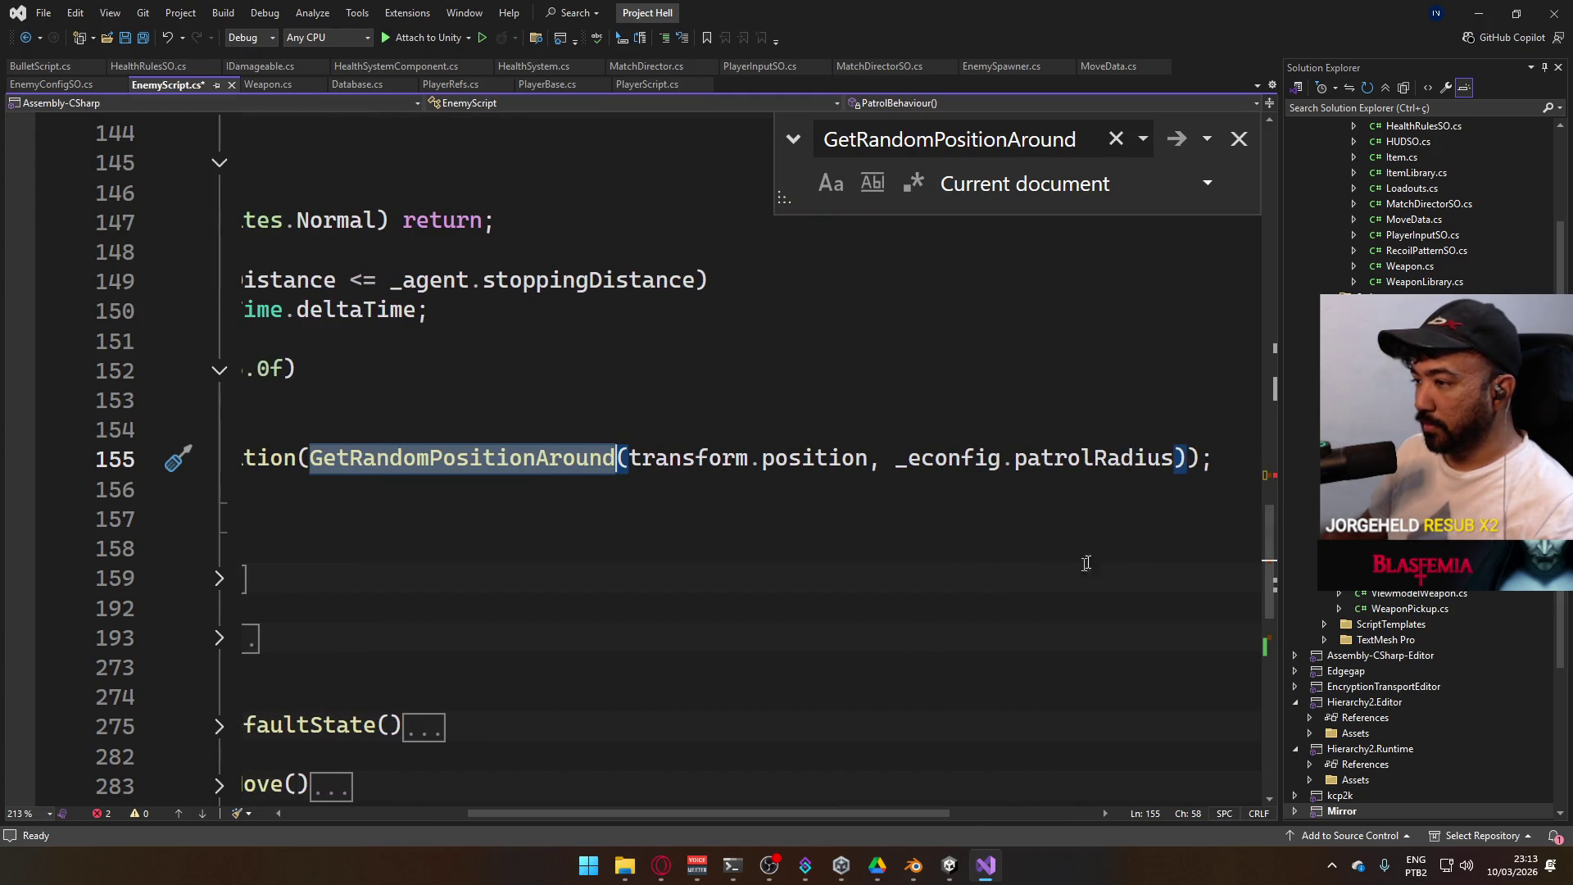
left_click(1182, 456)
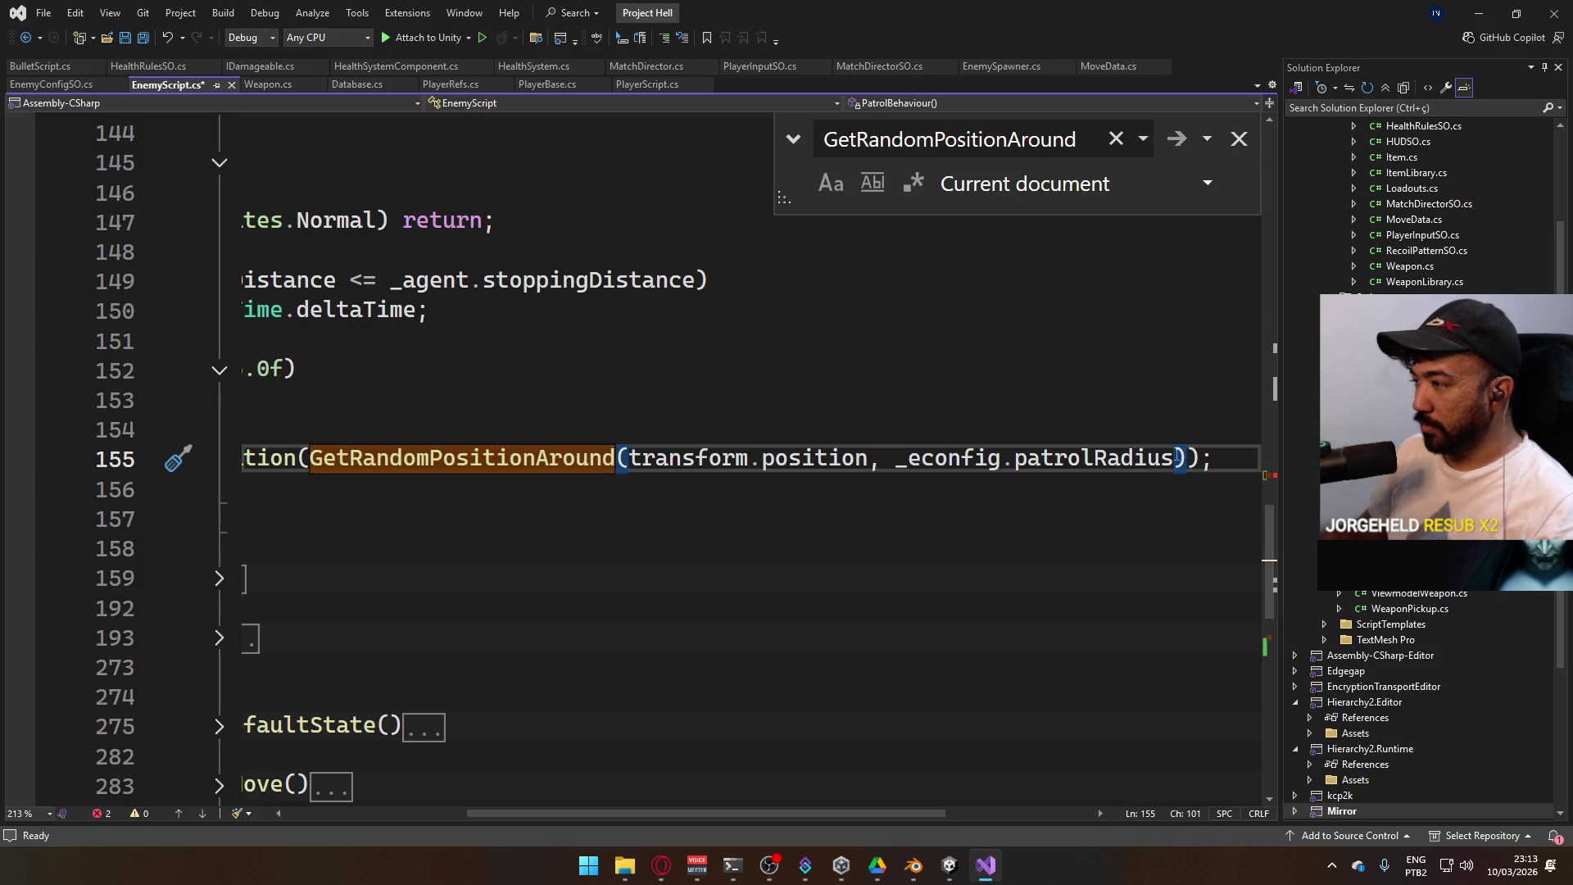
left_click_drag(1175, 457, 1014, 470)
Finish Start's call with _econfig.patrolRadius as the radius, save, and return to Unity
left_click(1239, 139)
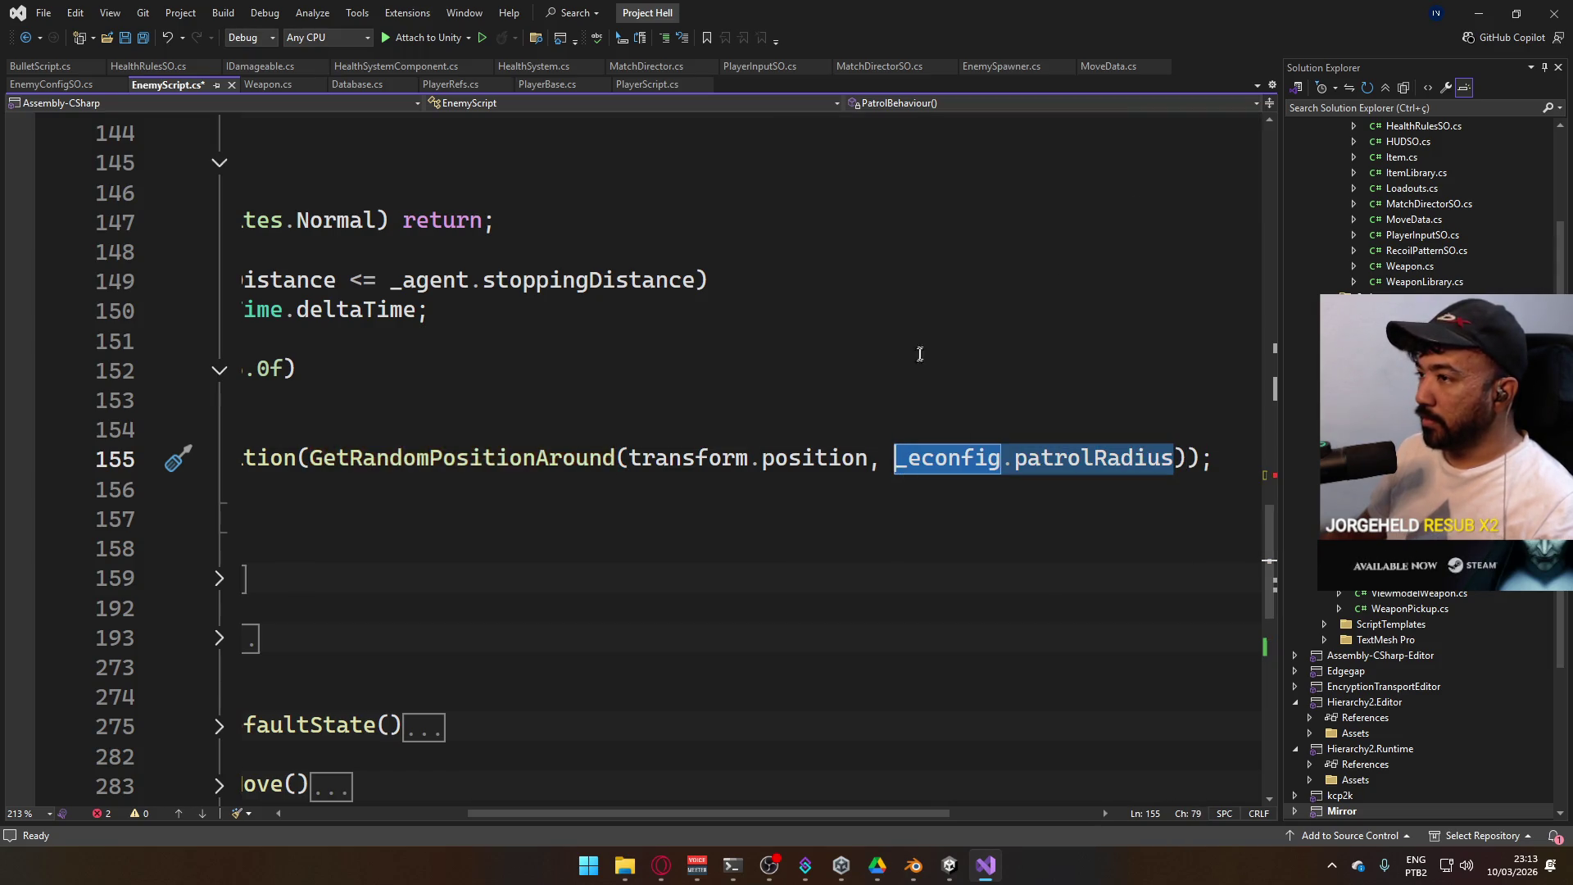
key("ctrl+minus")
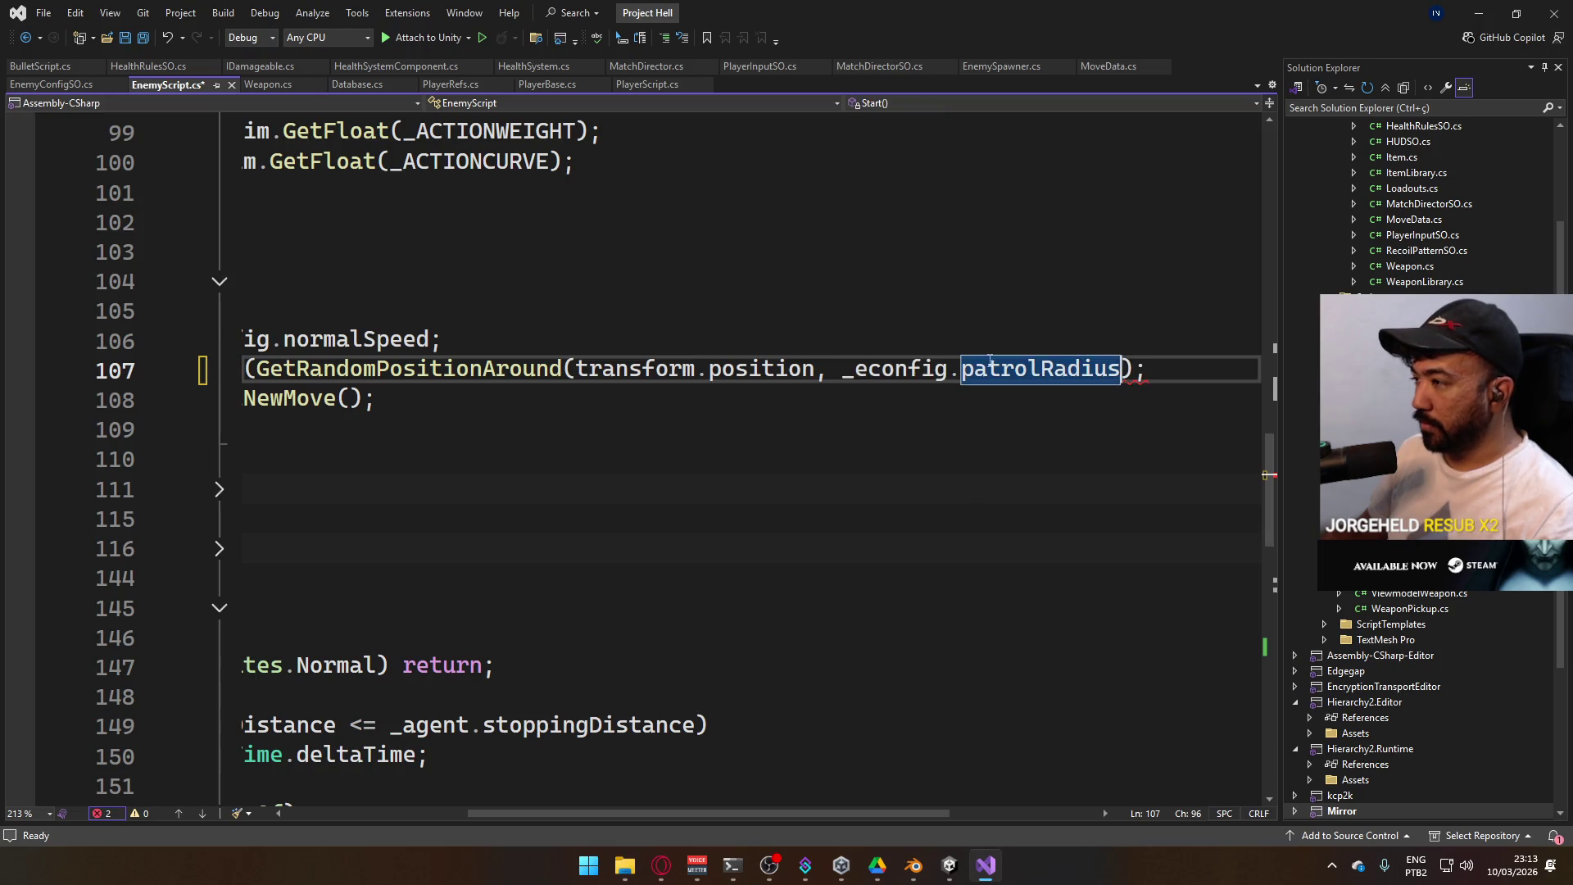
left_click(1120, 350)
left_click(1132, 370)
type(")")
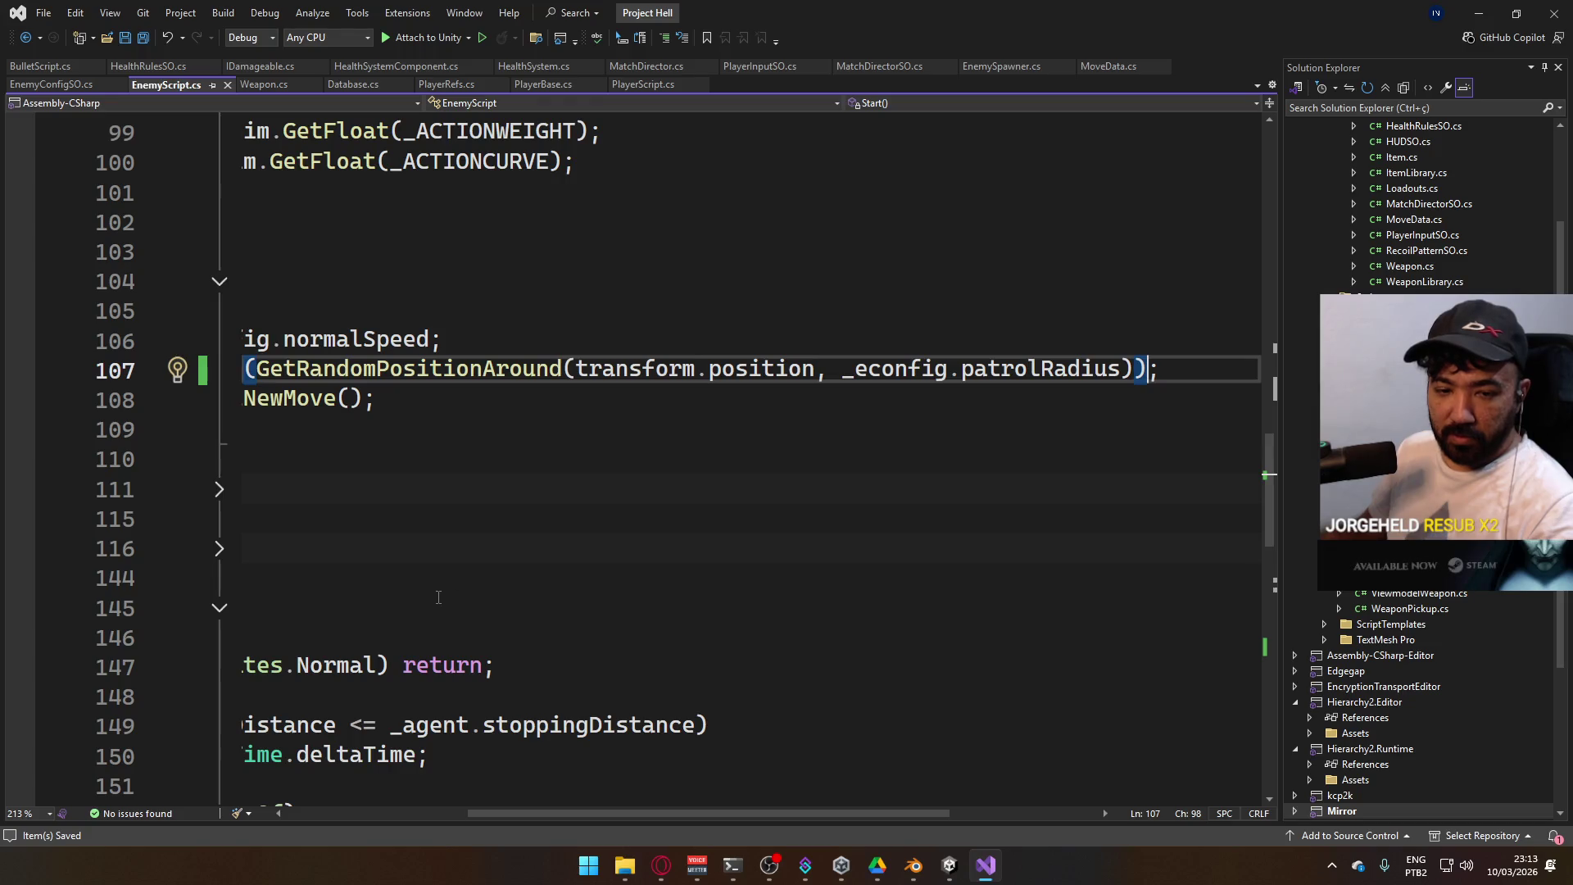
left_click_drag(486, 818, 315, 777)
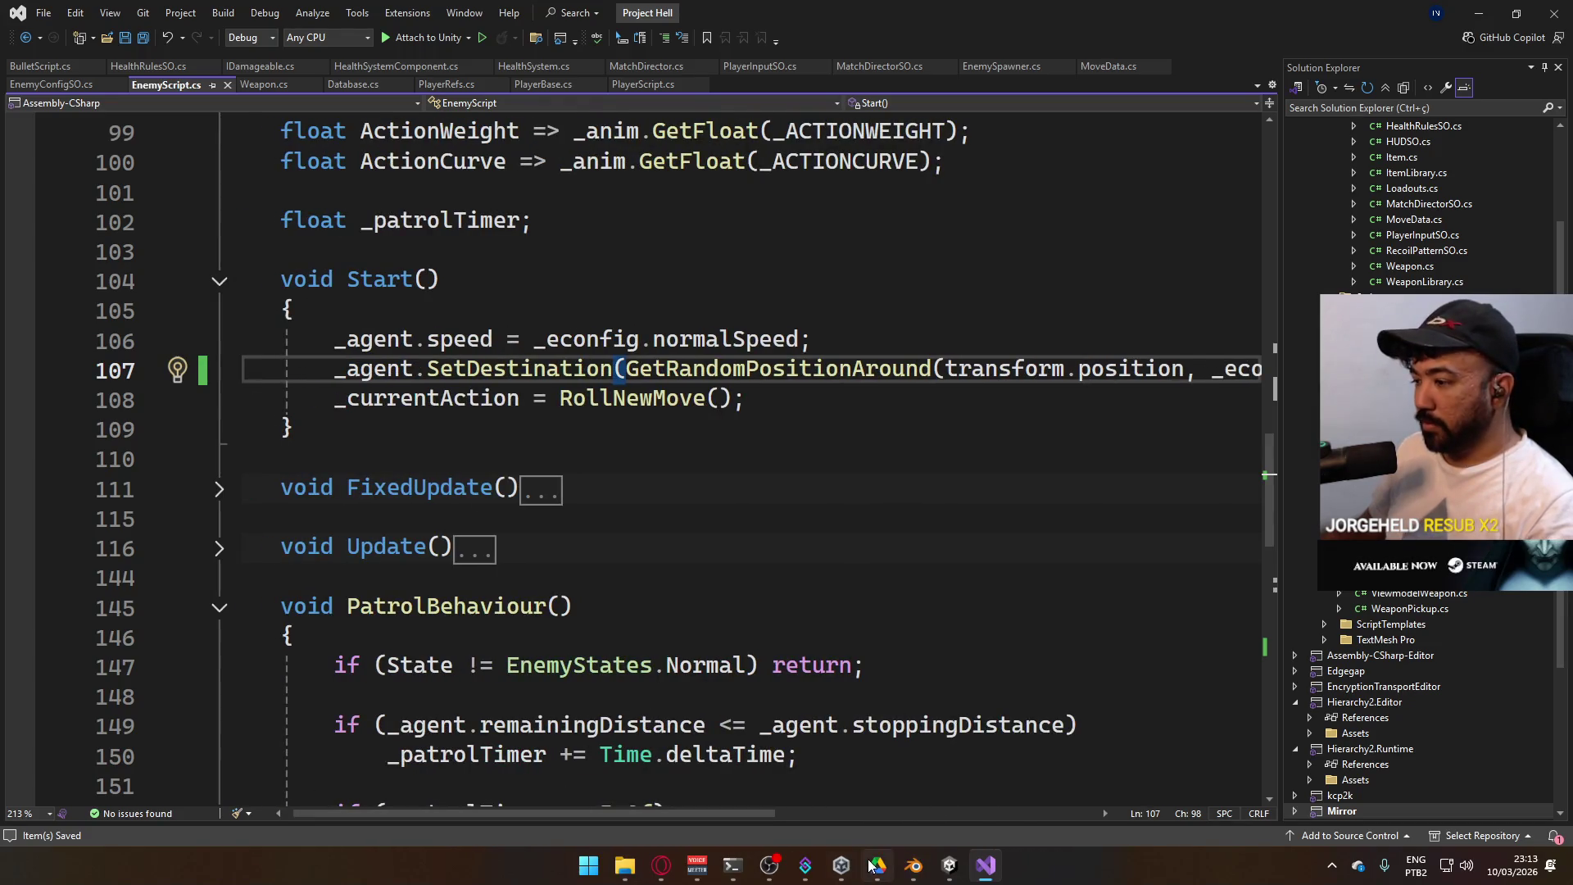
left_click(942, 866)
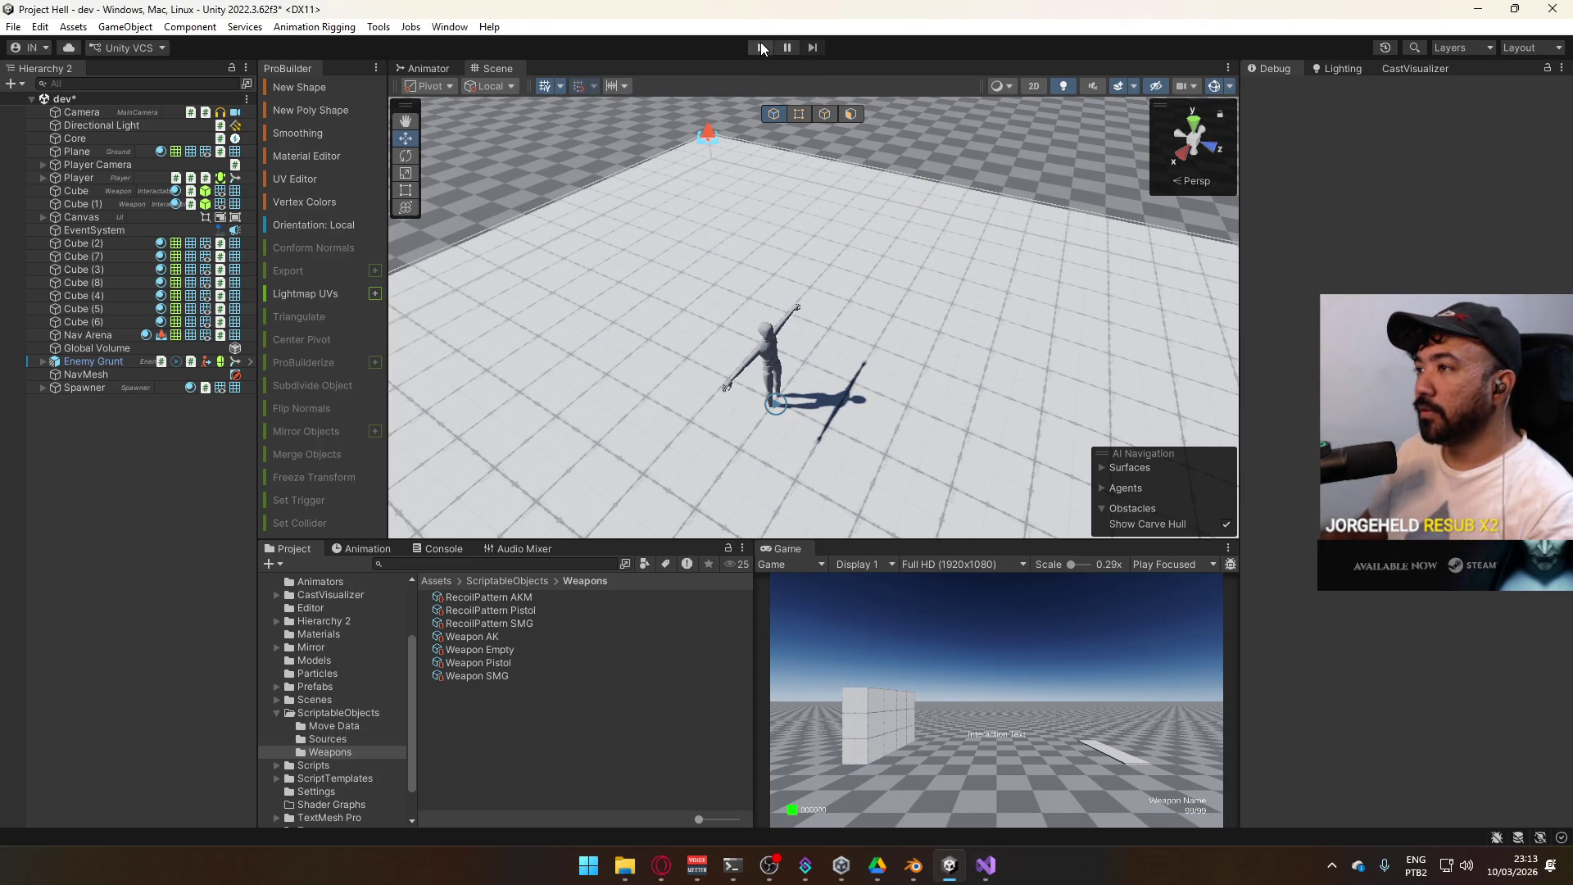
Enter Play mode and tick Trigger Enrage on Core's MatchDirector to spawn Enemy Grunt clones
left_click(761, 47)
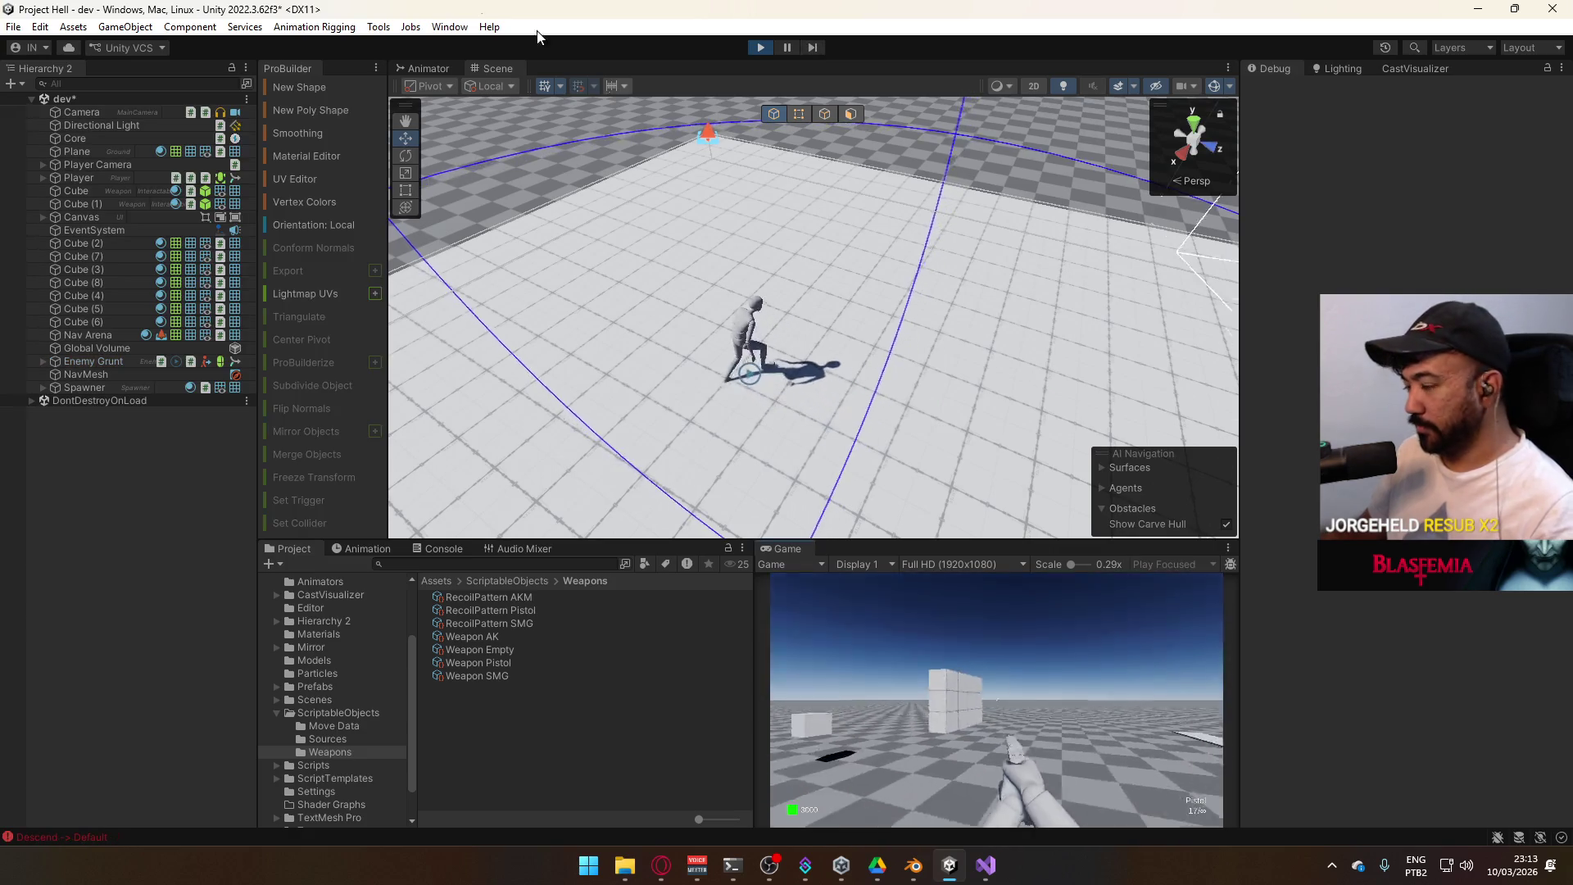
key("super")
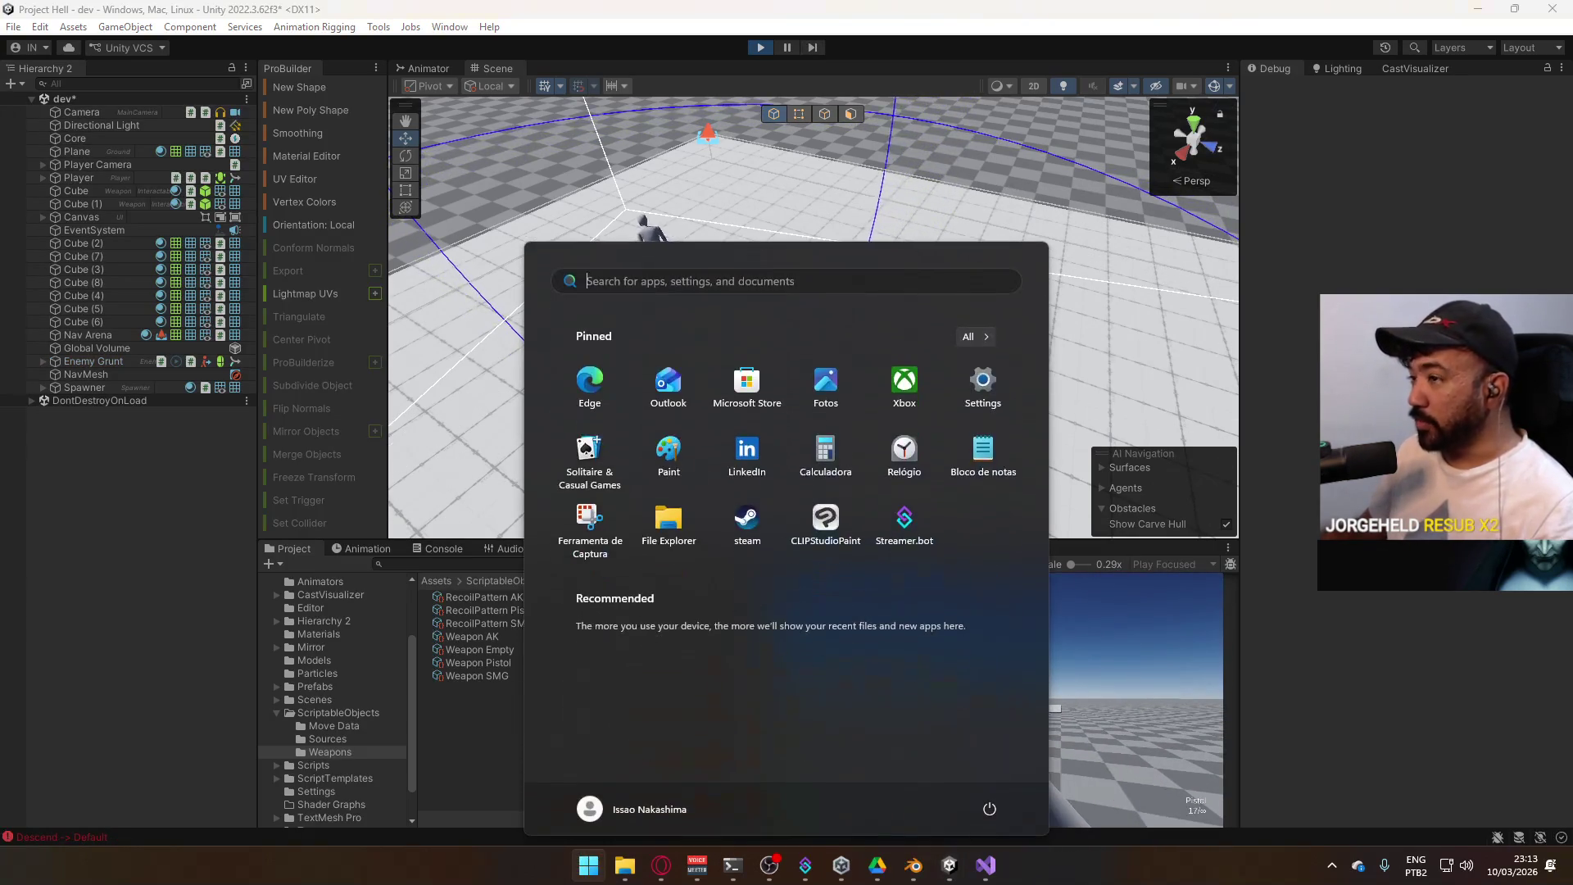
key("Escape")
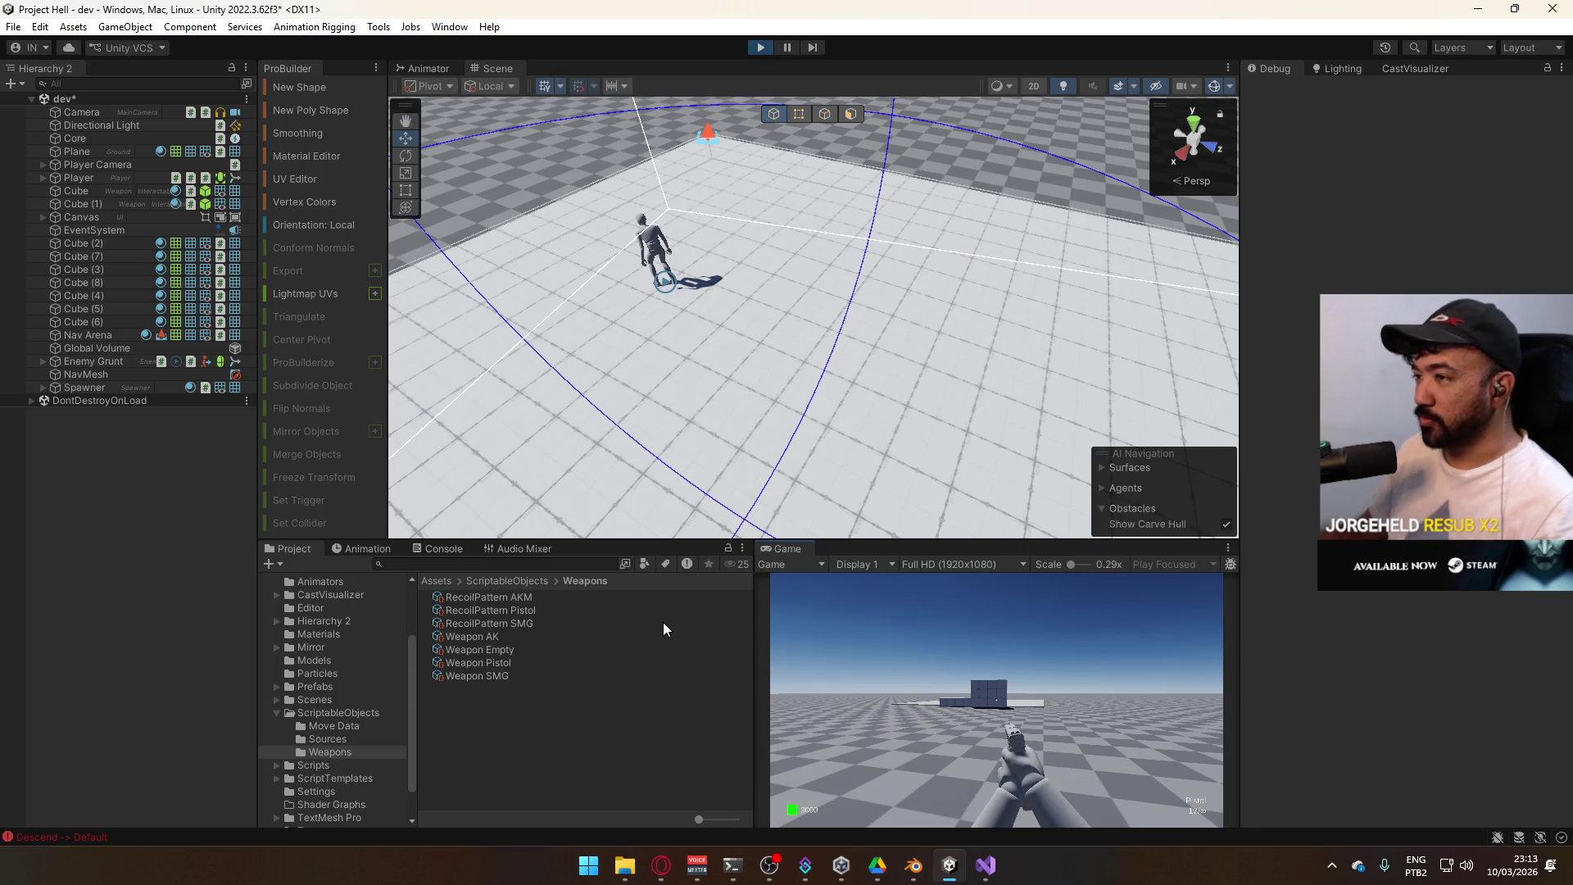
key("super")
left_click(1093, 752)
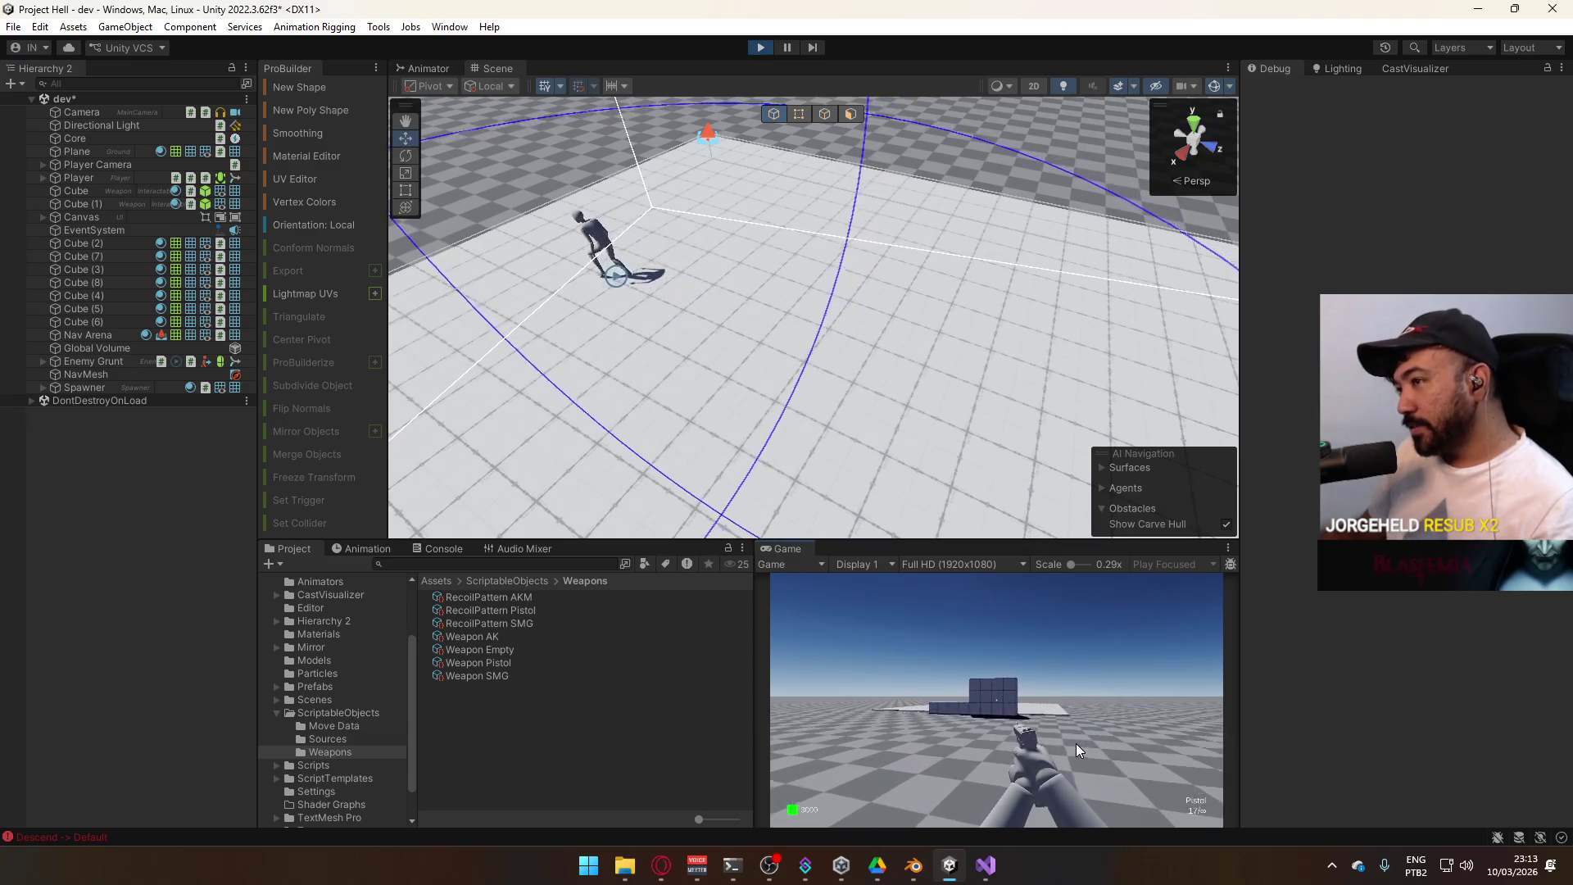
key("super")
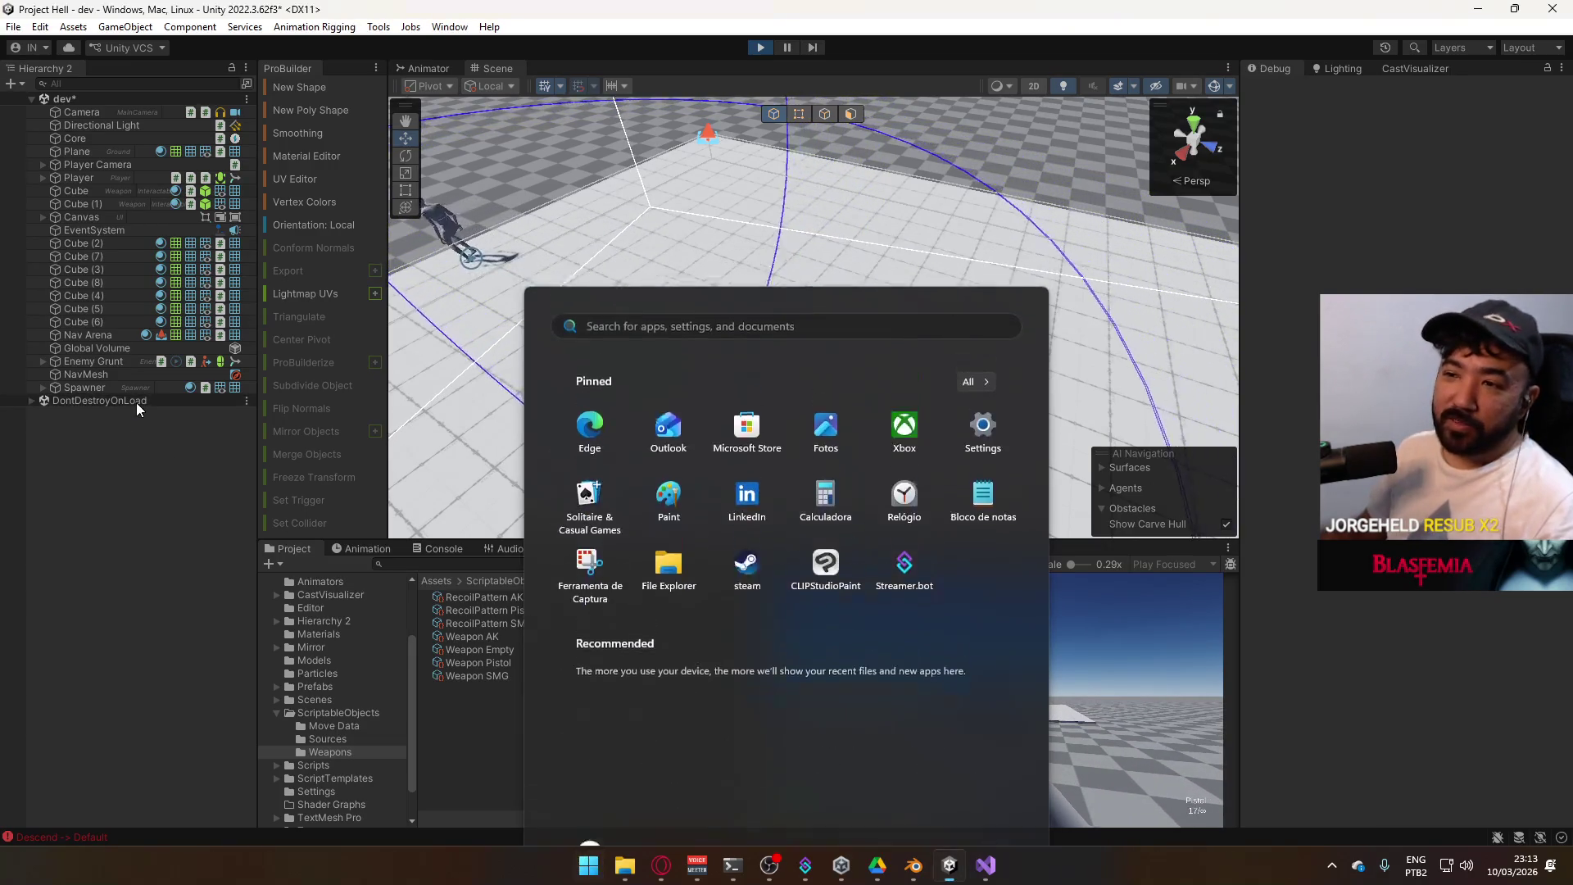
key("super")
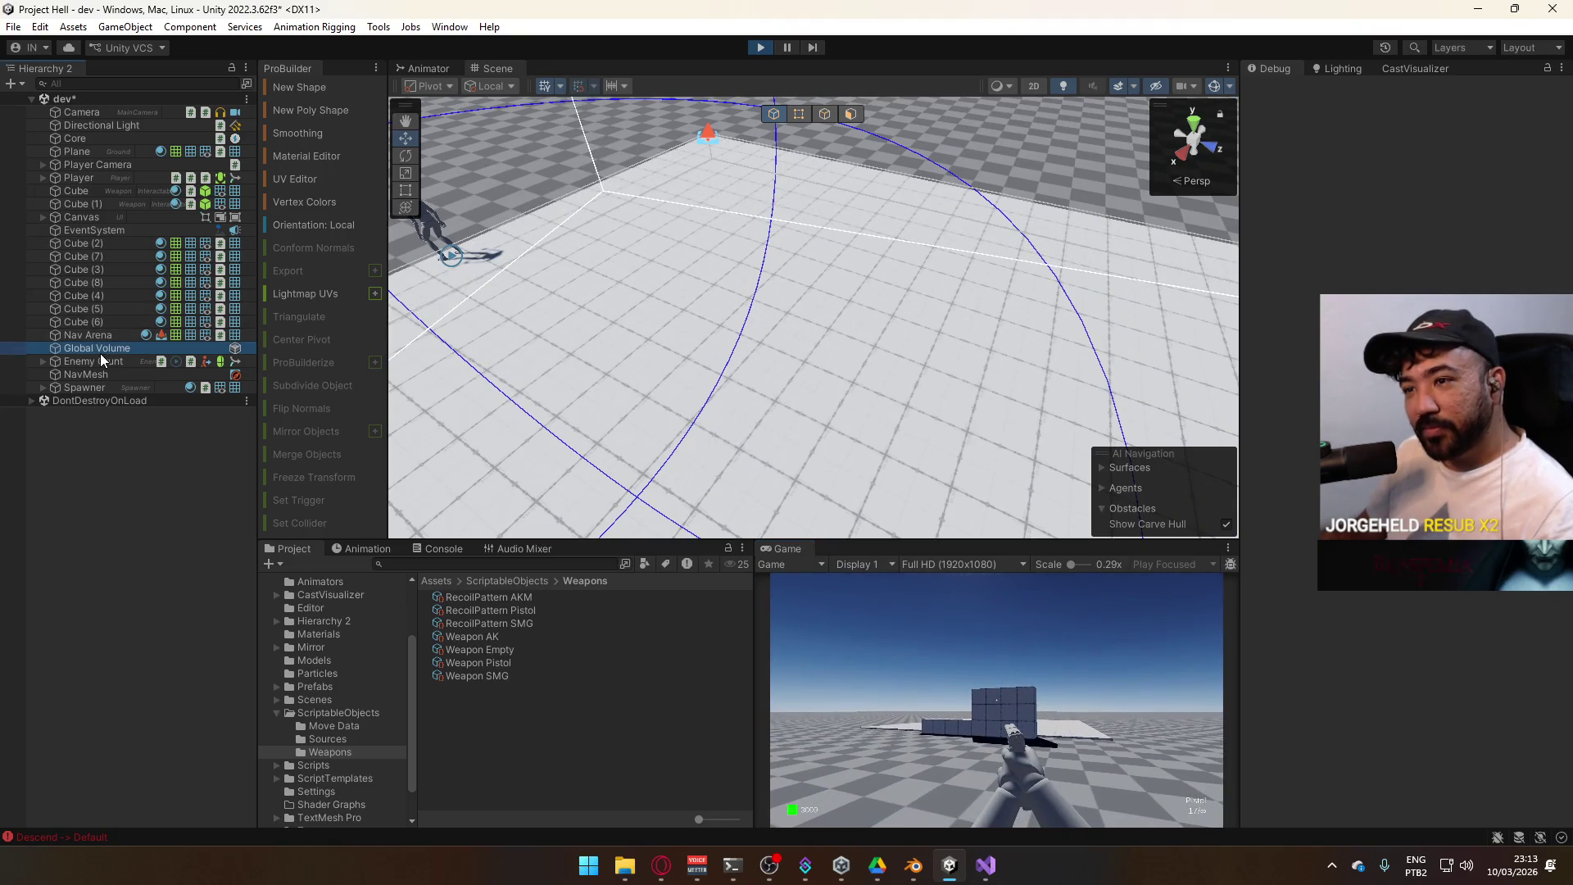
left_click(104, 361)
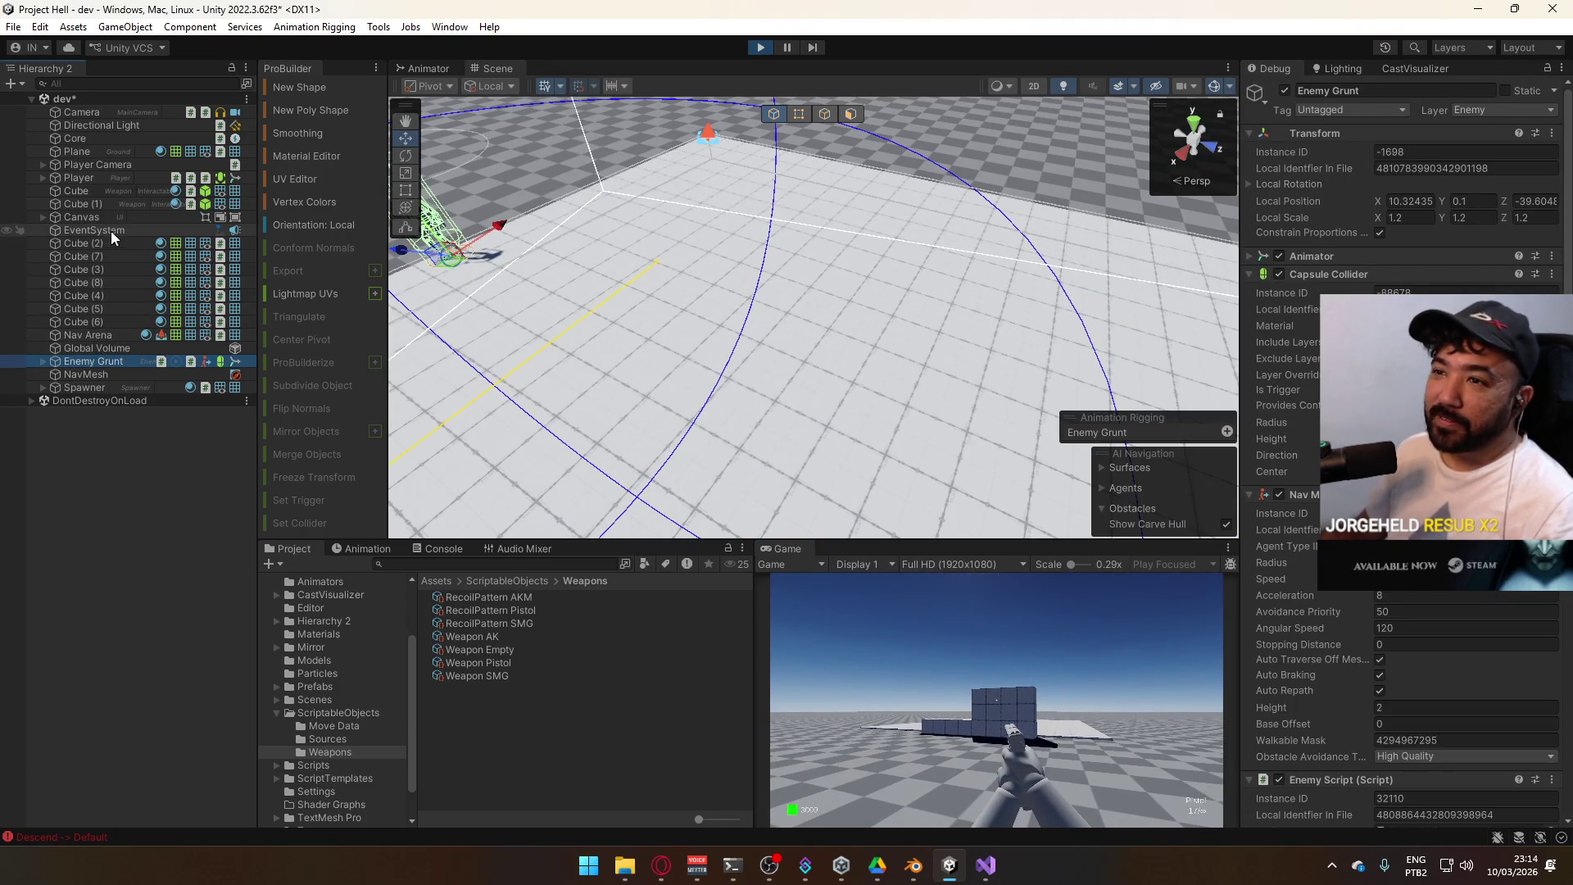
left_click(86, 203)
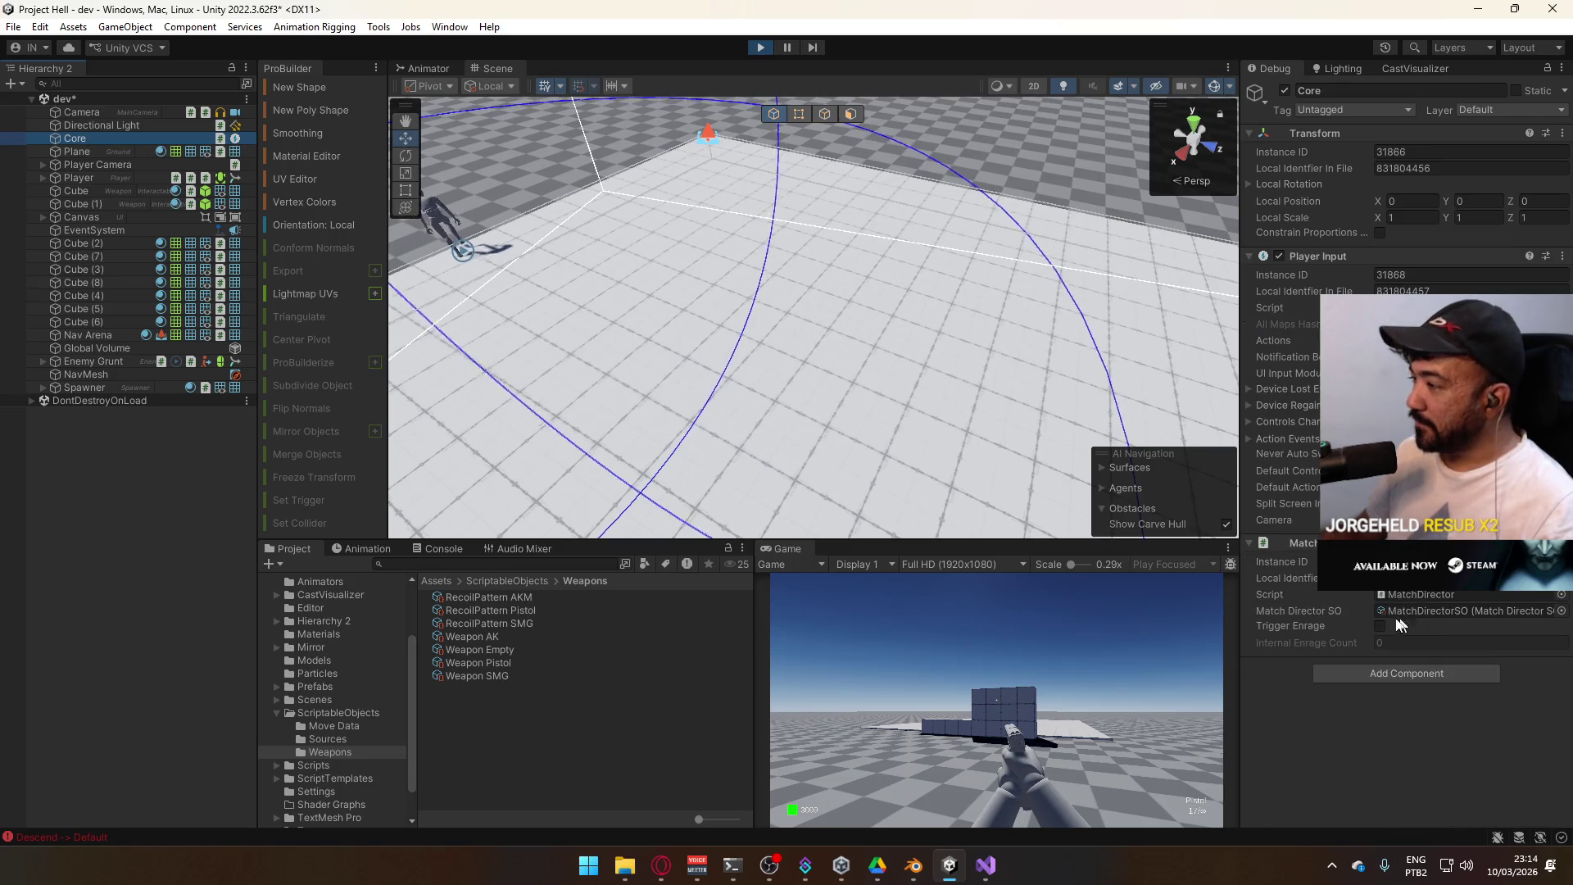
left_click(1381, 626)
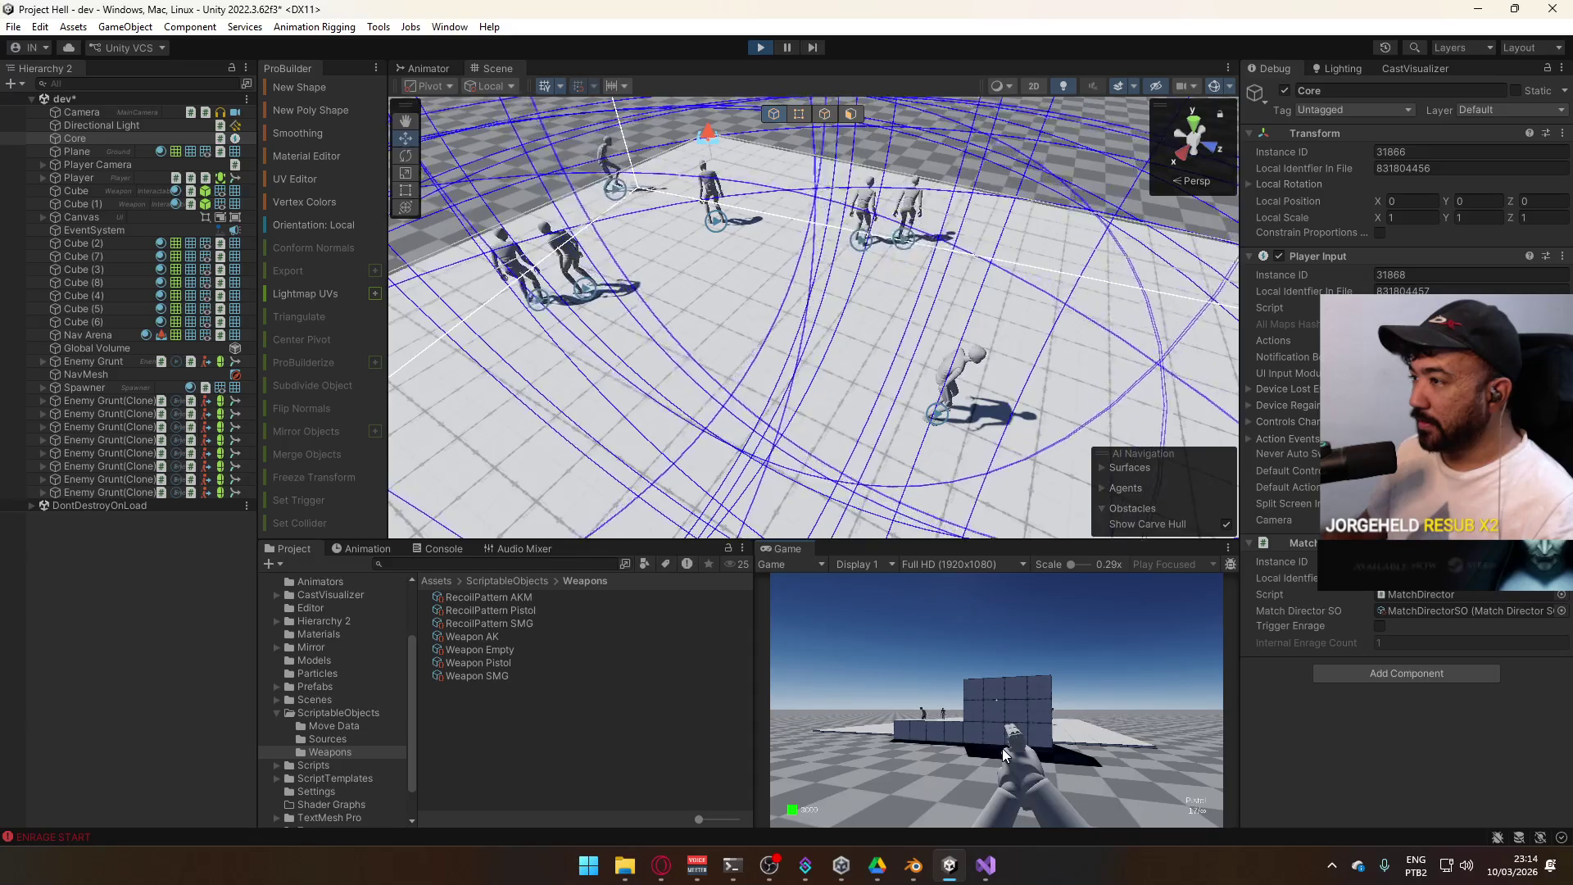
Walk the player up to the wall and tilt the Scene camera down onto the arena
key("w")
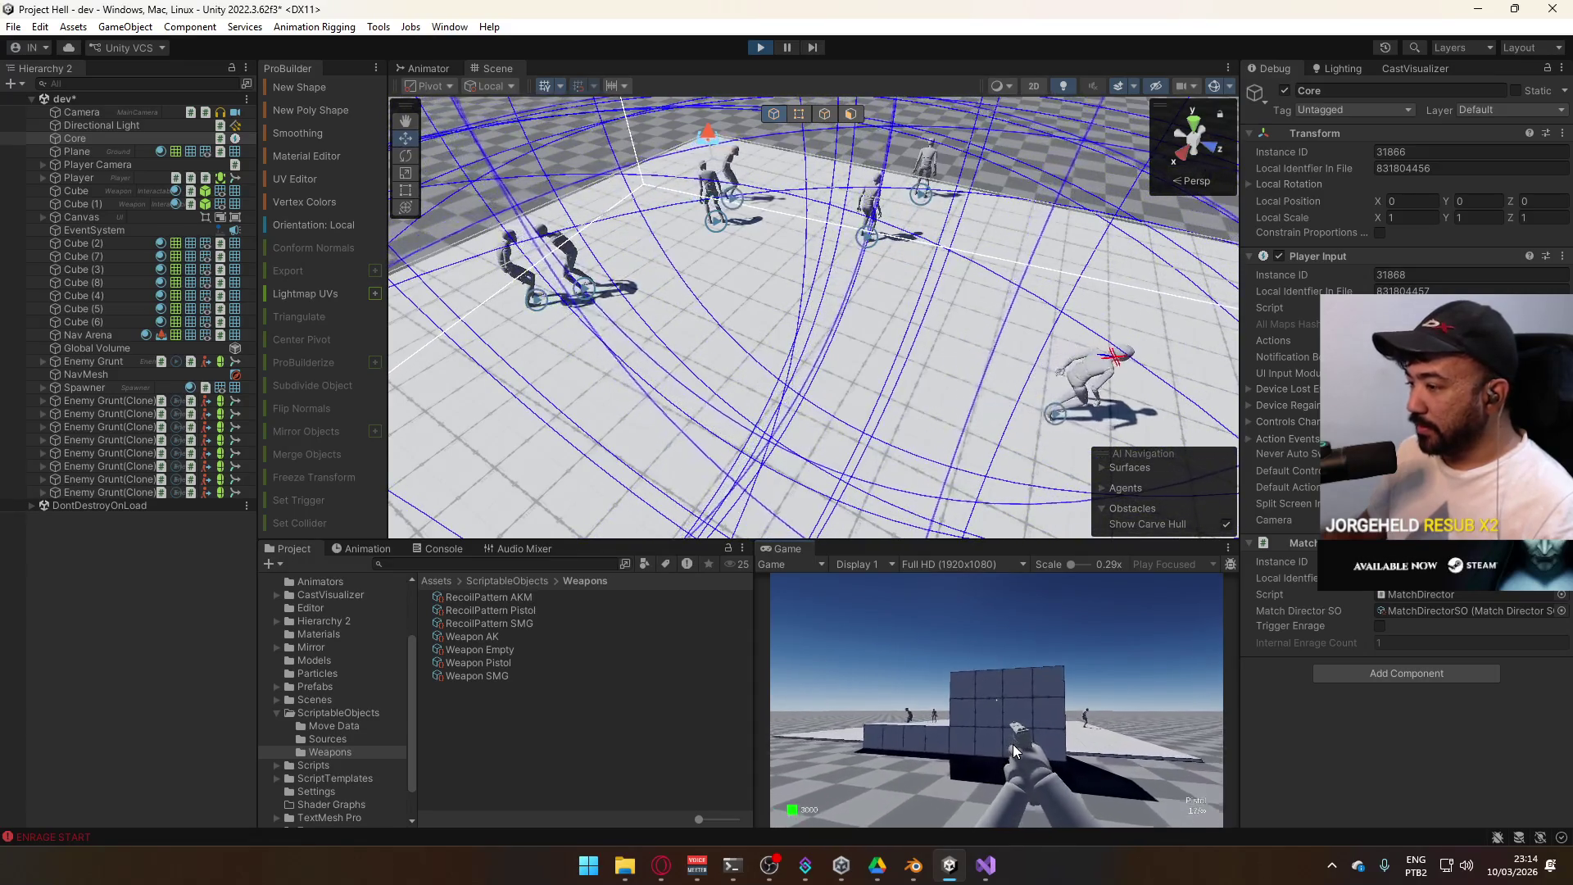
key("w")
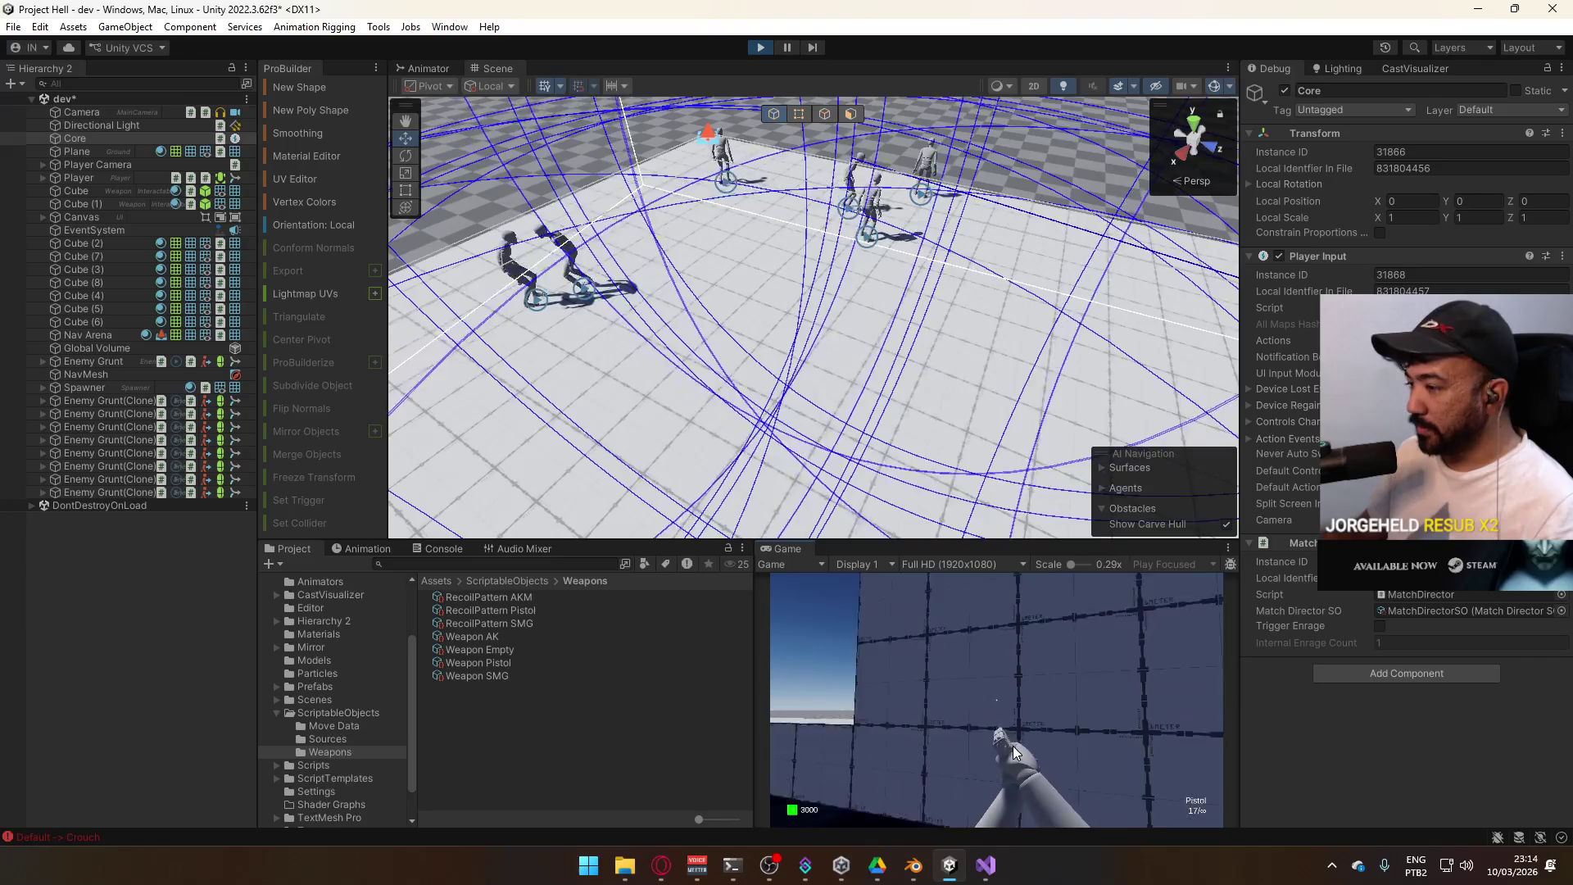
key("super")
left_click(901, 270)
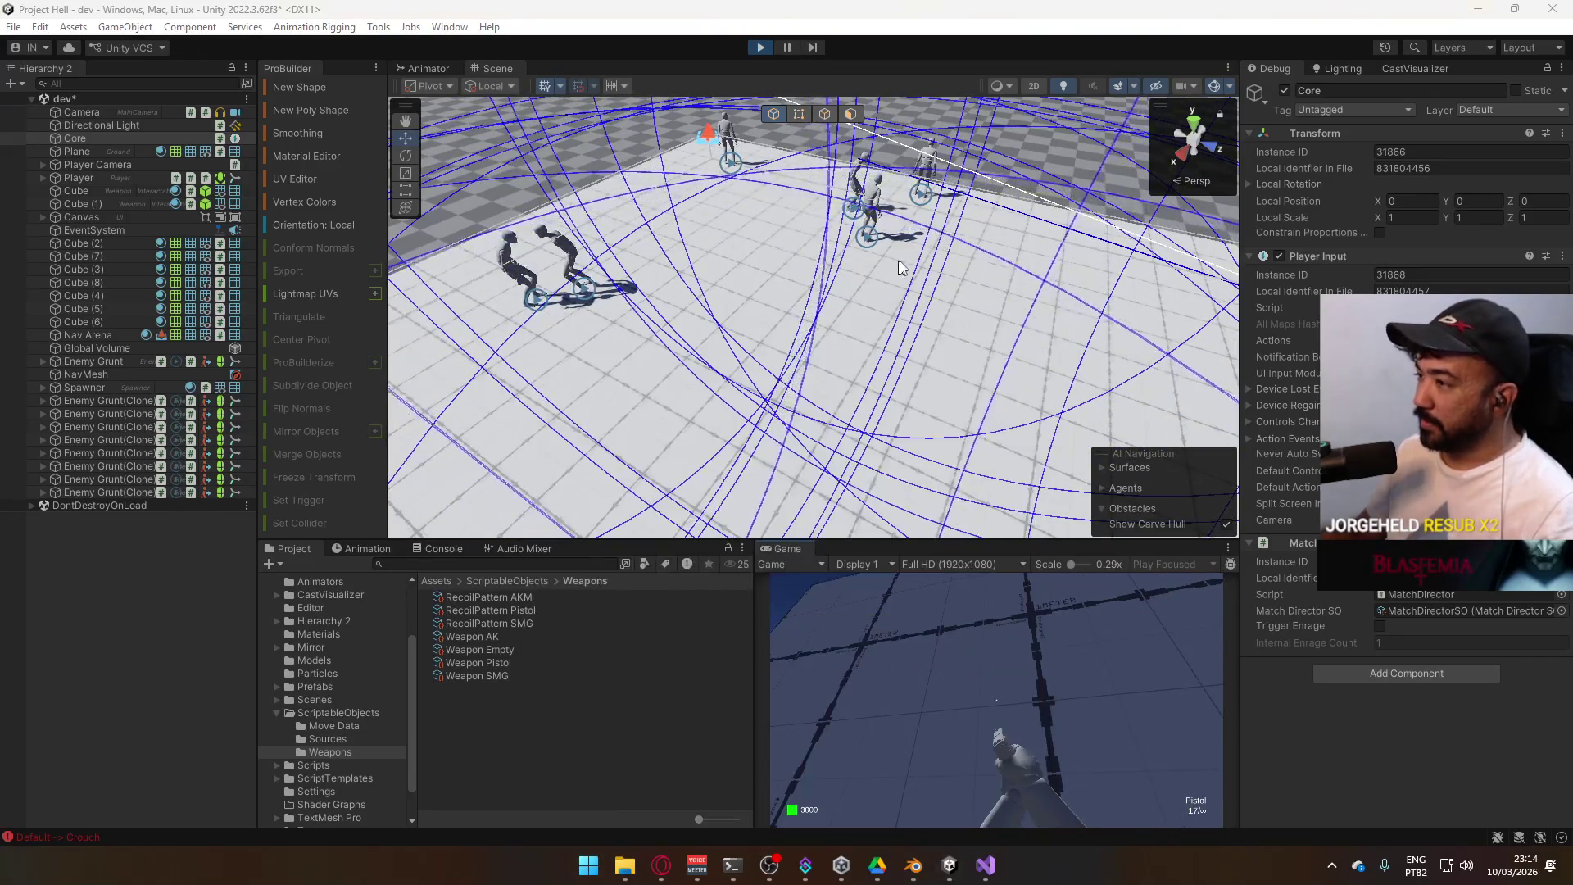
left_click_drag(902, 271, 967, 361)
scroll(981, 371, "down", 3)
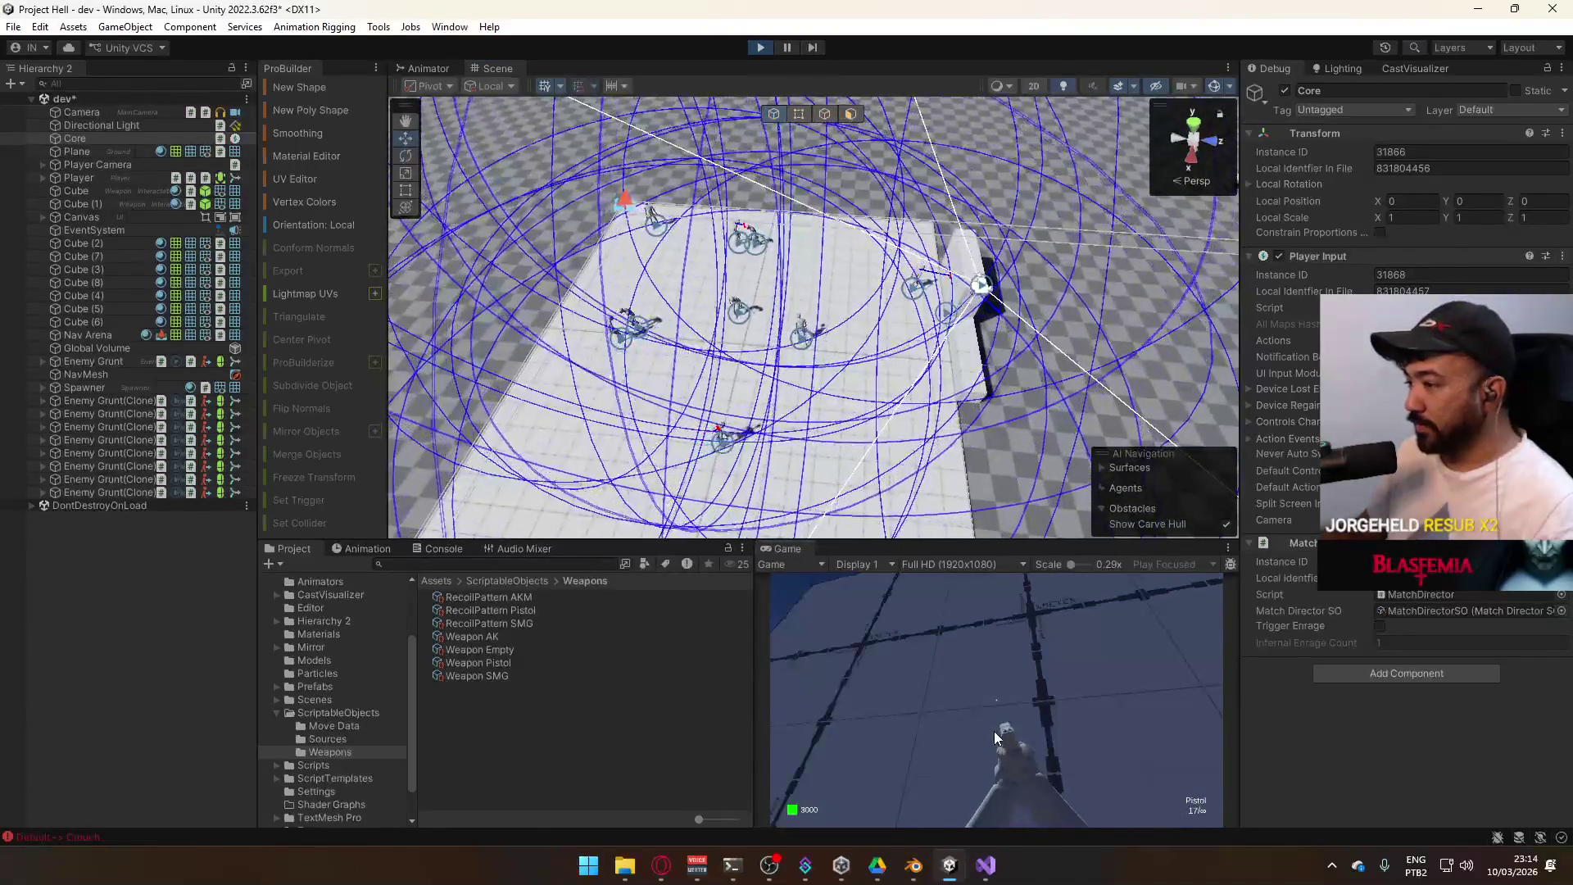
Empty the pistol's magazine into the wall to check recoil, then reload
left_click(997, 738)
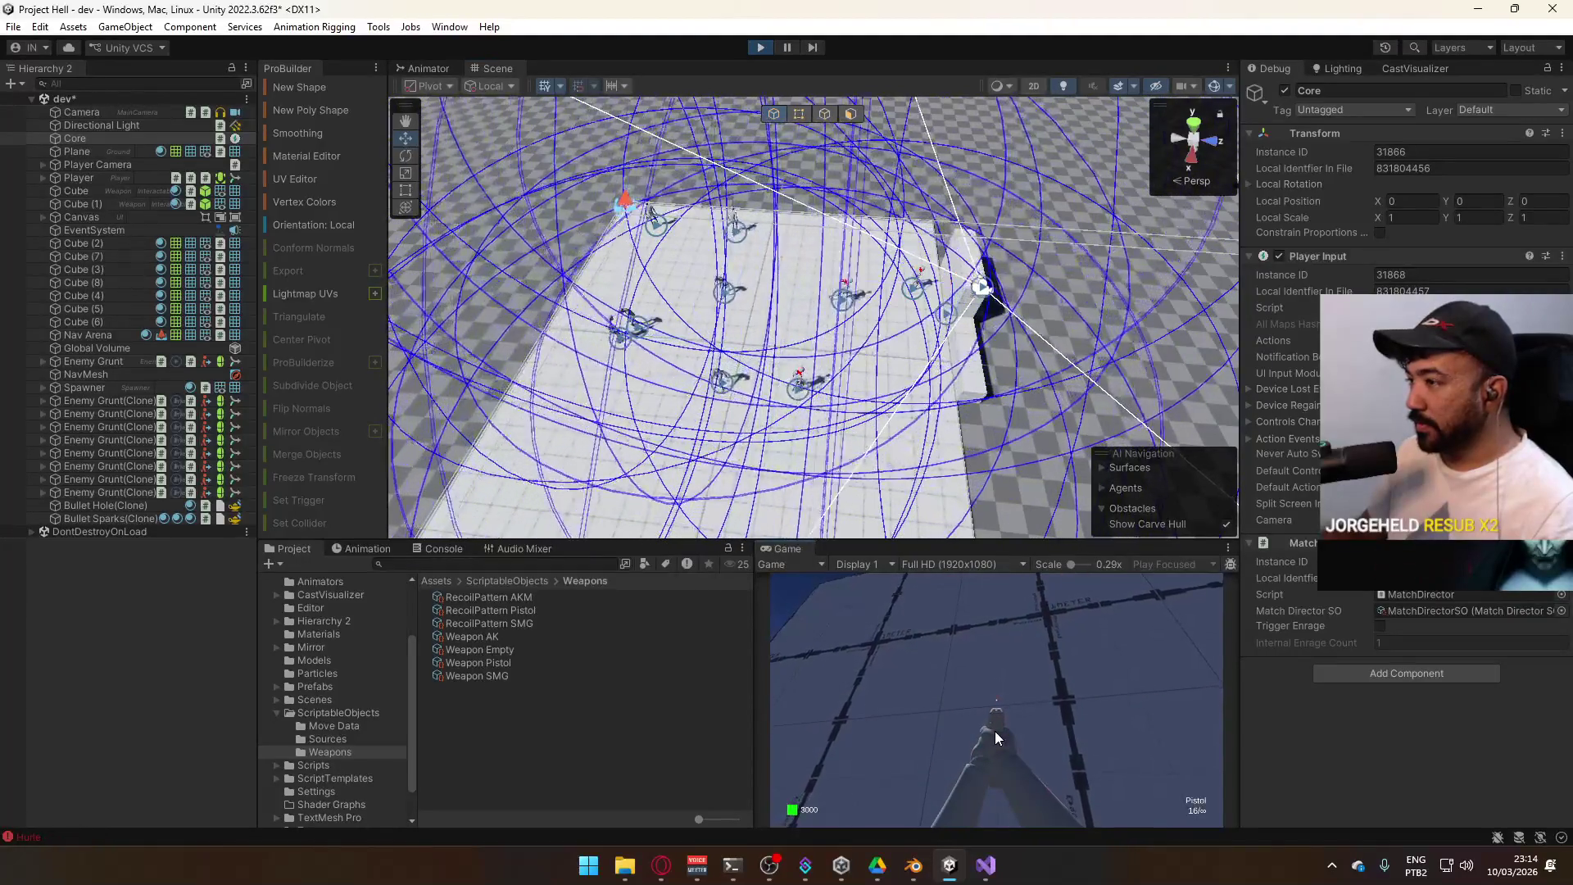
left_click(997, 738)
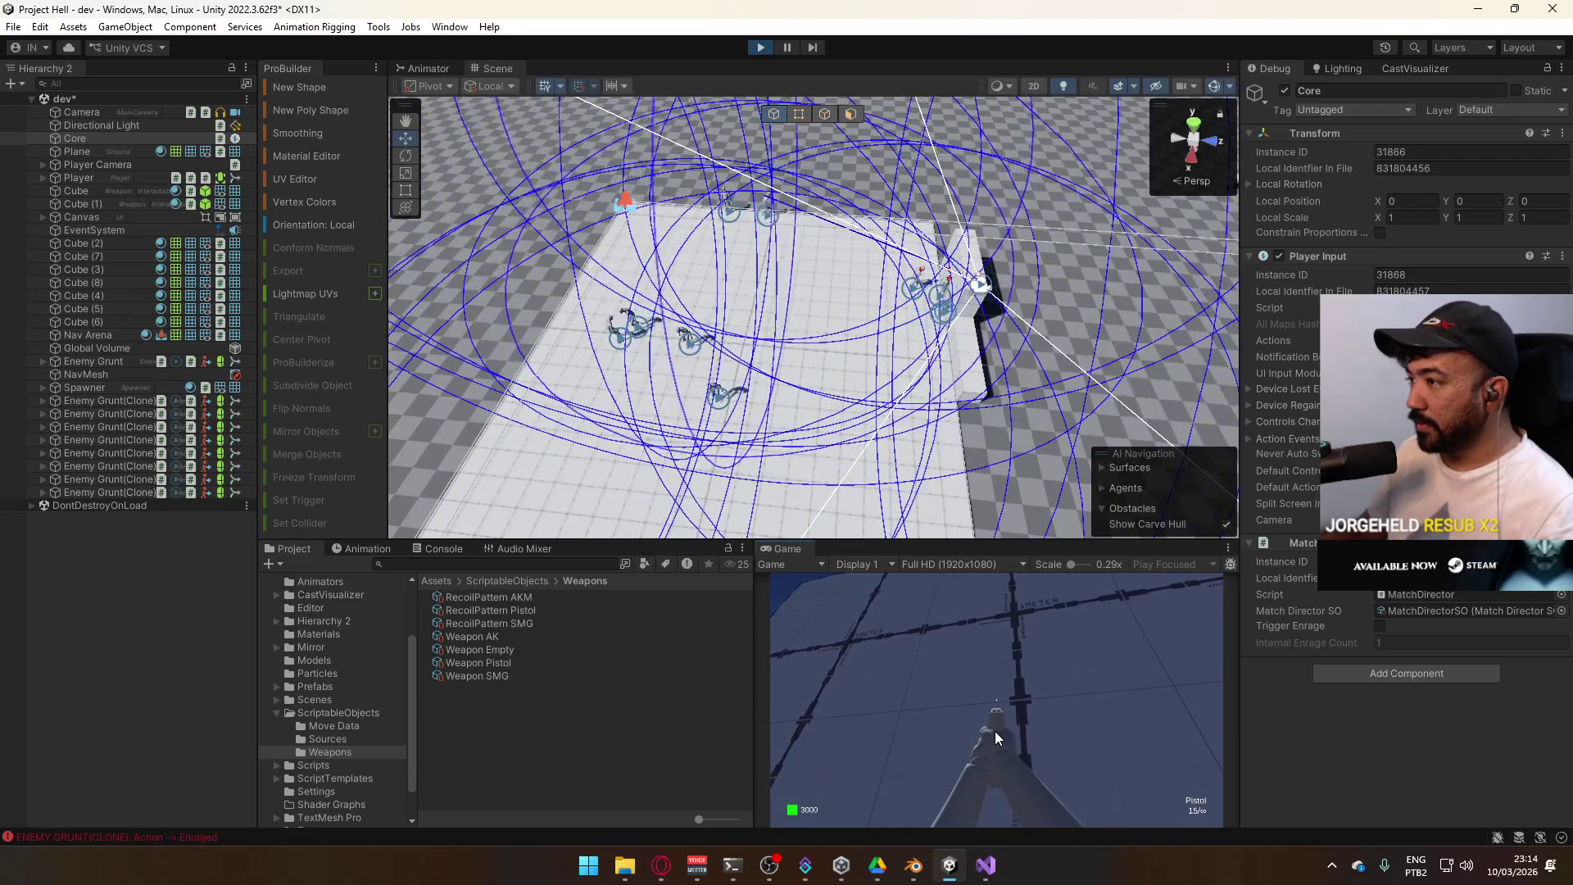
left_click(996, 736)
left_click(997, 737)
left_click(997, 737)
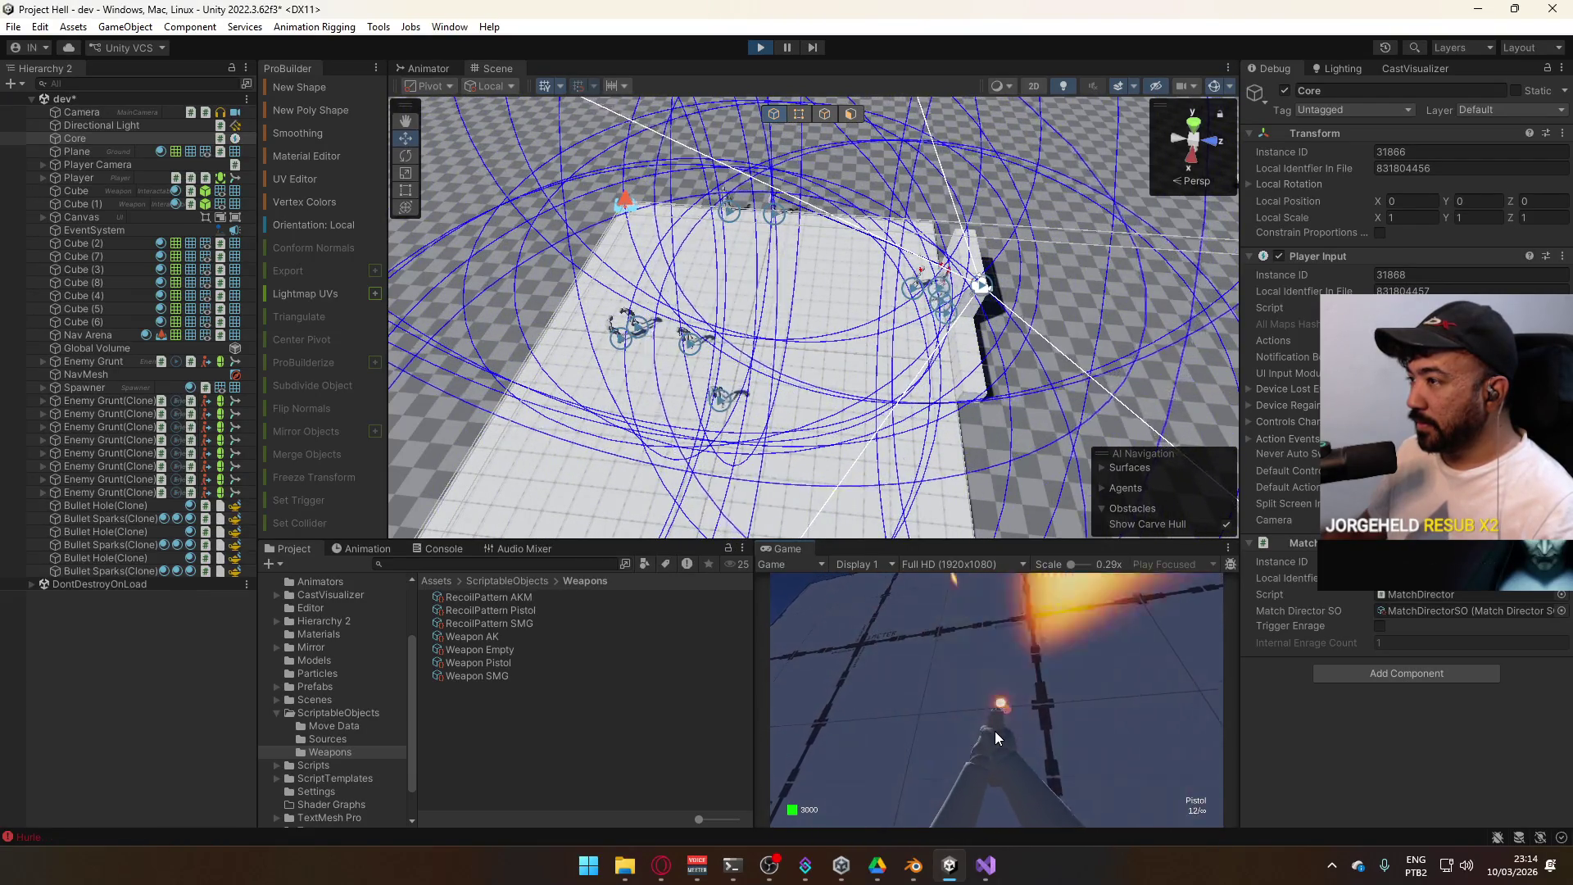
left_click(996, 737)
left_click(996, 737)
left_click(996, 738)
left_click(997, 737)
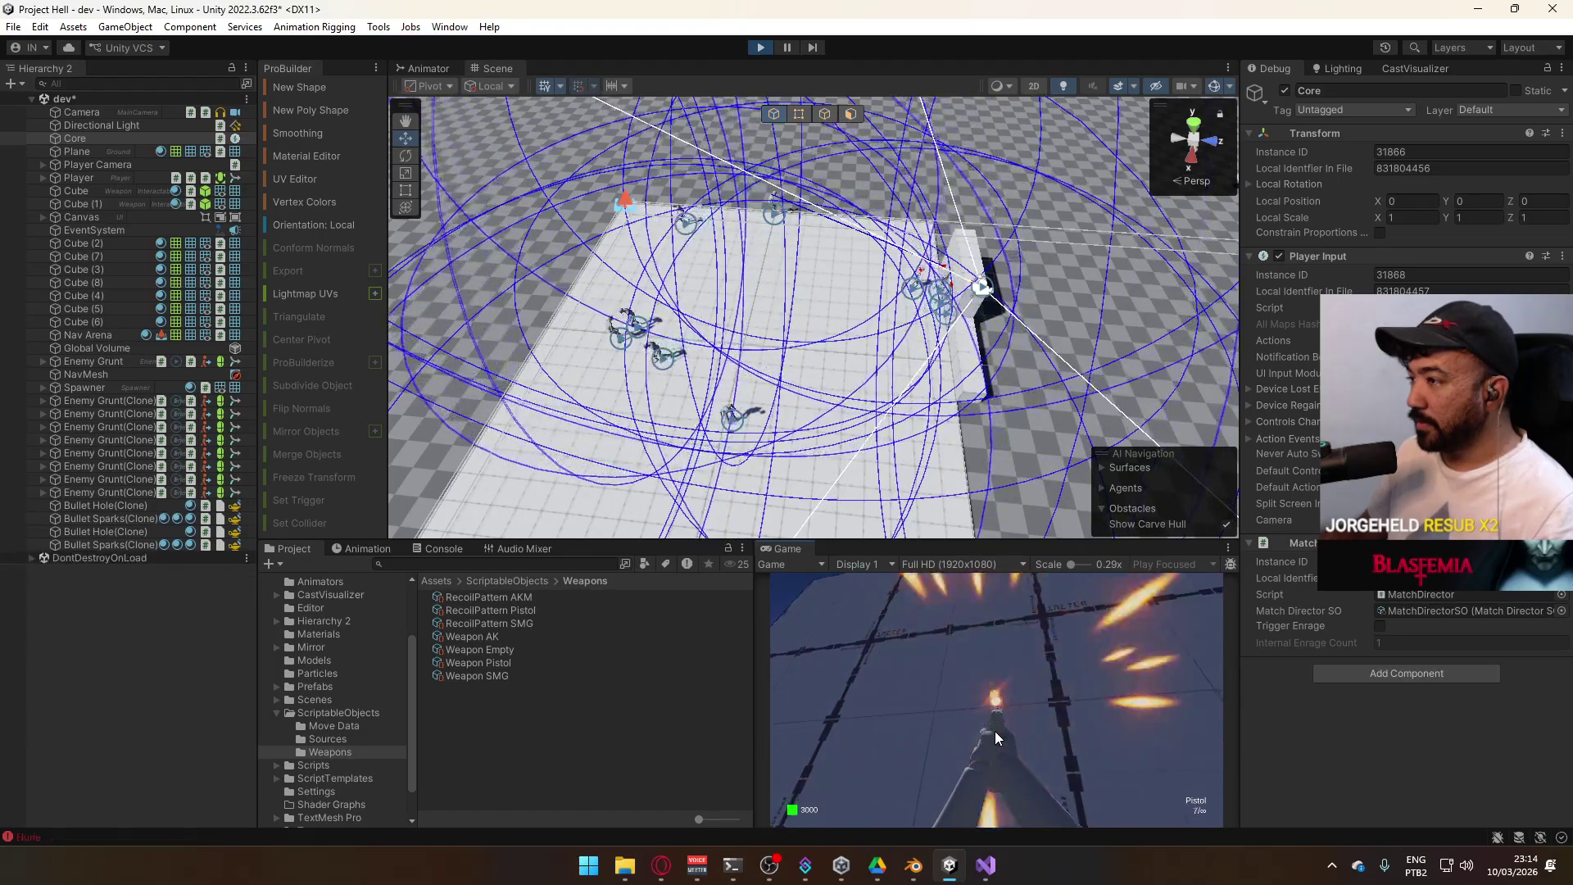
left_click(997, 738)
left_click(996, 738)
left_click(997, 736)
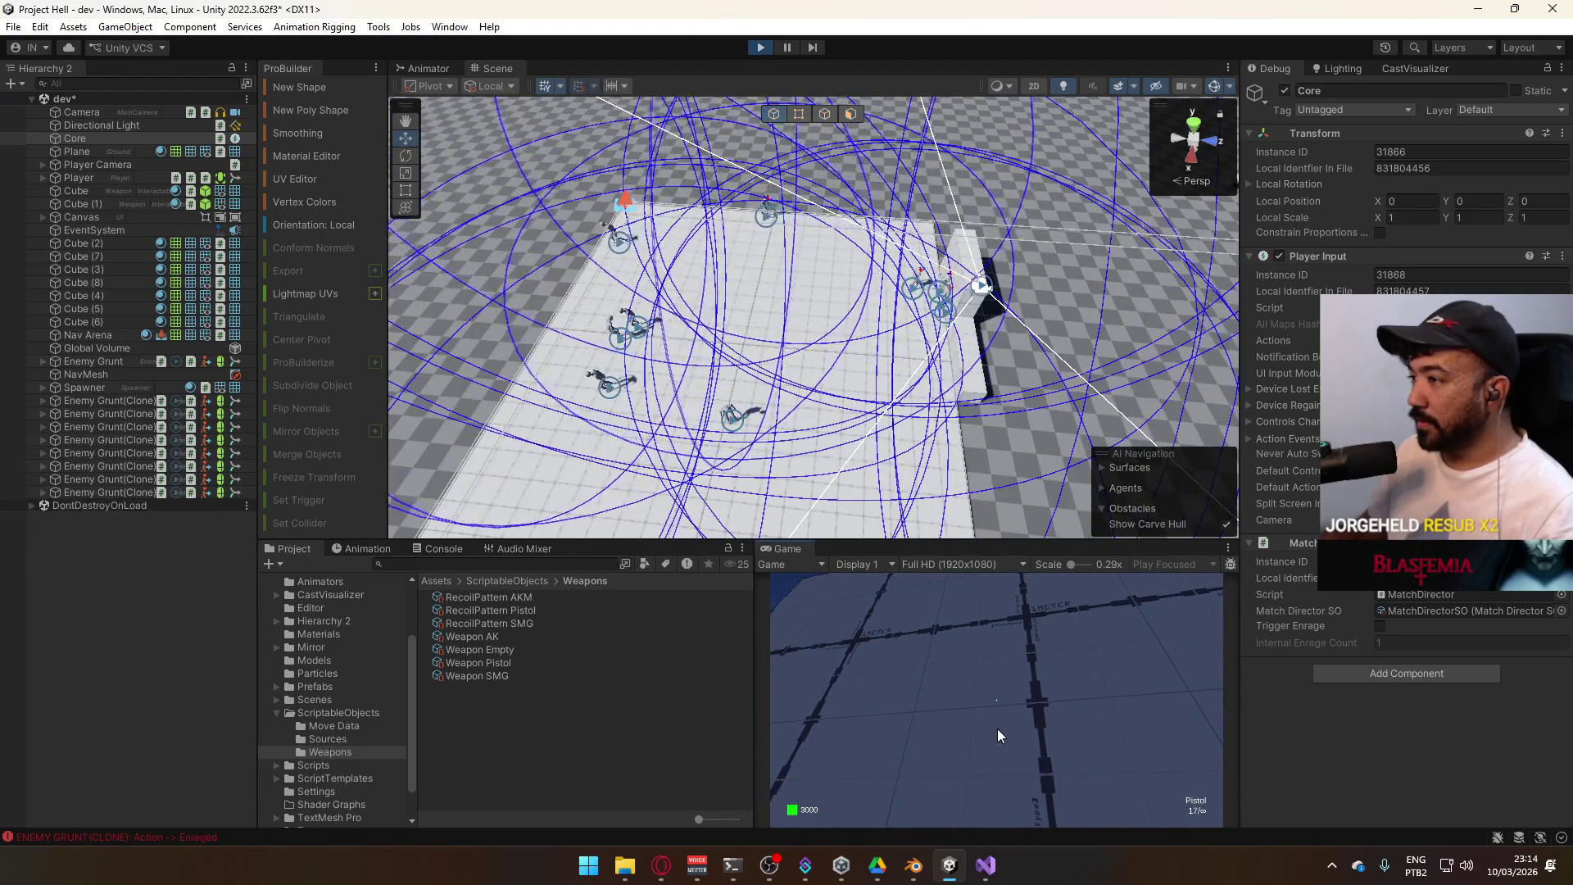
key("r")
Fire a second full magazine at the wall watching the recoil kick, then reload
key("super")
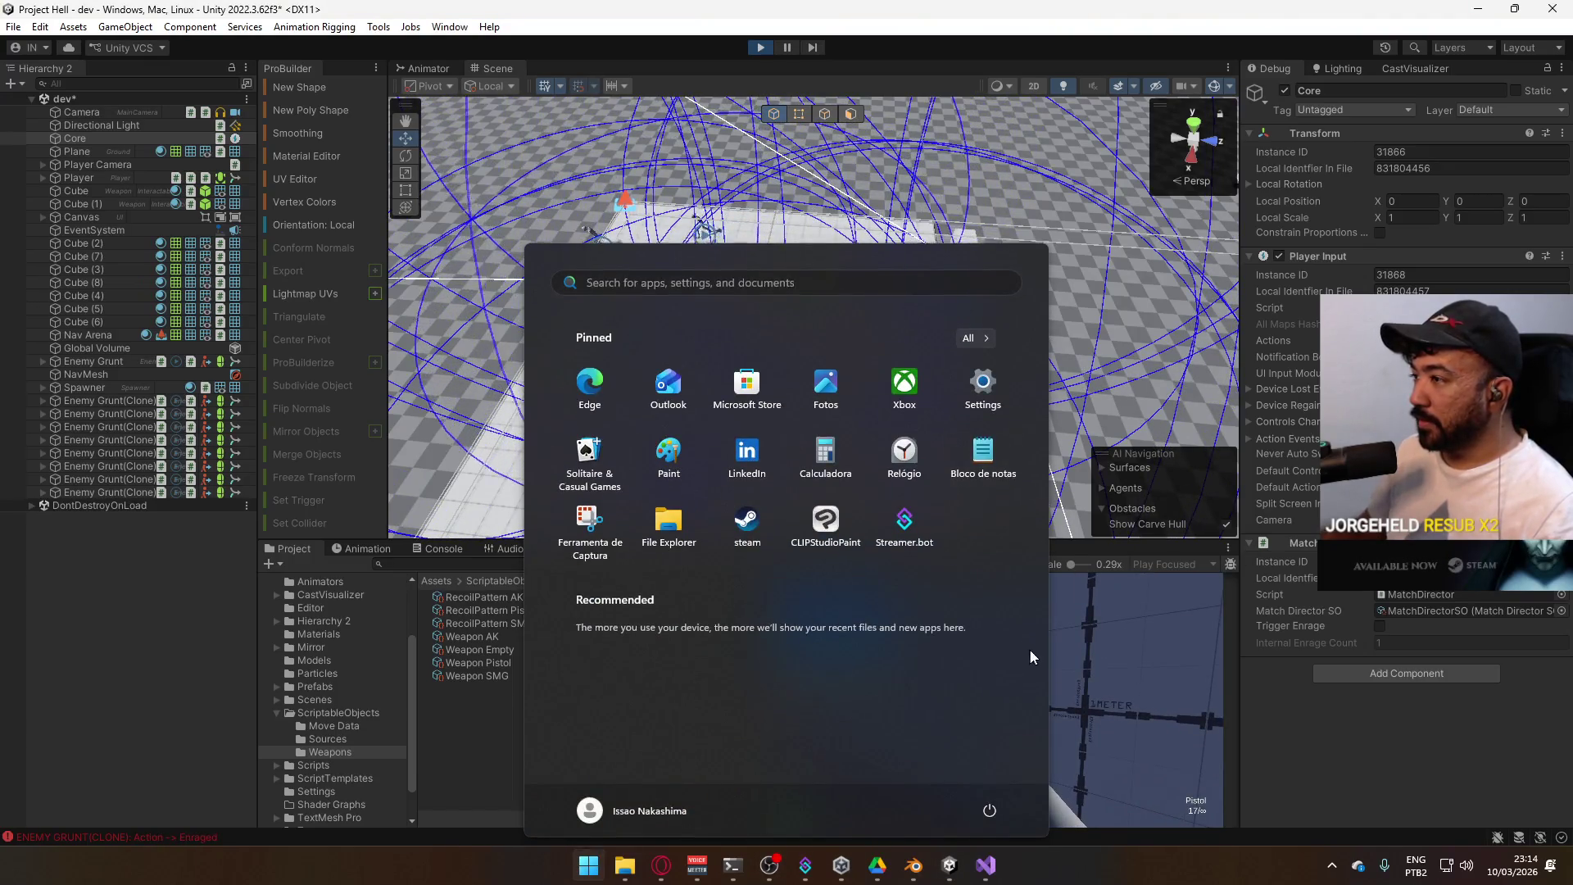
key("super")
left_click(993, 635)
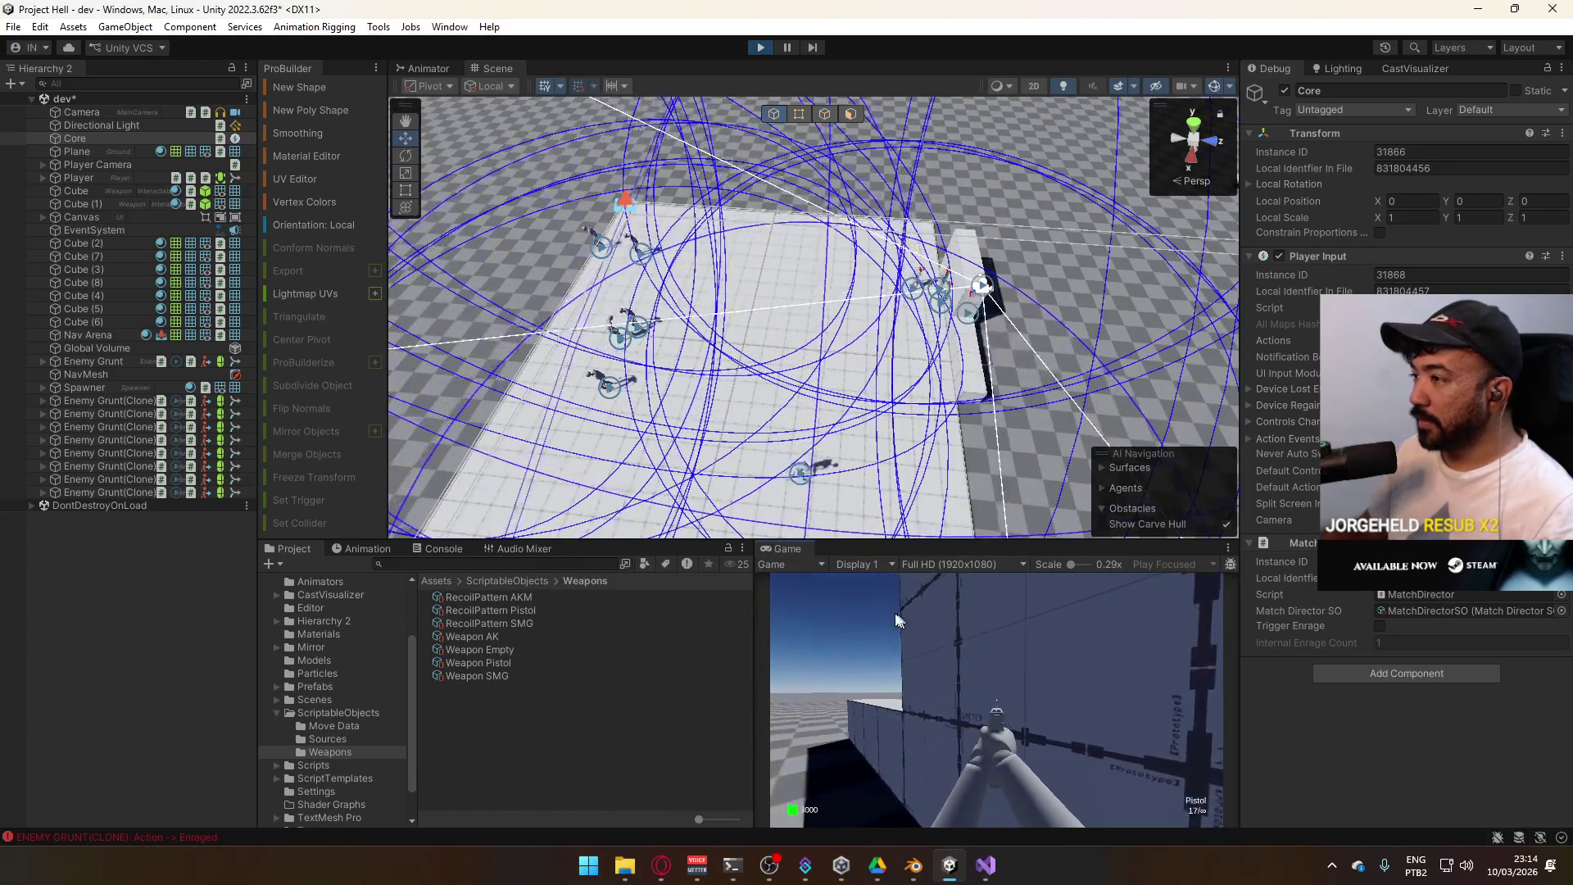
left_click(872, 608)
left_click(872, 608)
left_click(872, 608)
left_click(872, 609)
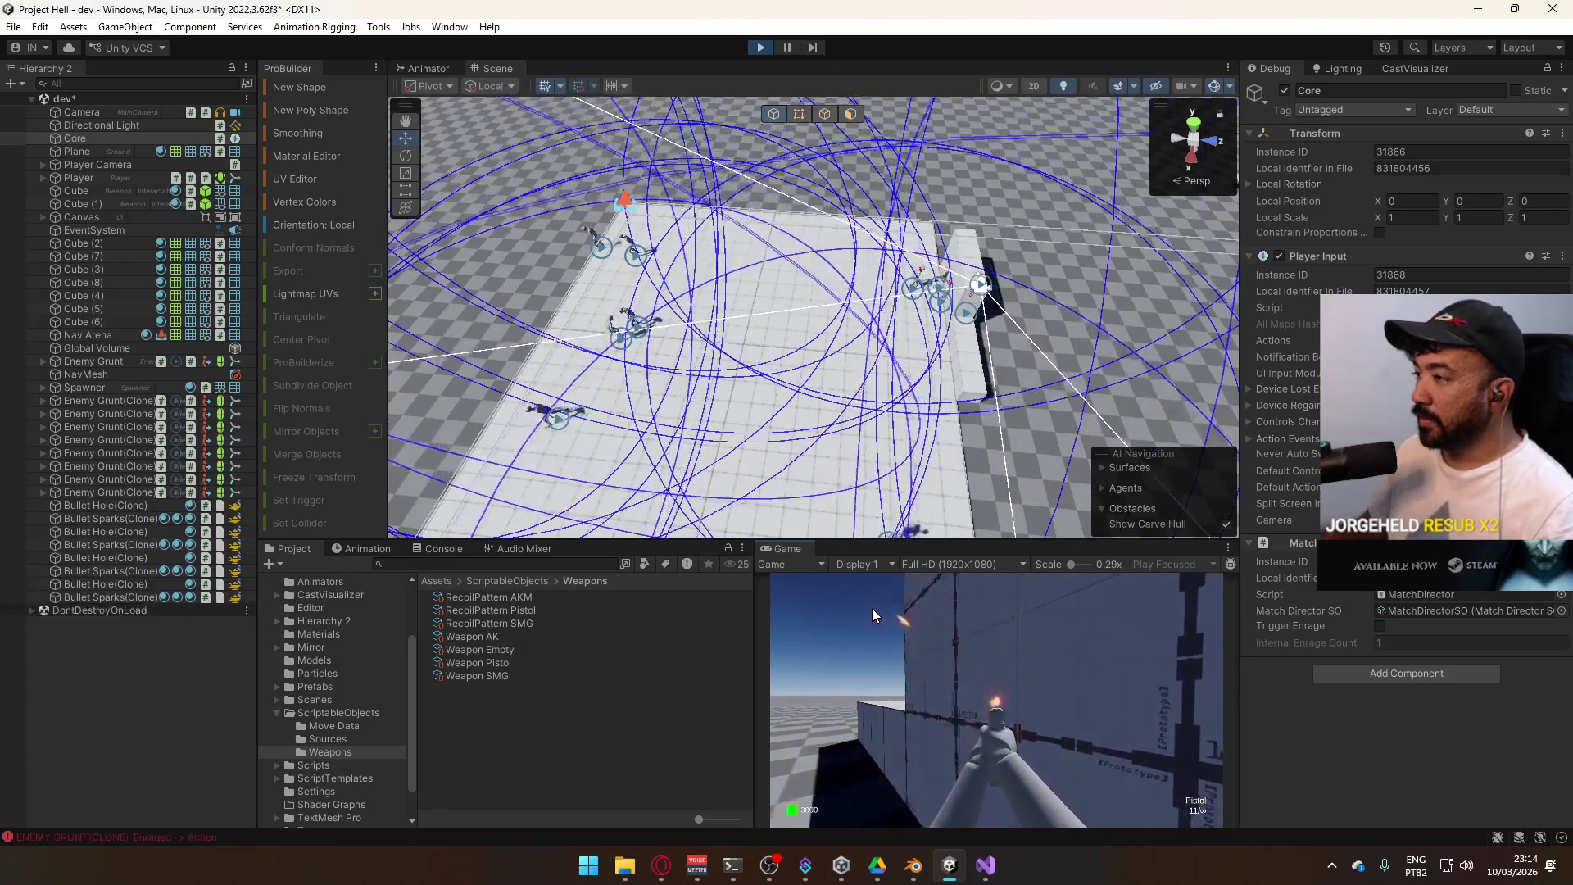
left_click(872, 608)
left_click(872, 608)
left_click(872, 608)
left_click(872, 608)
left_click(872, 608)
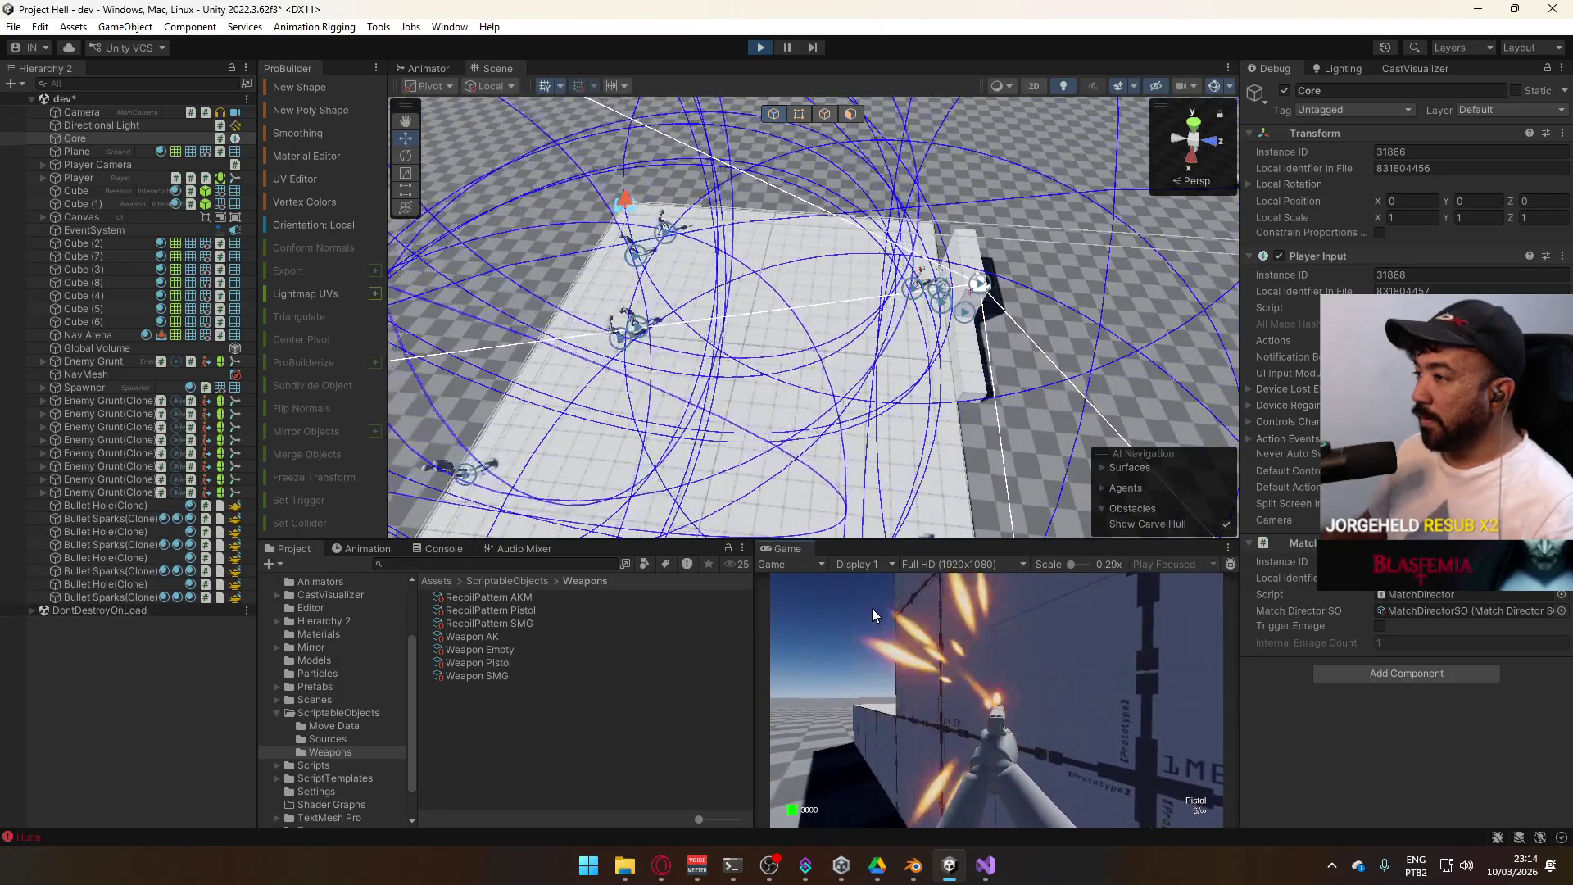
left_click(872, 608)
left_click(872, 608)
left_click(872, 608)
left_click(871, 608)
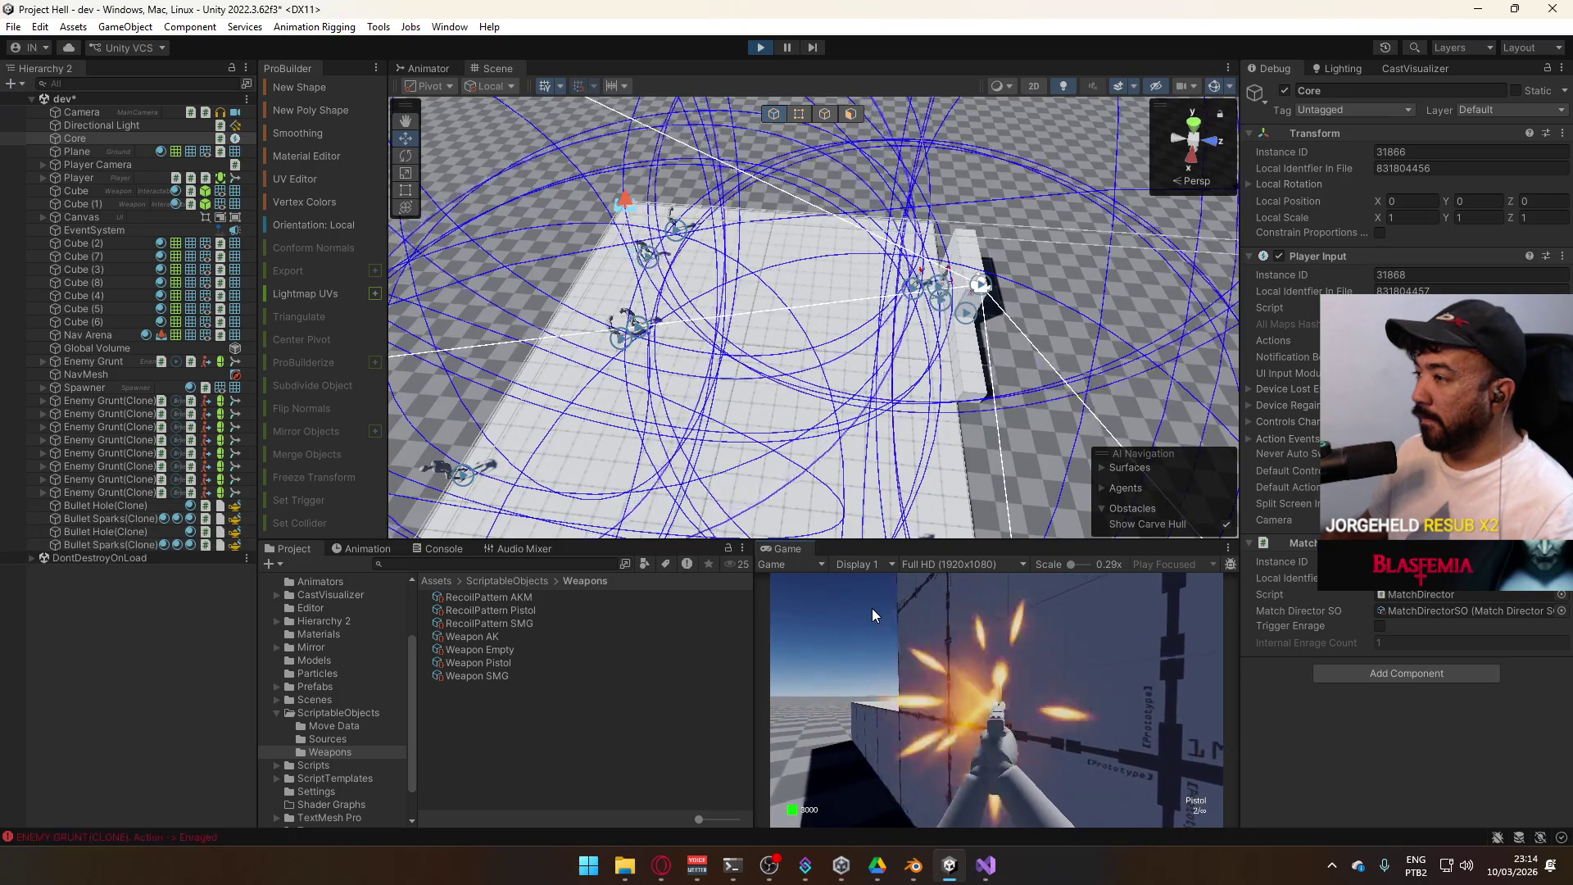
left_click(872, 608)
left_click(872, 608)
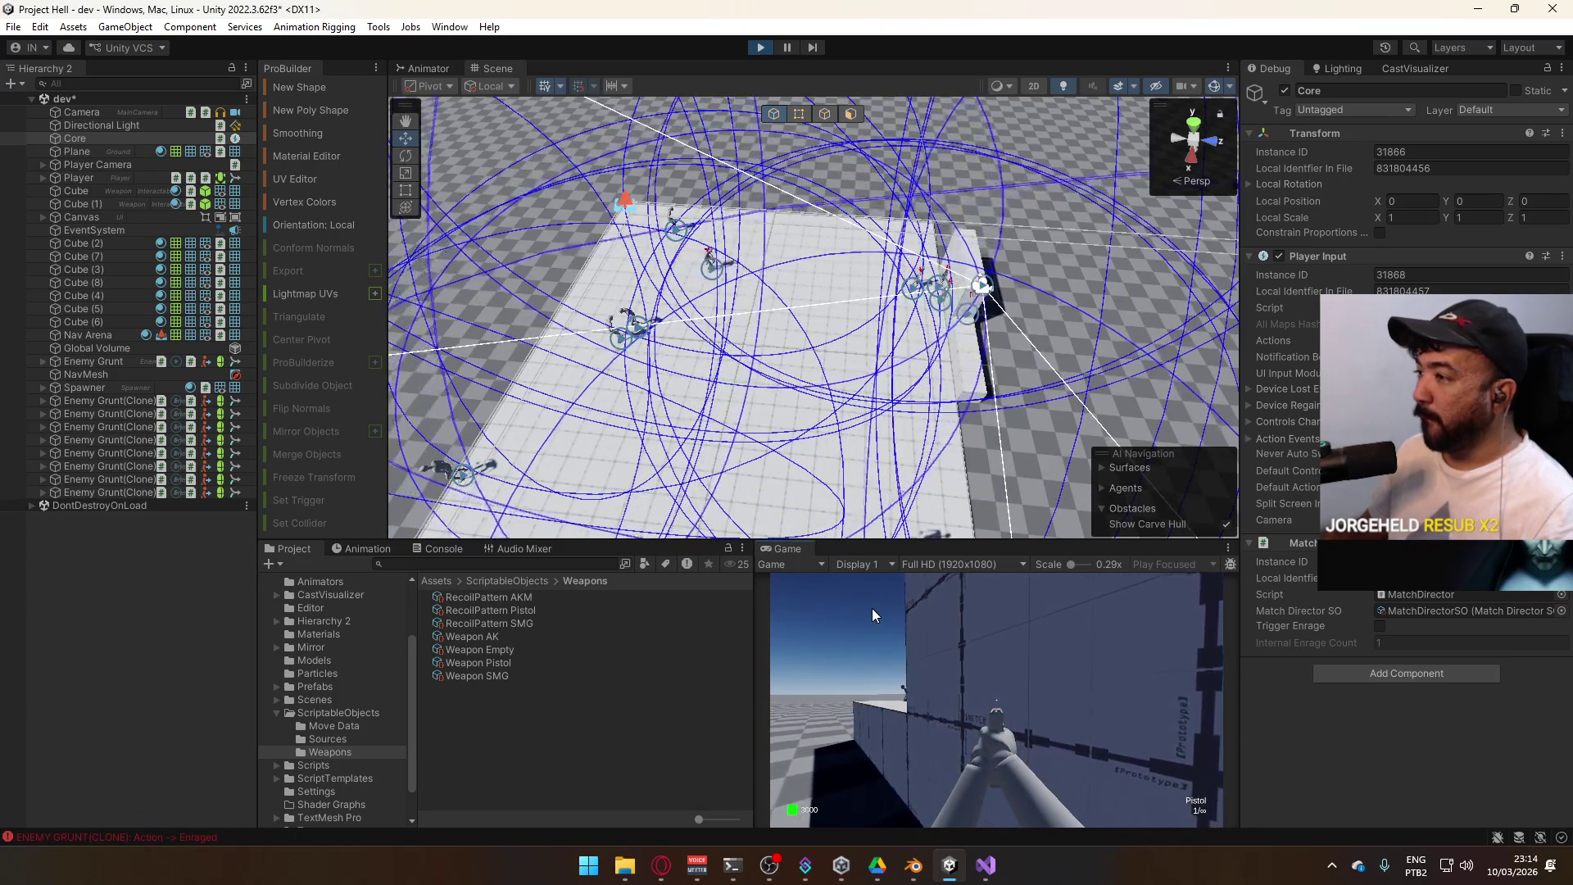
left_click(872, 608)
key("r")
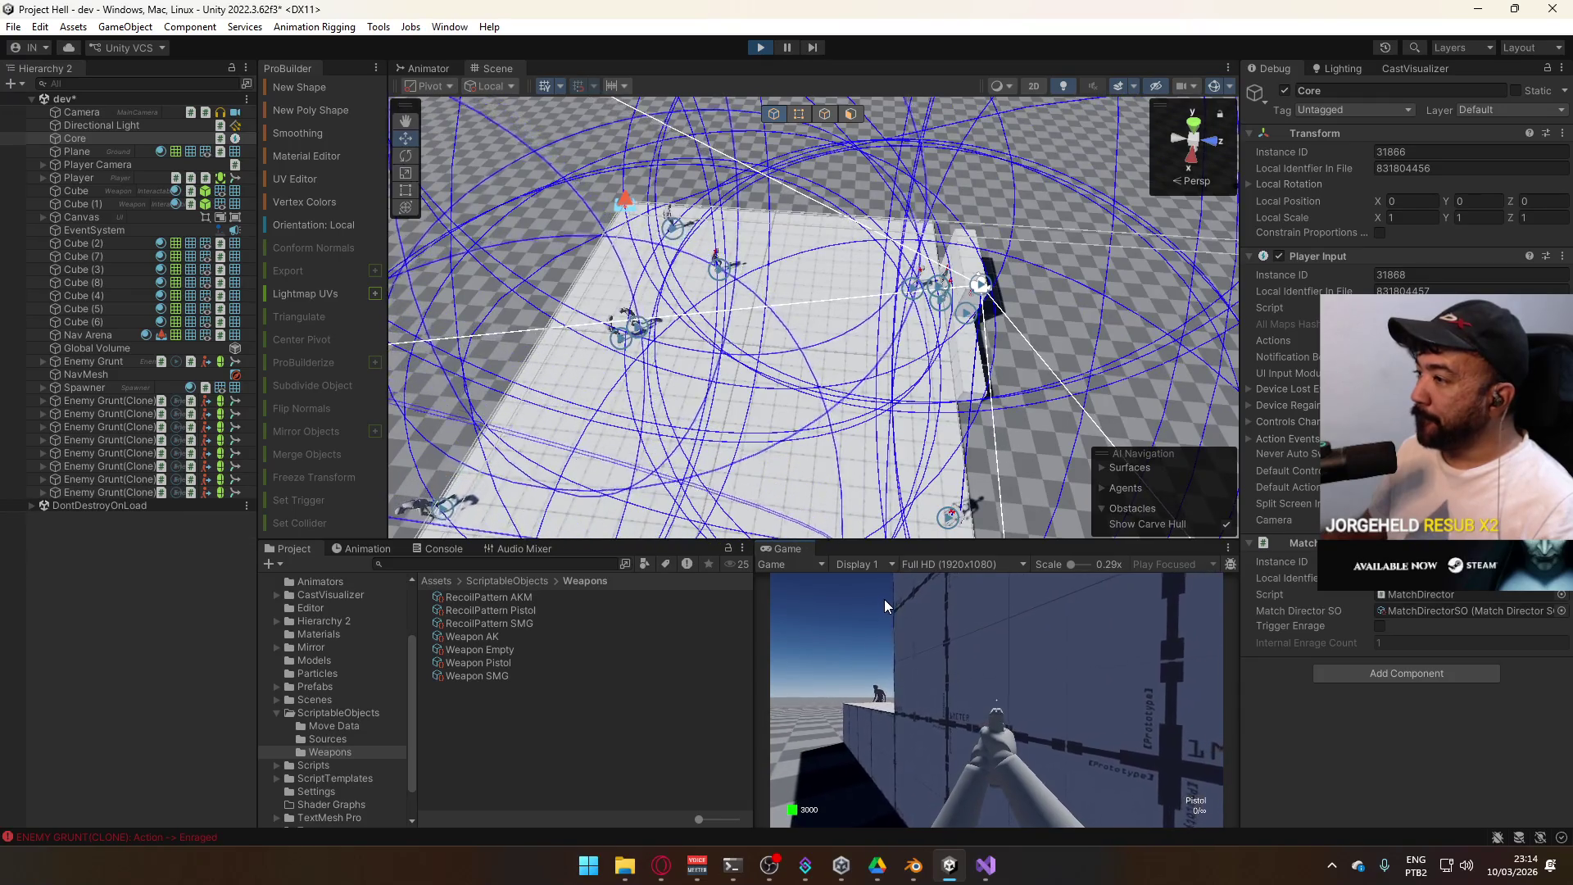
Fire a third burst at the wall and reload again
left_click(902, 602)
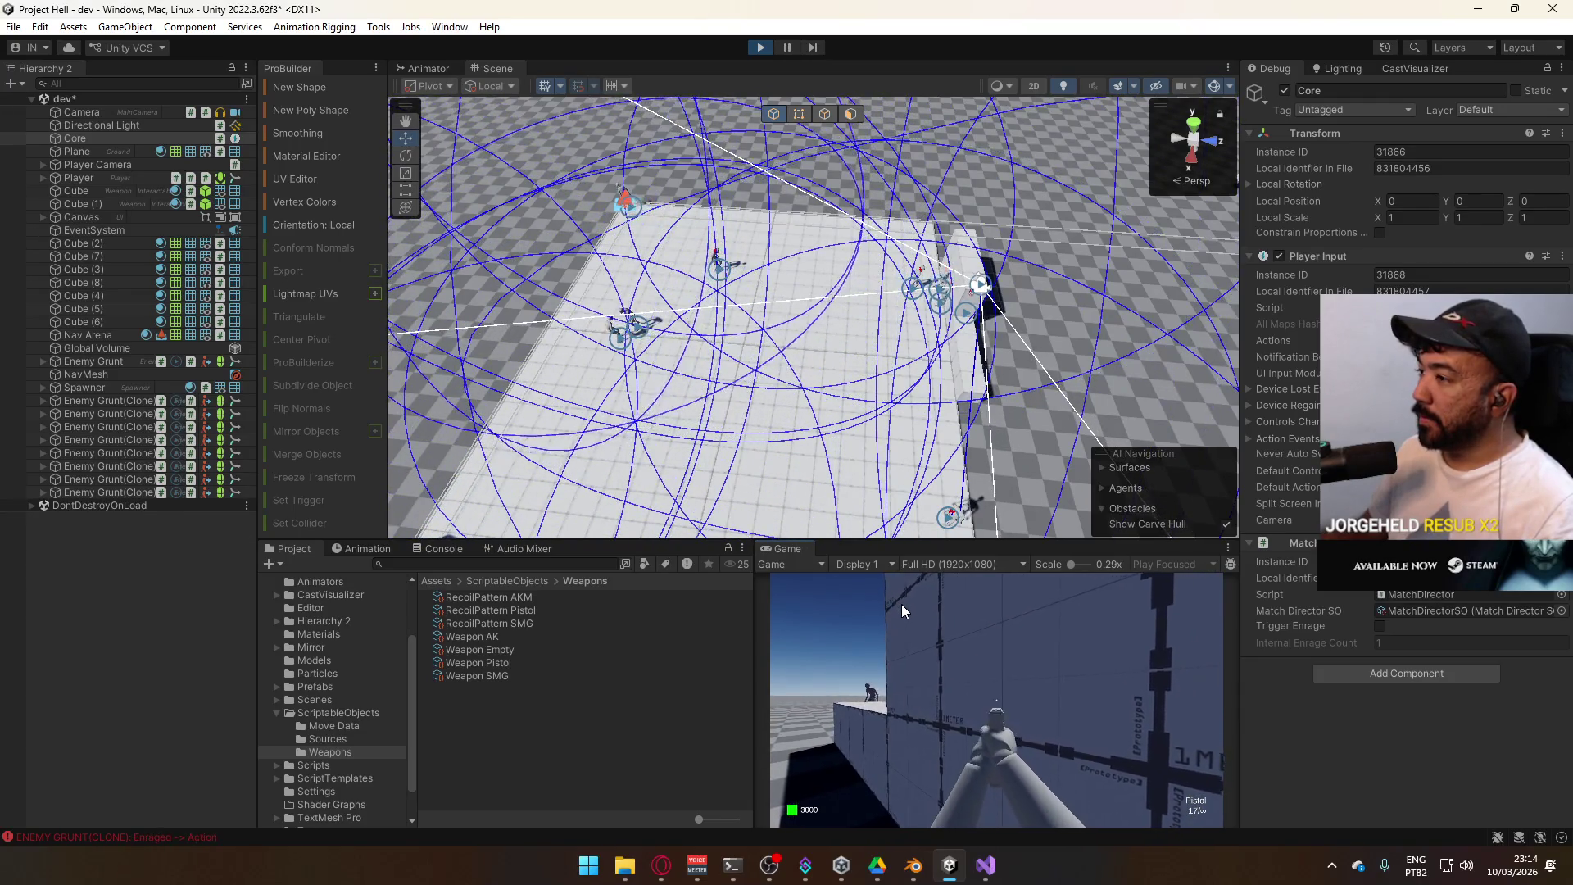
left_click(902, 603)
left_click(901, 603)
left_click(901, 603)
left_click(901, 604)
left_click(901, 603)
left_click(901, 603)
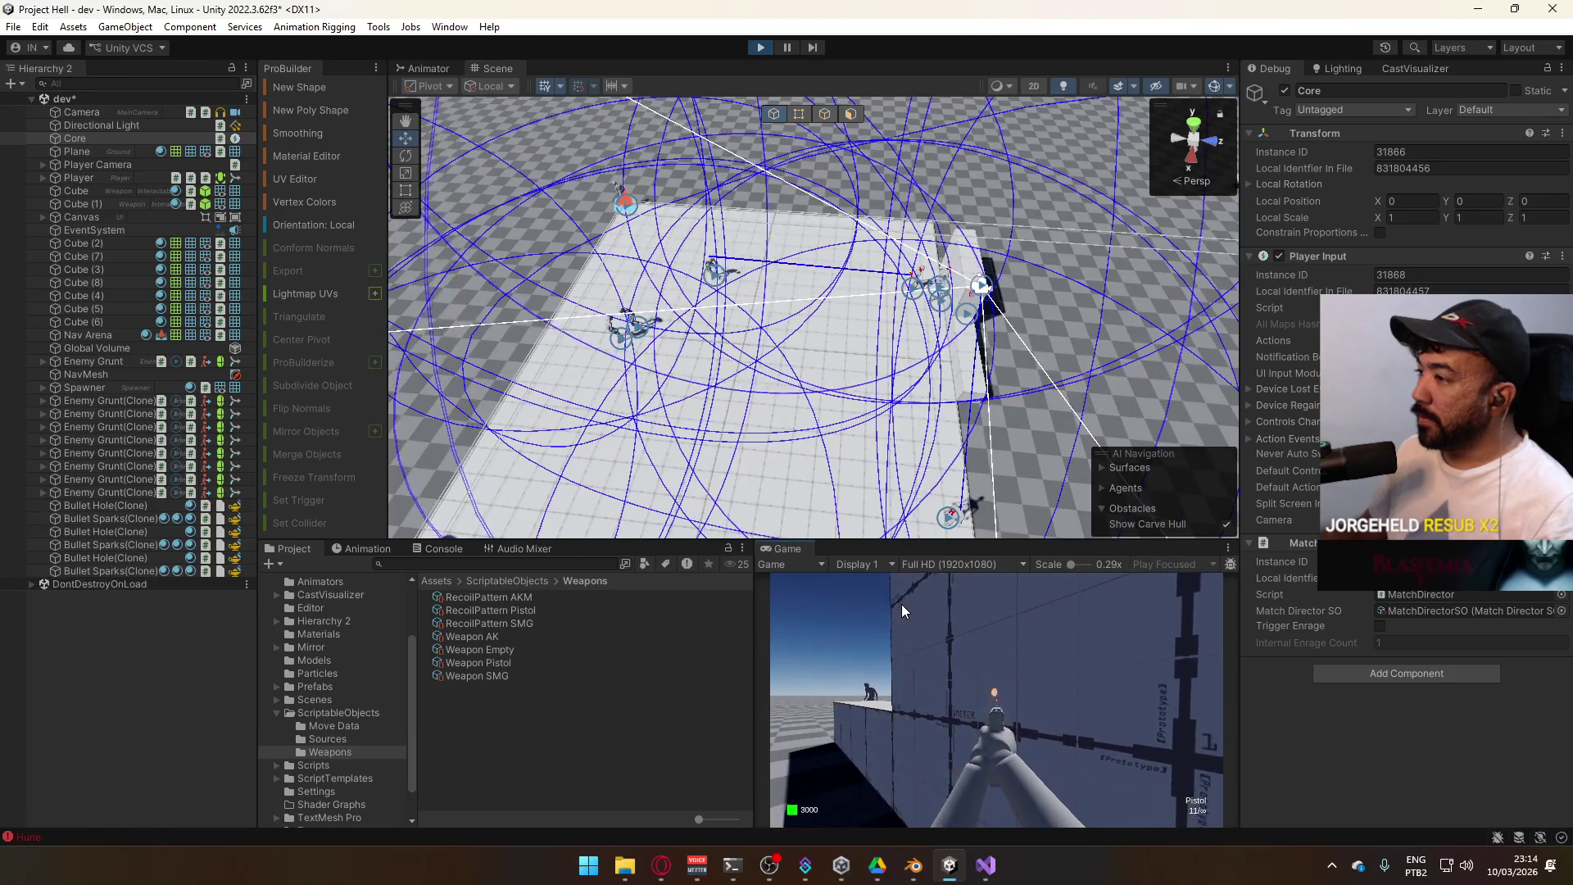
left_click(902, 603)
left_click(901, 603)
left_click(902, 603)
left_click(902, 603)
key("r")
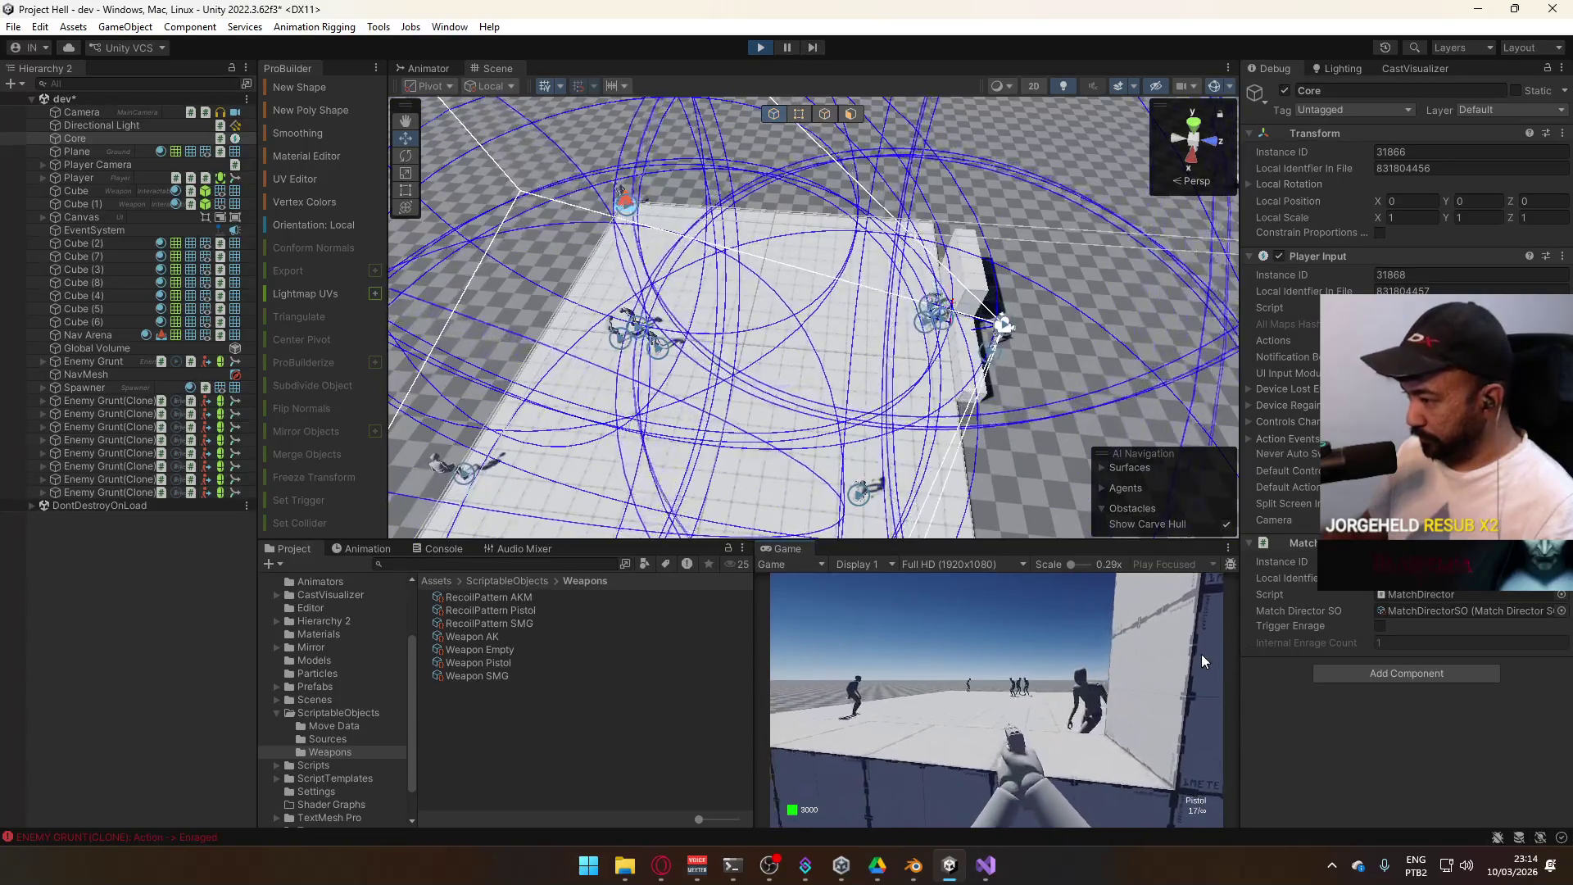
Empty the pistol into the approaching Enemy Grunts, then reload
key("super")
key("super")
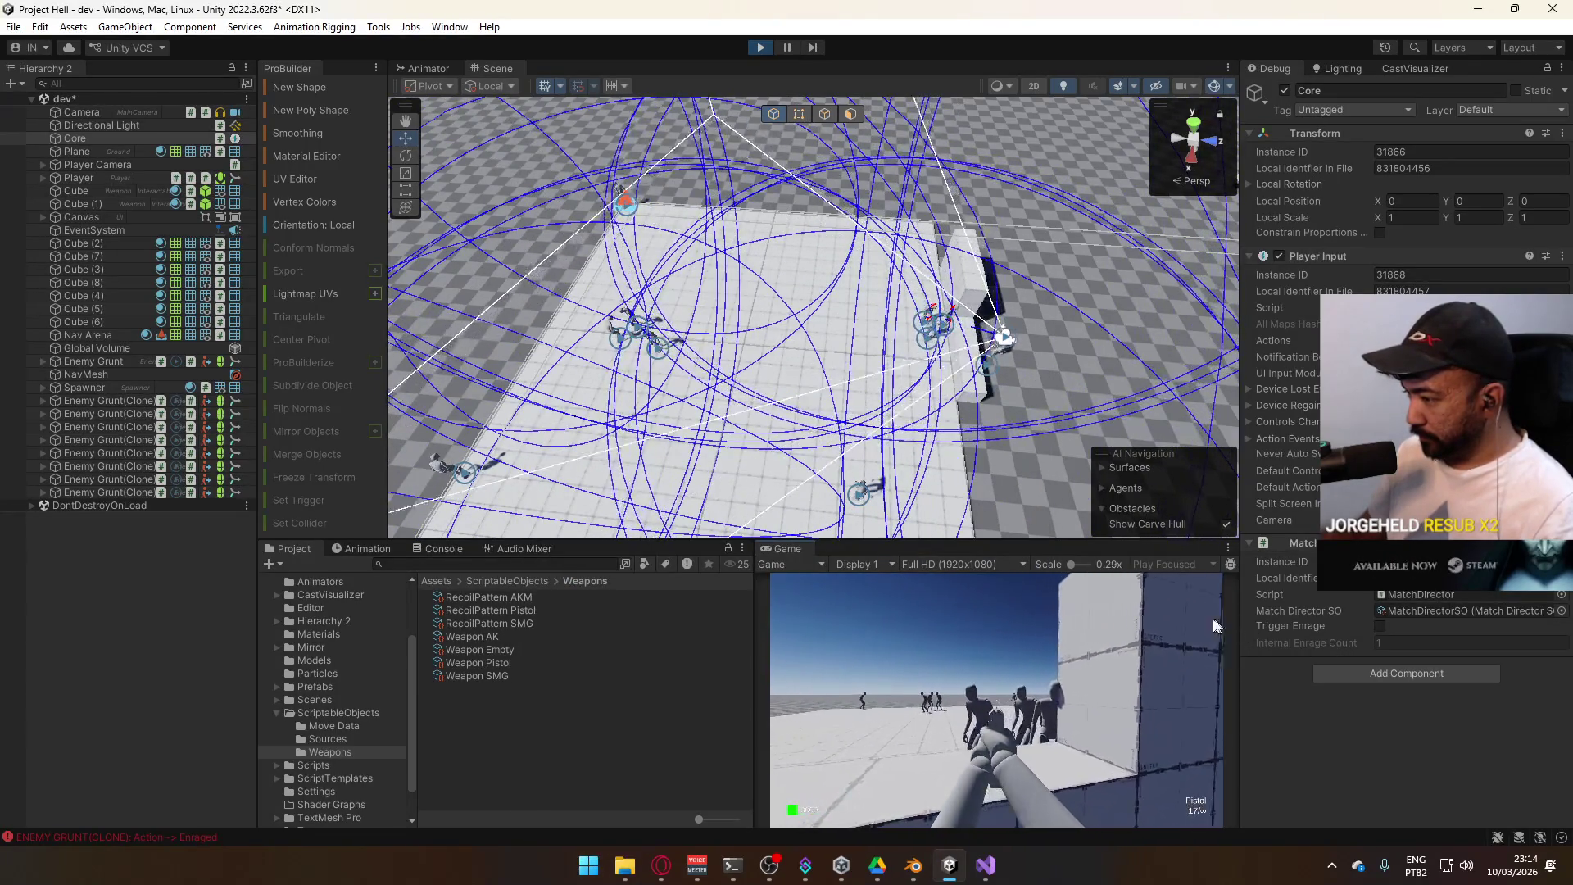
left_click(1125, 596)
left_click(1124, 596)
left_click(1124, 597)
left_click(1124, 597)
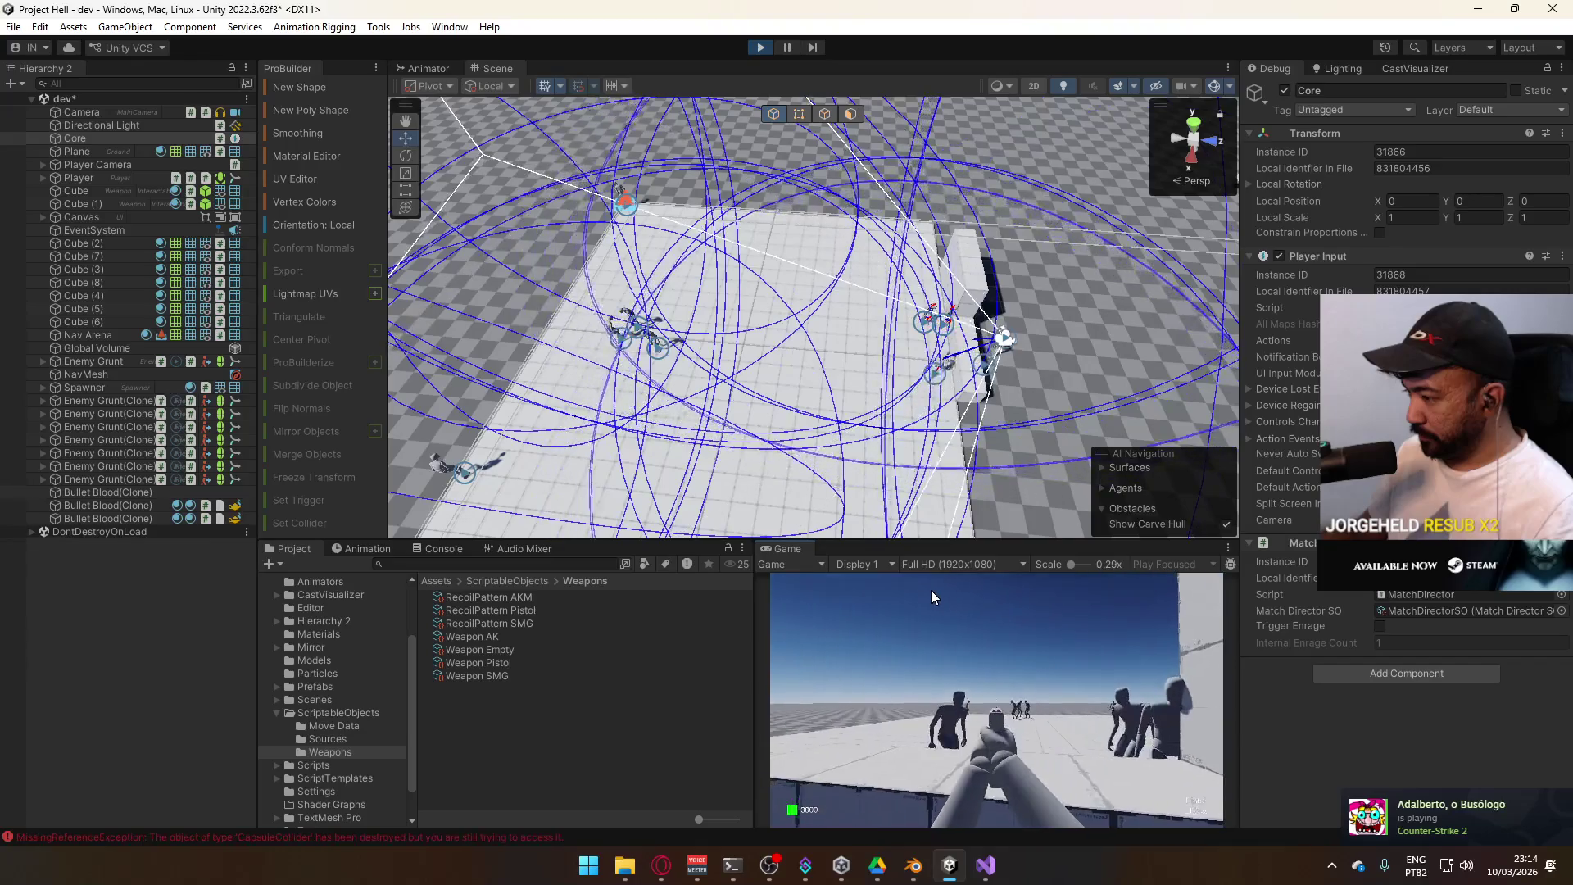
left_click(976, 603)
left_click(976, 610)
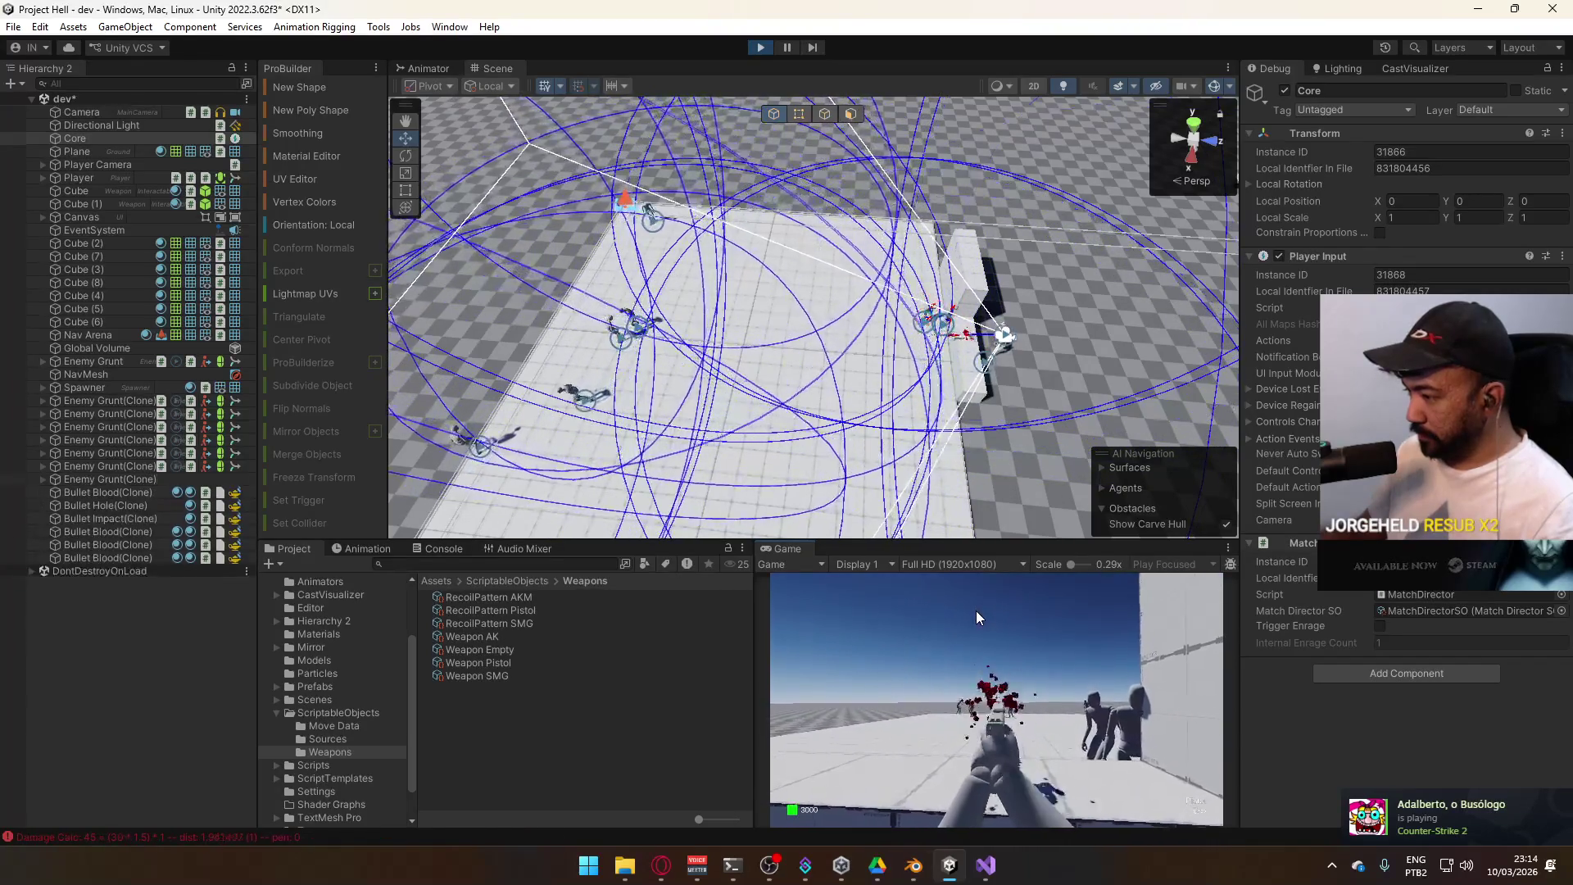
left_click(1128, 583)
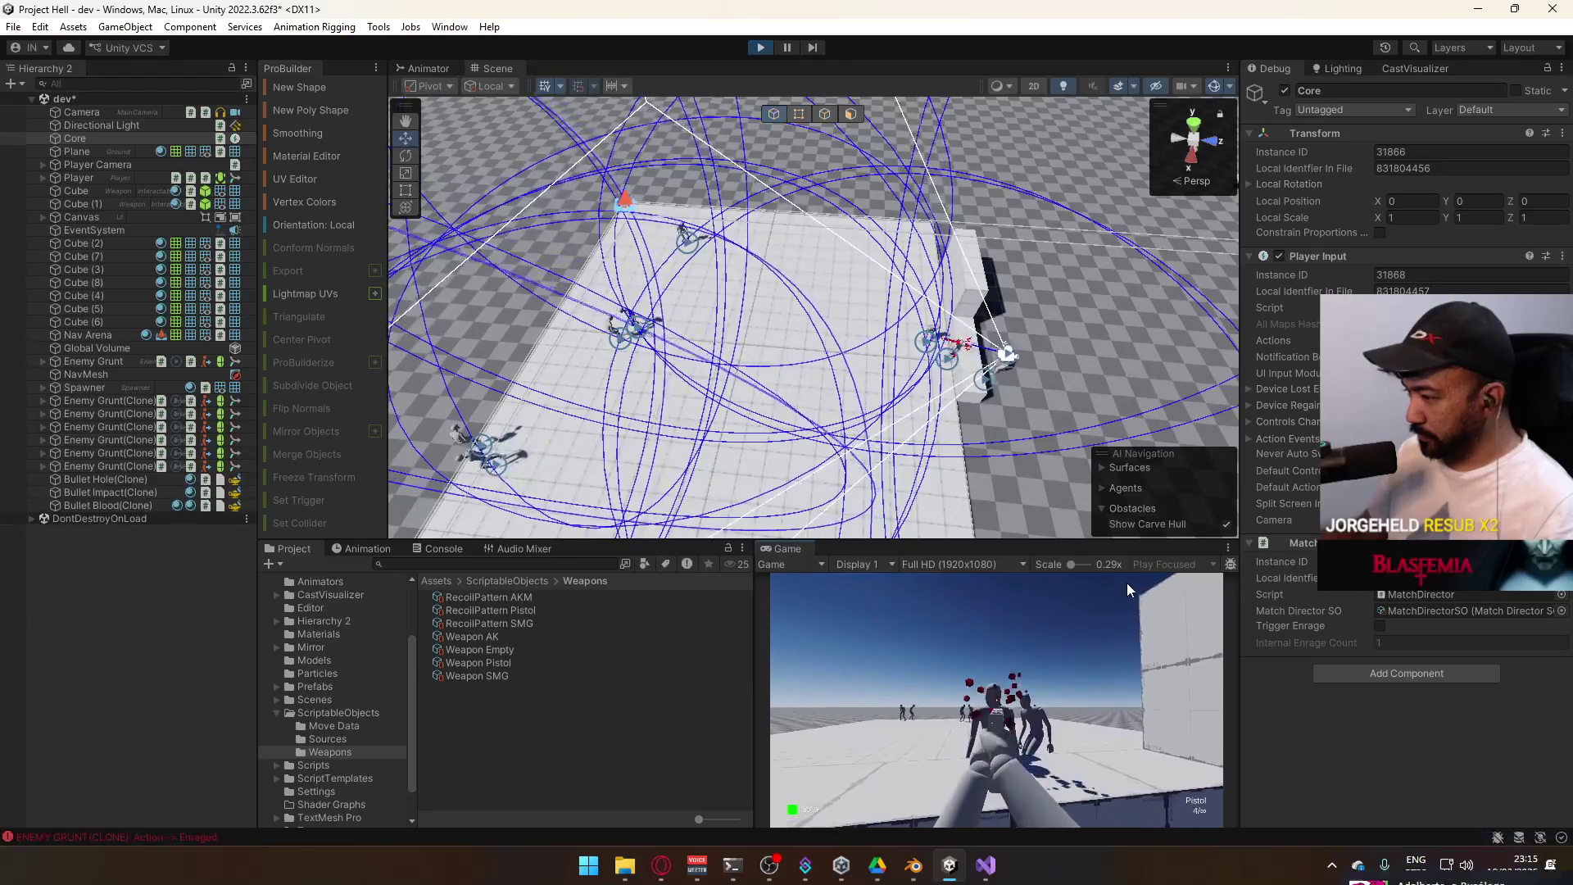
left_click(1113, 595)
left_click(1113, 595)
left_click(1163, 613)
left_click(1162, 613)
key("r")
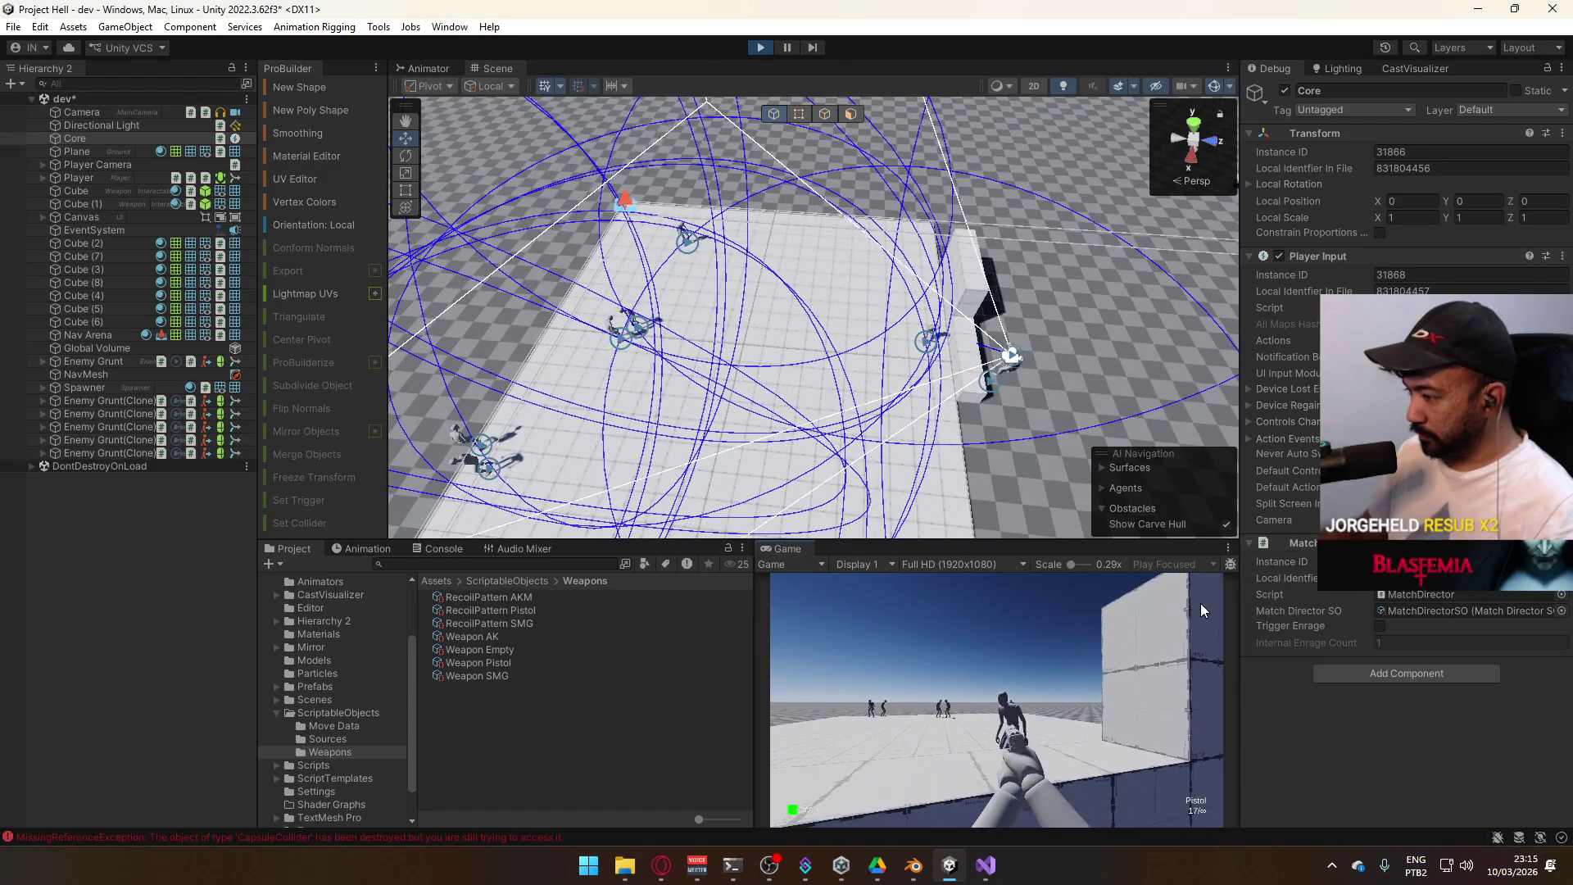
Keep shooting the Enemy Grunts near the wall
left_click(1225, 608)
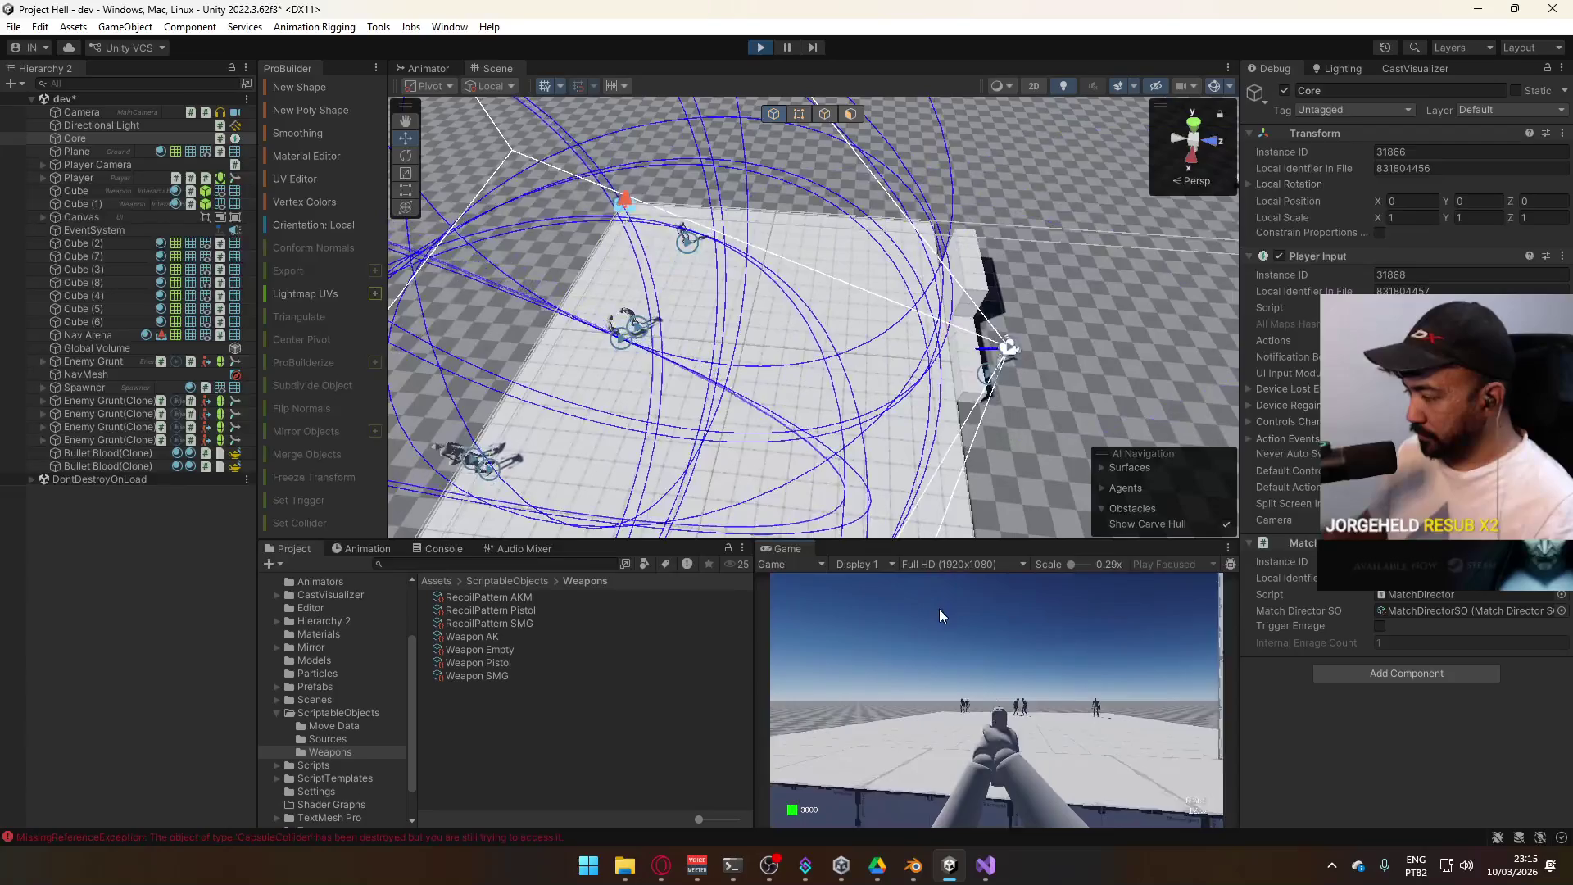
left_click(977, 612)
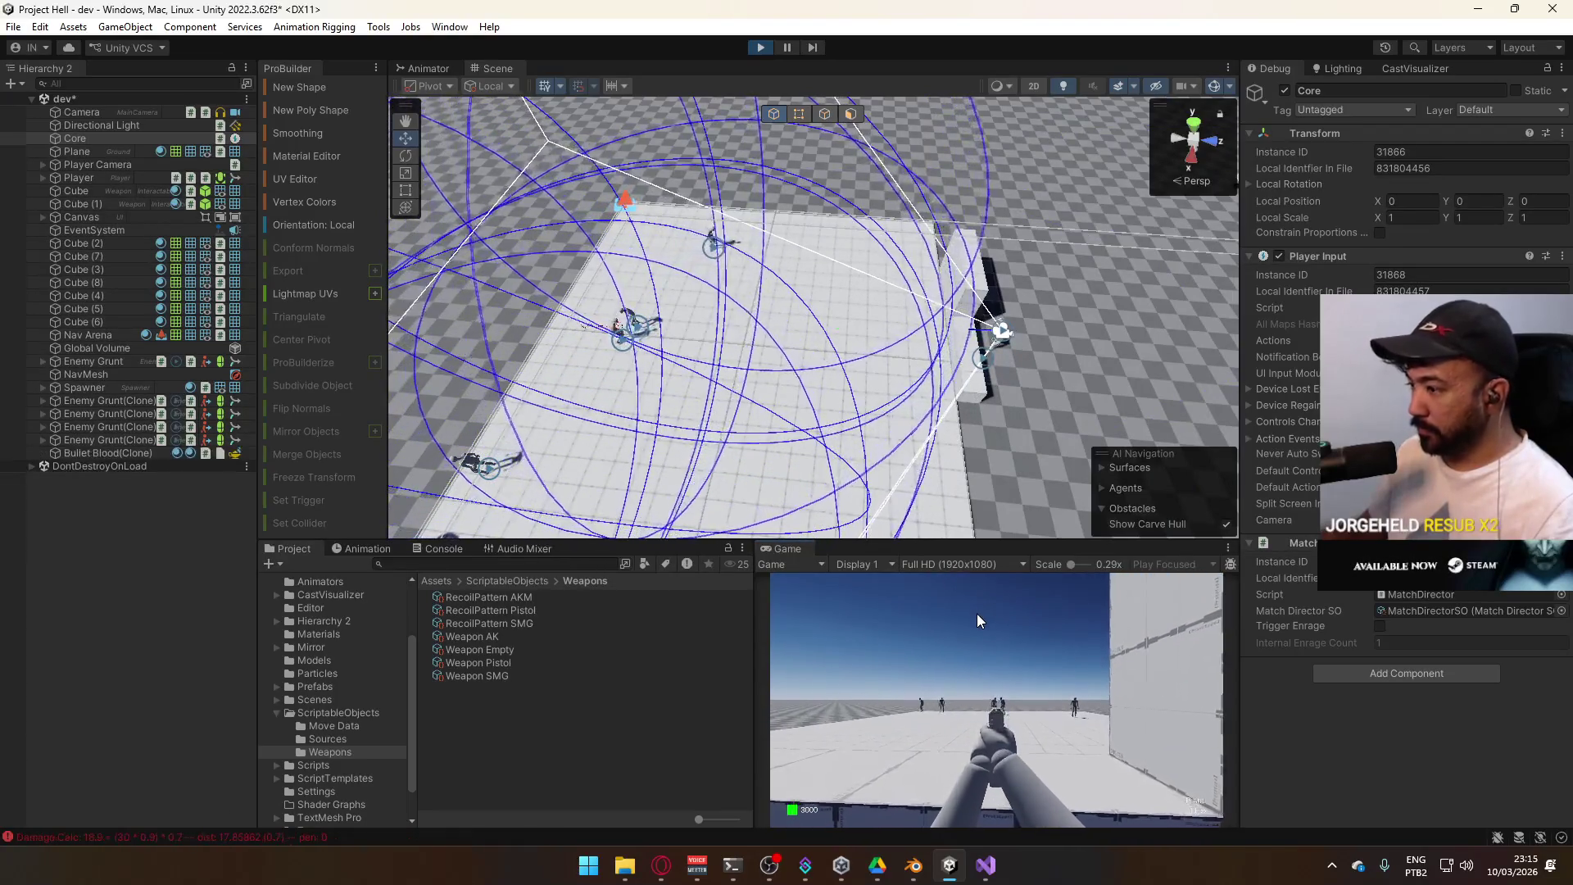
left_click(987, 617)
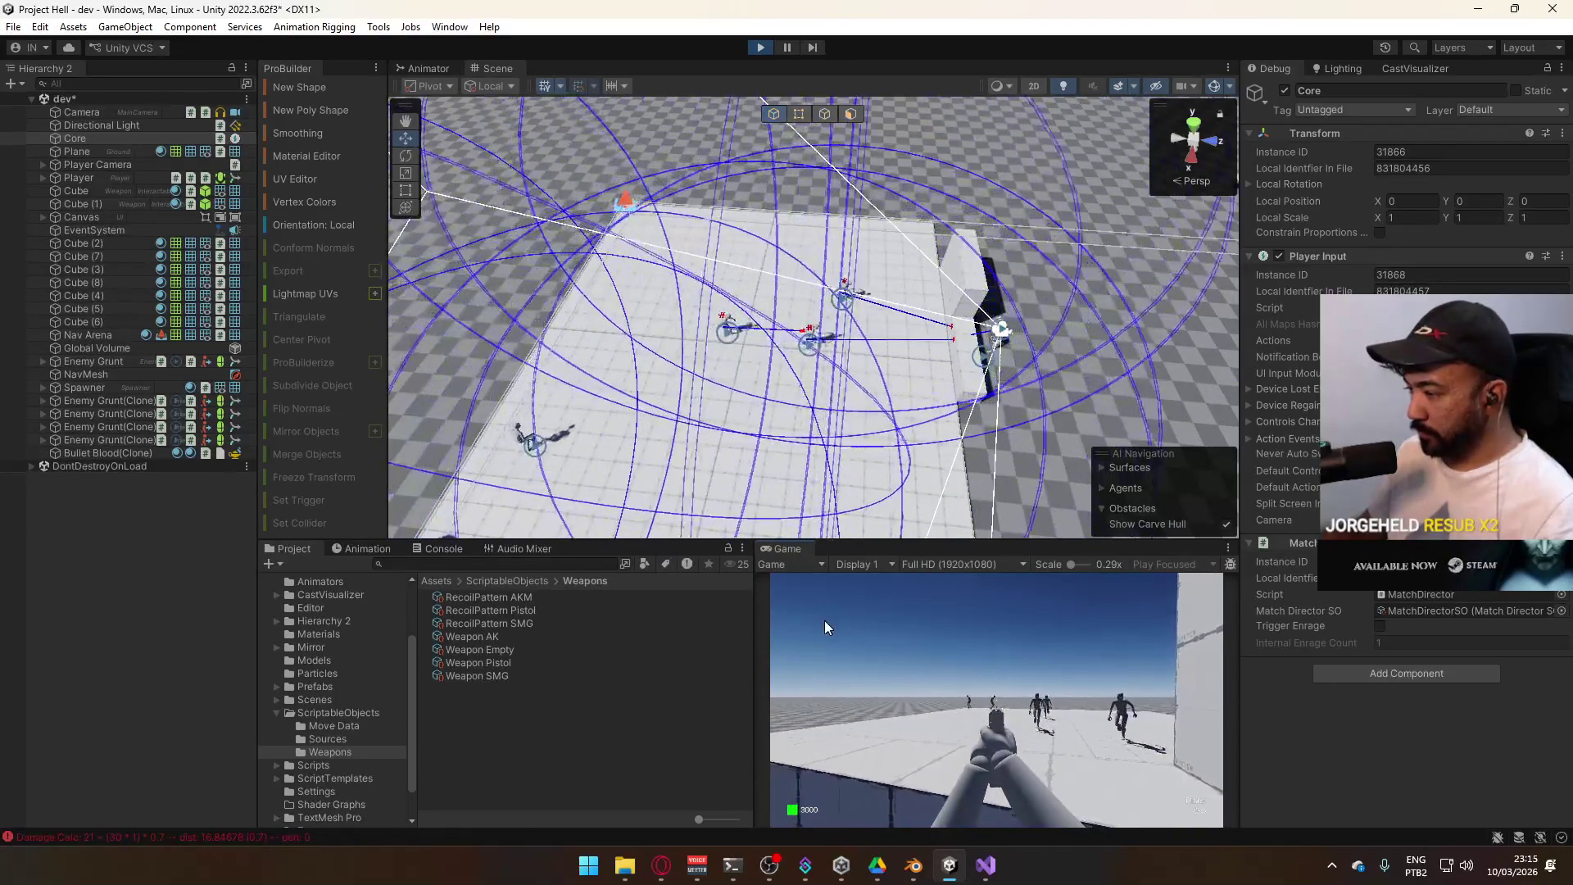
left_click(1010, 611)
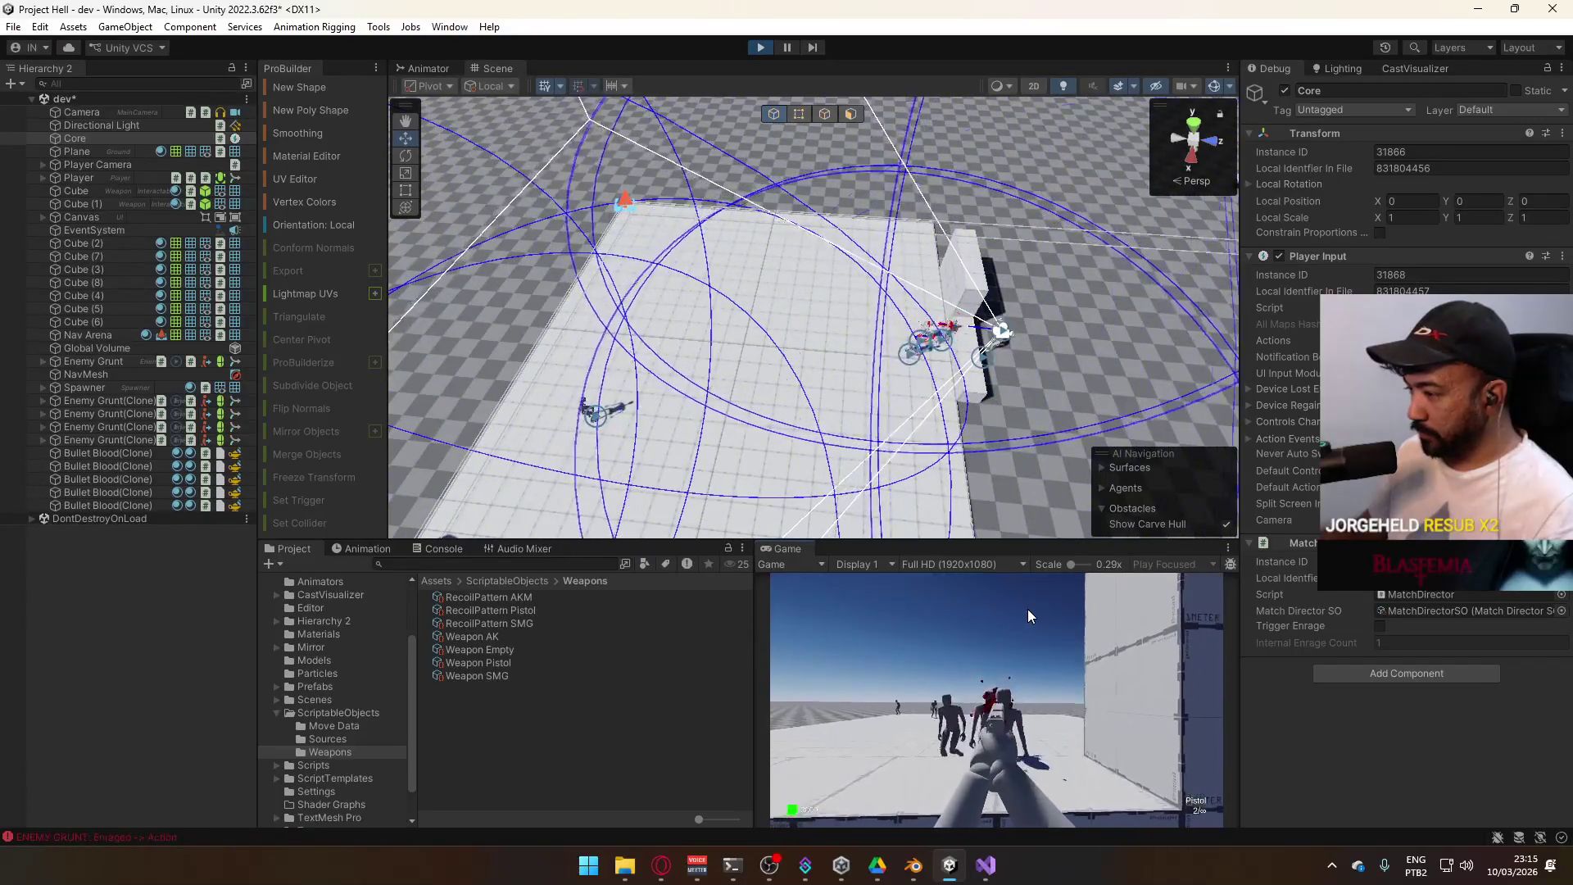
left_click(1026, 608)
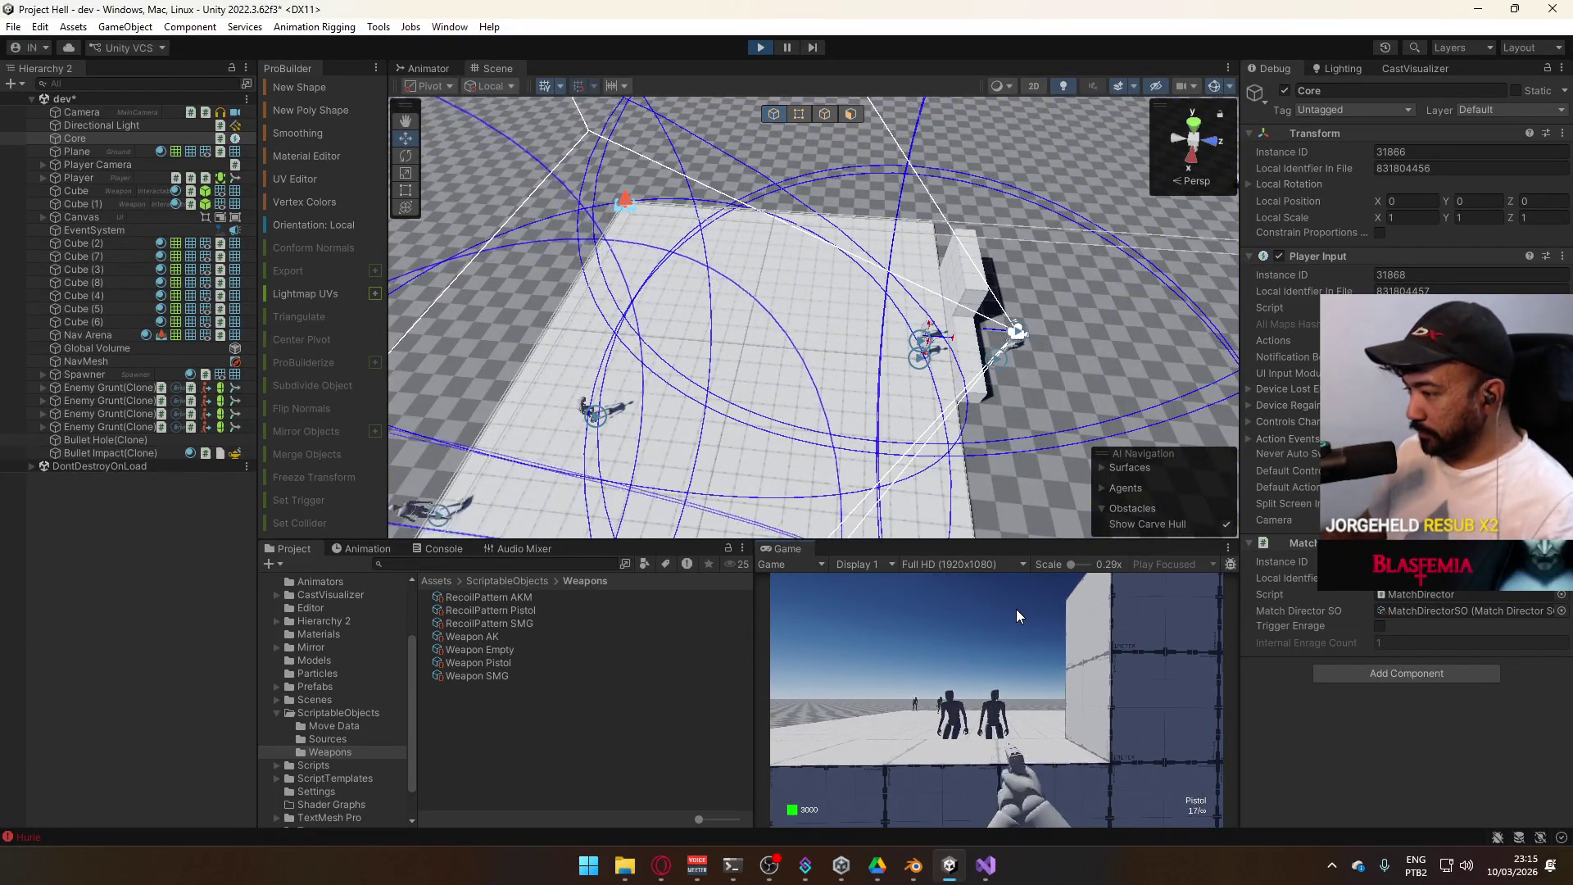
left_click(1013, 610)
left_click(1010, 612)
left_click(887, 607)
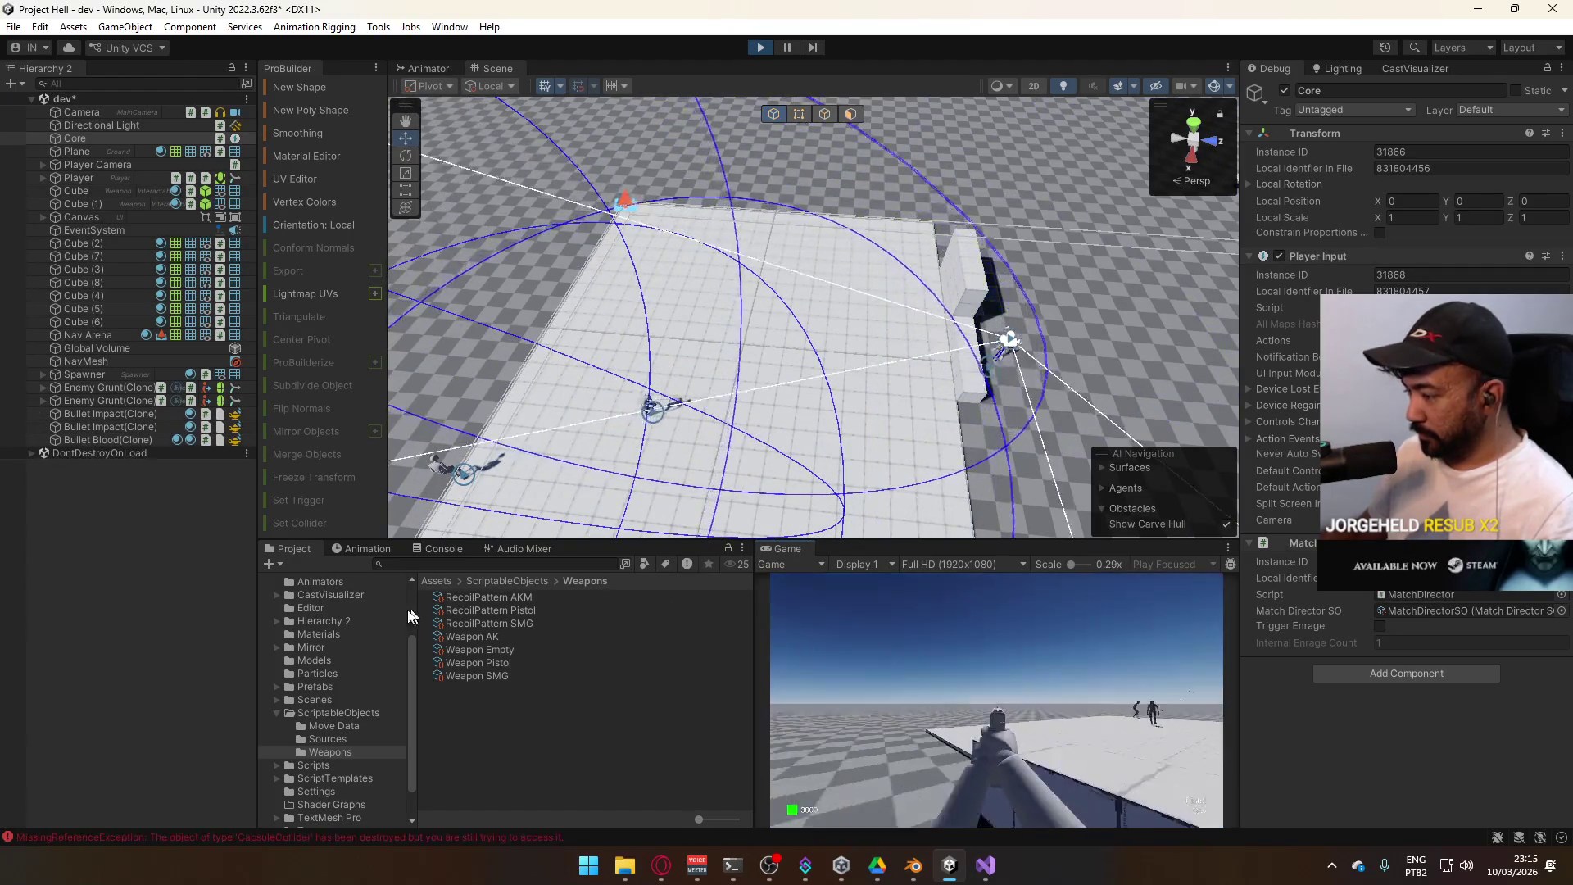
Shoot down the last enemy by the wall, stop play mode, and switch to Visual Studio
key("super")
left_click(1040, 721)
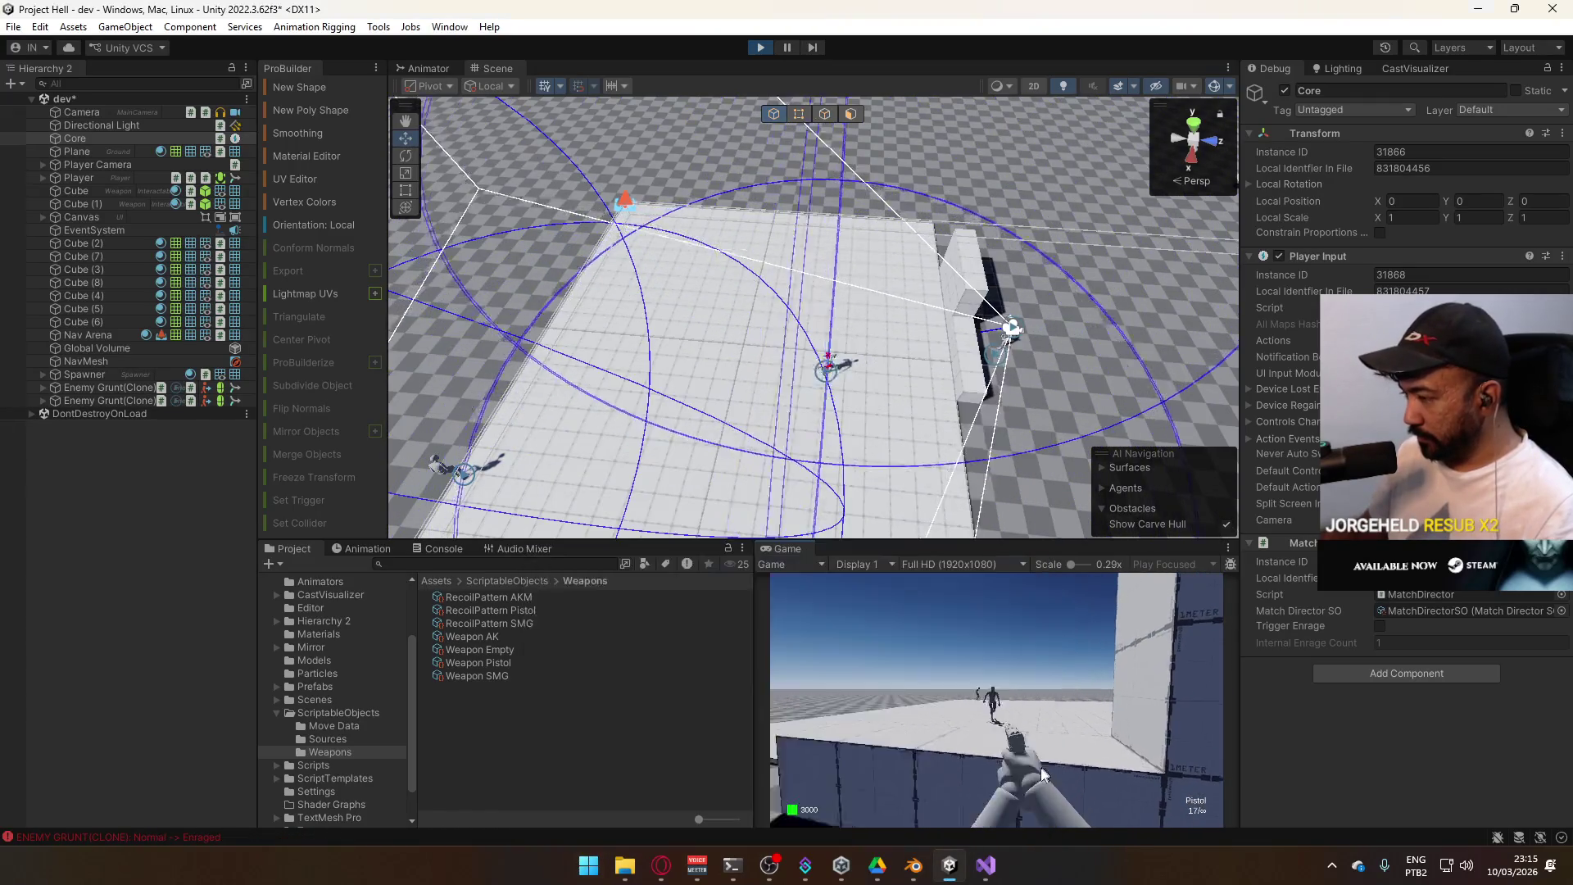
left_click(1100, 731)
left_click(1100, 731)
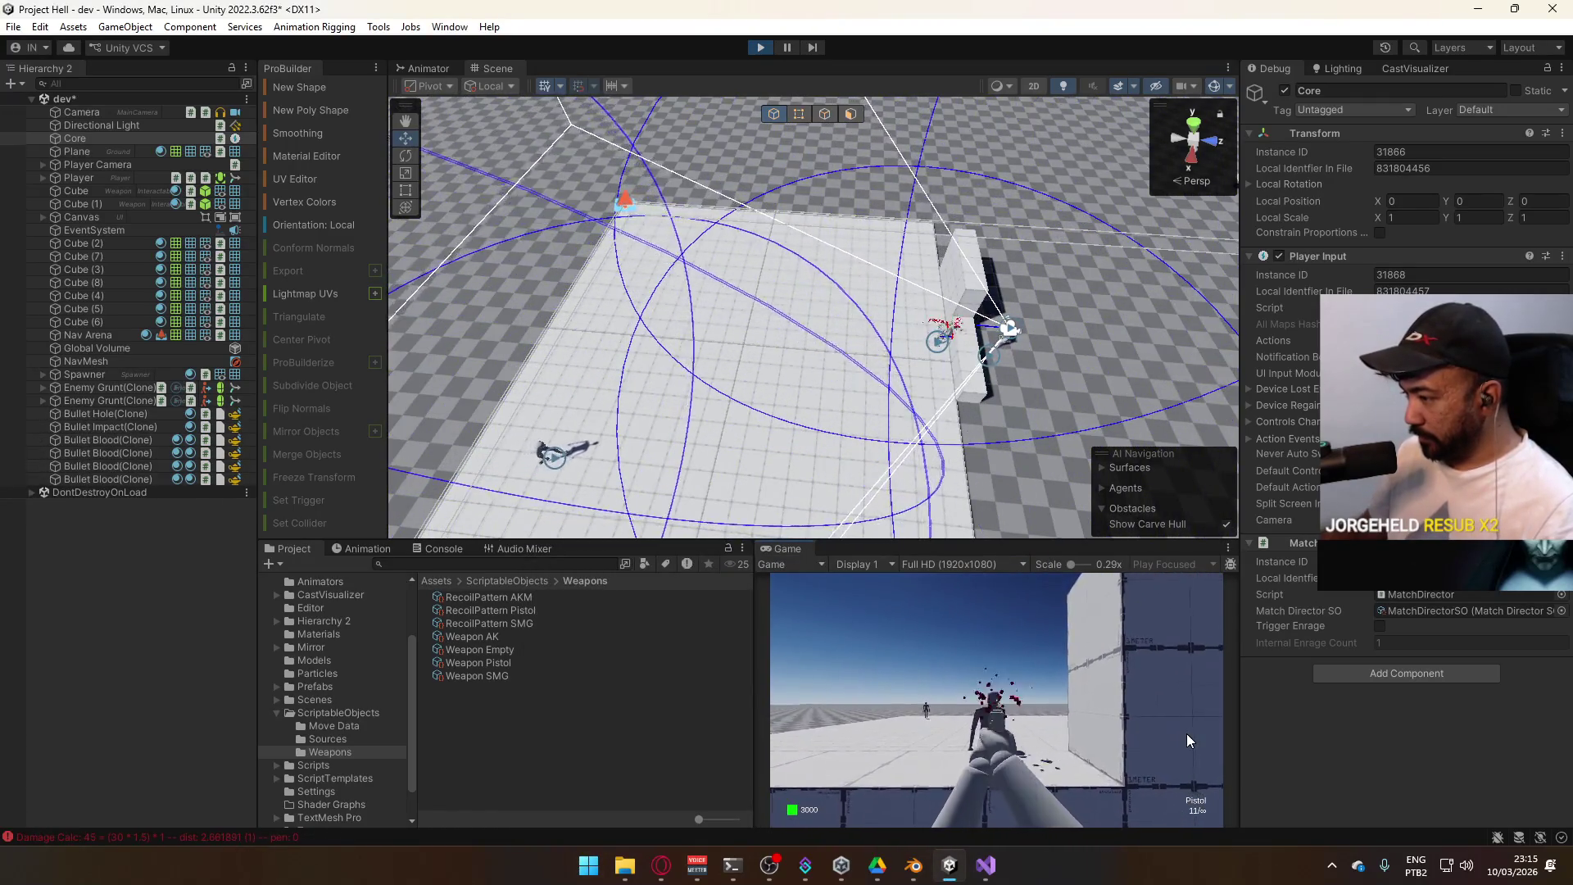
left_click(960, 739)
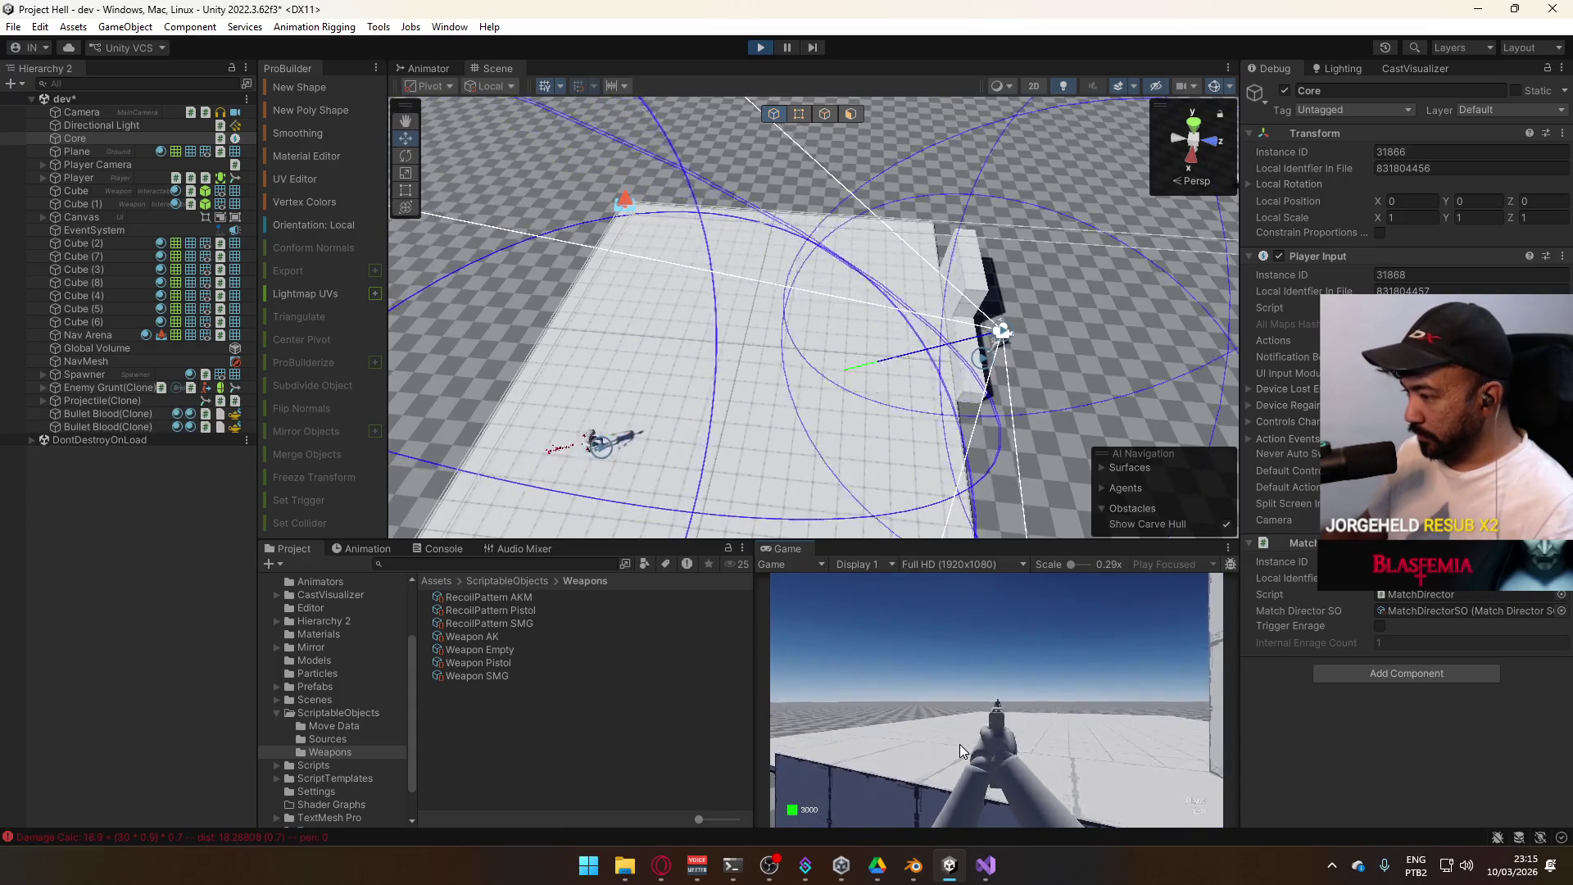
left_click(963, 748)
left_click(966, 756)
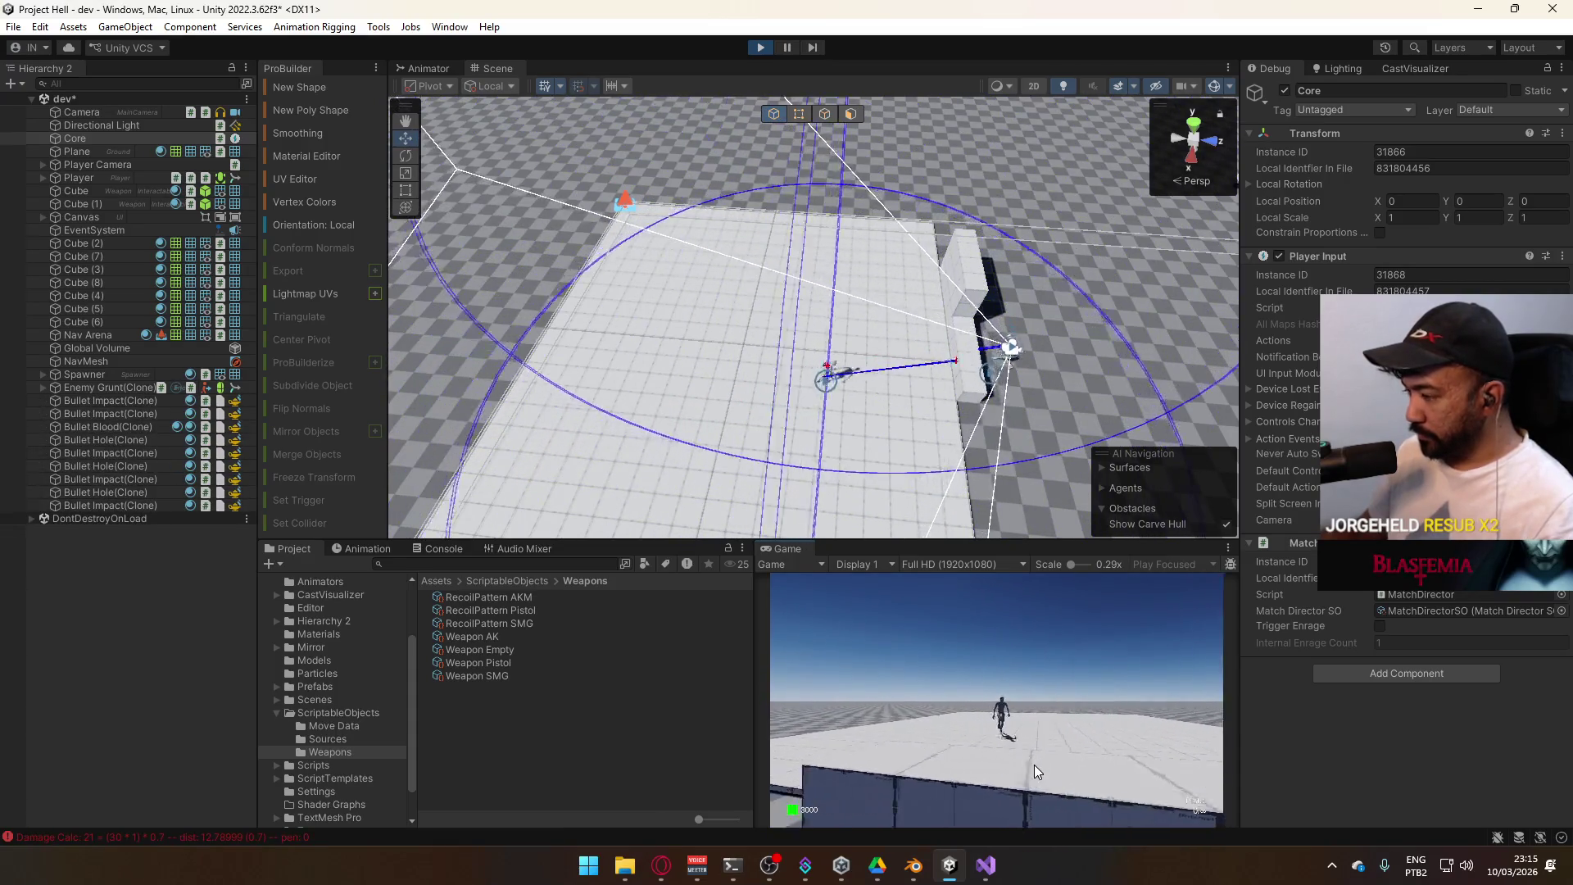
left_click(1167, 749)
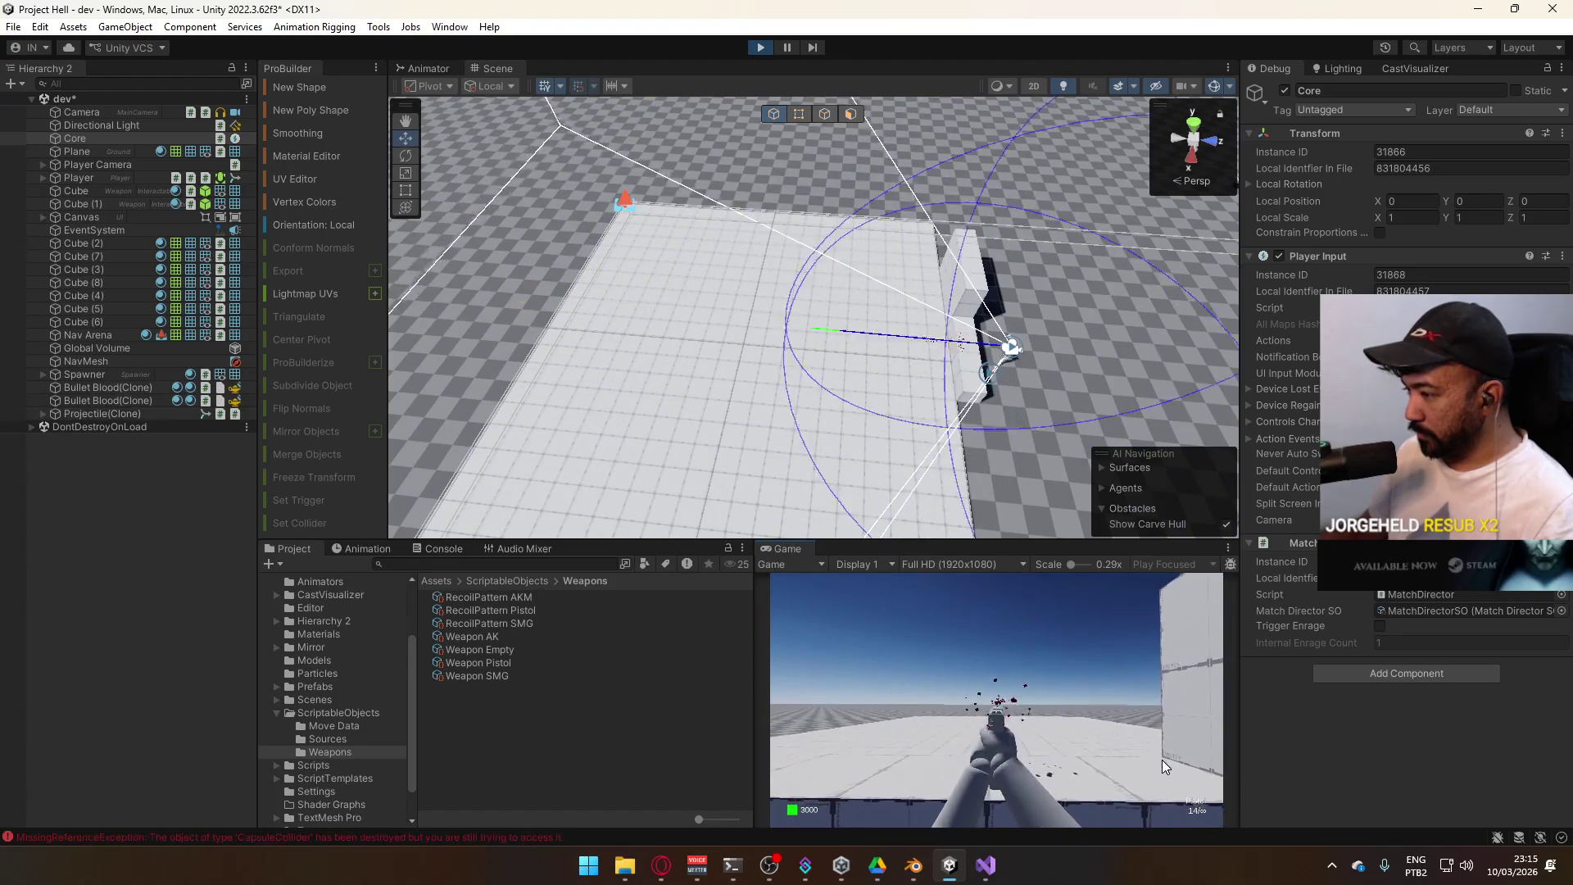
left_click(1162, 760)
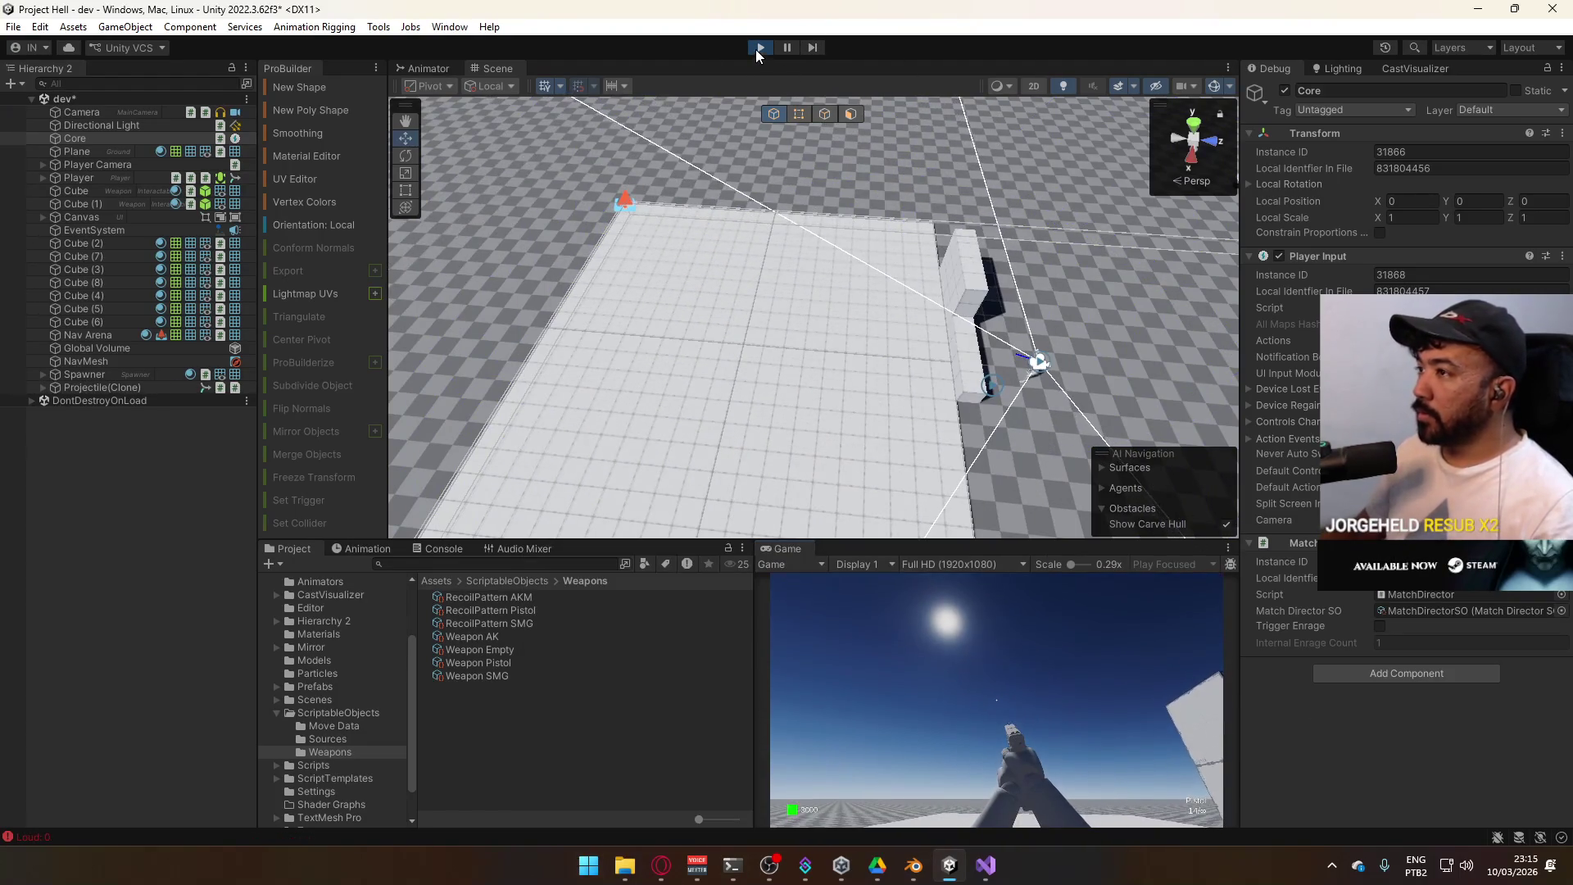
left_click(759, 47)
left_click(986, 865)
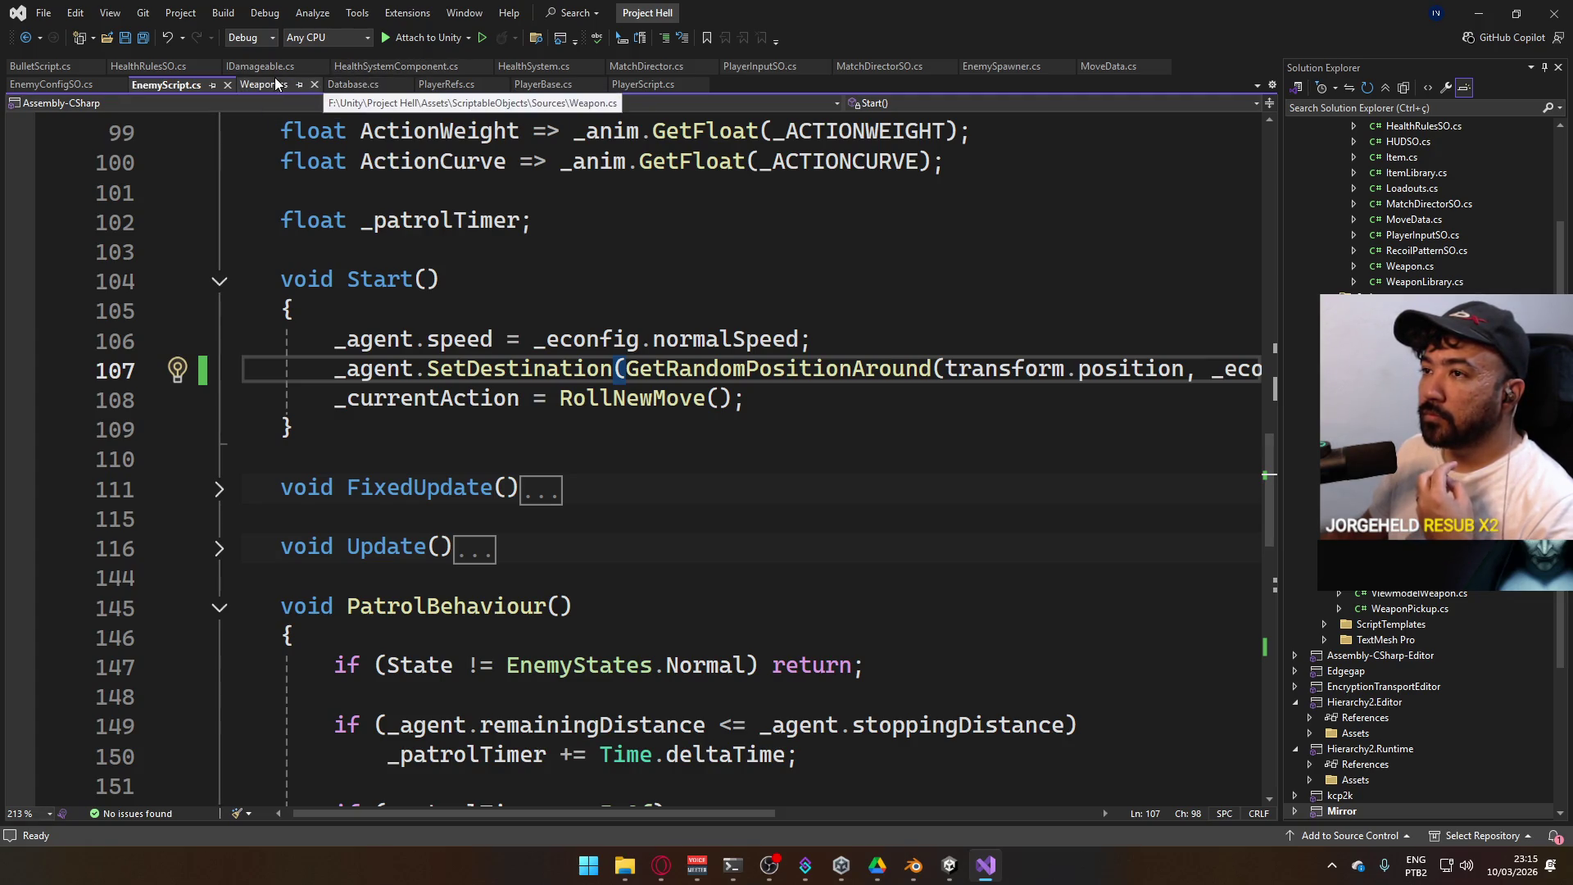
Glance at Database.cs, then open PlayerScript.cs and fold away the ShootProcessing method
left_click(366, 87)
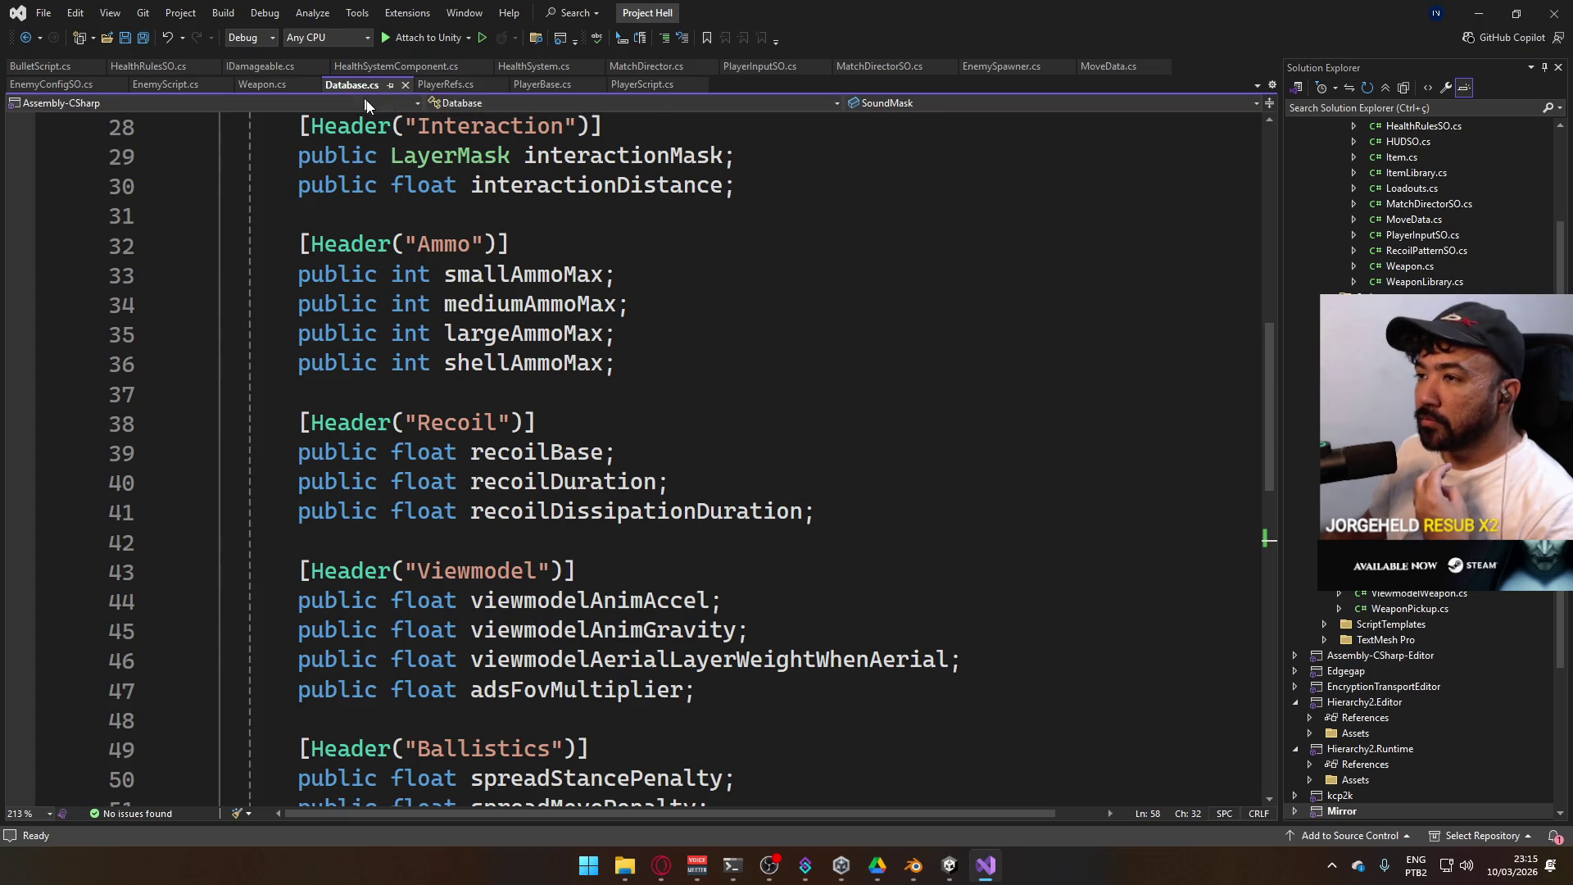
scroll(737, 451, "down", 4)
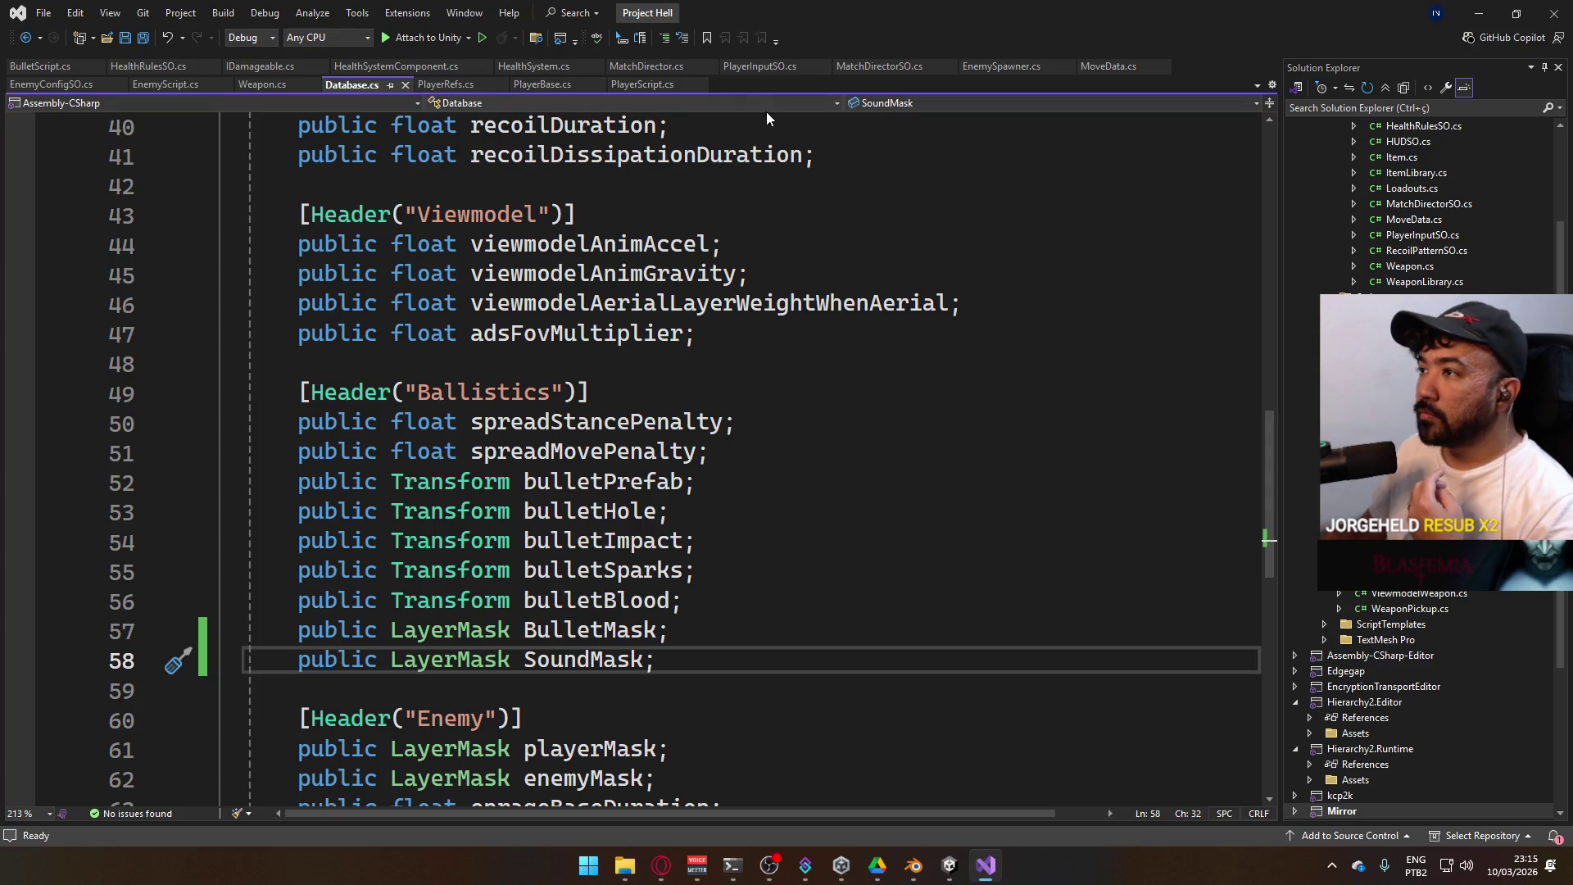
left_click(642, 87)
scroll(623, 456, "up", 16)
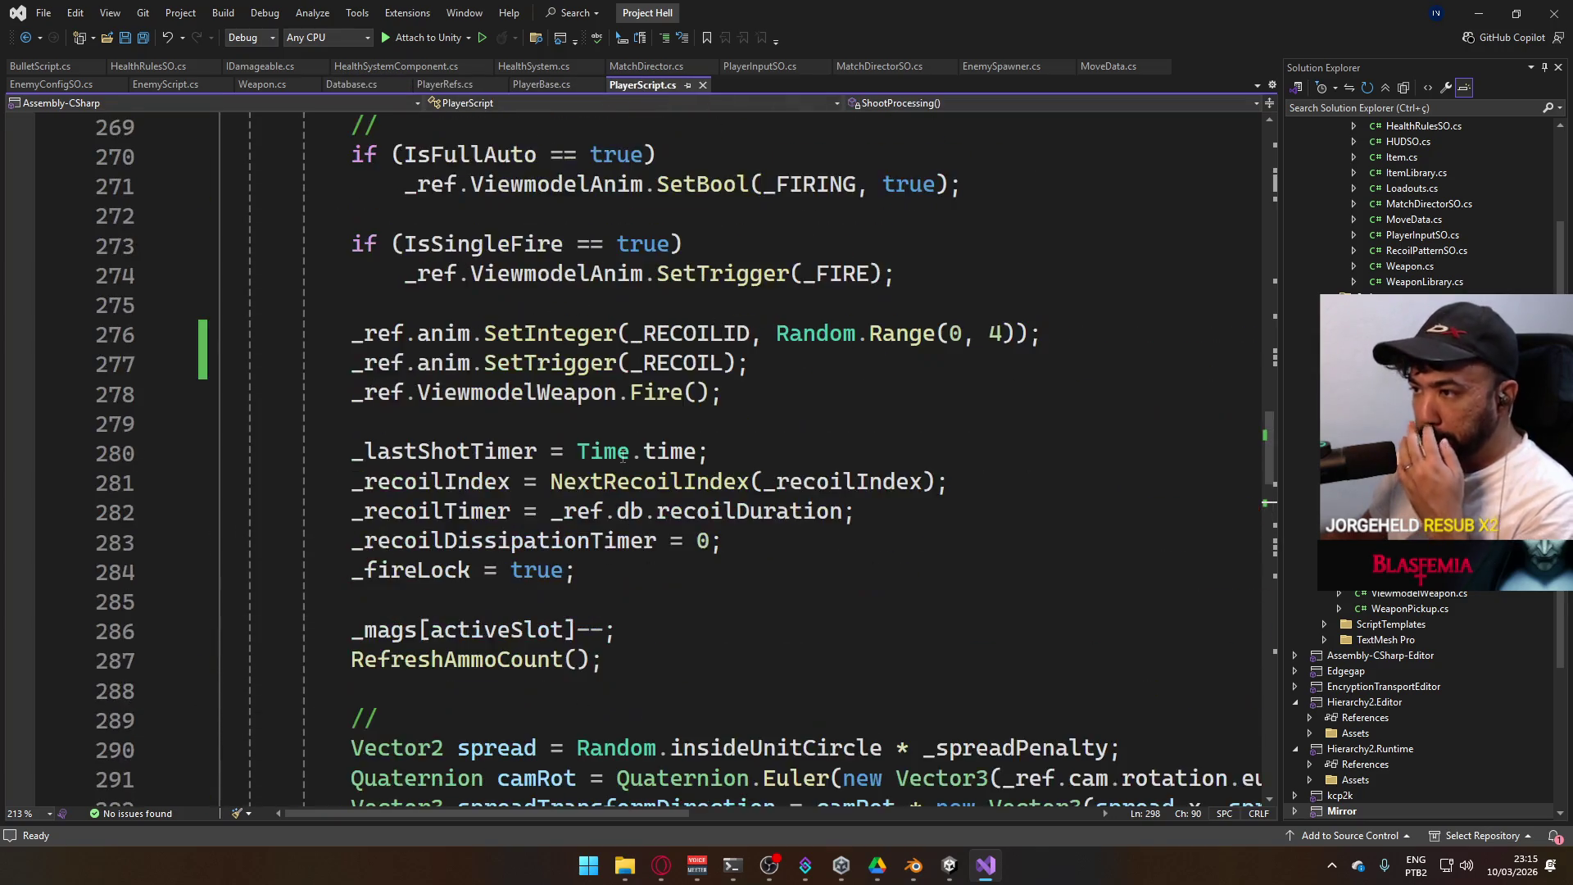
scroll(622, 457, "up", 7)
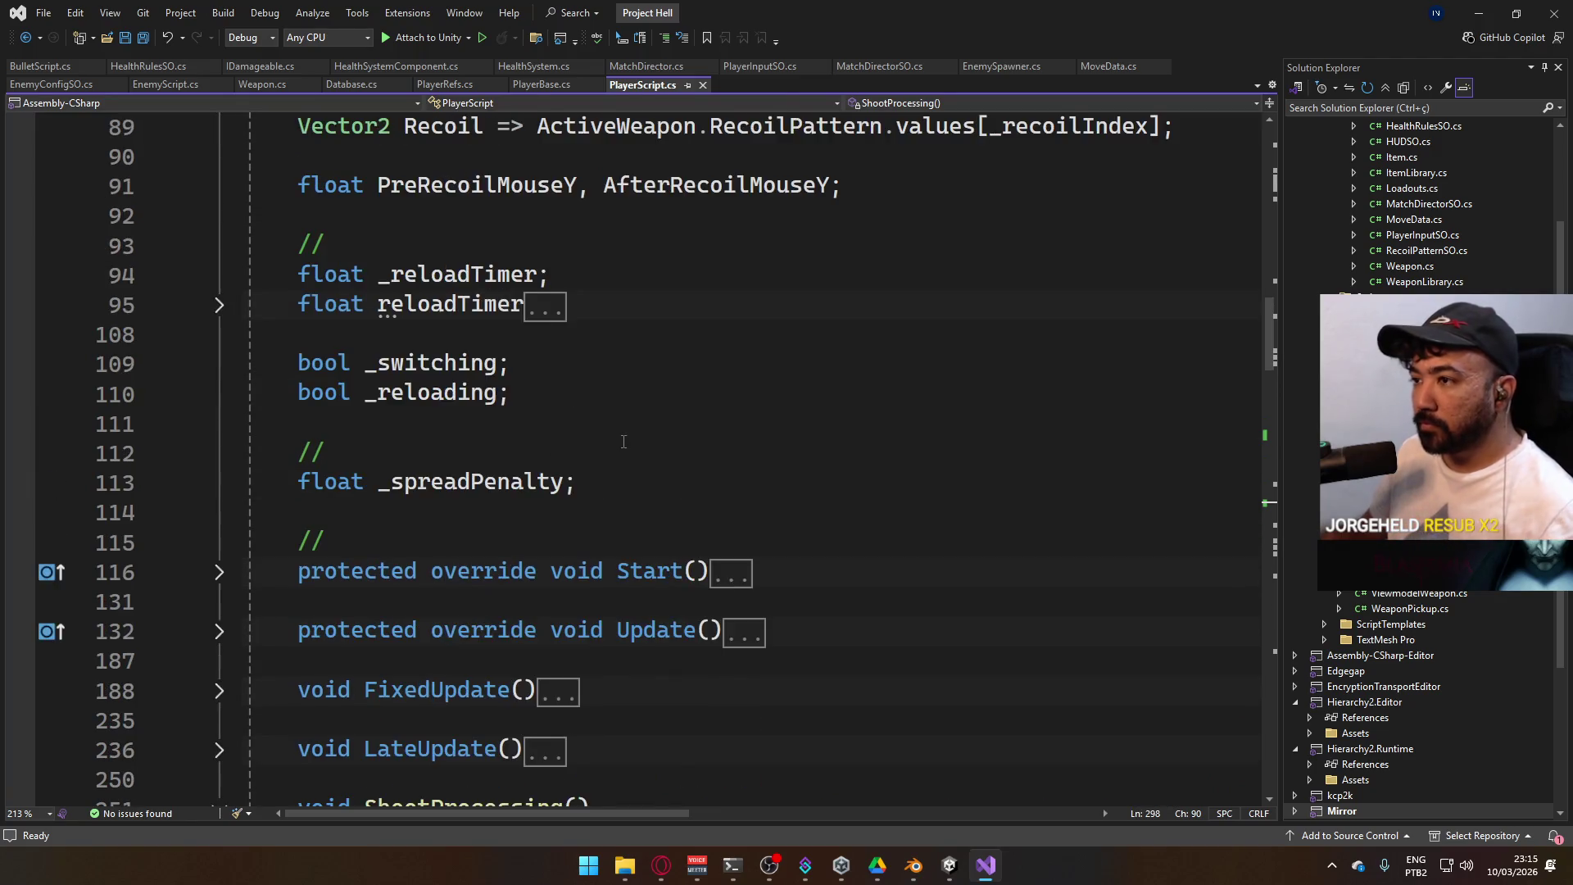
scroll(615, 447, "down", 8)
scroll(609, 440, "down", 3)
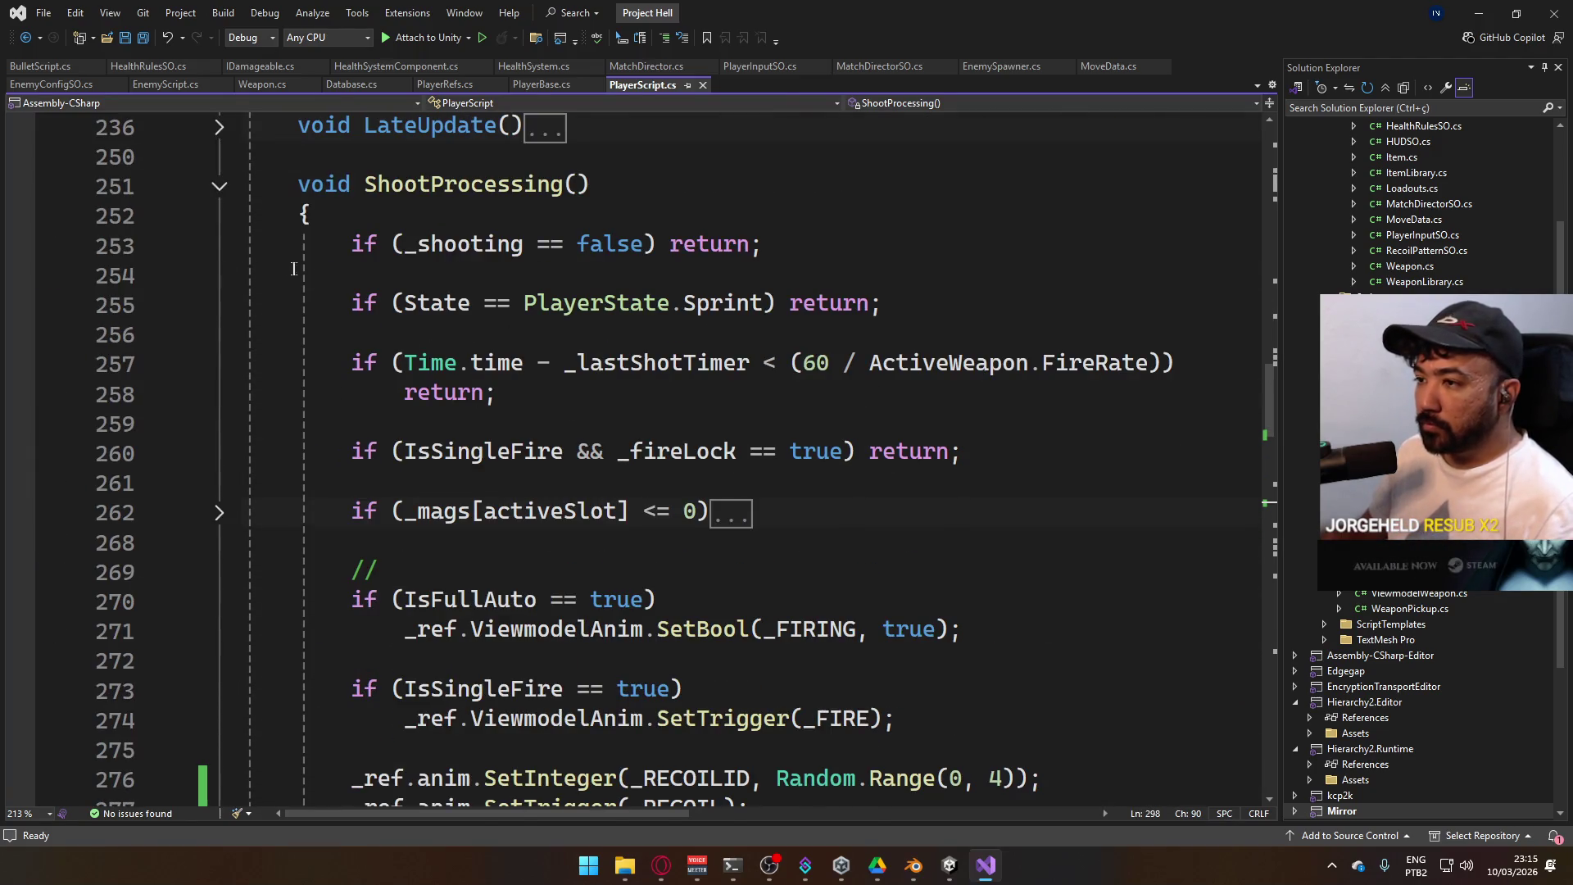
left_click(219, 182)
Expand the Update method body and place the cursor after the layer-weight calls
scroll(440, 361, "up", 1)
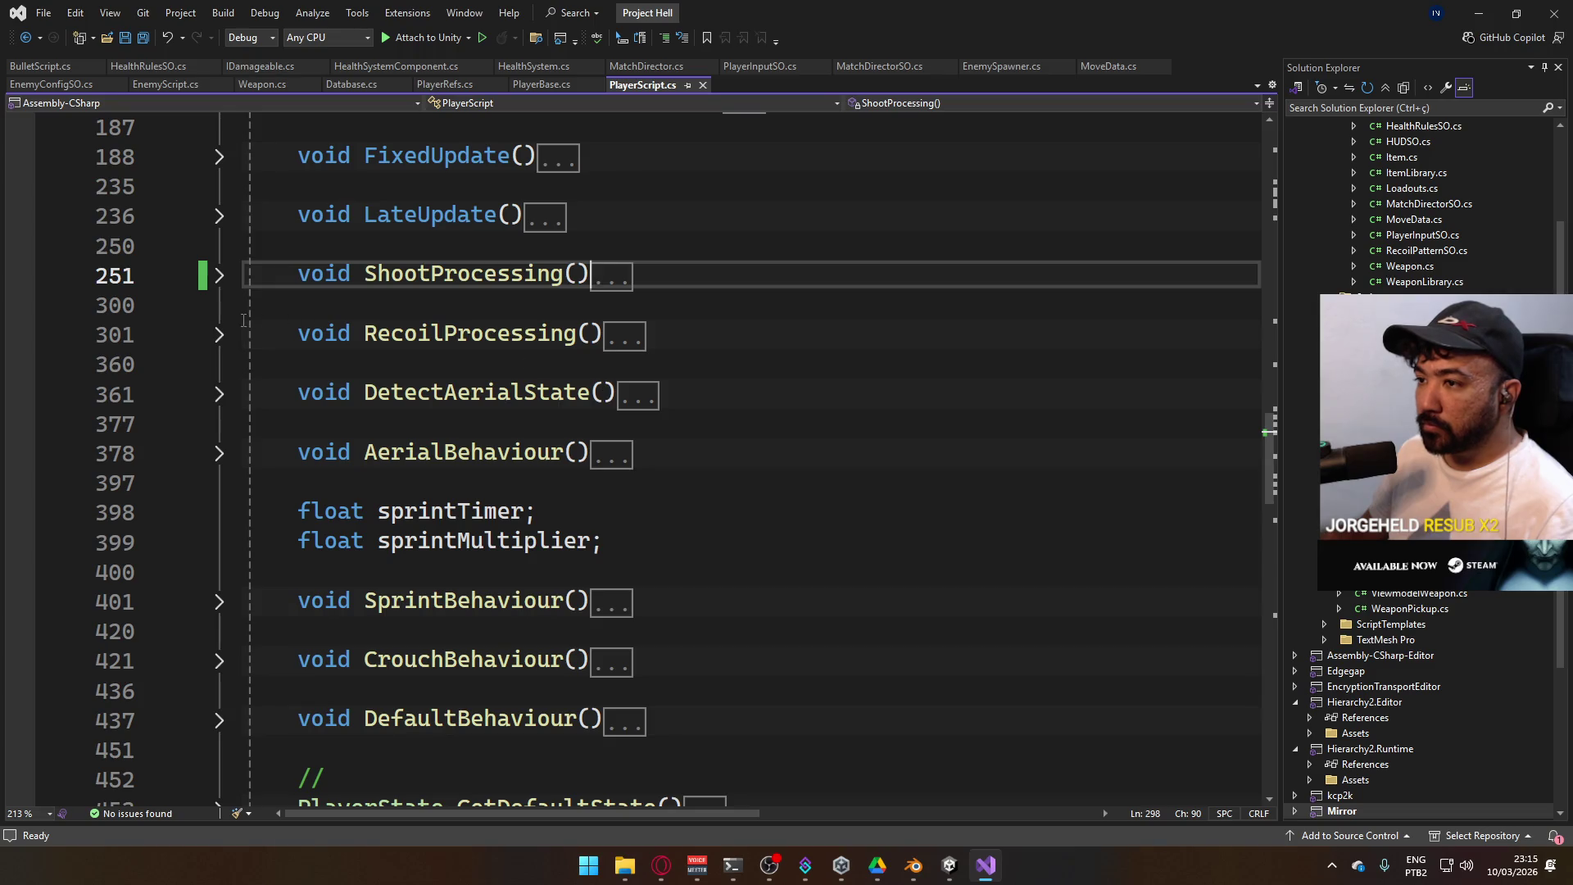
scroll(578, 463, "down", 10)
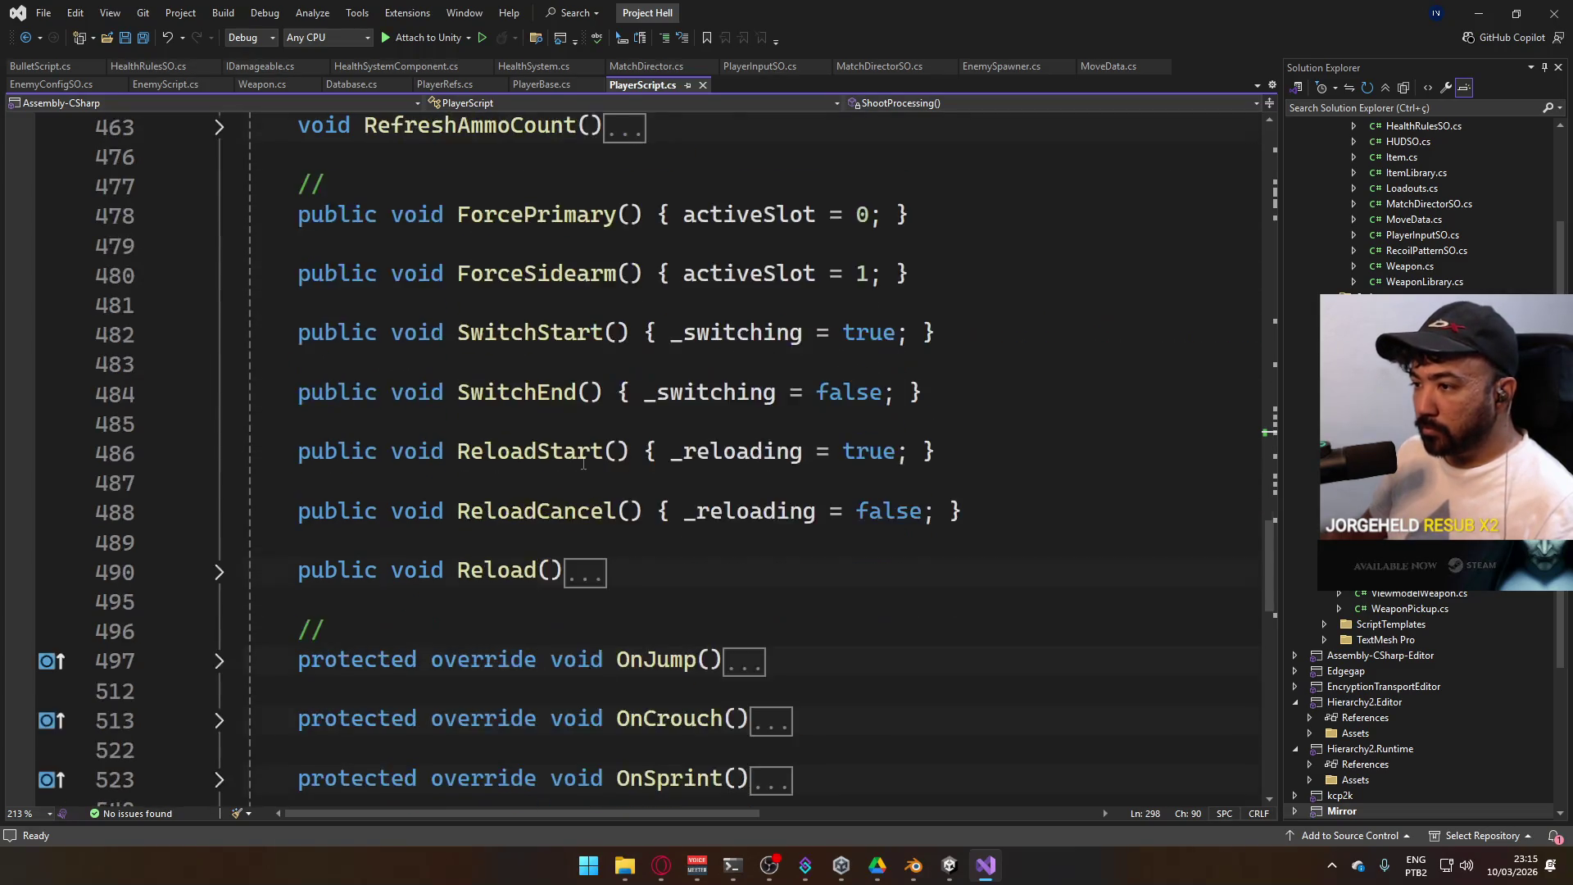
scroll(561, 496, "up", 13)
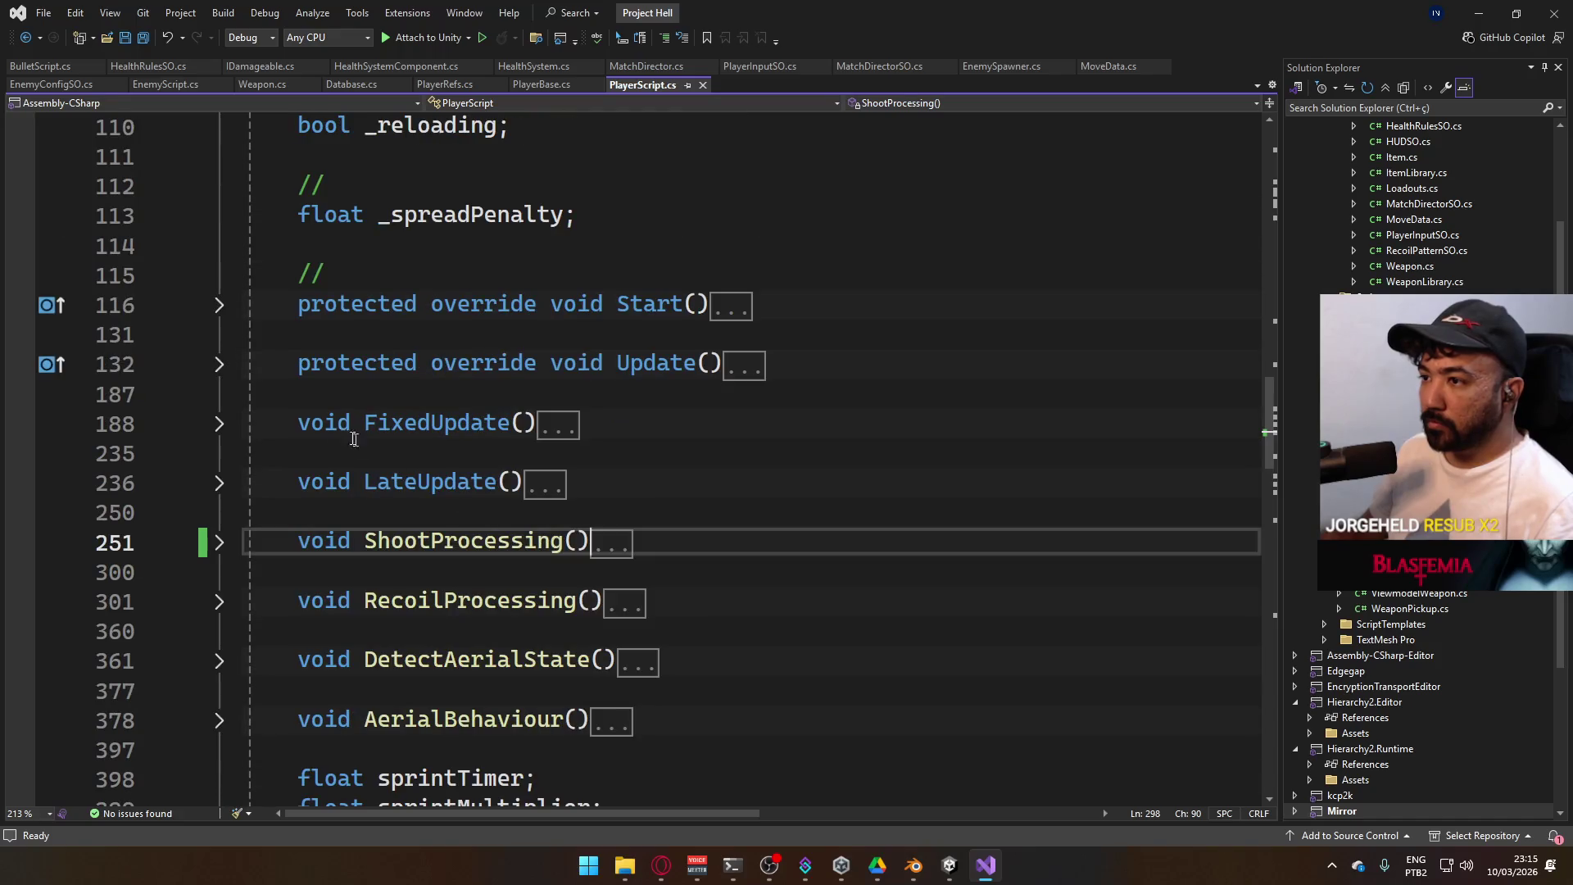
scroll(303, 426, "up", 2)
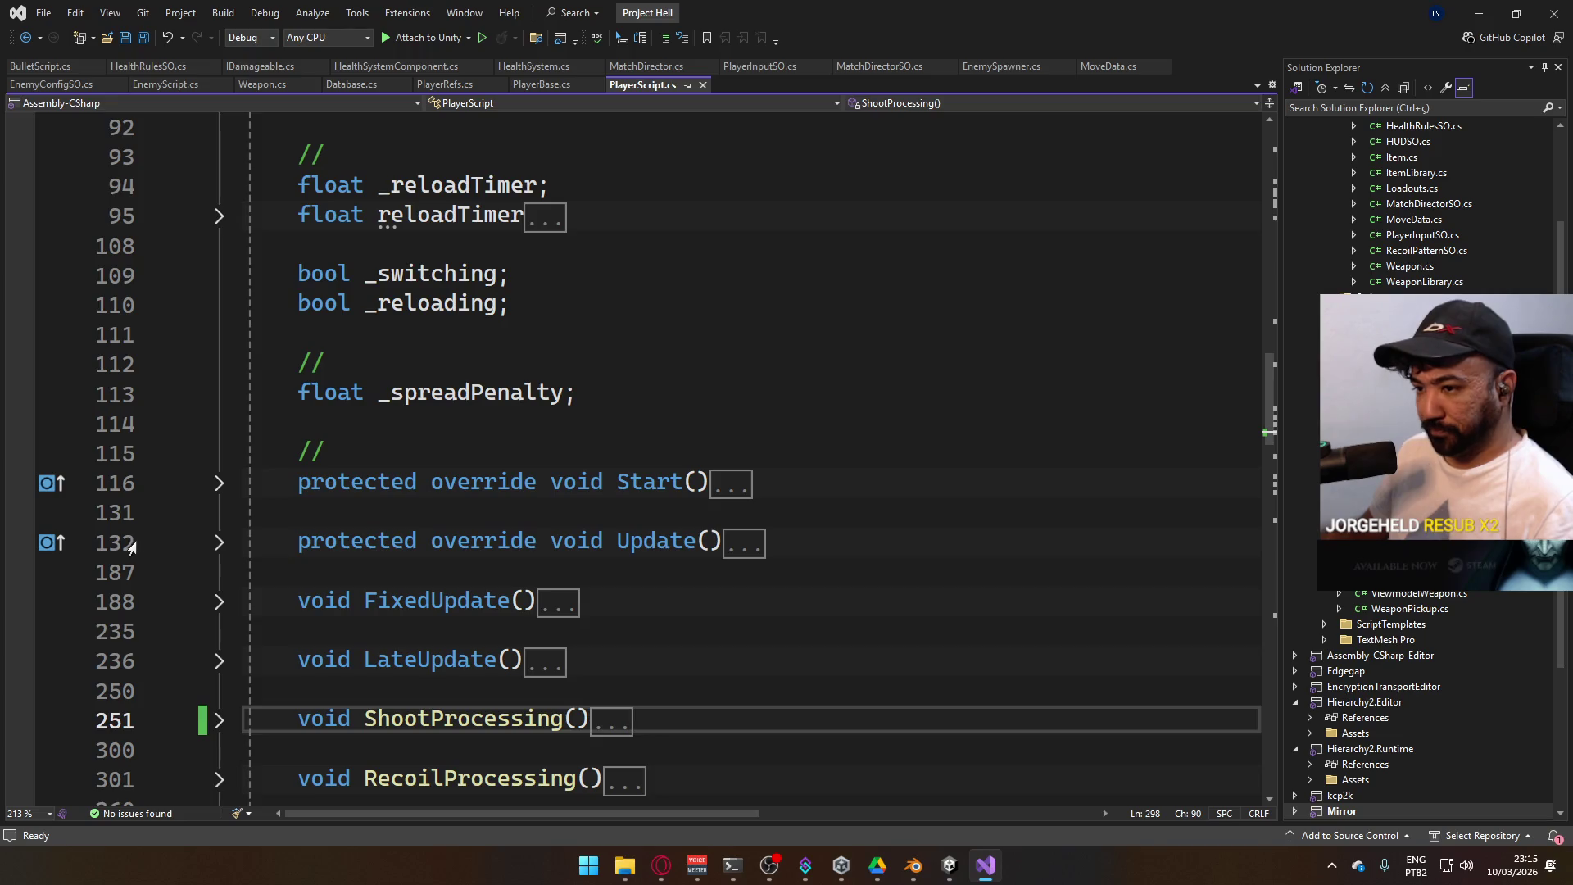
left_click(220, 543)
scroll(710, 529, "down", 5)
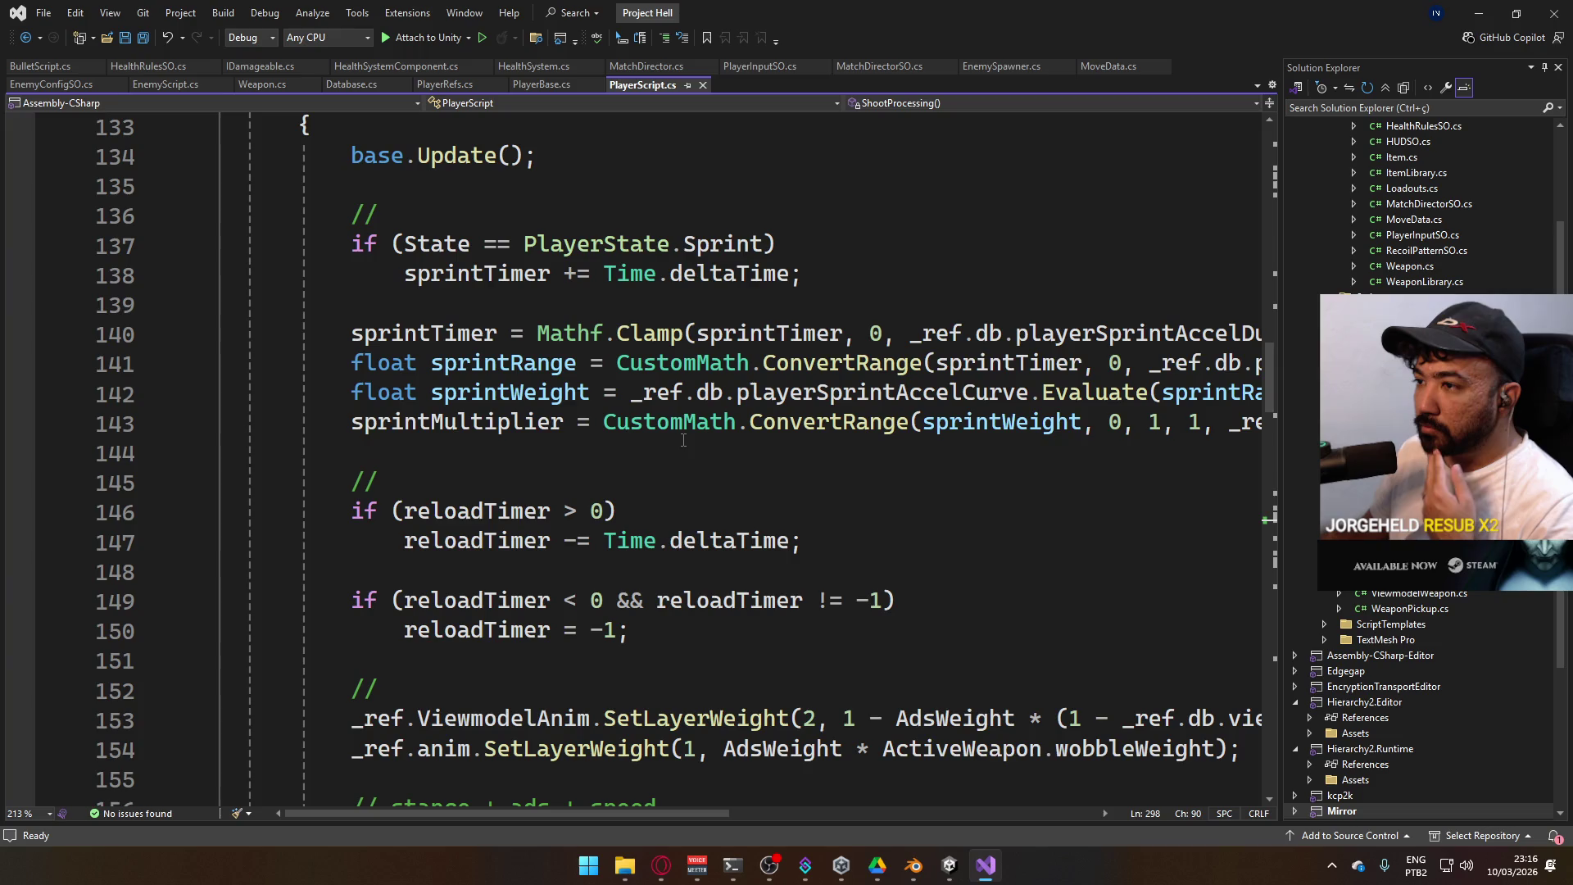
scroll(713, 467, "down", 2)
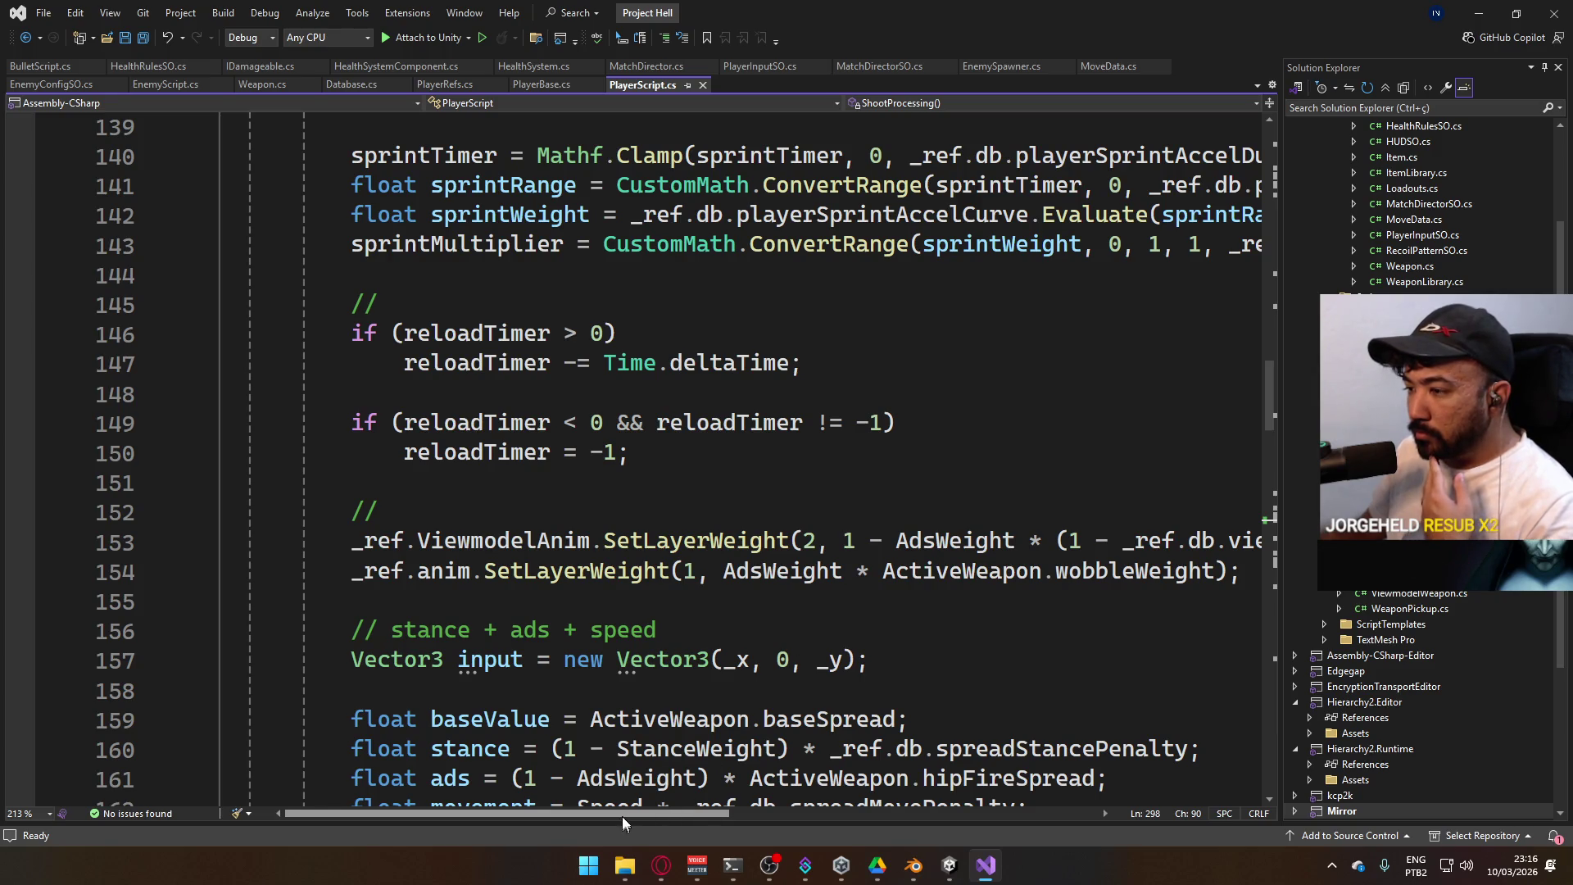
mouse_move(622, 816)
left_mouse_down()
mouse_move(741, 817)
mouse_move(611, 815)
left_mouse_up()
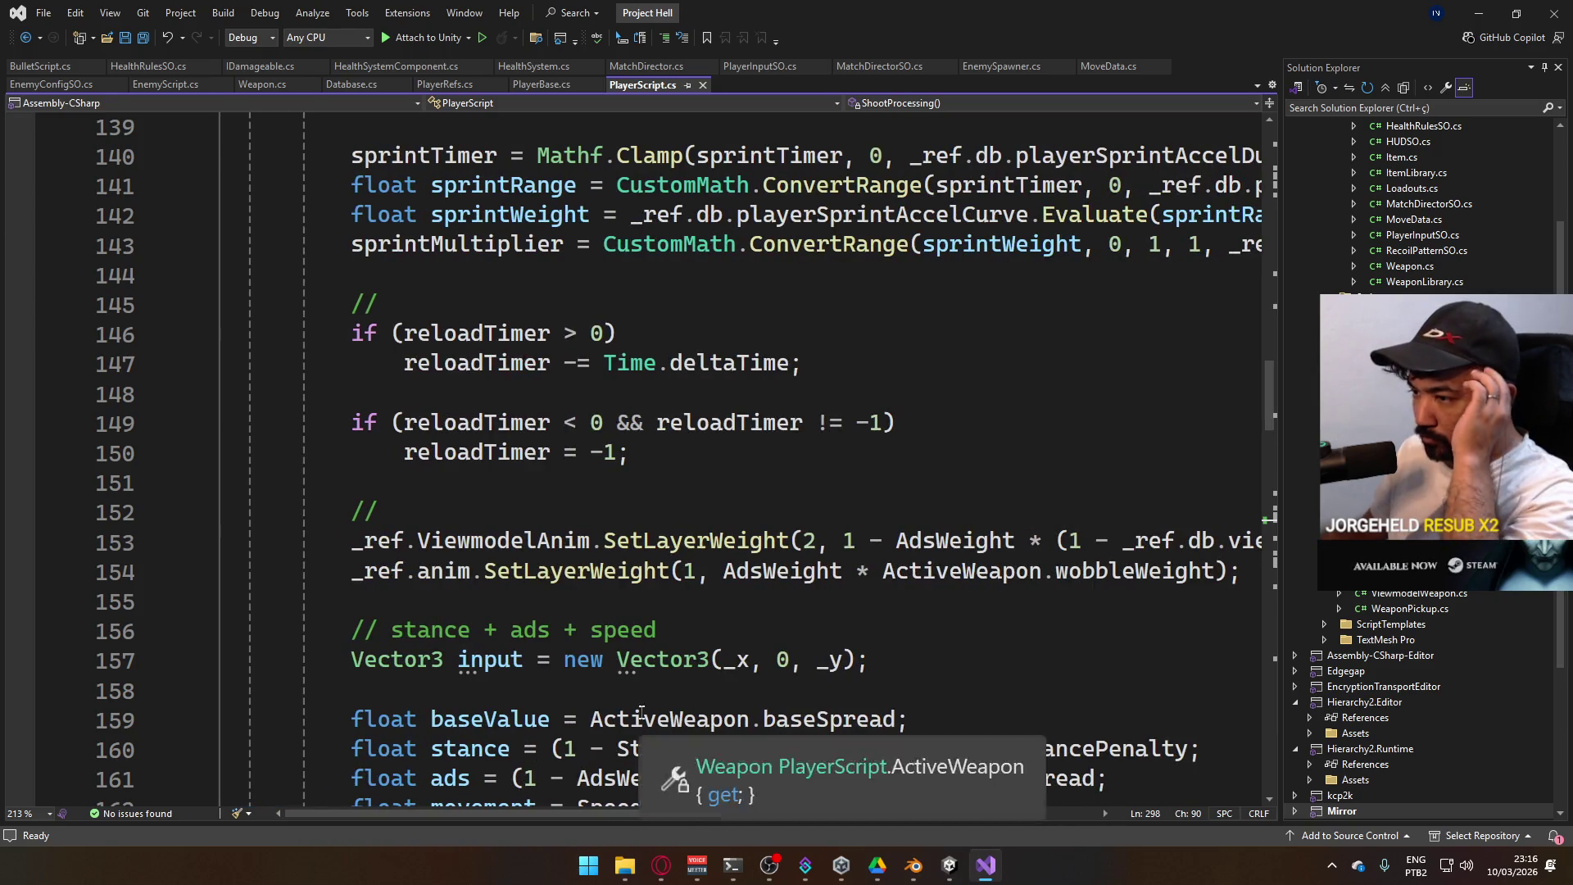
left_click(590, 592)
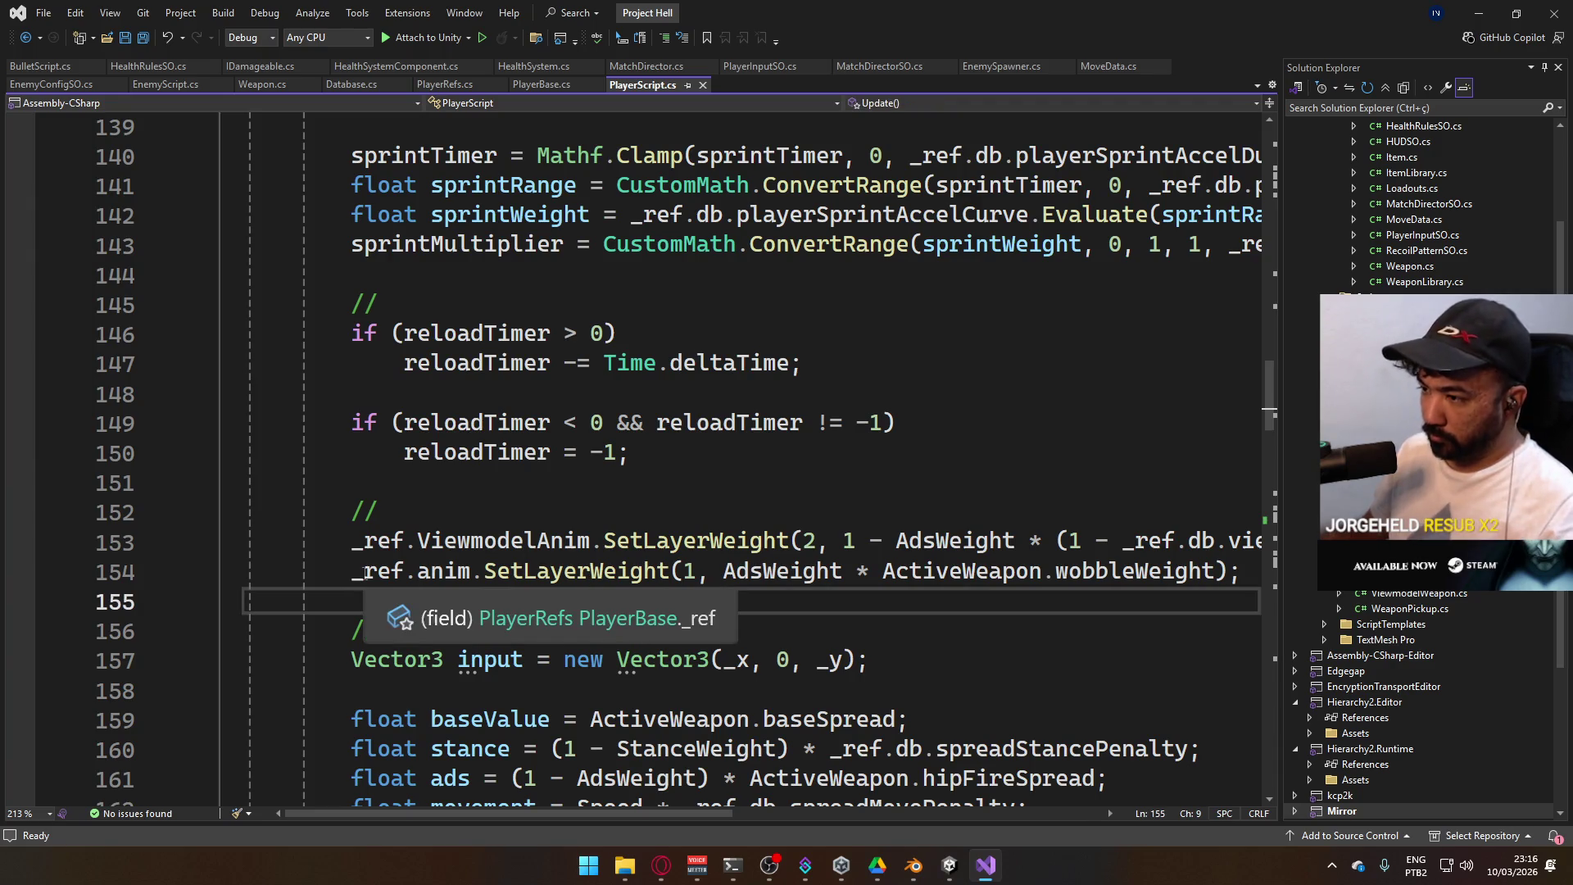
Start a new _ref.ViewmodelAnim.SetLayerWeight(1, call line, then erase it again
key("ctrl+x")
key("Up")
key("ctrl+Return")
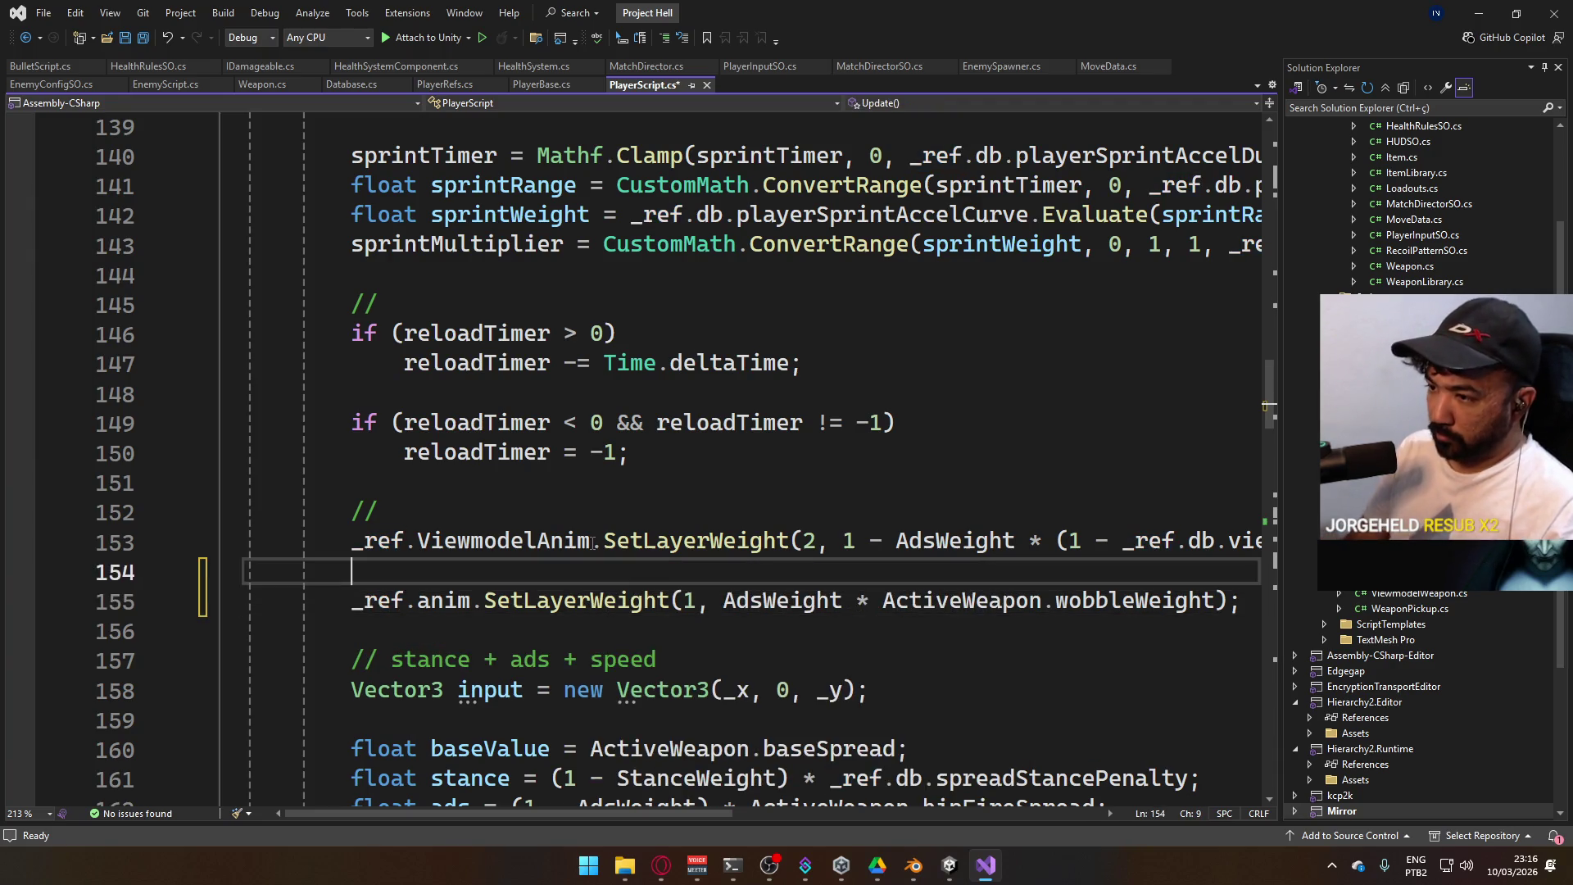
type("_ref.Viewm")
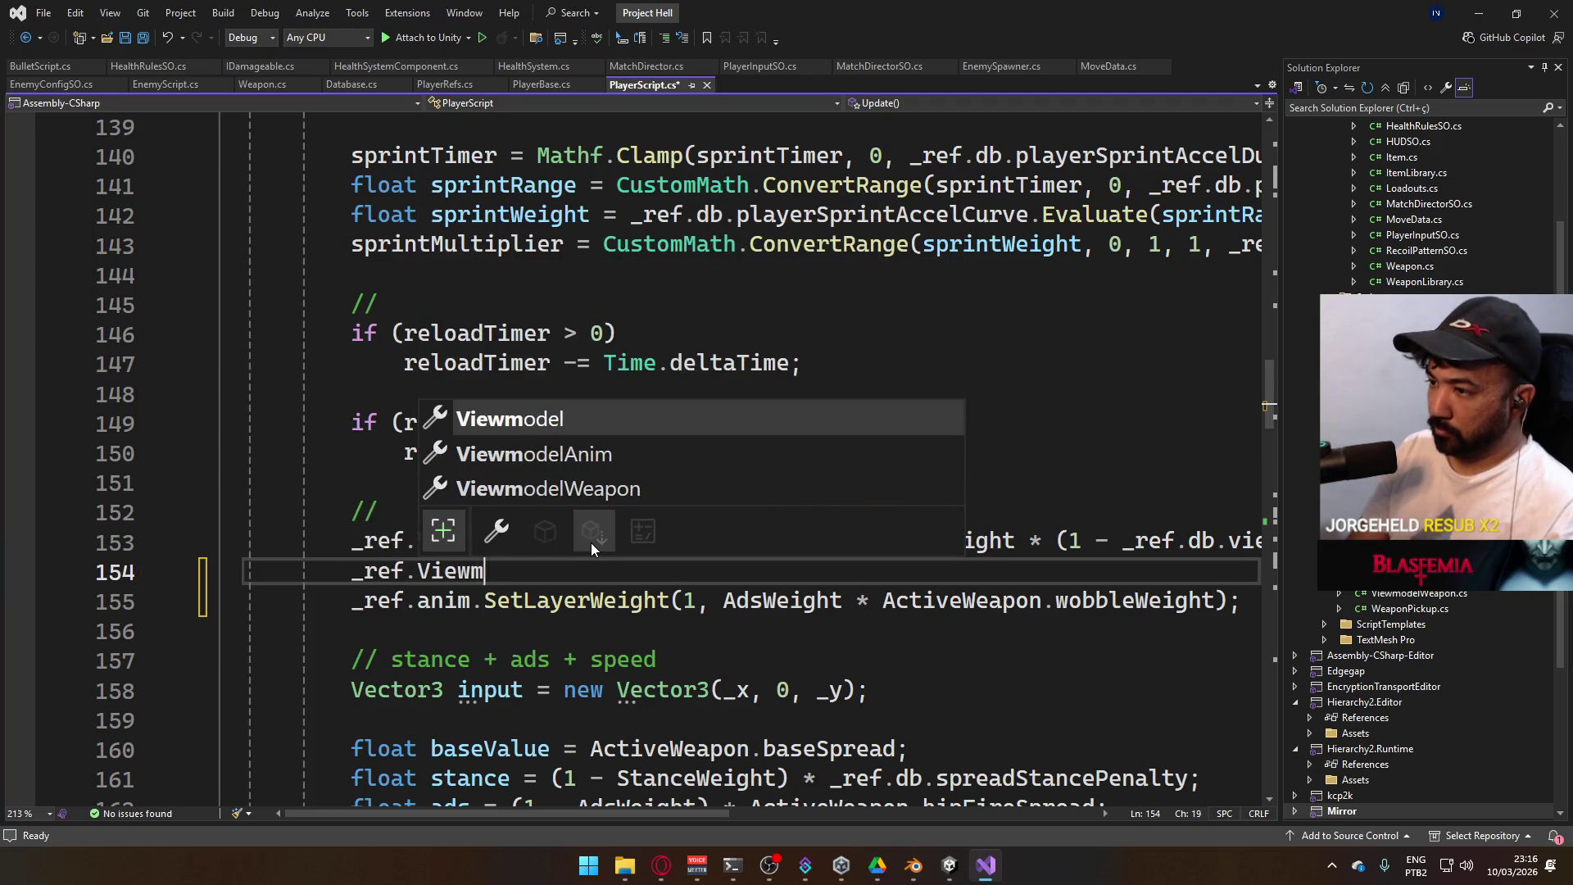
type("odelAnim.")
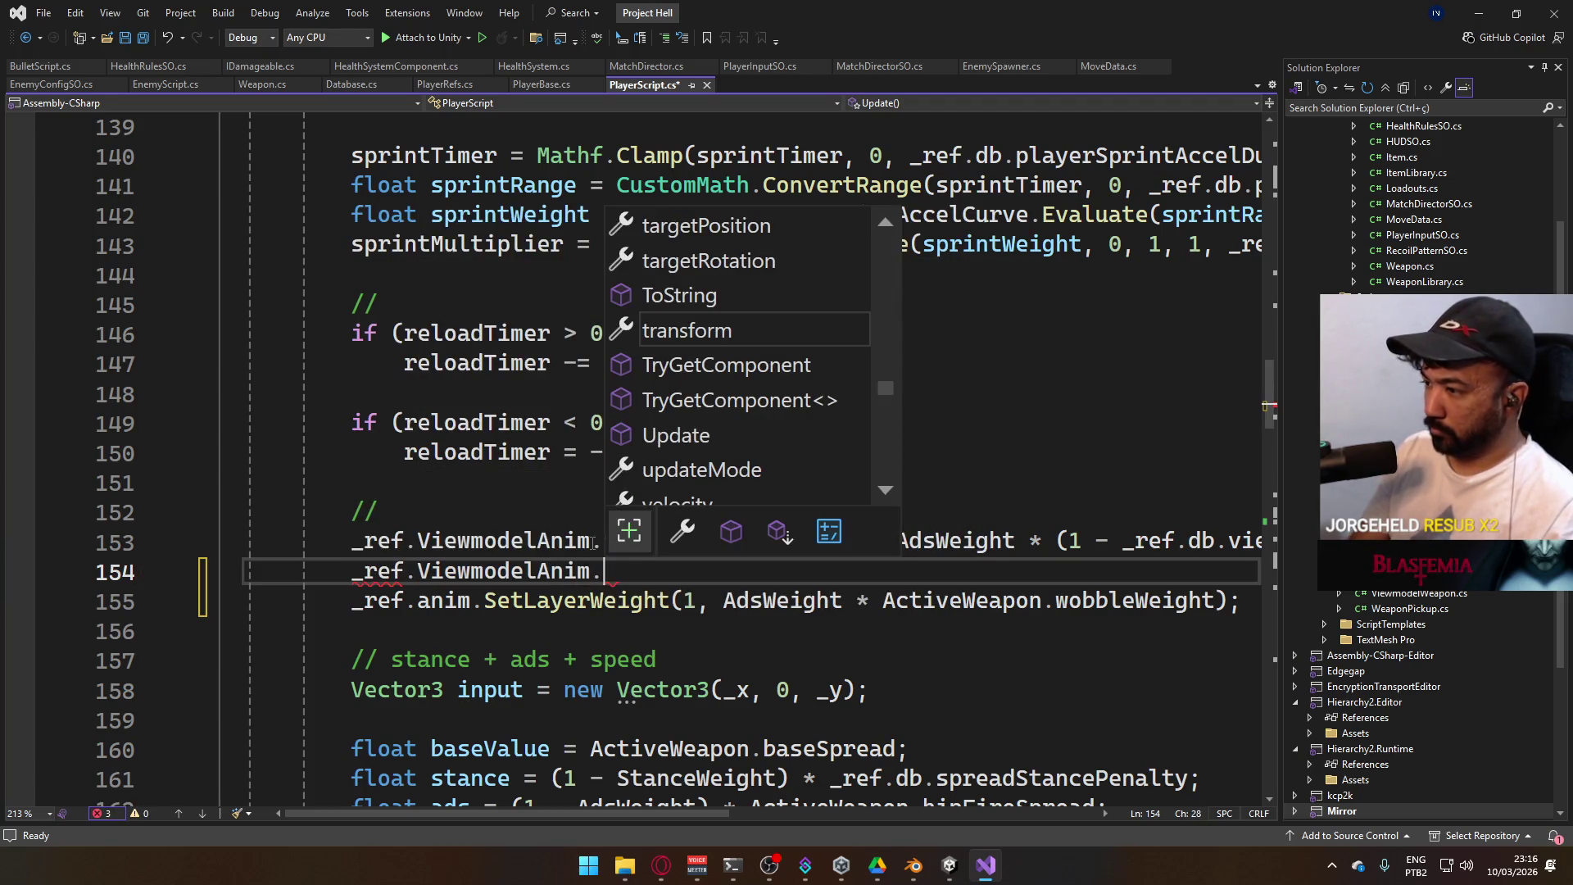
type("Setl")
key("Tab")
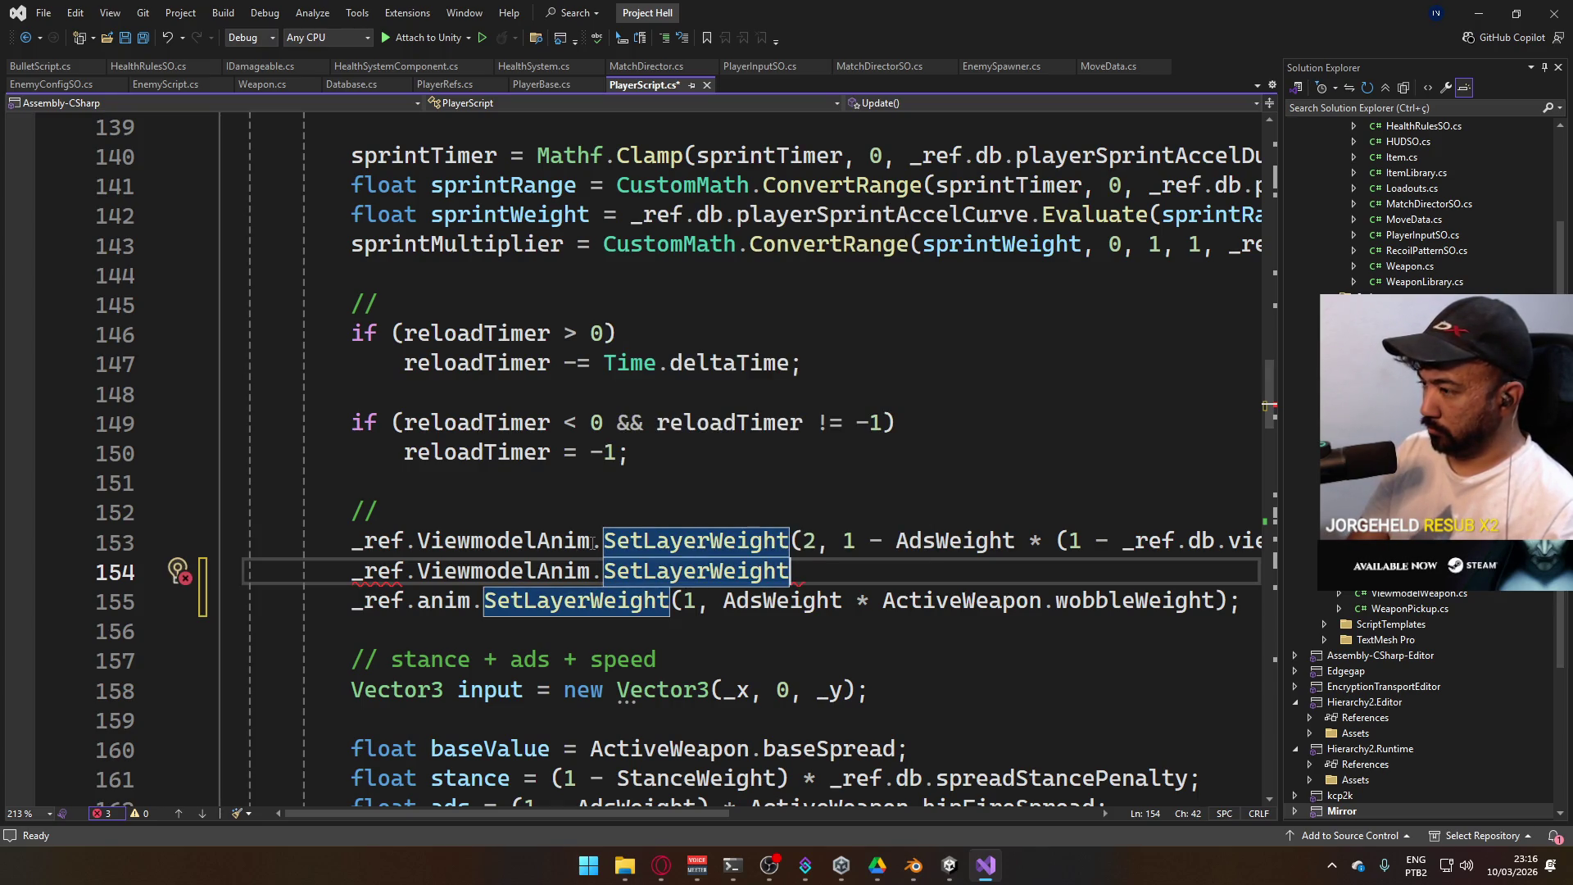
type("(")
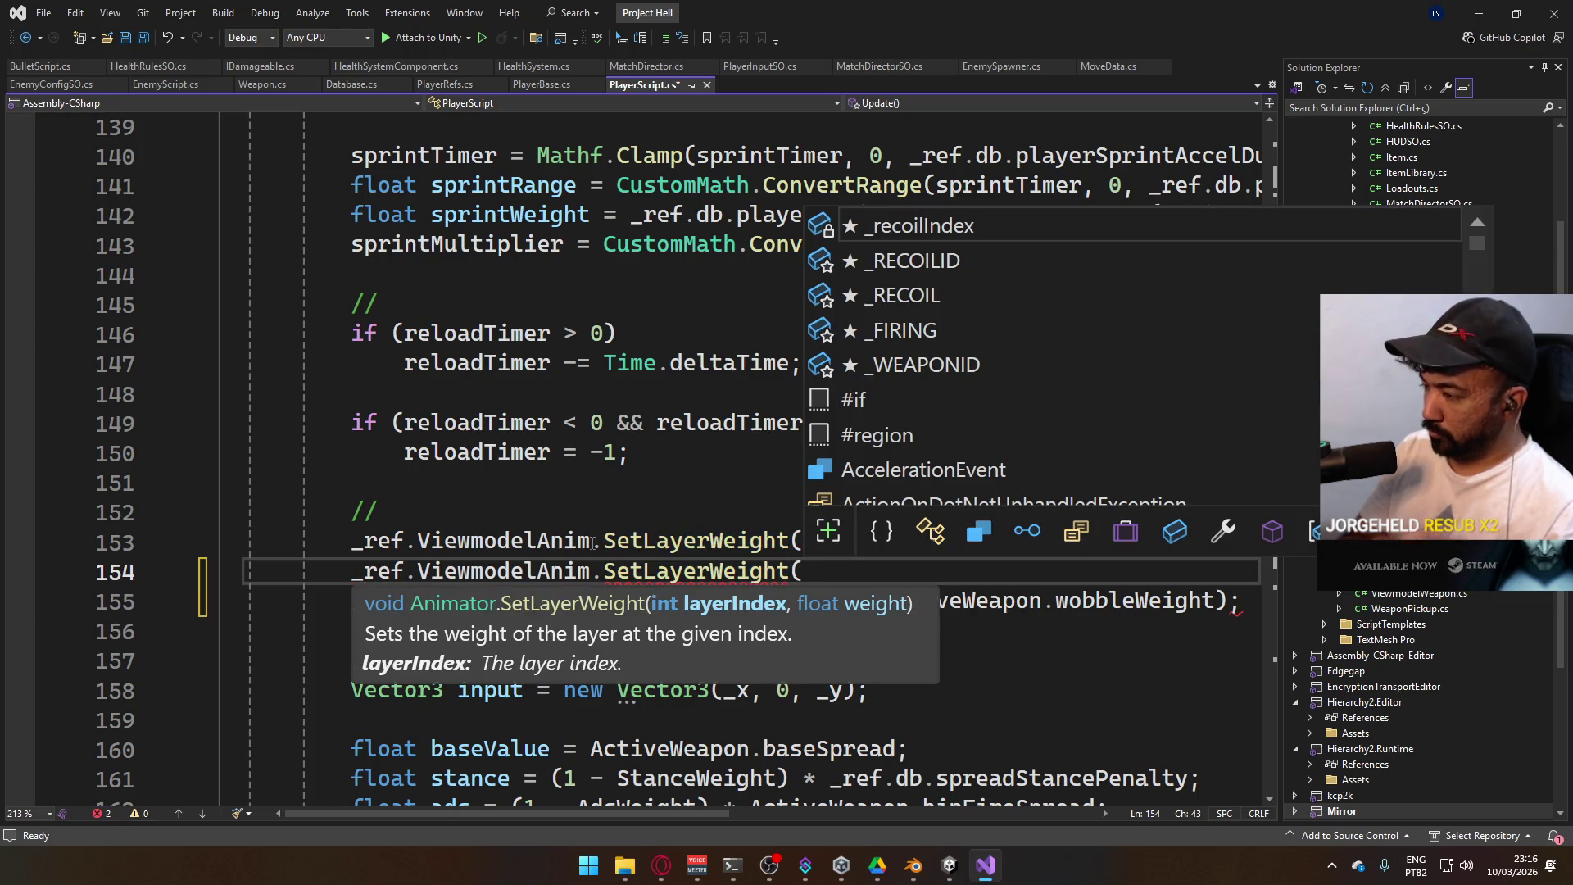
type("1,")
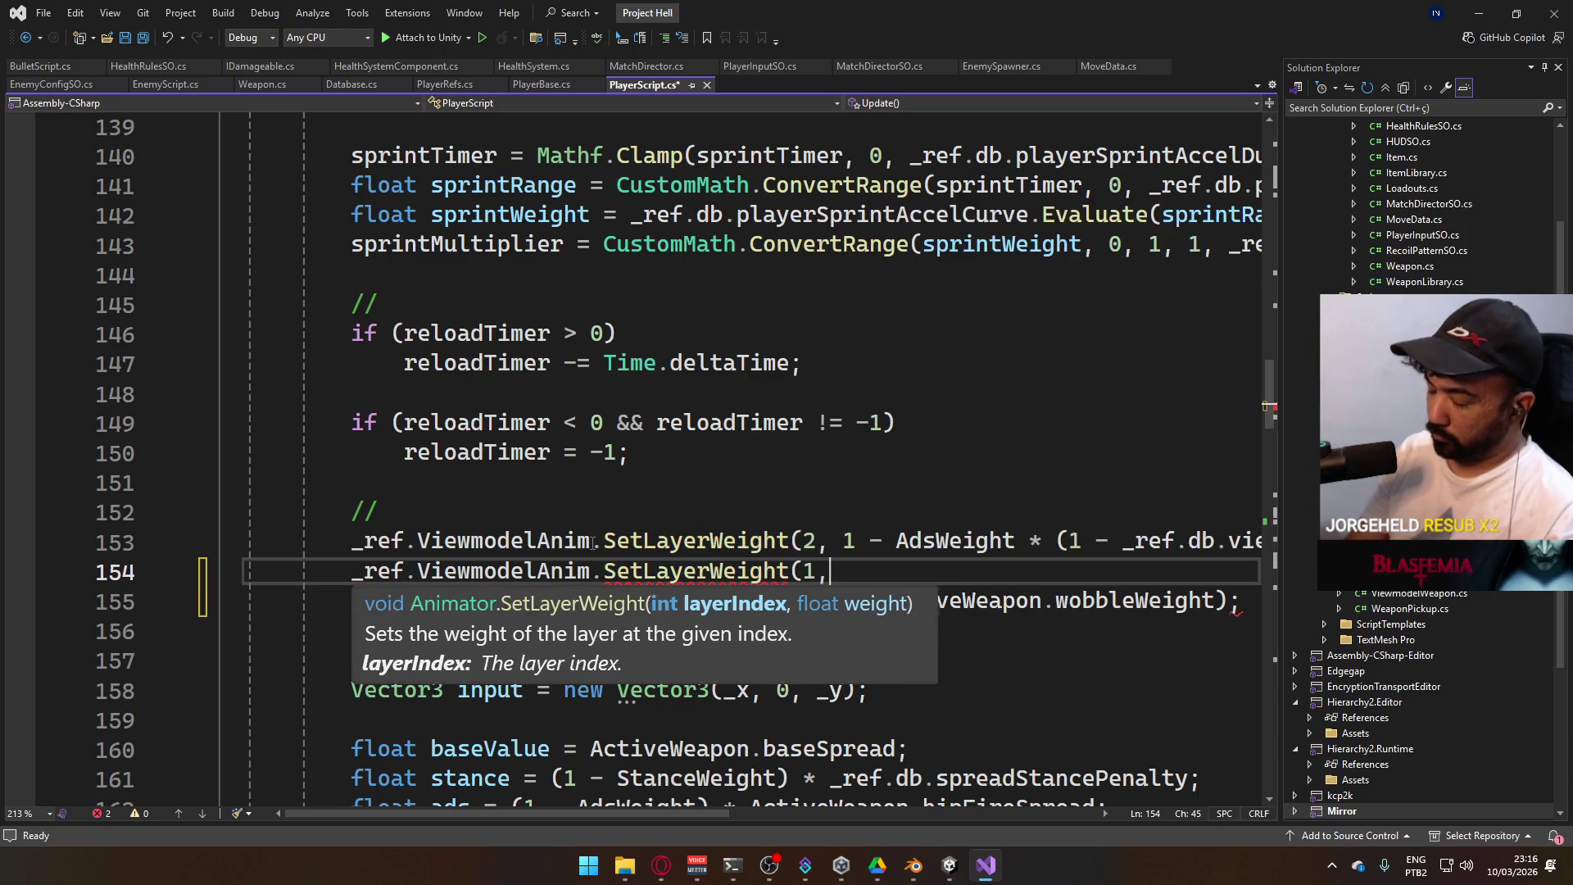
key("BackSpace")
key("BackSpace")
key("BackSpace")
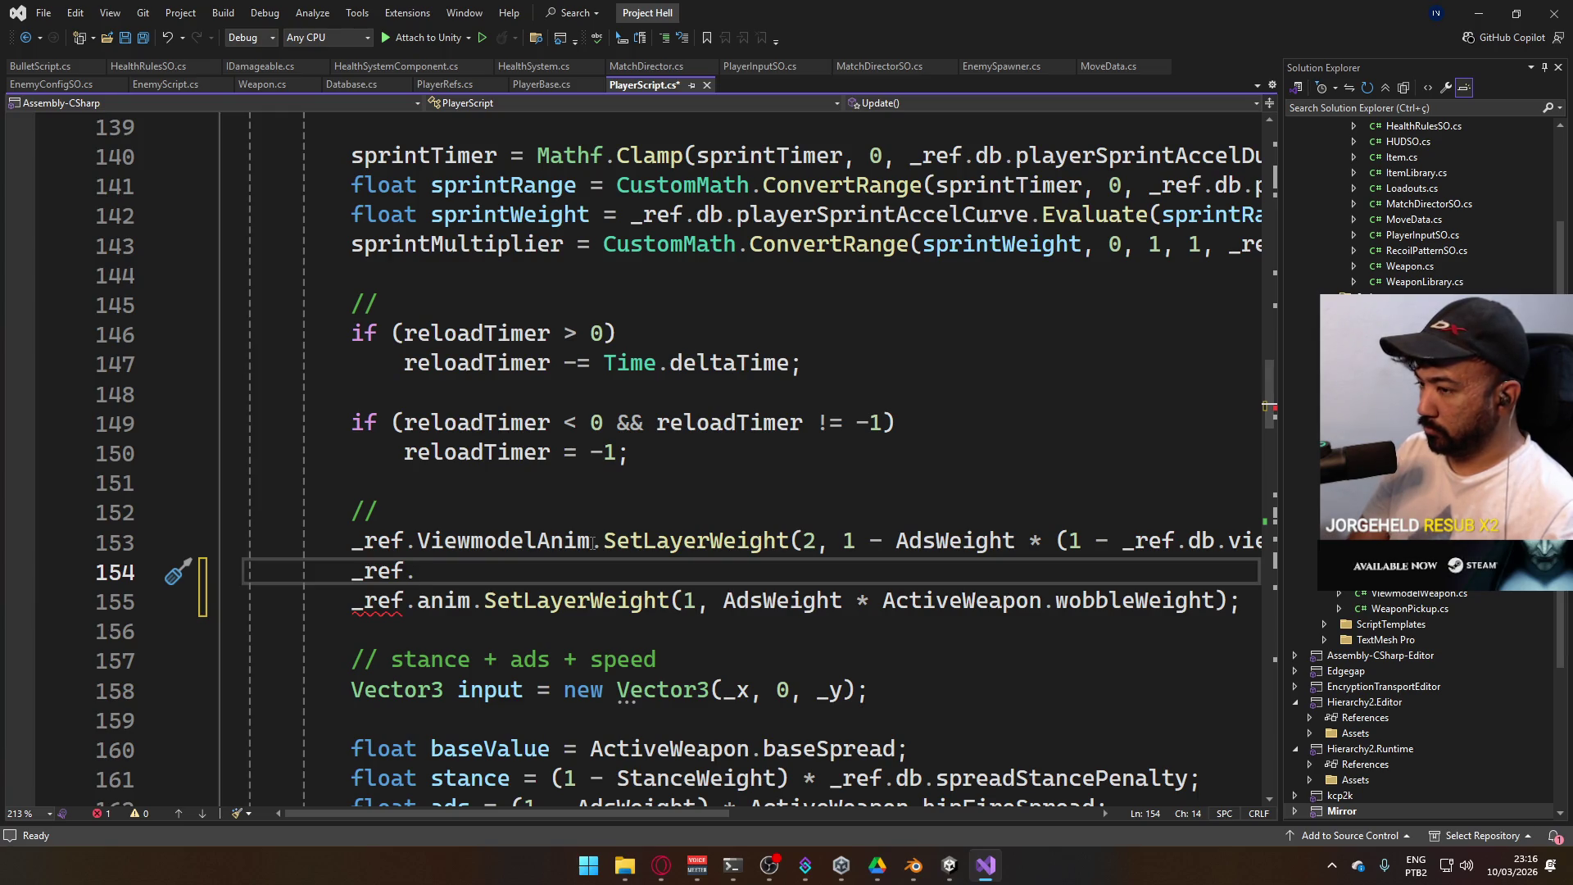
key("BackSpace")
key("BackSpace")
key("BackSpace")
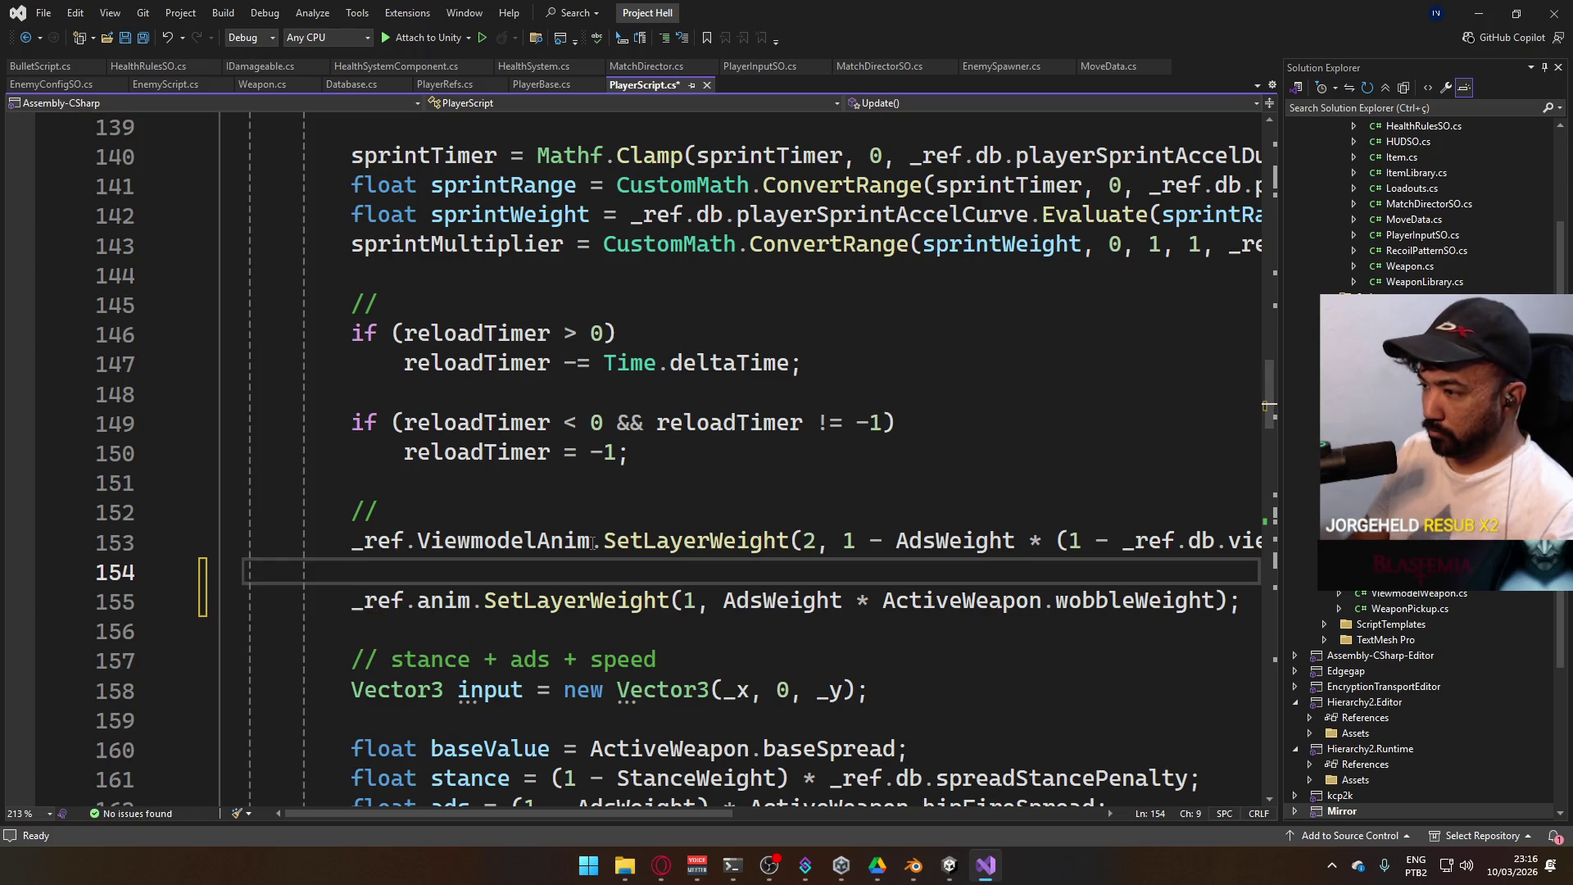
Remove the empty line 154 and save PlayerScript.cs
key("Up")
key("End")
key("Delete")
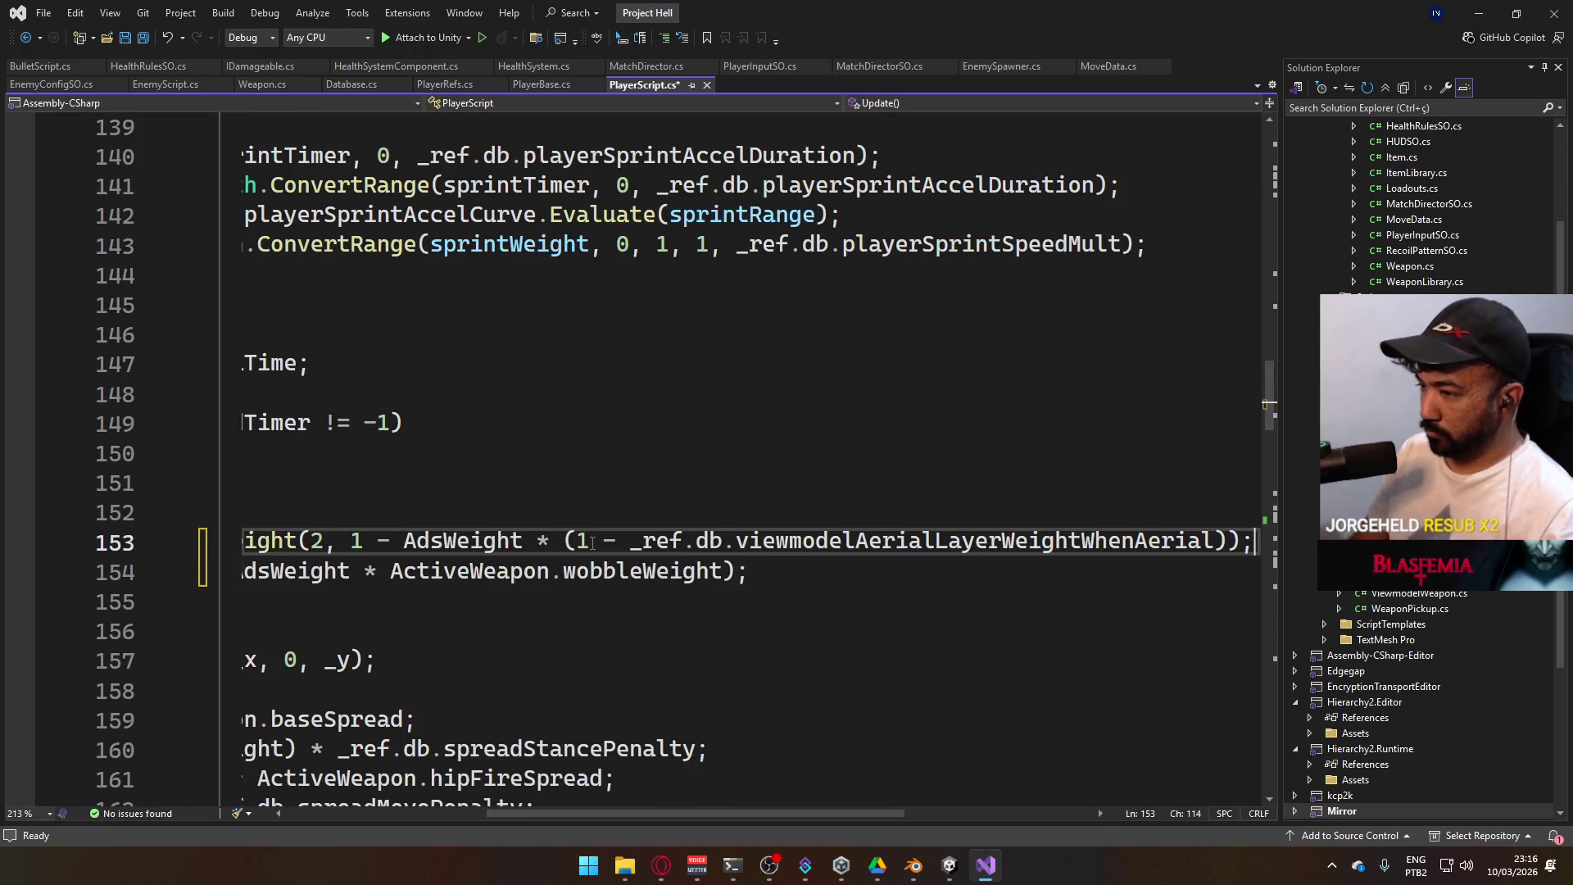
key("Down")
key("Home")
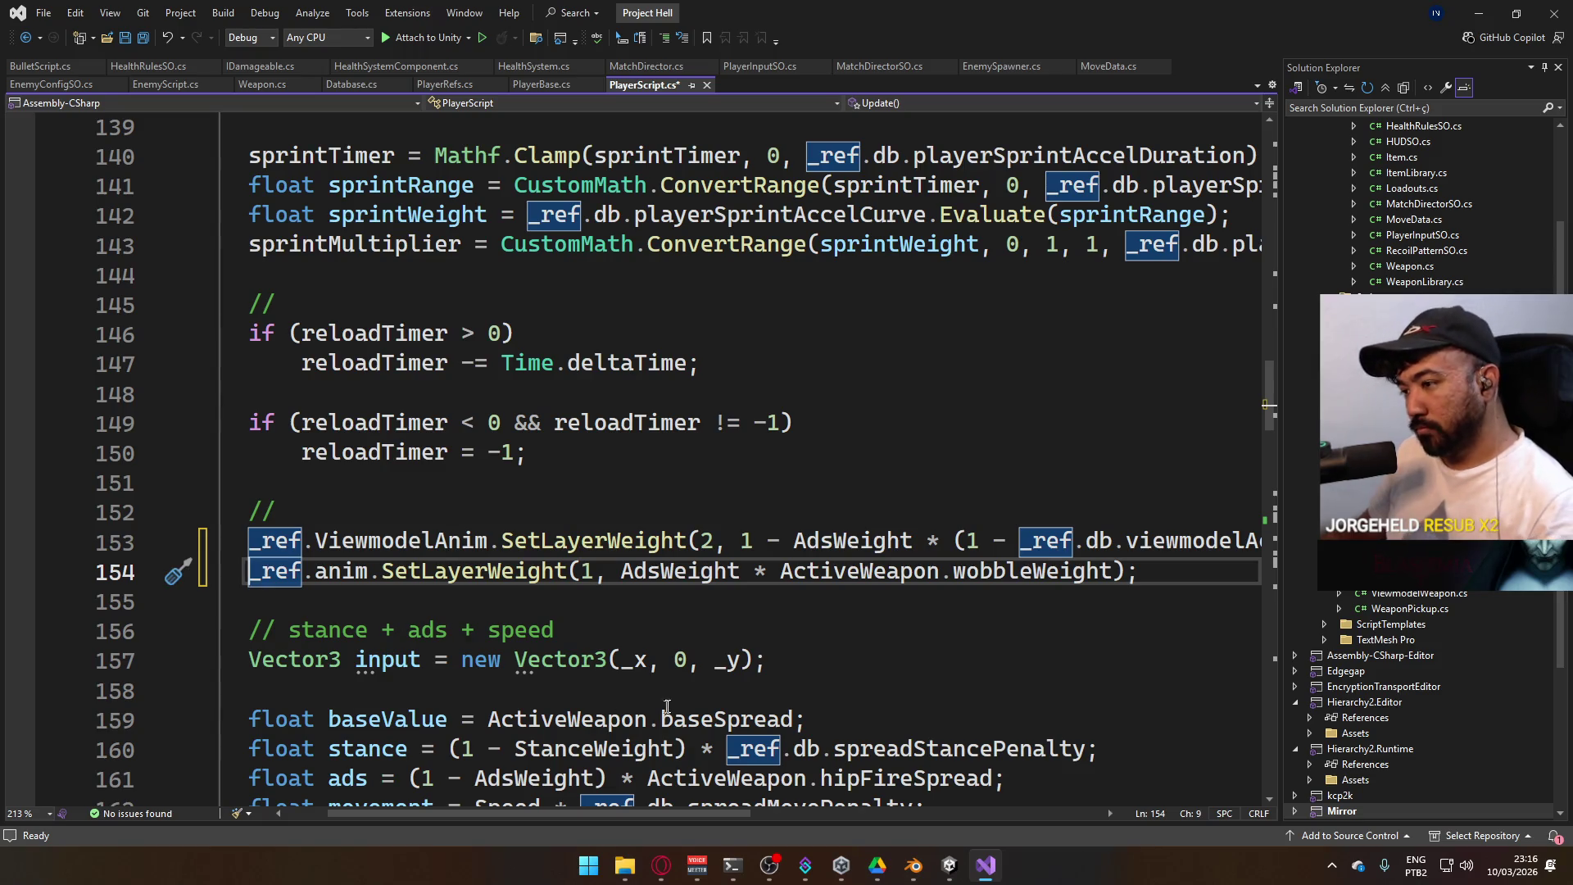
left_click(787, 660)
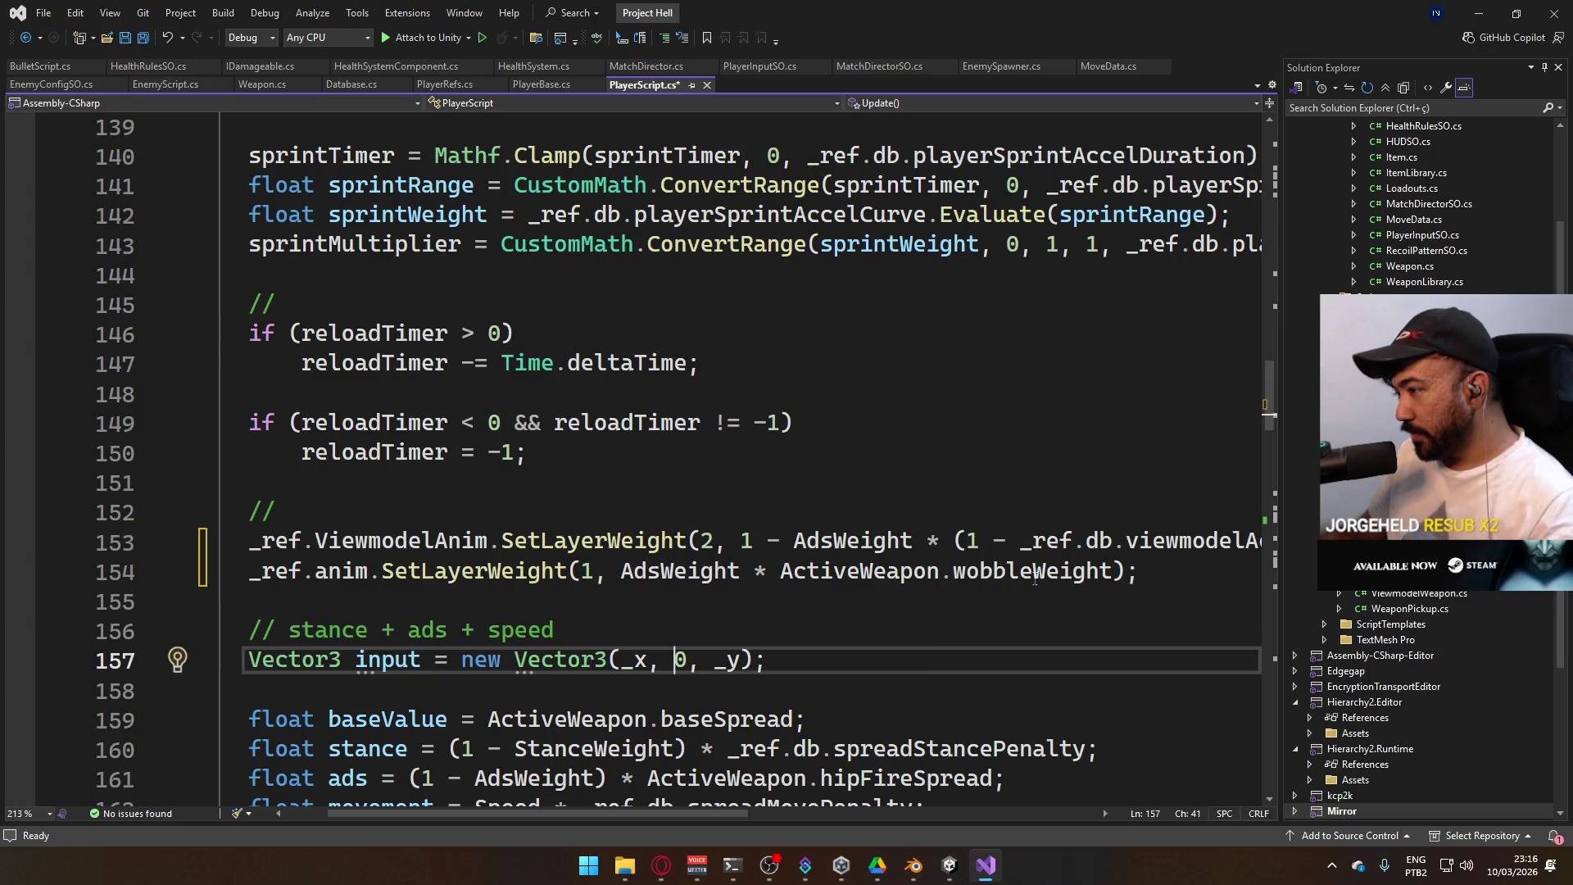
left_click(475, 613)
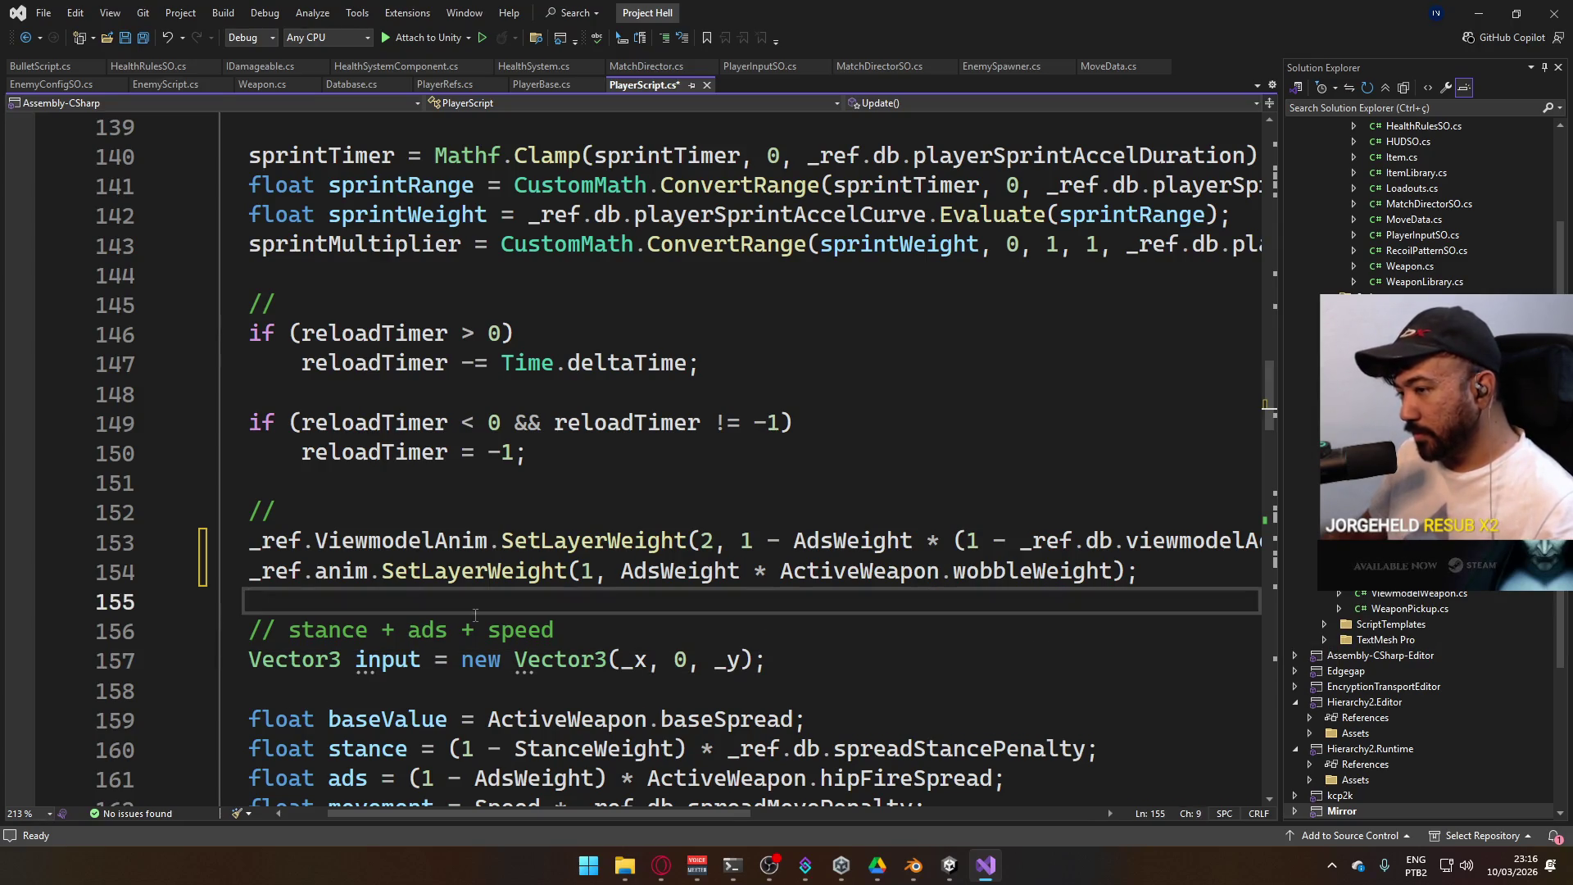
key("ctrl+s")
left_click_drag(495, 810, 548, 809)
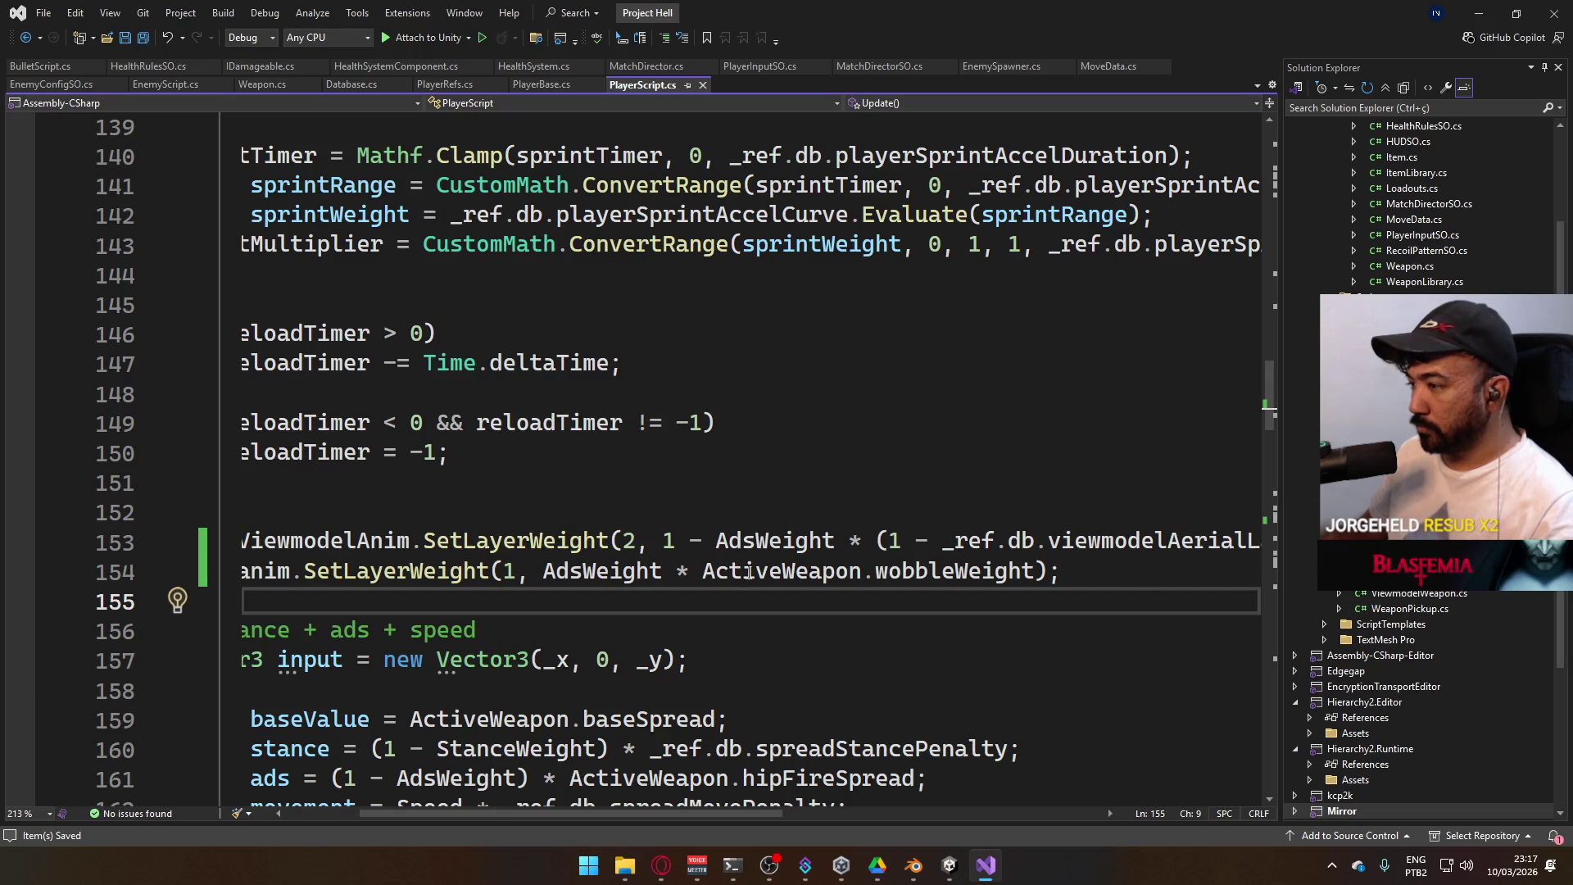
Rewrite line 154 toward AdsWeight * (ActiveWeapon.wobbleWeight - (StanceWeight * ), still unfinished
left_click(705, 572)
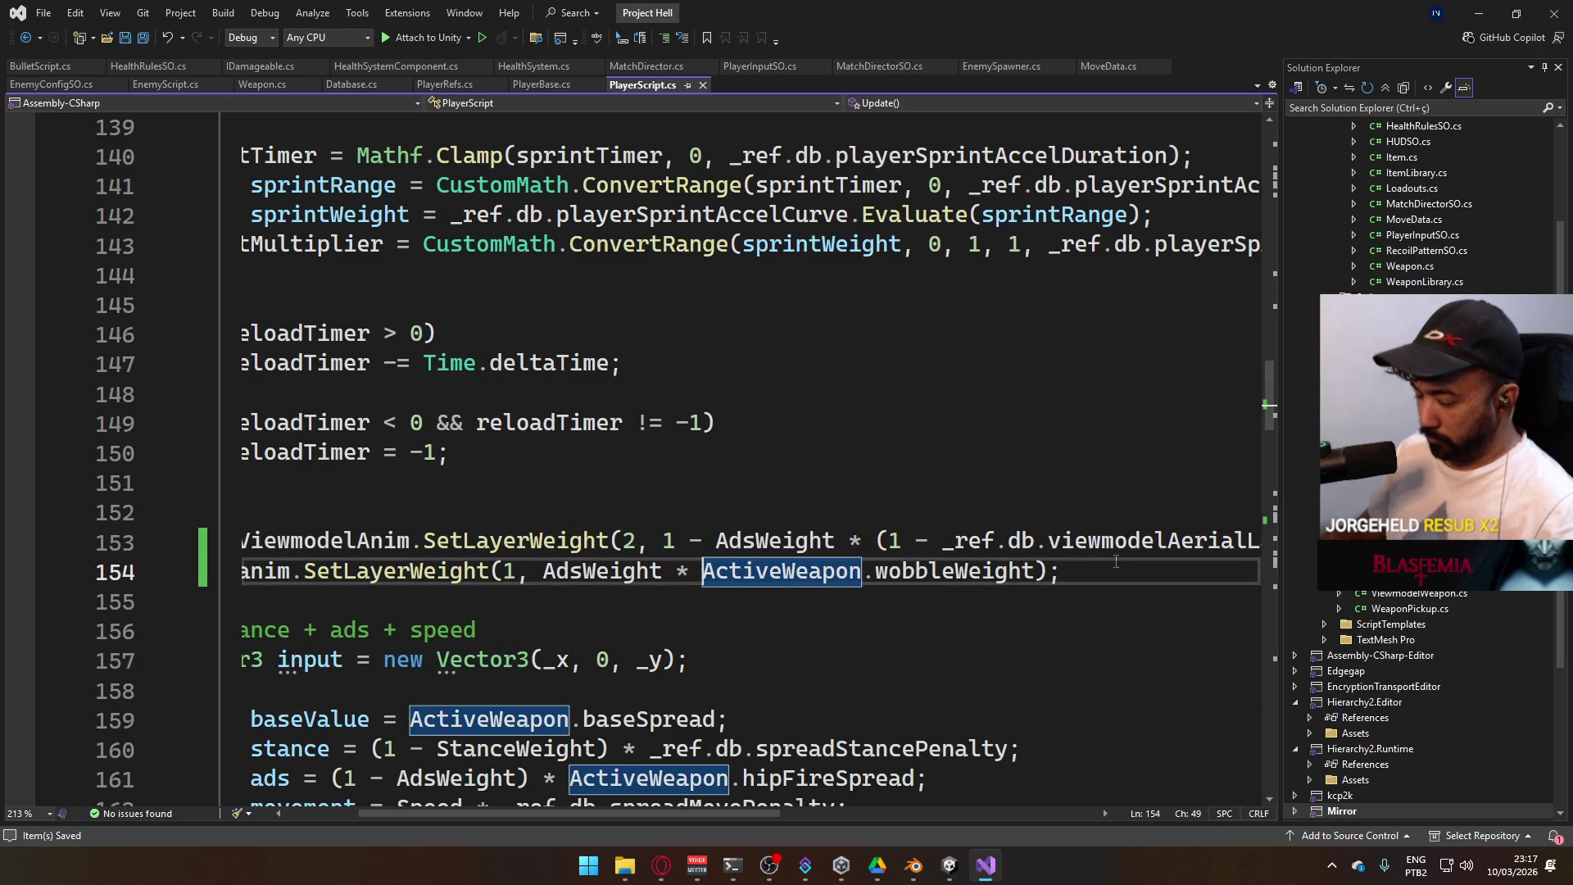
type("(")
key("ctrl+Right")
key("ctrl+Right")
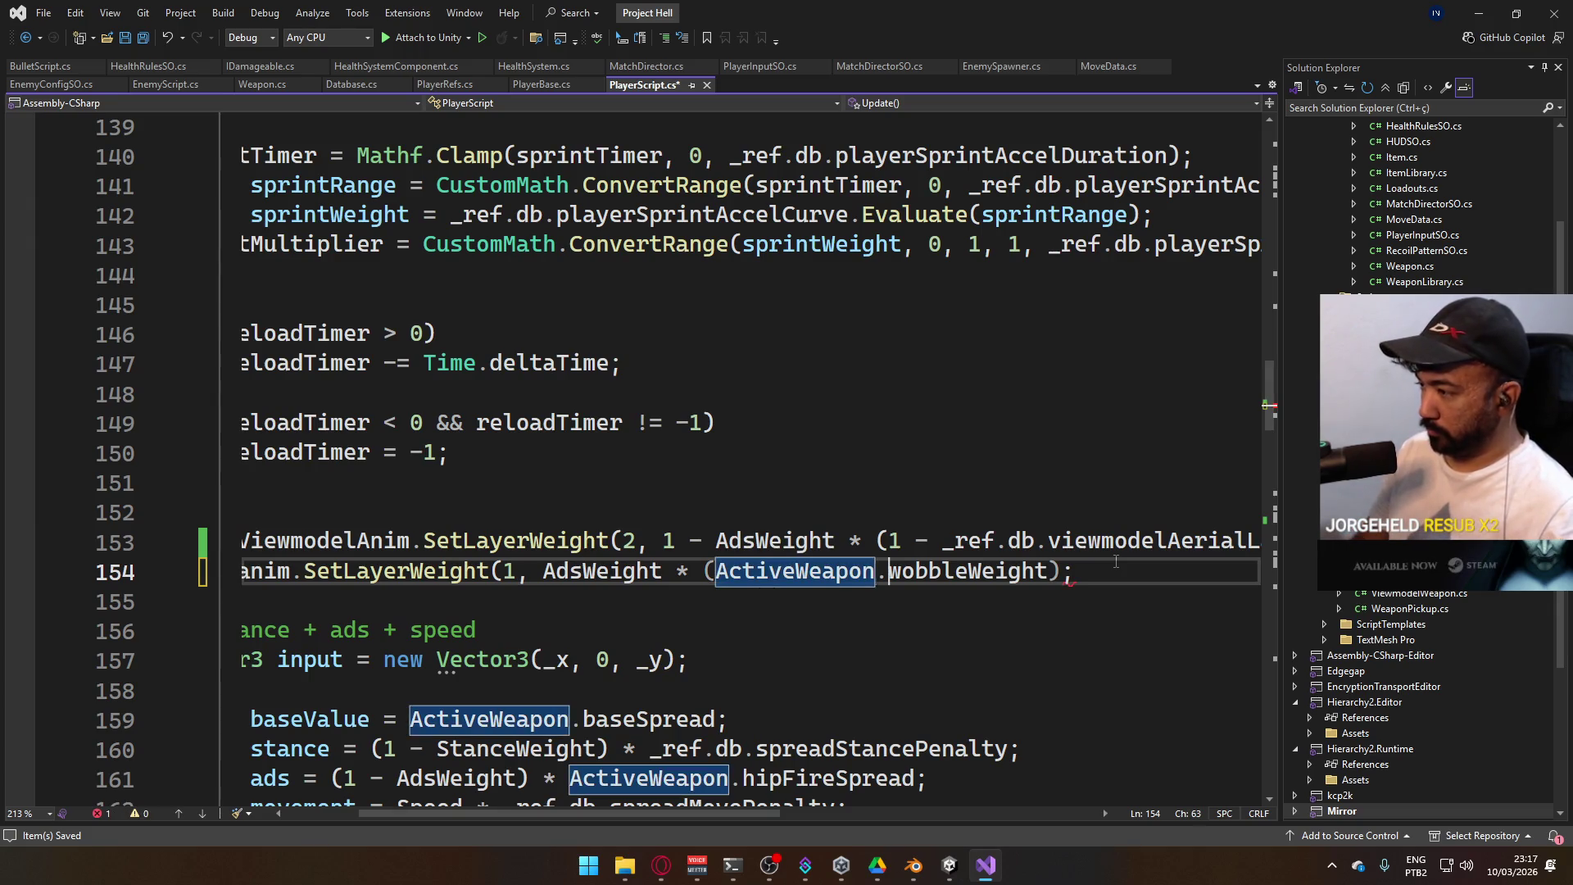
key("ctrl+shift+Right")
key("Right")
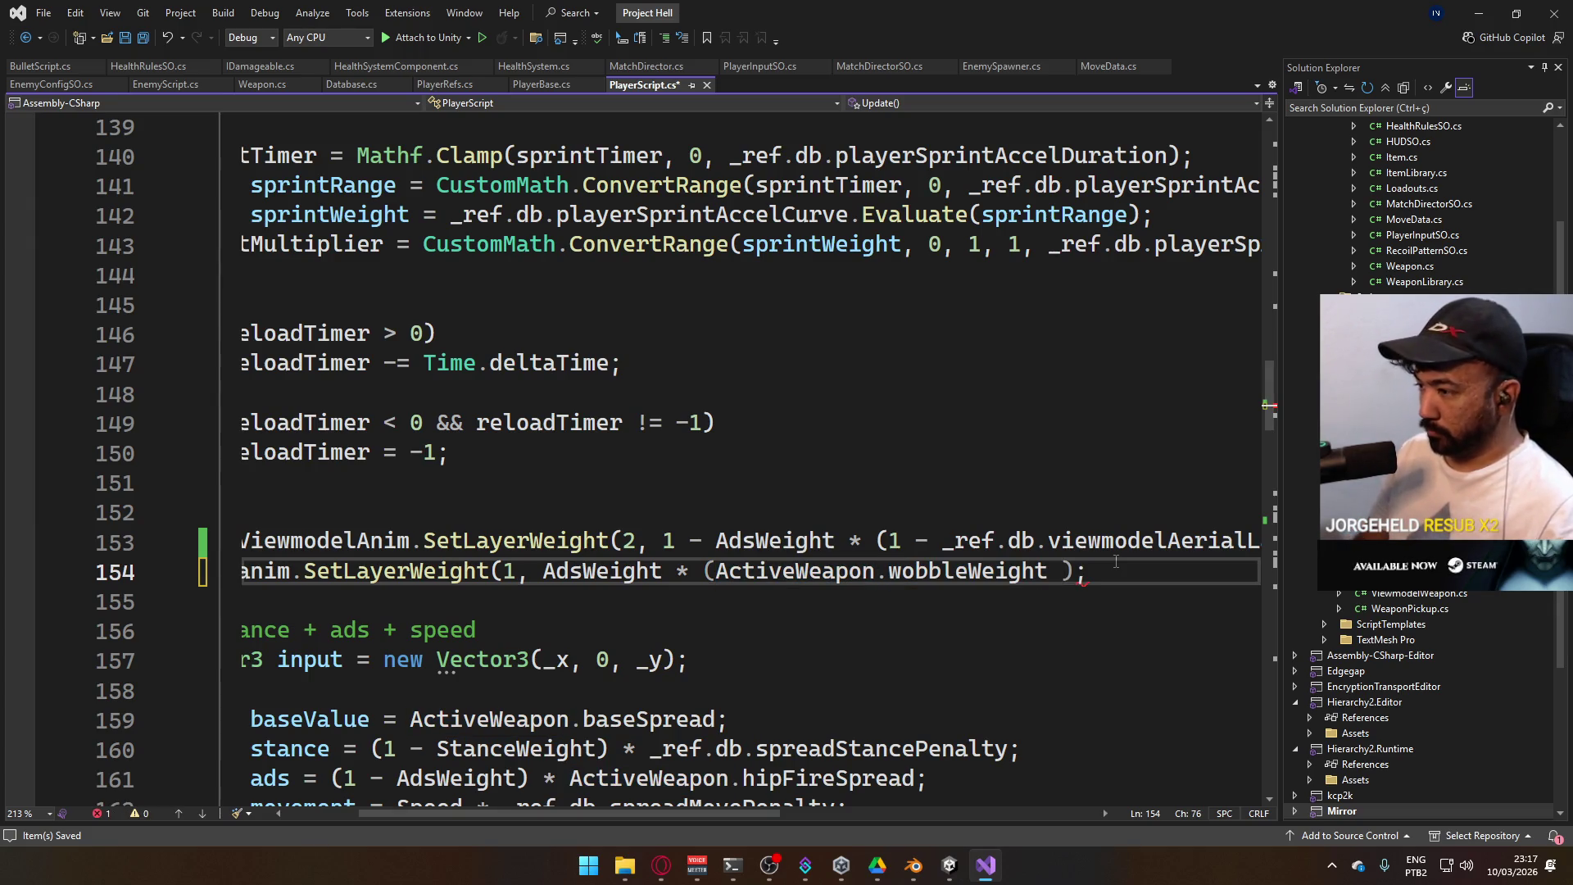
type("- (1")
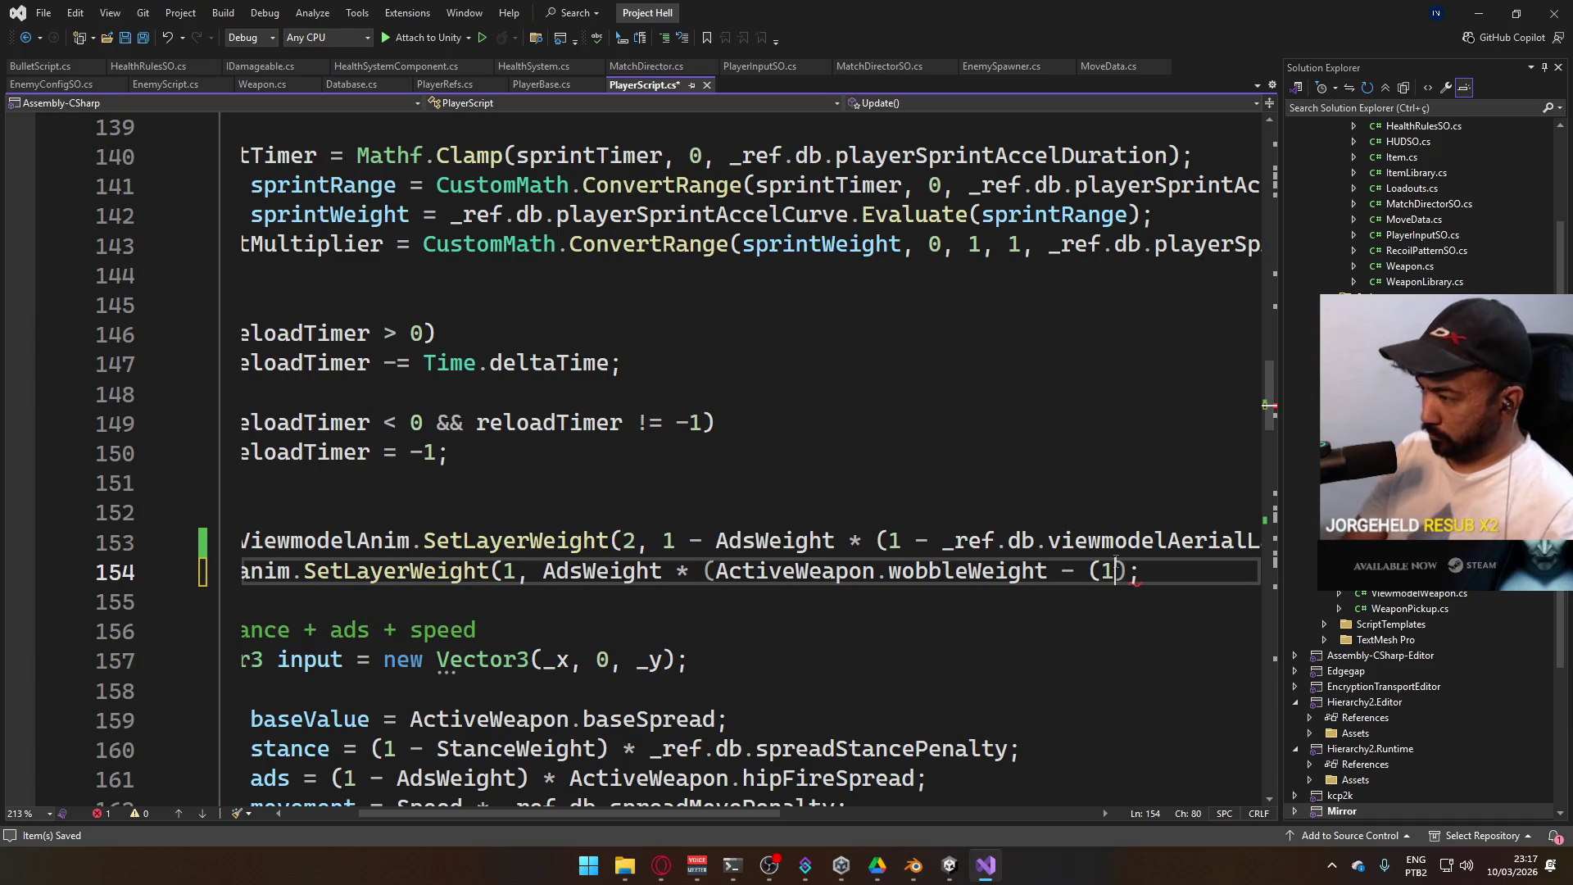
key("BackSpace")
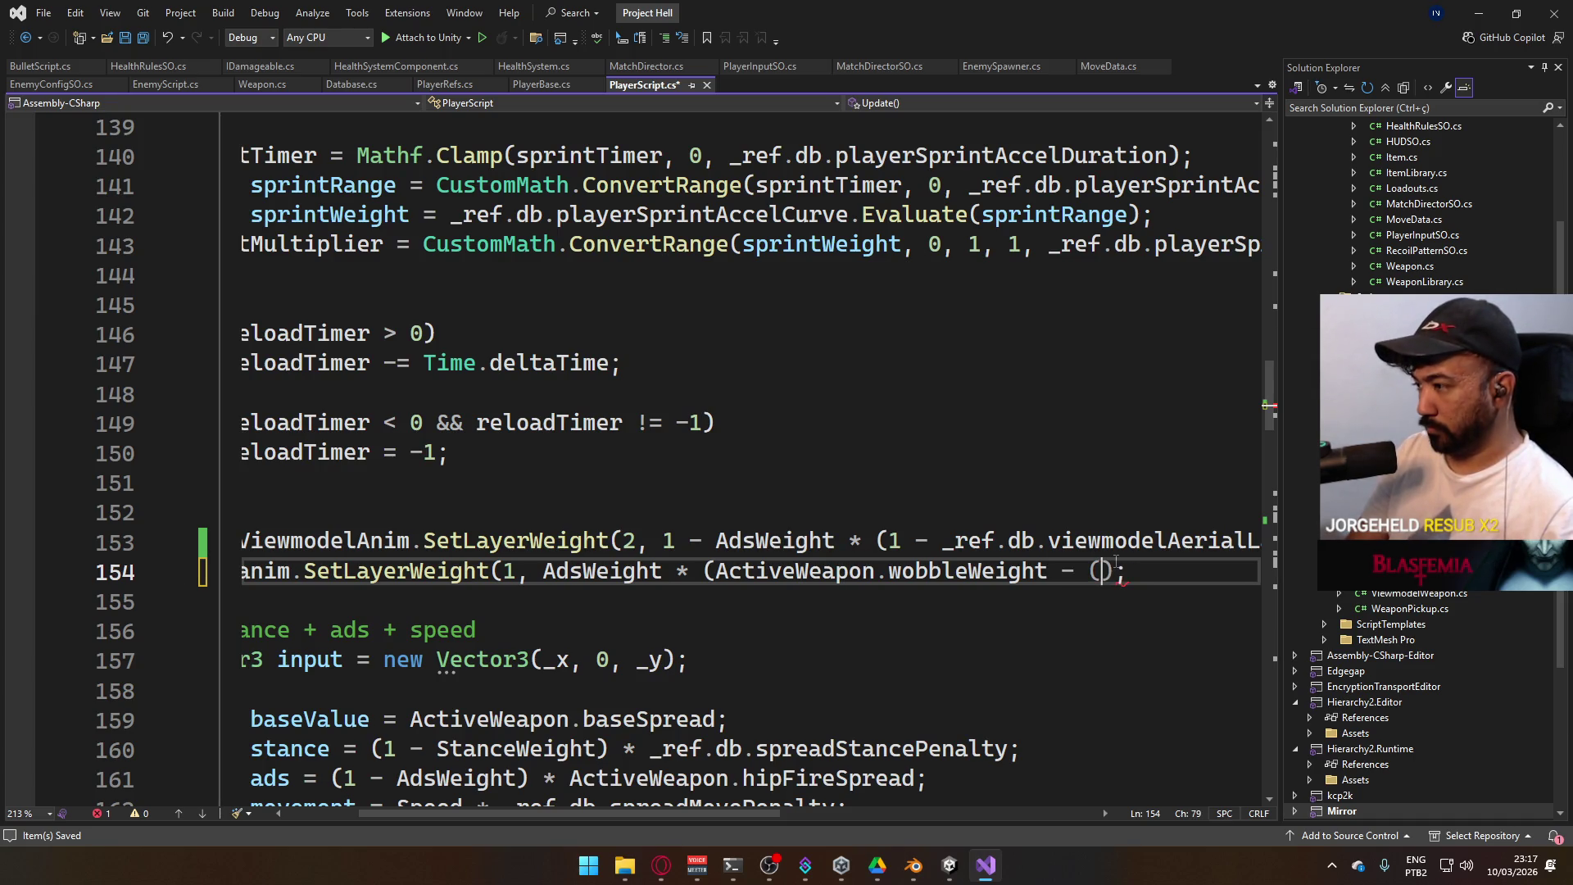
type("(")
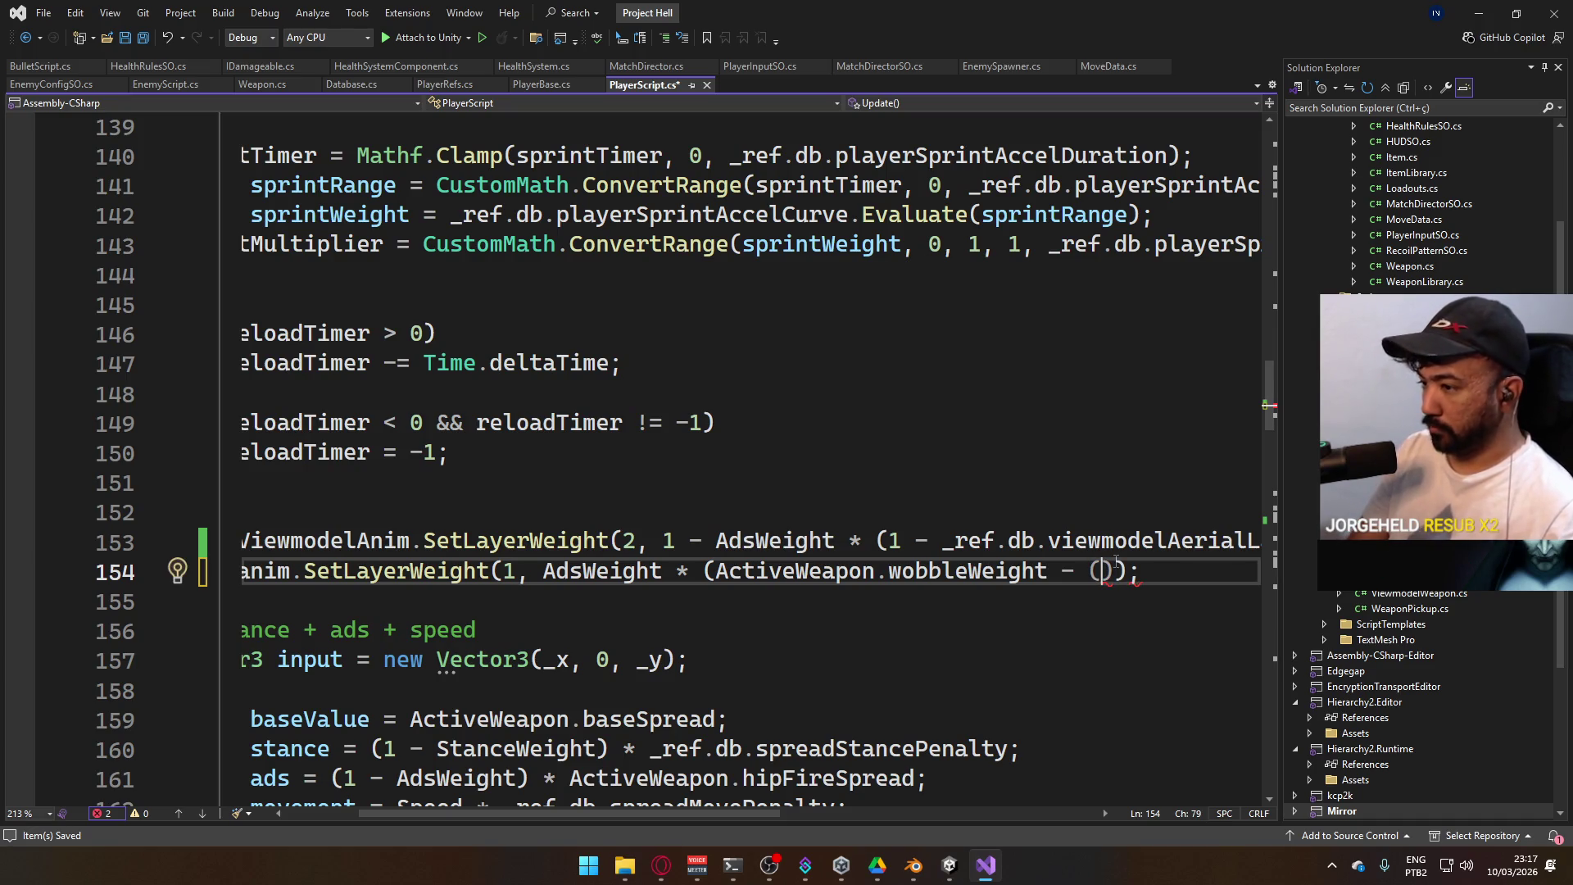
type("Stance")
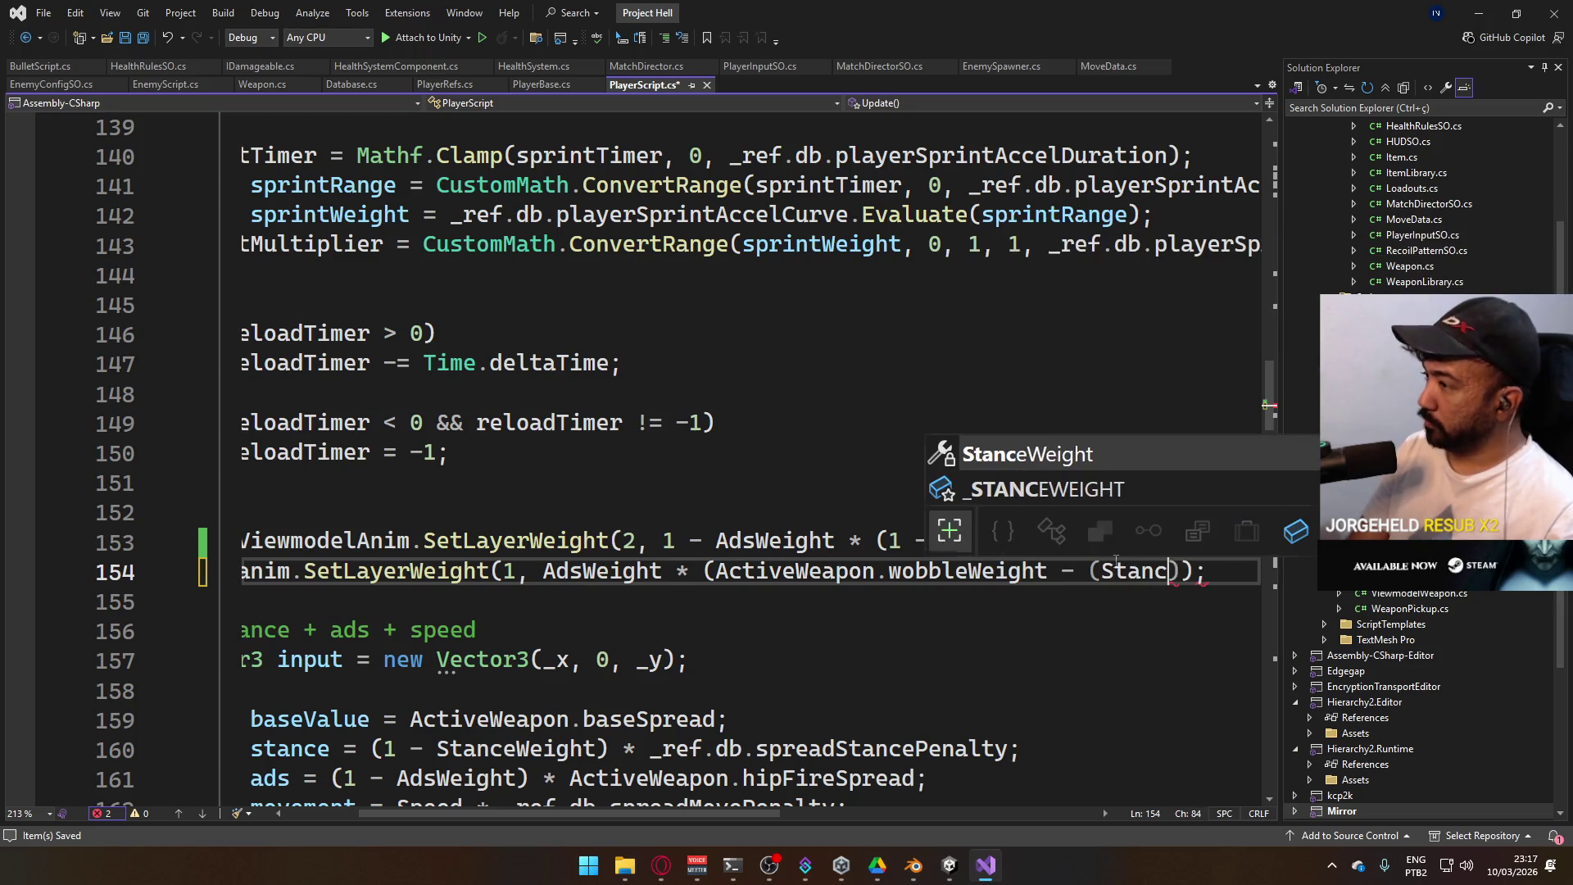
key("Tab")
type("*")
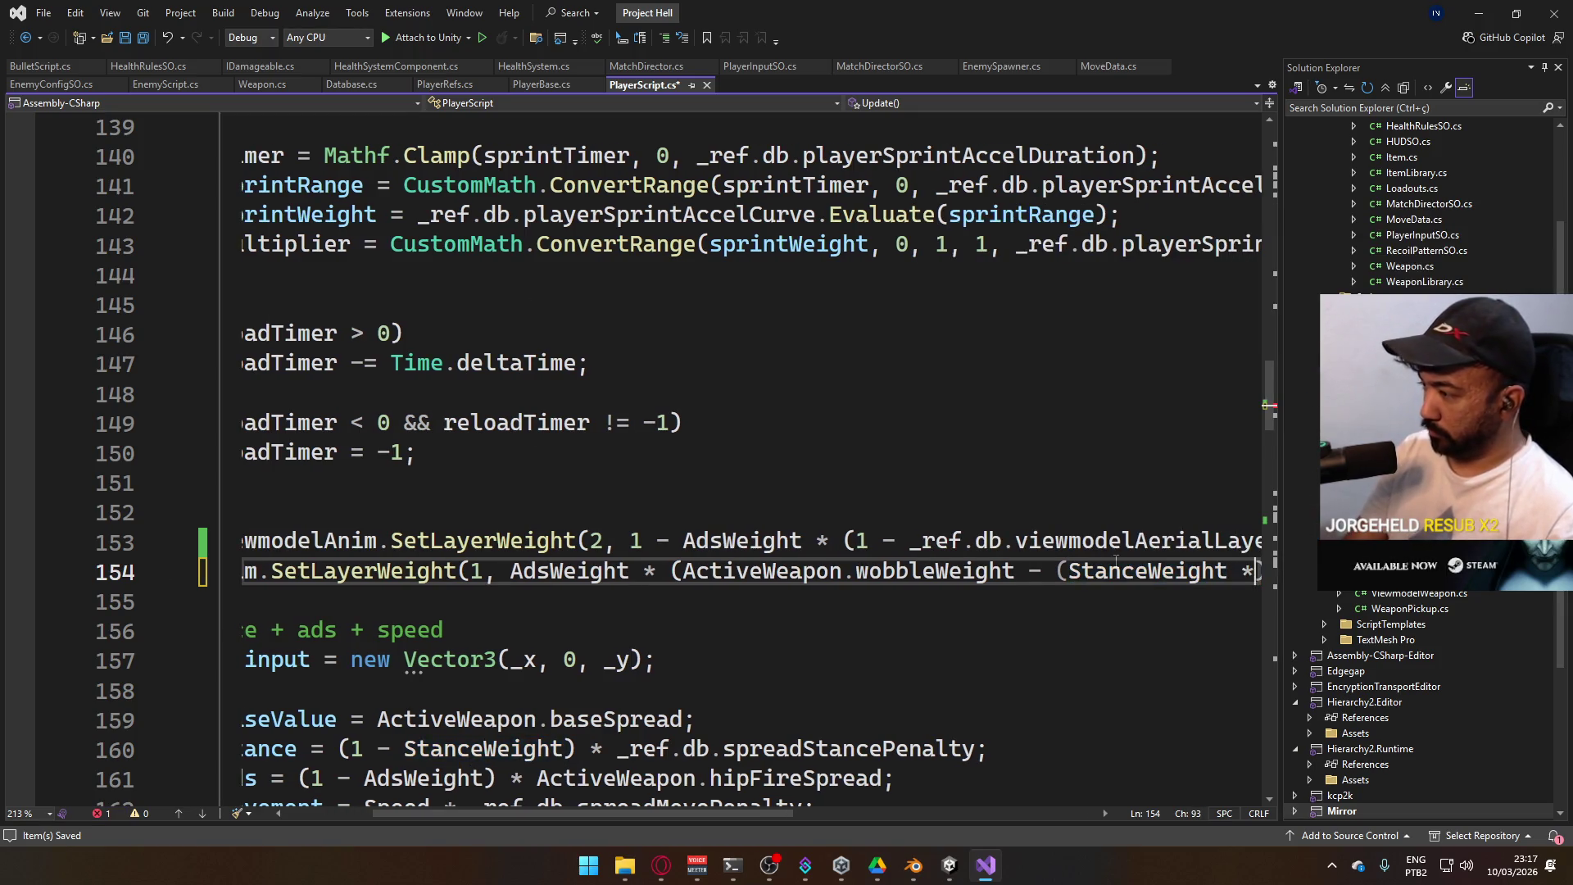
left_click_drag(764, 813, 844, 808)
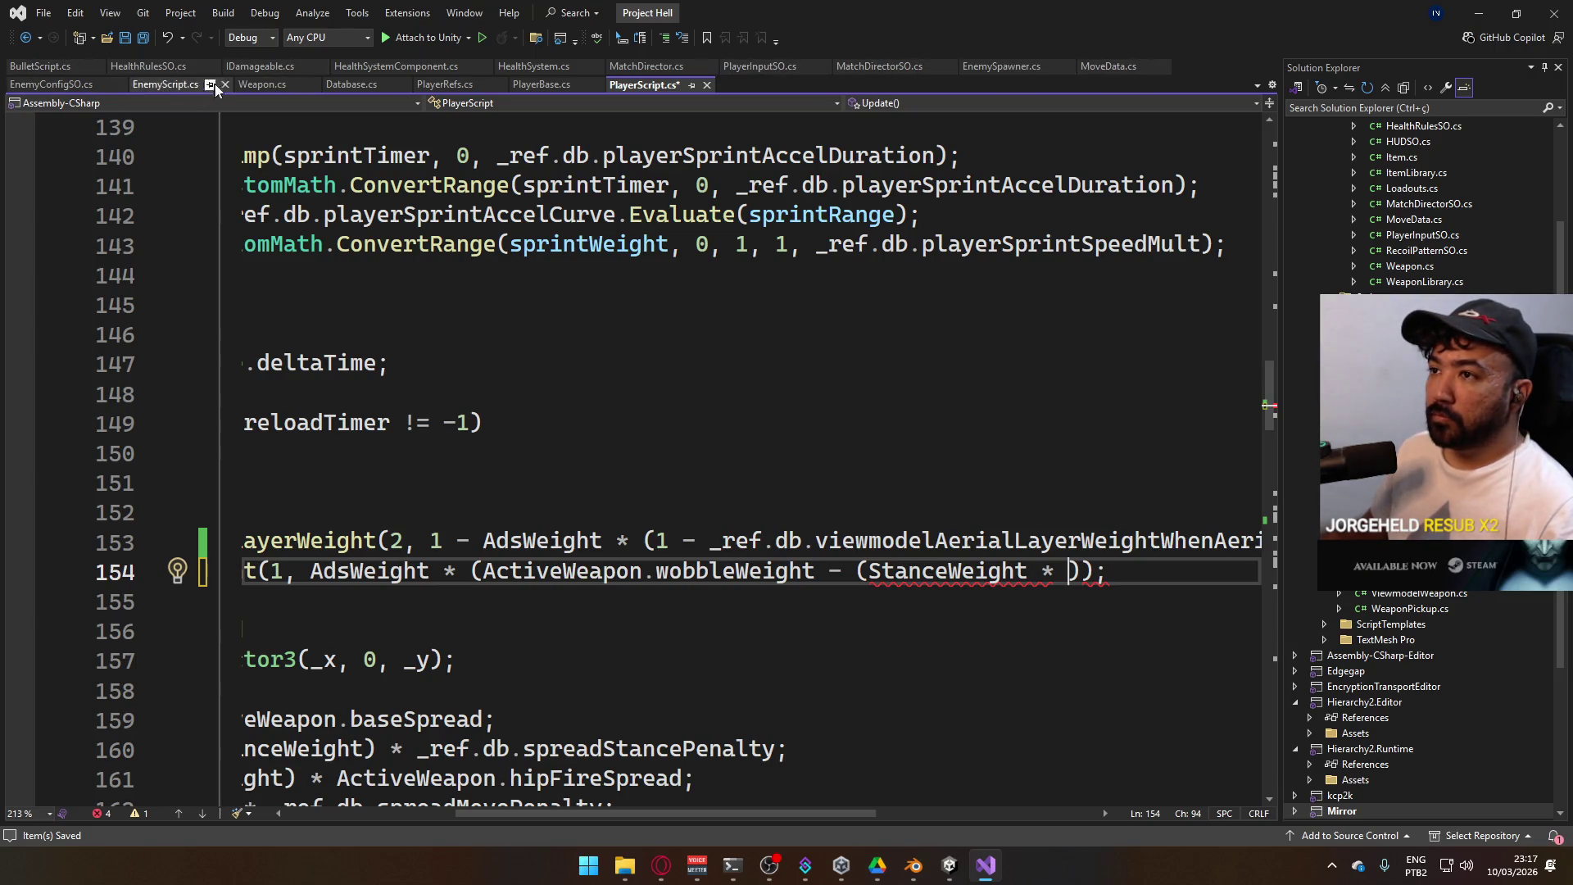
Add 'public float wobbleCrouchReduction = 0.2f;' below recoilCrouchReduction in Weapon.cs and save
left_click(253, 82)
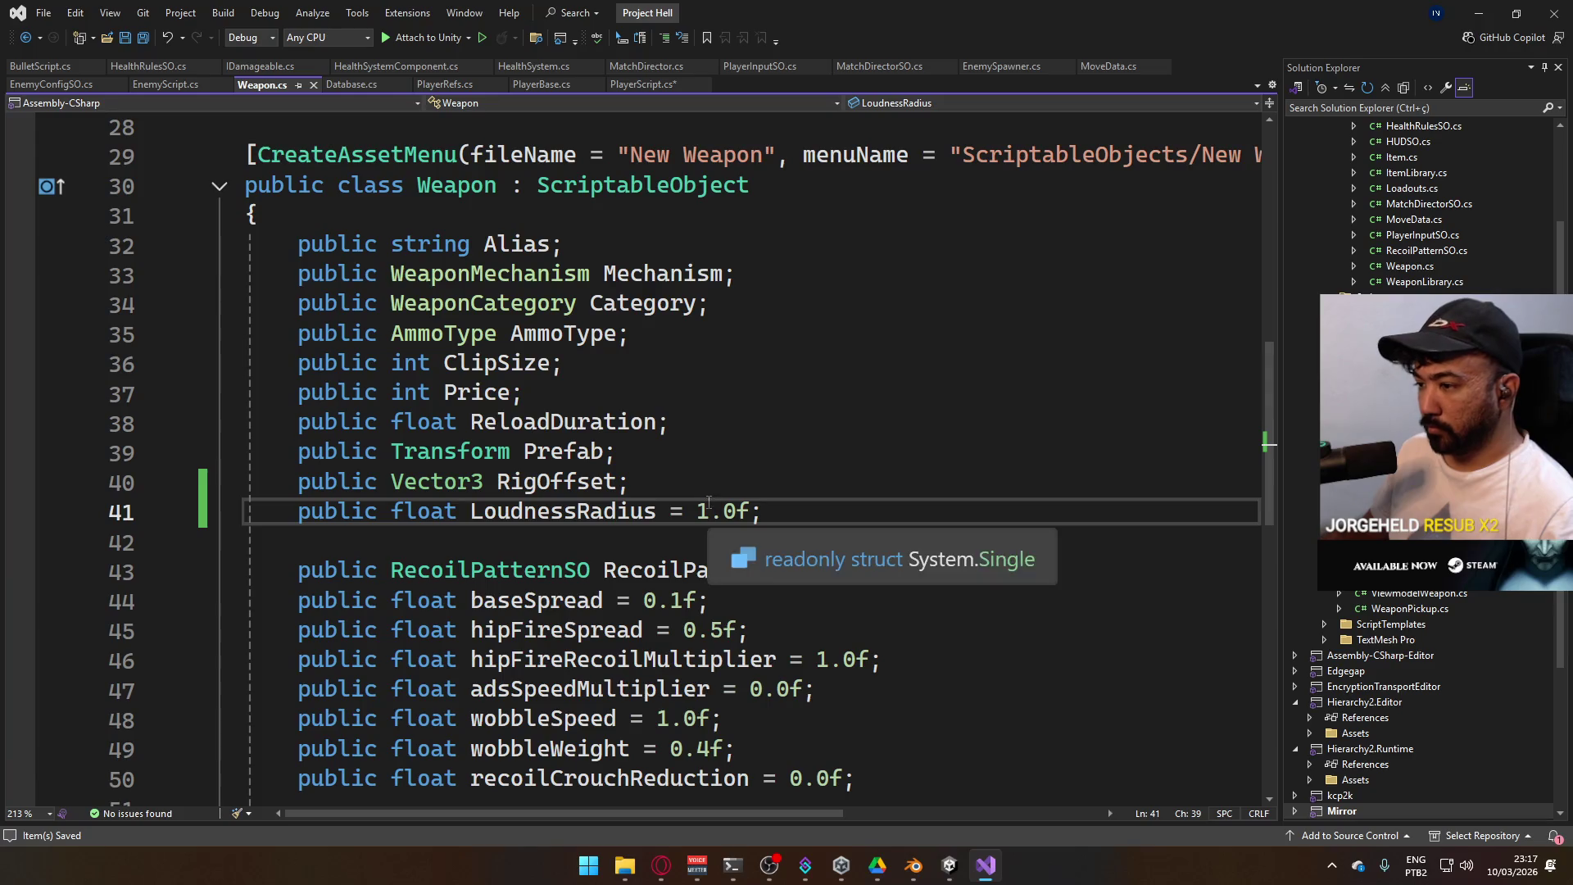
scroll(672, 465, "down", 1)
left_click(786, 655)
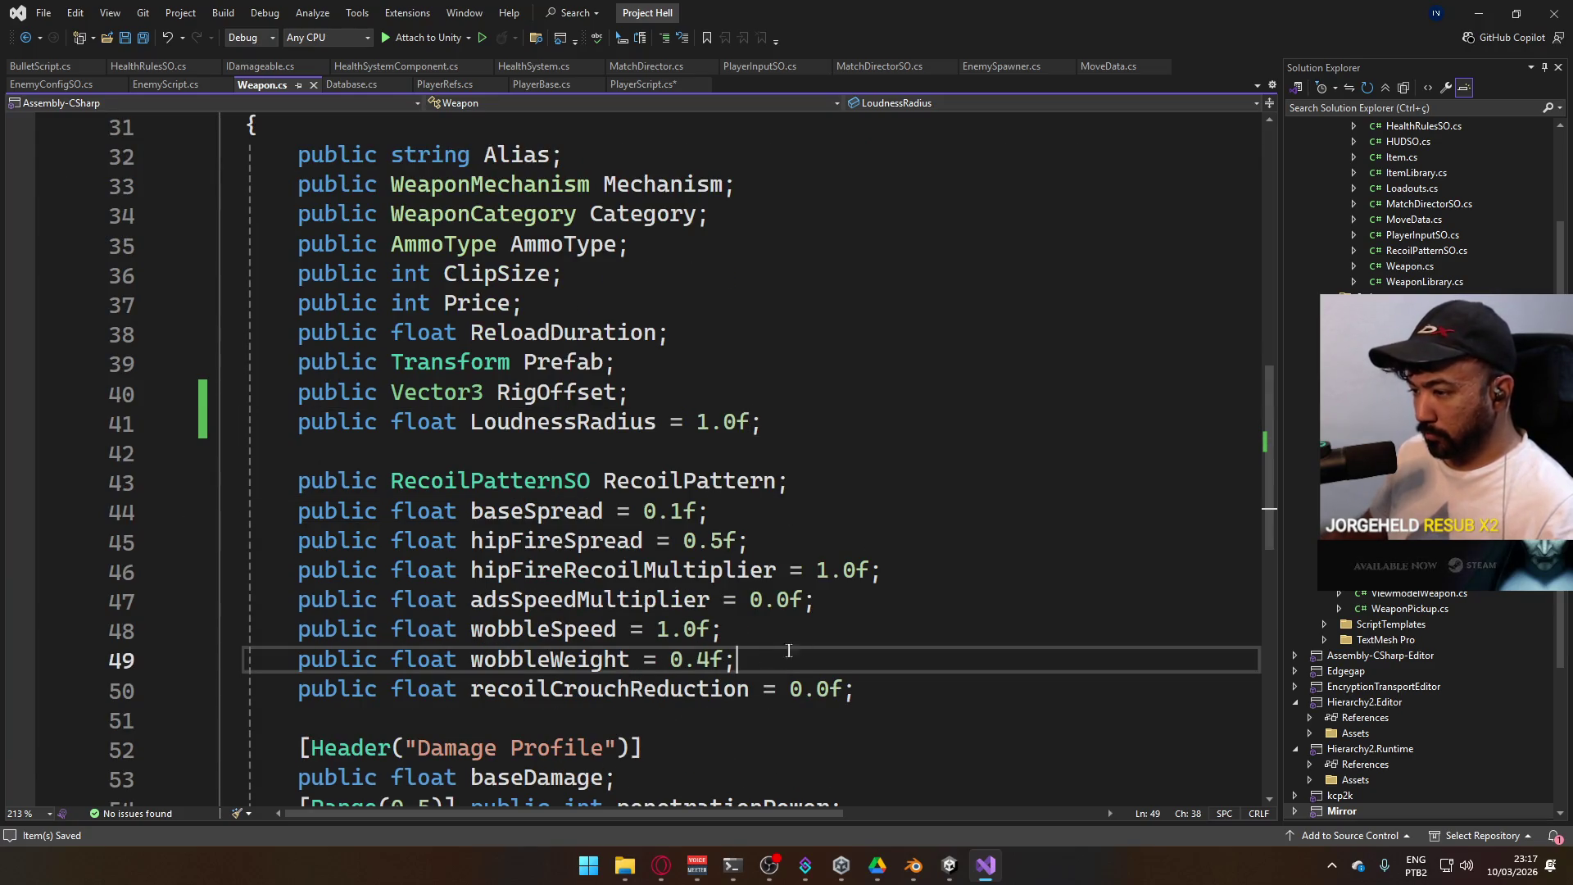
key("Down")
key("End")
key("Return")
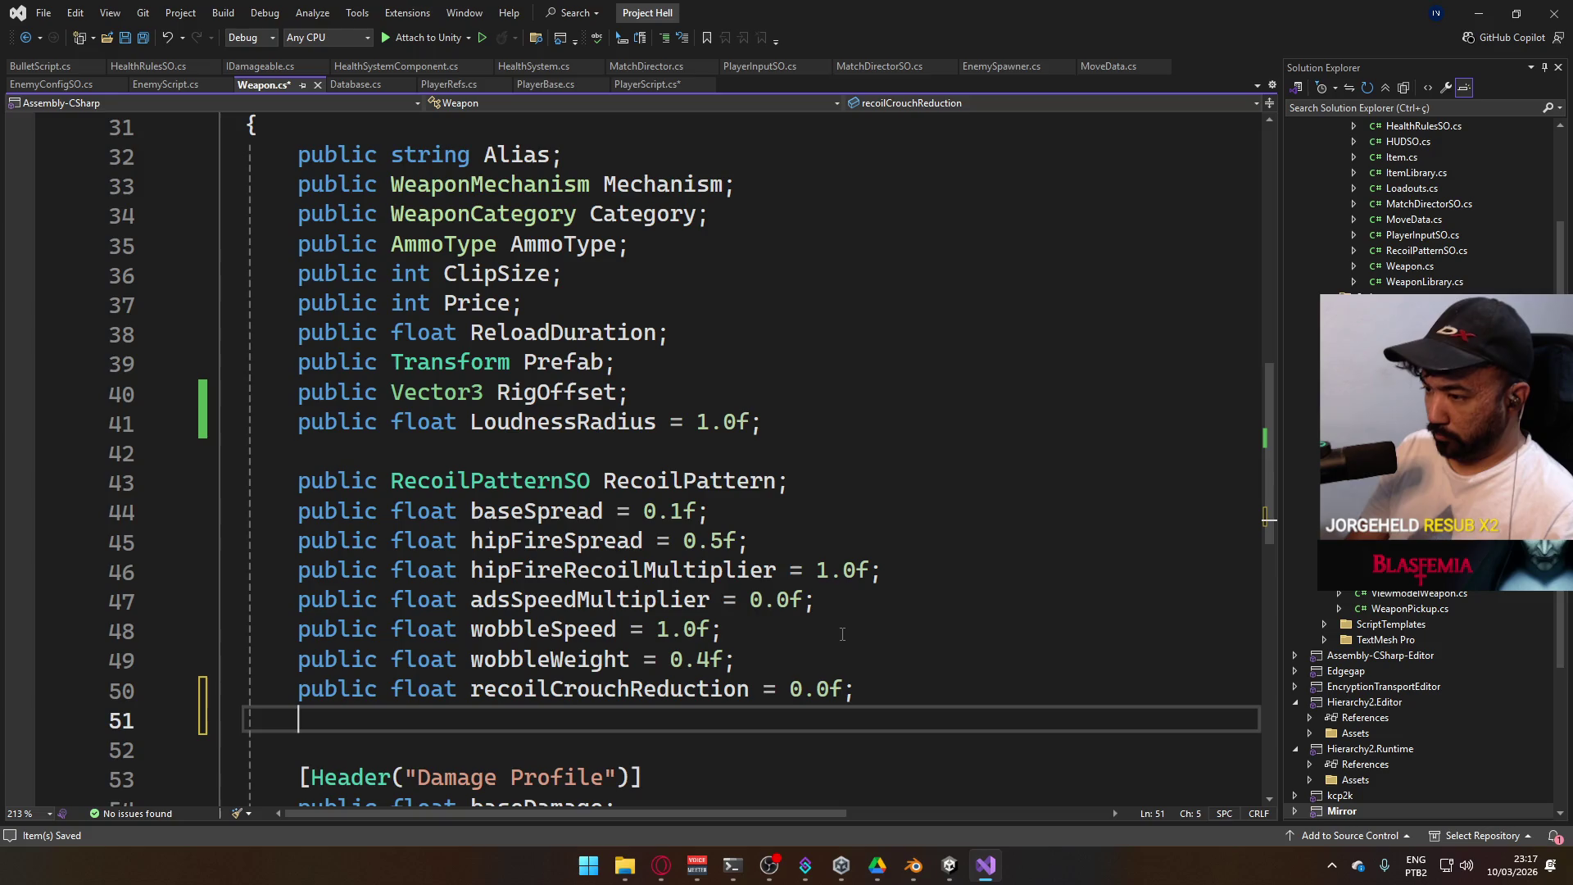
type("public float ")
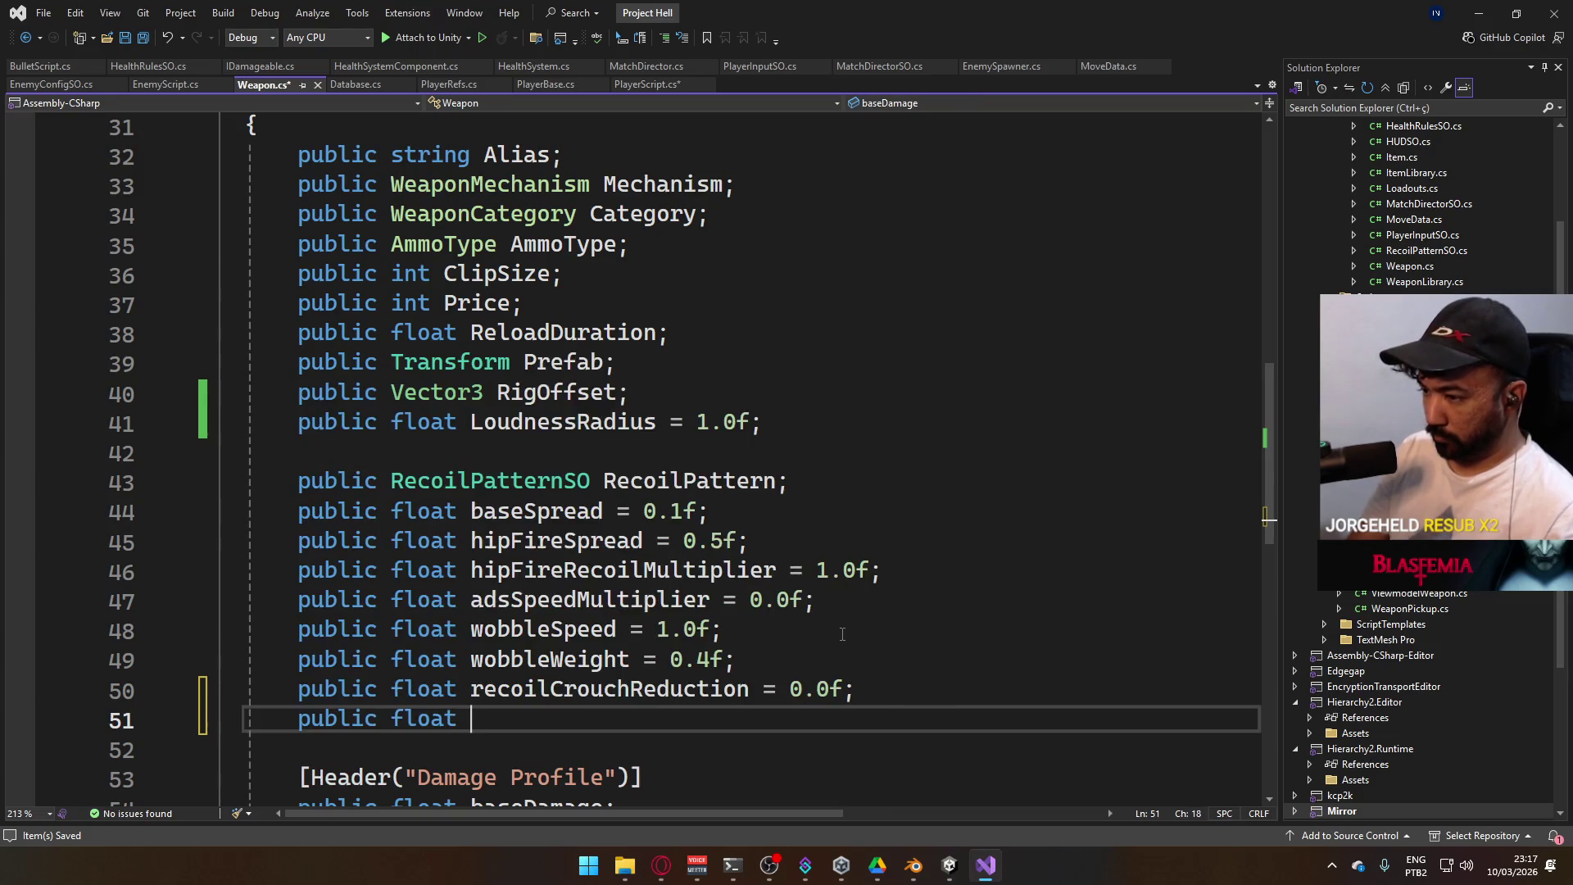
type("wobbleC")
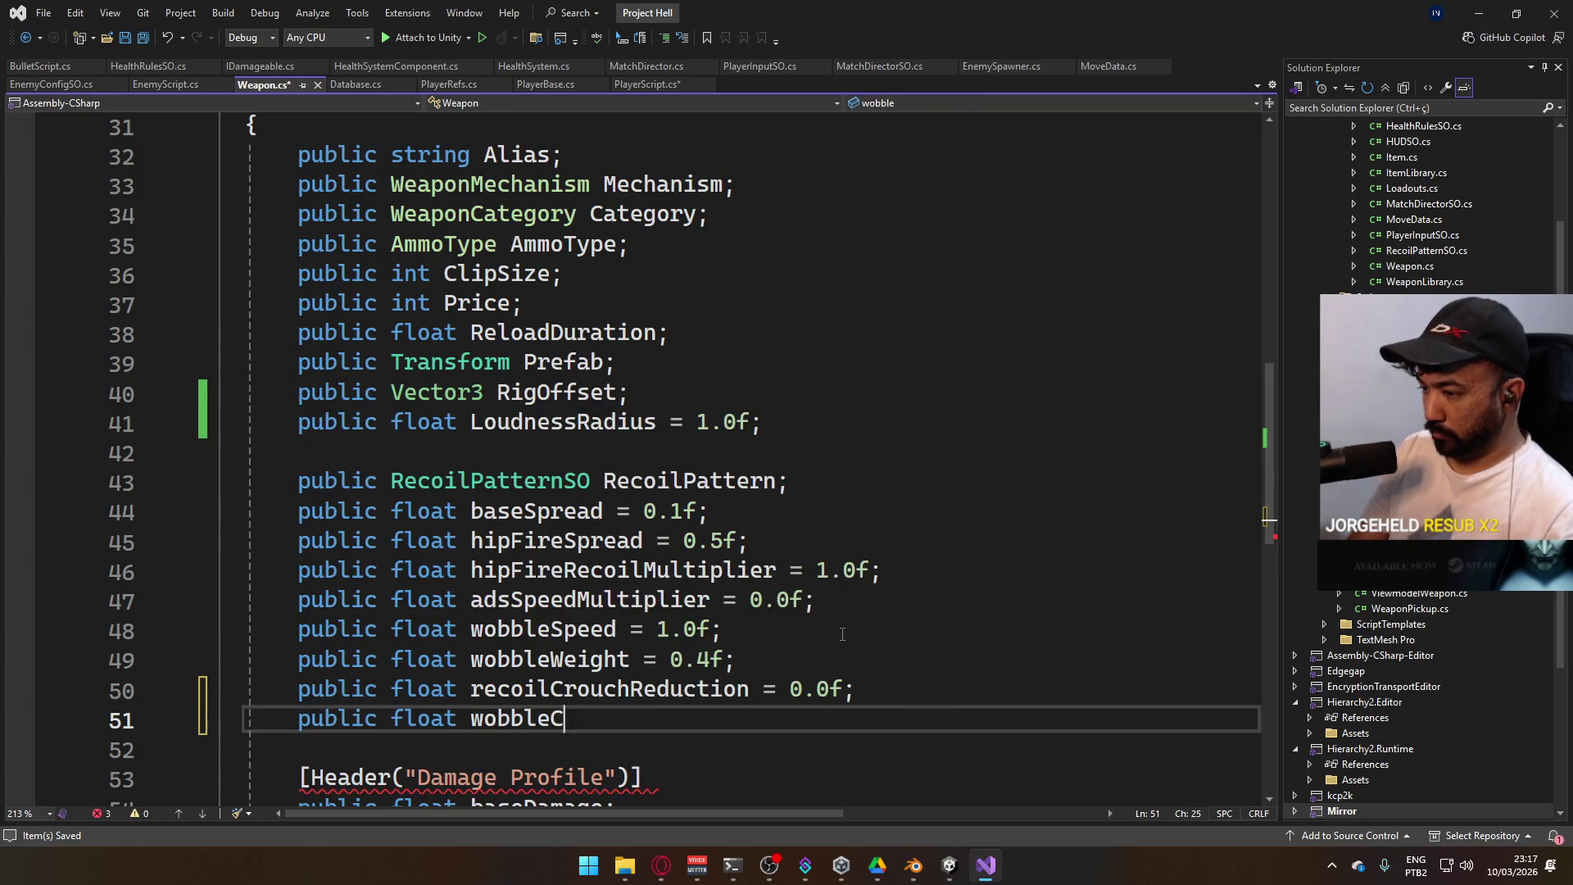
type("rouchReduction = .")
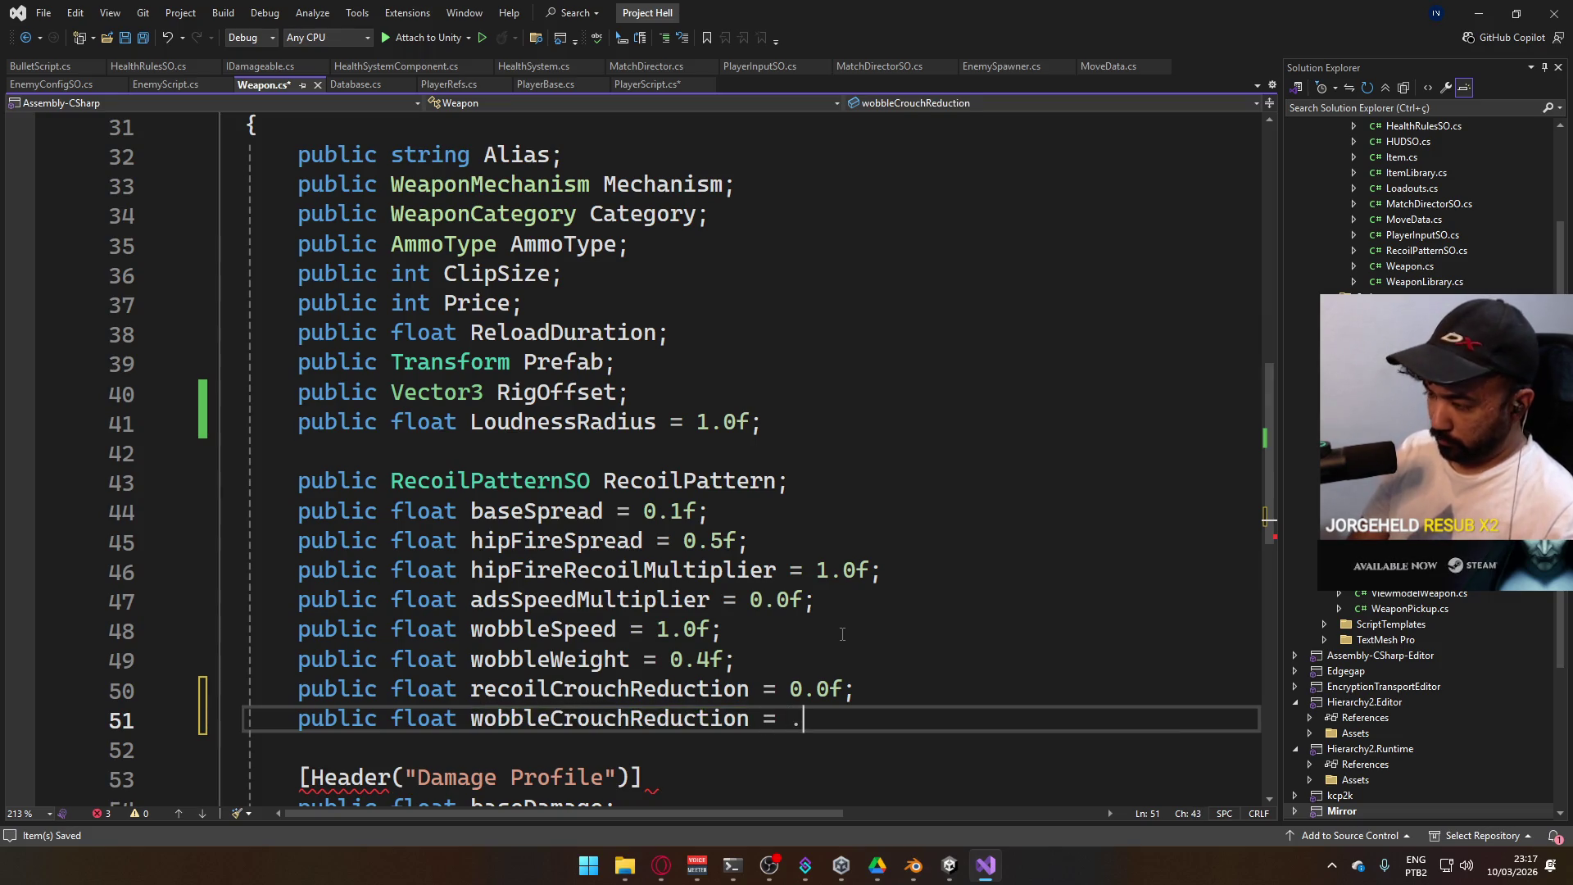
key("BackSpace")
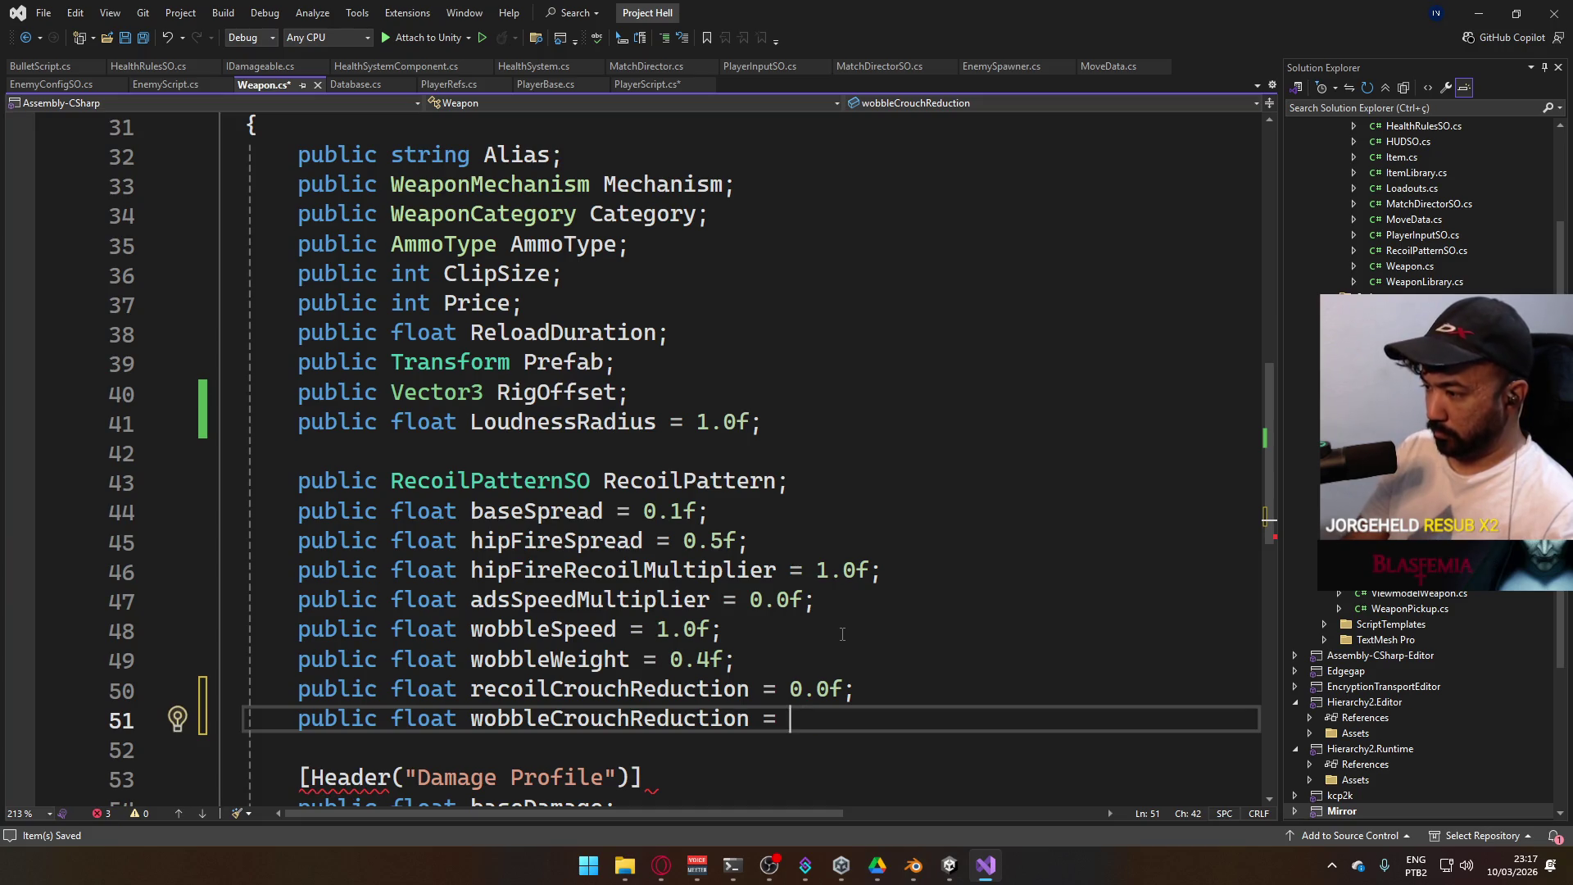
type("0.2f;")
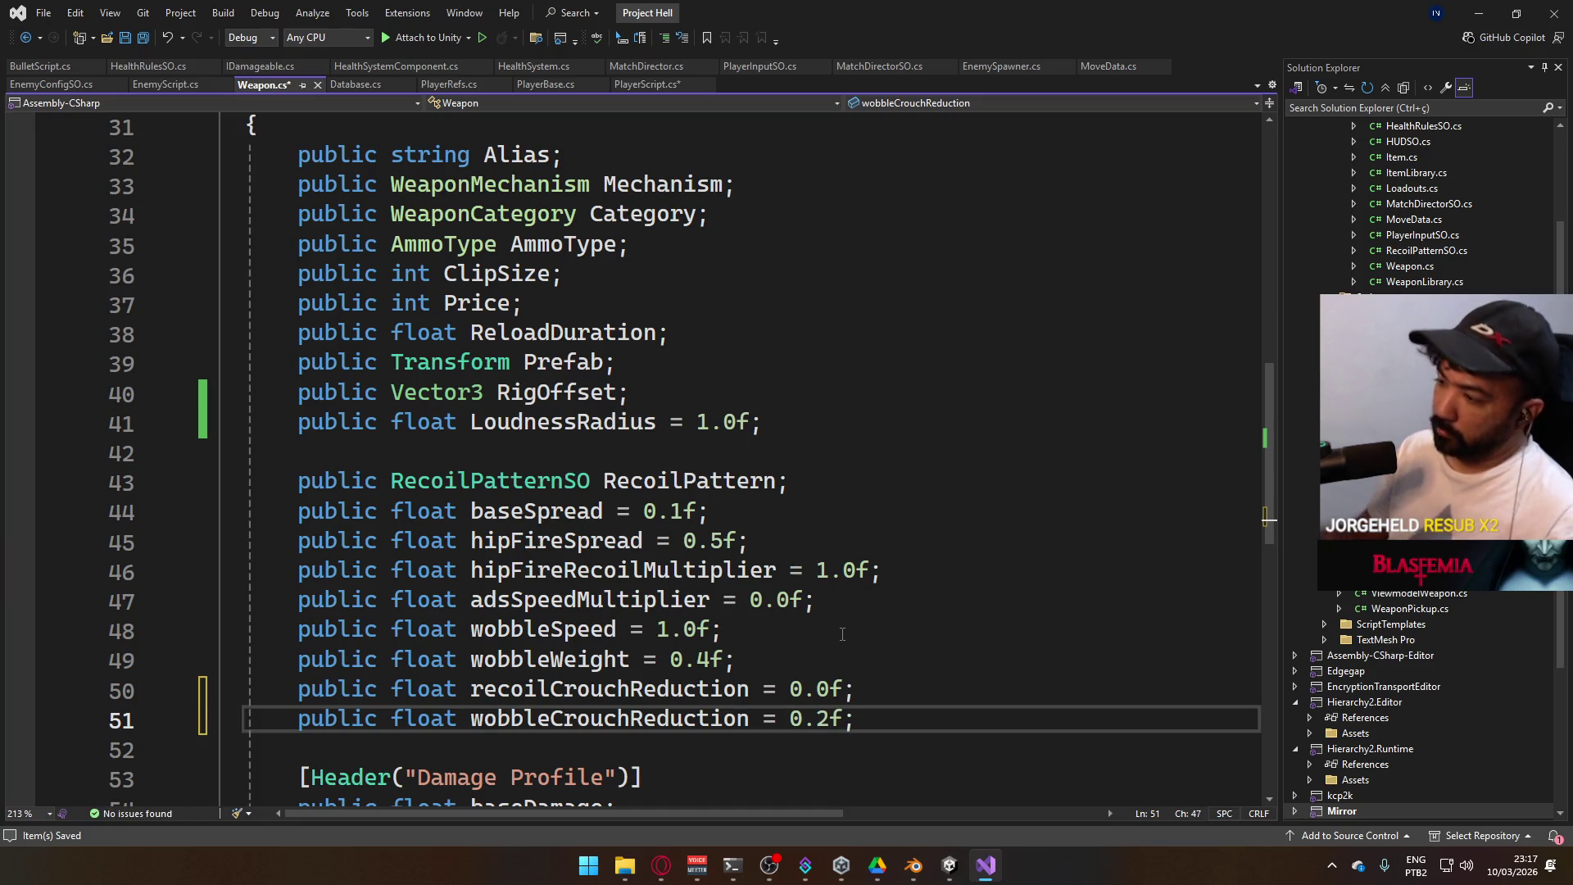
key("ctrl+s")
left_click(666, 86)
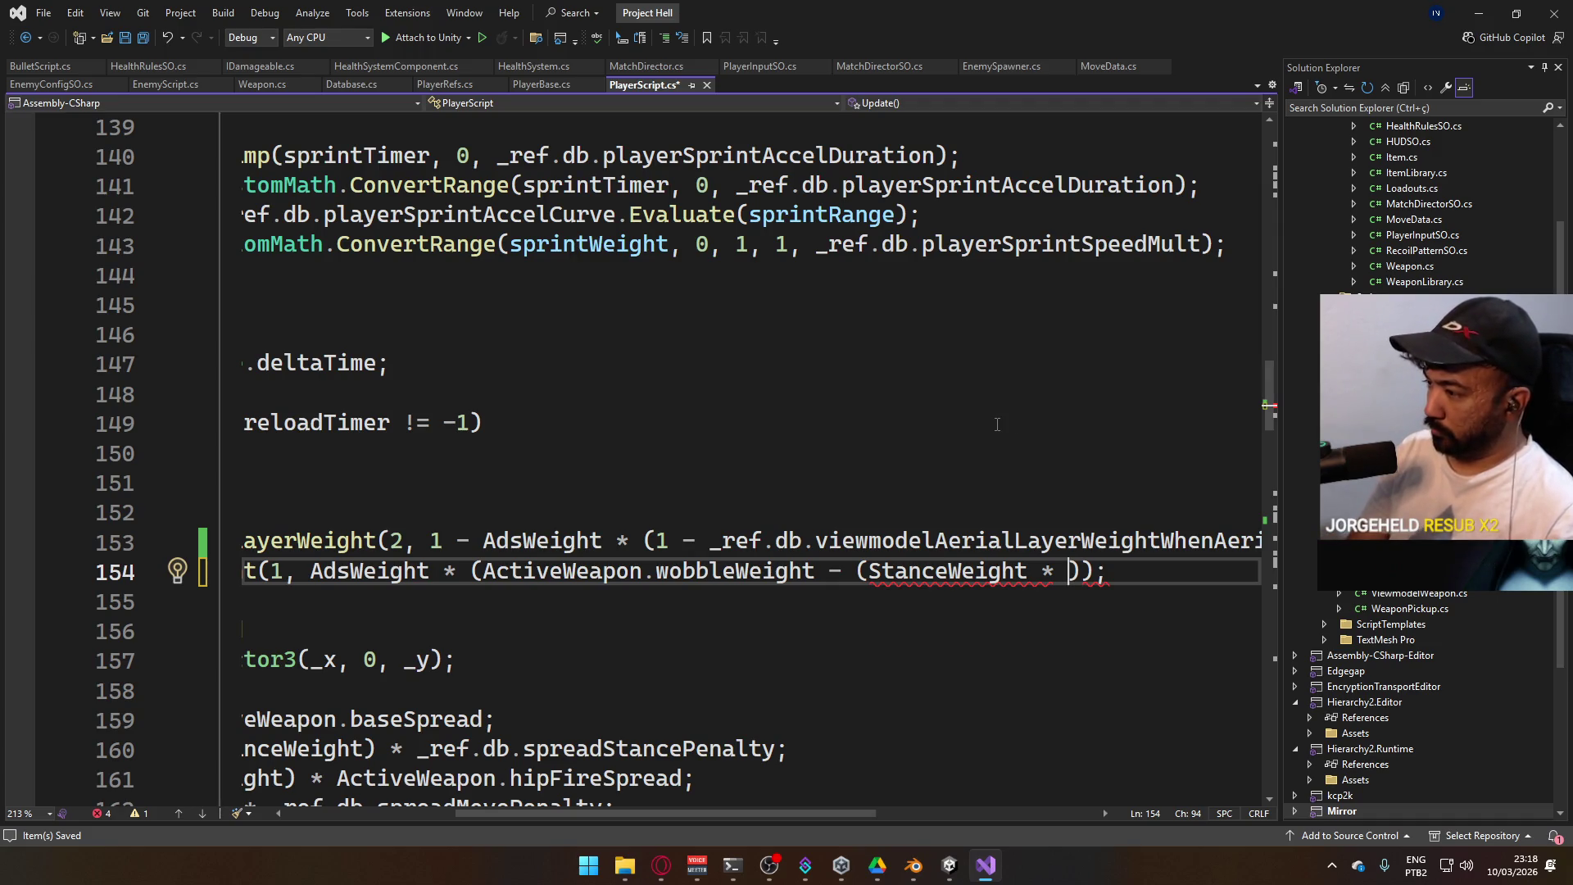
Finish line 154 with StanceWeight * ActiveWeapon.wobbleCrouchReduction, fix the closing parentheses, and save
type("ActiveWeapon.")
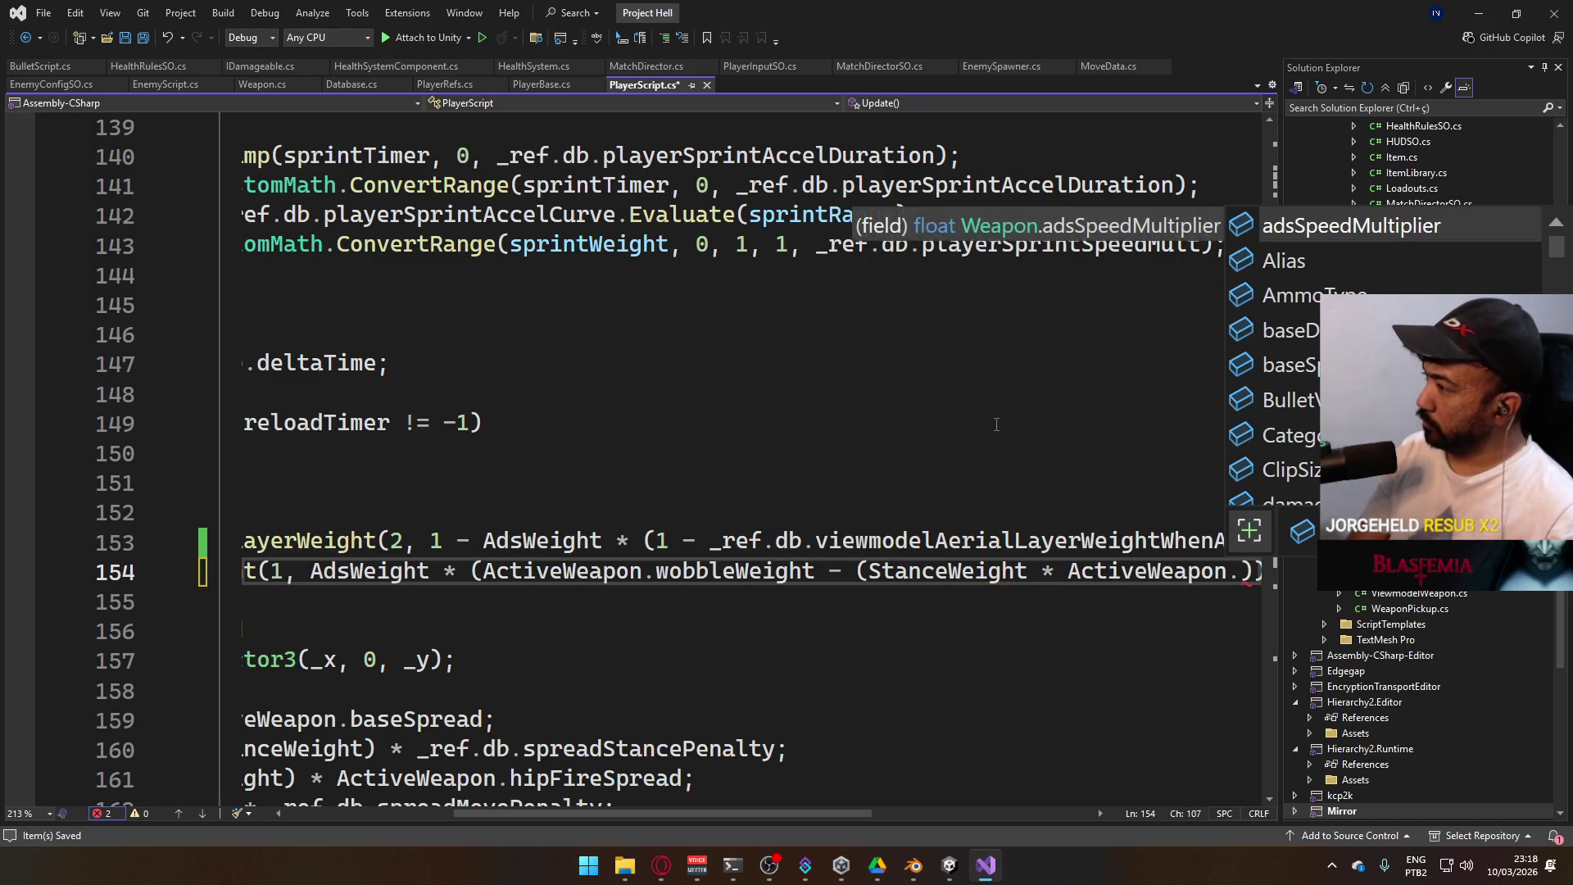
type("wobble")
key("Tab")
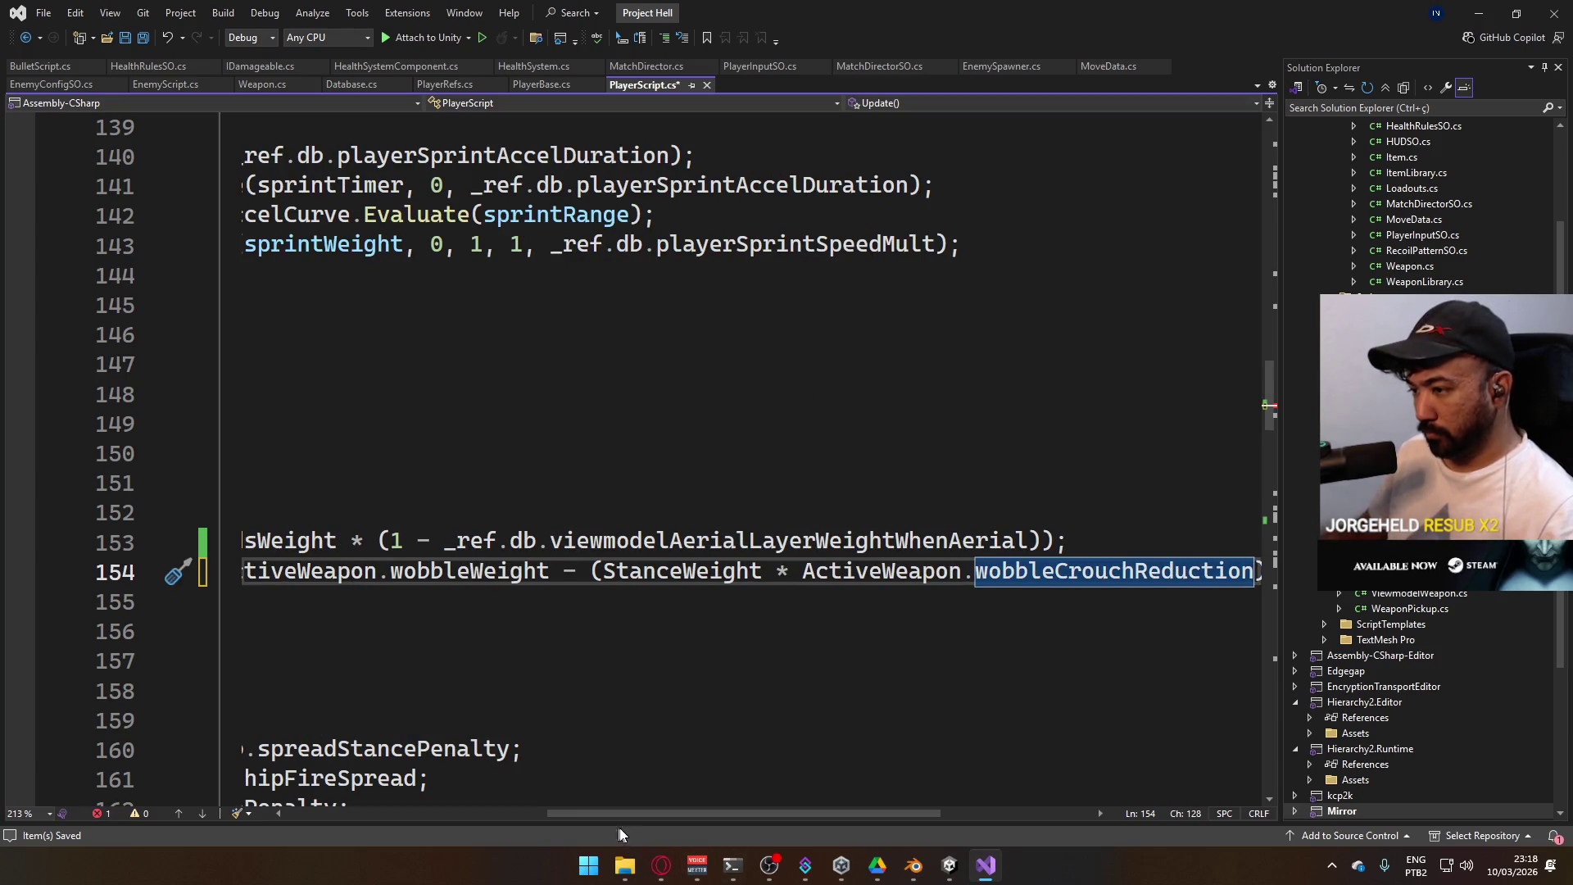
mouse_move(628, 818)
left_mouse_down()
mouse_move(698, 814)
mouse_move(563, 806)
mouse_move(740, 814)
mouse_move(513, 788)
mouse_move(910, 774)
left_mouse_up()
left_click(1003, 566)
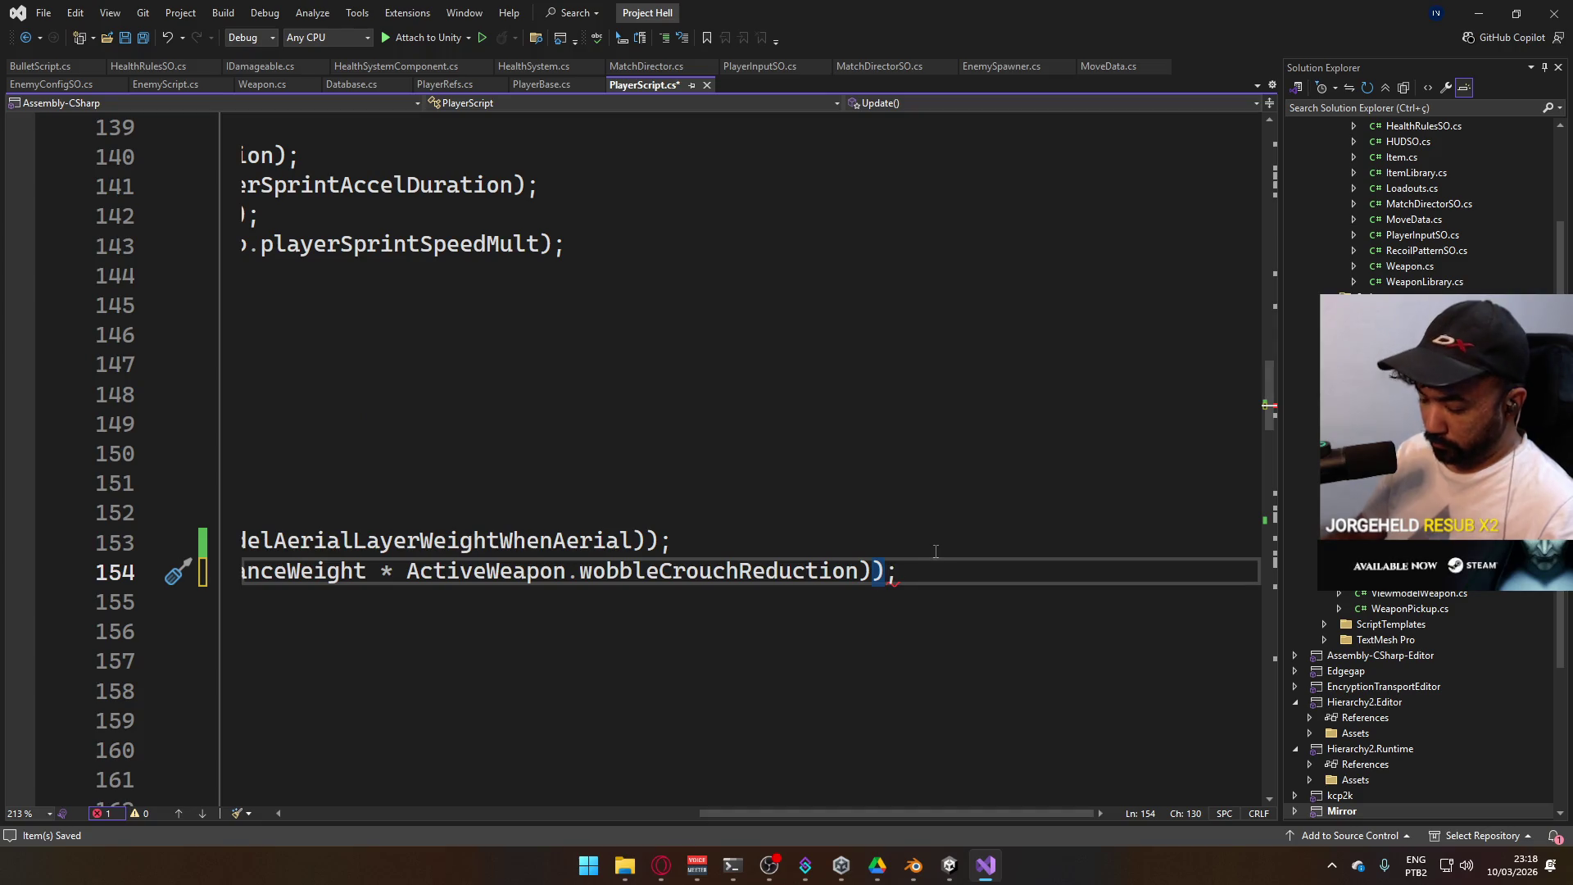
type(")")
left_click_drag(868, 811, 482, 783)
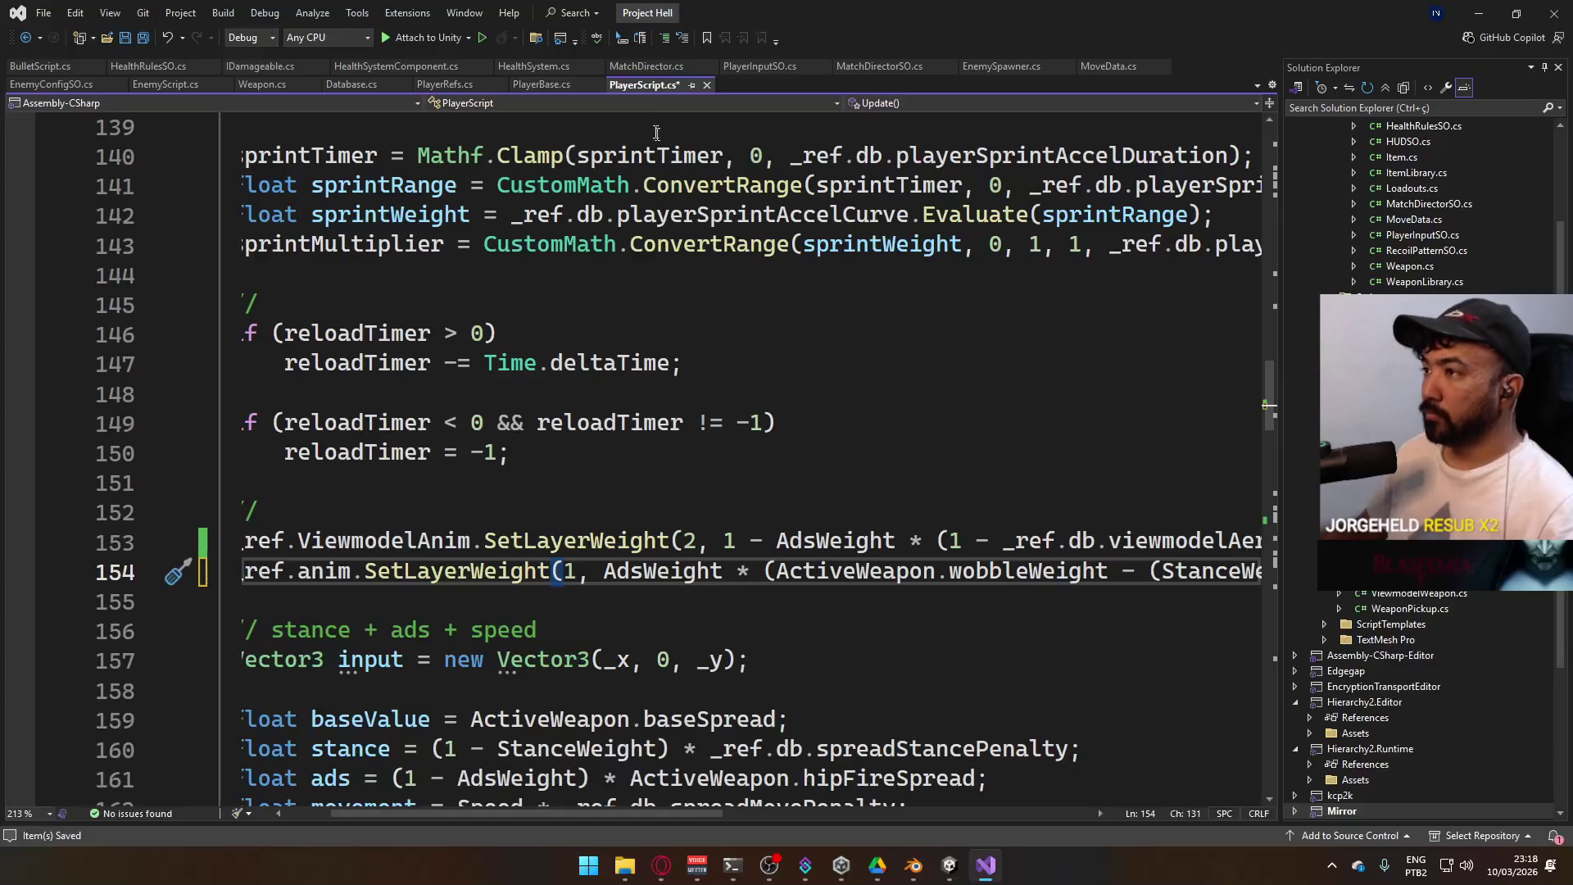
key("BackSpace")
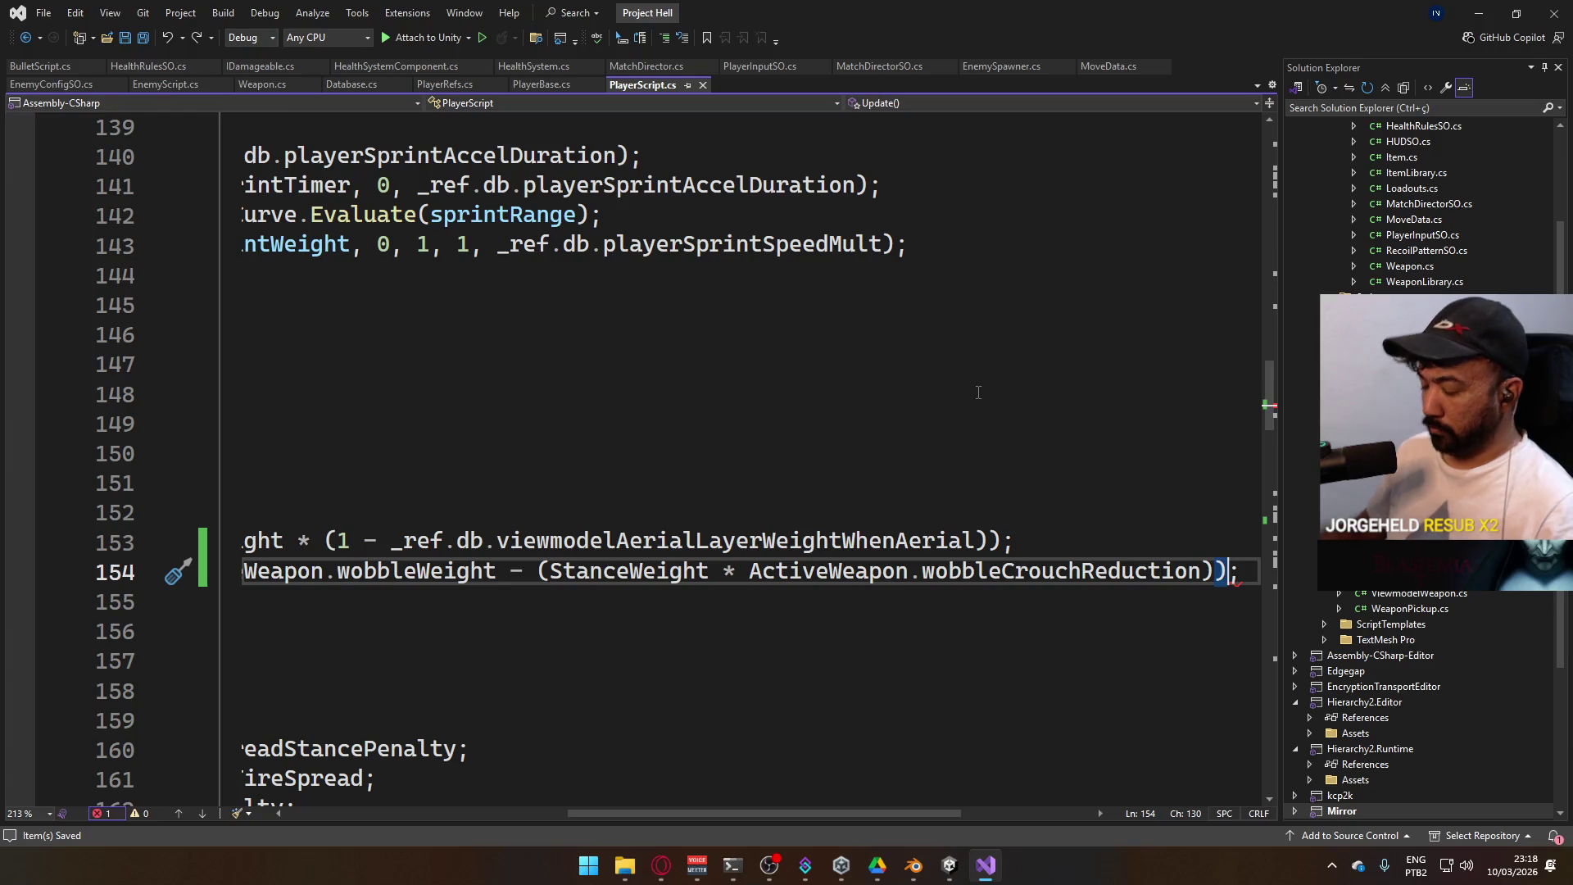
type(")")
key("ctrl+s")
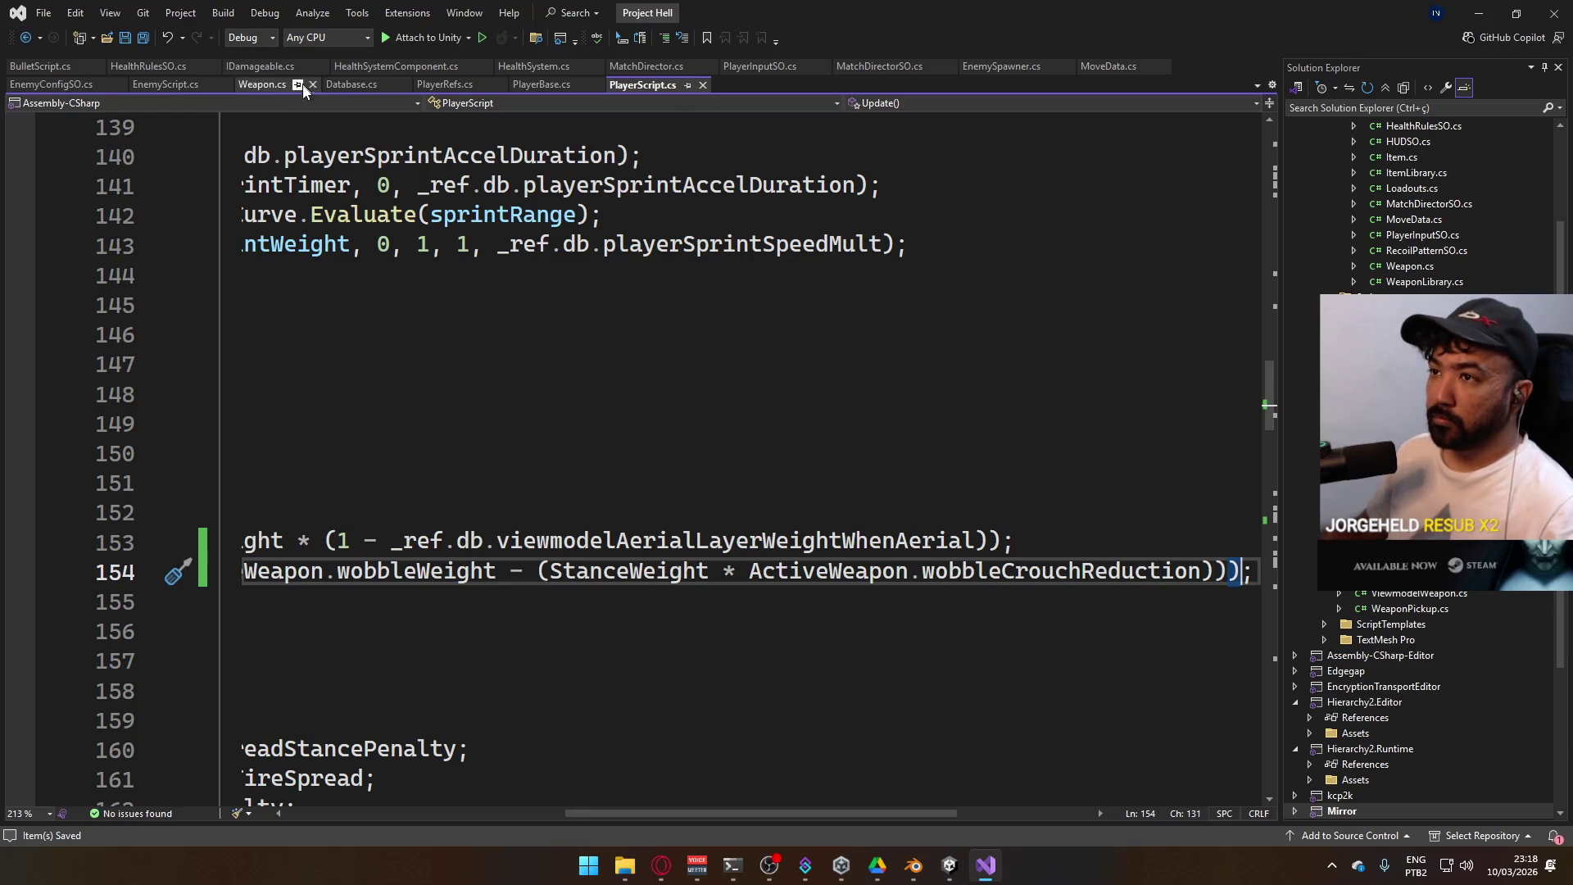
left_click(261, 85)
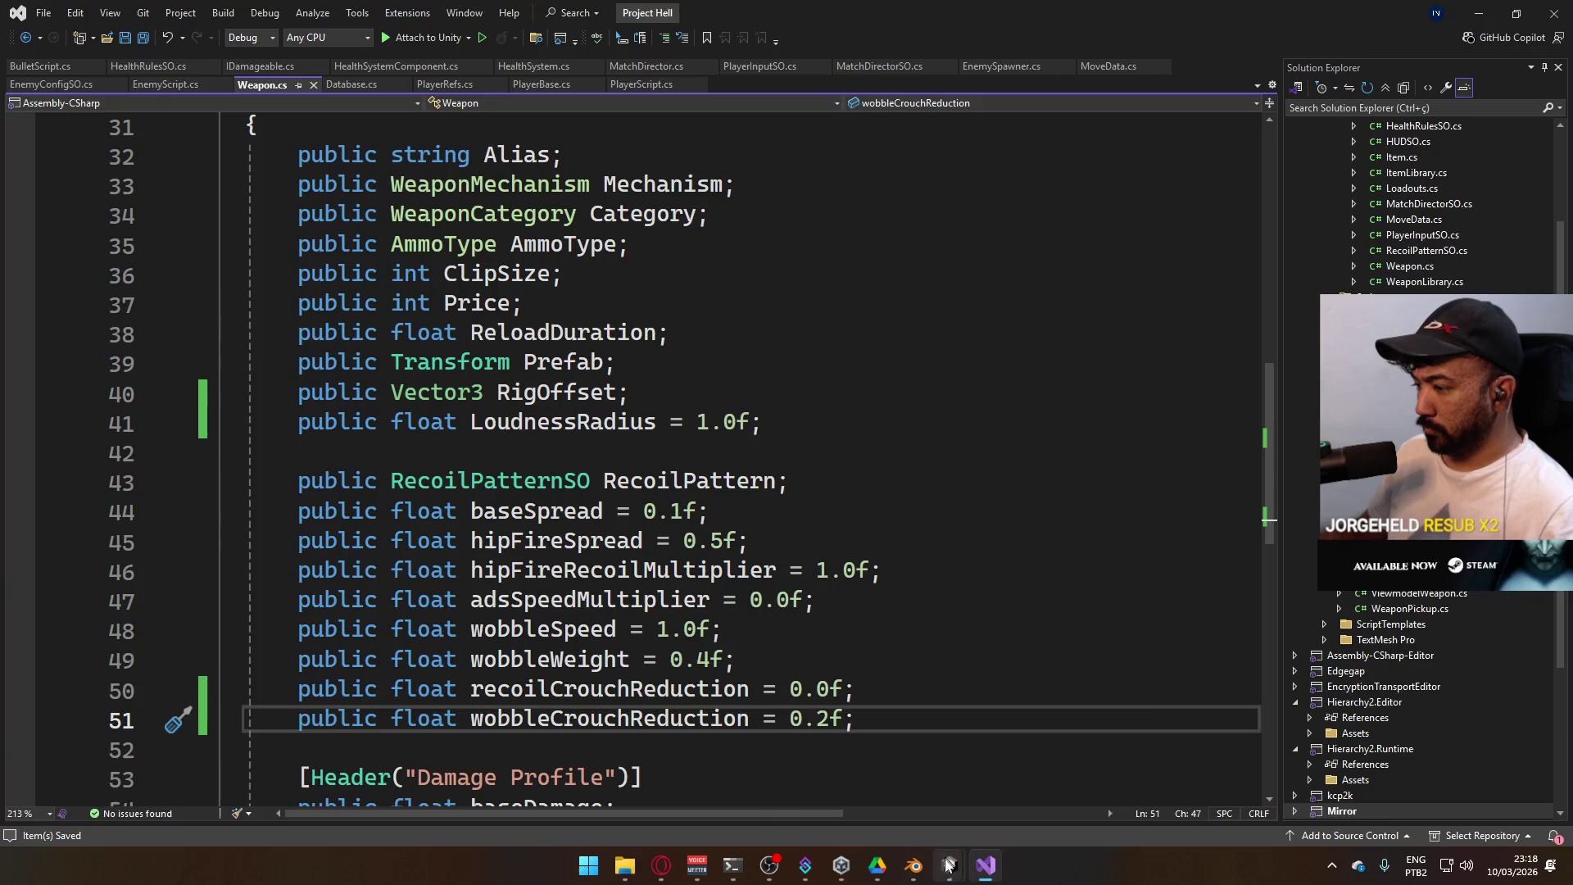
key("alt+Tab")
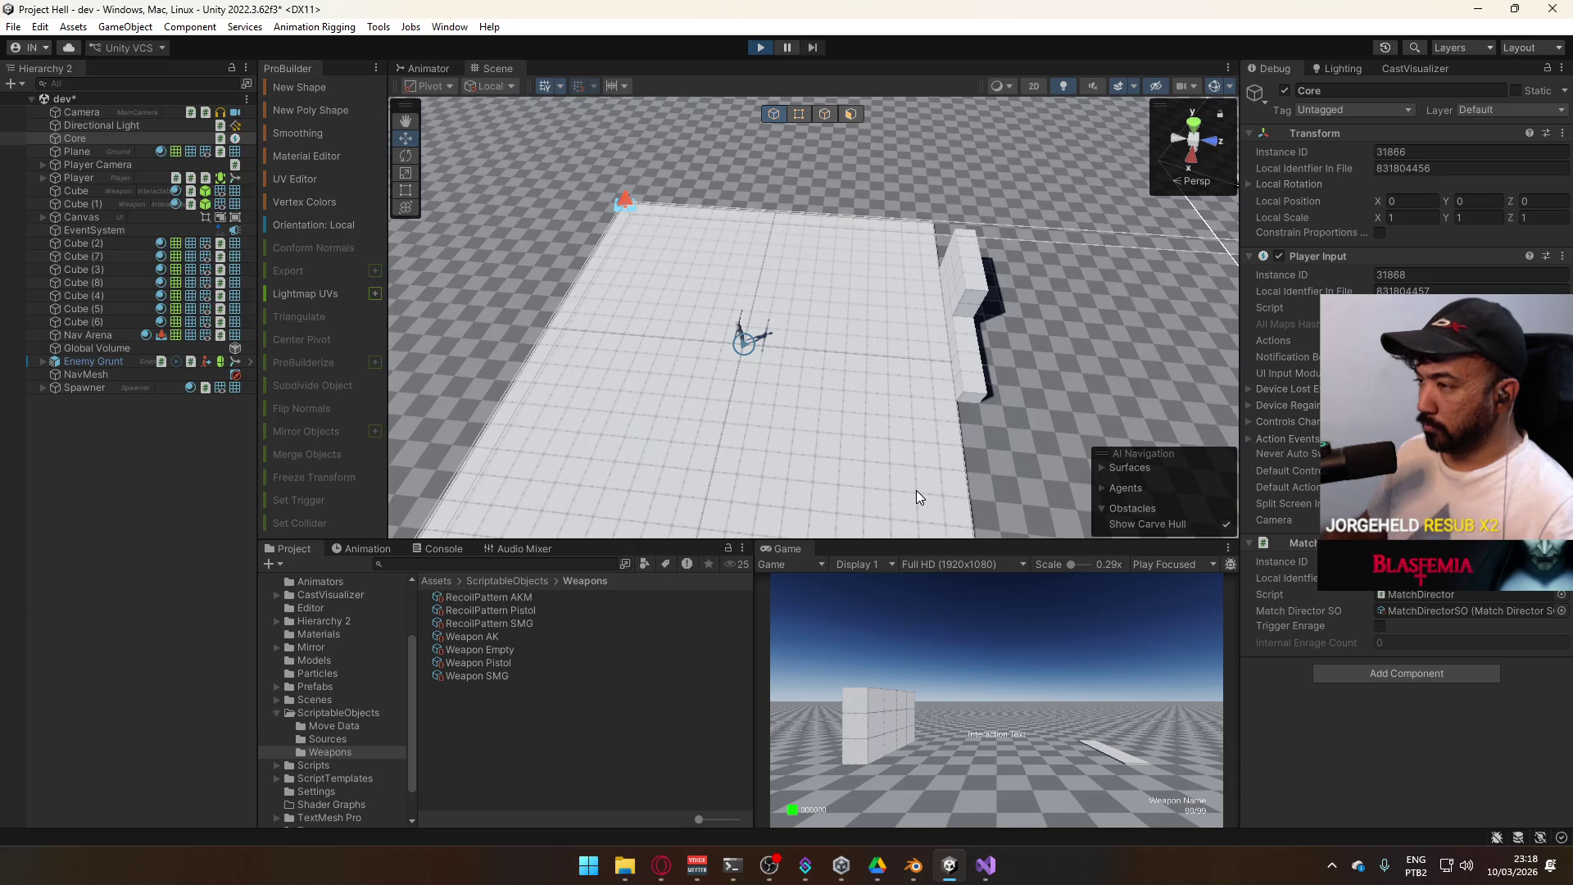
Show the Player's Animator state graph and test crouching and standing with C
key("super")
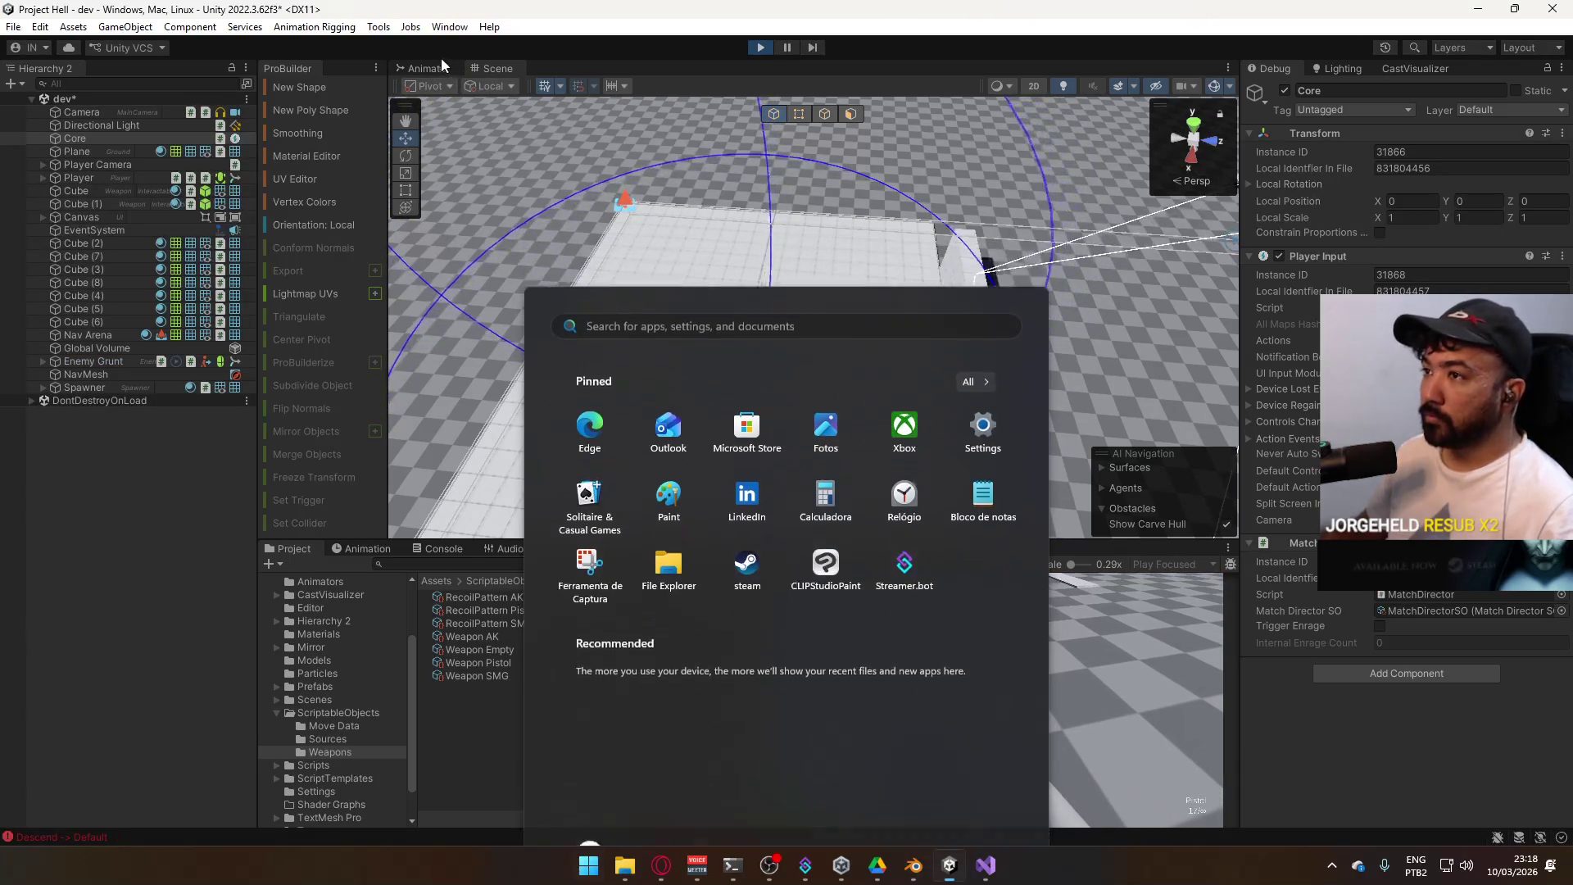
left_click(426, 68)
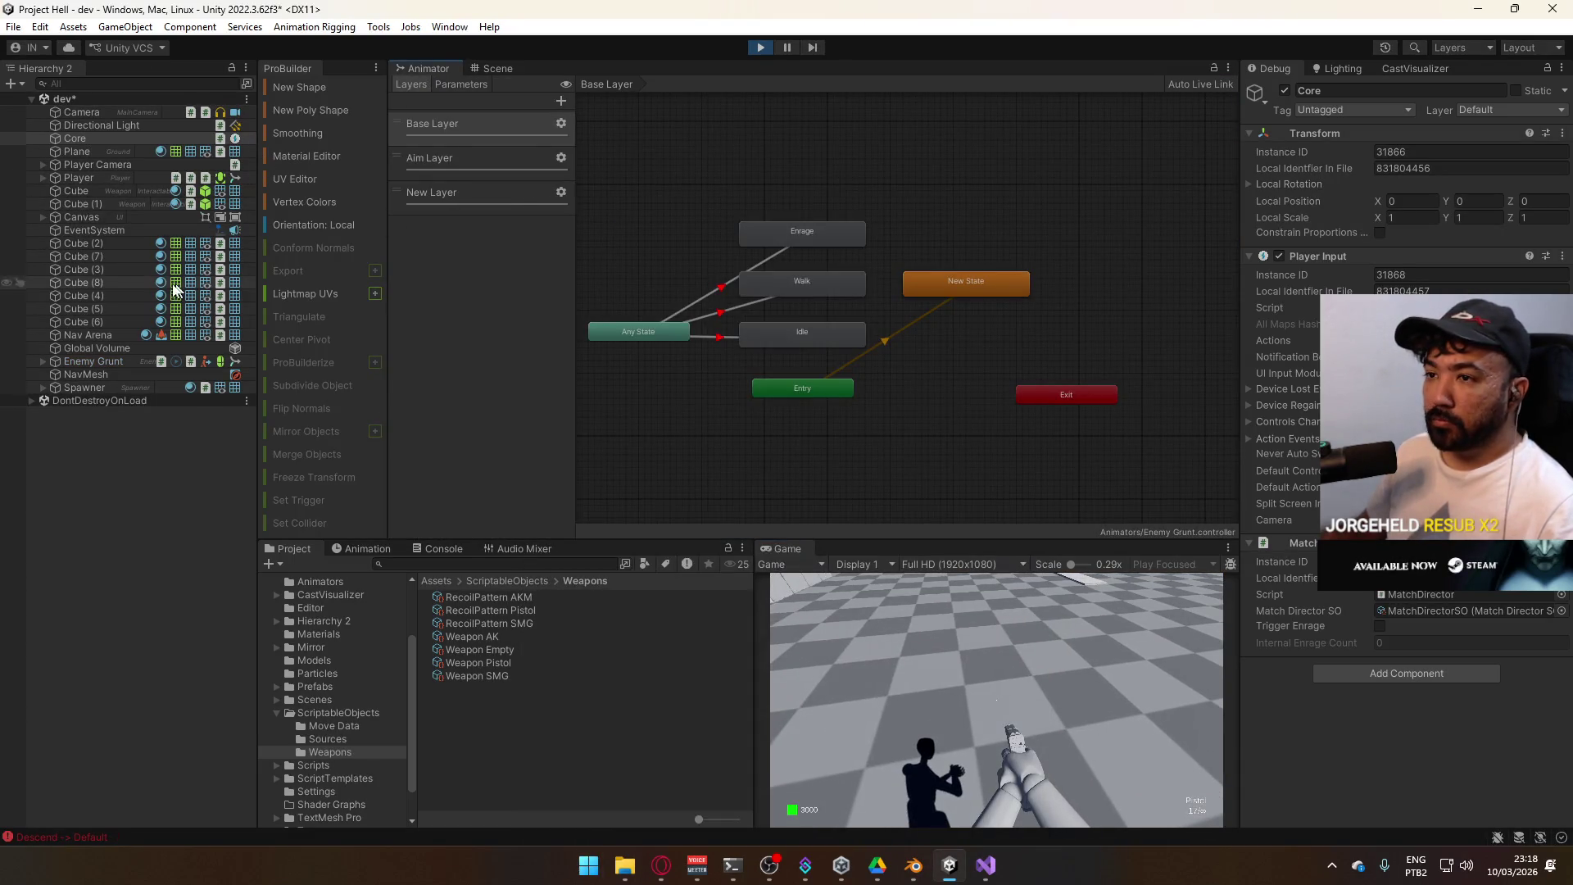
left_click(89, 177)
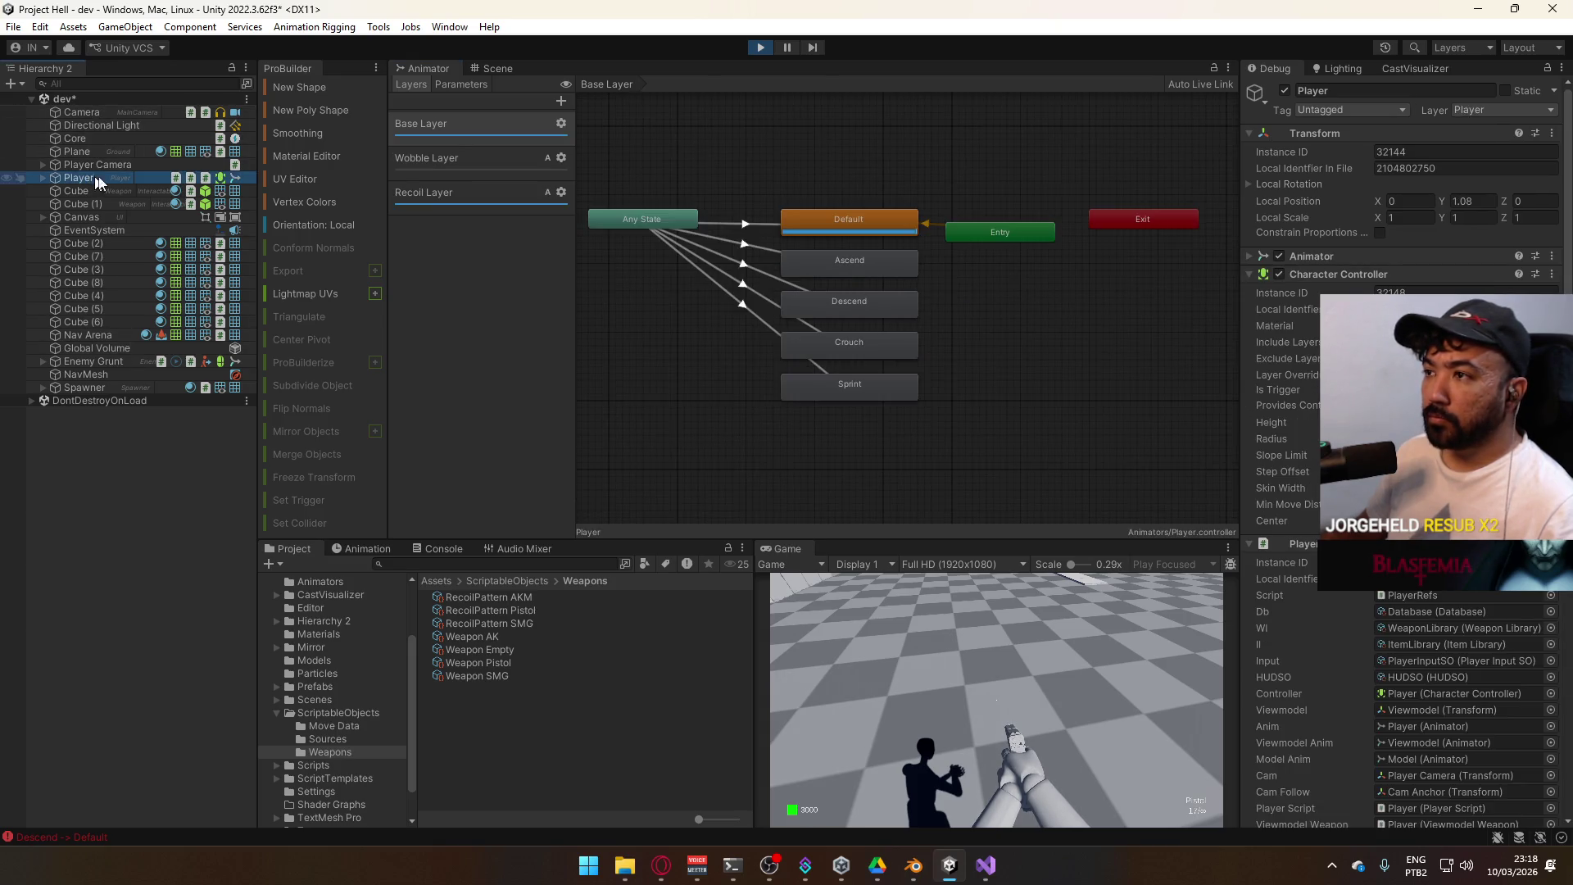
left_click(1047, 712)
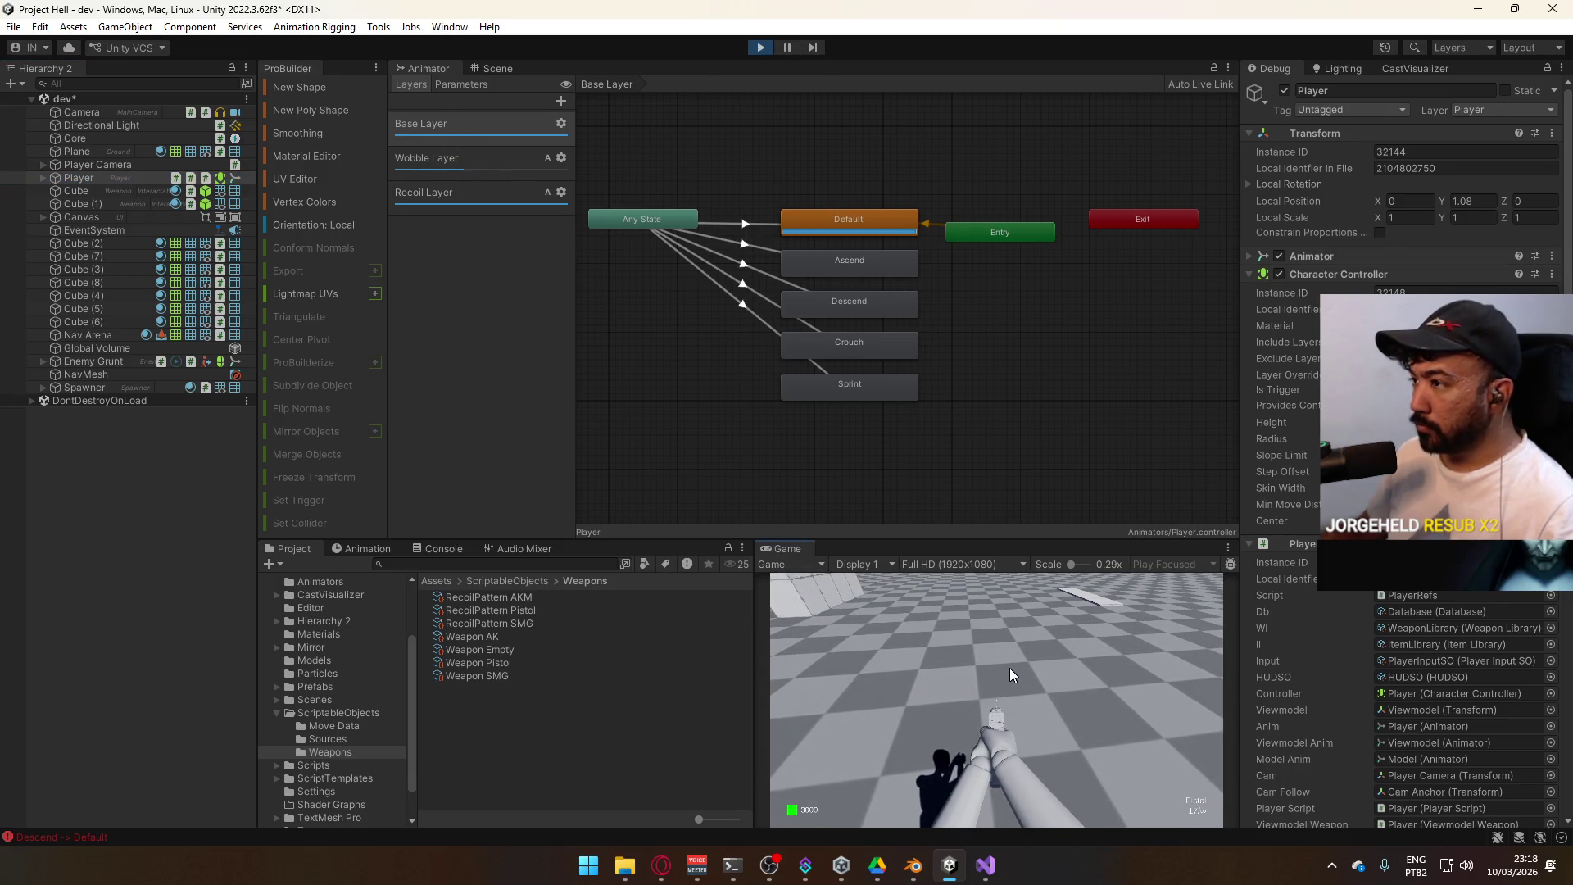
key("c")
key("c")
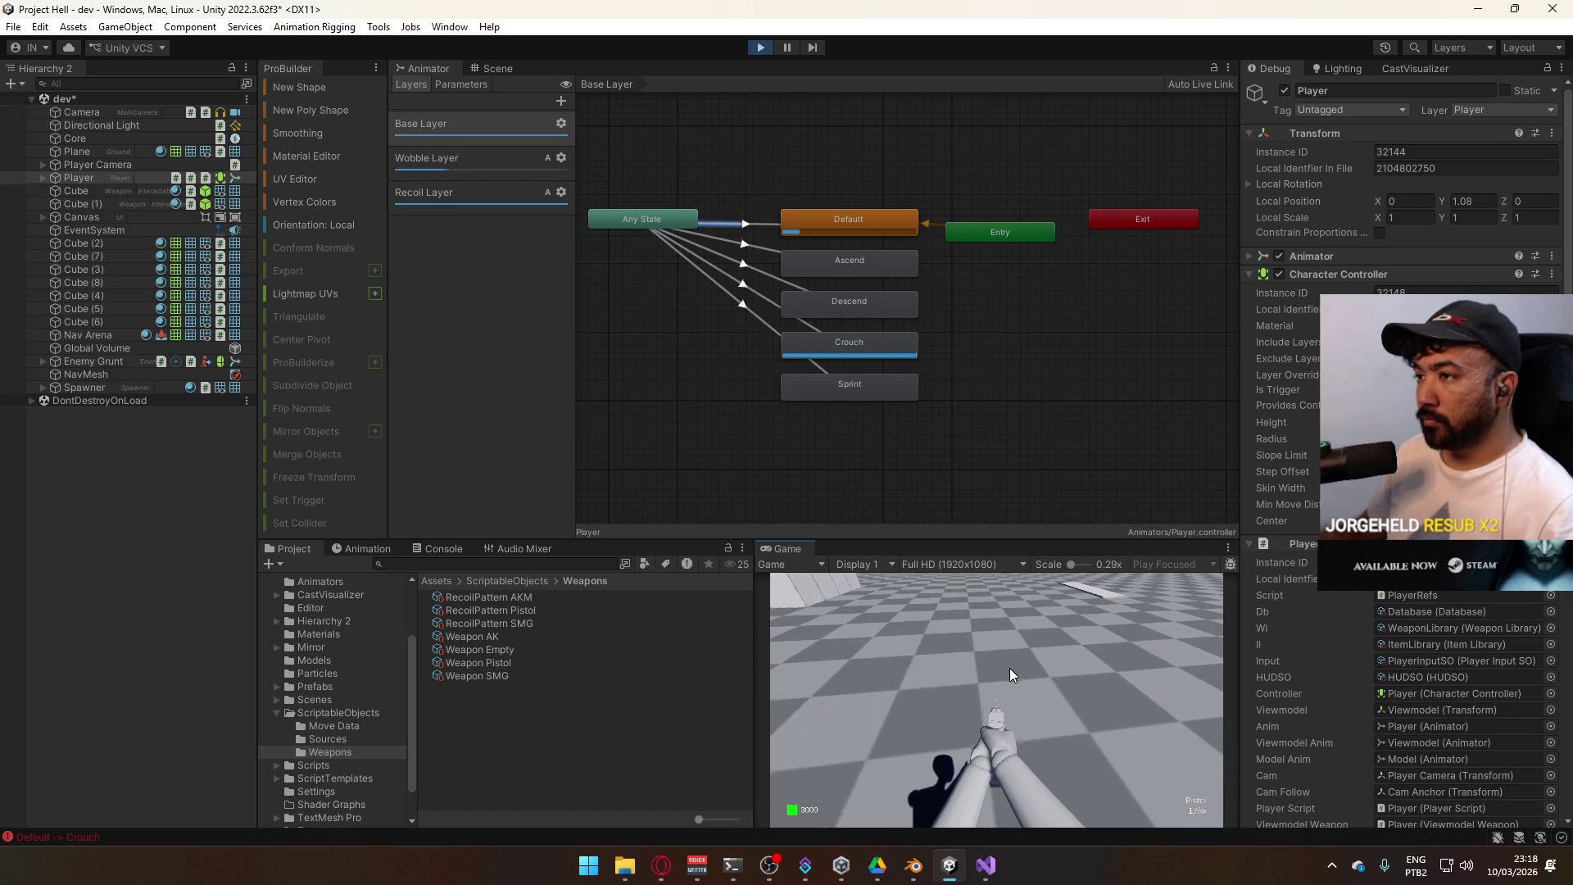
key("c")
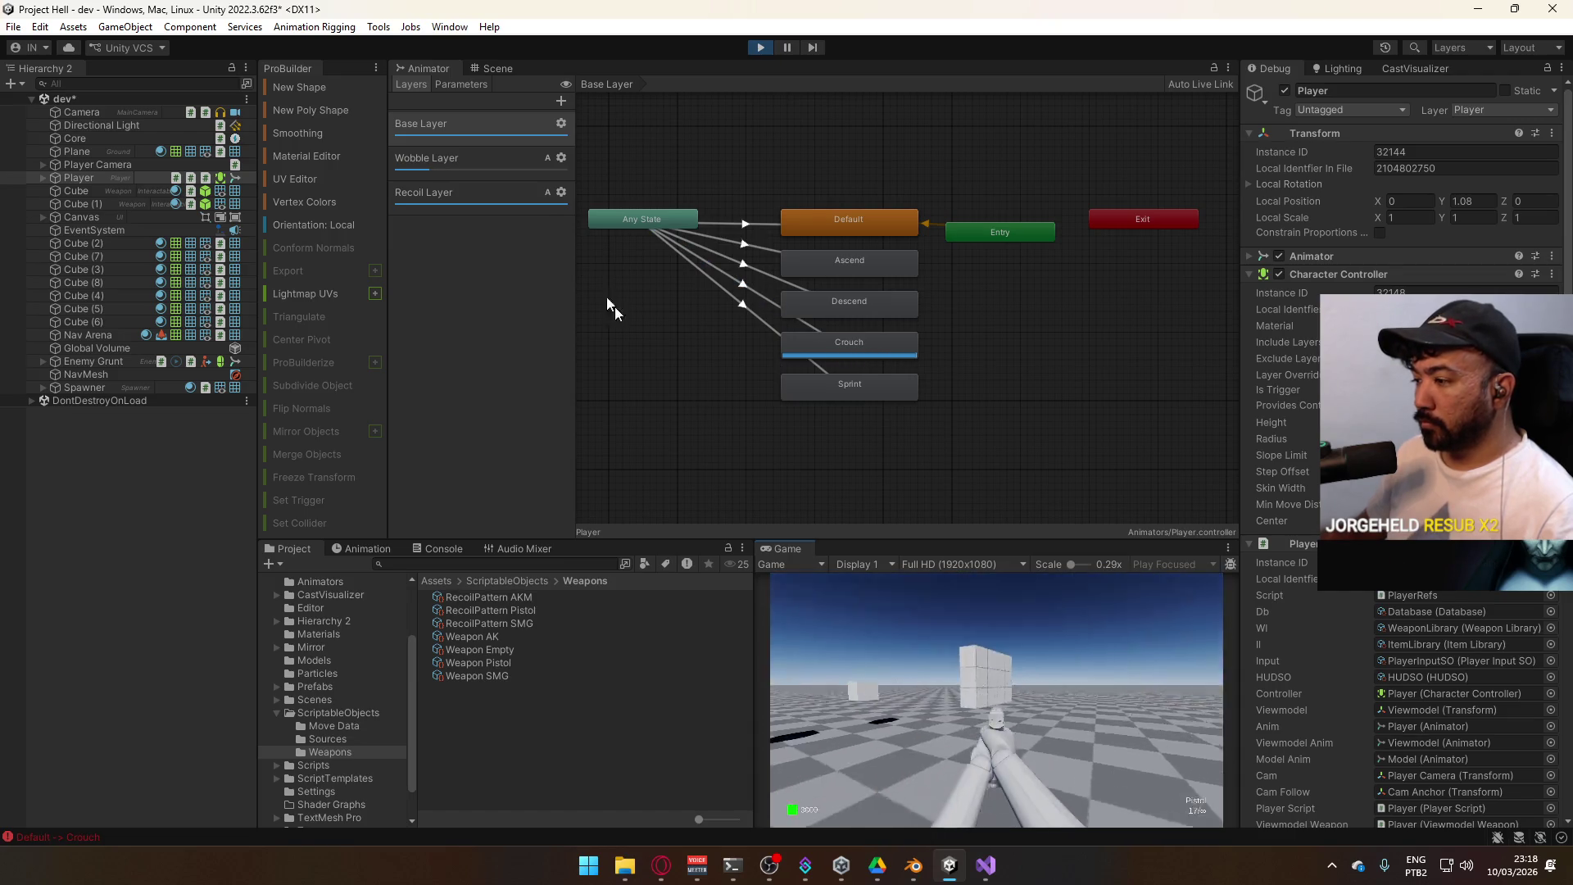
Maximize the Game view to fill the editor
key("super")
key("Escape")
right_click(810, 553)
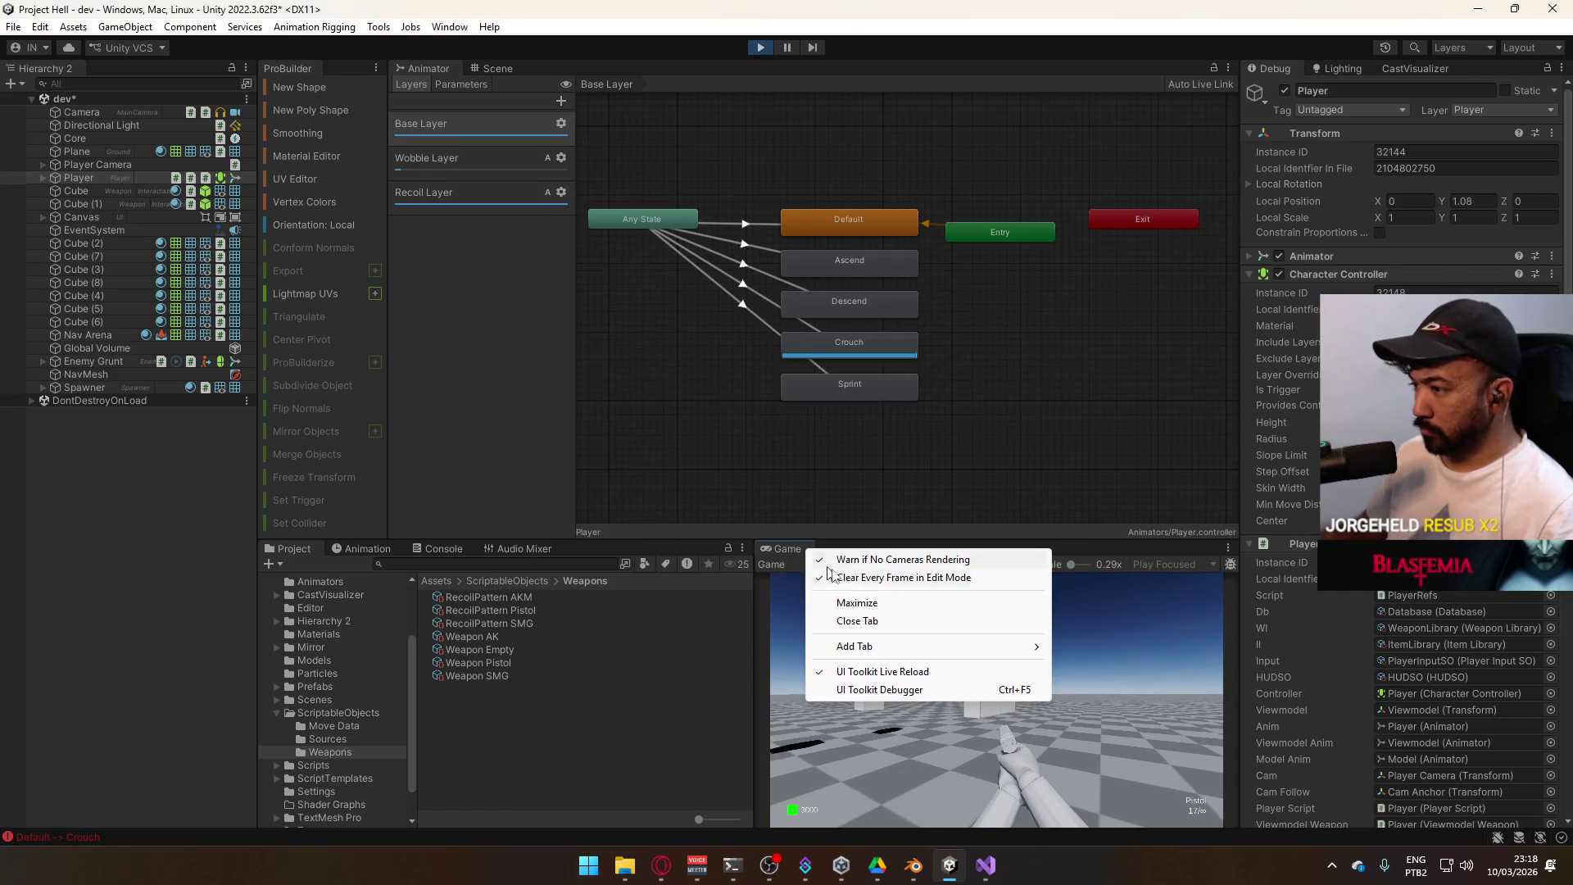
left_click(879, 597)
mouse_move(749, 535)
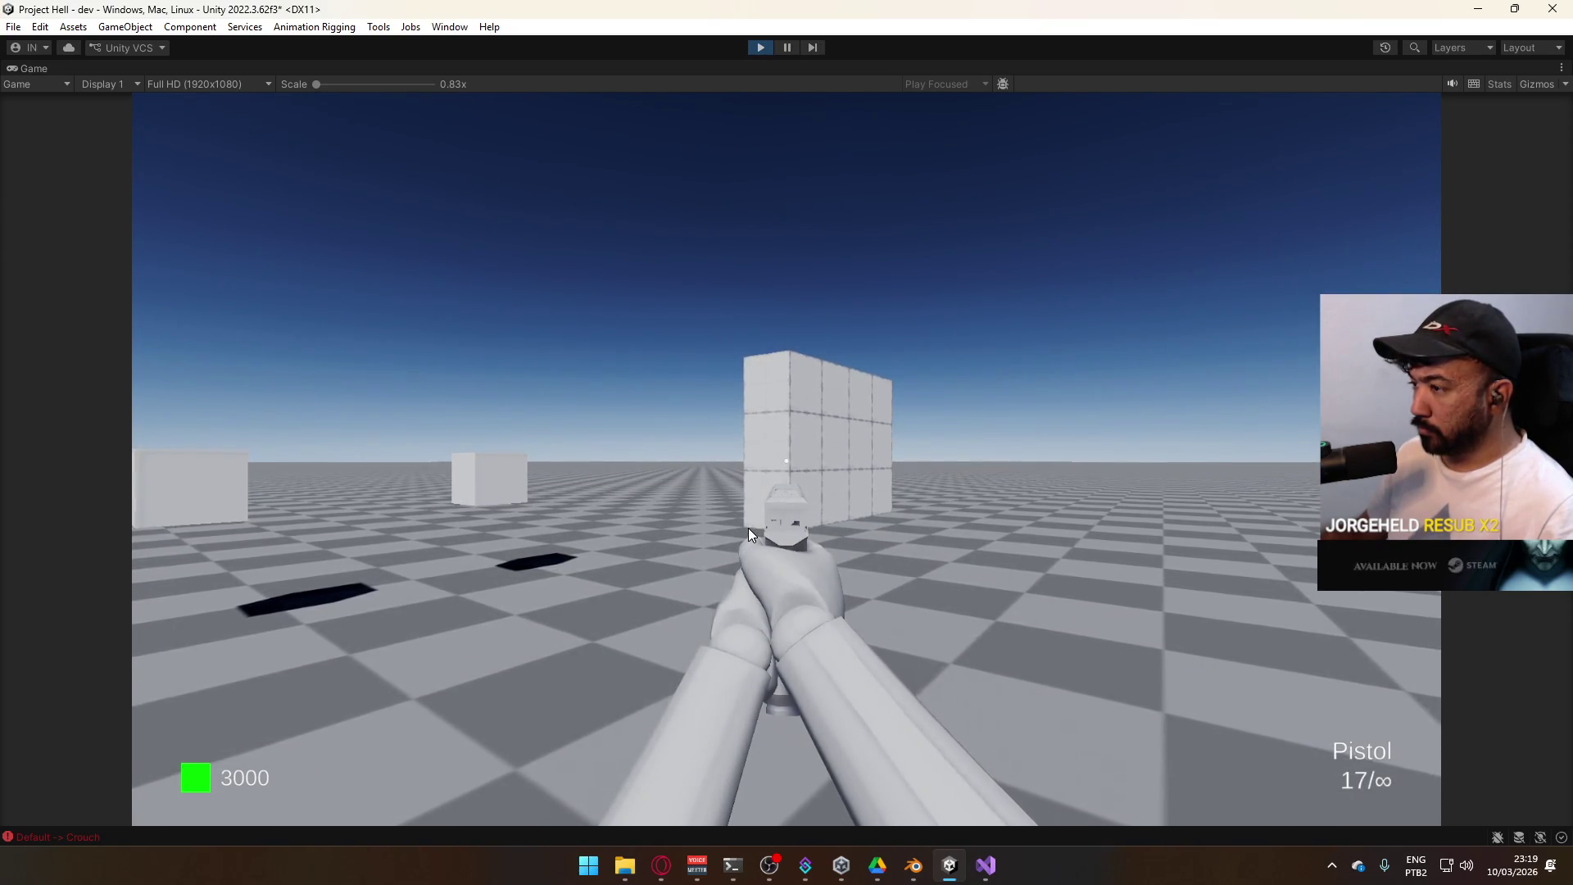
Toggle crouch on and off several times with C in the running game
key("c")
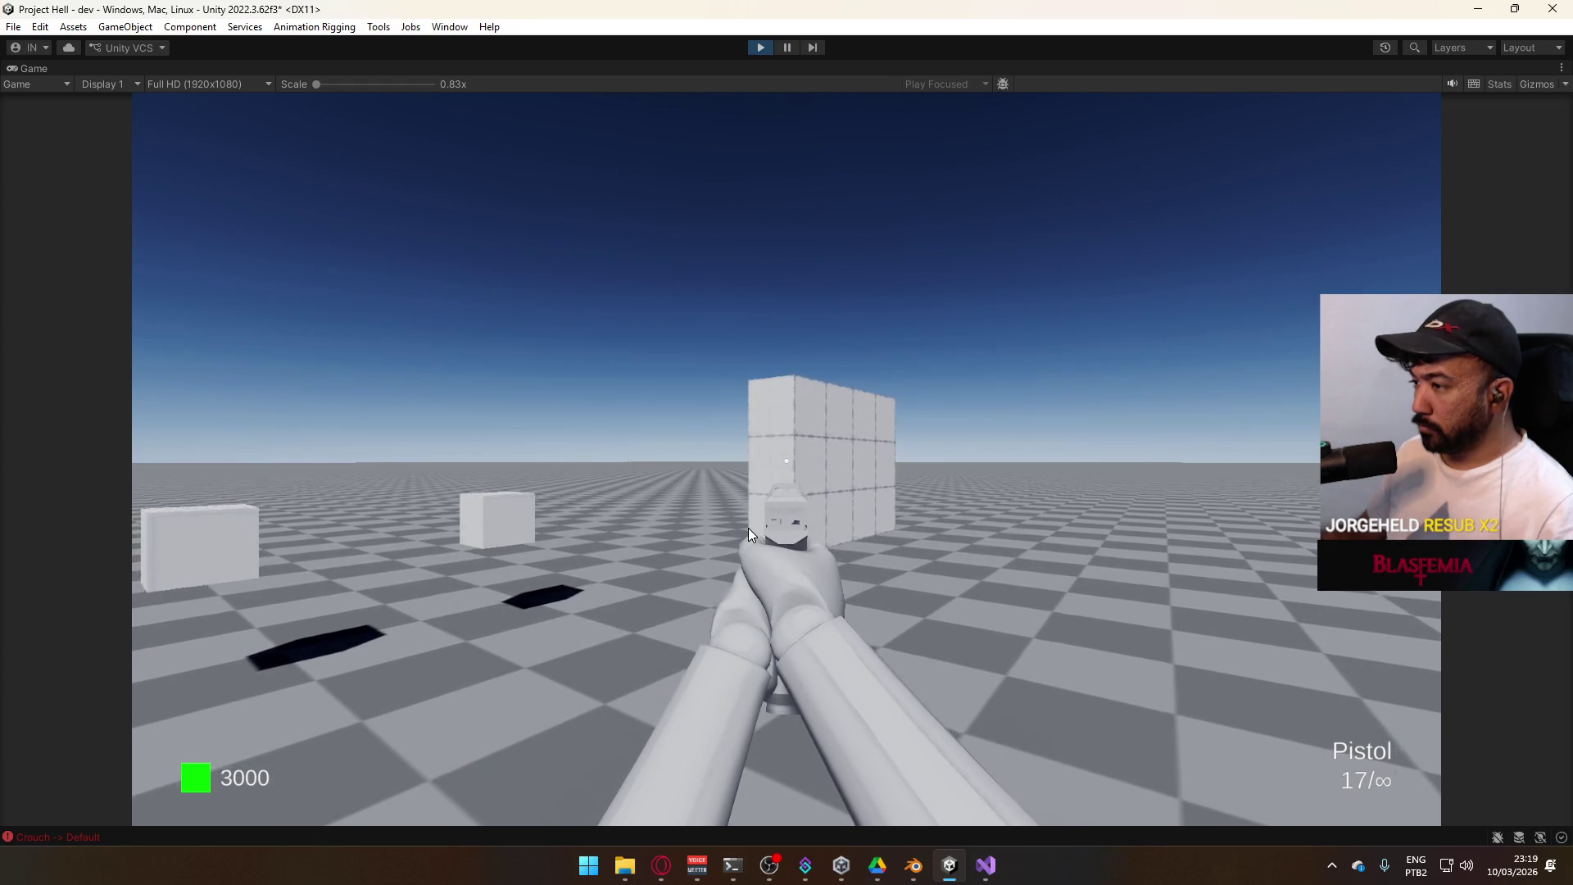
key("c")
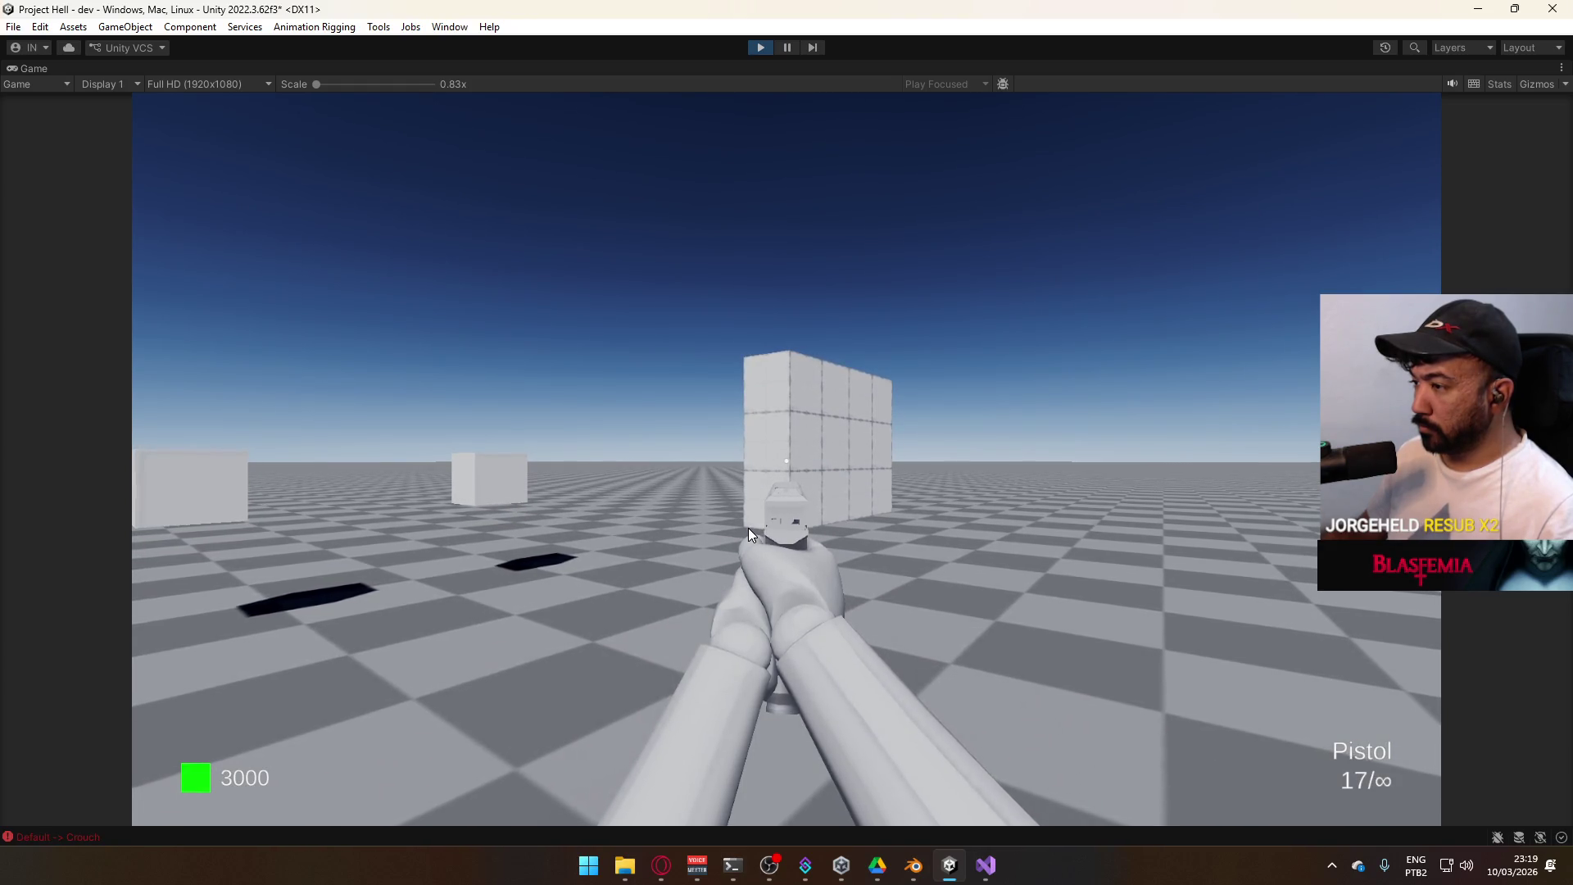
key("c")
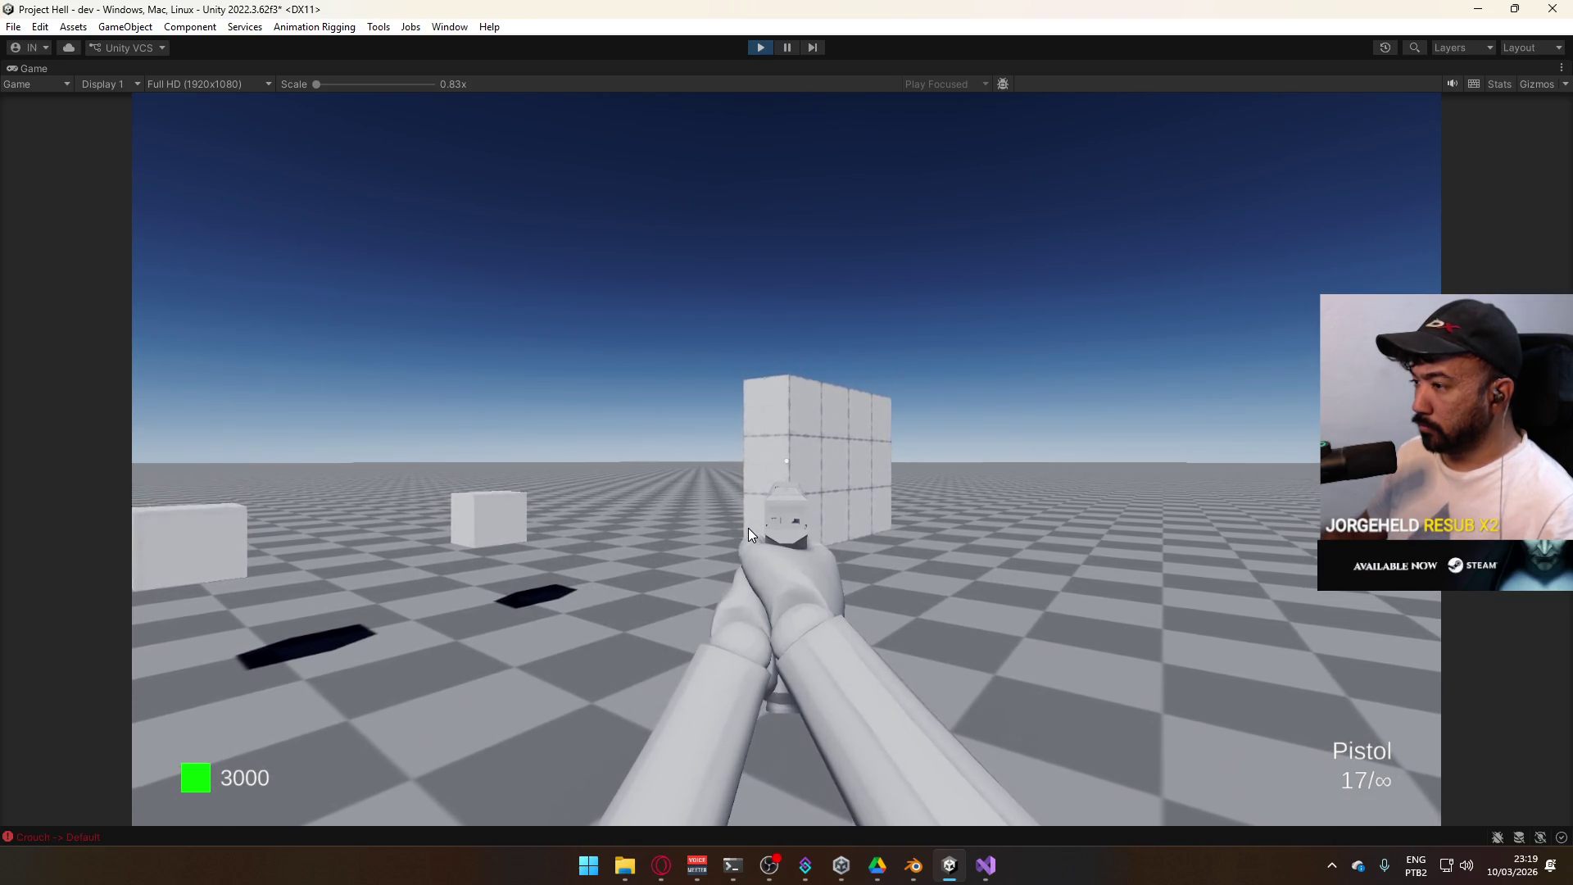
key("c")
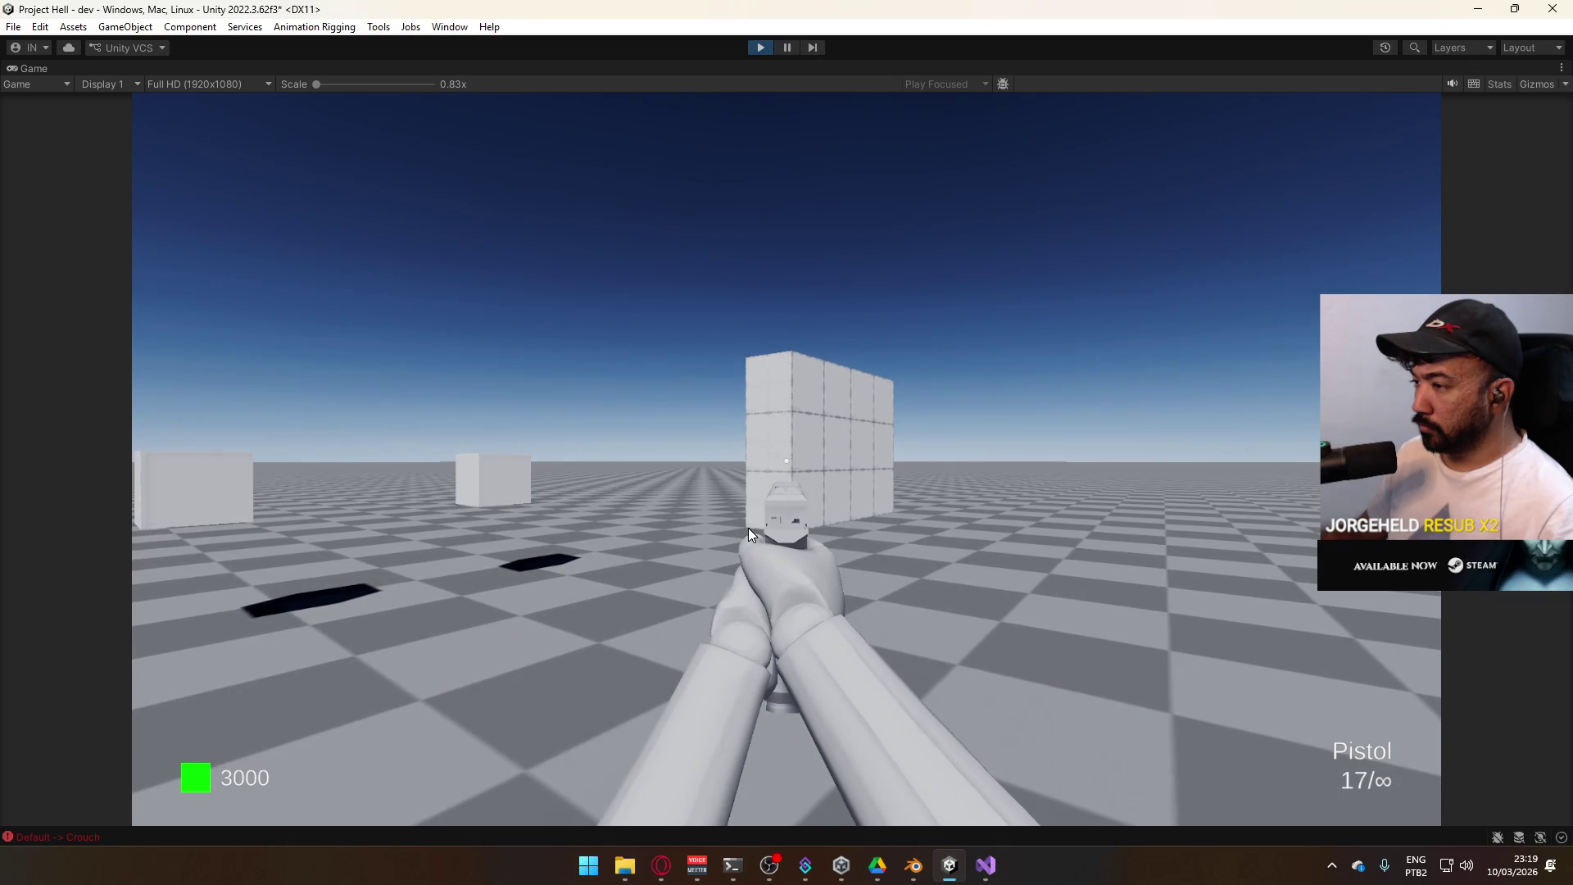
left_click(749, 528)
key("alt+Tab")
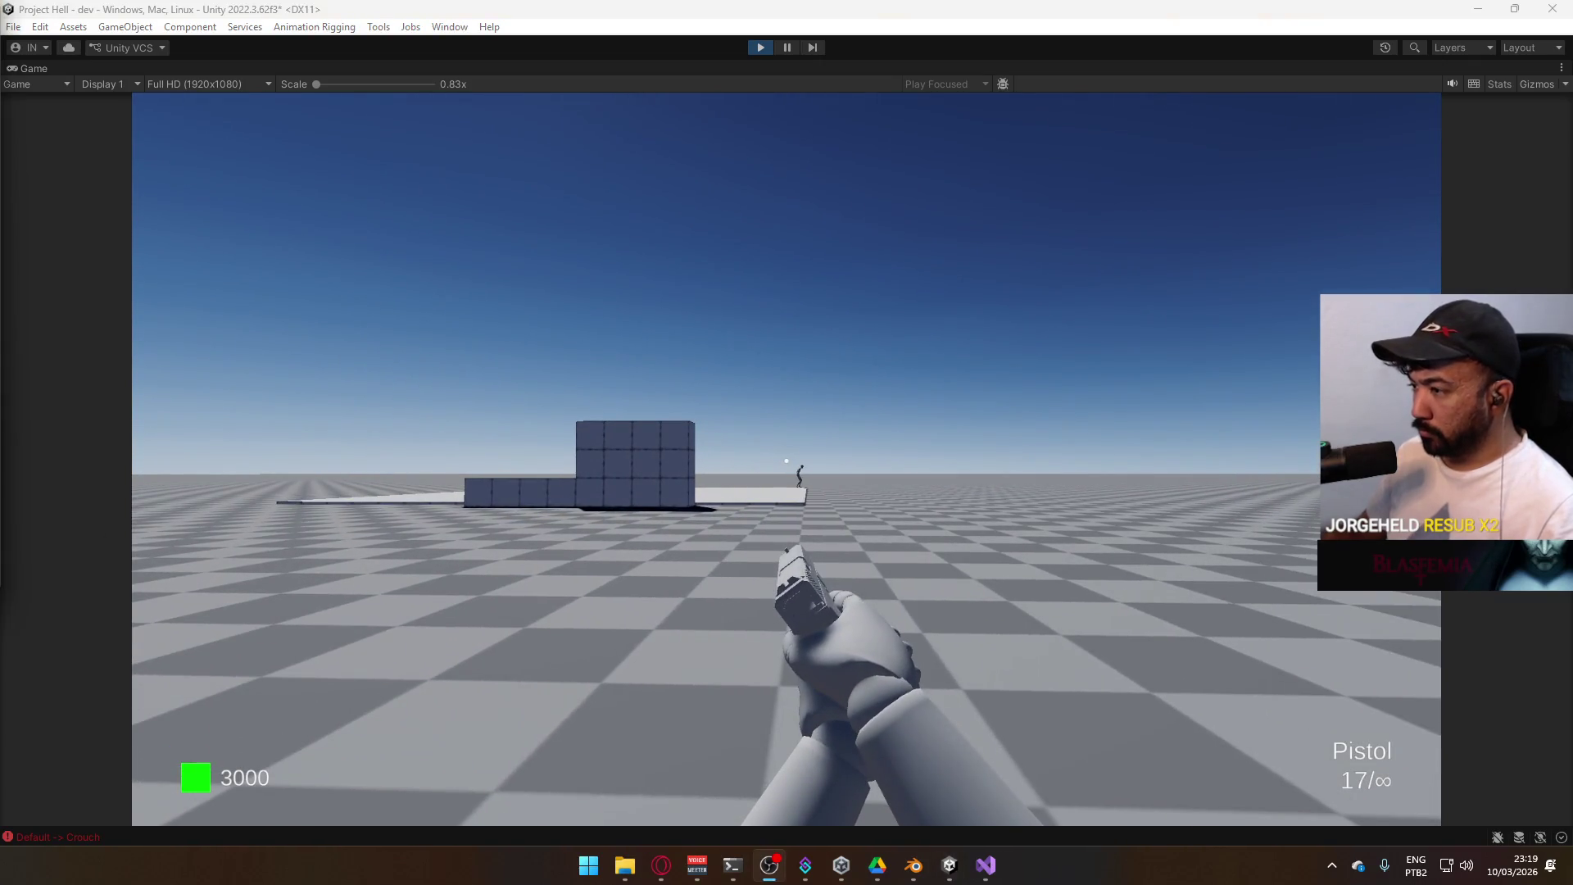
left_click(814, 557)
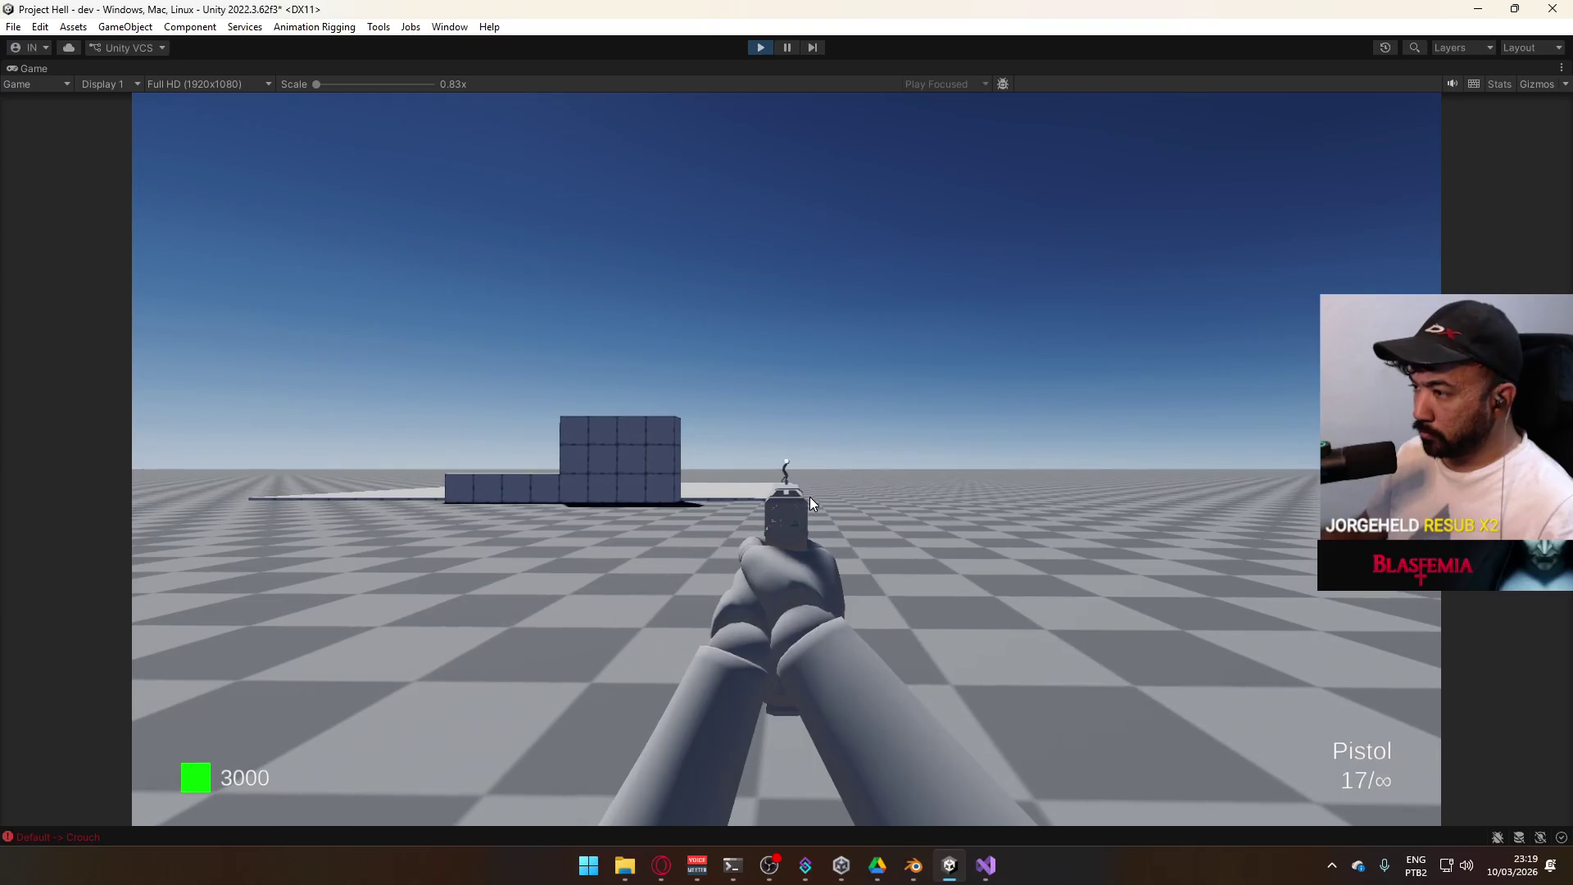
Fire the pistol repeatedly at the target dummy, then reload back to 17 rounds
left_click(779, 500)
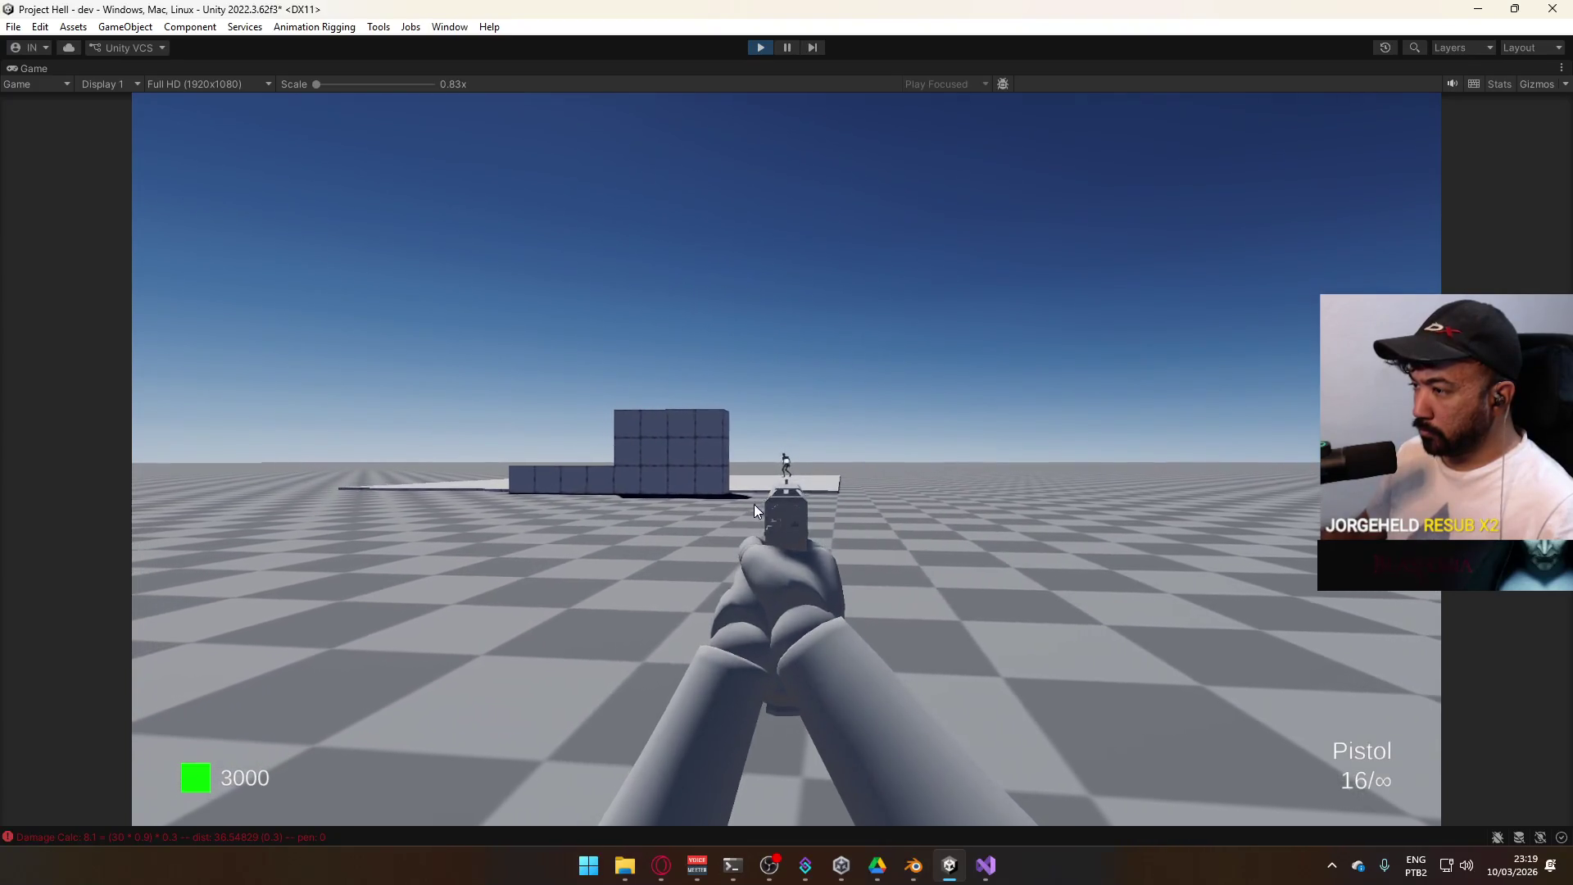
left_click(748, 501)
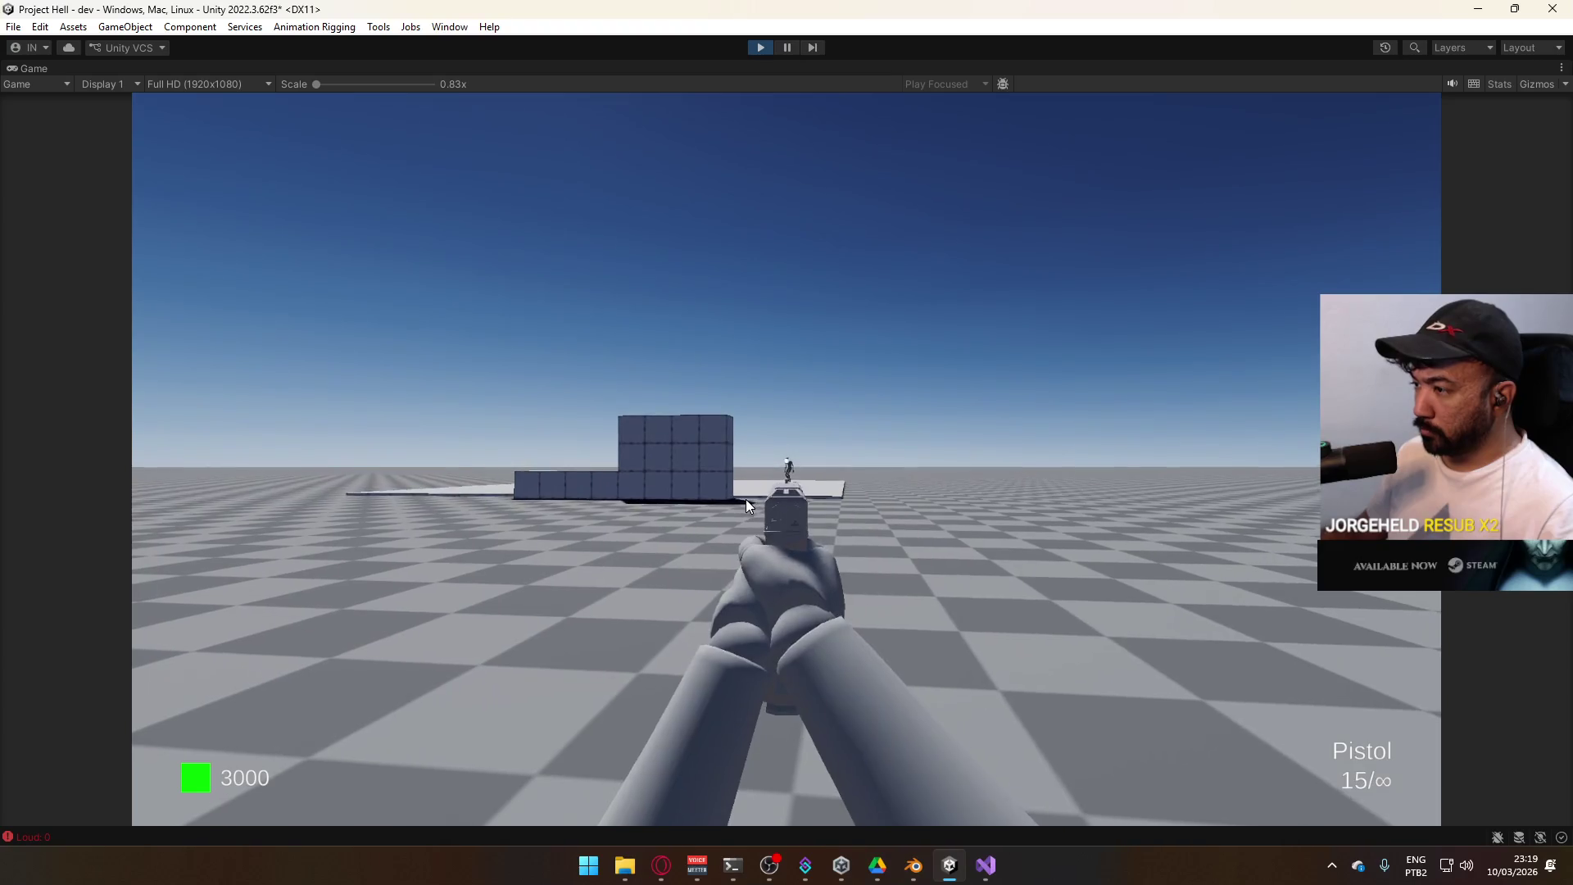
left_click(746, 501)
left_click(746, 501)
left_click(744, 500)
left_click(741, 500)
left_click(740, 500)
left_click(737, 500)
left_click(736, 500)
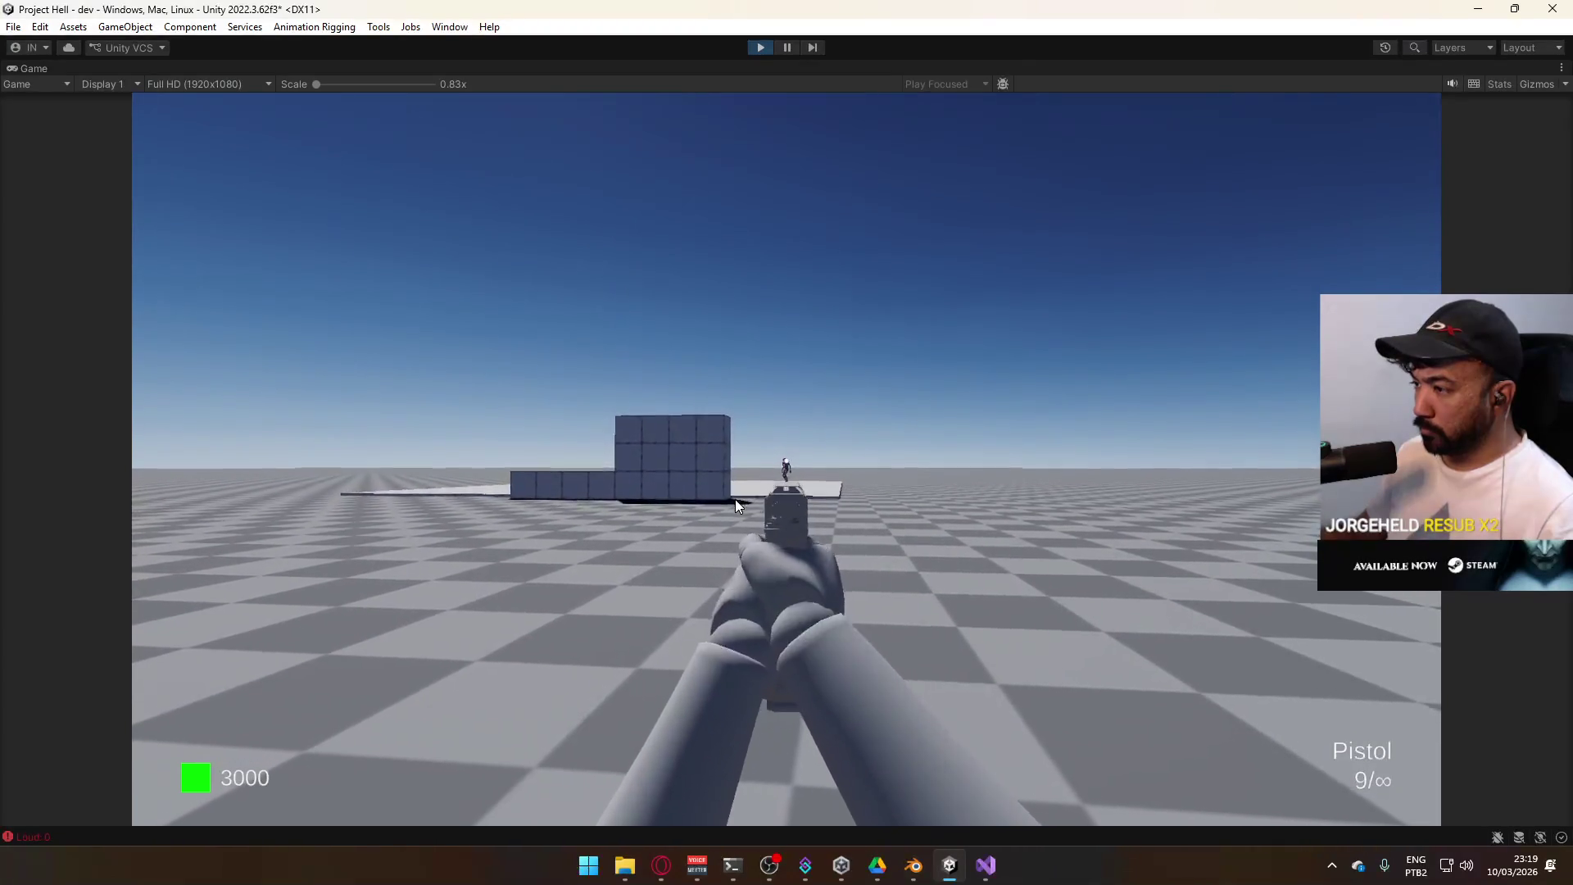
left_click(733, 500)
left_click(731, 500)
left_click(729, 502)
left_click(732, 504)
left_click(735, 505)
left_click(735, 507)
left_click(735, 508)
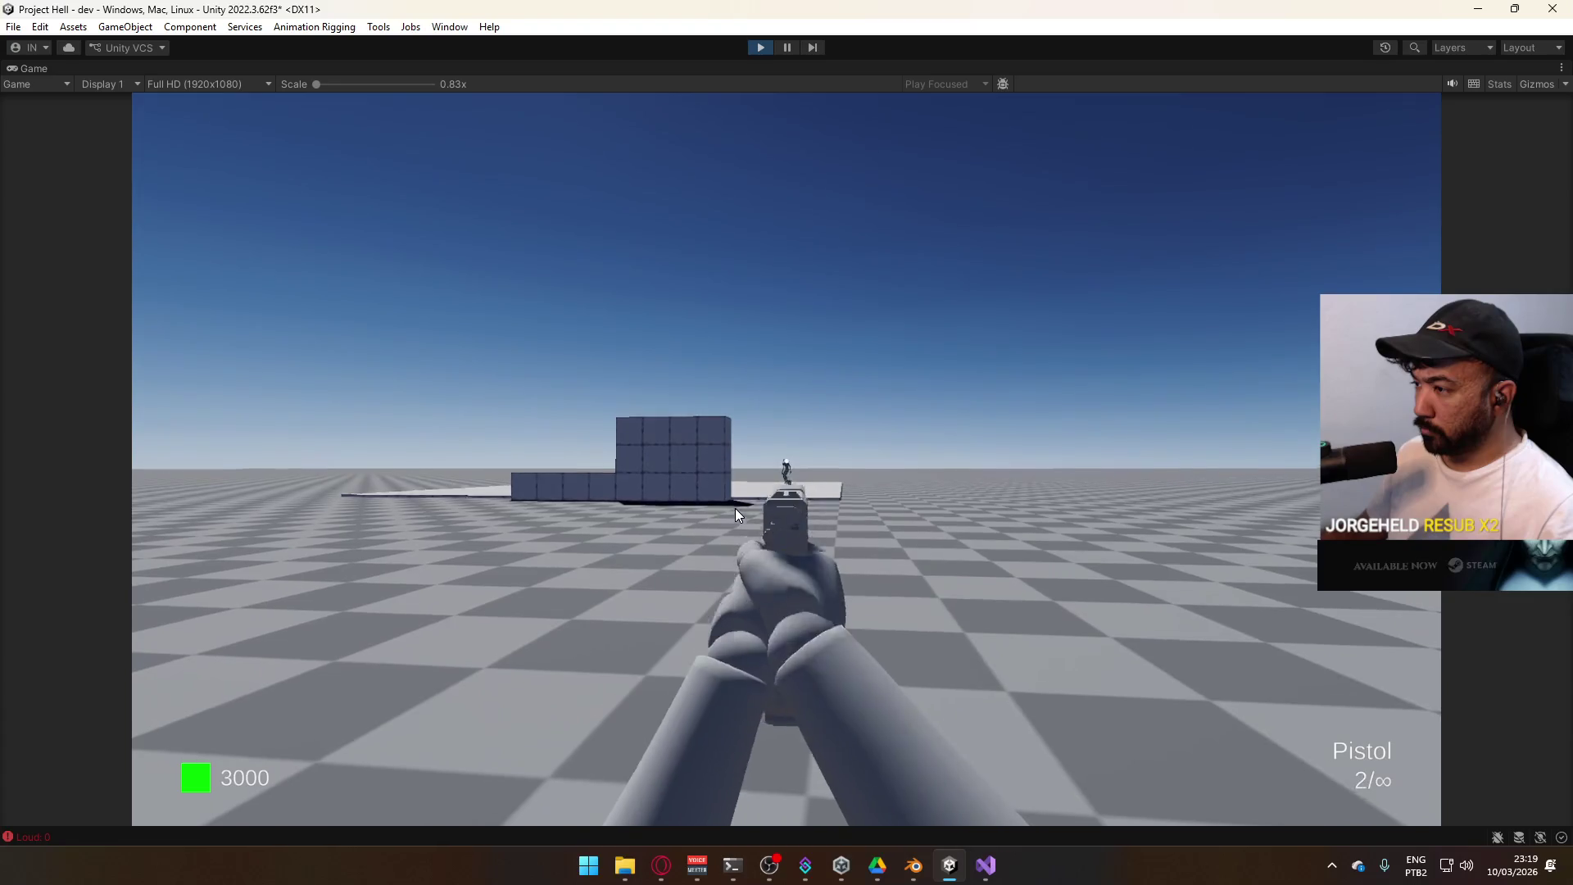
left_click(734, 512)
key("r")
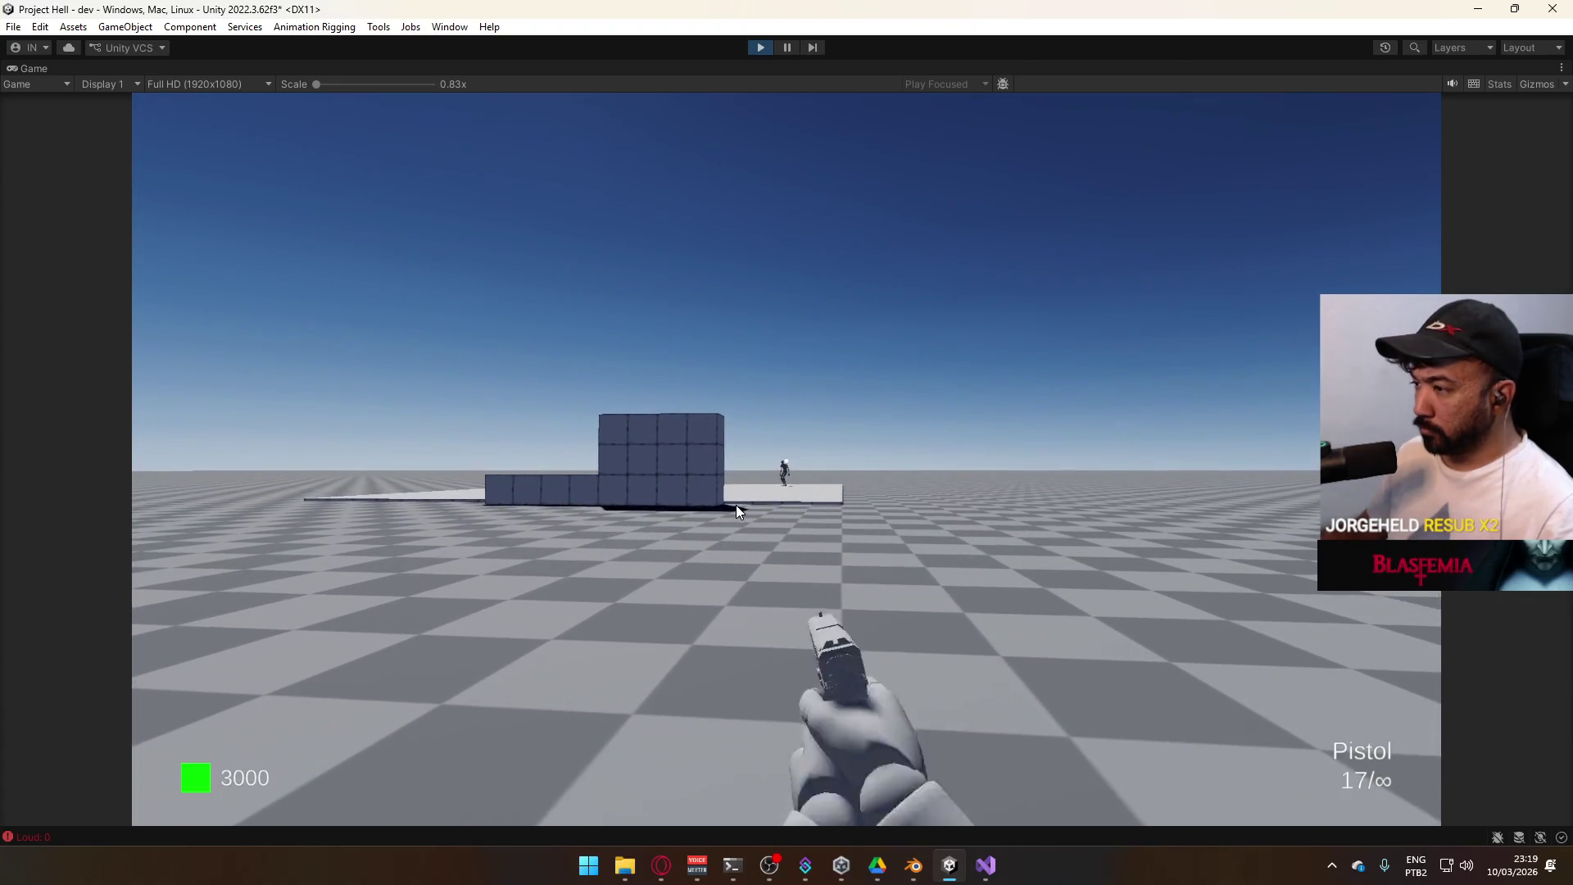
Sprint with Shift, aim with right-click to cancel sprint, keep firing, then stop play mode
left_click(732, 513)
left_click(730, 513)
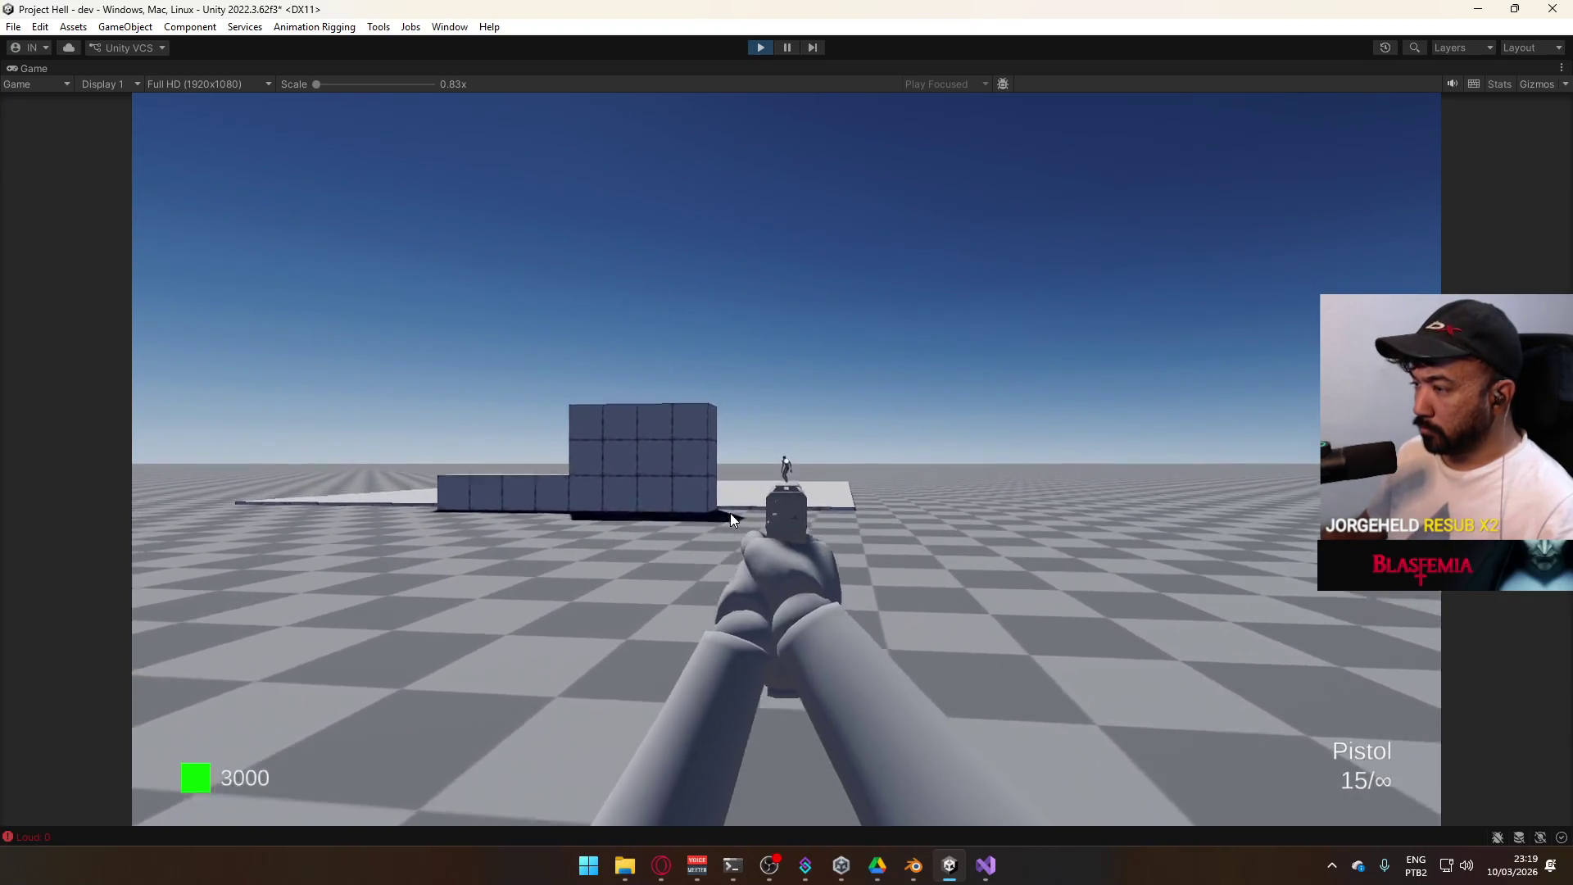
key("shift")
right_click(729, 516)
key("w")
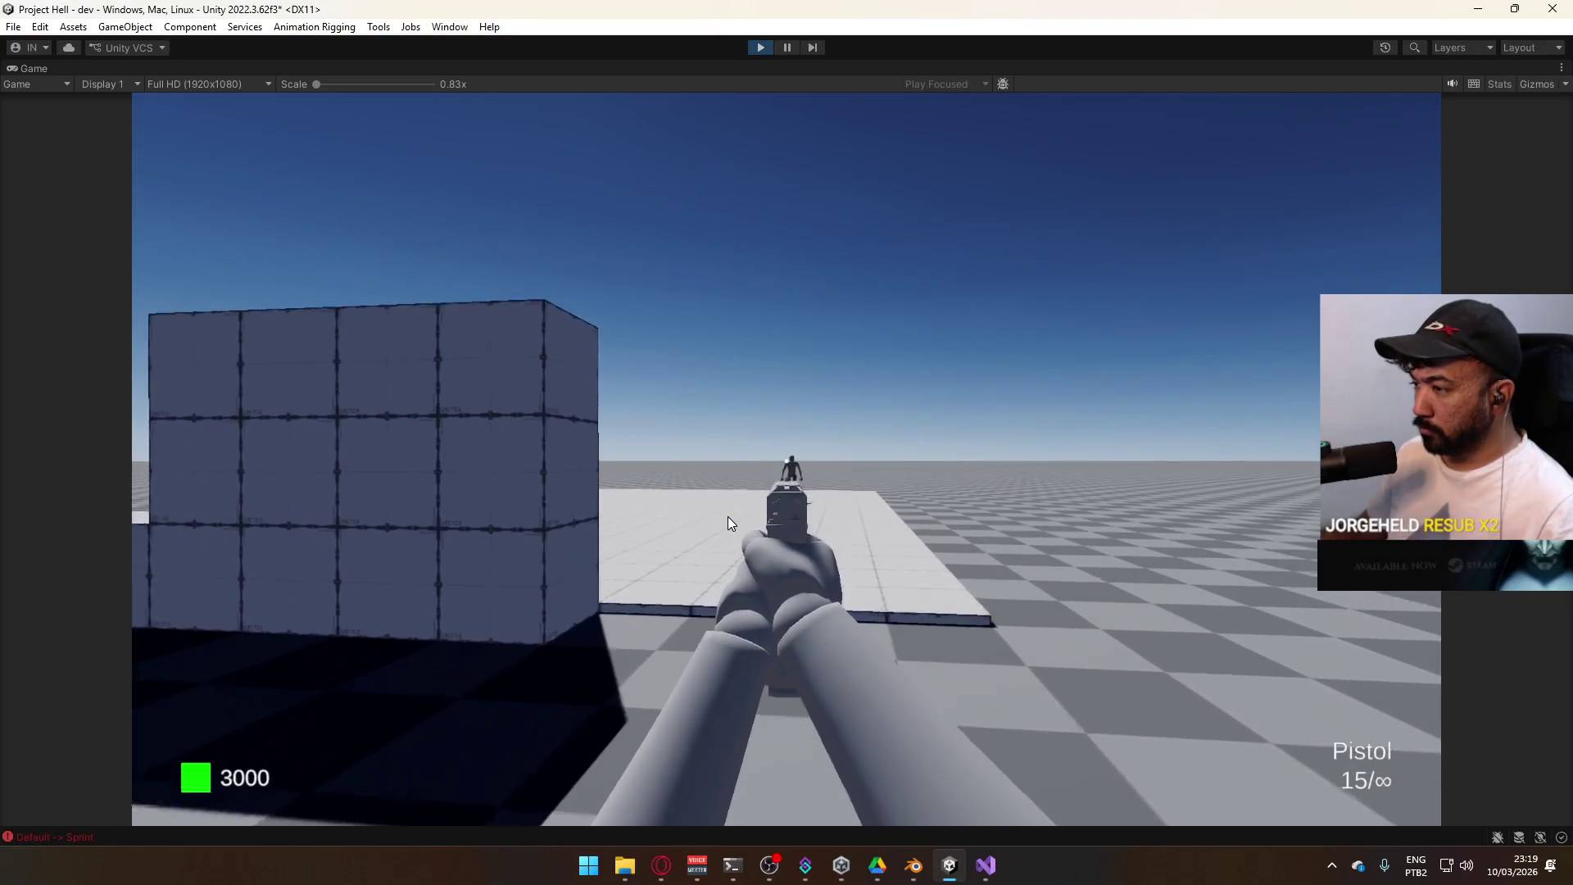
key("s")
left_click(739, 518)
left_click(744, 520)
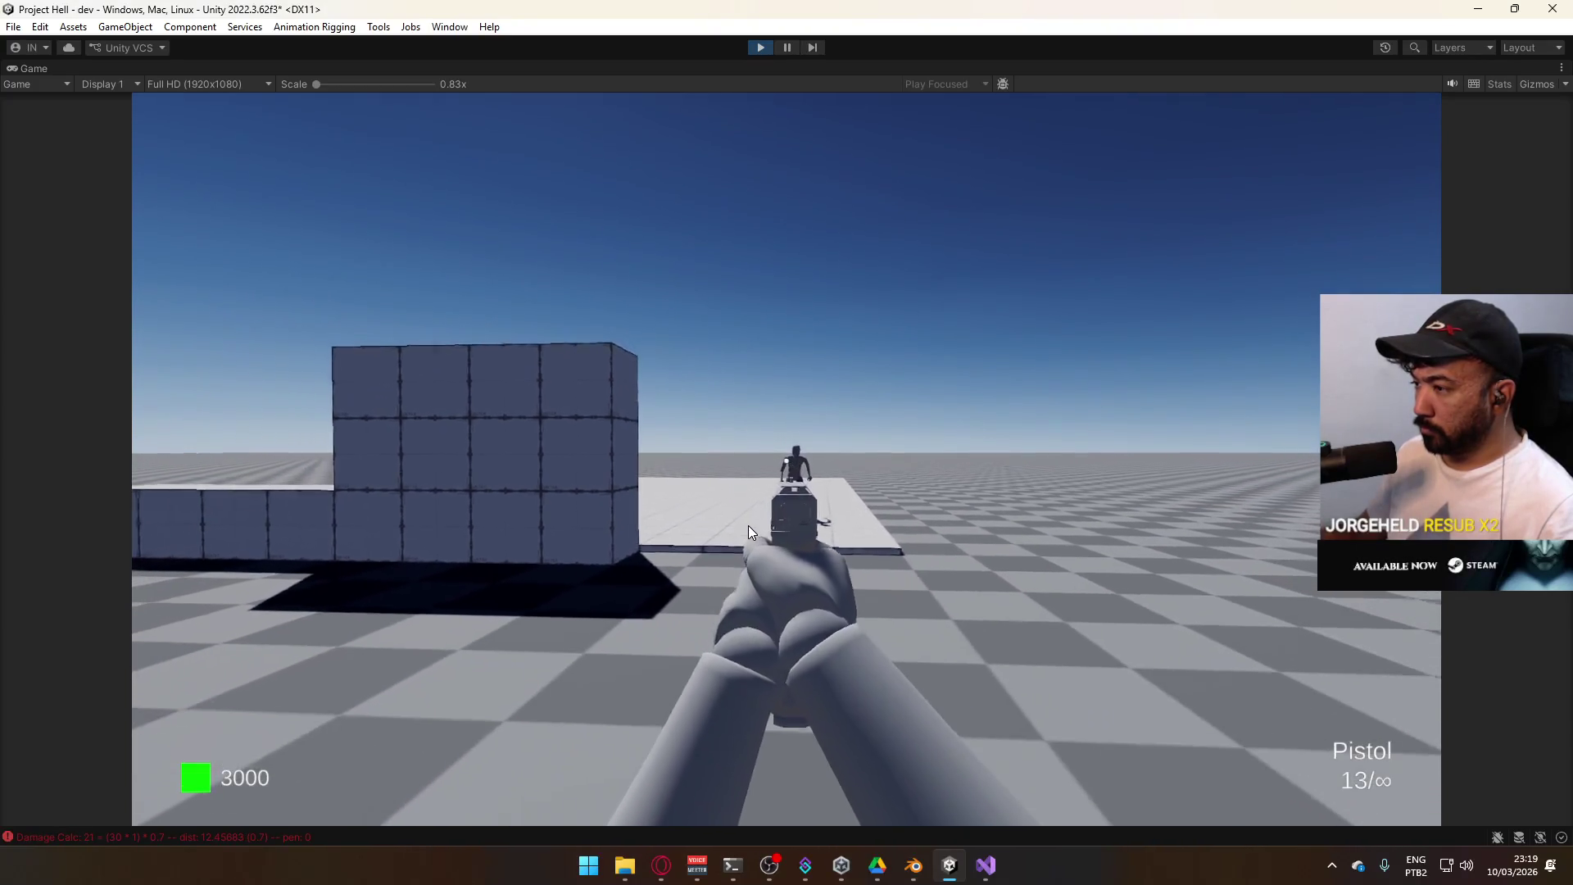
left_click(759, 526)
left_click(774, 529)
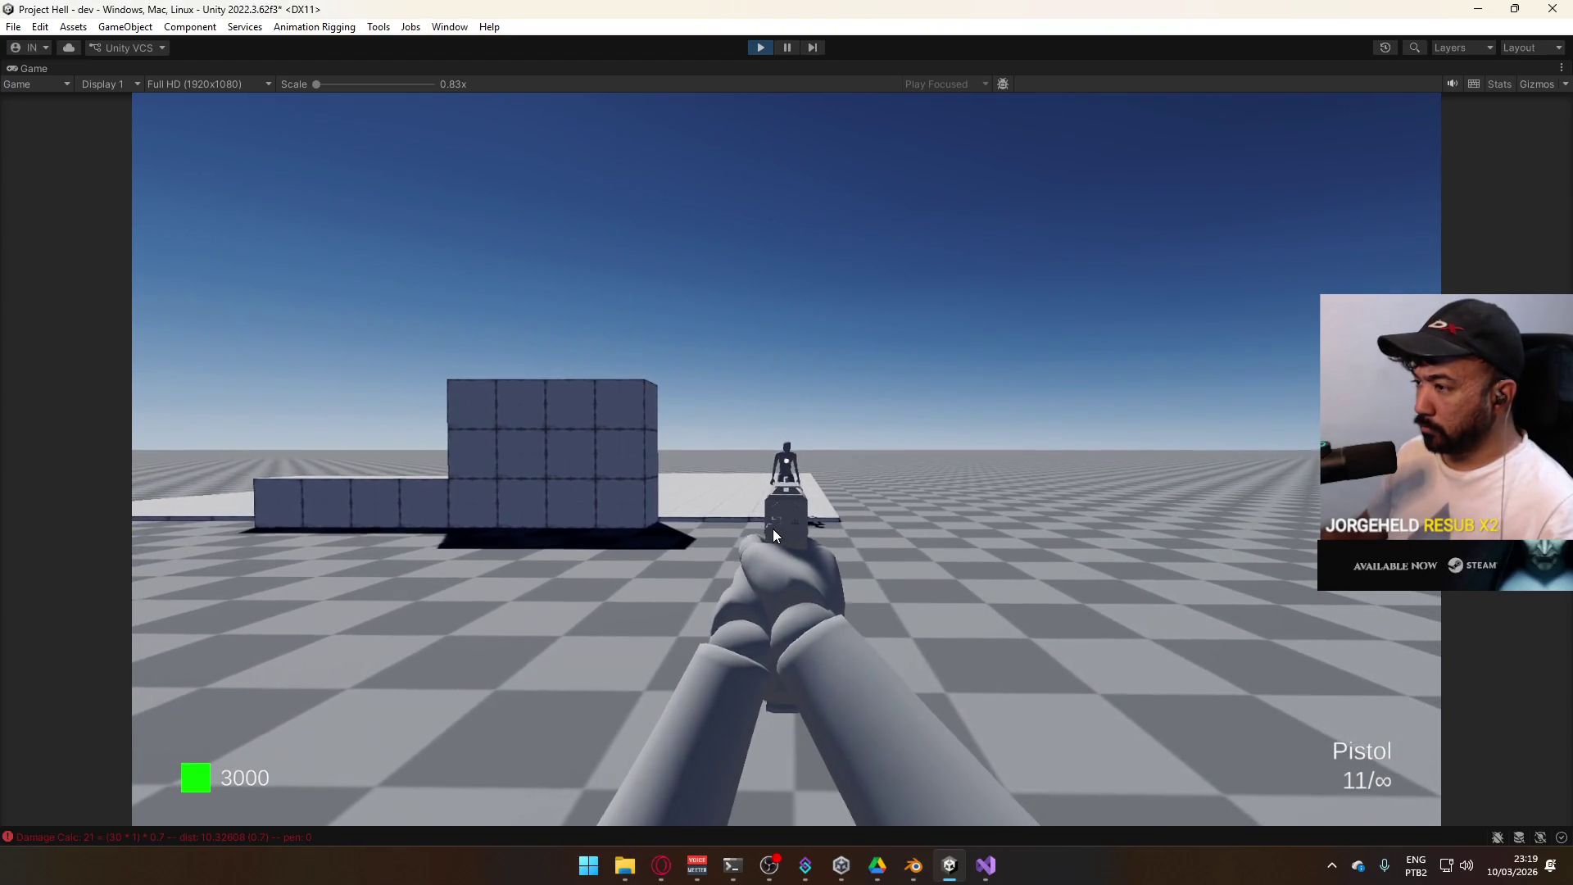
left_click(773, 528)
left_click(770, 527)
key("w")
left_click(767, 526)
left_click(763, 526)
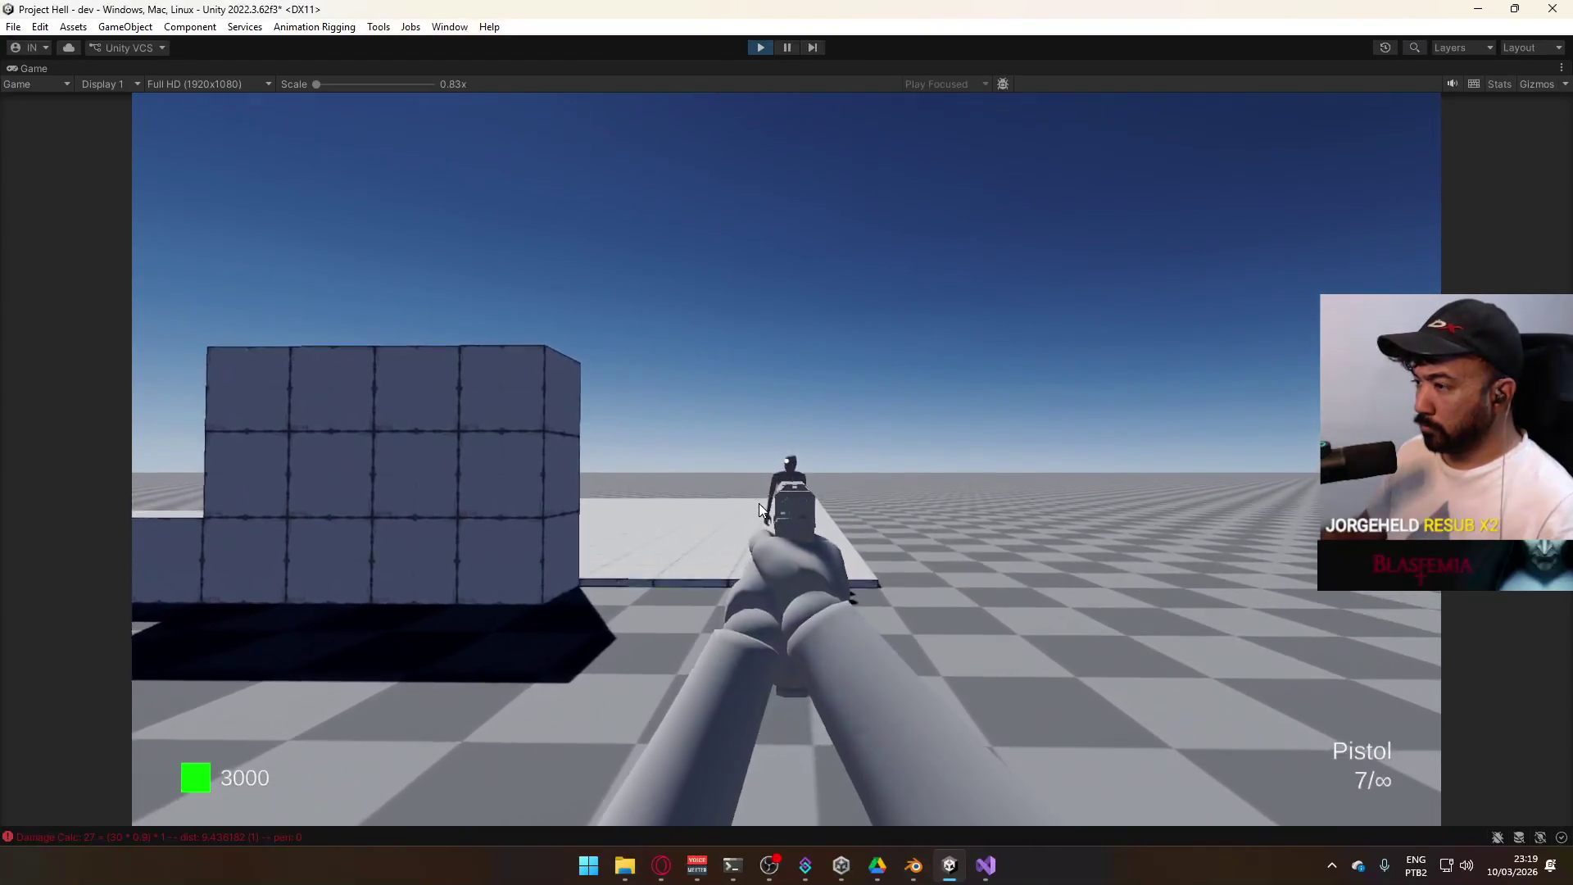
left_click(760, 539)
key("super")
left_click(841, 378)
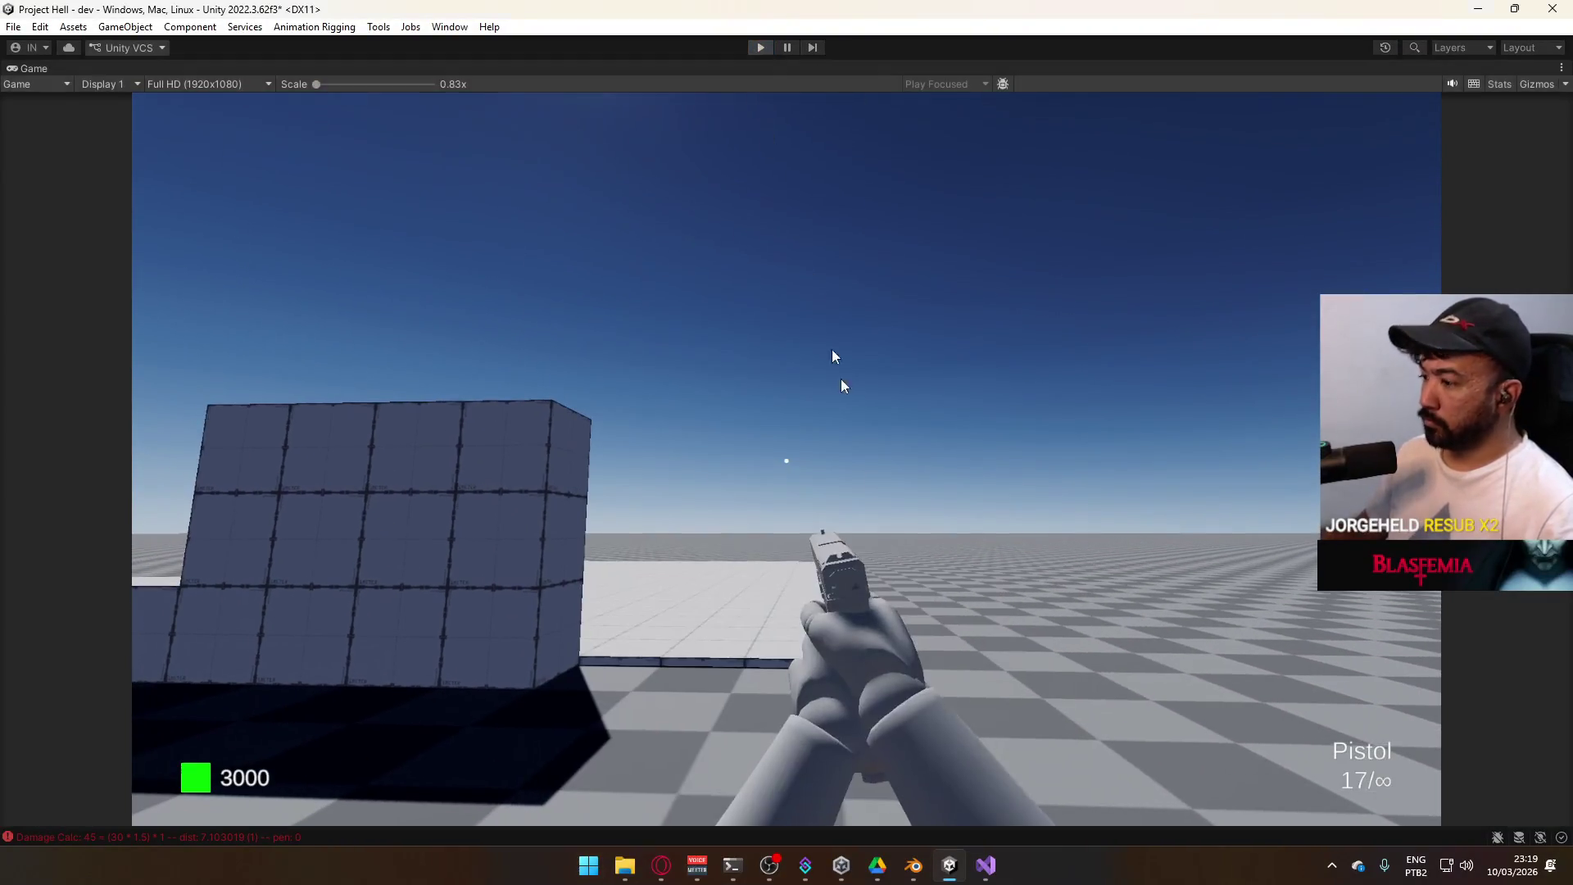
Open PlayerScript.cs in Visual Studio and scroll down to its OnAim method
key("ctrl+p")
left_click(984, 871)
scroll(656, 534, "down", 8)
scroll(432, 383, "up", 6)
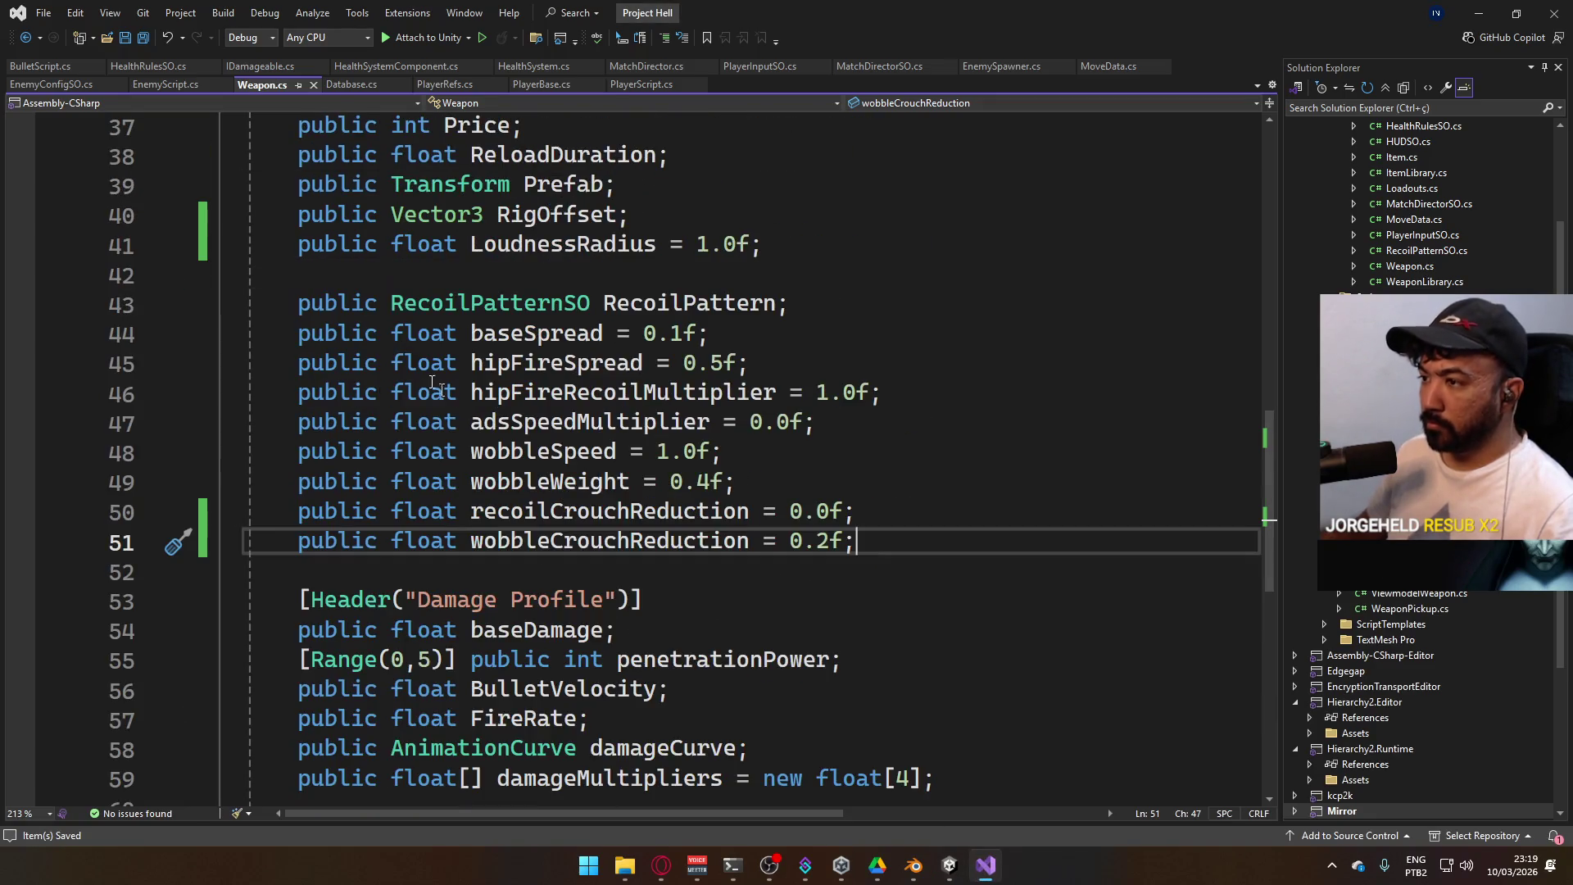
left_click(627, 86)
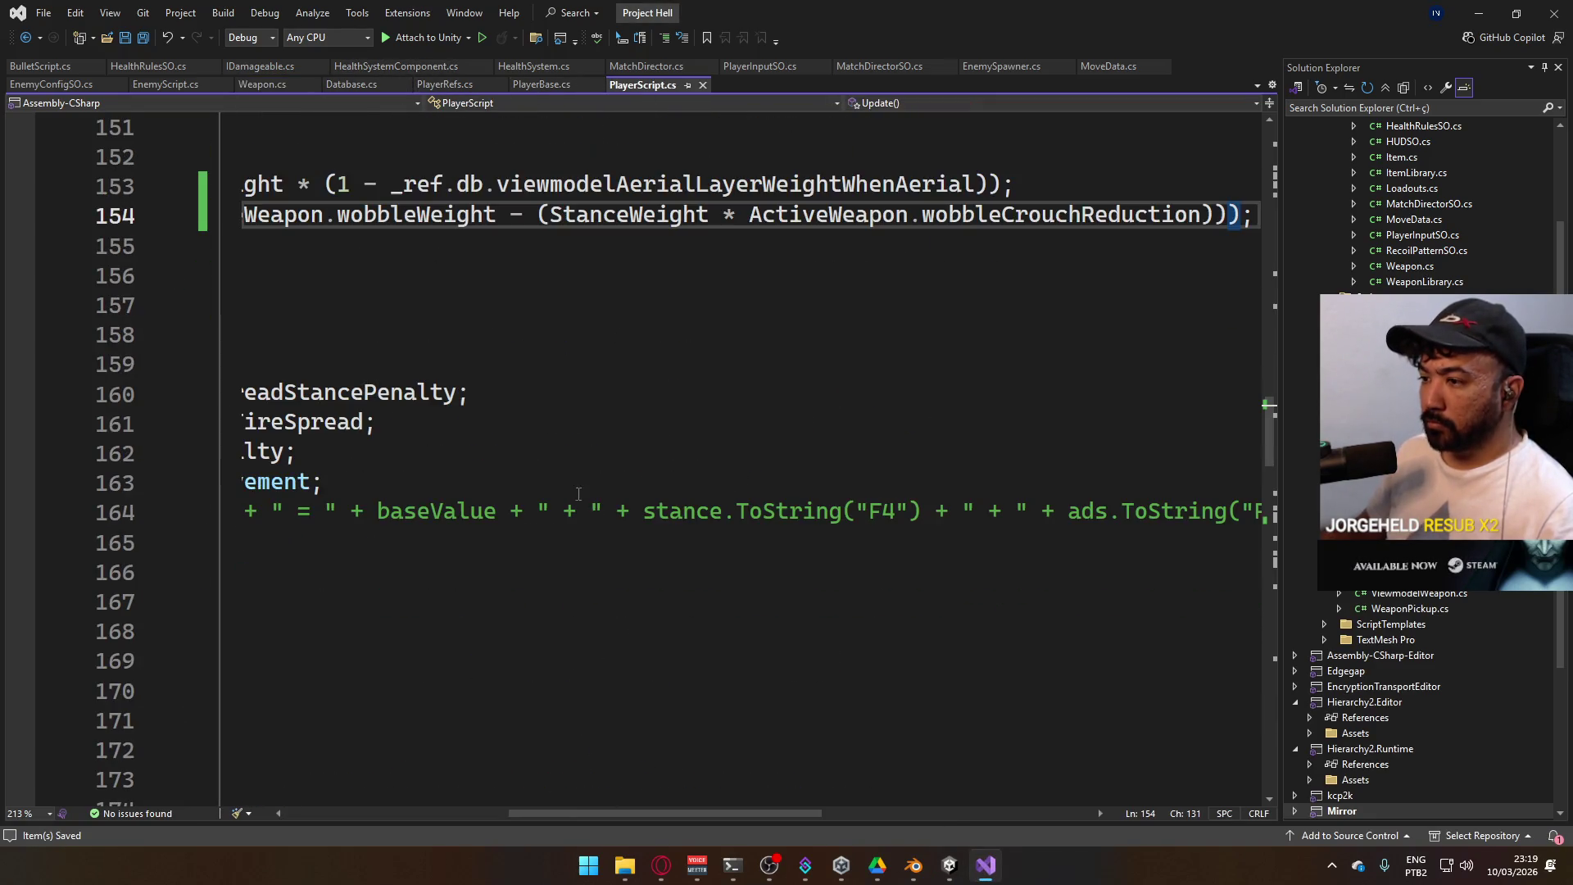
scroll(647, 801, "left", 5)
left_click(627, 453)
scroll(712, 561, "down", 6)
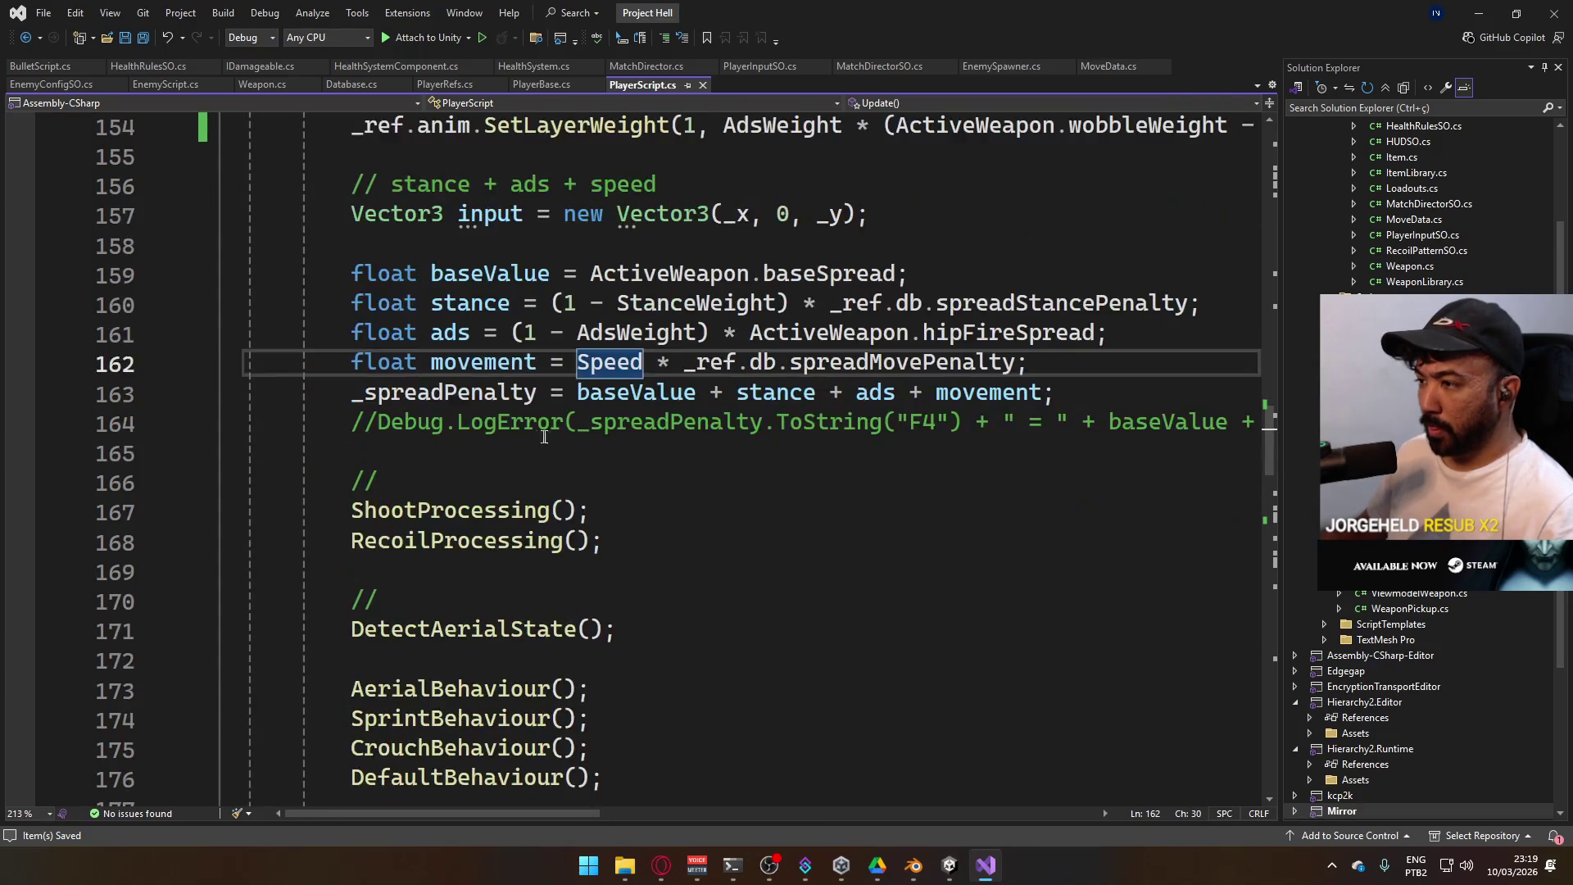
scroll(712, 561, "down", 8)
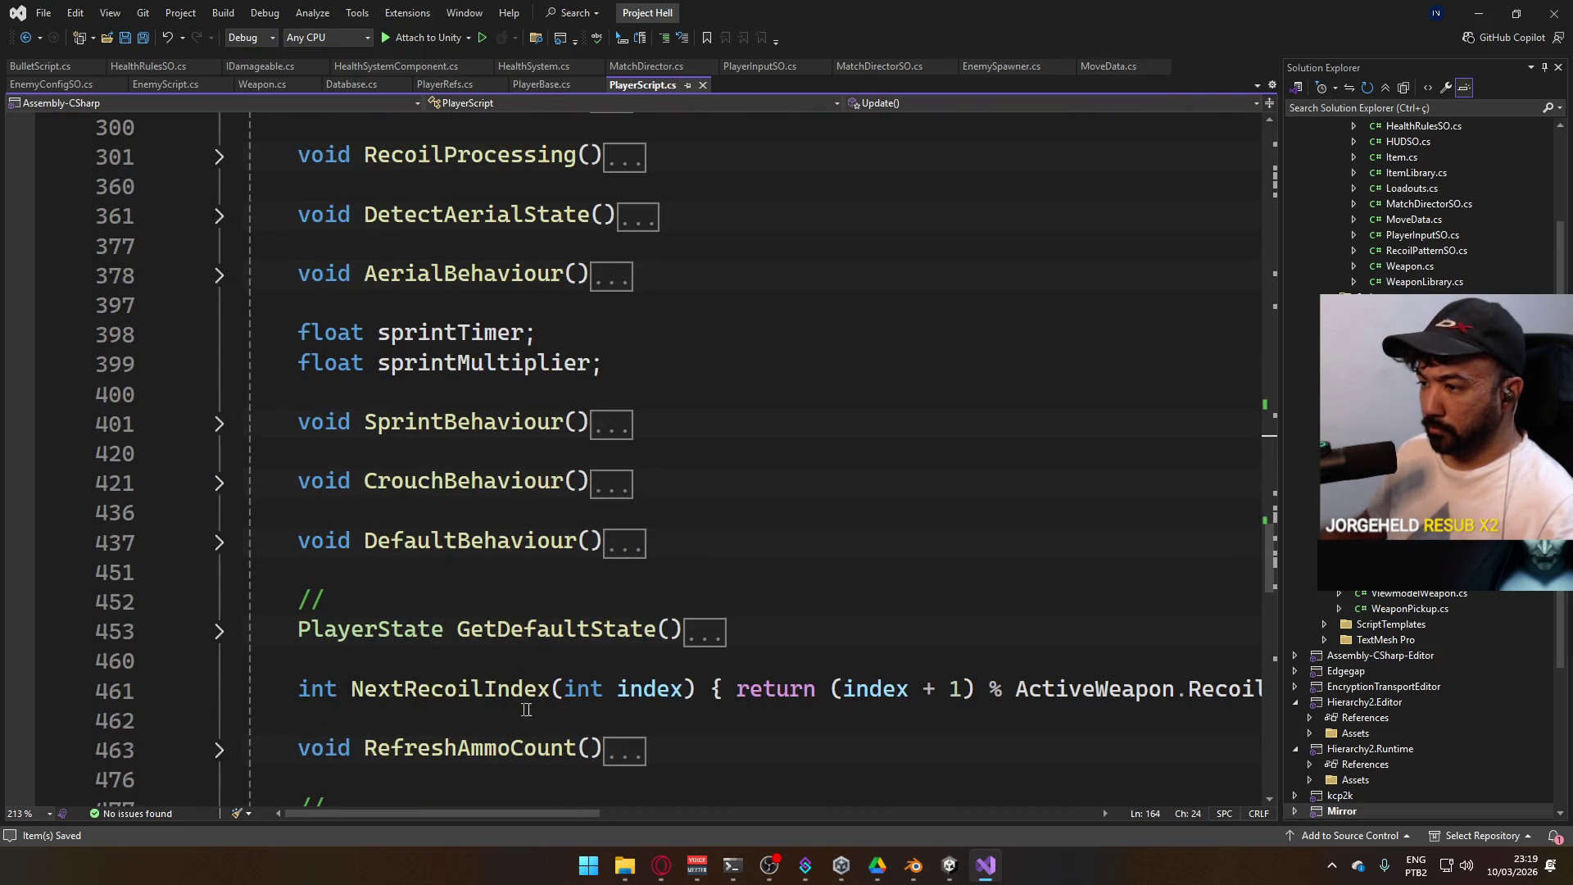
scroll(526, 710, "down", 12)
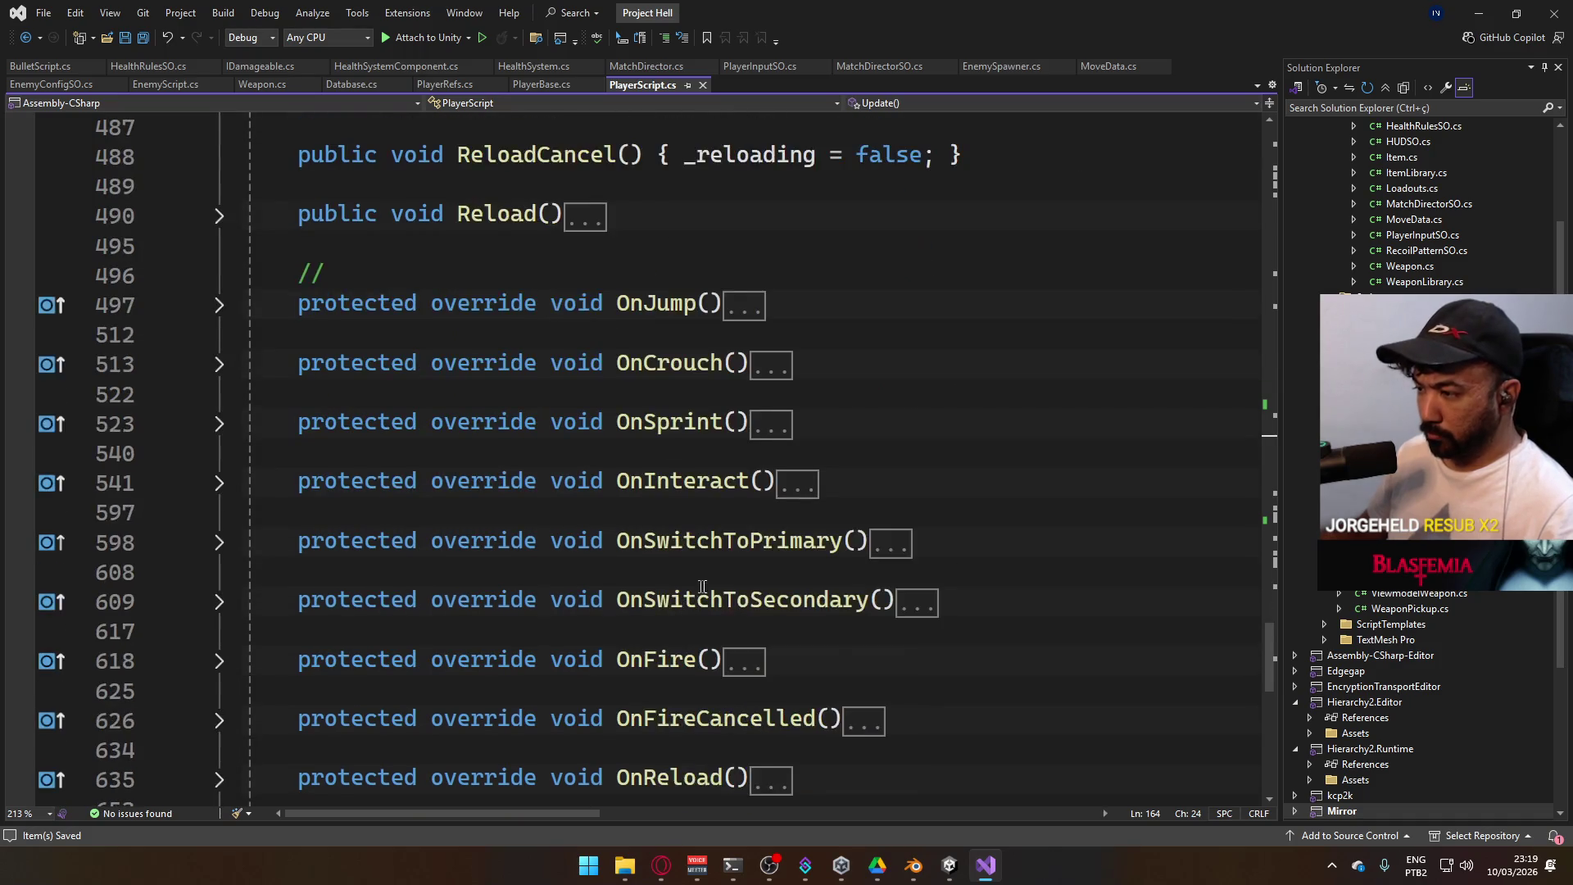
scroll(702, 586, "down", 3)
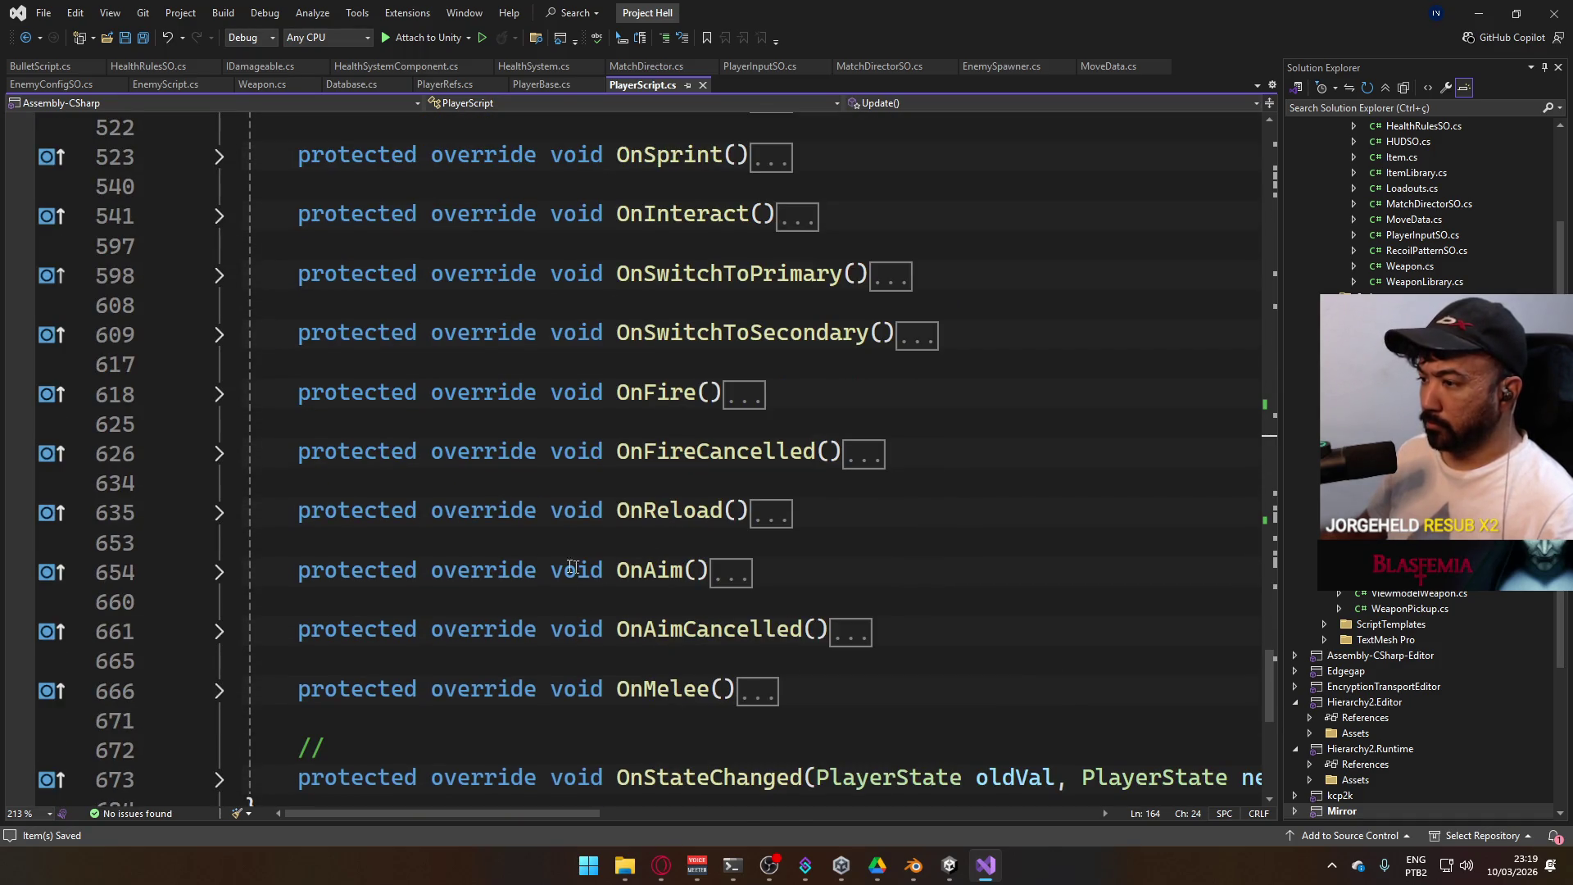
left_click(221, 571)
scroll(535, 564, "down", 2)
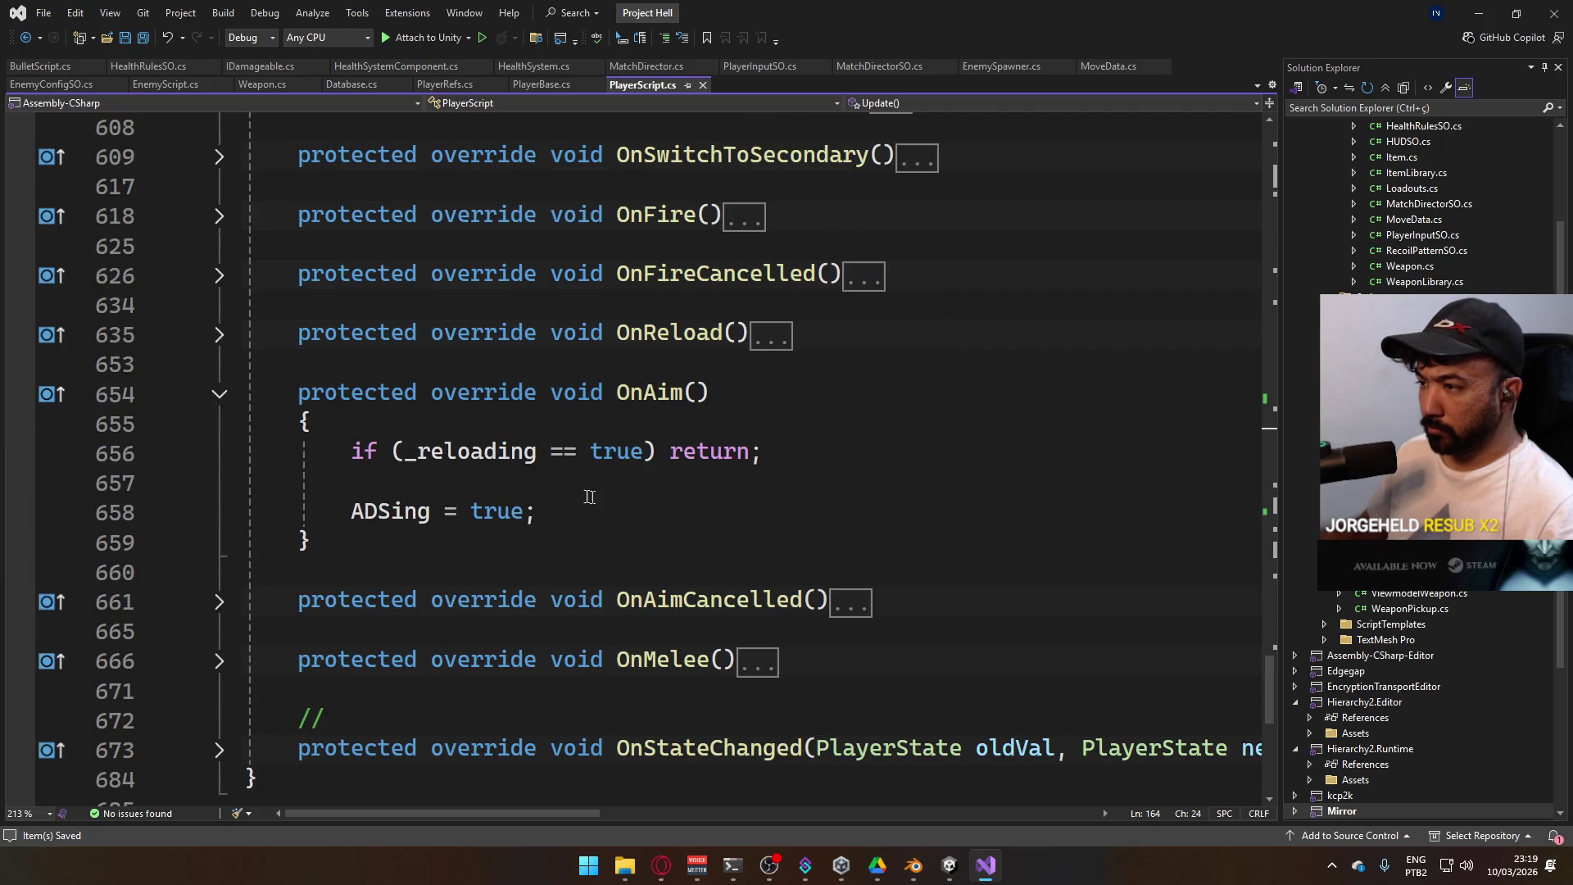
After OnAim's reloading check, add: if State == PlayerState.Sprint, set State = PlayerState.Default and return
left_click(830, 450)
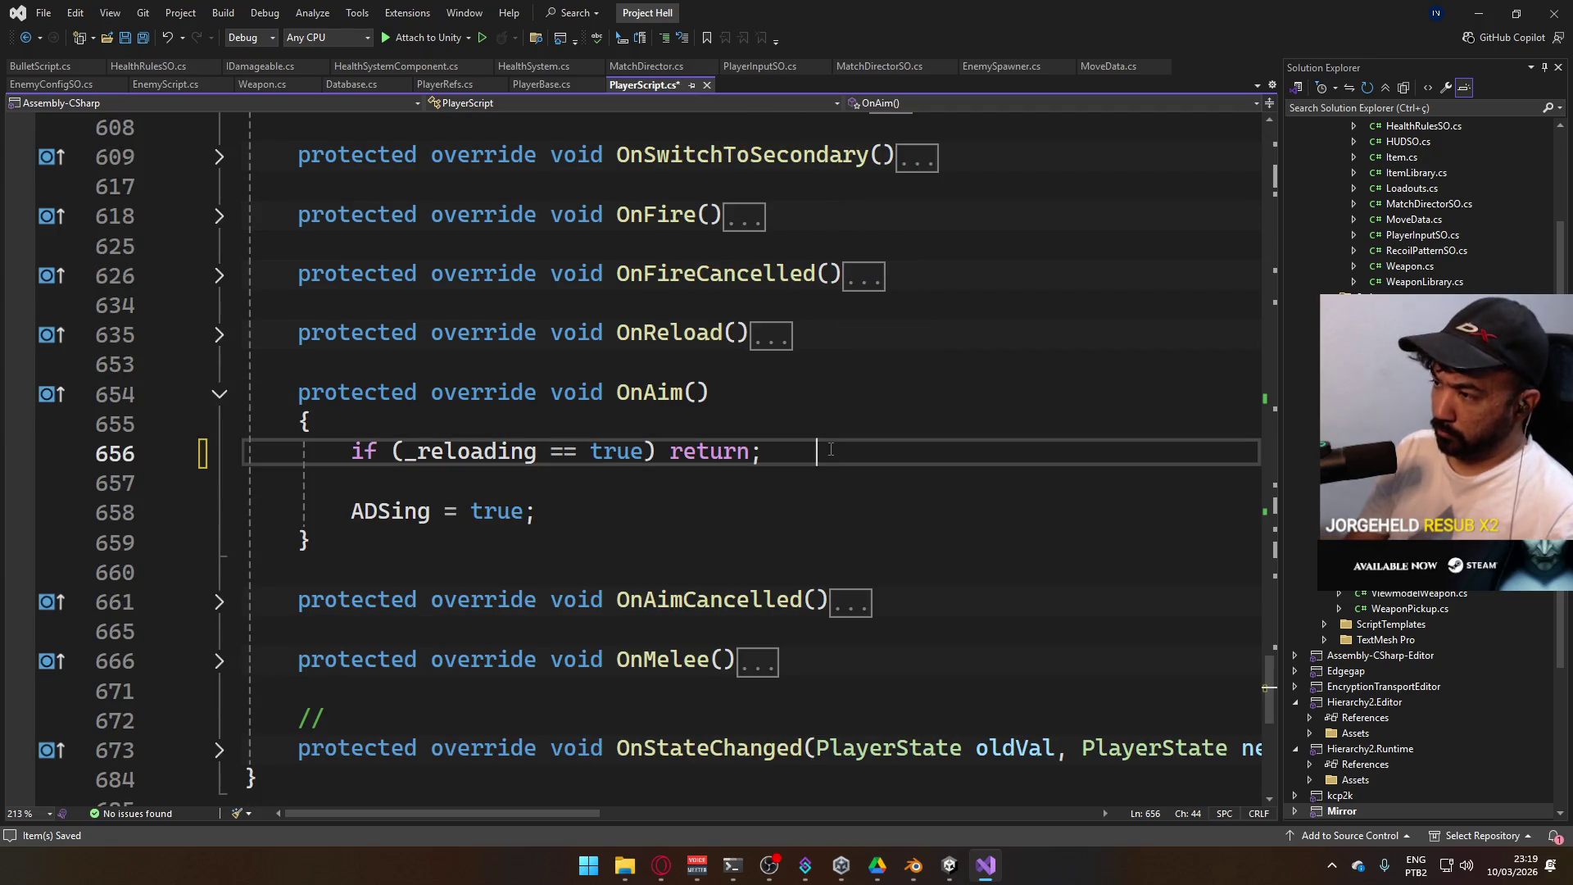
key("Return")
key("Return")
type("if ")
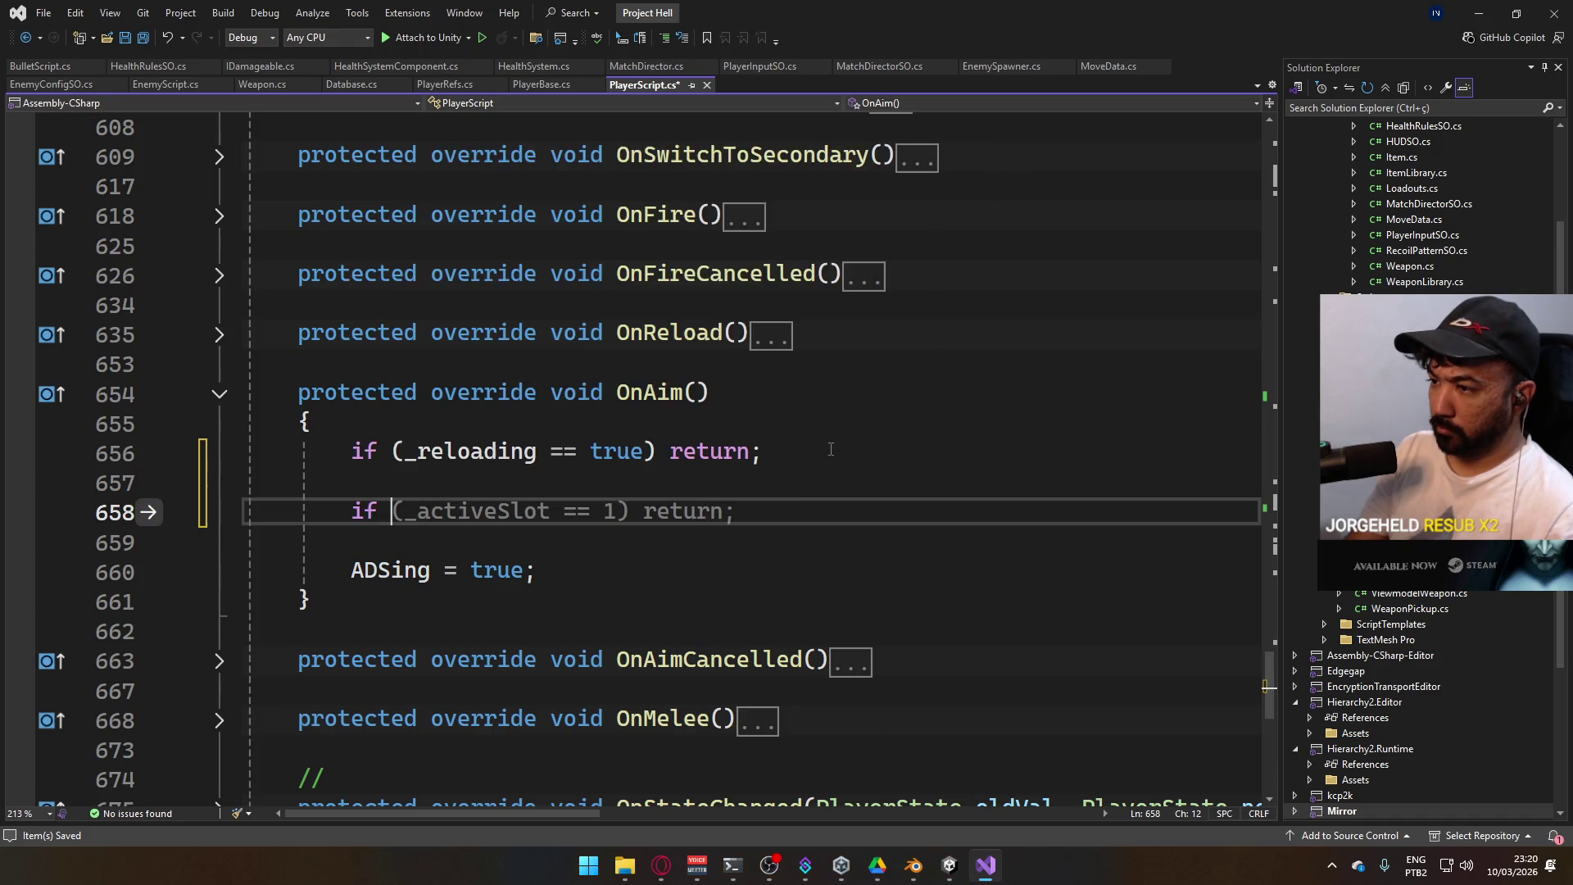
type("(State ==")
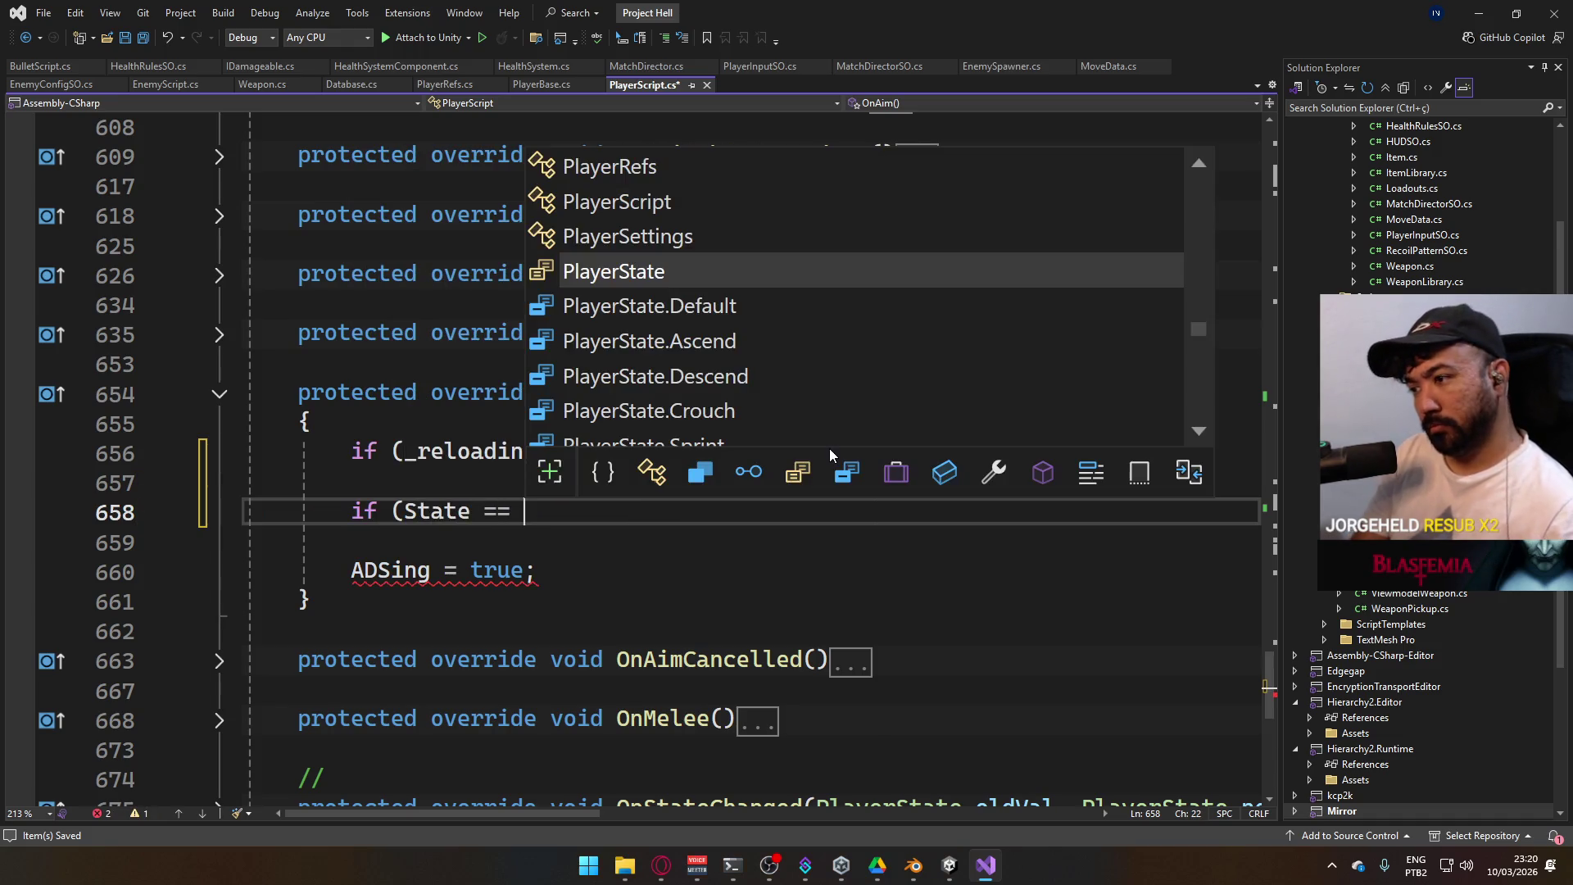
key("Down")
key("Down")
key("Down")
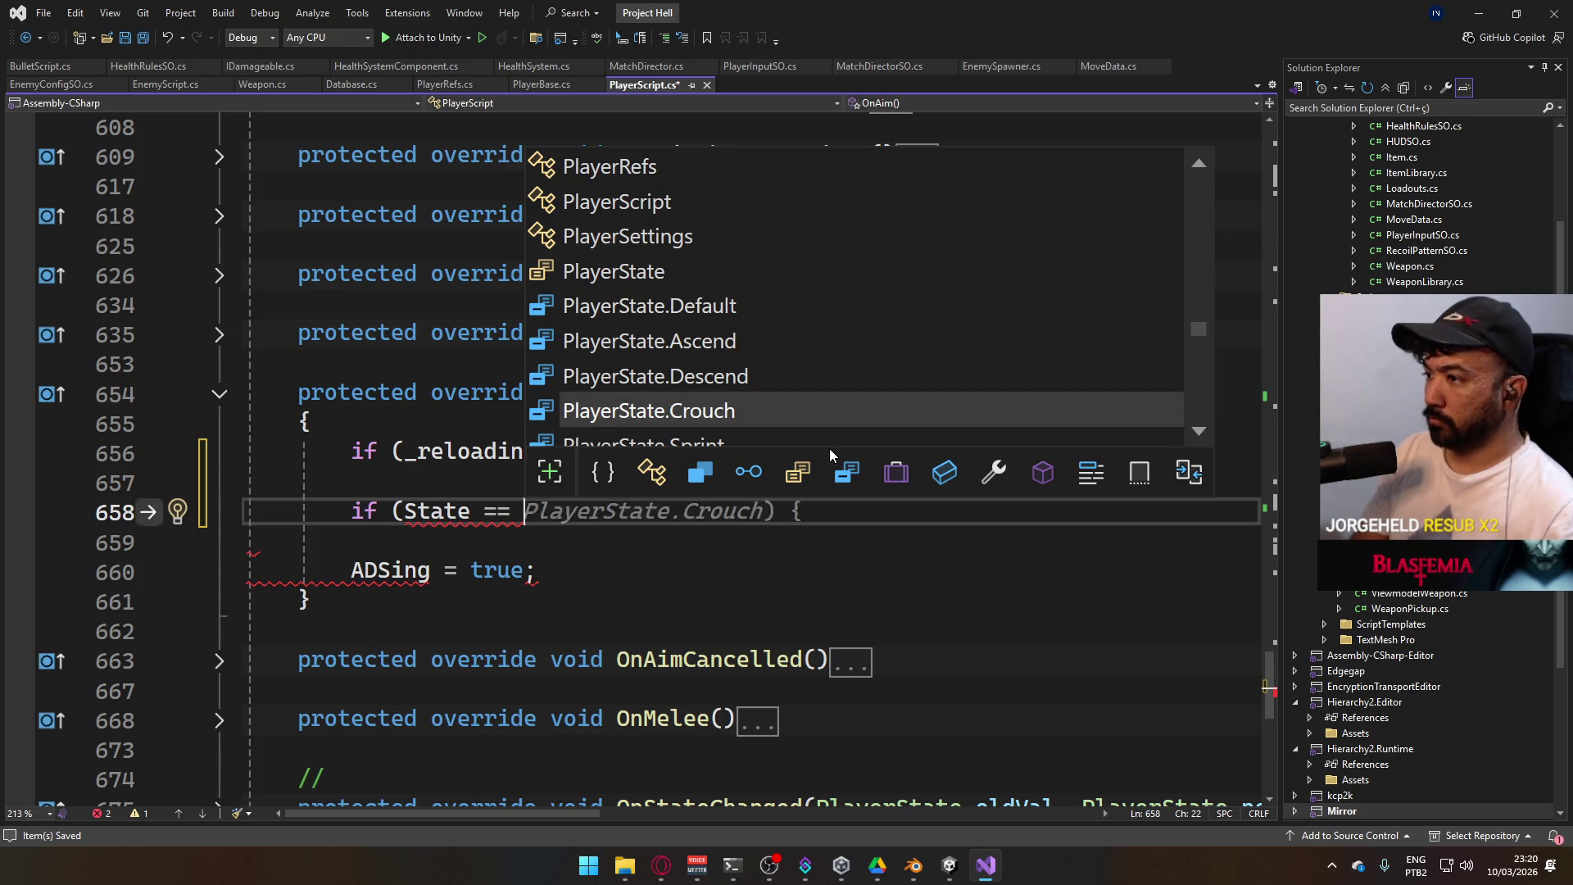
key("Tab")
type(")")
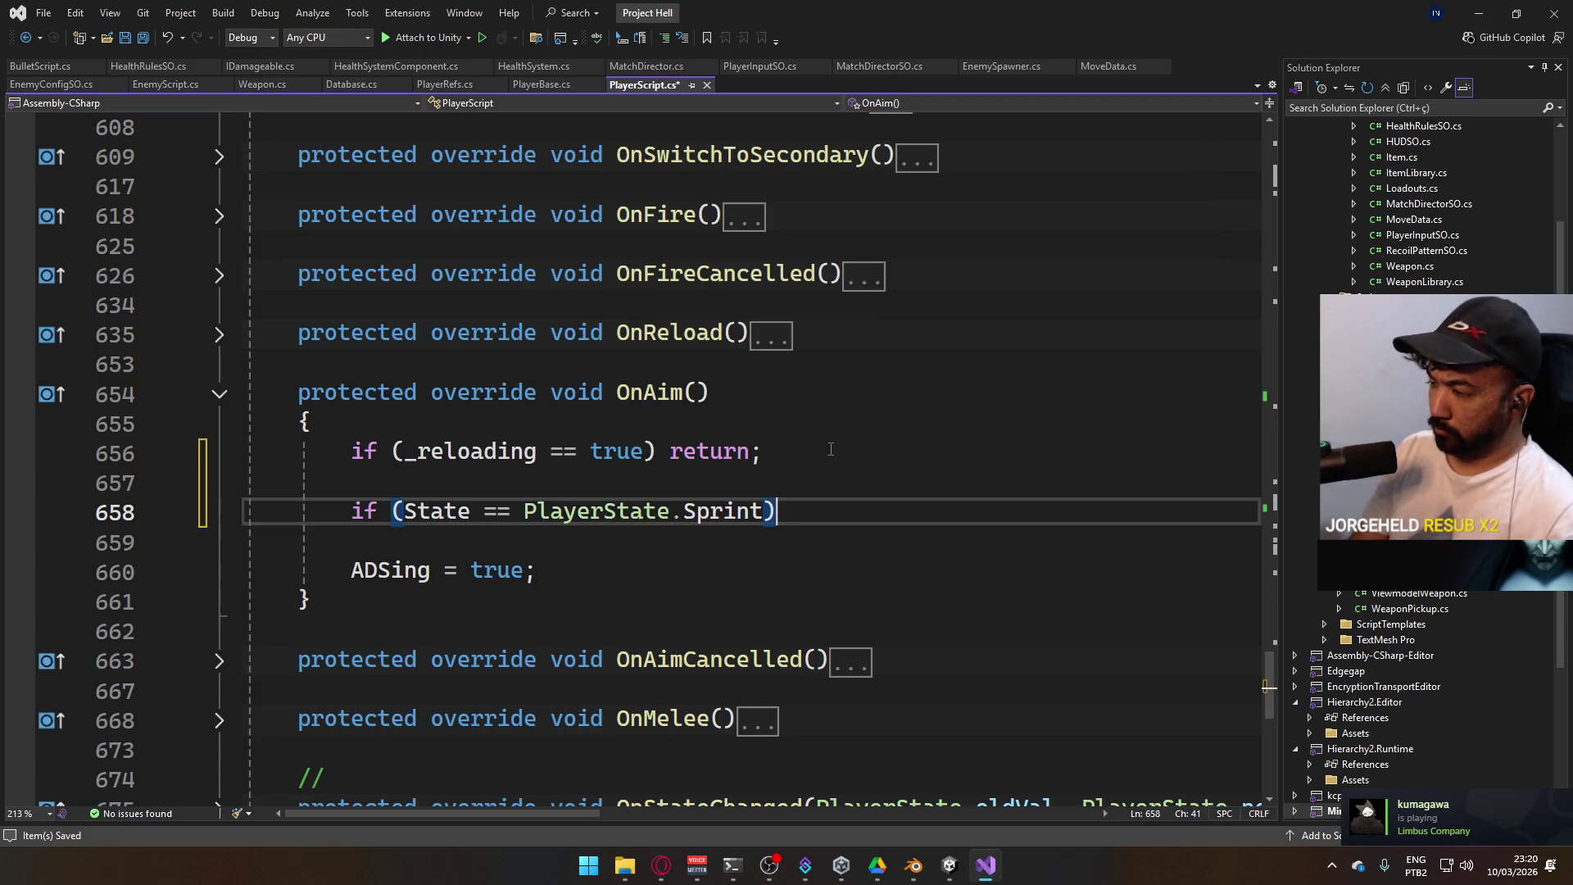
key("Return")
type("{")
key("Return")
type("ret")
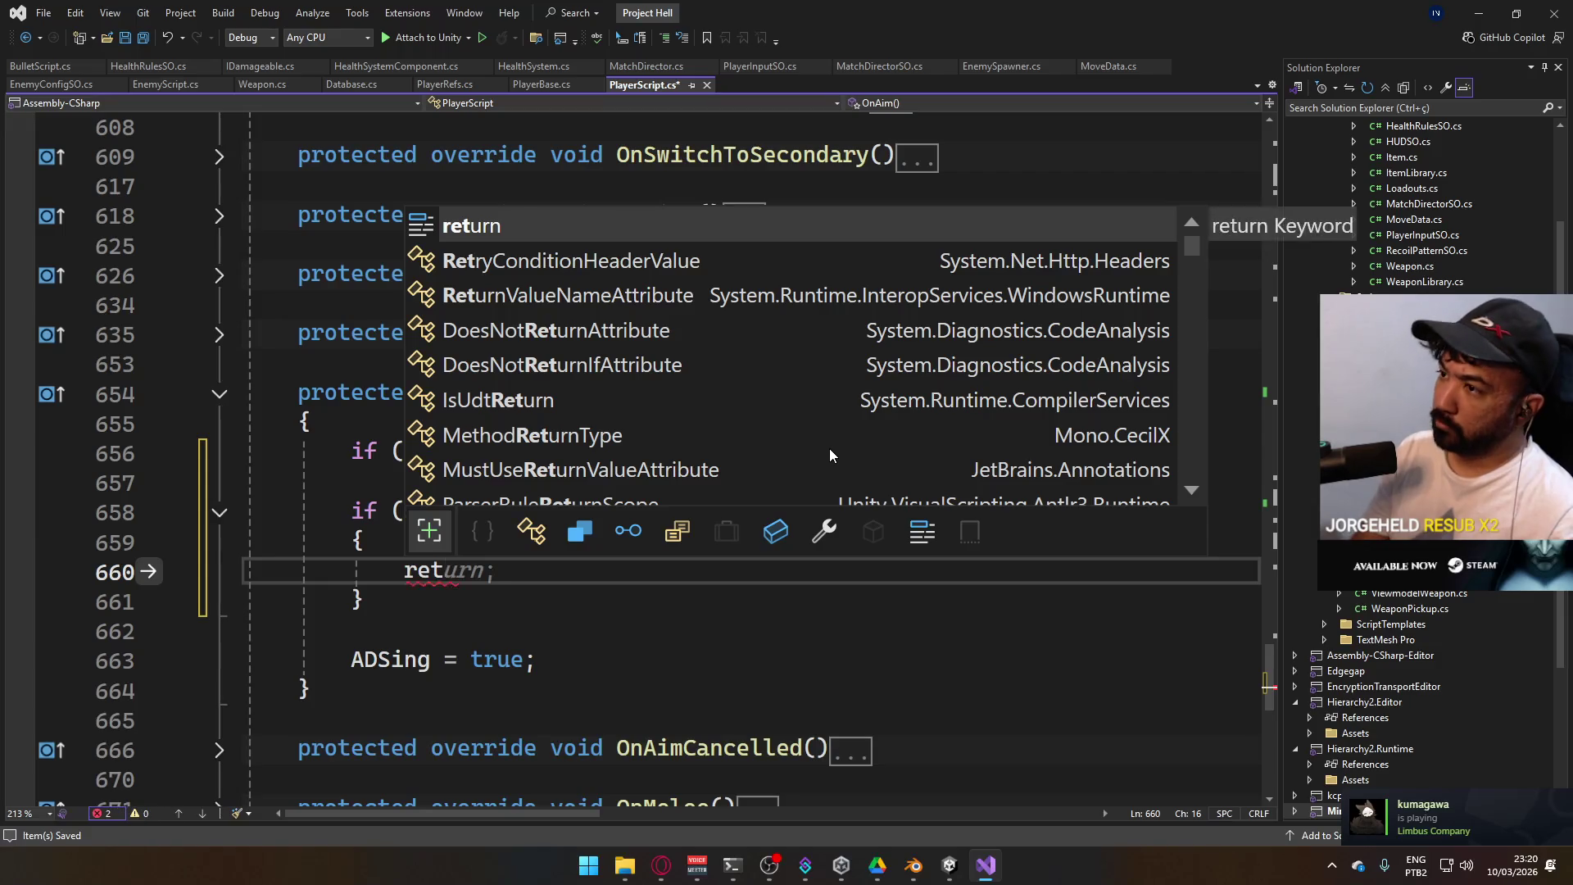
type("urn;")
key("ctrl+Return")
type("State =")
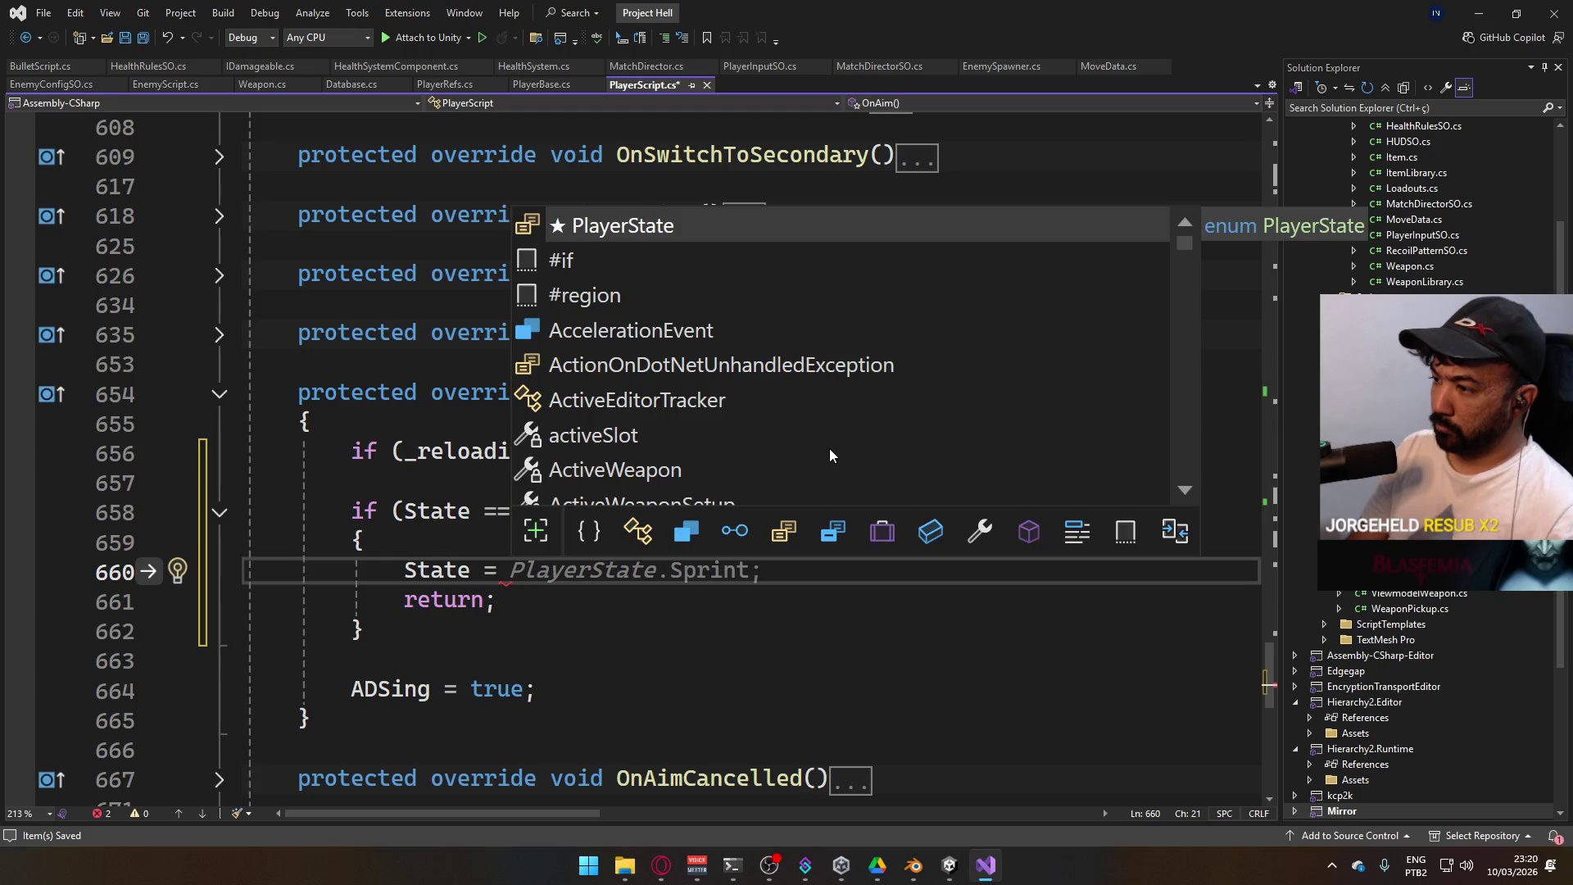
type(" .def")
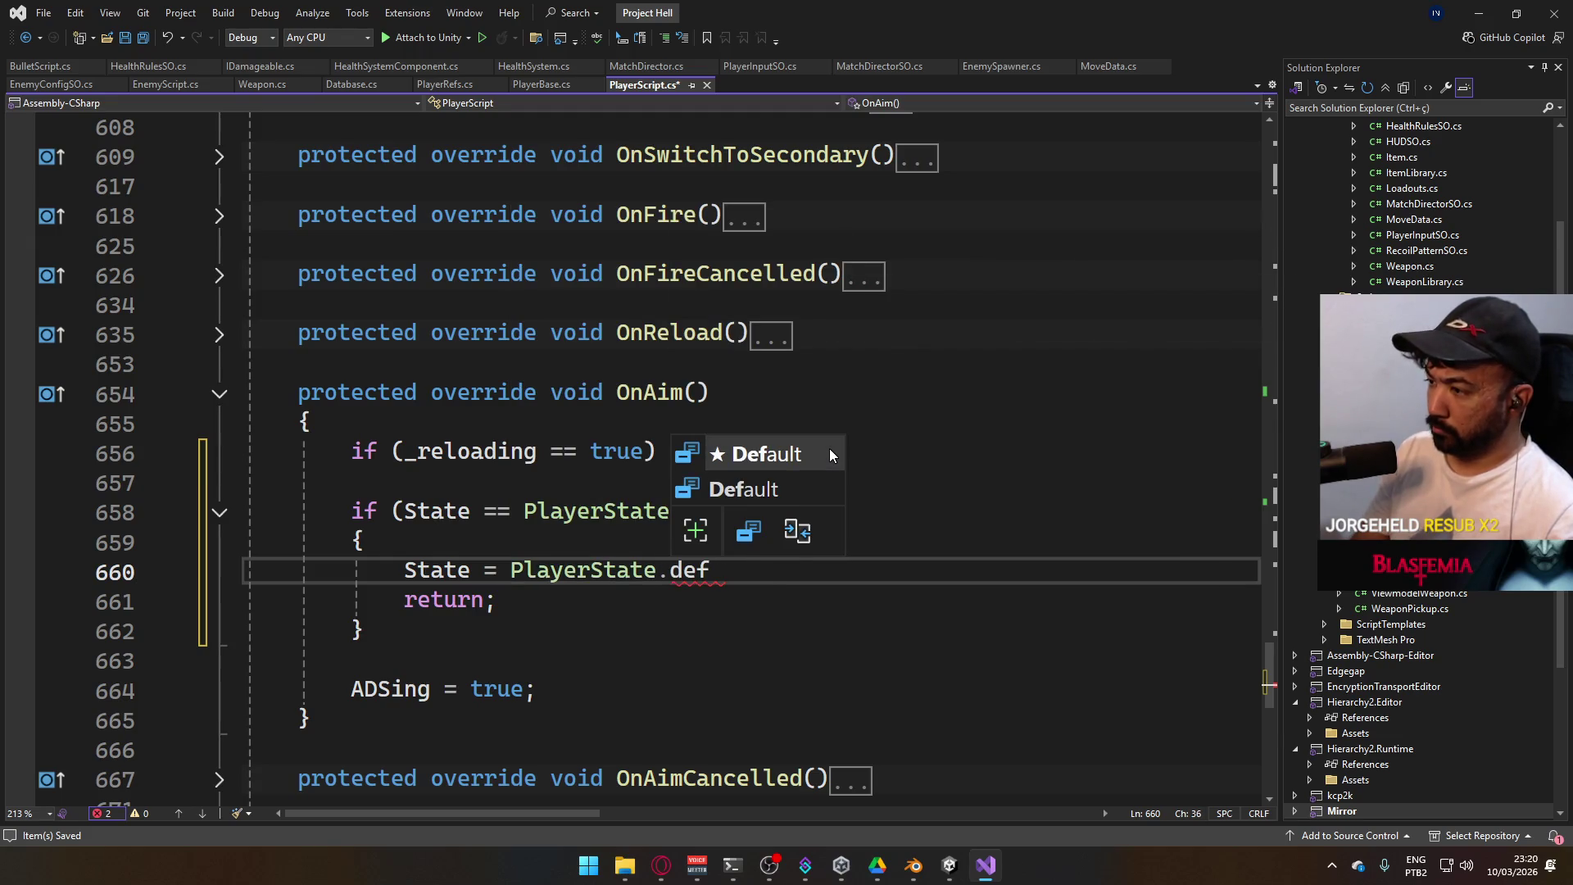
key("Tab")
type(";")
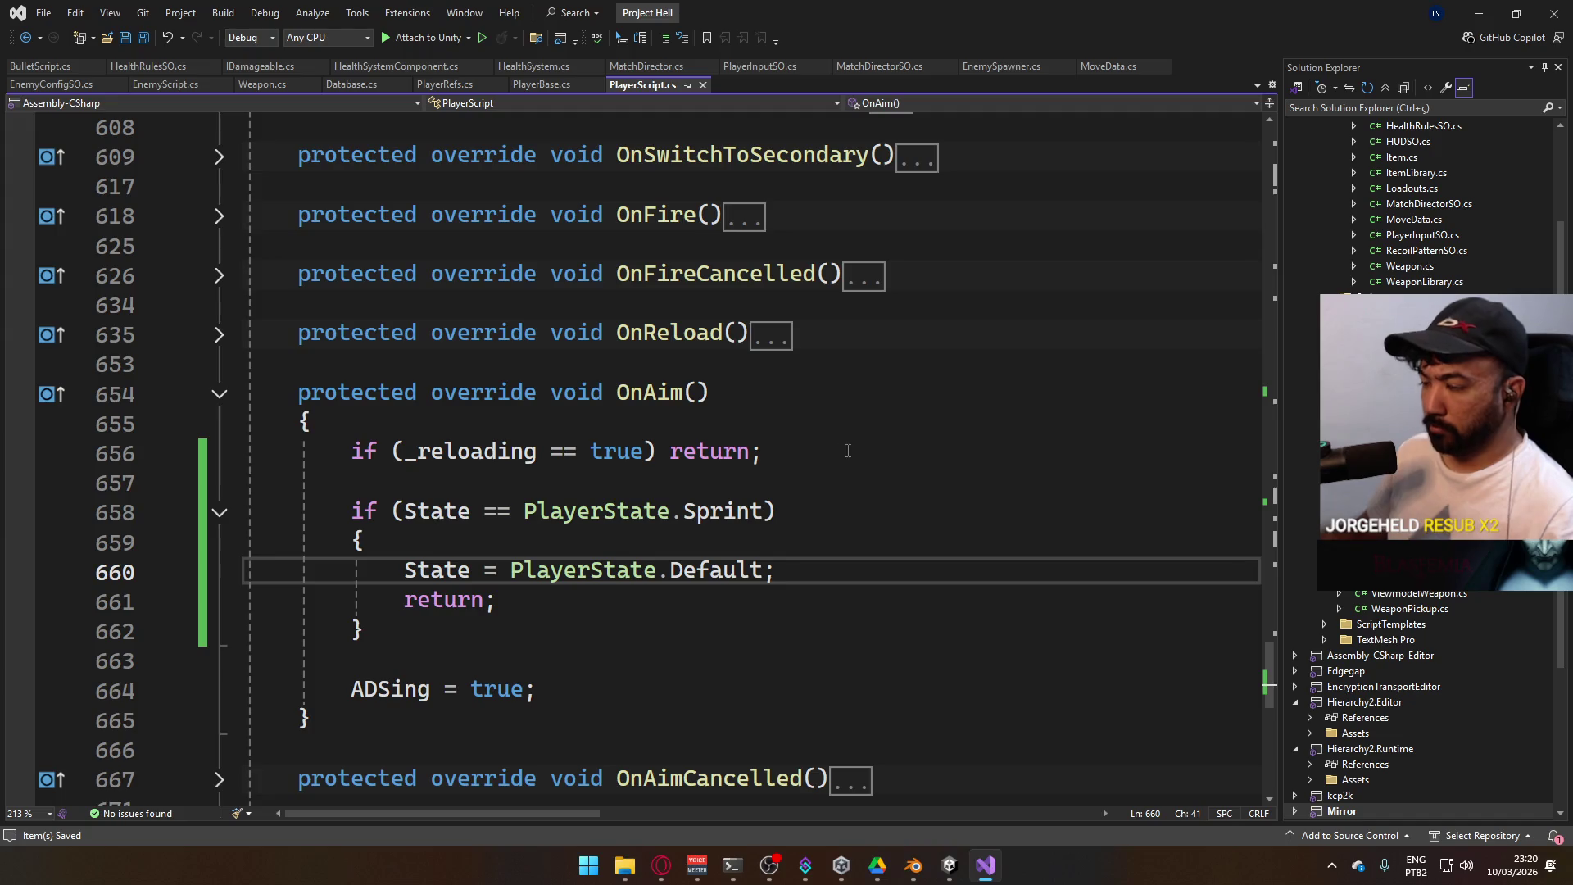
key("alt+Tab")
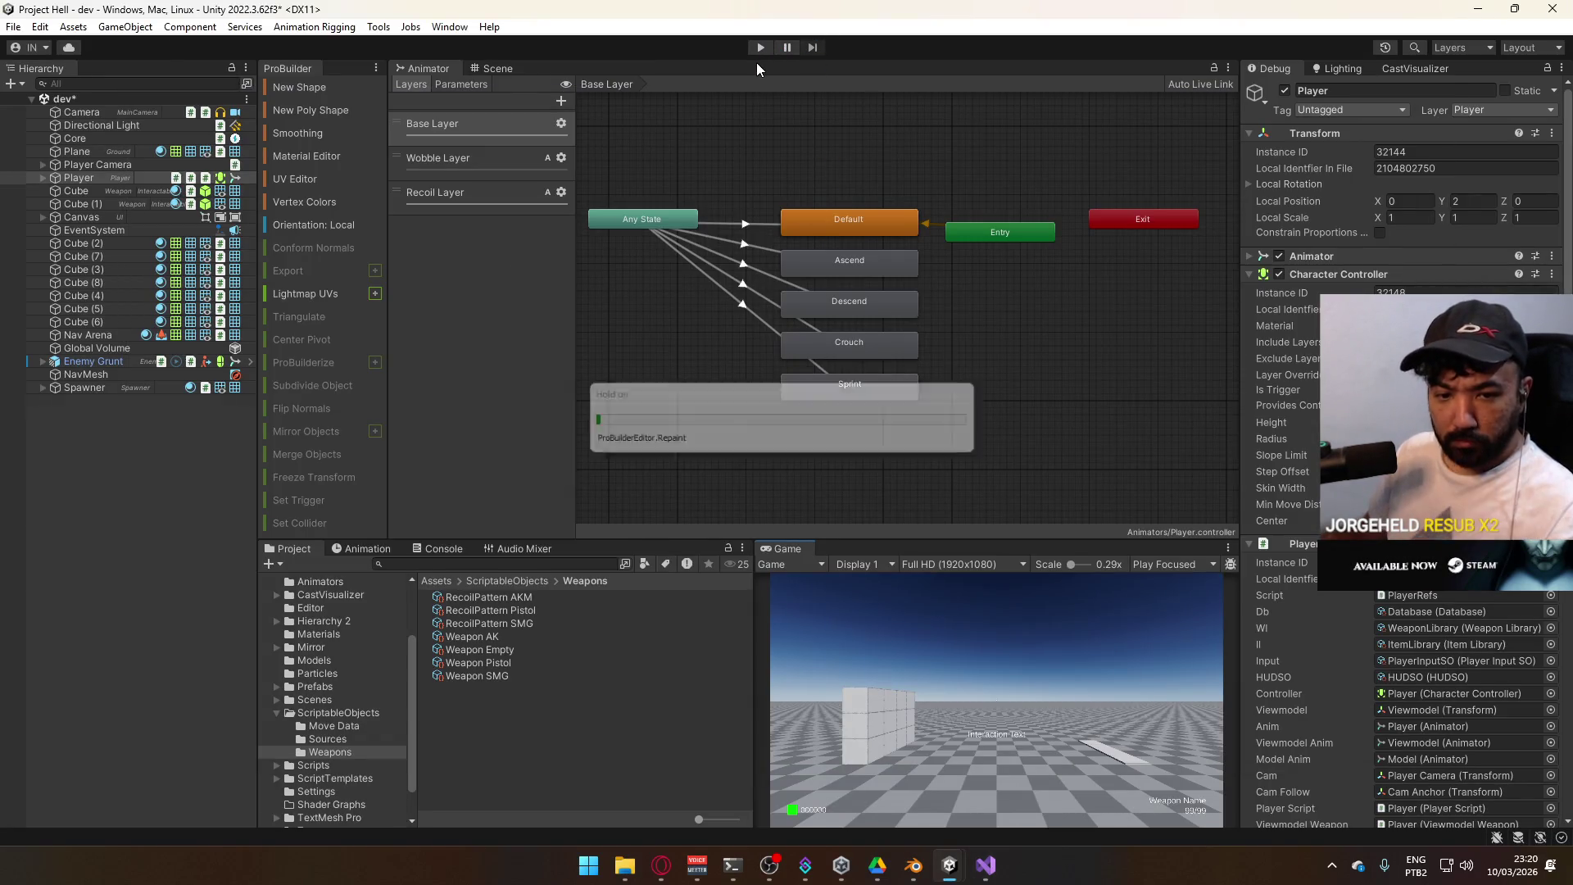
Enter Play mode and maximize the Game view
left_click(754, 51)
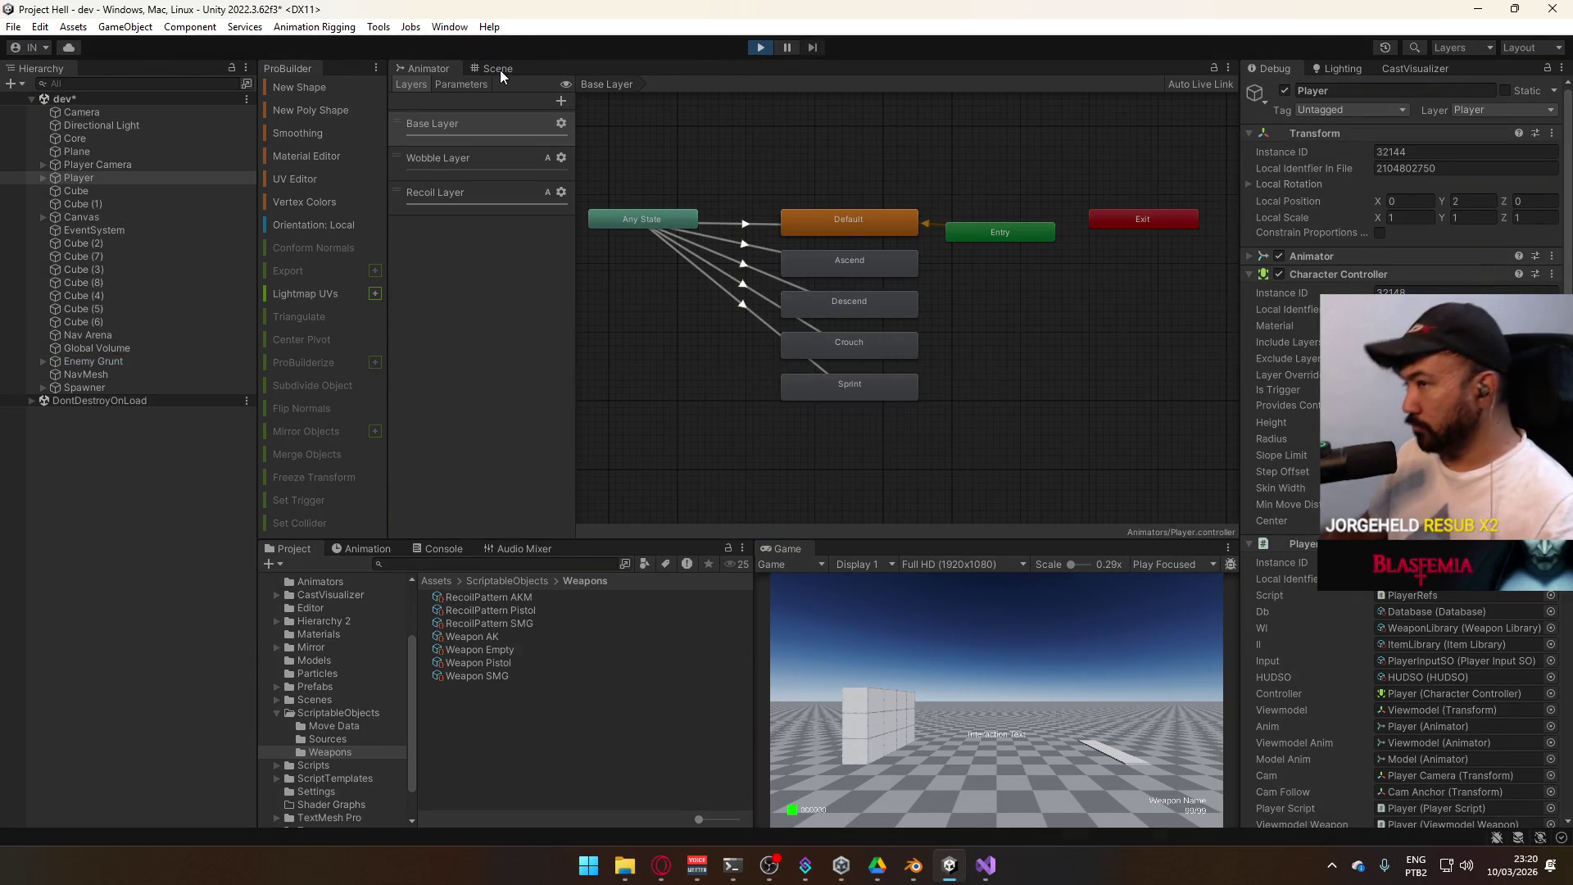
left_click(500, 70)
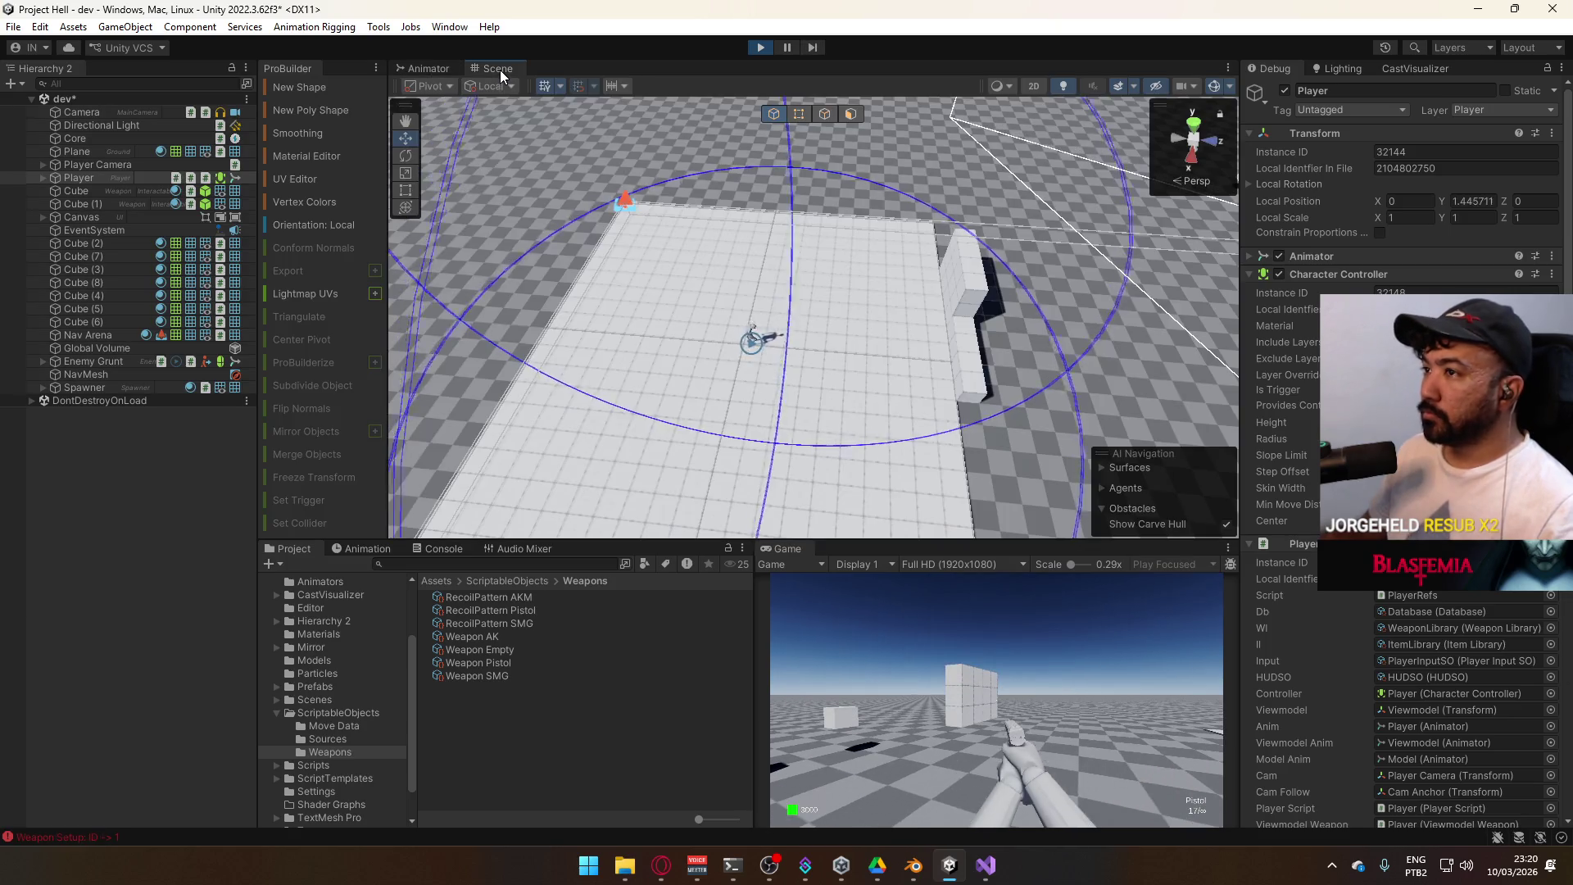
right_click(785, 549)
left_click(919, 609)
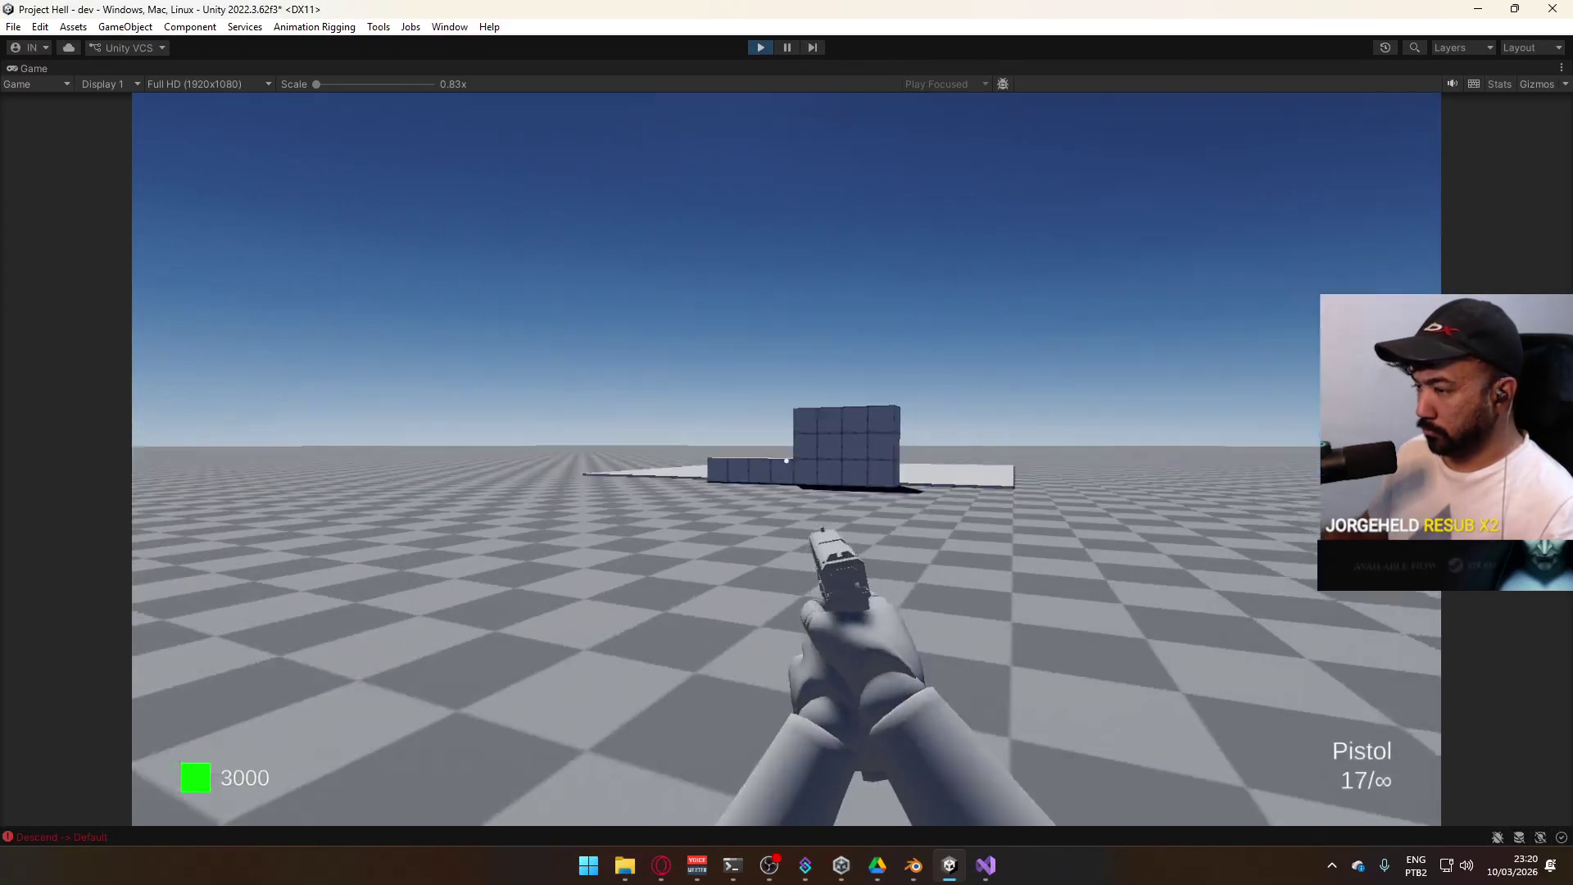
key("super")
key("super")
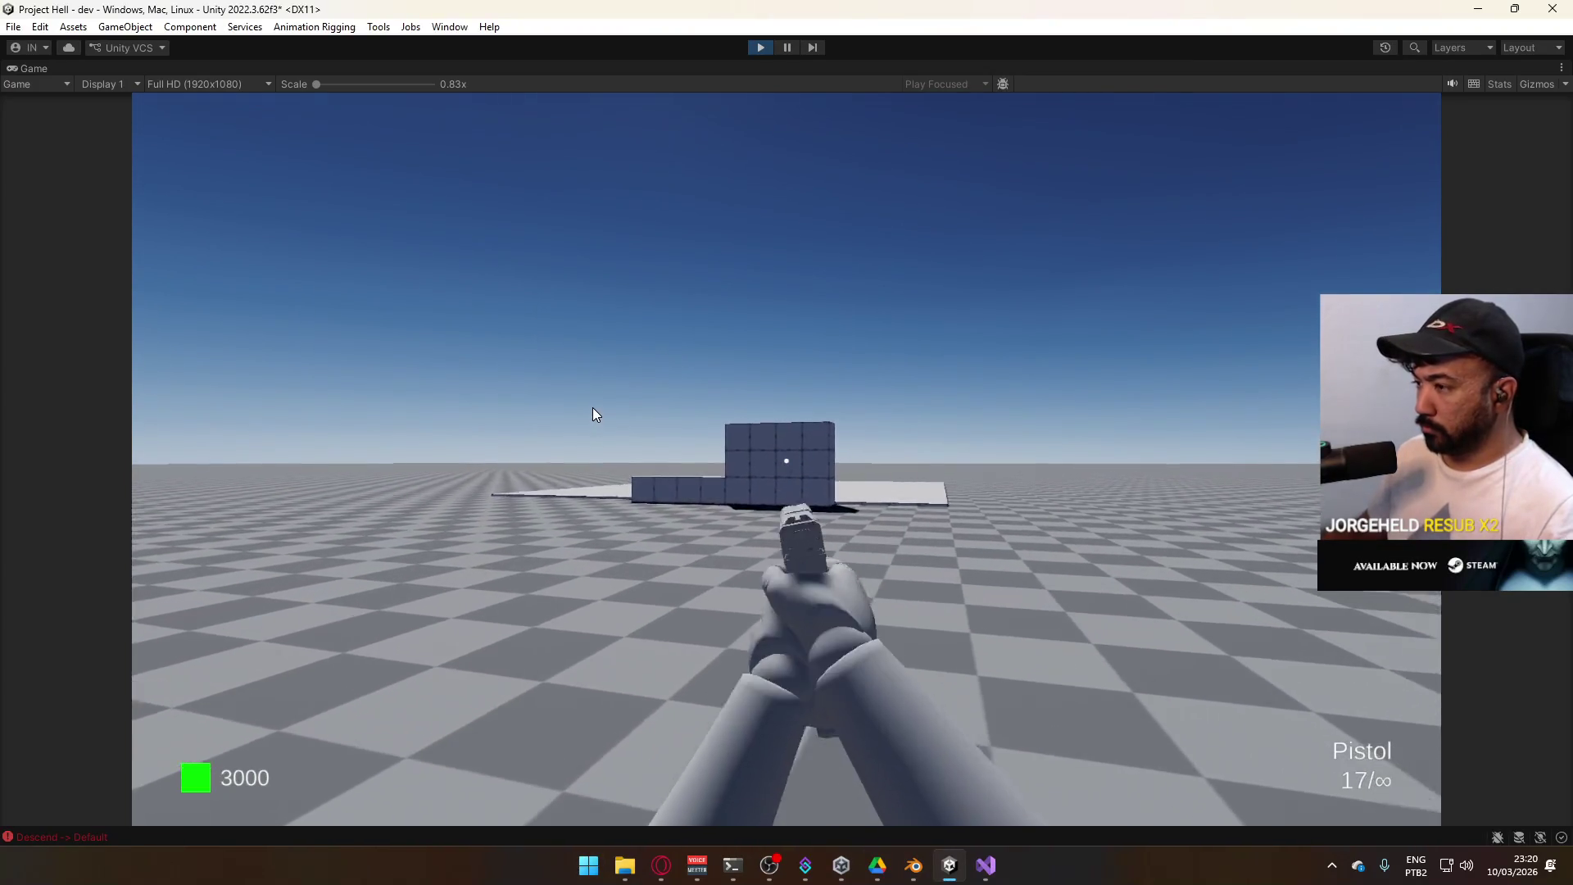
Walk and sprint around the block wall, aiming mid-sprint to return to Default, then restore the layout
key("w")
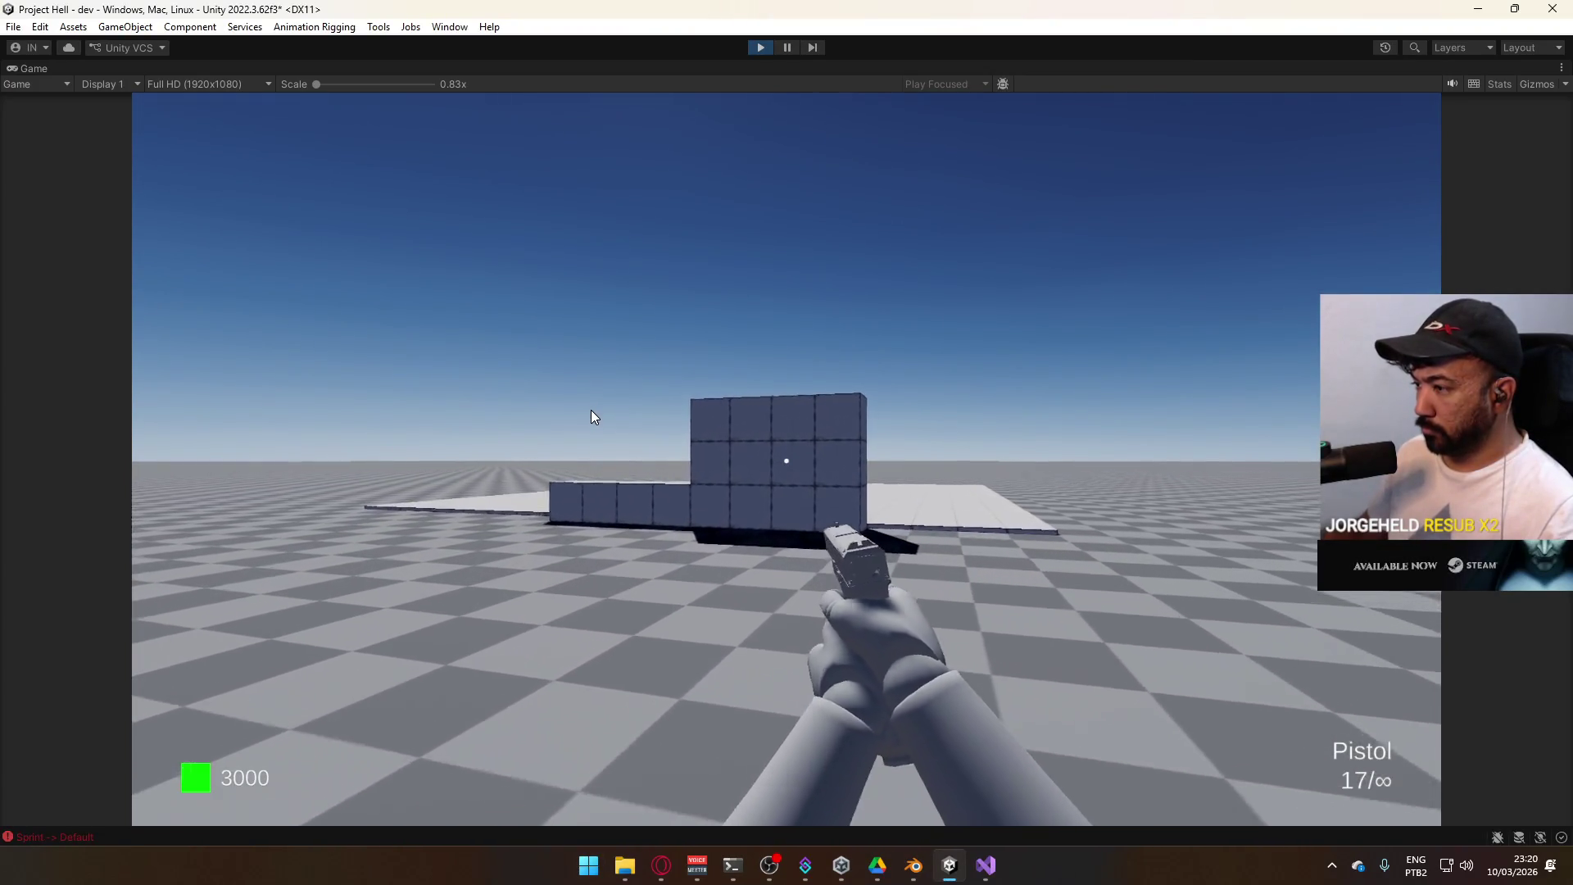
key("s")
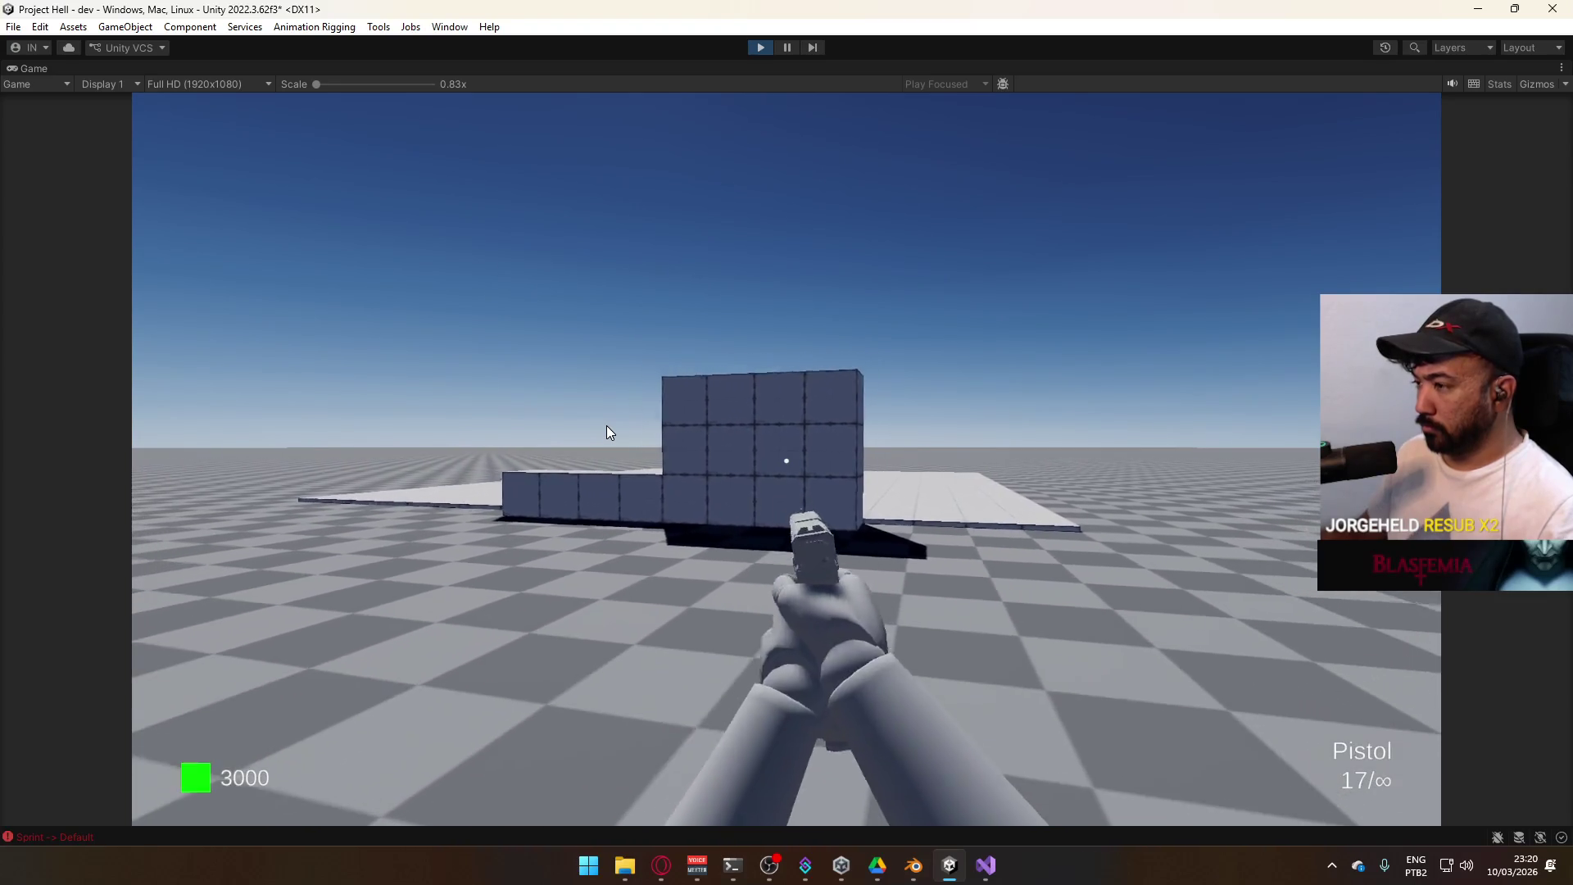
key("w")
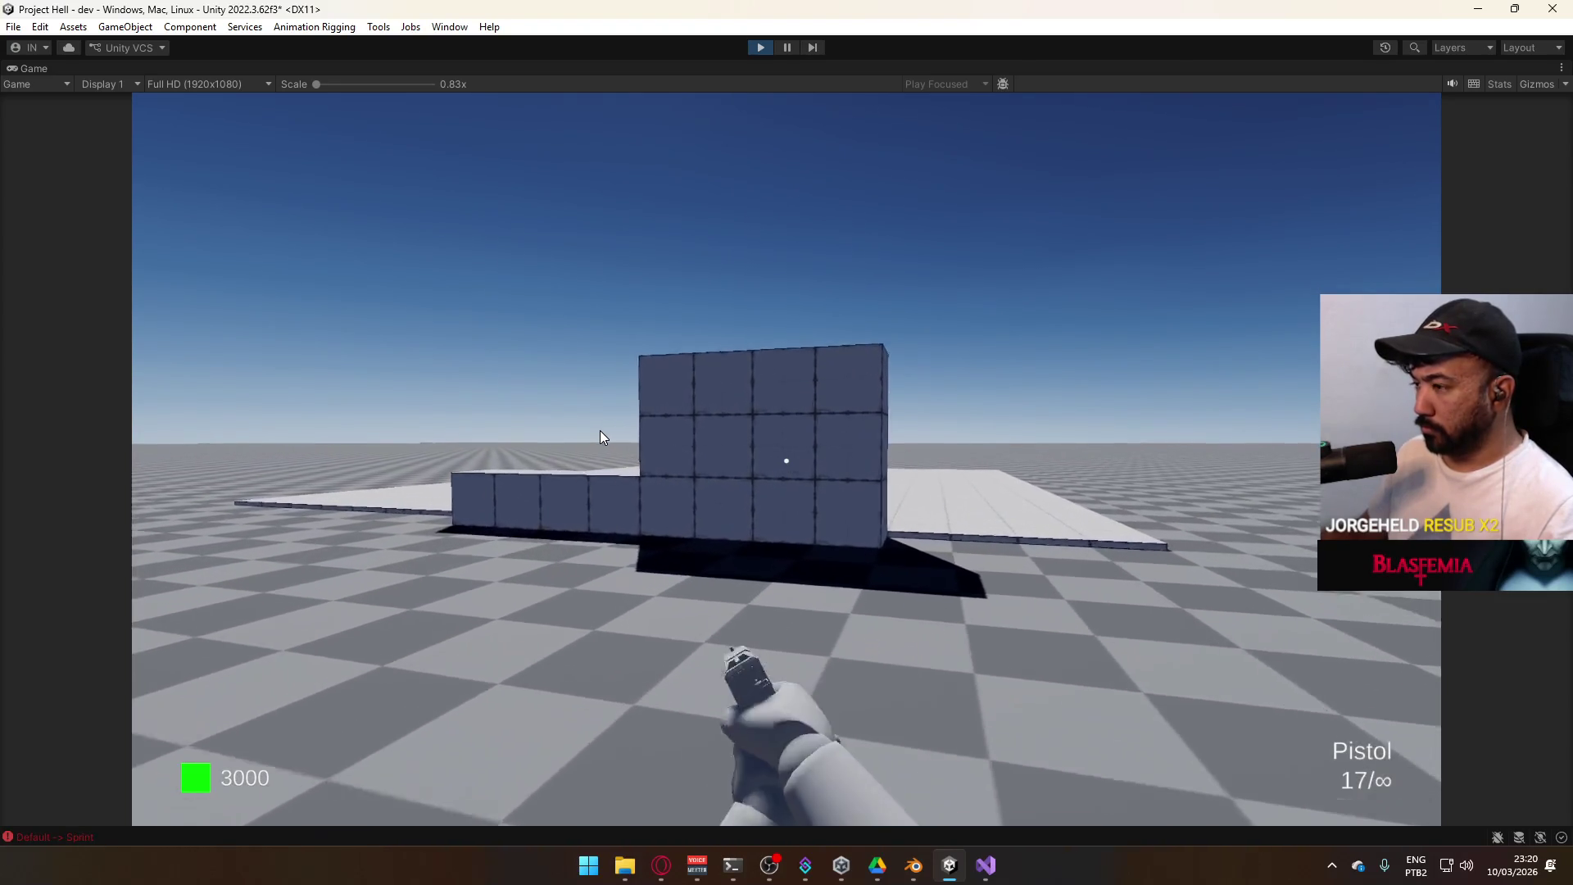
key("s")
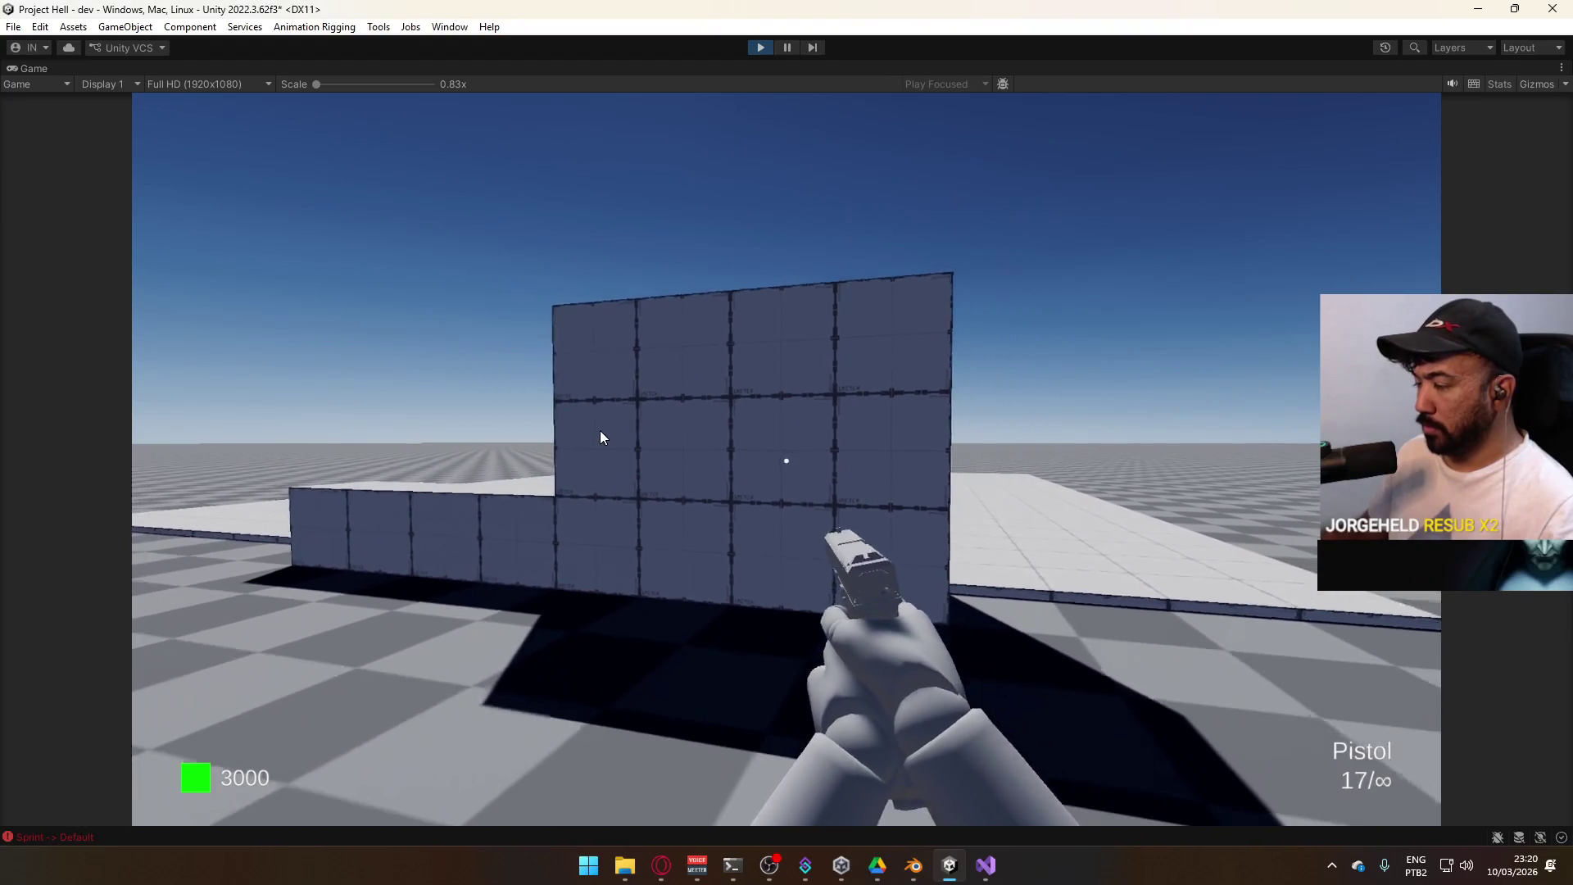
key("w")
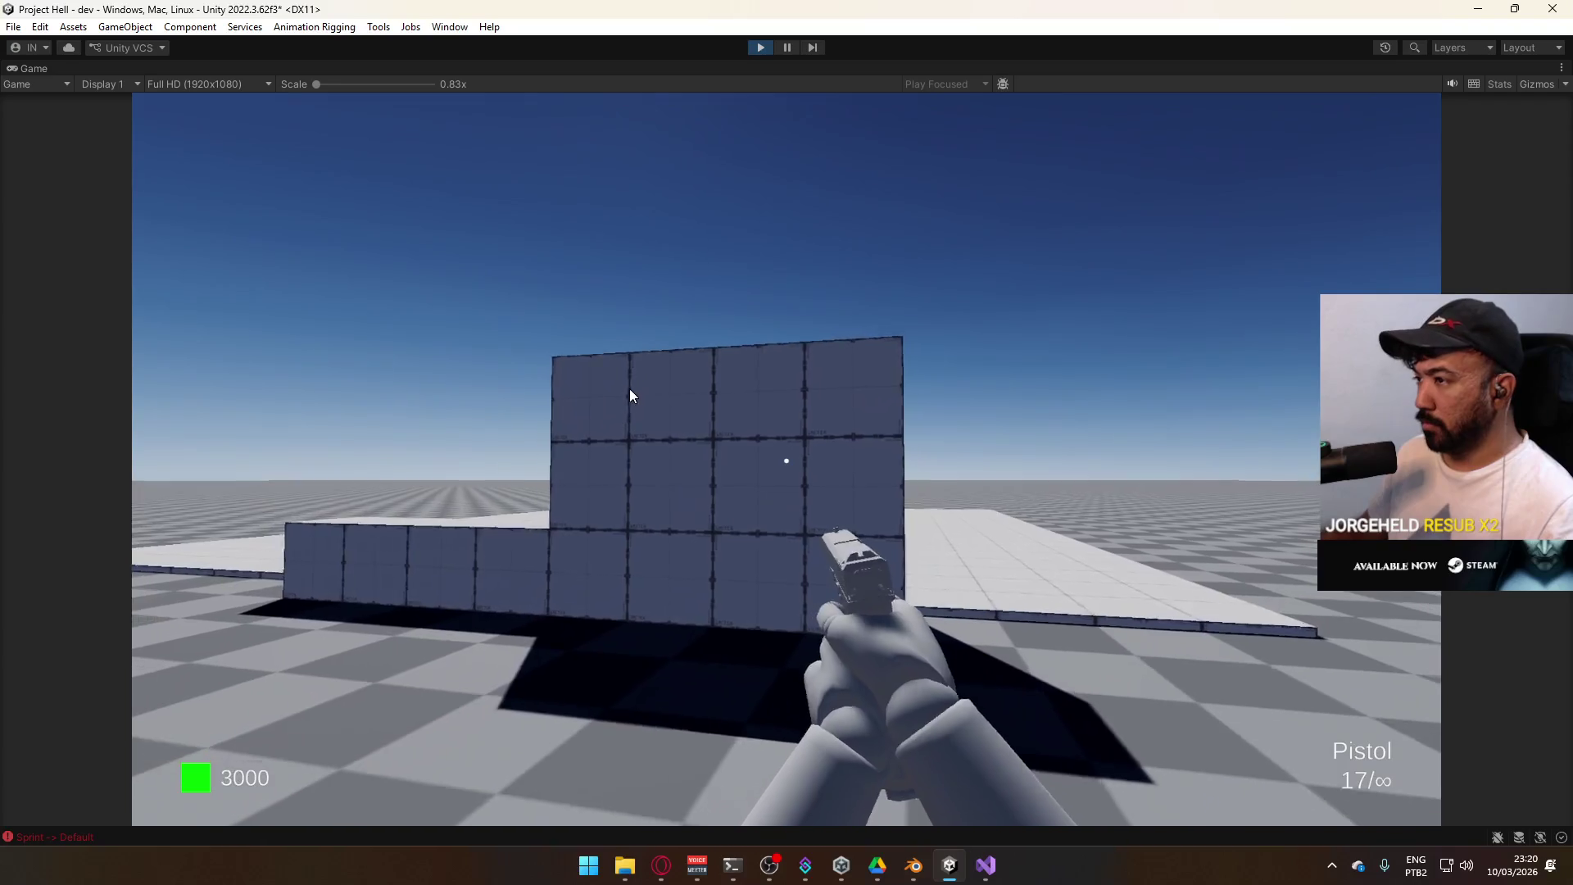
key("super")
left_click(808, 74)
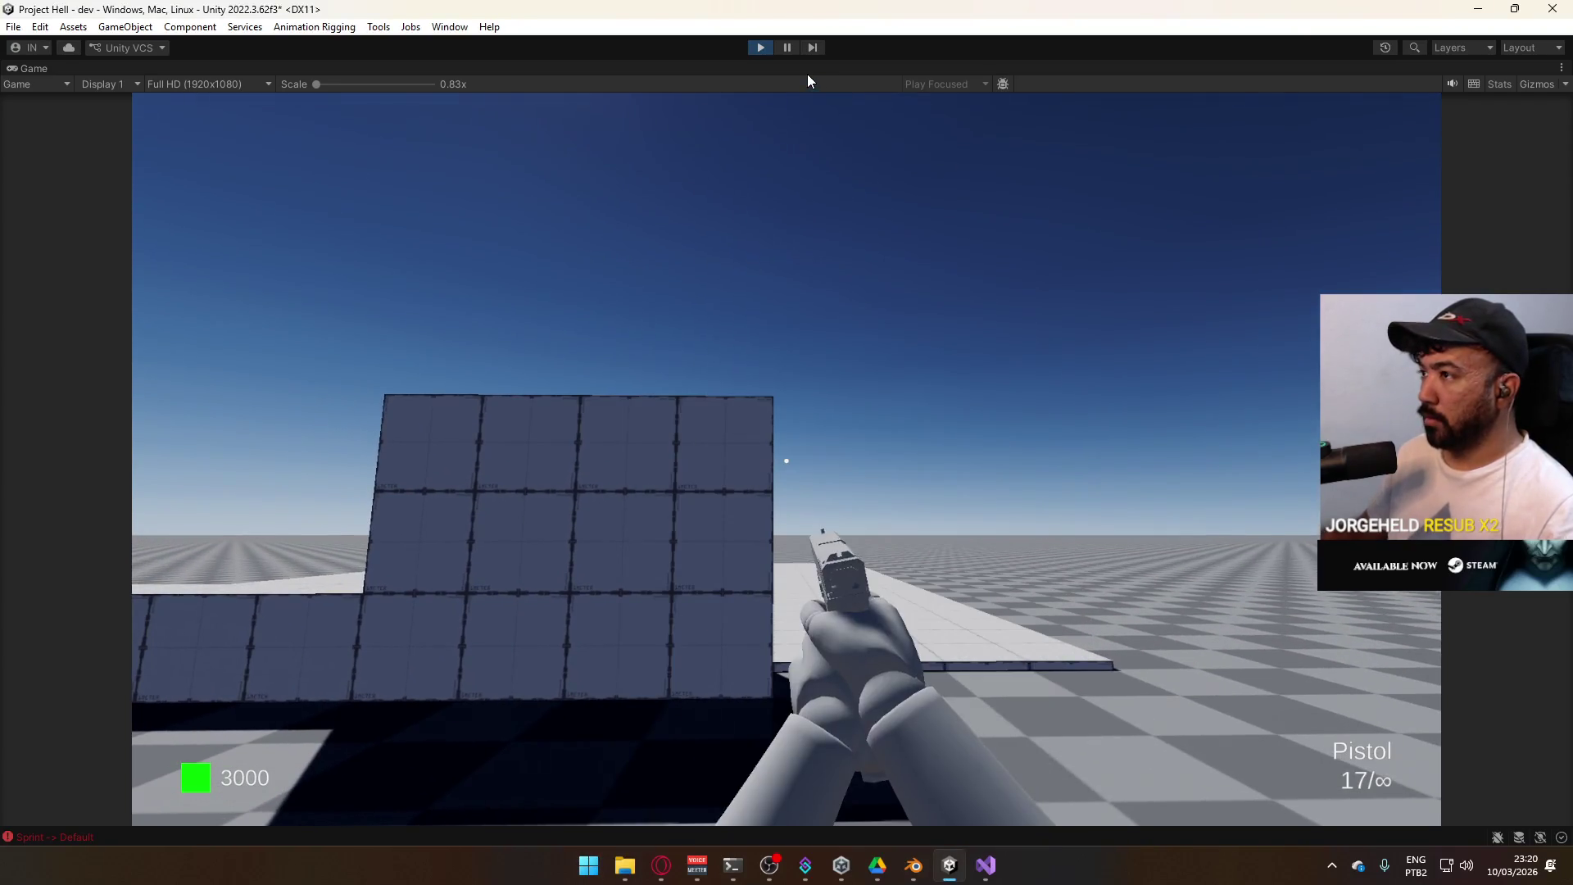
right_click(808, 74)
left_click(856, 126)
Switch to Visual Studio and back, then maximize the Game view again
key("alt+Tab")
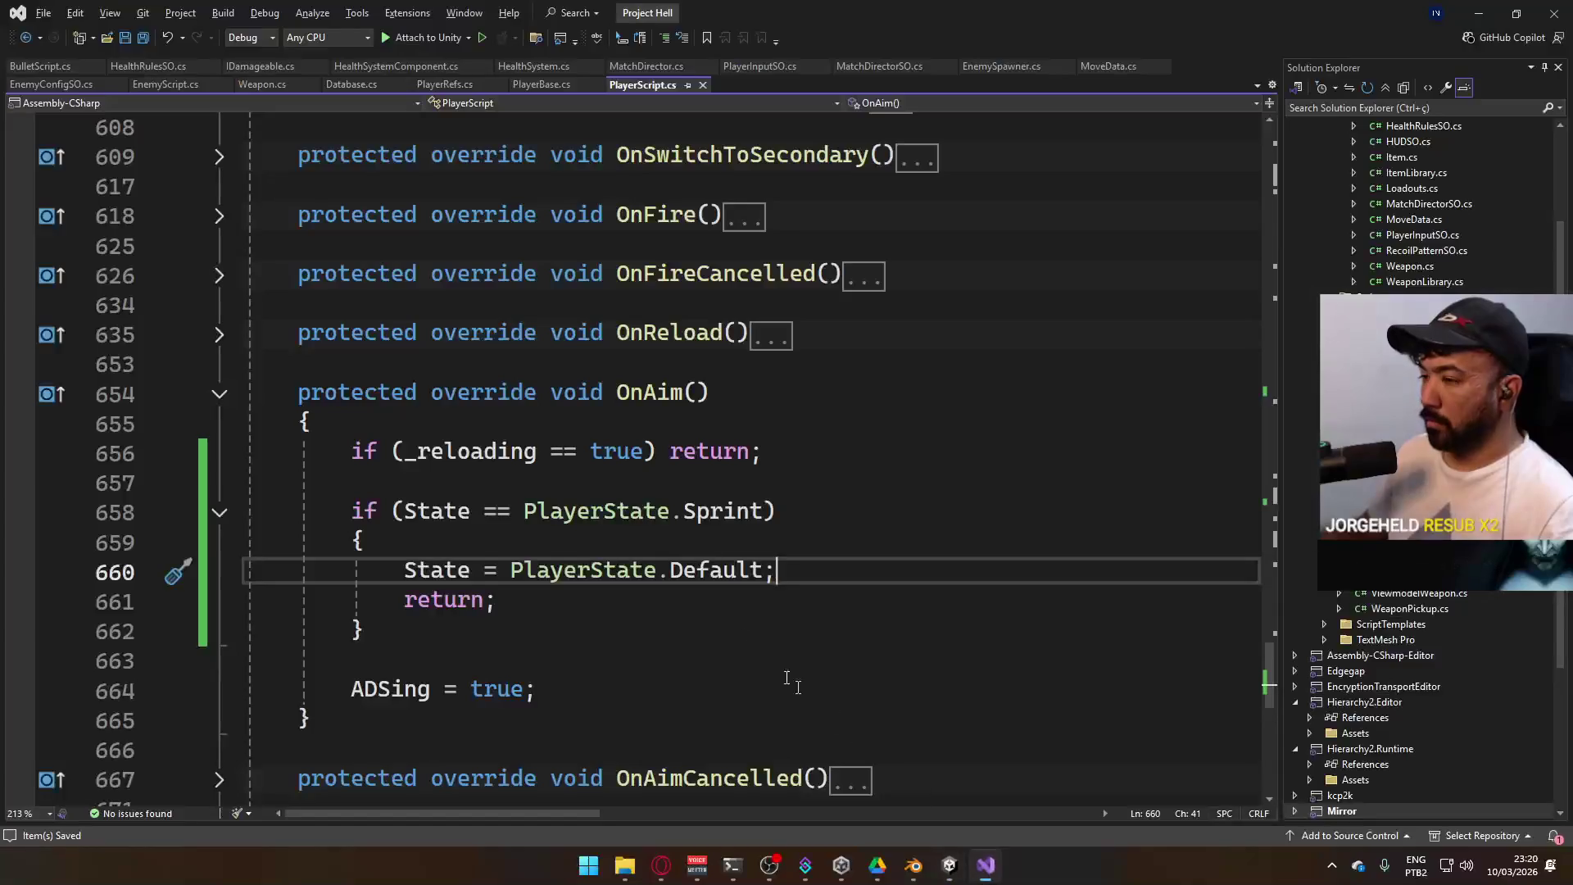
key("alt+Tab")
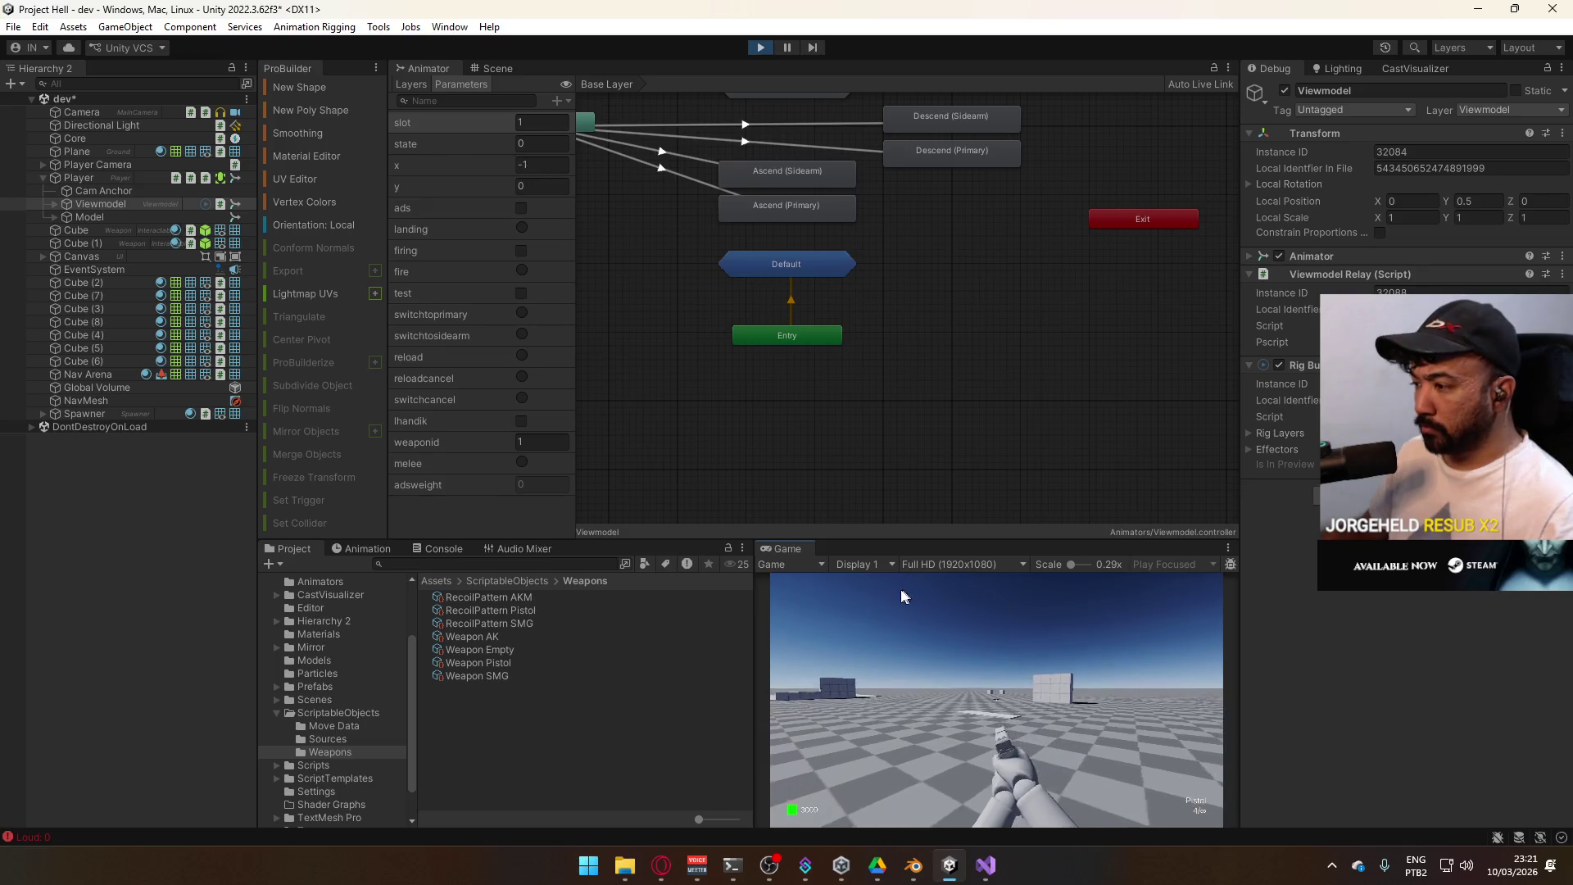
right_click(803, 550)
left_click(844, 605)
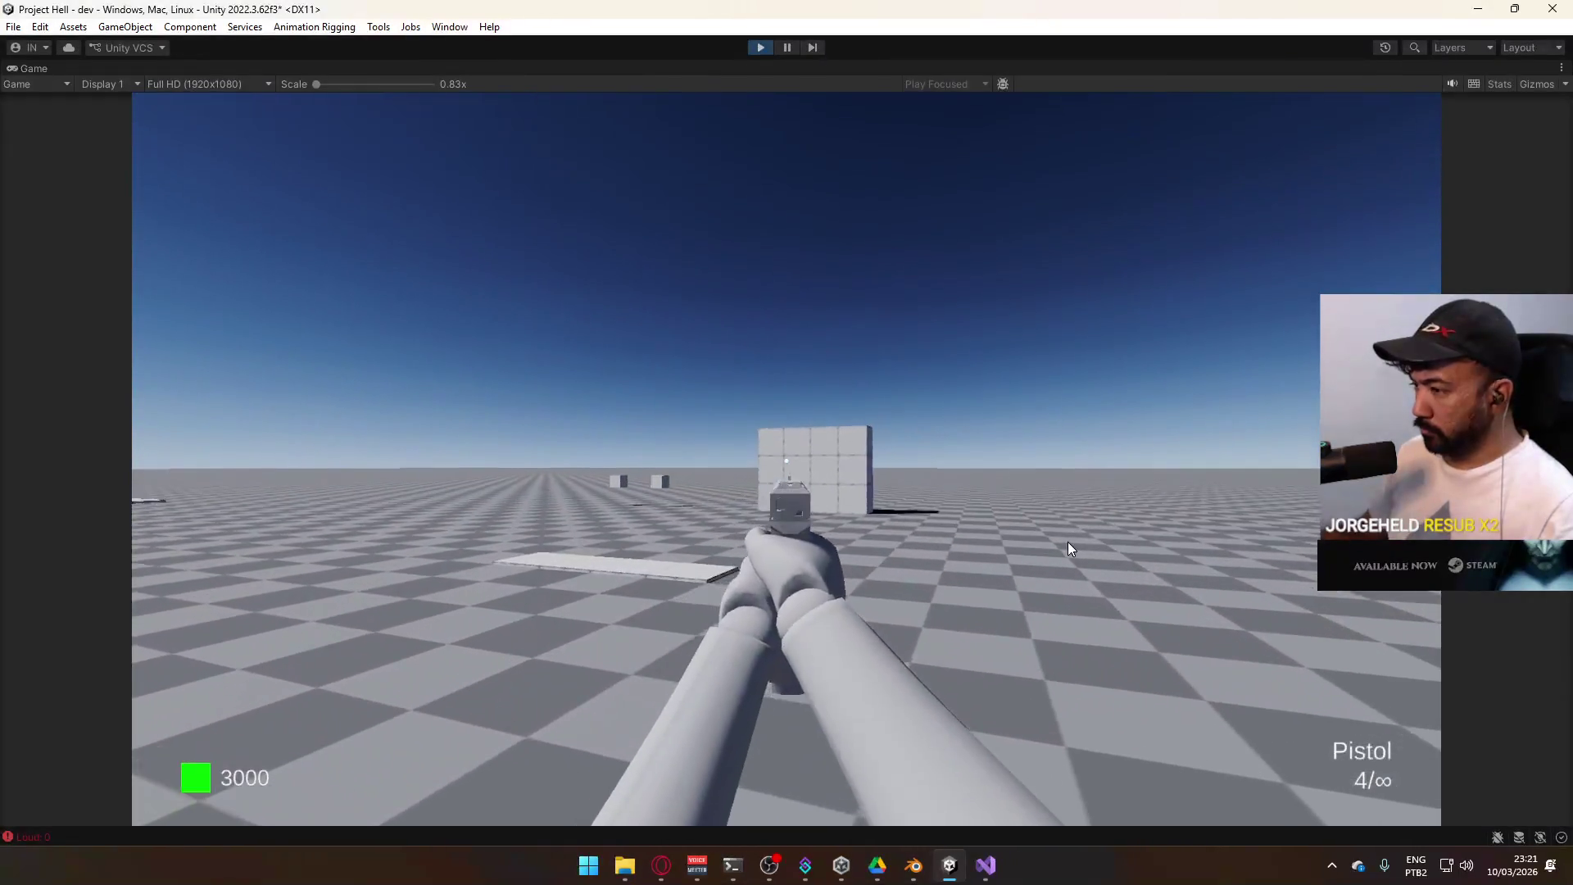
Empty and reload the pistol, then walk to the AK and buy it, leaving 300 money
left_click(1069, 543)
left_click(1069, 546)
left_click(1082, 552)
left_click(1097, 554)
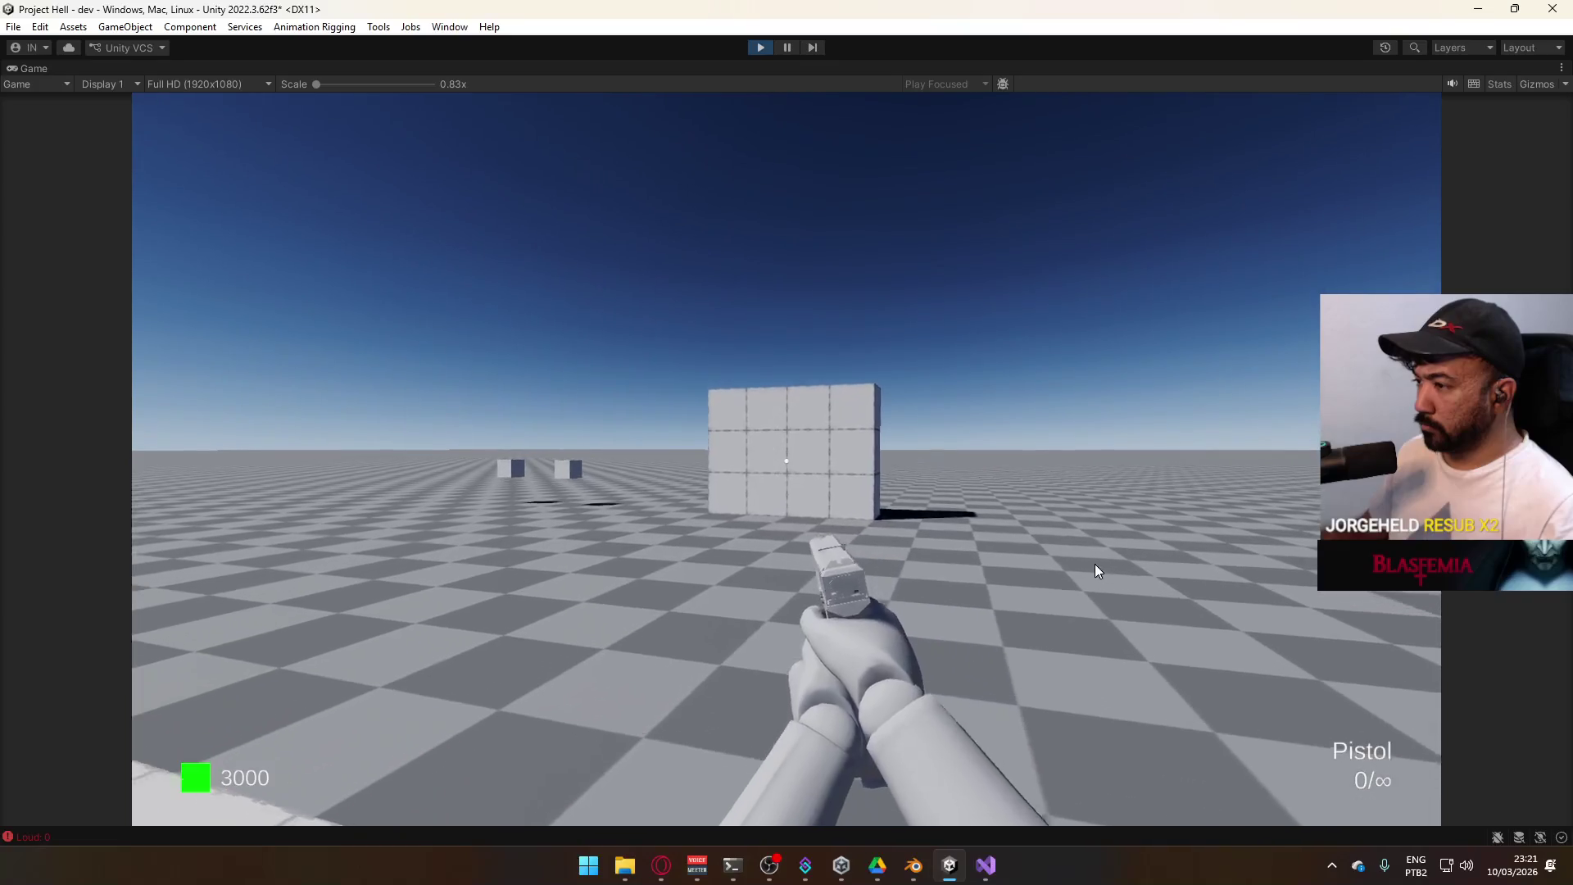
key("r")
key("w")
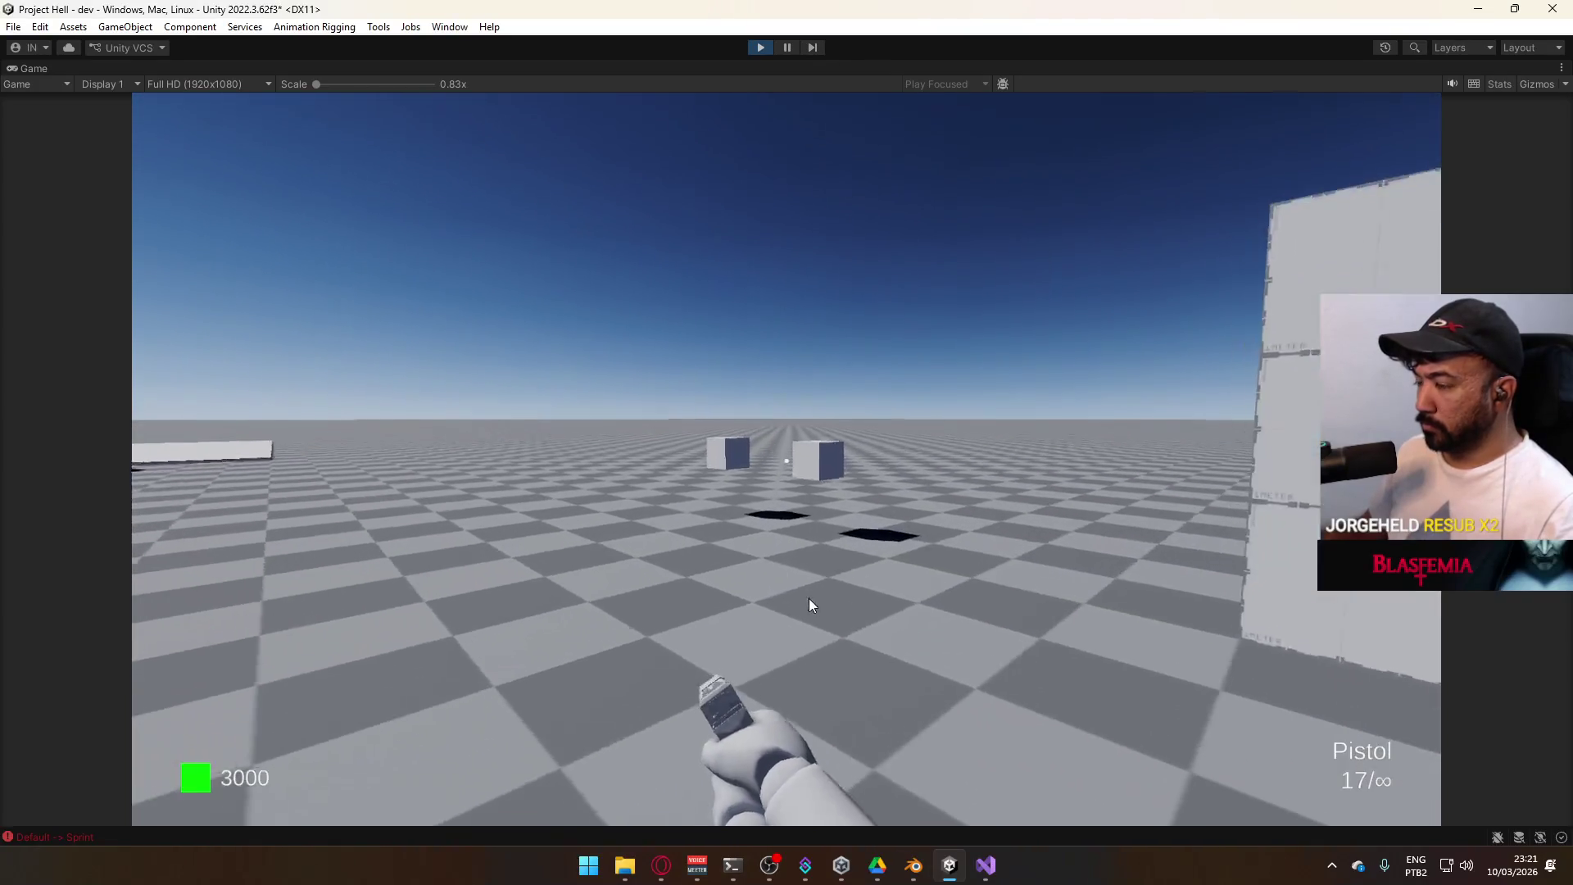
key("e")
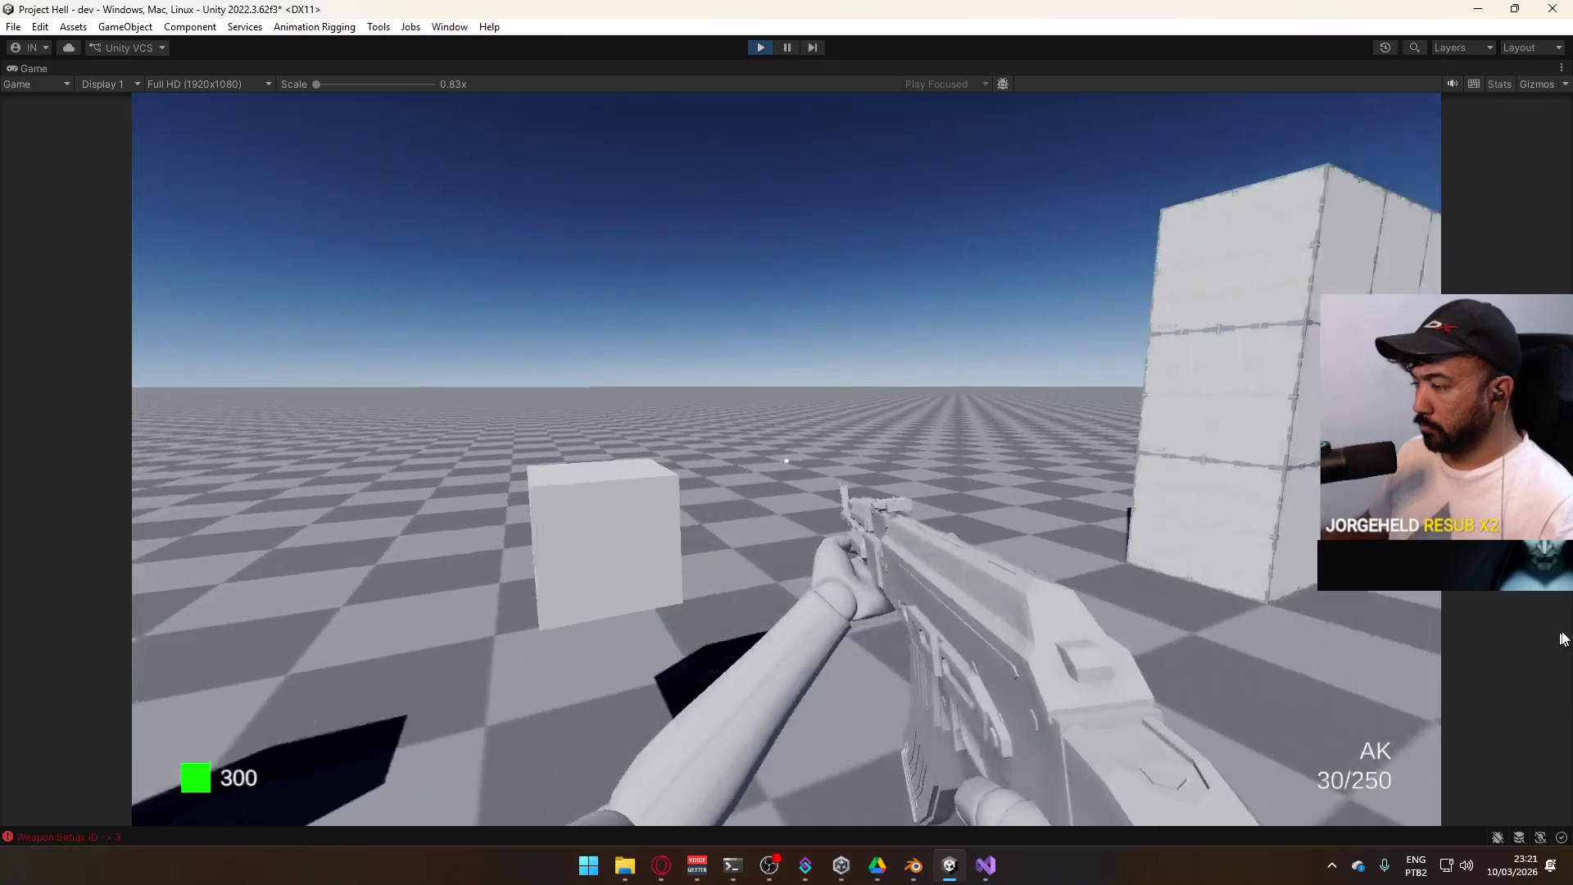
key("super")
key("super")
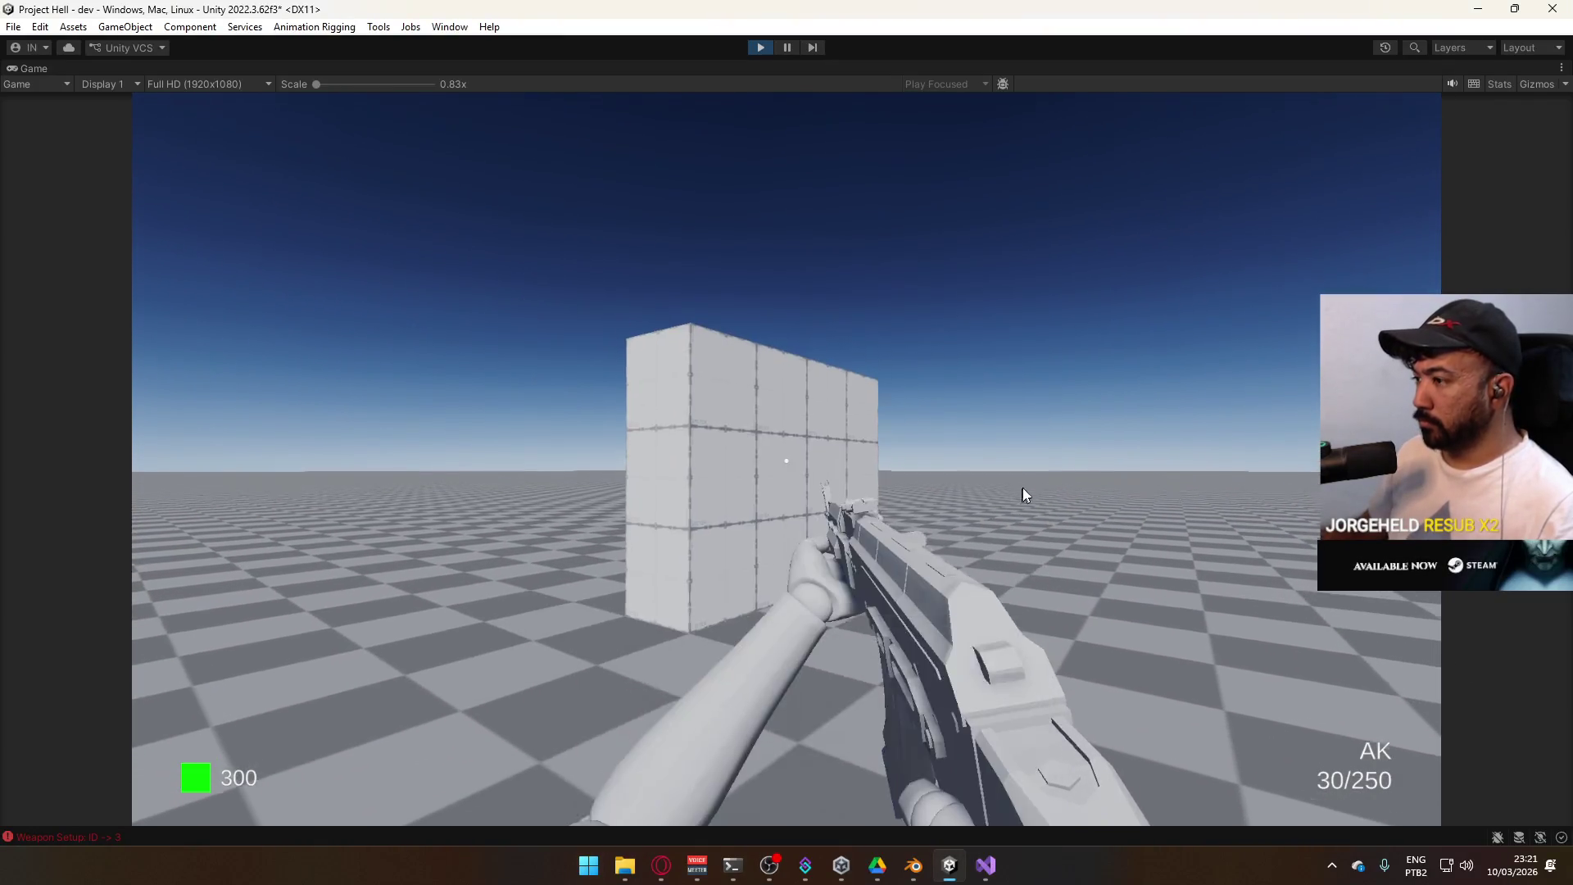
Fire the AK at the wall in sweeps and bursts, reloading until ammo reads 21/250
left_click(913, 503)
left_click(754, 503)
left_click(696, 504)
left_click(642, 505)
mouse_move(642, 505)
left_mouse_down()
mouse_move(613, 509)
mouse_move(598, 617)
left_mouse_up()
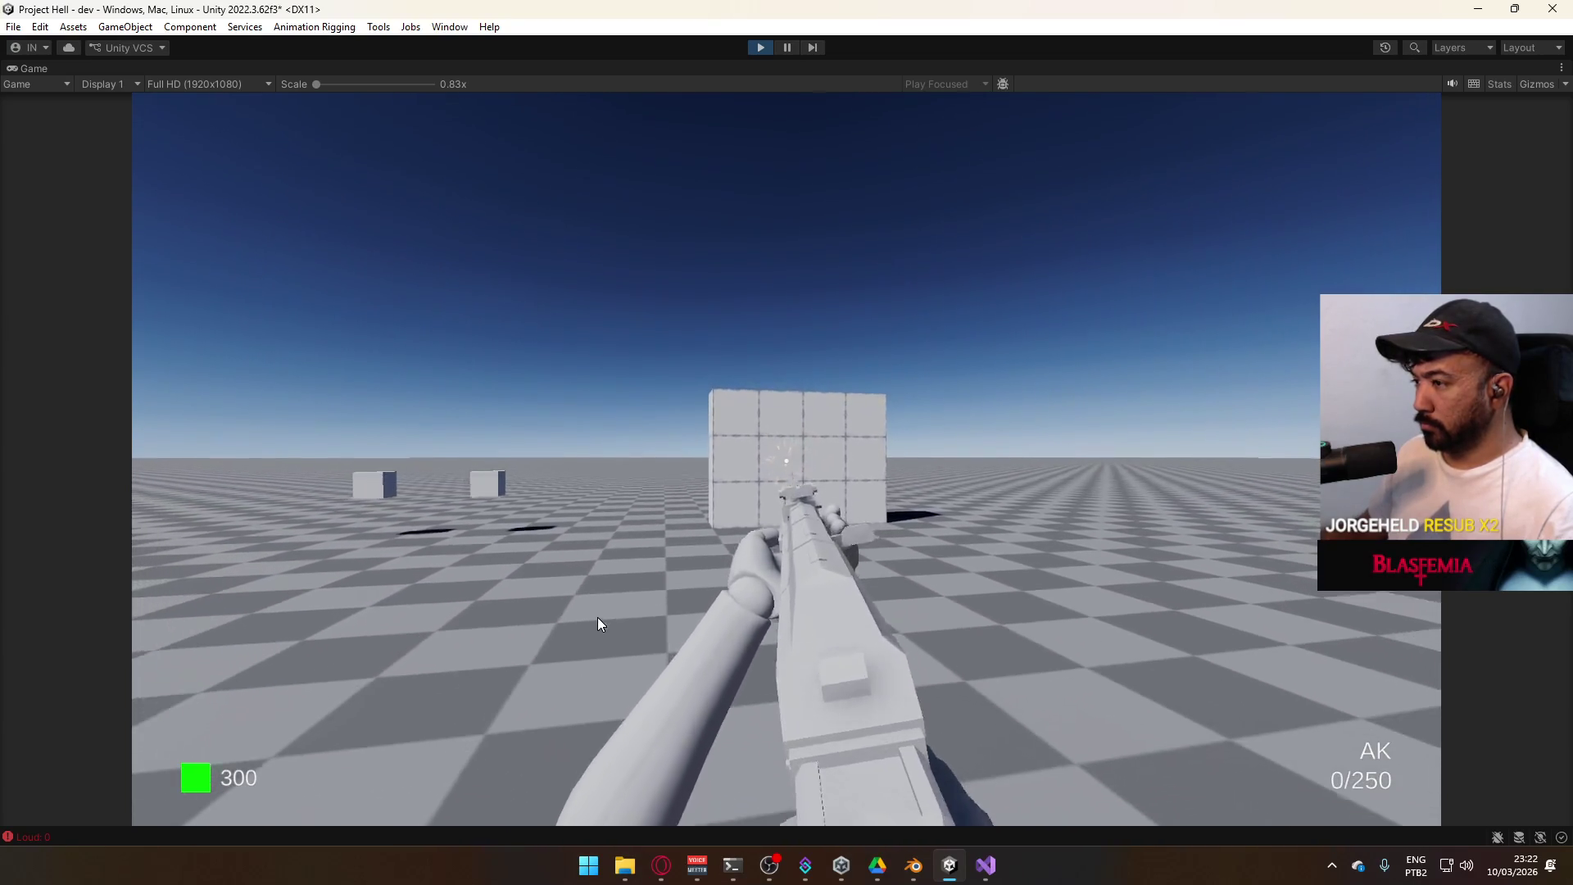
key("super")
left_click(1052, 574)
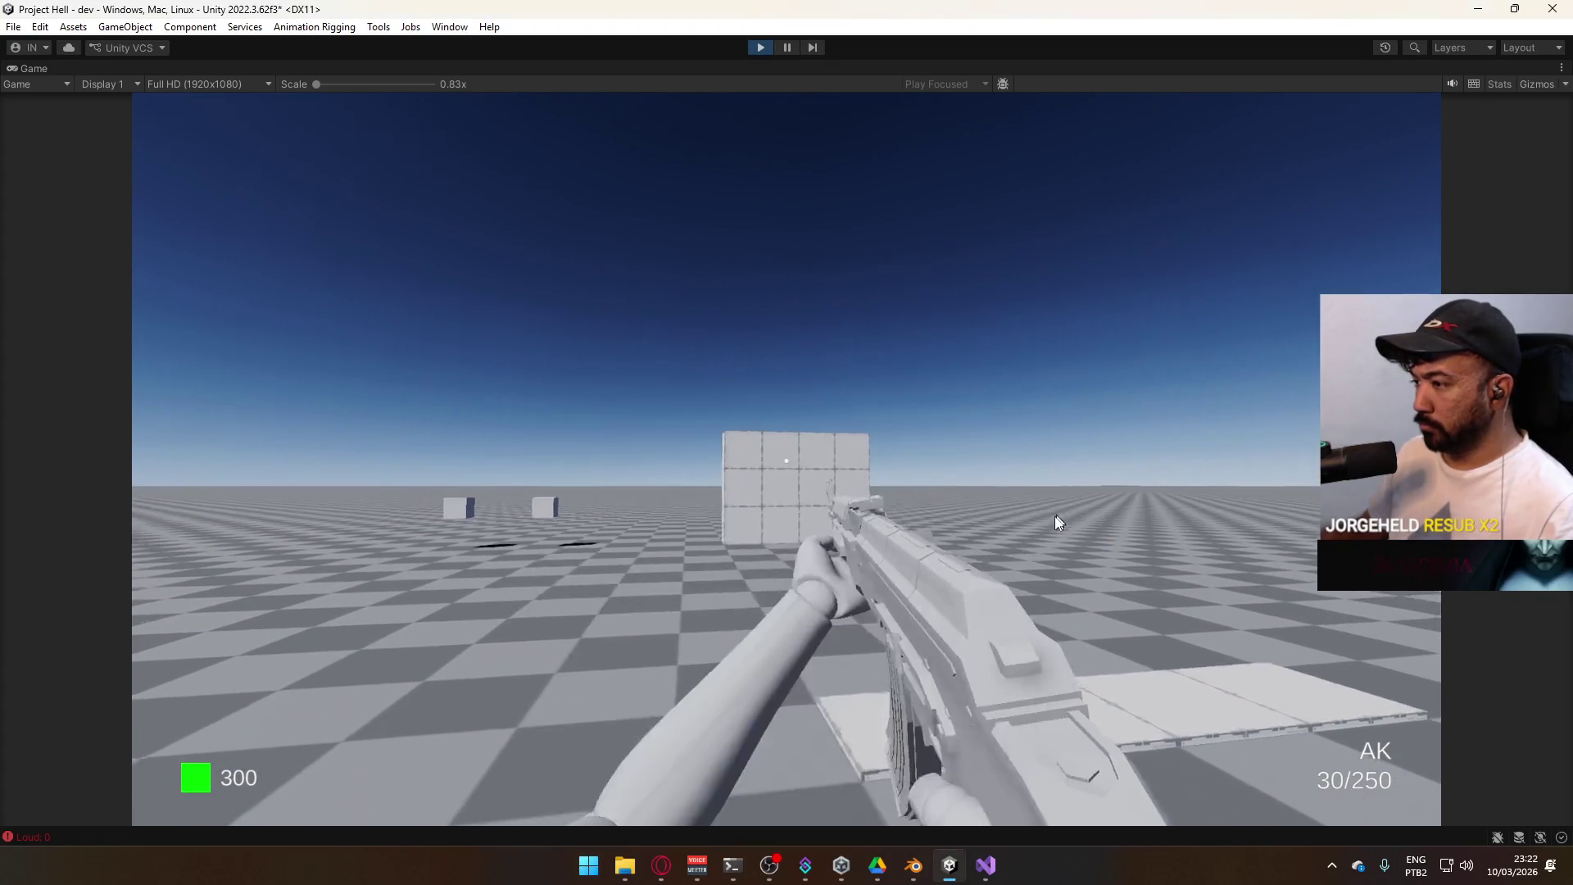
mouse_move(1021, 536)
left_mouse_down()
mouse_move(1031, 581)
mouse_move(1011, 654)
left_mouse_up()
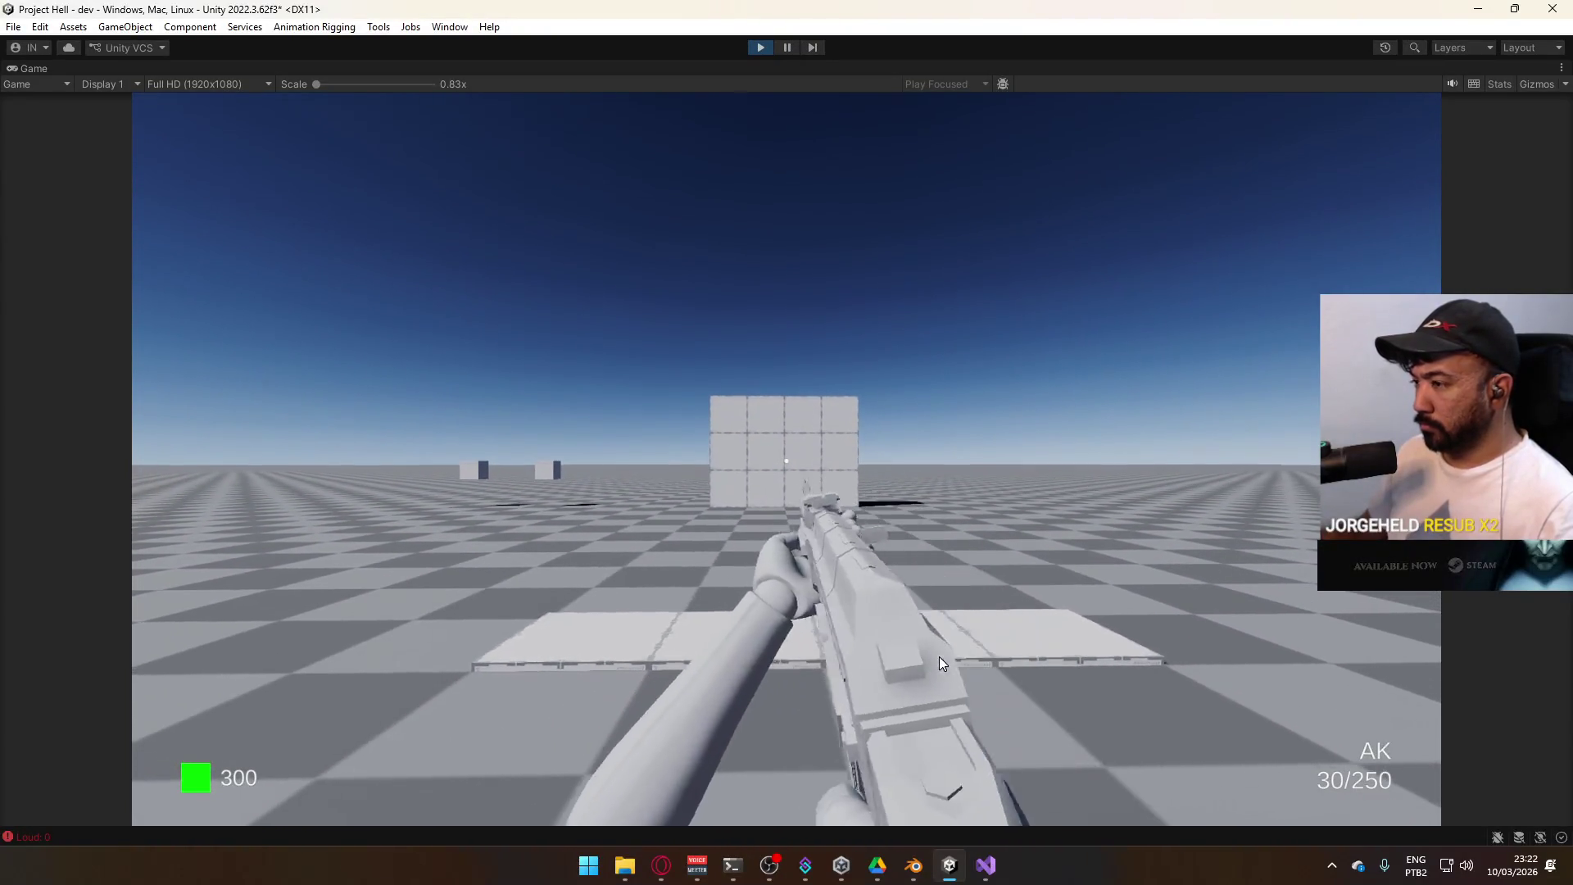
left_click(939, 658)
left_click(935, 658)
left_click(935, 662)
left_click(936, 663)
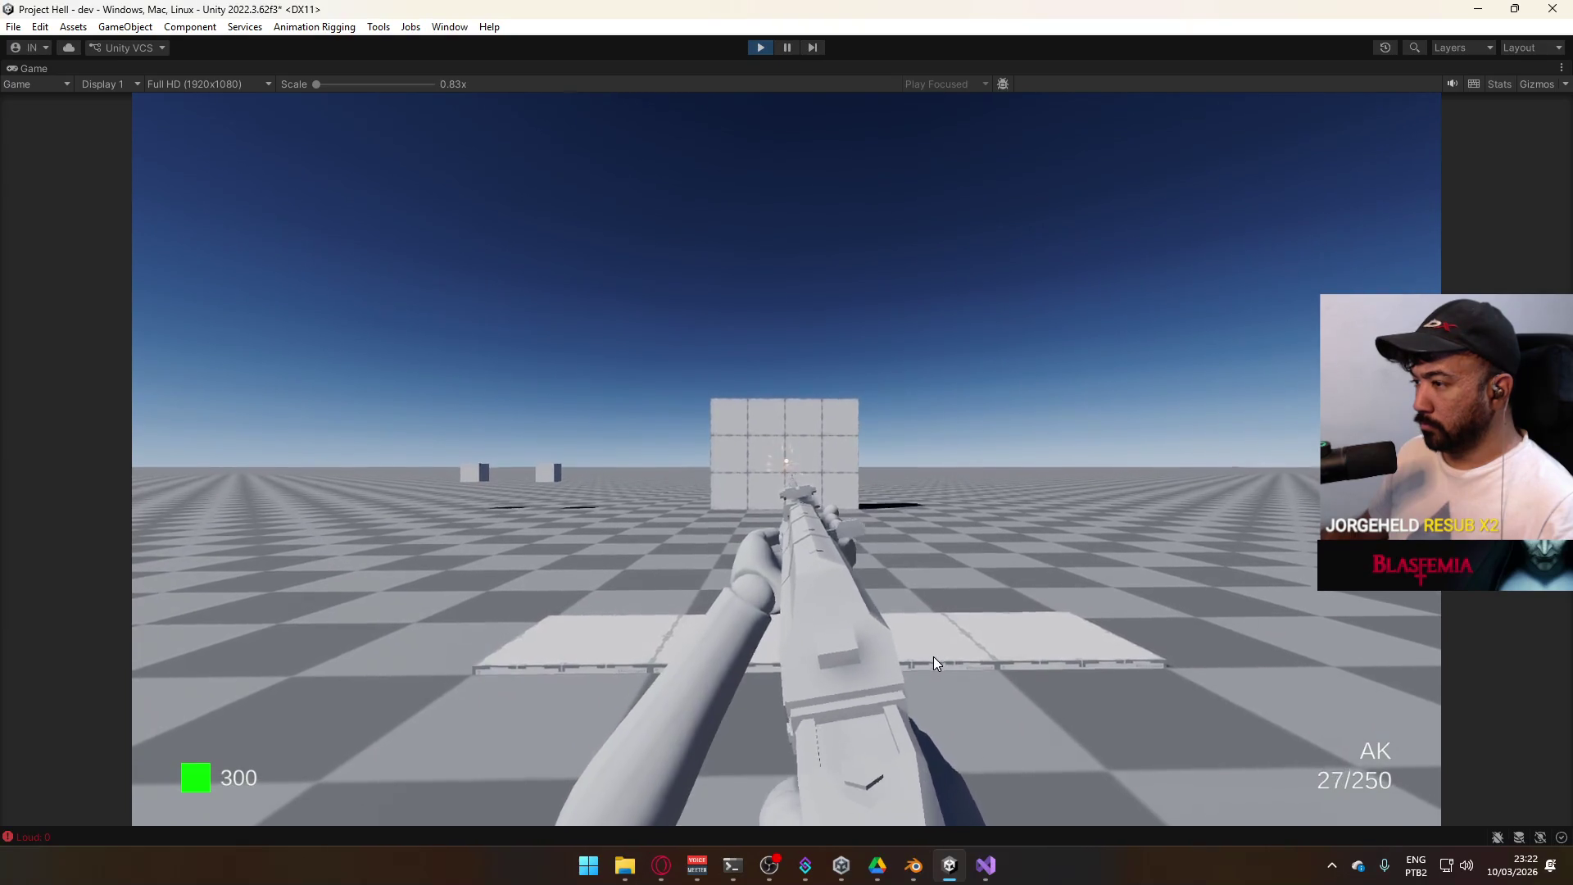
left_click(936, 662)
left_click(935, 662)
left_click(936, 662)
left_click(934, 662)
left_click(934, 662)
key("super")
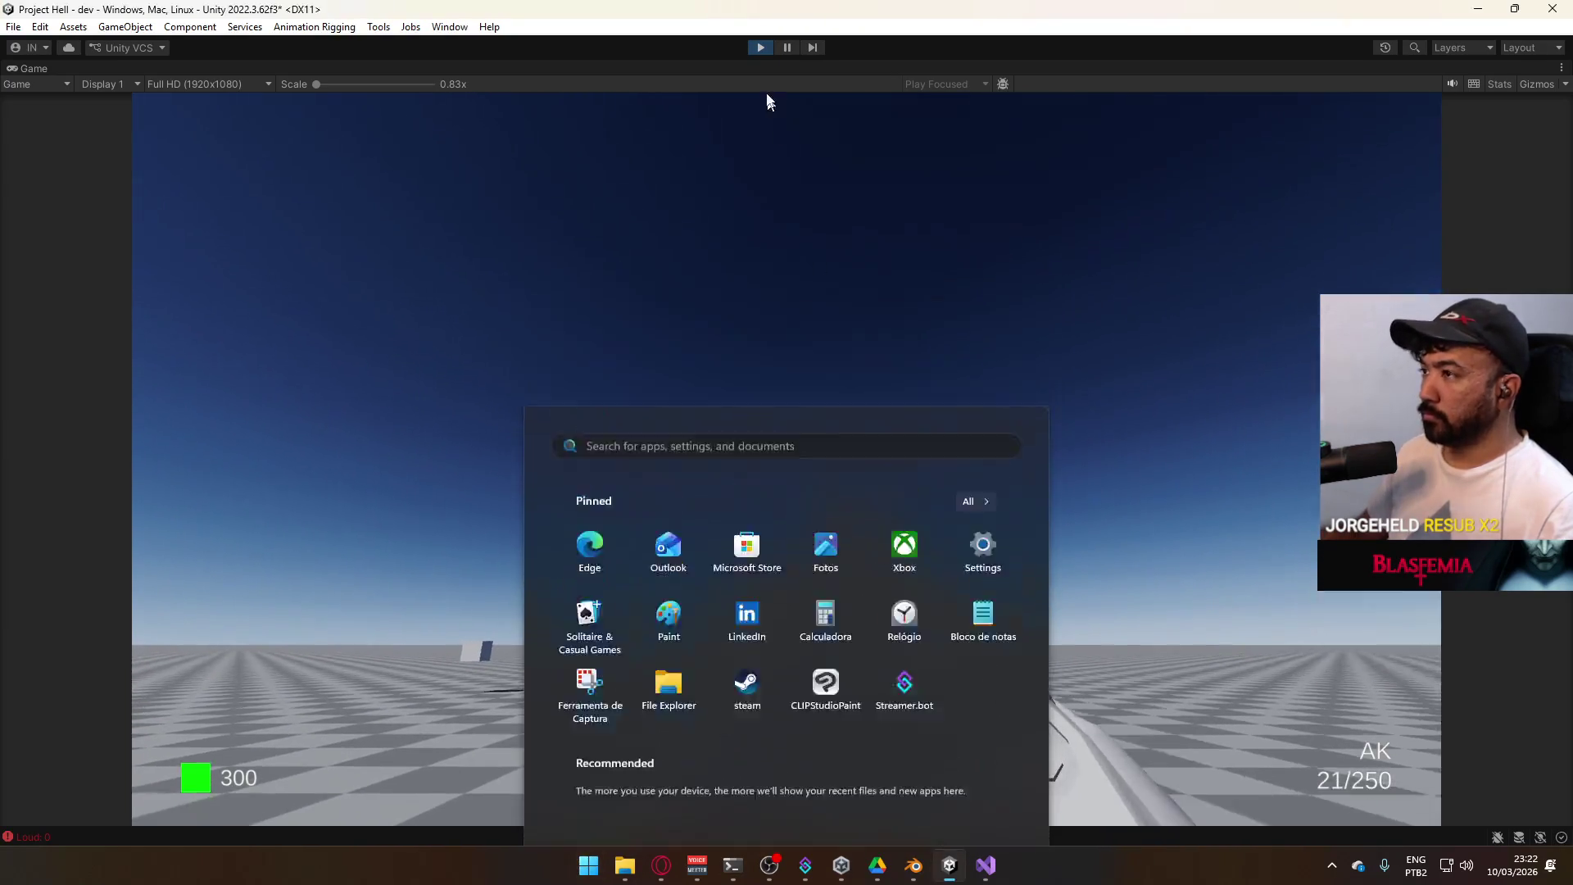
Exit Play mode and load Player's Player@Recoil A clip in the Animation window with preview on
left_click(763, 47)
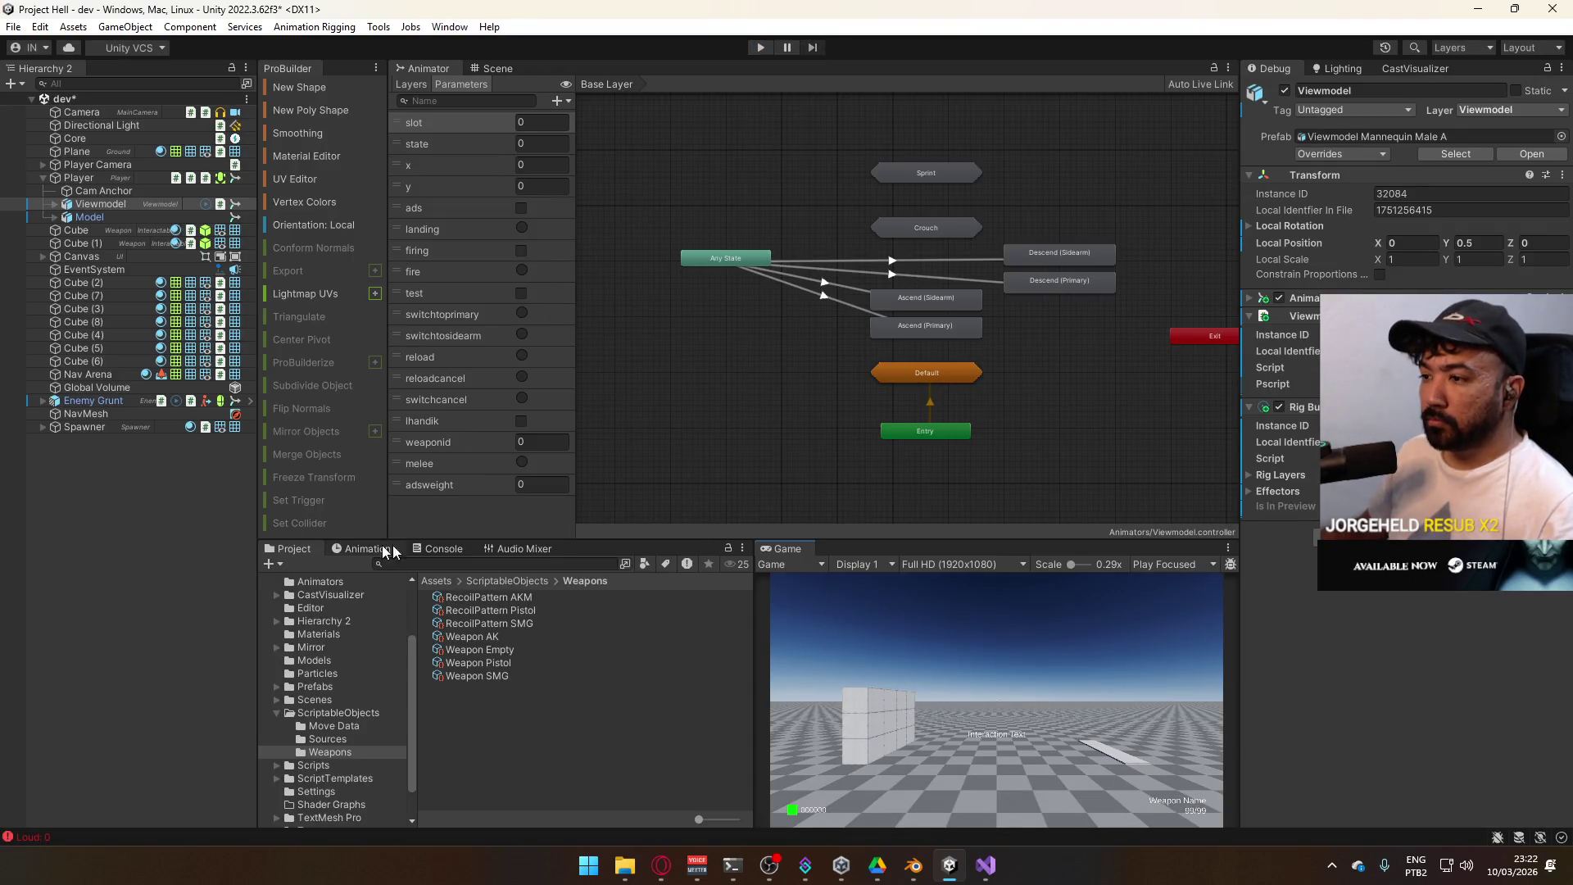
left_click(111, 179)
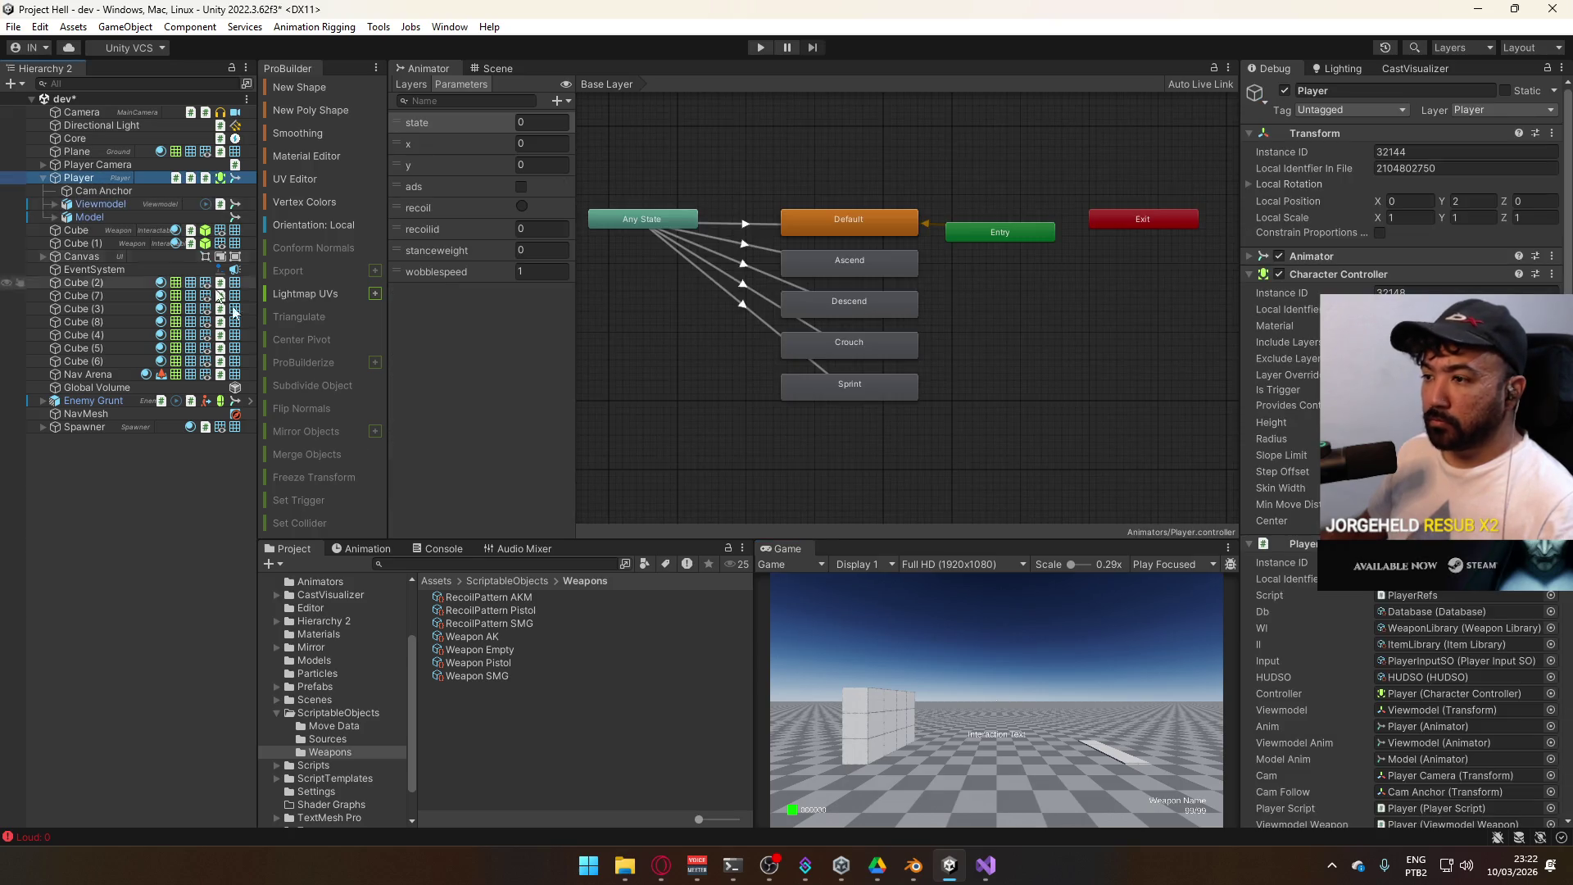
left_click(390, 548)
left_click(361, 581)
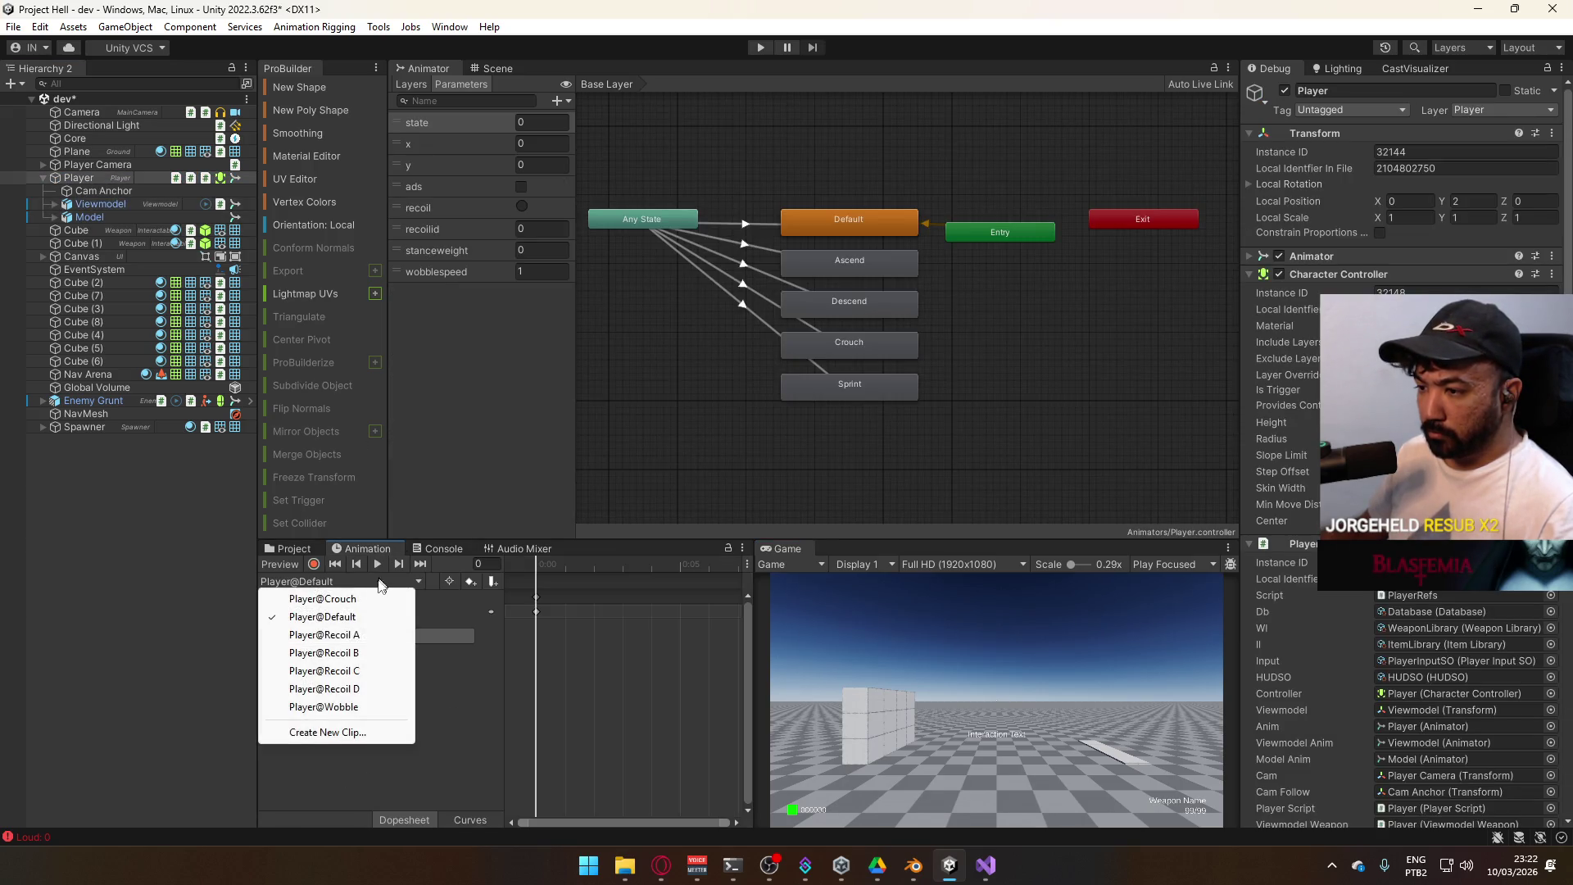
left_click(361, 636)
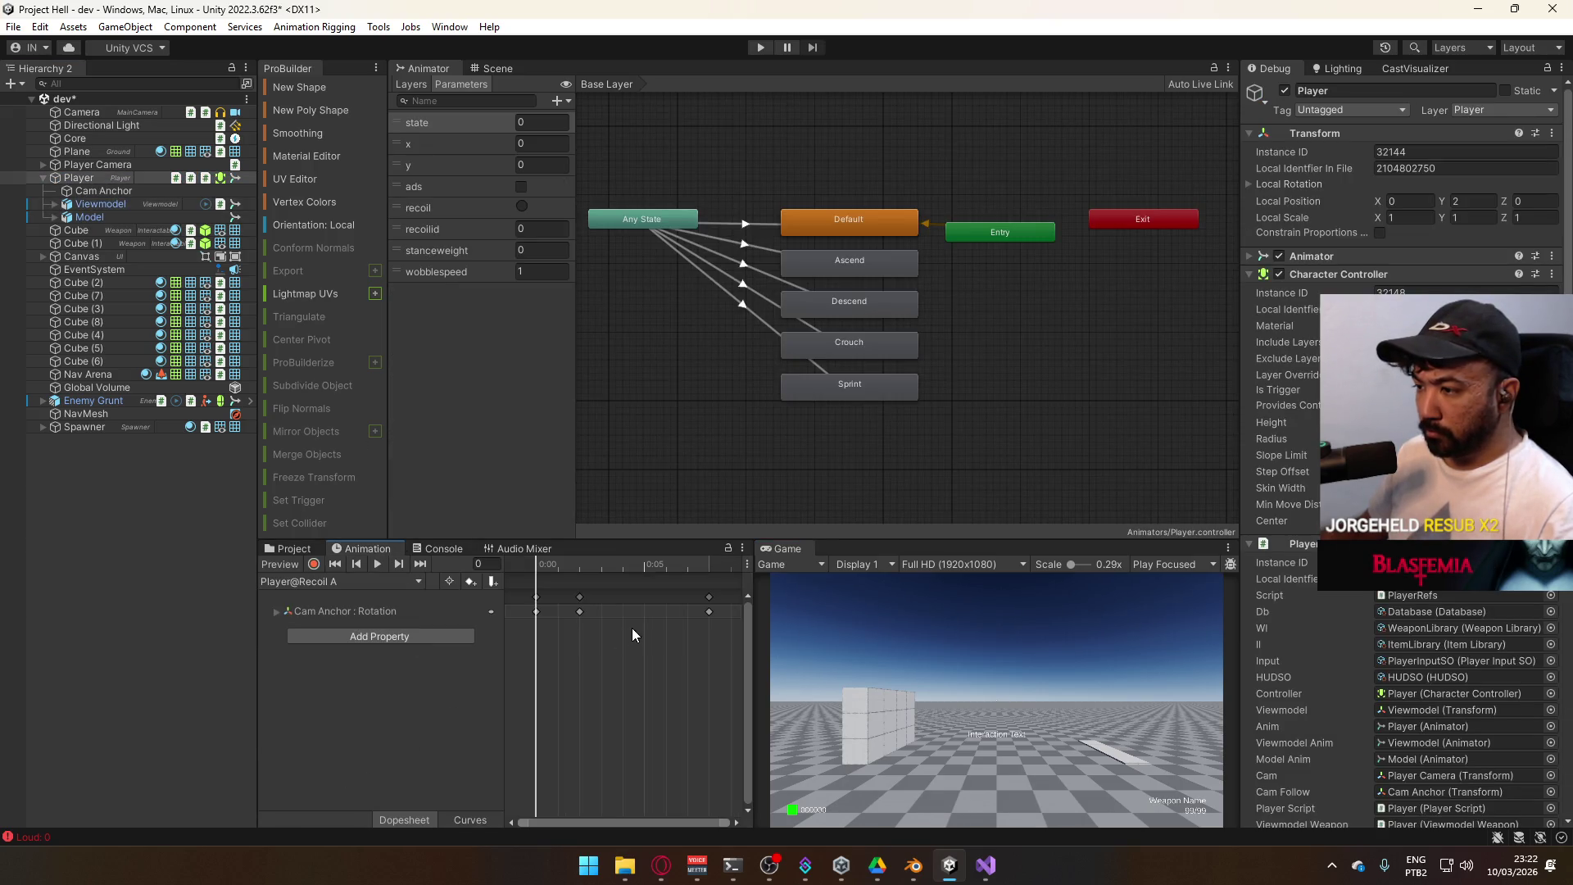
left_click(545, 562)
Expand Cam Anchor : Rotation and go to frame 2, where Rotation.z reads 0.49895
left_click(485, 69)
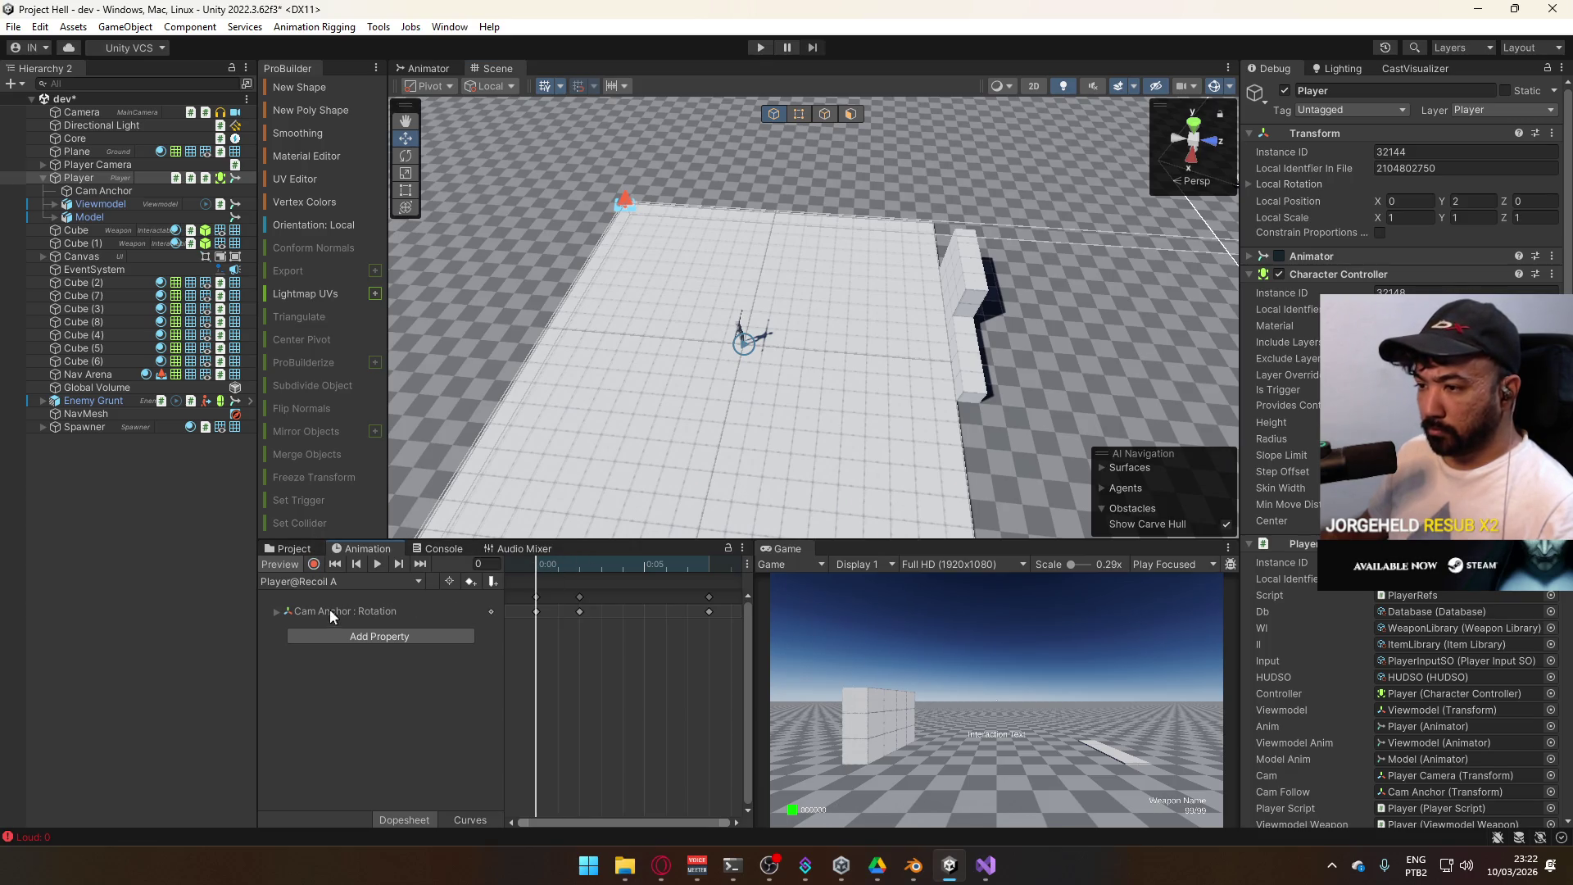
left_click(277, 610)
left_click(573, 563)
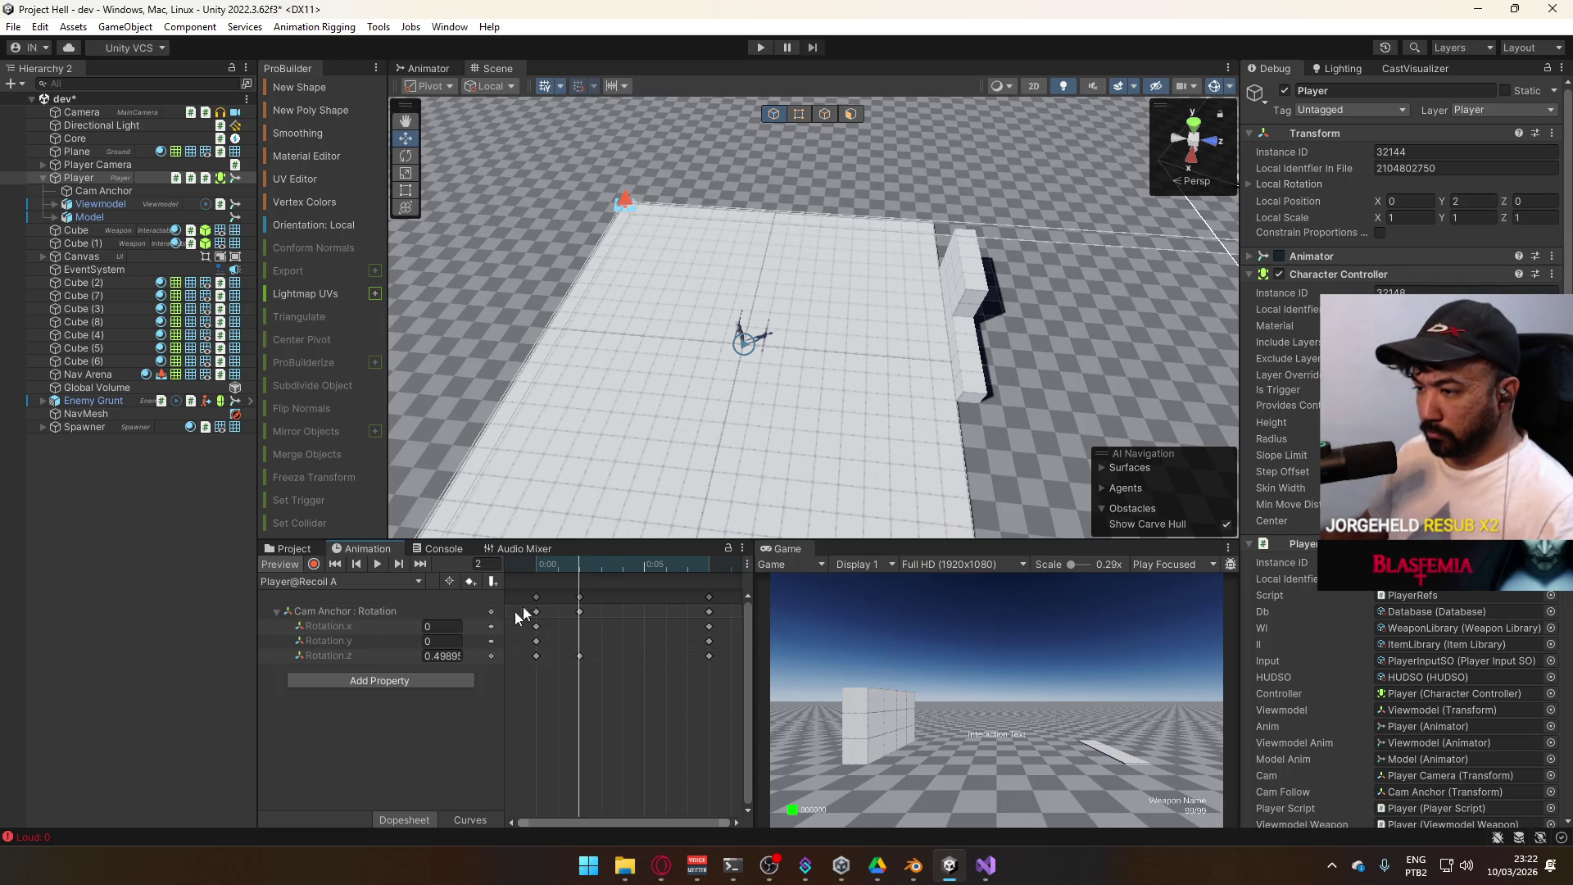
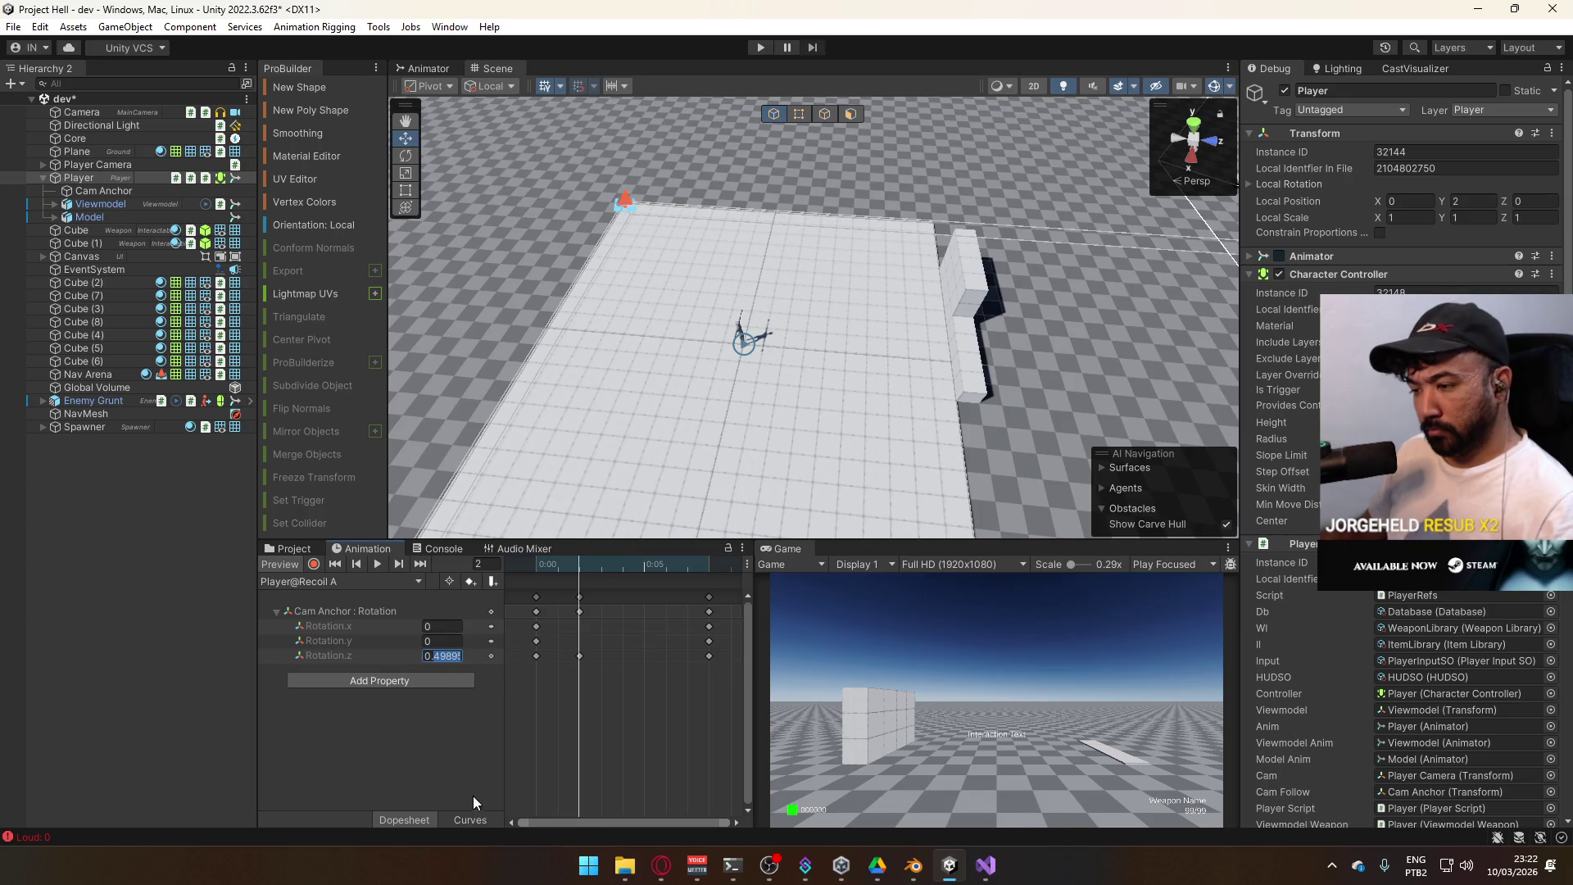
Key Recoil A's Cam Anchor rotation Z to about 0.499 at frame 2, then enter play mode
left_click(472, 820)
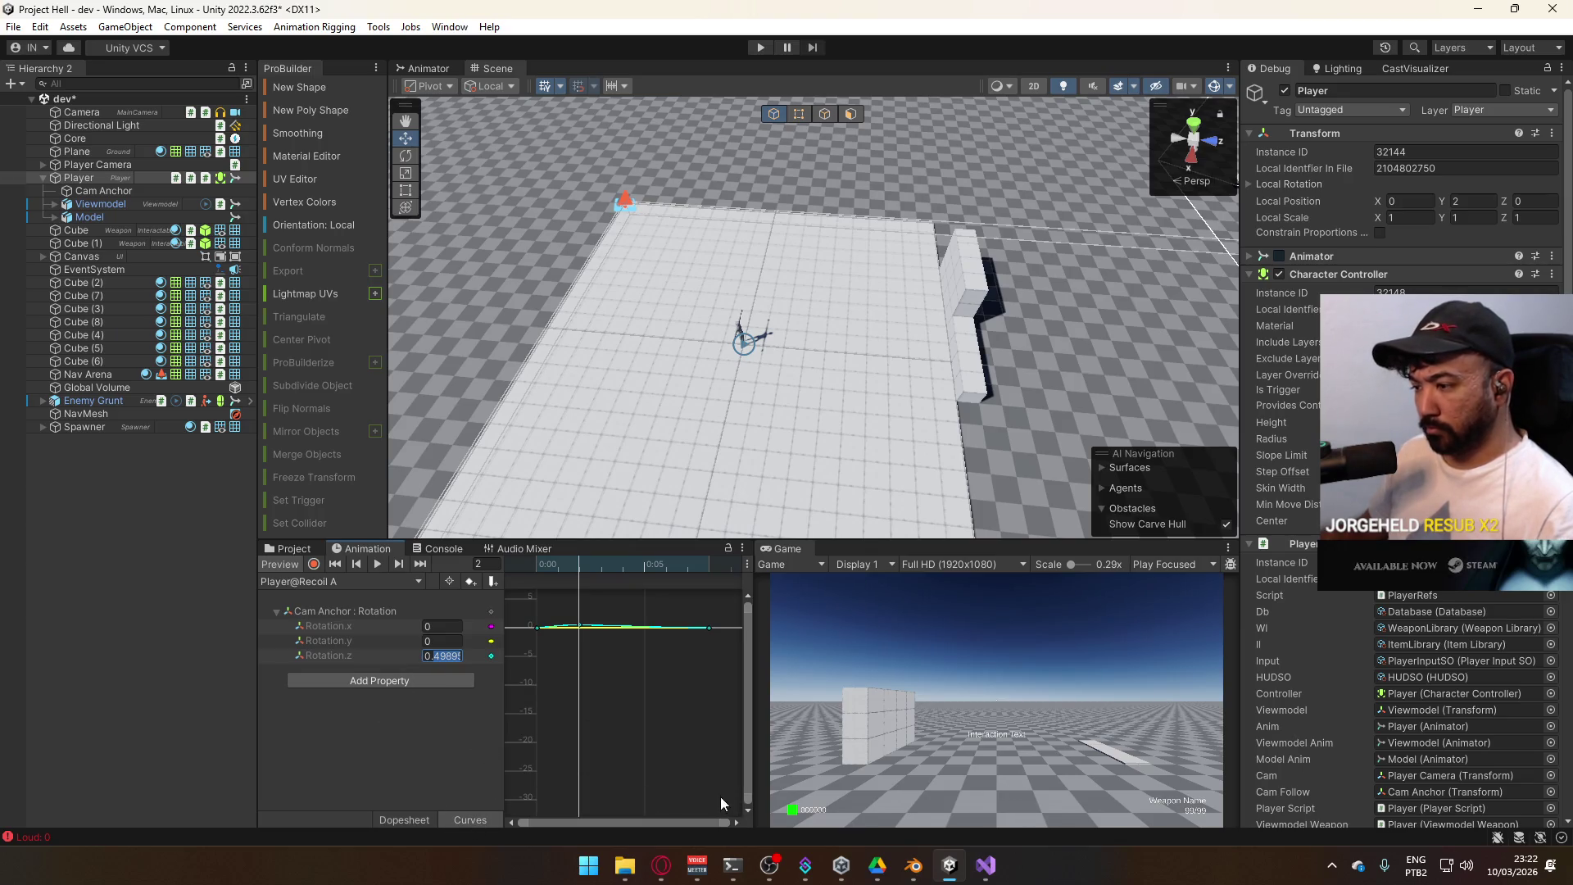
type("0.")
left_click_drag(333, 652, 342, 646)
left_click(334, 656)
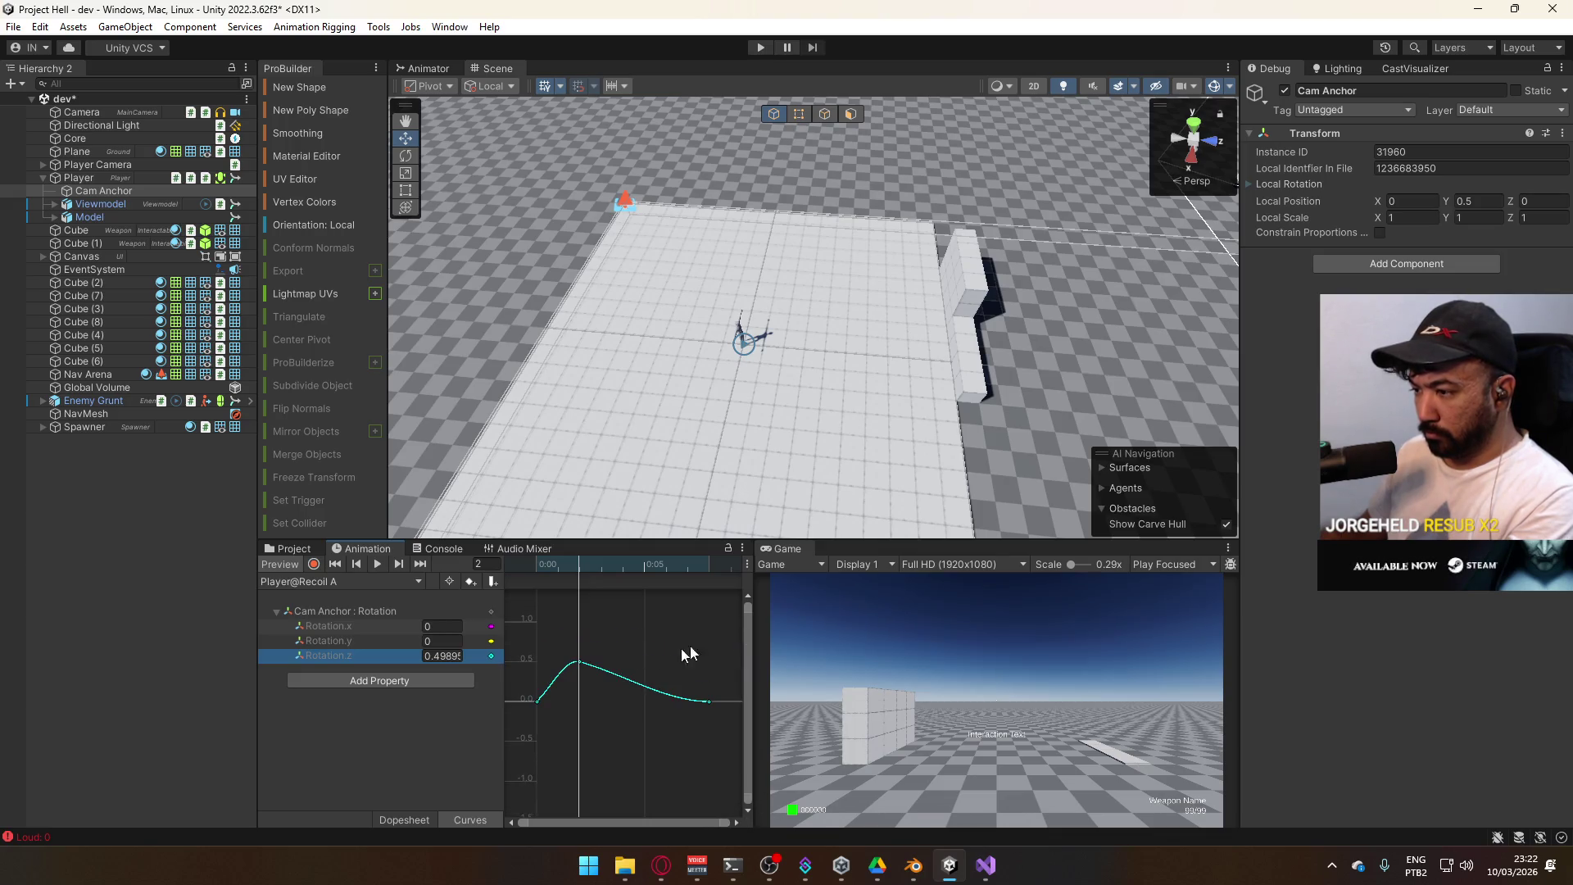
left_click_drag(633, 646, 531, 689)
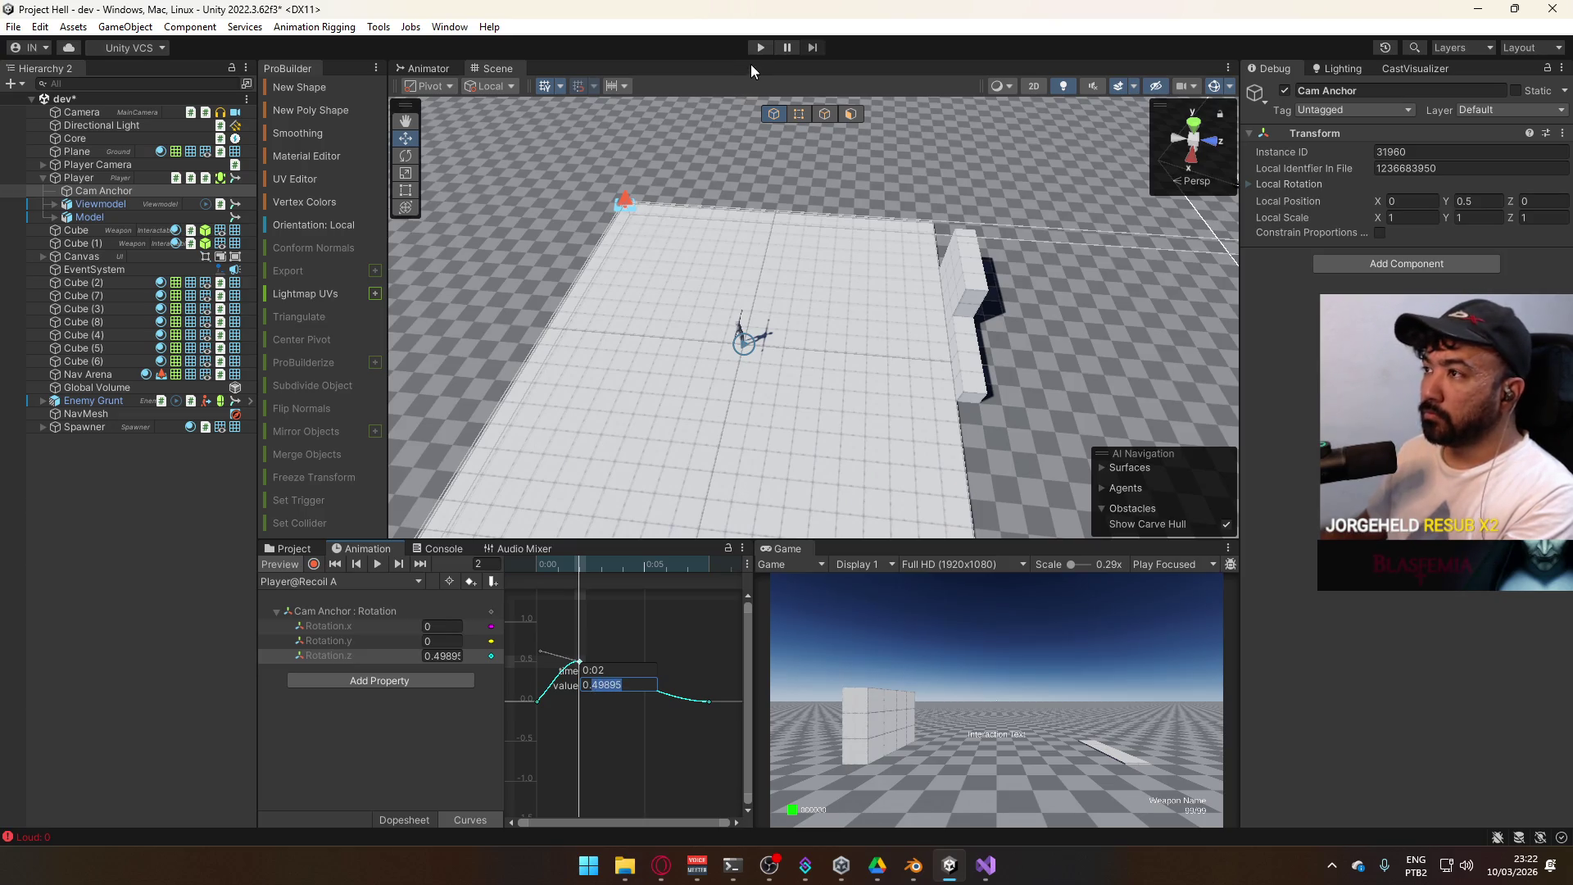
left_click(760, 46)
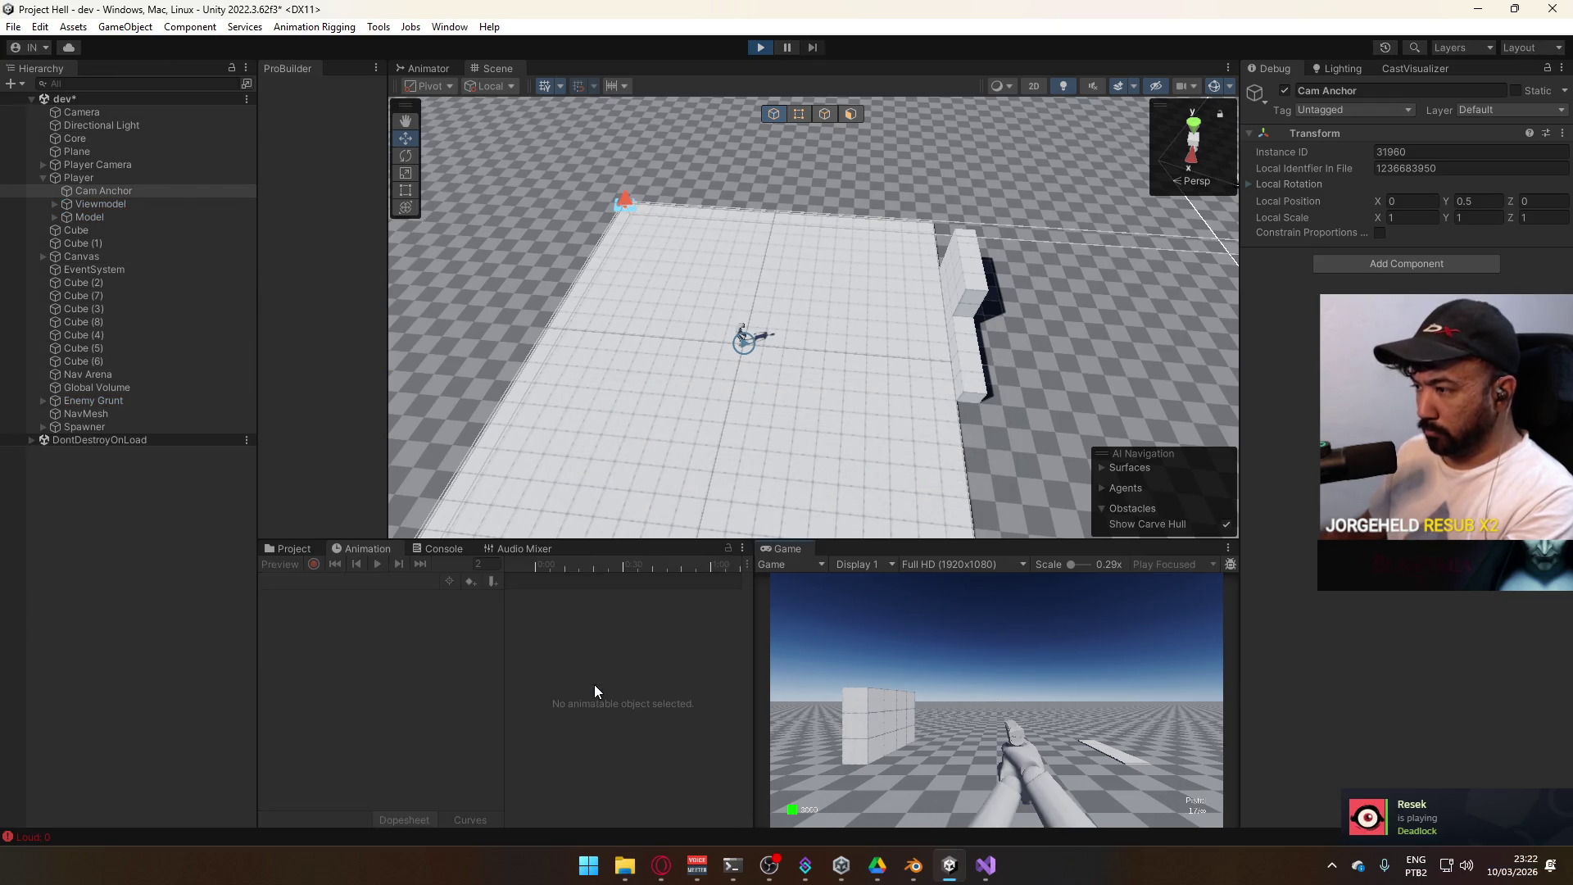
Select Cam Anchor in the Hierarchy and load the Recoil A clip
left_click(588, 864)
left_click(105, 194)
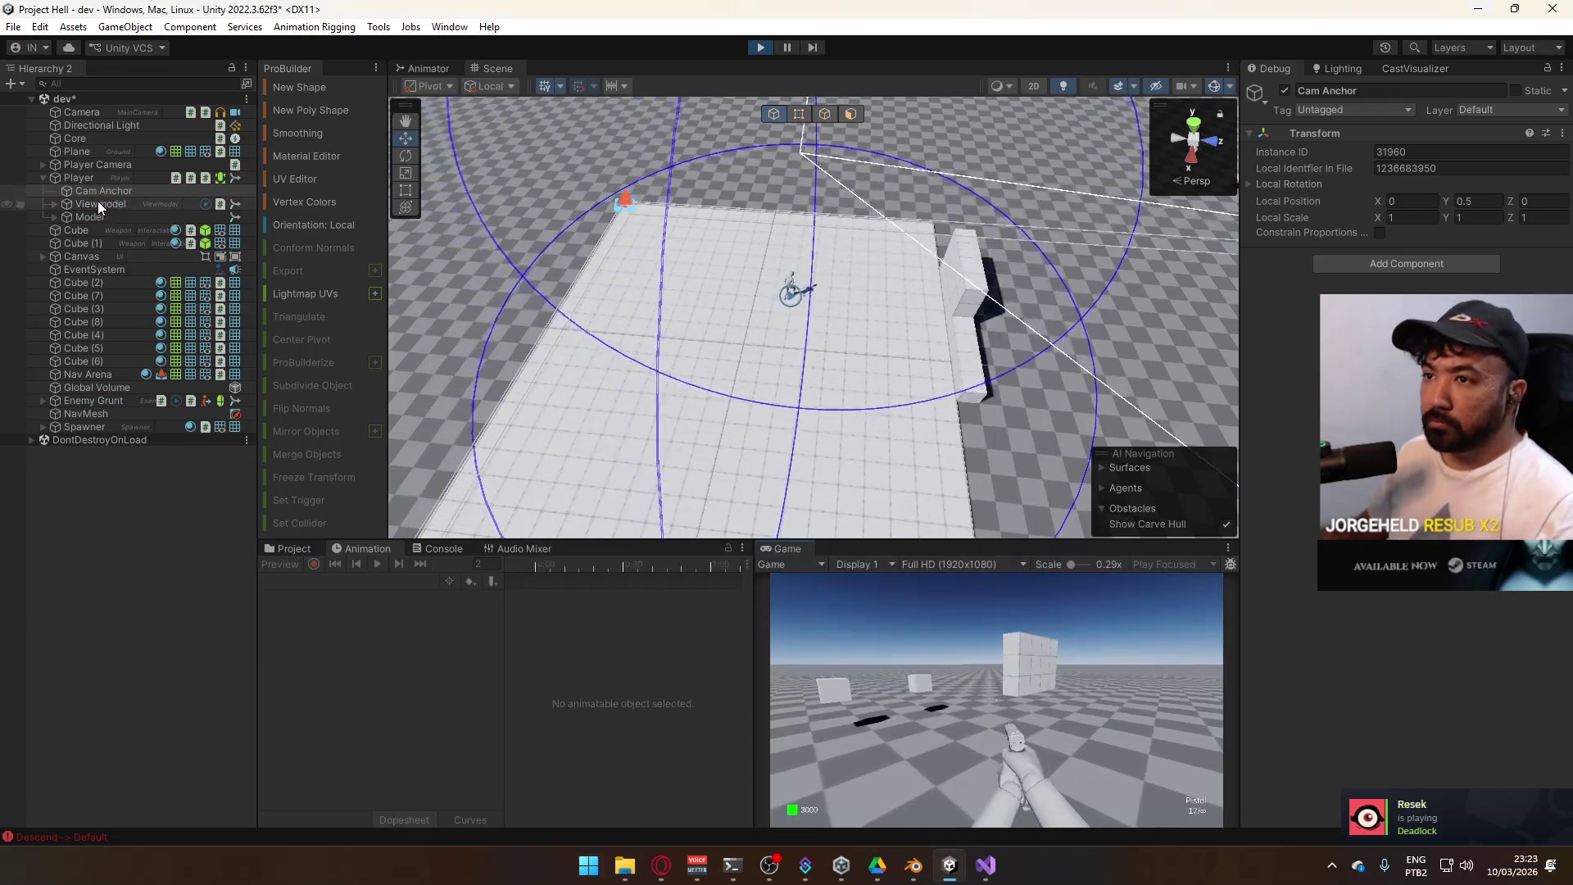
left_click(100, 203)
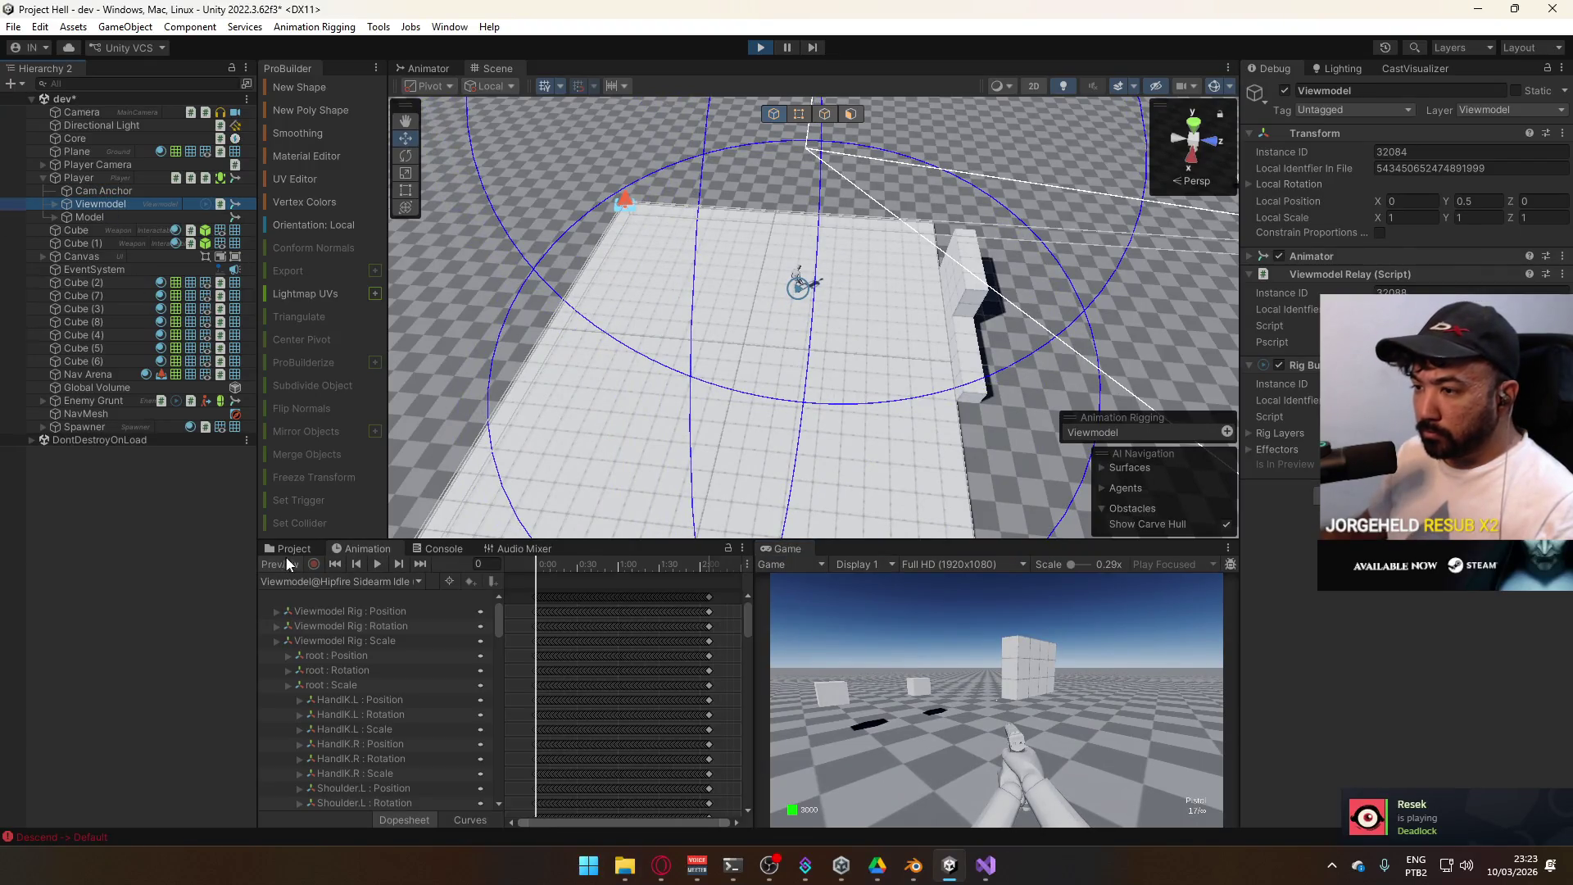
left_click(94, 111)
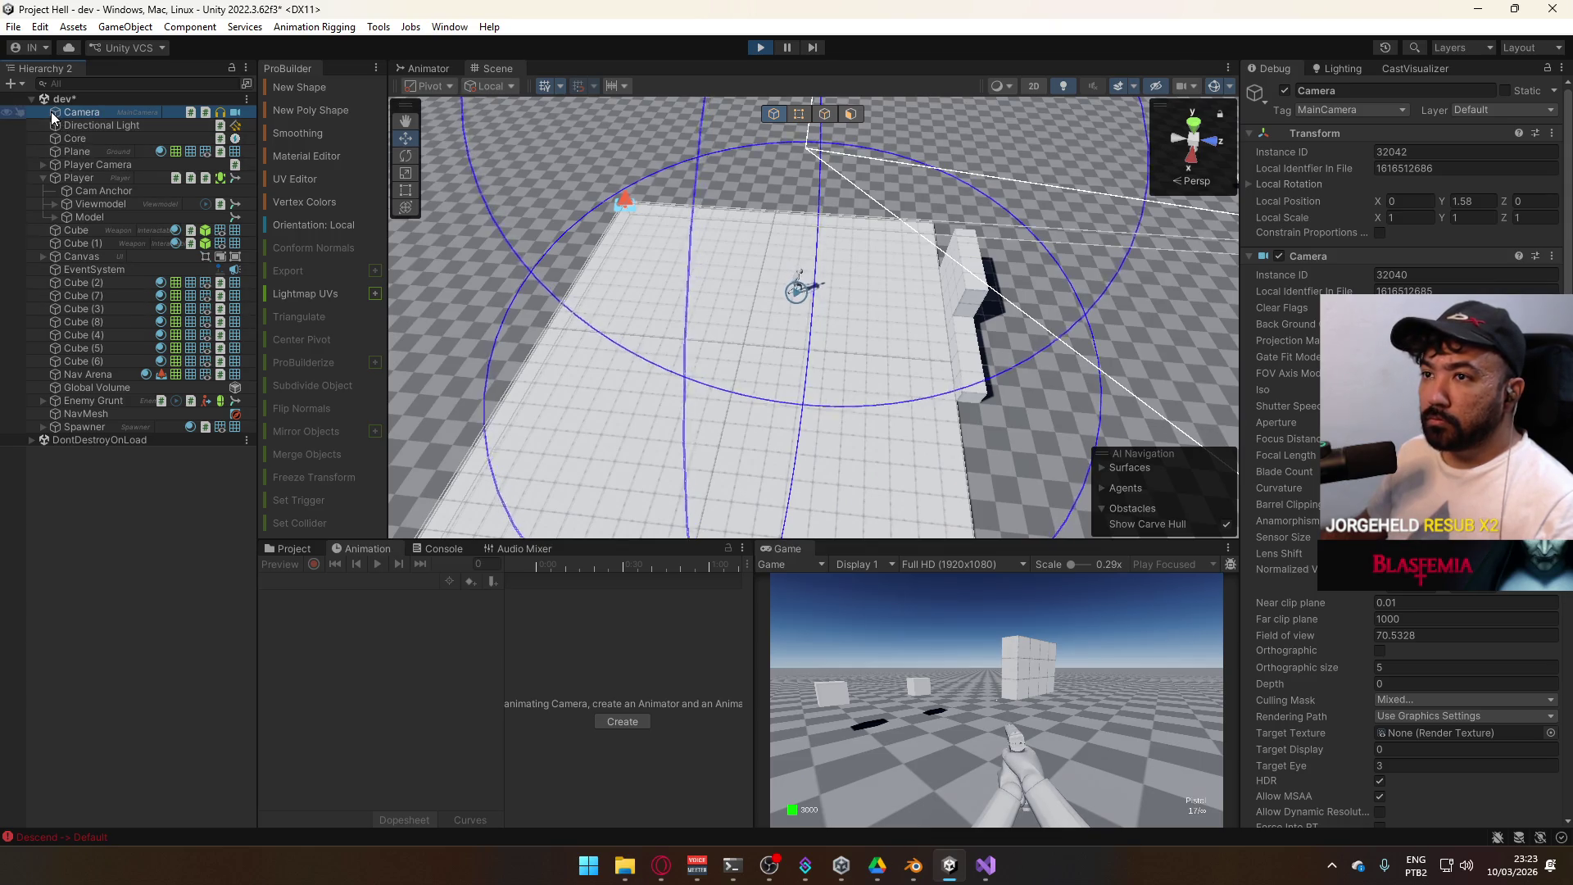
left_click(95, 164)
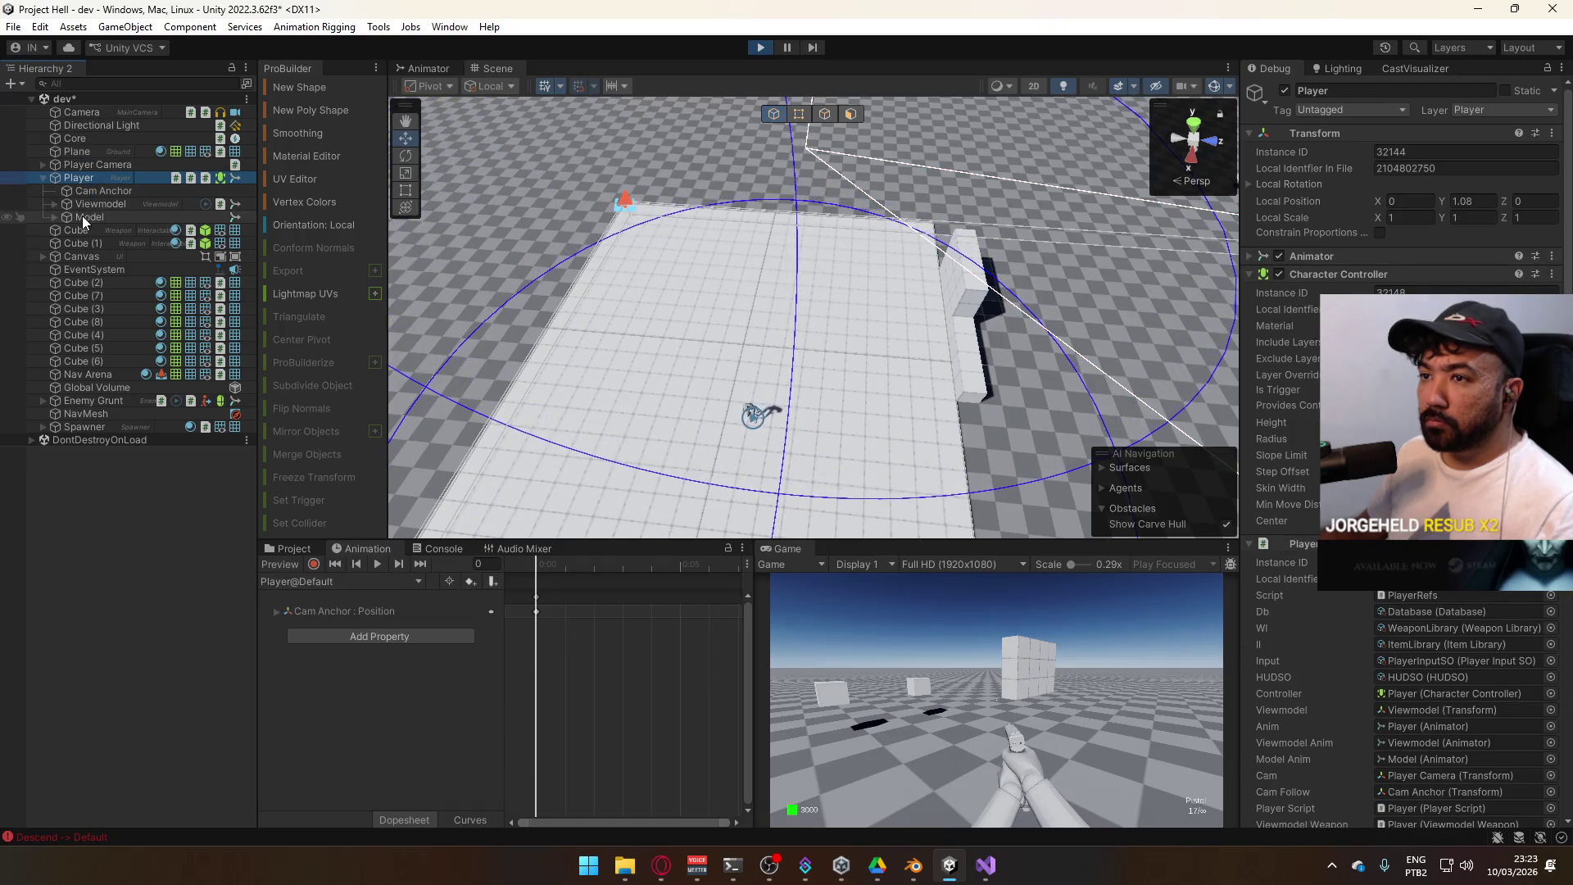
left_click(84, 215)
left_click(92, 192)
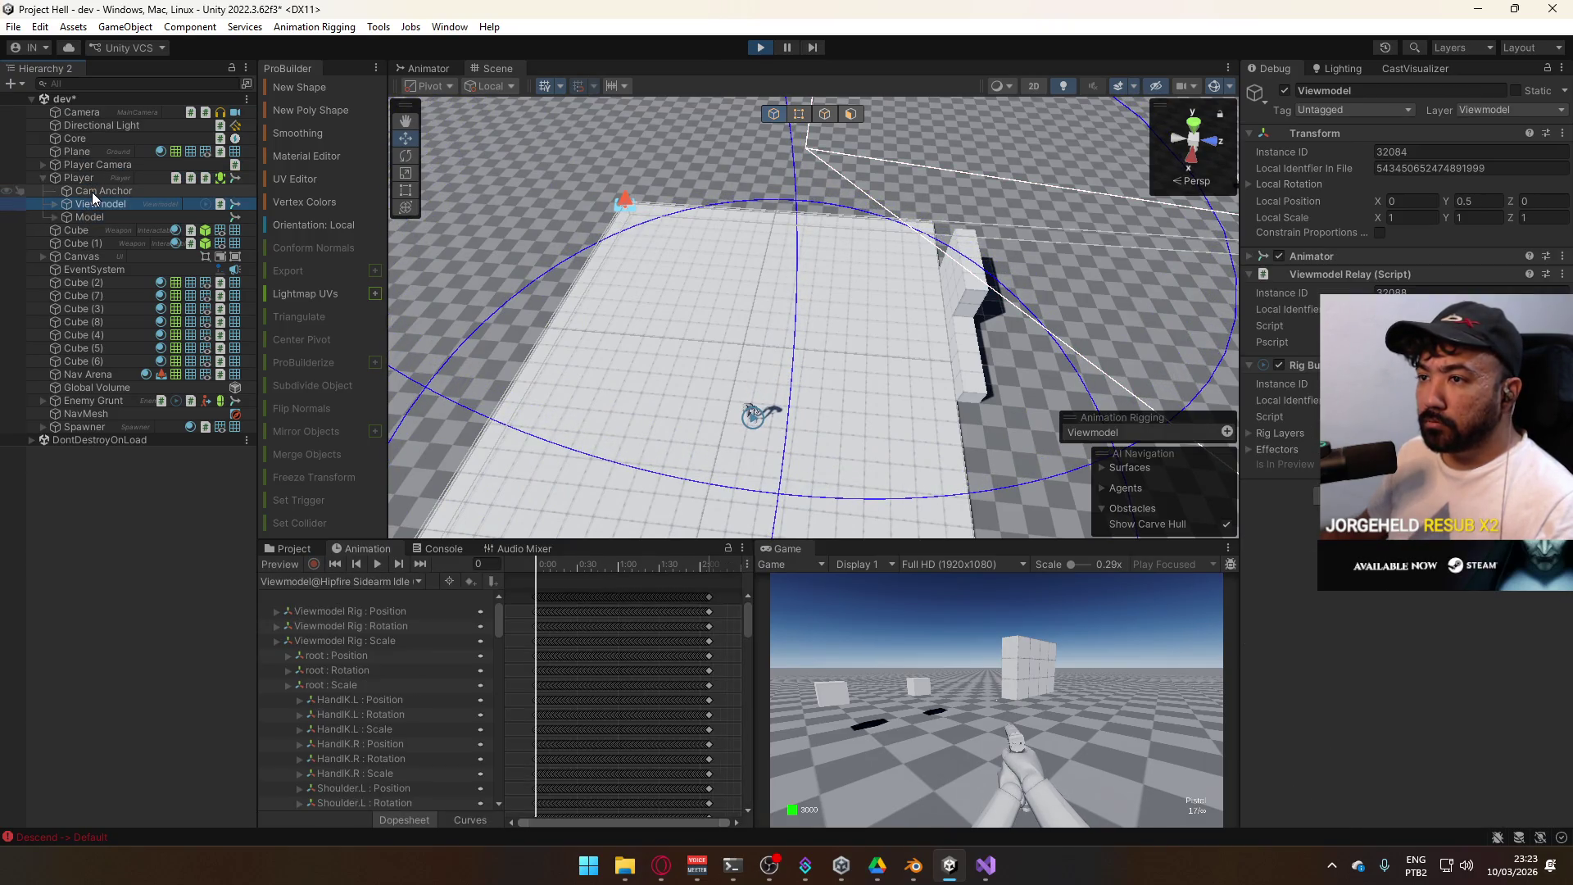
left_click(315, 582)
left_click(326, 636)
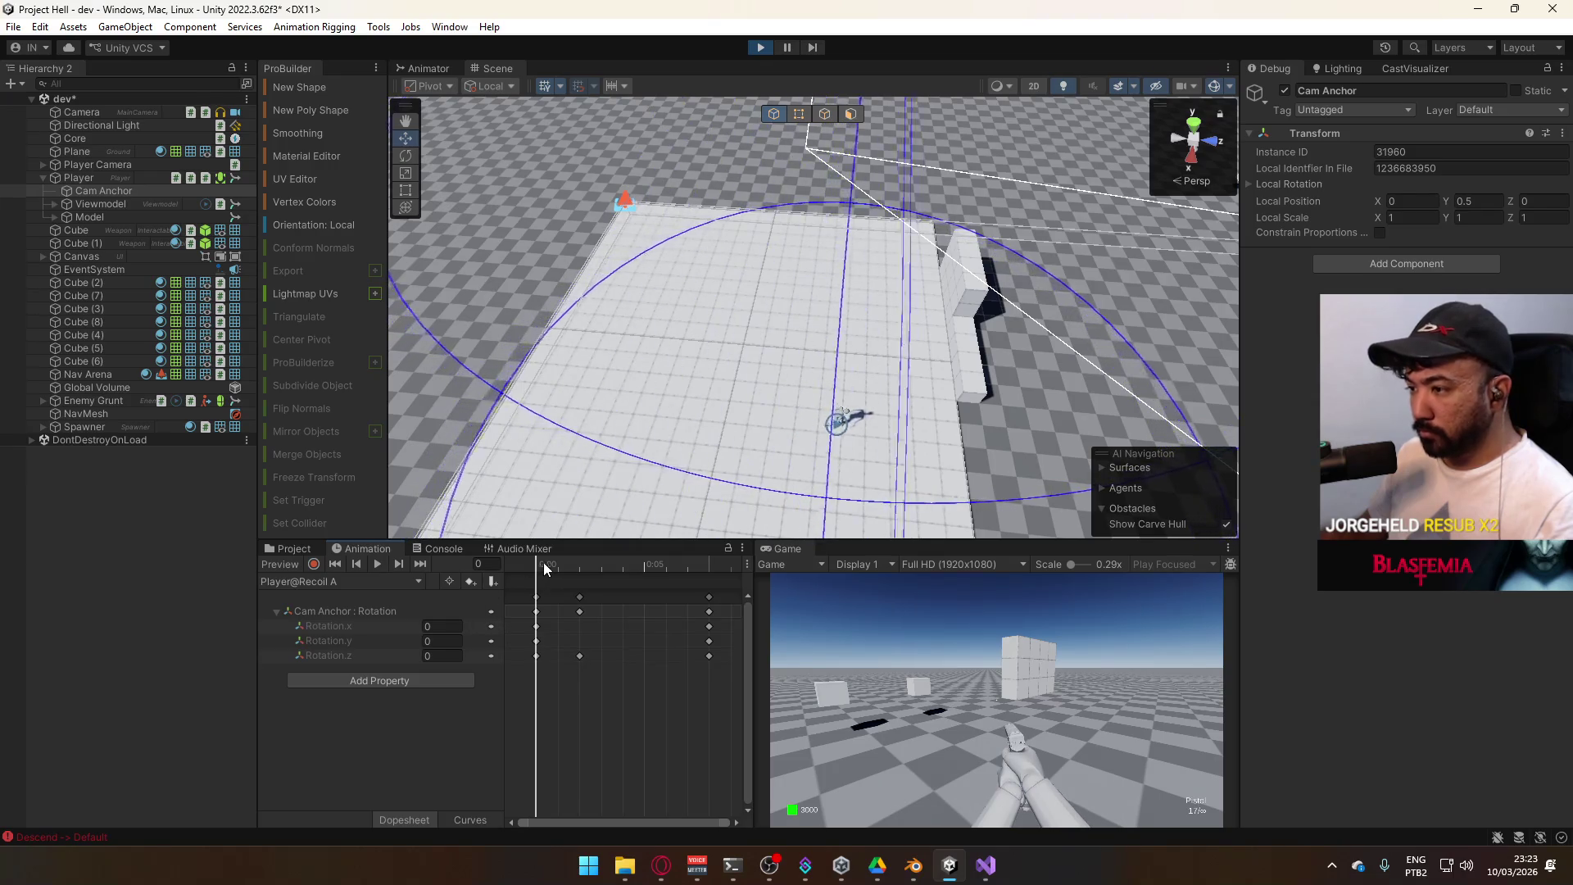
Set Cam Anchor rotation Z to 2 at frame 2
left_click_drag(545, 568, 579, 562)
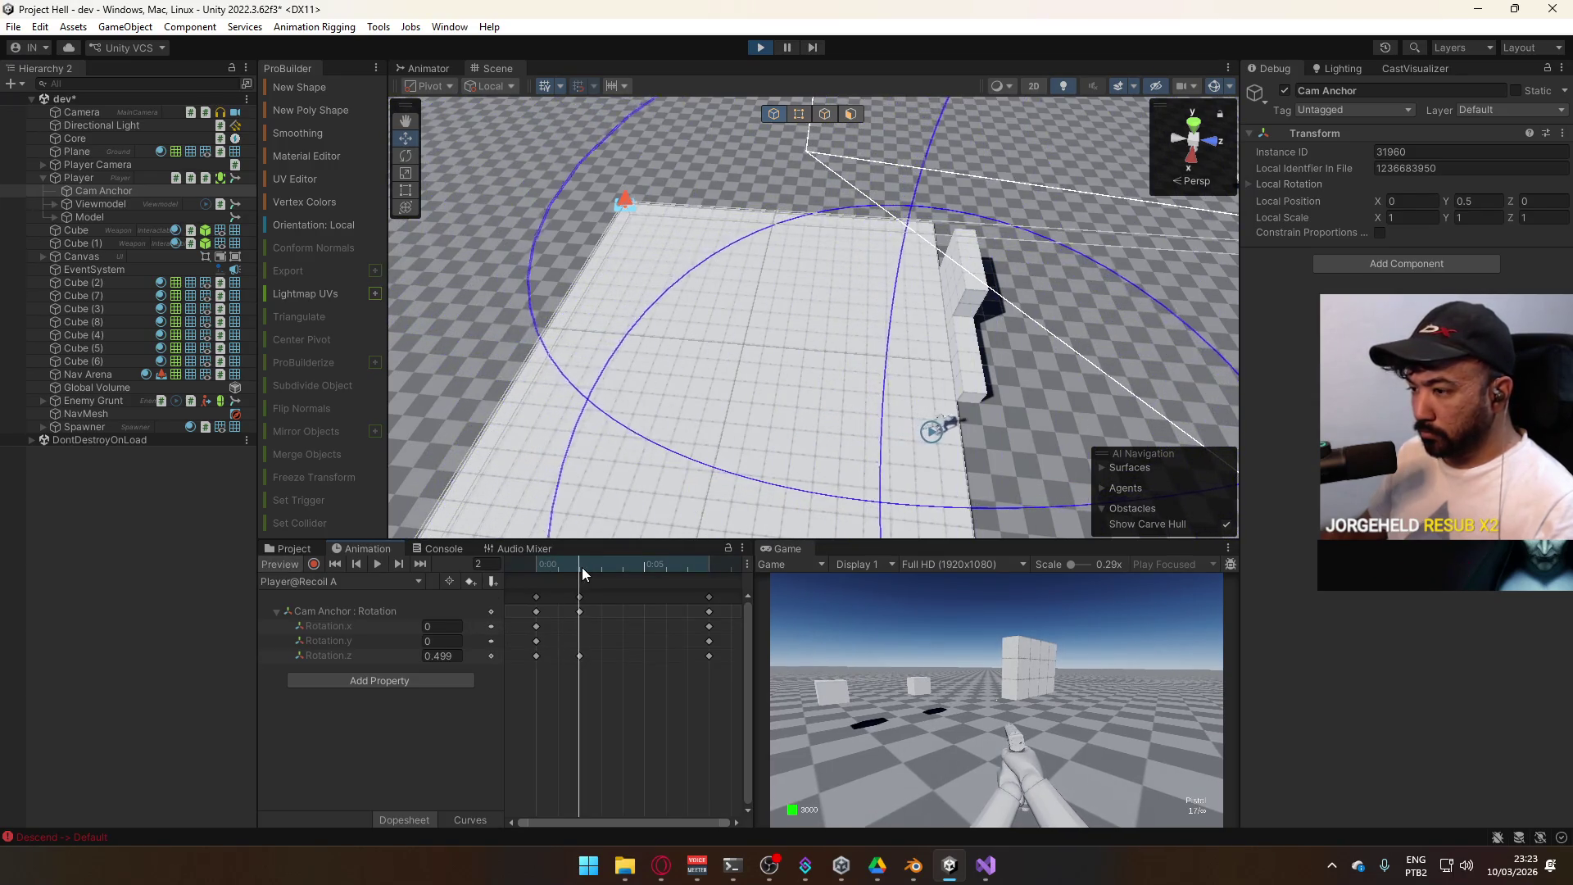
left_click(458, 656)
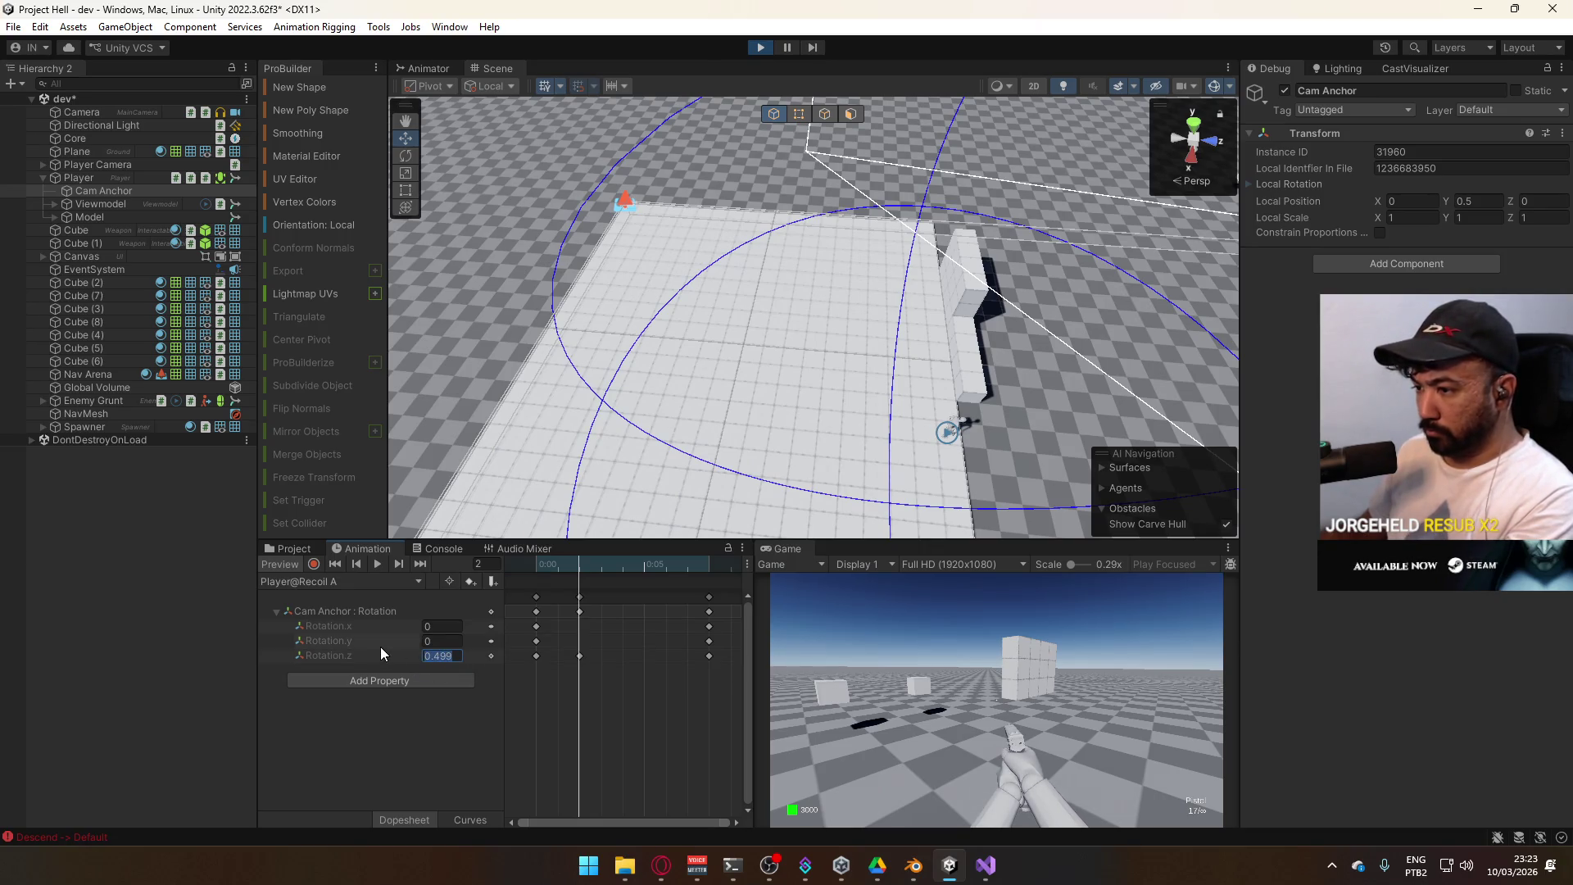
type("2")
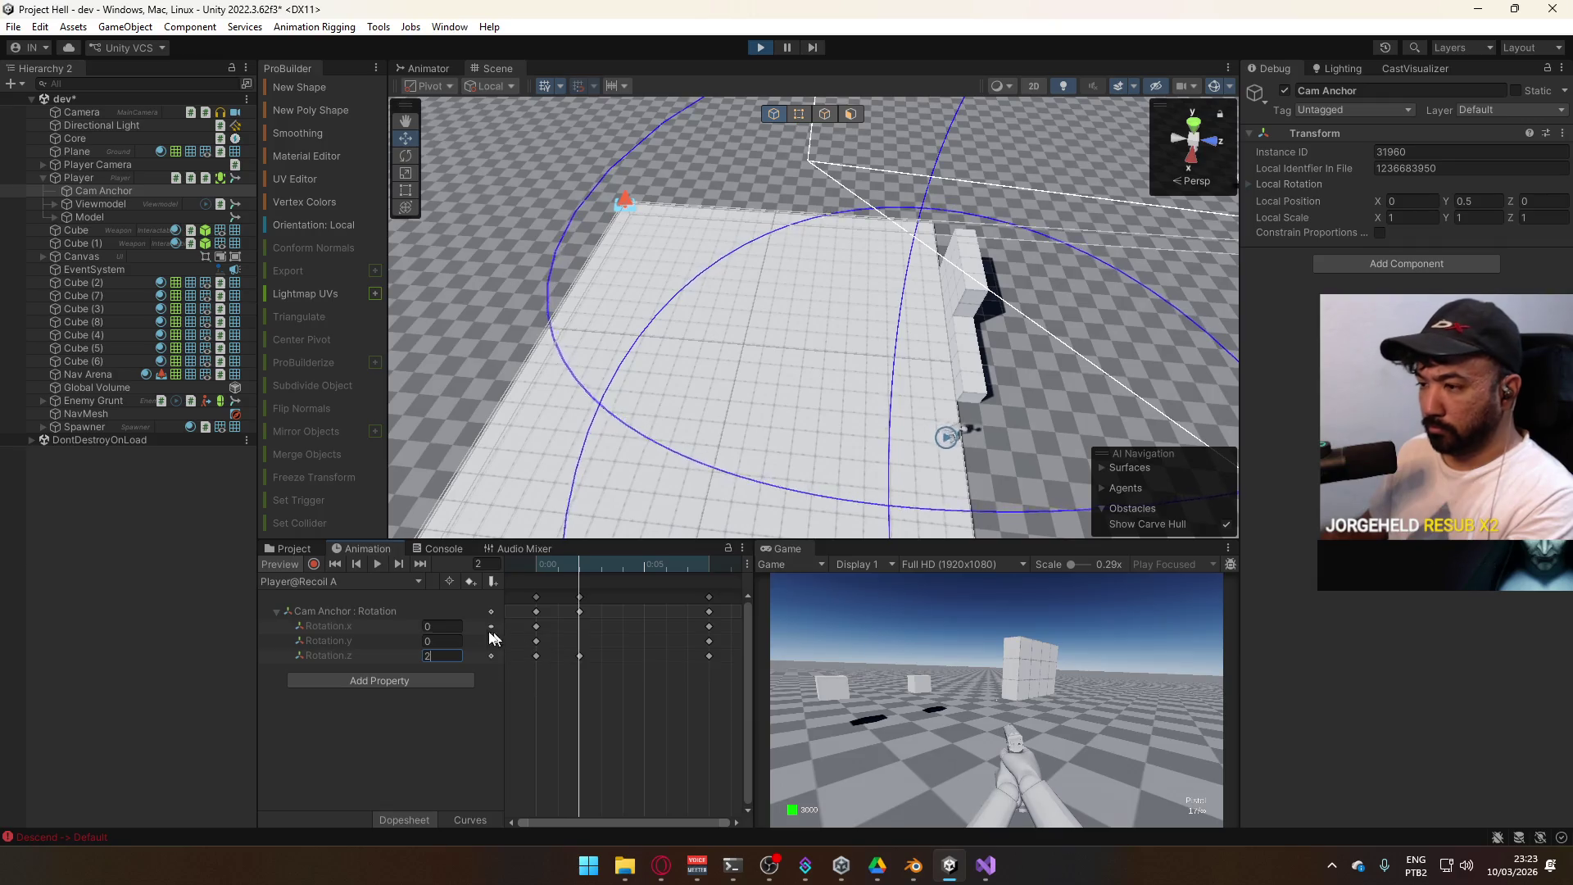
left_click(373, 582)
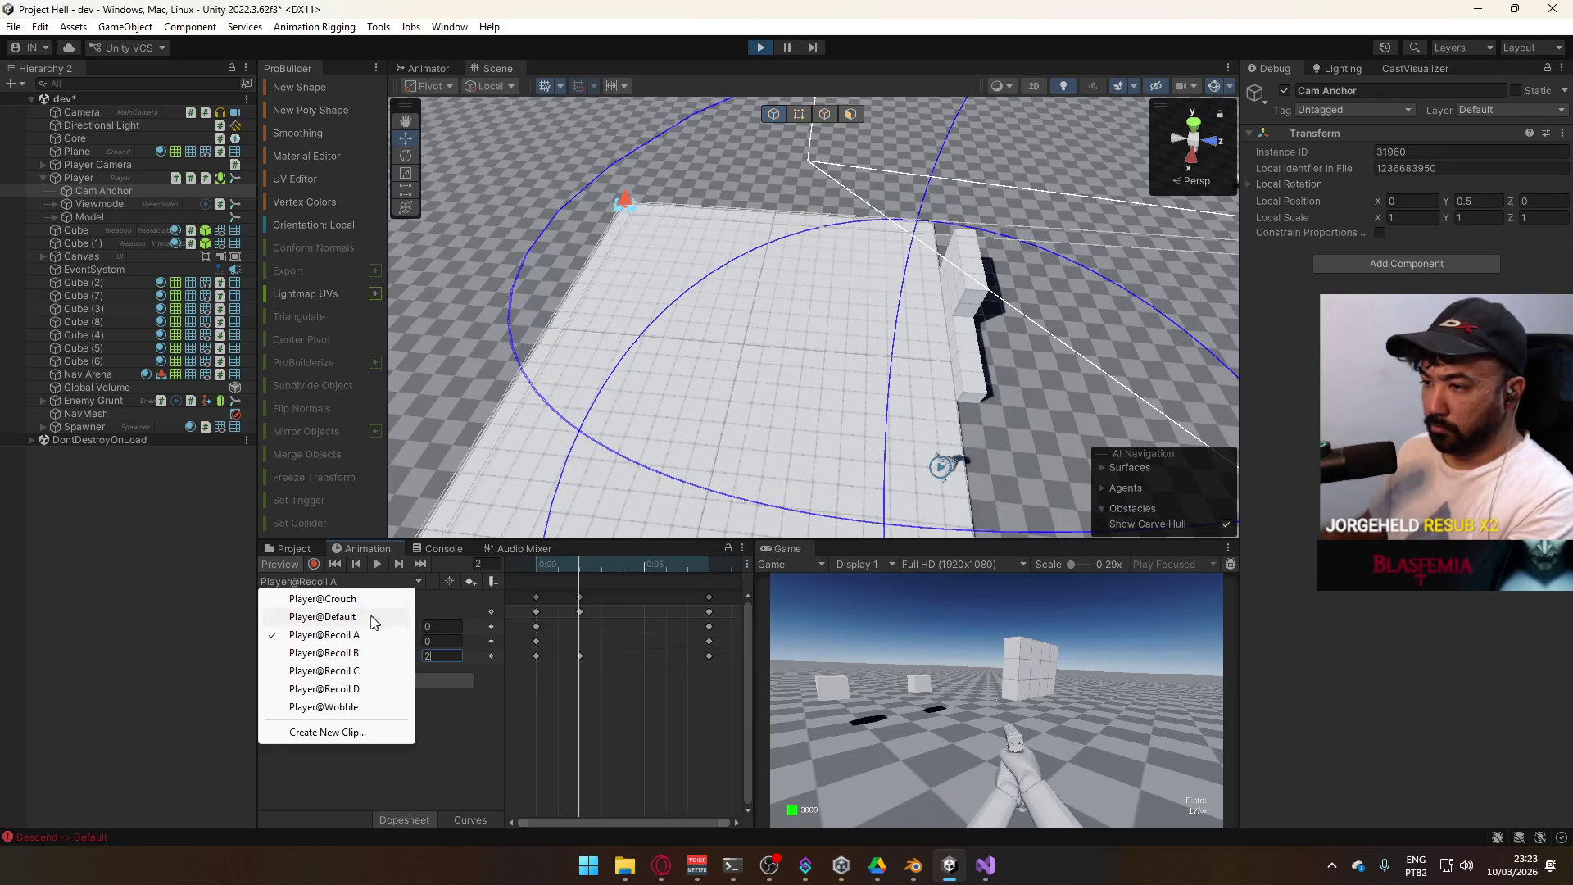
left_click(531, 742)
Steepen the Rotation.z curve's initial rise toward the peak of 2 in Curves view
left_click(463, 820)
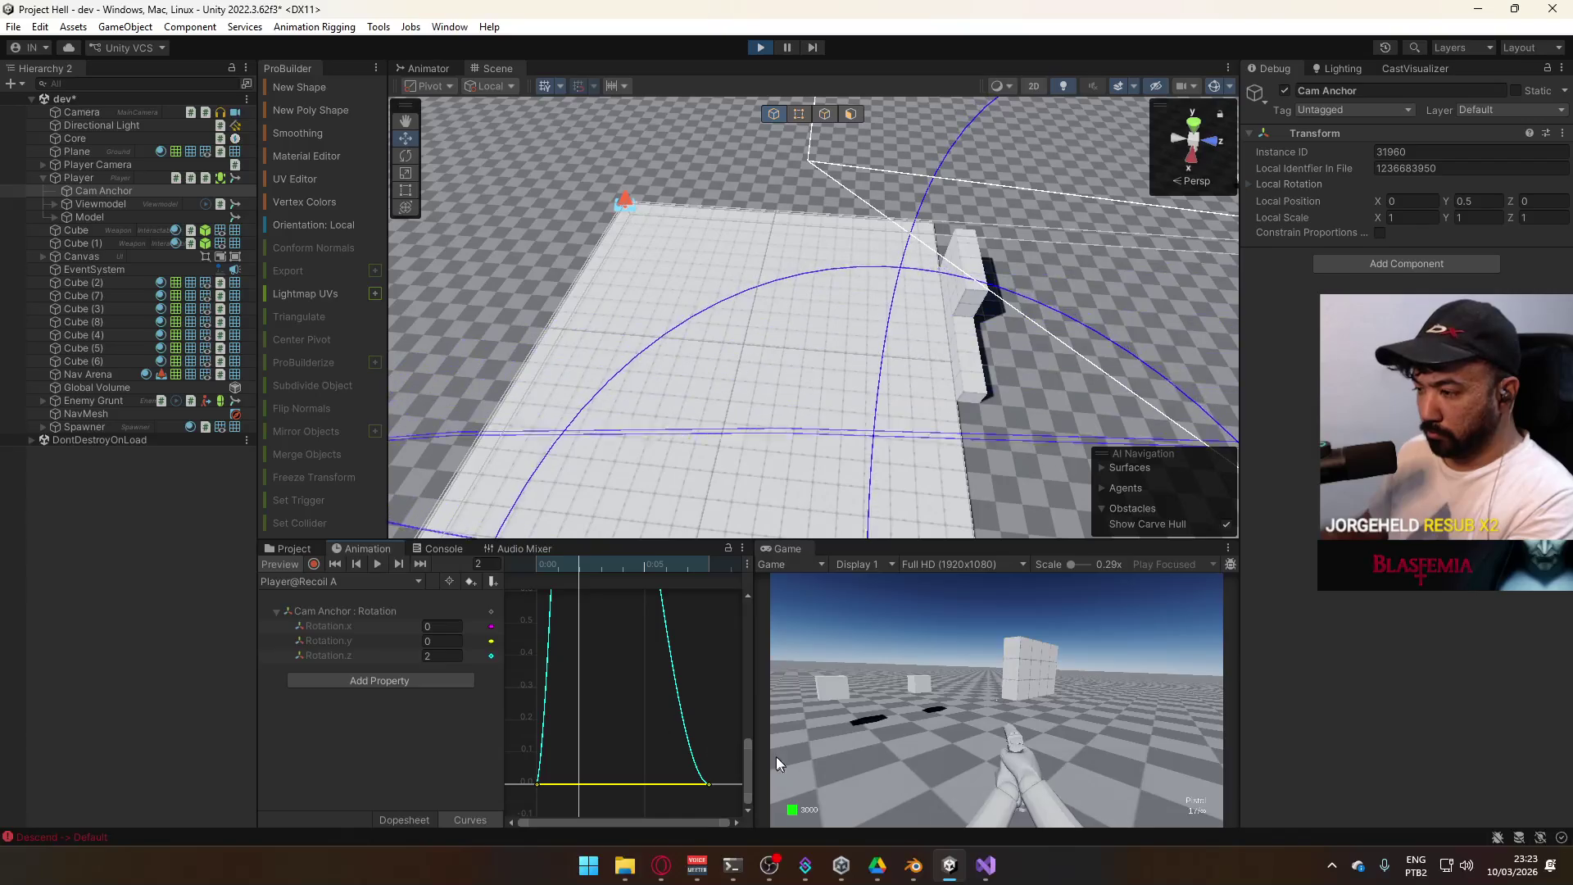
key("f")
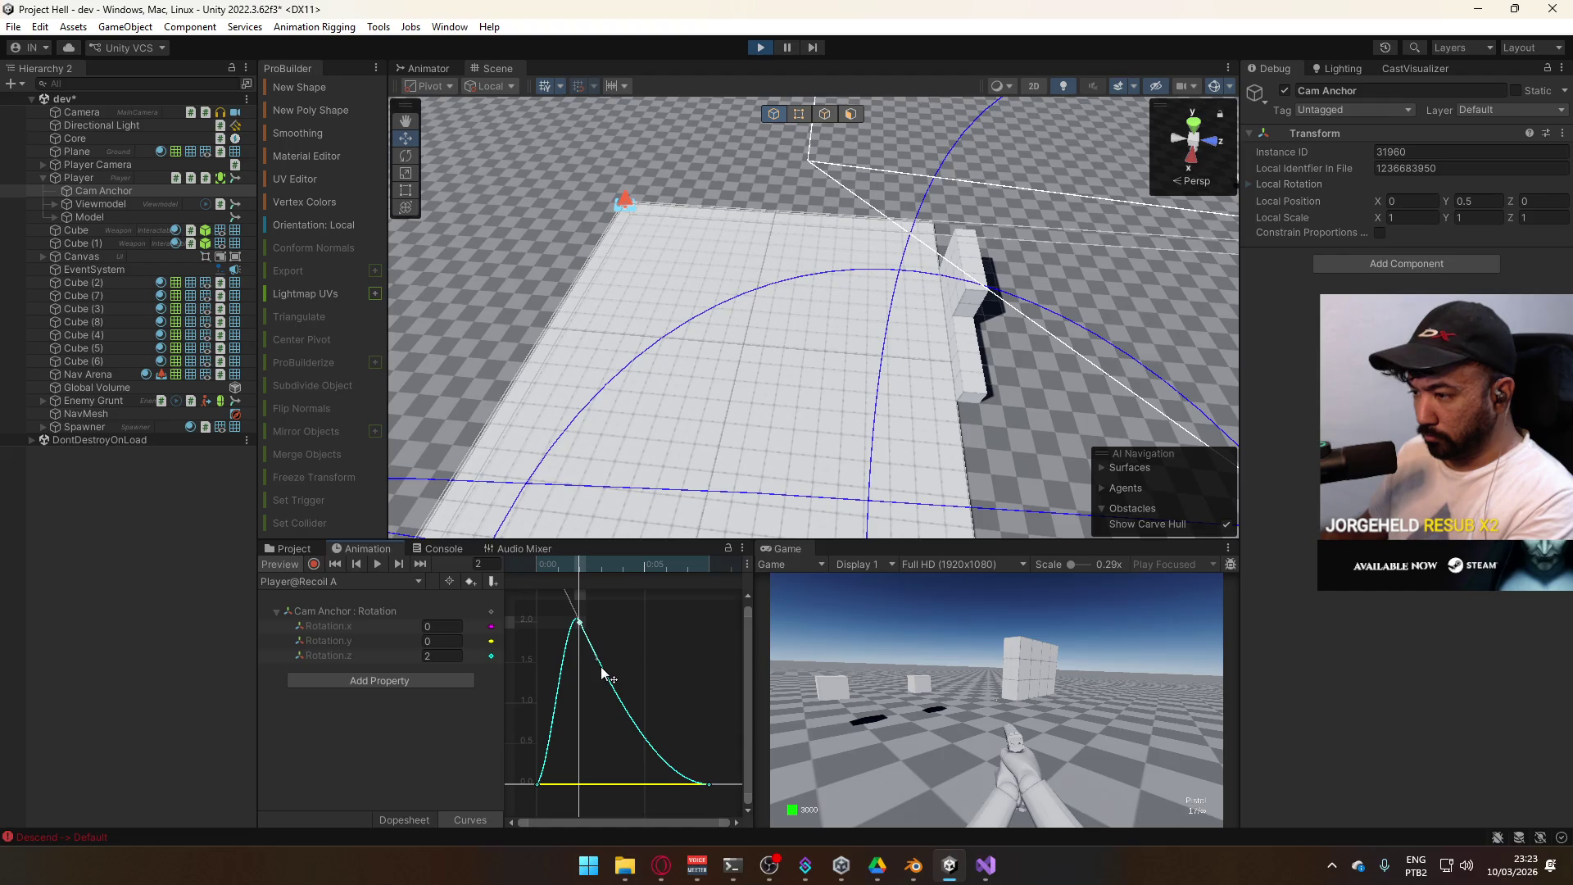
mouse_move(519, 779)
left_mouse_down()
mouse_move(530, 793)
mouse_move(562, 752)
mouse_move(542, 753)
left_mouse_up()
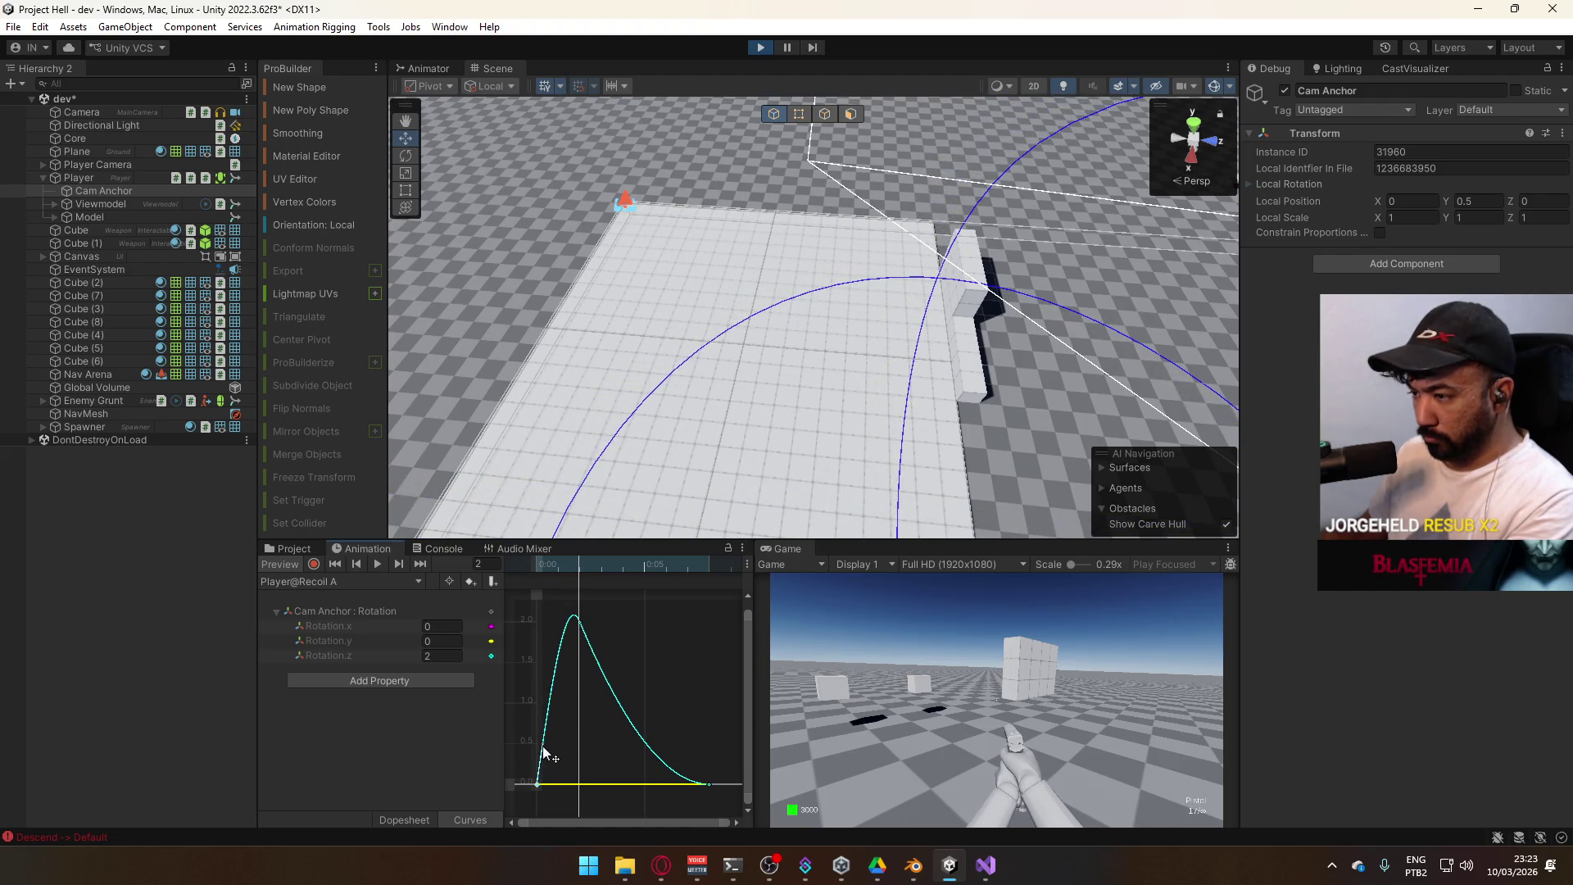
left_click(333, 582)
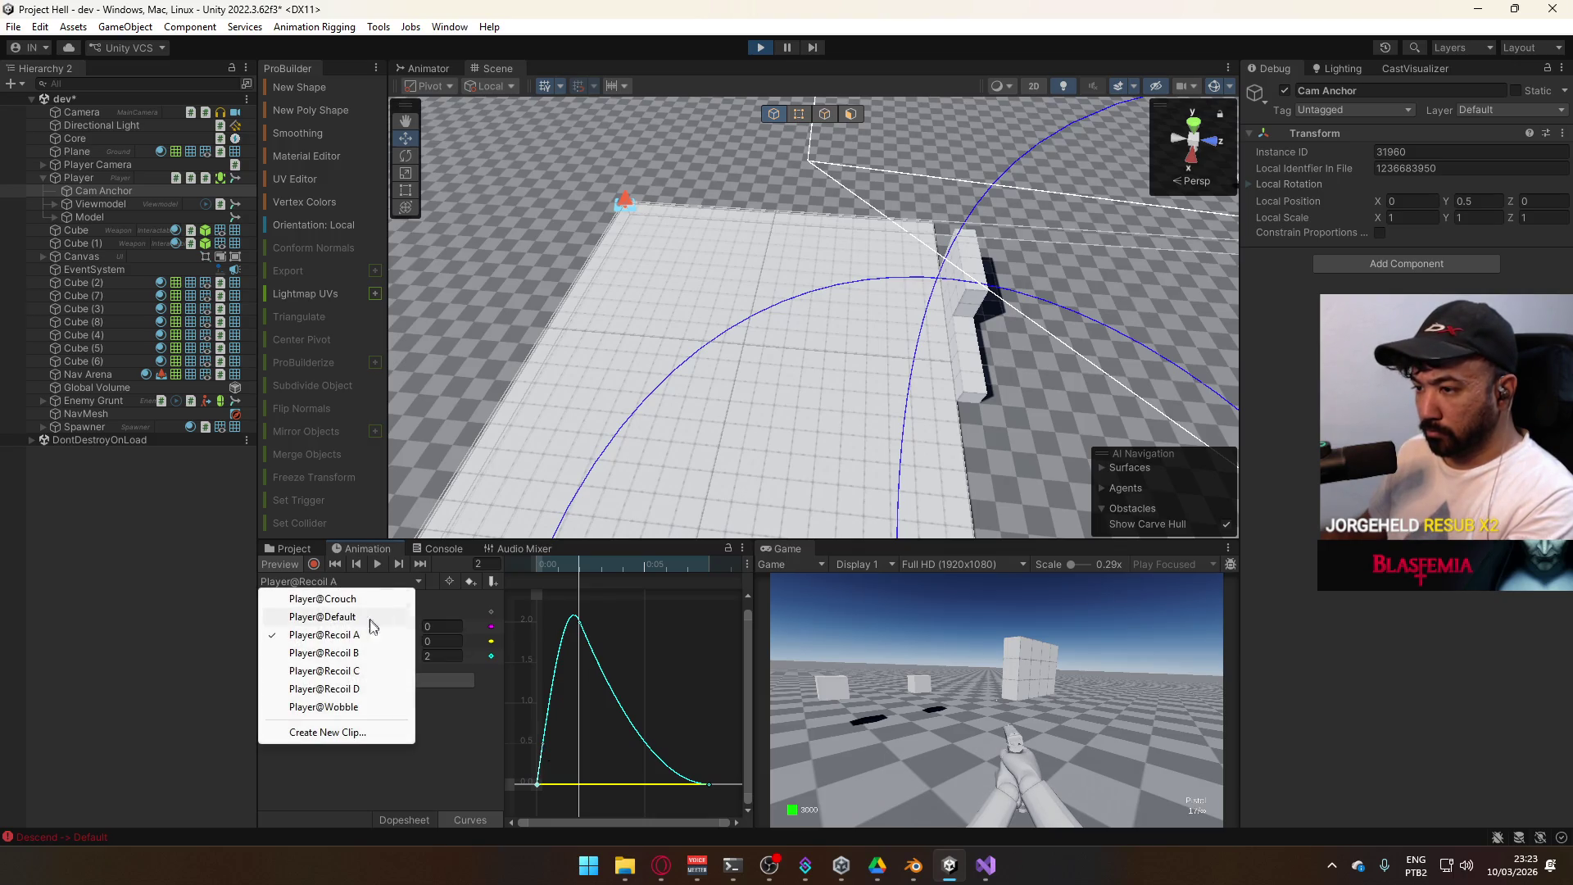
Deepen Recoil B's rotation Z dip at frame 3 to -2
left_click(336, 651)
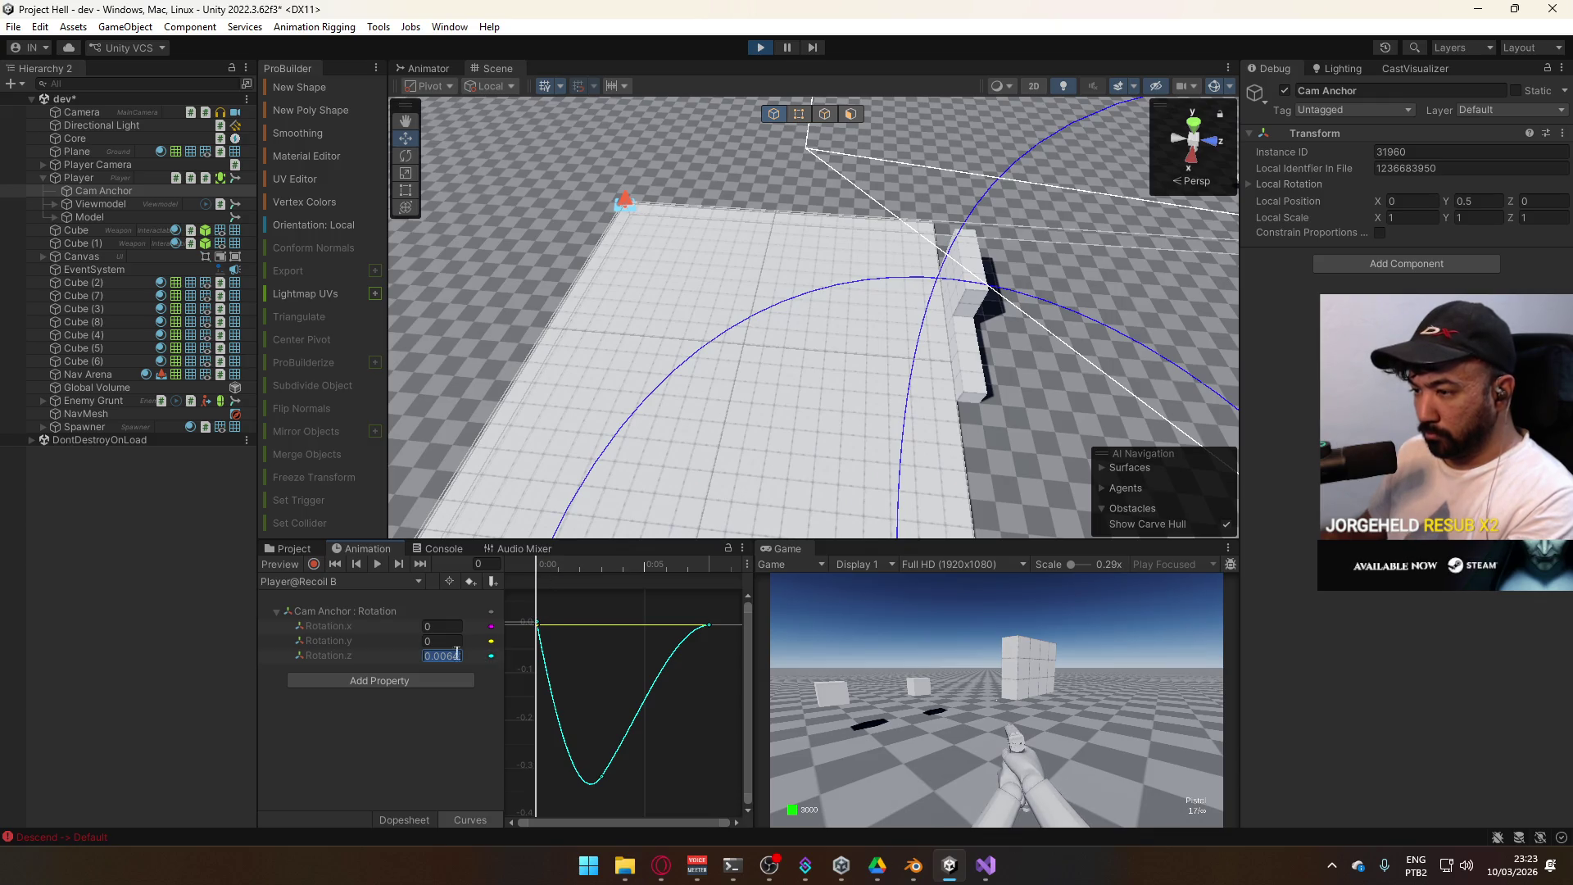
left_click_drag(540, 572, 605, 580)
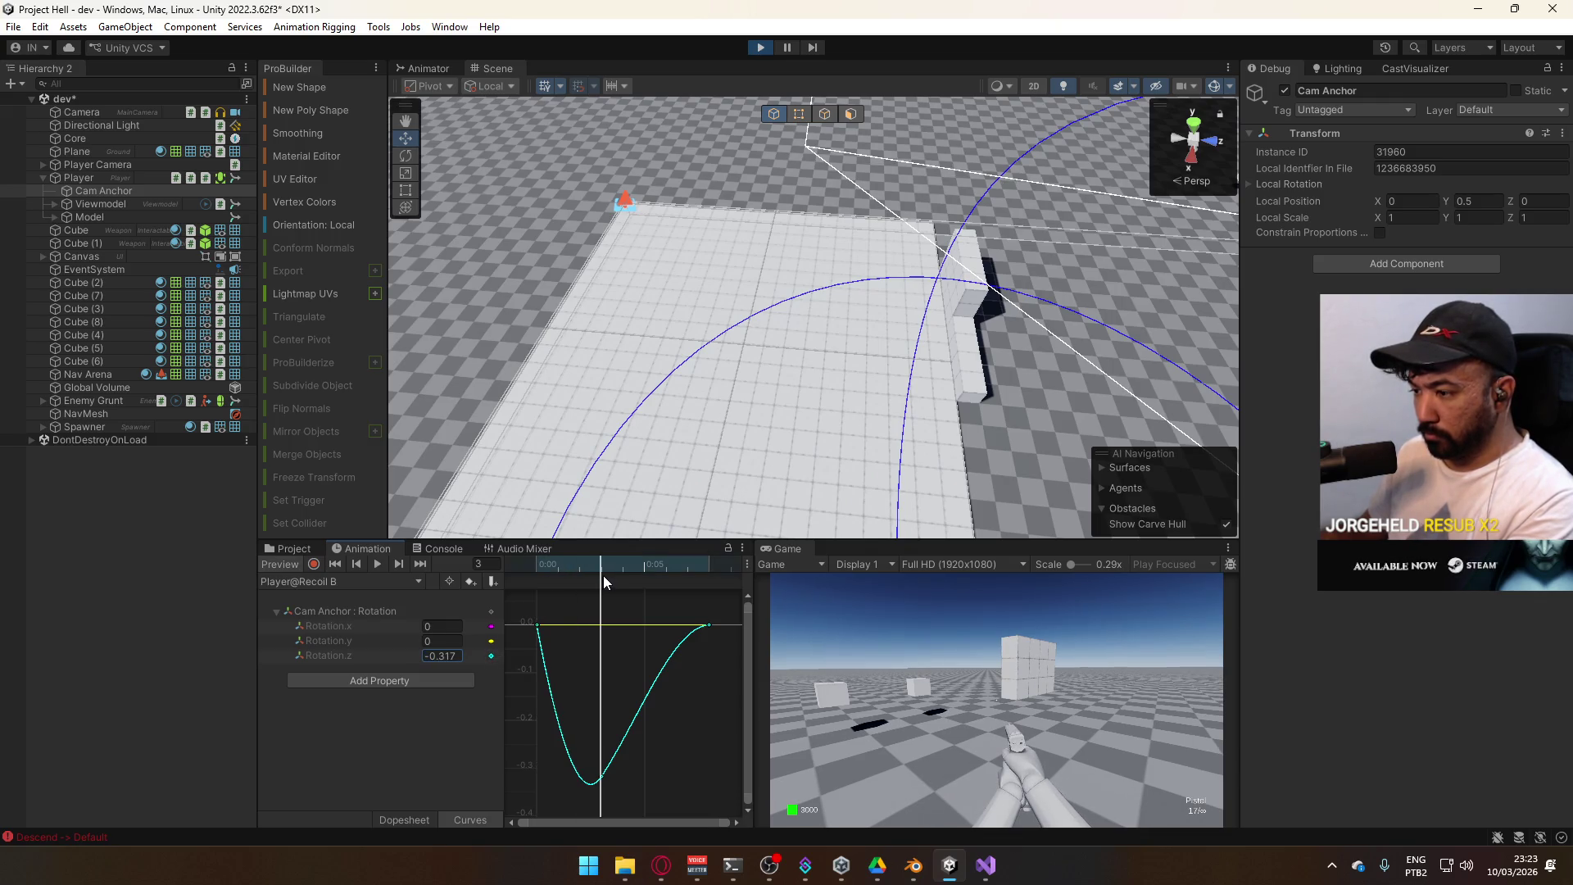
type("-2")
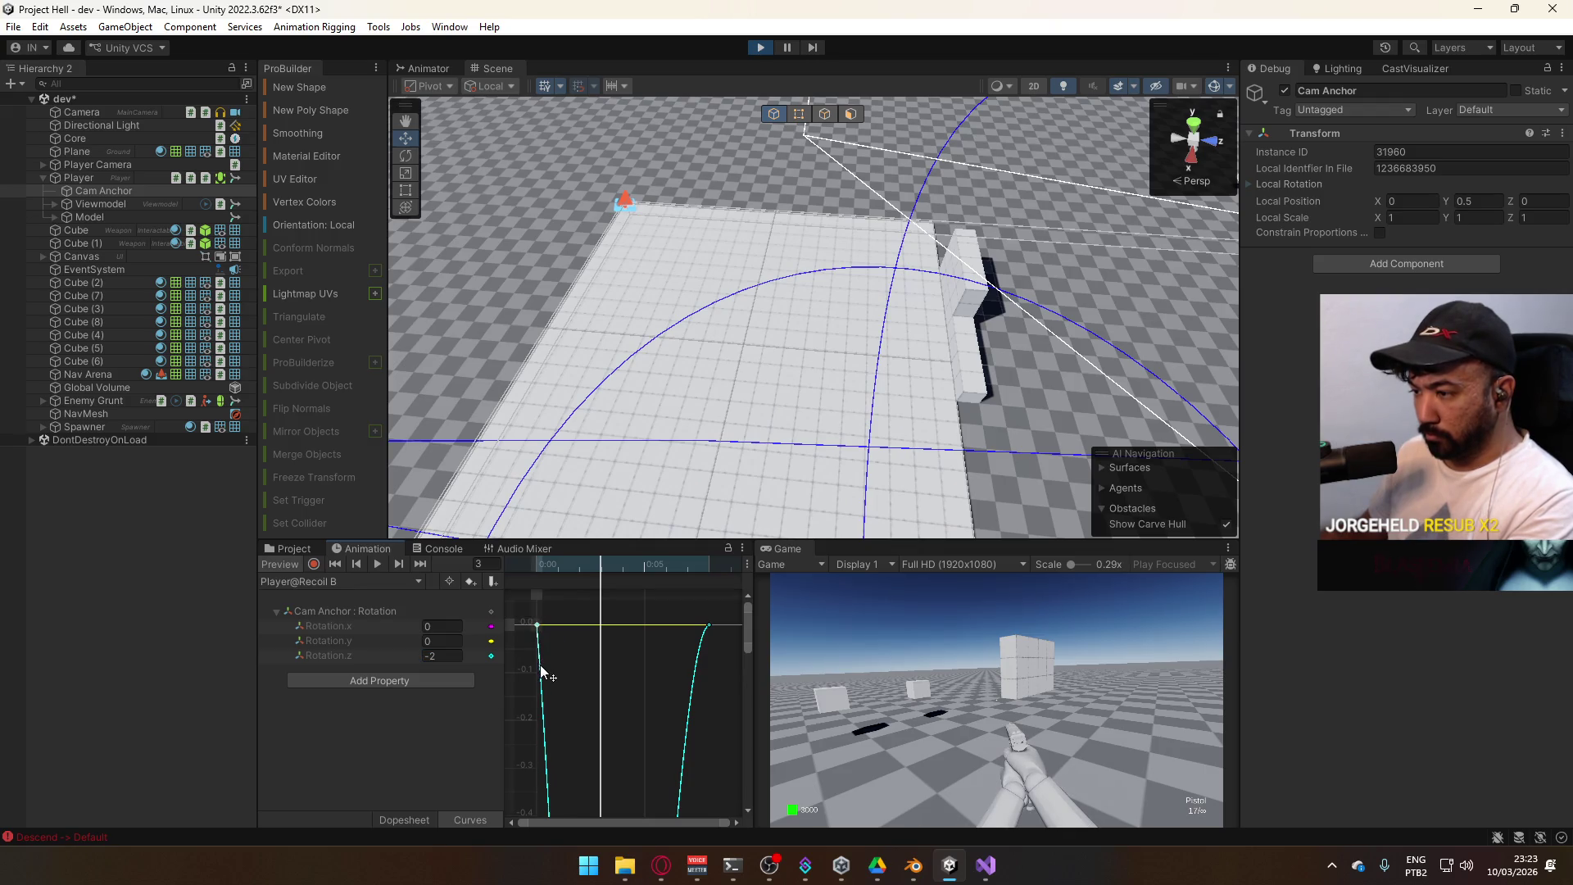
mouse_move(748, 651)
left_mouse_down()
mouse_move(610, 797)
mouse_move(642, 764)
mouse_move(638, 728)
left_mouse_up()
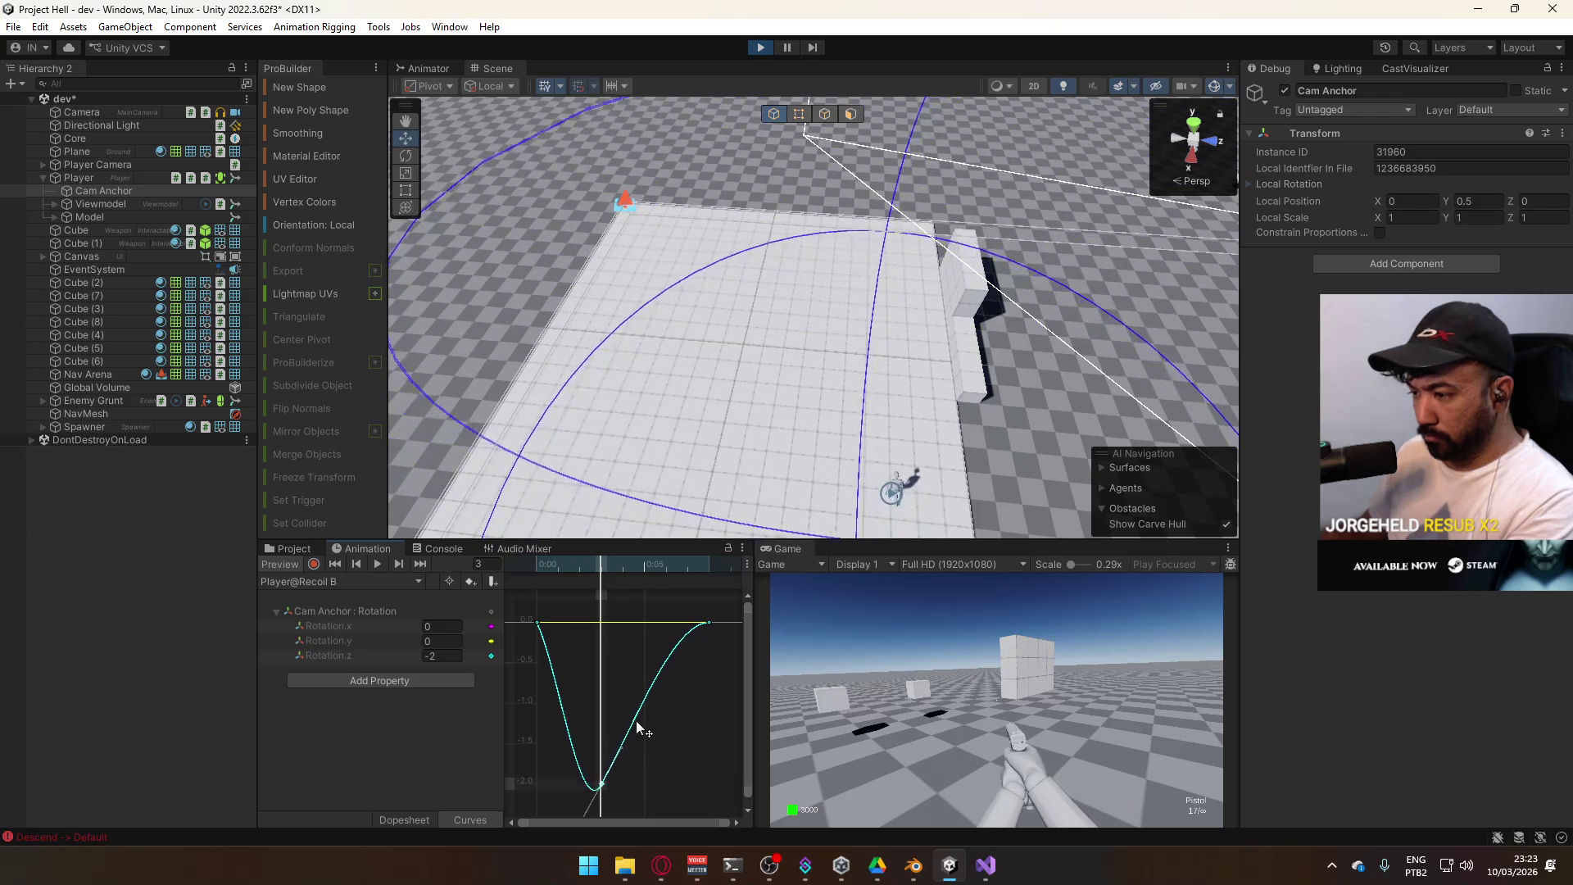
Set Recoil C's rotation Z peak at frame 3 to 1.2
left_click(435, 657)
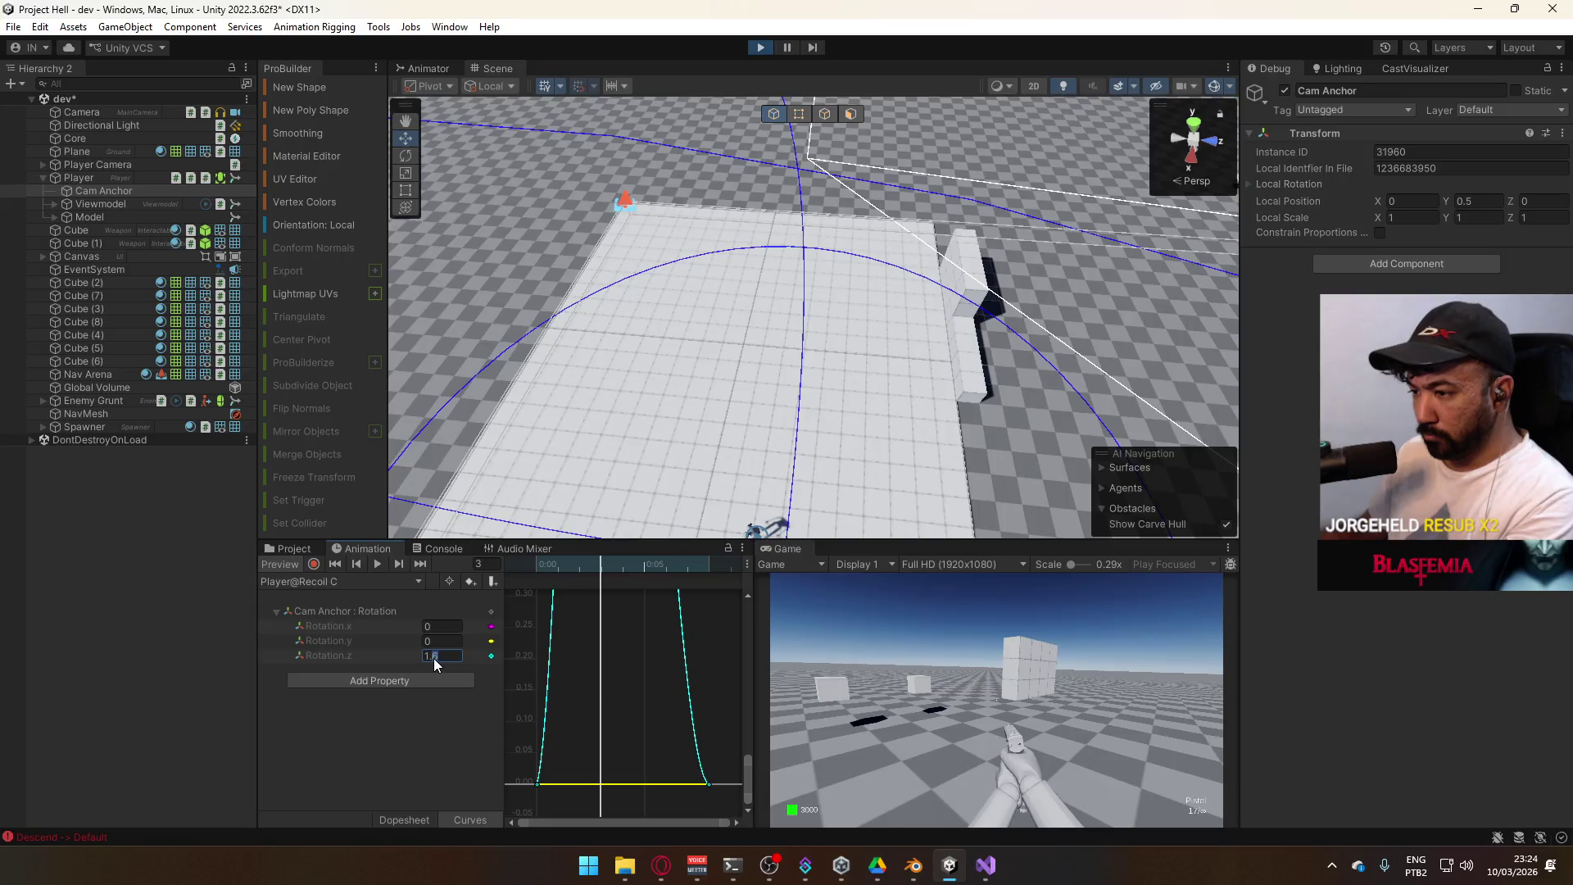
type("1.2")
key("Return")
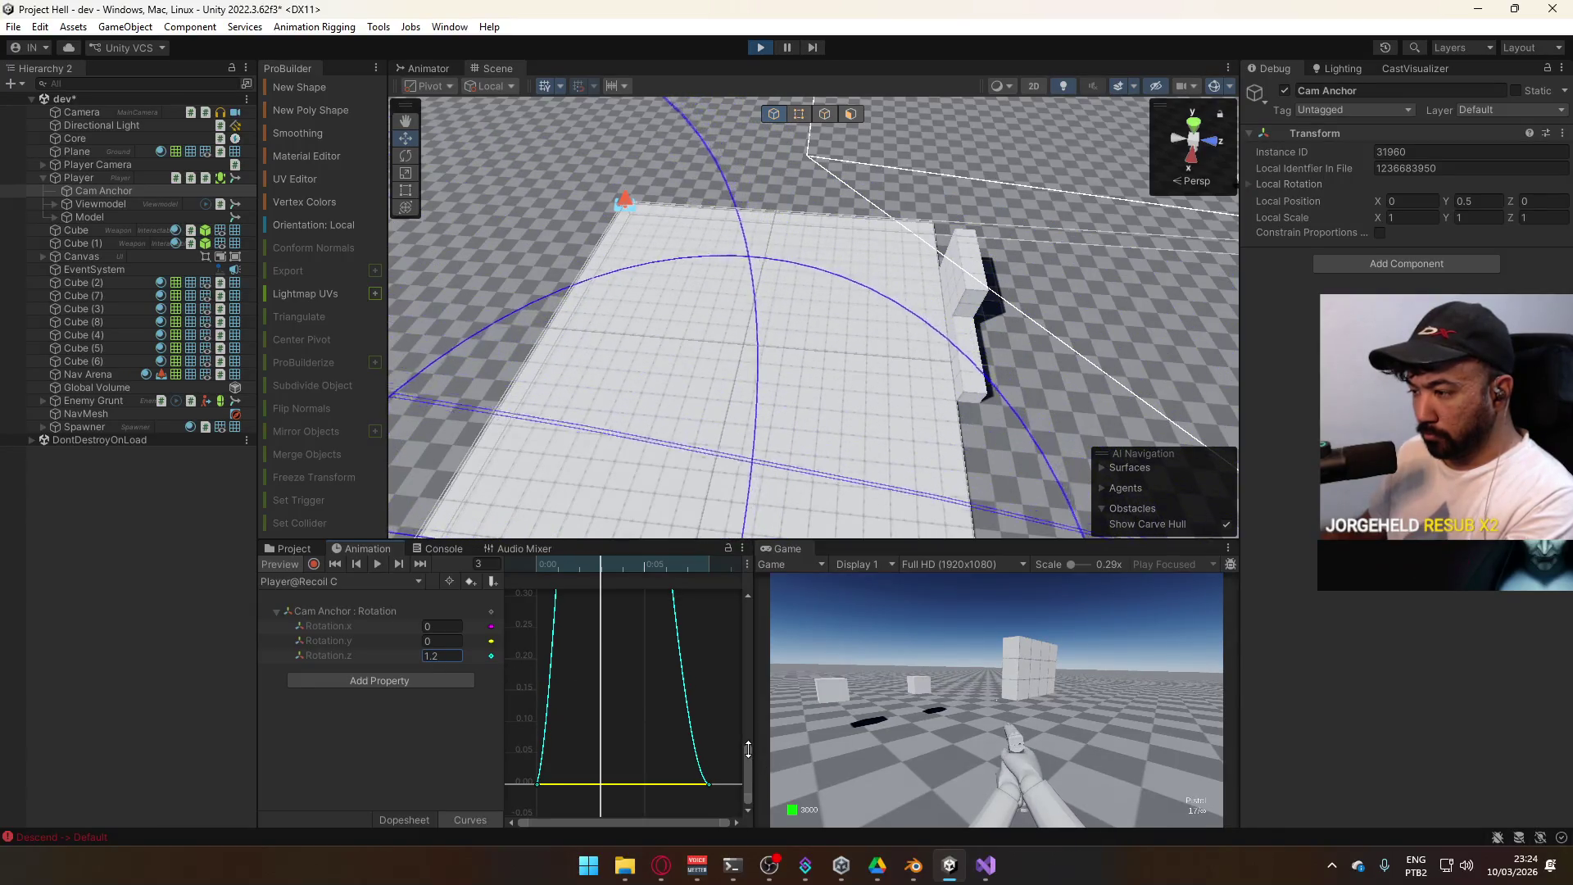
left_click_drag(748, 750, 748, 790)
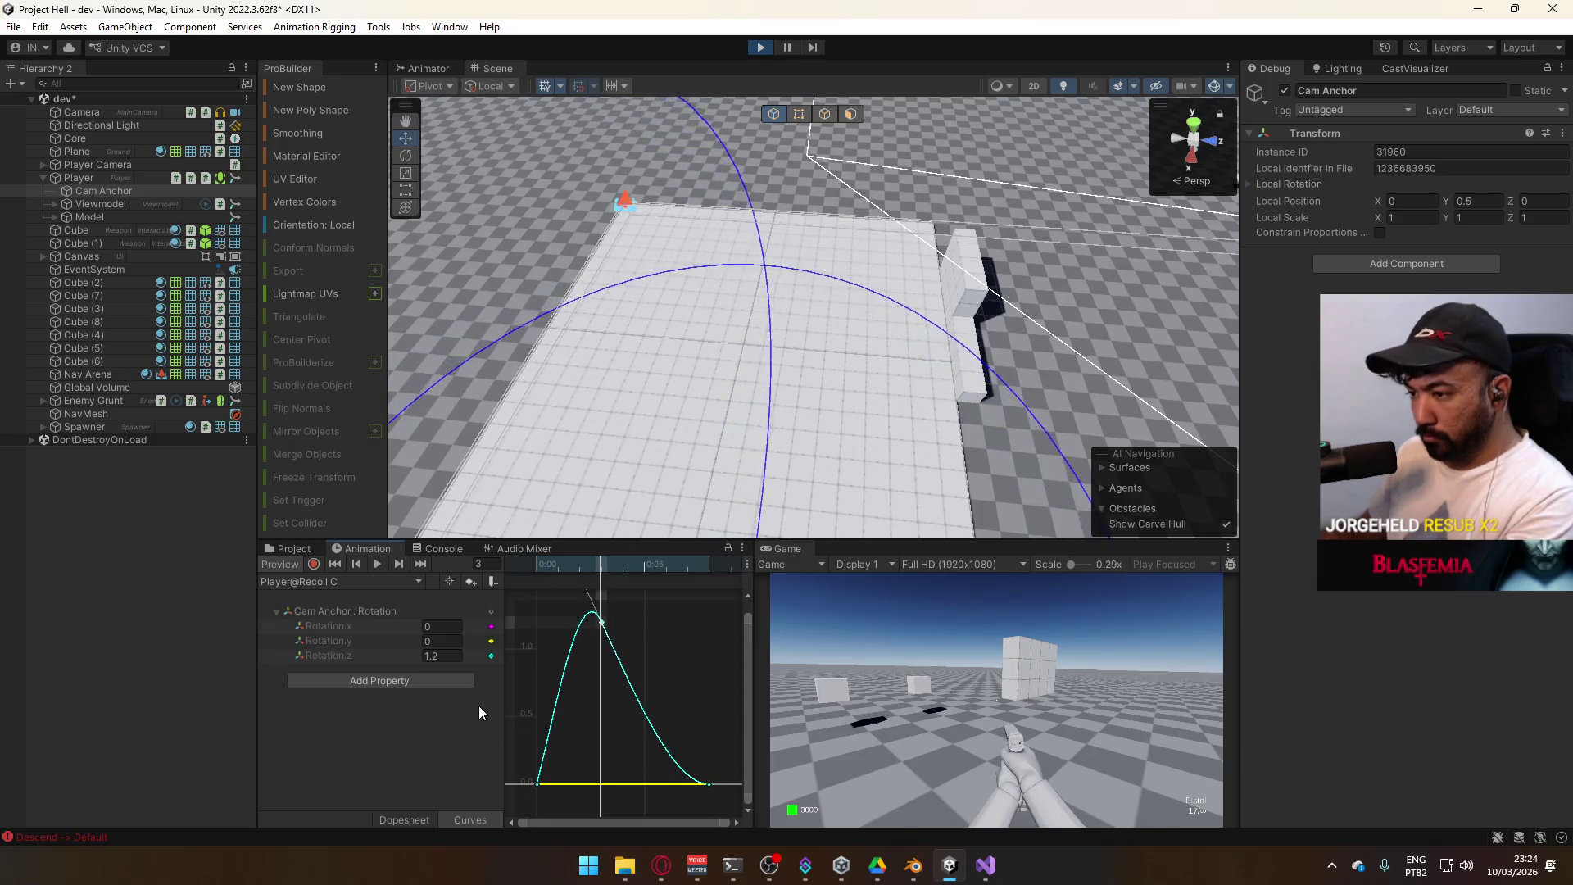
left_click(332, 584)
In Recoil D, isolate Rotation.z and key it to -1.5 at frame 3
left_click(353, 692)
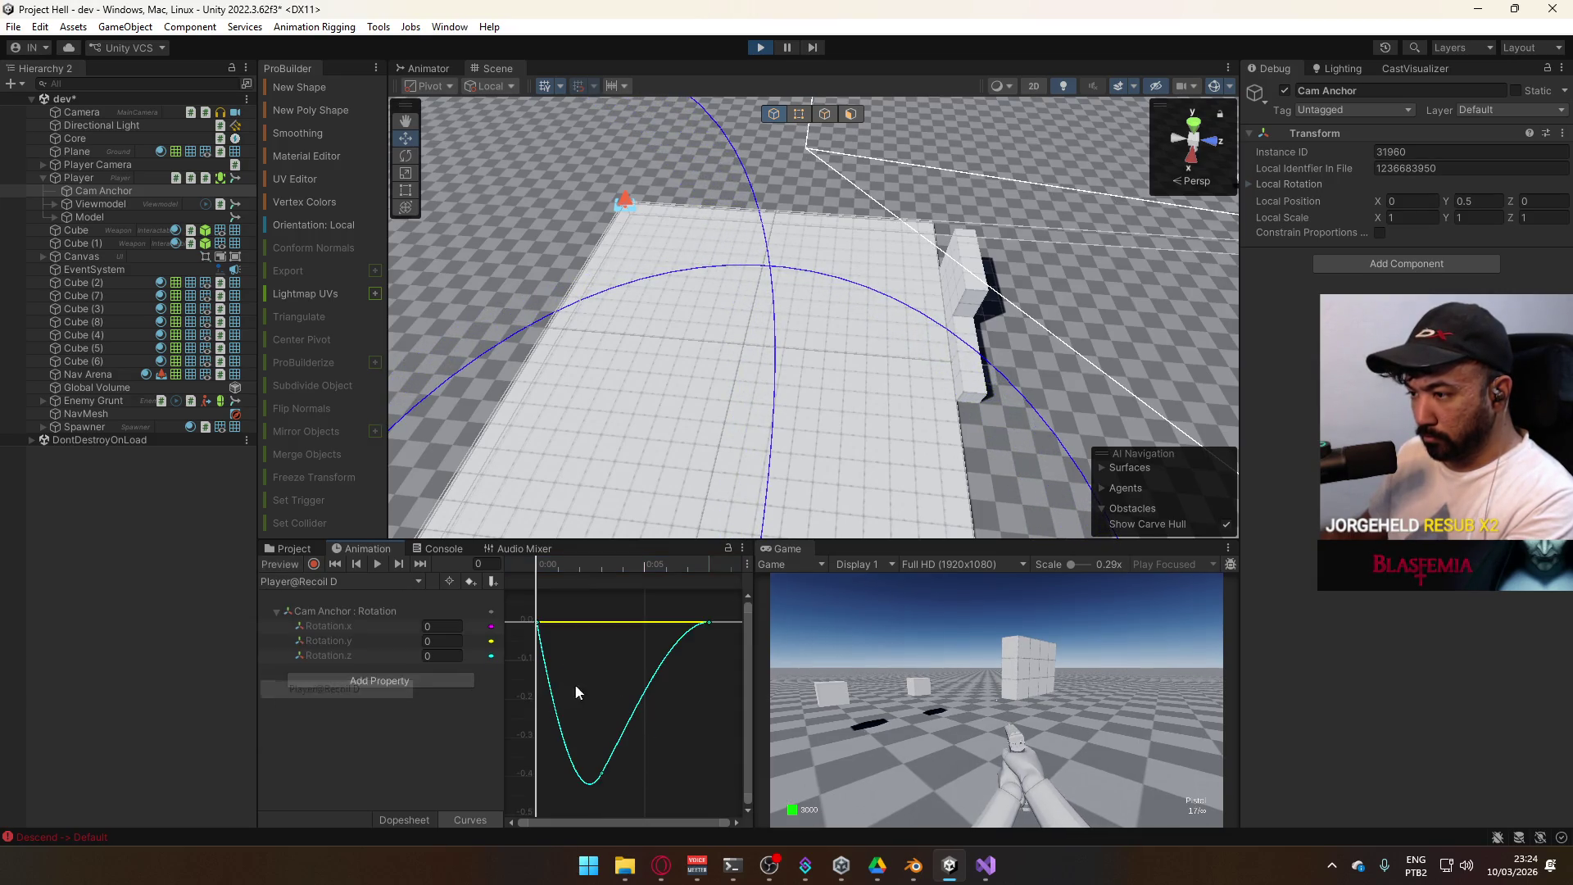
left_click(325, 656)
left_click(341, 641)
left_click(364, 656)
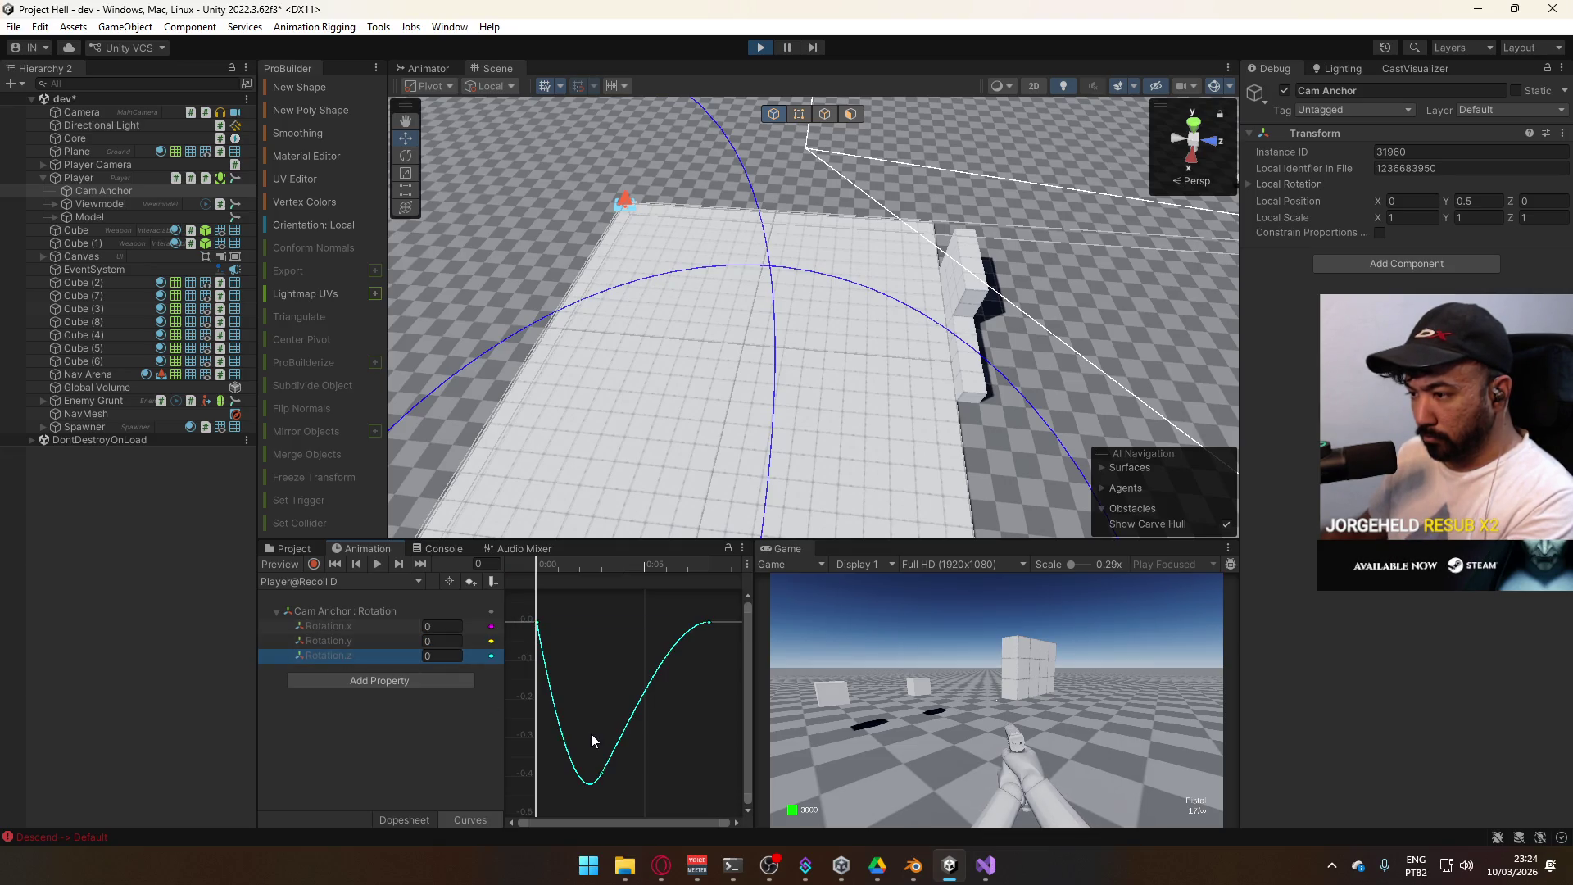
left_click_drag(547, 566, 597, 573)
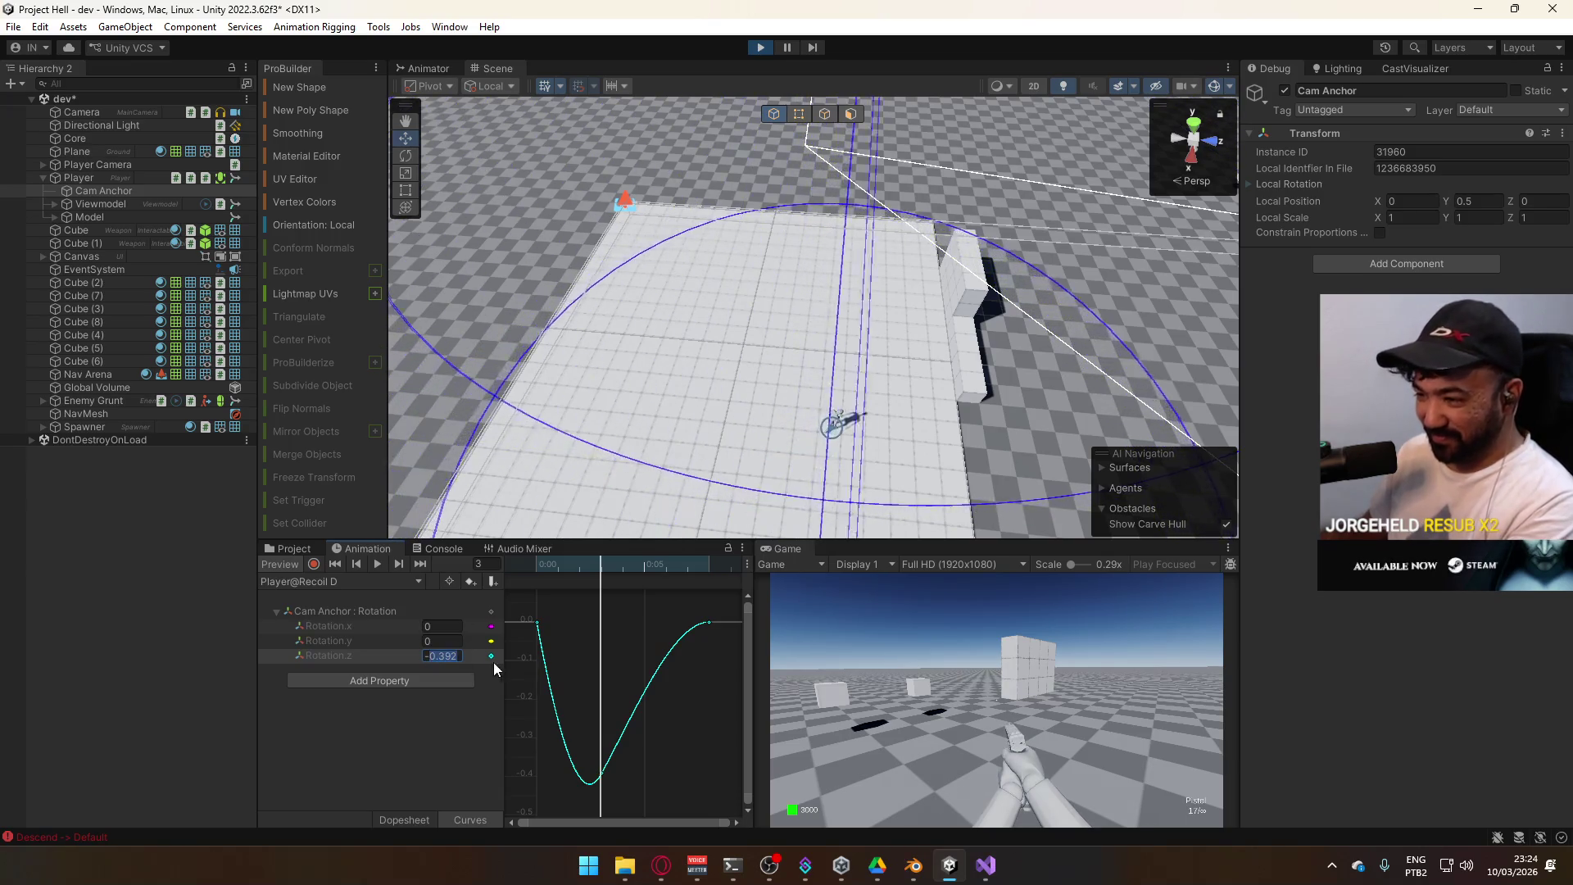
type("-1.5")
key("Return")
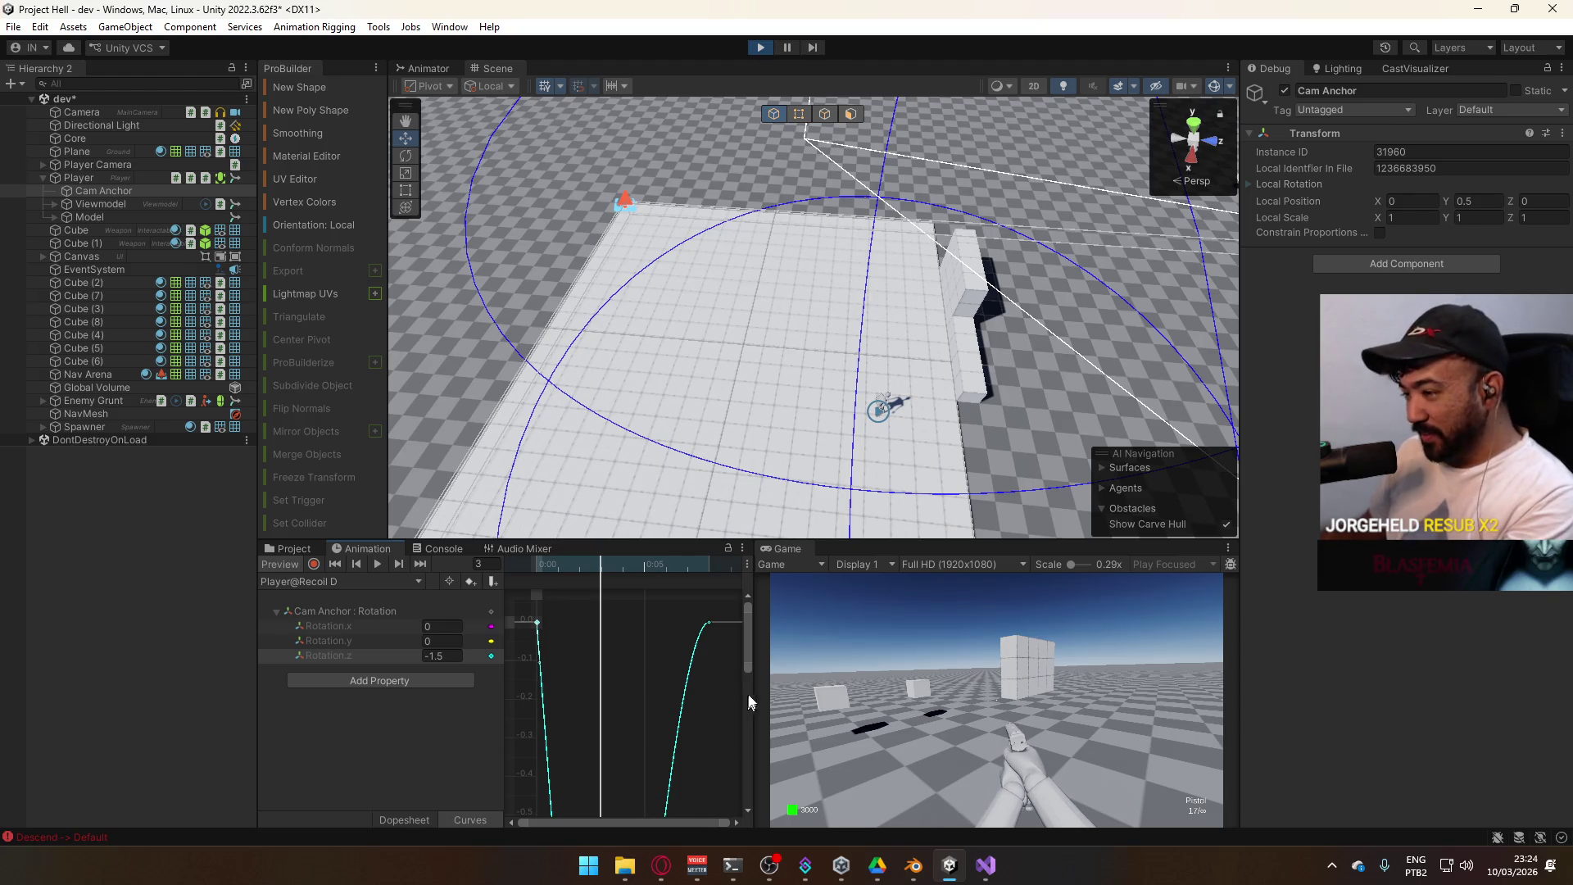
Steepen the curve's rise back to zero after the -1.5 dip
key("f")
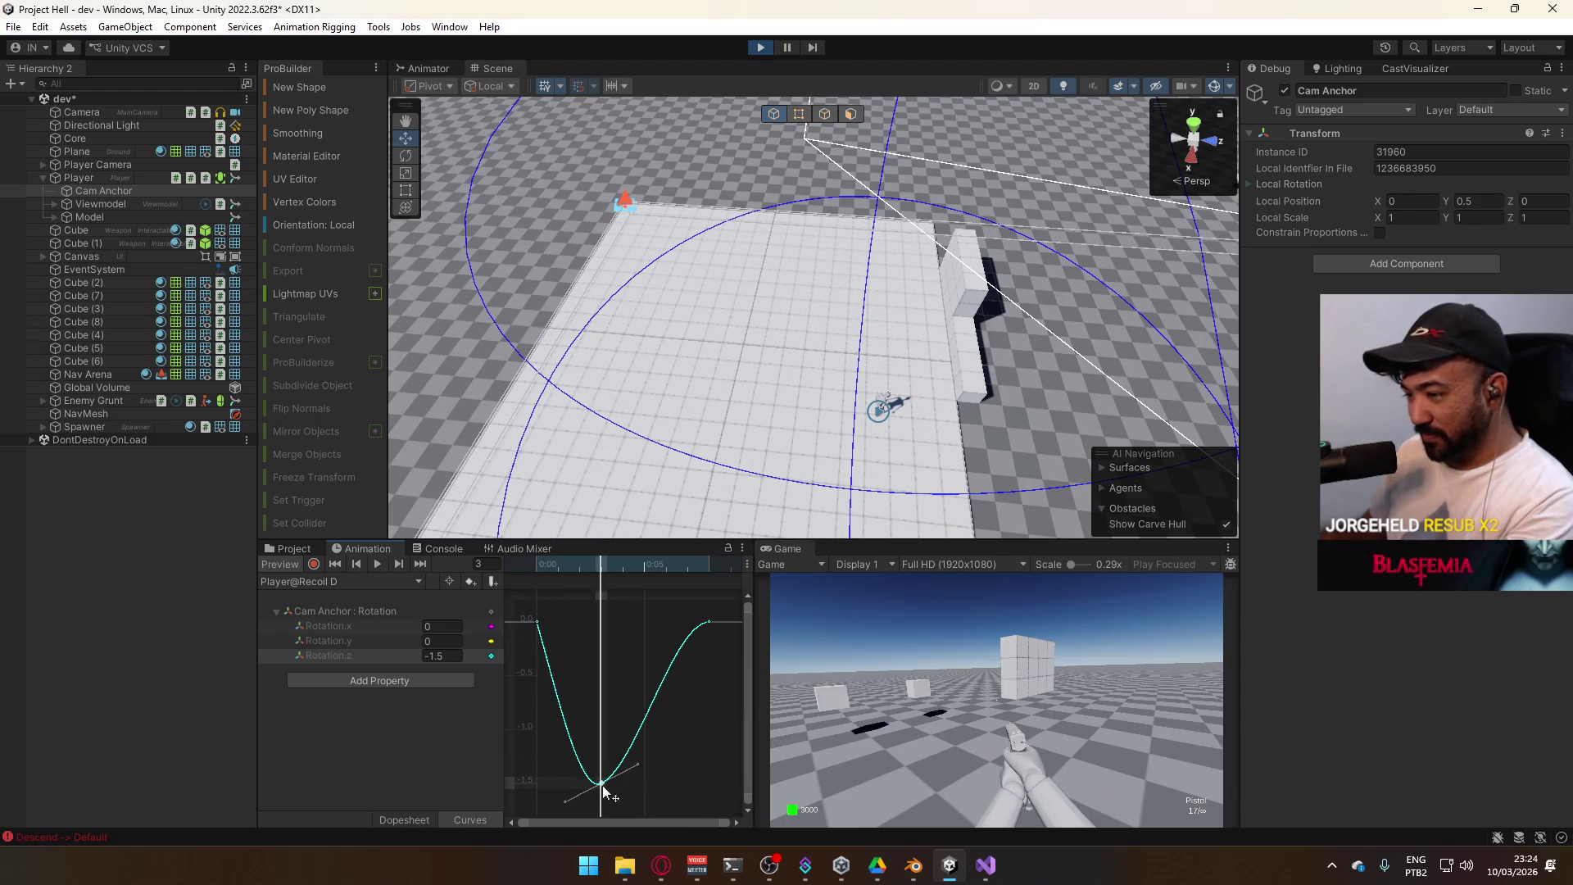
left_click_drag(635, 768, 633, 728)
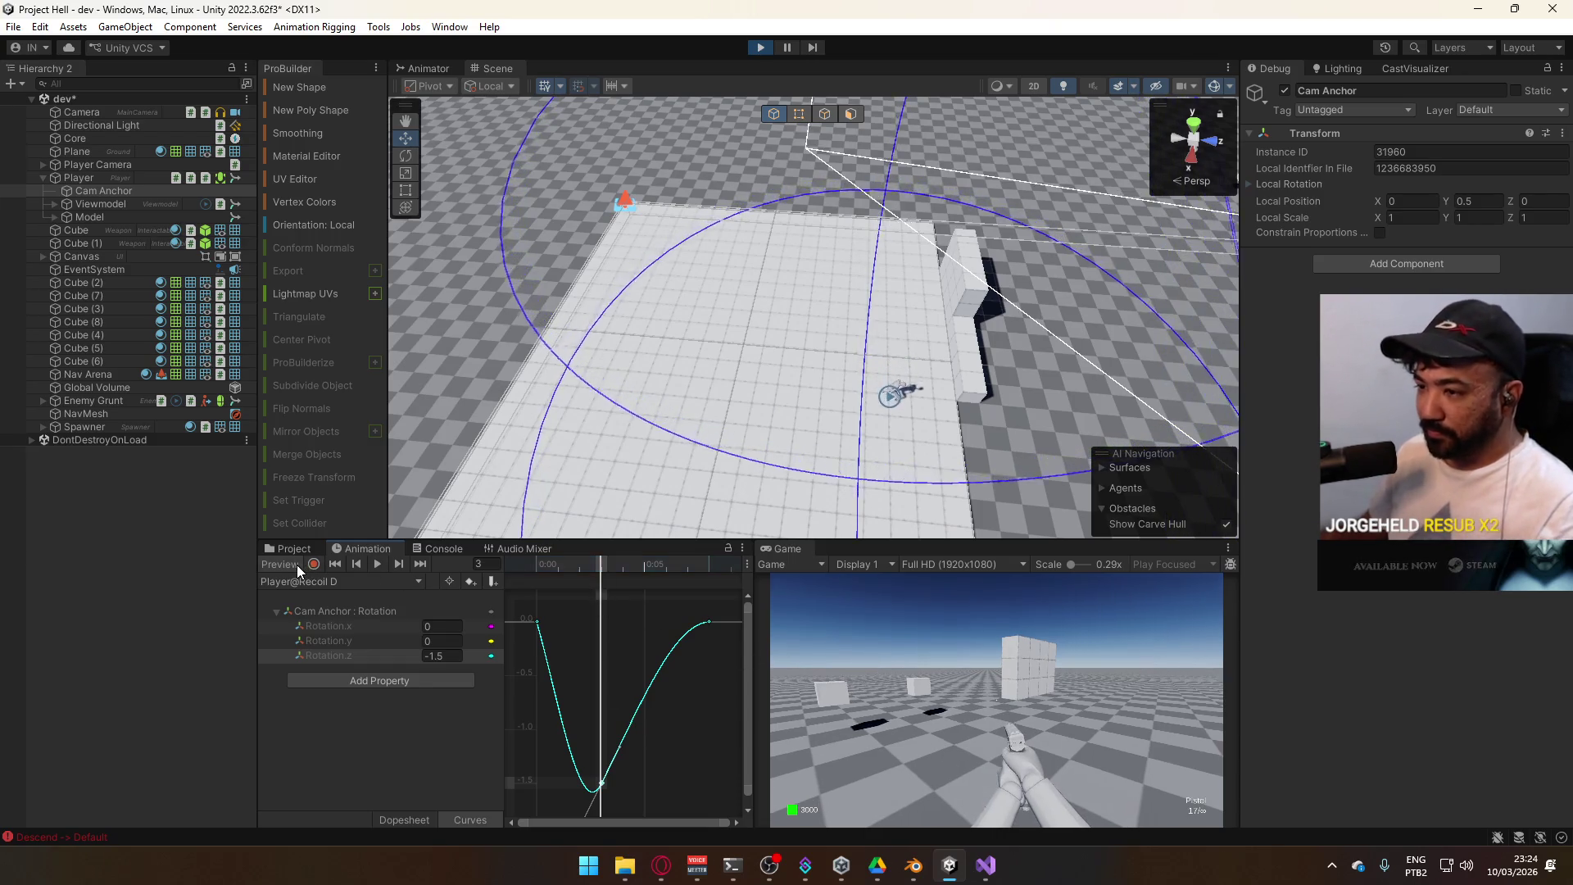
key("super")
Maximize the Game view and fire the pistol until it is empty
left_click(1098, 749)
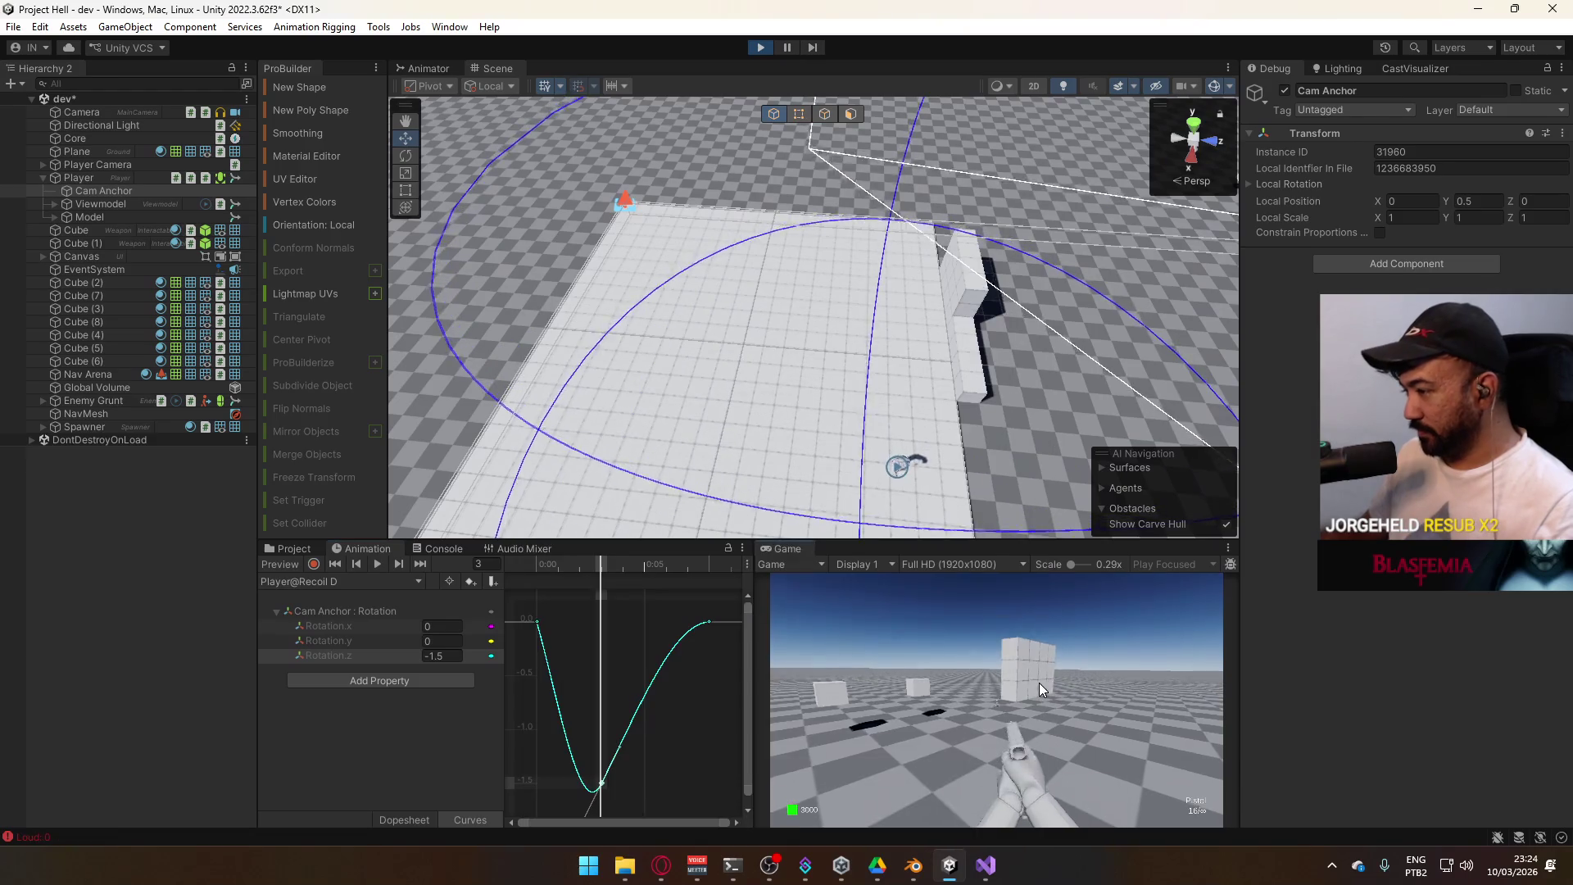
double_click(888, 554)
left_click(889, 560)
left_click(889, 567)
left_click(890, 570)
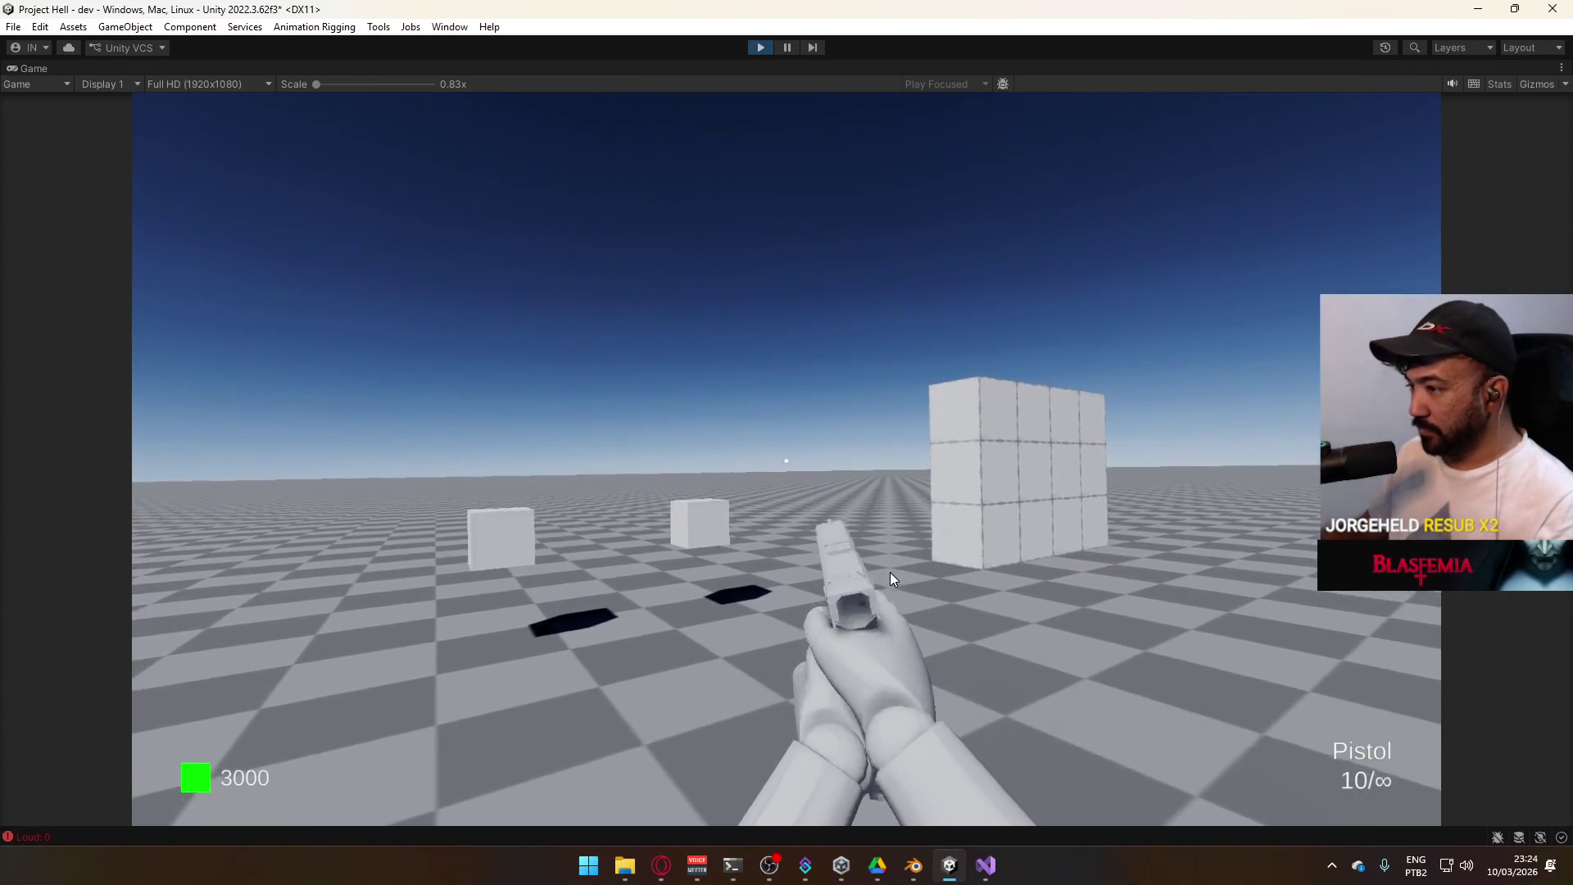
left_click(890, 572)
left_click(890, 572)
left_click(890, 572)
left_click(890, 572)
left_click(890, 572)
left_click(890, 573)
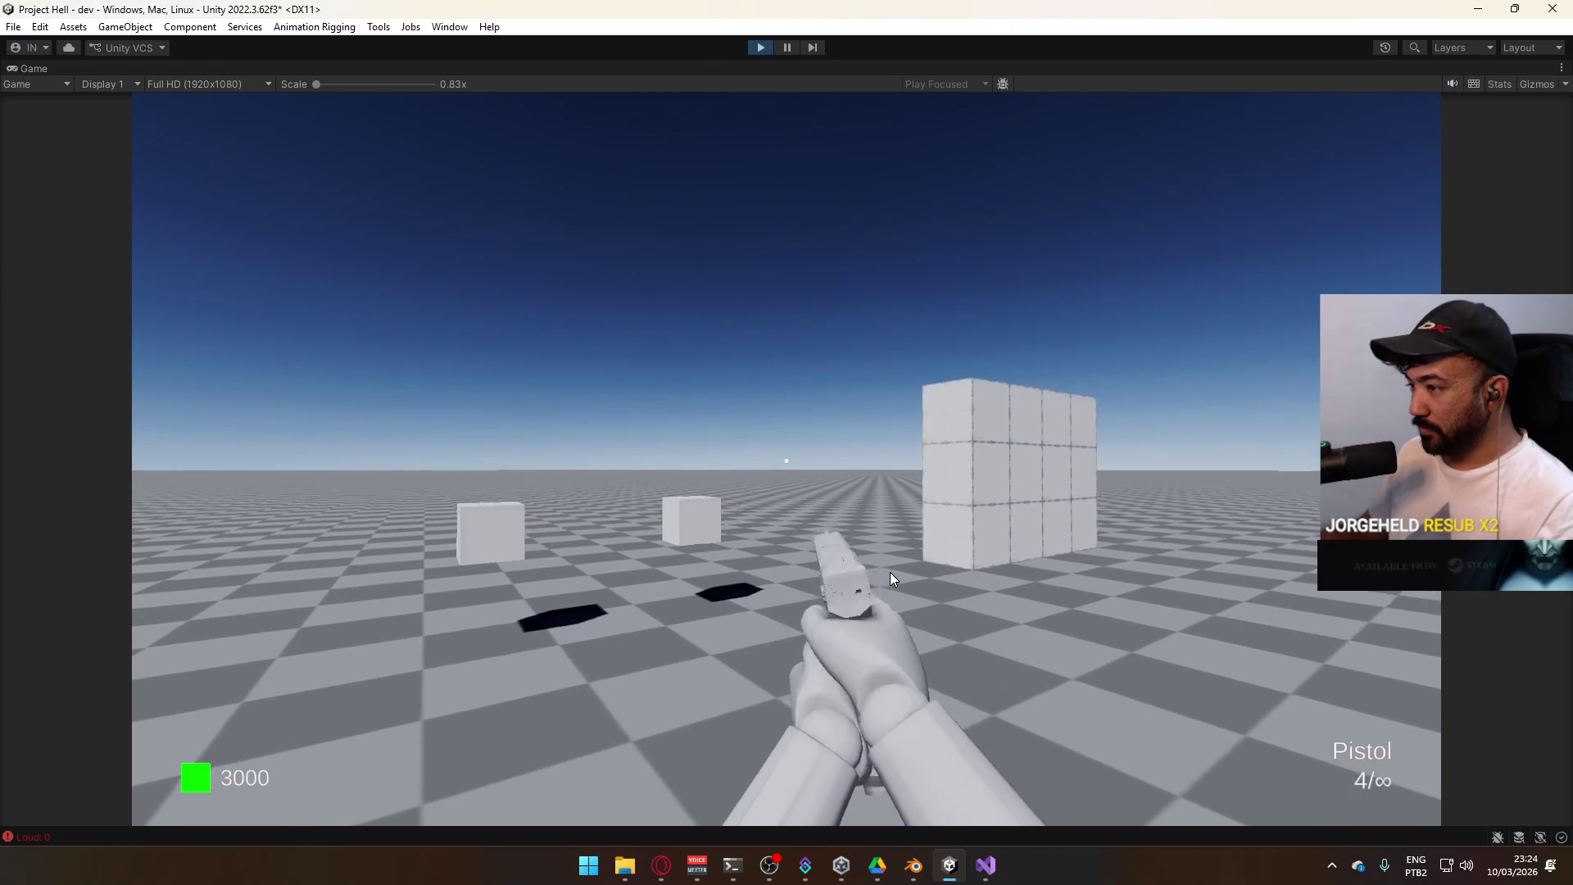
left_click(890, 573)
left_click(890, 572)
left_click(890, 572)
left_click(890, 572)
Reload the pistol and fire it again while turning to check the recoil
key("s")
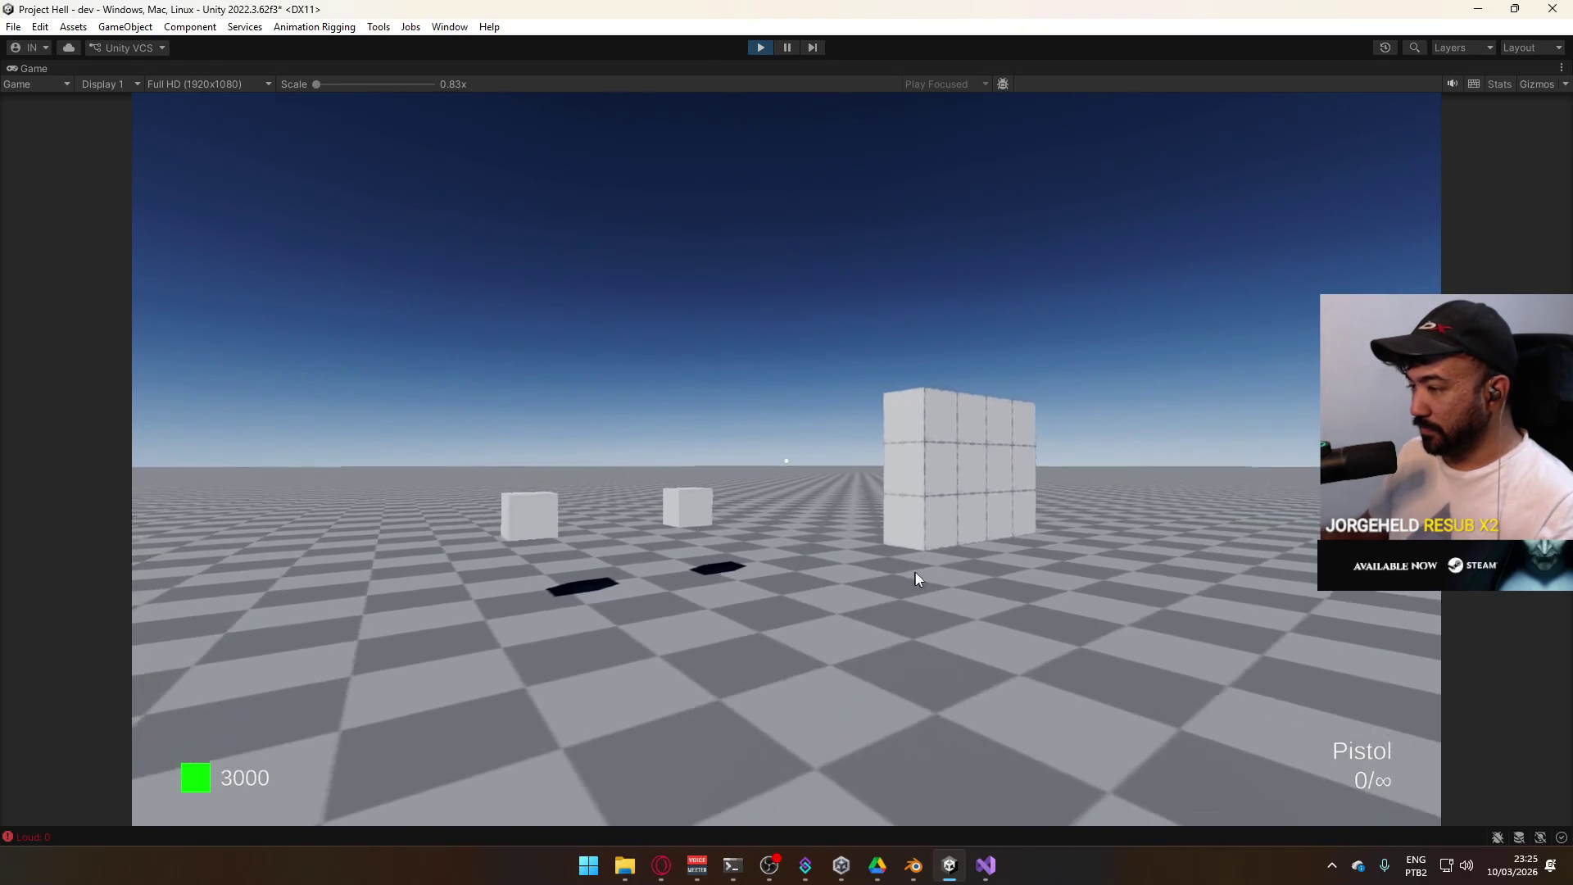
key("r")
left_click(946, 582)
left_click(947, 582)
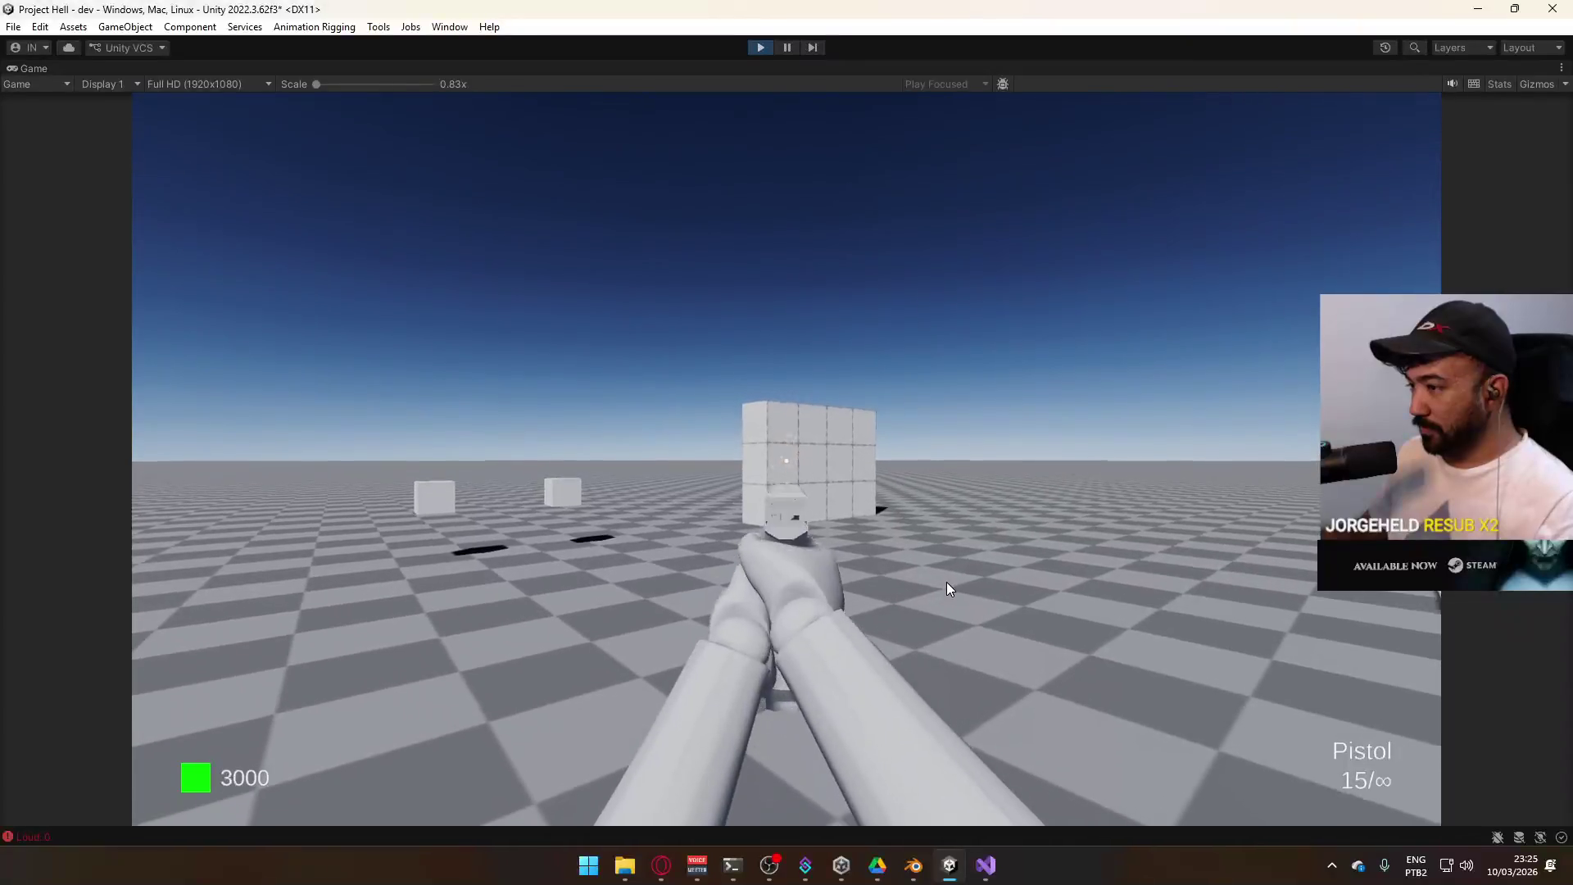
left_click(947, 582)
left_click(946, 582)
left_click(946, 582)
left_click(946, 583)
left_click(946, 584)
left_click(947, 584)
left_click(946, 583)
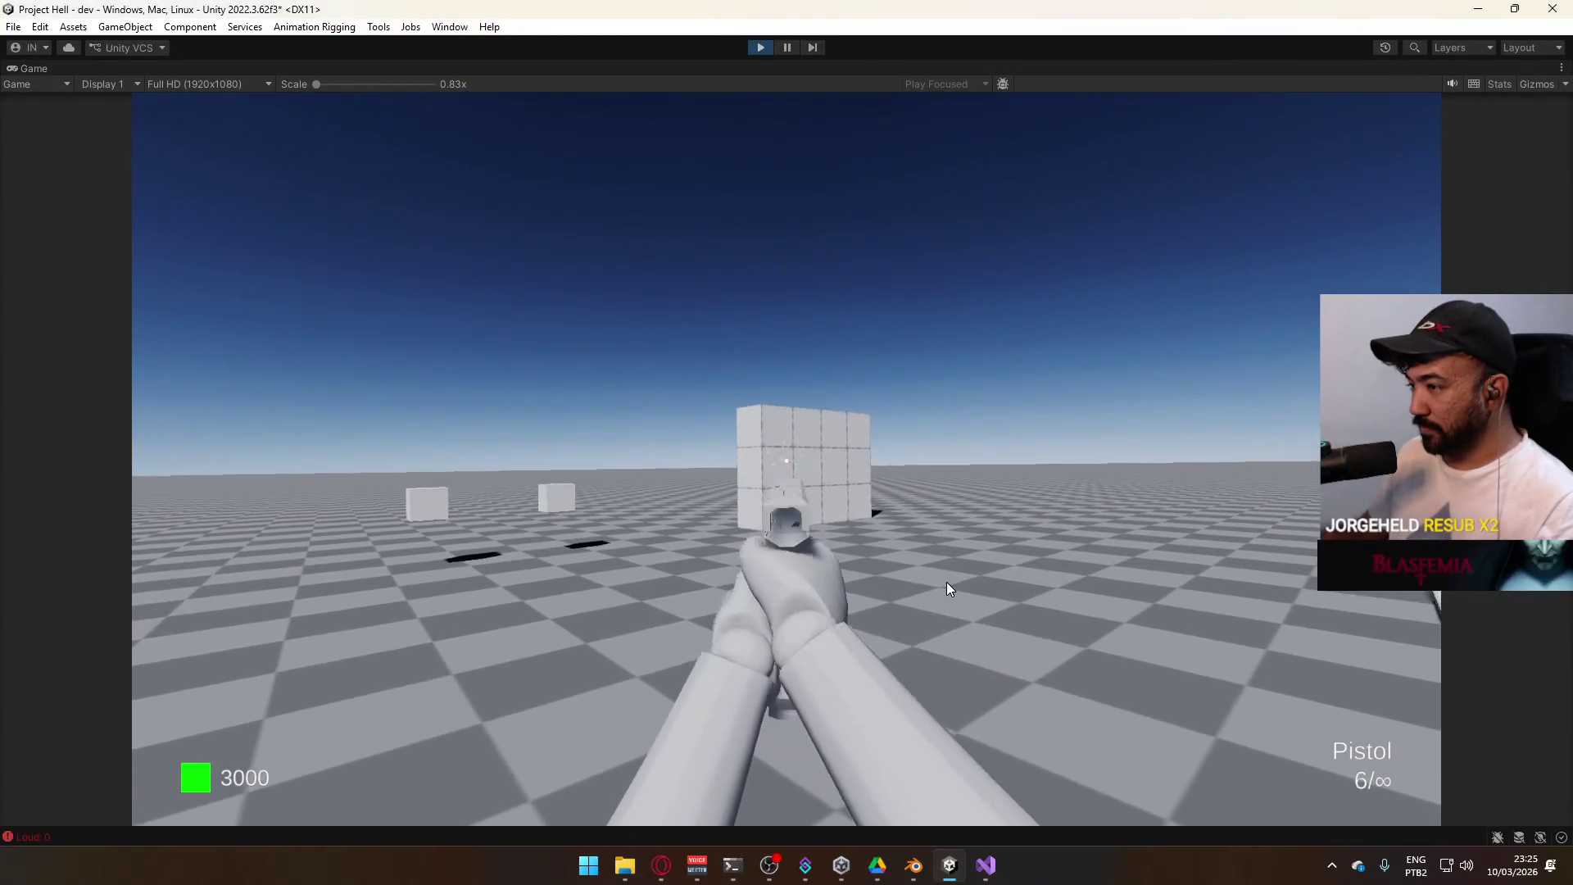
left_click(823, 602)
left_click(823, 602)
left_click(823, 602)
left_click(823, 603)
Buy the AK at the cube, empty its magazine on full auto, and reload
key("w")
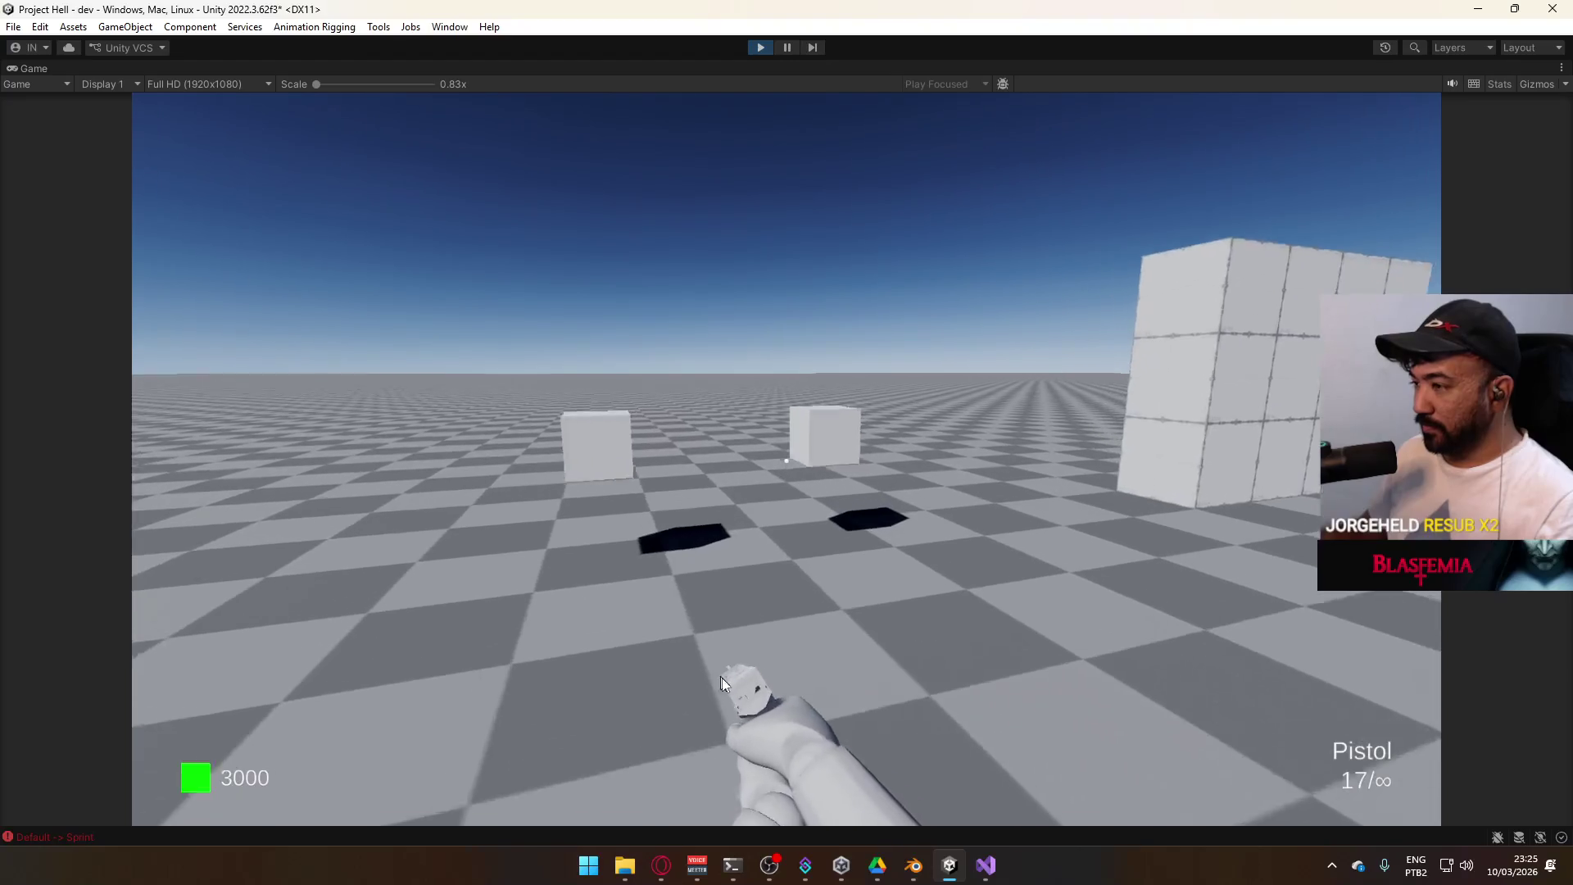
key("e")
key("super")
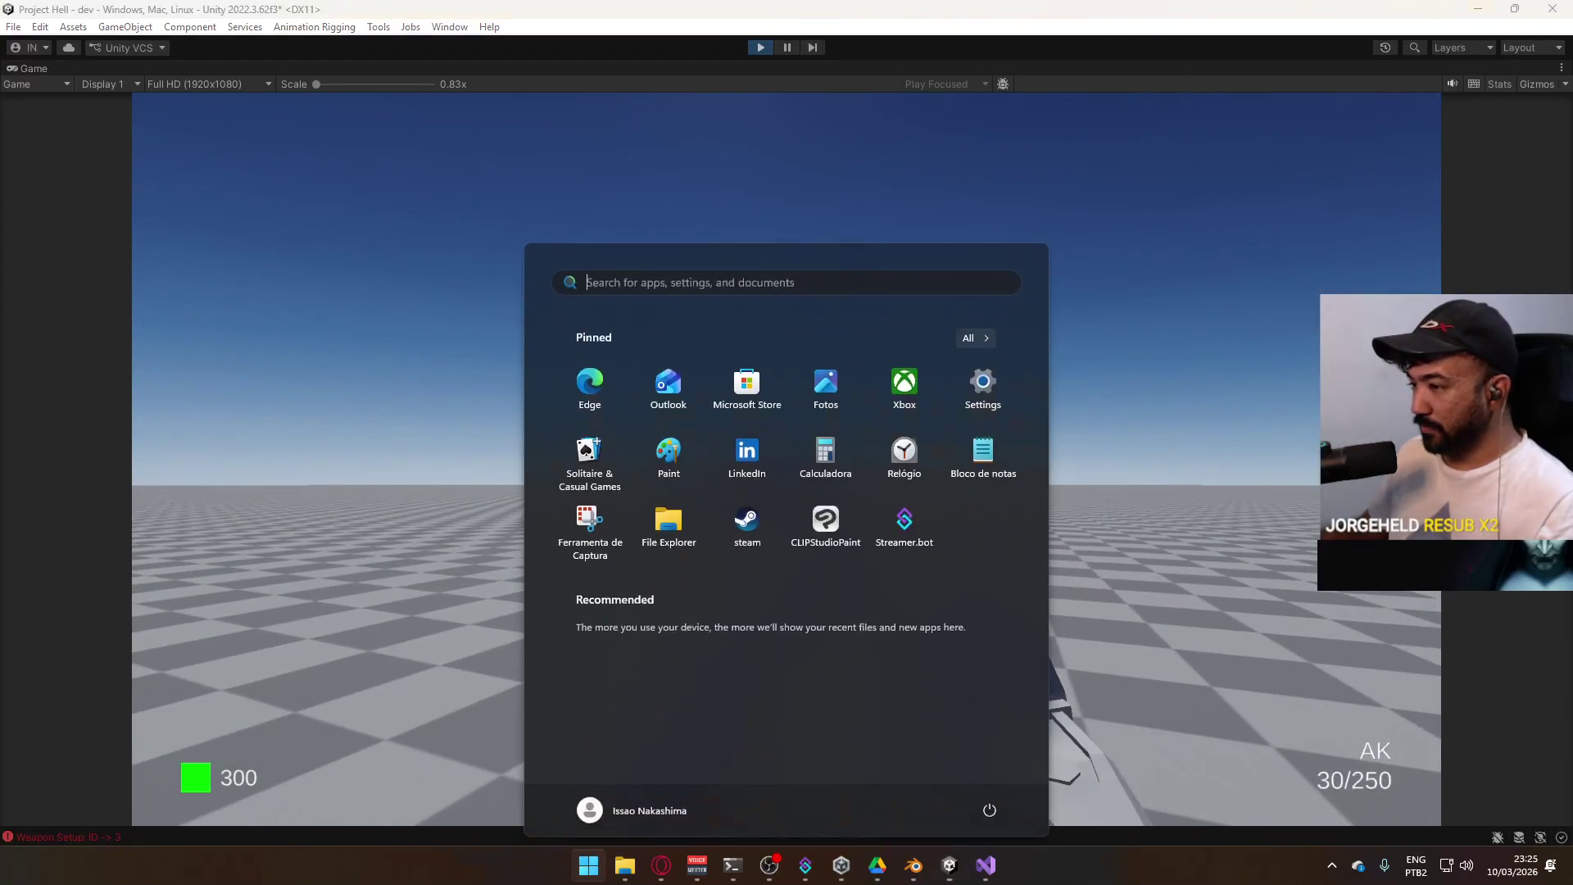
key("super")
left_click(1006, 508)
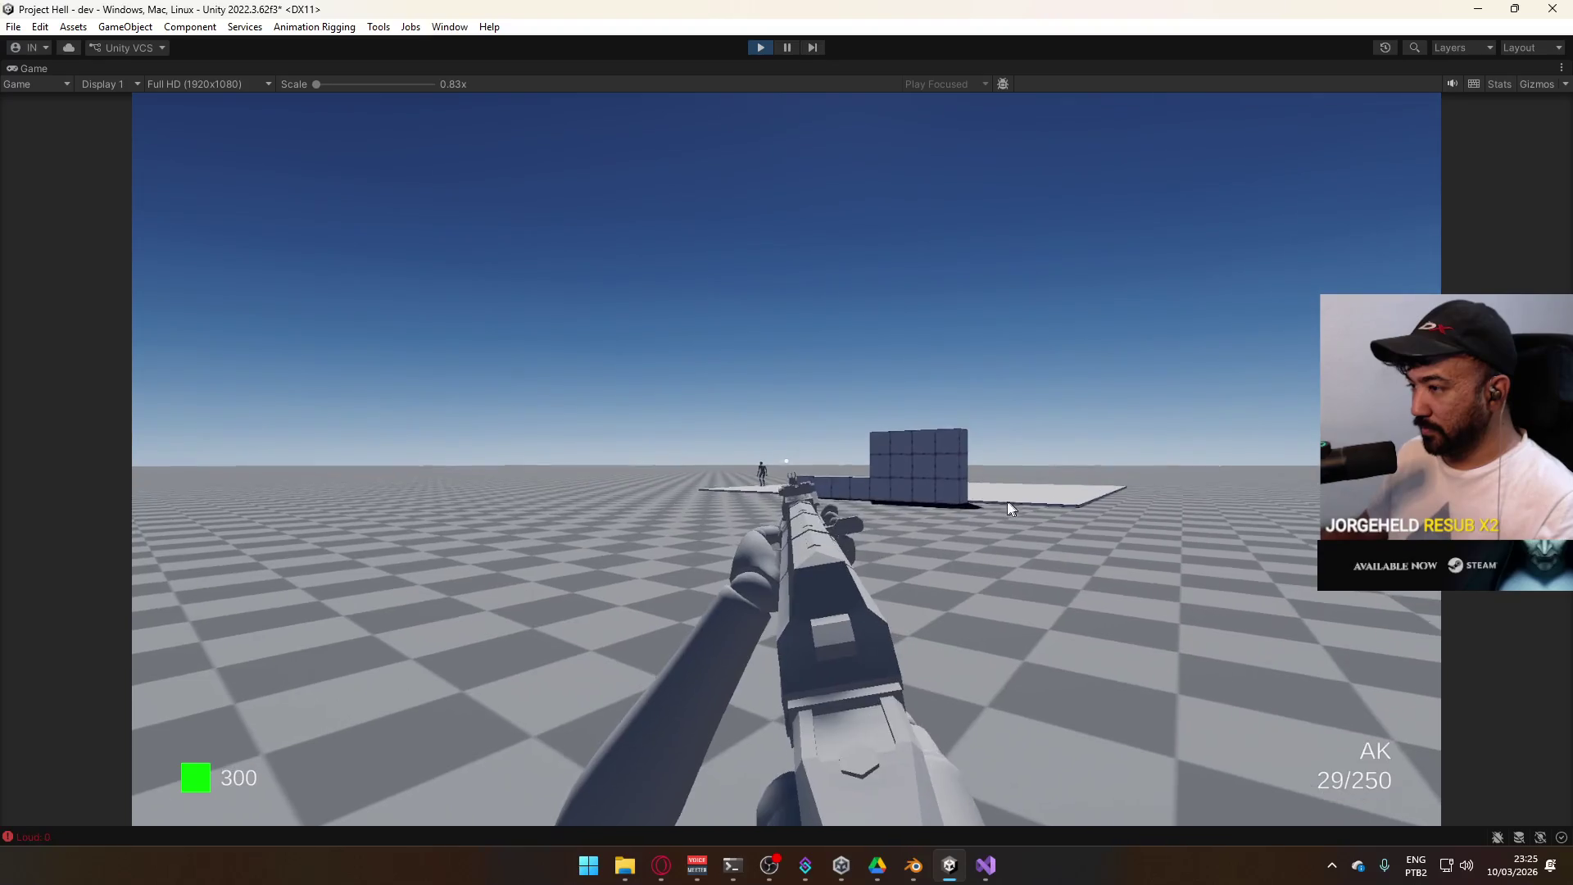
left_click(996, 505)
mouse_move(980, 504)
left_mouse_down()
mouse_move(947, 592)
mouse_move(959, 642)
mouse_move(937, 710)
left_mouse_up()
key("r")
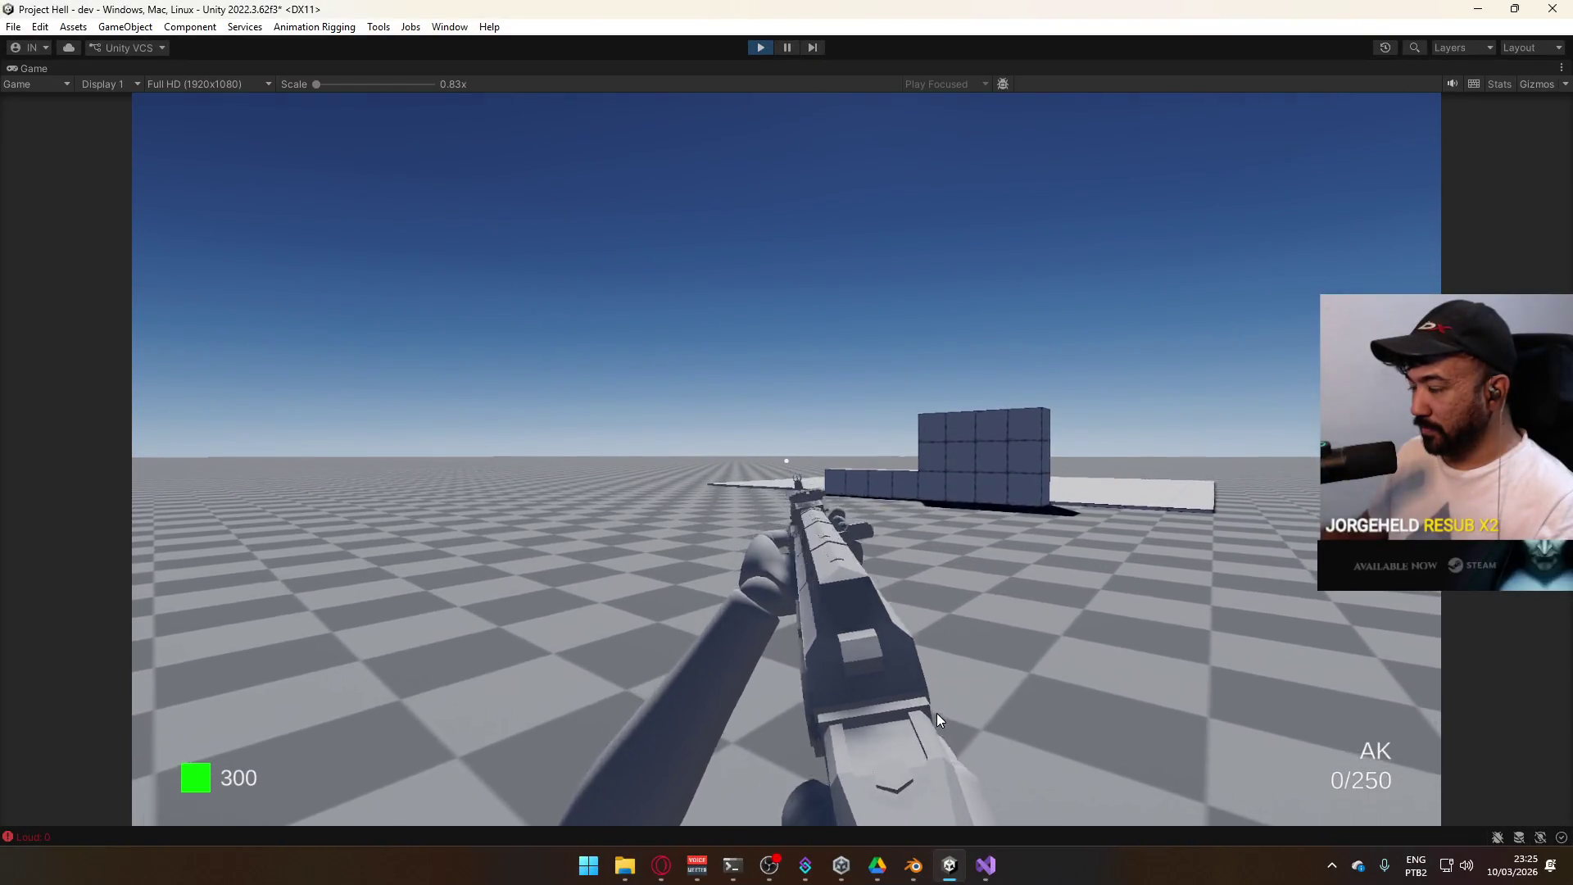
key("super")
key("super")
right_click(857, 72)
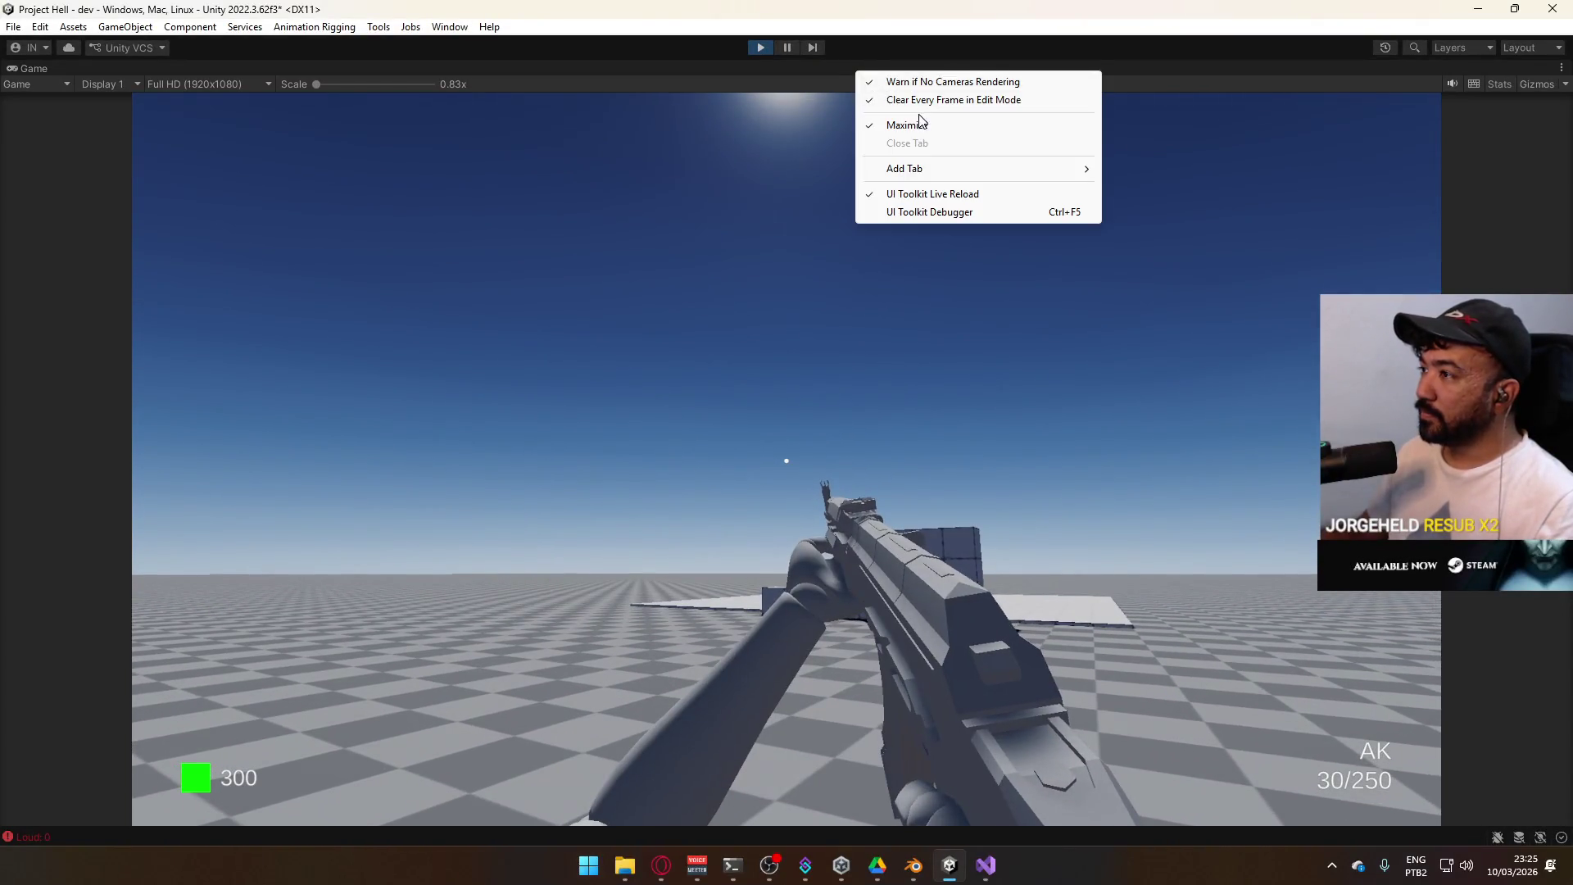
Un-maximize the Game view and switch the Inspector from Debug to Normal mode
left_click(917, 122)
key("super")
key("super")
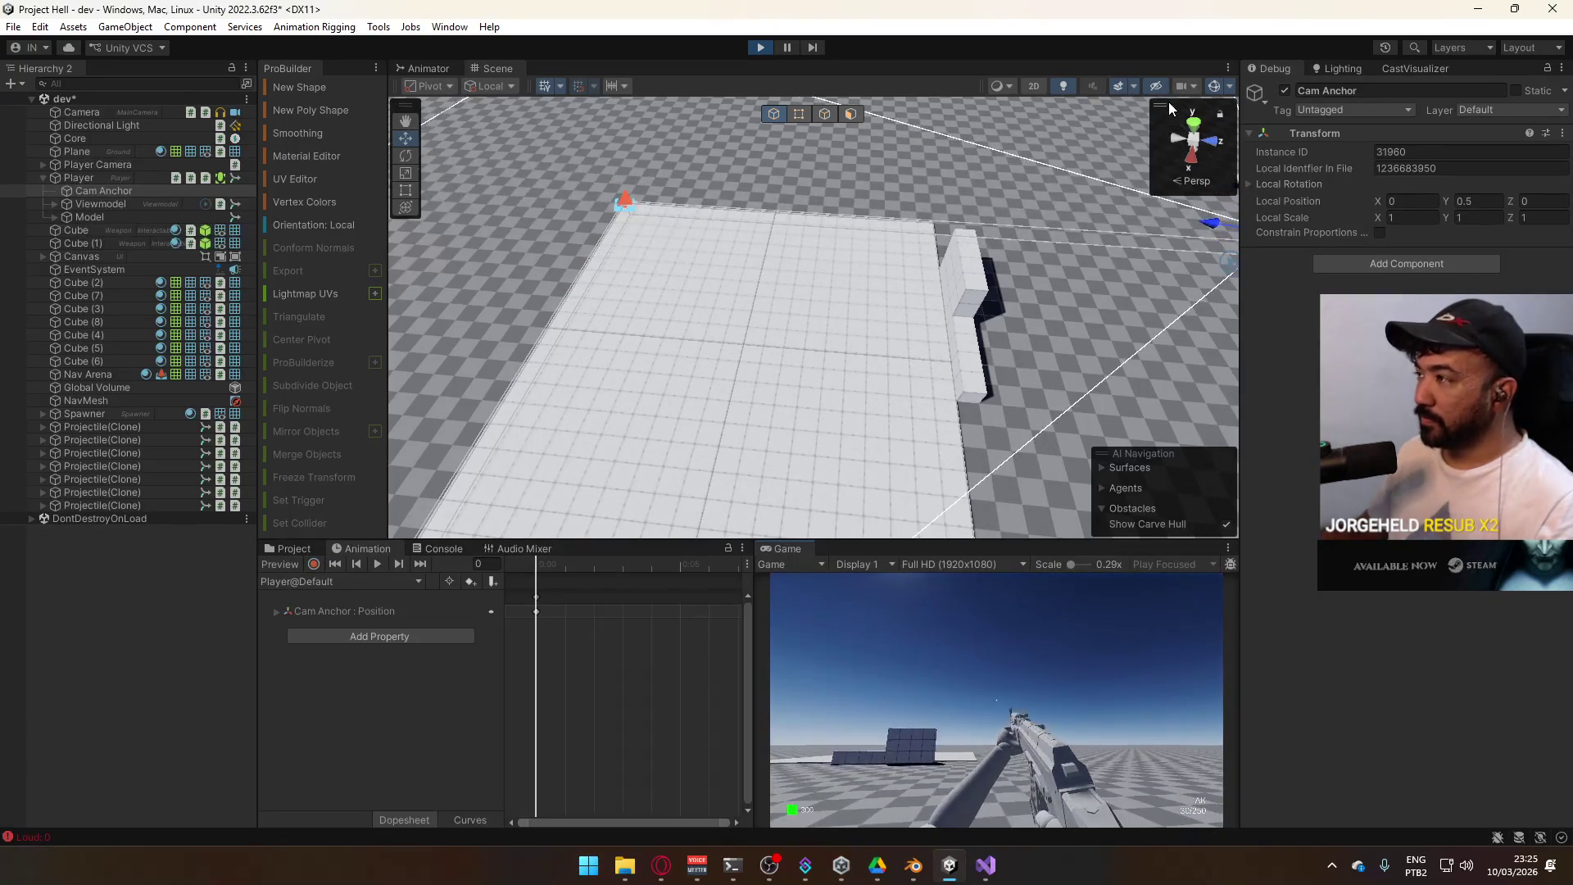
left_click(1561, 68)
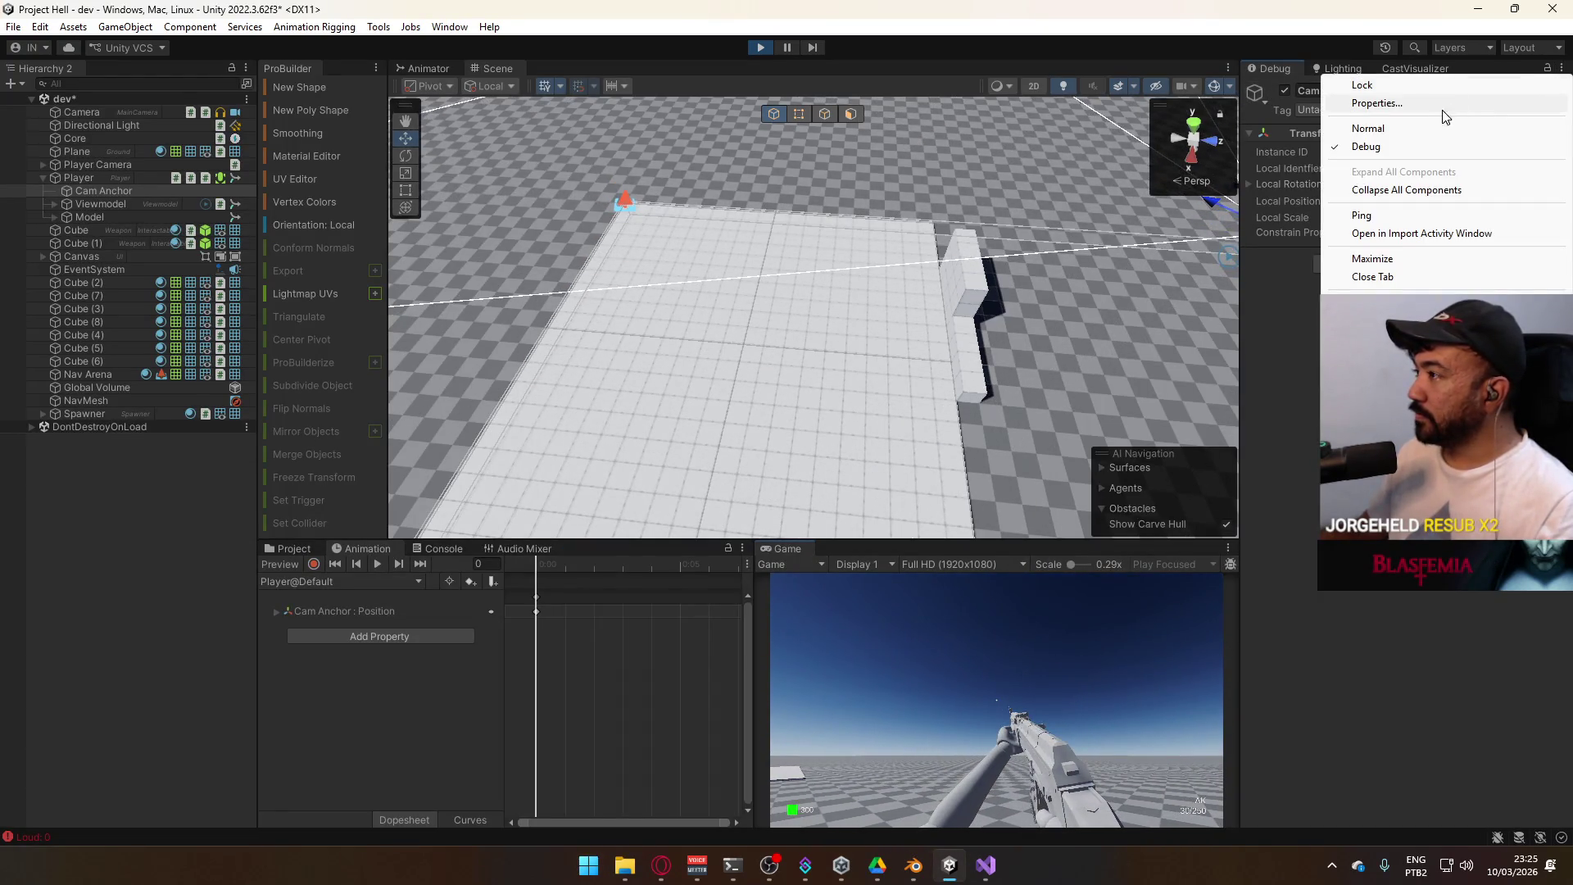
left_click(1364, 126)
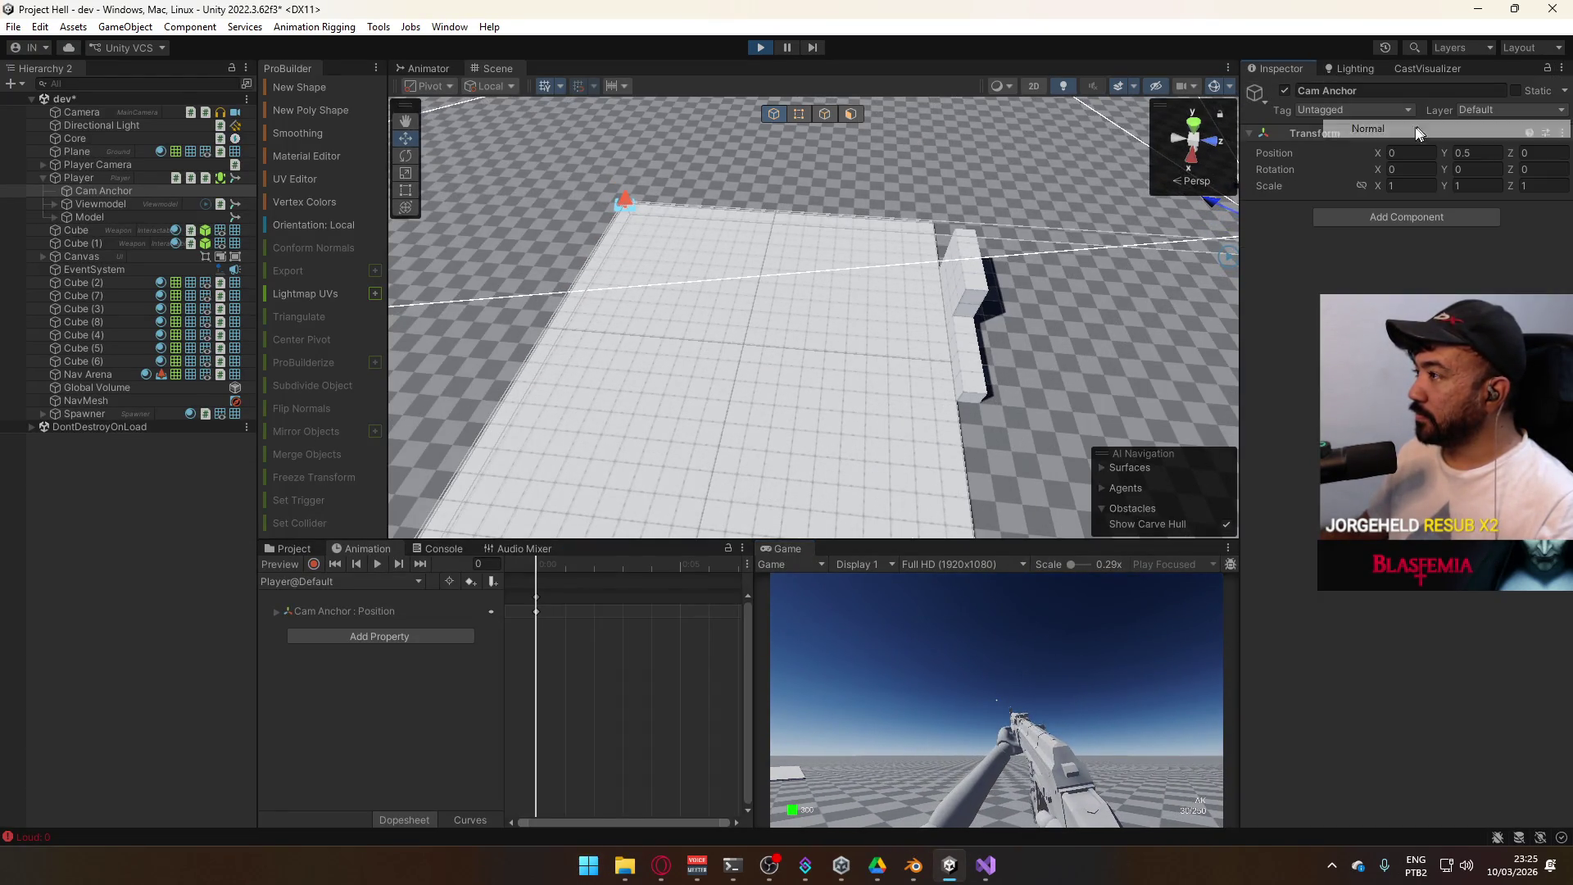
Fire a few more AK shots, then stop play mode
left_click_drag(893, 683, 892, 683)
left_click(892, 684)
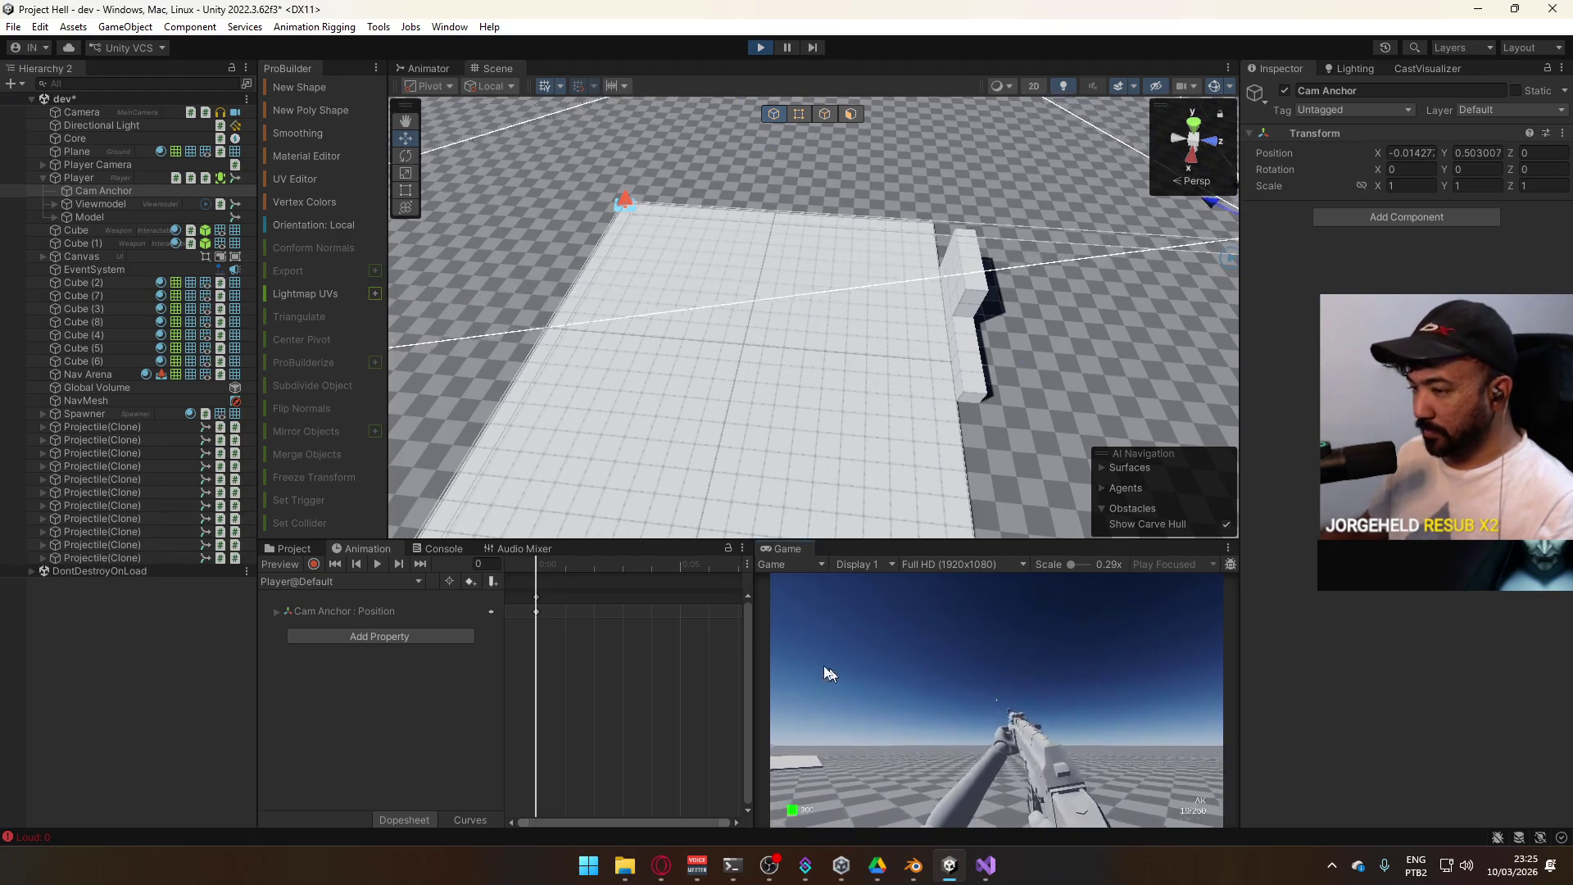
key("super")
key("super")
left_click(760, 47)
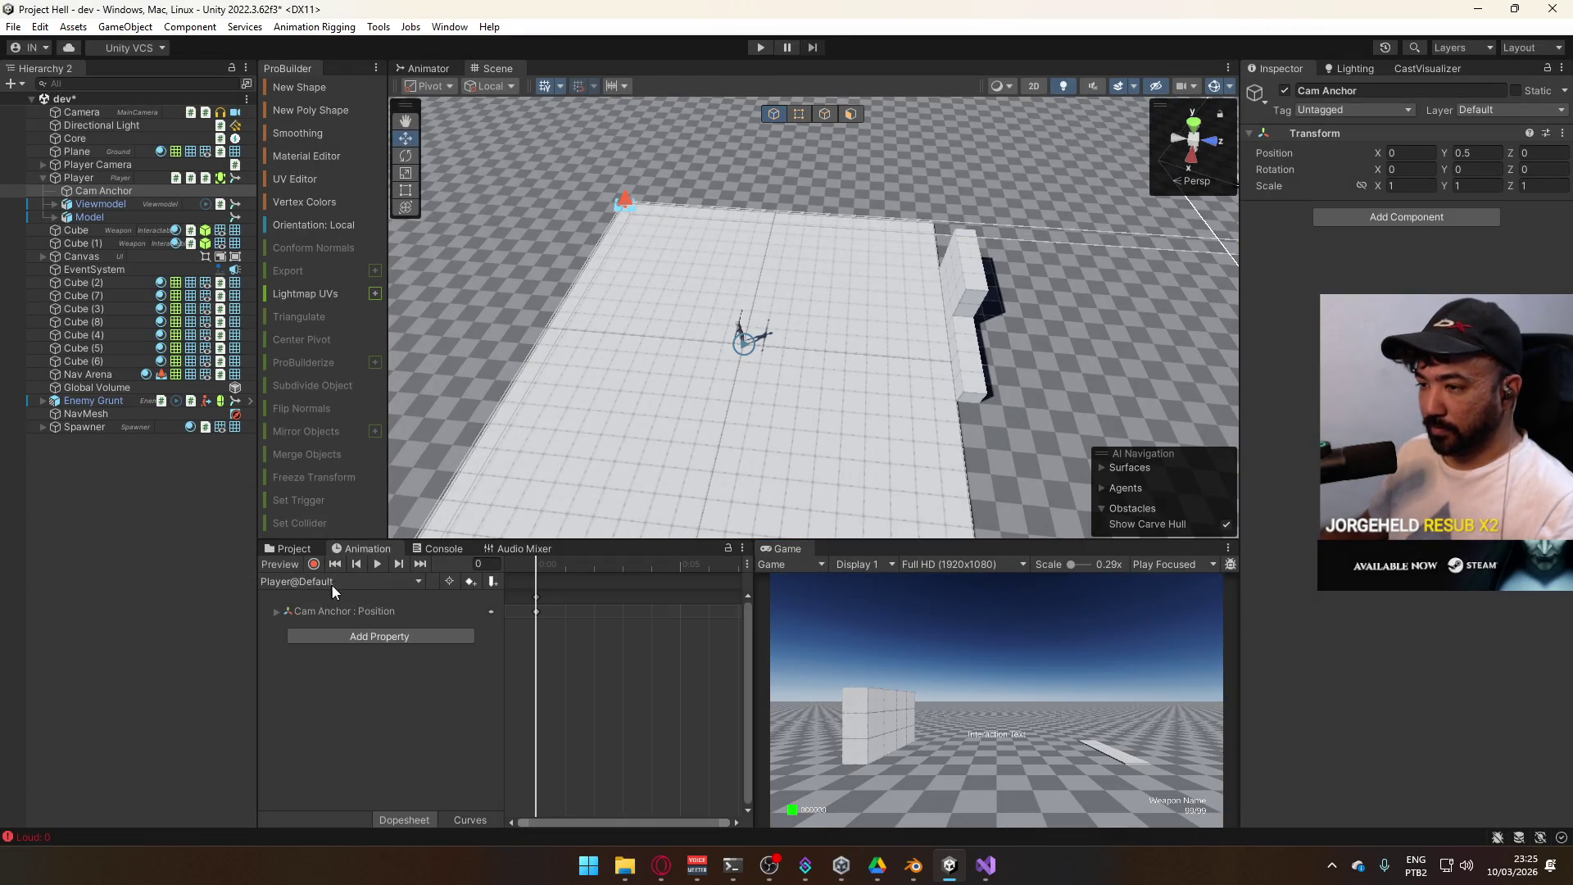
Restart play mode and start a music video playing in the browser
left_click(347, 613)
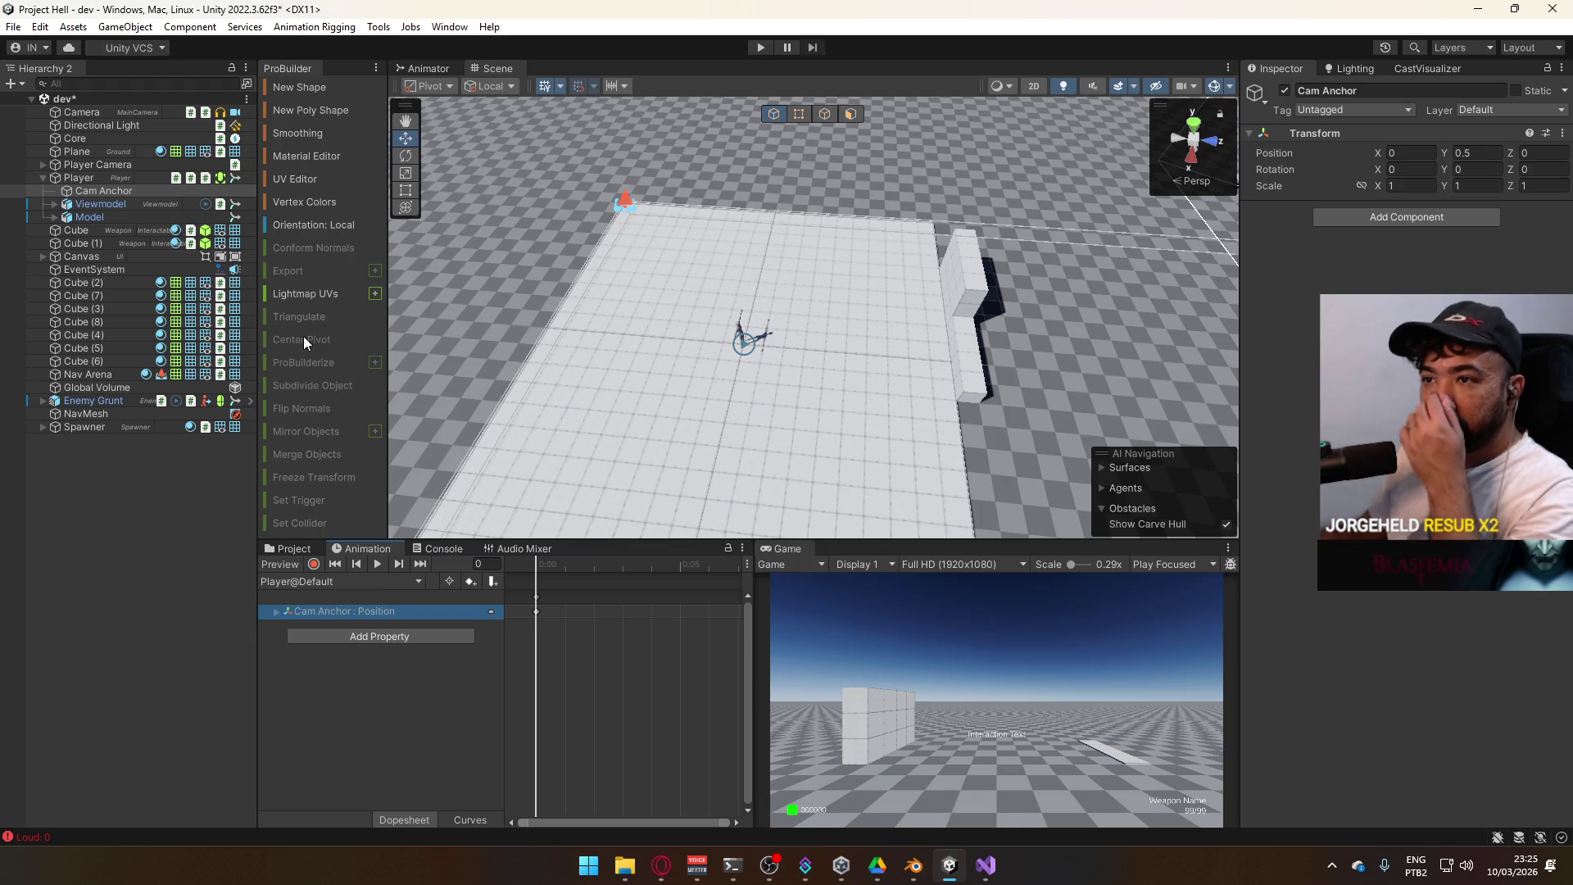
left_click(760, 46)
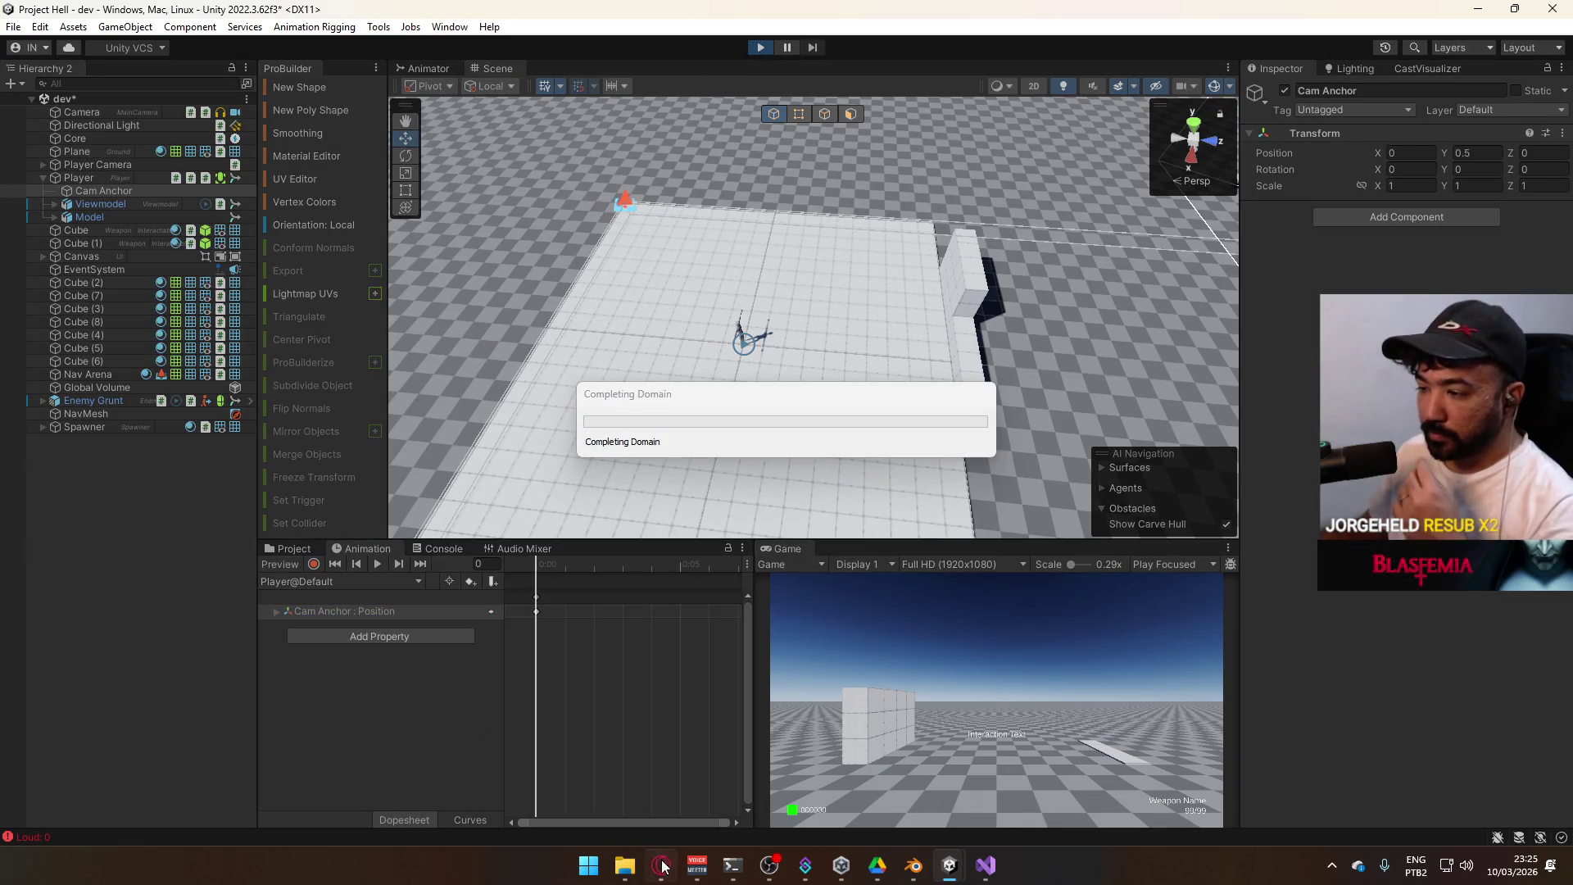
left_click(662, 867)
left_click(25, 727)
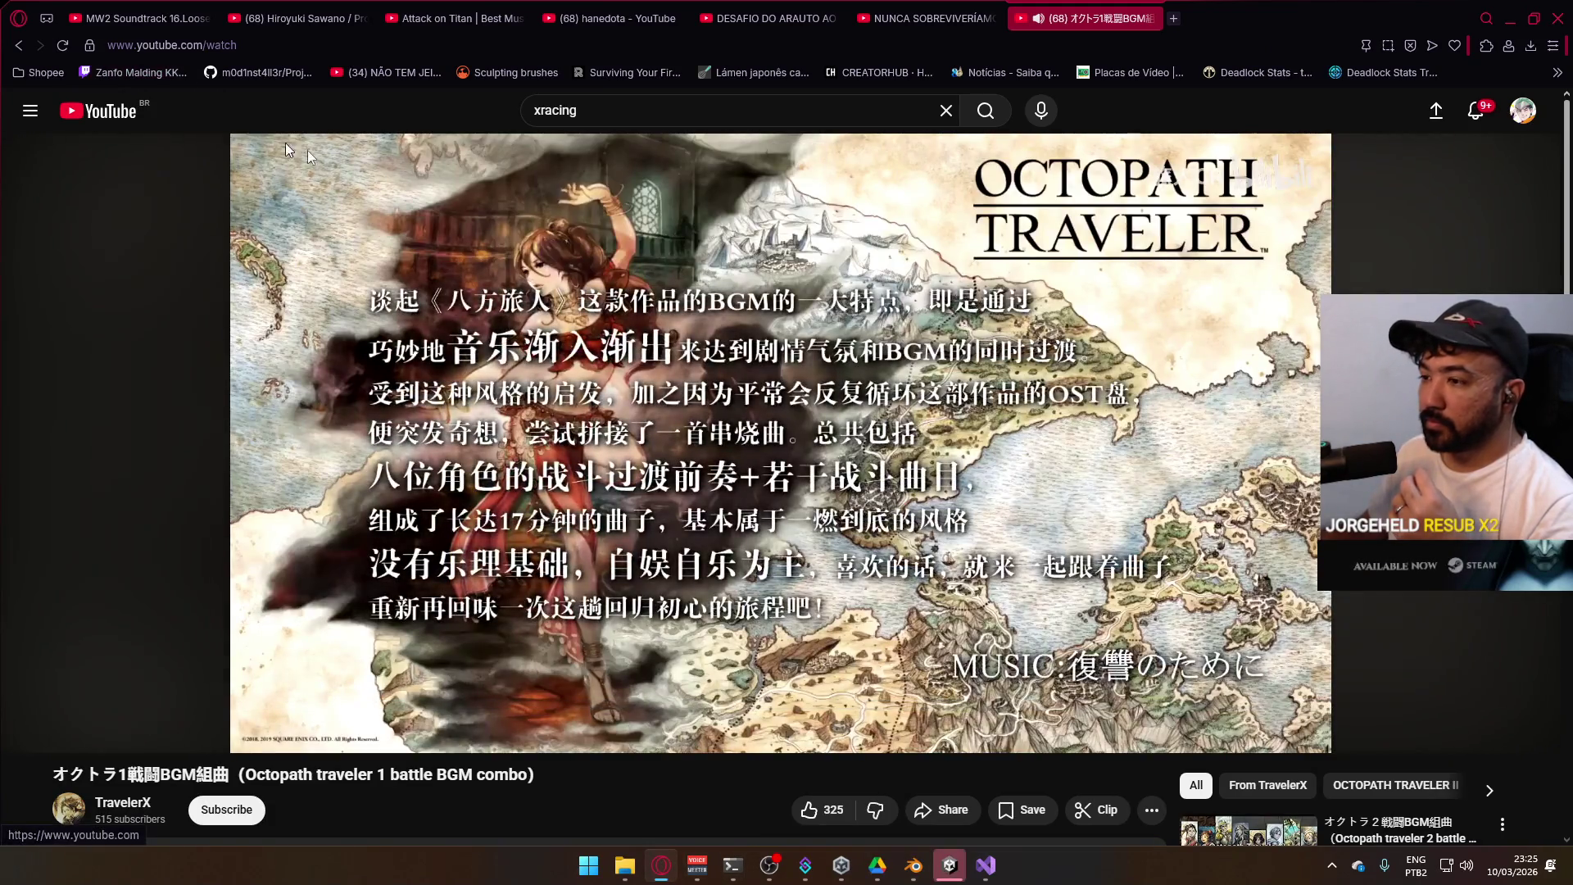
Back in Unity, select Cam Anchor and show the ScriptableObjects/Weapons folder
left_click(664, 868)
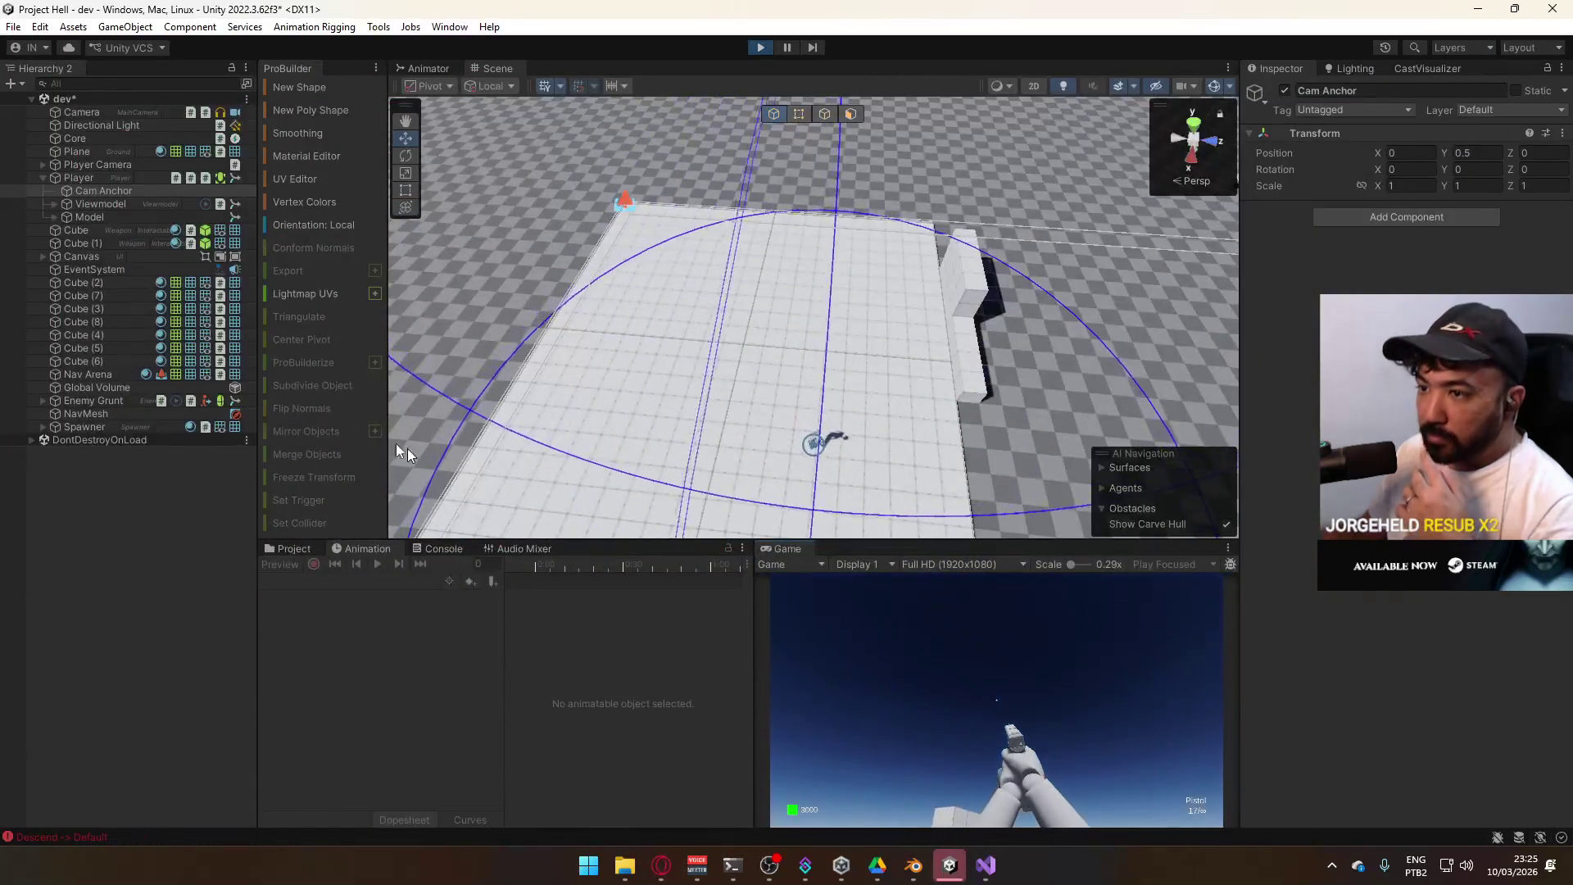
left_click(91, 193)
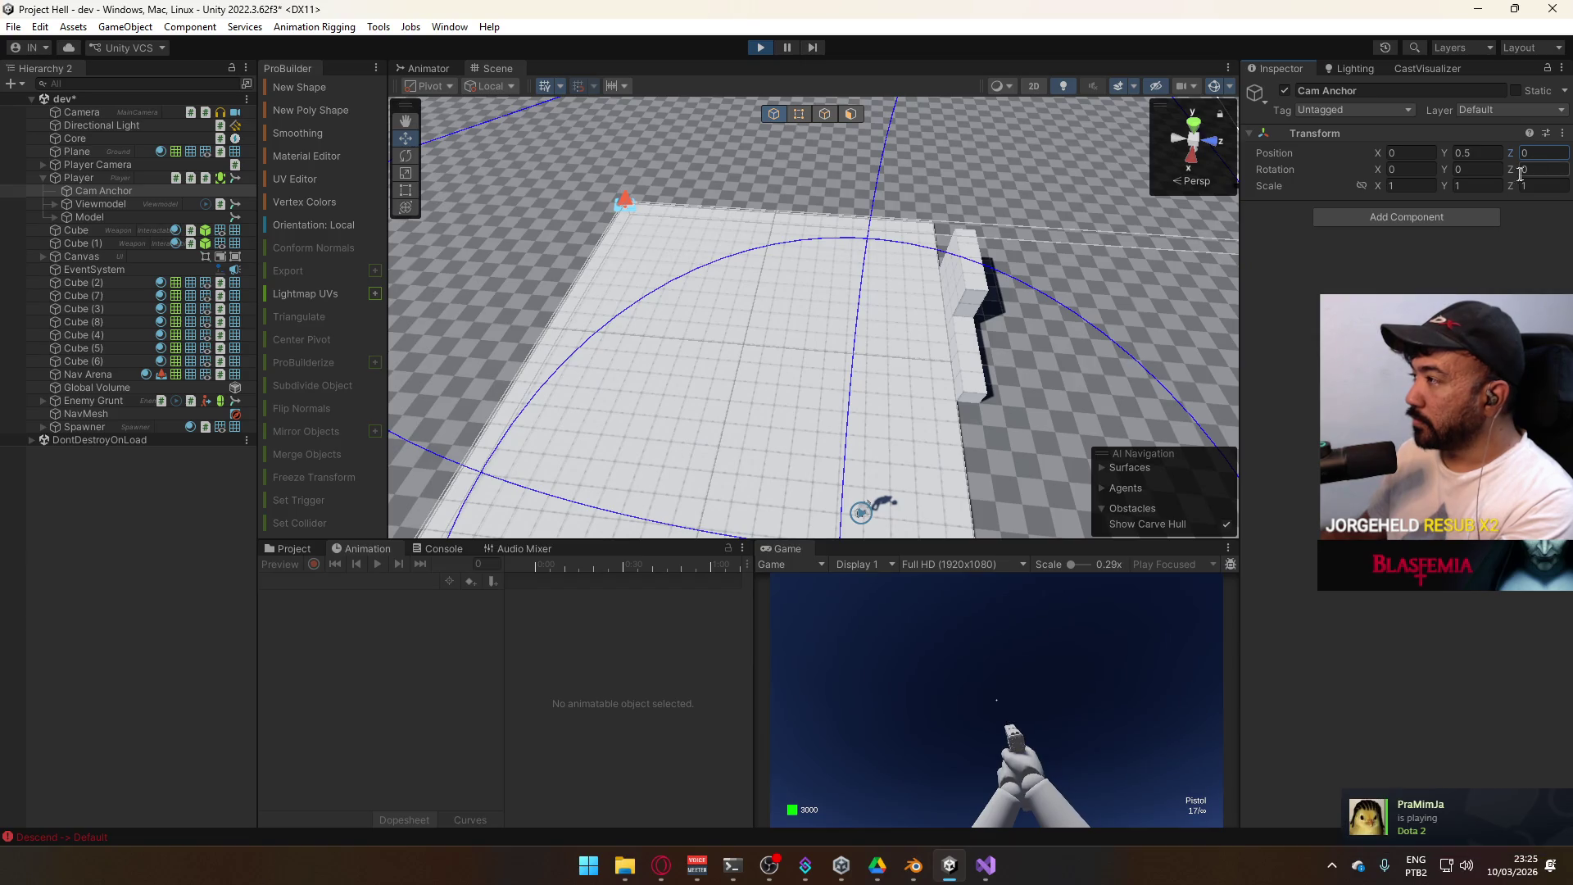
left_click(295, 548)
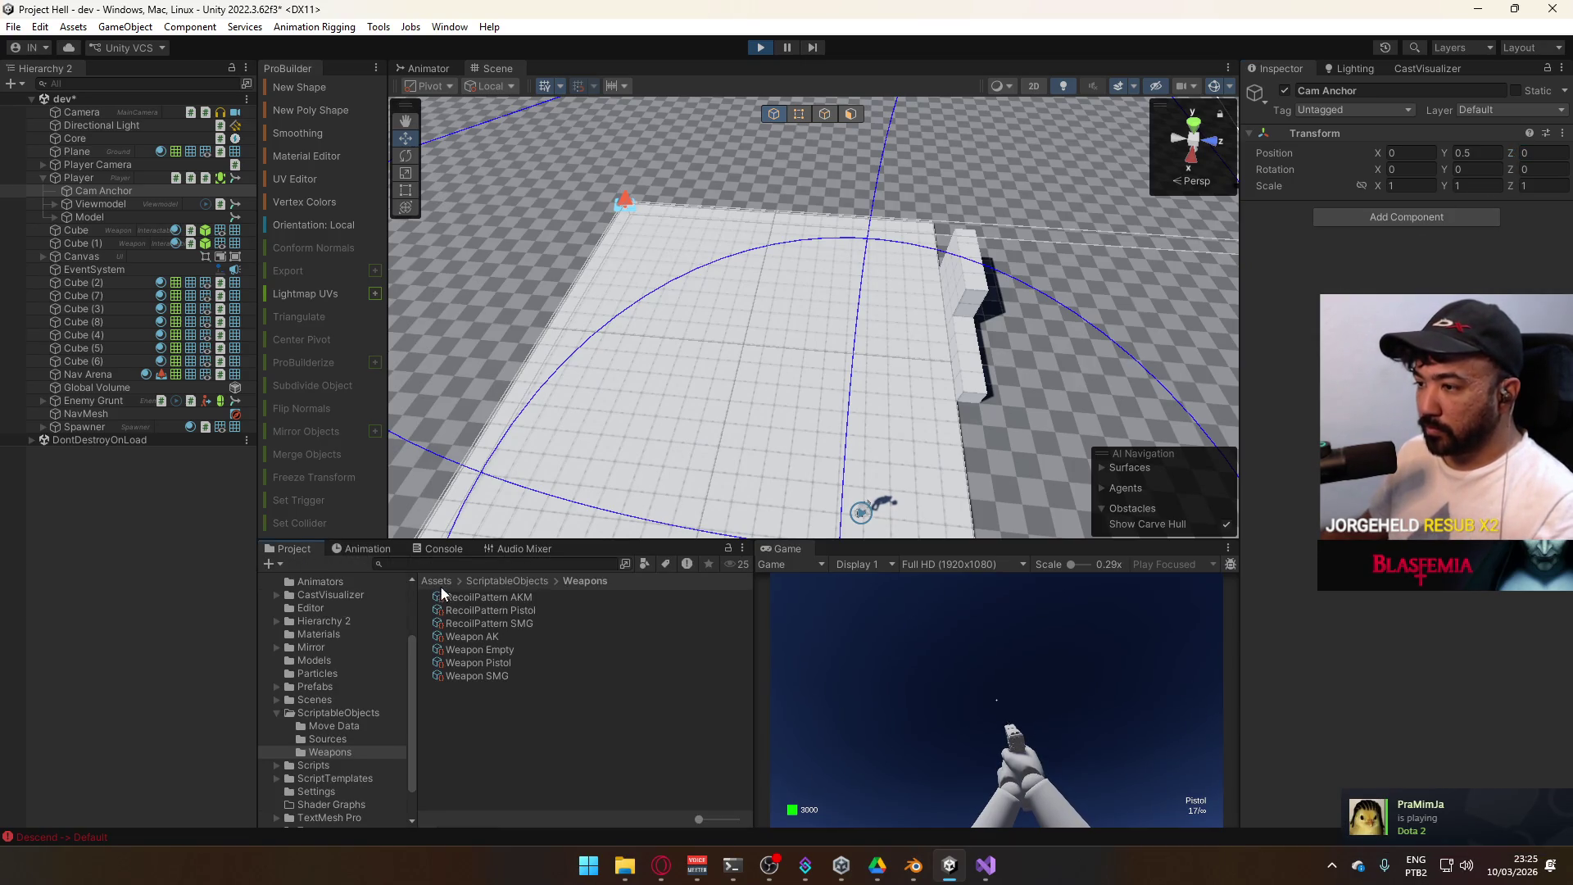
Open Recoil A with keyframe recording on and shift a Position key later
left_click(371, 554)
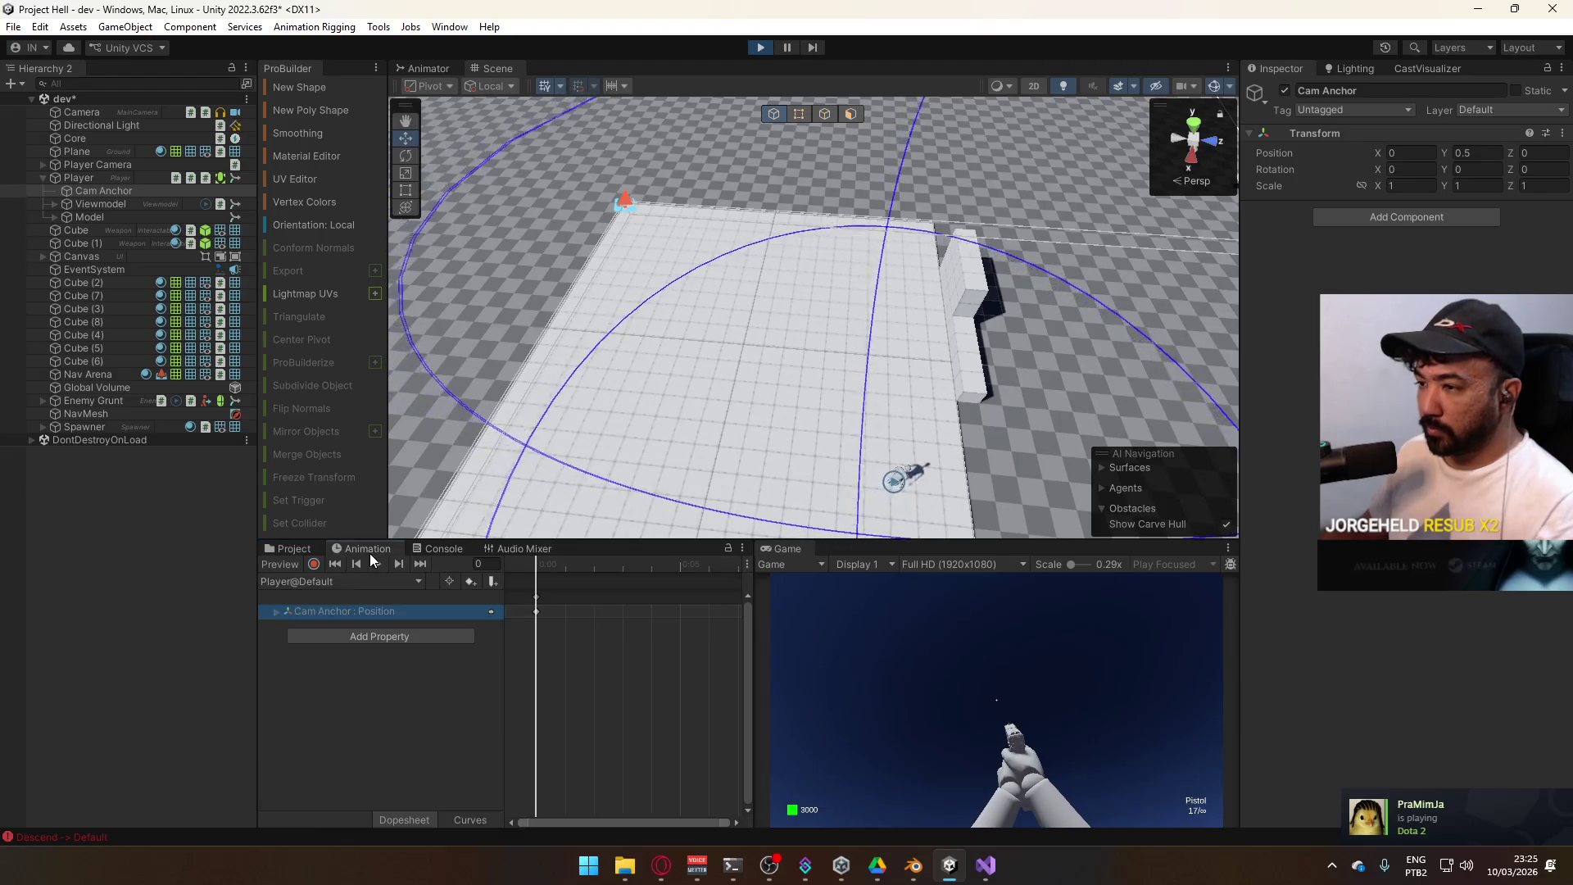
left_click(360, 581)
left_click(344, 635)
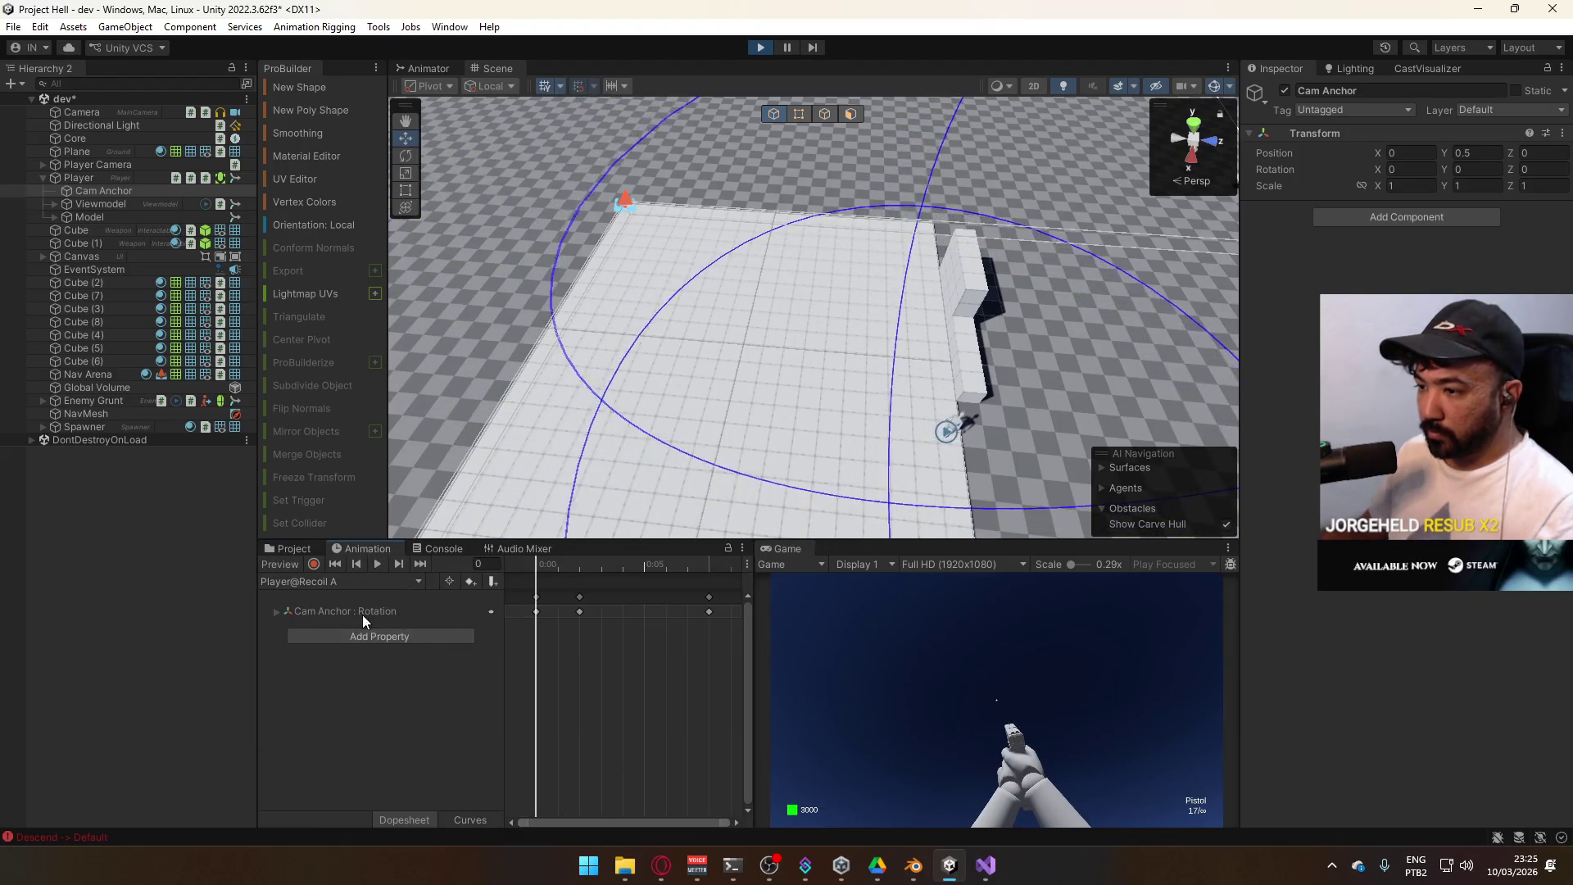
left_click(314, 564)
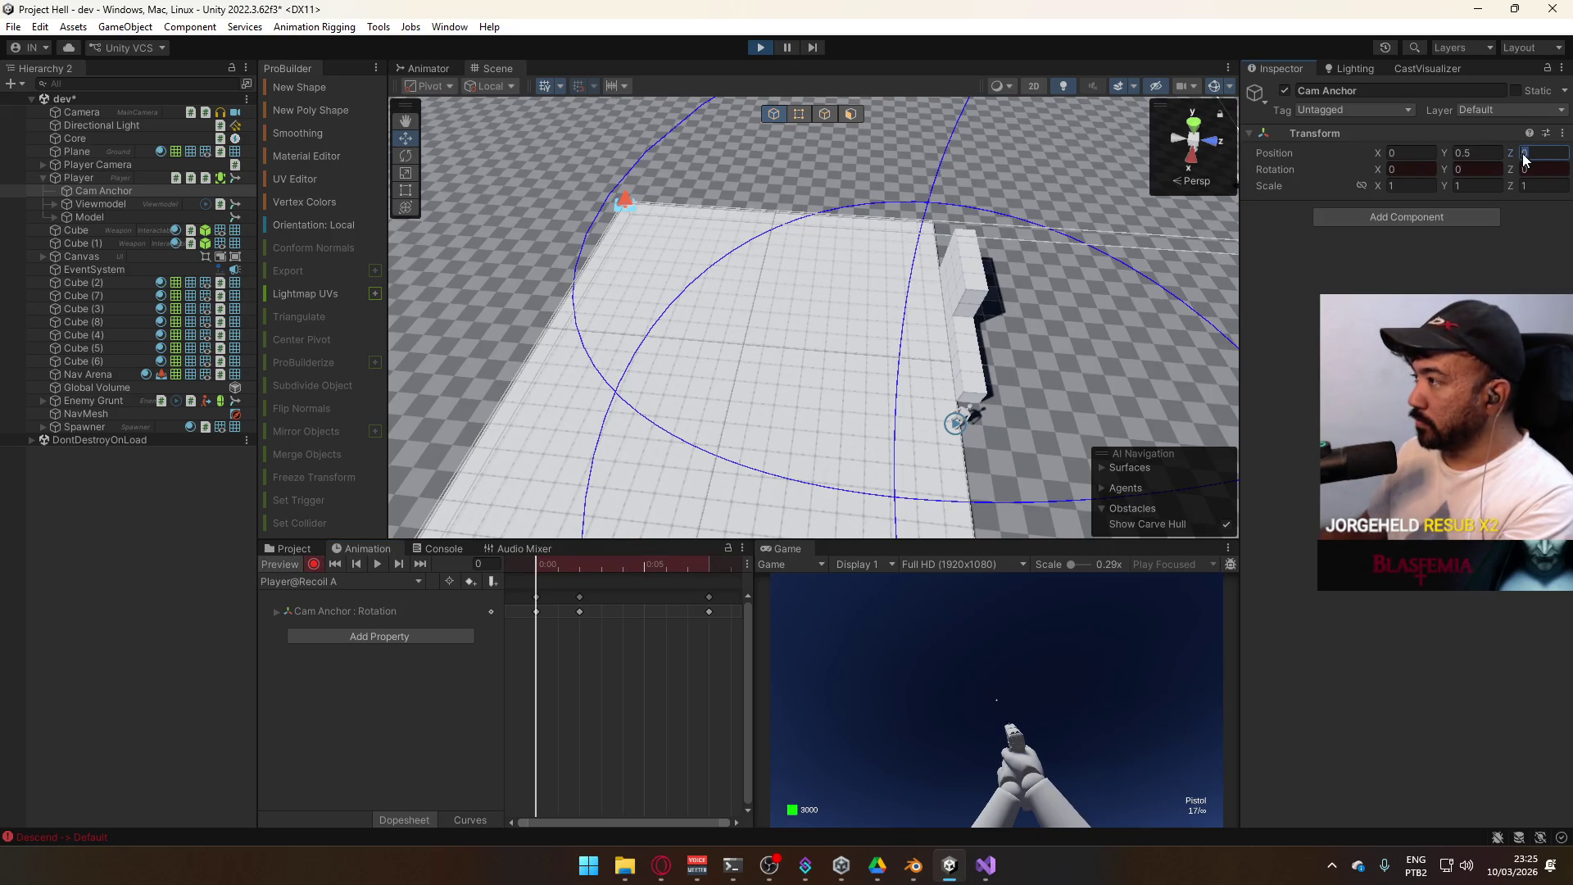
type("1")
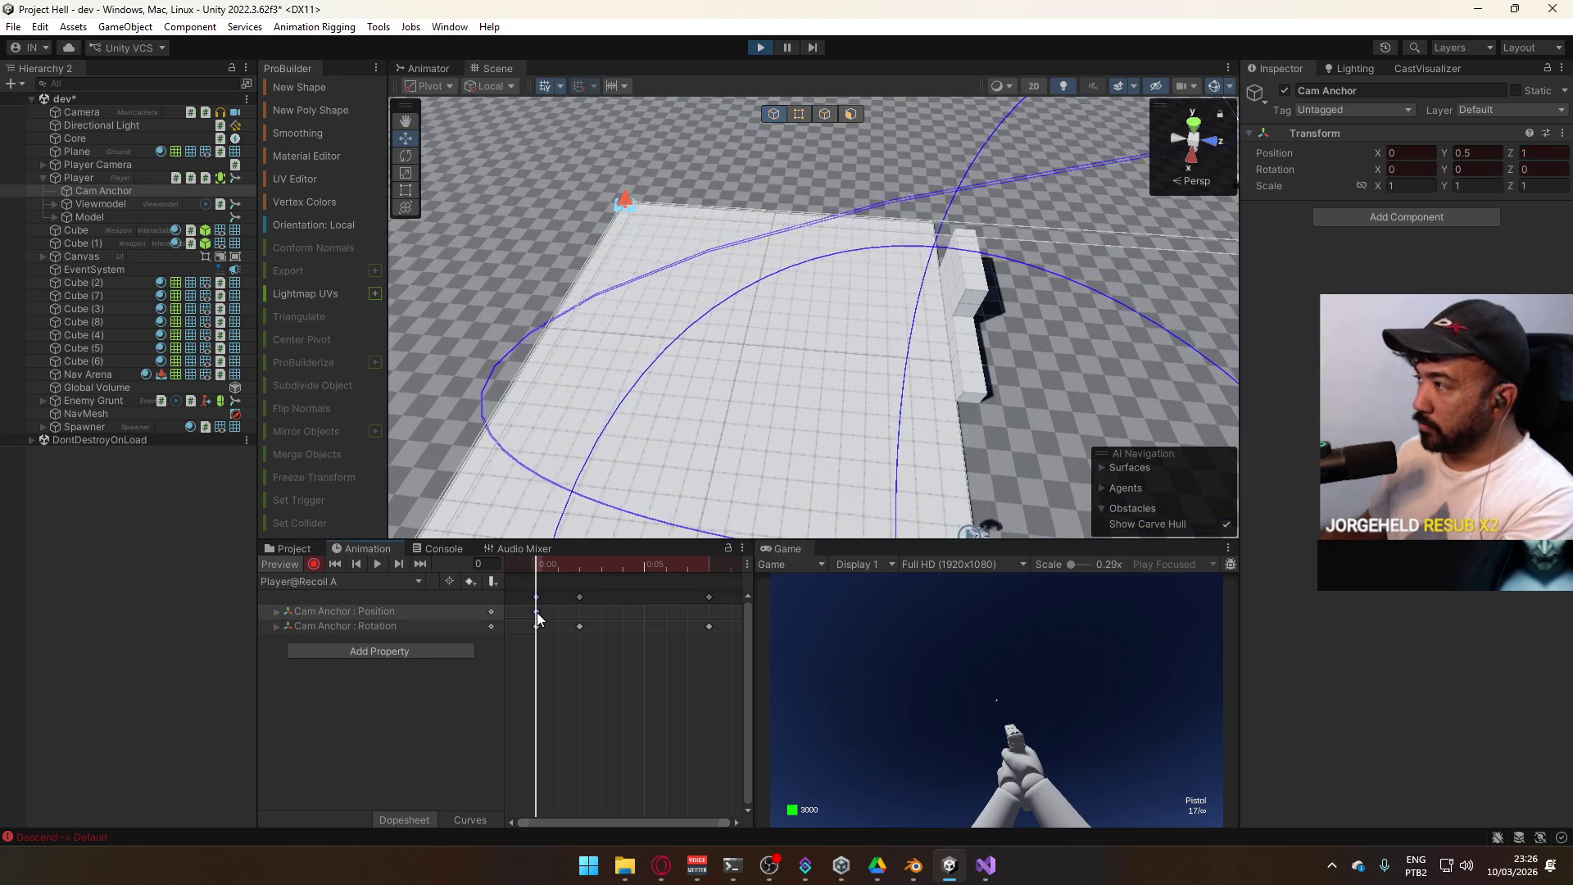
left_click_drag(538, 612, 581, 612)
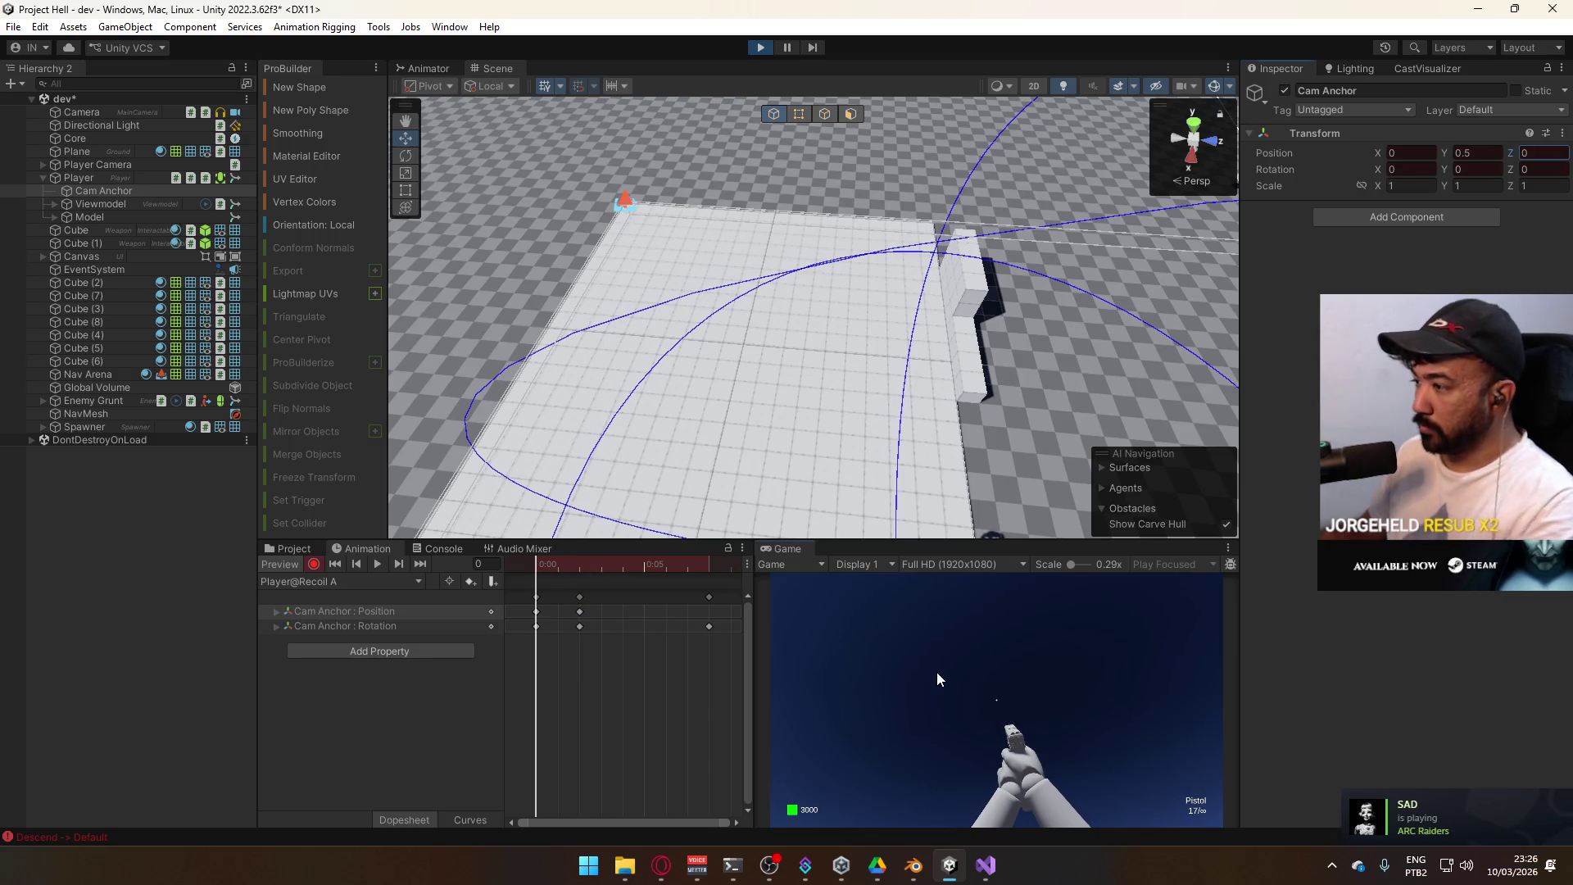
key("super")
key("super")
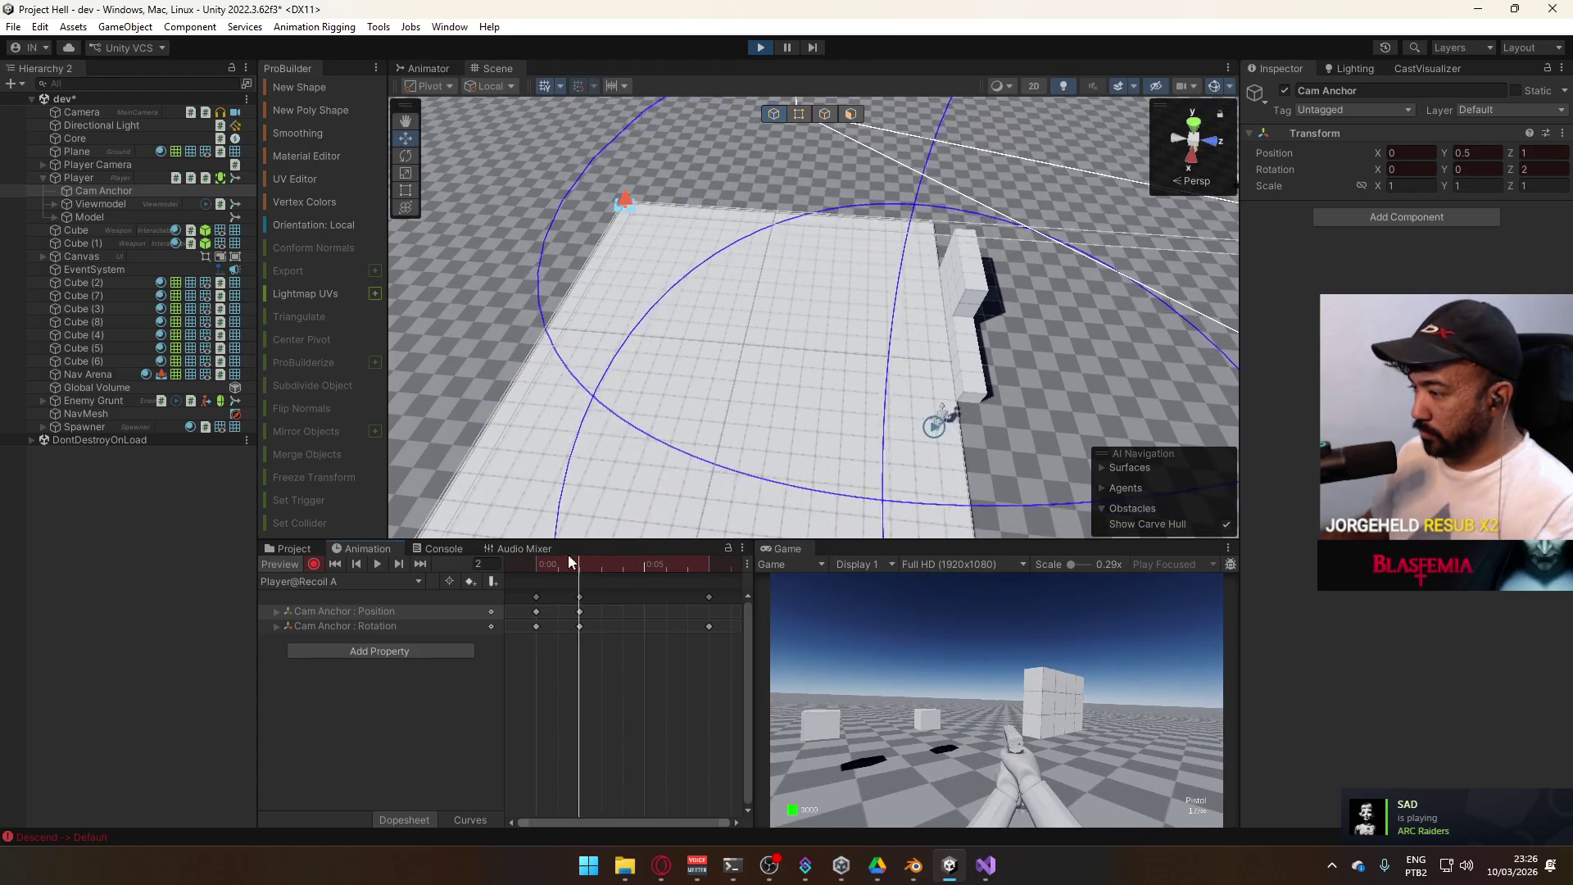
Delete the stray Cam Anchor : Position track, stop recording, and stop the game
left_click(547, 562)
left_click(537, 563)
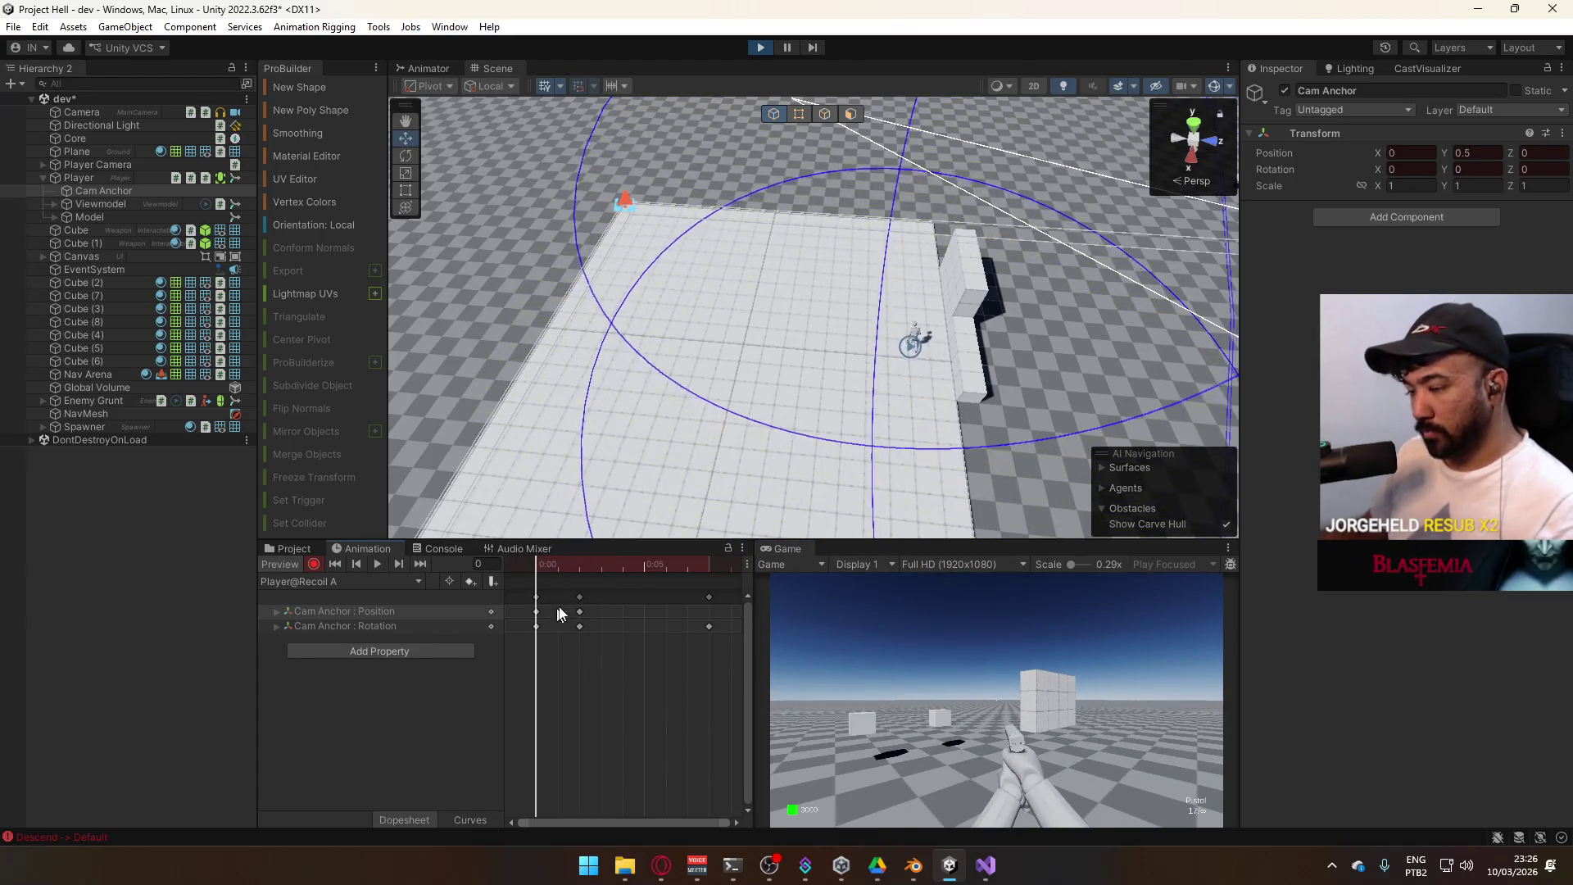
left_click(331, 613)
key("Delete")
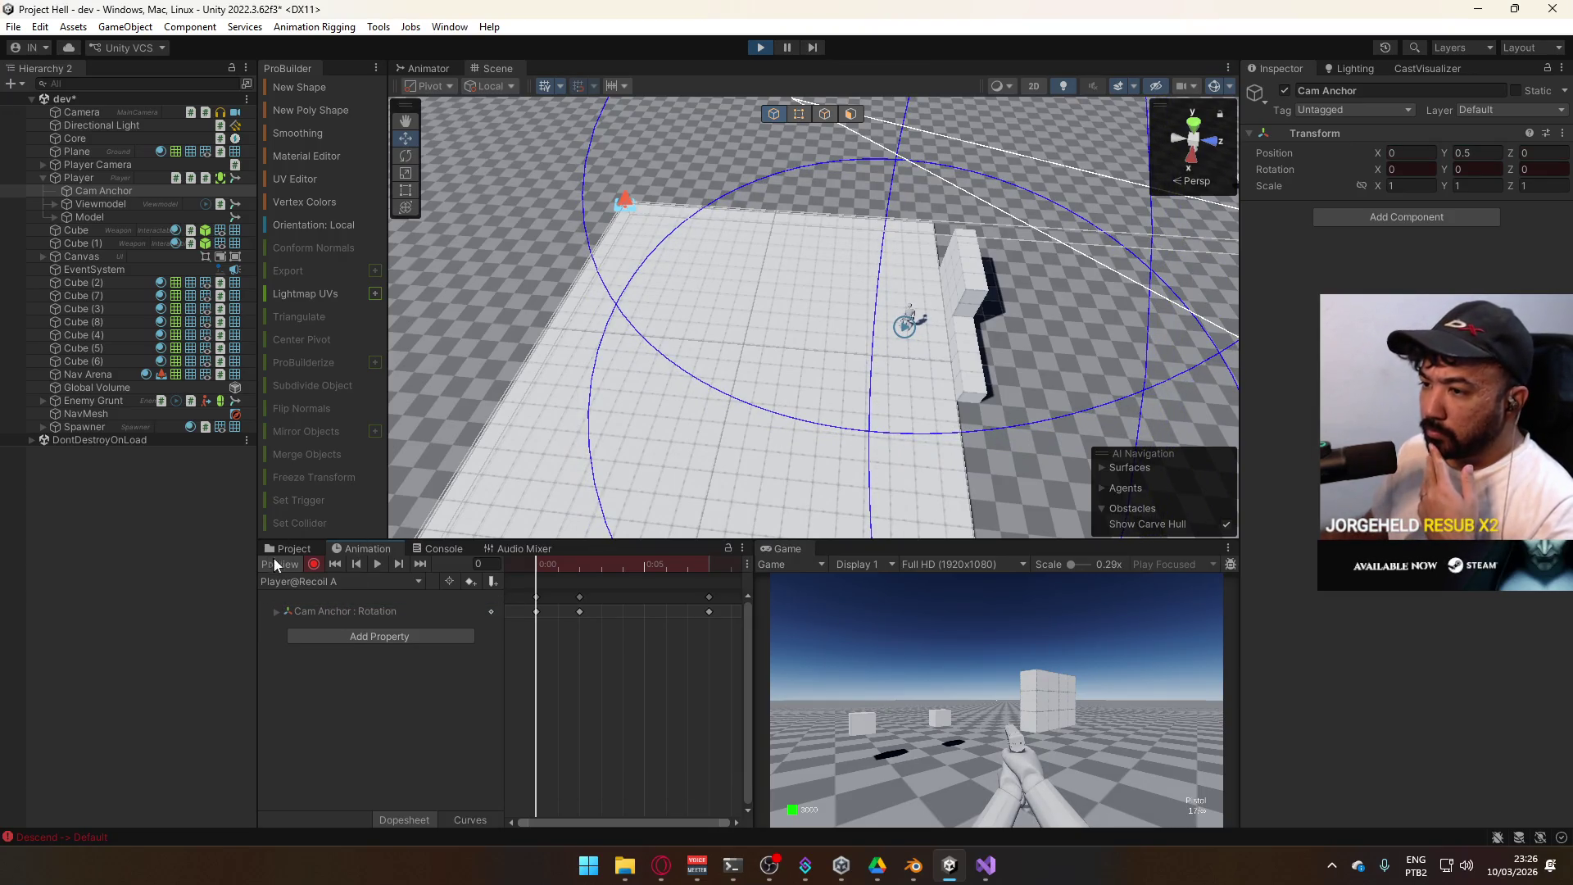
left_click(302, 564)
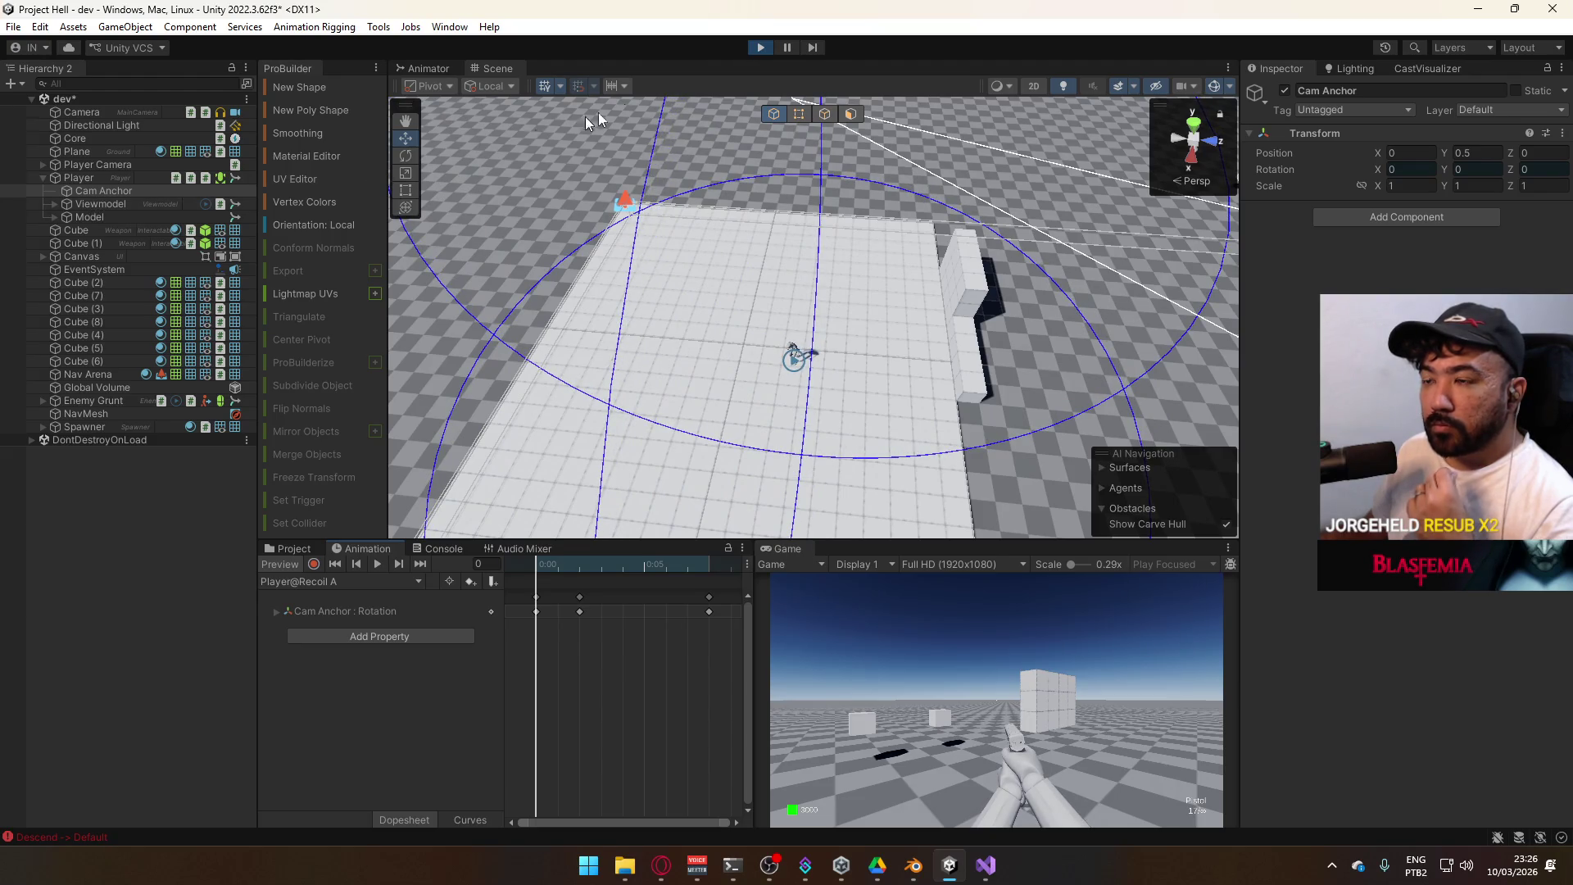
left_click(775, 50)
Add an empty Recoil Anchor child under Cam Anchor, then select Viewmodel
right_click(119, 191)
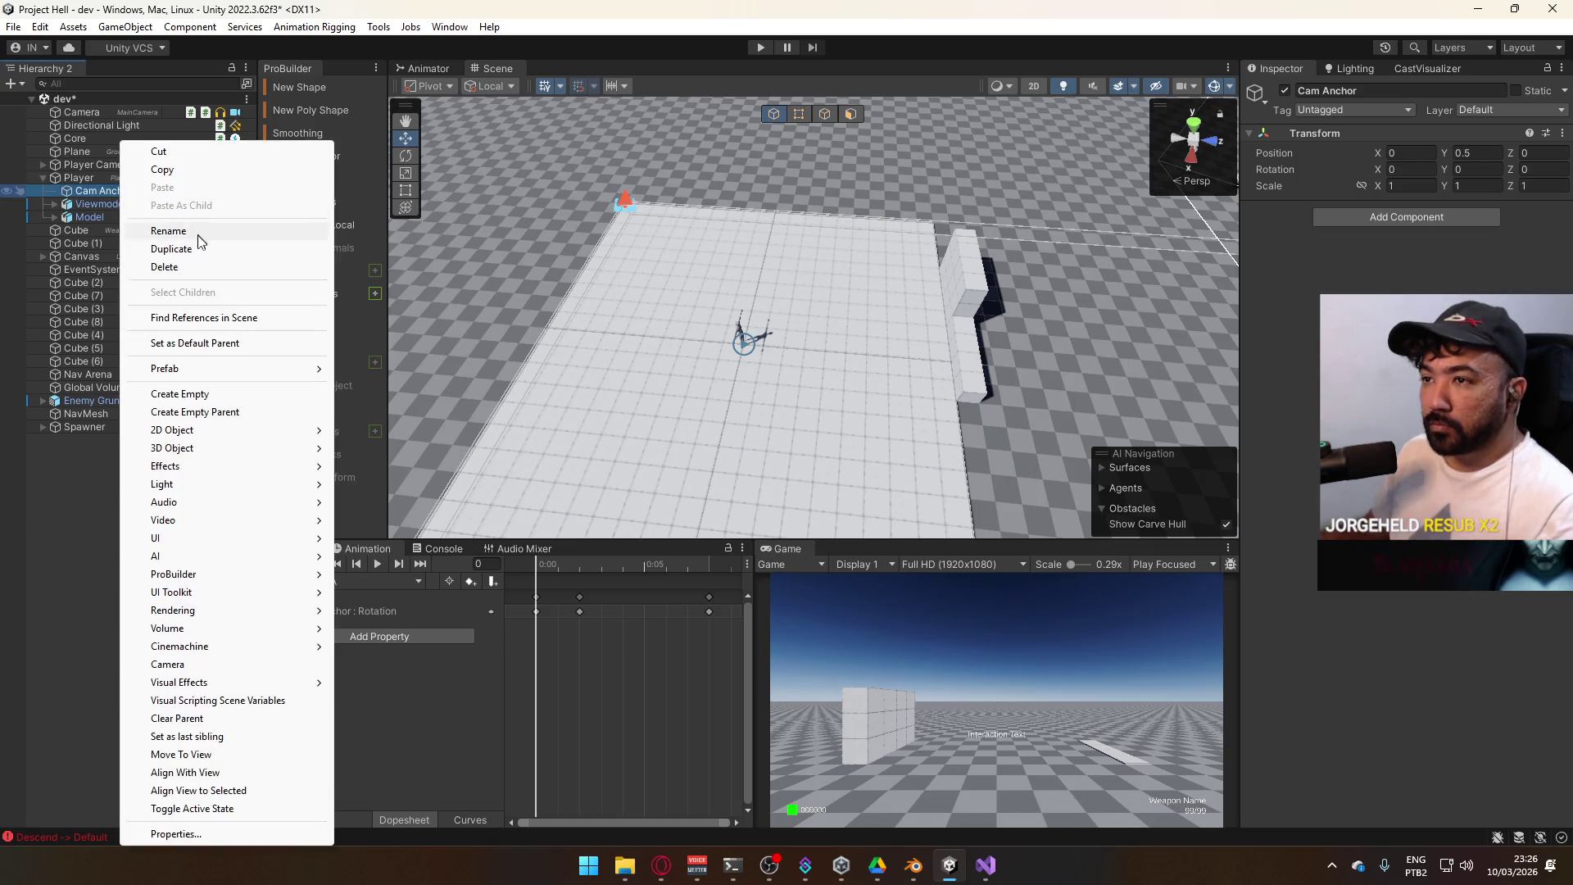
left_click(179, 394)
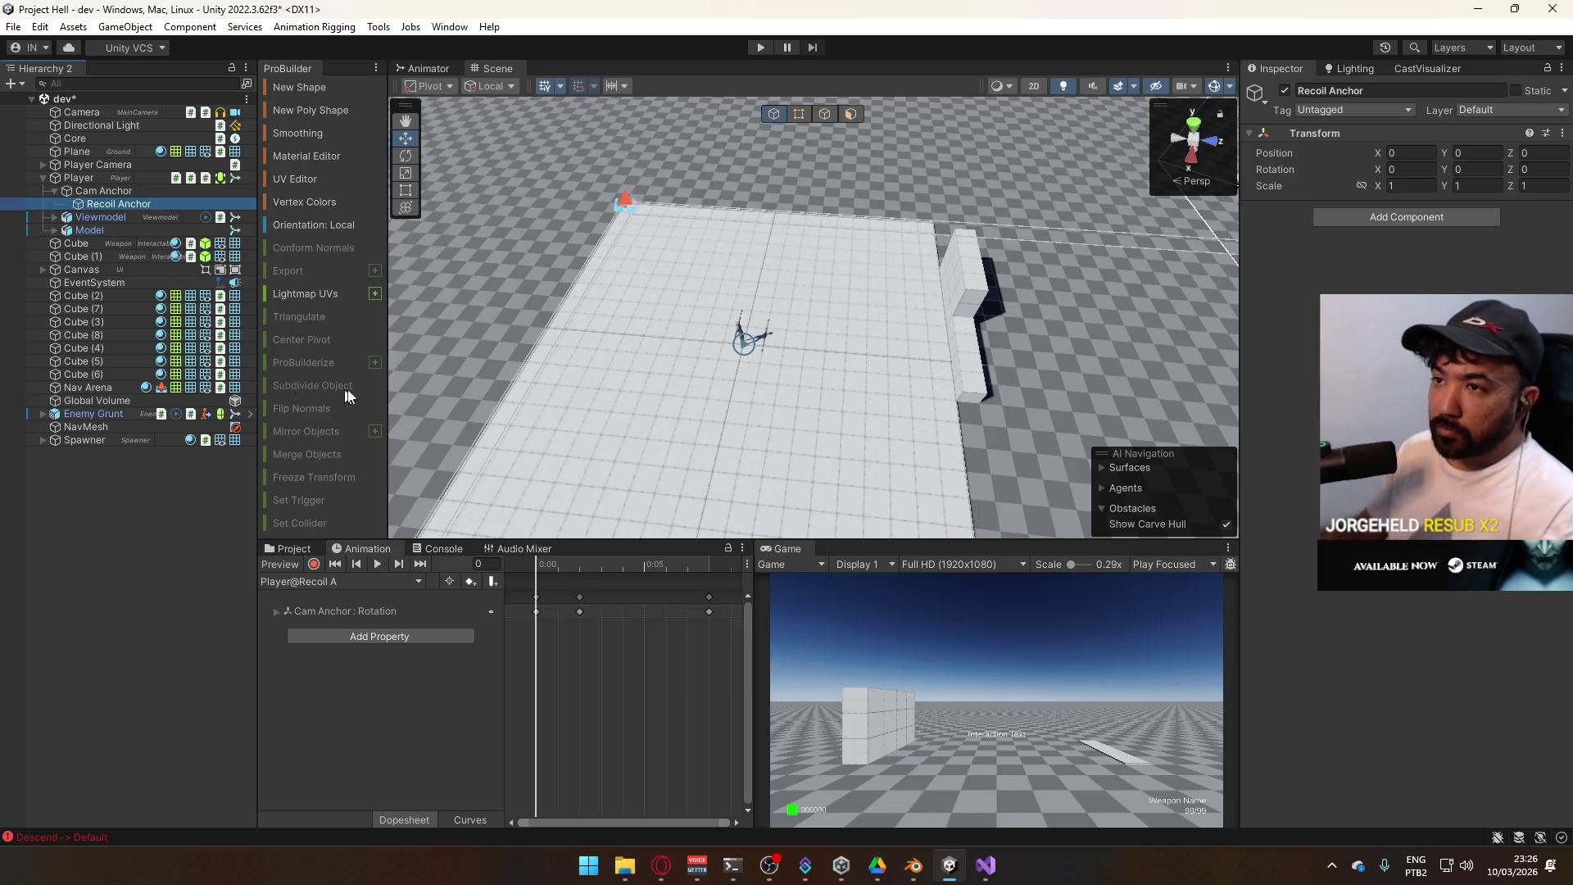
left_click(129, 218)
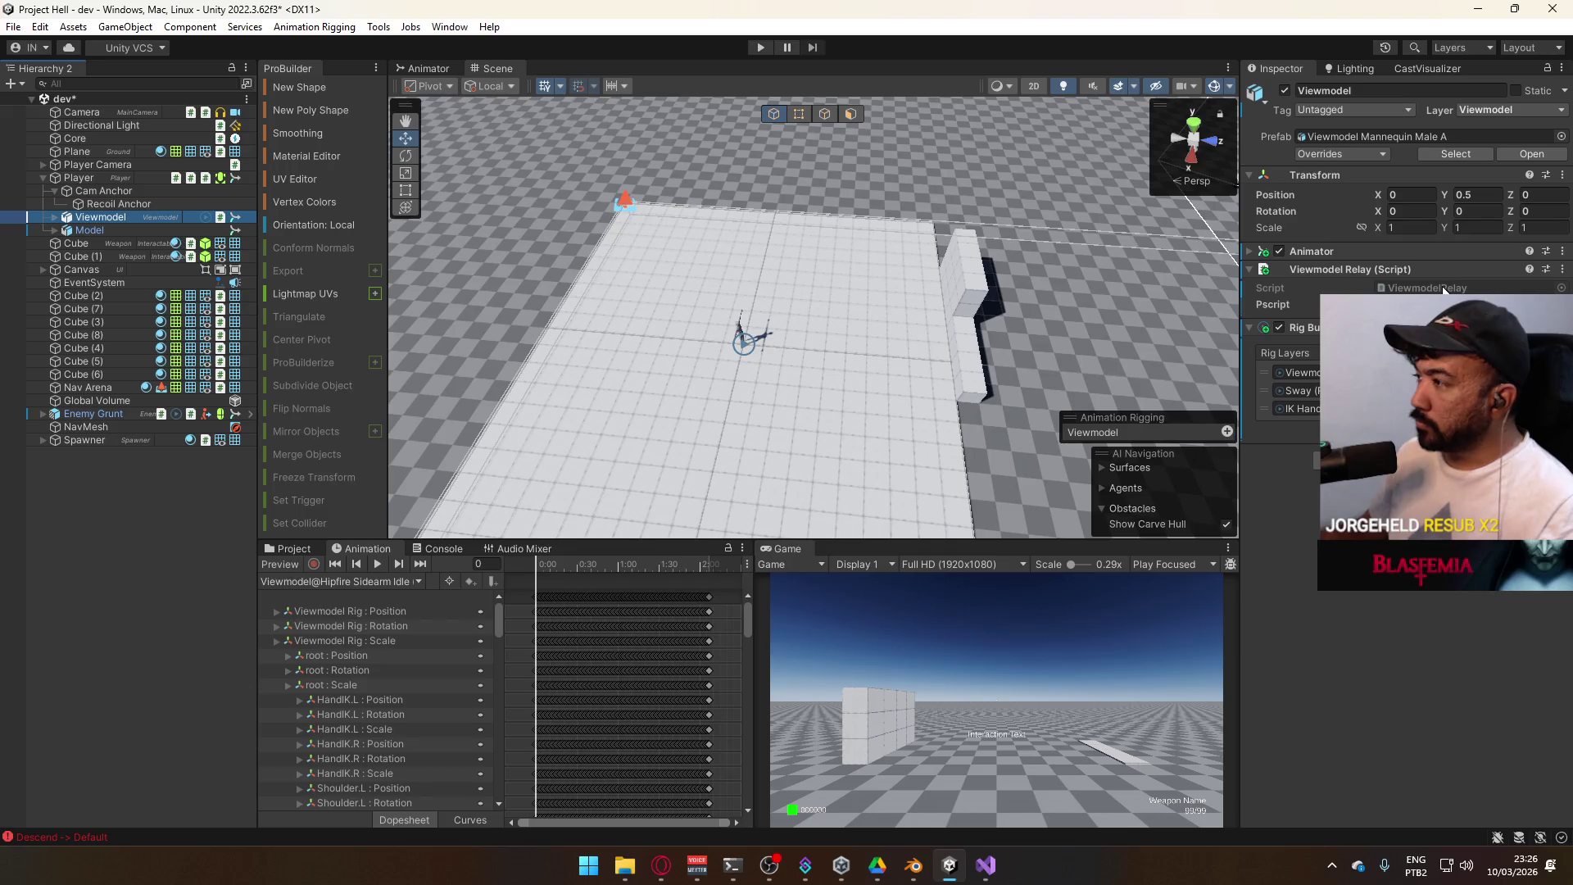
left_click(986, 865)
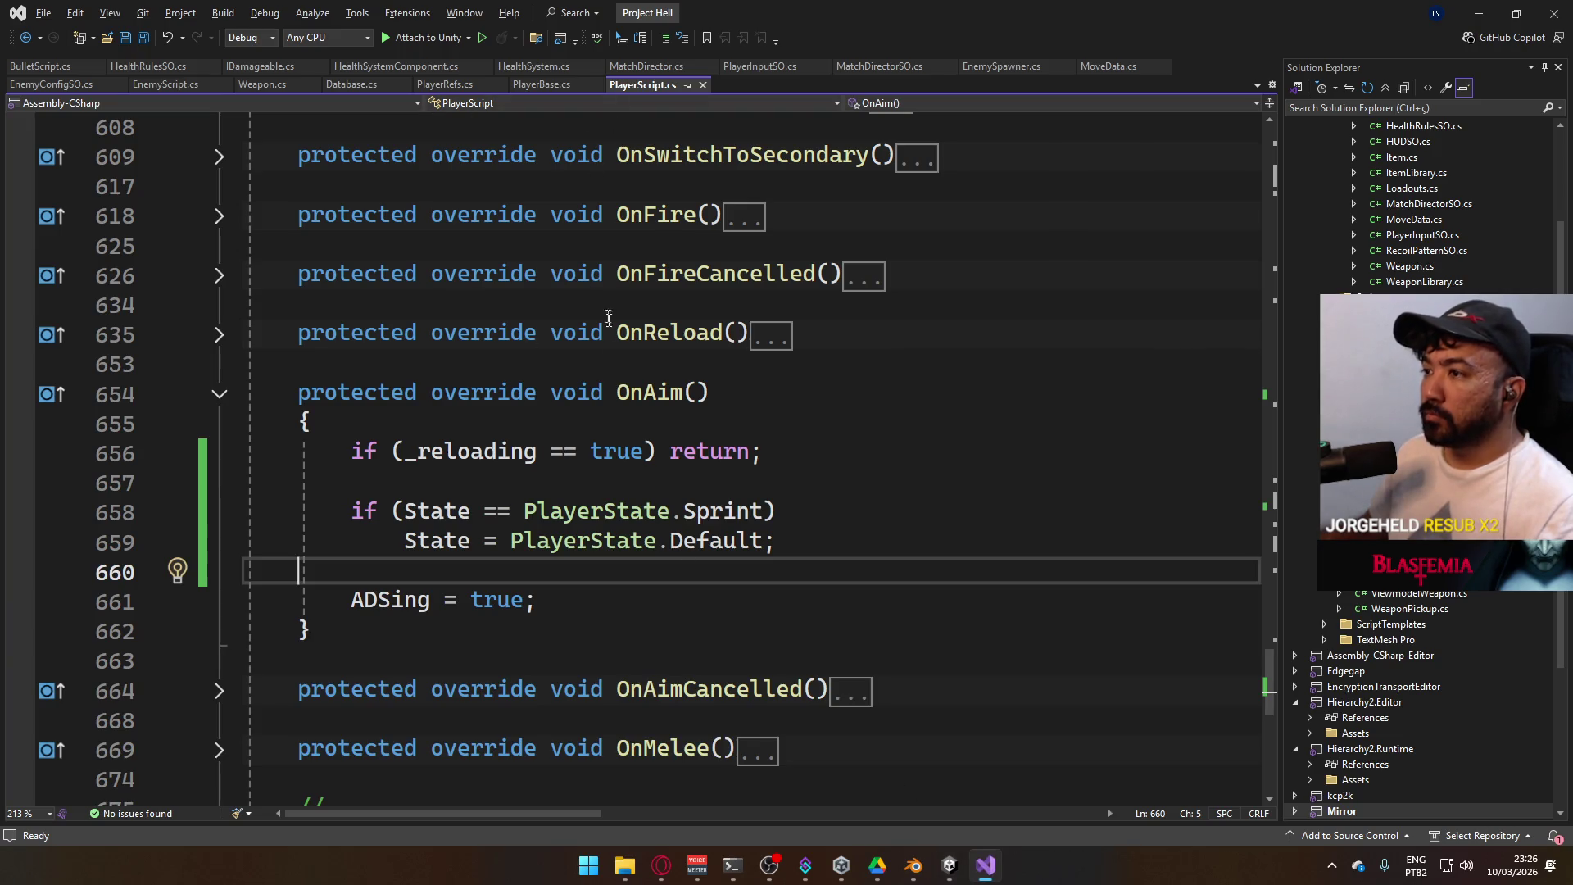
Collapse OnAim and expand LateUpdate in PlayerScript.cs
scroll(474, 330, "up", 1)
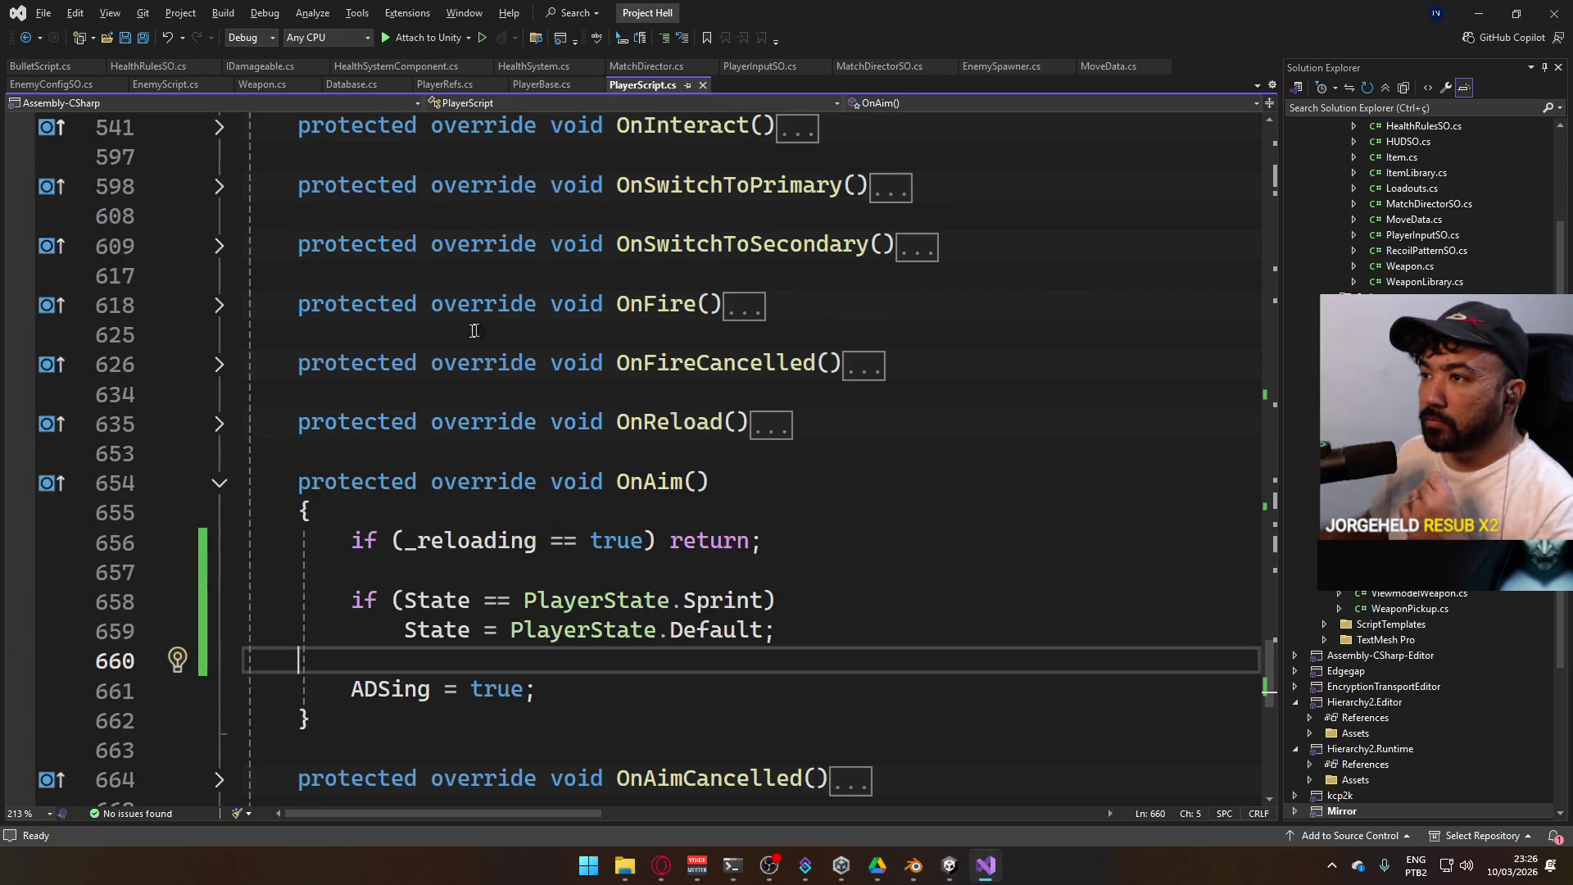
left_click(219, 484)
scroll(565, 473, "up", 15)
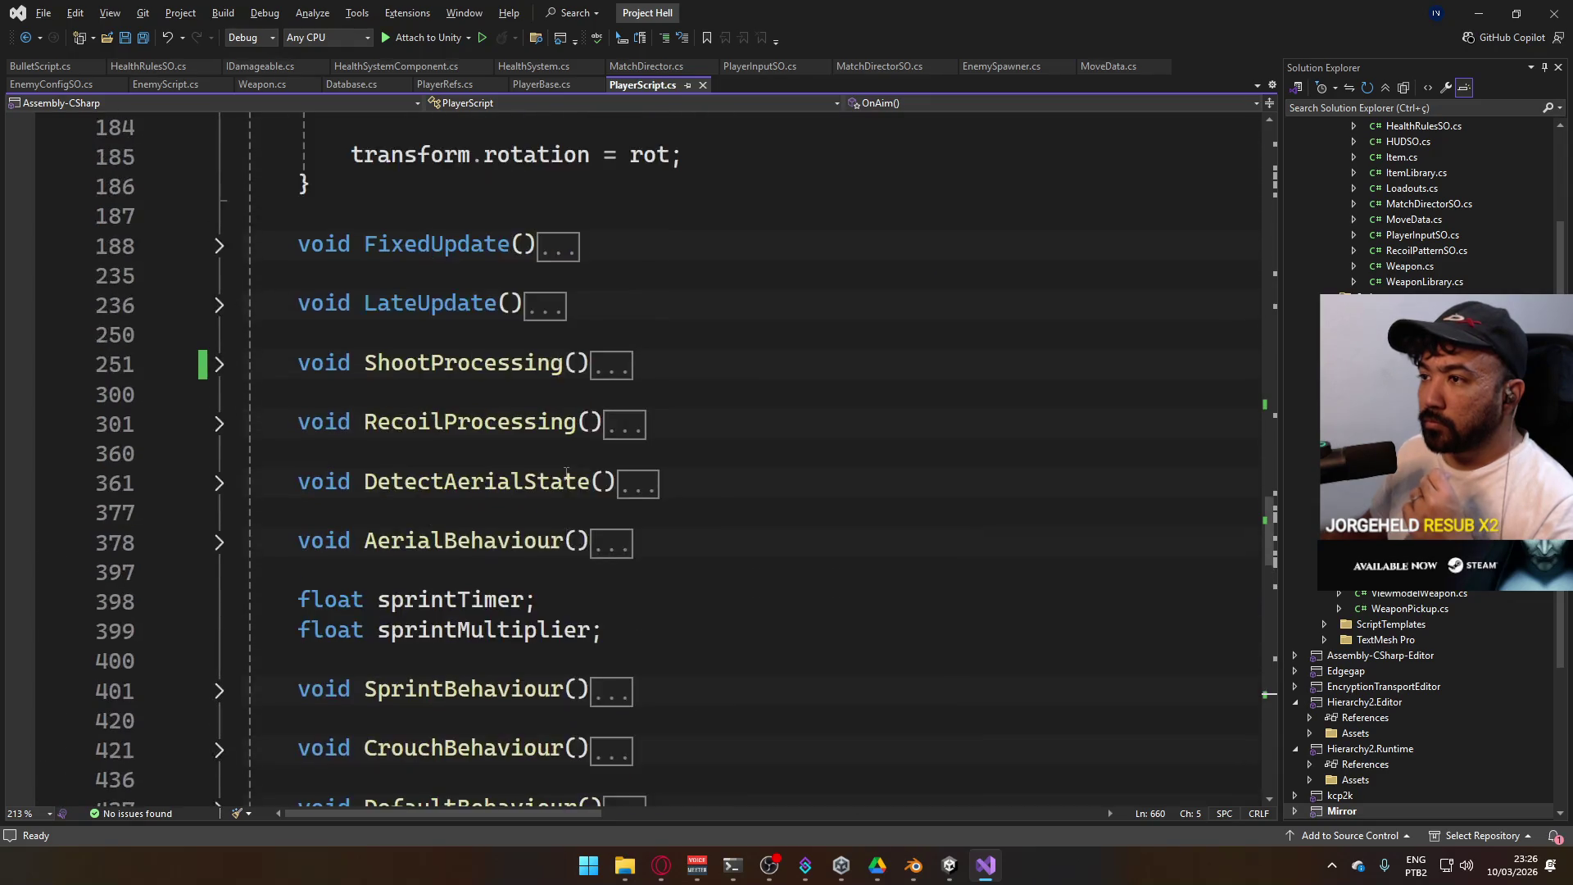
scroll(482, 439, "up", 1)
left_click(220, 394)
scroll(559, 531, "down", 1)
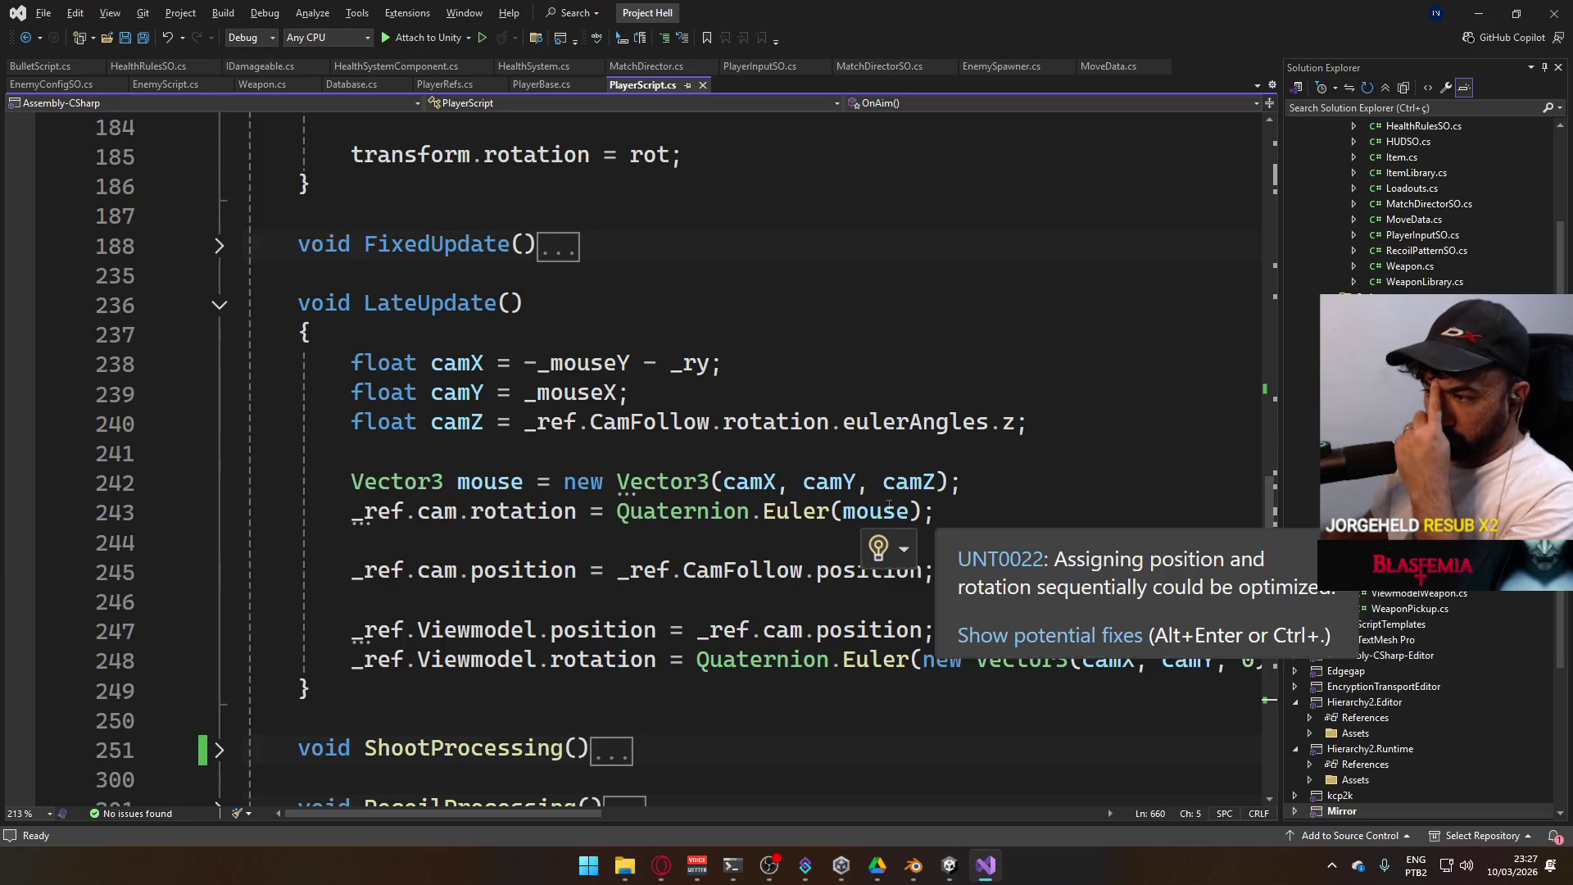
Try replacing cam with anchor on line 247, undo it, and jump to _ref's definition
left_click(766, 629)
double_click(778, 630)
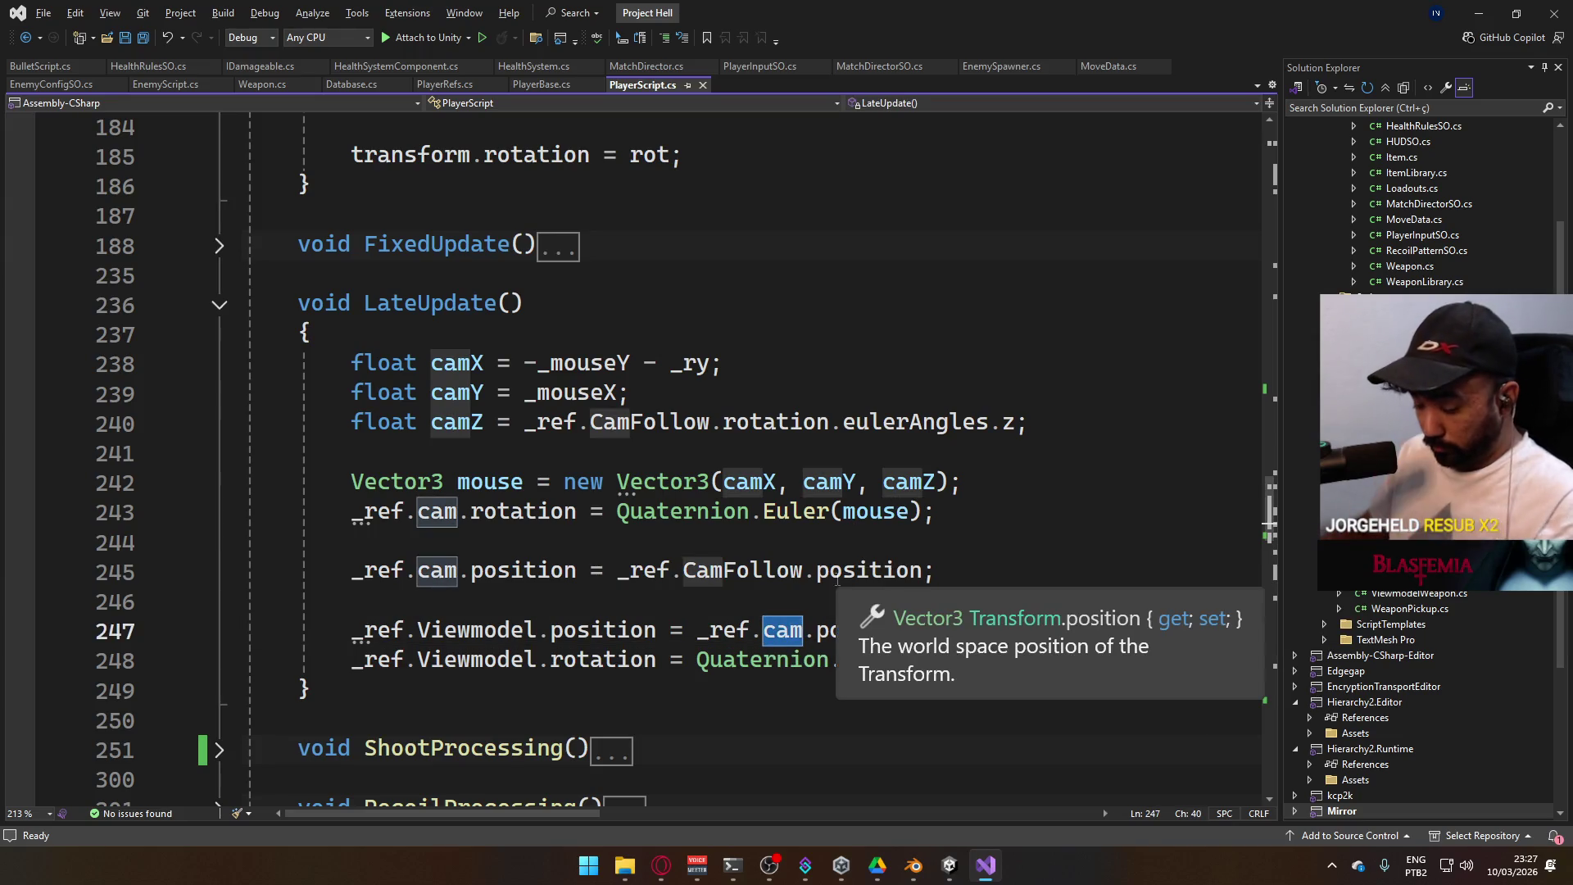
type("anchor")
key("Escape")
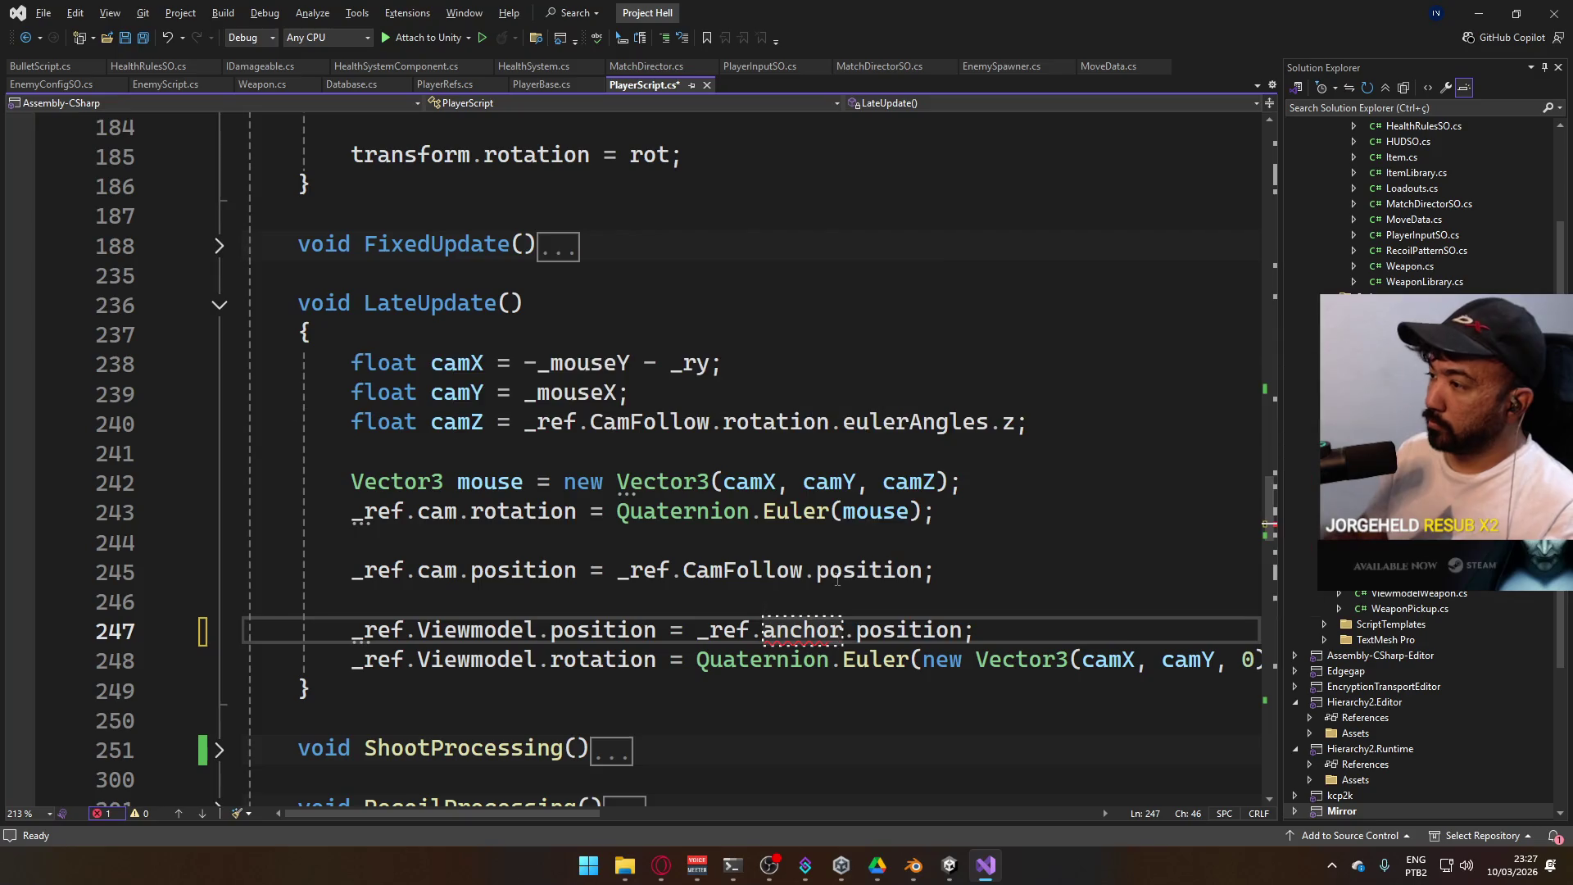
key("ctrl+z")
left_click(721, 630, "ctrl")
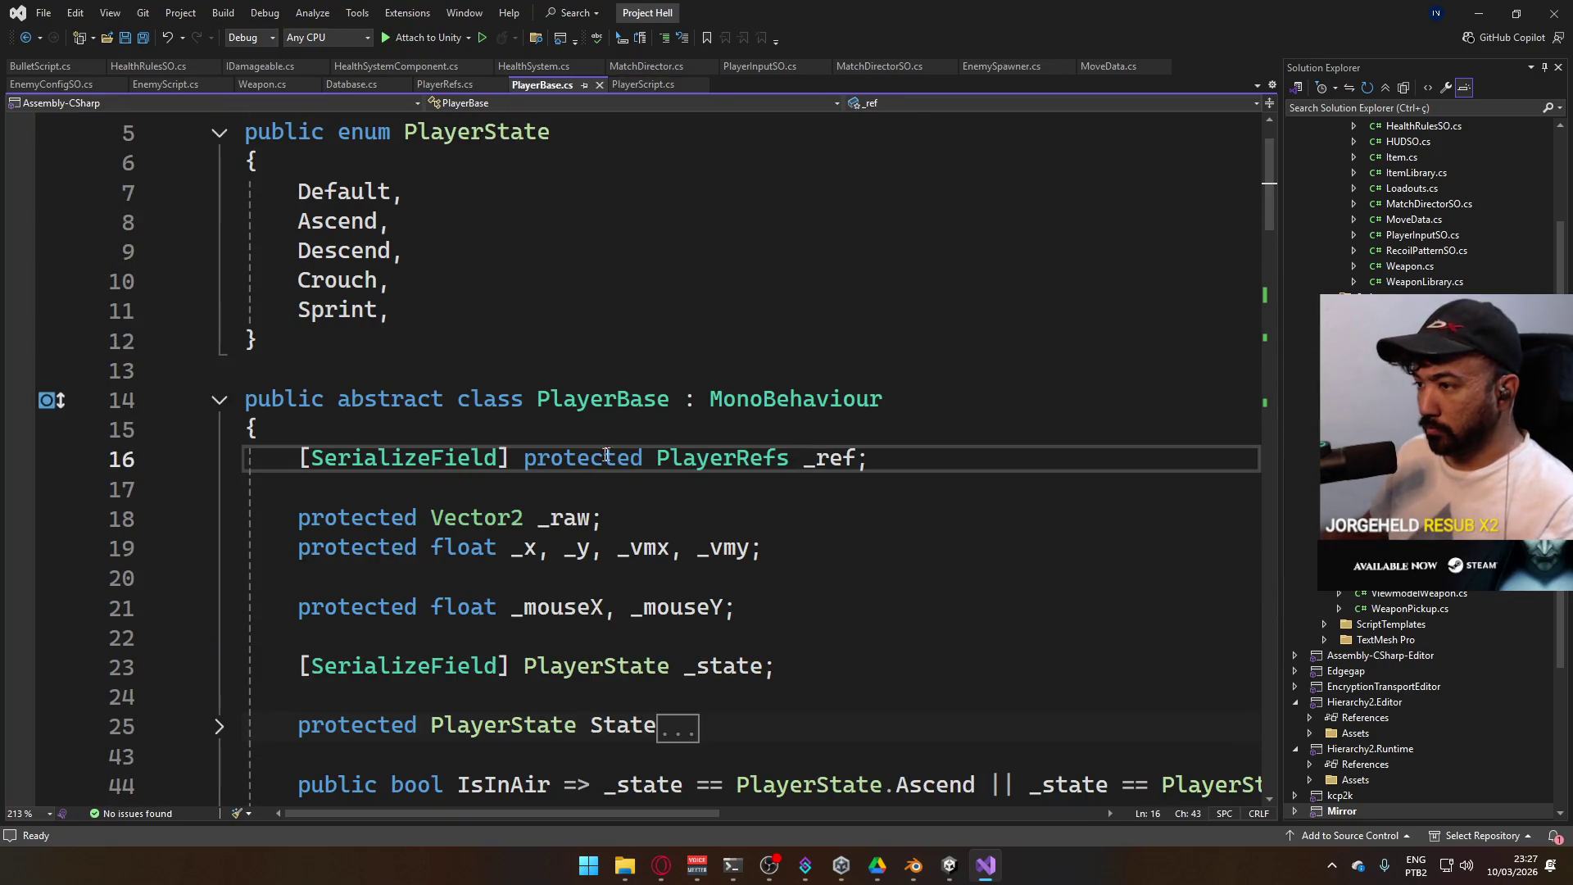
In PlayerRefs.cs, rename the _camFollow field and CamFollow property to _camAnchor and CamAnchor
left_click(727, 459, "ctrl")
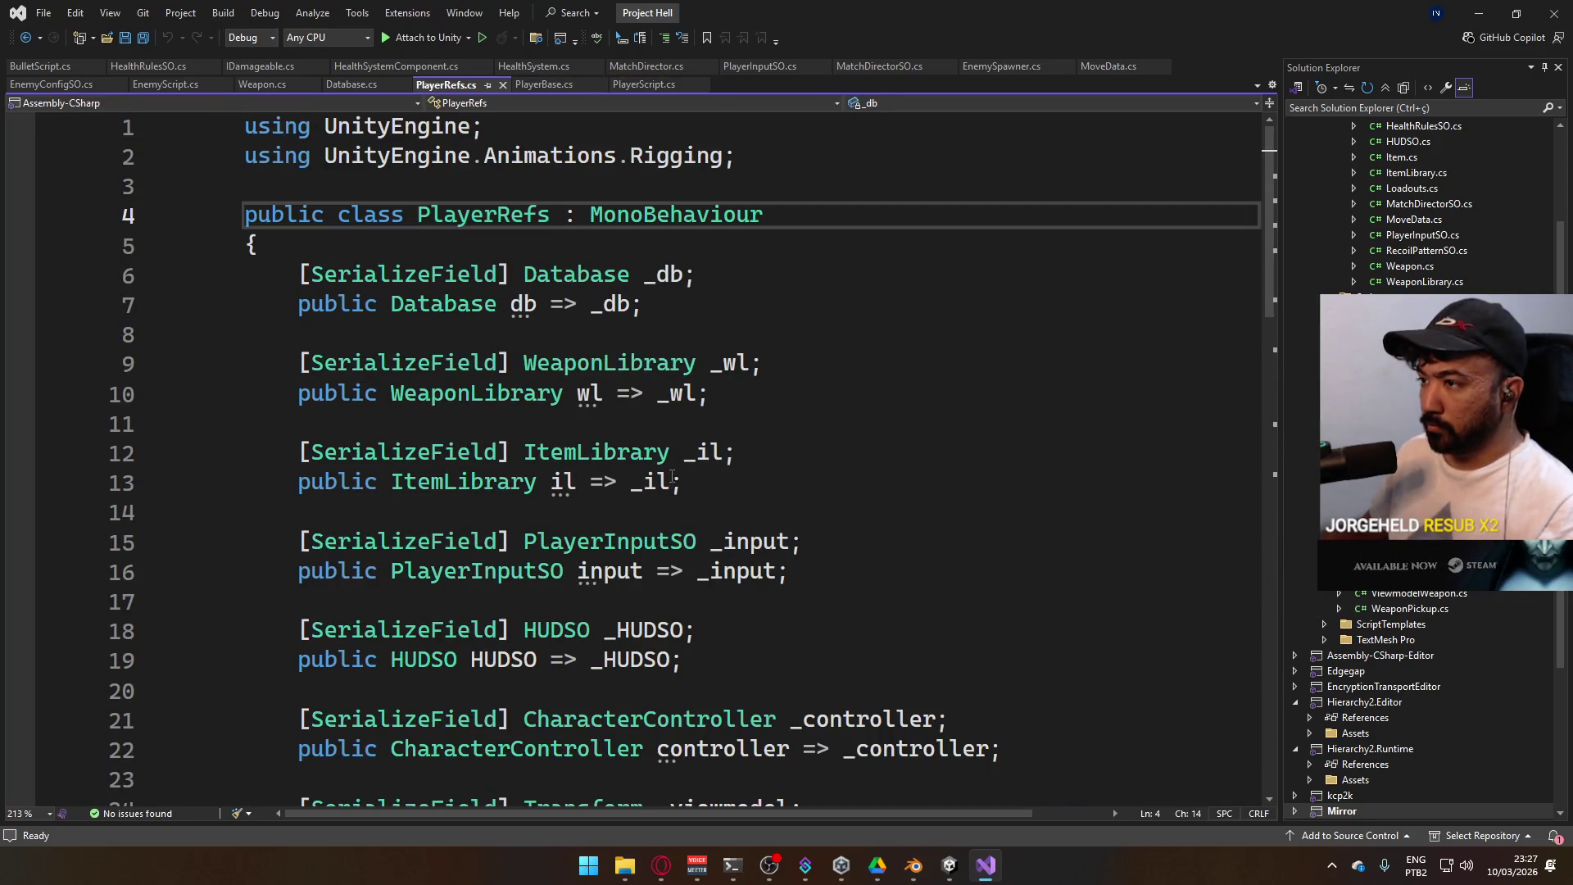
scroll(697, 459, "down", 7)
scroll(694, 459, "down", 5)
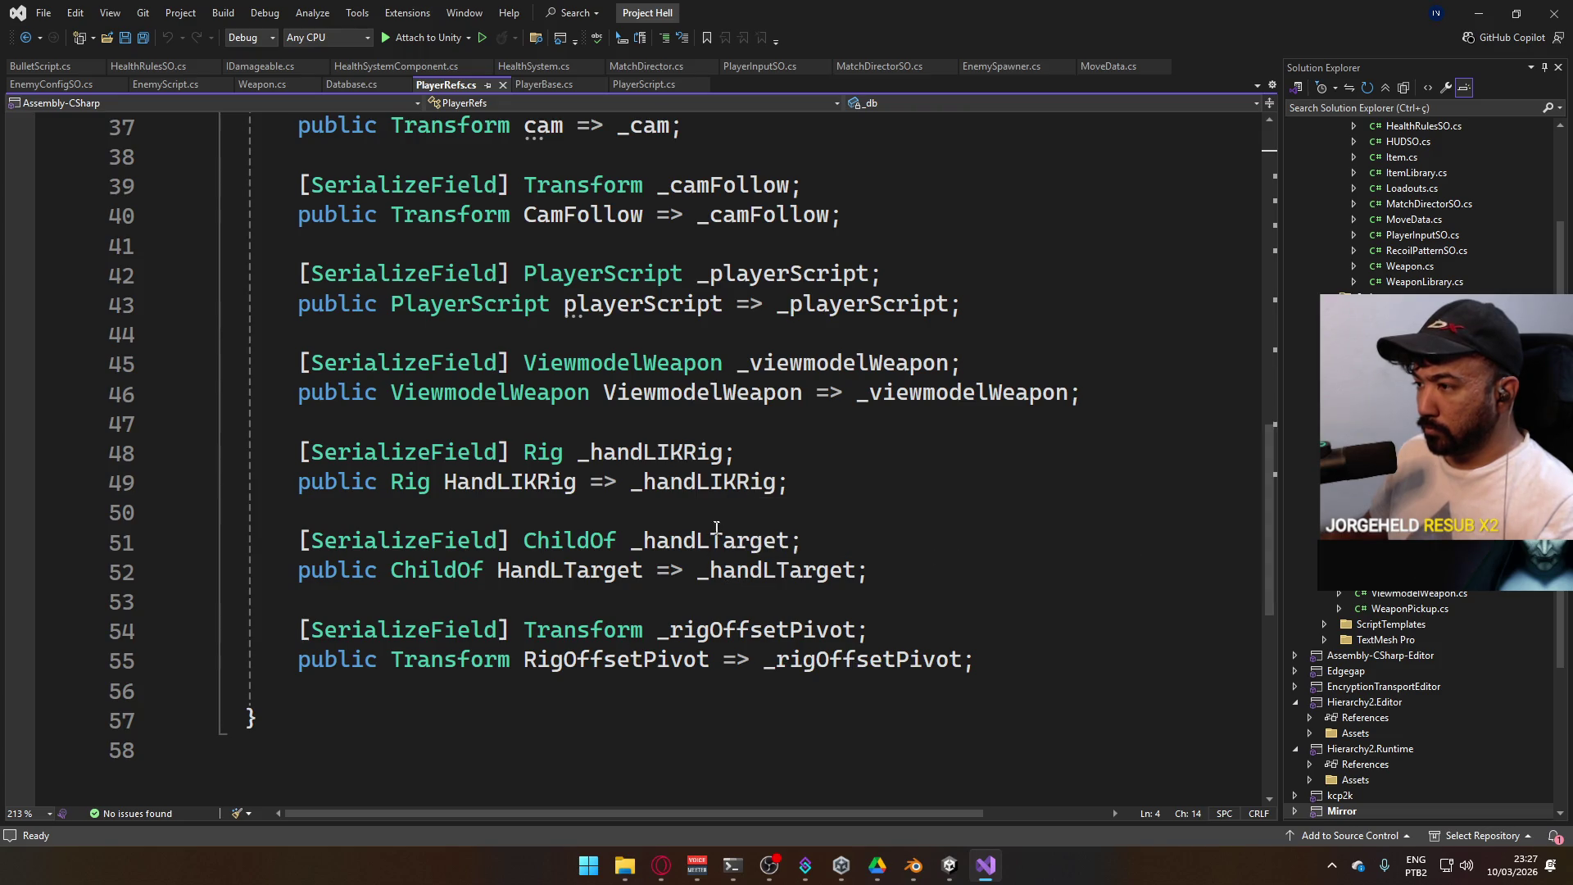
scroll(824, 505, "up", 2)
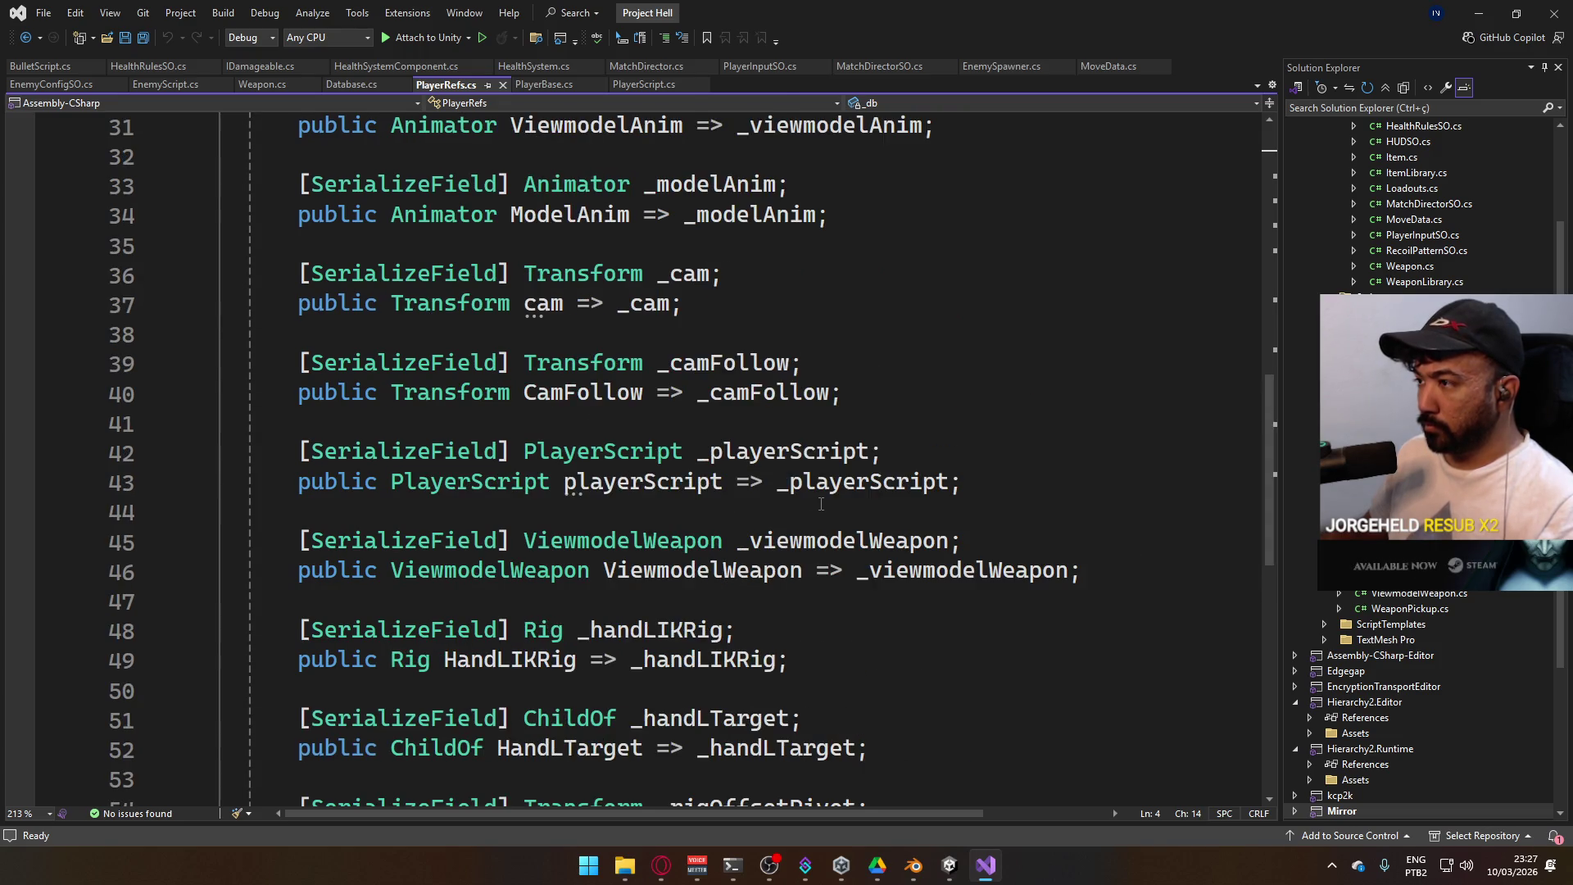
double_click(726, 363)
type("_camAnchor")
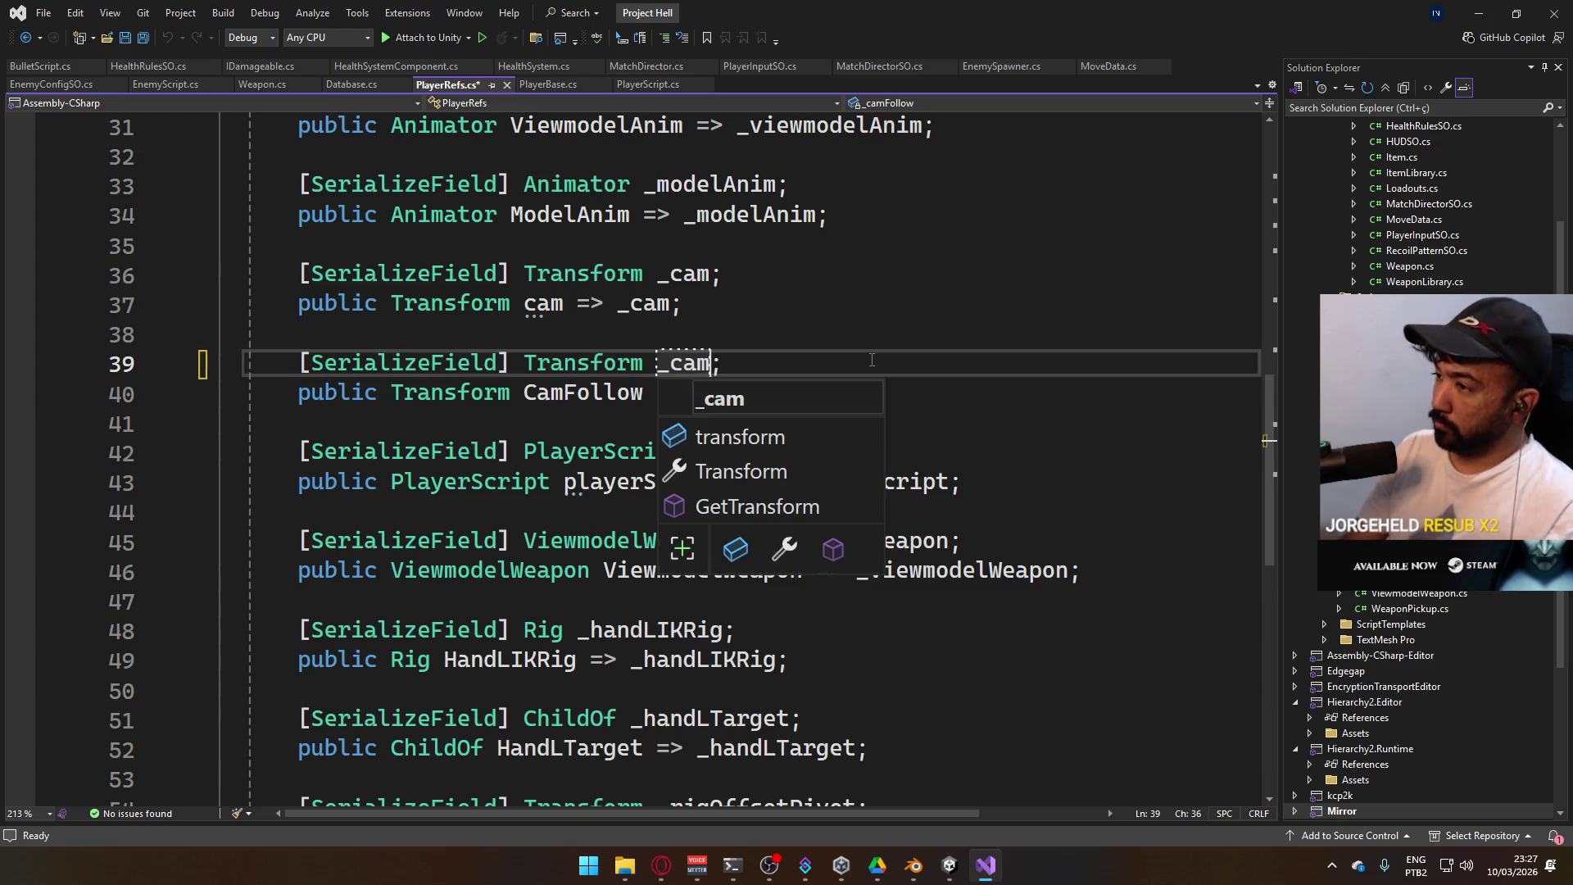
left_click(813, 296)
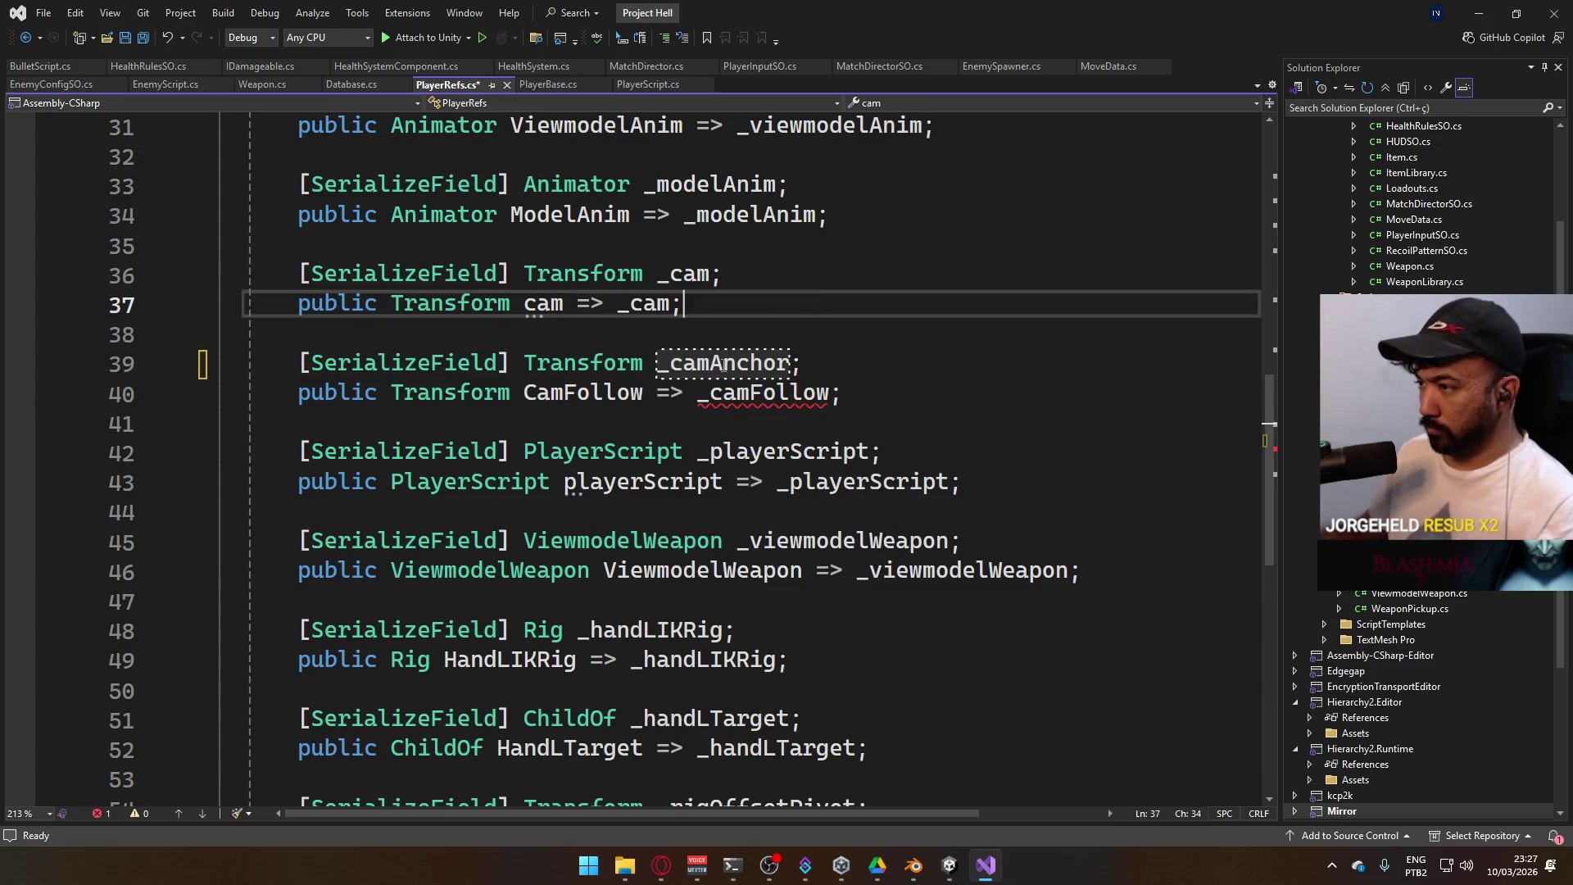
double_click(726, 363)
key("ctrl+c")
key("Down")
key("ctrl+w")
key("ctrl+v")
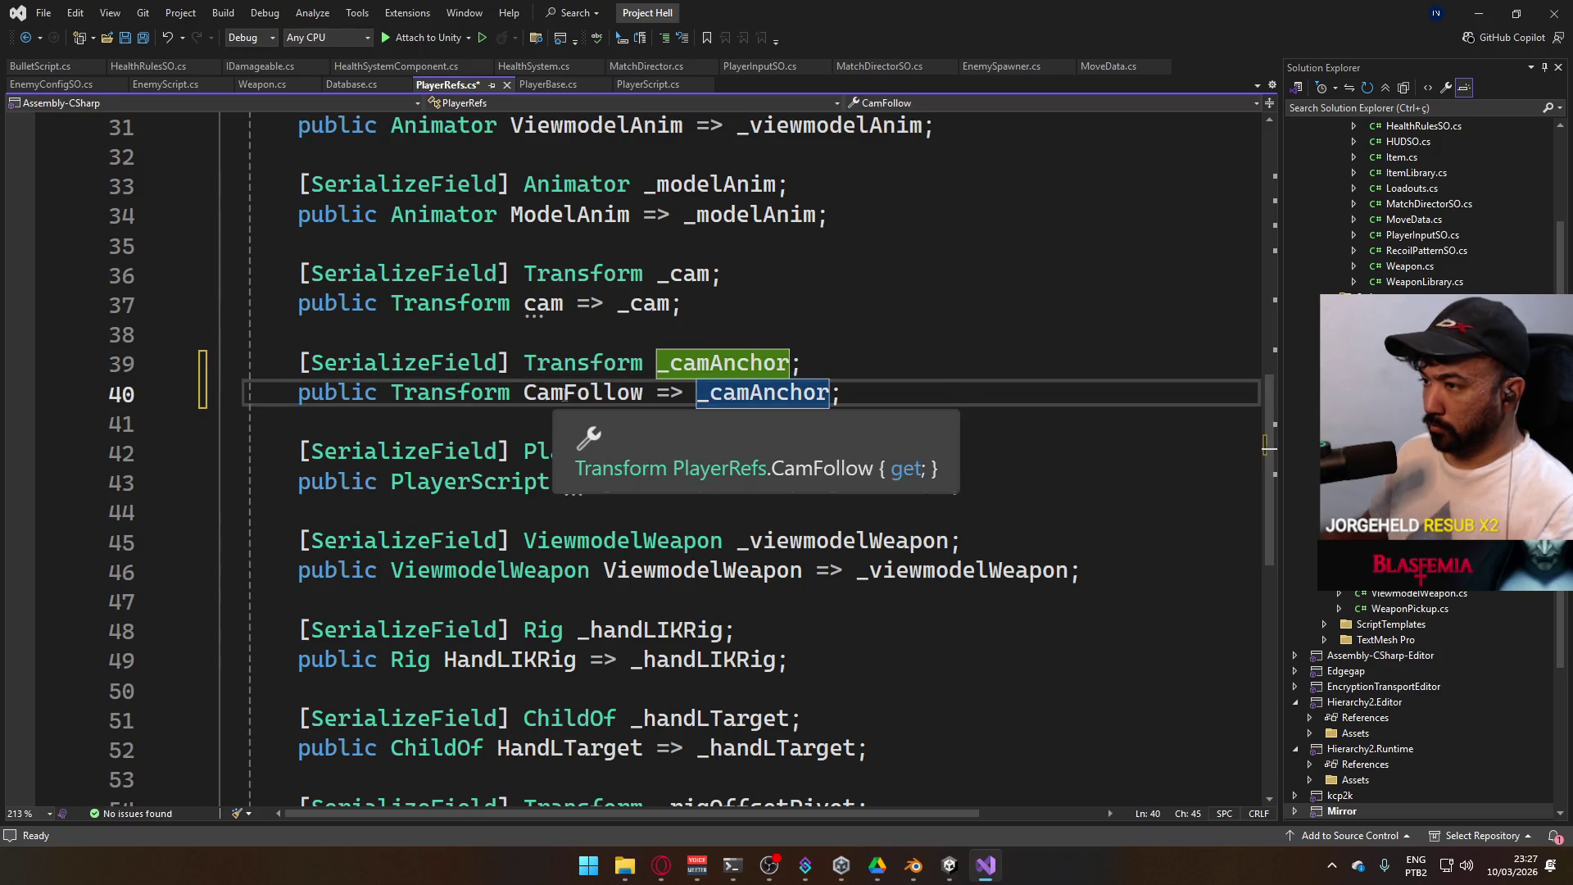
double_click(584, 392)
type("CamAnchor")
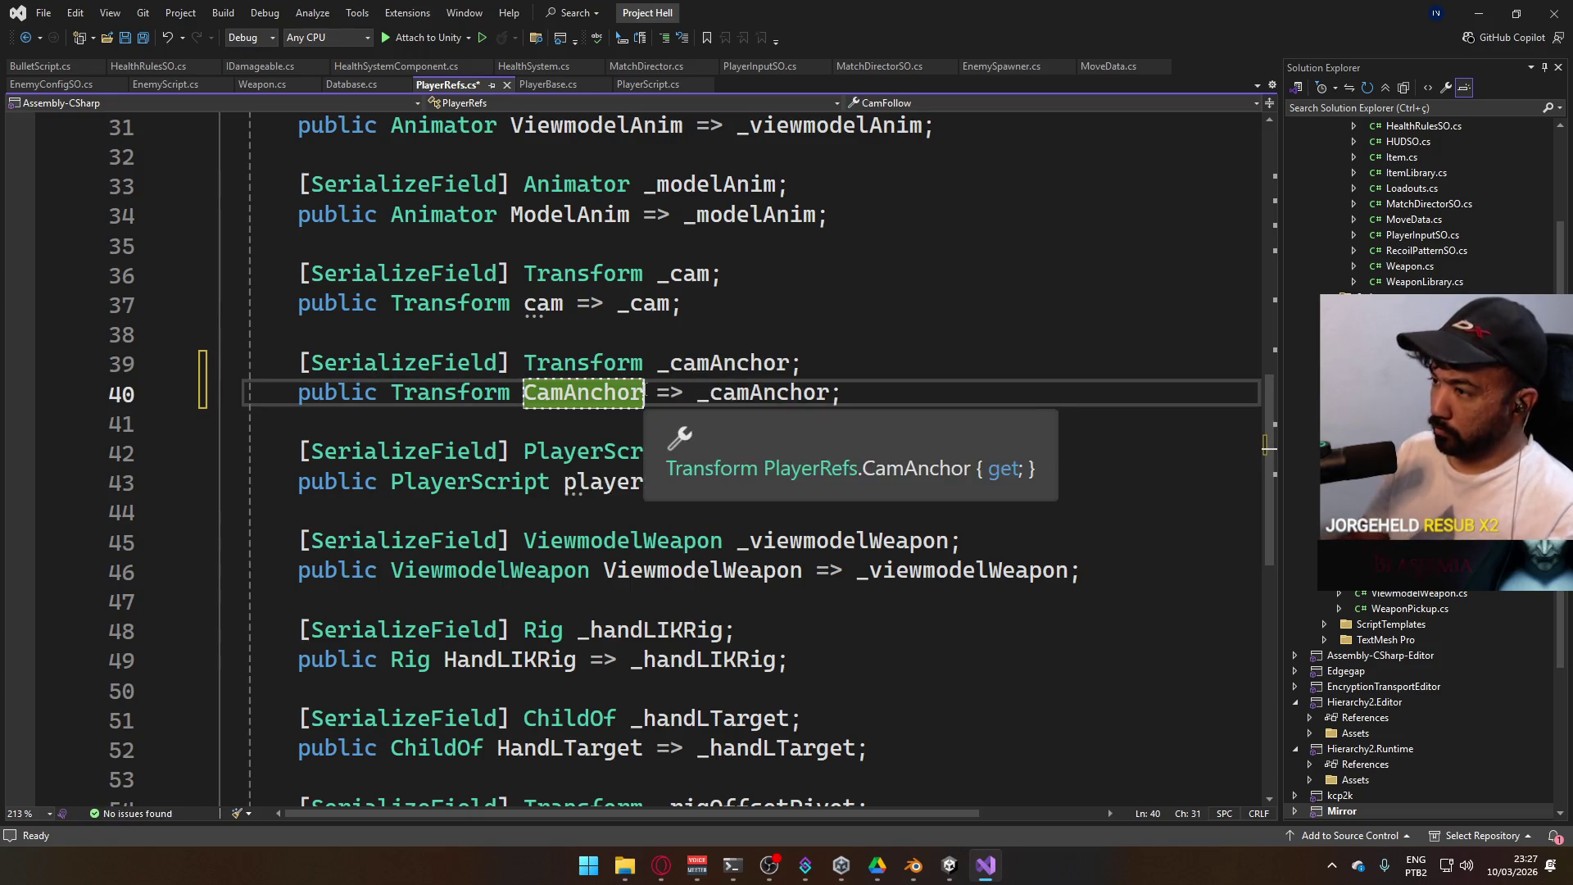
Duplicate the declarations as a _recoilAnchor field with a RecoilAnchor property, and save PlayerRefs.cs
left_click_drag(842, 393, 300, 362)
key("ctrl+c")
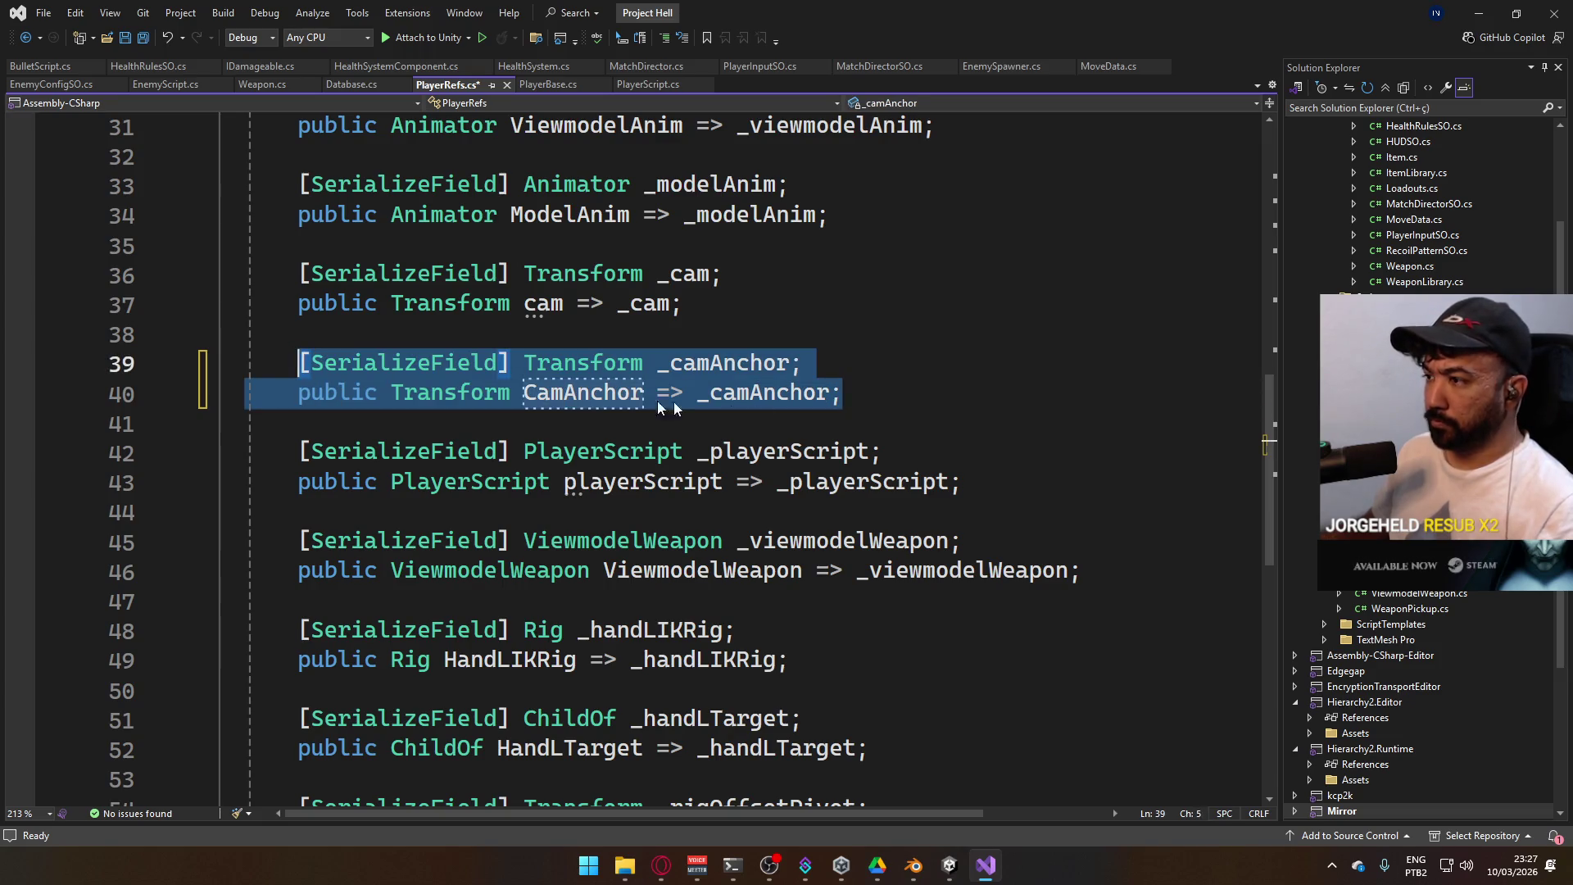
left_click(908, 397)
key("Return")
key("Return")
key("ctrl+v")
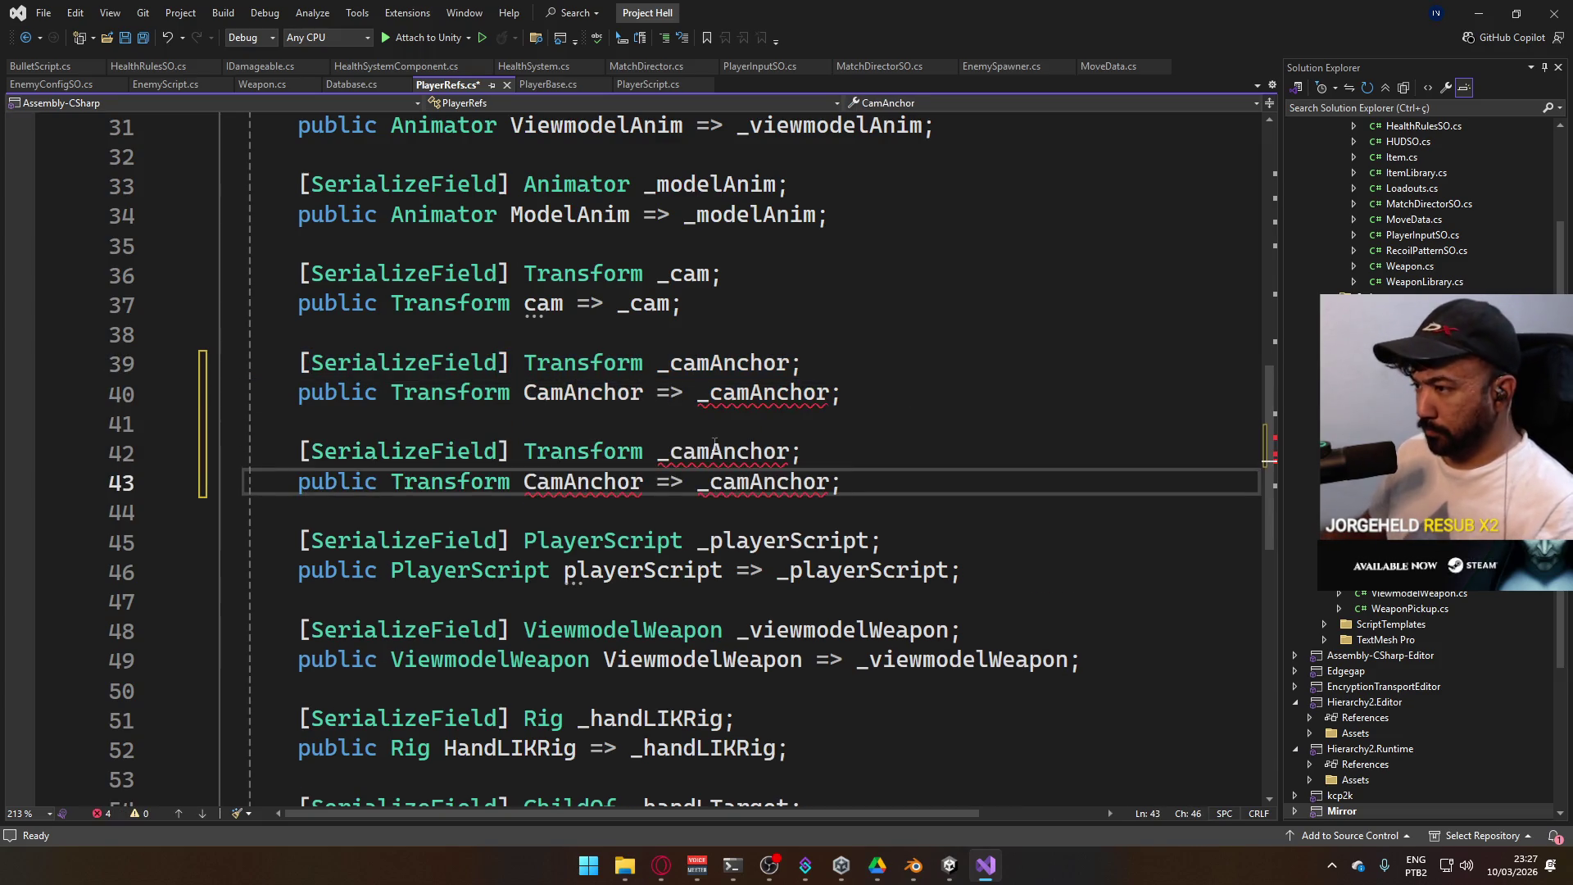
double_click(728, 442)
type("_recoilAnchor")
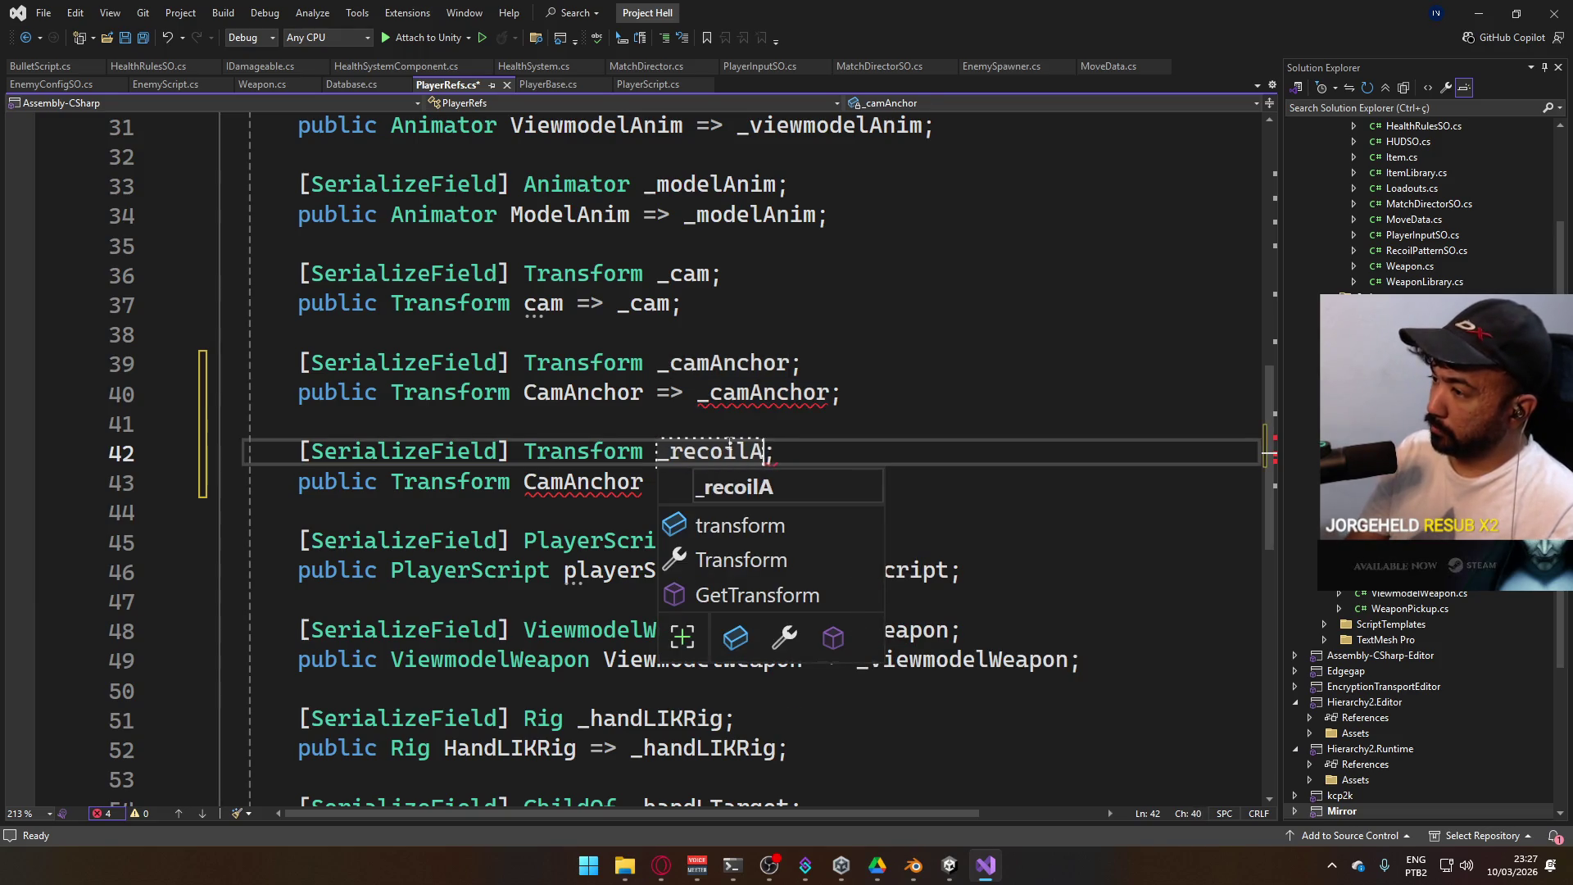
left_click(811, 305)
double_click(578, 482)
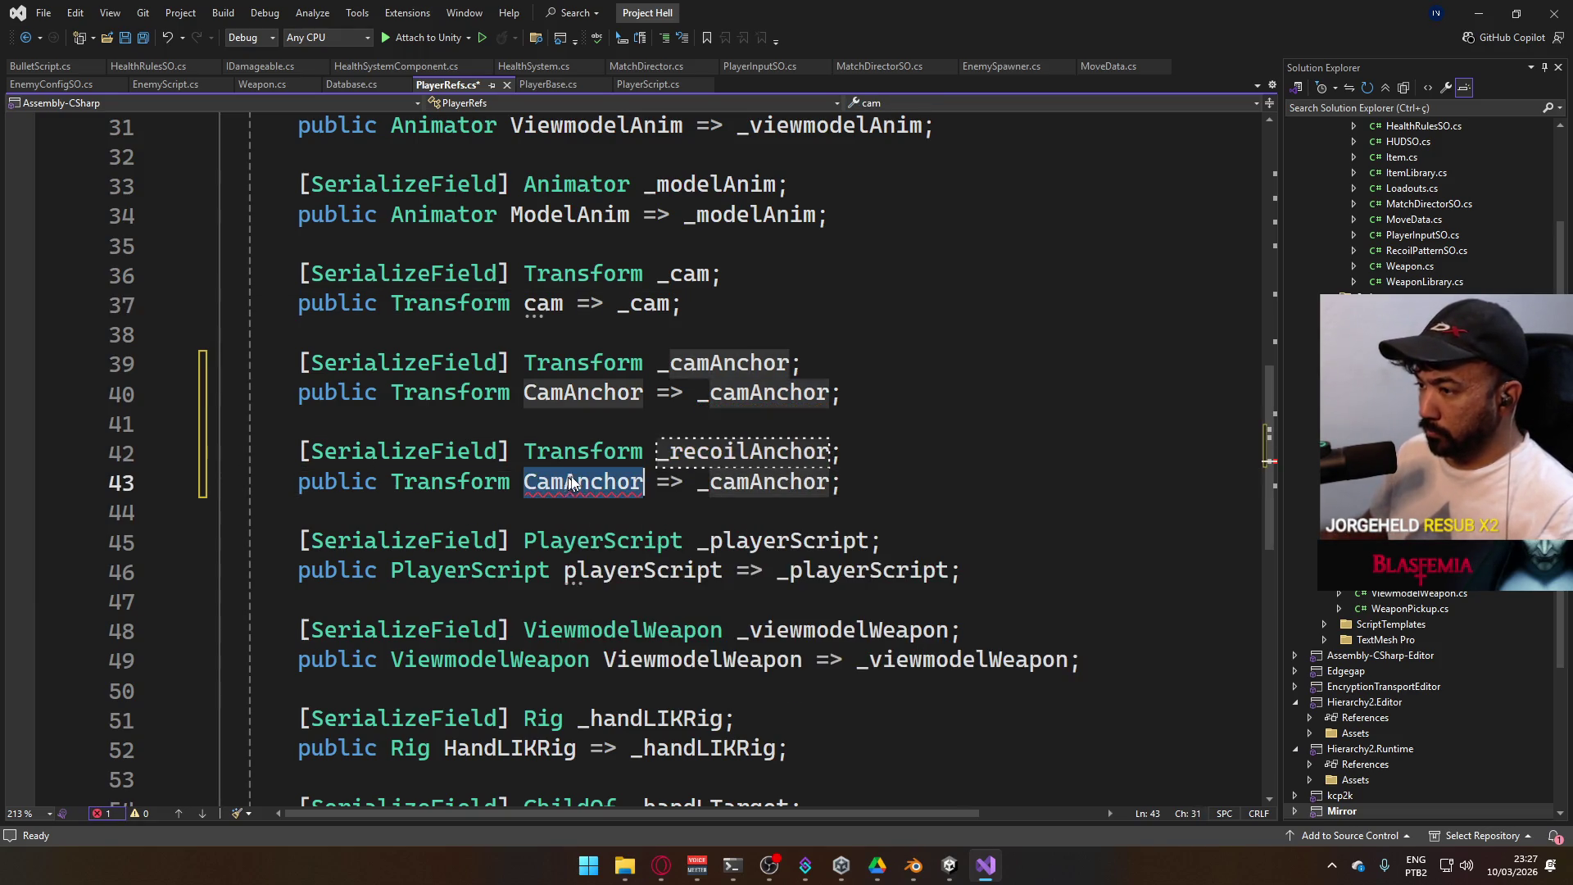
type("Recoil")
type("Anchor")
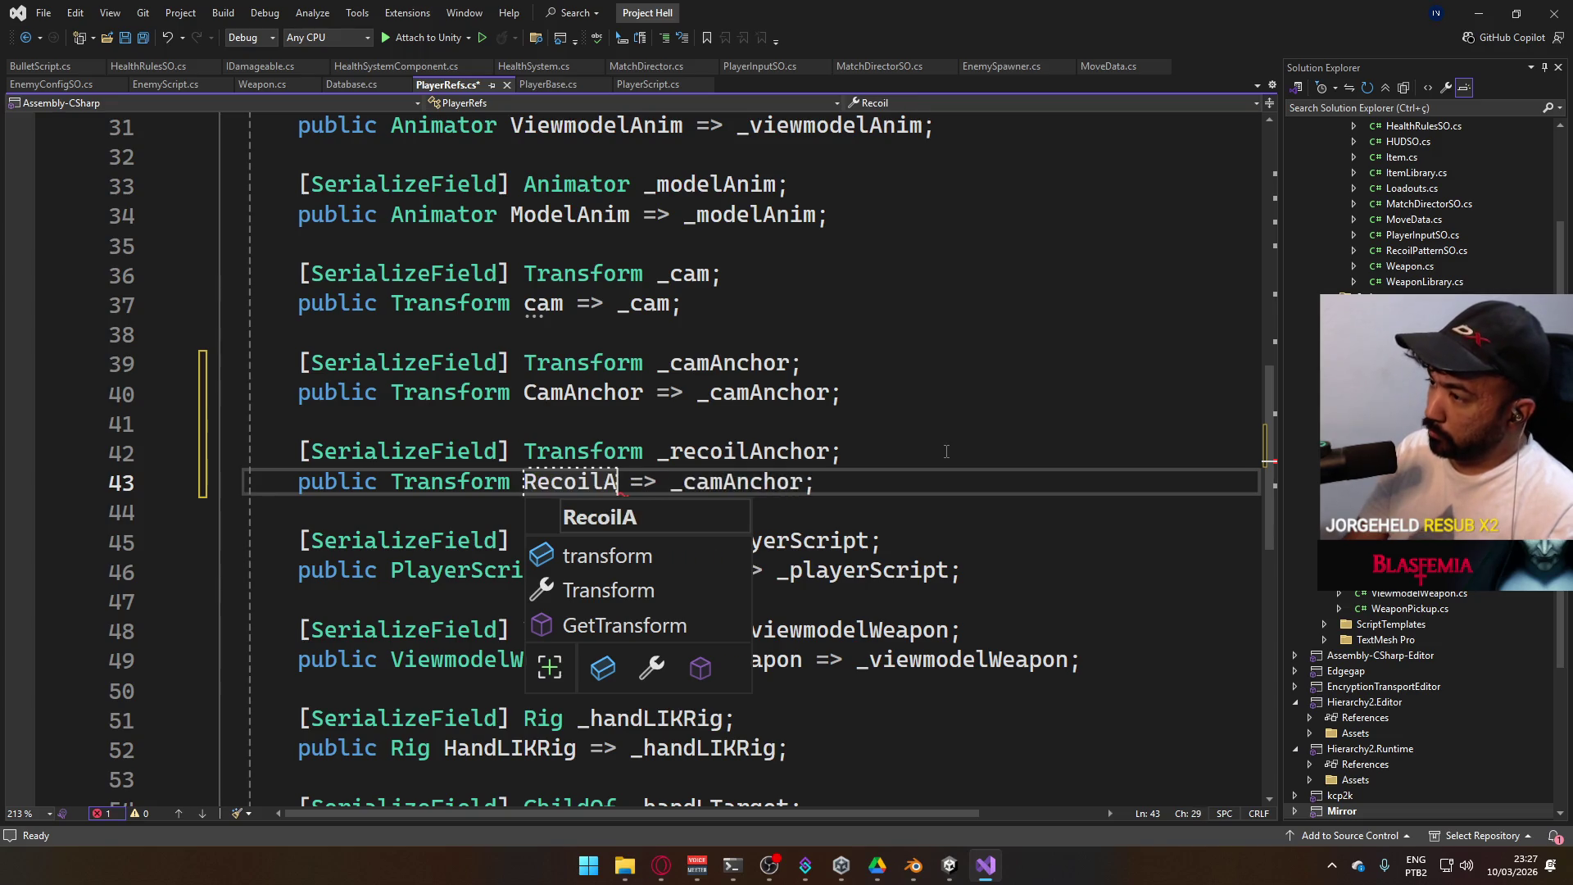
left_click(773, 451)
double_click(783, 482)
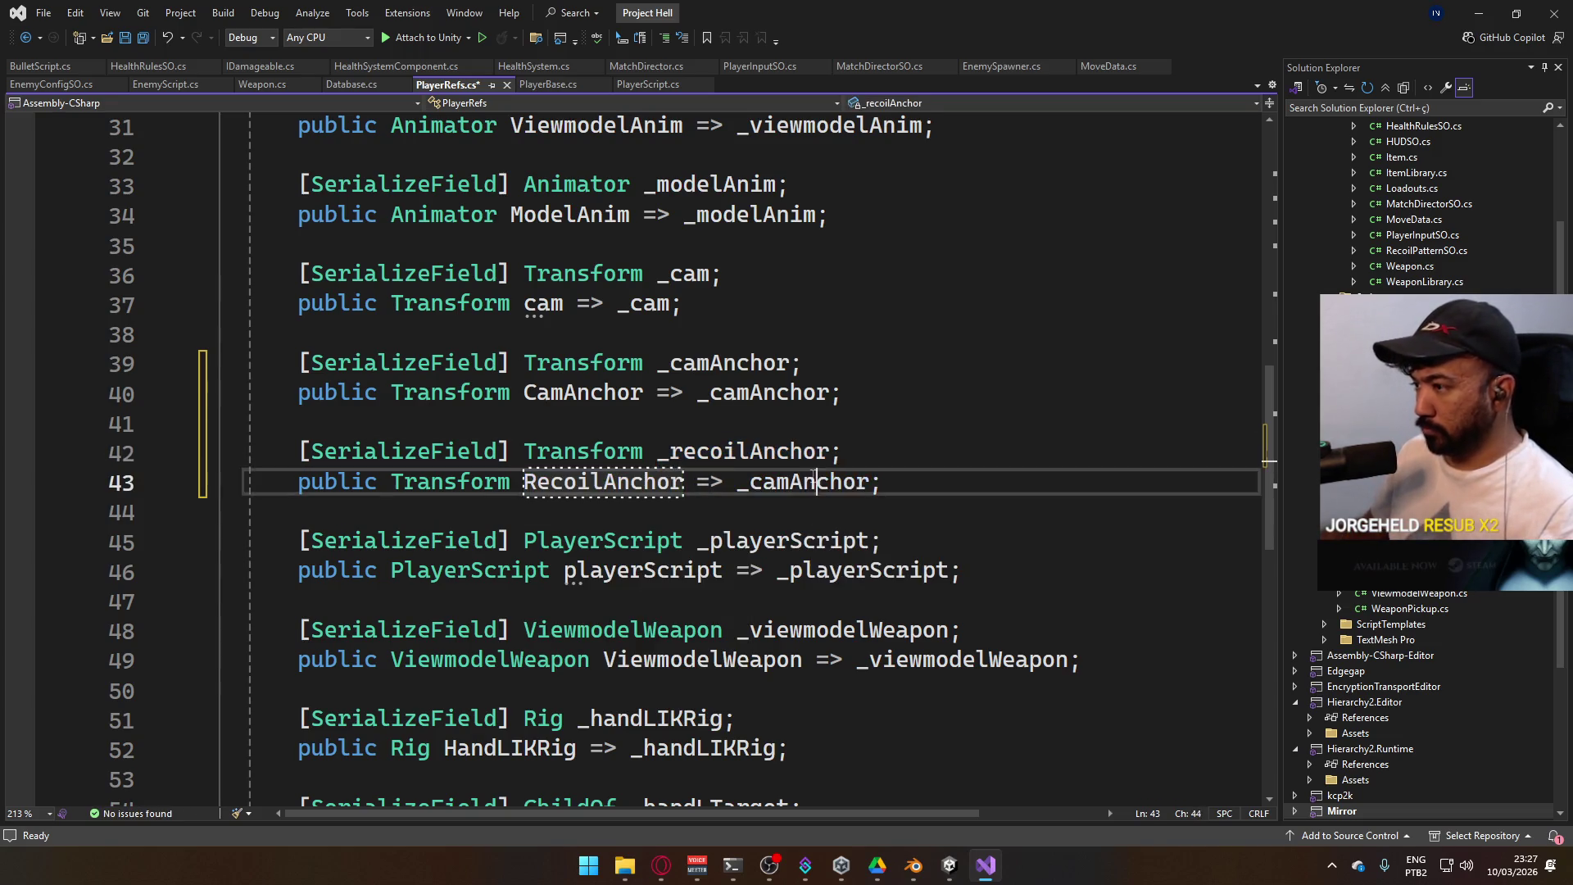
key("ctrl+v")
key("ctrl+s")
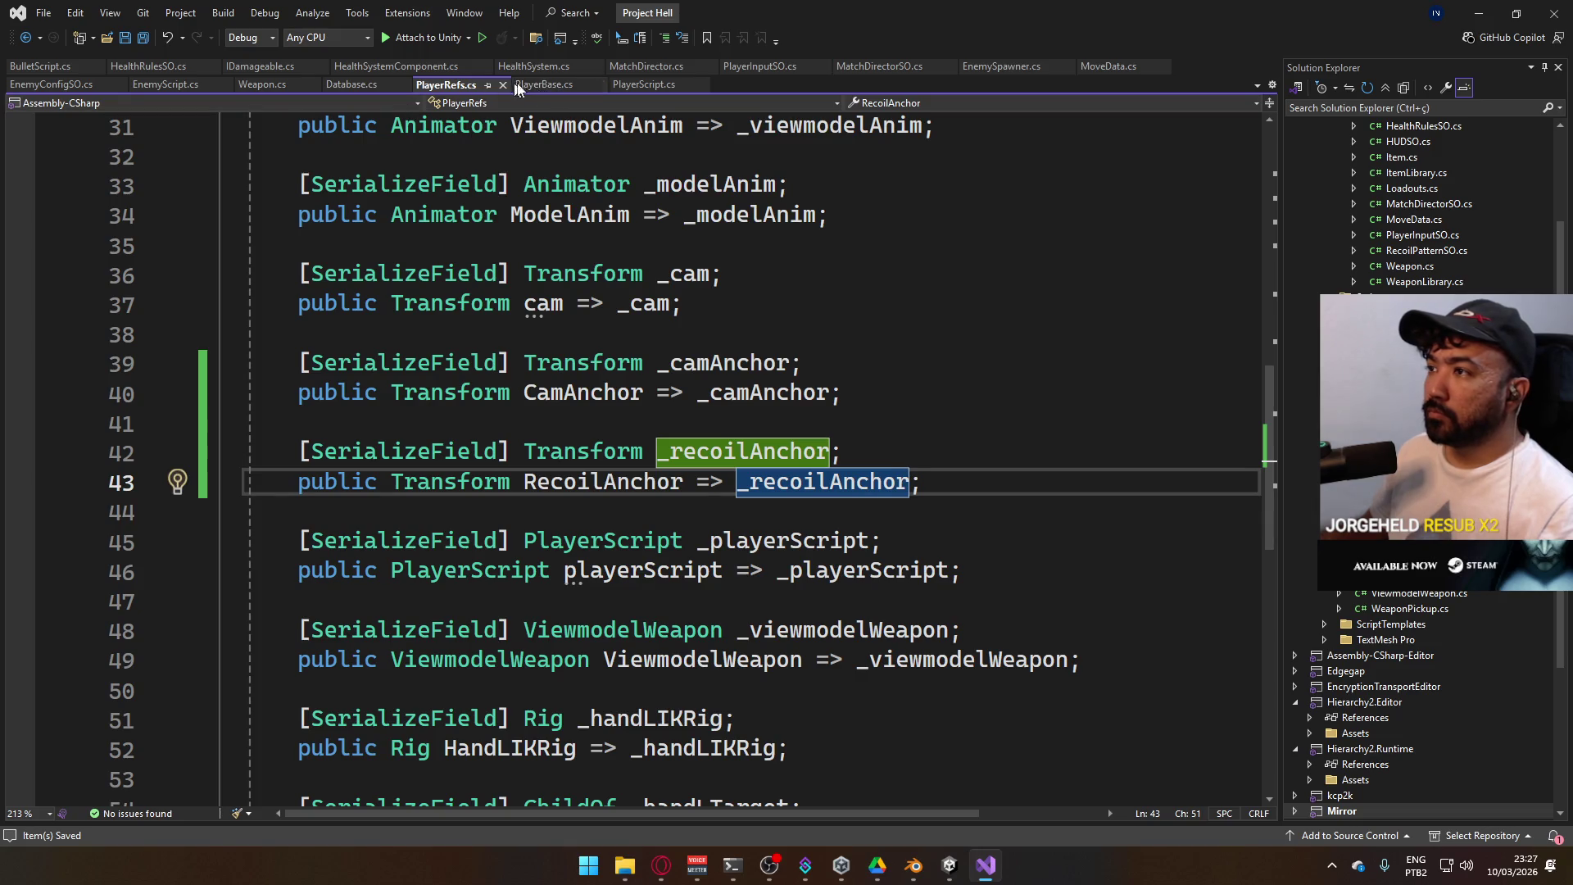
left_click(643, 87)
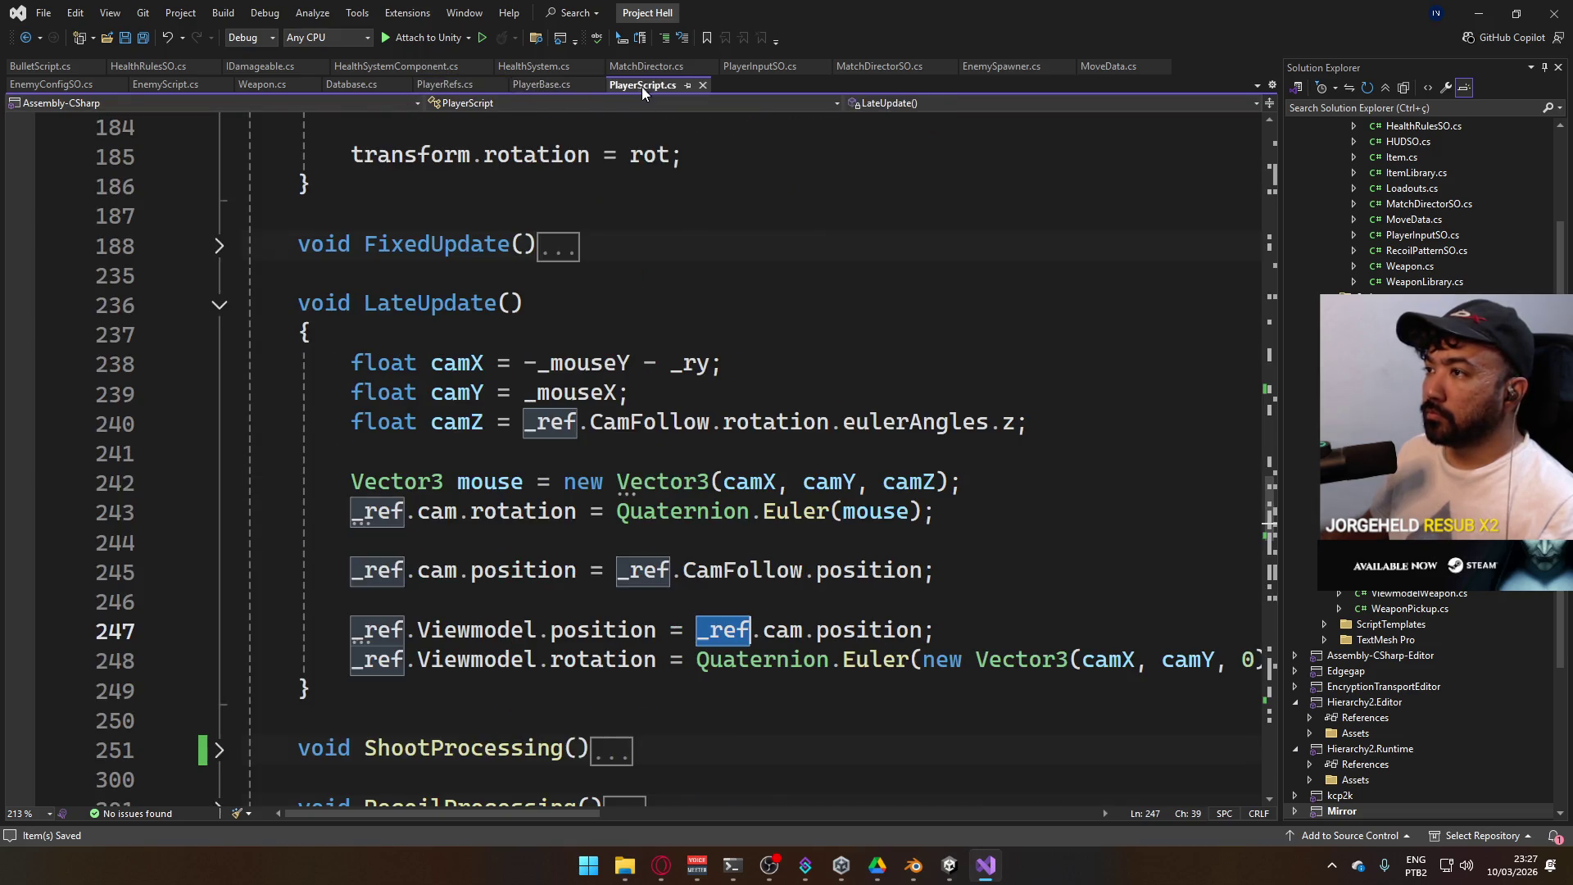
Make line 240's camZ rotation read from RecoilAnchor instead of CamFollow, and save
left_click(715, 454)
scroll(738, 451, "down", 4)
scroll(756, 452, "up", 1)
scroll(757, 453, "up", 3)
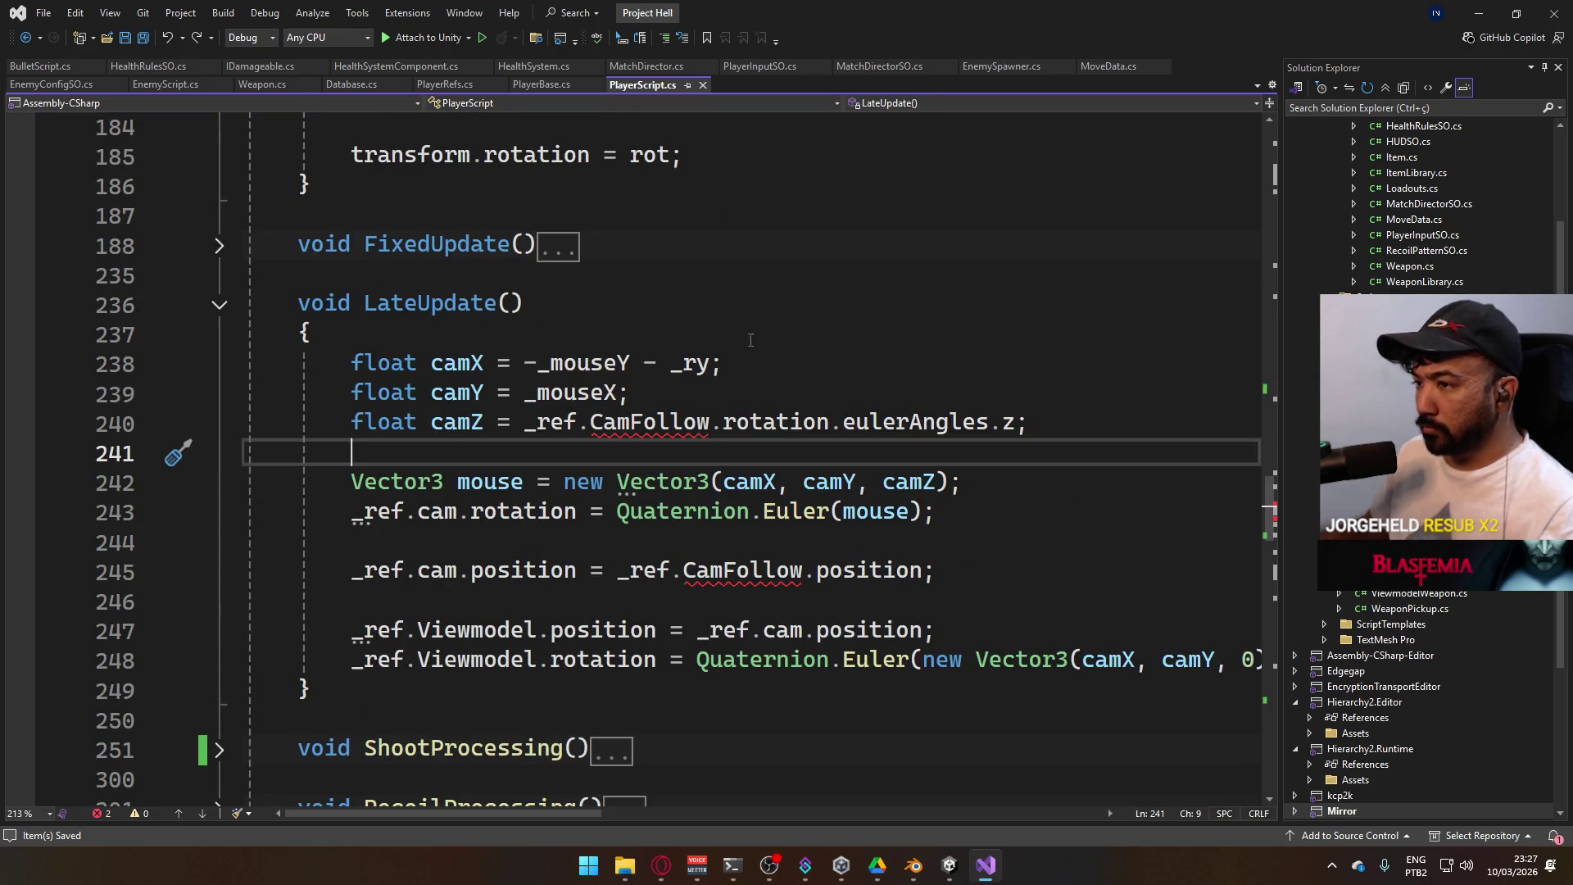
double_click(698, 426)
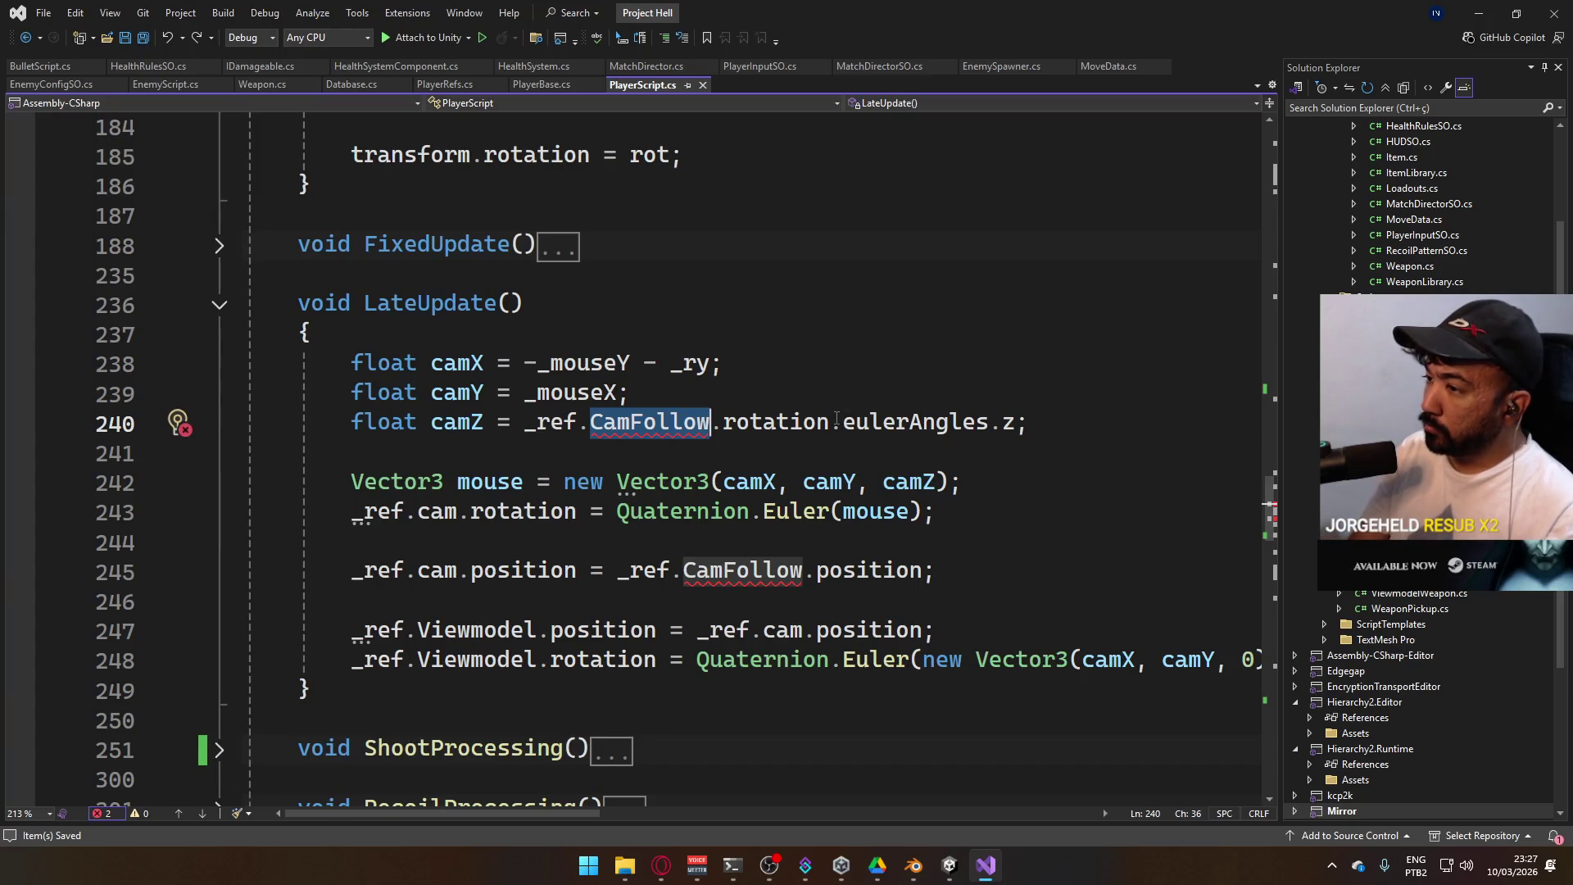
type("cam")
key("Down")
key("Down")
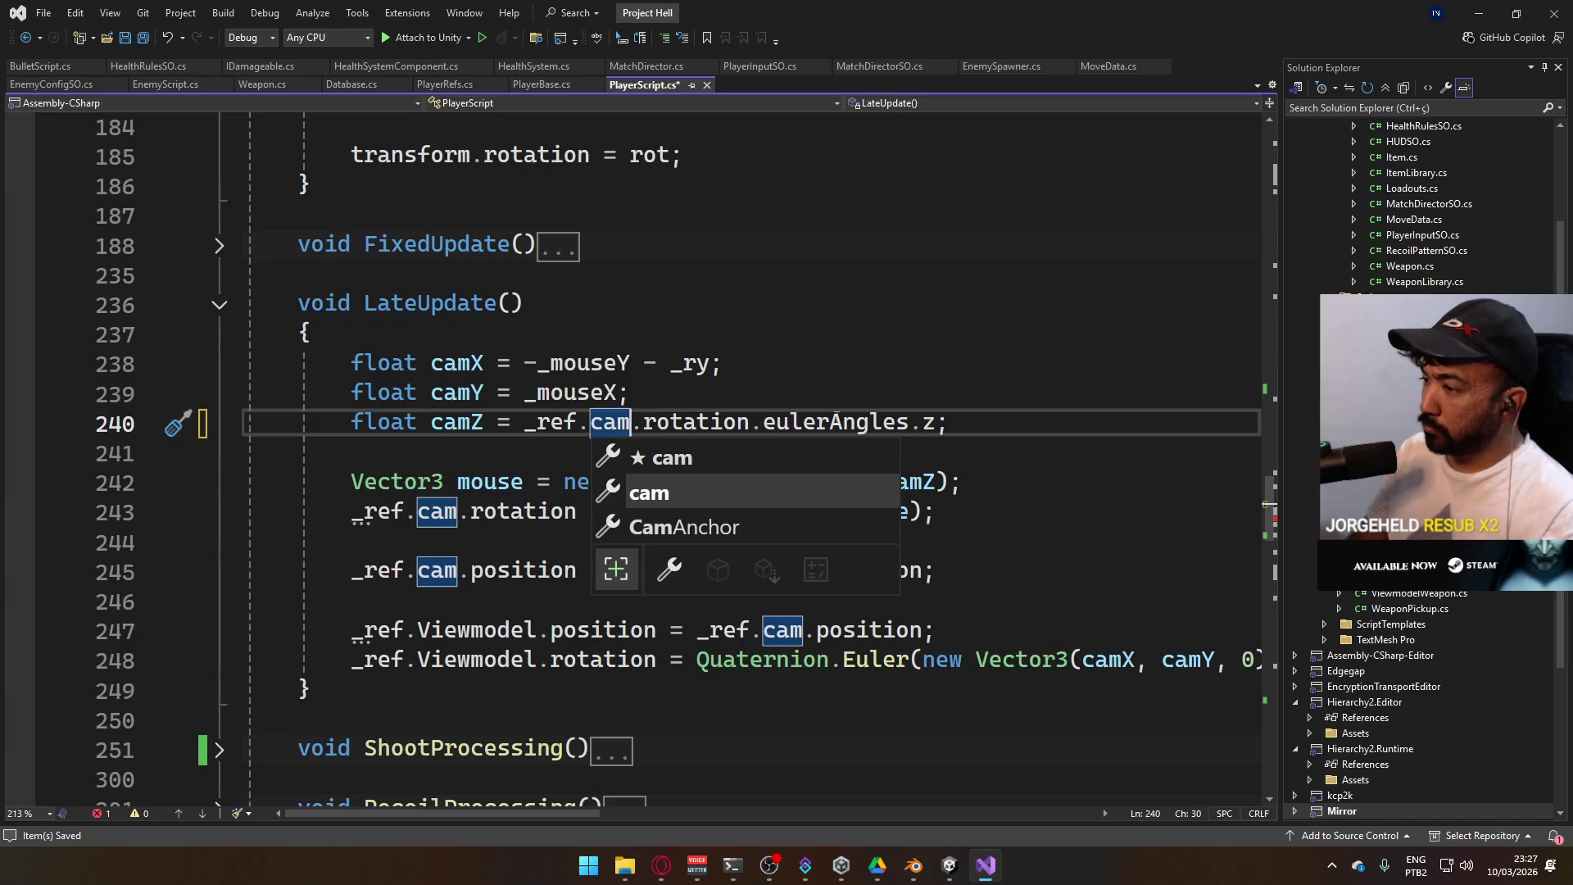
key("Tab")
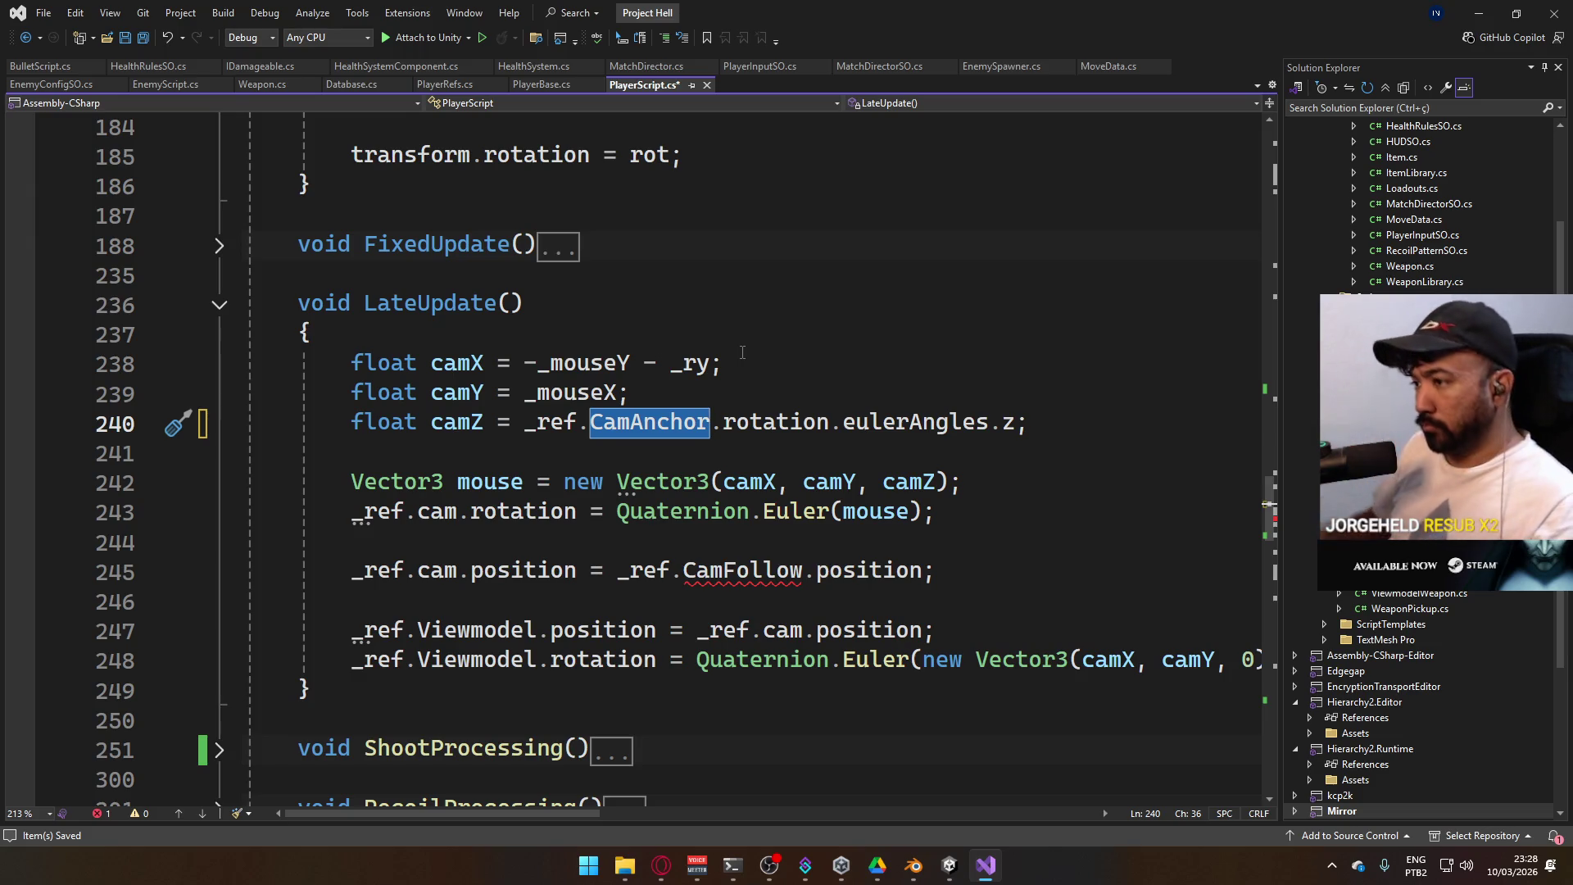
type("rec")
key("Tab")
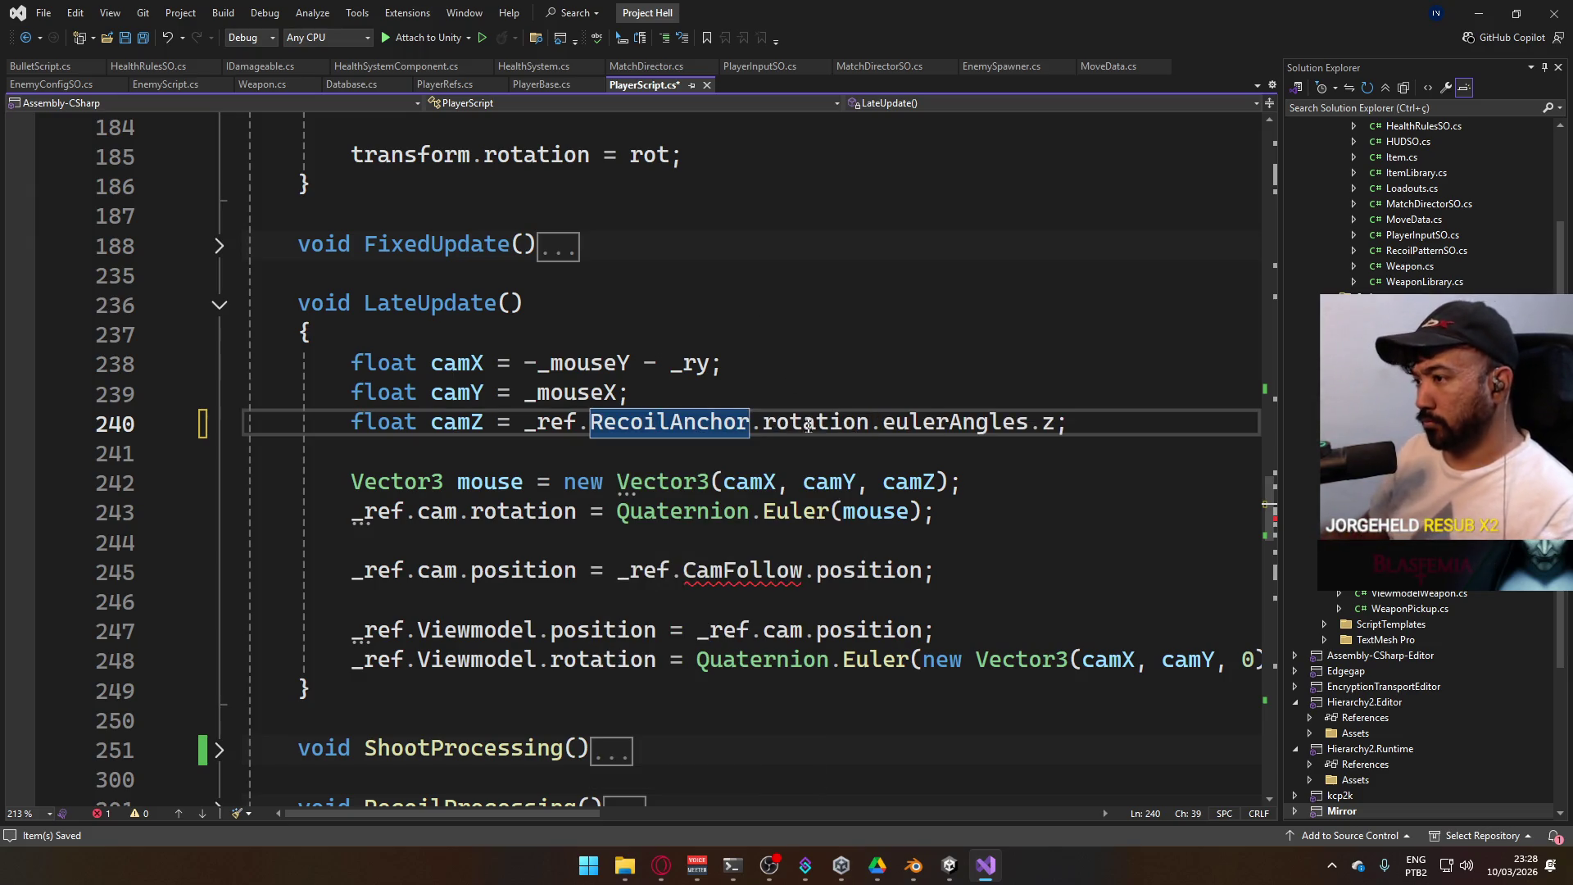
key("ctrl+s")
Position the camera (line 245) and viewmodel (line 247) from _ref.CamAnchor.position, then return to Unity
left_click(672, 544)
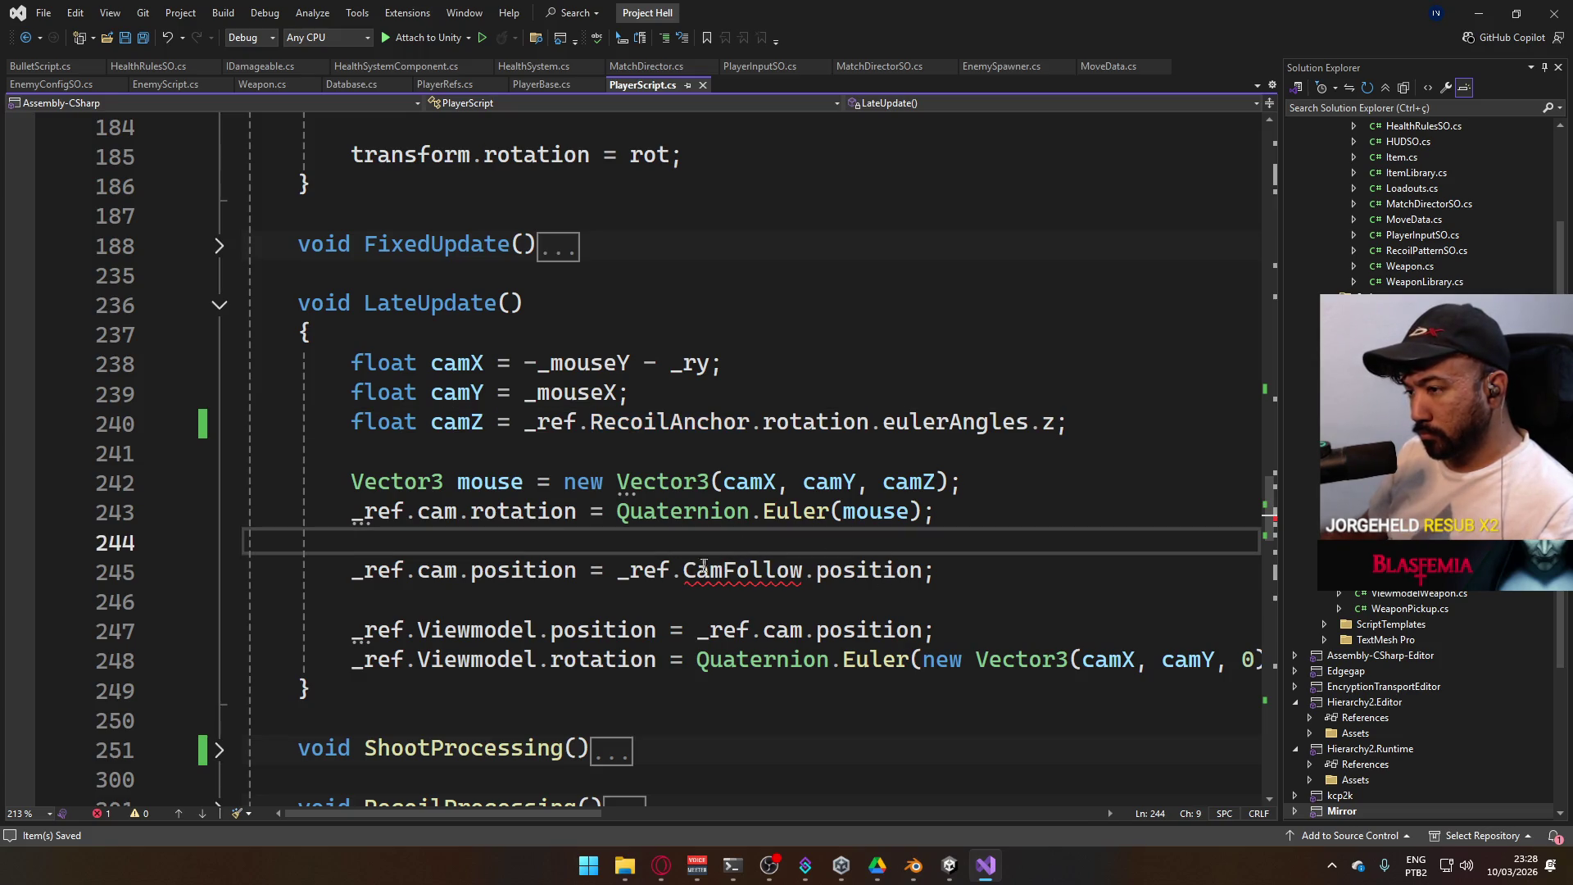
double_click(748, 570)
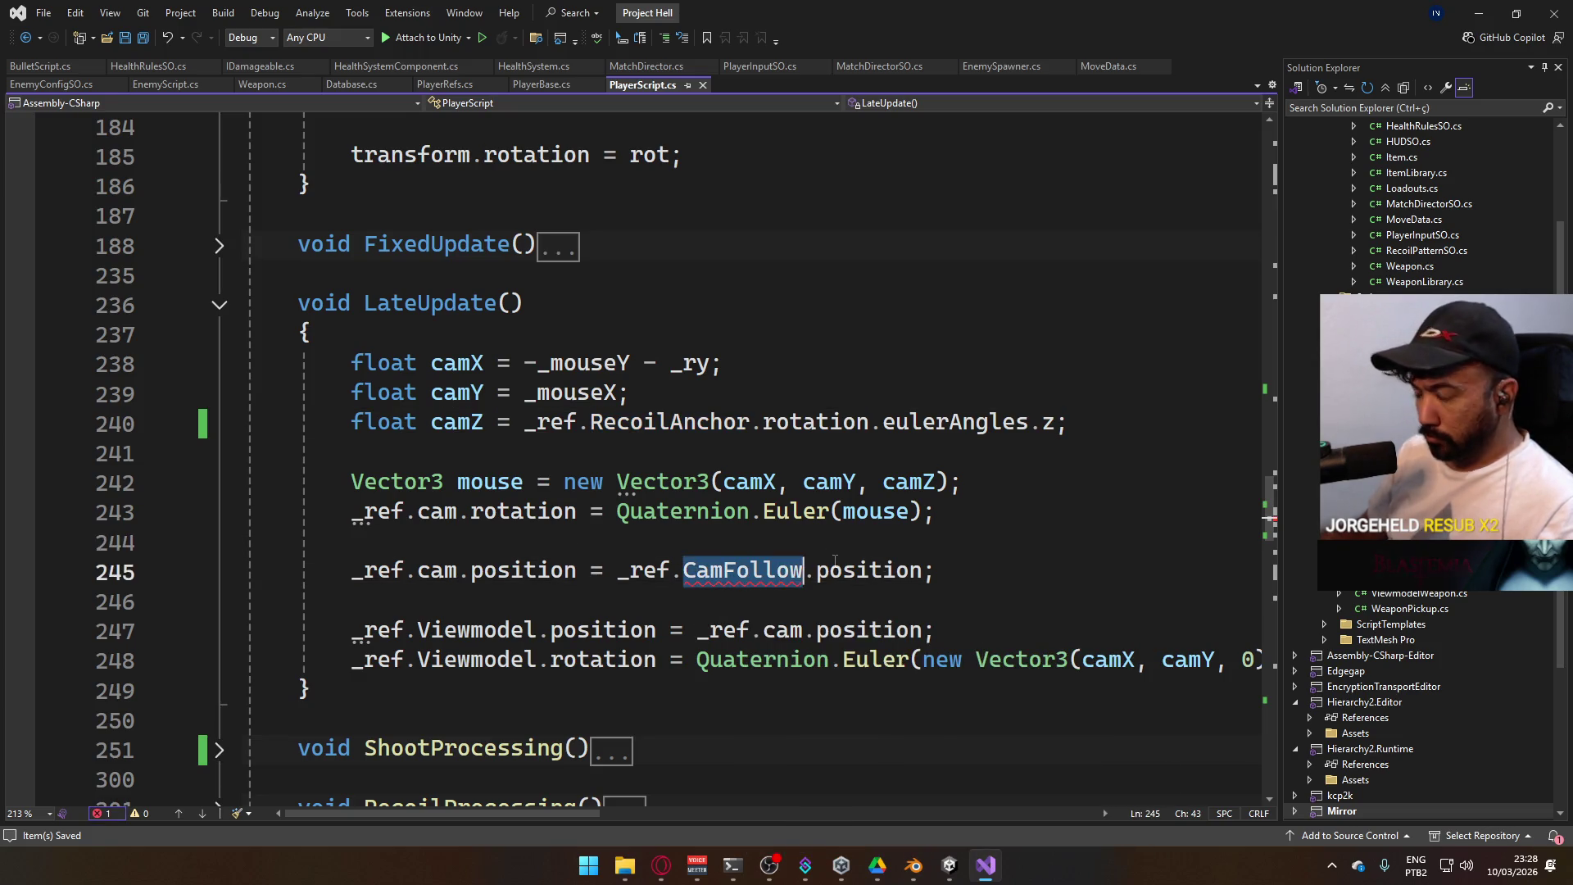
type("CamAn")
key("Tab")
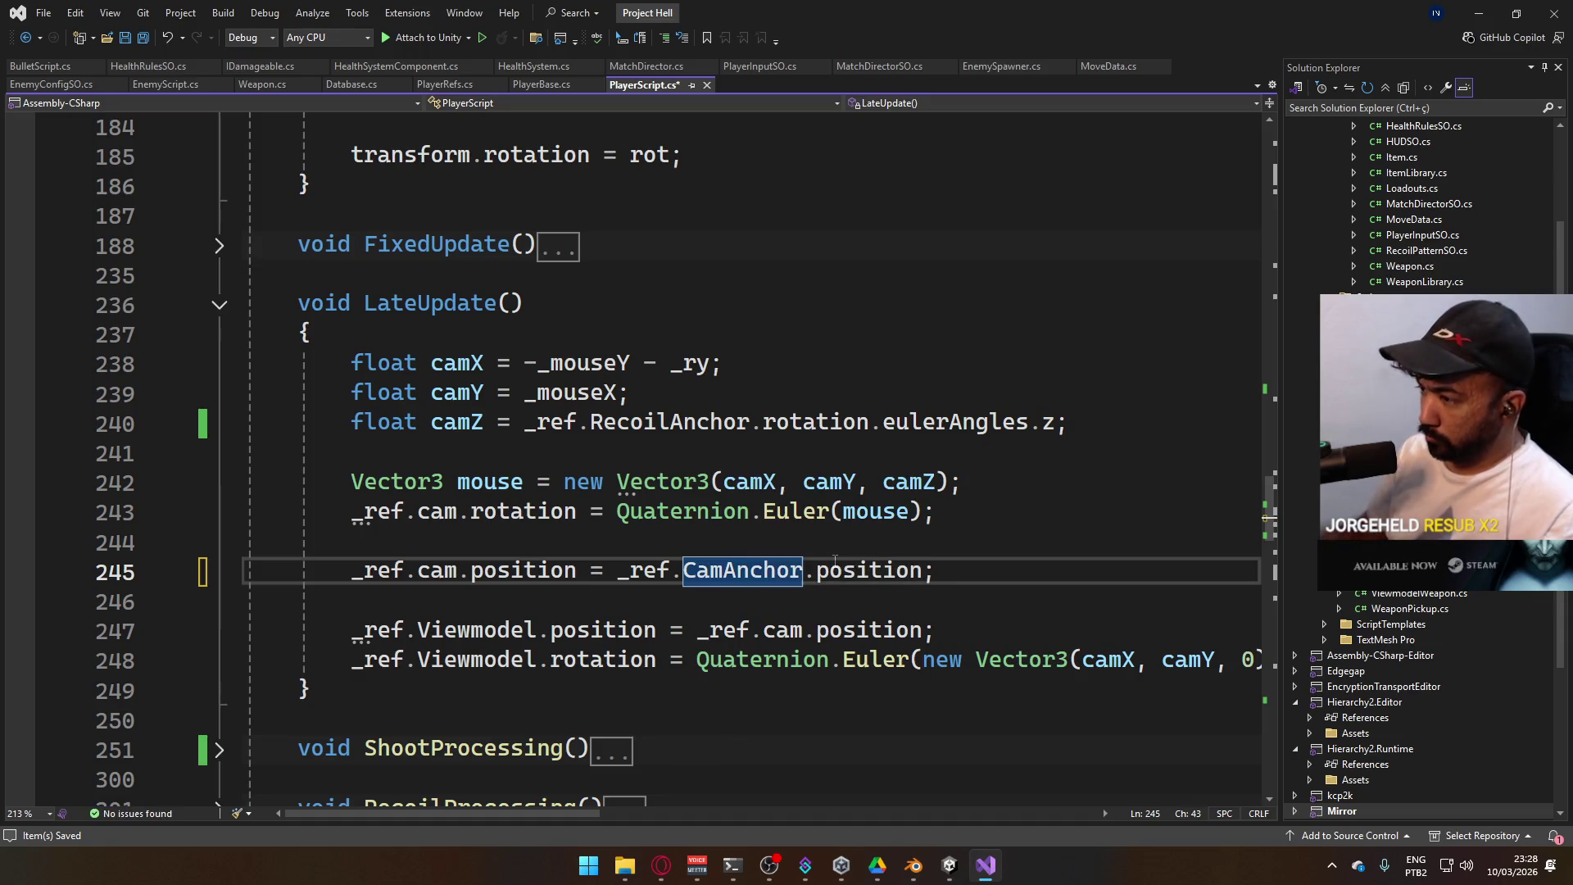
key("ctrl+s")
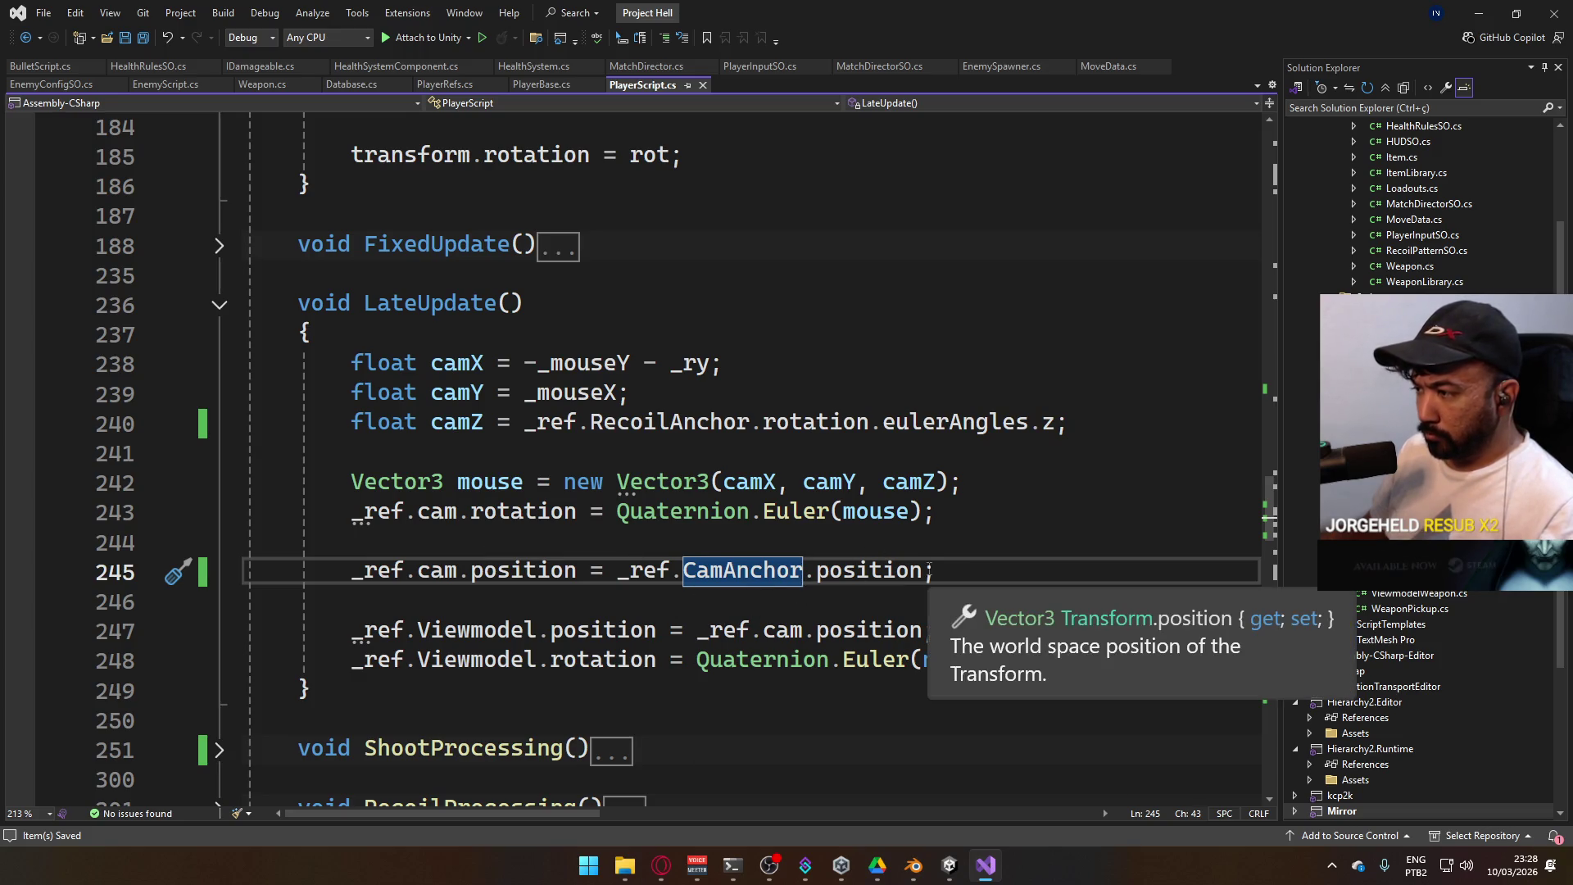
left_click_drag(924, 571, 644, 573)
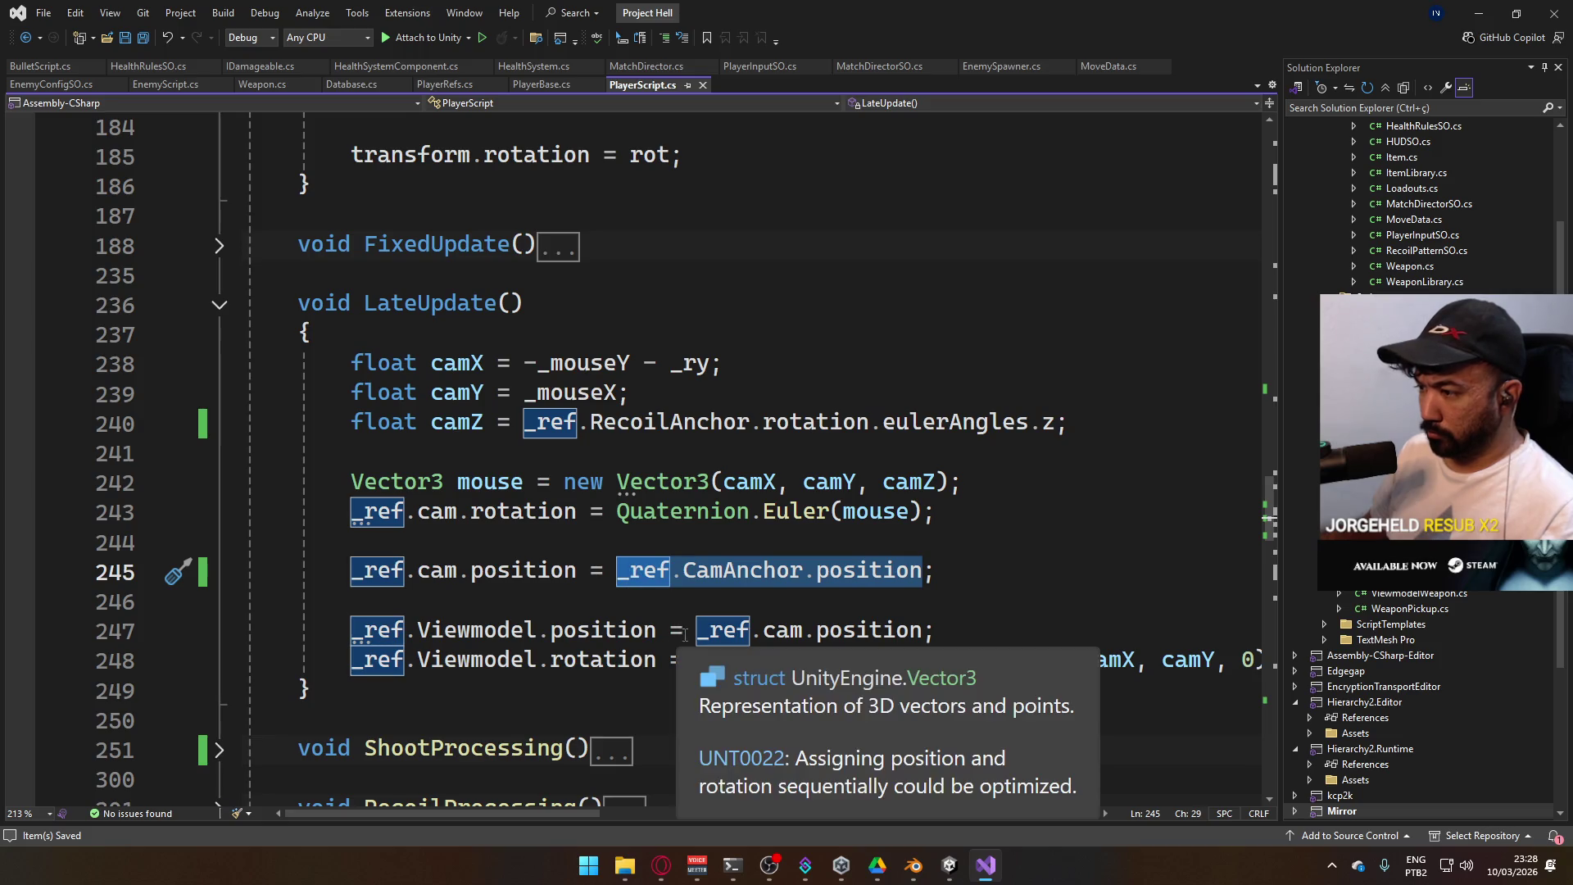
left_click_drag(696, 630, 923, 630)
type("_ref.CamAnchor.position")
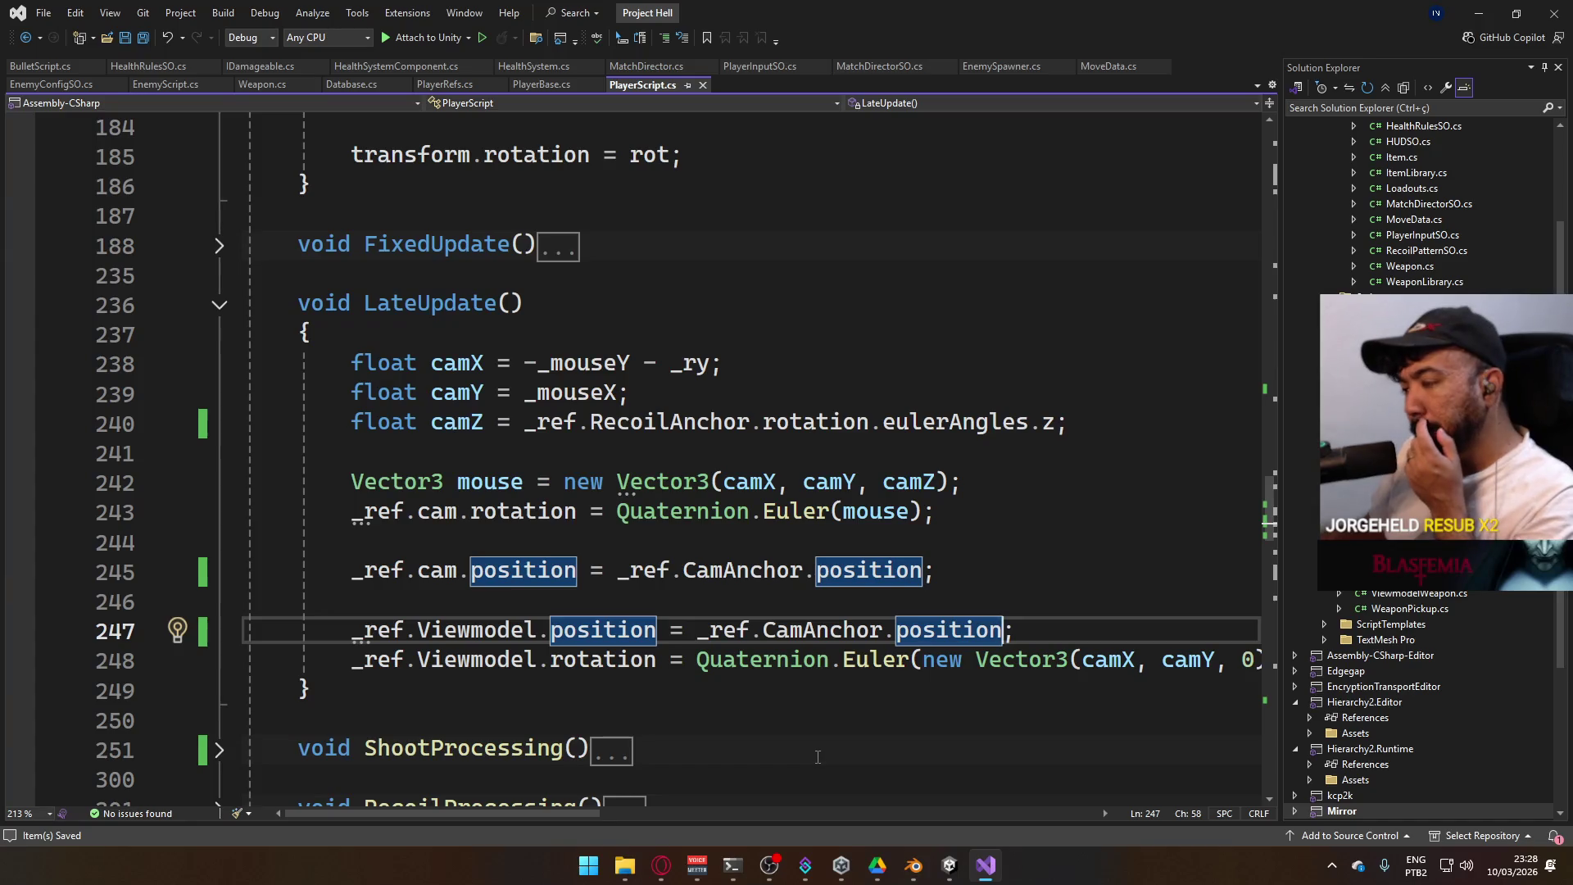
mouse_move(950, 865)
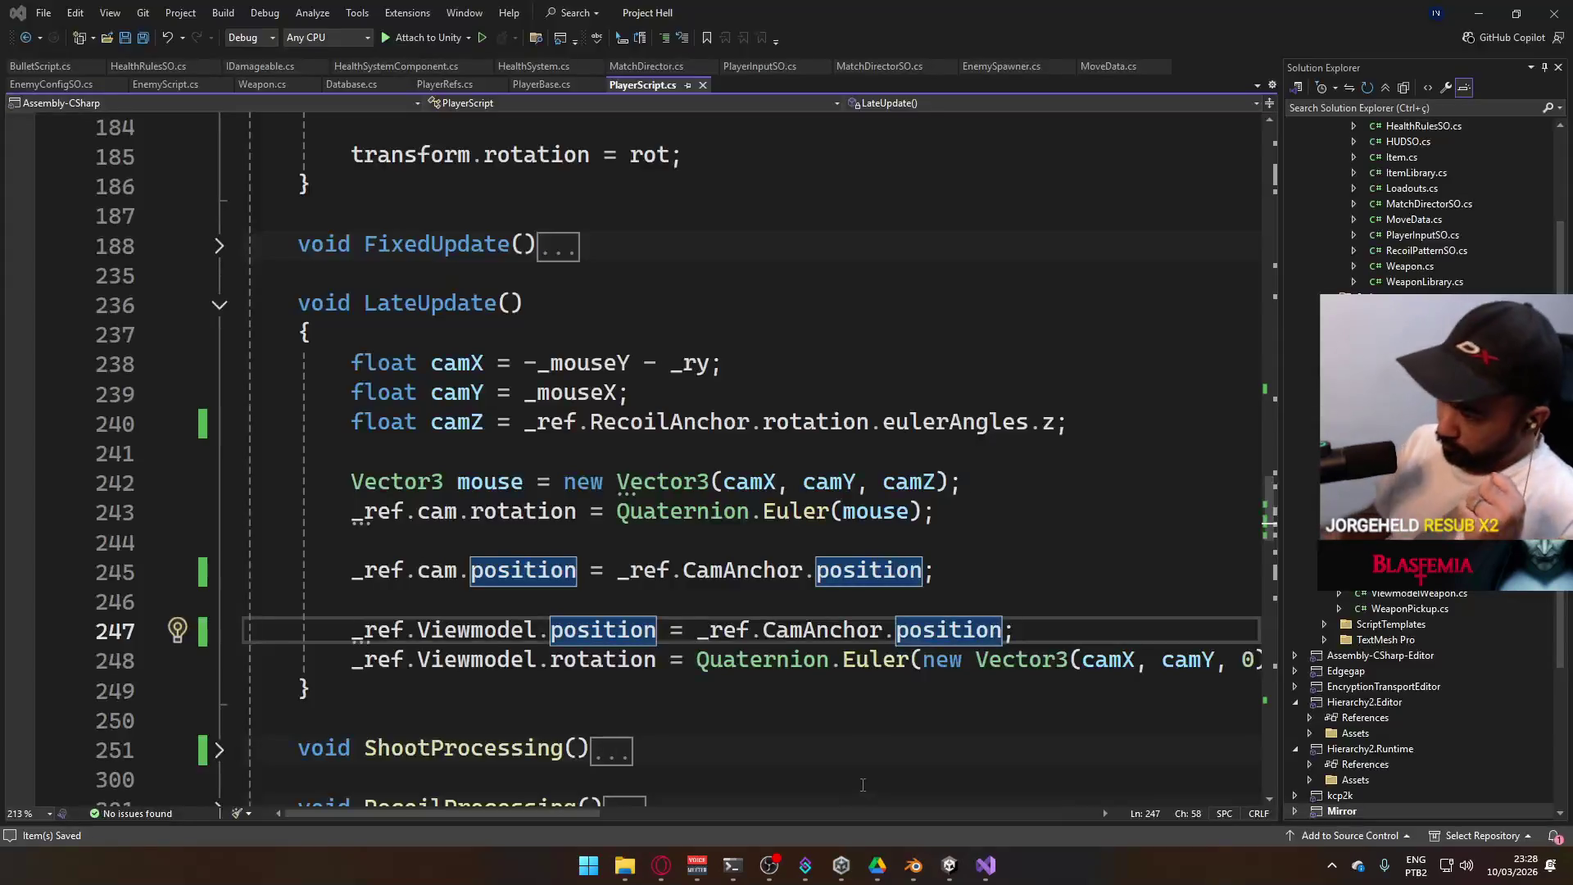
left_click(860, 782)
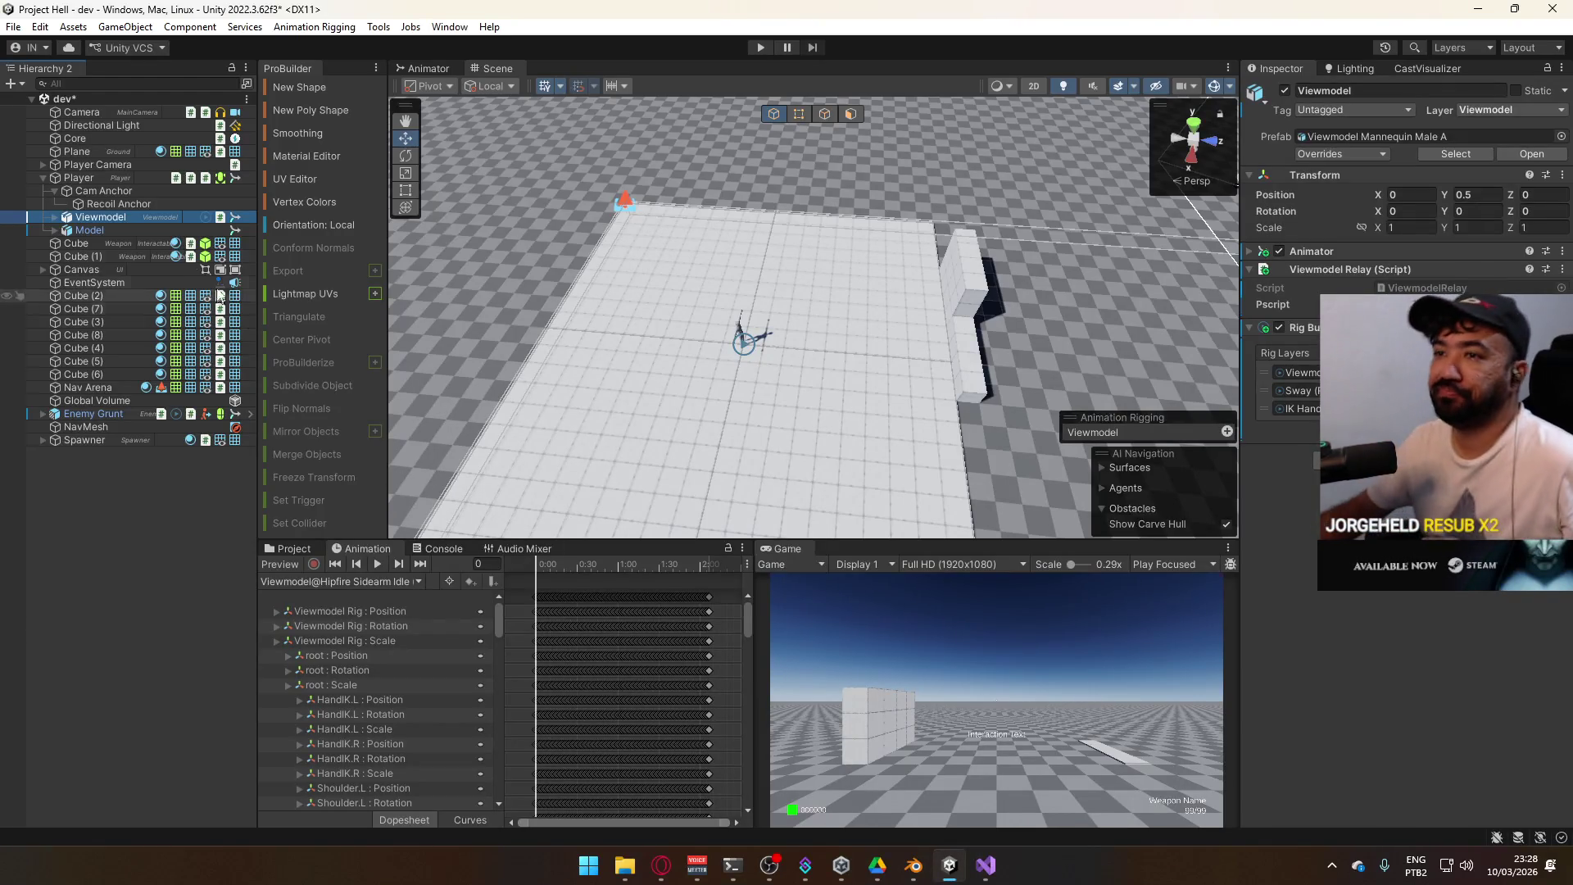
Select Player and ping its Cam Anchor and Recoil Anchor references in the Player Refs component
left_click(99, 175)
scroll(1396, 453, "down", 5)
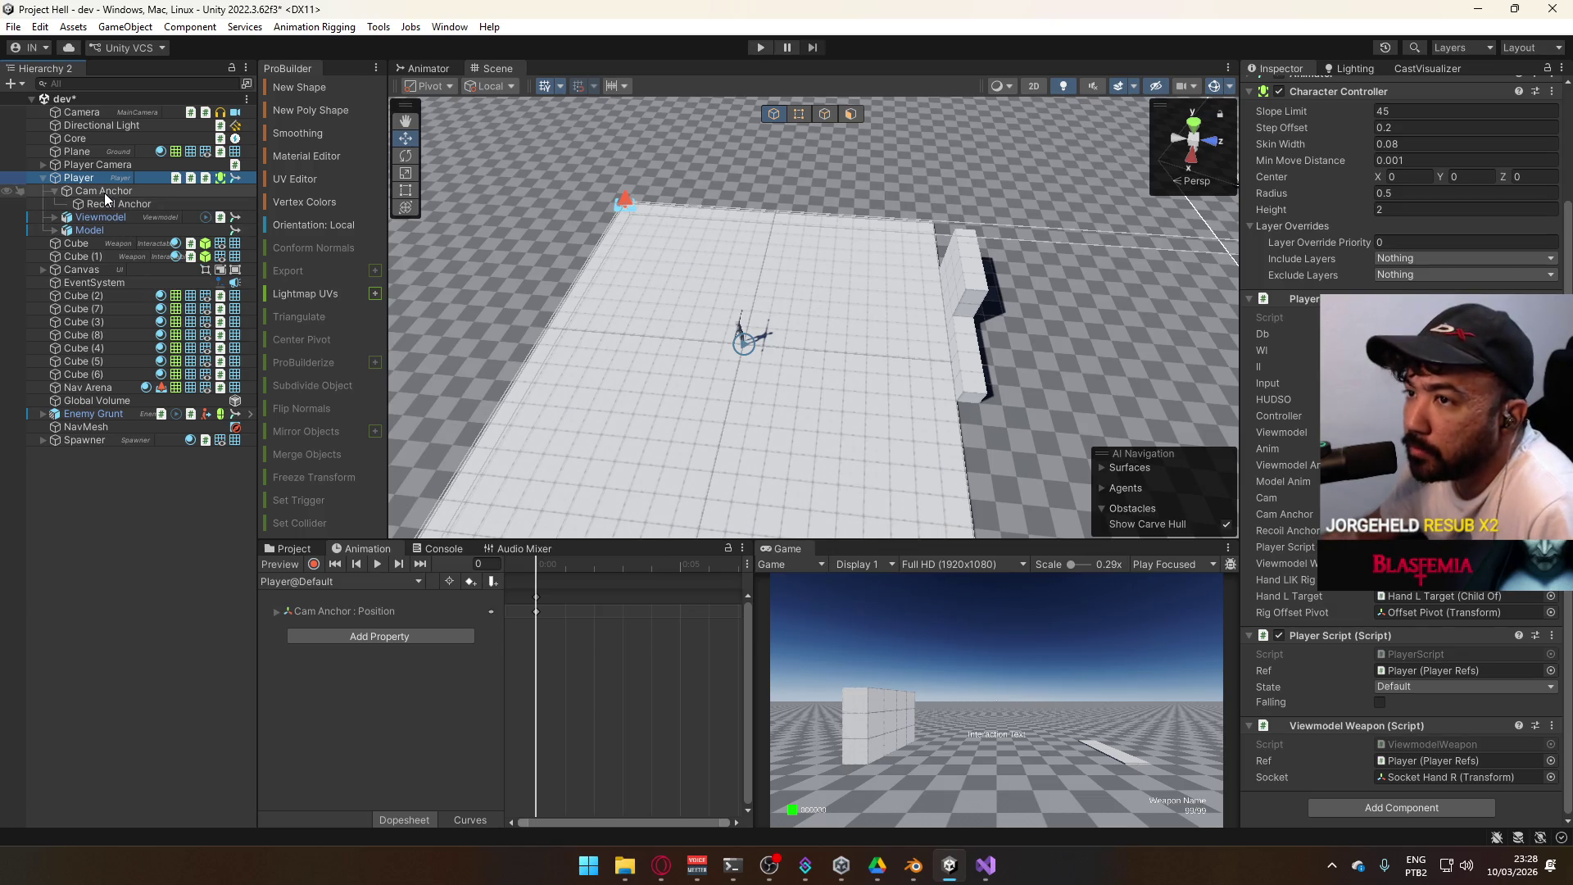
left_click_drag(98, 177, 1210, 467)
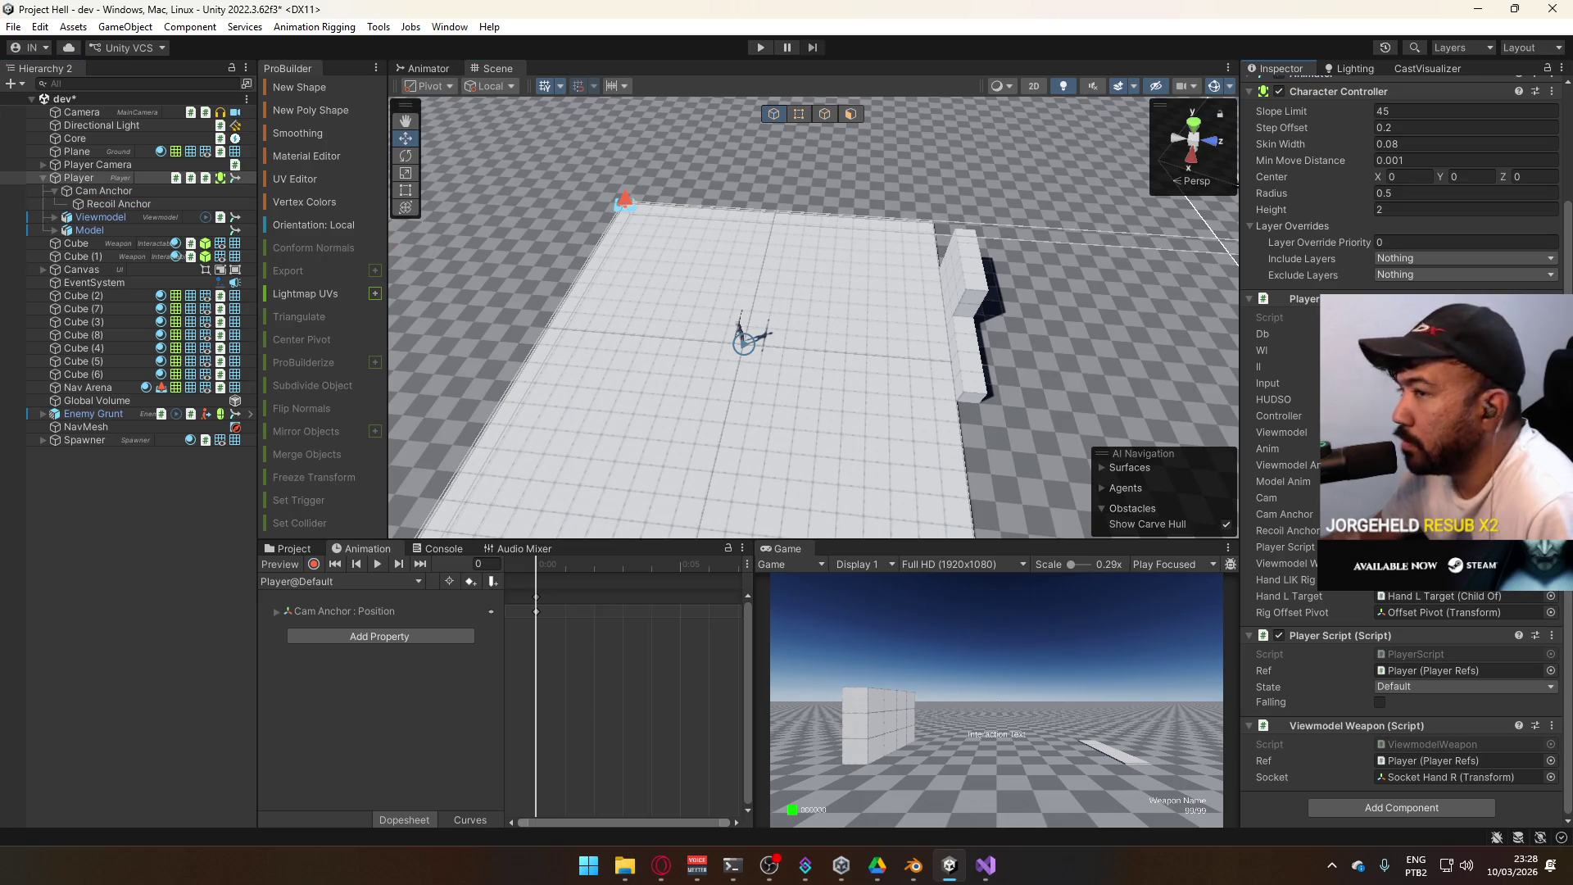
left_click(1467, 514)
left_click(1467, 530)
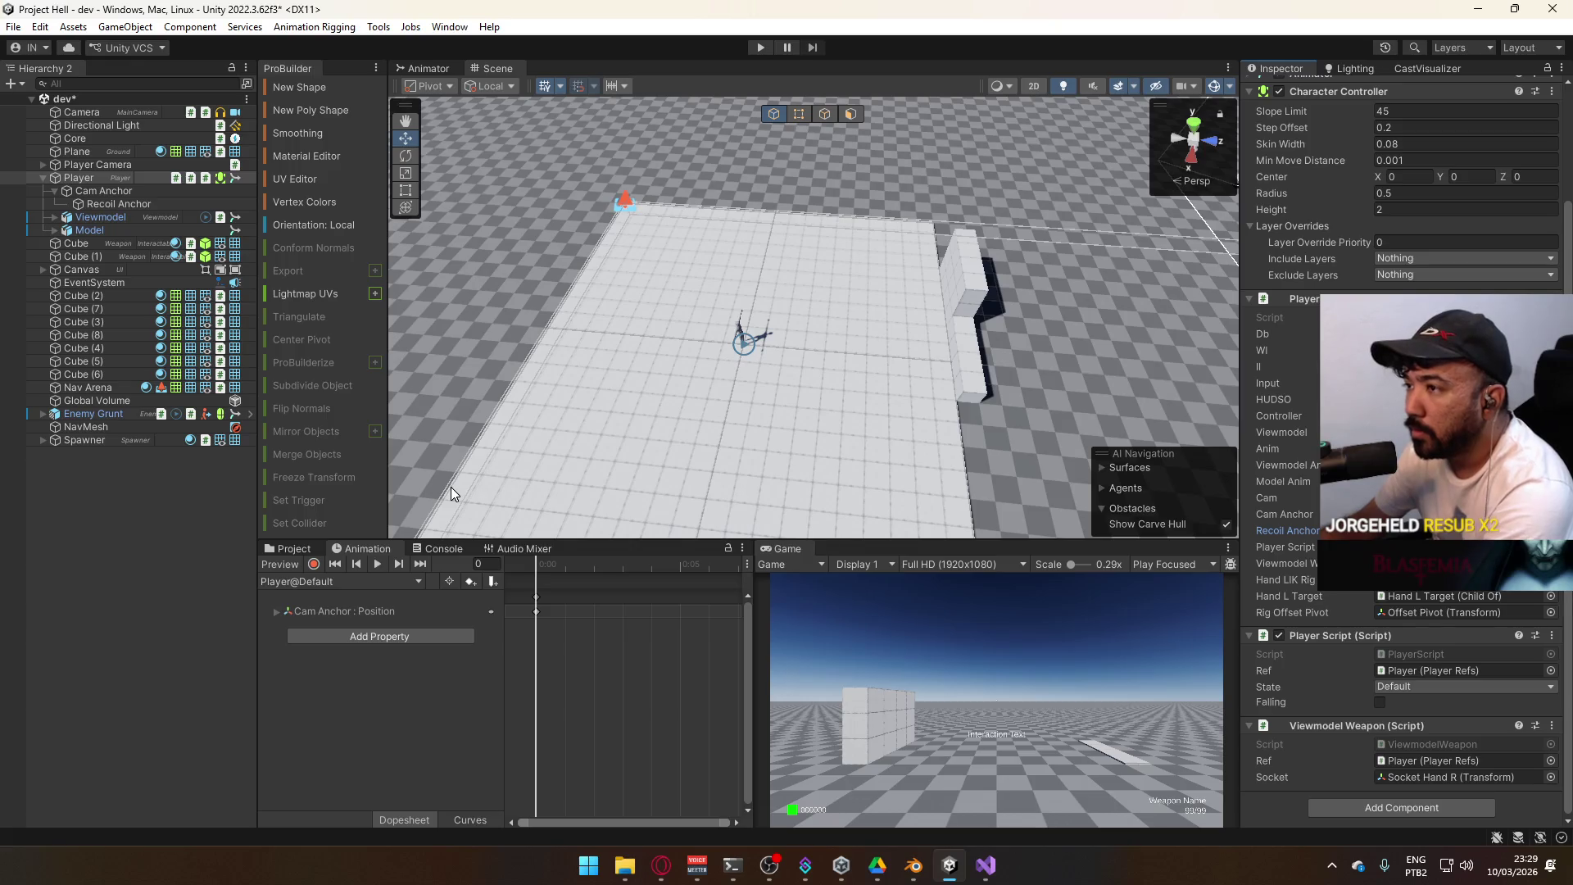
left_click(348, 581)
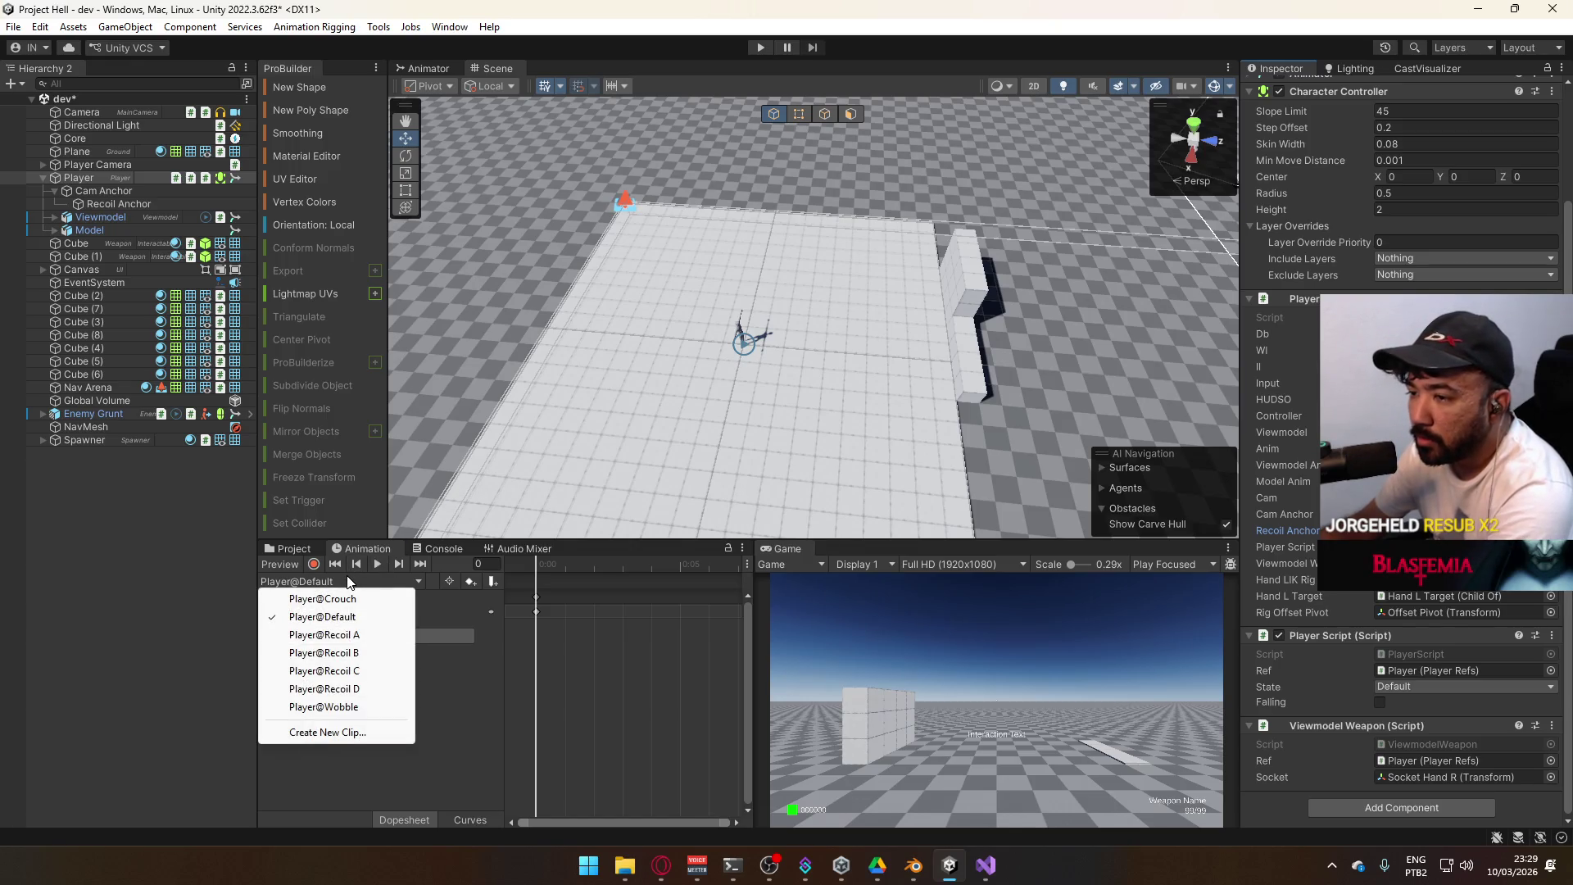
In Player@Recoil A, retarget the rotation track's path to Cam Anchor/Recoil Anchor
left_click(365, 638)
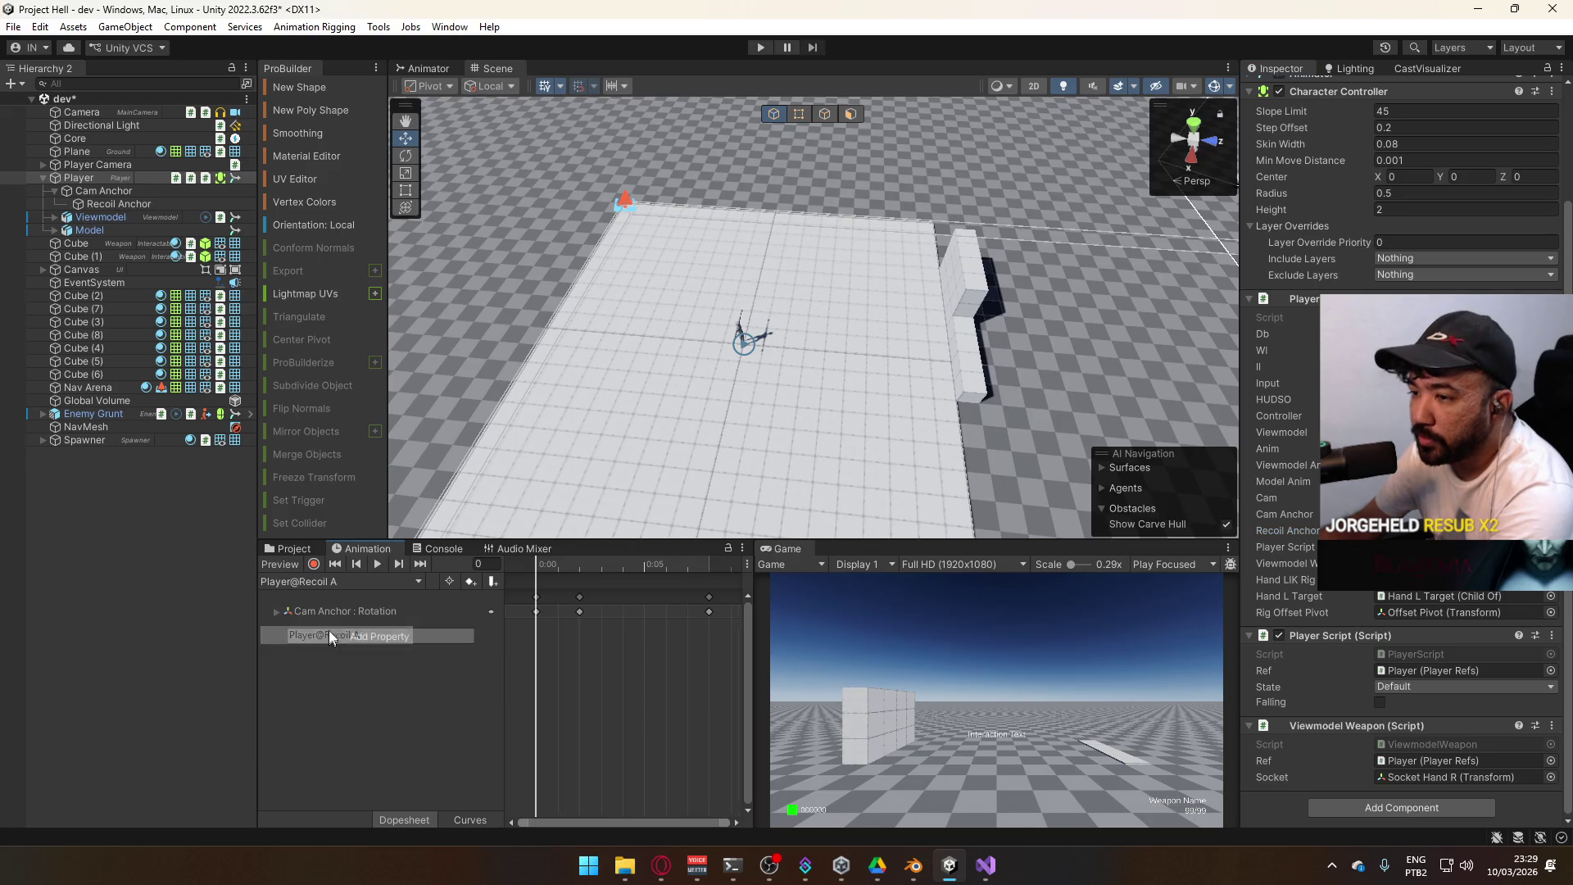
left_click(347, 610)
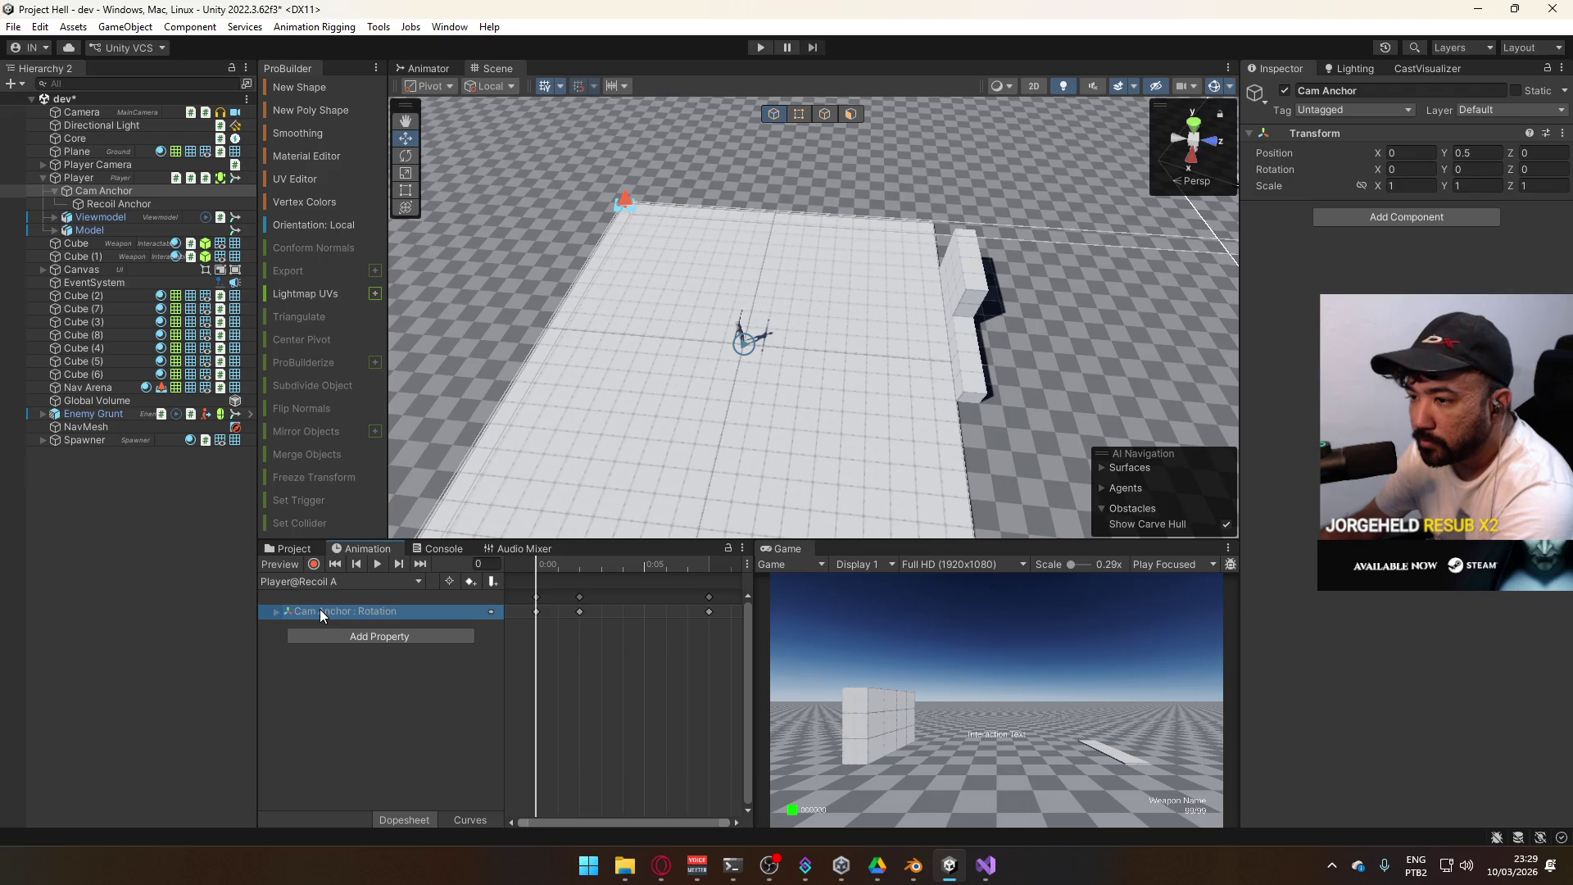
double_click(344, 614)
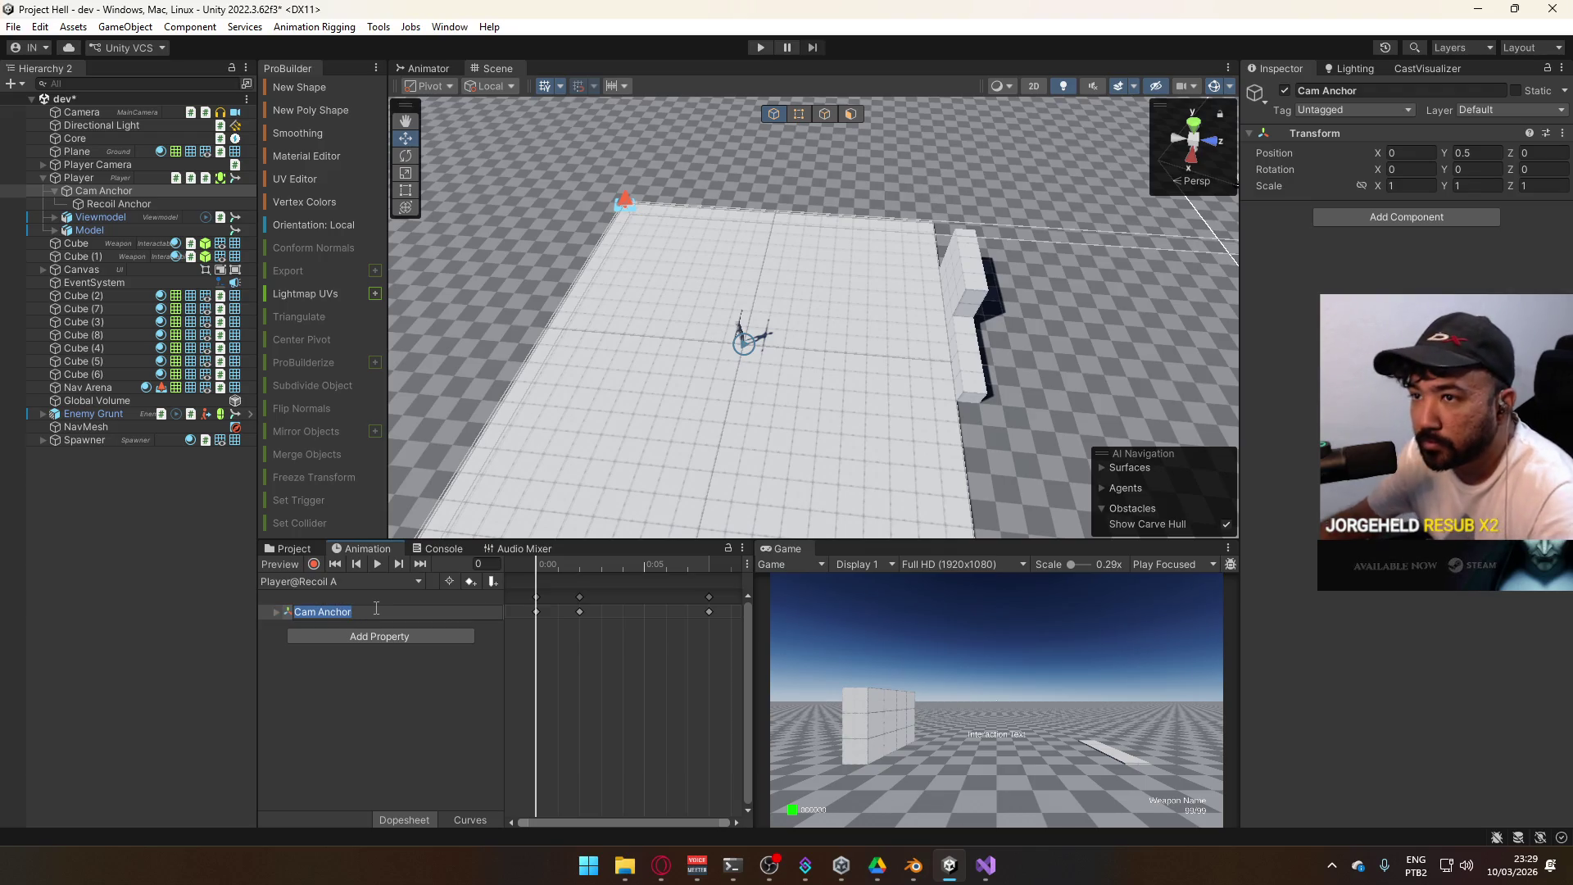
type("Recoil An")
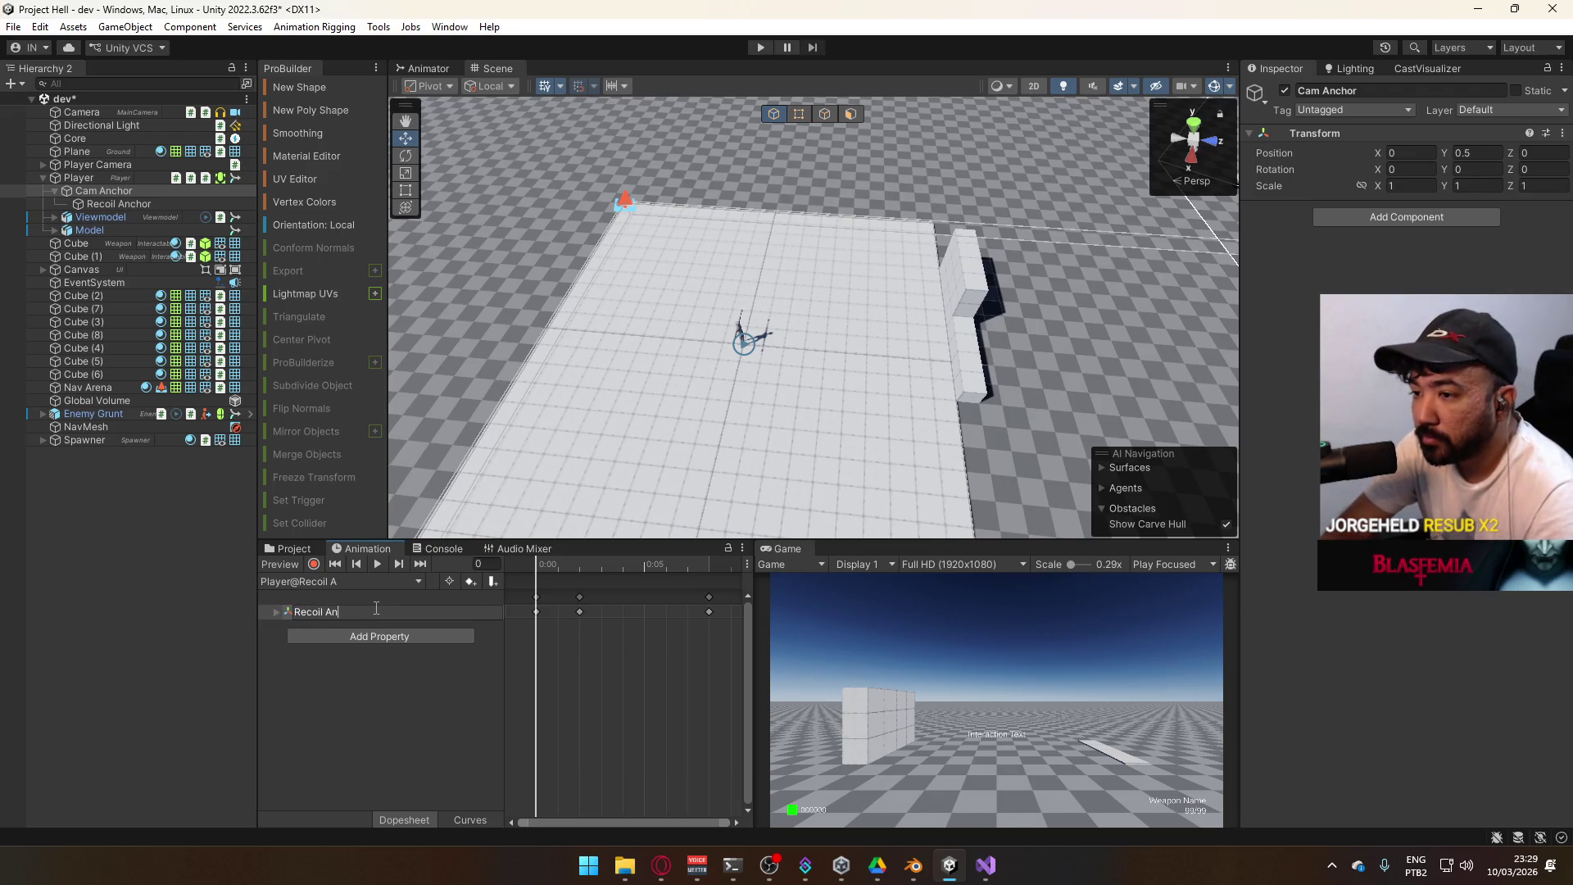
type("chor")
key("Return")
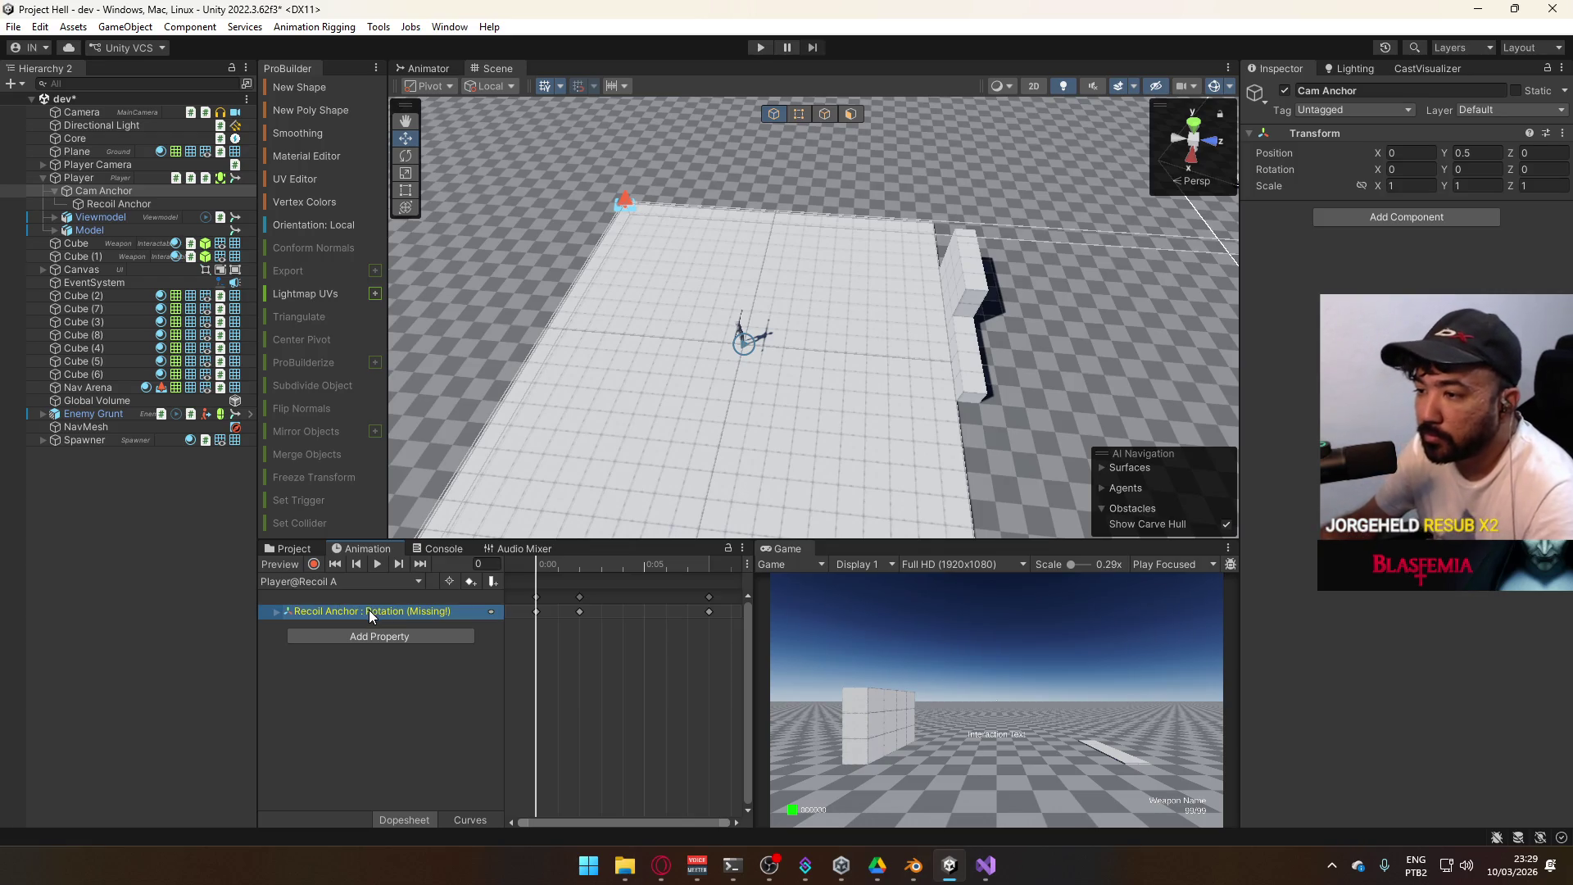
left_click(369, 610)
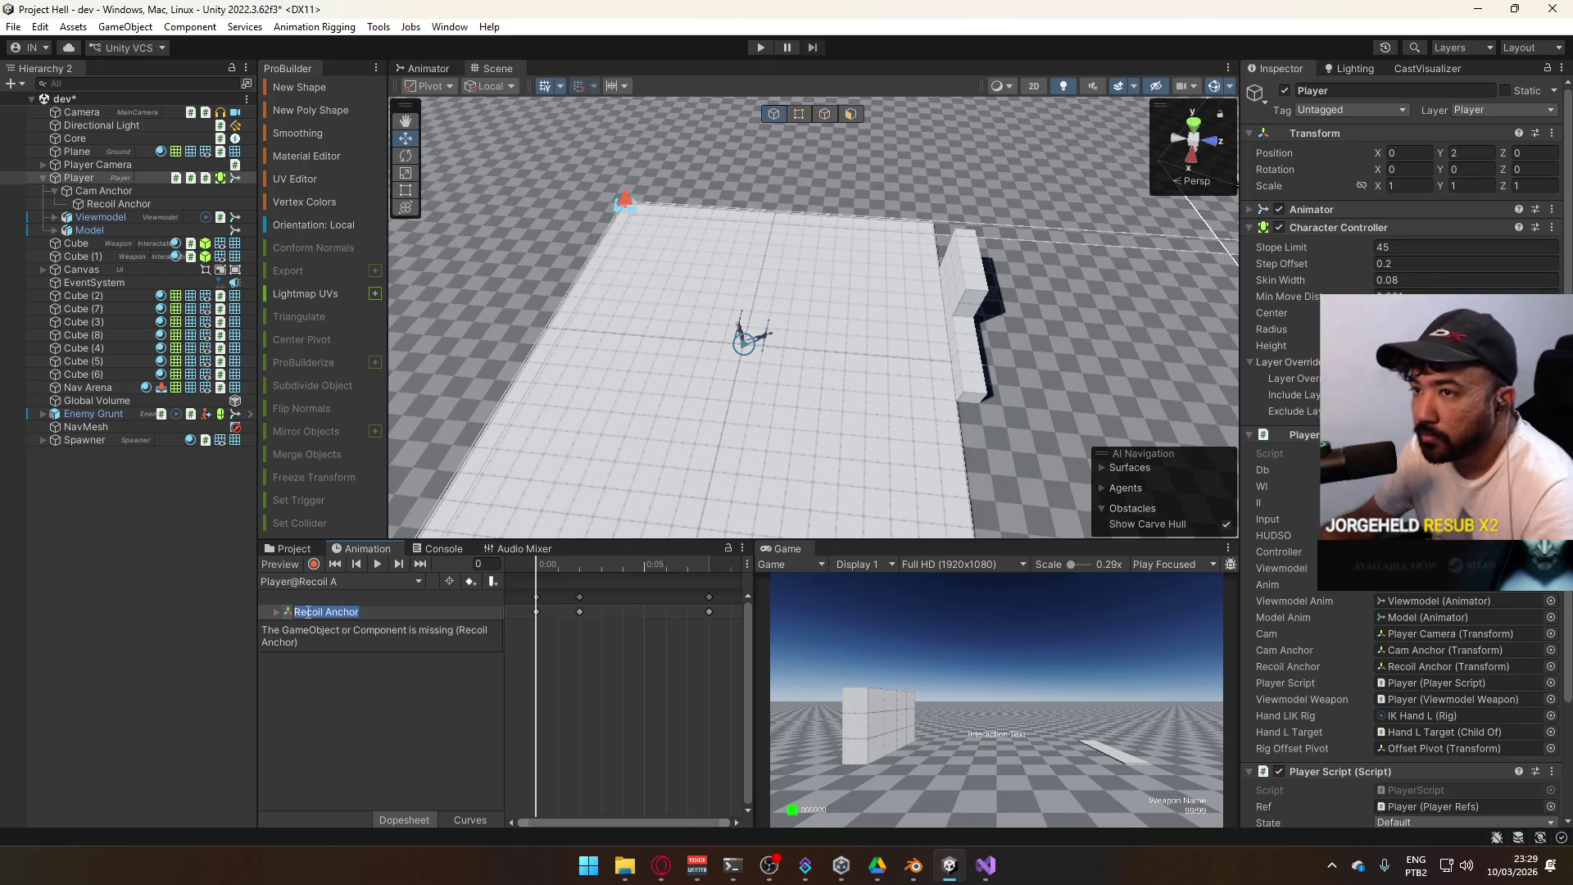
type("Cam")
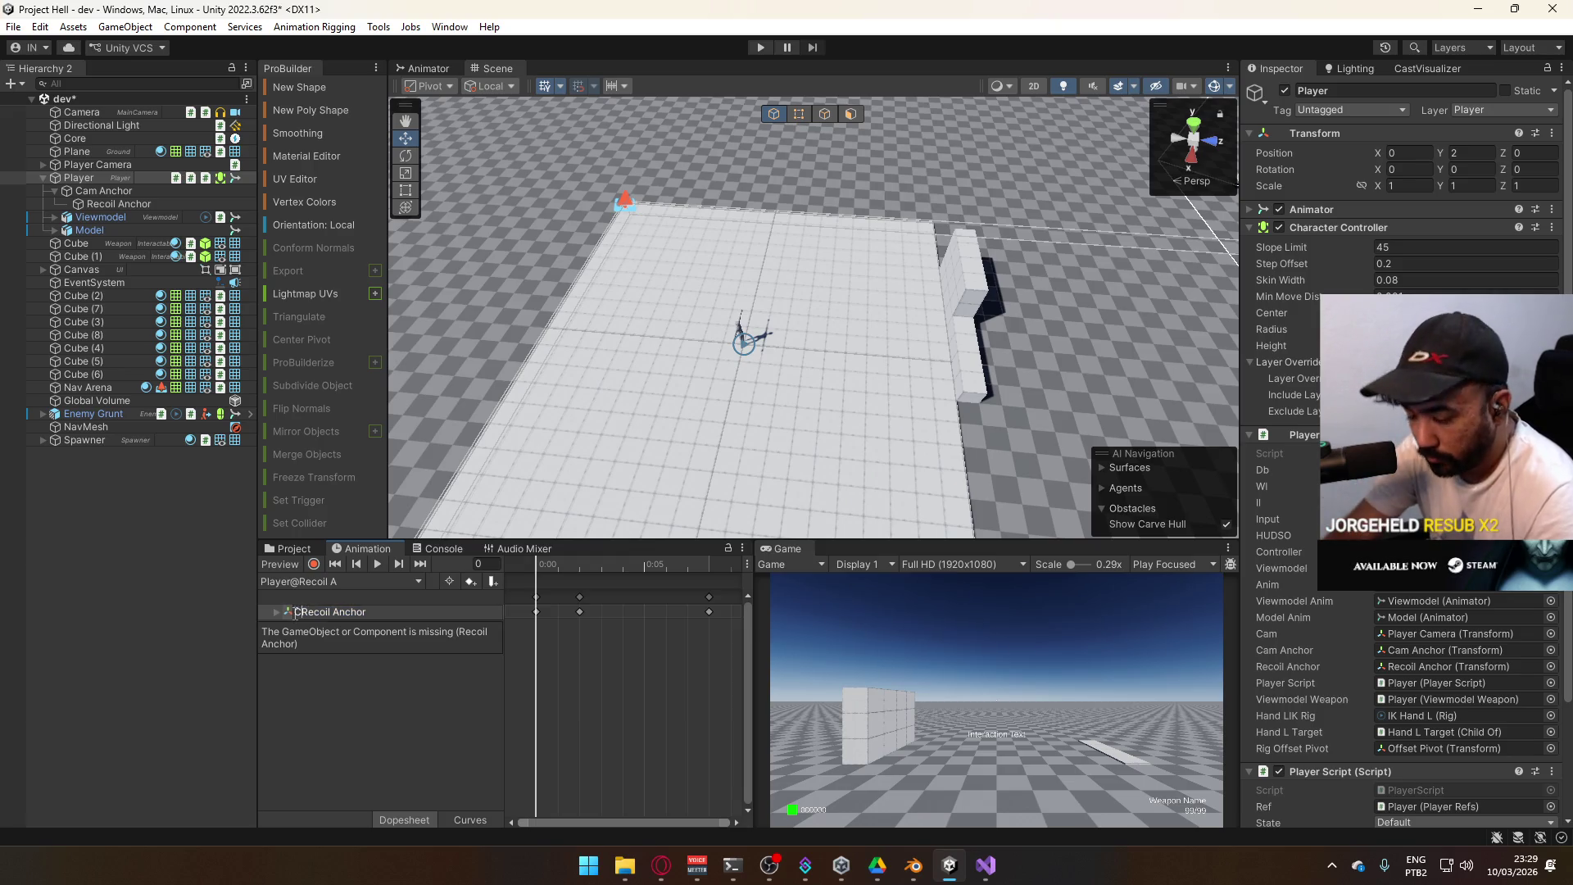
type("chor/")
key("Return")
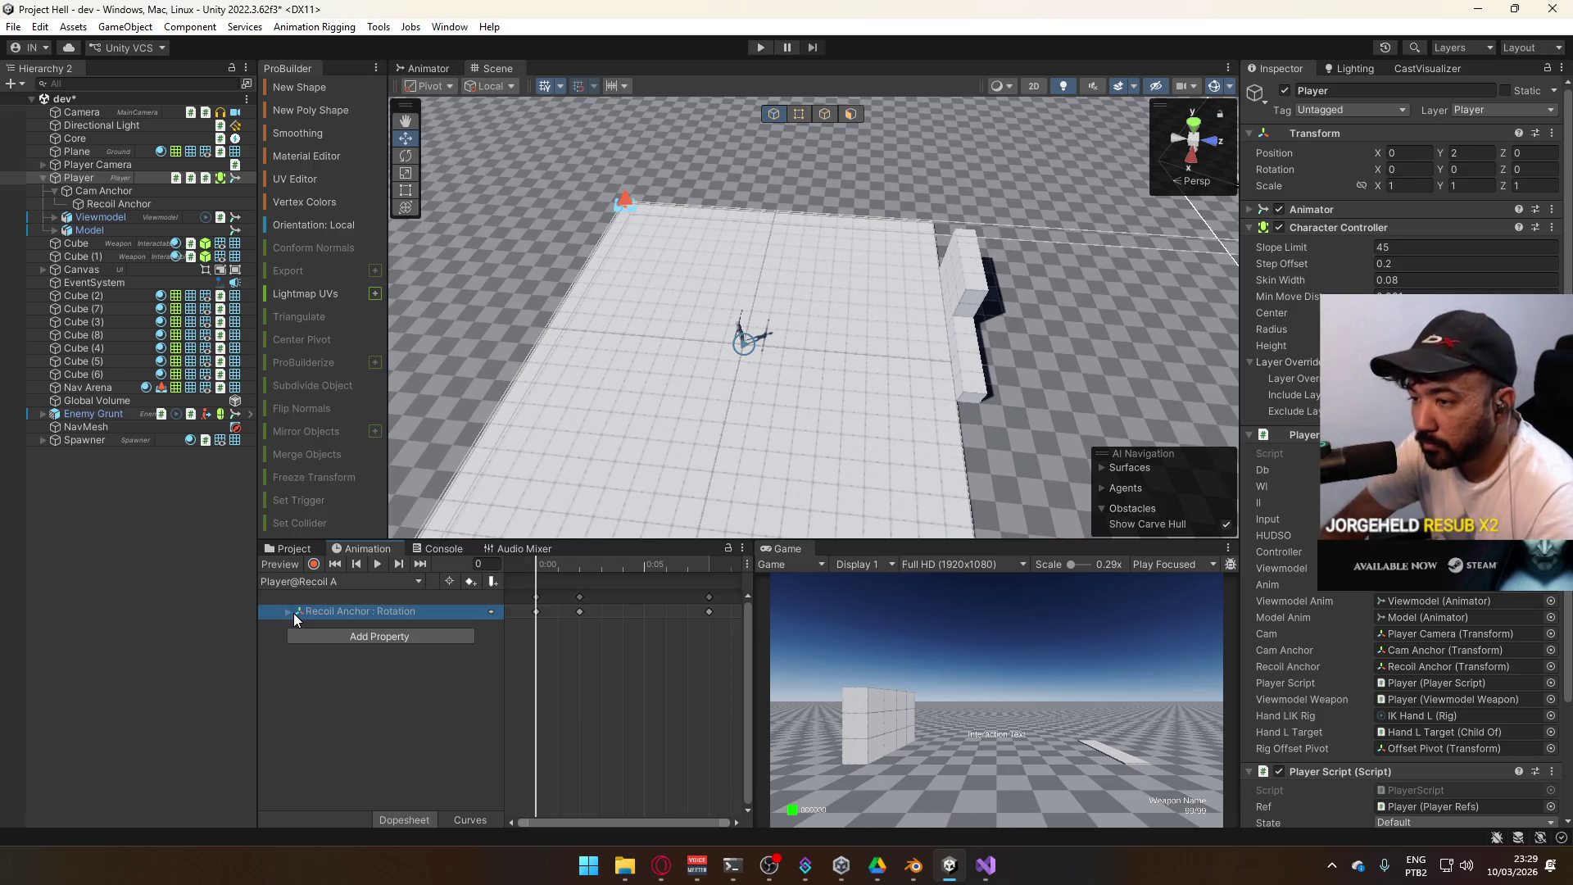
double_click(365, 613)
left_click(421, 710)
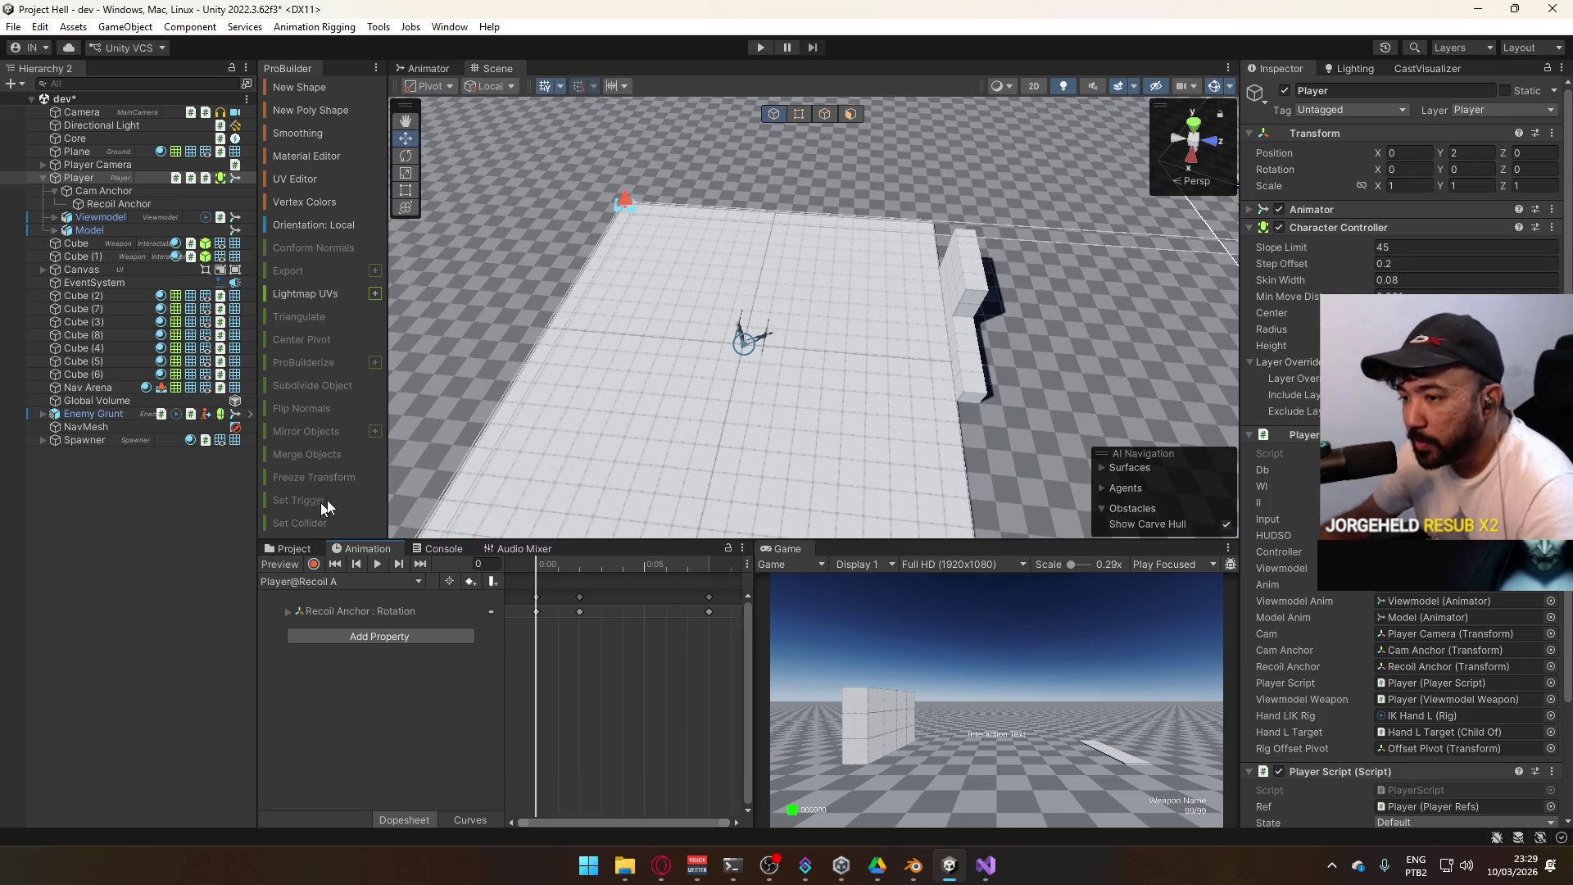
Retarget the Player@Recoil B rotation track to the /Recoil Anchor path
left_click(320, 584)
left_click(376, 623)
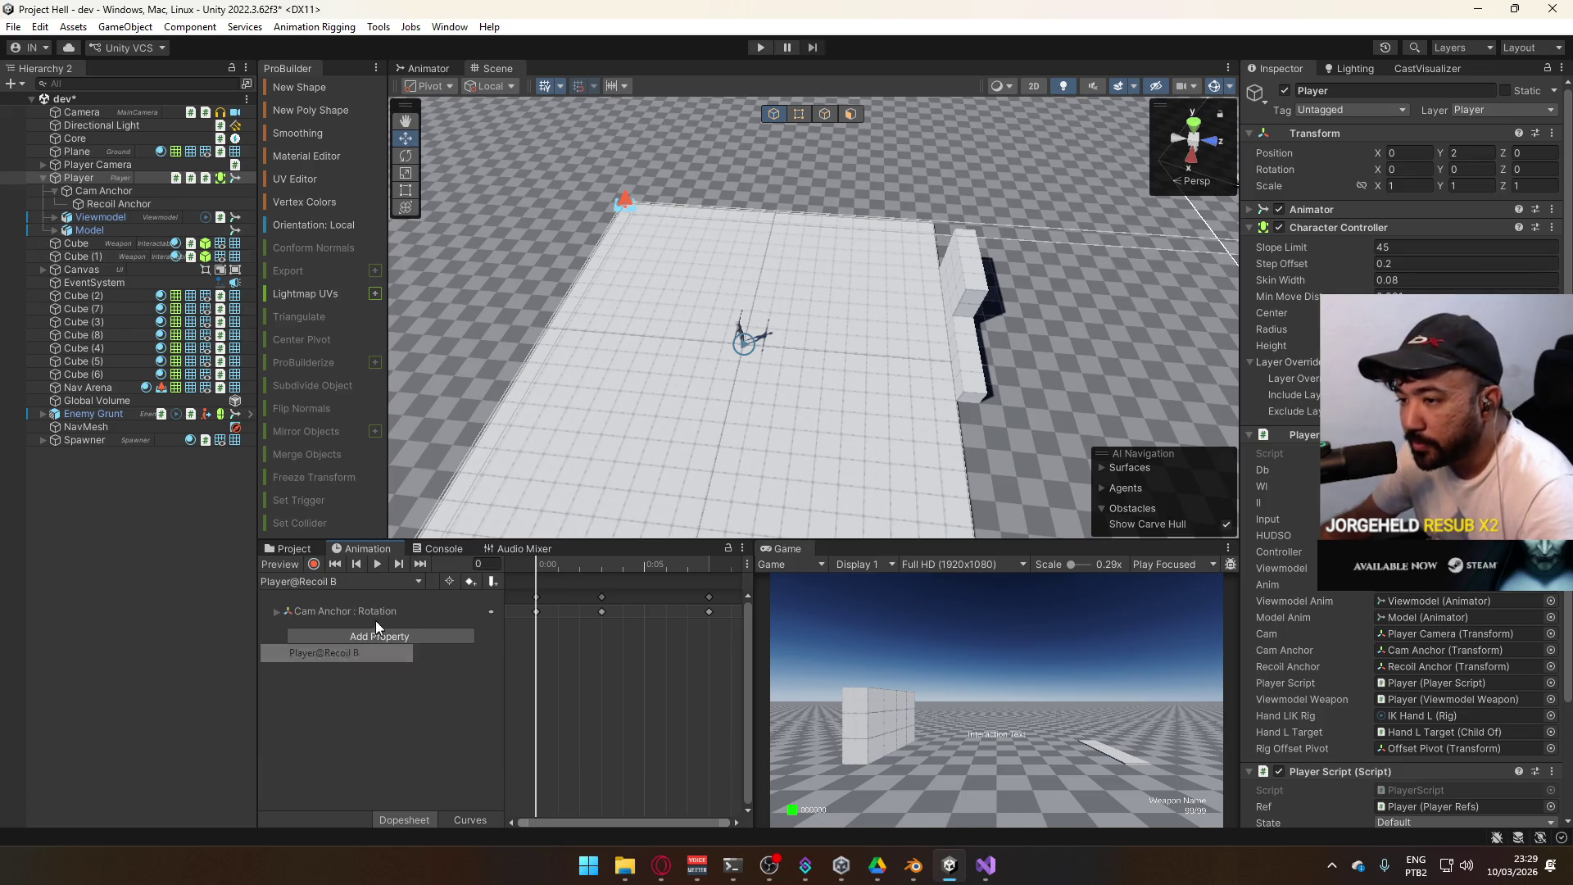
left_click(348, 611)
left_click(397, 616)
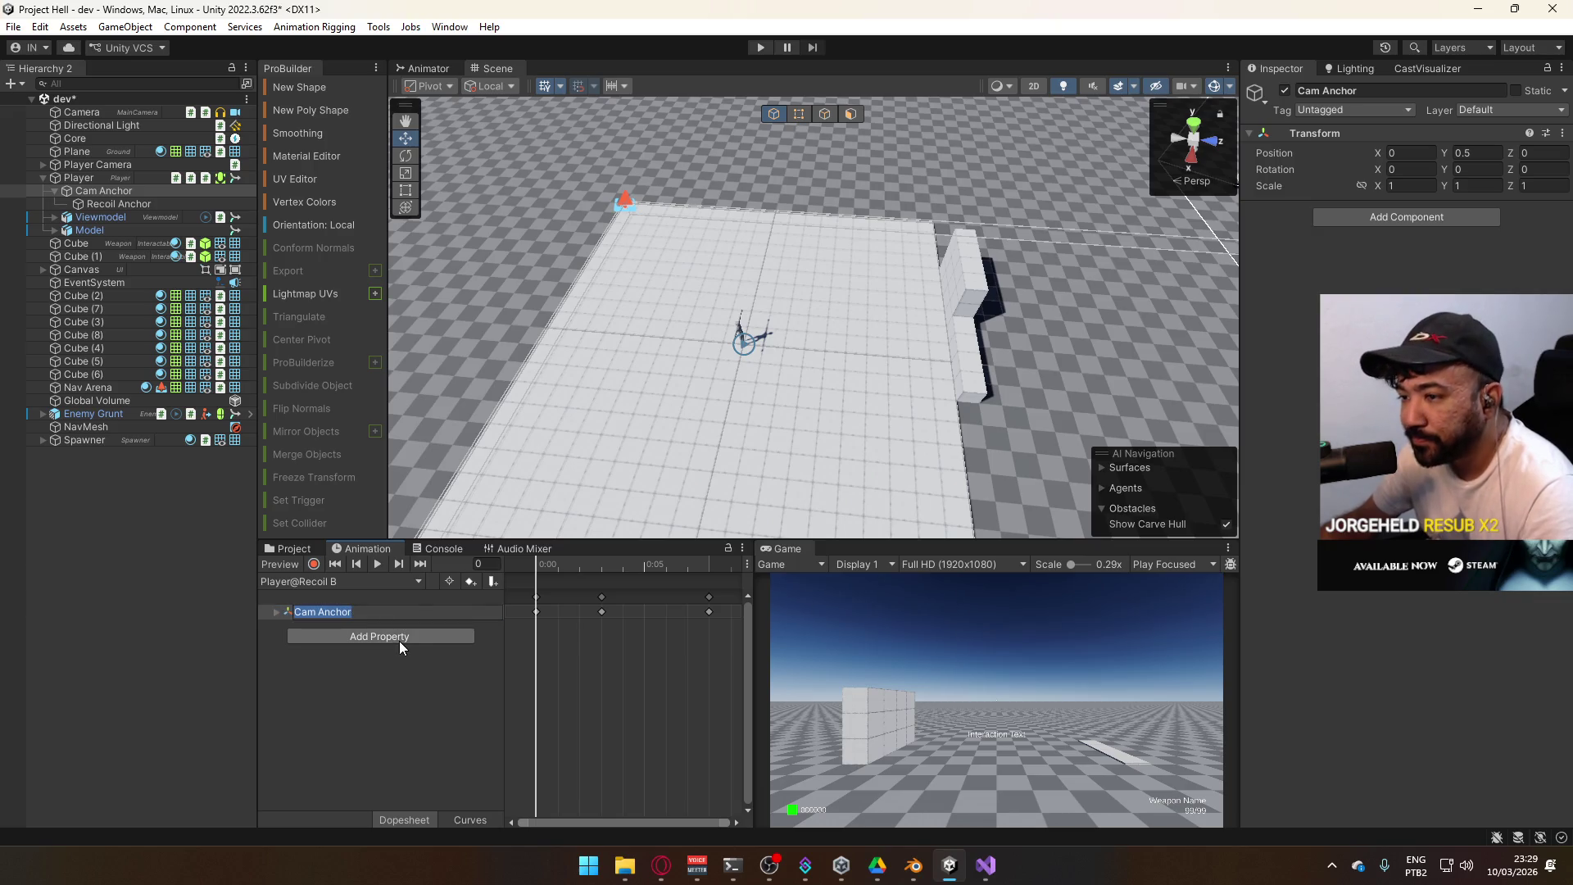
type("/Recoil Anchor")
left_click(419, 696)
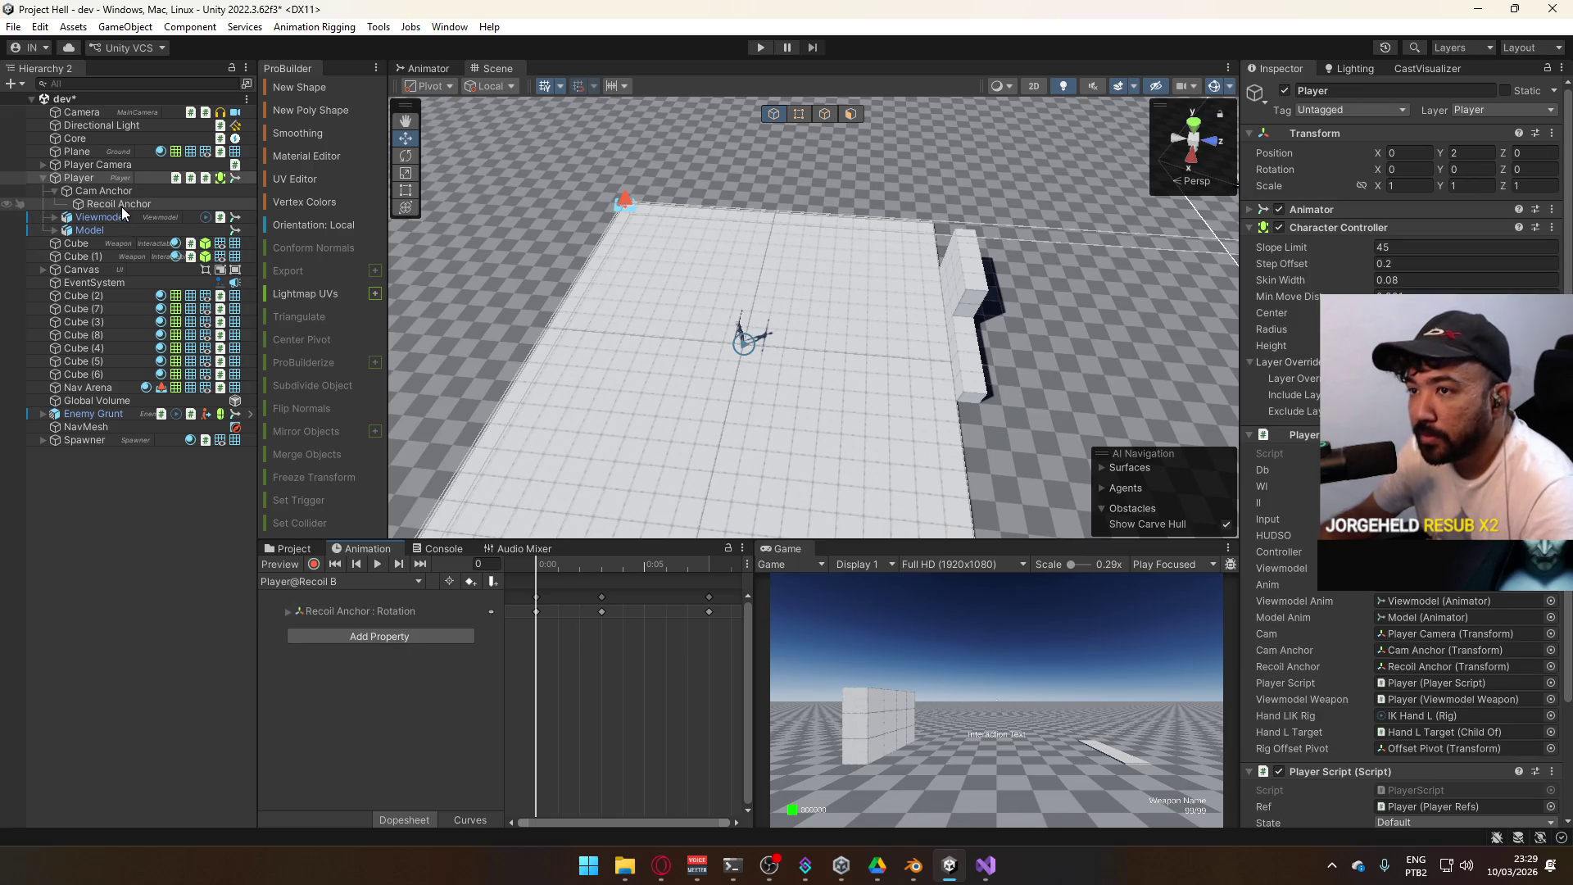
Retarget the rotation tracks in Player@Recoil C and Player@Recoil D to Recoil Anchor
left_click(318, 581)
left_click(336, 634)
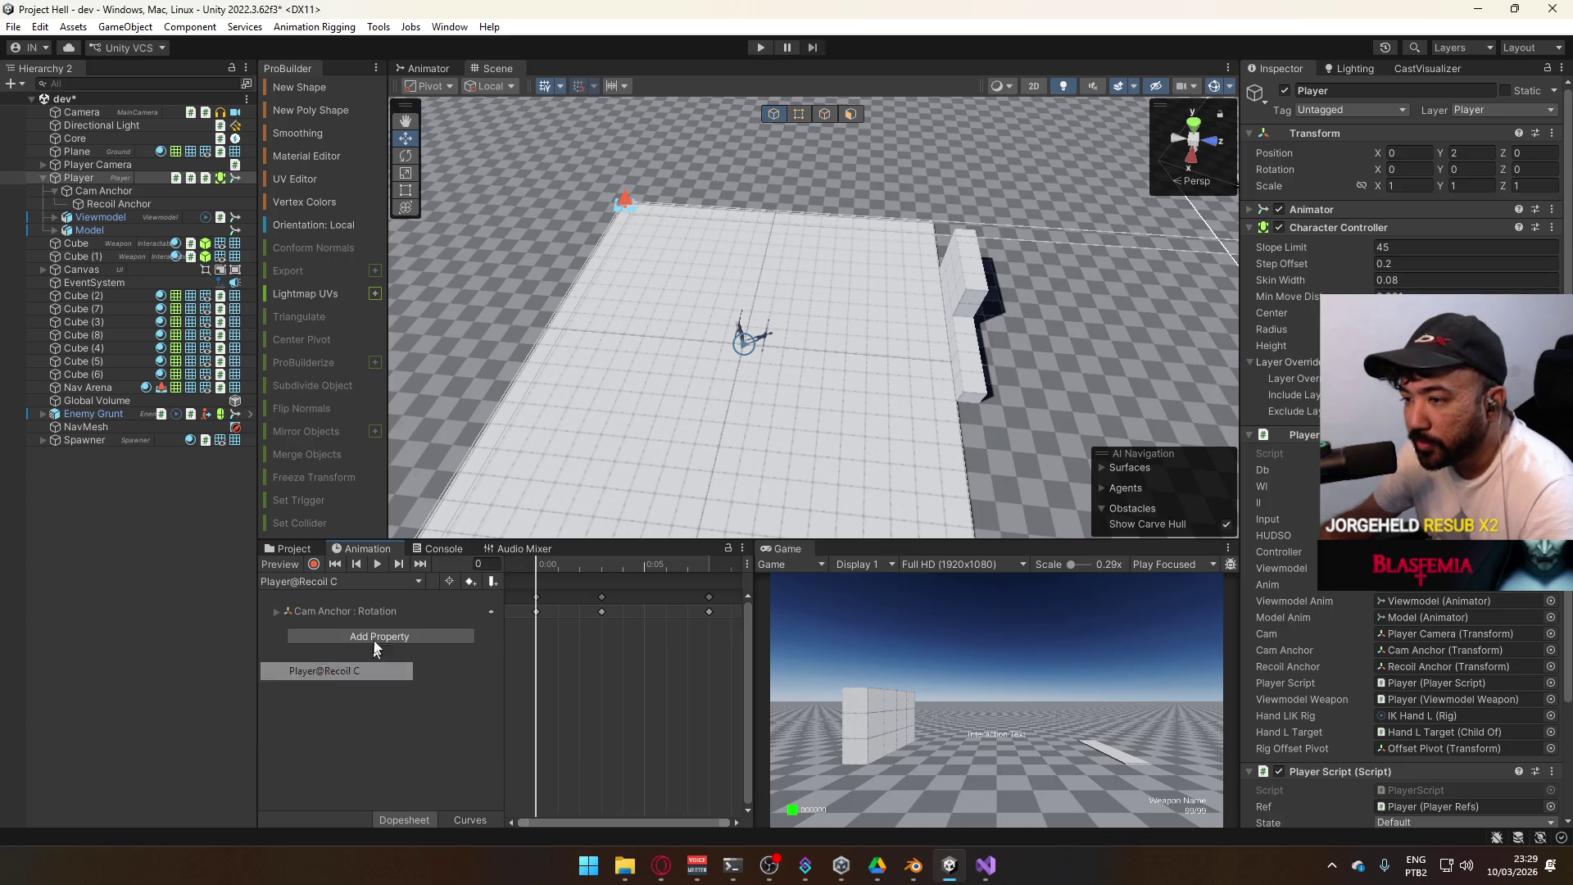
left_click(348, 611)
left_click(418, 666)
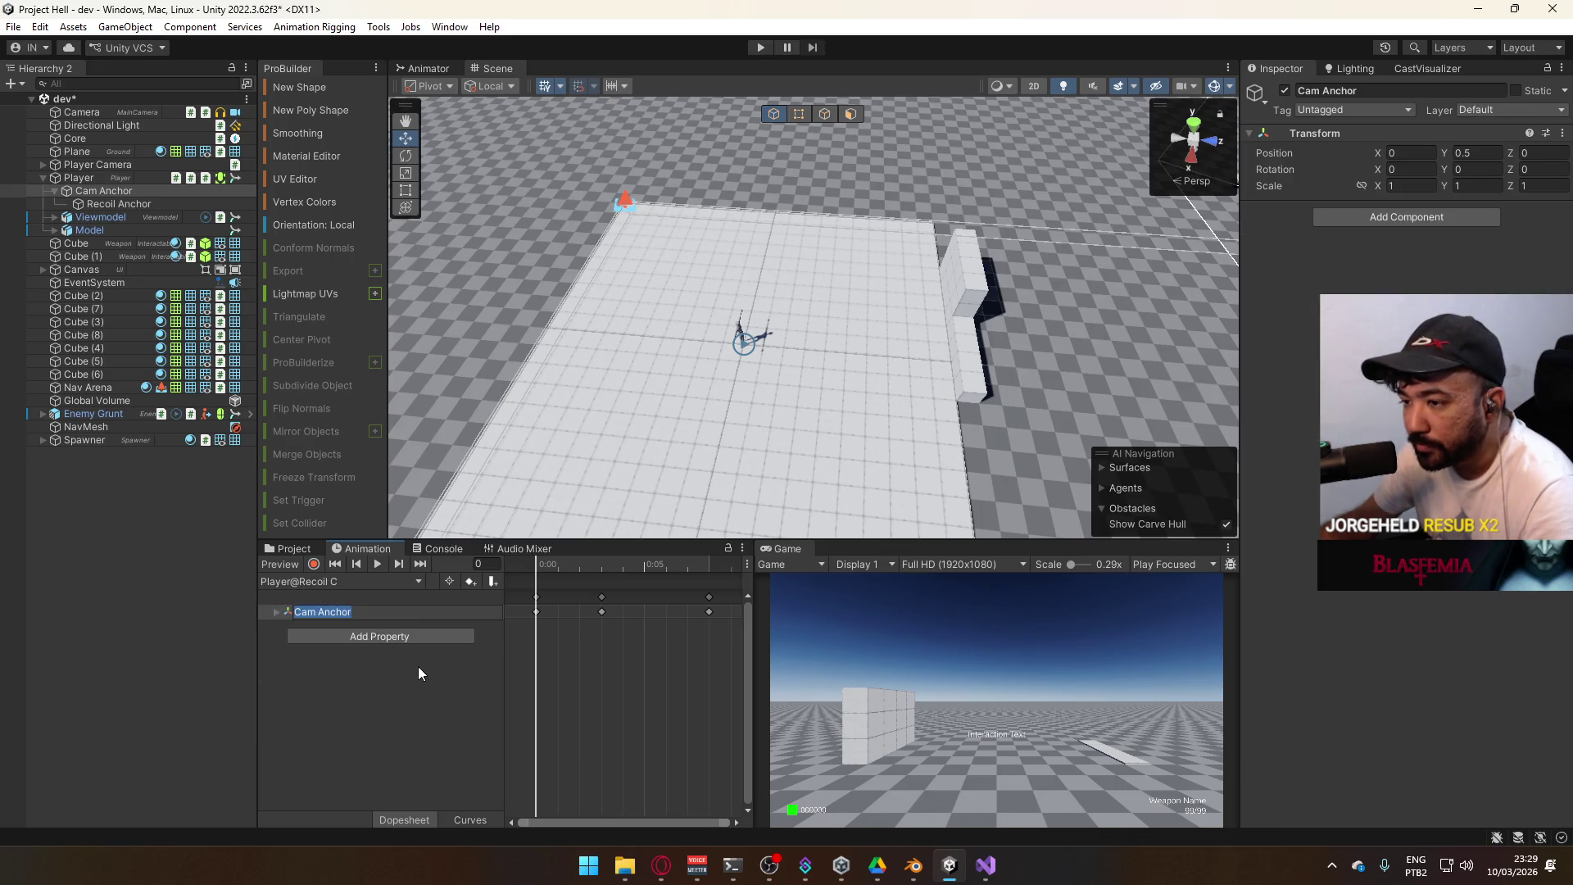
left_click(334, 583)
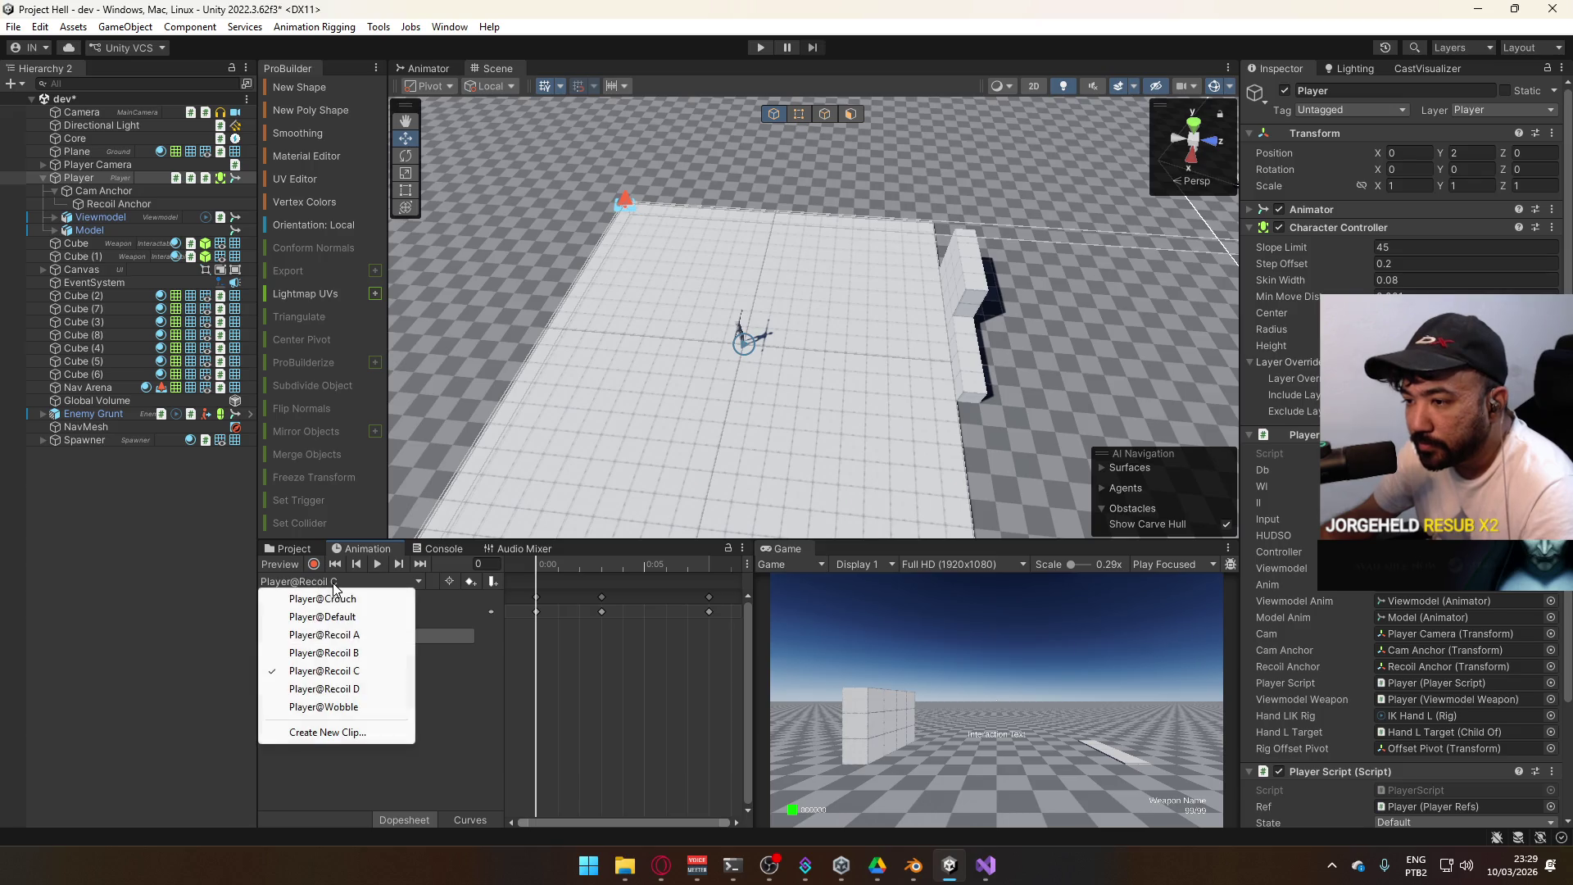
left_click(363, 689)
left_click(383, 611)
key("F2")
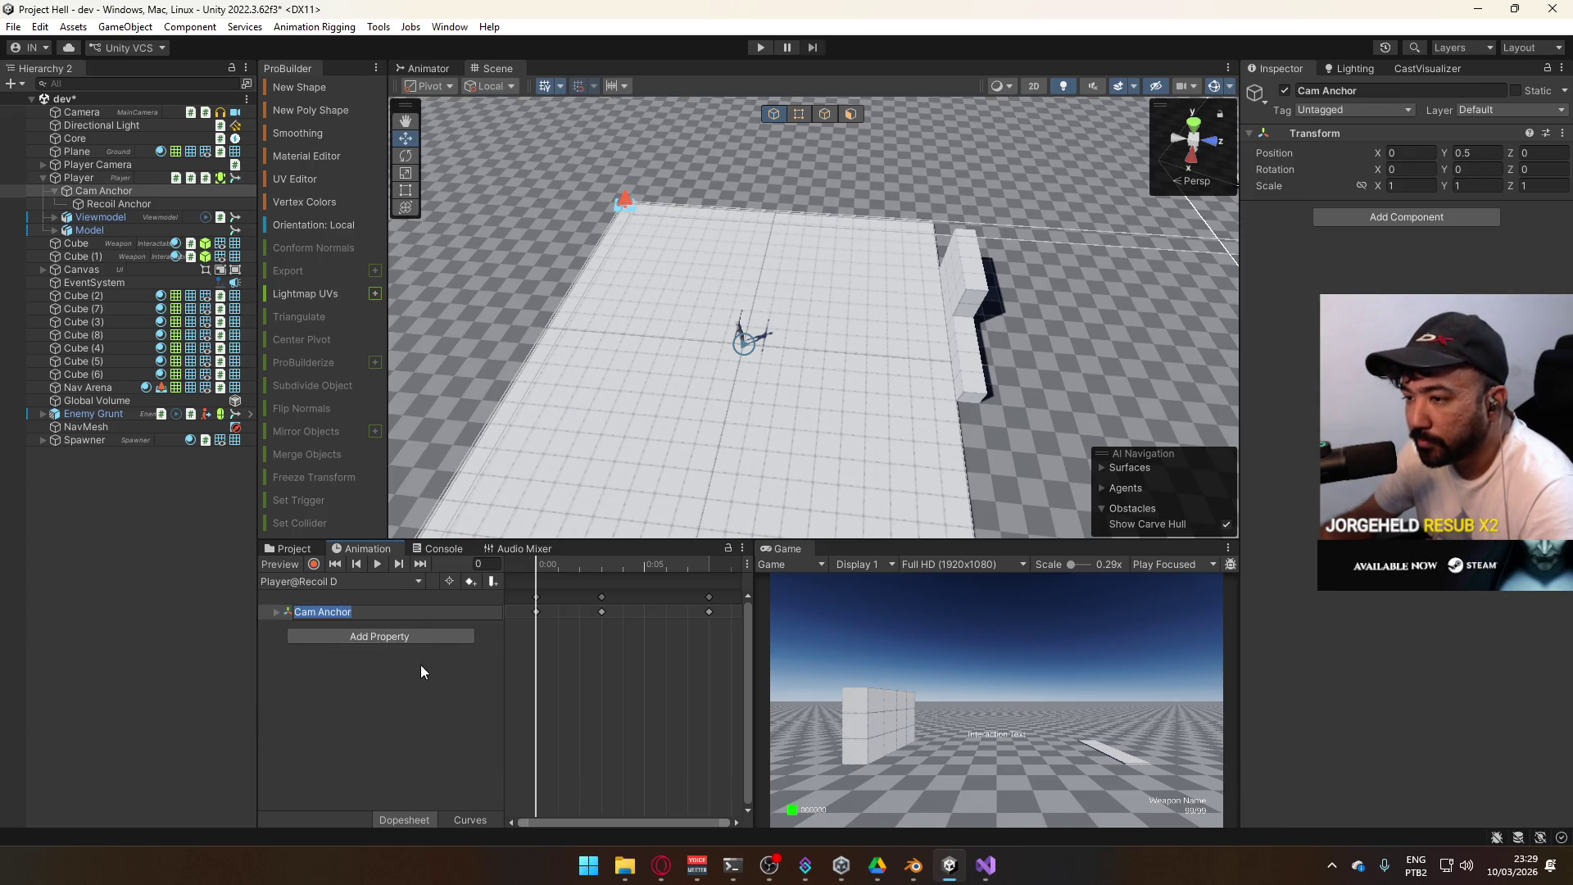
type("Recoil Anchor")
key("Return")
left_click(398, 705)
Choose the Player@Wobble clip and enter Play mode
left_click(337, 581)
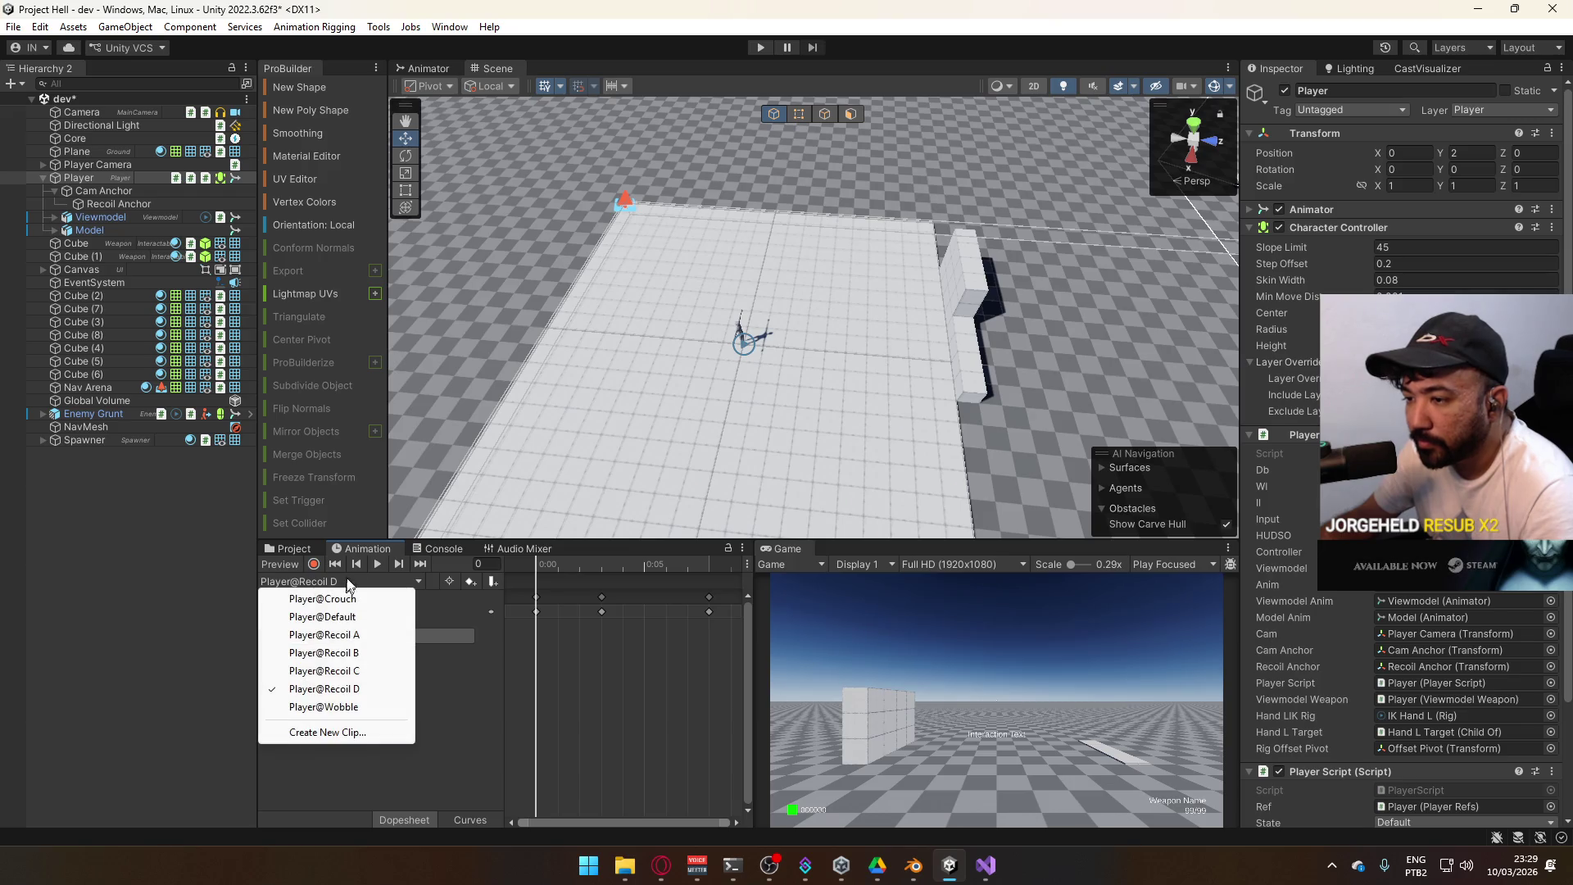
left_click(444, 677)
left_click(334, 582)
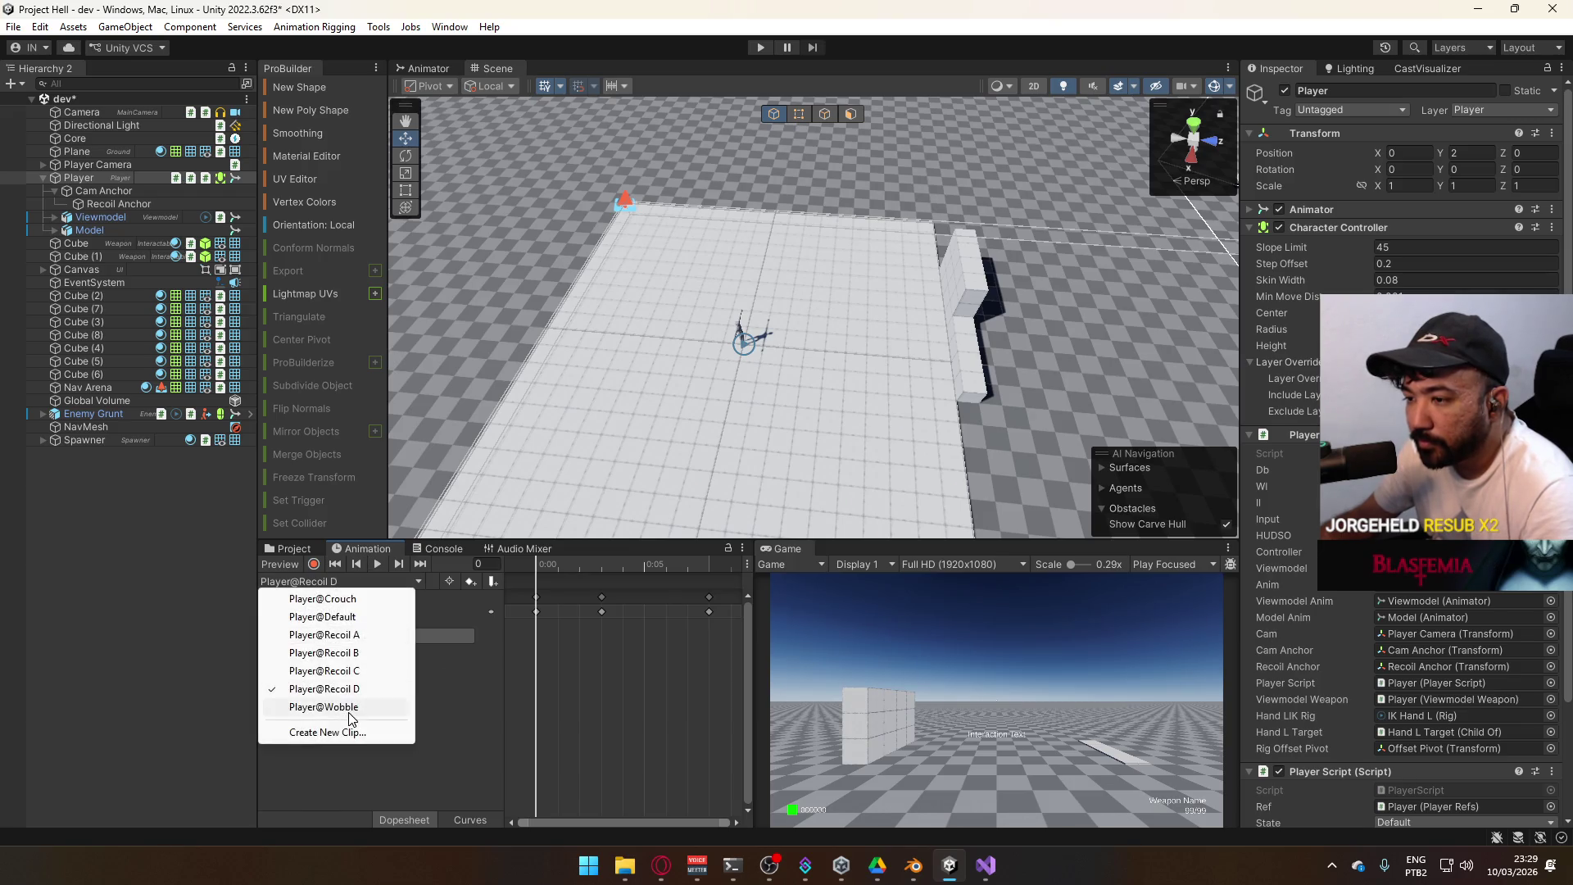
left_click(336, 706)
left_click(329, 583)
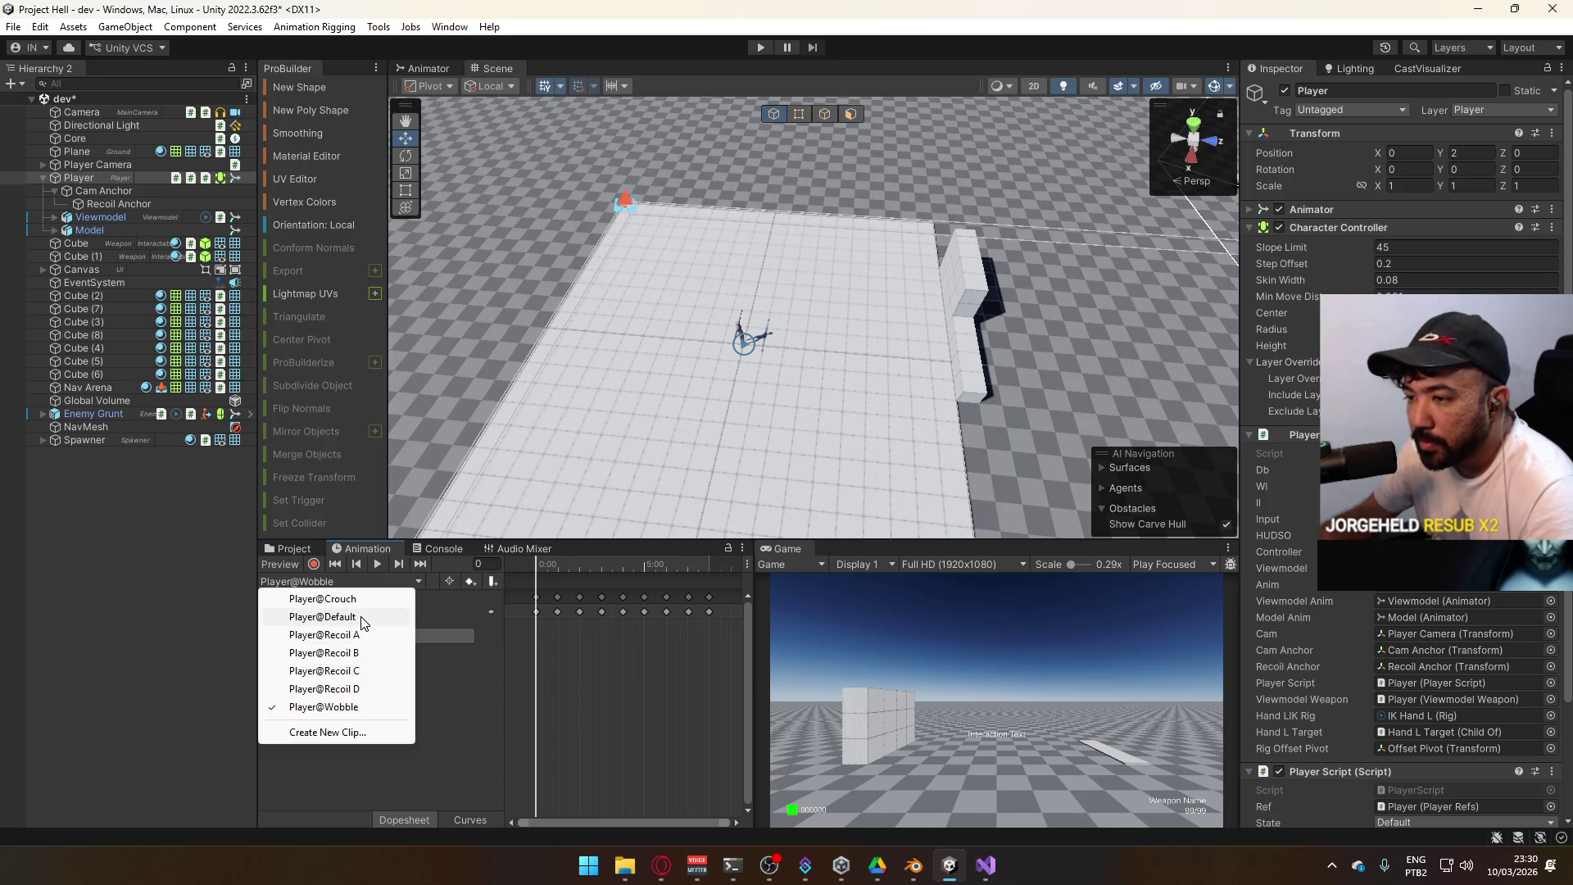
left_click(362, 623)
left_click(347, 582)
left_click(343, 595)
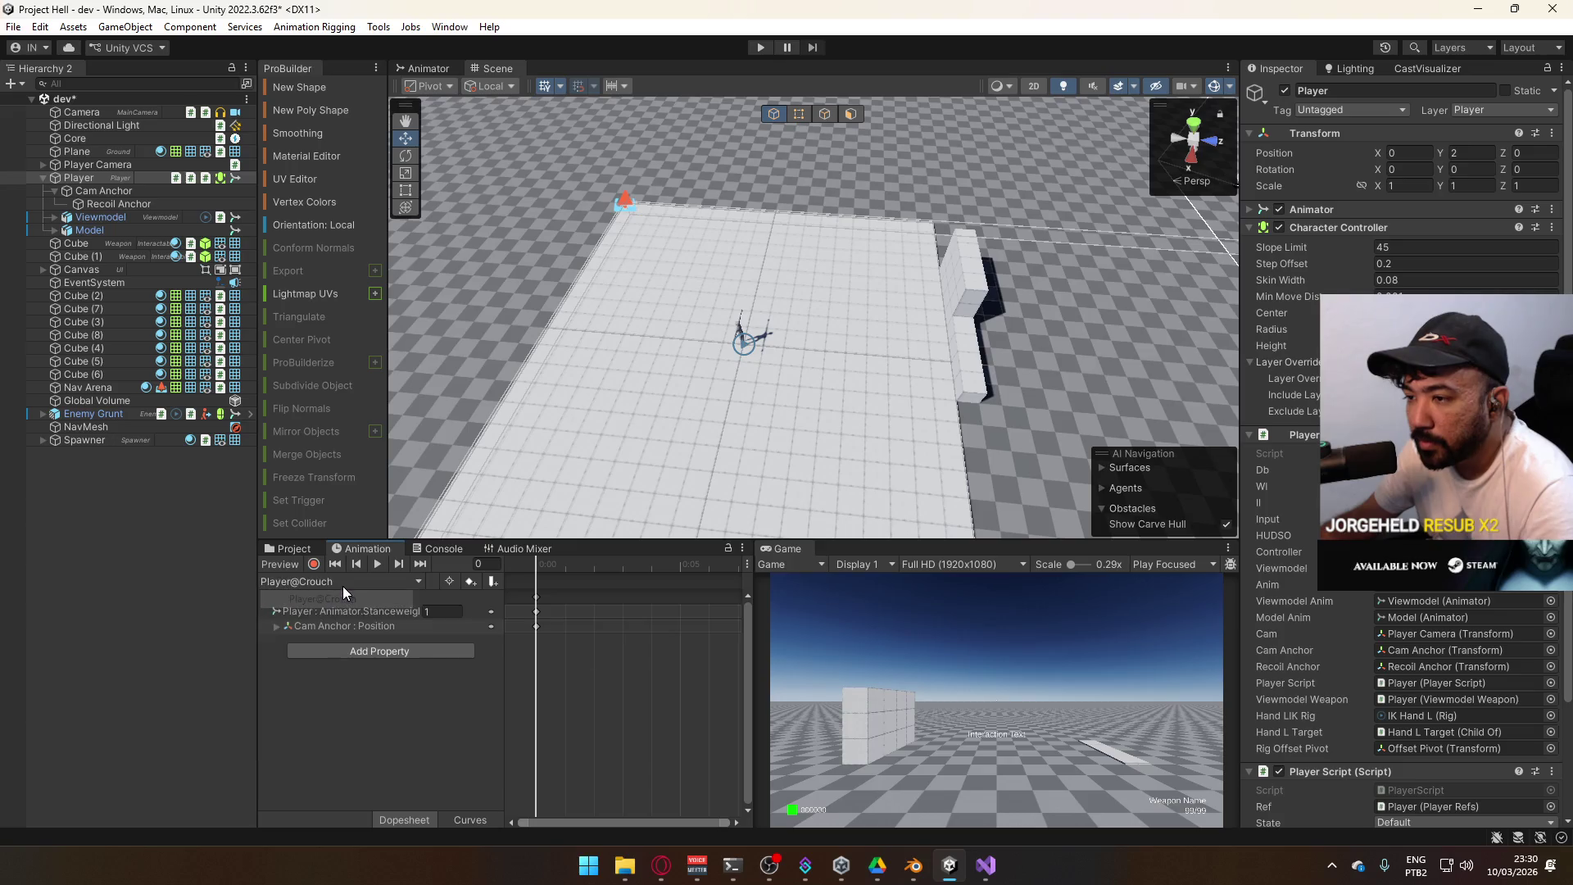
left_click(344, 583)
left_click(344, 707)
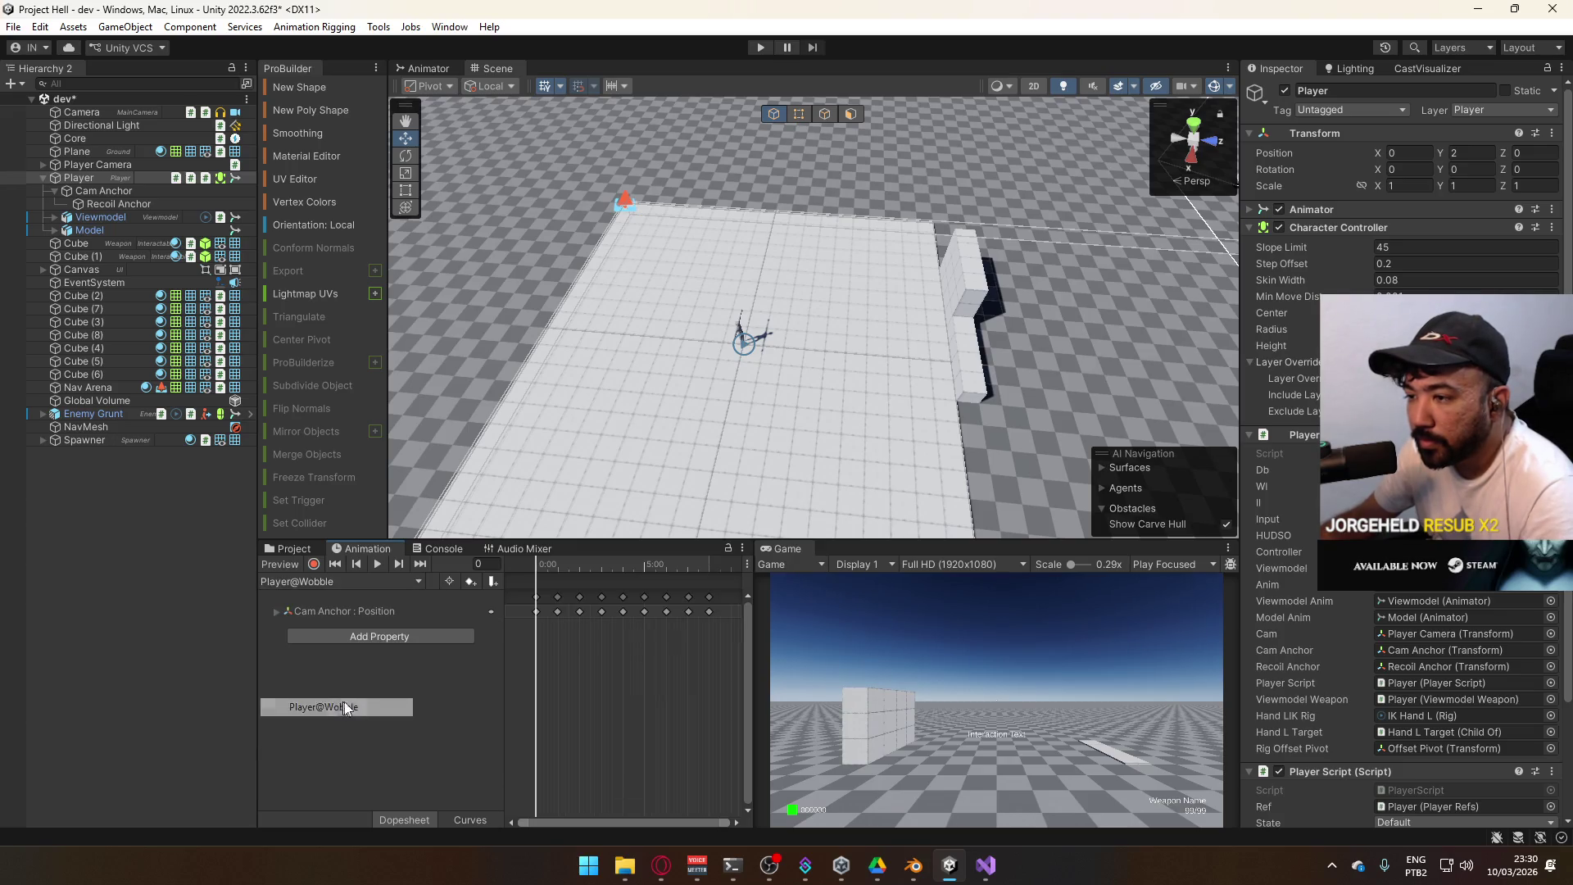
left_click(762, 48)
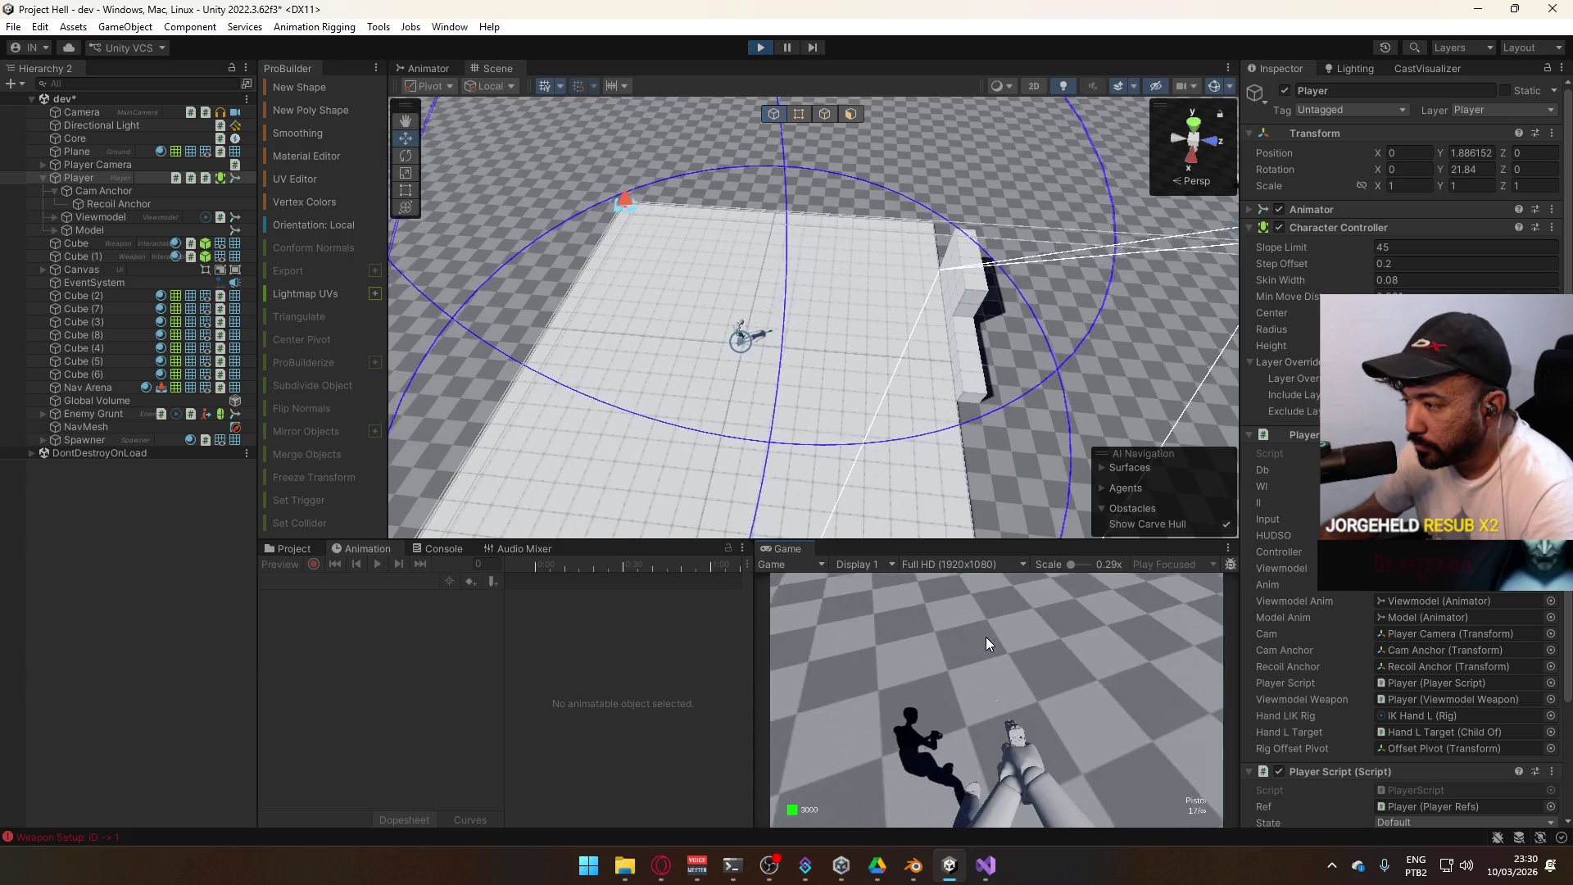
Playtest by firing, strafing with D, shooting the wall and reloading with R
key("super")
left_click(936, 608)
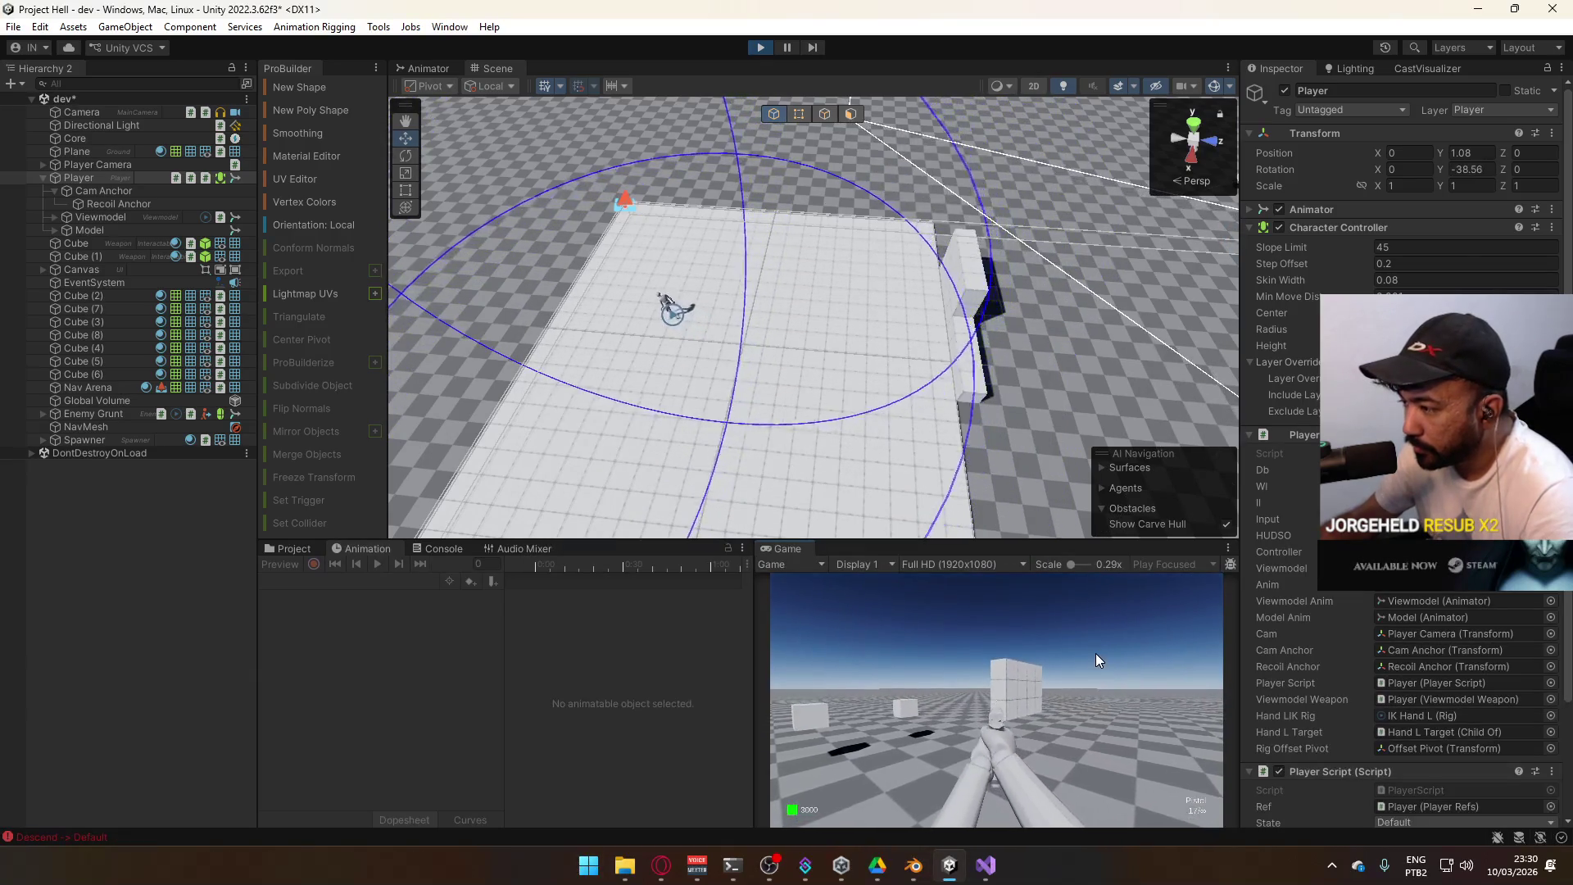
key("d")
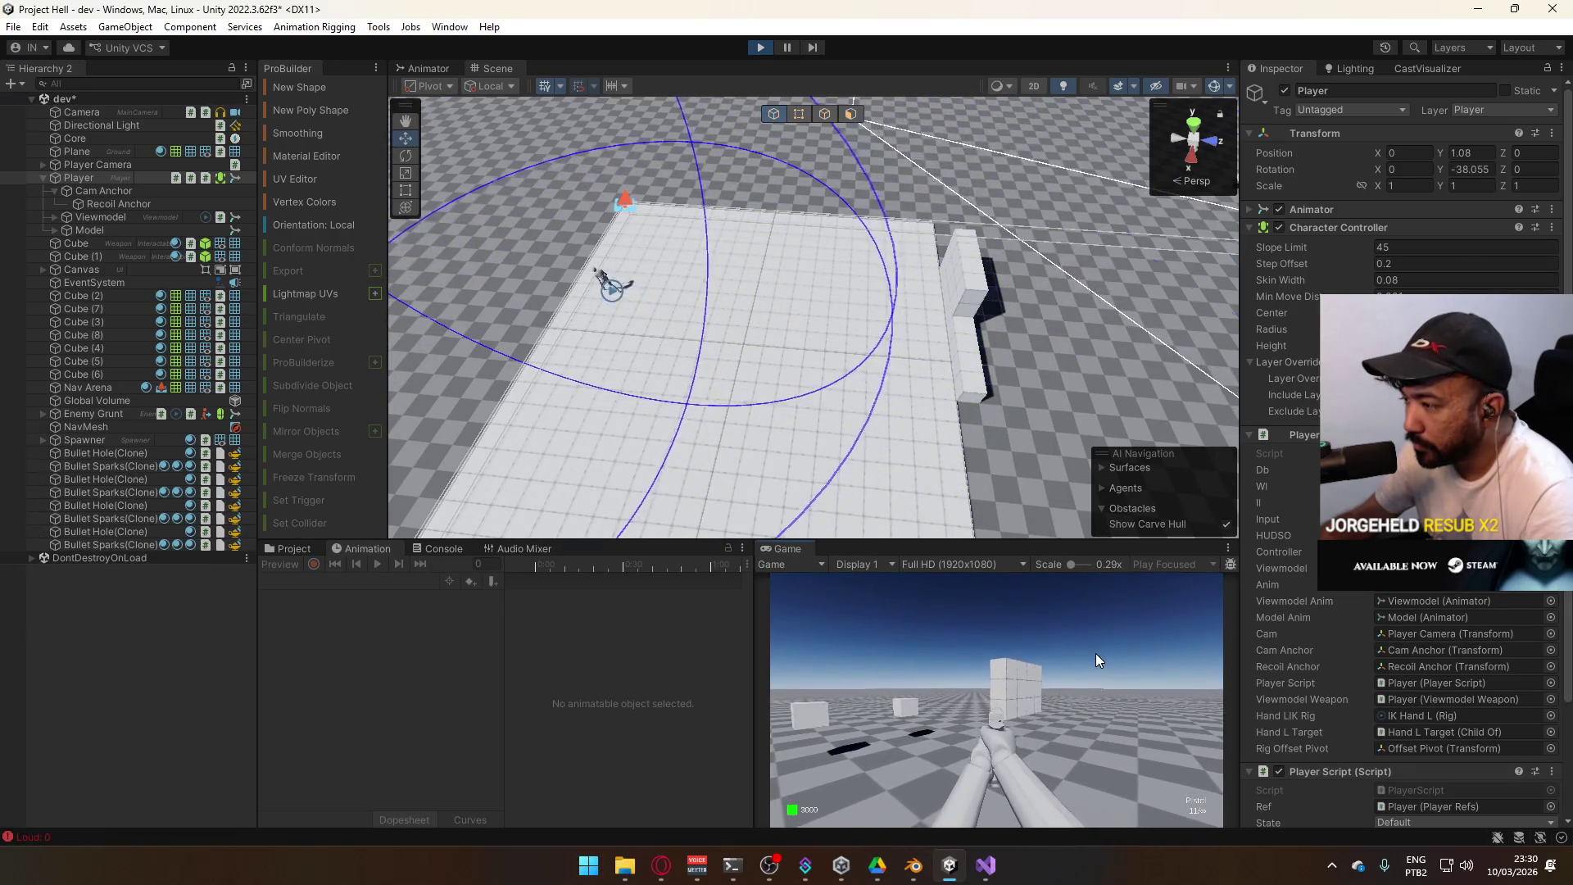
left_click(1095, 652)
key("r")
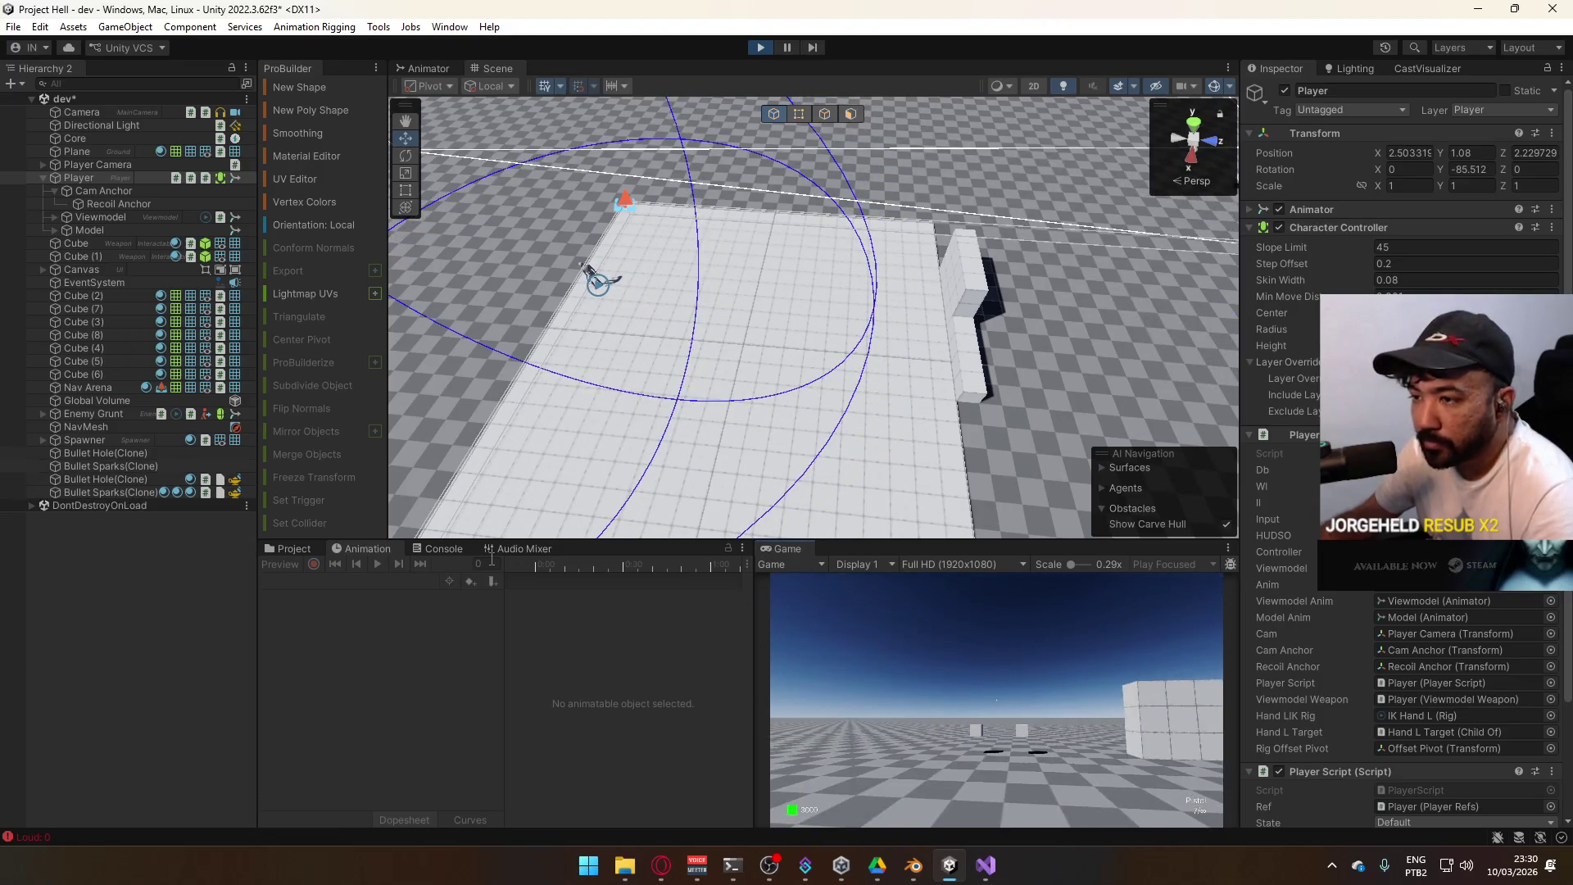
Release the mouse and select Player, Cam Anchor and Recoil Anchor in the Hierarchy
key("super")
left_click(72, 180)
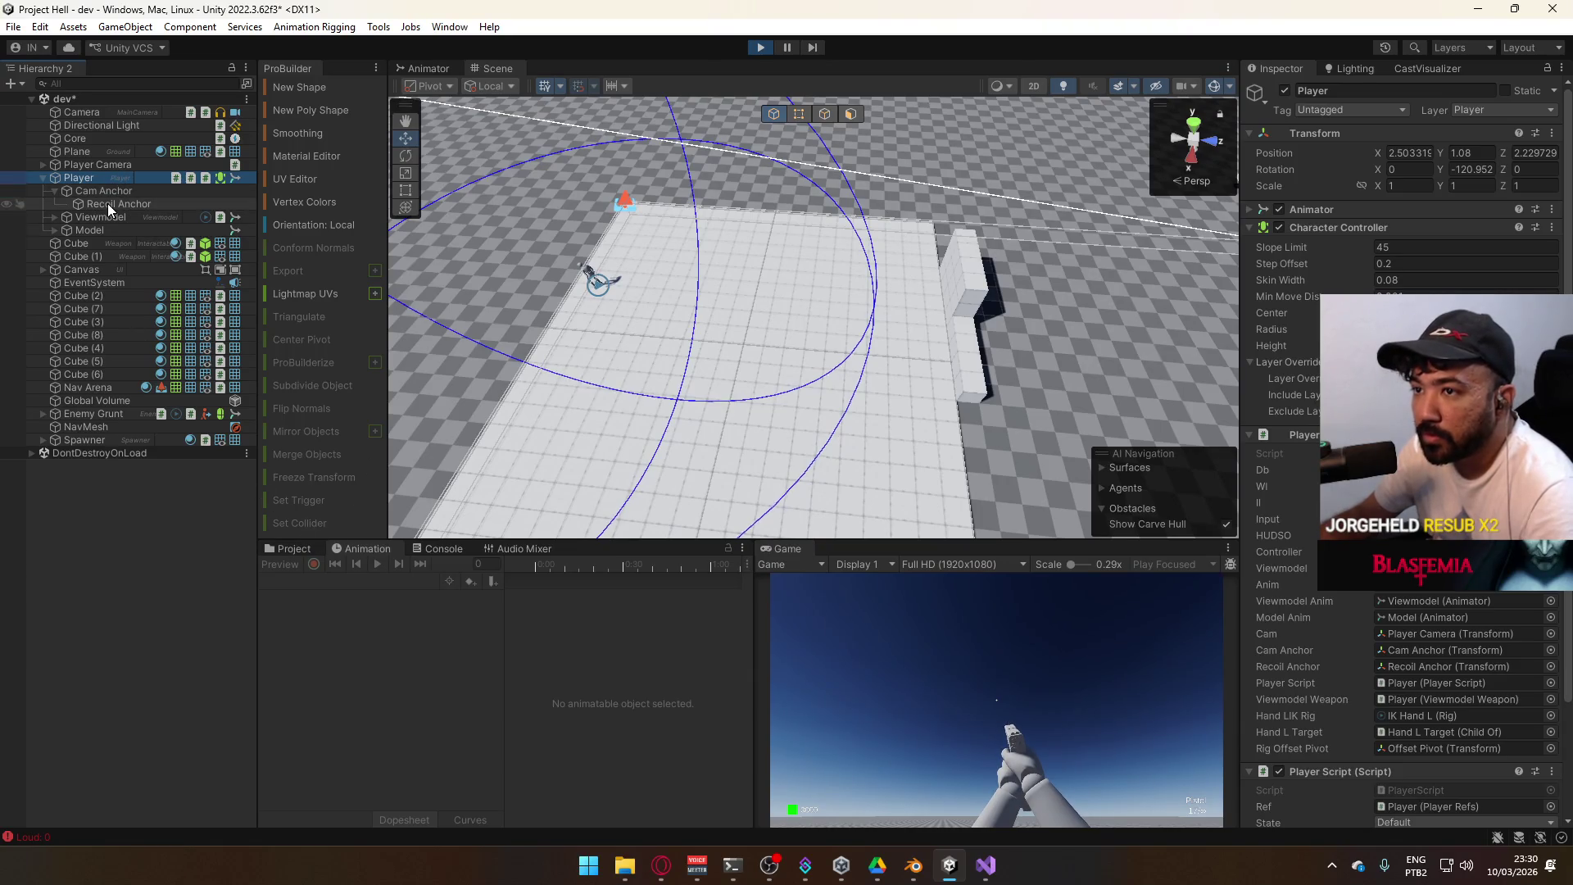
left_click(118, 191)
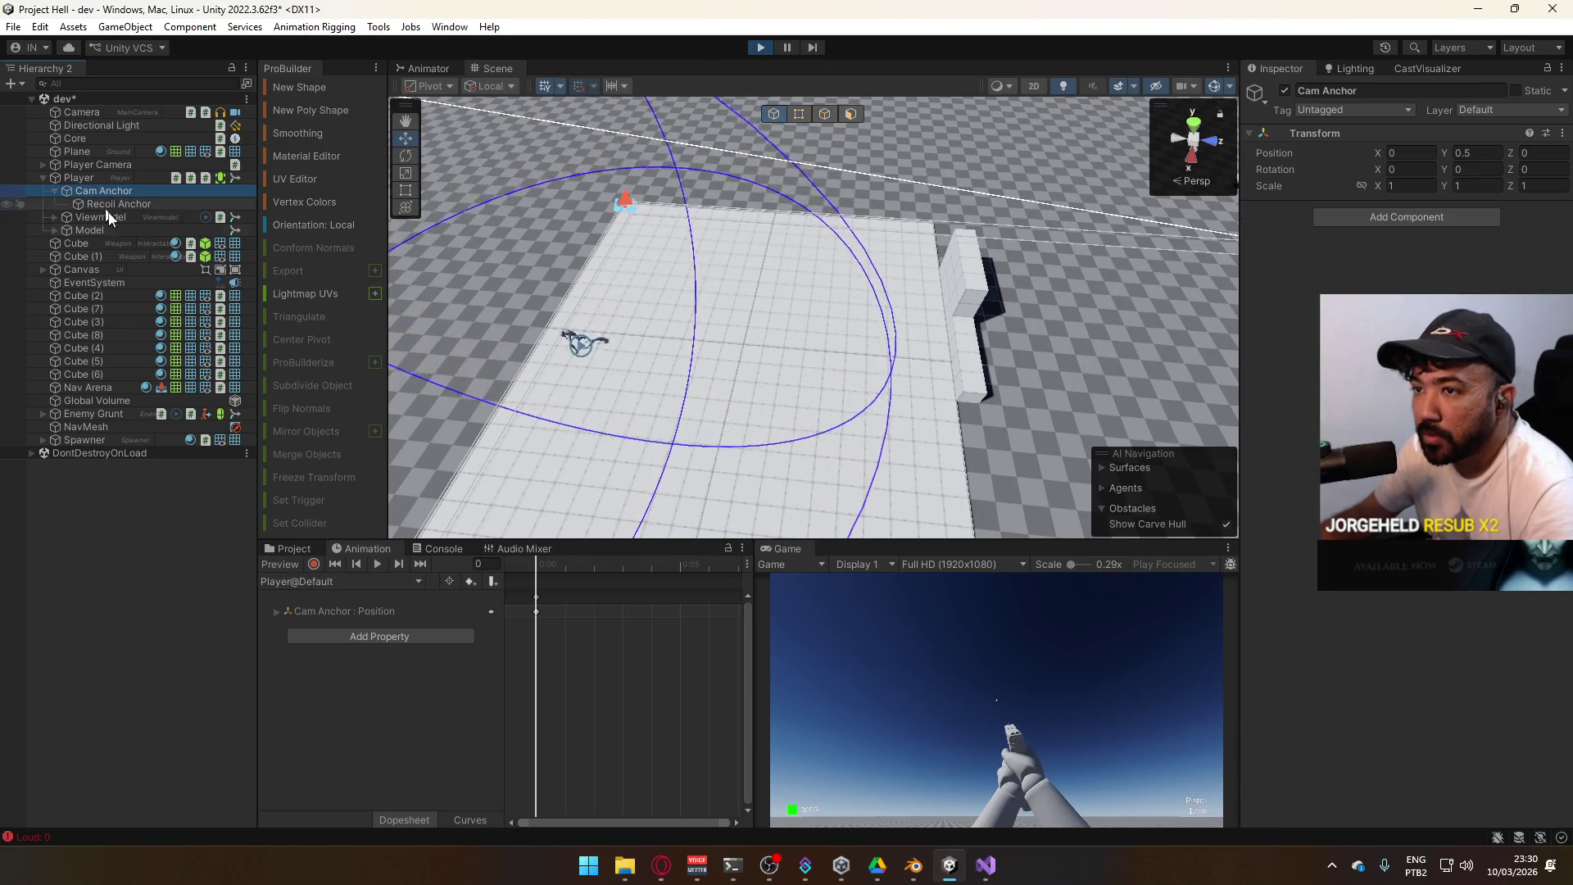
left_click(109, 217)
In Recoil A, key the Recoil Anchor position and set Position Z to -3.68 at frame 2
left_click(119, 204)
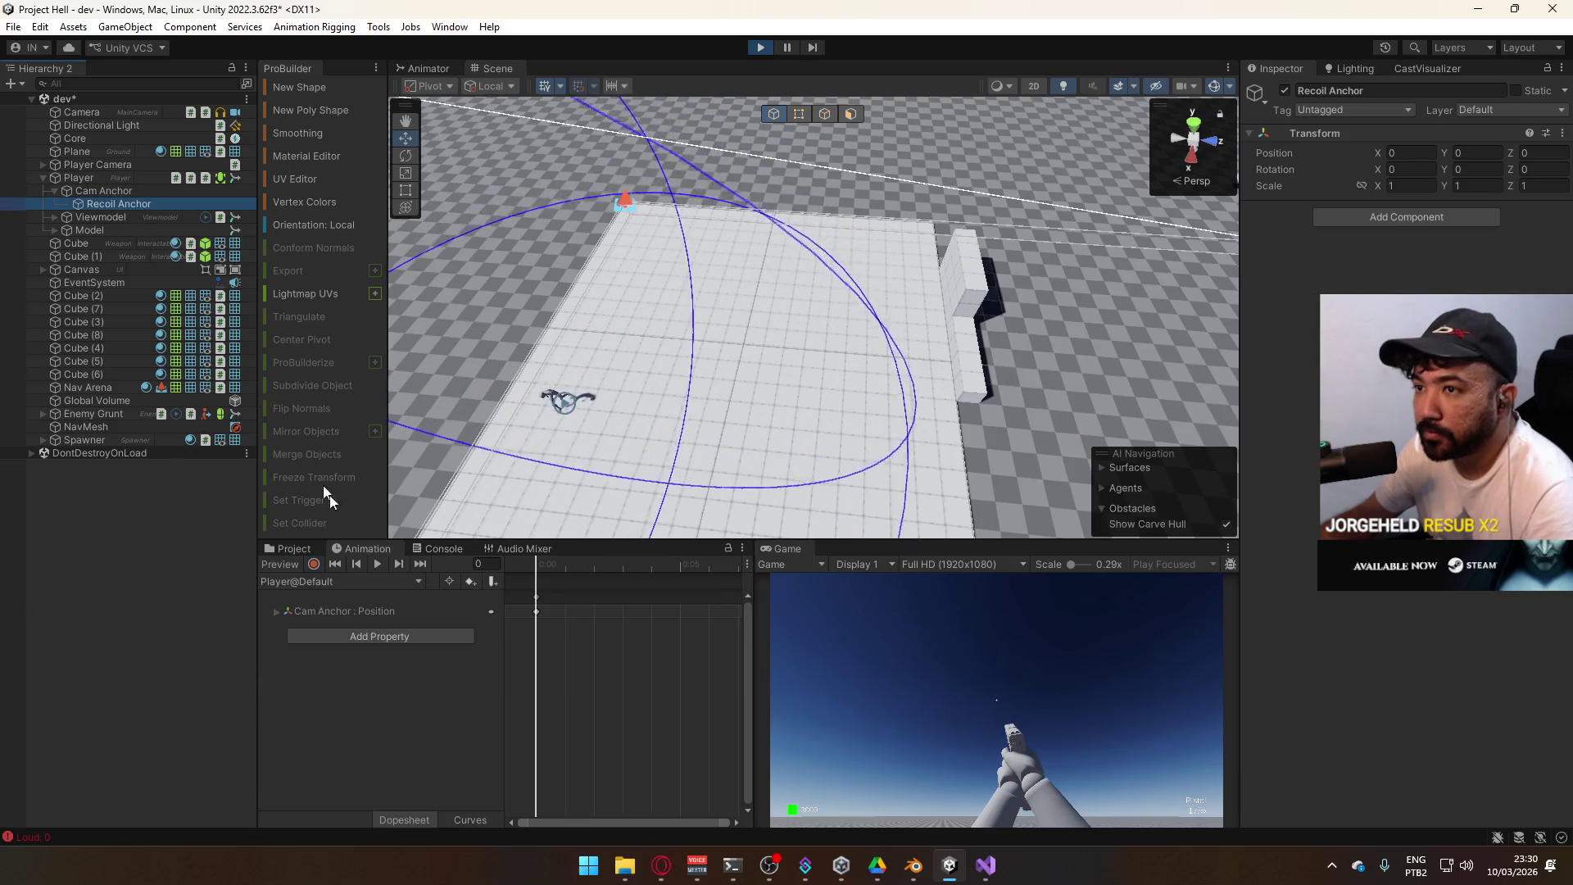
left_click(336, 584)
left_click(362, 637)
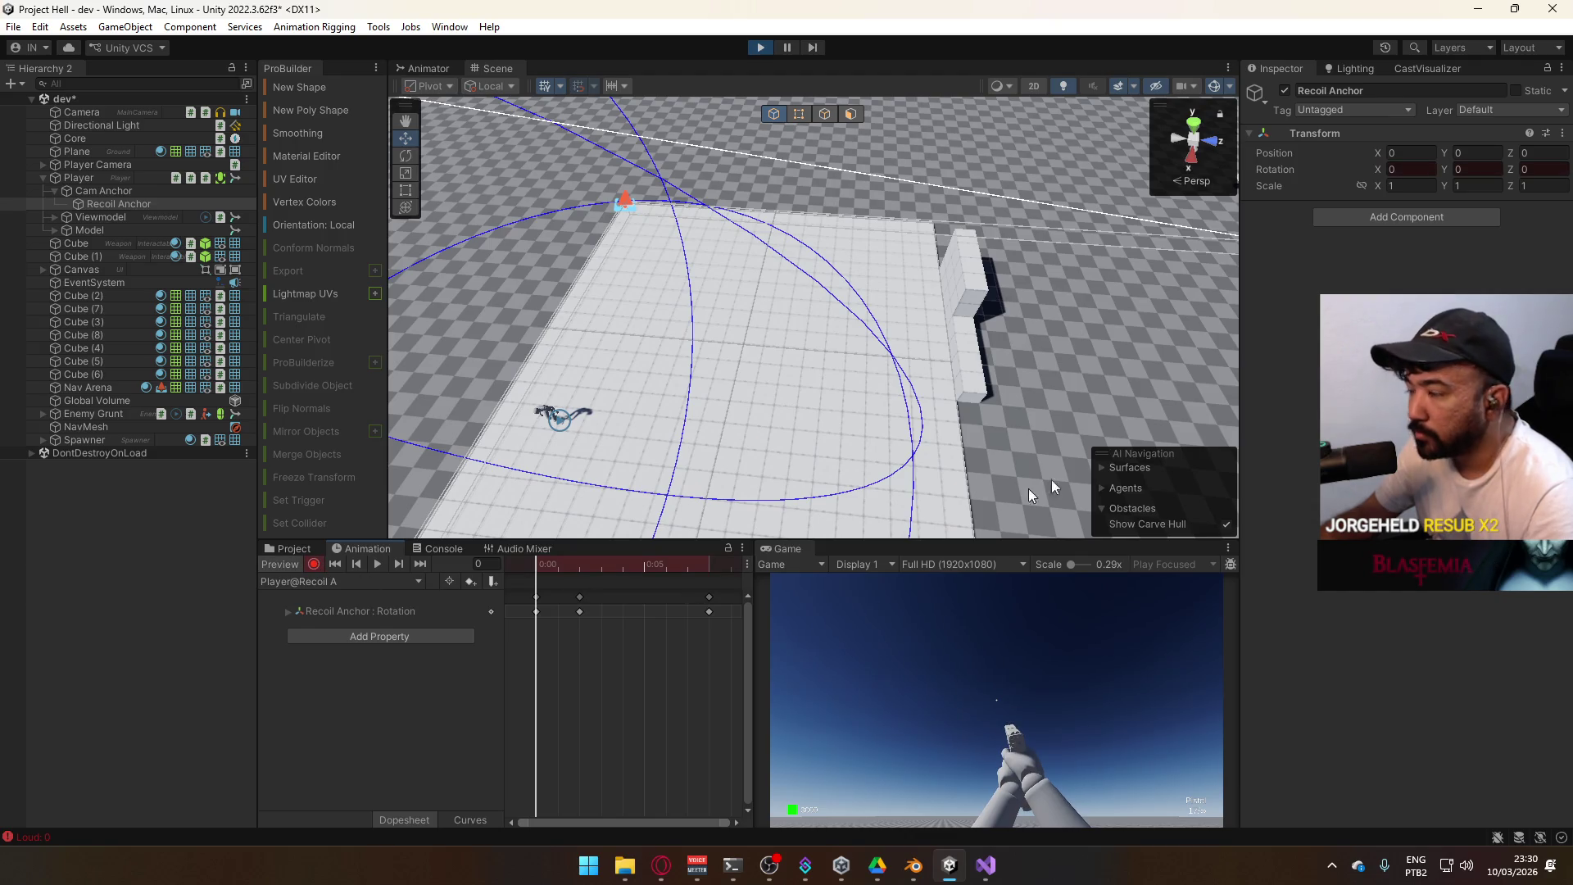
key("Return")
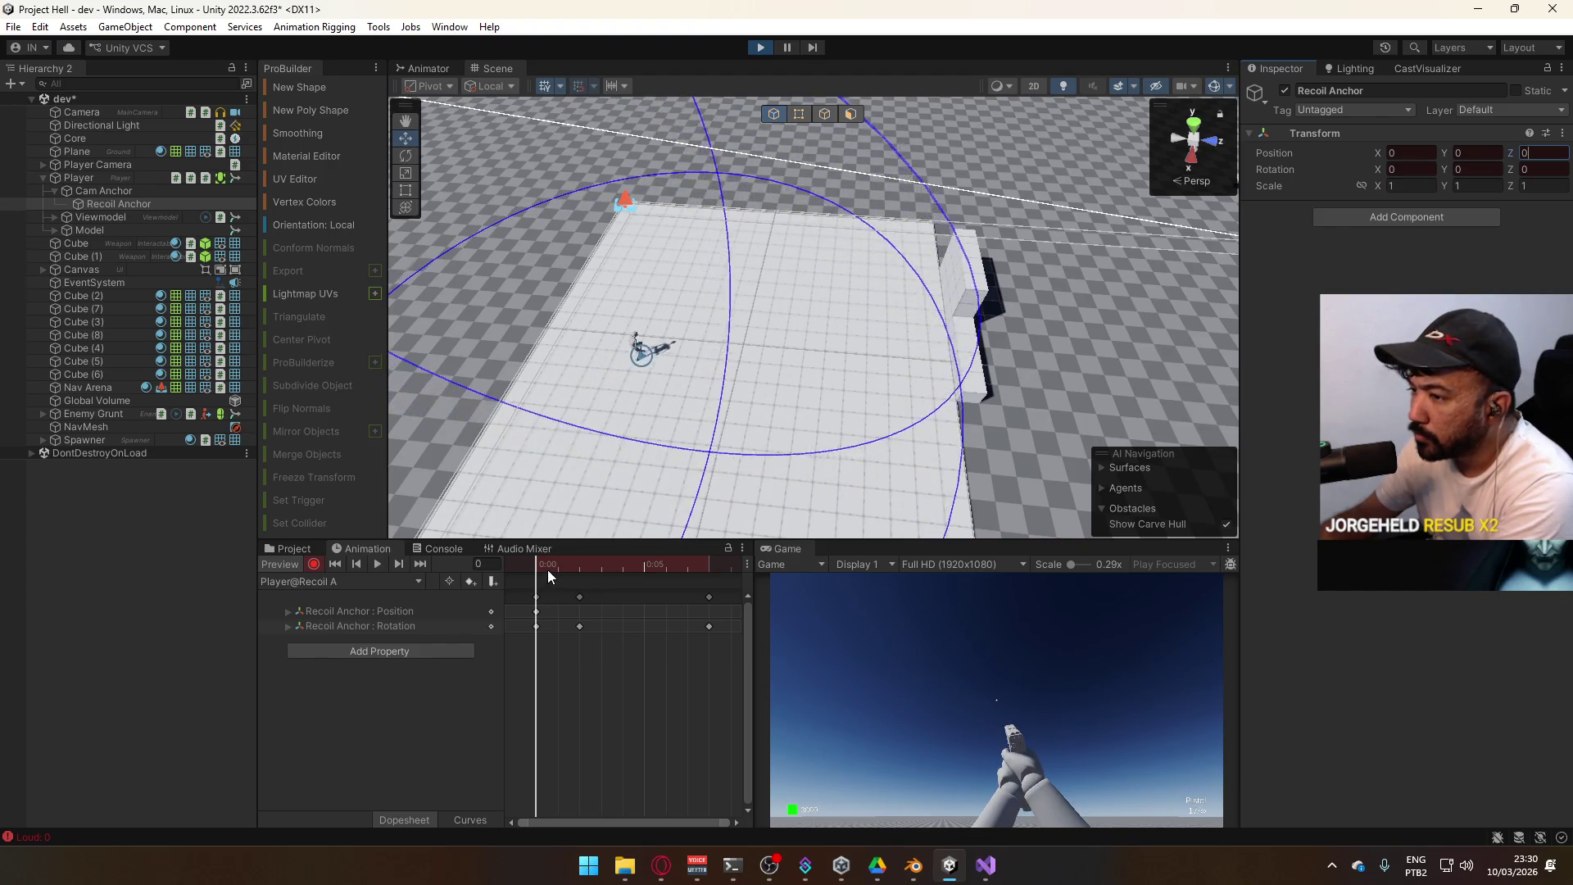
left_click(579, 566)
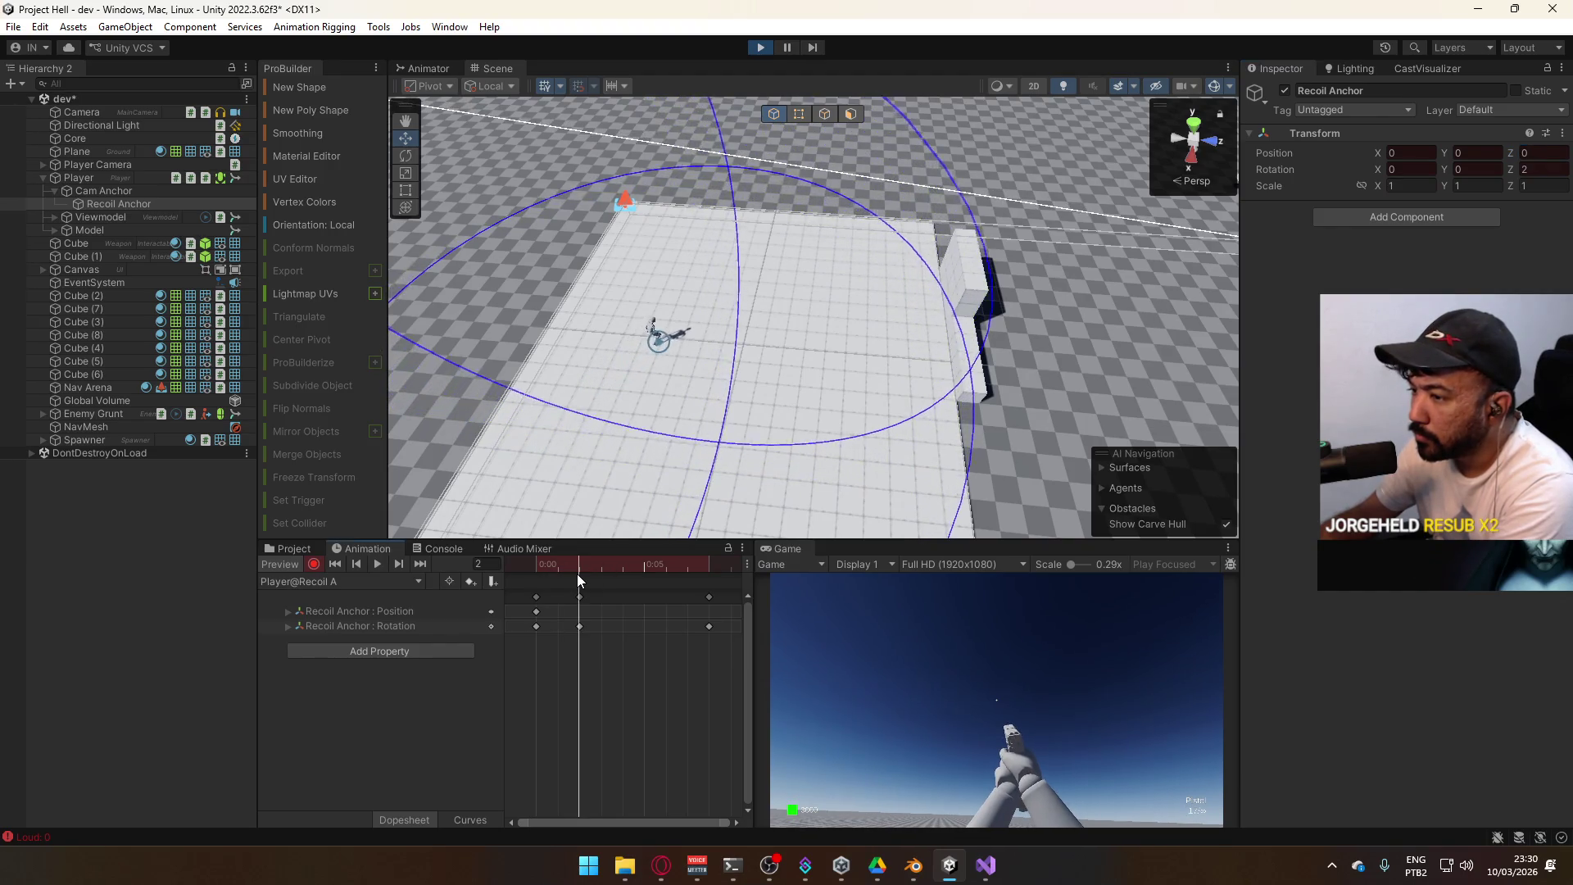
left_click(1514, 153)
type("-3.68")
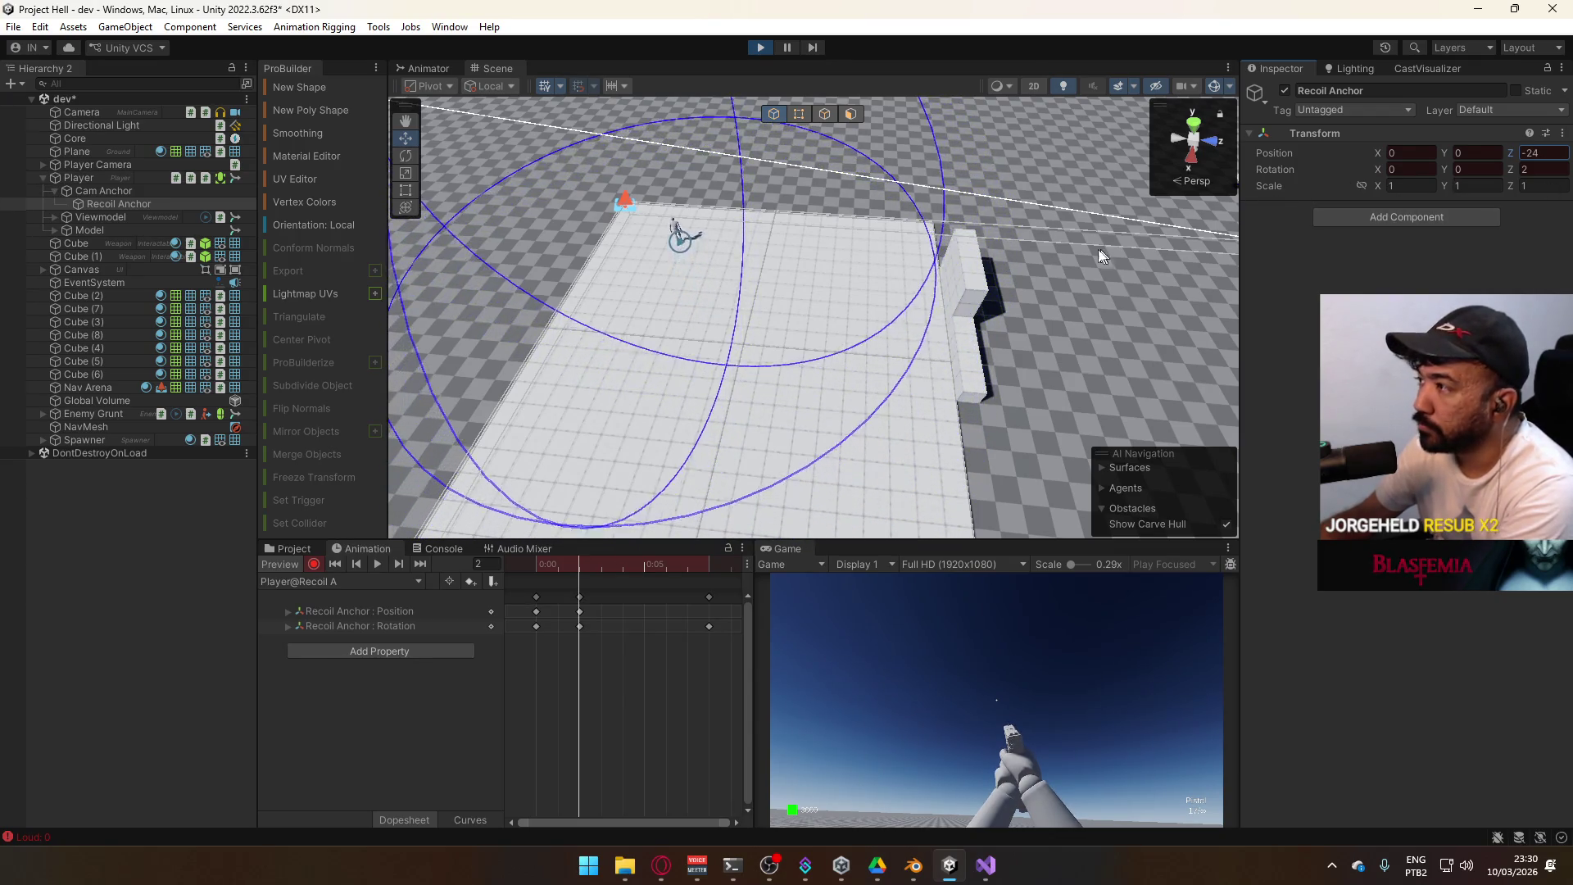
Return the preview to frame 0, enter Play mode, and select CamAnchor on line 245 in Visual Studio
mouse_move(786, 341)
left_mouse_down()
mouse_move(976, 302)
mouse_move(497, 267)
mouse_move(512, 406)
left_mouse_up()
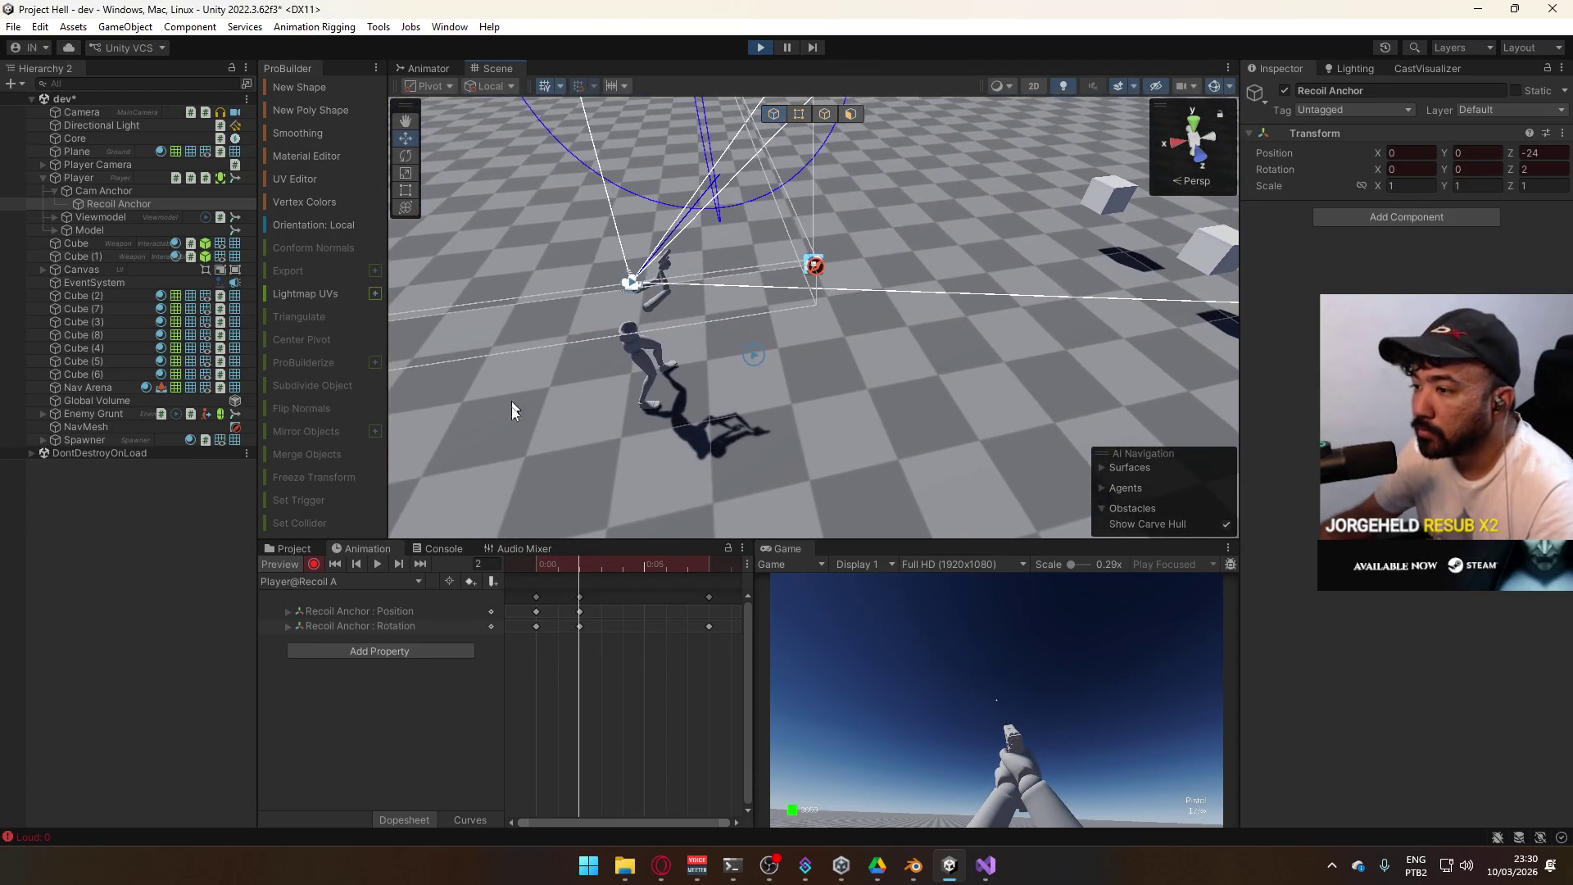
left_click(122, 202)
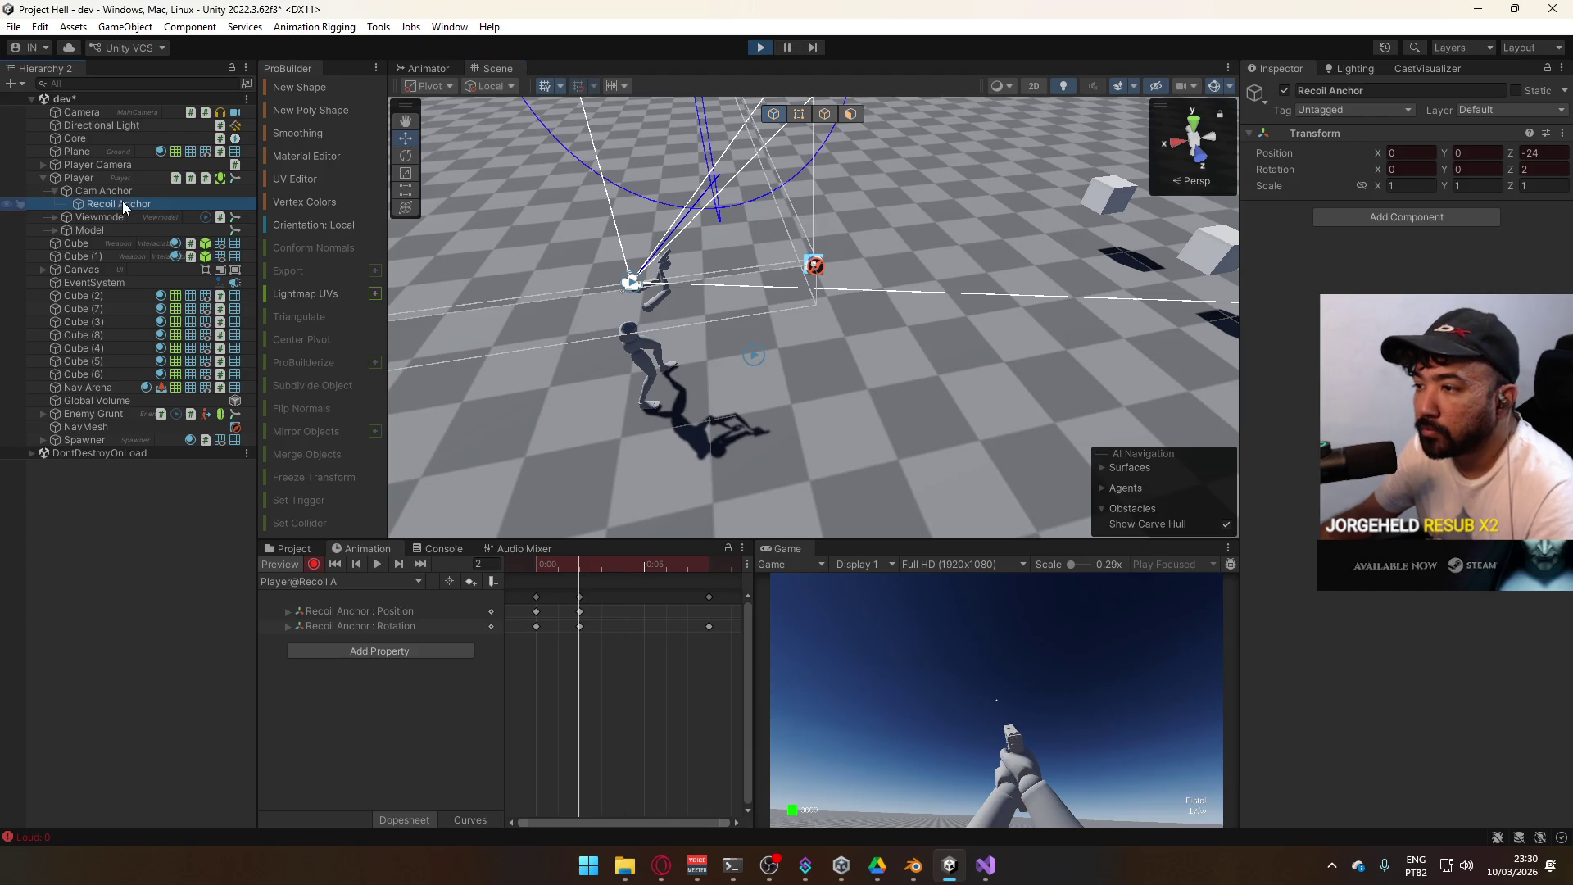
mouse_move(581, 566)
left_mouse_down()
mouse_move(523, 561)
mouse_move(580, 562)
left_mouse_up()
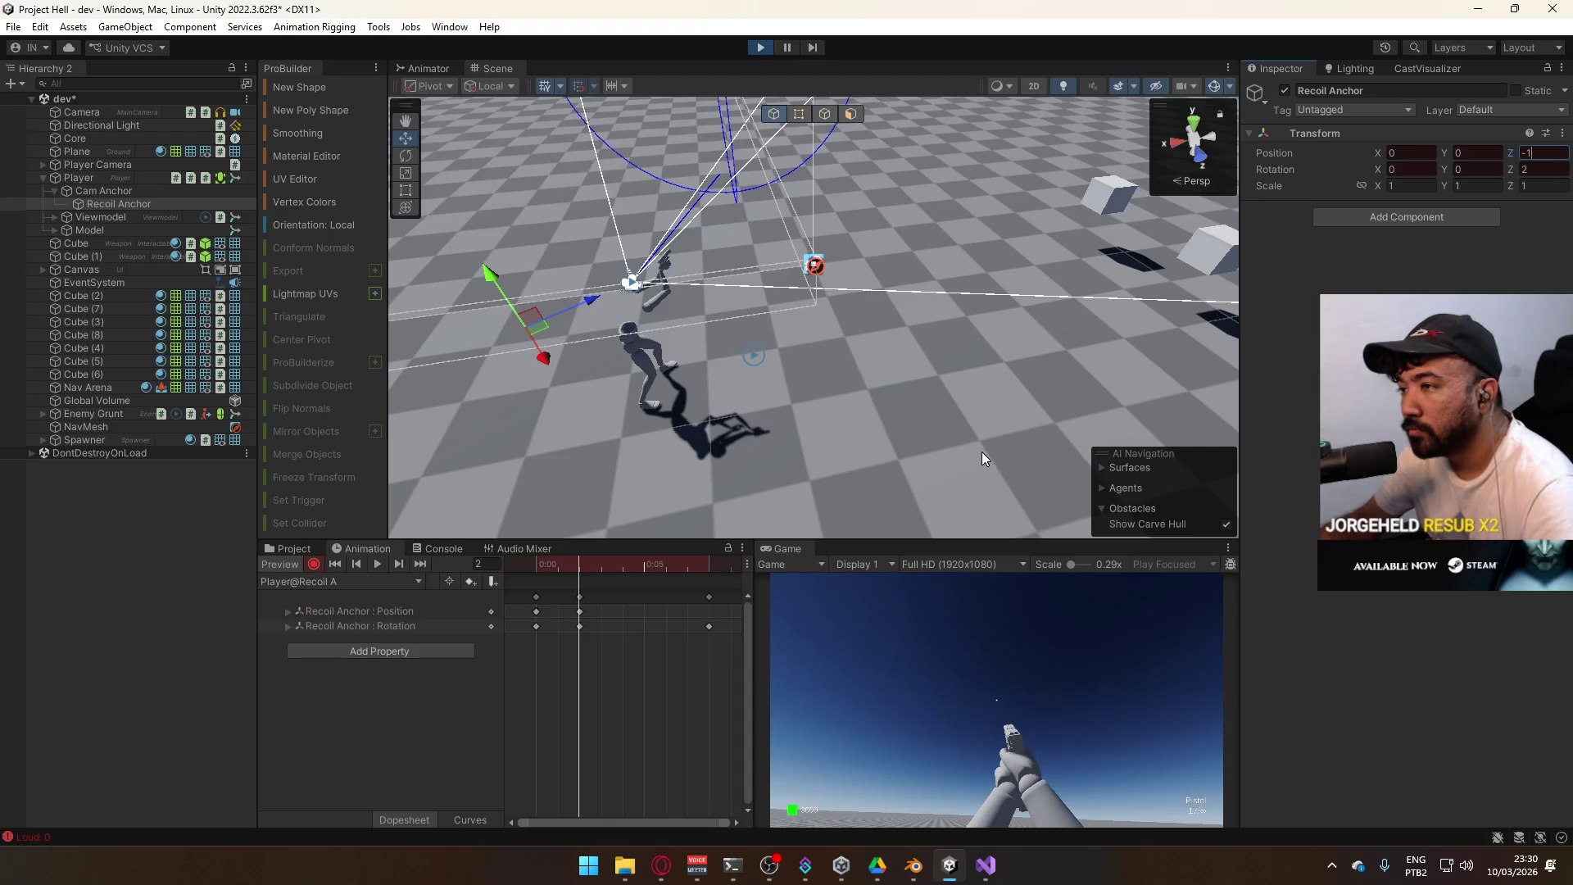
left_click(764, 48)
key("alt+Tab")
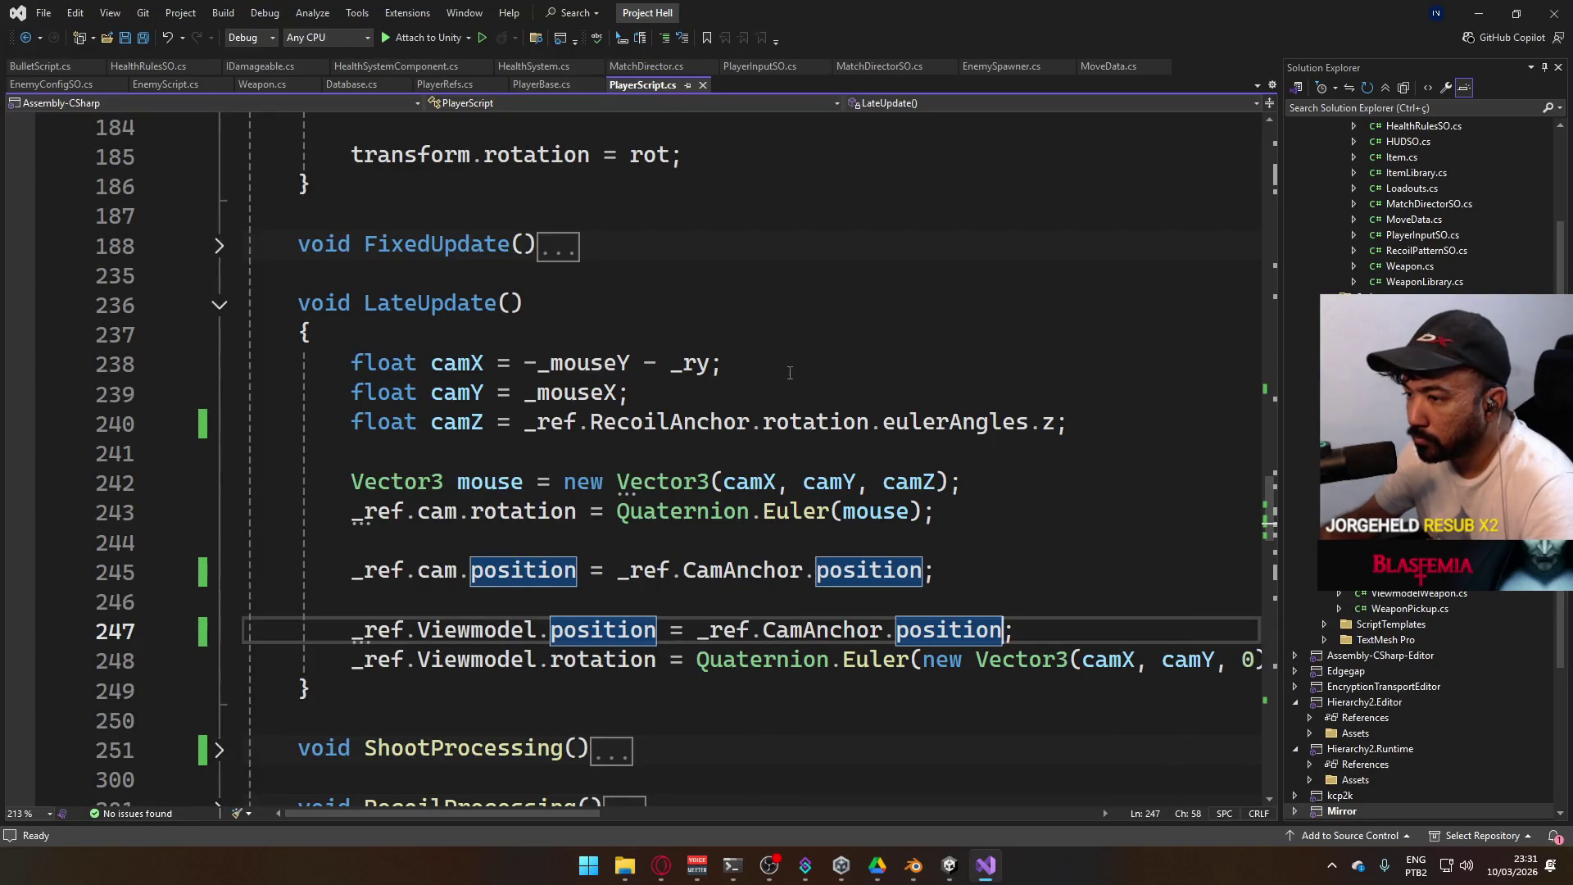
double_click(741, 569)
Replace CamAnchor with RecoilAnchor on line 245 and switch back to Unity
type("Recoi")
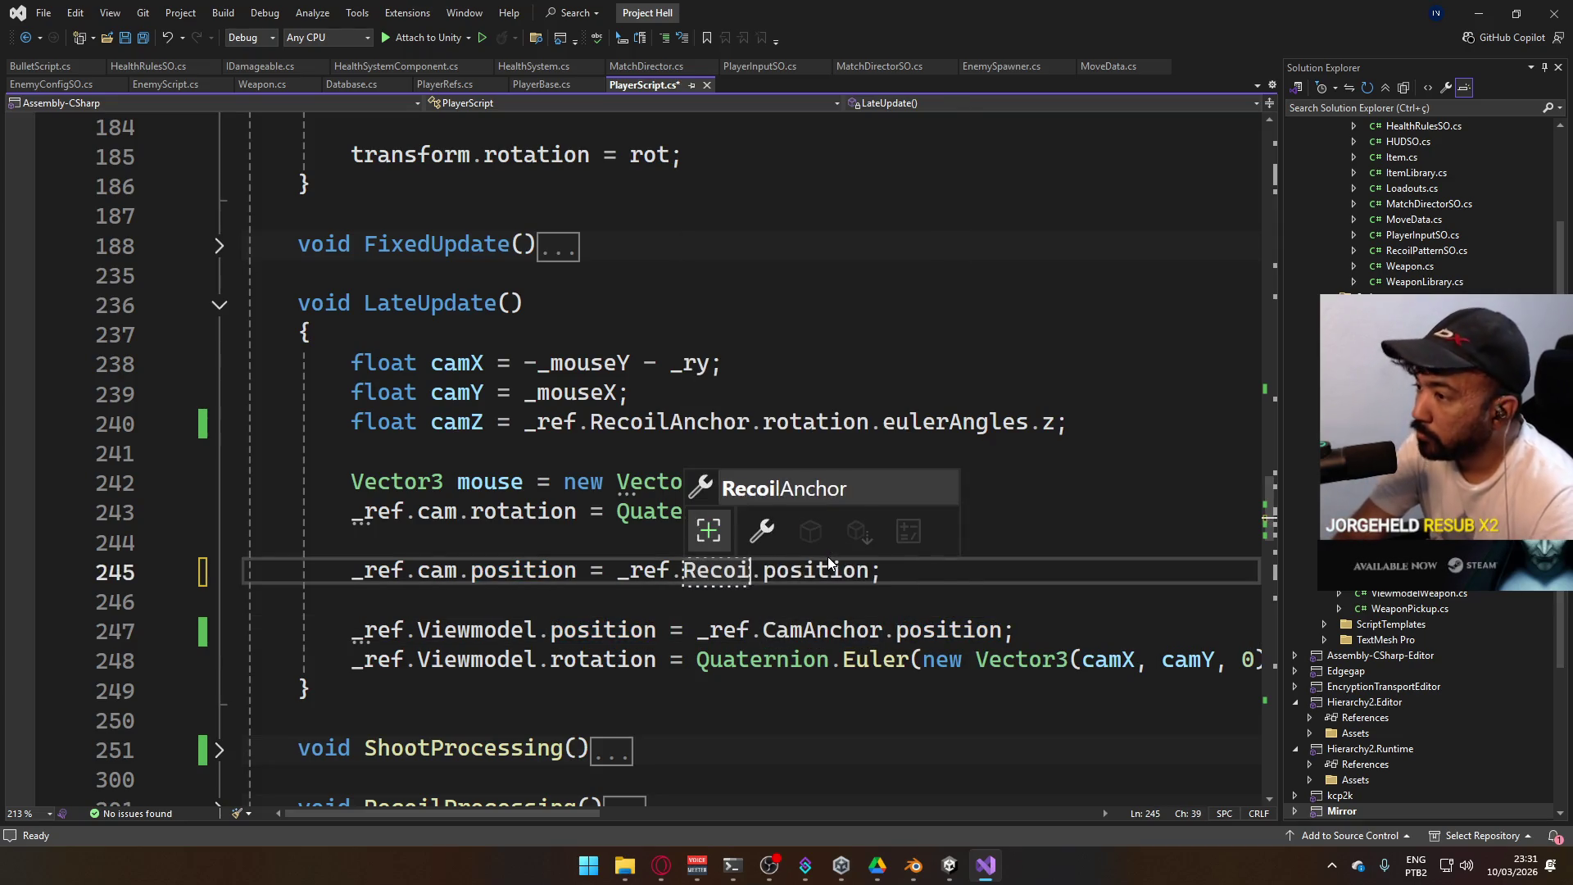
key("Tab")
key("alt+Tab")
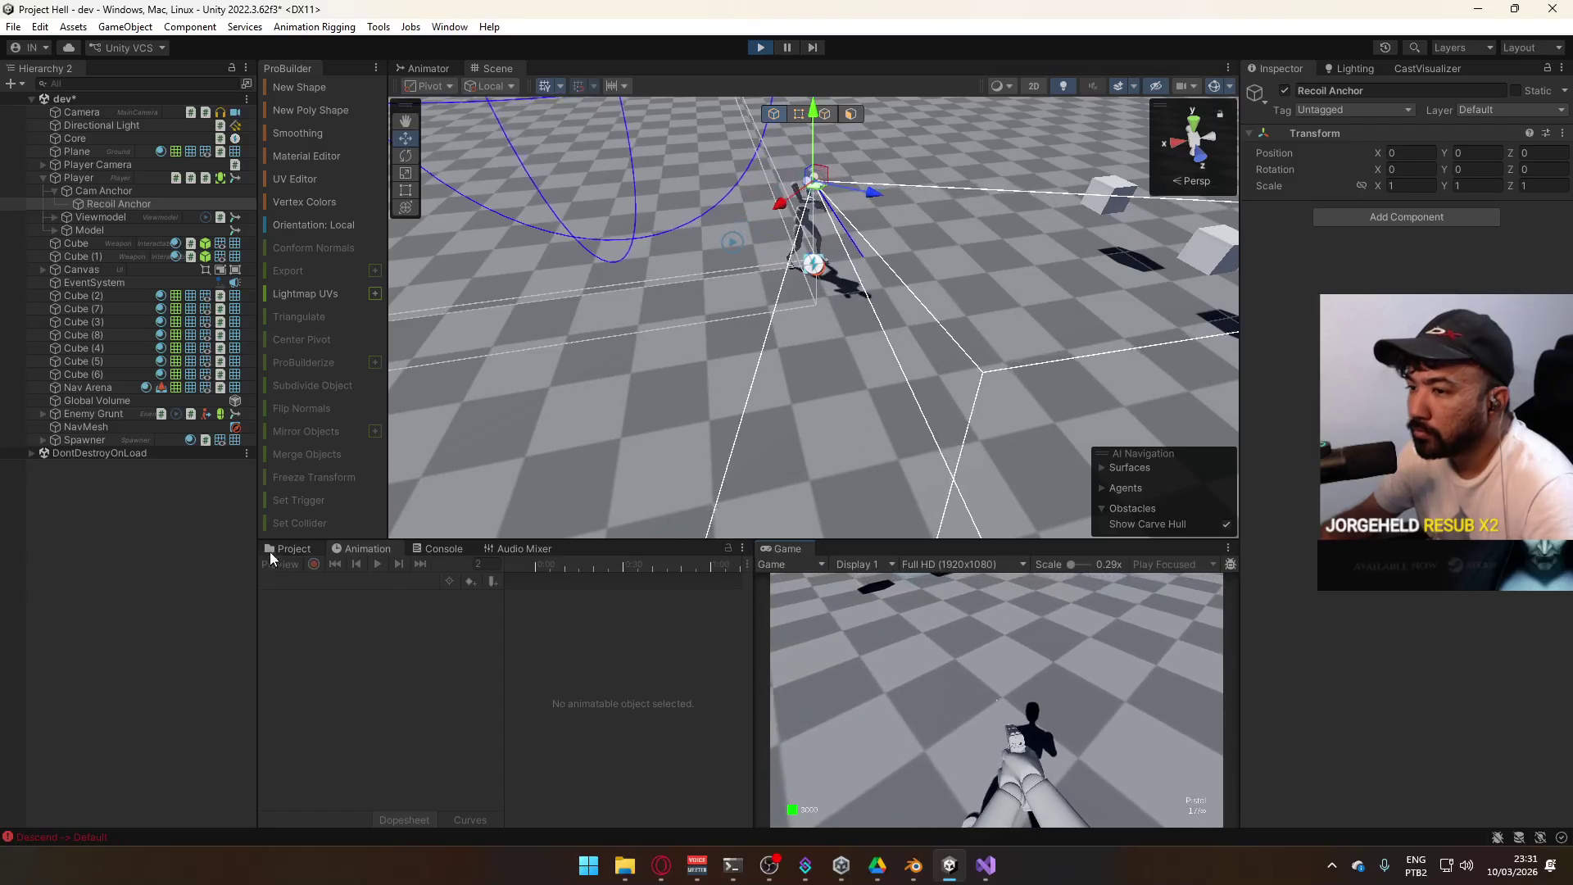
Select Player, open Recoil A, and expand the Recoil Anchor : Position track at frame 2
left_click(97, 179)
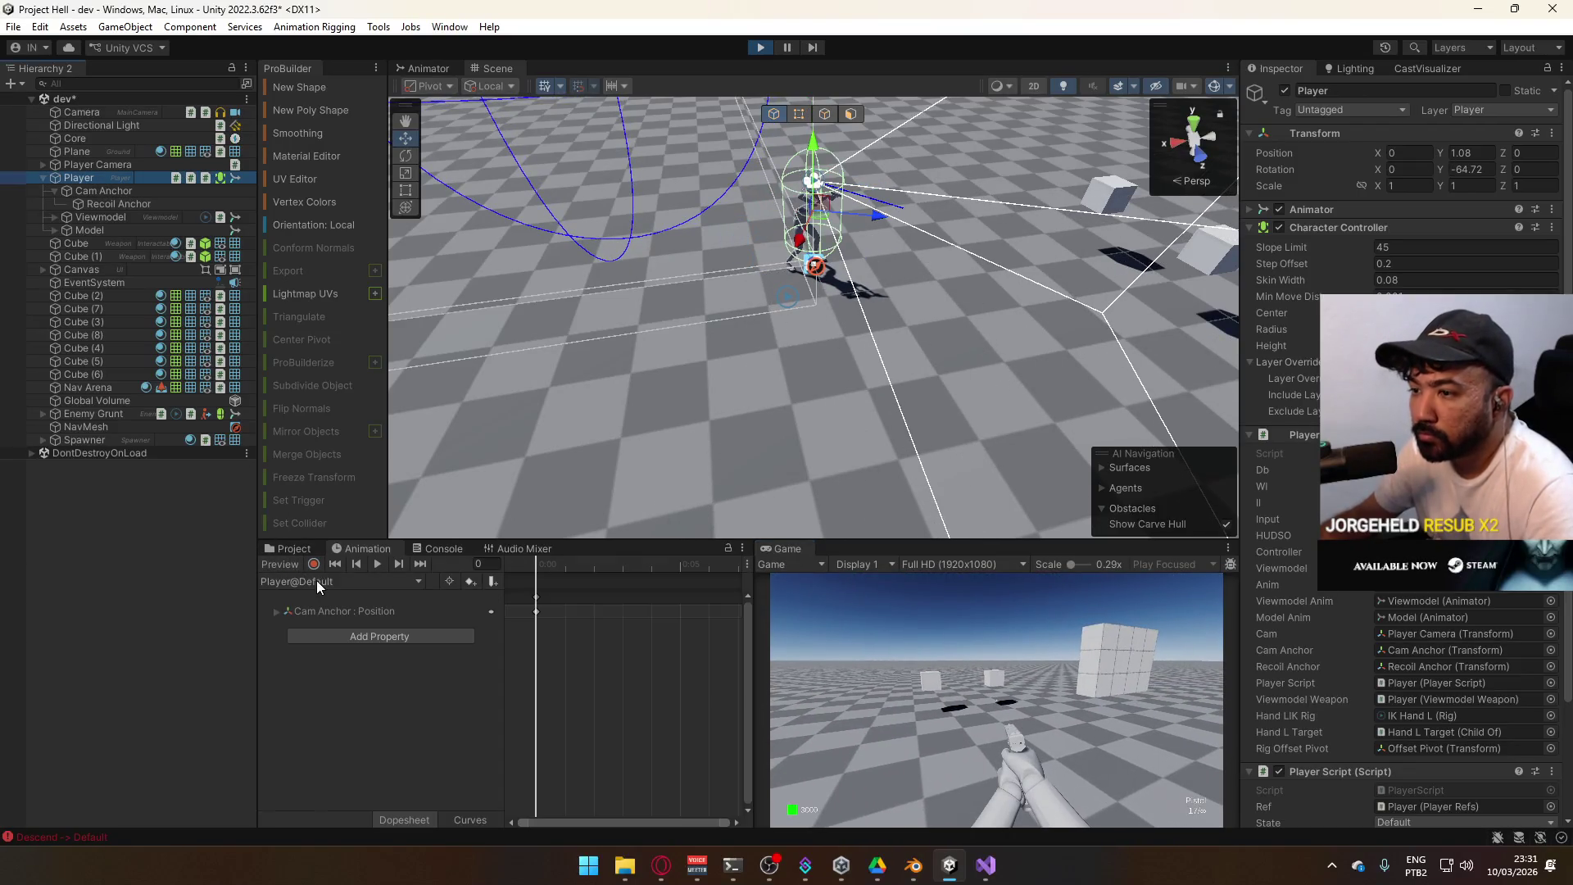
left_click(318, 582)
left_click(327, 639)
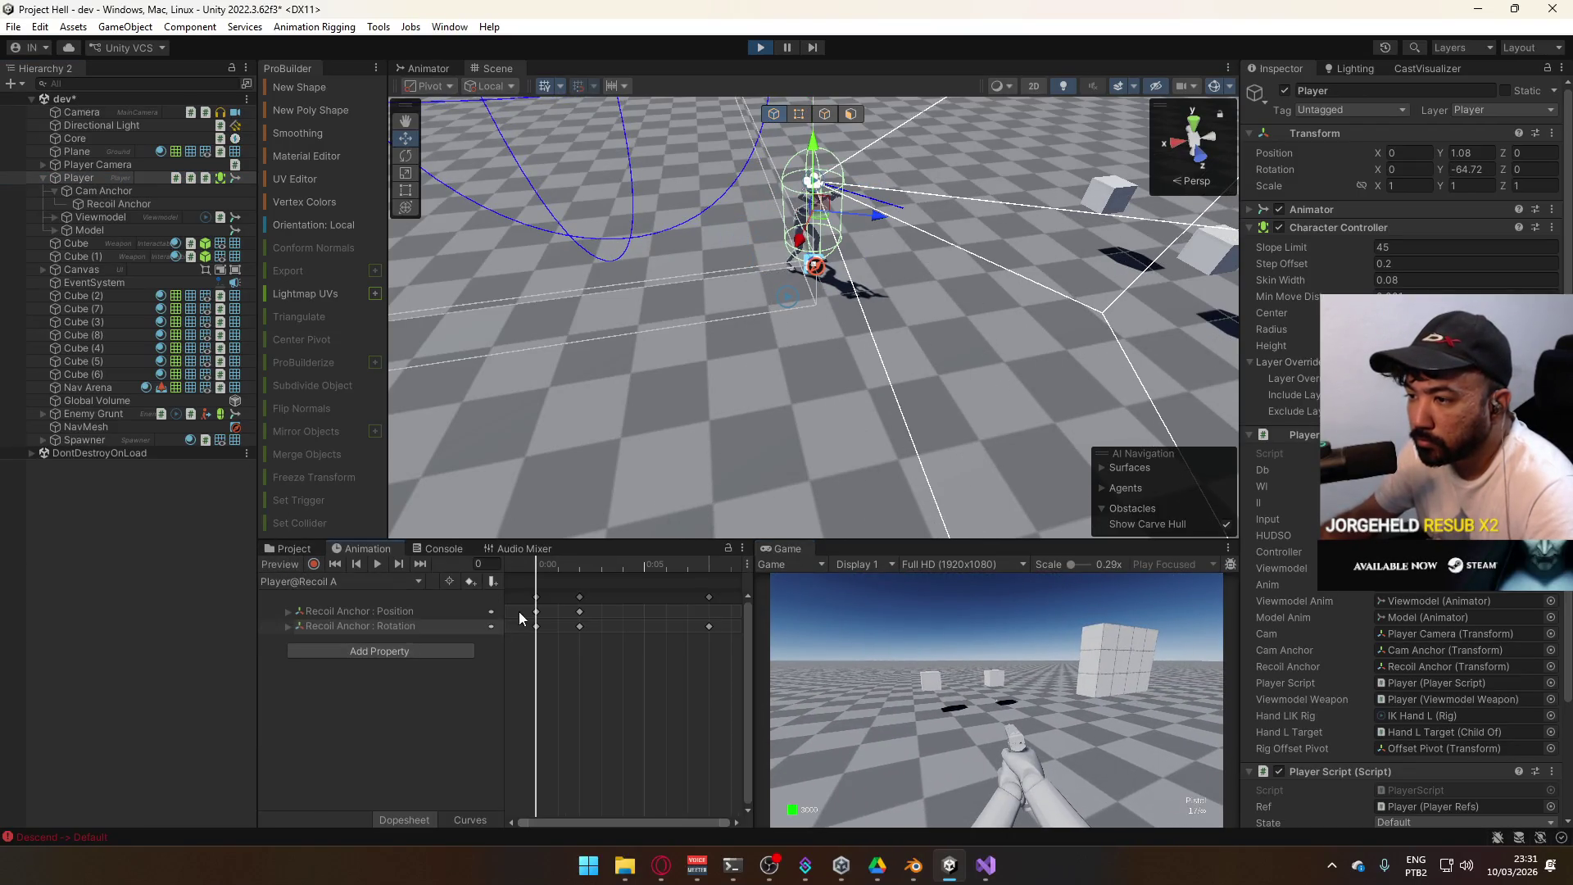
left_click(382, 613)
left_click(546, 567)
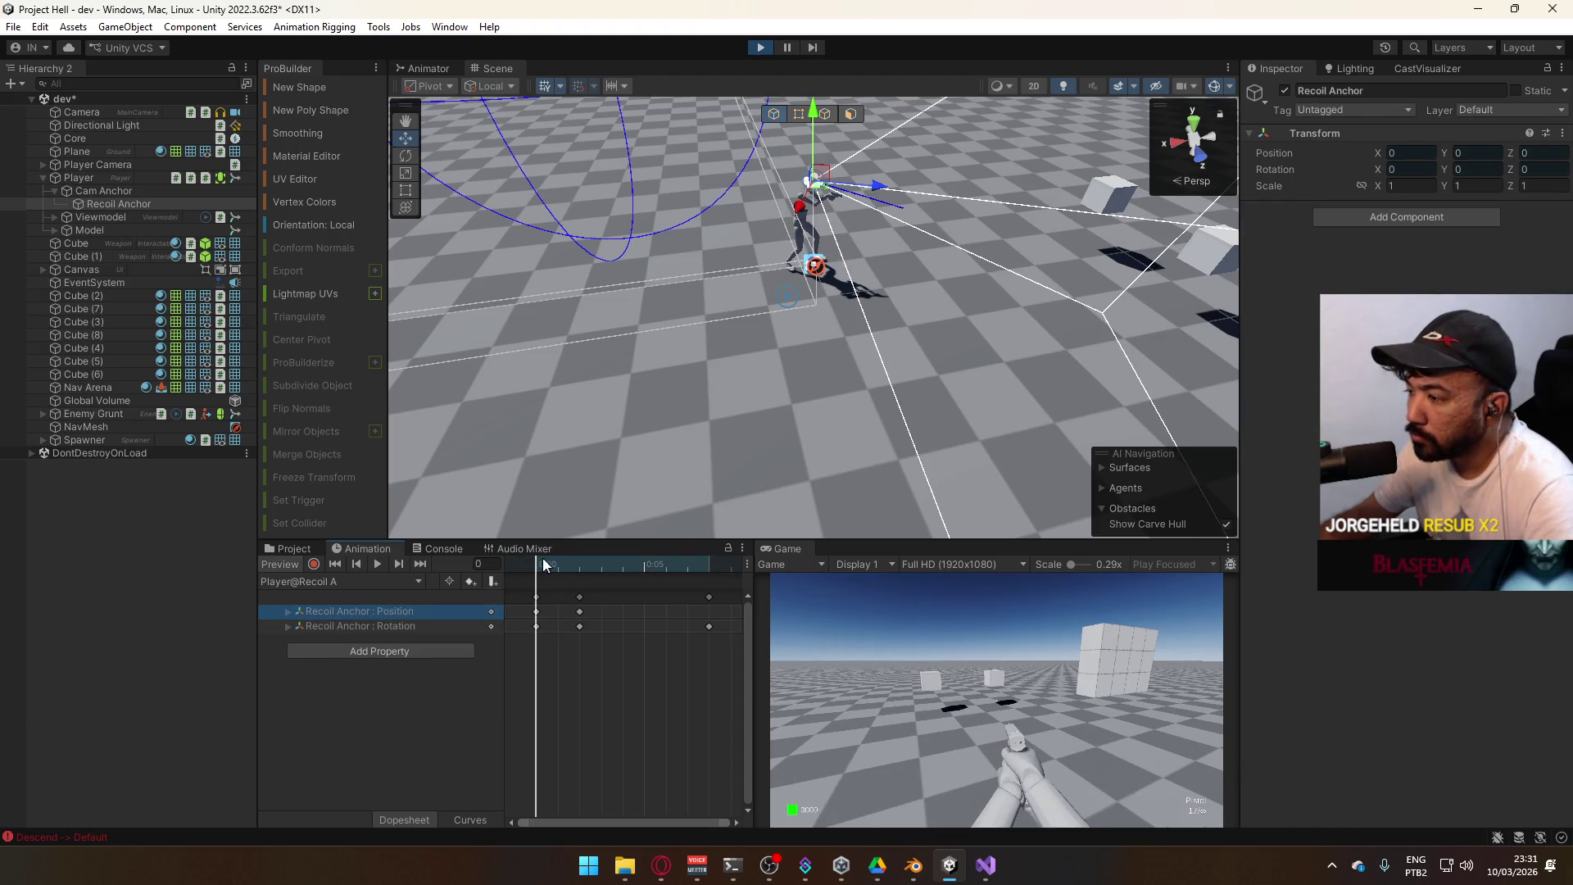
left_click(581, 564)
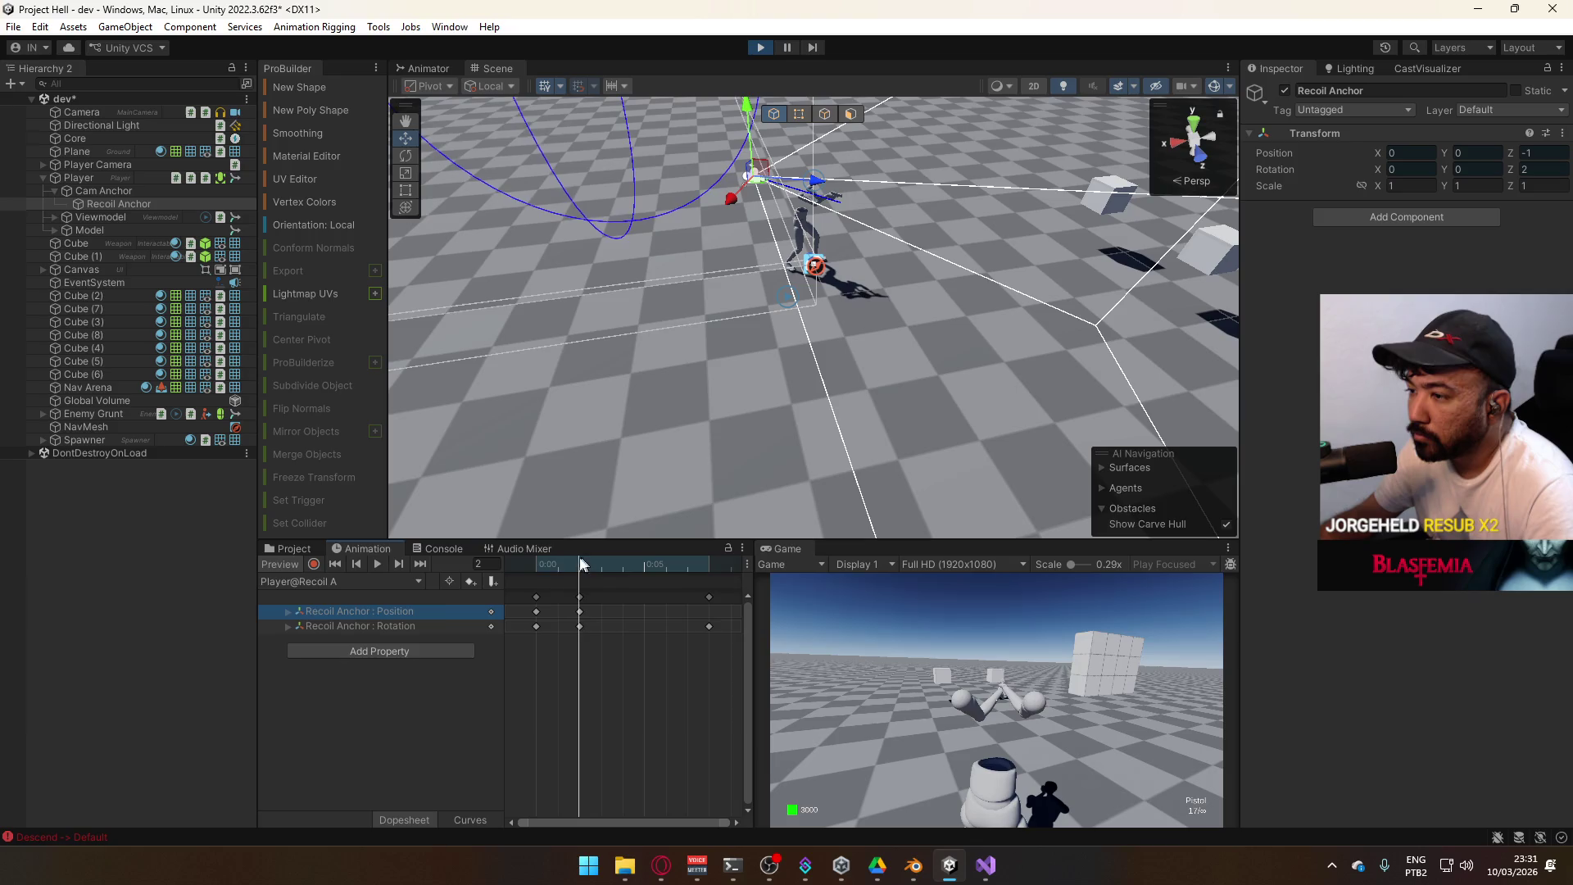
double_click(307, 611)
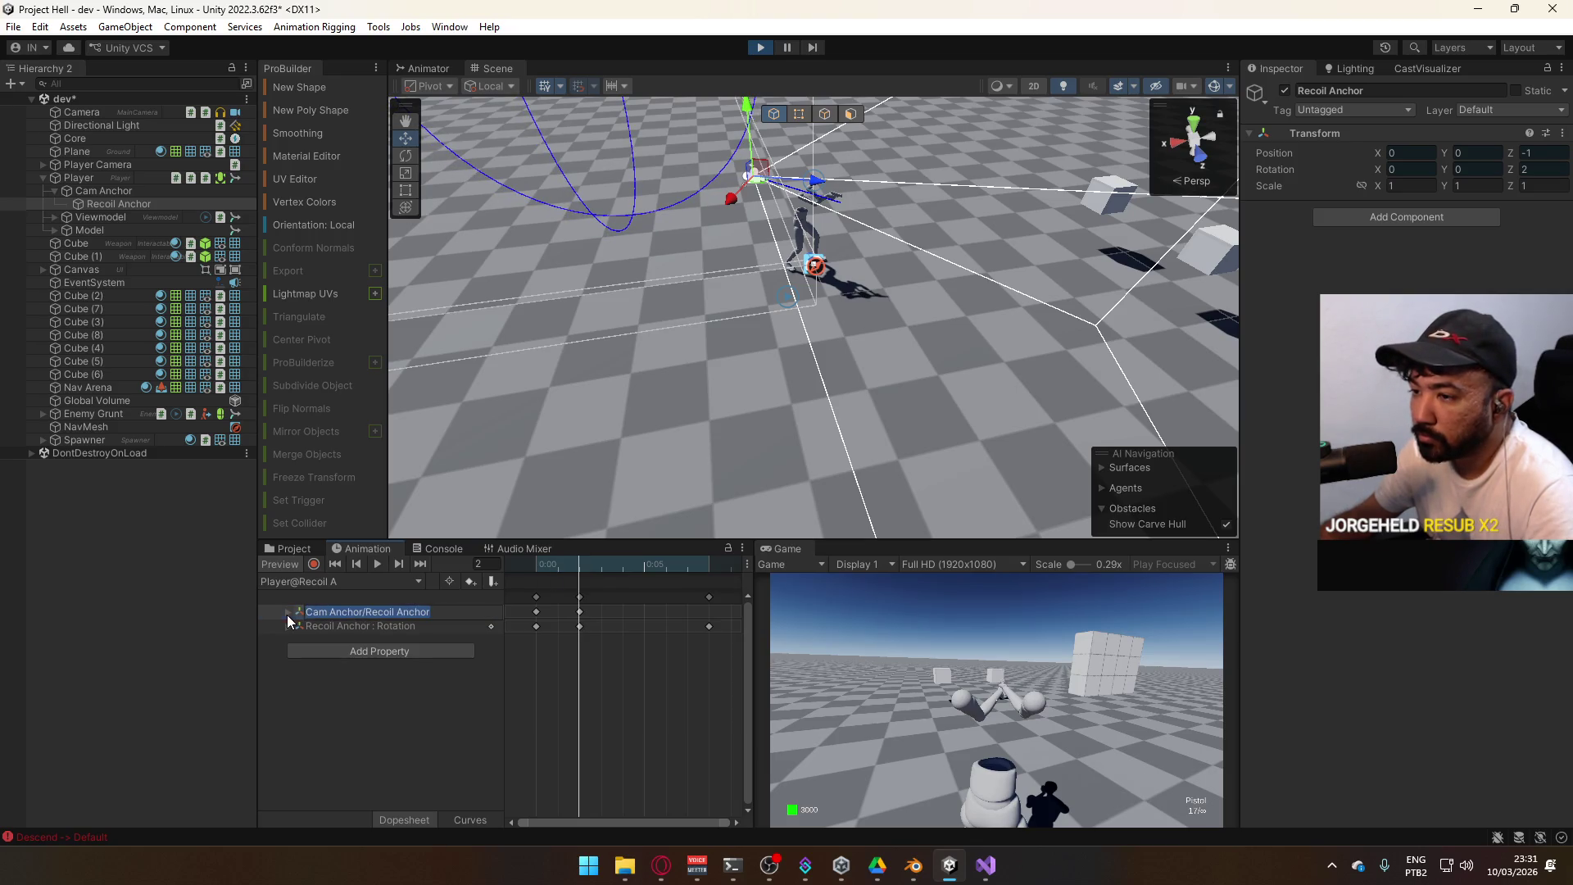
left_click(287, 615)
Start recording, key Position.z at frame 2, and scrub the preview between frames 2 and 8
left_click(314, 564)
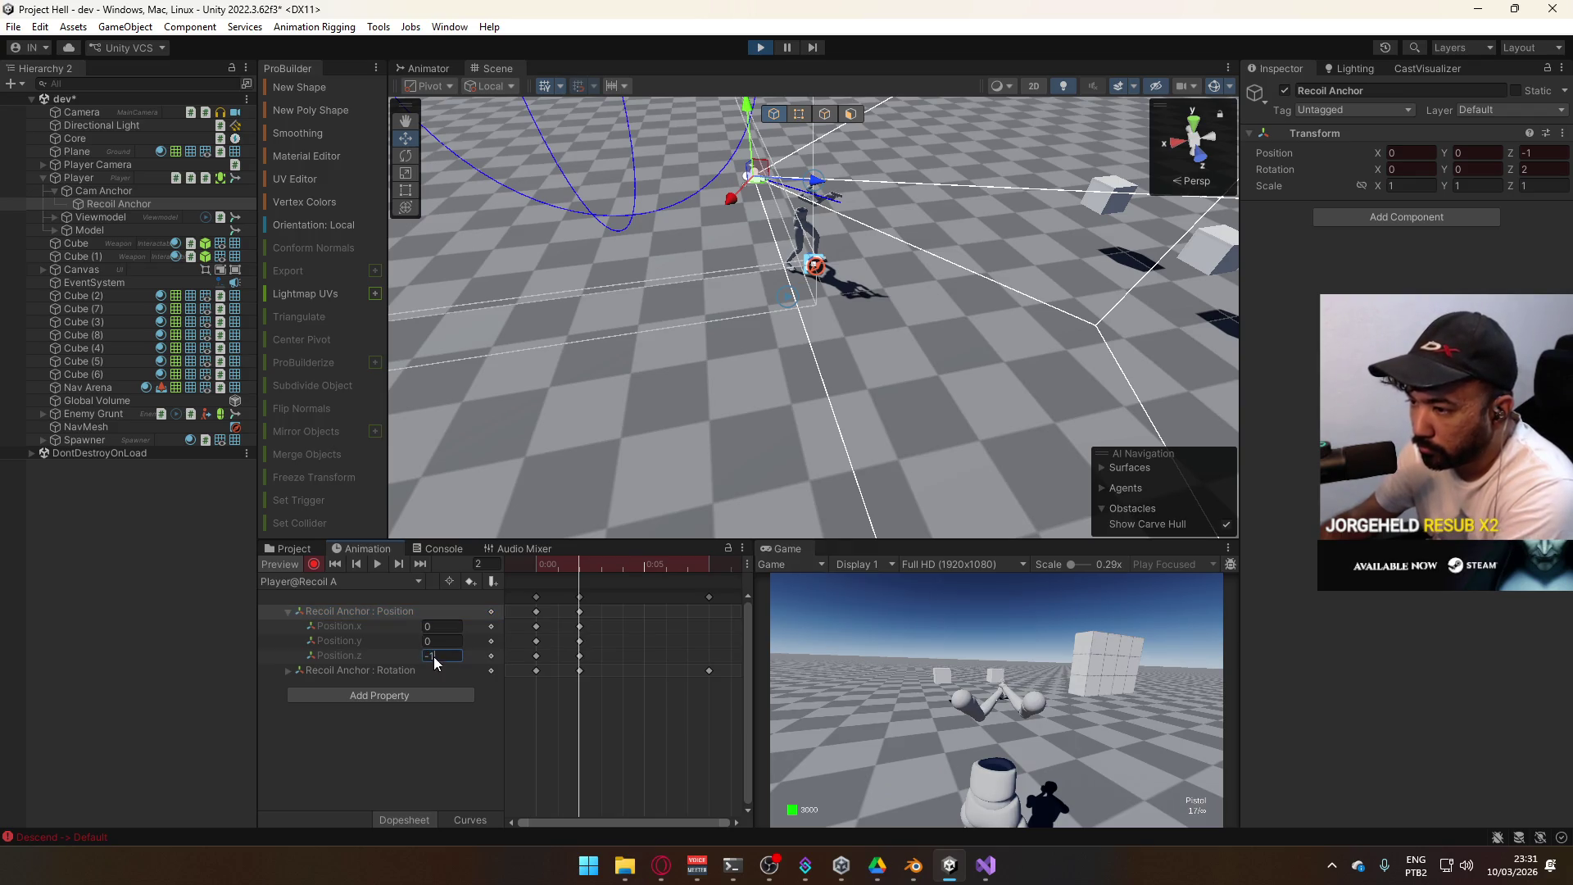
left_click(429, 656)
type("0")
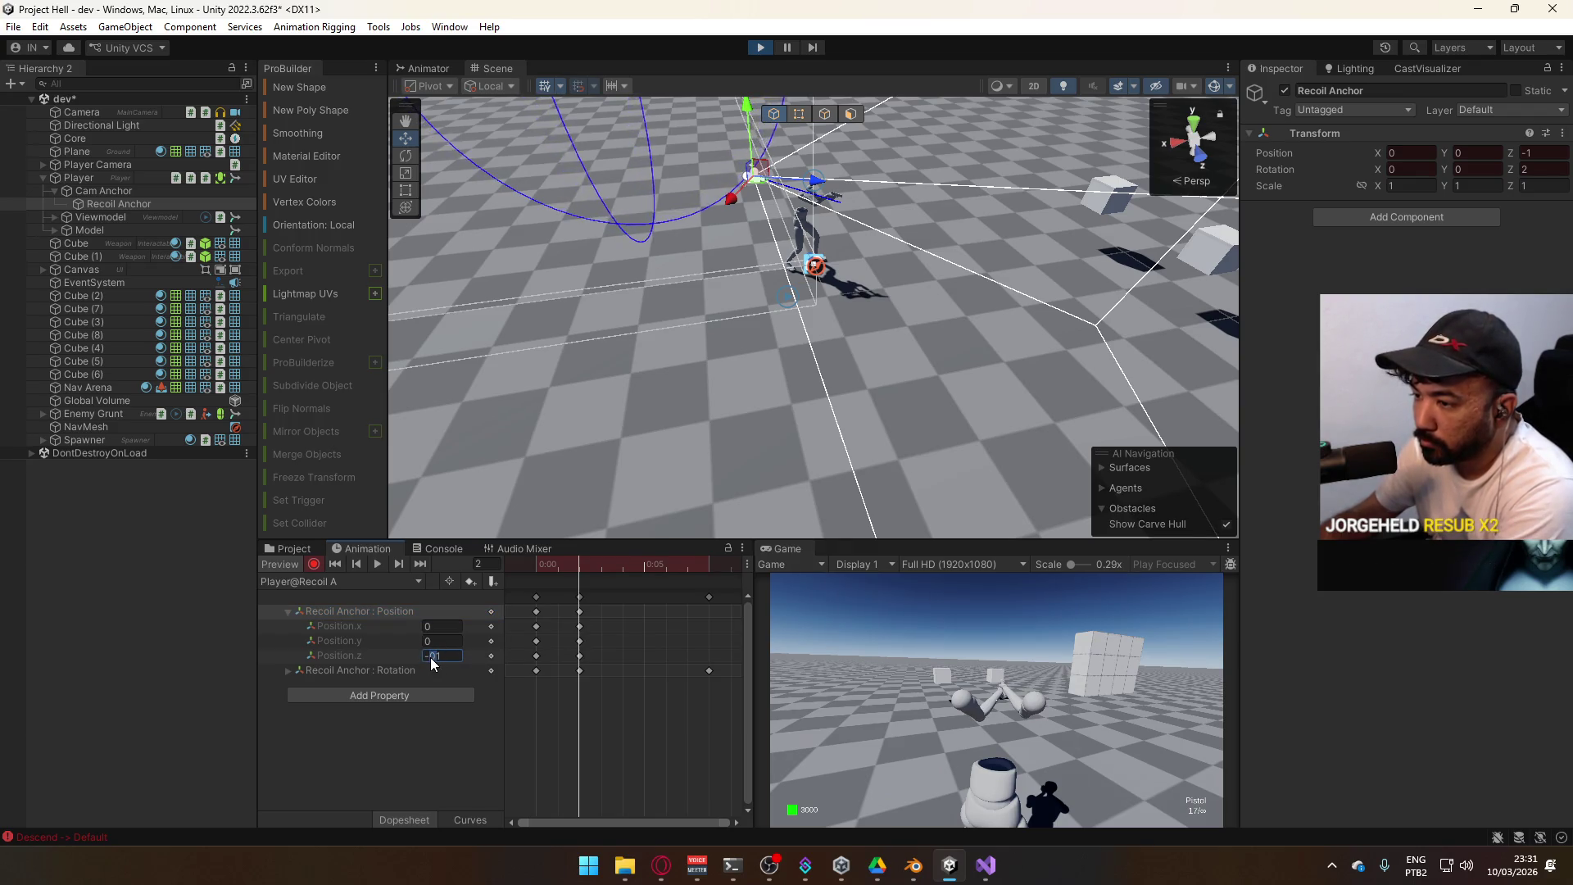
type(".")
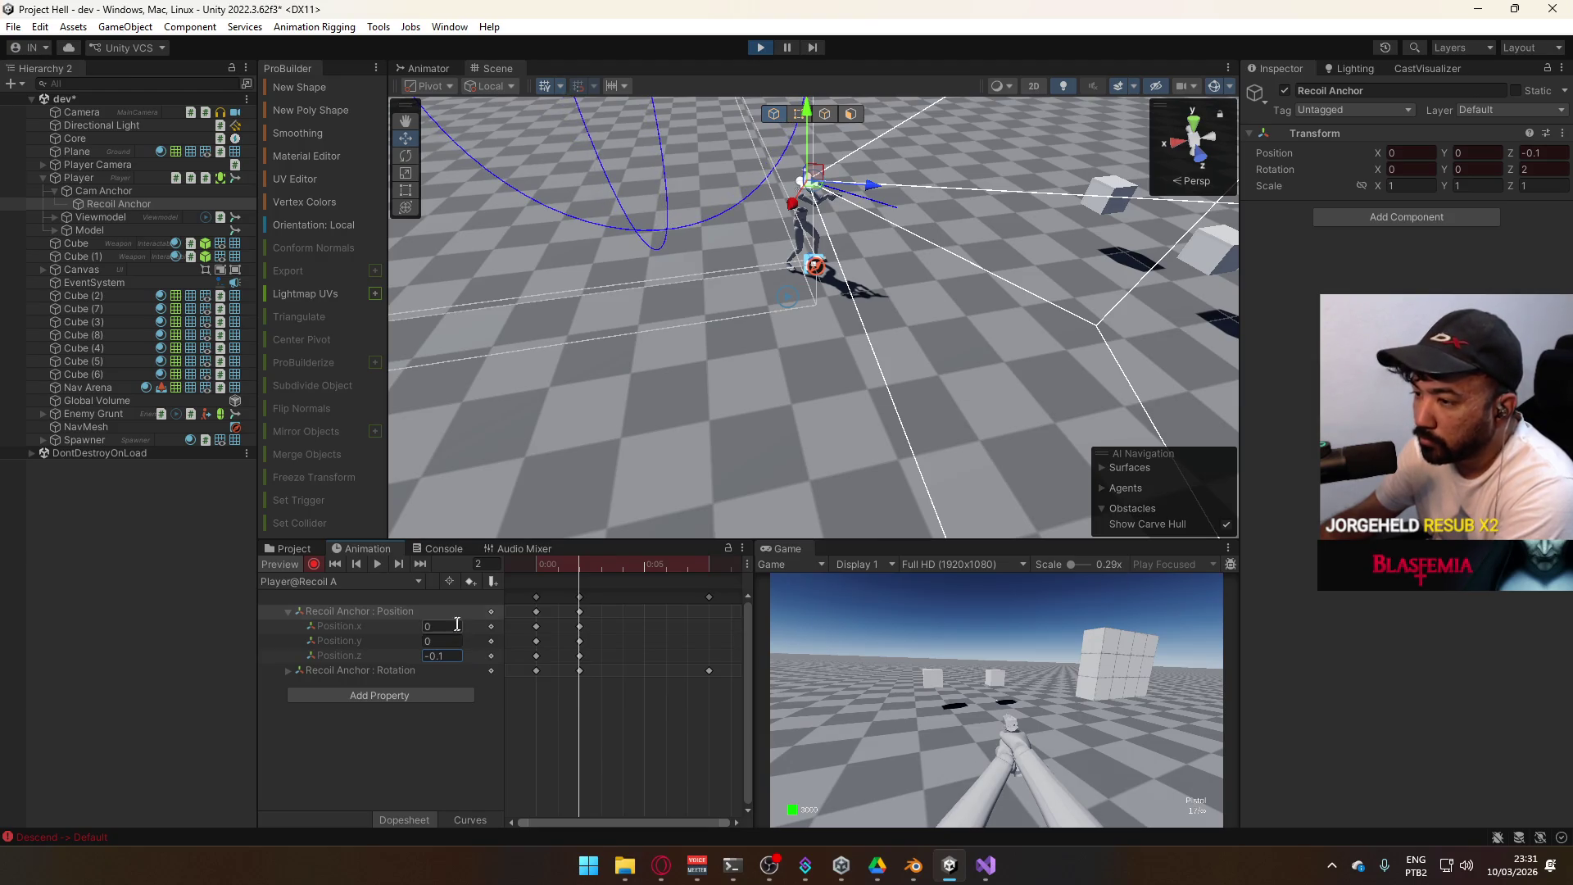
mouse_move(579, 562)
left_mouse_down()
mouse_move(524, 570)
mouse_move(627, 568)
mouse_move(523, 584)
left_mouse_up()
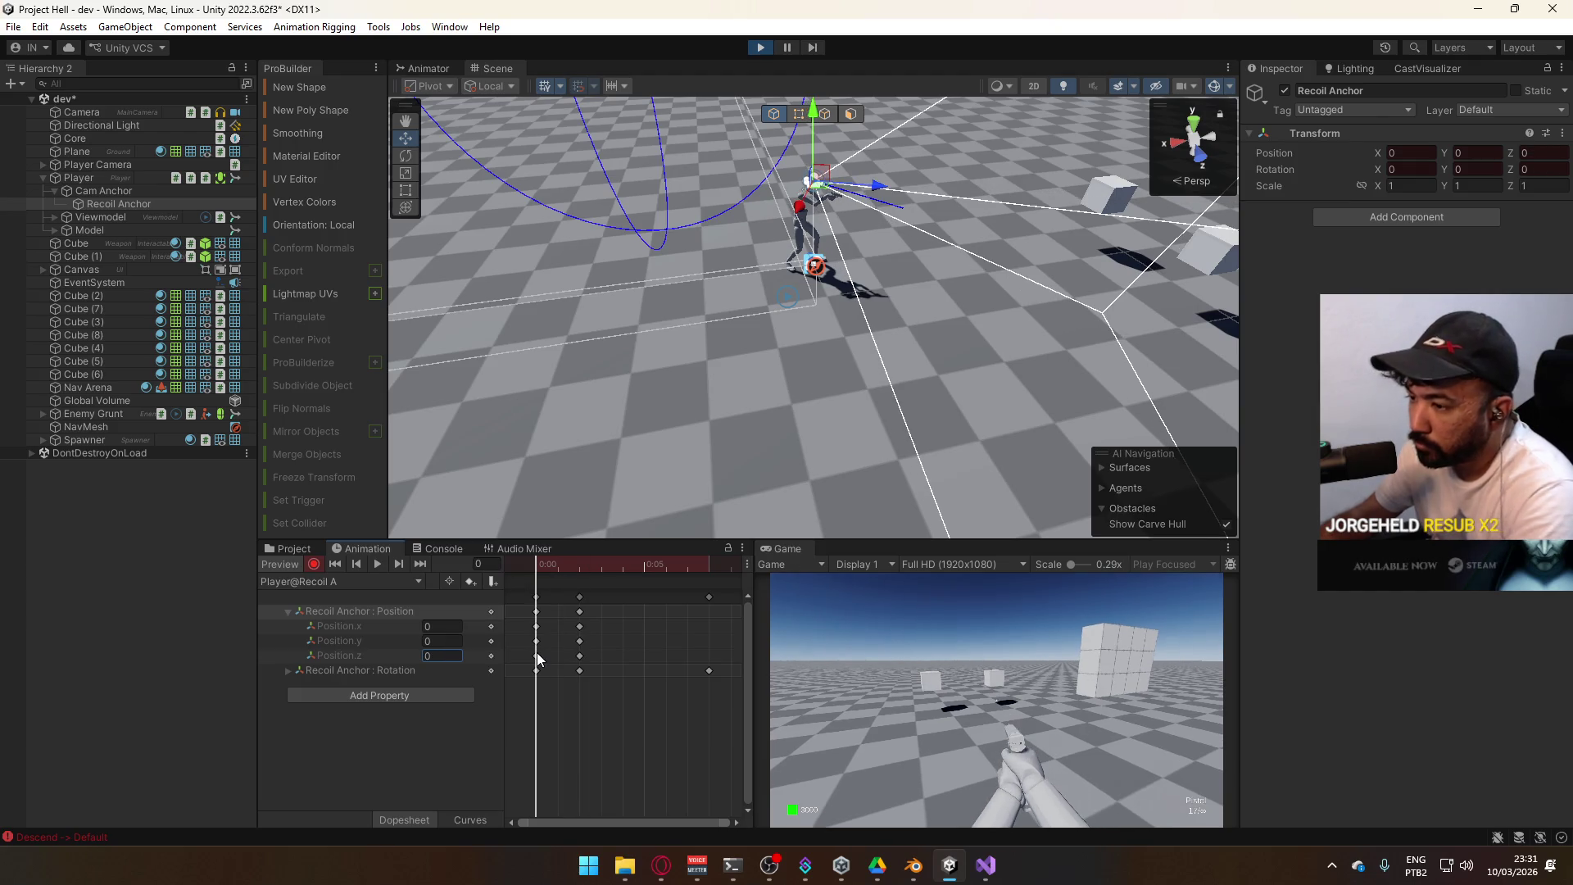
left_click(703, 567)
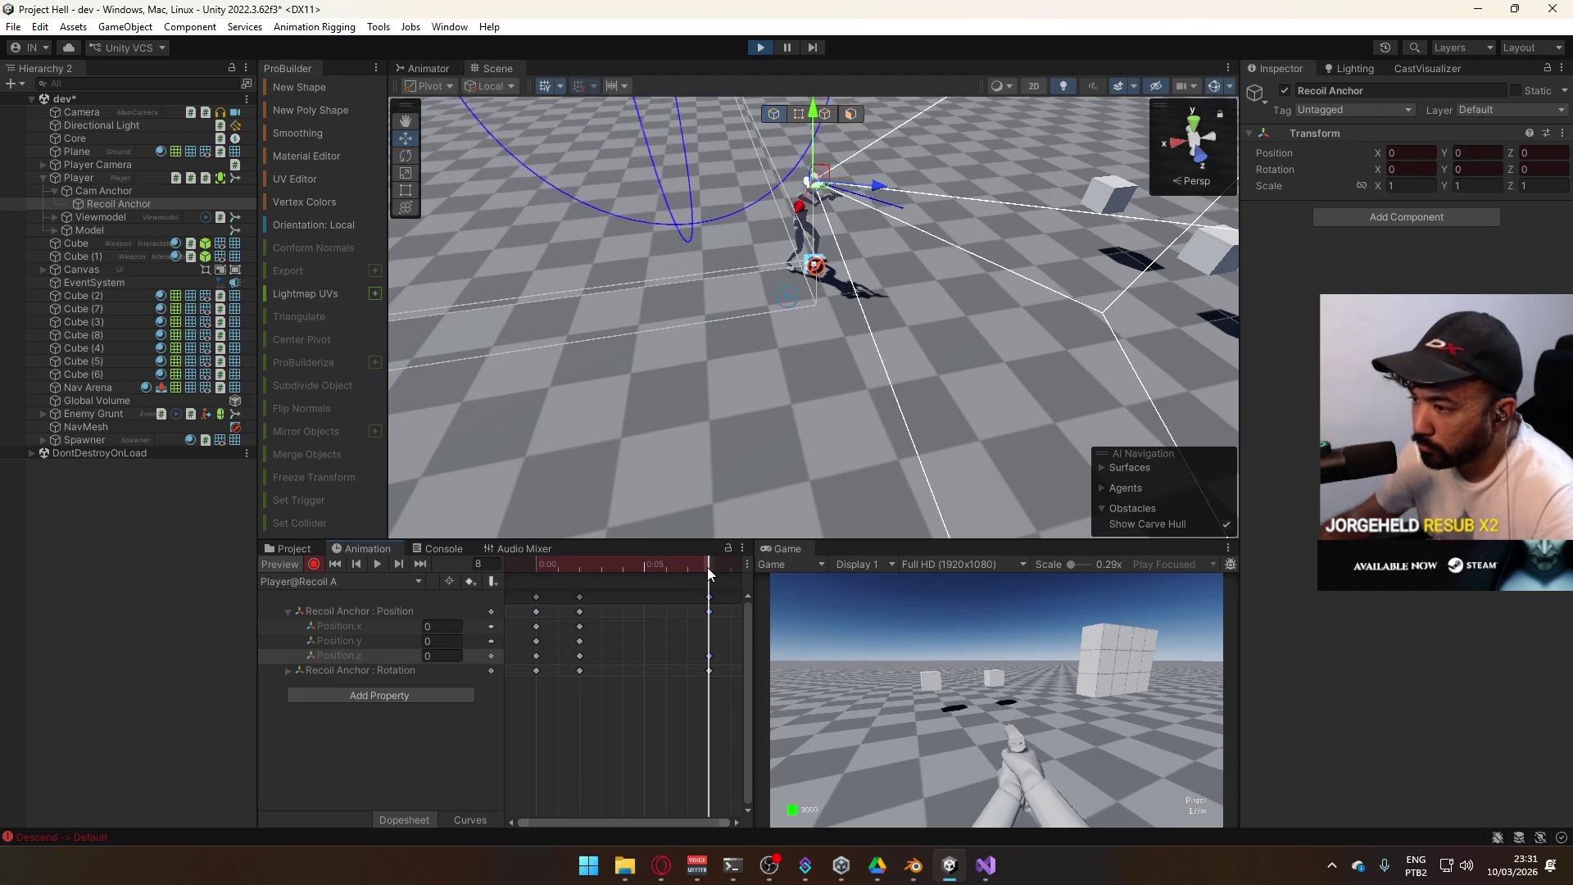
mouse_move(708, 572)
left_mouse_down()
mouse_move(537, 567)
mouse_move(582, 567)
left_mouse_up()
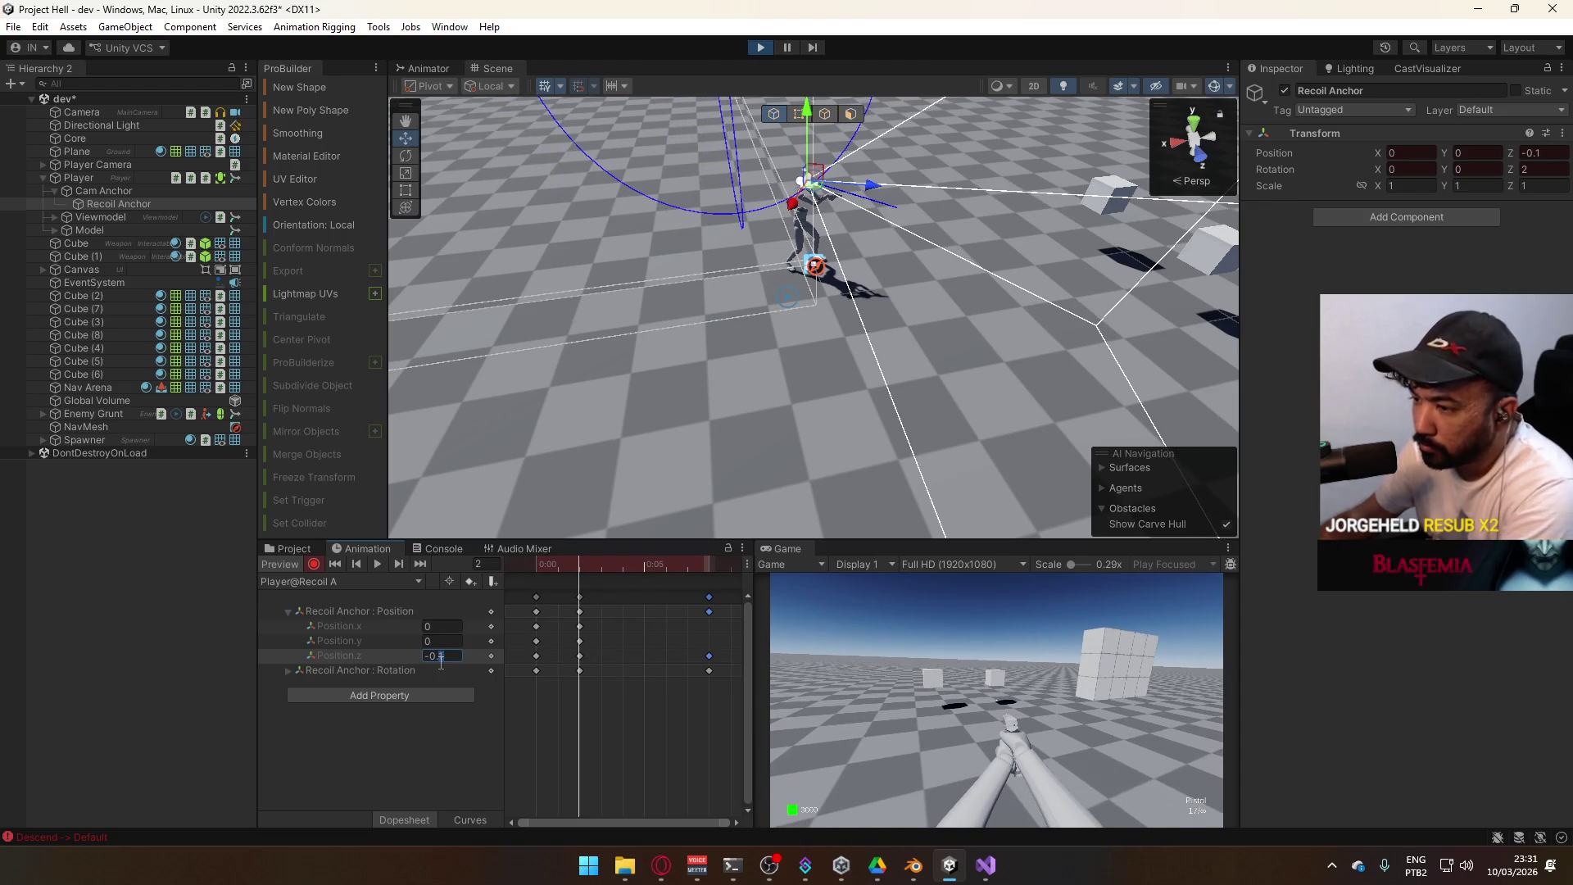
Set the frame 2 Position.z to -0.05, then browse to the D: drive for a reference recording
key("BackSpace")
type("01")
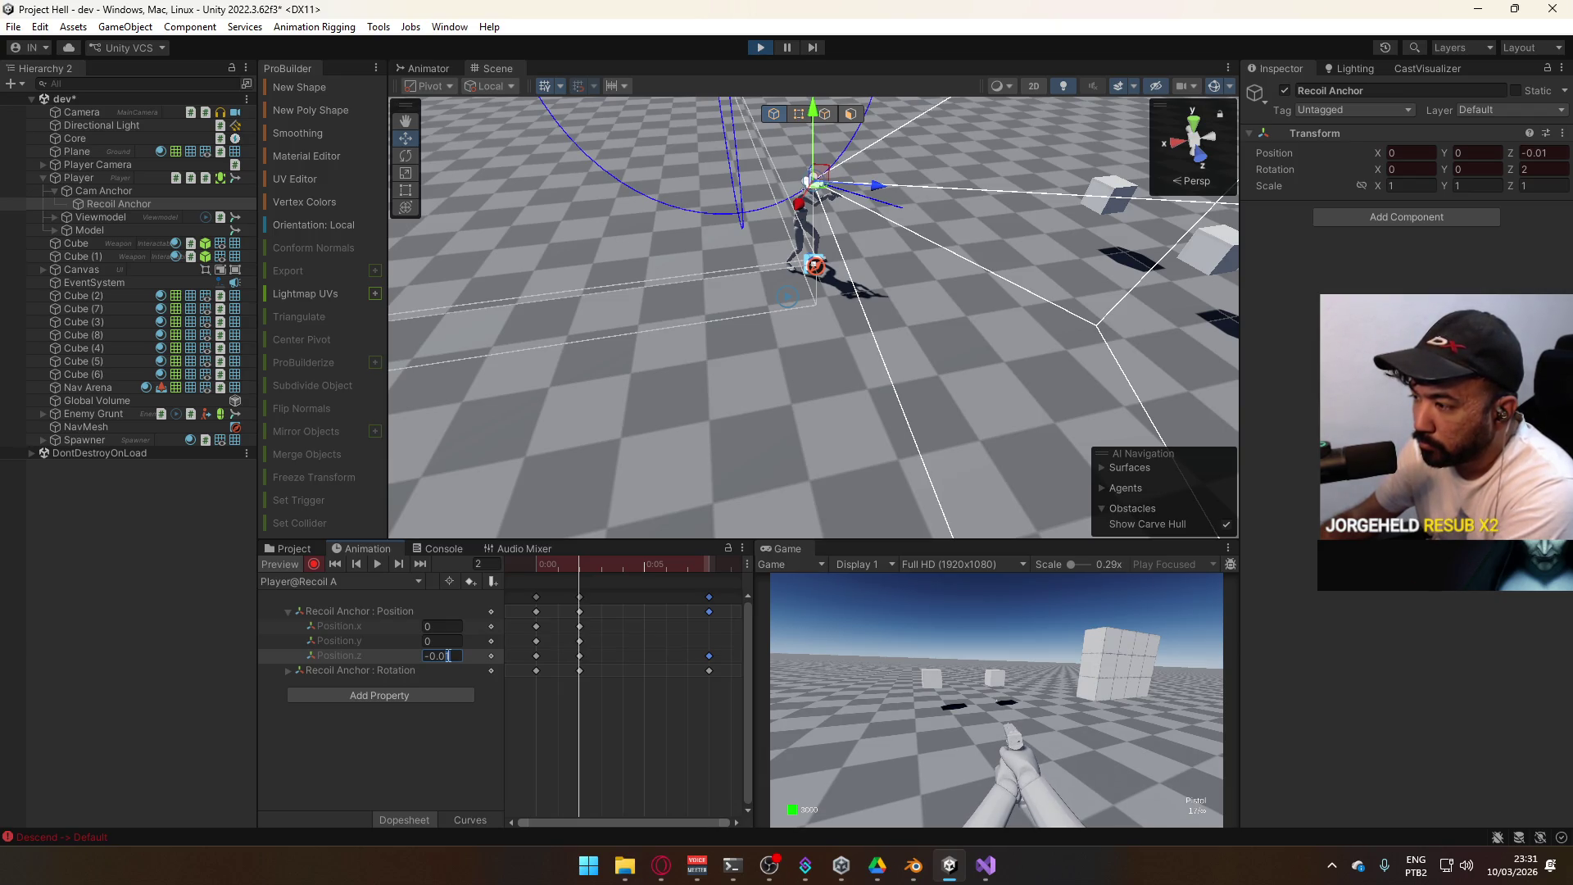
key("BackSpace")
type("5")
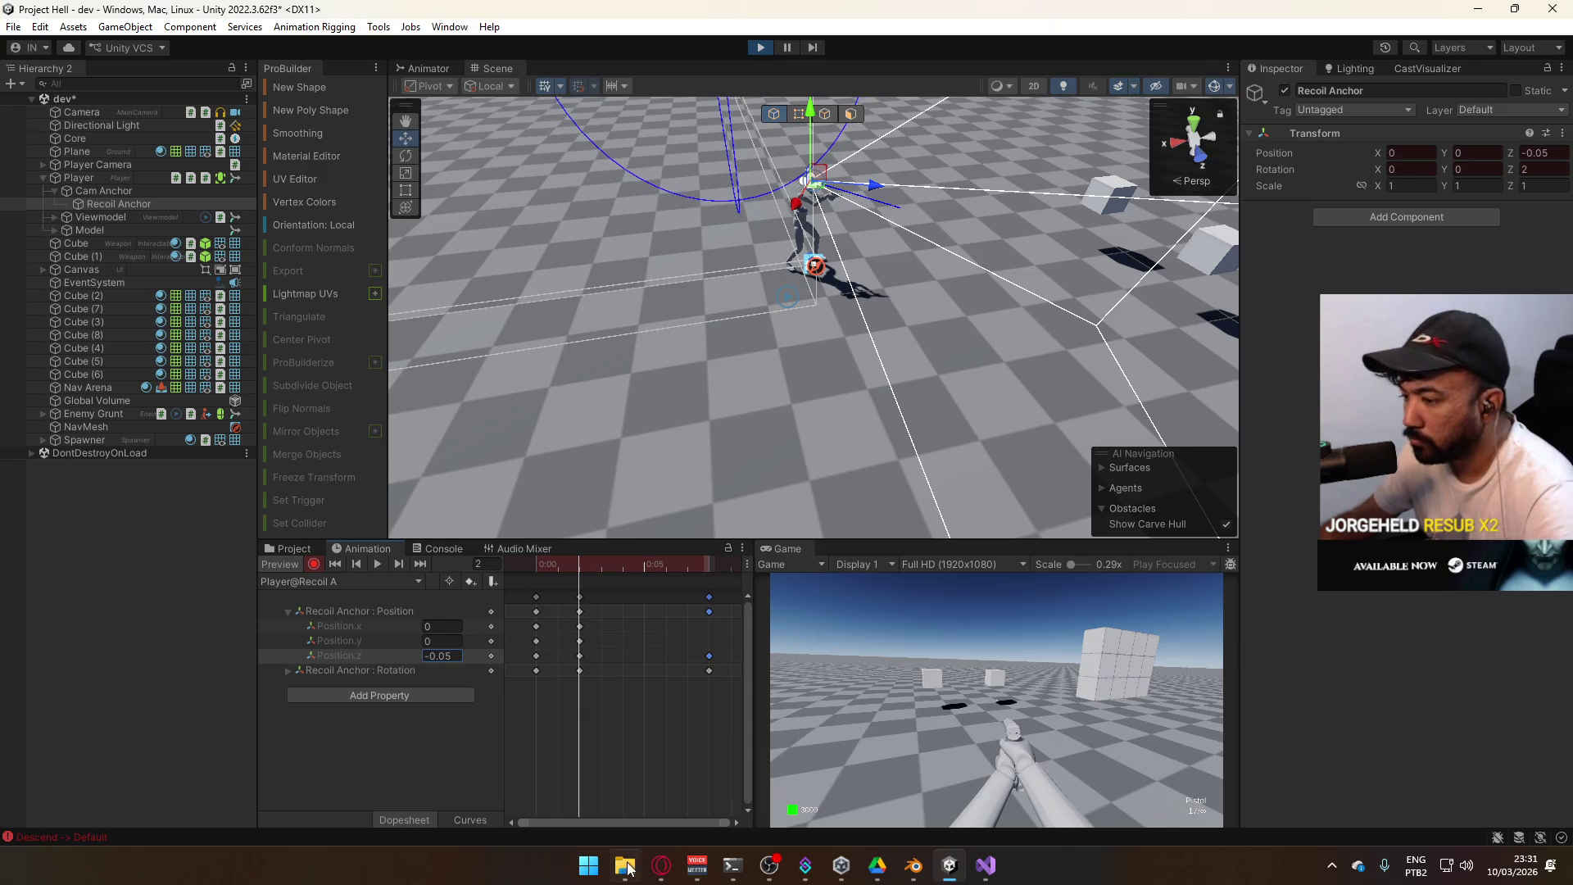
key("alt+Tab")
left_click(540, 283)
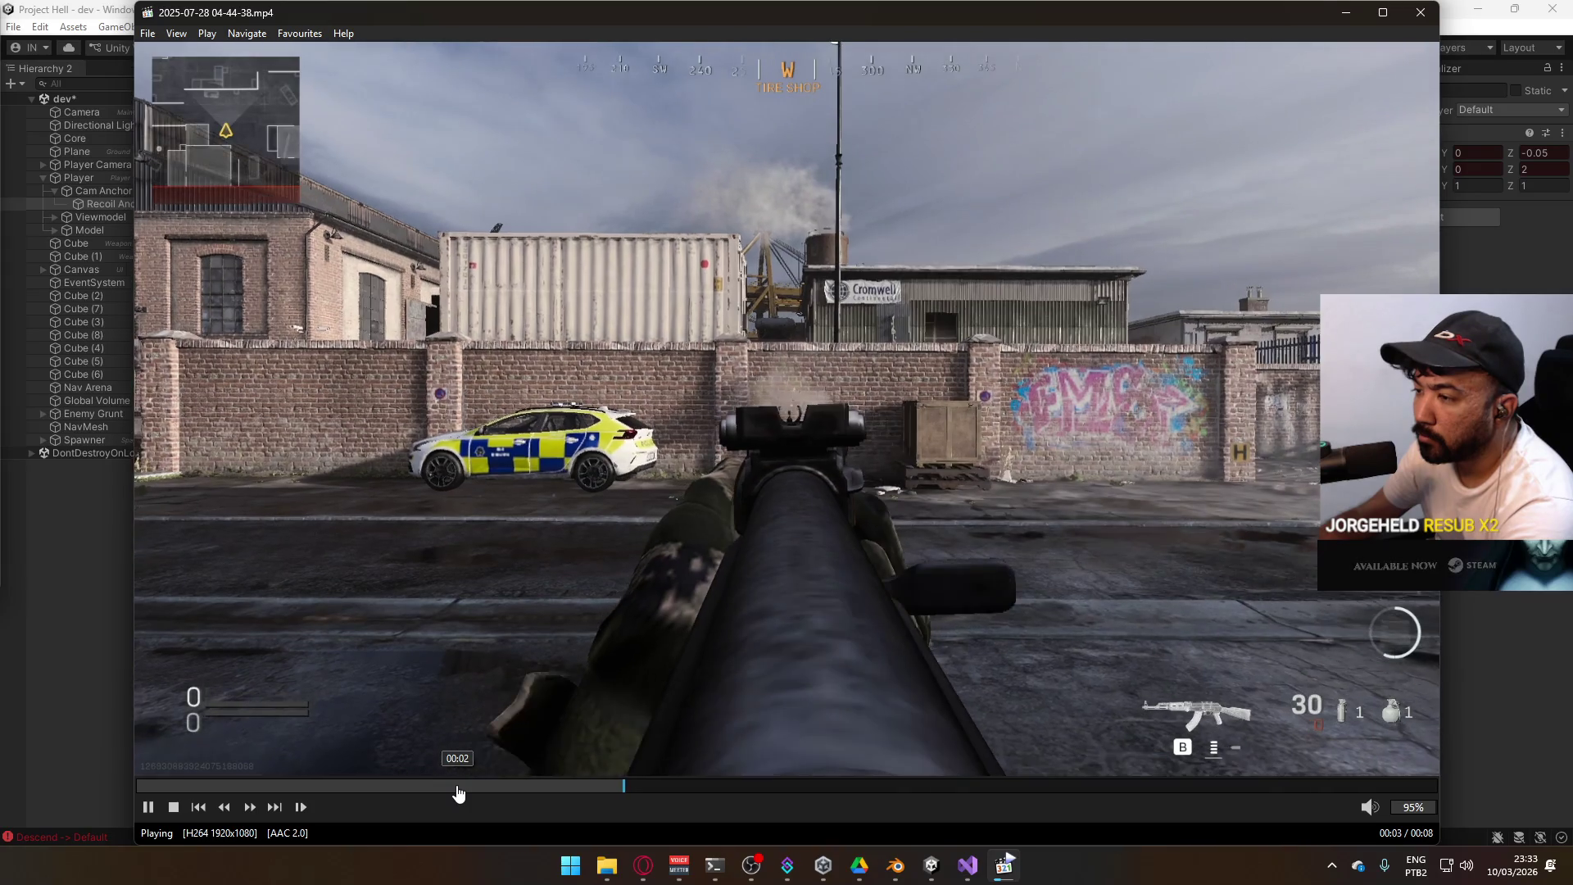
Close the MPC-HC reference clip and the Recordings folder window
left_click(1422, 12)
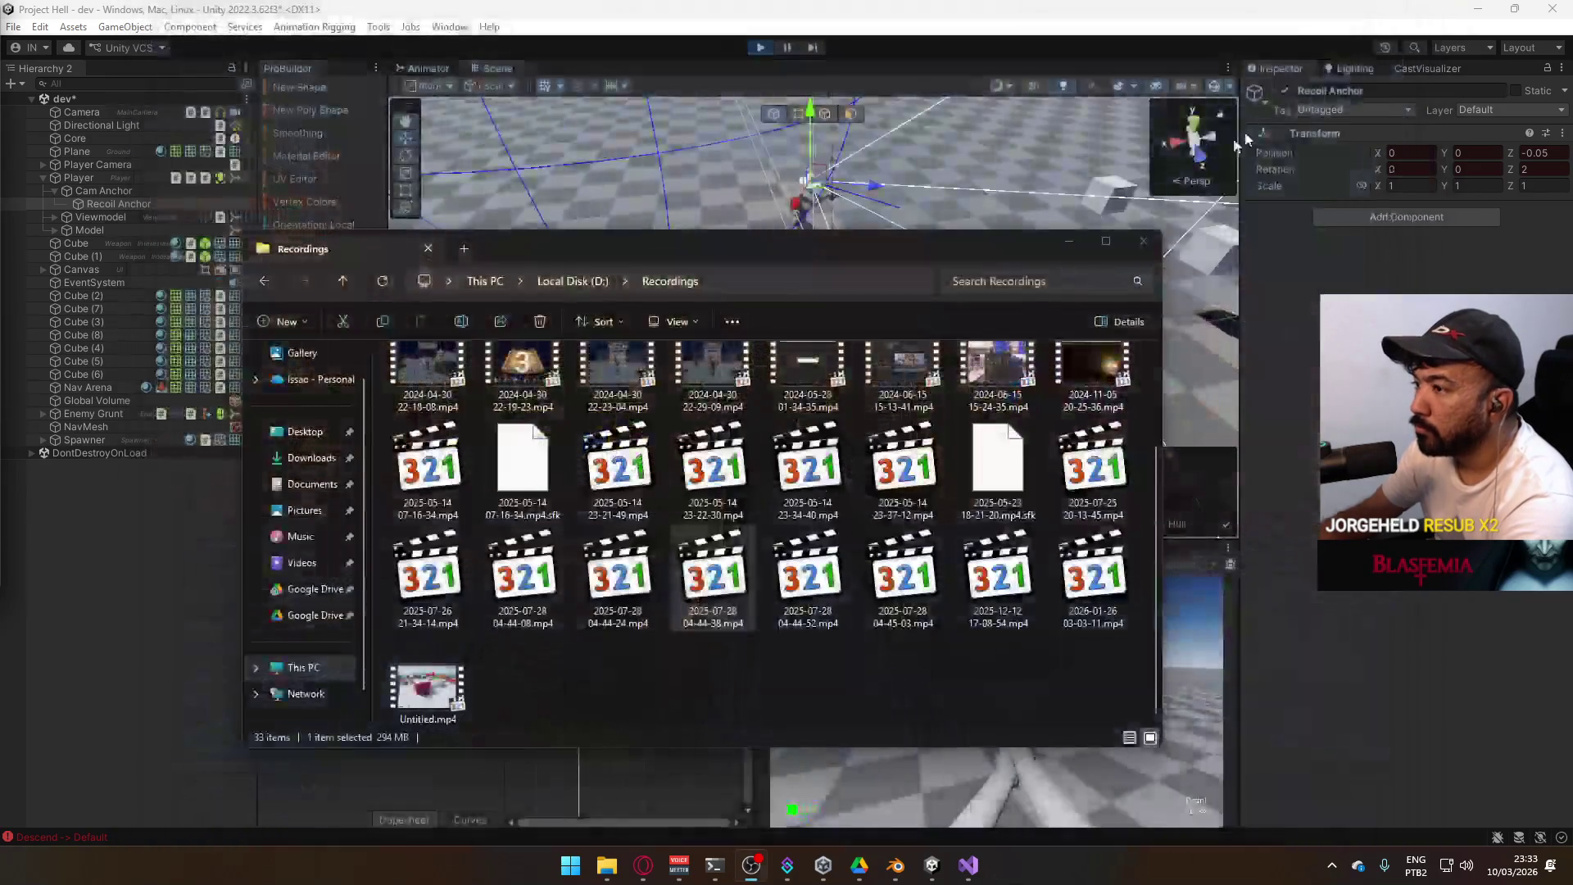
left_click(1138, 240)
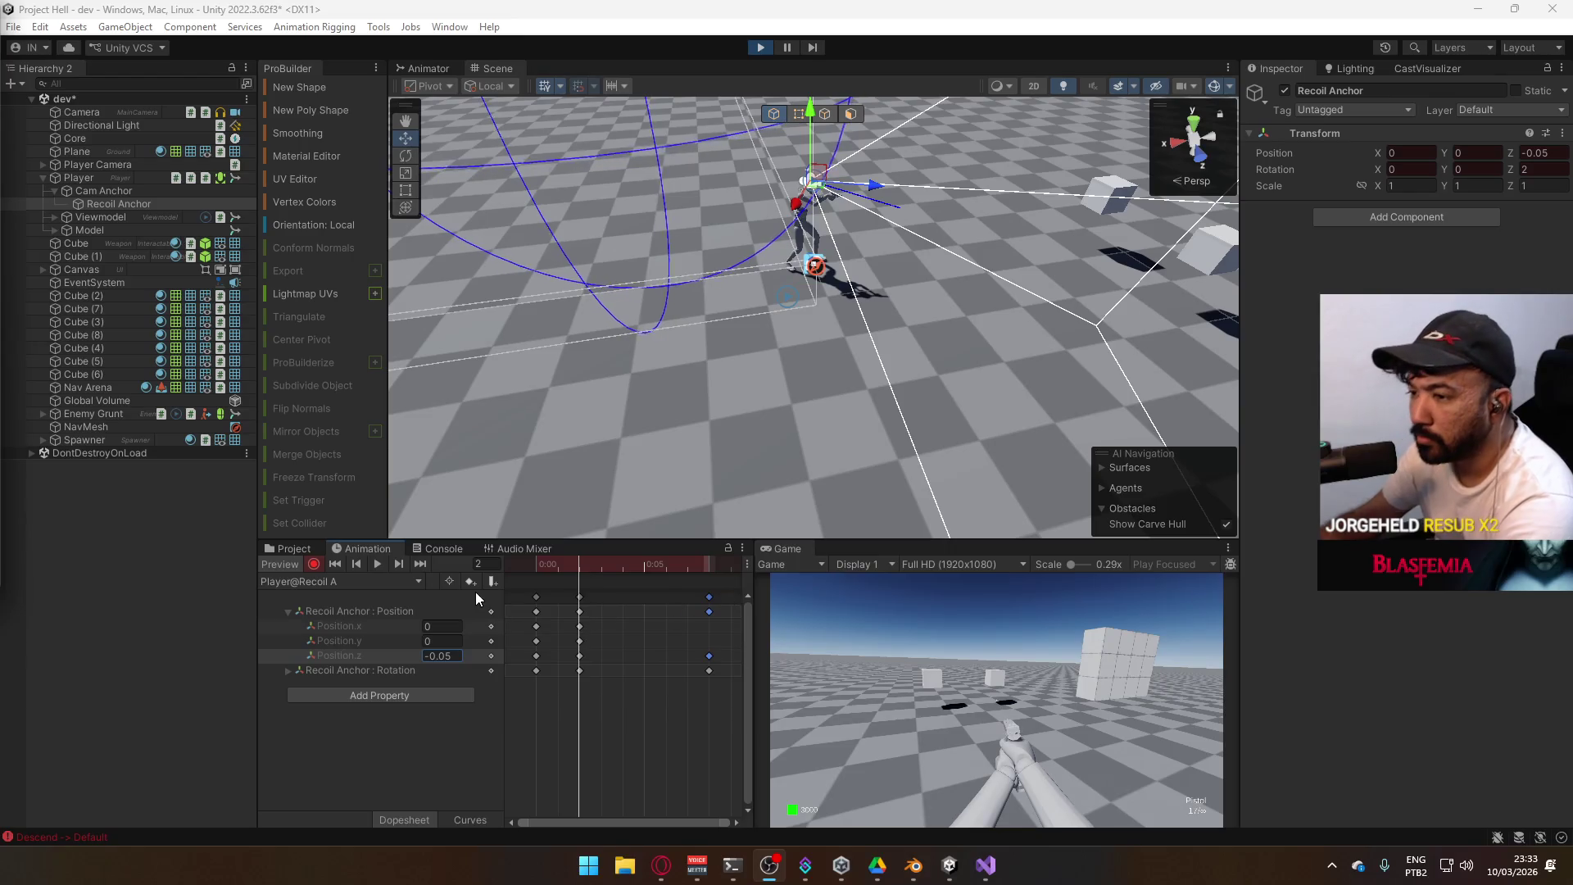
Delete the Recoil Anchor : Position track from the Recoil A clip
left_click(570, 725)
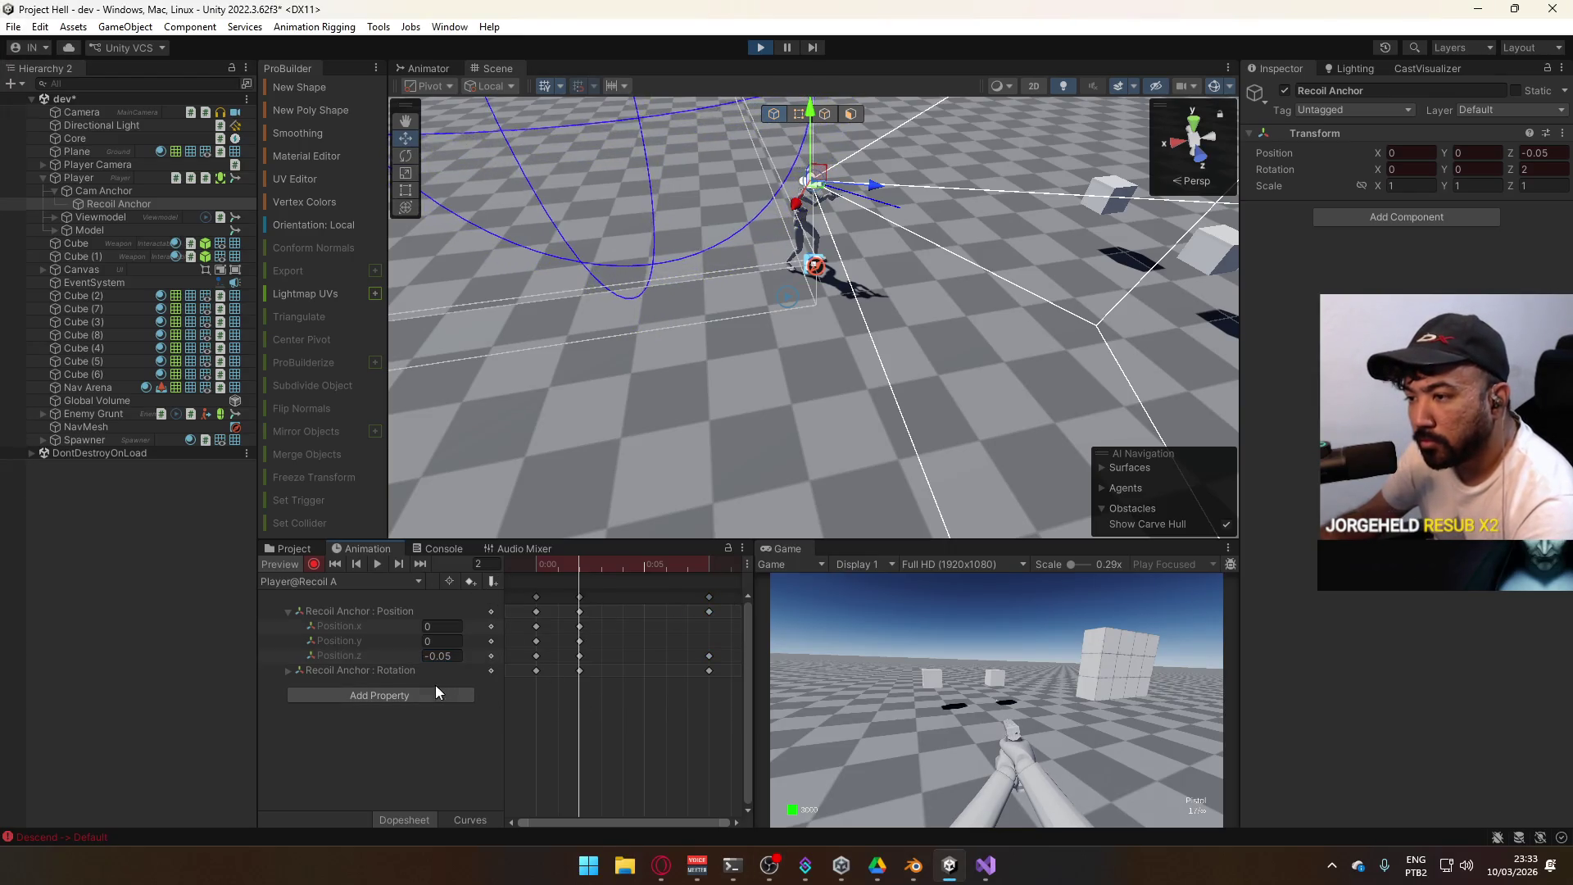
left_click(287, 612)
left_click(328, 611)
key("Delete")
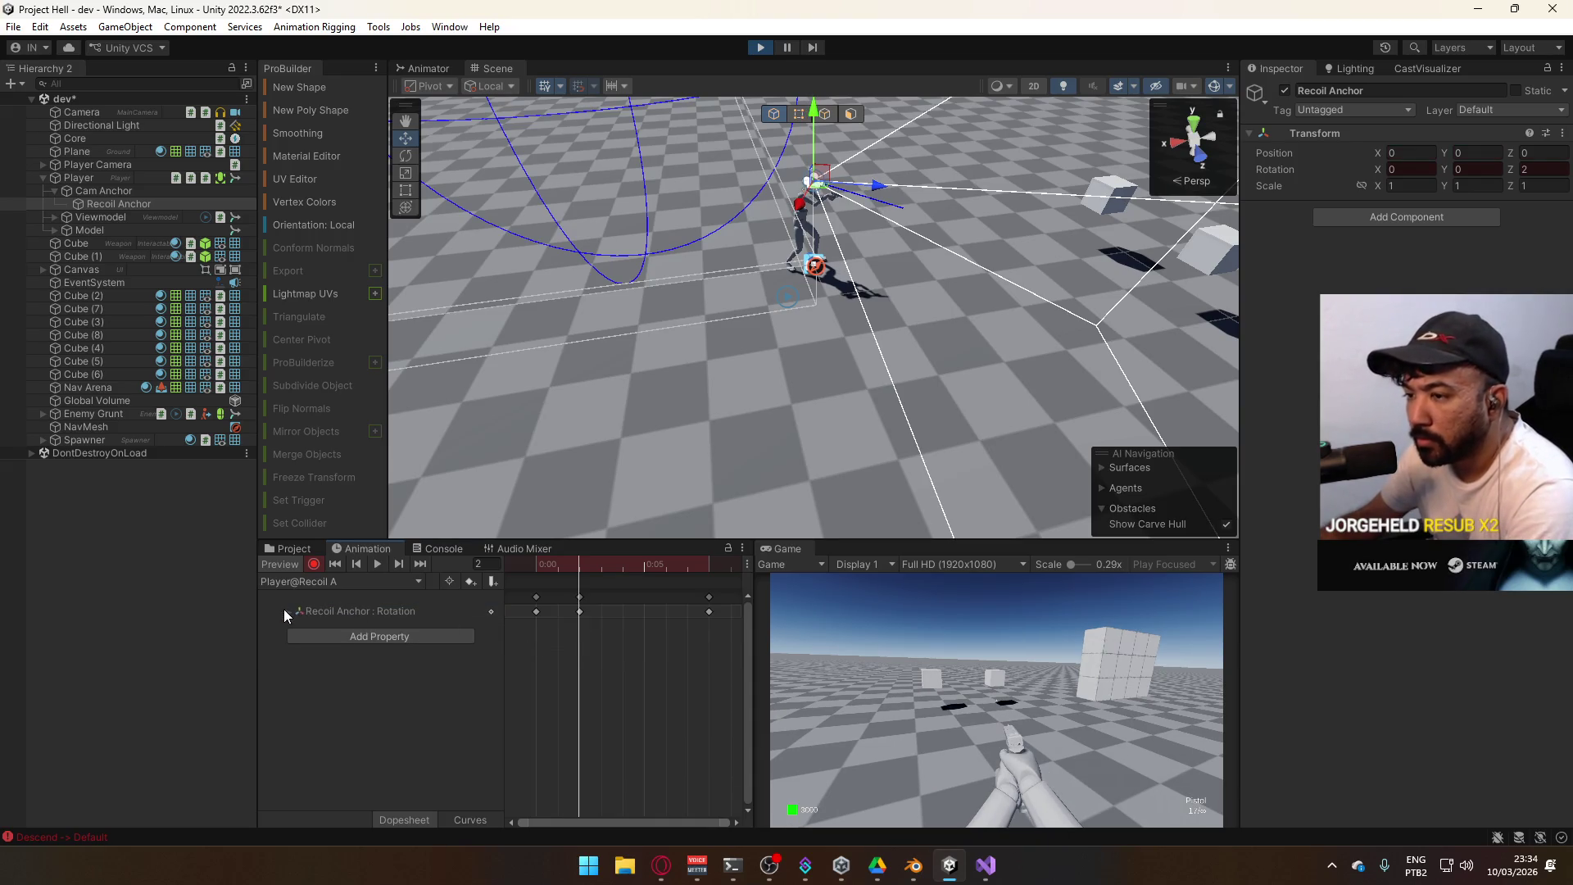
Try lowering the last Rotation.z key in Curves view, then undo the edit
left_click(287, 611)
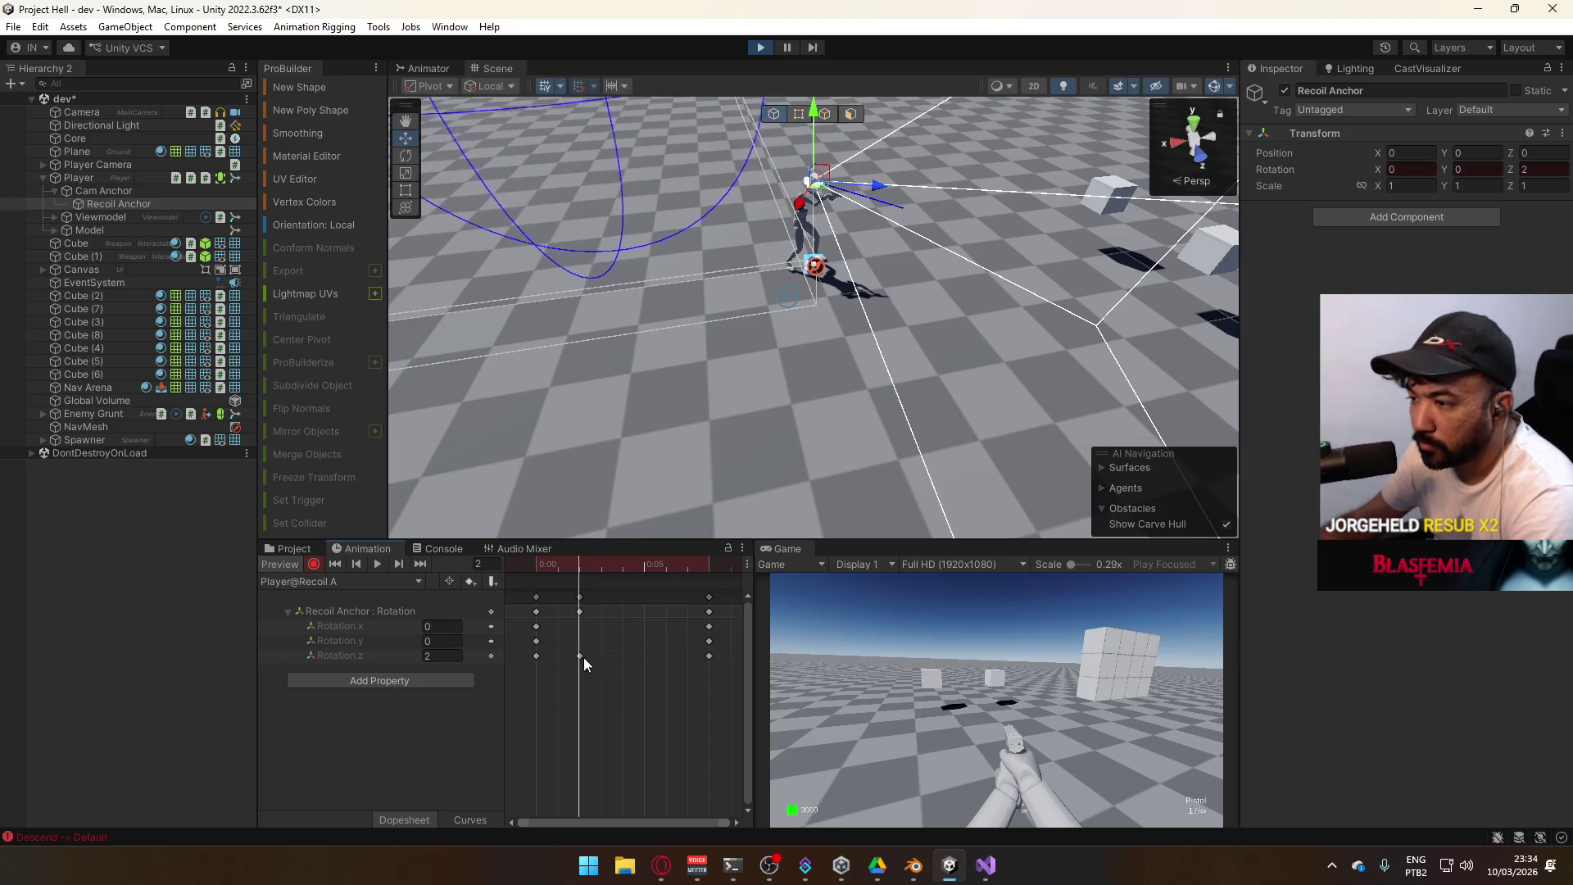
left_click(470, 819)
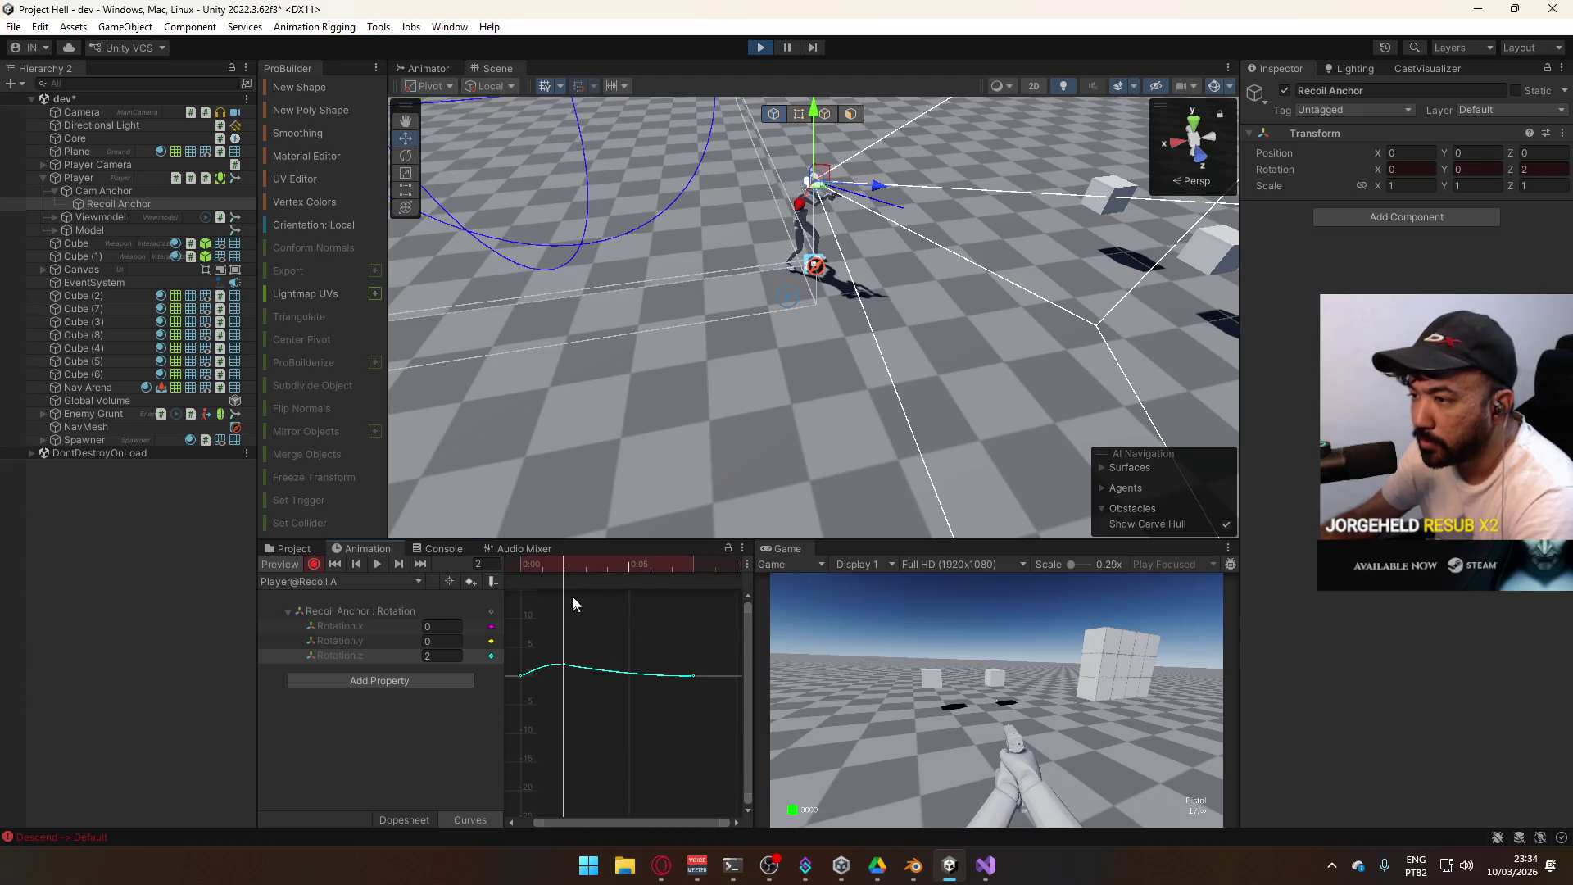
left_click(533, 569)
left_click_drag(533, 578, 695, 583)
mouse_move(685, 672)
left_mouse_down()
mouse_move(670, 721)
mouse_move(629, 731)
mouse_move(685, 745)
mouse_move(702, 731)
left_mouse_up()
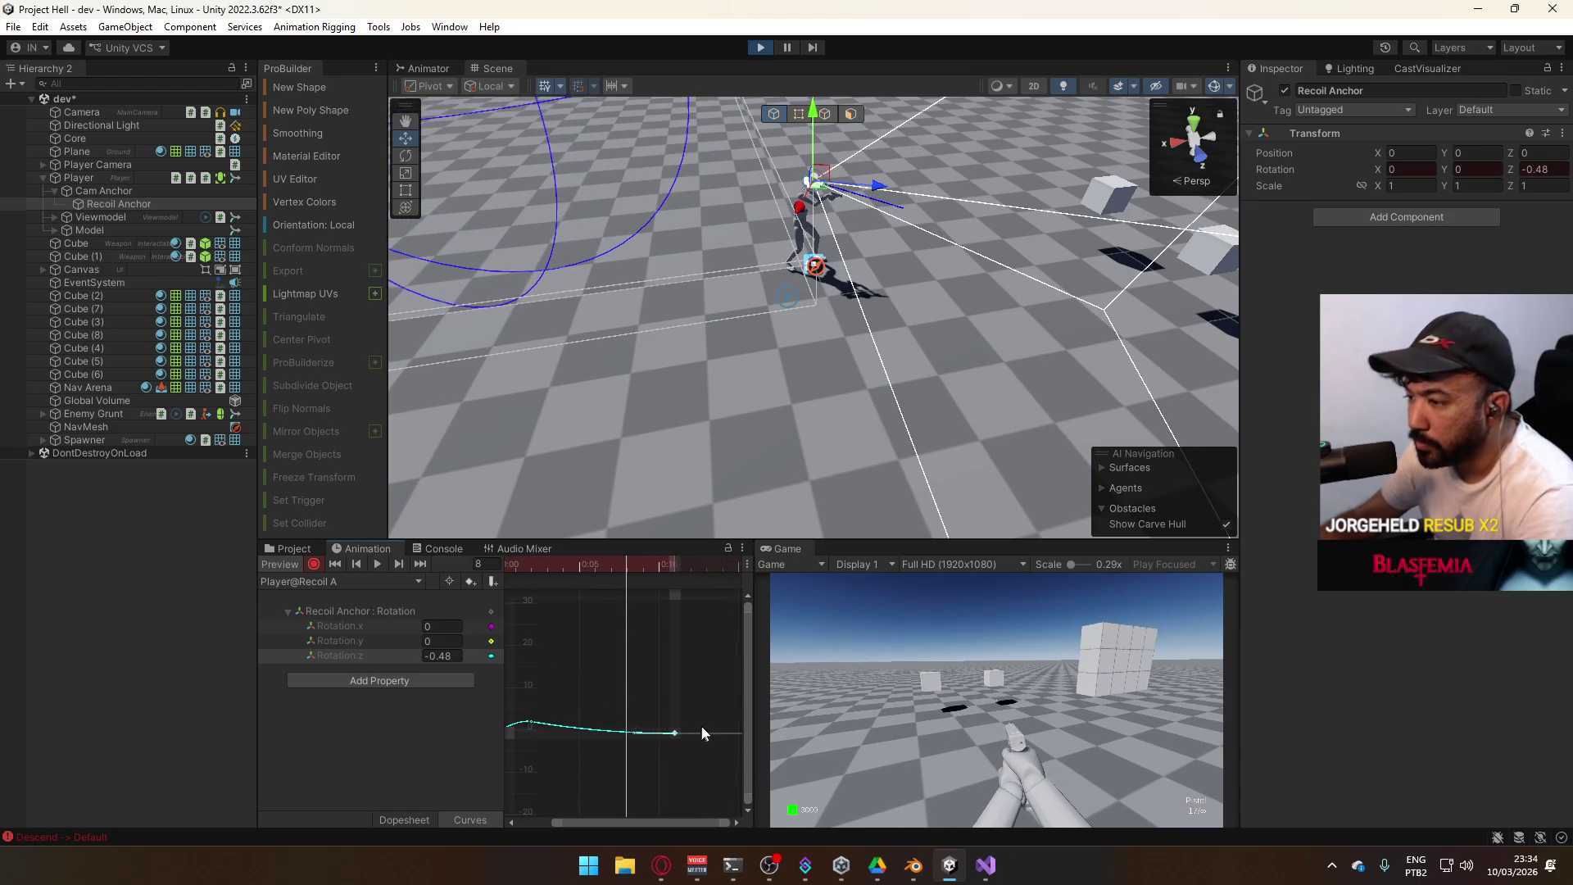
key("ctrl+z")
key("c")
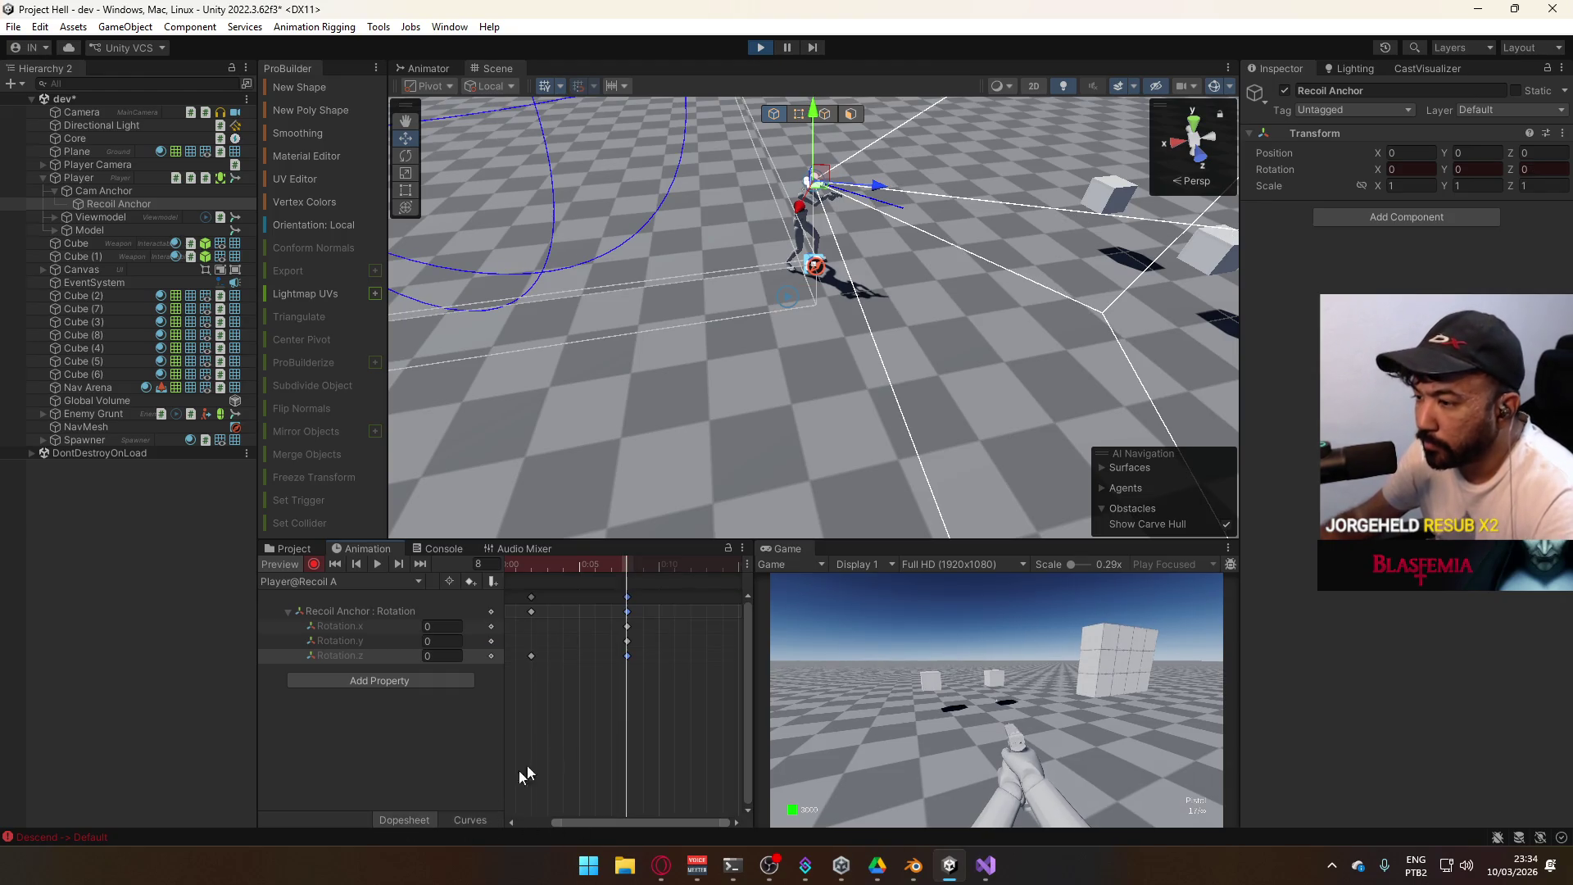
Move the final Rotation key out to 0:12 in the Dopesheet
left_click(288, 611)
scroll(699, 610, "down", 2)
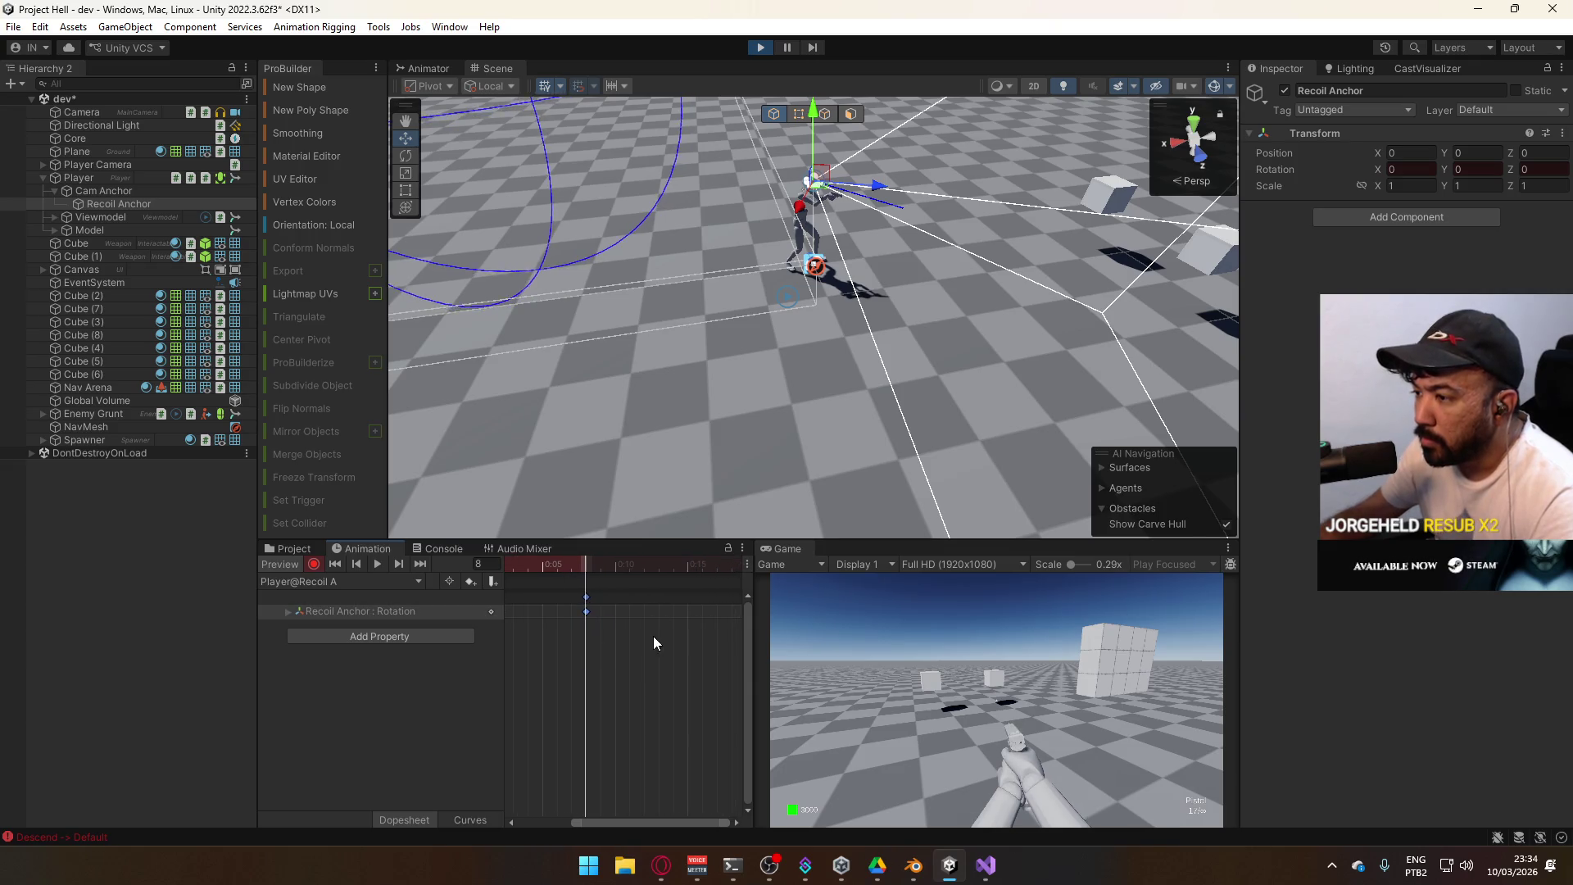
left_click_drag(641, 602, 643, 603)
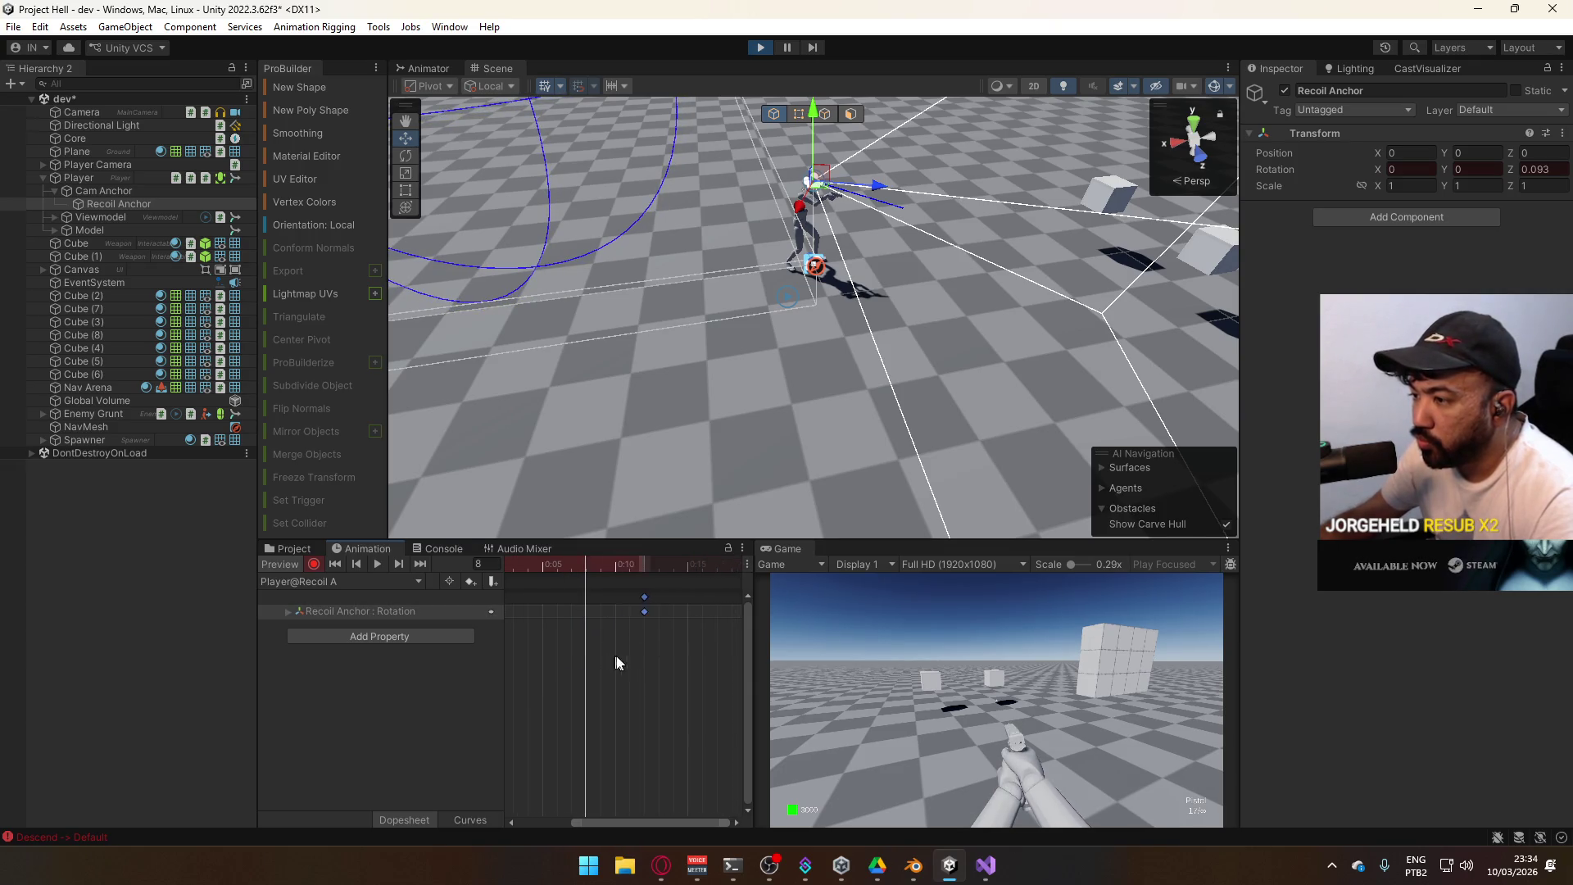
key("a")
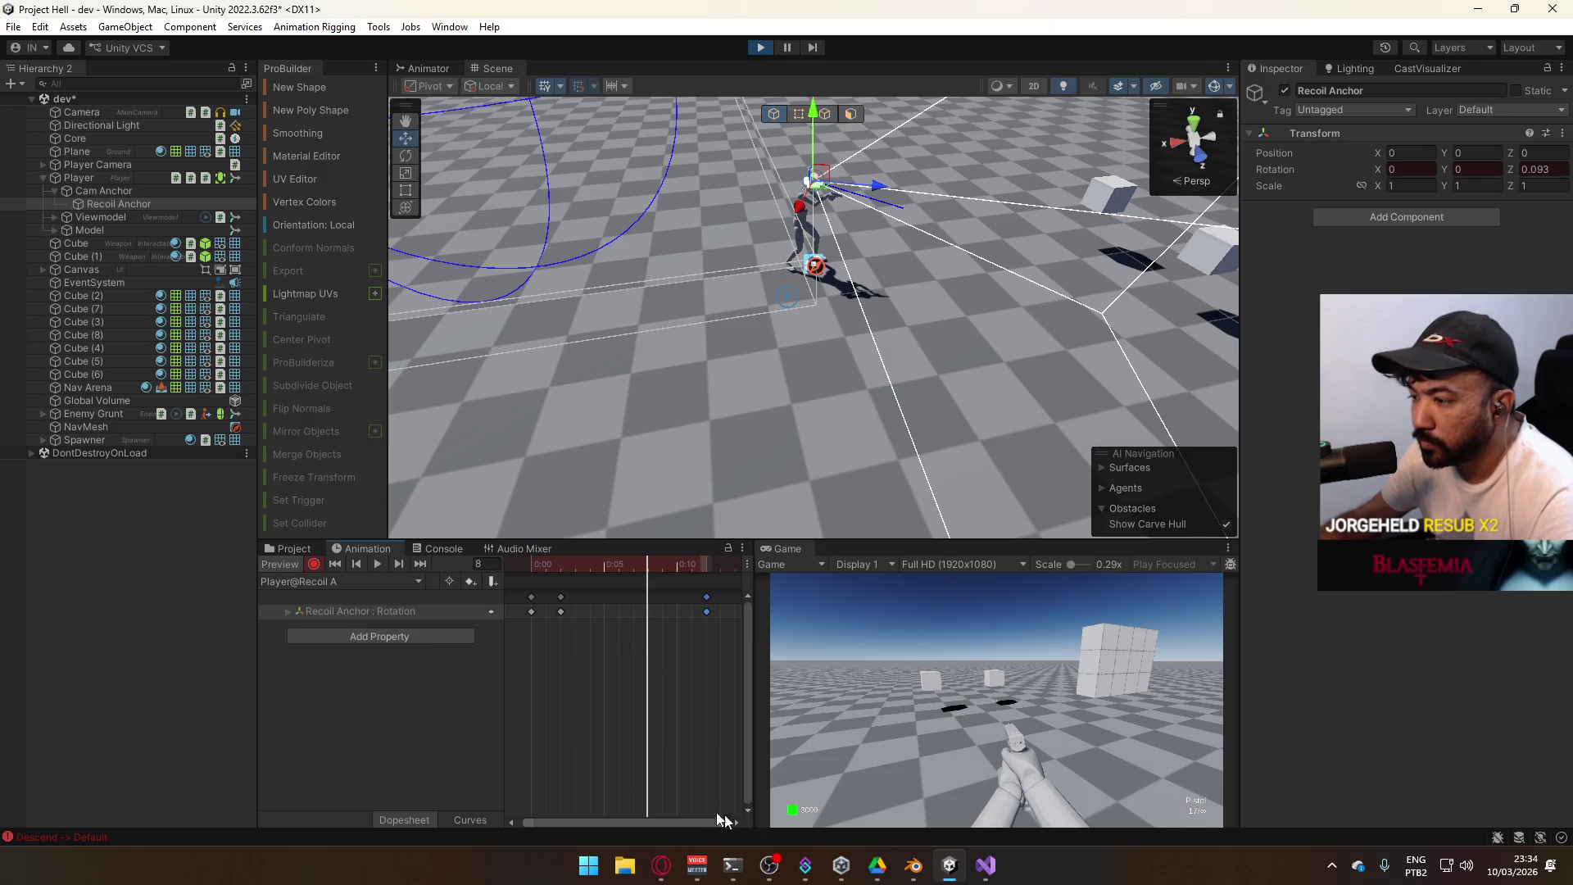
left_click(489, 818)
scroll(631, 721, "up", 2)
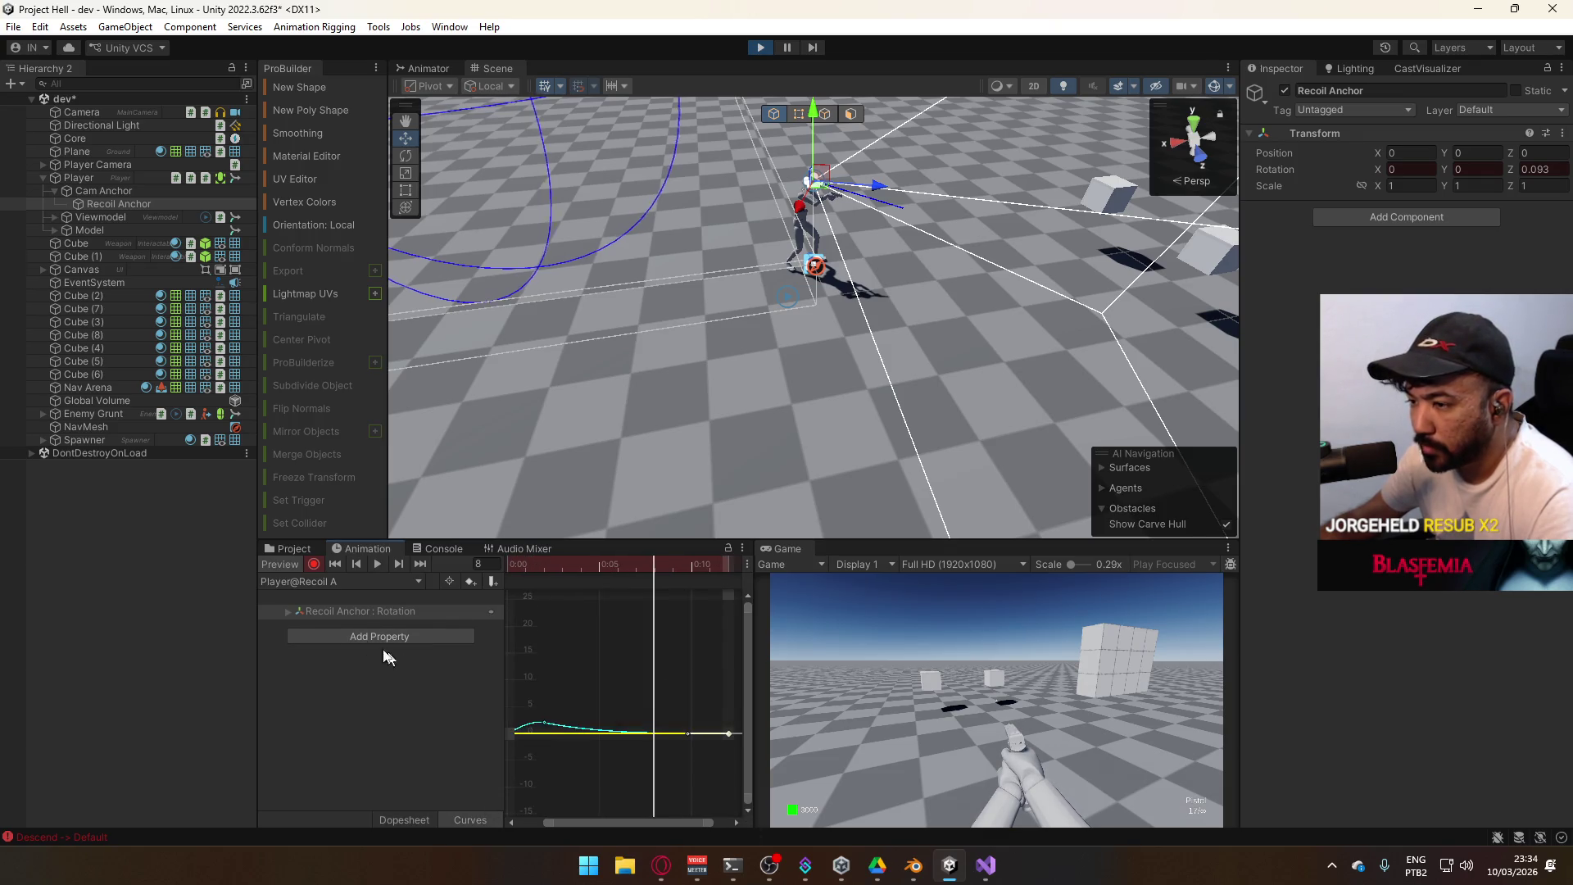
left_click(283, 613)
Isolate Rotation.z and drag the 0:05 key down into a dip near 0:09
left_click(363, 658)
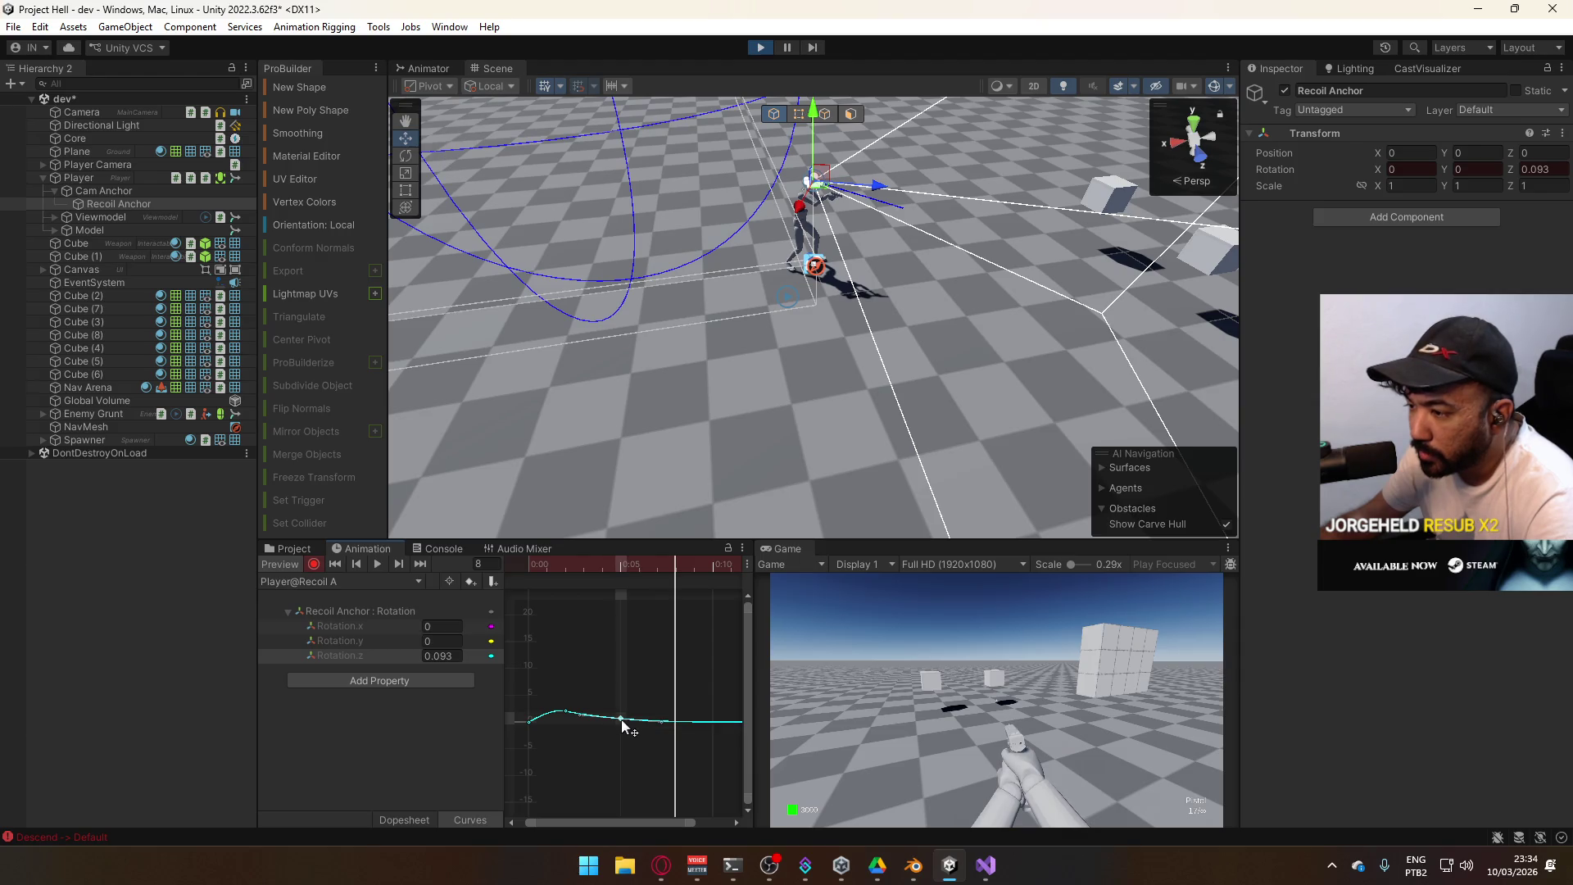
mouse_move(622, 720)
left_mouse_down()
mouse_move(622, 739)
mouse_move(672, 722)
left_mouse_up()
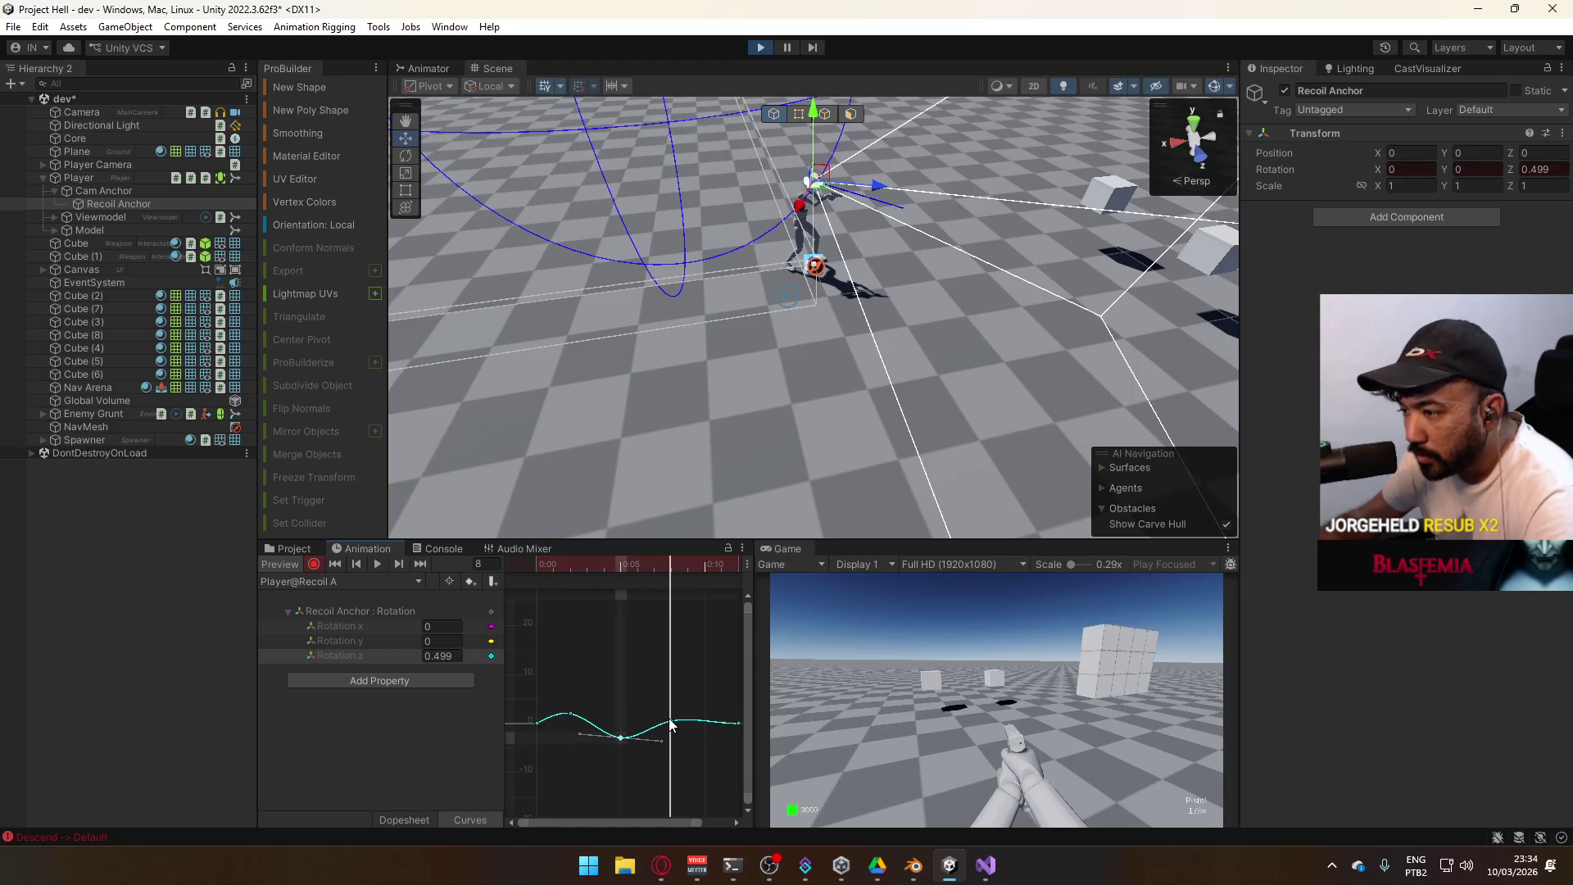
left_click_drag(671, 723, 725, 728)
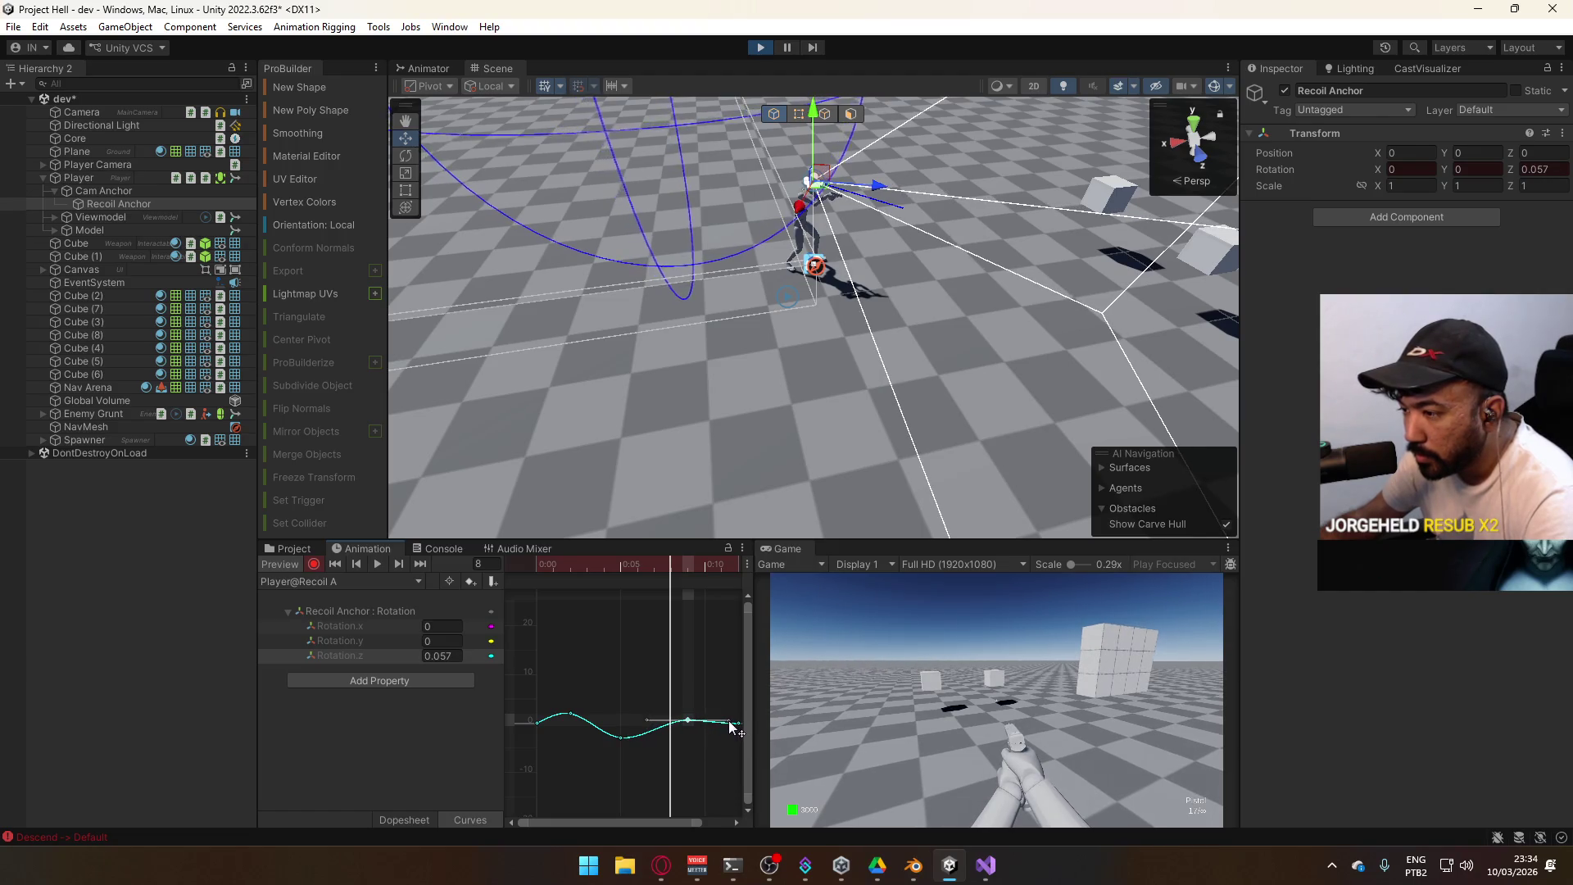
scroll(696, 736, "up", 2)
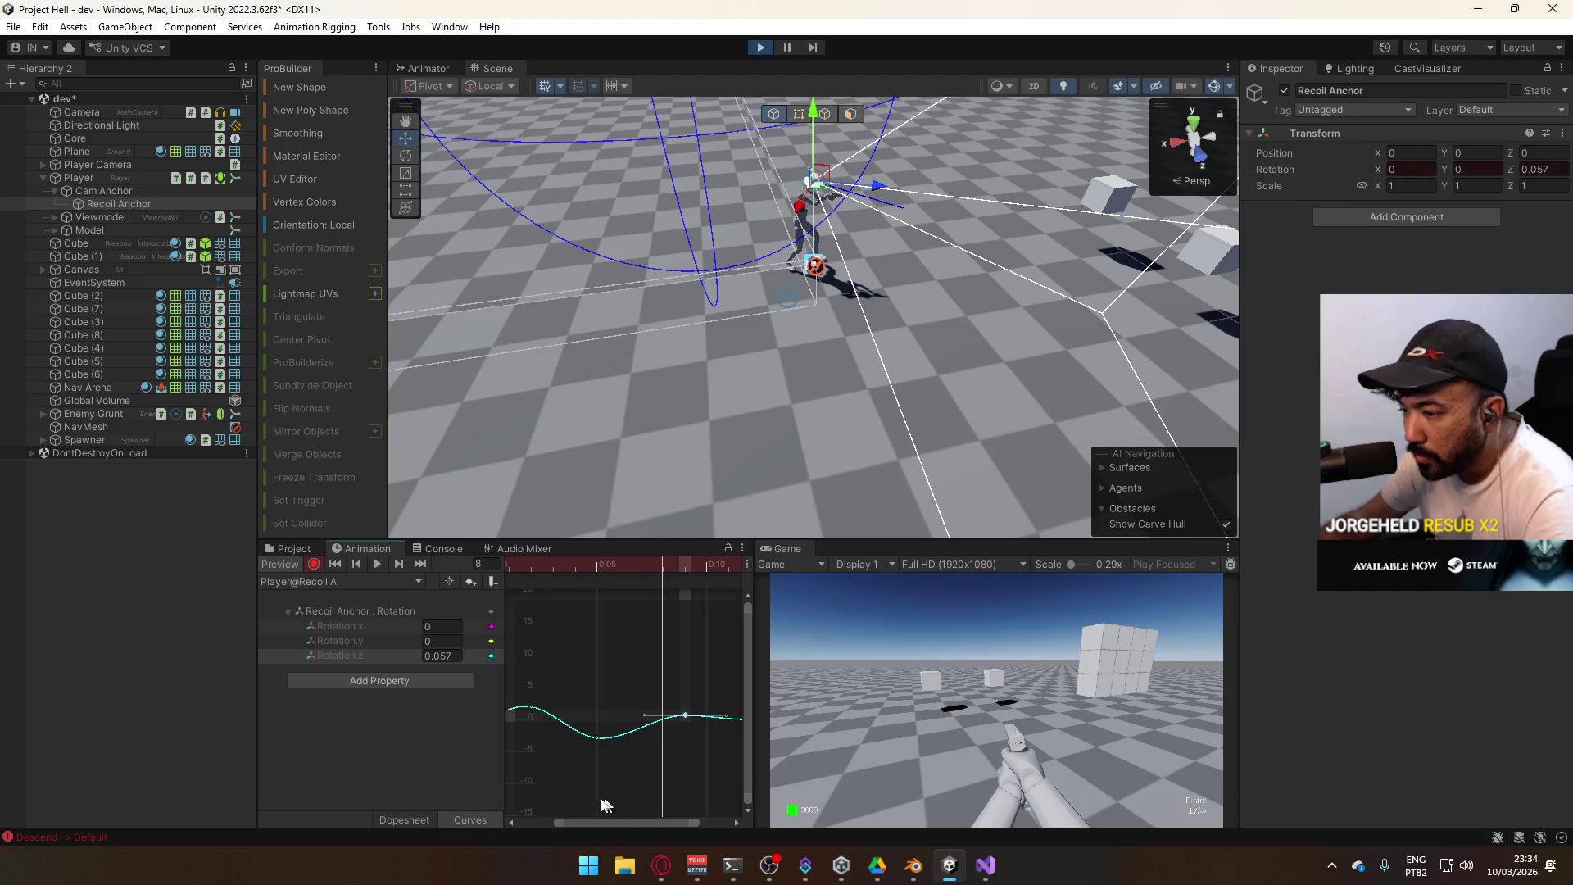
left_click(438, 819)
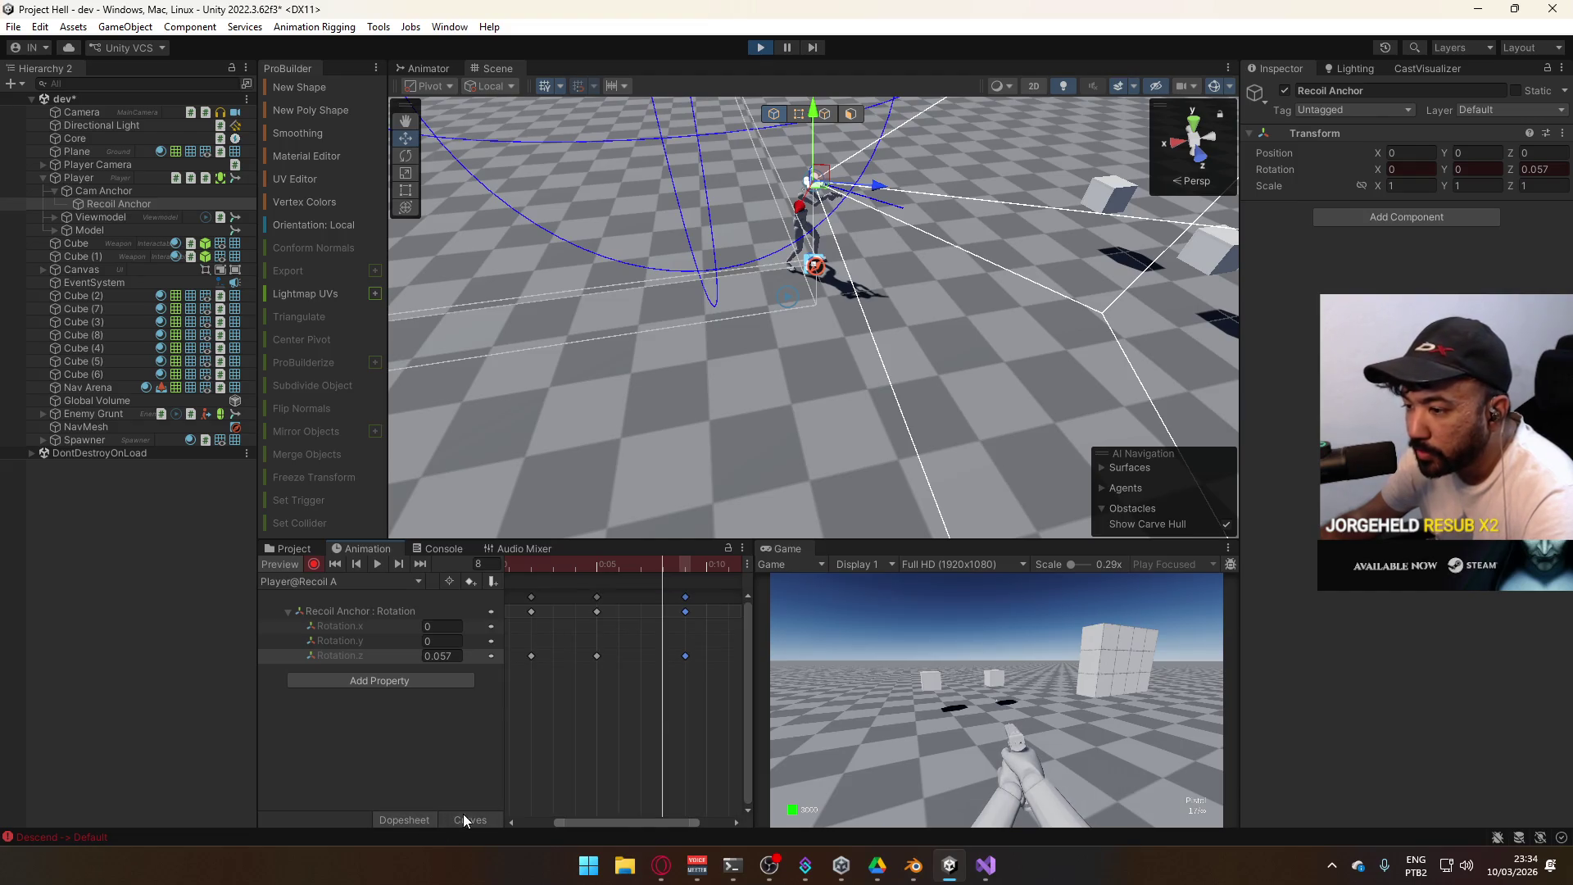
left_click(467, 818)
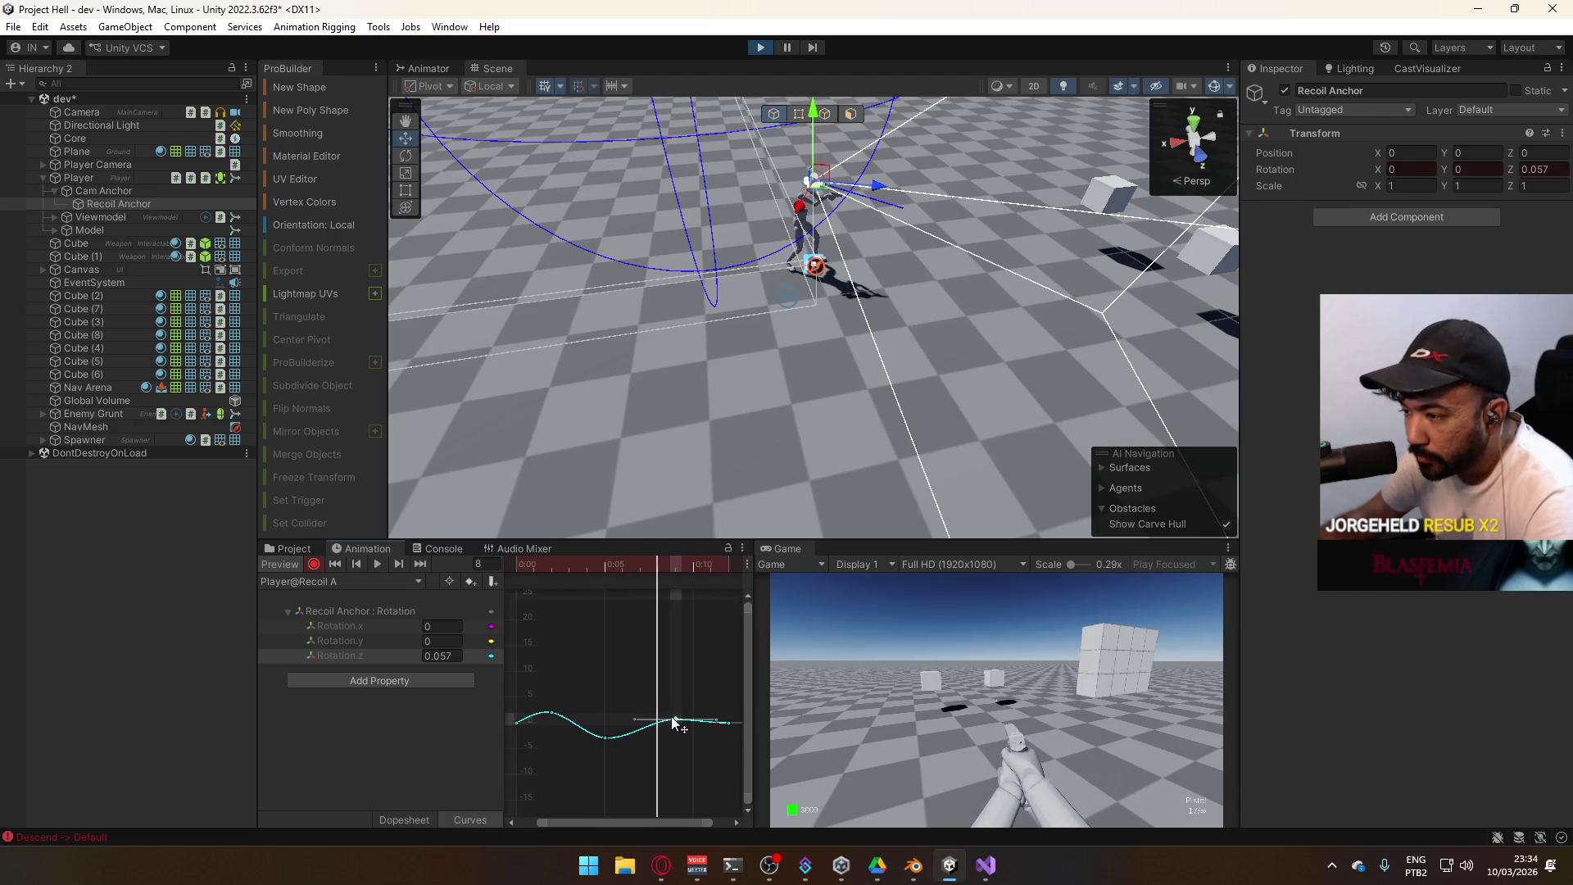
scroll(678, 721, "up", 2)
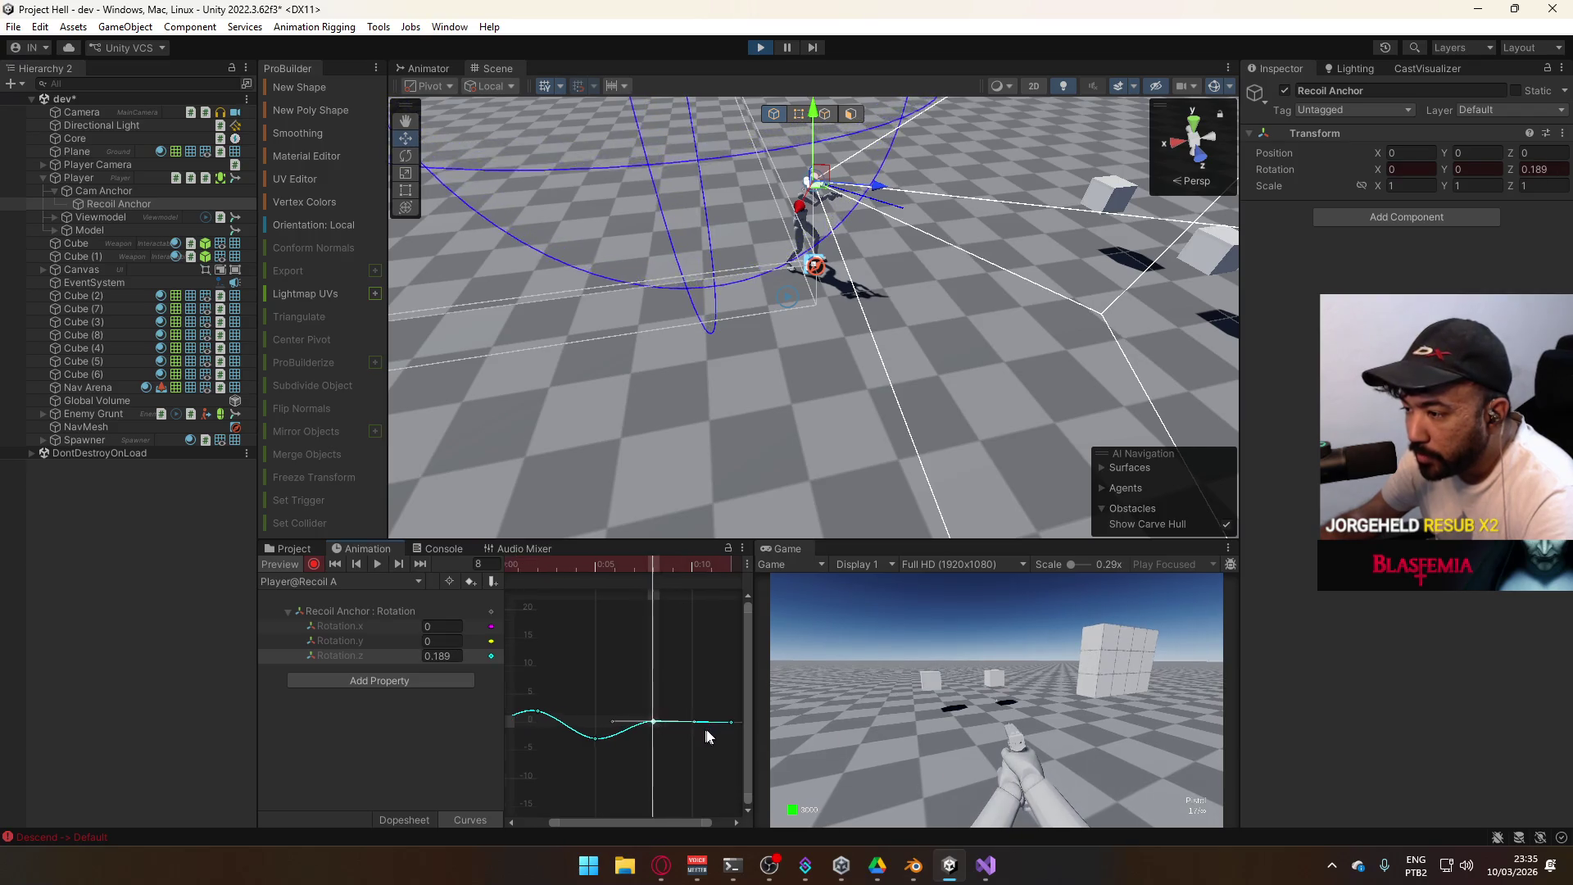
Set the dip and end keys to Clamped Auto tangents and scrub to frame 7
right_click(639, 721)
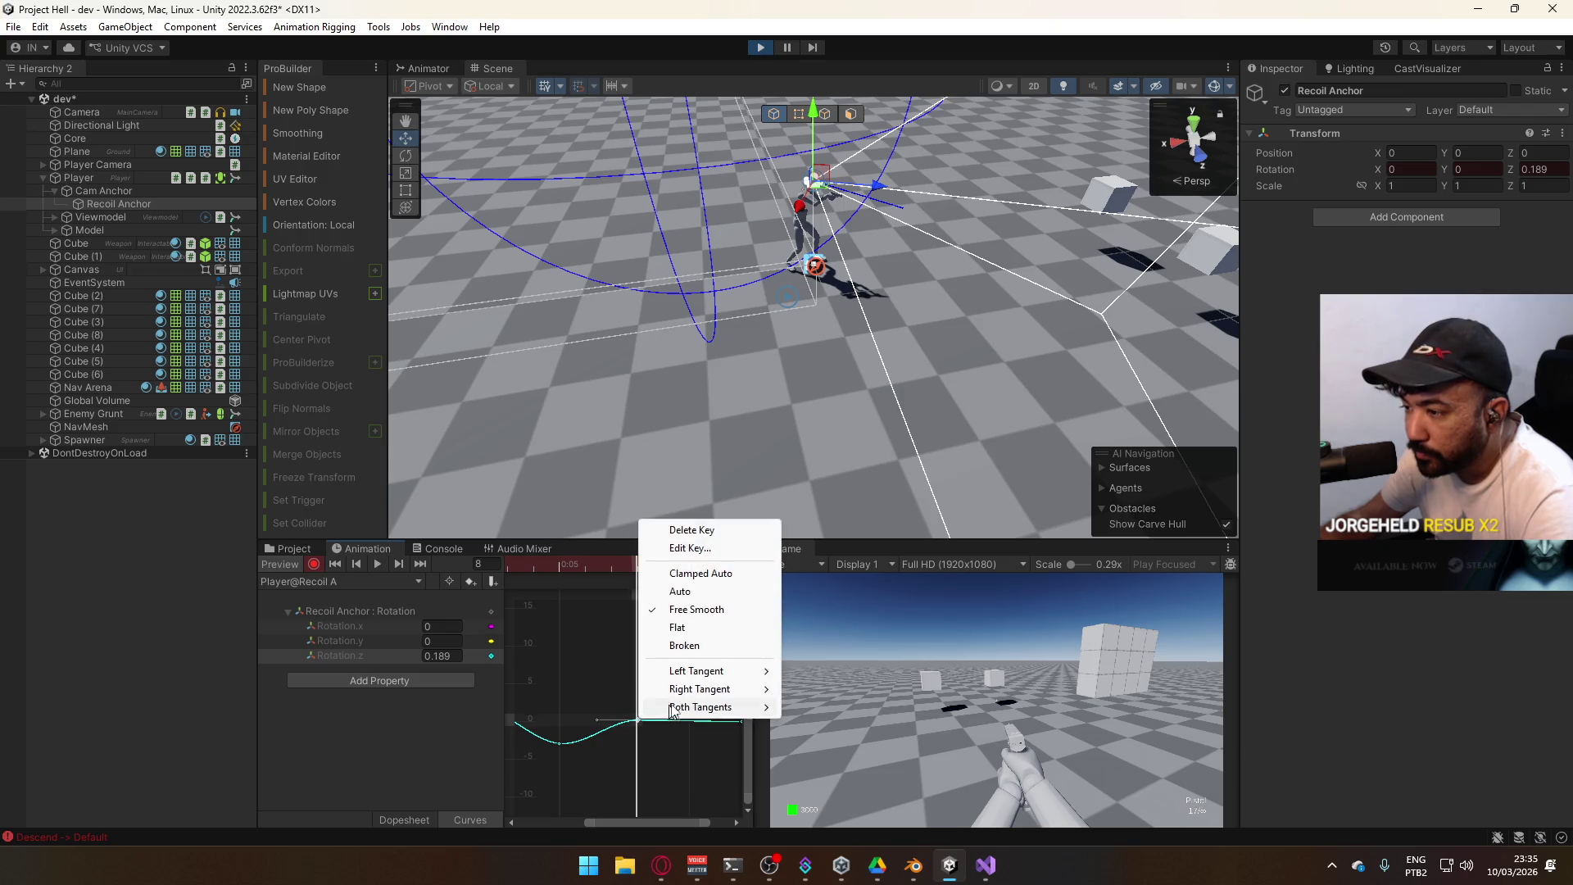
left_click(722, 577)
left_click_drag(726, 738, 647, 730)
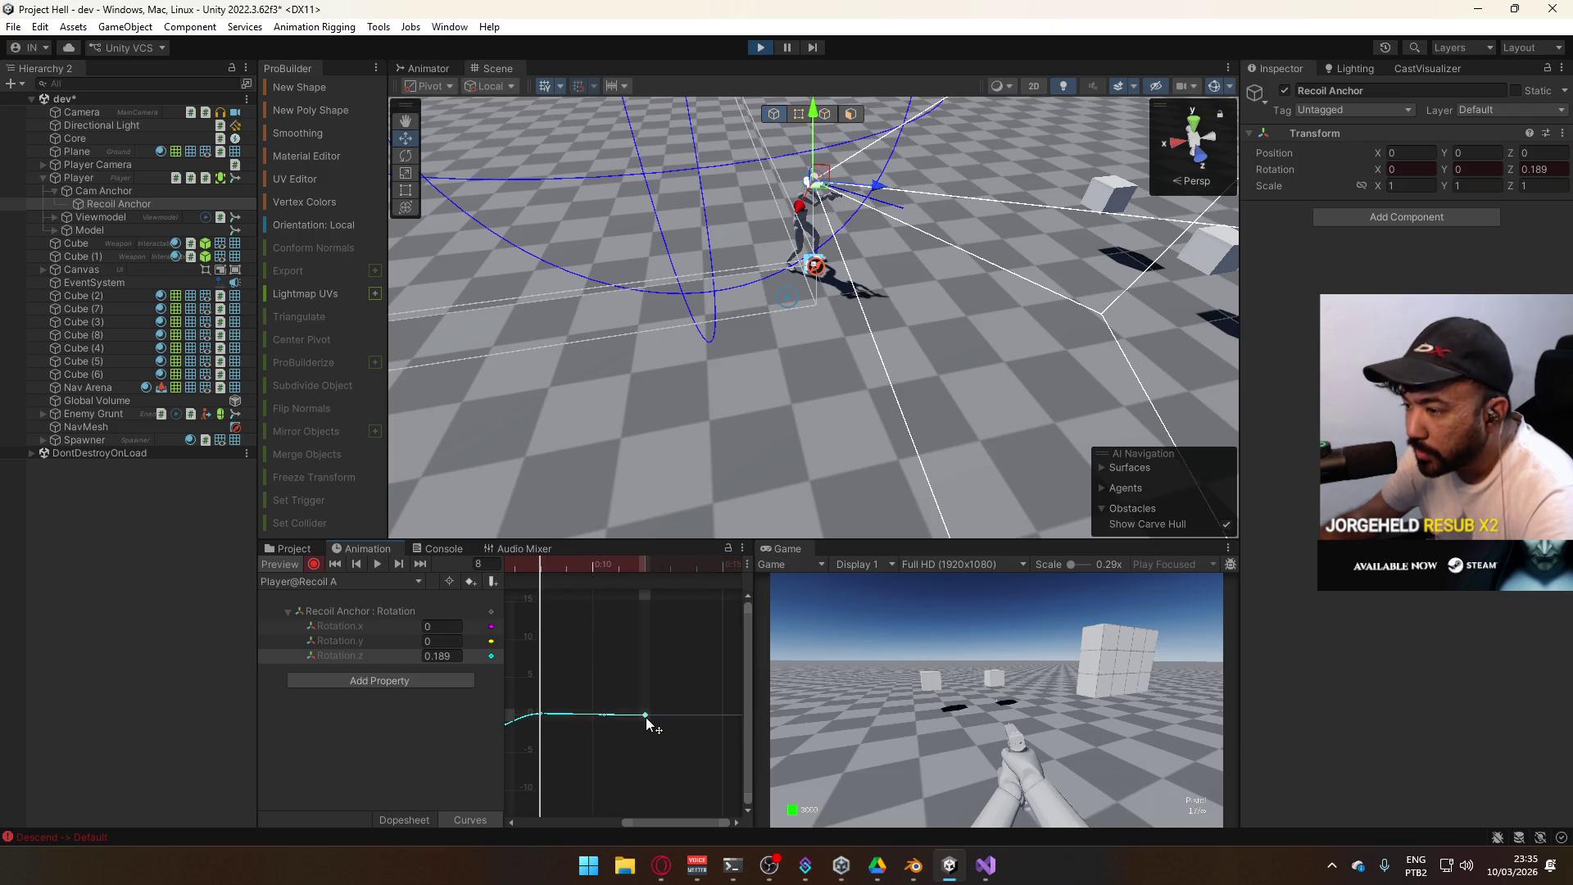
right_click(647, 717)
left_click(712, 573)
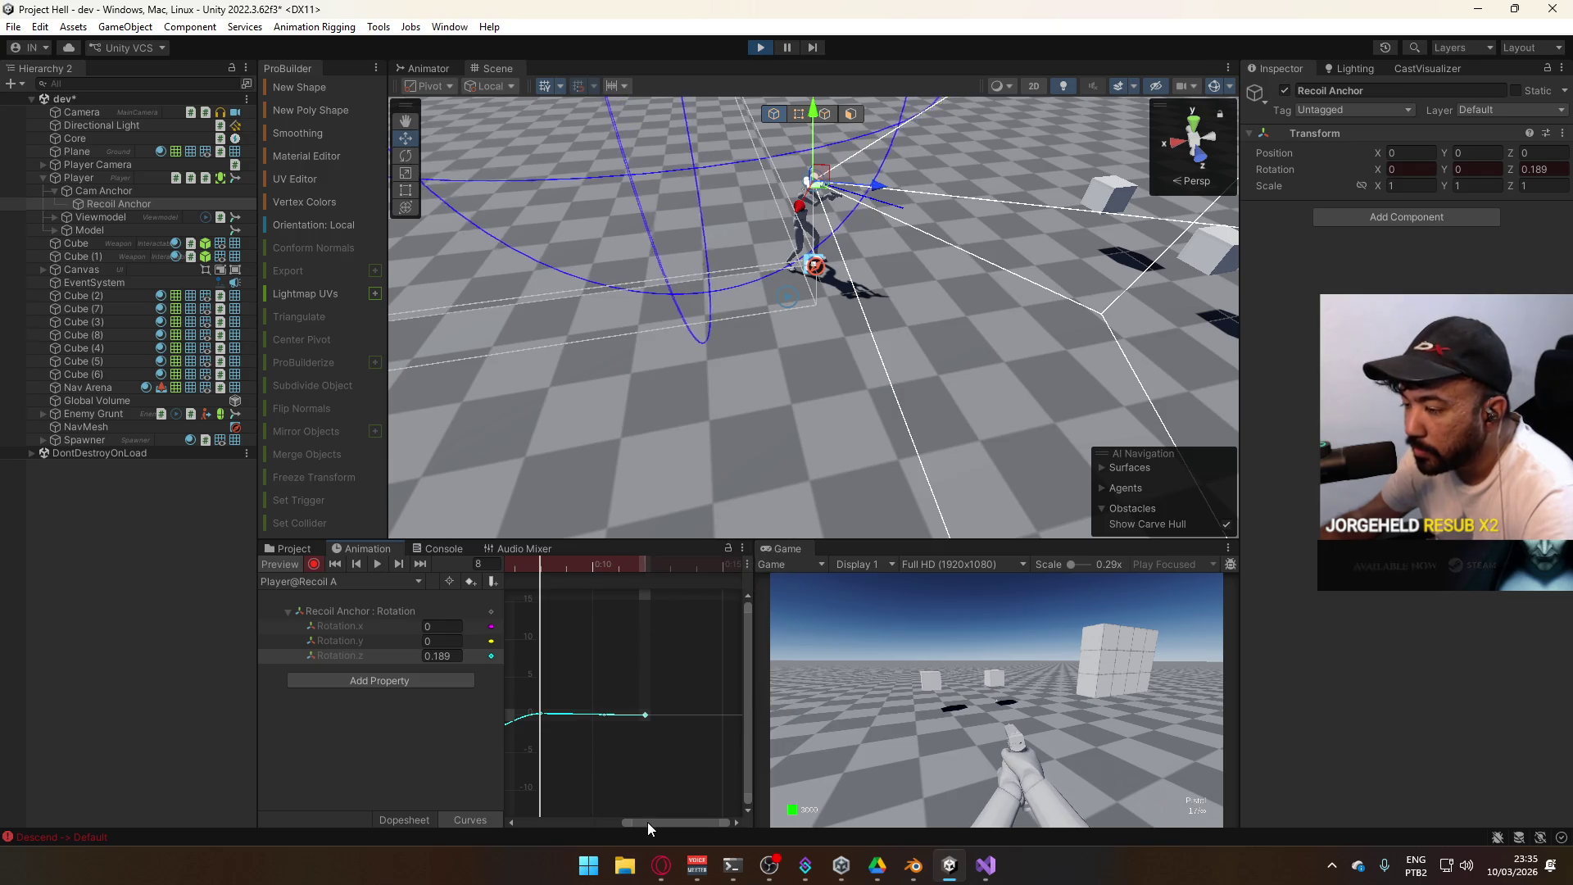
left_click_drag(625, 822, 520, 791)
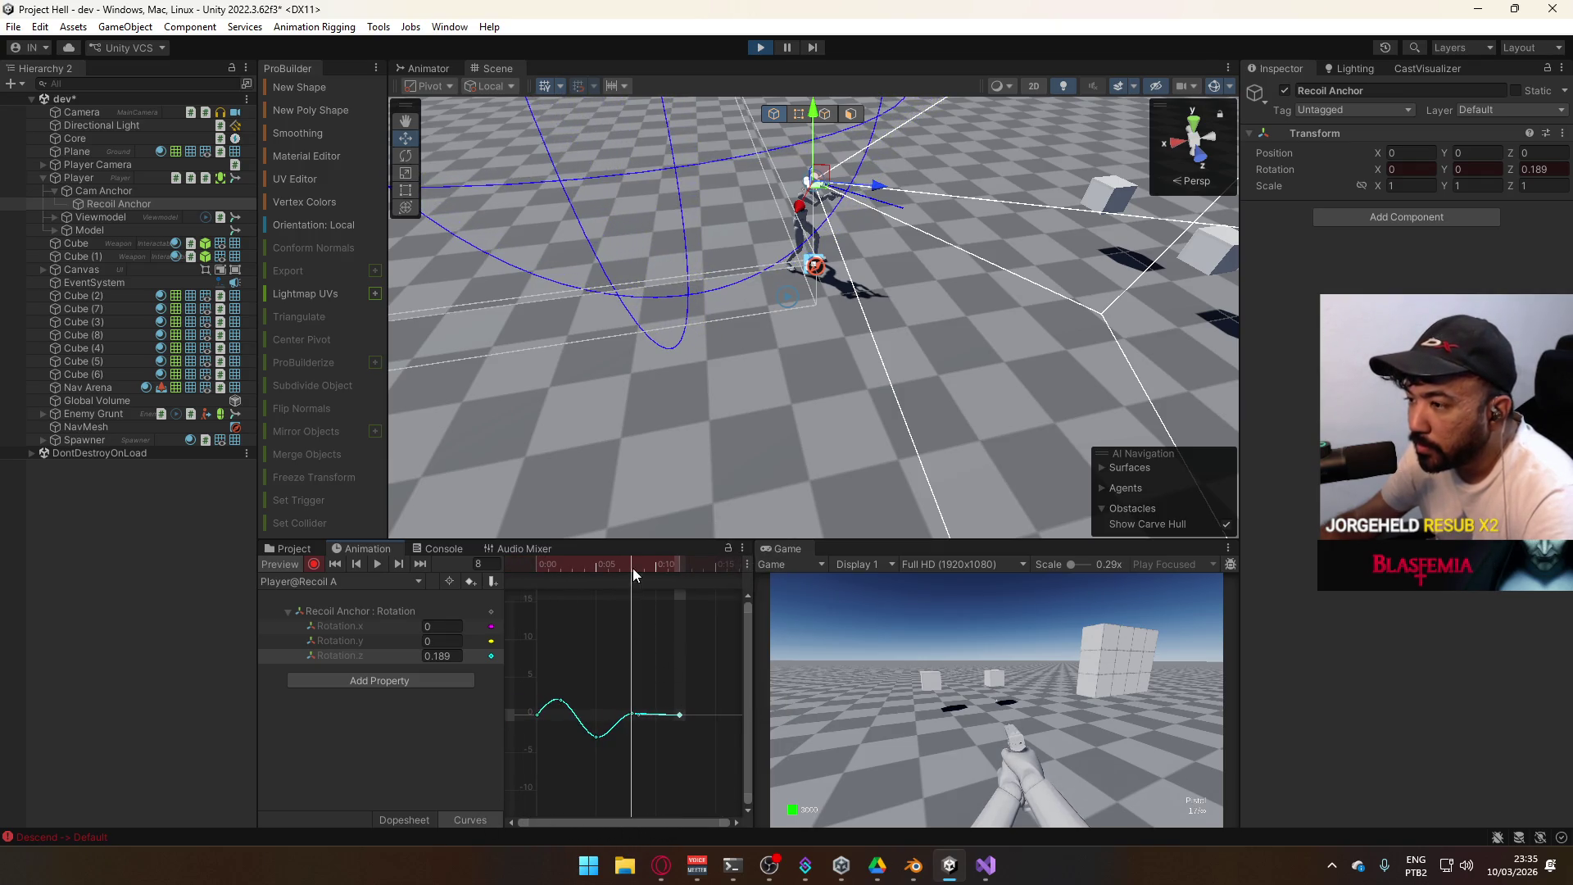
mouse_move(632, 574)
left_mouse_down()
mouse_move(543, 589)
mouse_move(684, 593)
mouse_move(544, 612)
mouse_move(562, 616)
left_mouse_up()
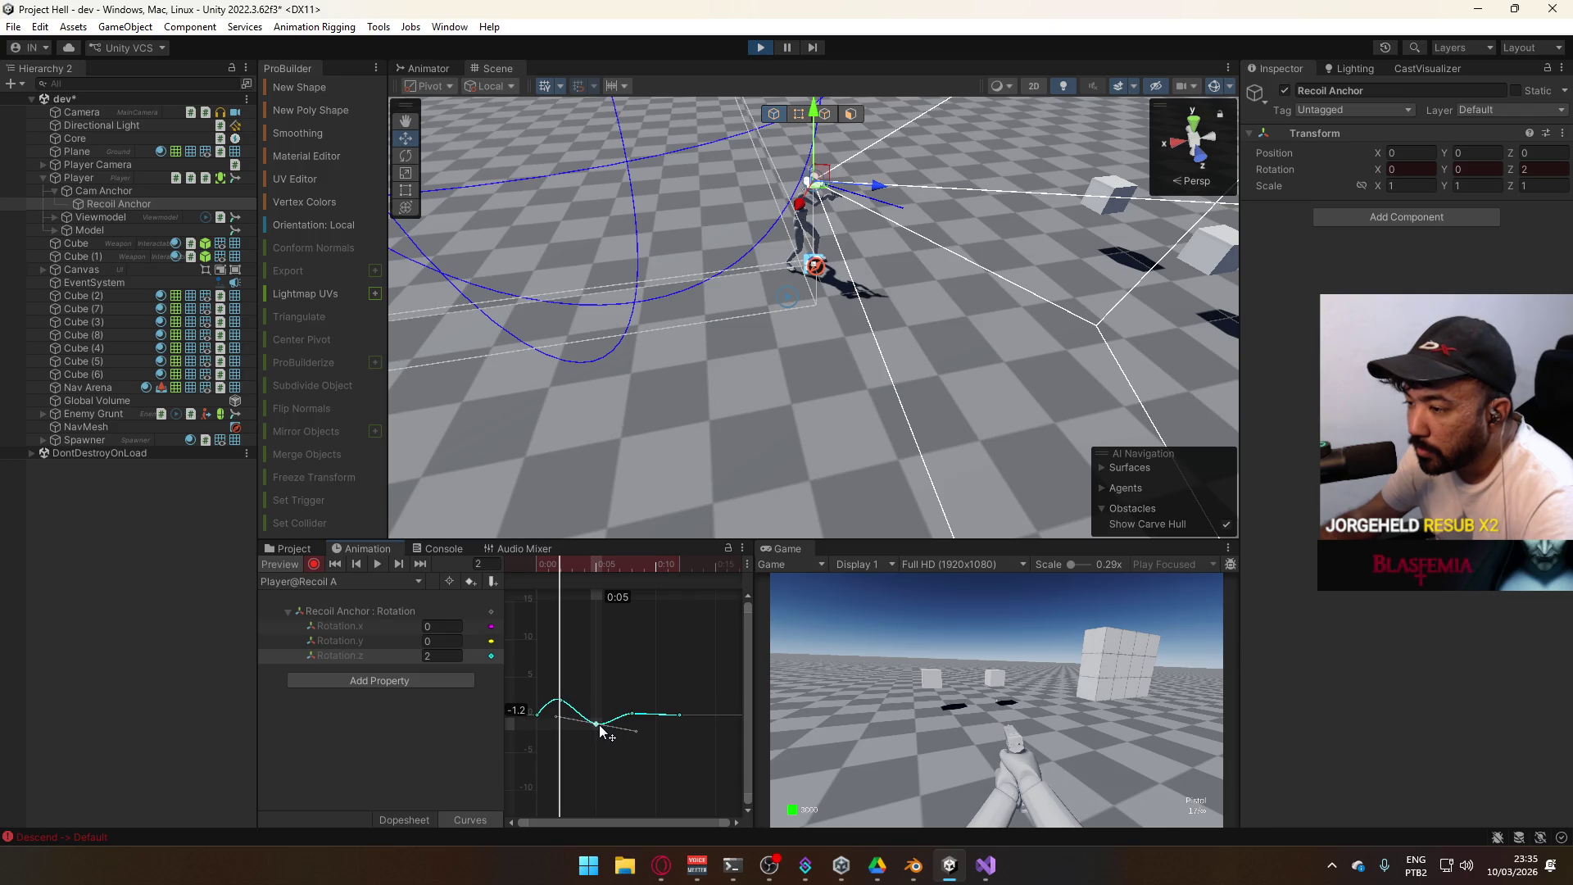
Flatten the tangent at the curve's dip and play the Recoil A preview
left_click_drag(636, 730, 650, 721)
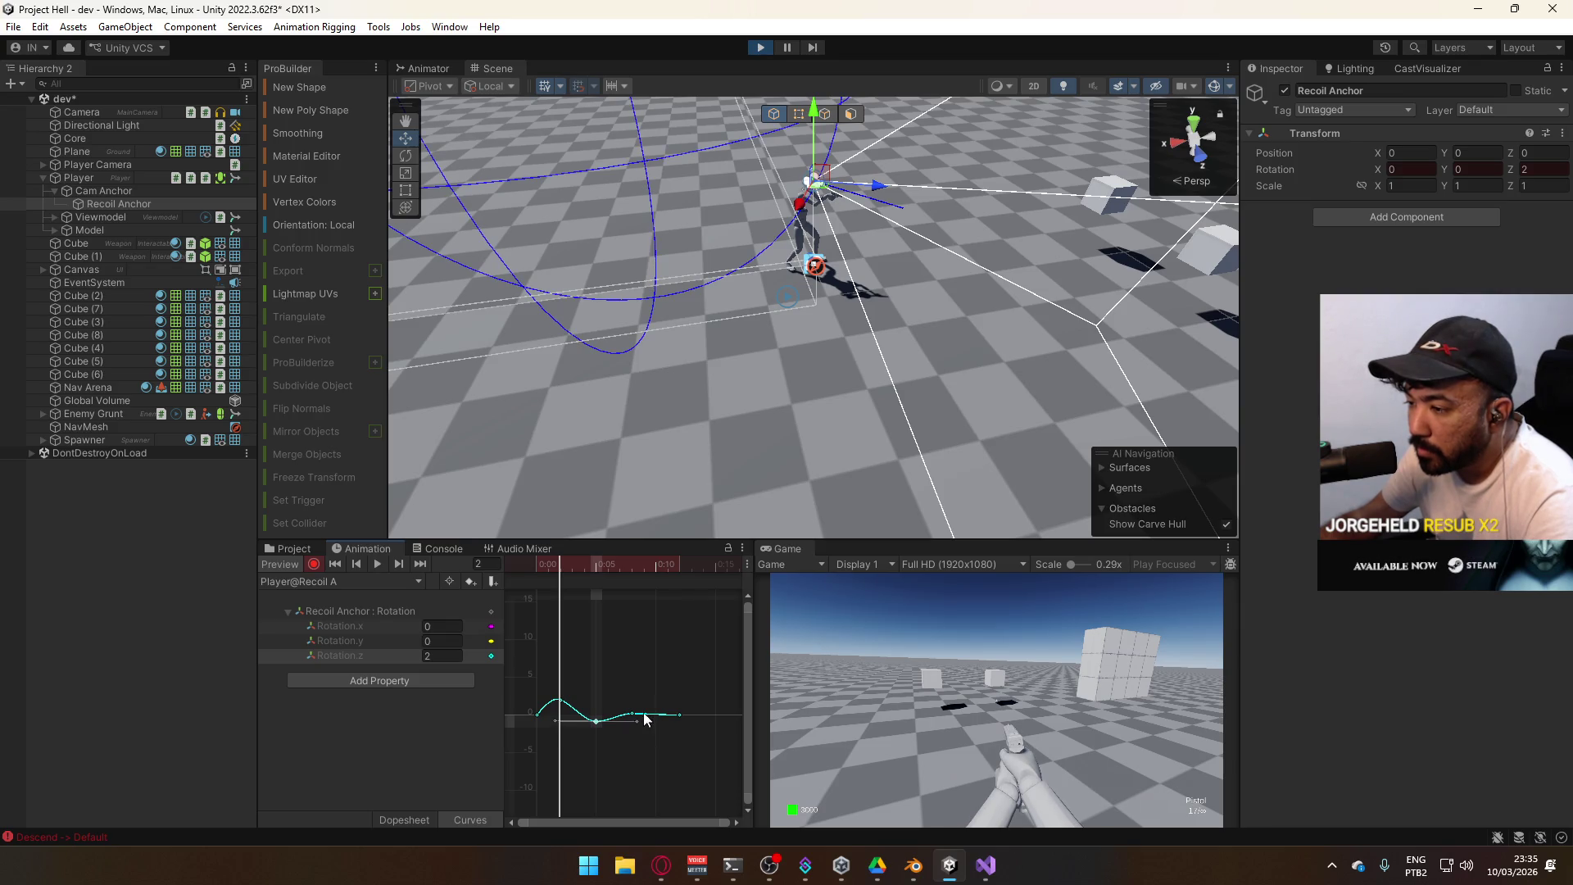
mouse_move(572, 582)
left_mouse_down()
mouse_move(543, 570)
mouse_move(652, 596)
mouse_move(534, 608)
mouse_move(670, 613)
mouse_move(538, 616)
left_mouse_up()
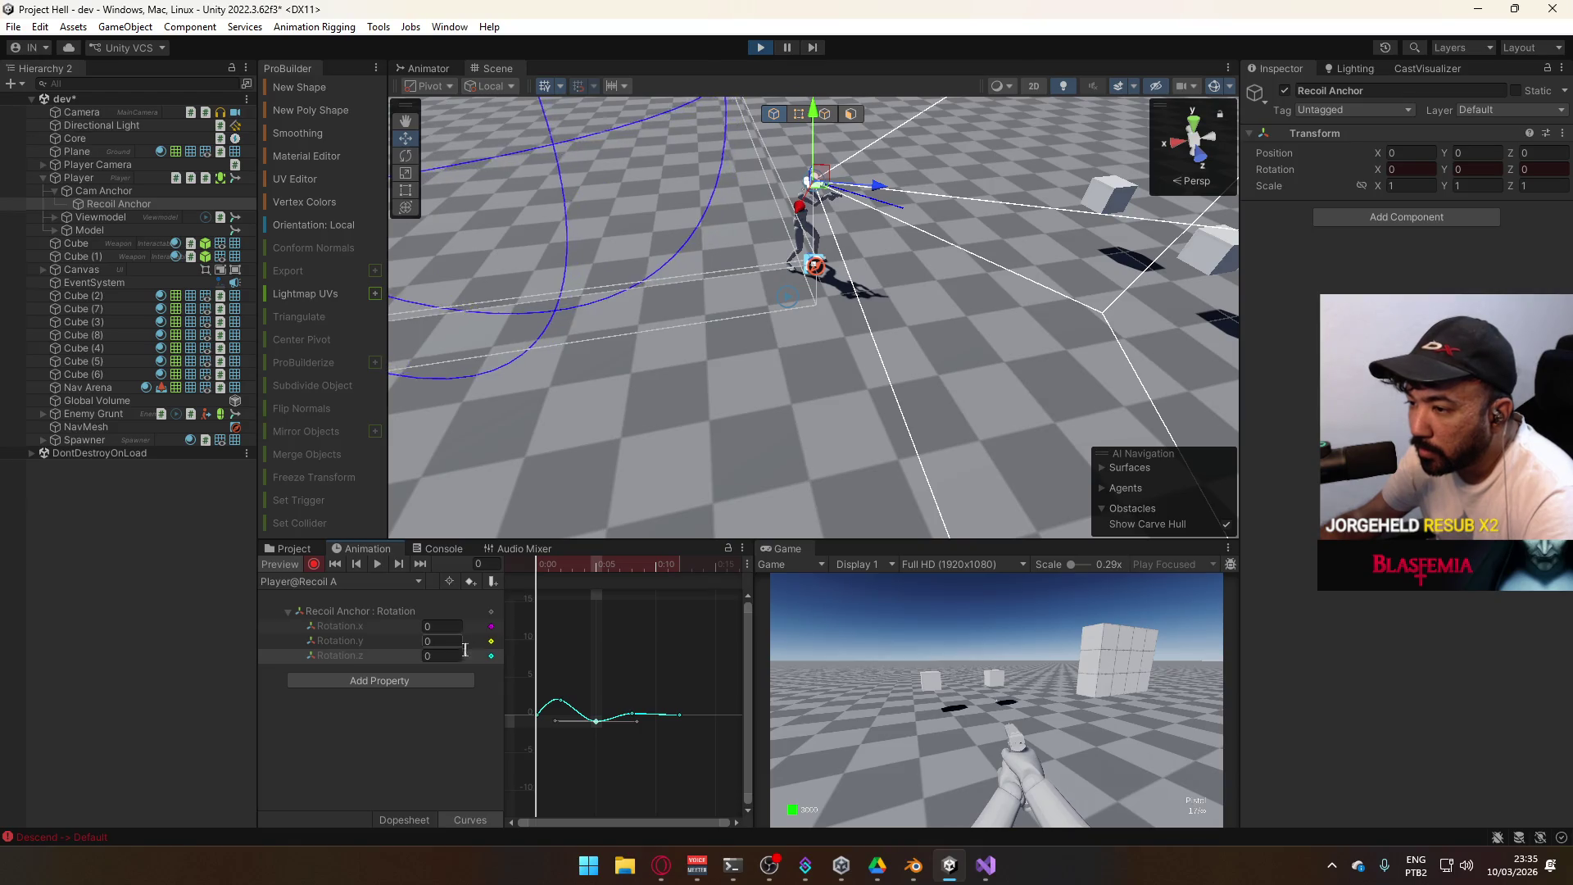
left_click(376, 564)
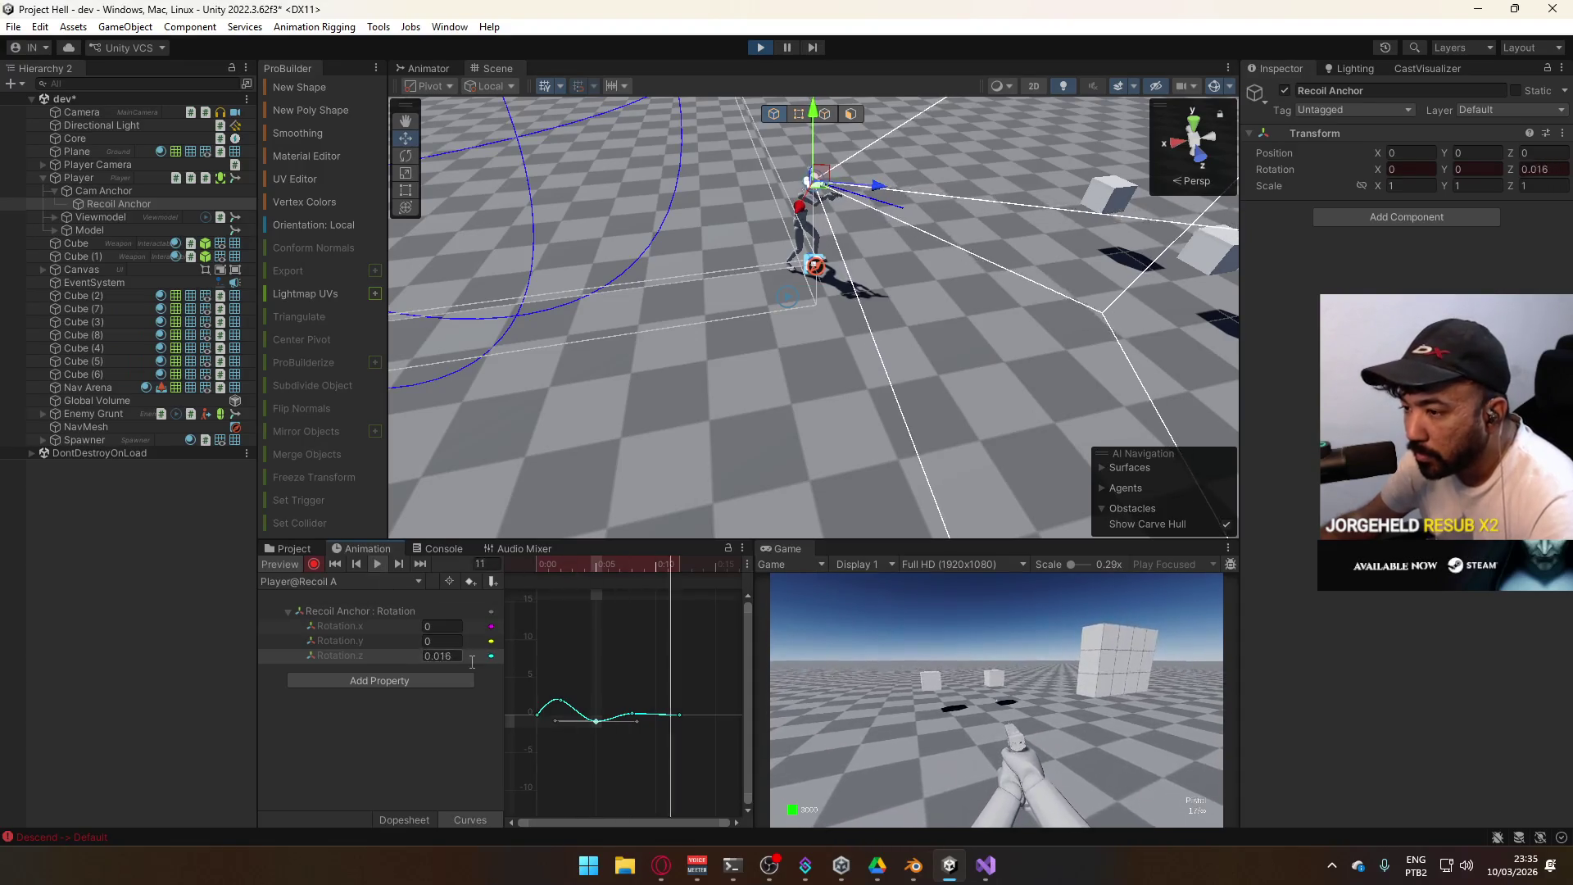
Compress all rotation keys so Recoil A ends at 0:12, then preview to frame 11
left_click(410, 820)
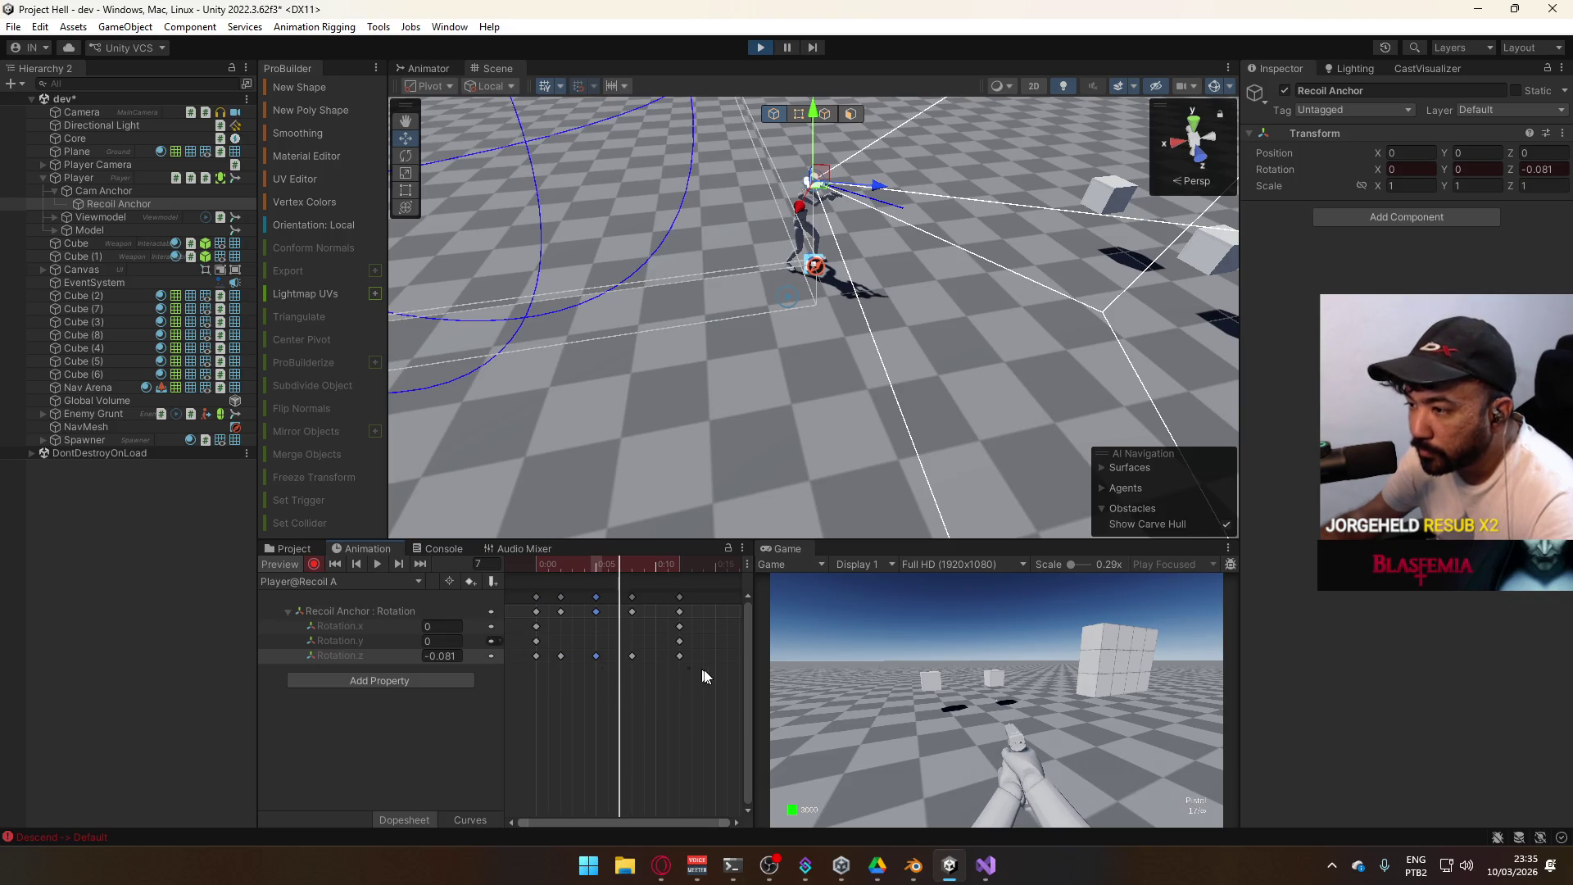
left_click_drag(740, 722, 519, 595)
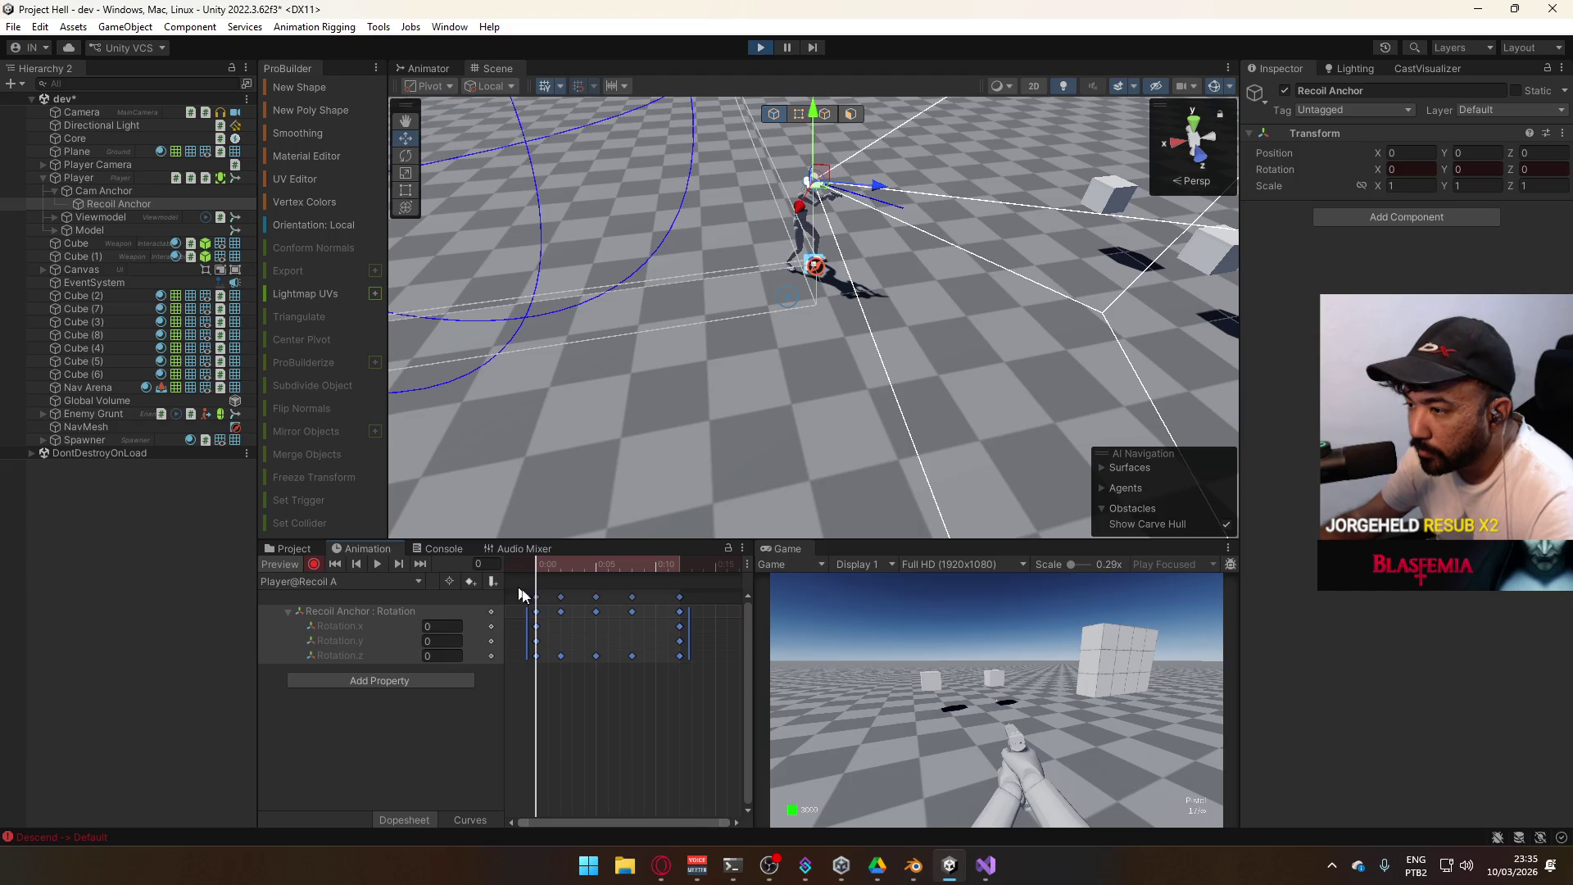
mouse_move(673, 650)
left_mouse_down()
mouse_move(696, 678)
mouse_move(653, 645)
left_mouse_up()
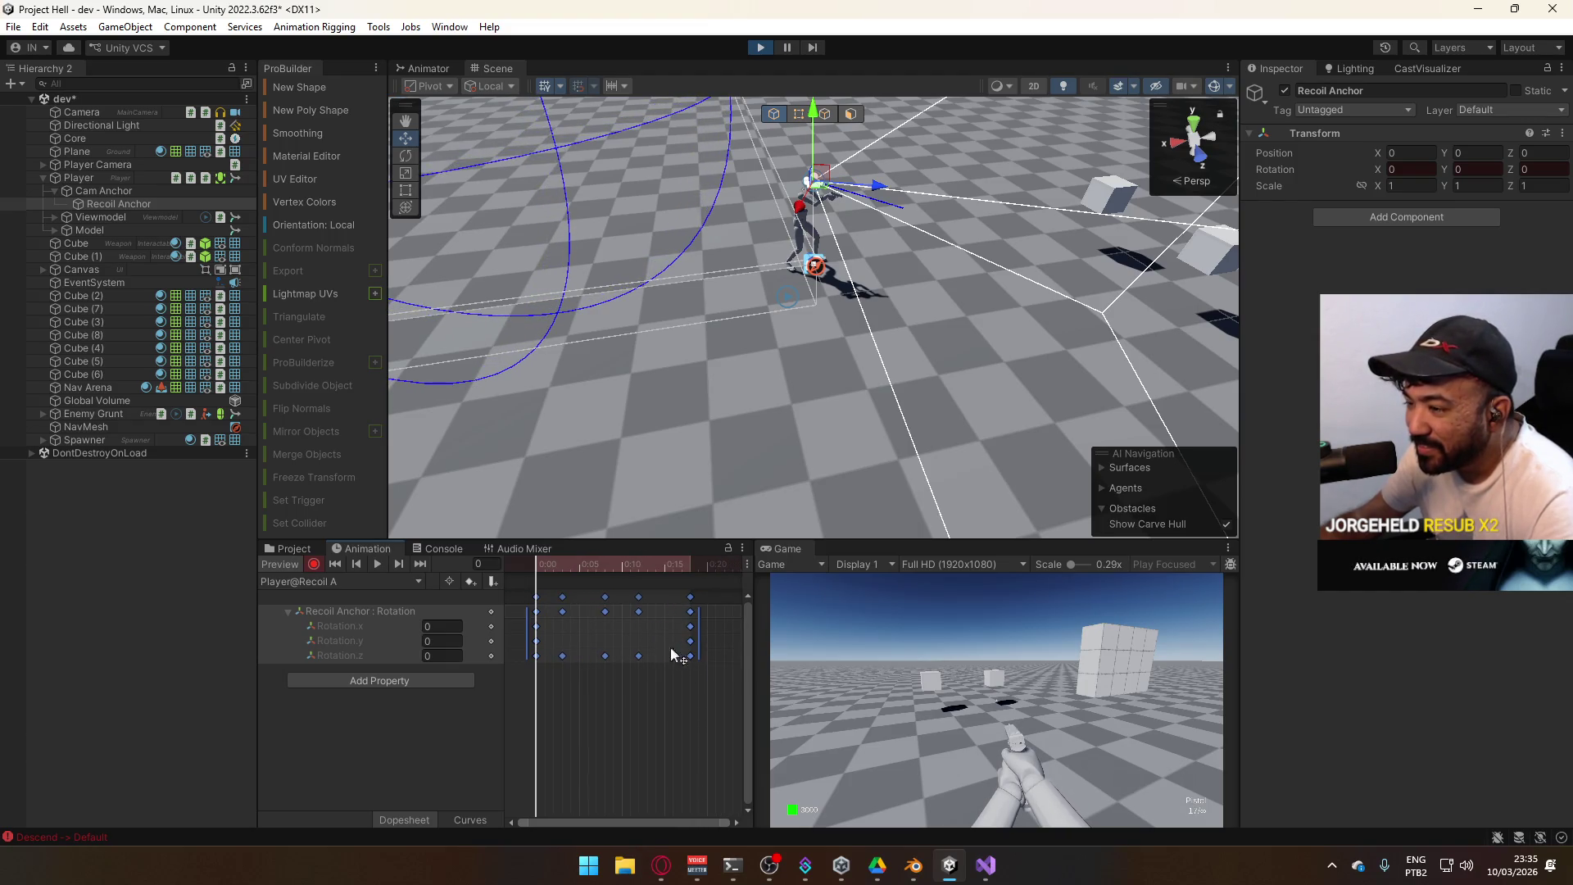
mouse_move(549, 567)
left_mouse_down()
mouse_move(677, 585)
mouse_move(542, 578)
left_mouse_up()
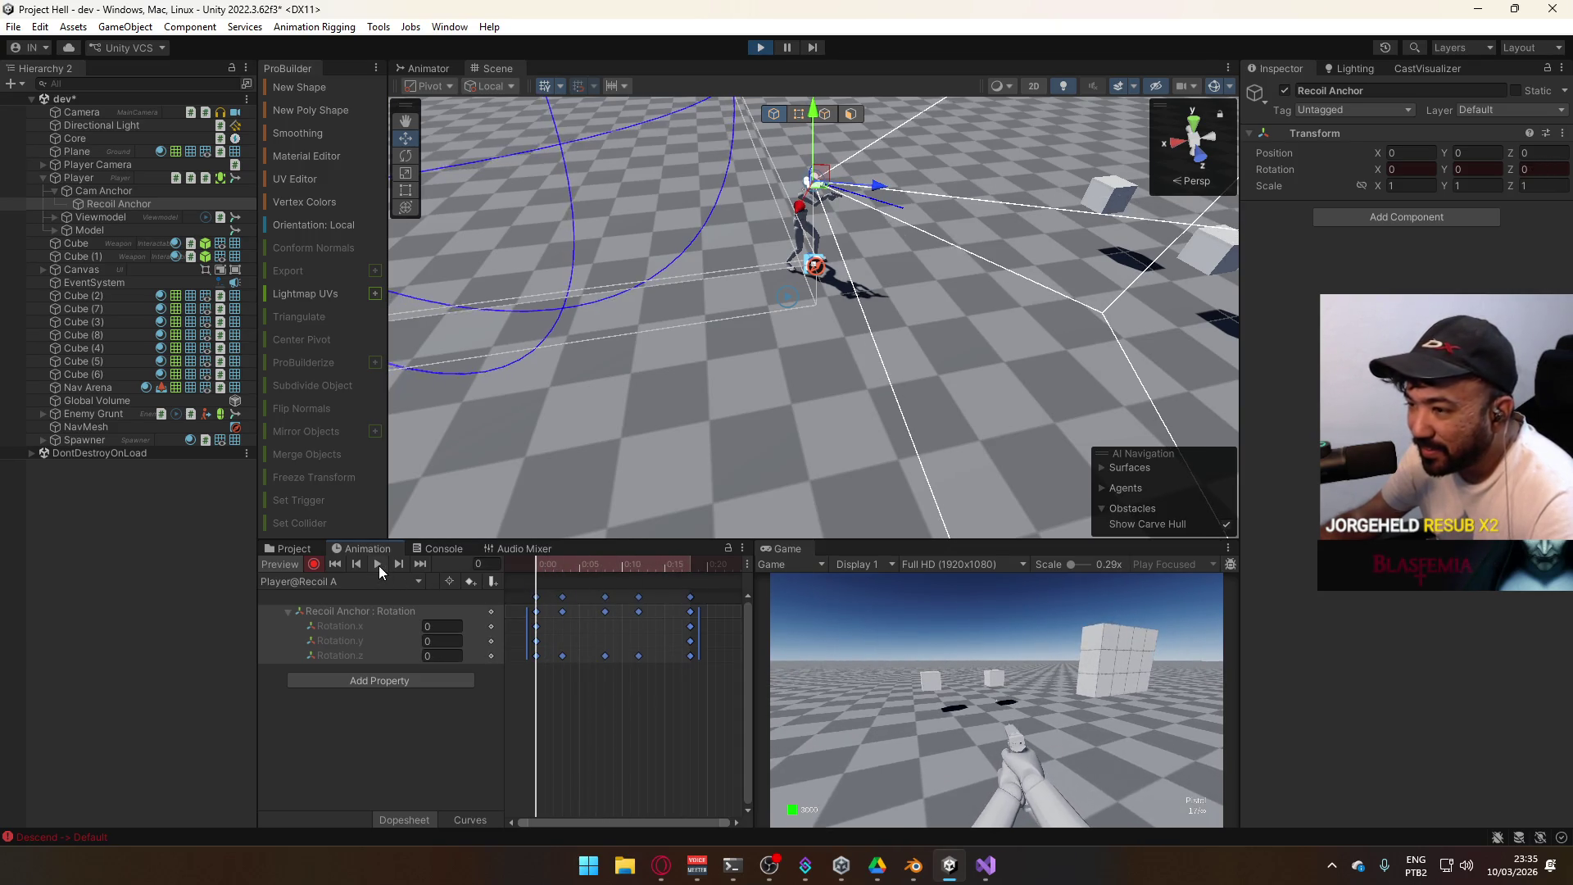
left_click(378, 566)
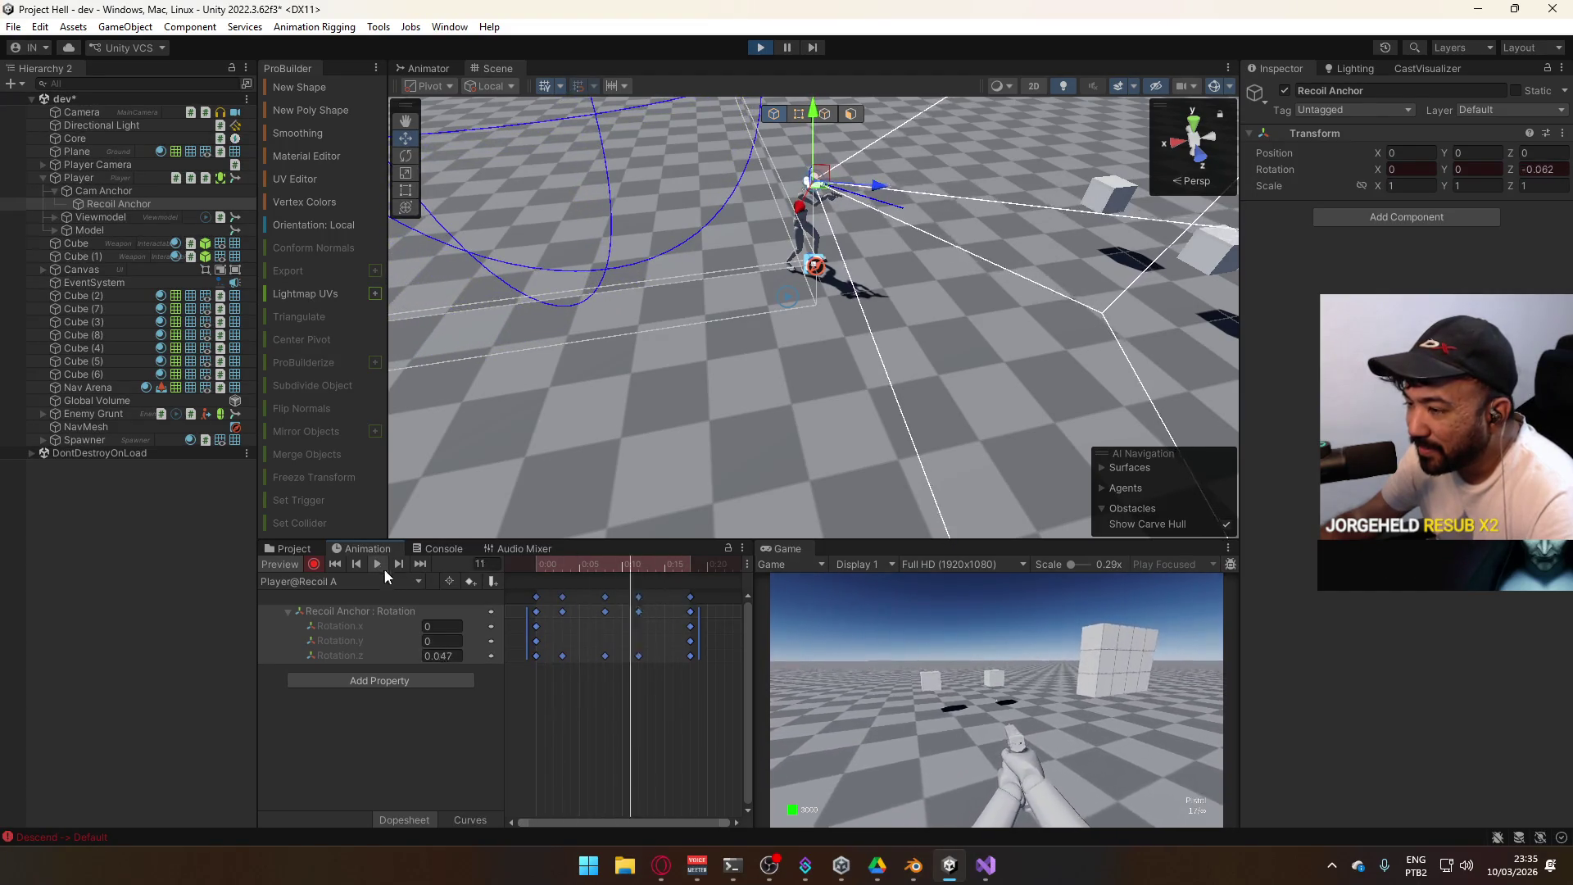
left_click(546, 582)
left_click_drag(546, 582, 631, 580)
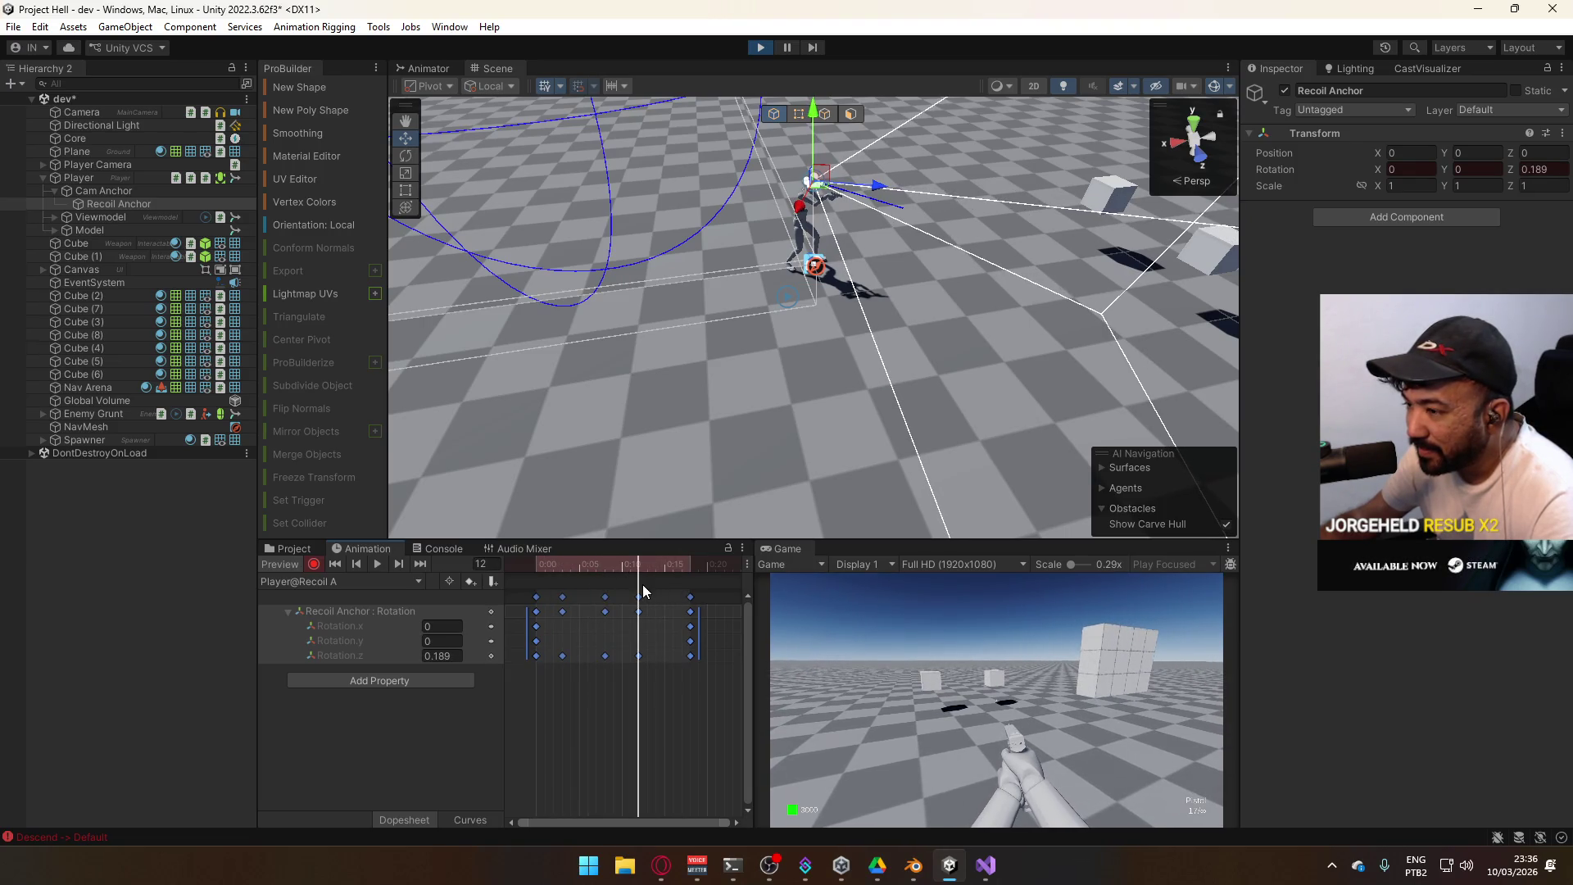
Pull a key into a dip, raise the frame 12 key slightly above zero, then switch to Opera
left_click(471, 820)
left_click_drag(593, 696, 592, 716)
left_click(599, 728)
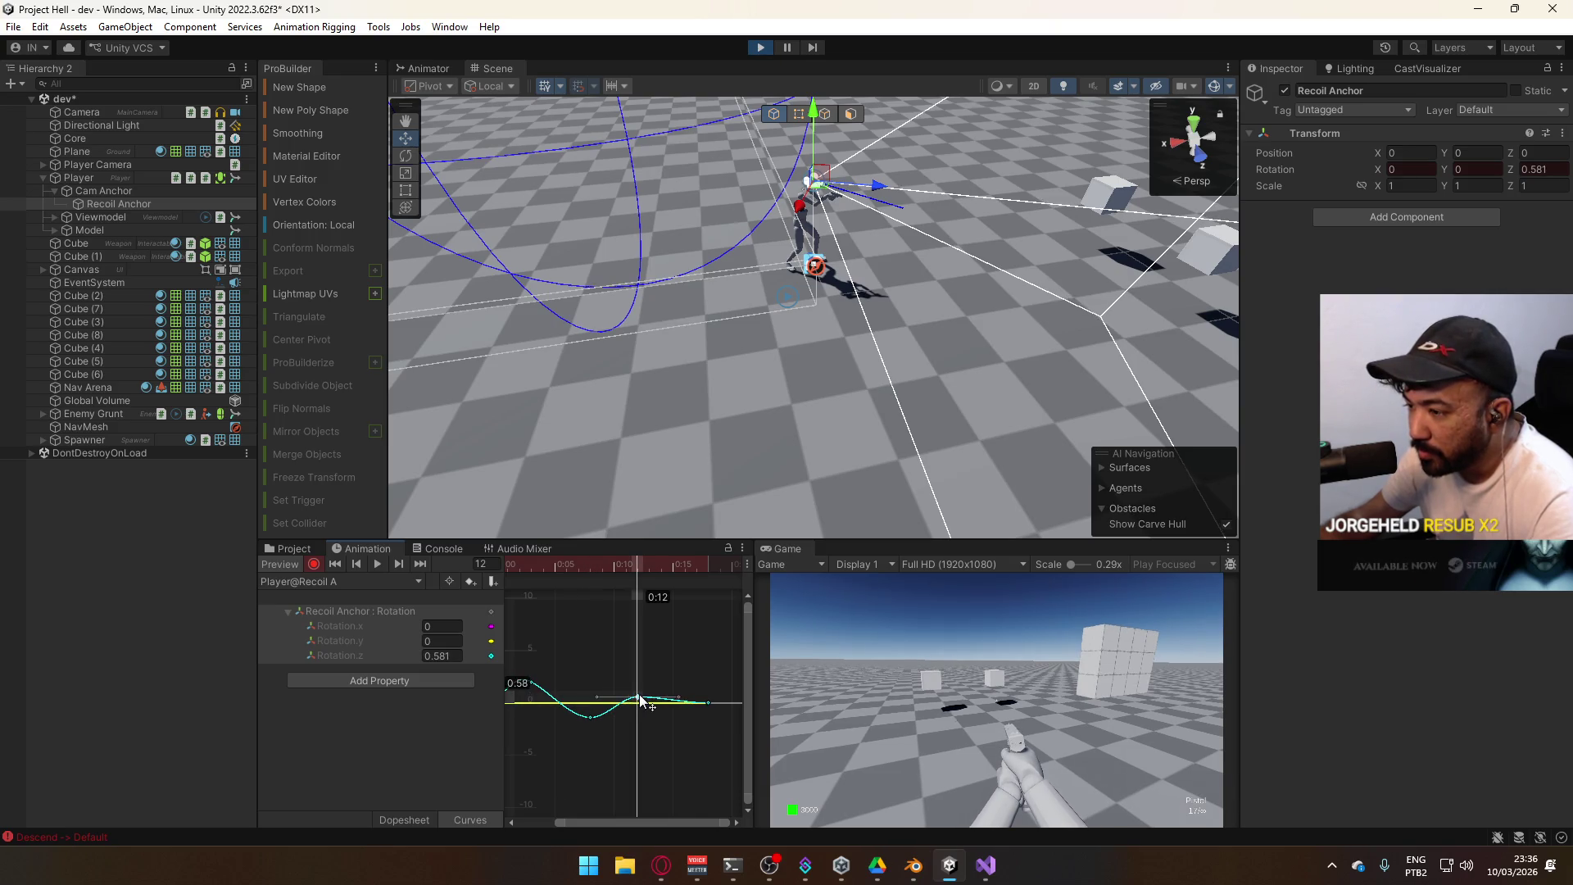
left_click_drag(640, 703, 638, 694)
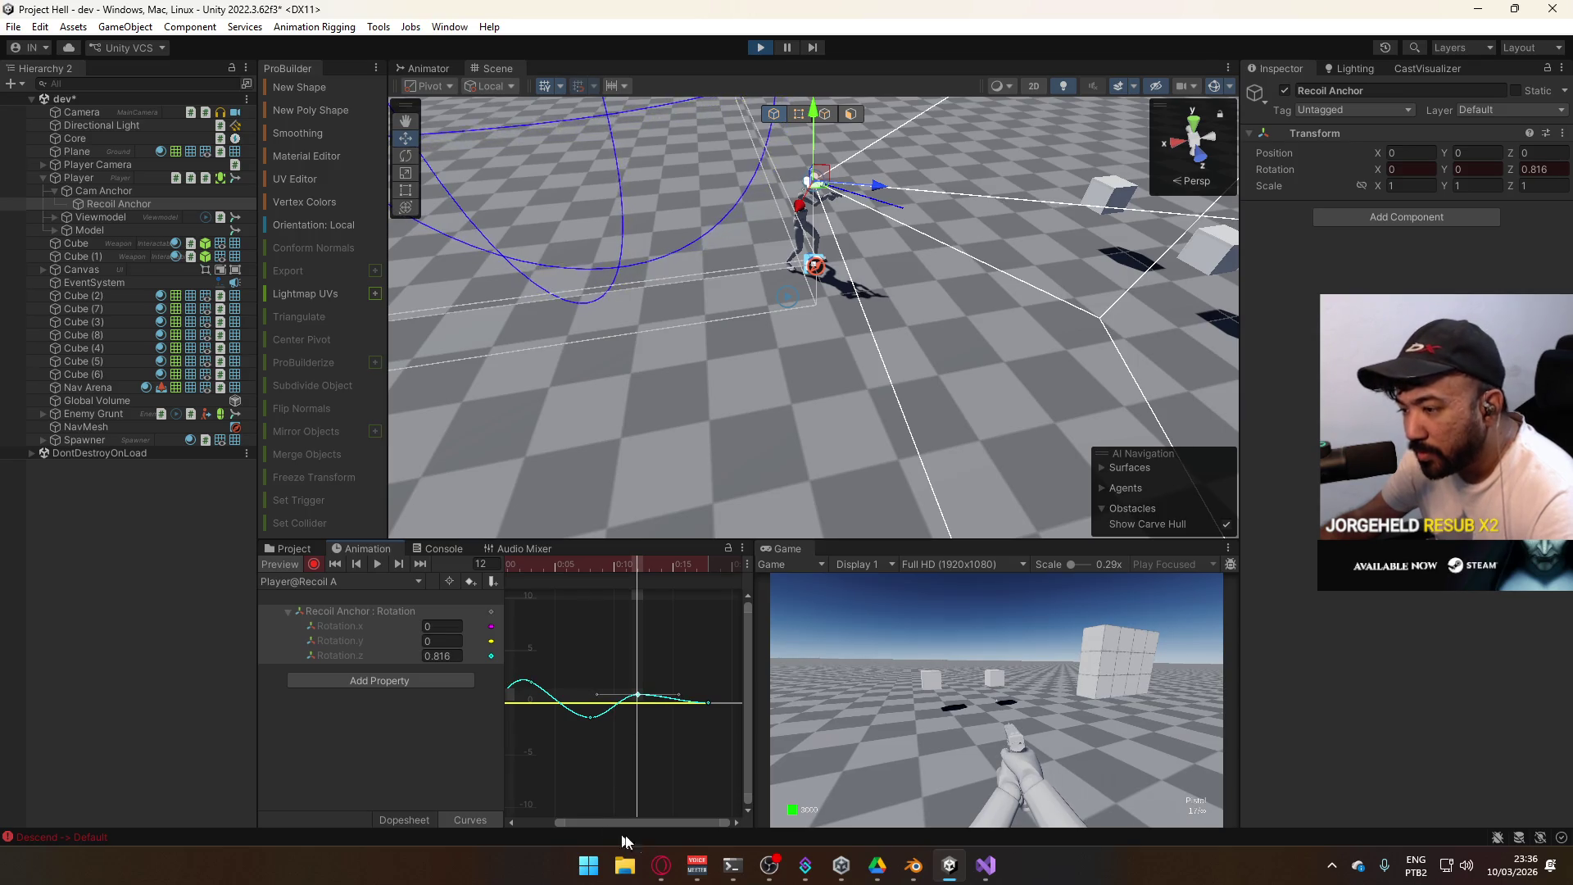
left_click(661, 865)
right_click(120, 112)
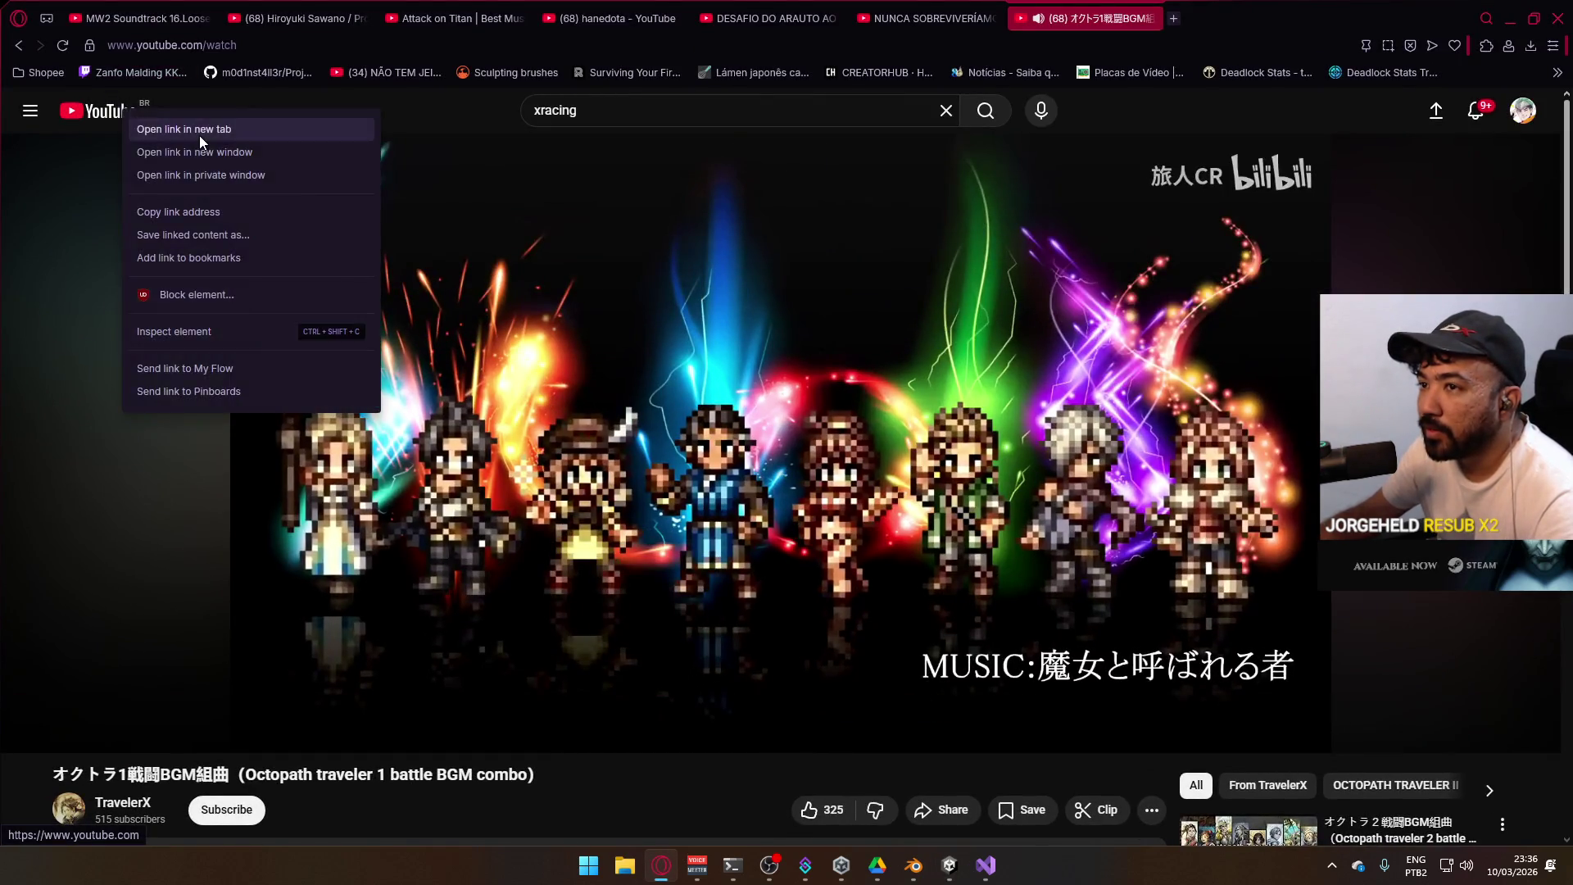
Search 'viper mamba 3.26' on YouTube in a new tab, then return to the Octopath tab
left_click(199, 132)
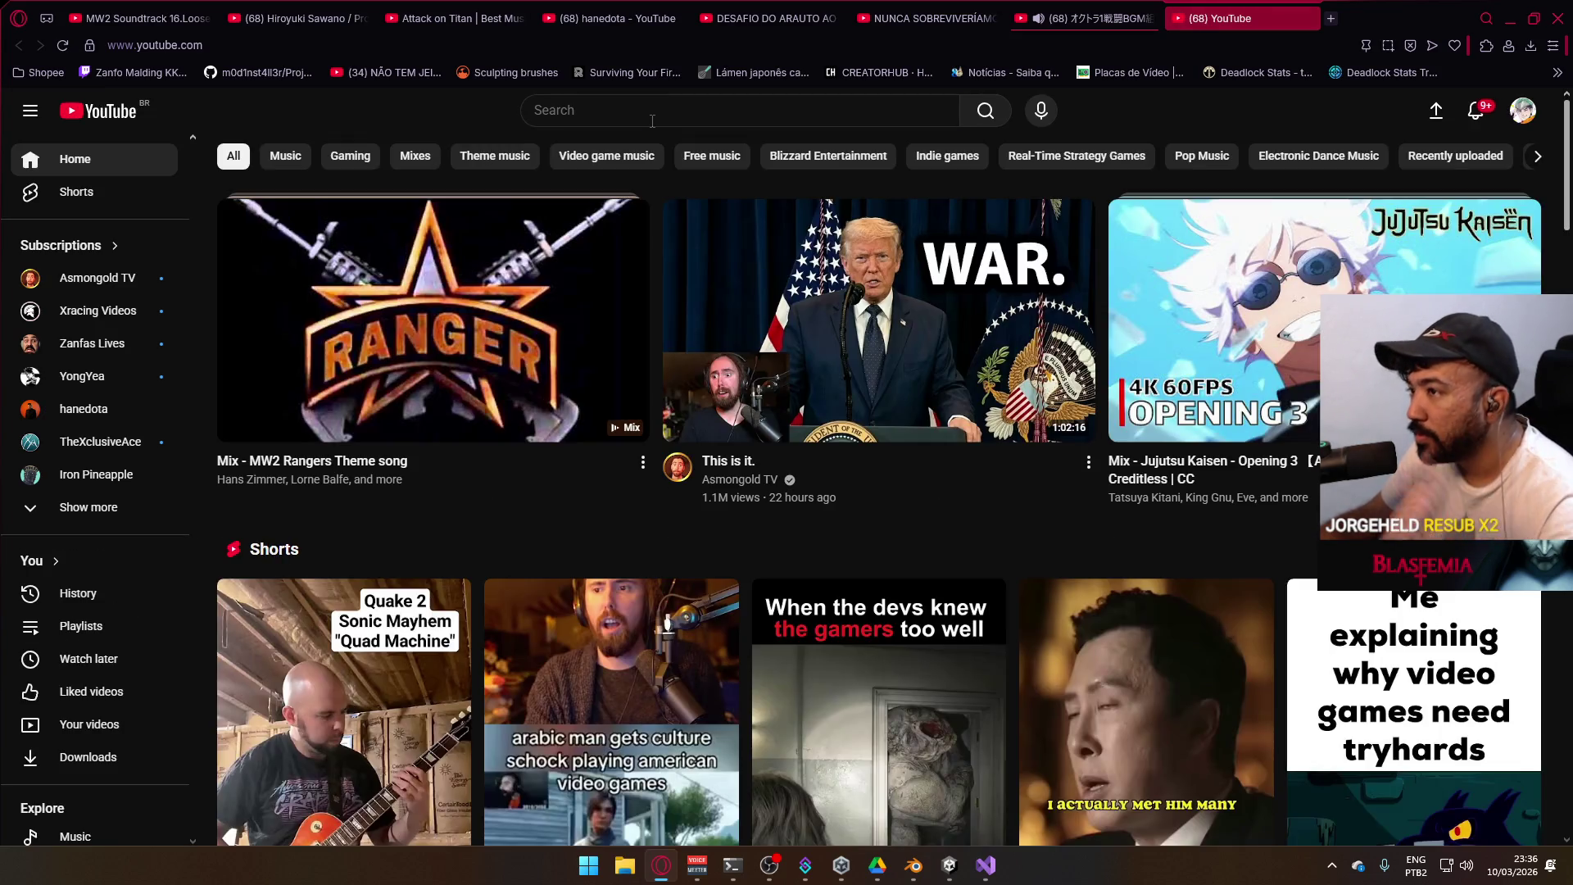
left_click(652, 120)
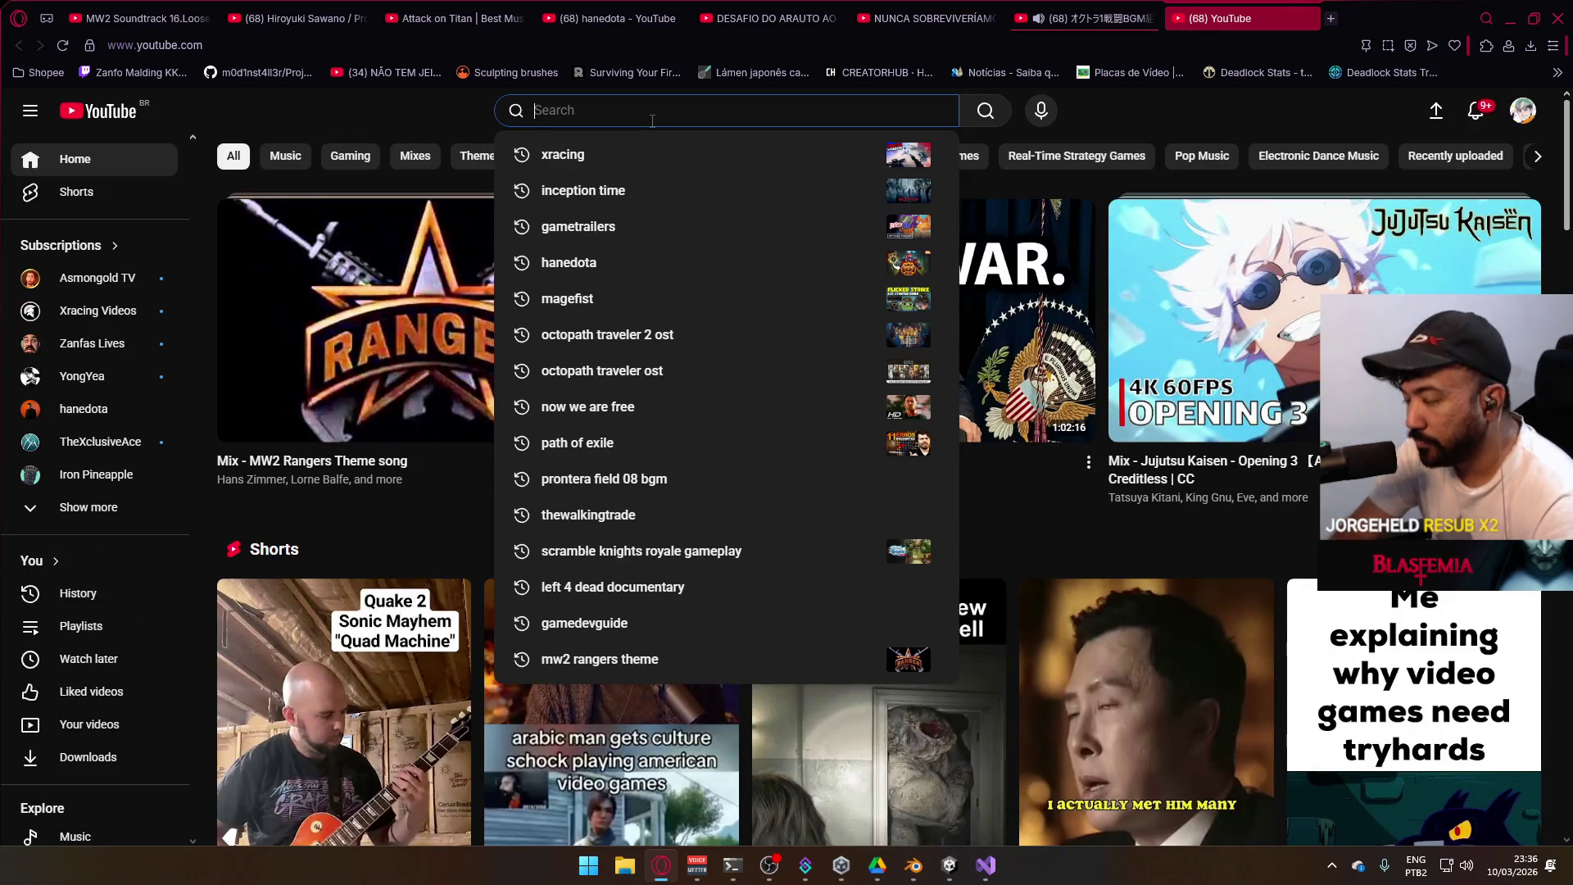
type("poison")
type("am")
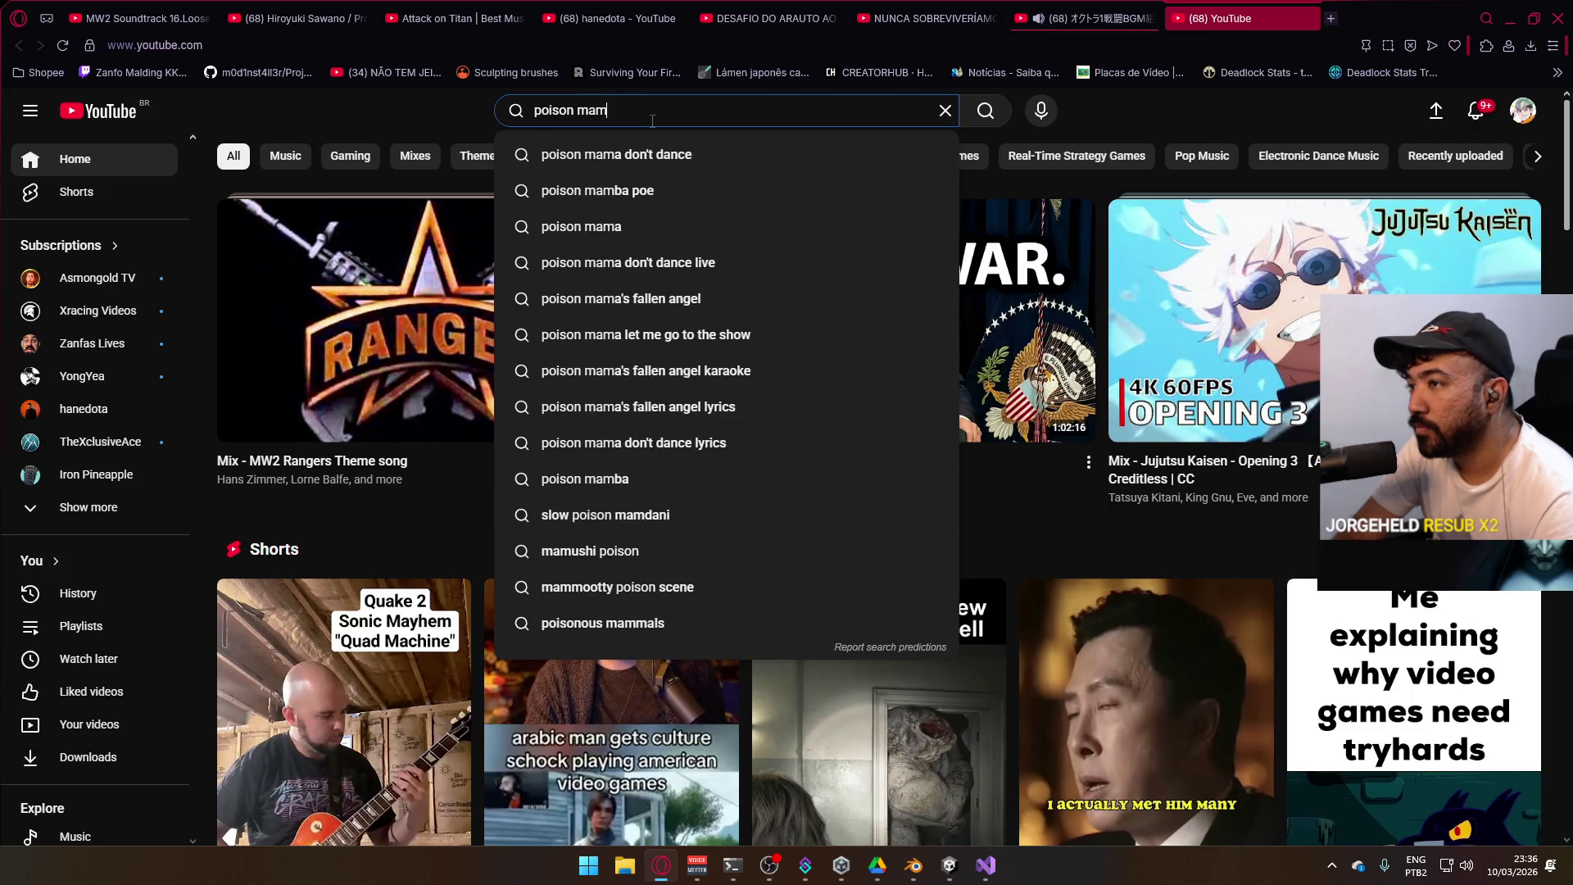
key("BackSpace")
key("BackSpace")
key("BackSpace")
type("viper mamba")
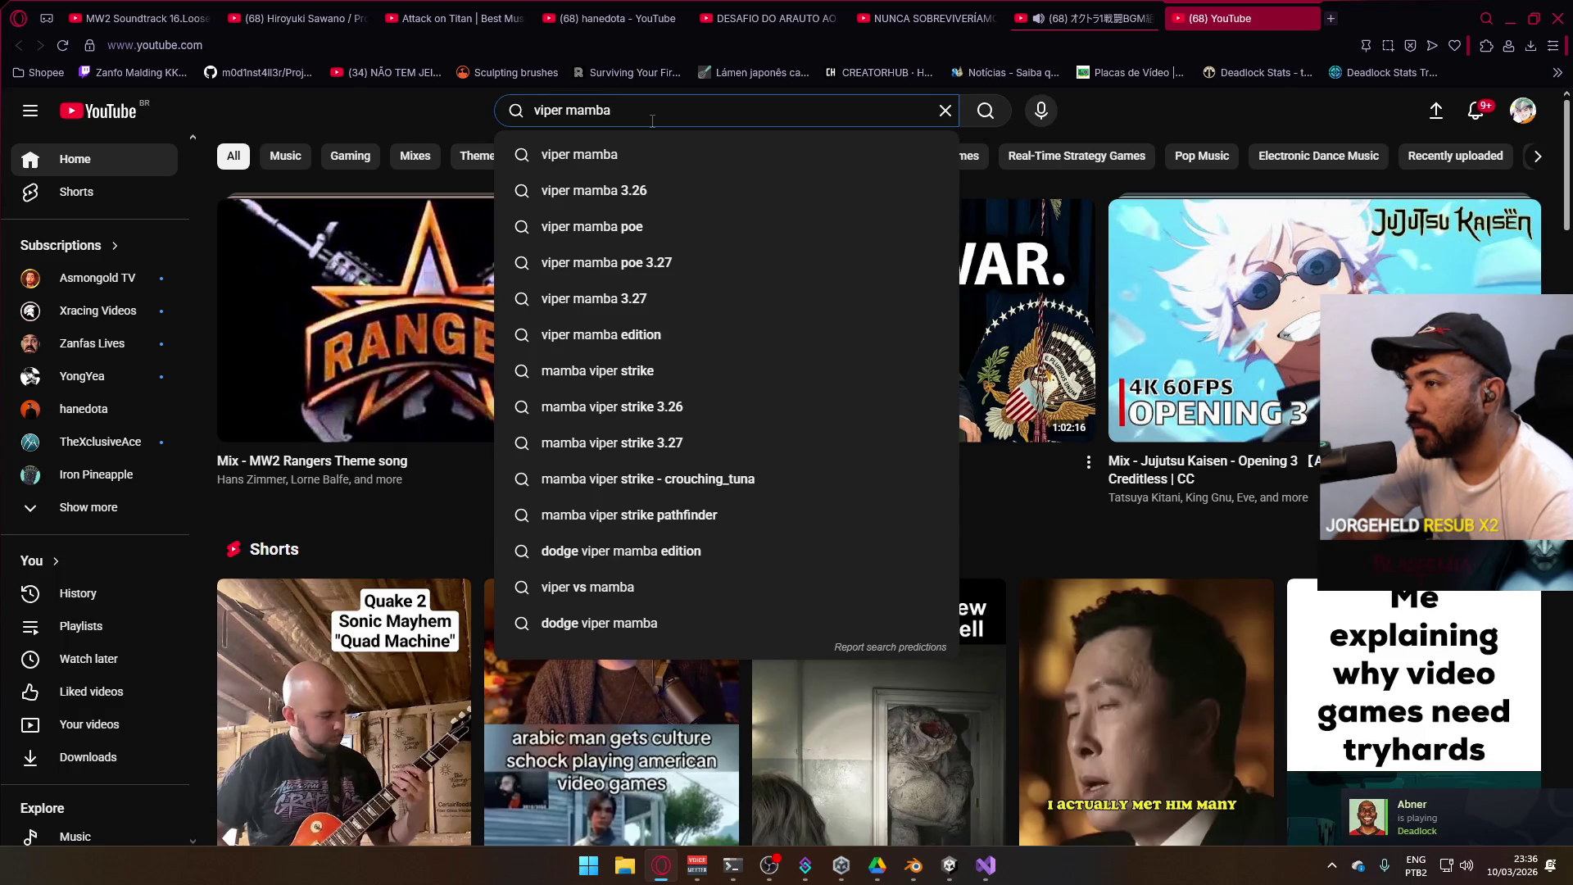
type(" 3.26")
key("Return")
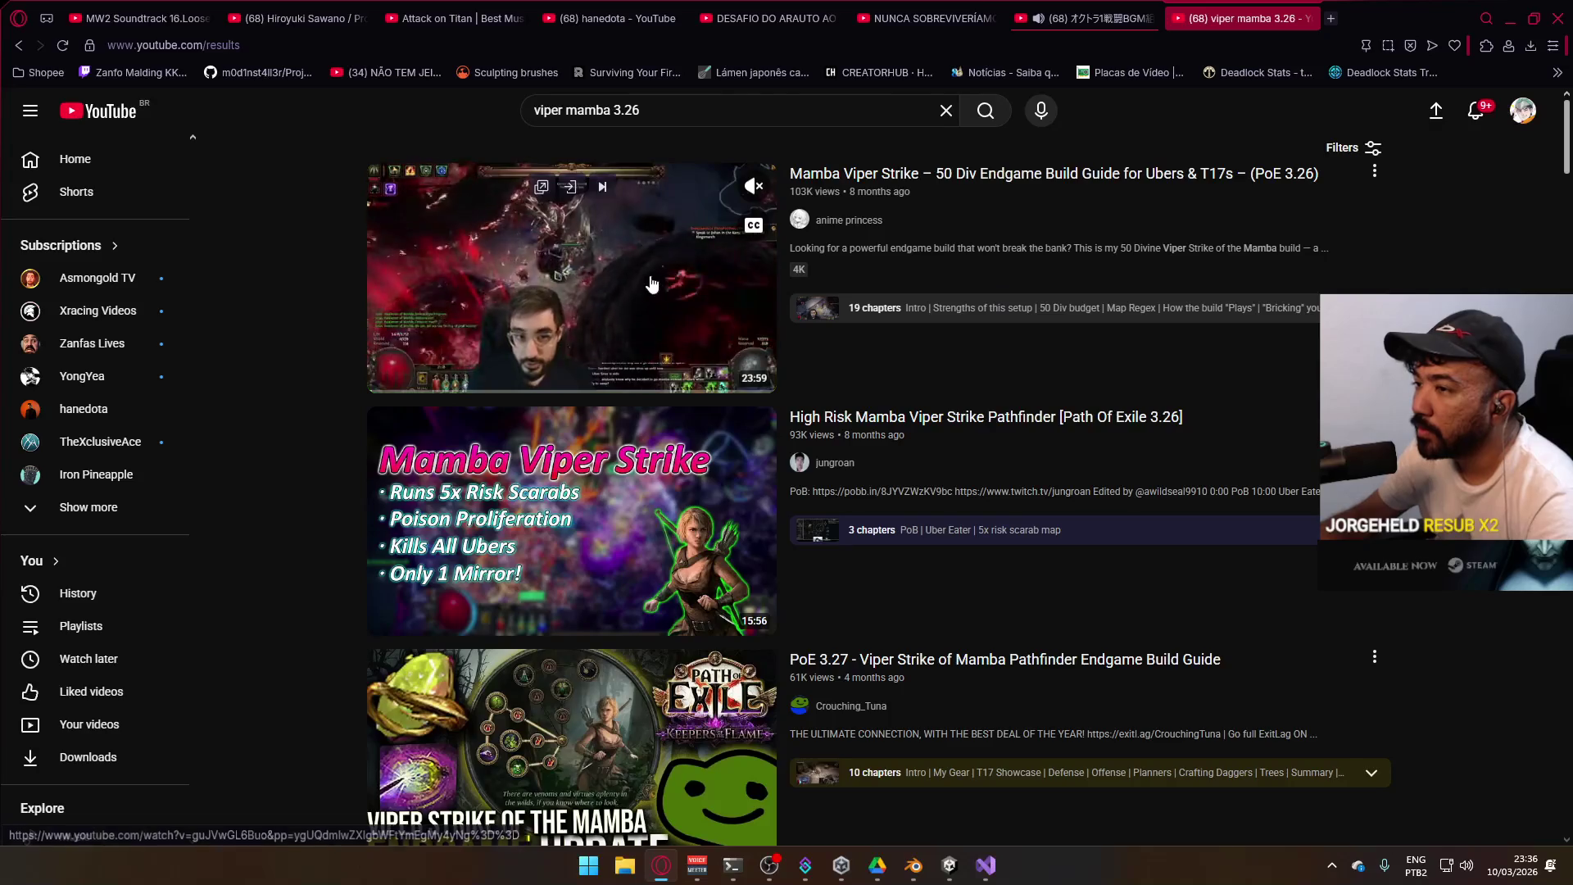
mouse_move(1098, 446)
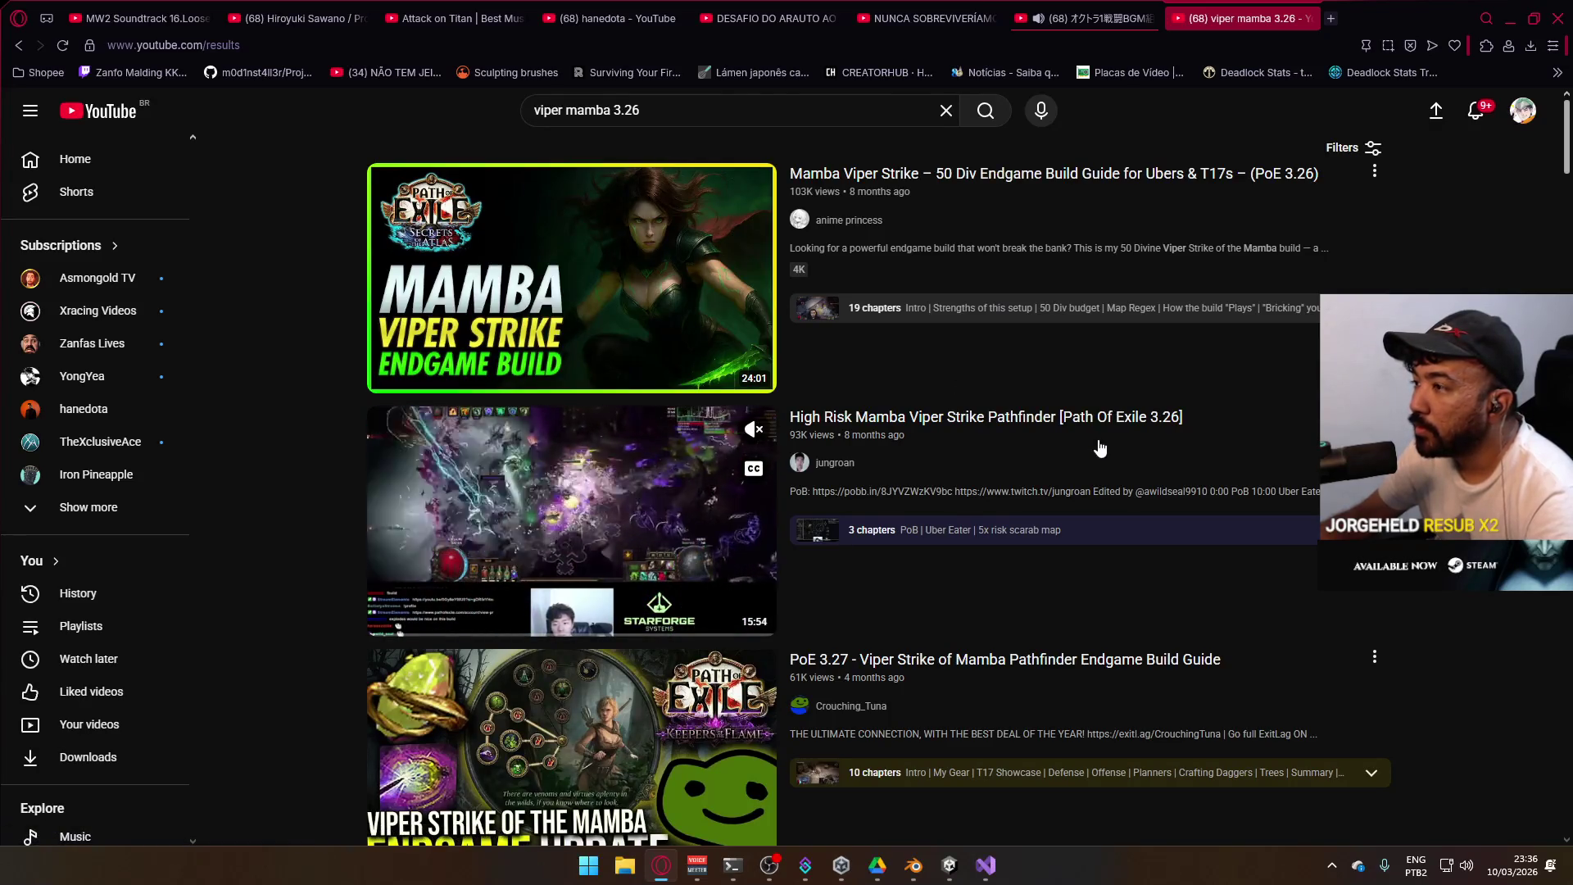
mouse_move(1102, 336)
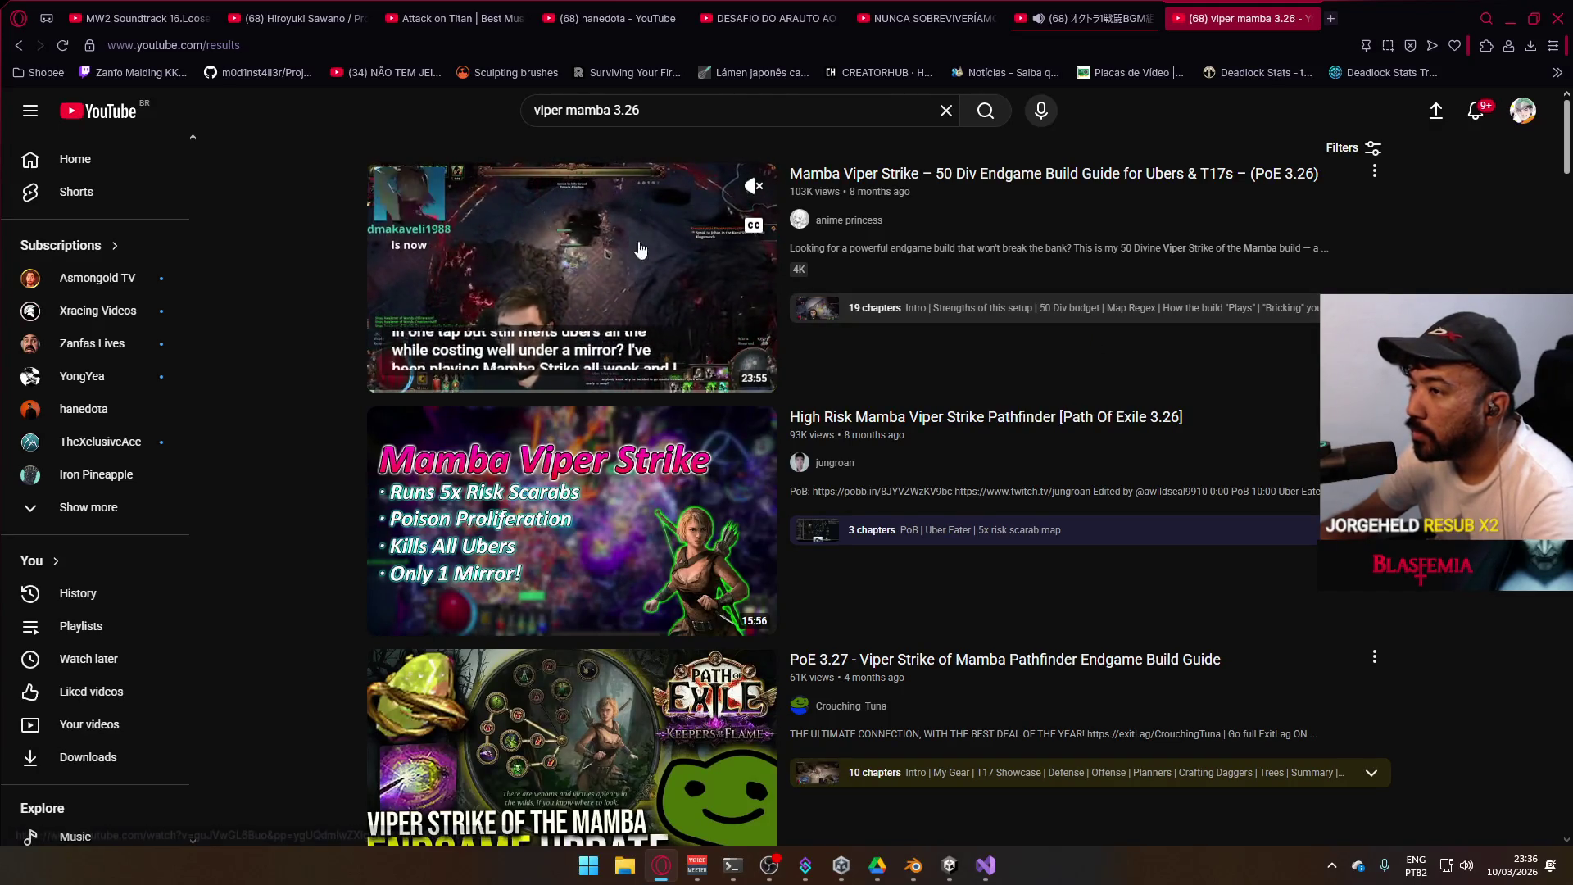
left_click(1090, 18)
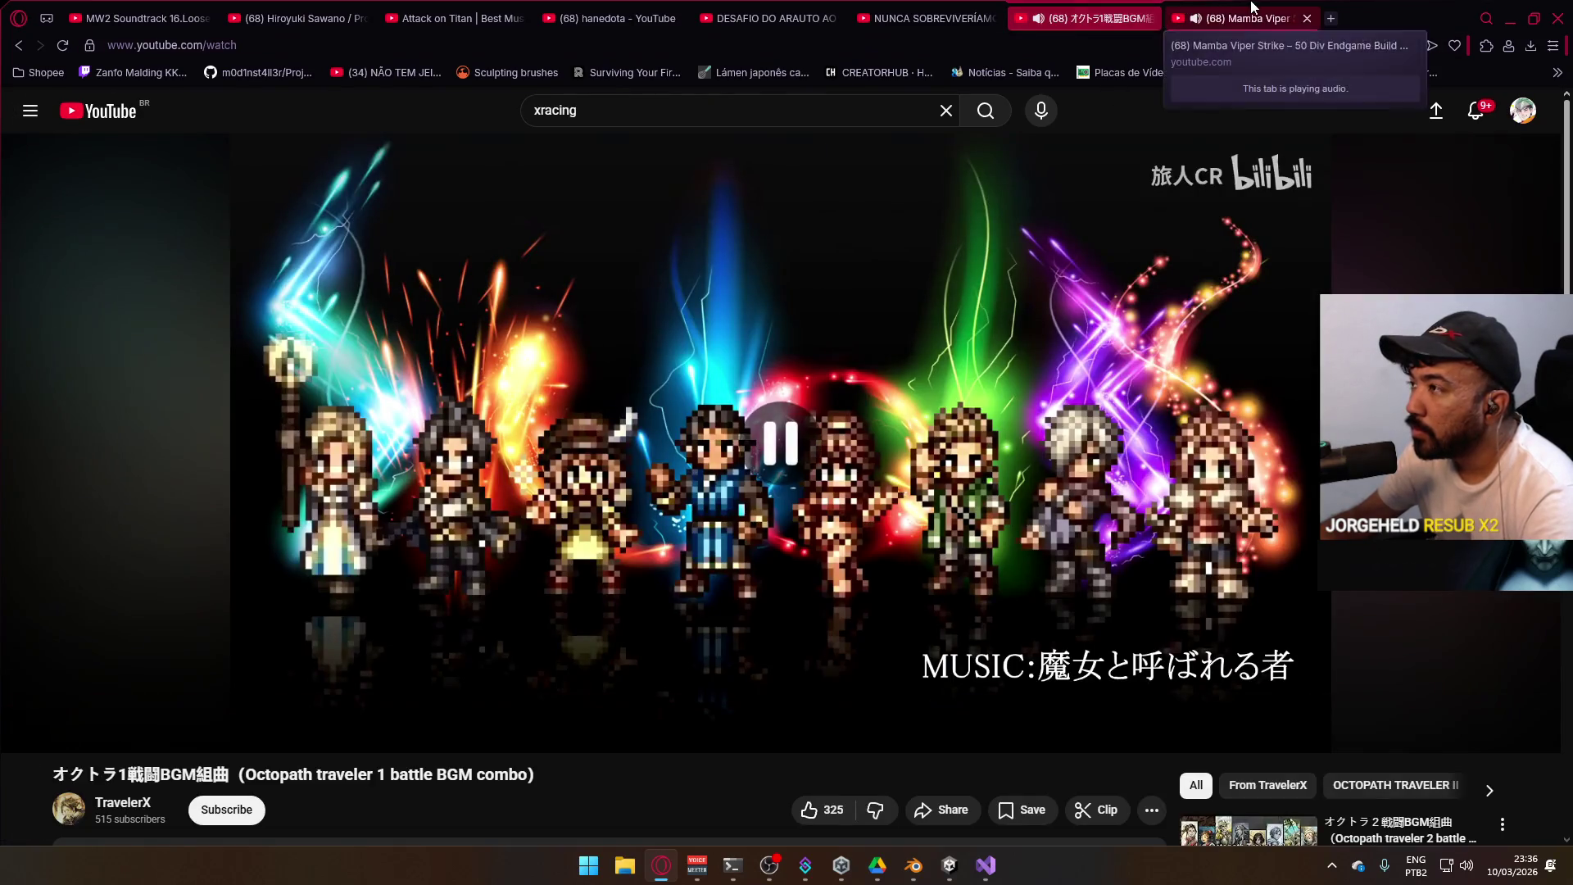
Watch the Mamba Viper Strike video, then preview the High Risk Mamba Viper Strike video
left_click(1252, 10)
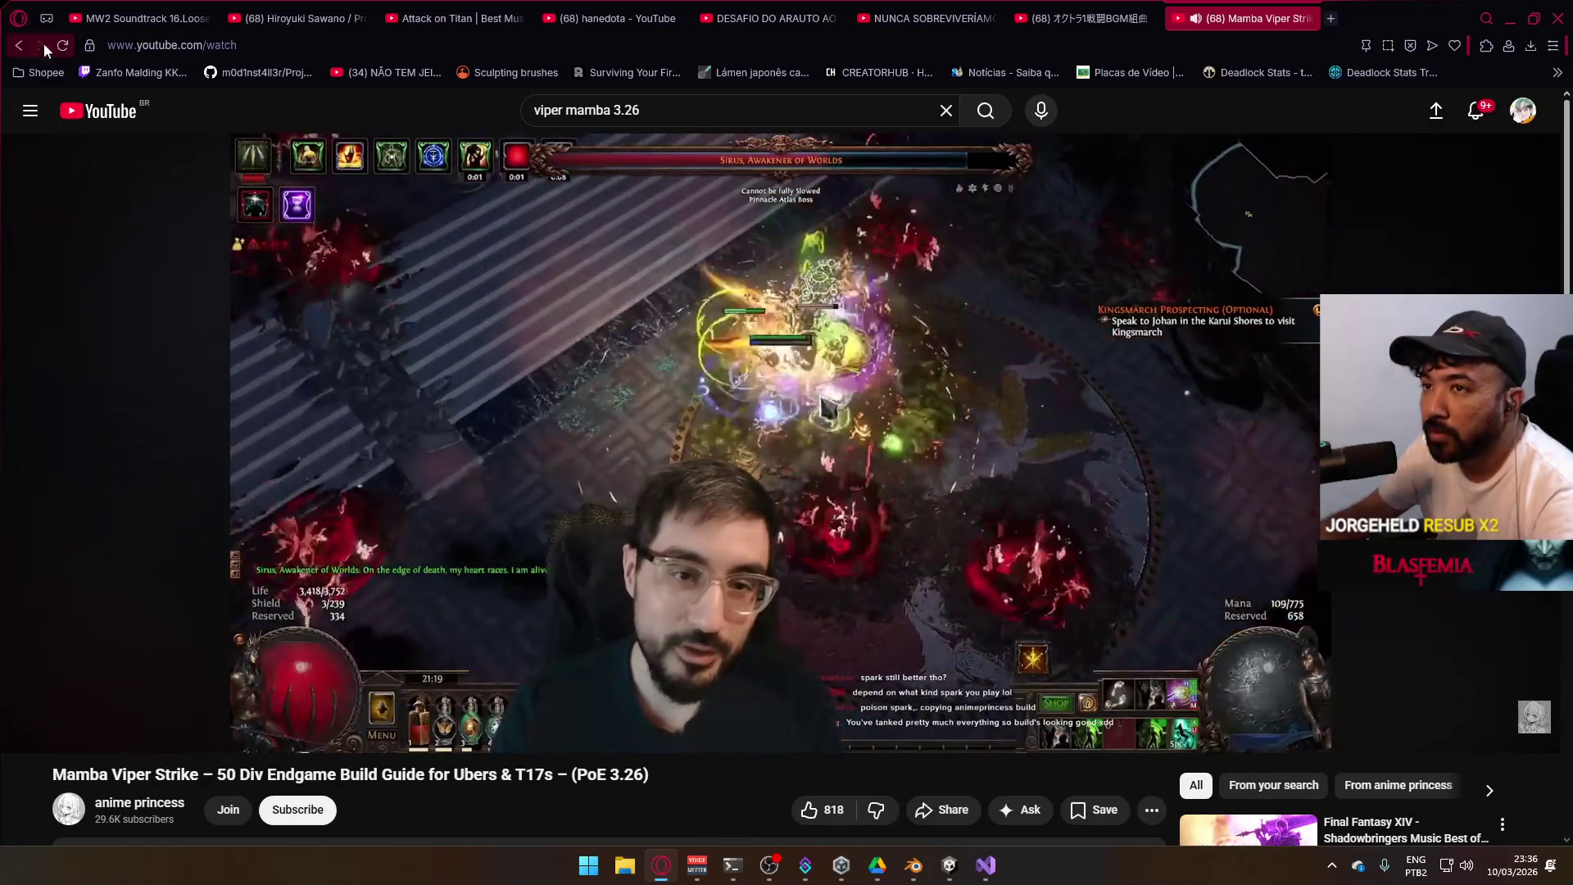
left_click(18, 45)
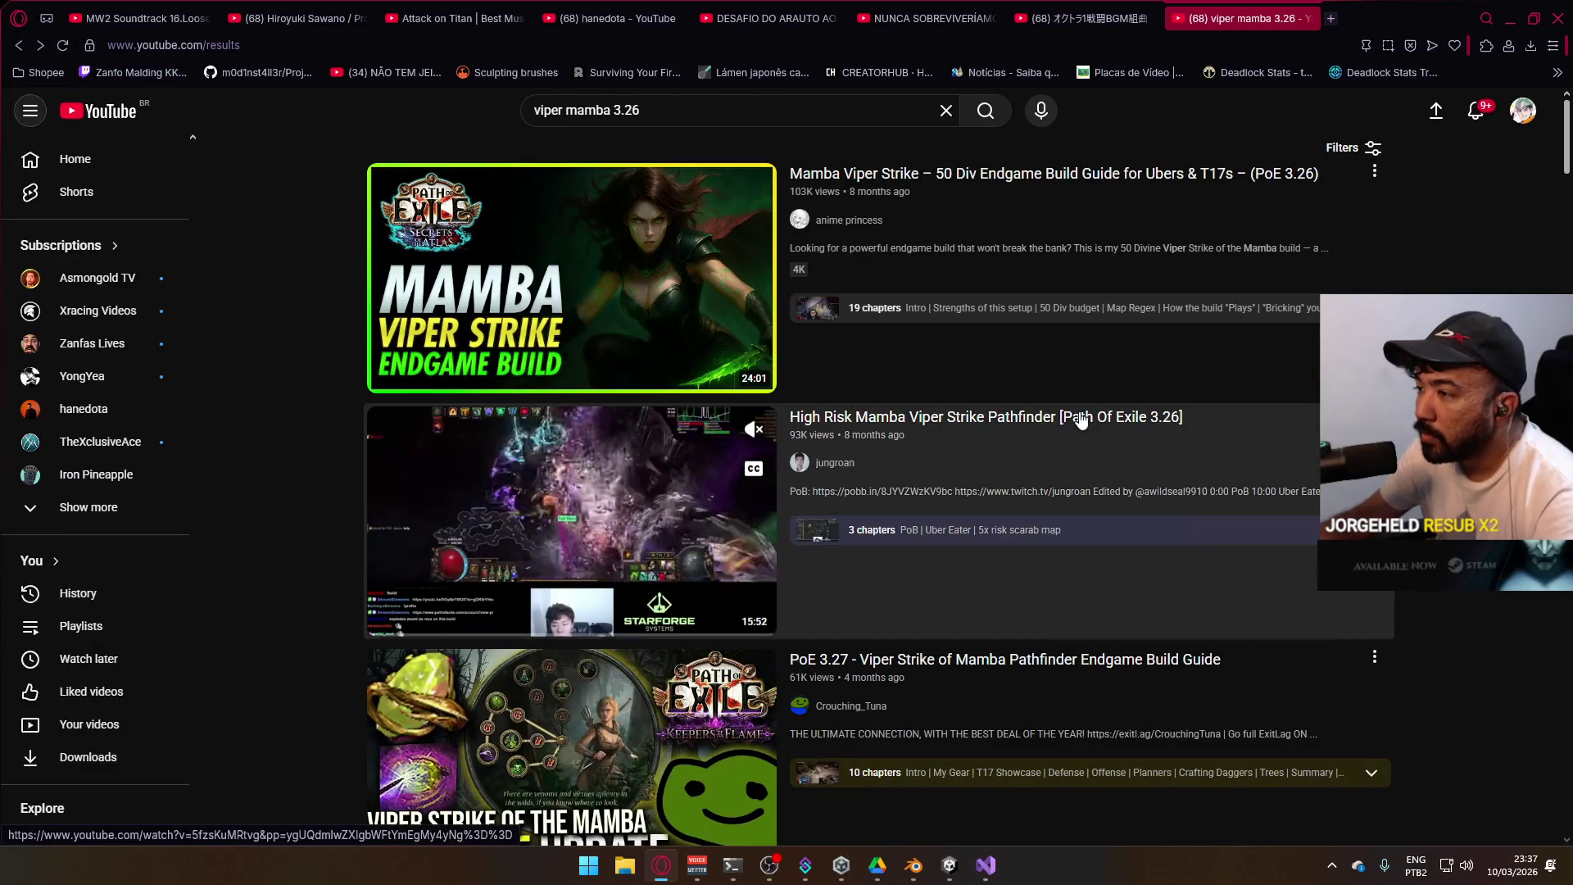
left_click(1080, 419)
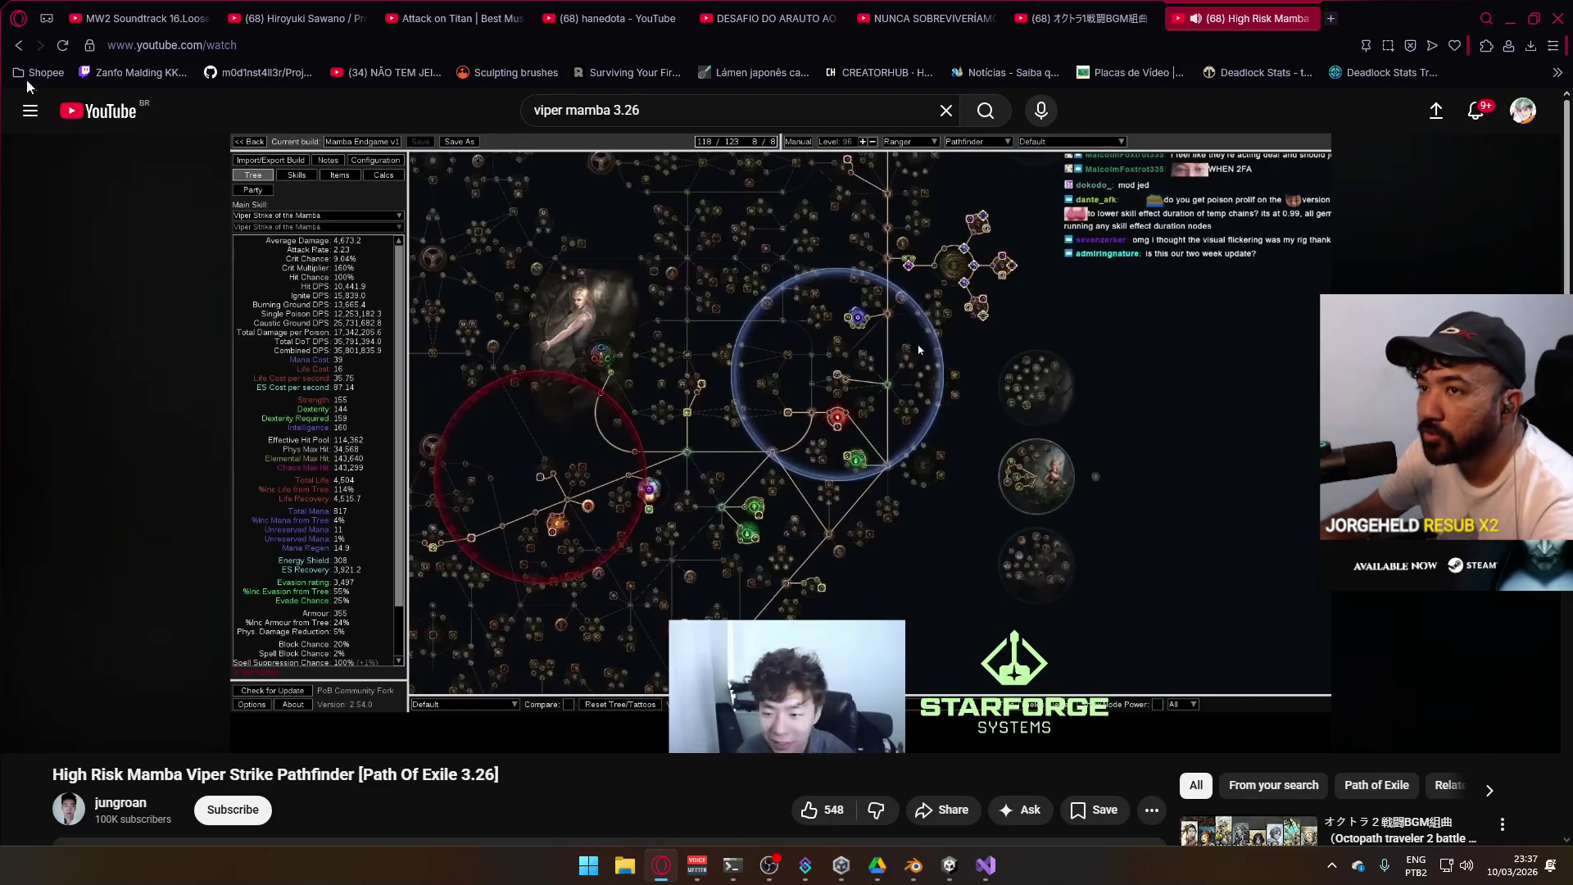
left_click(20, 47)
Scroll down the 'viper mamba 3.26' results to the [3.26] T17 Viper Strike entry
scroll(944, 526, "down", 5)
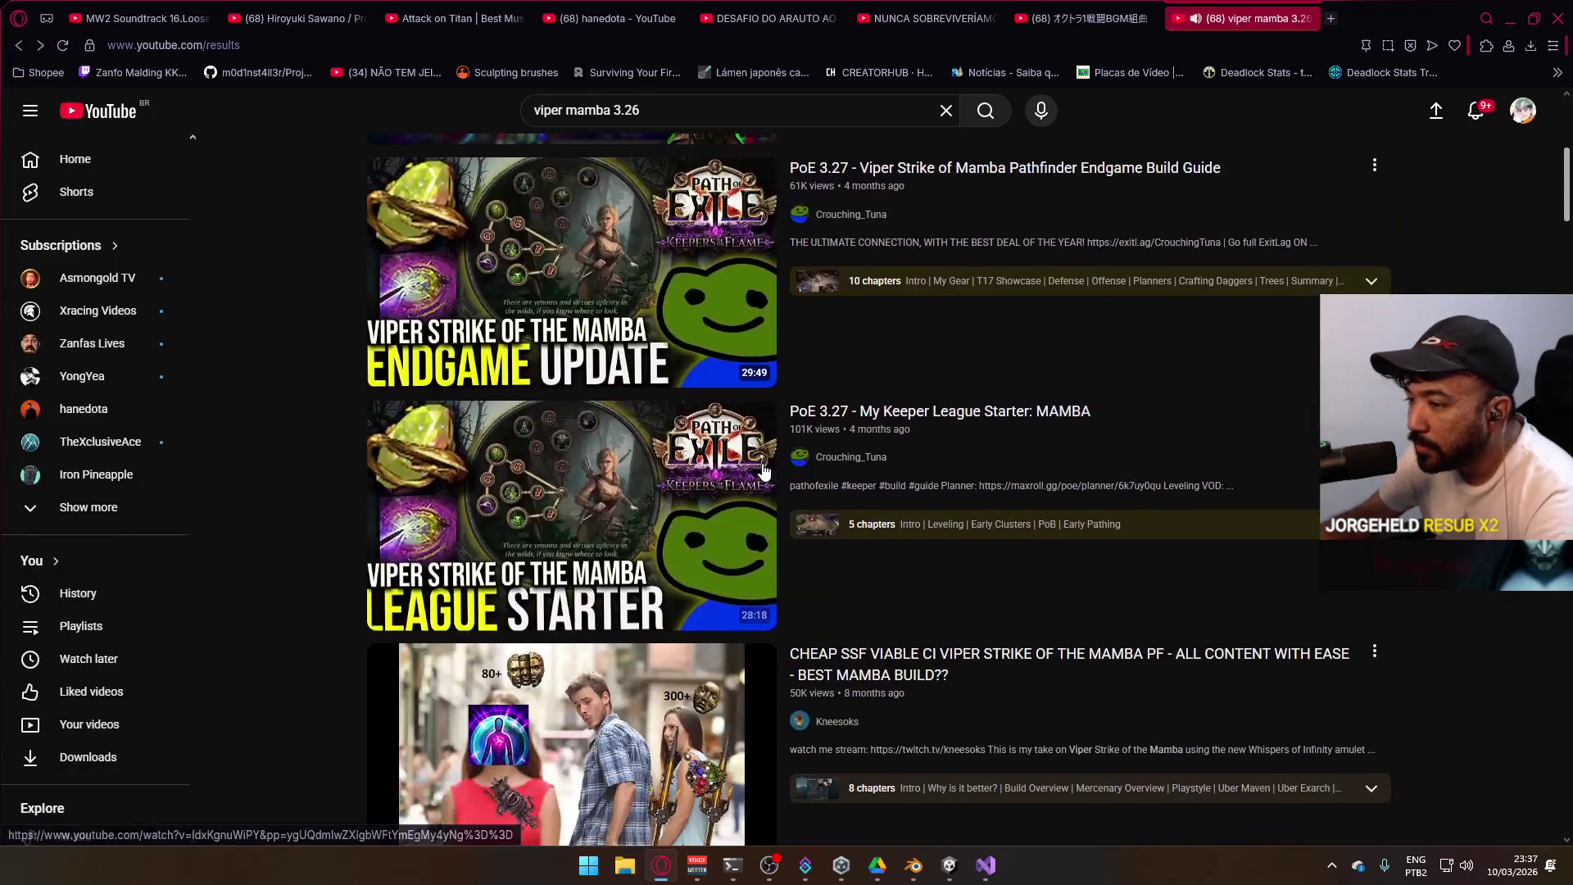
scroll(942, 526, "down", 2)
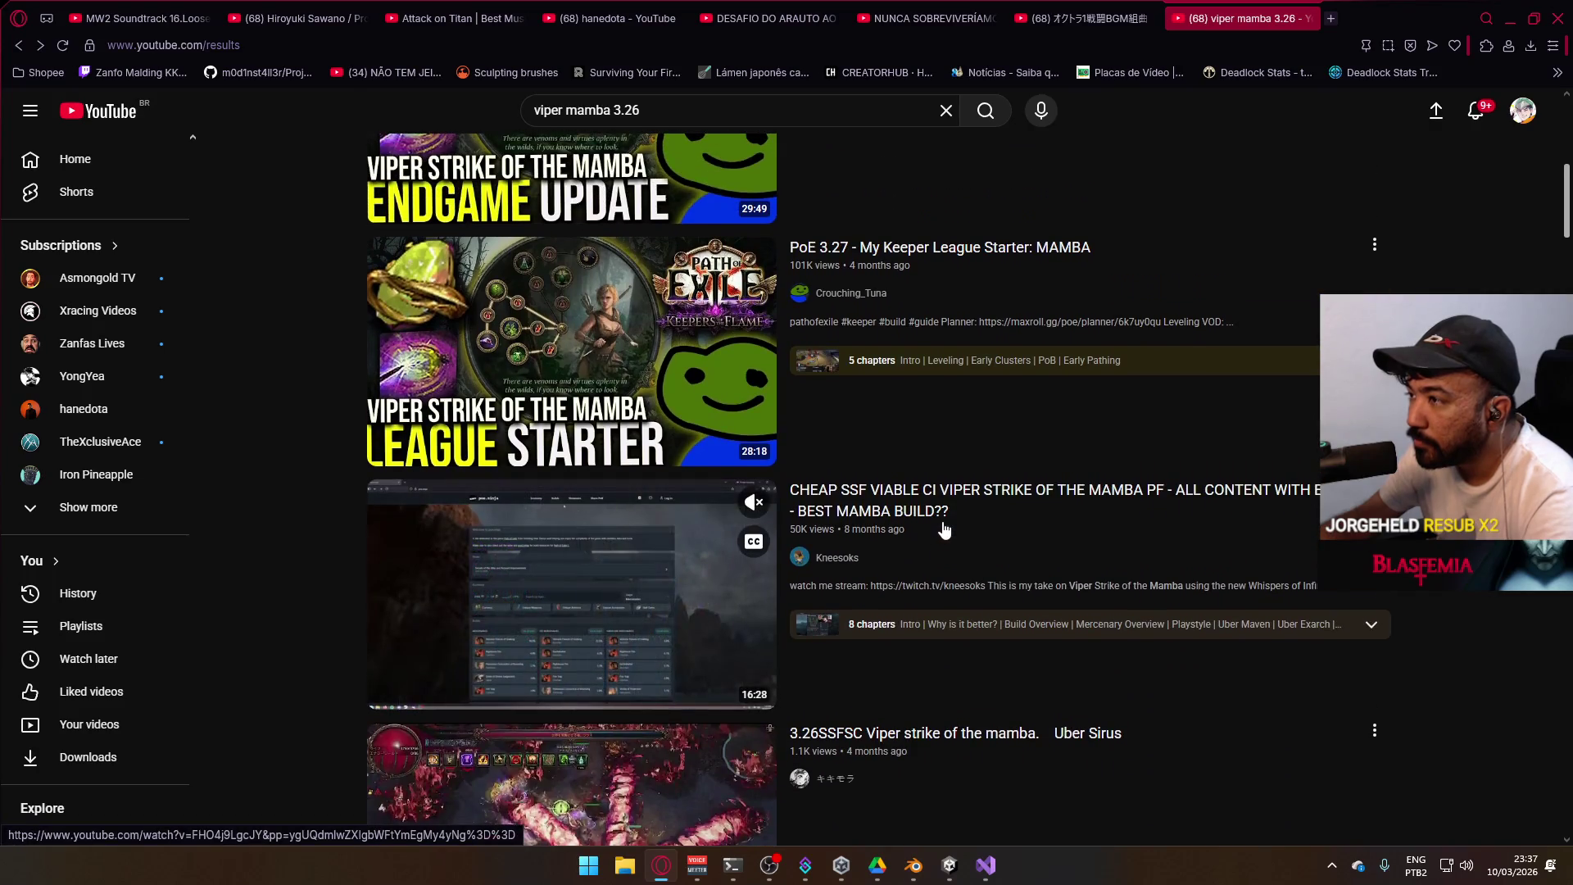
scroll(944, 529, "down", 3)
scroll(945, 533, "down", 3)
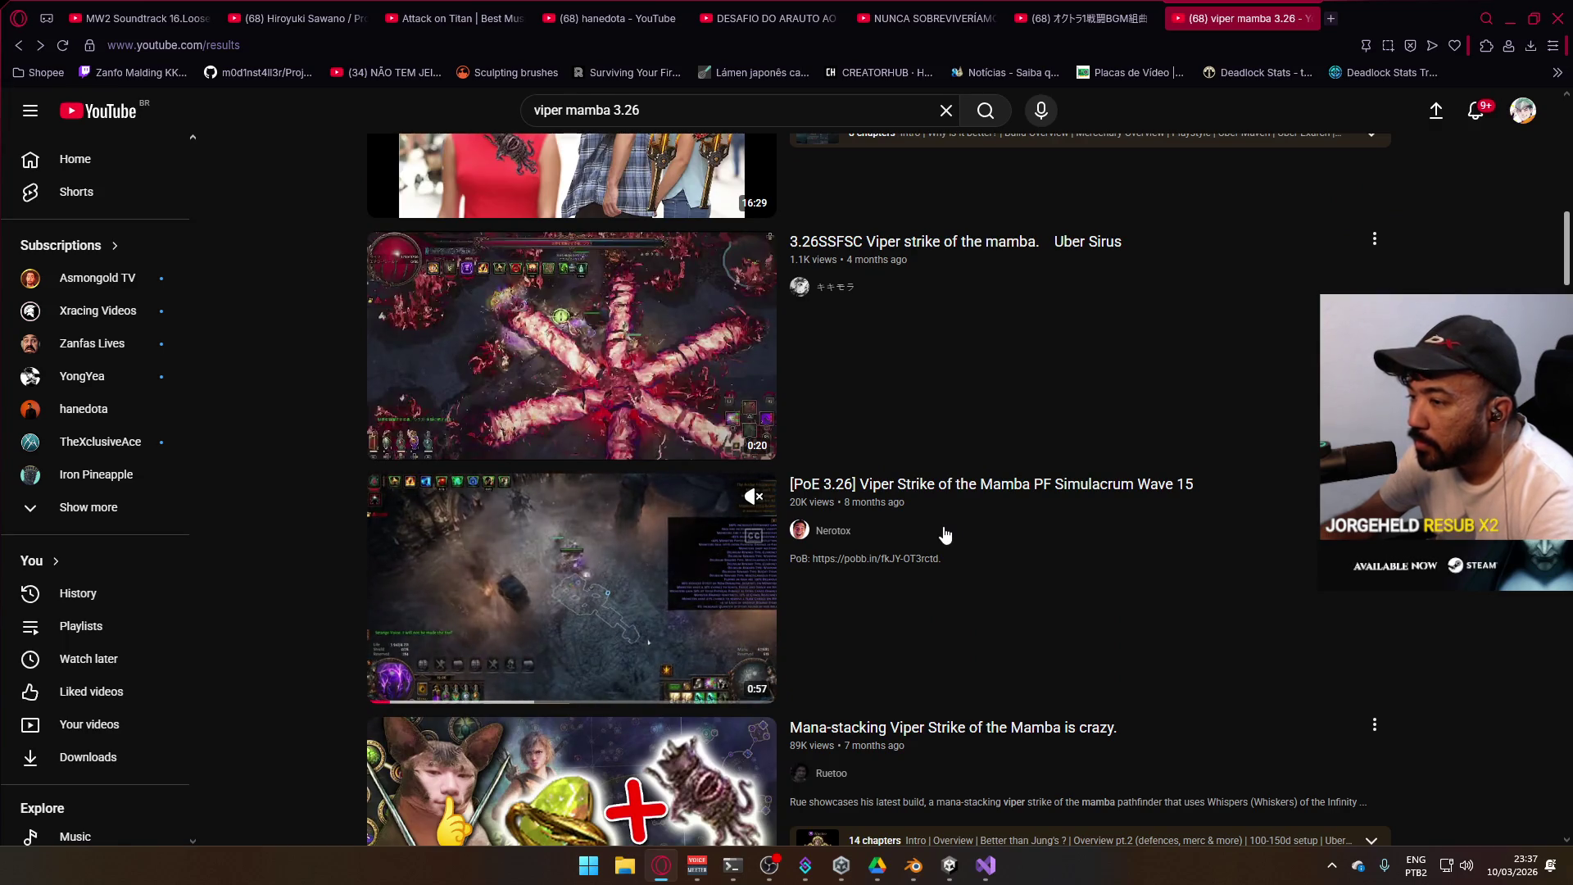
scroll(945, 534, "down", 2)
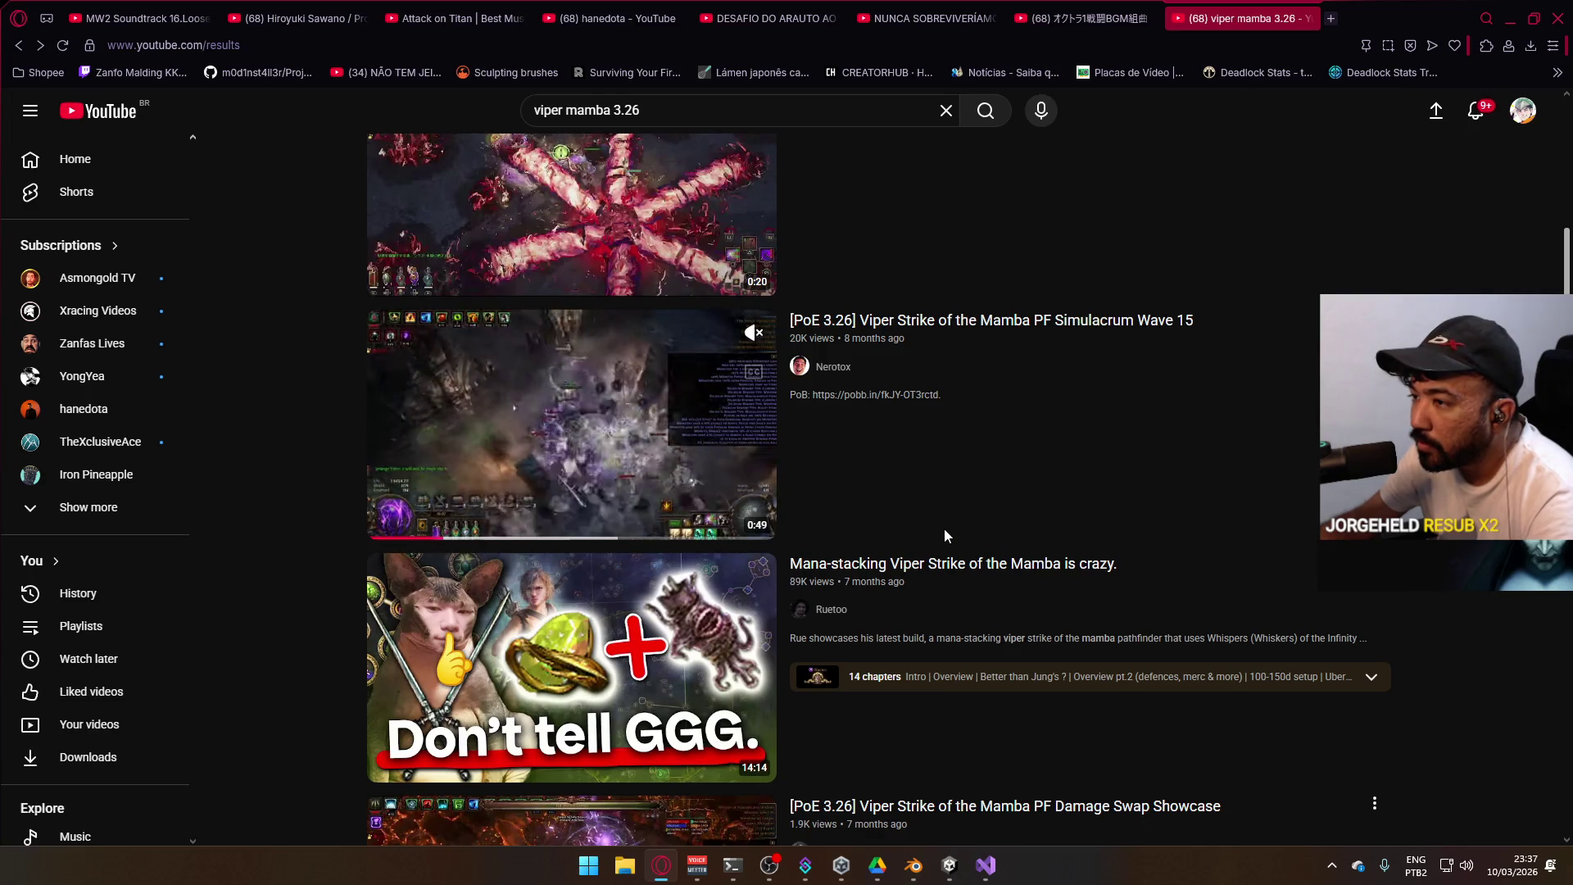
scroll(945, 535, "down", 8)
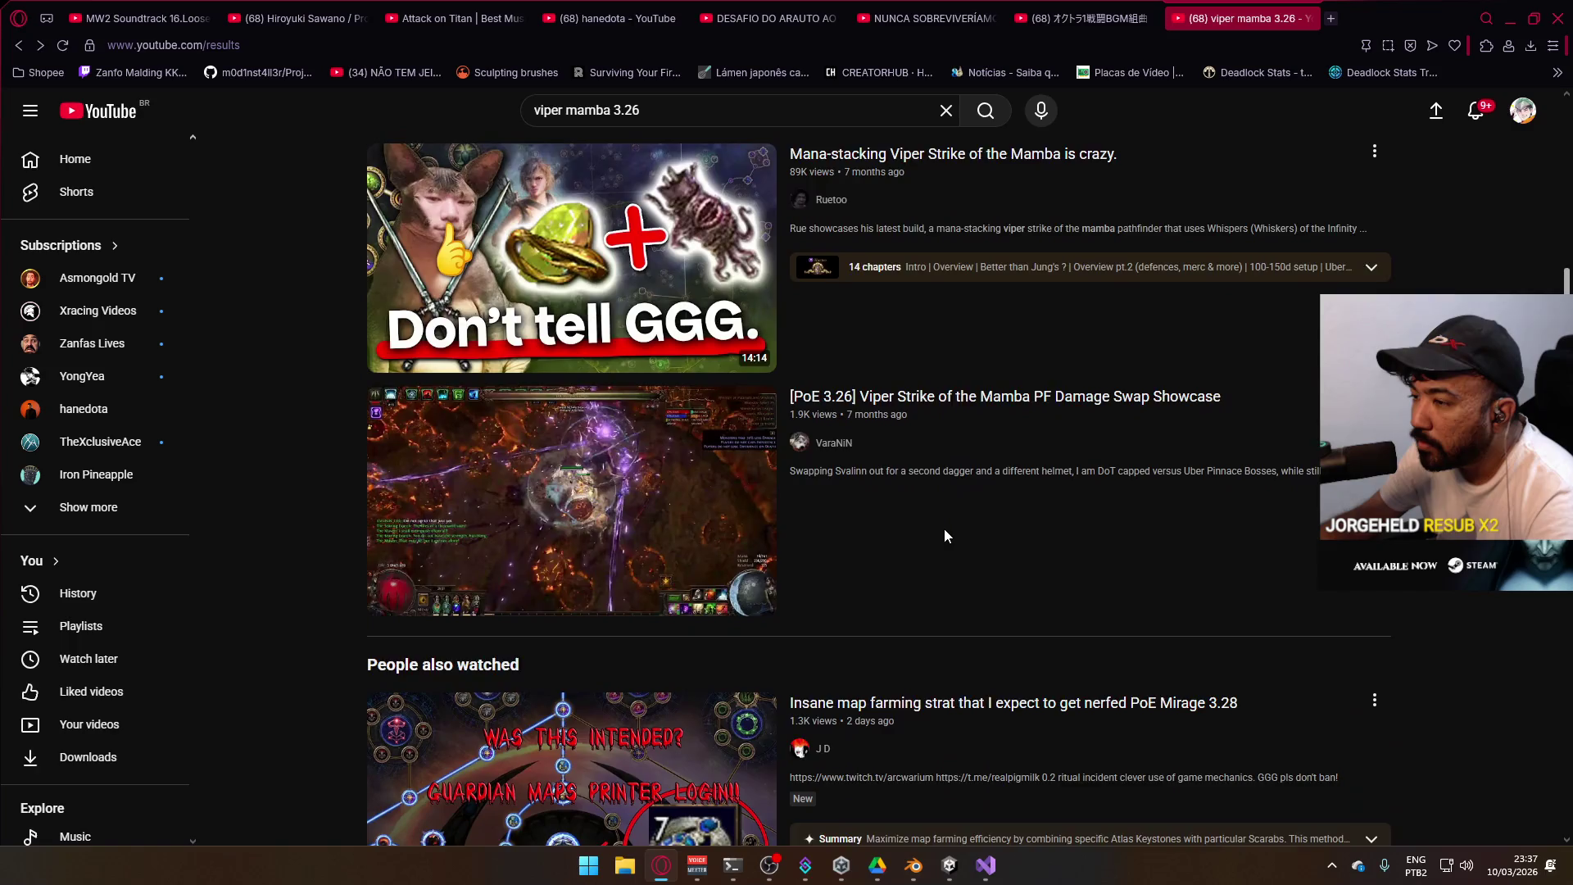
scroll(944, 531, "down", 4)
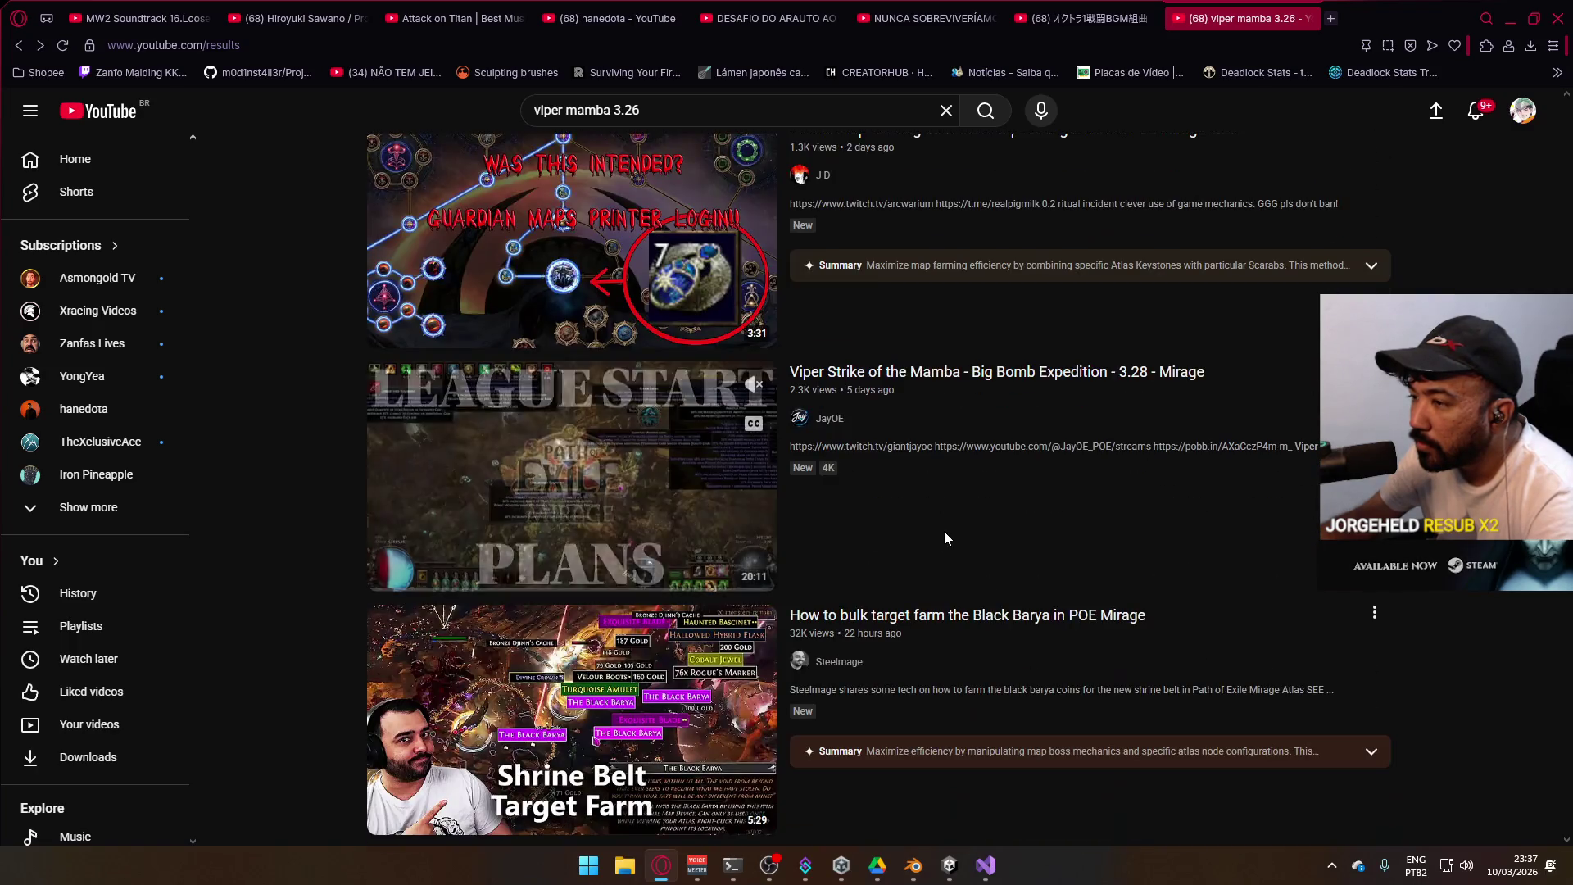
scroll(945, 538, "down", 3)
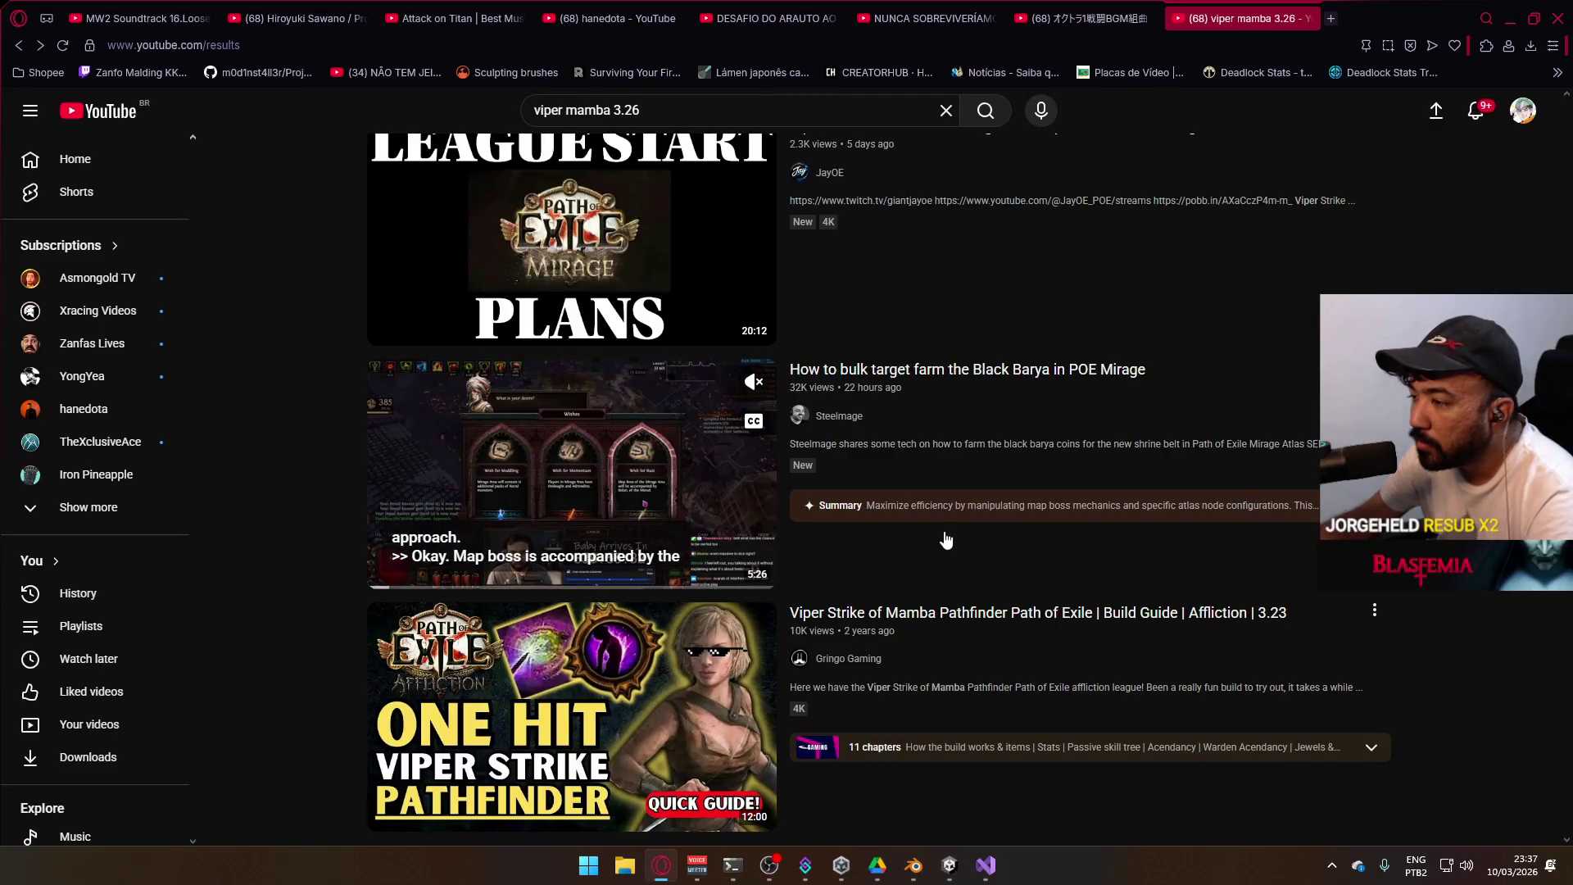
scroll(946, 541, "down", 5)
mouse_move(944, 531)
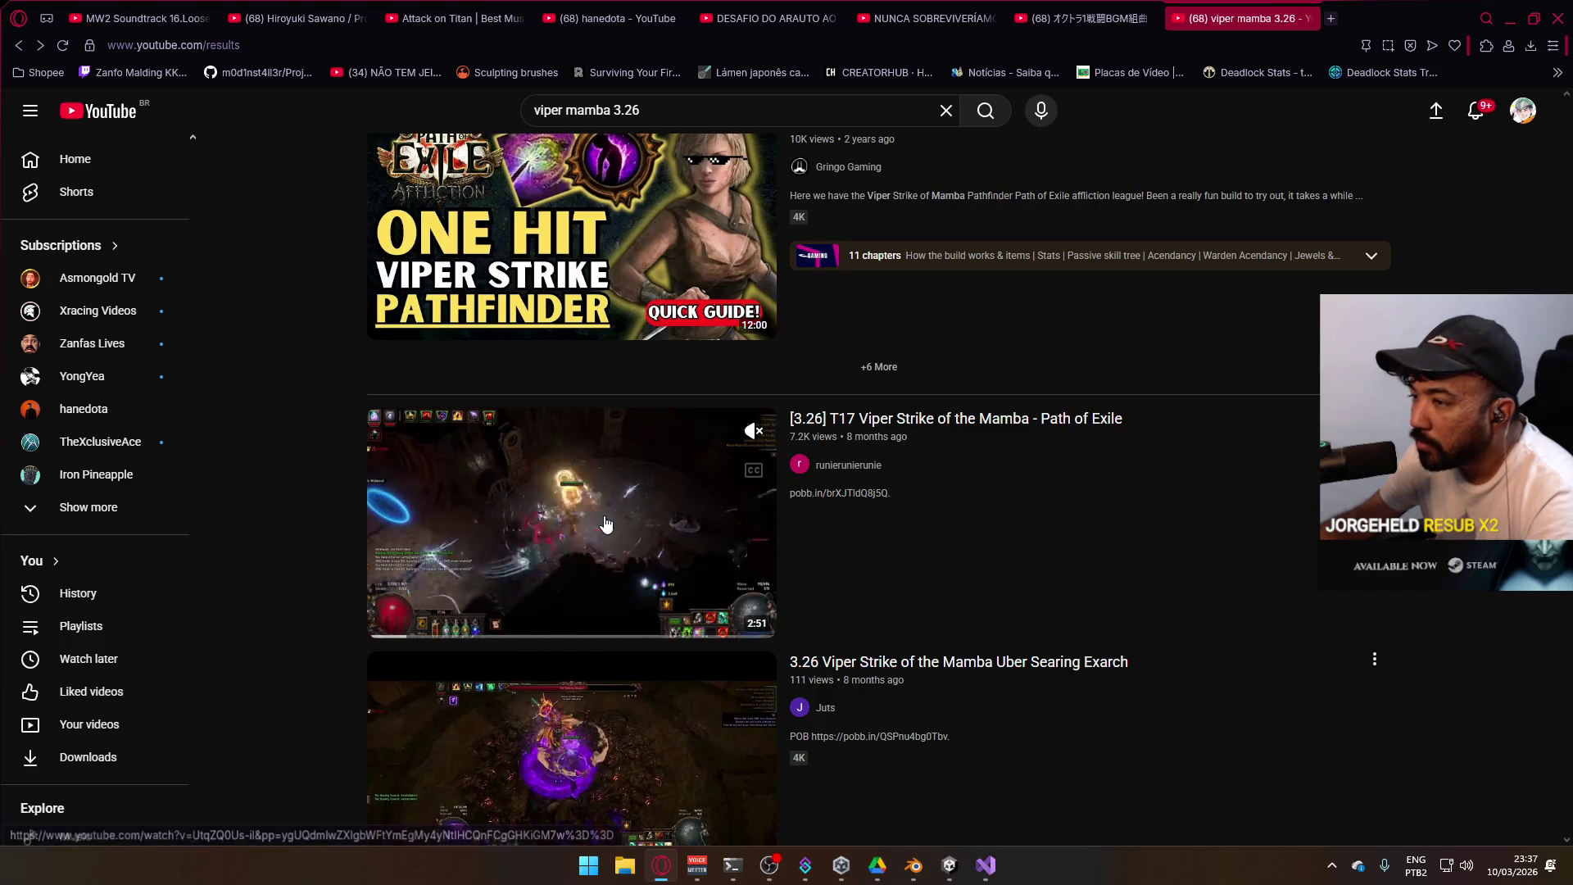
Watch the [3.26] T17 Viper Strike video, close it, resume the Octopath music, and minimize Opera
left_click(732, 531)
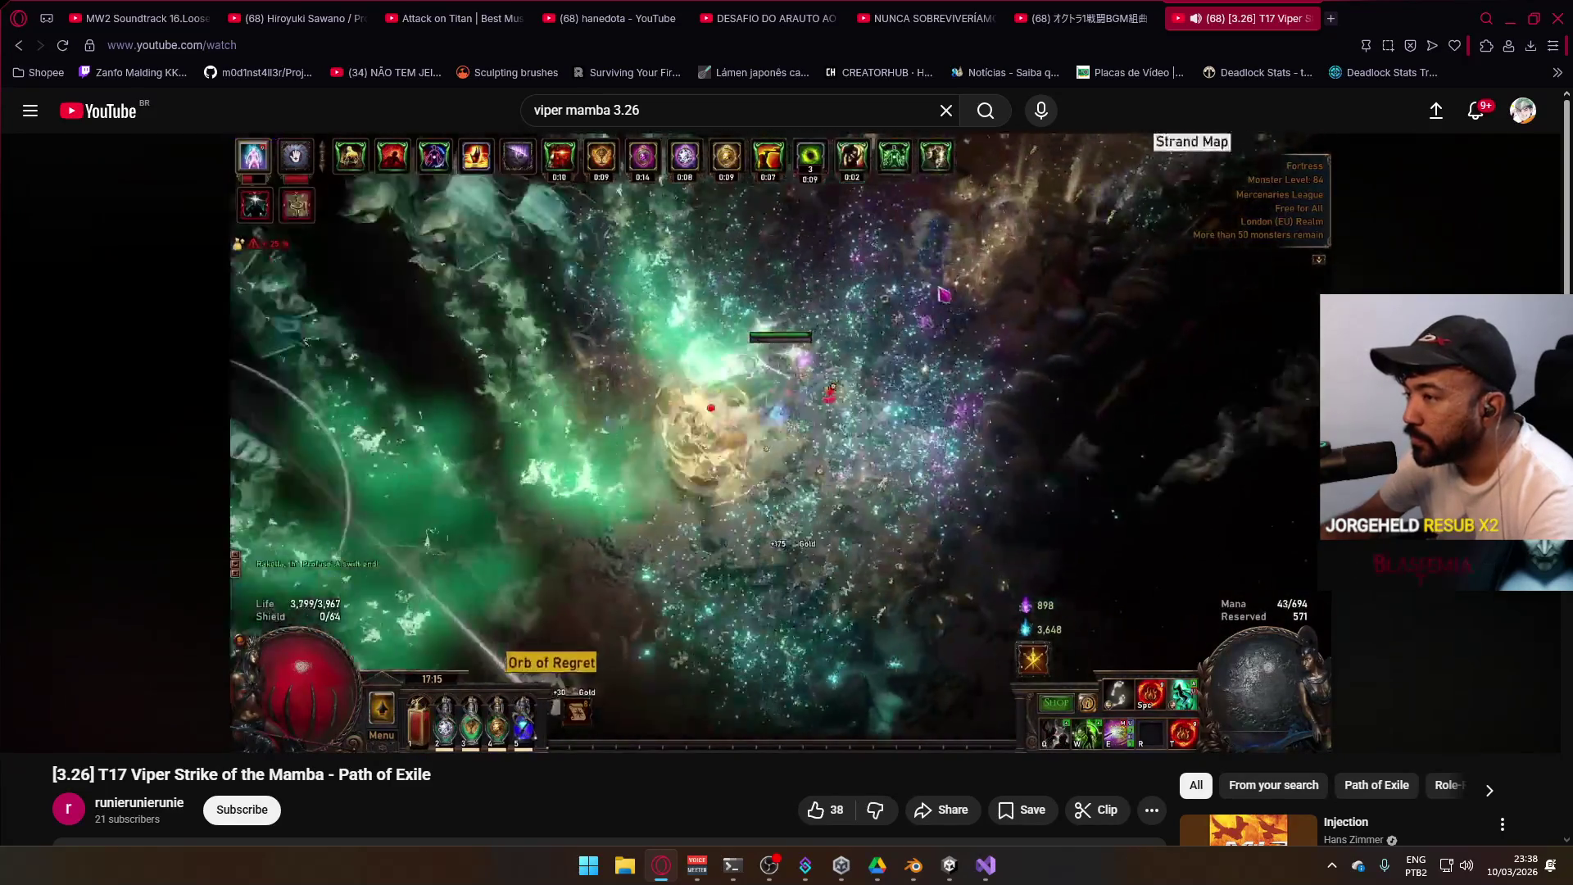
mouse_move(657, 375)
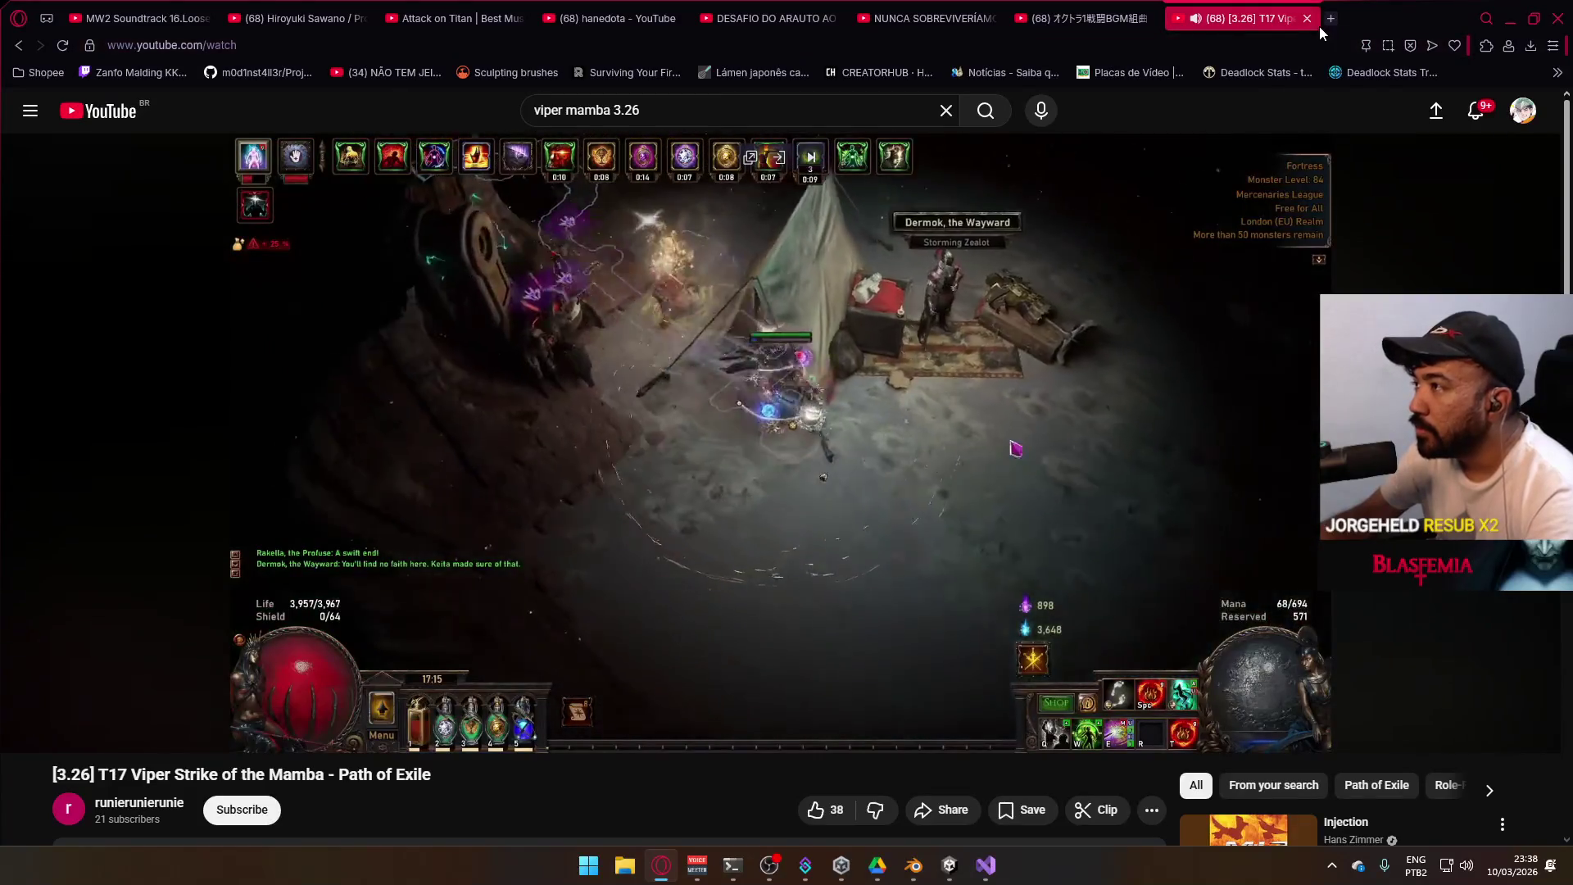
left_click(1312, 18)
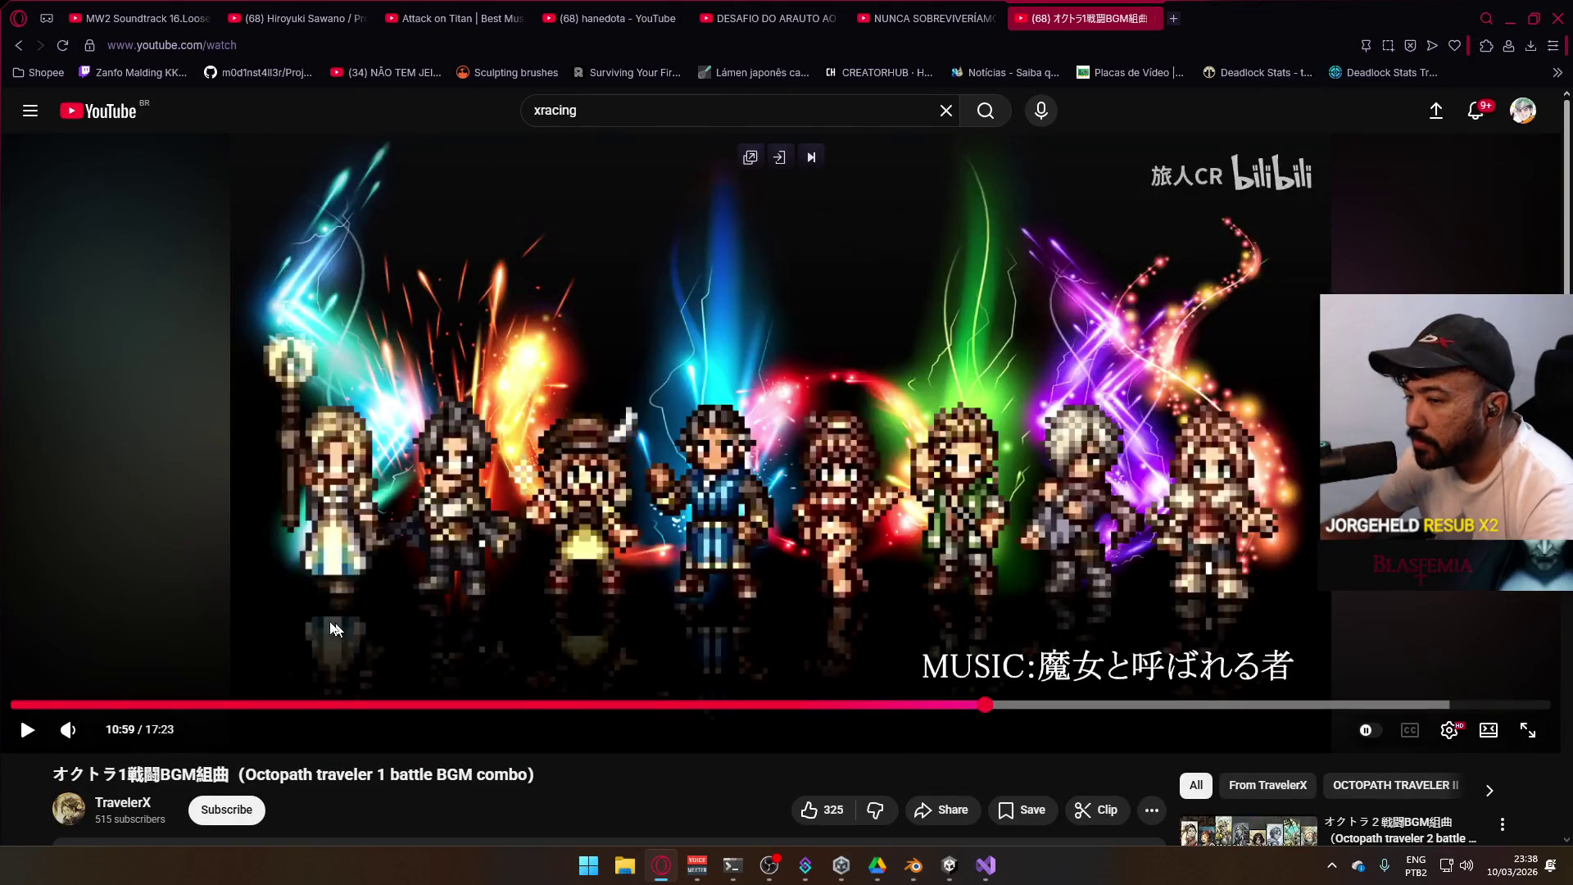
left_click(428, 562)
left_click(1497, 35)
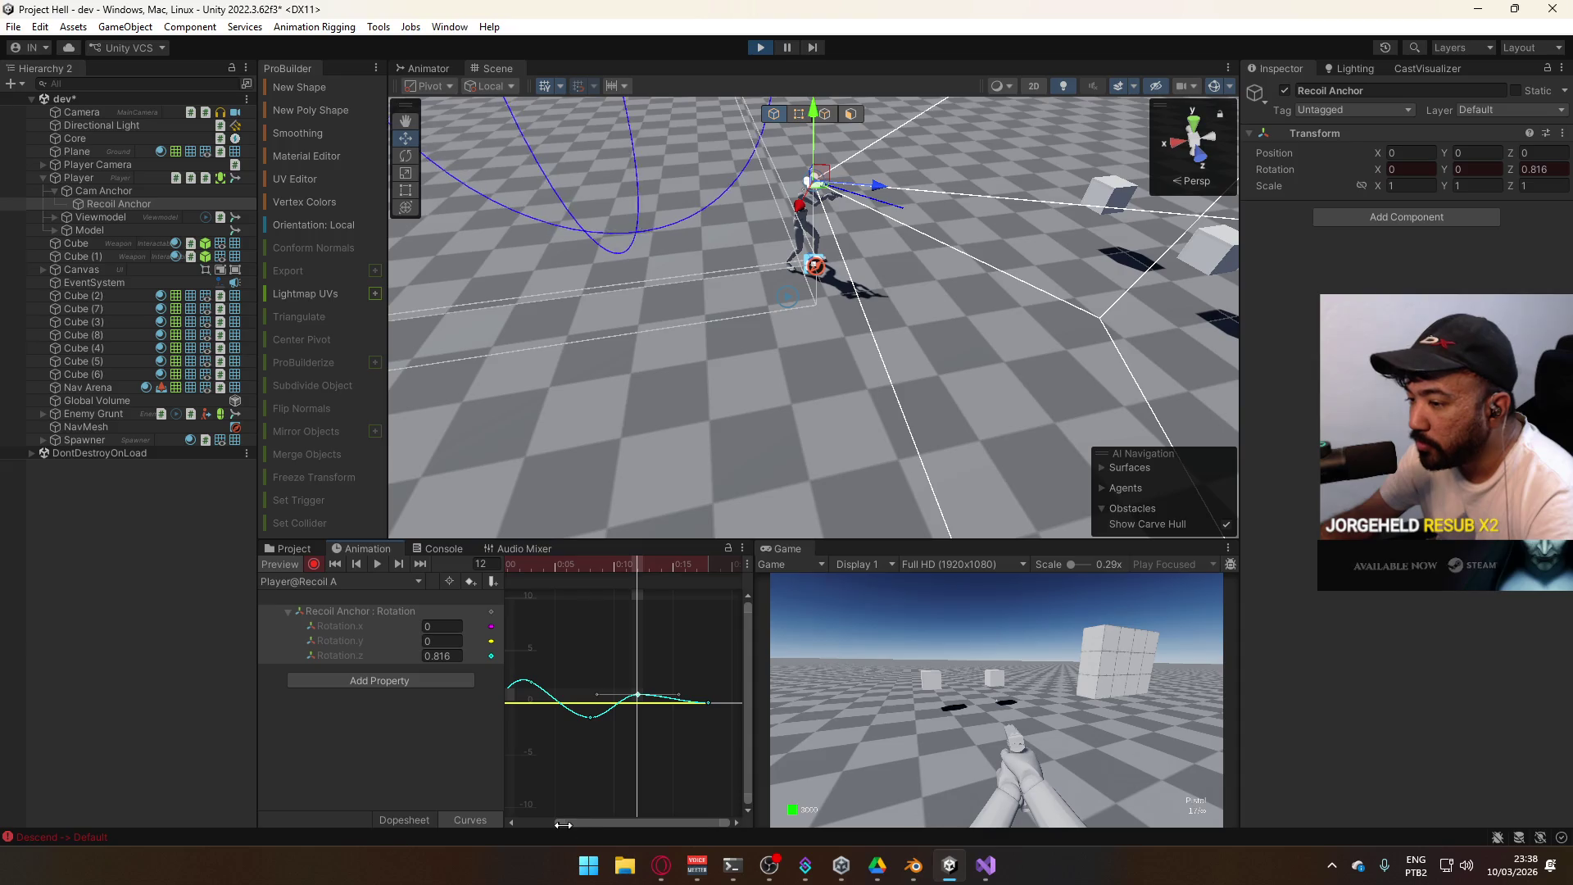
Scrub Recoil A to frame 17, glance at Recoil B, then reopen Recoil A
left_click_drag(563, 826, 481, 820)
mouse_move(647, 562)
left_mouse_down()
mouse_move(538, 566)
mouse_move(696, 597)
mouse_move(508, 614)
left_mouse_up()
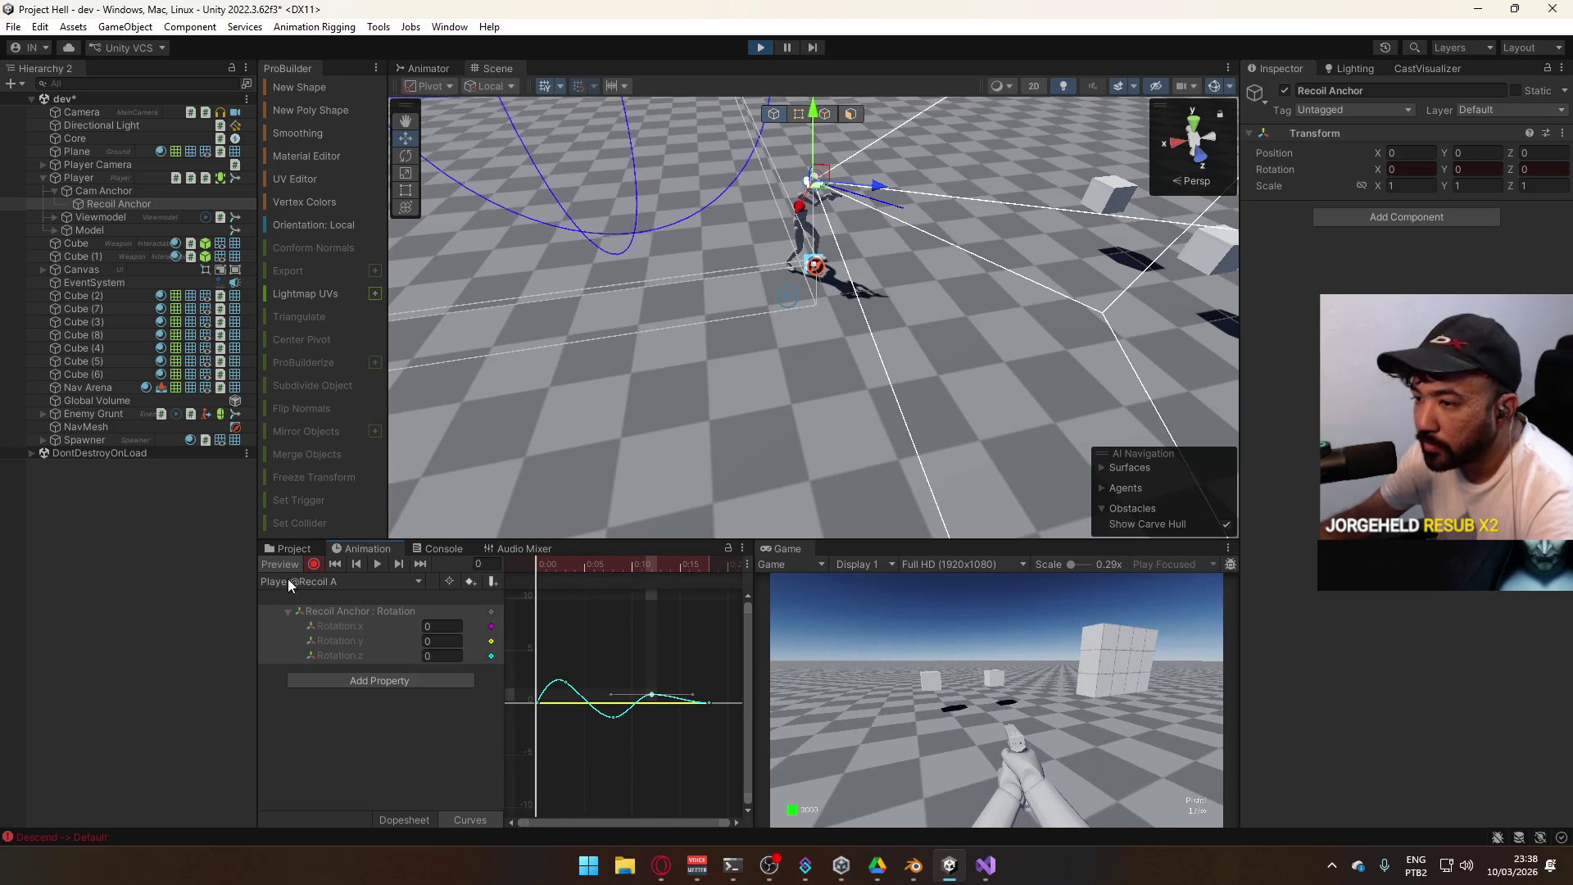
left_click(341, 581)
left_click(327, 655)
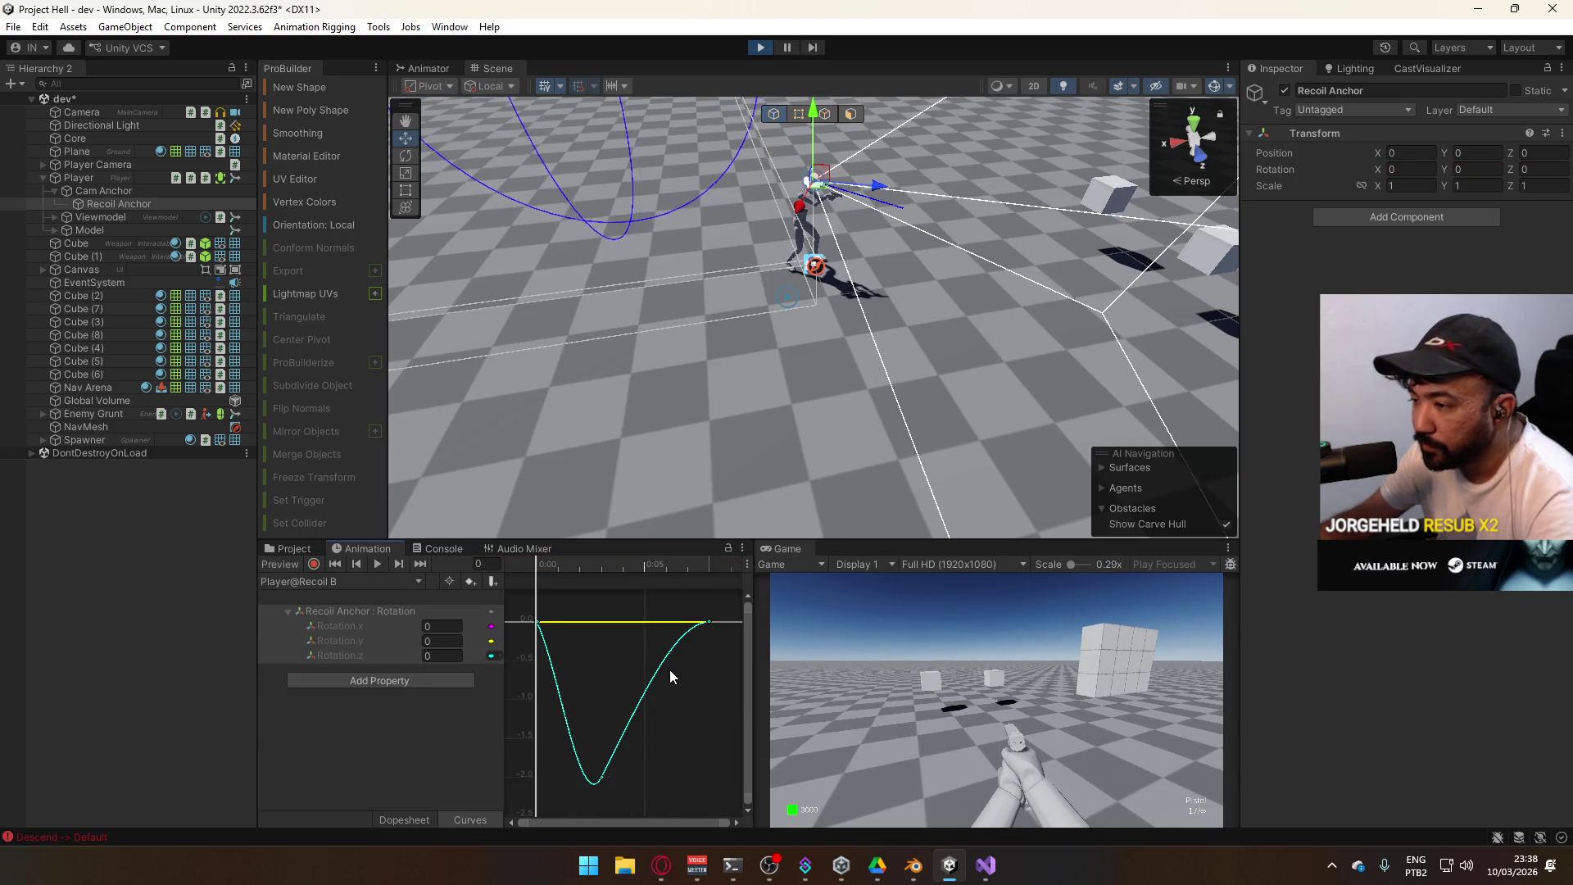
scroll(672, 673, "down", 1)
left_click(292, 578)
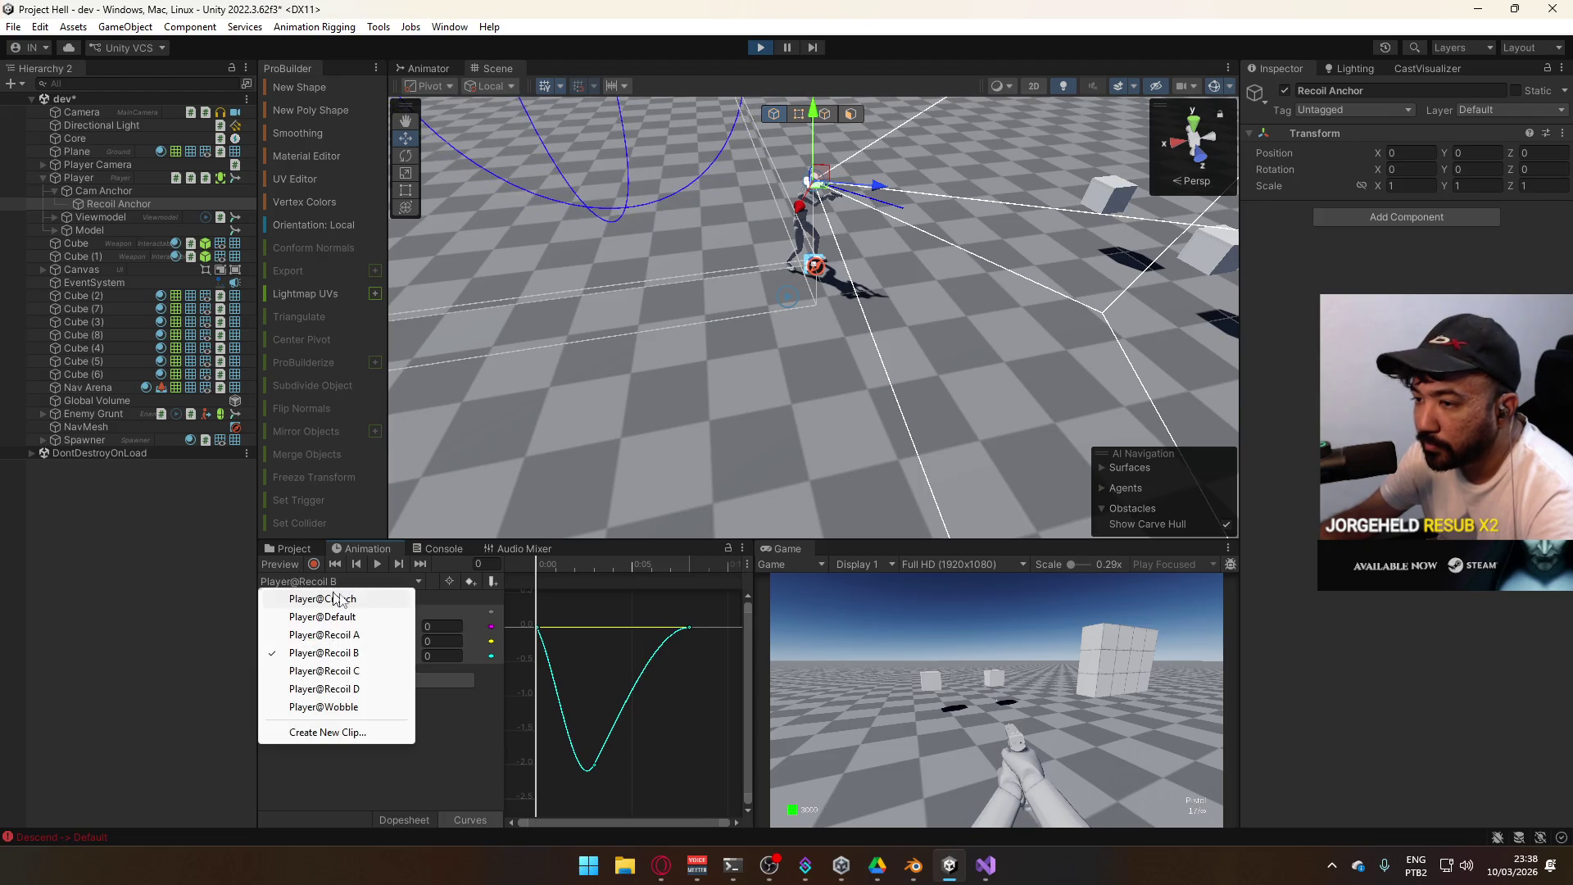
left_click(361, 639)
scroll(696, 698, "down", 2)
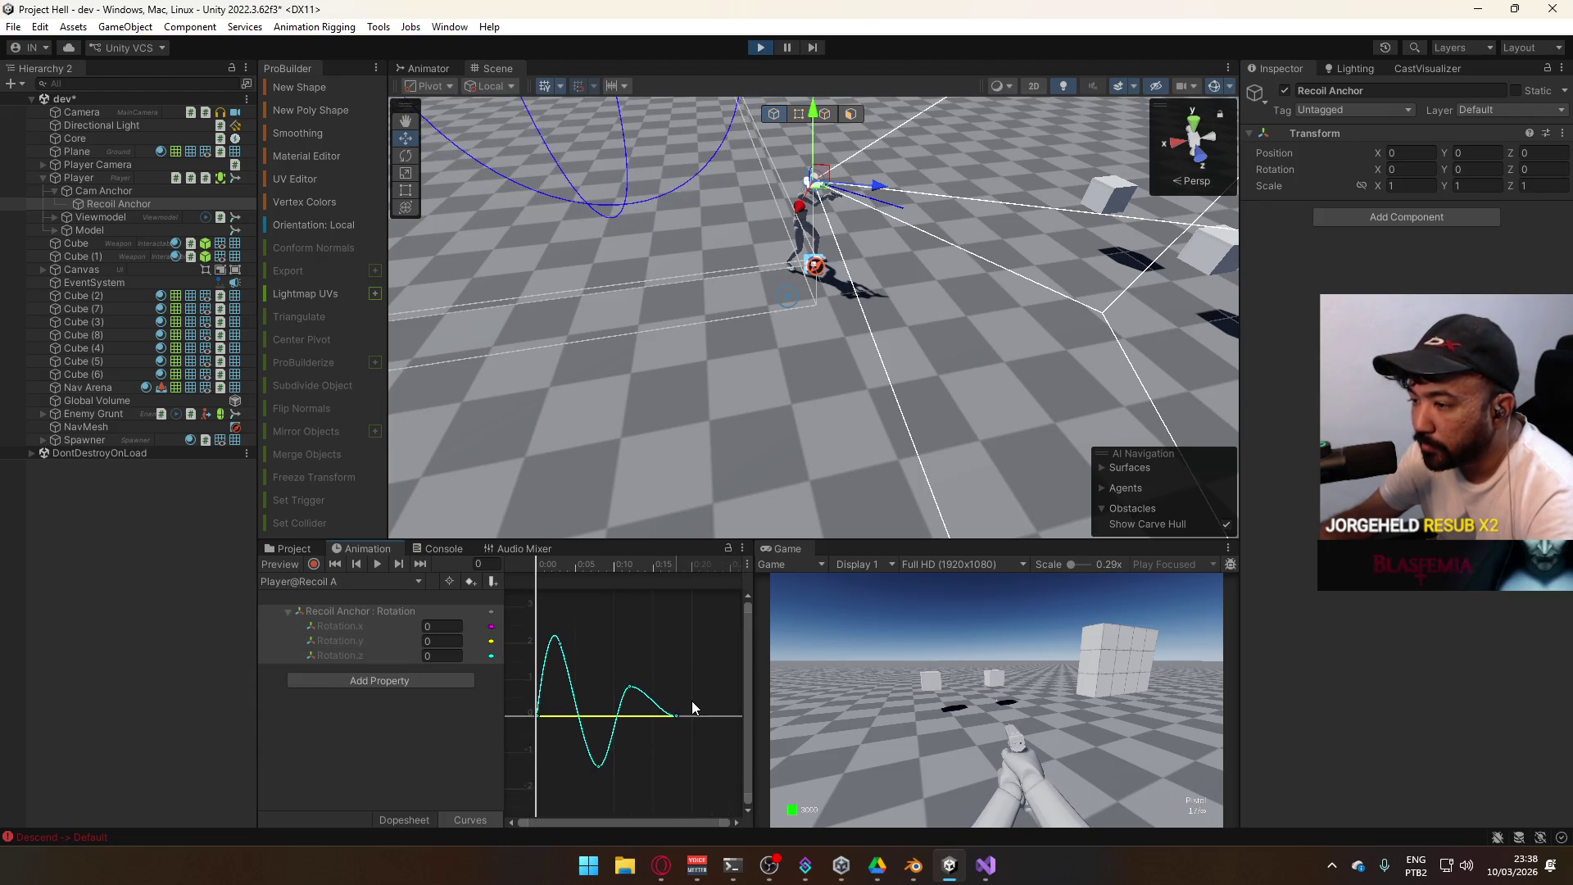
Box-select all of Recoil A's rotation keys in the Dopesheet, then open Player@Recoil B
left_click(291, 610)
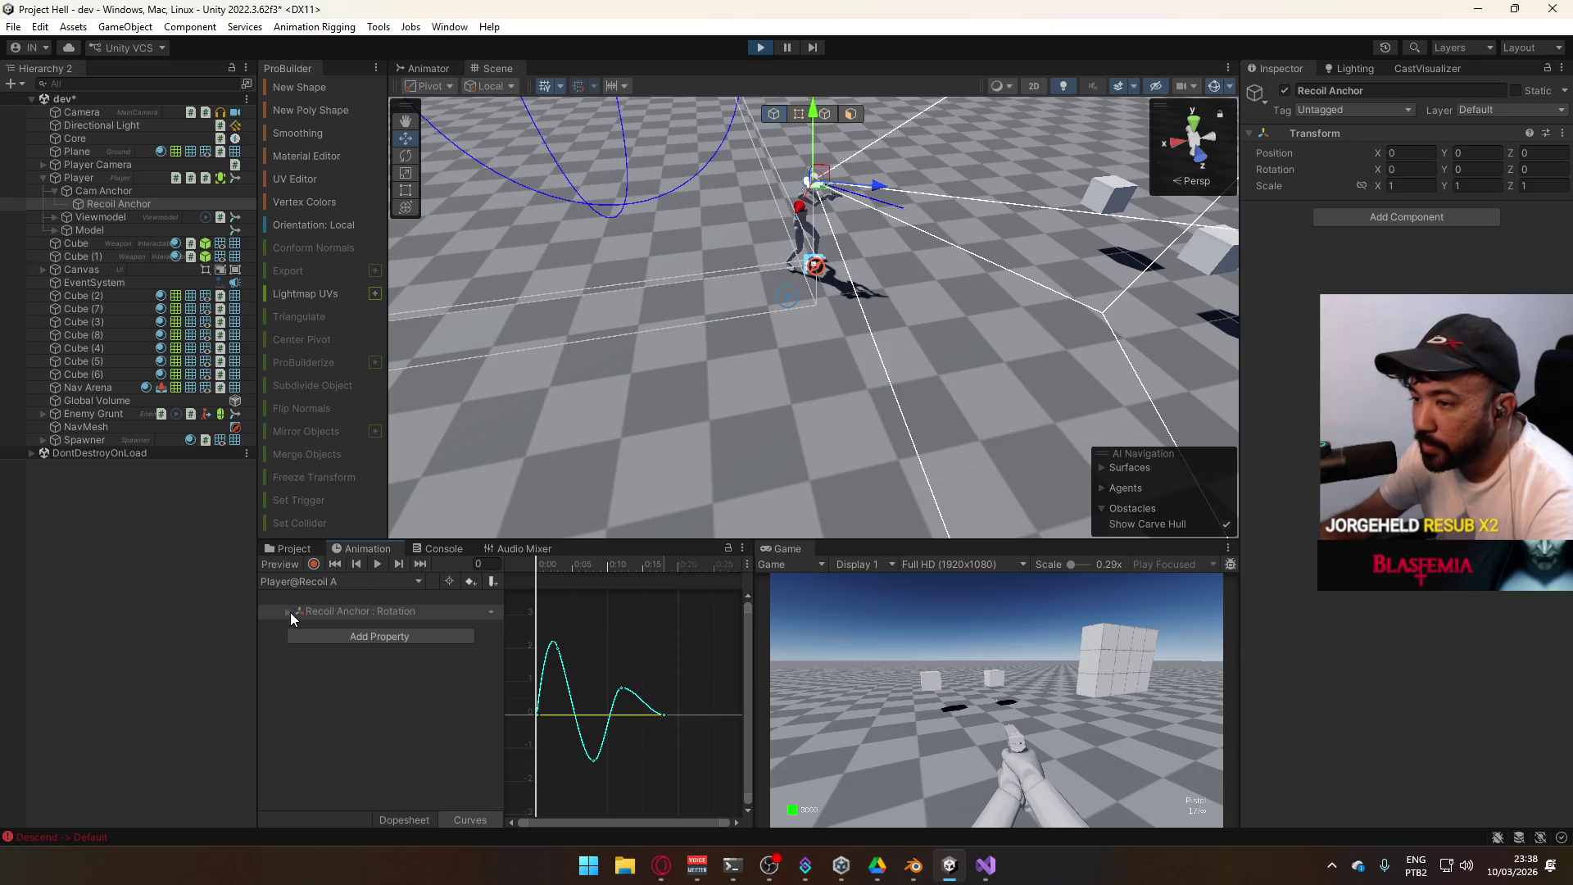
left_click(427, 823)
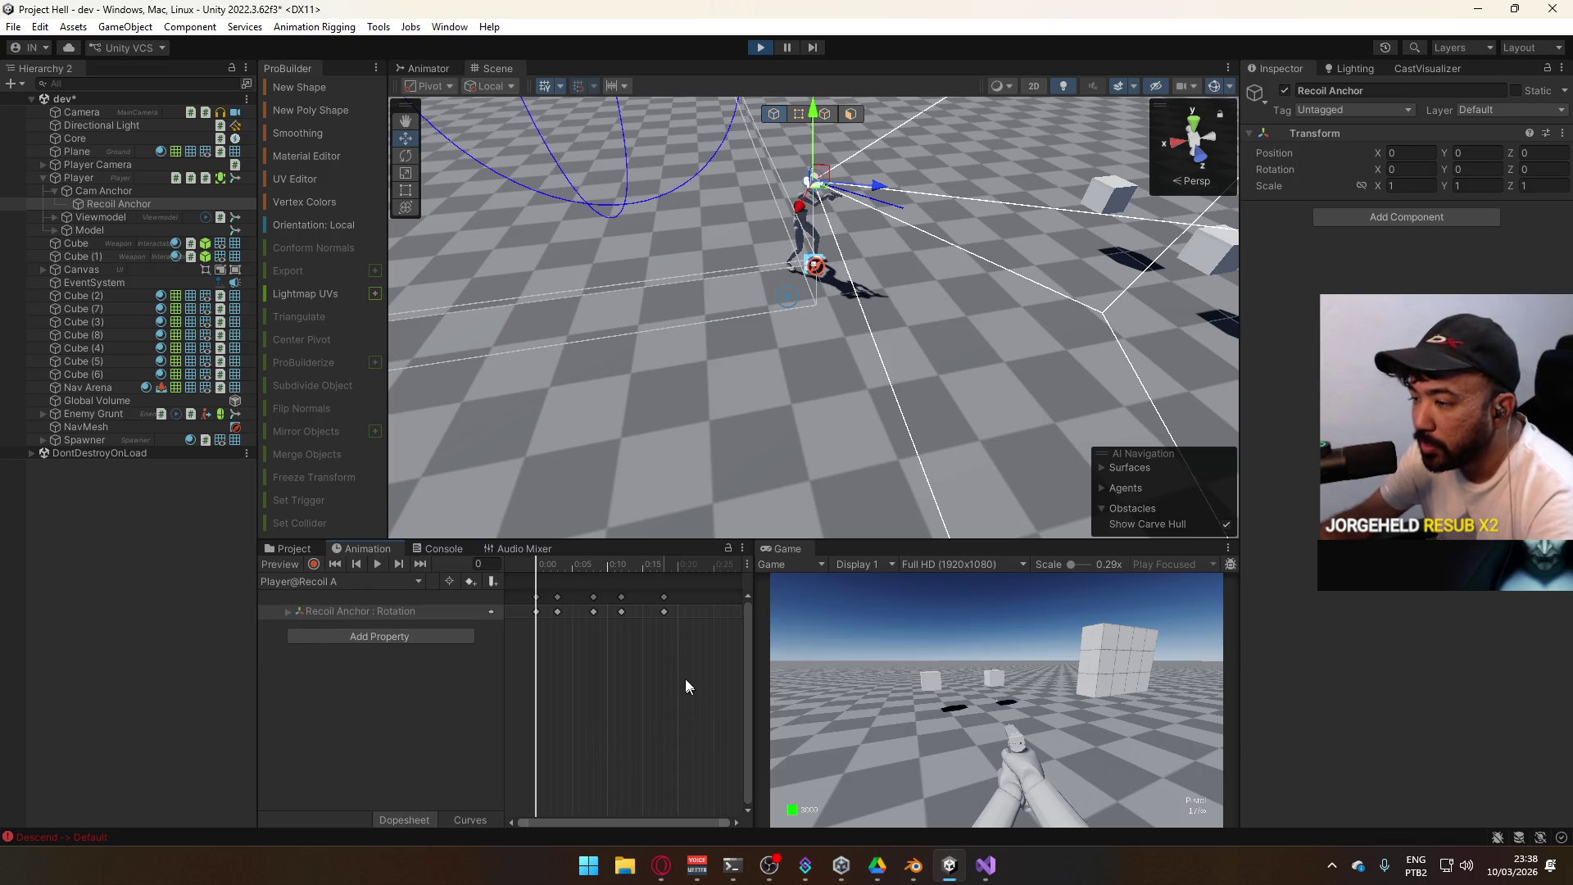
left_click_drag(705, 659, 516, 579)
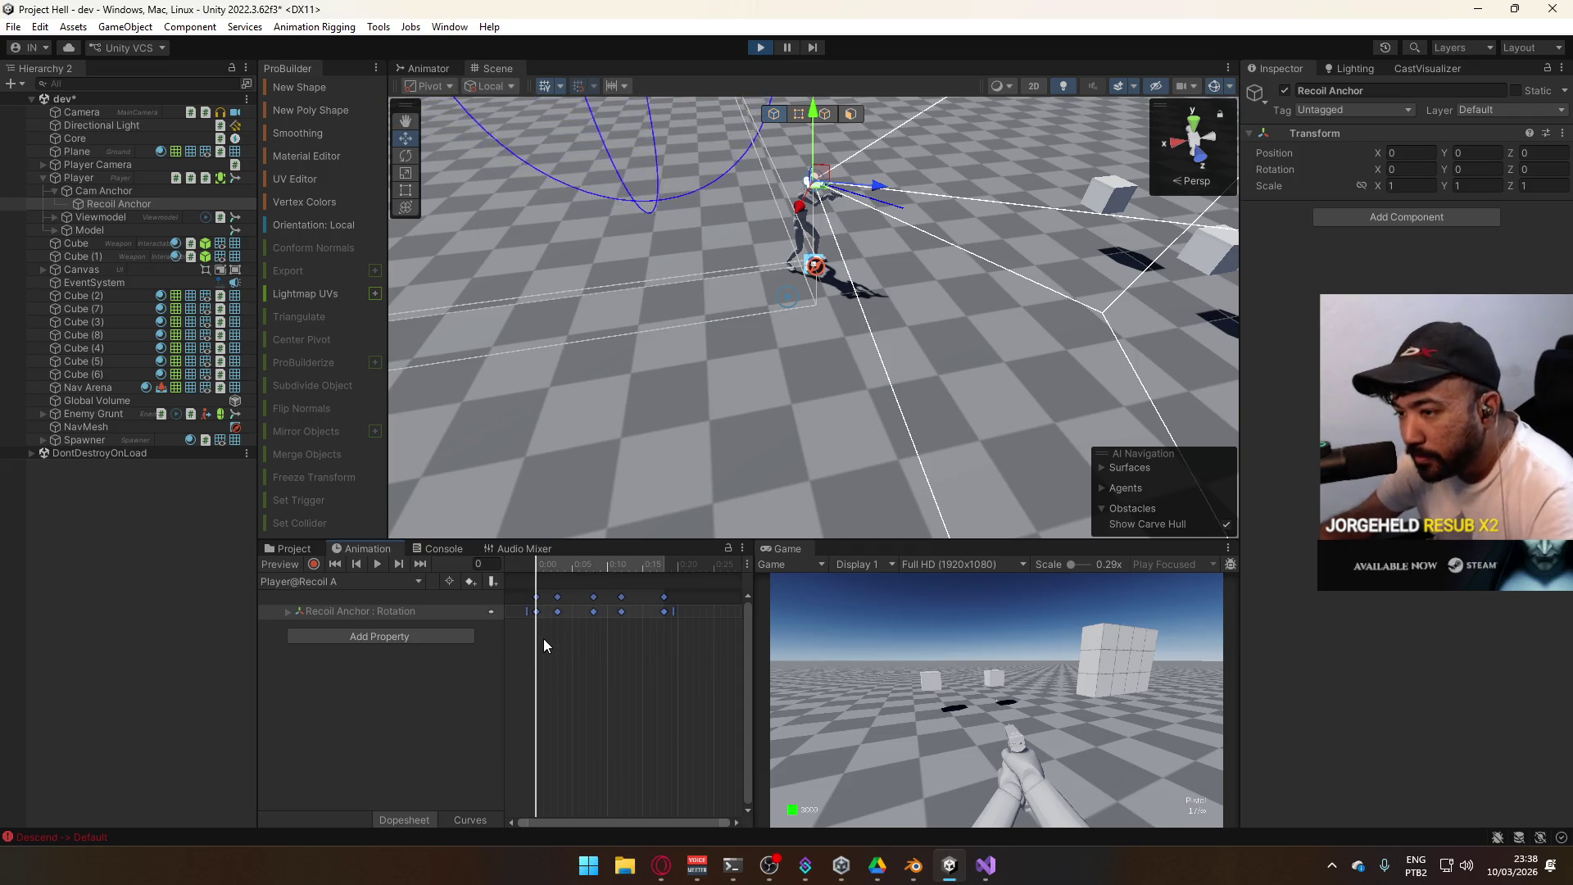
left_click(340, 581)
left_click(344, 617)
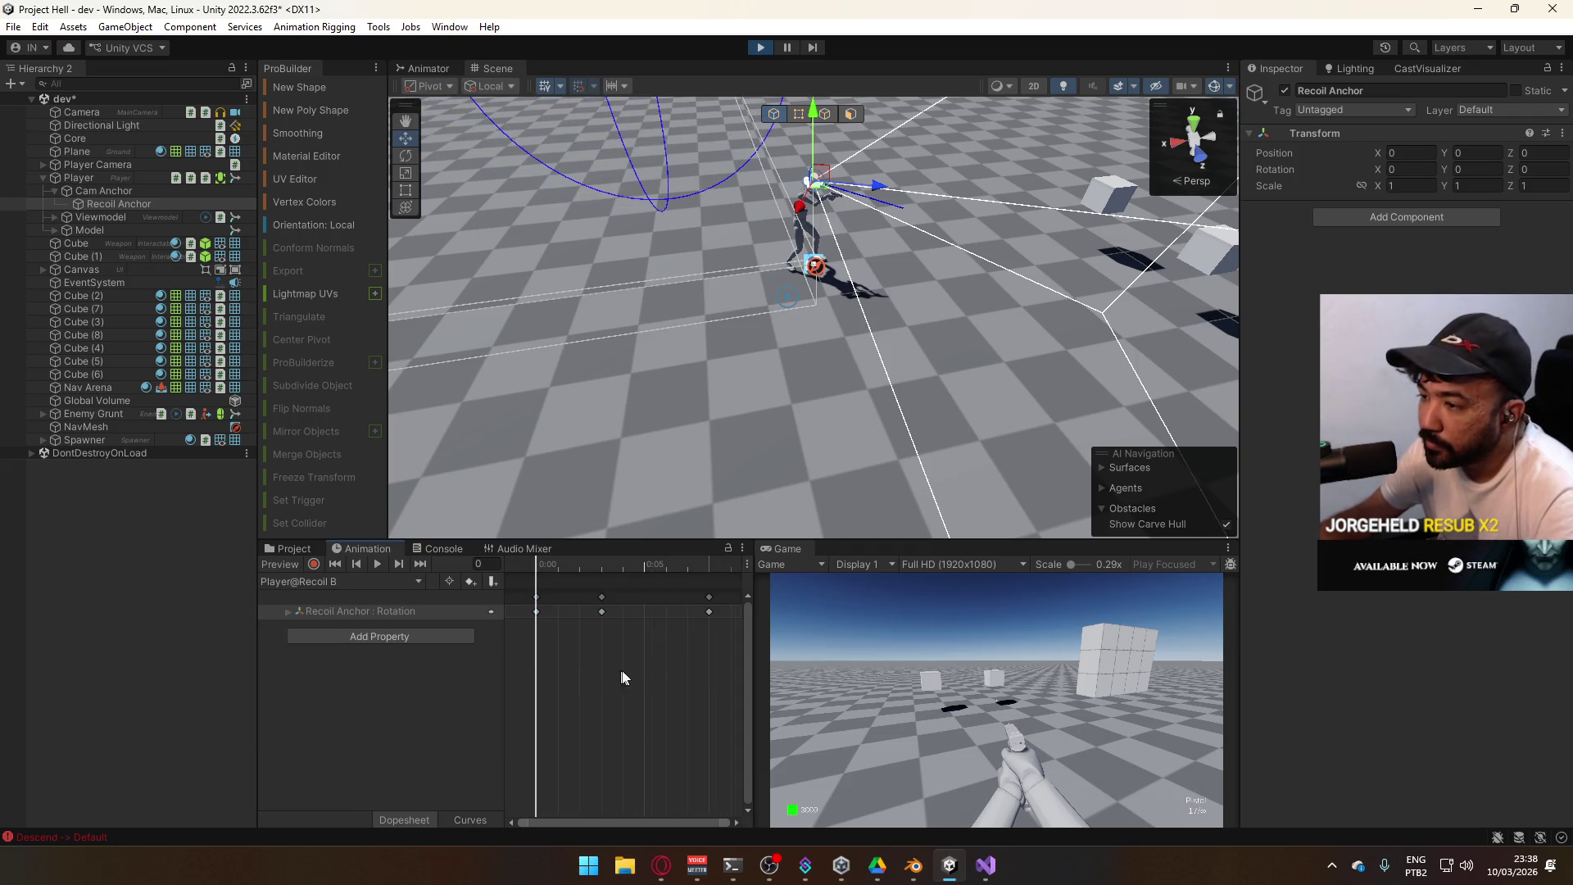
Delete Recoil B's keys after the first one and return to Curves view
scroll(667, 680, "down", 2)
left_click_drag(679, 636, 562, 587)
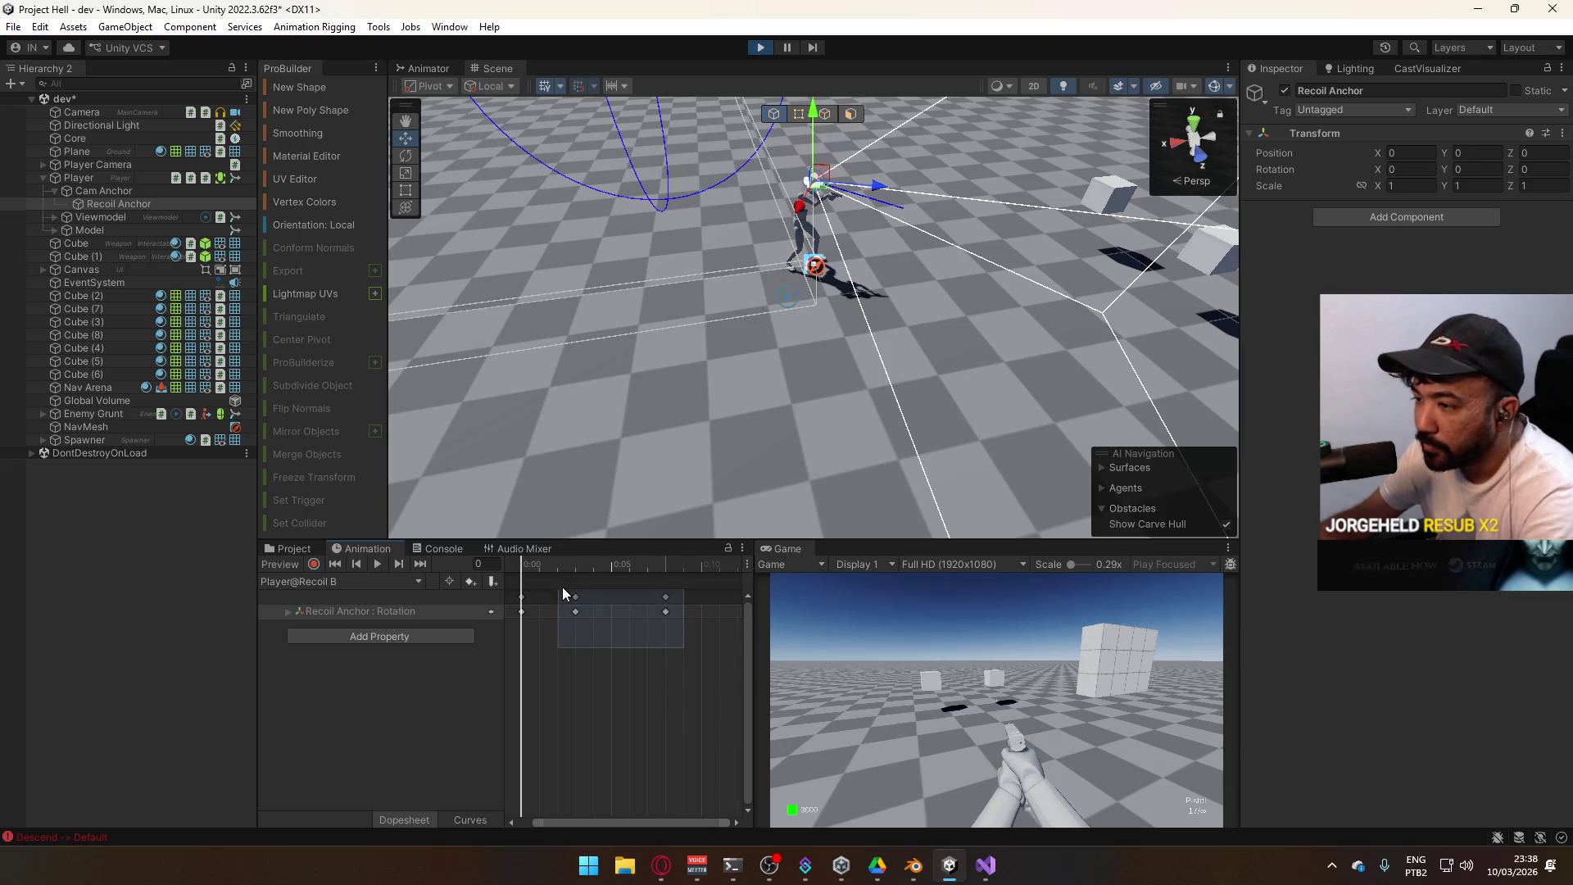
key("Delete")
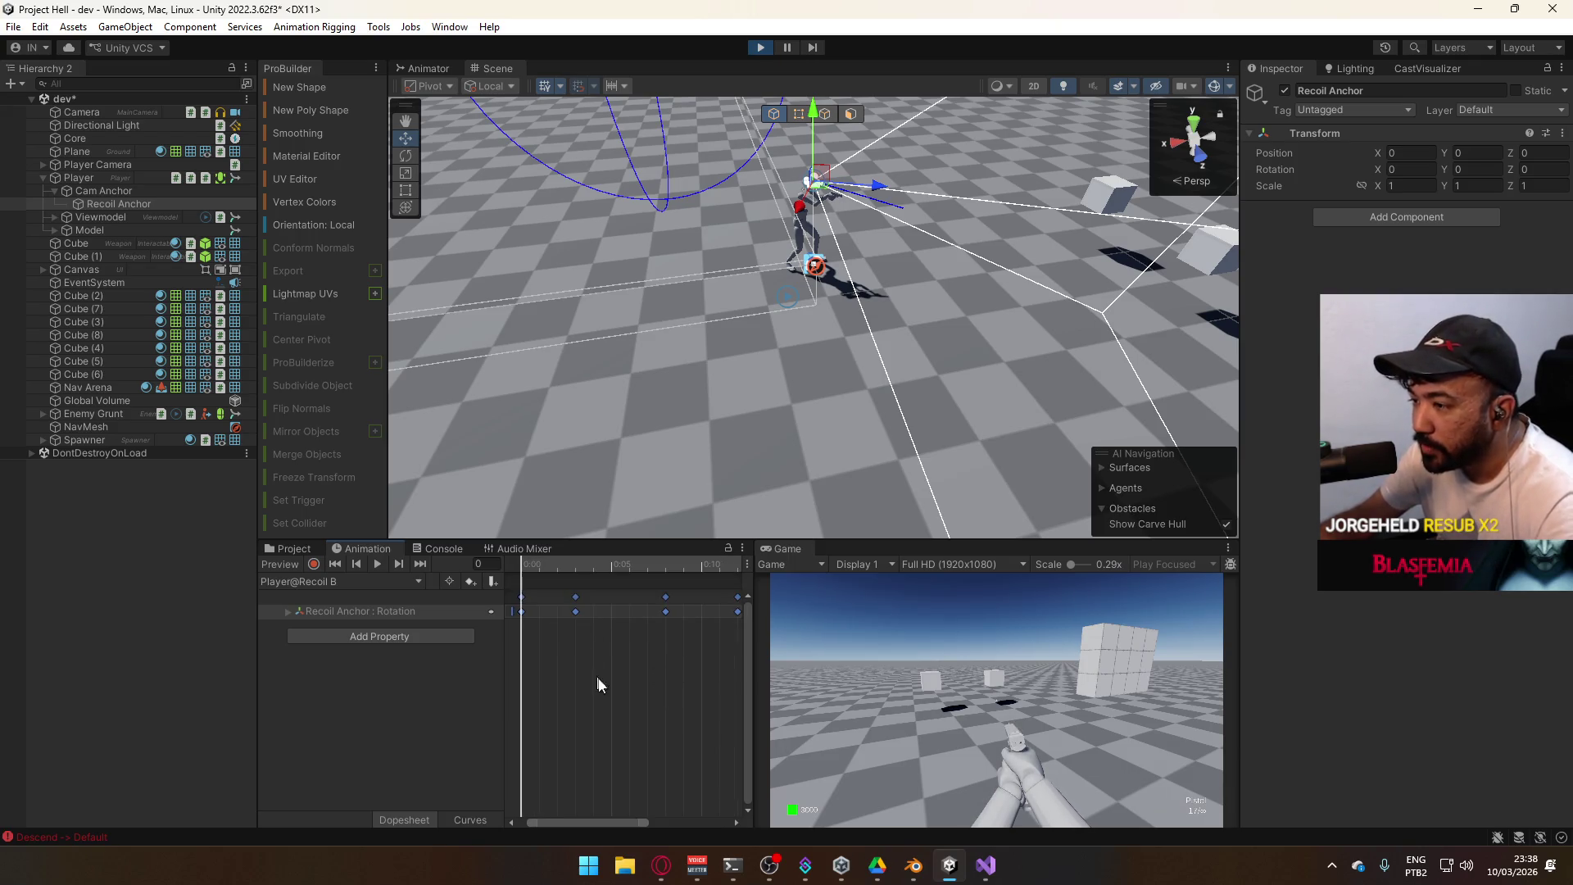
left_click(480, 818)
scroll(668, 715, "down", 3)
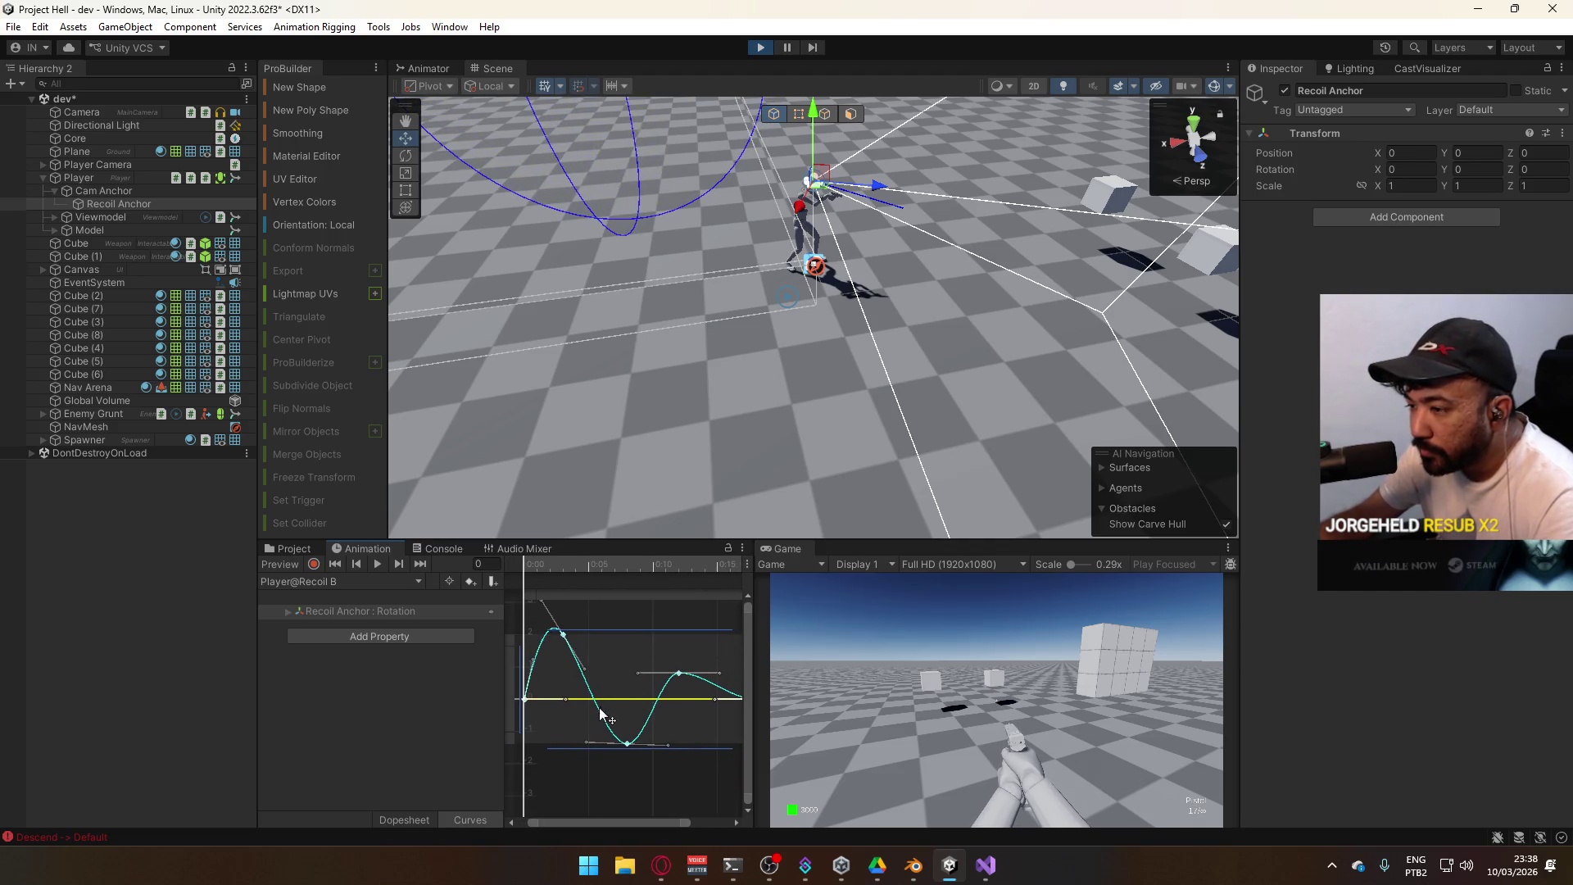
Turn the early peak near 0:03 into a dip and set the 0:08 peak to 1.13
left_click(626, 751)
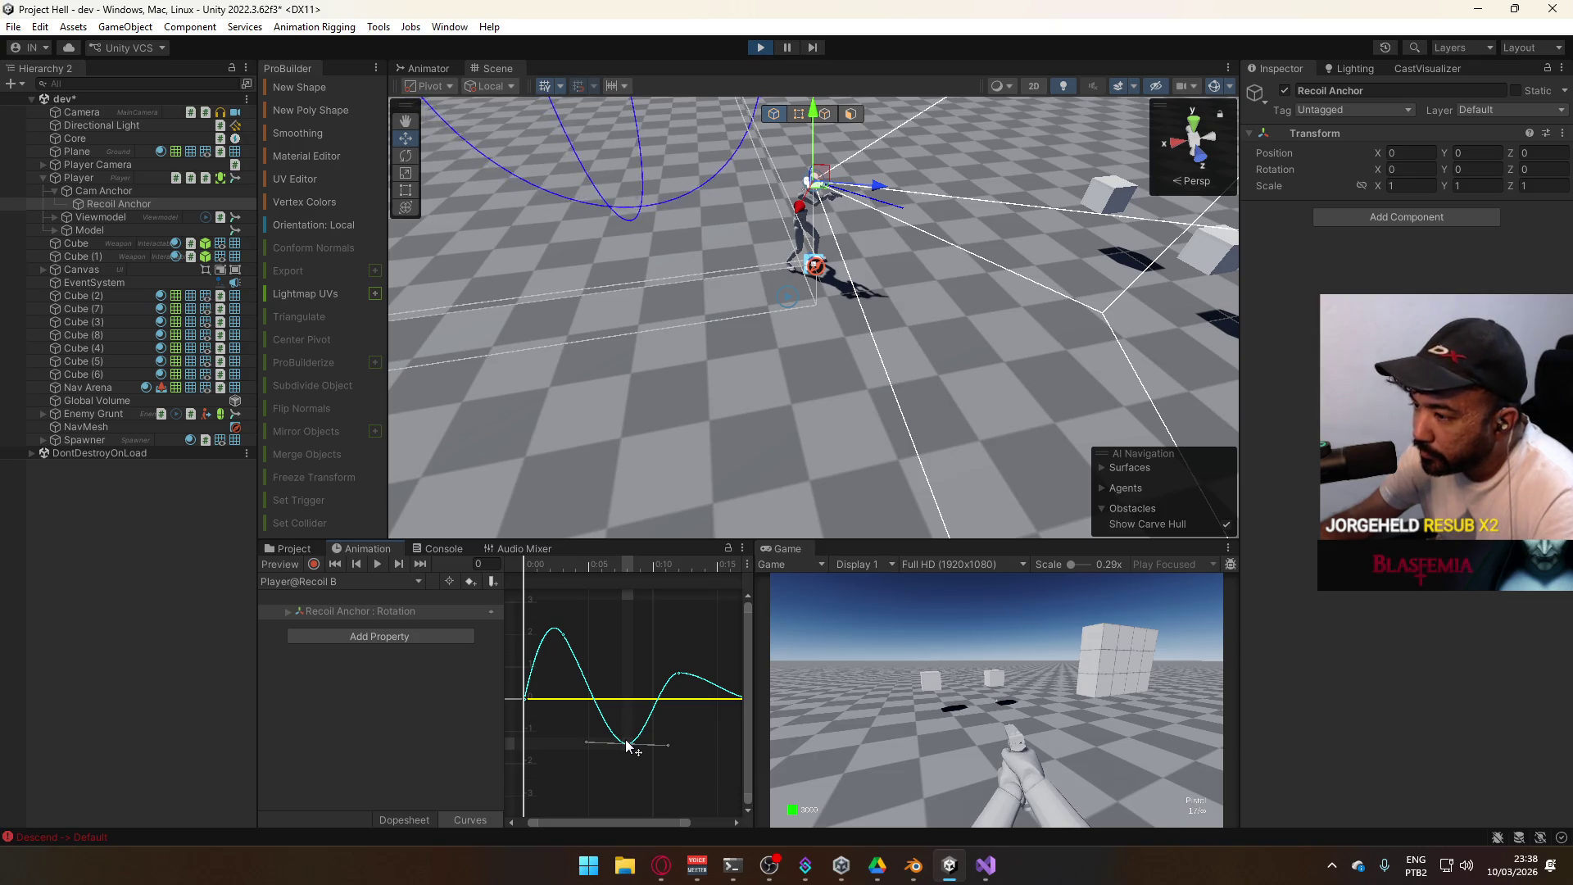
mouse_move(628, 744)
left_mouse_down()
mouse_move(632, 656)
mouse_move(688, 719)
mouse_move(683, 736)
left_mouse_up()
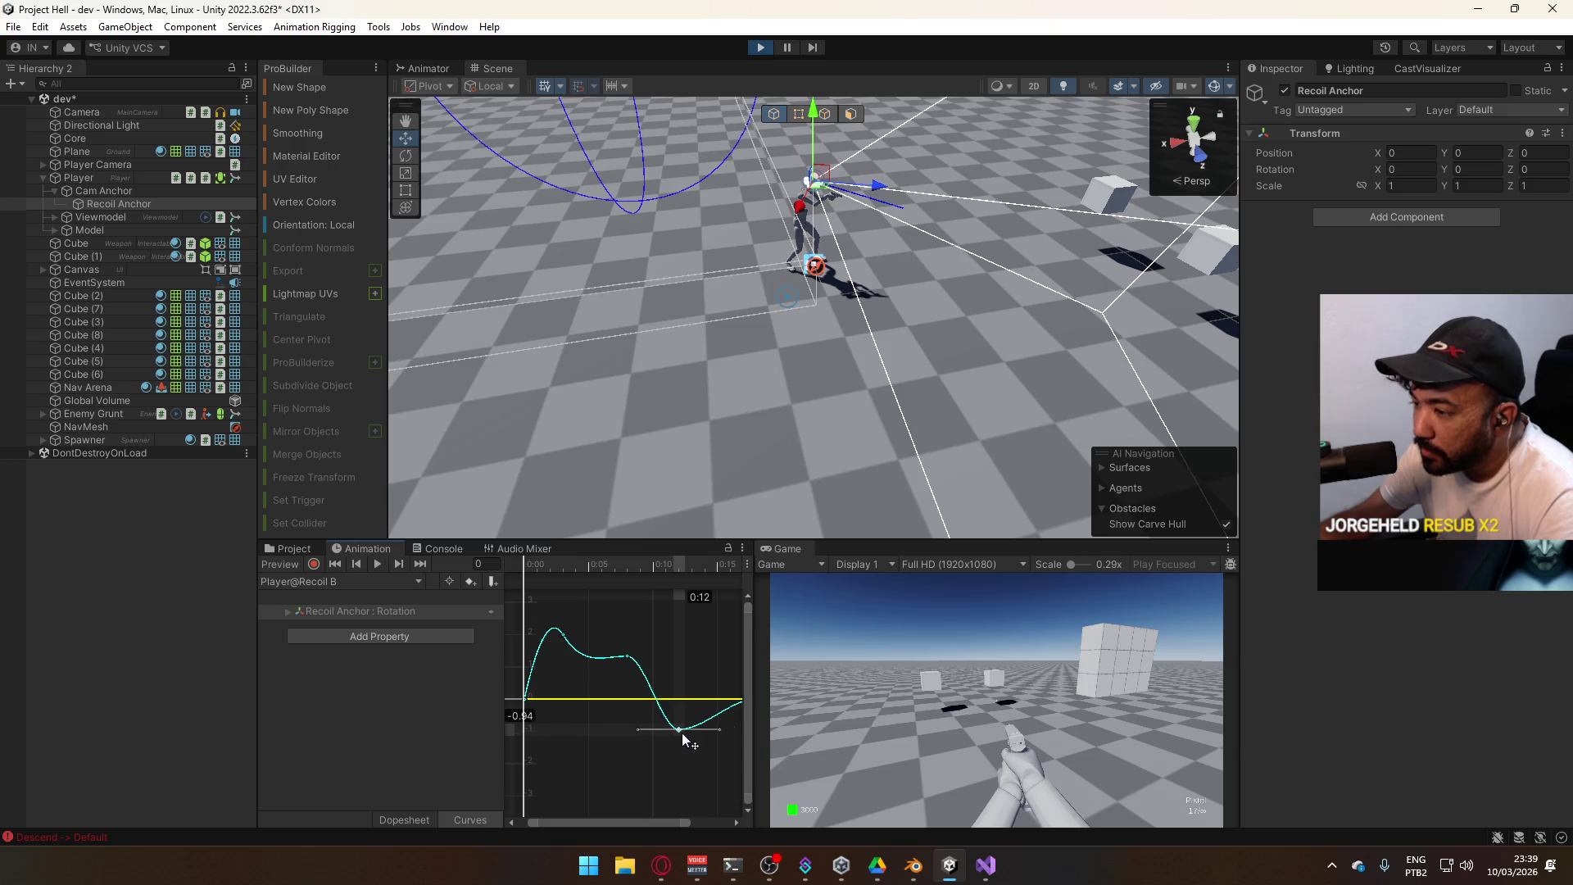
left_click_drag(559, 632, 569, 755)
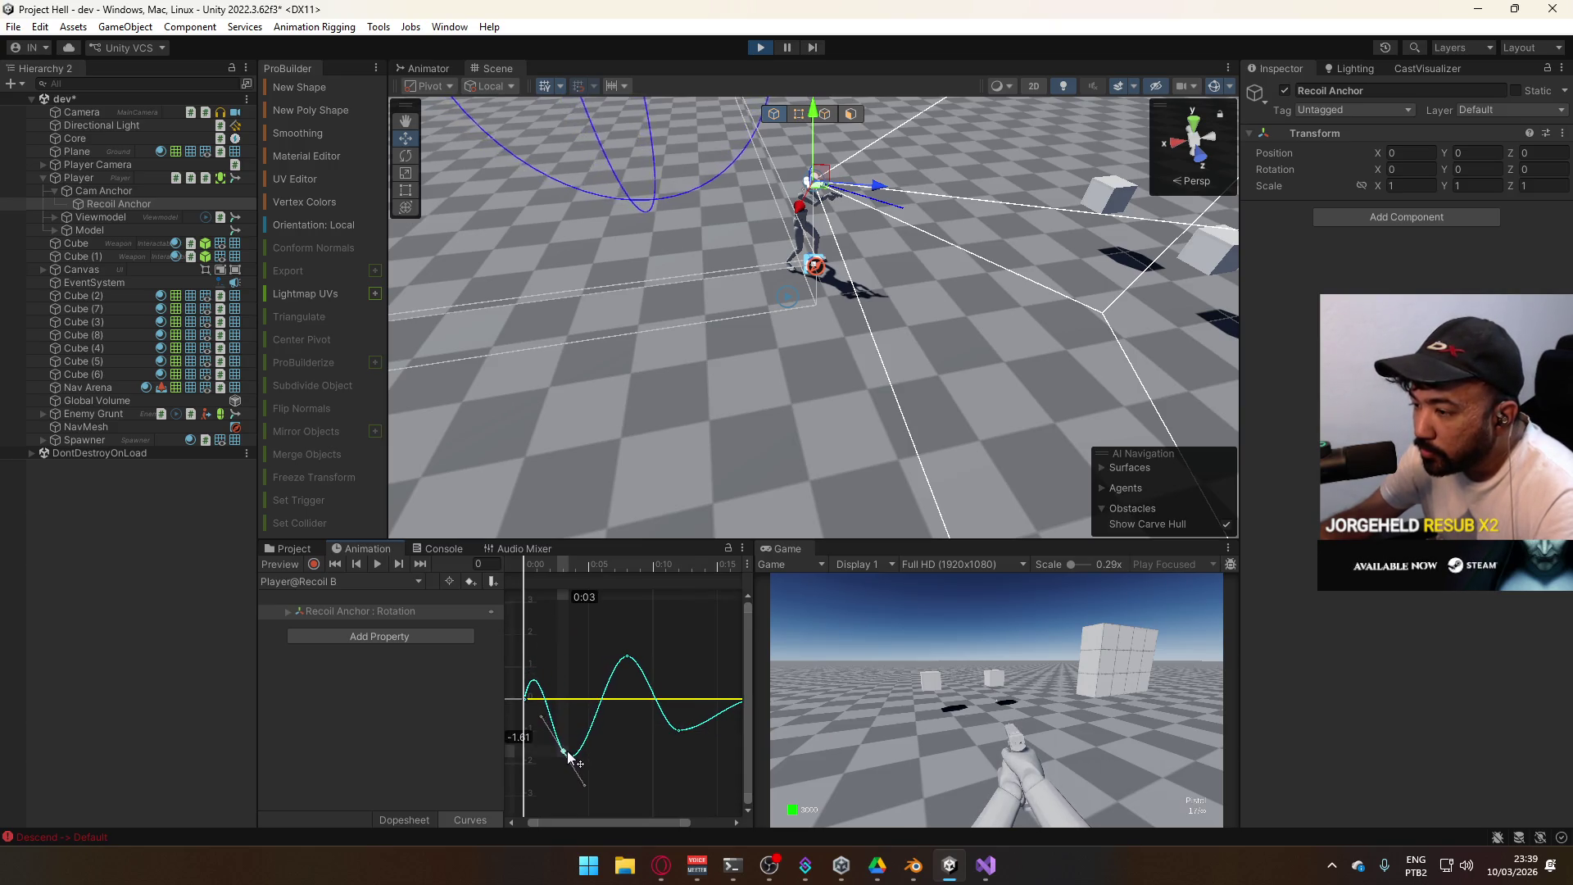
left_click(526, 698)
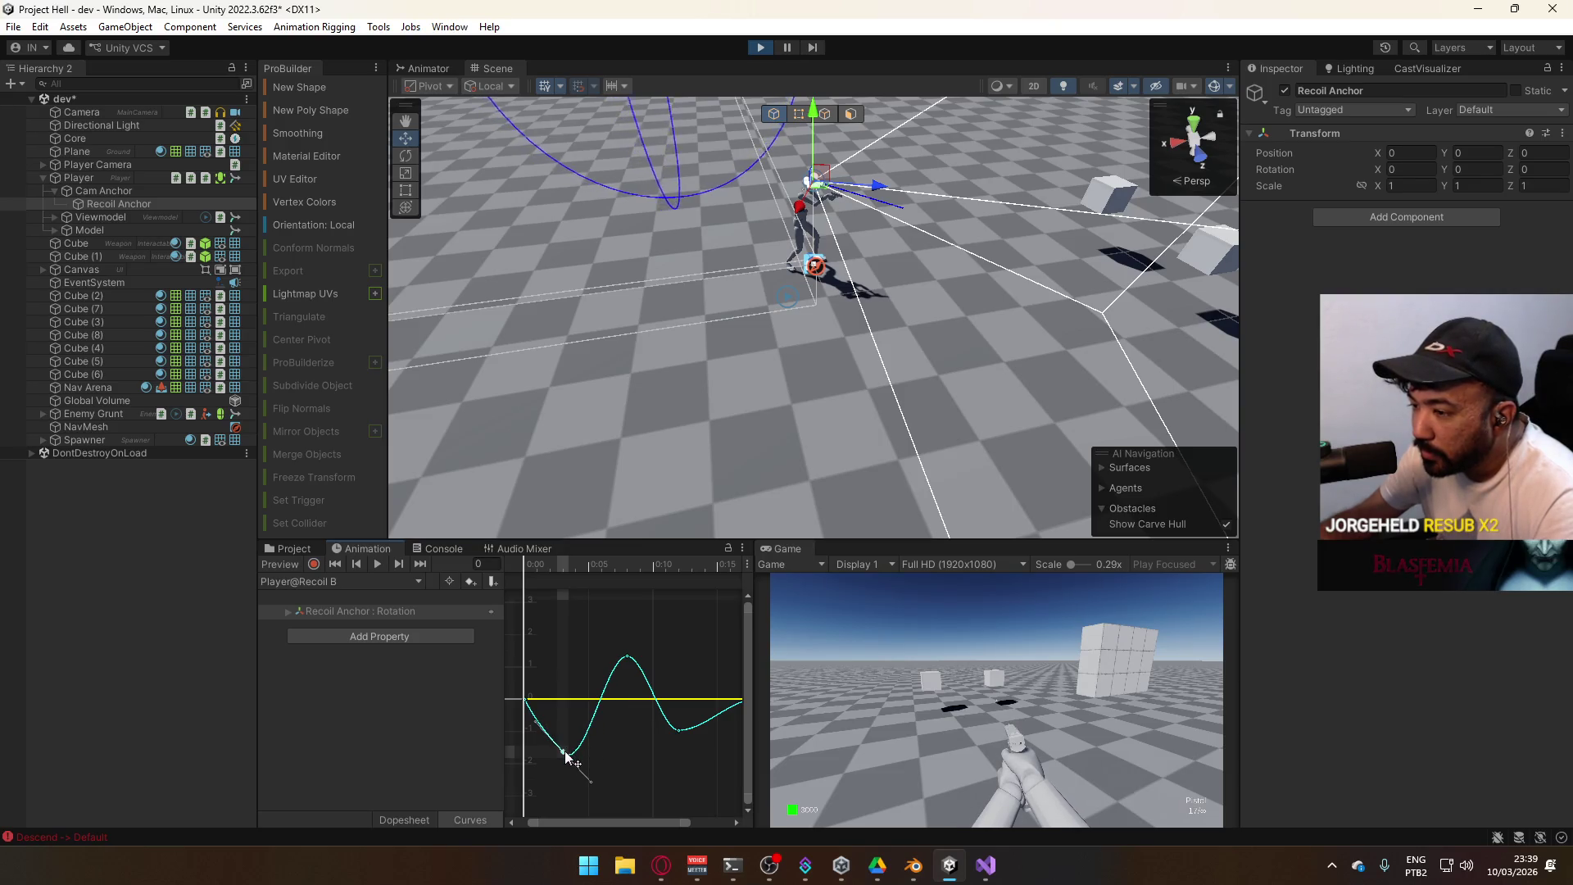
left_click(525, 699)
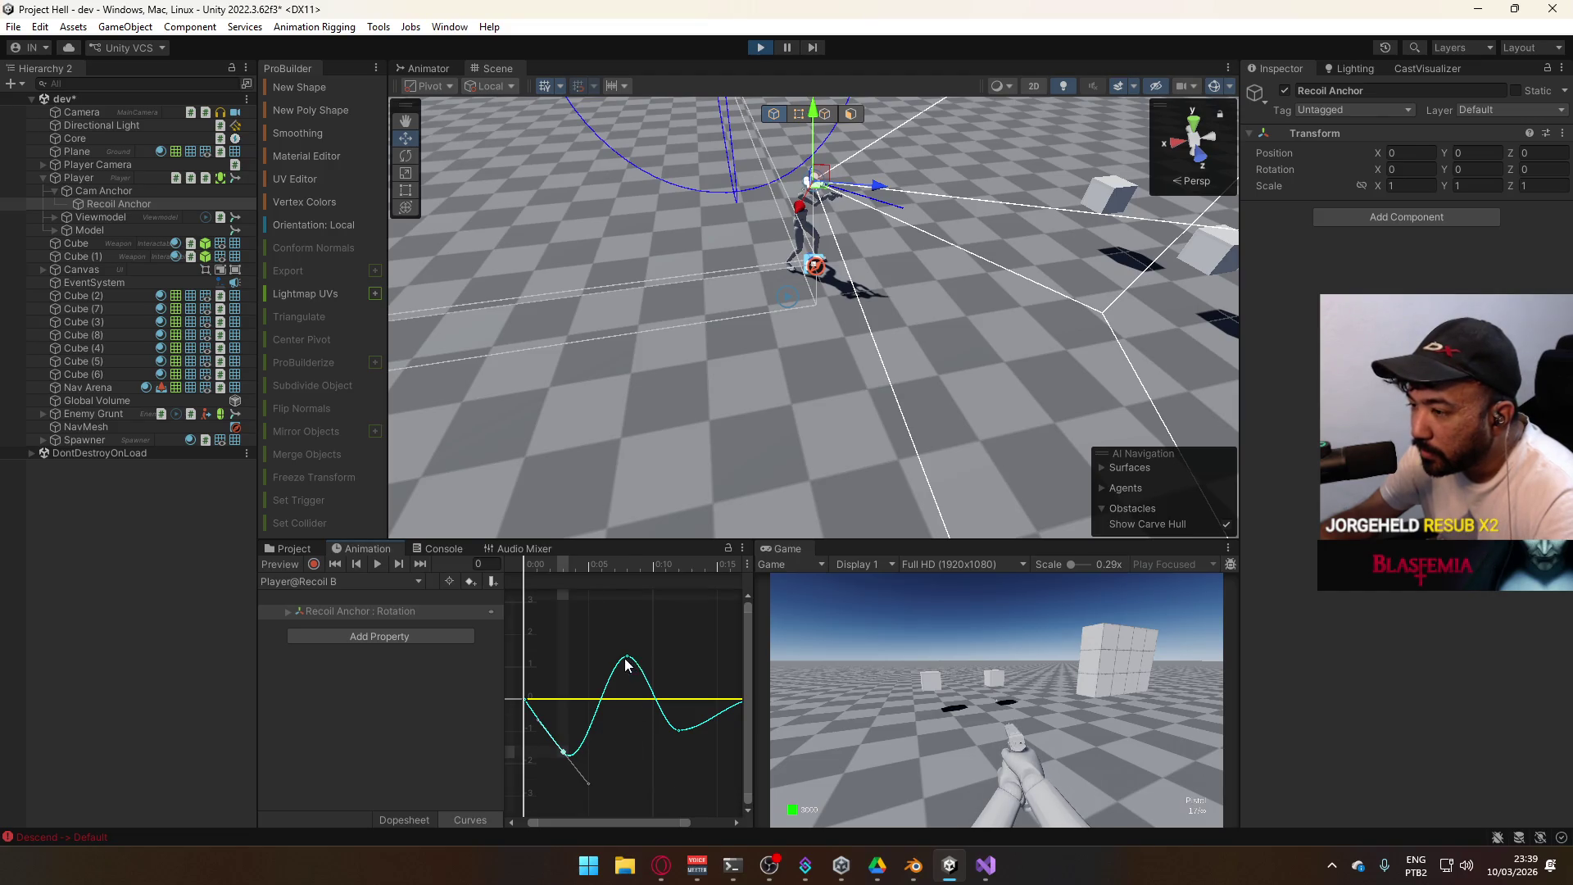
mouse_move(682, 705)
left_mouse_down()
mouse_move(591, 723)
mouse_move(617, 686)
mouse_move(600, 679)
left_mouse_up()
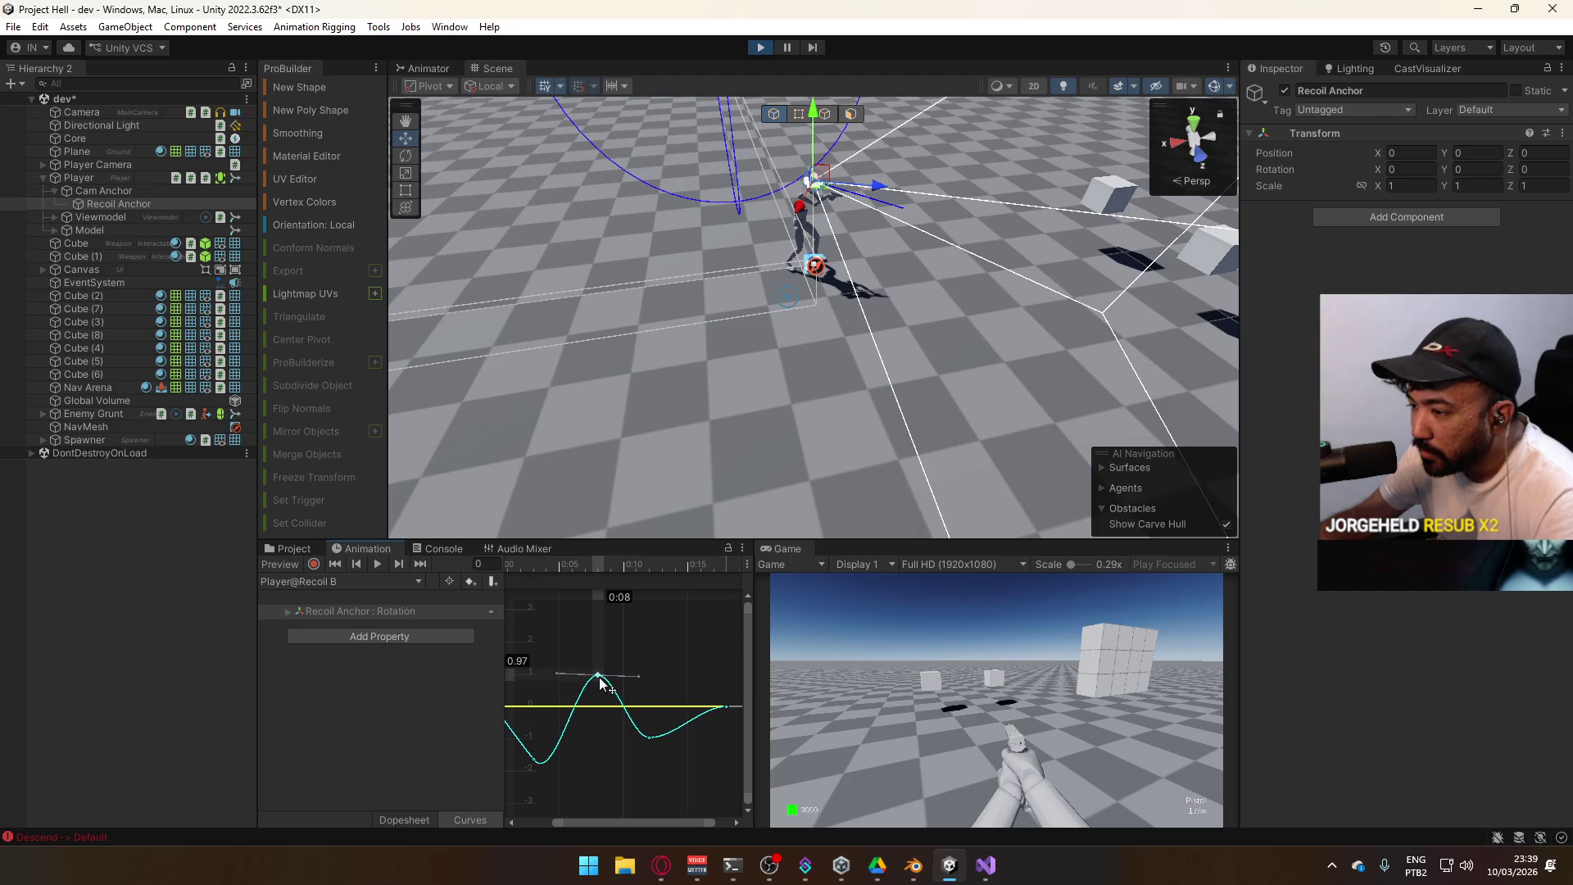
Raise the trough near 0:12 slightly and scrub through the Recoil B wobble
left_click(650, 738)
left_click_drag(651, 738, 650, 735)
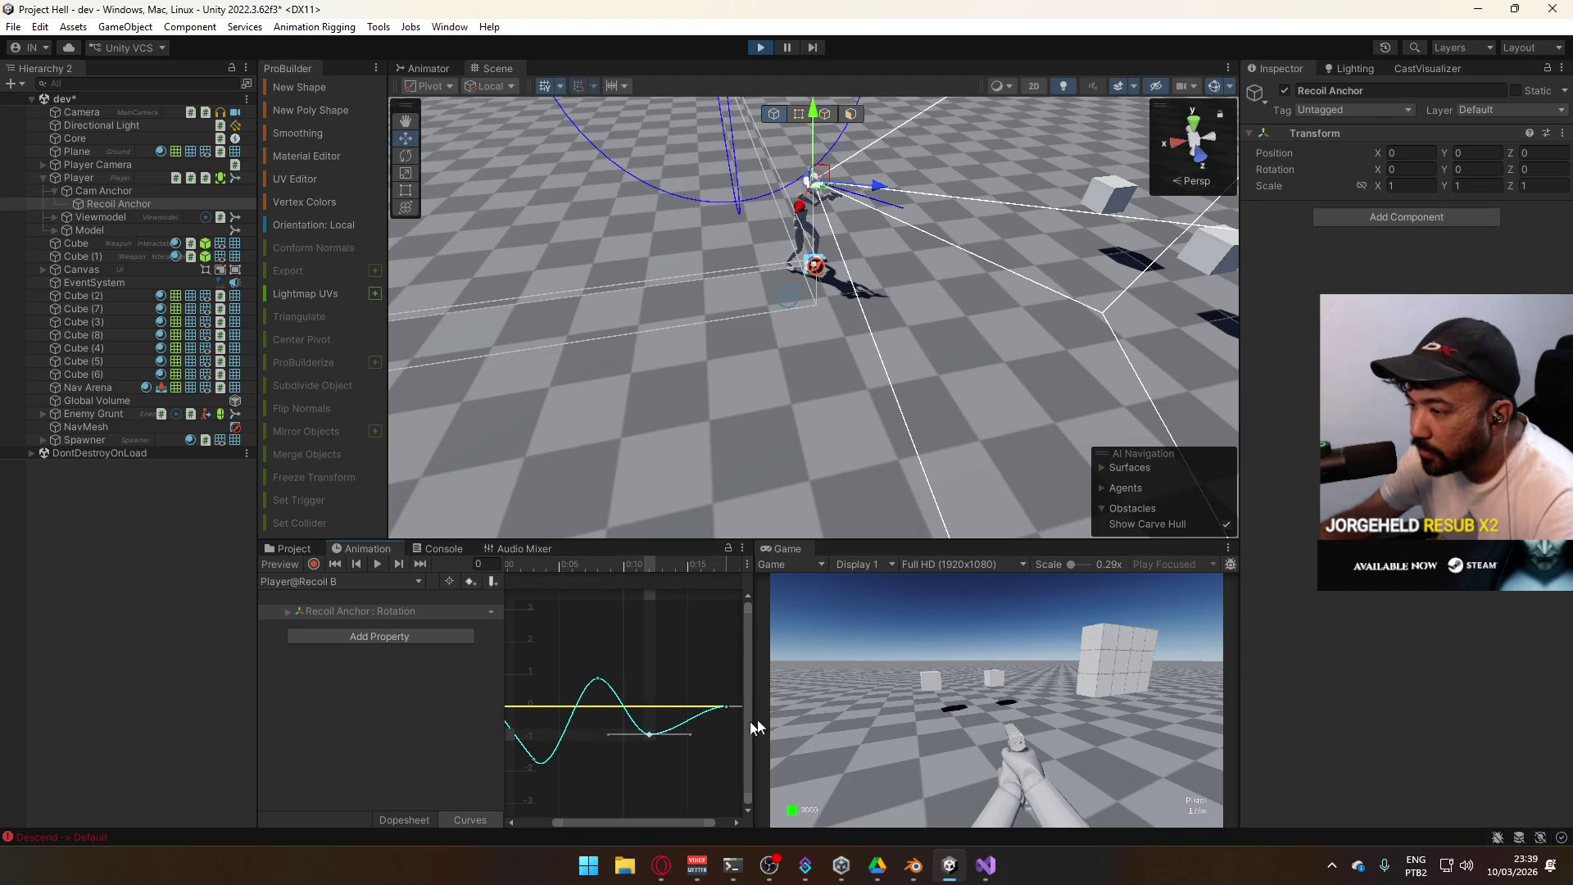
scroll(607, 628, "down", 1)
mouse_move(517, 564)
left_mouse_down()
mouse_move(638, 592)
mouse_move(524, 594)
mouse_move(601, 598)
left_mouse_up()
left_click(604, 676)
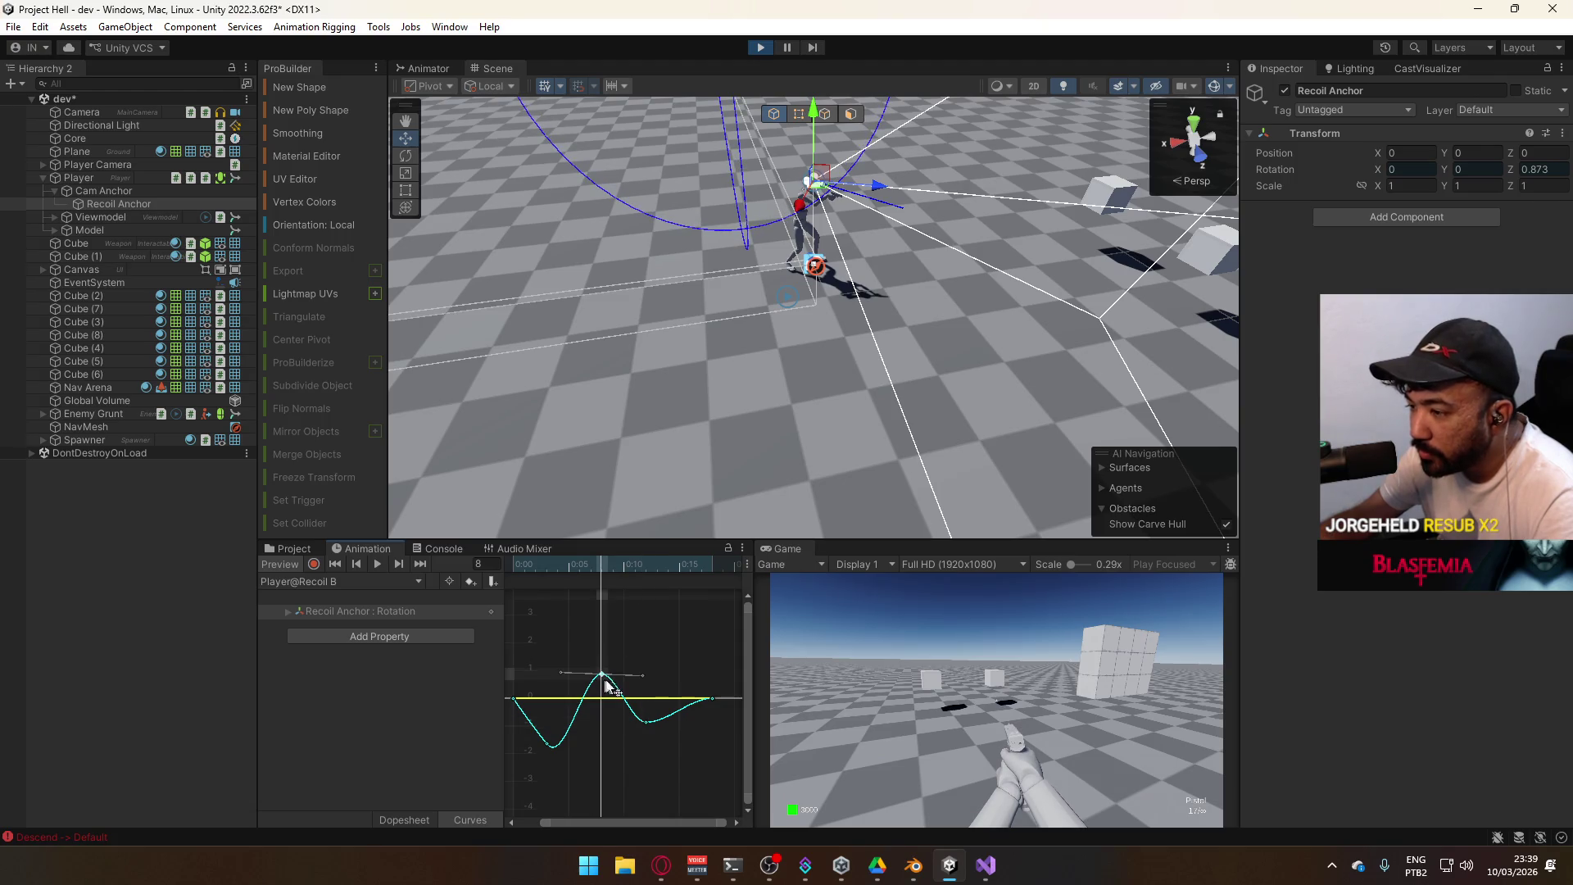
left_click_drag(646, 725, 647, 719)
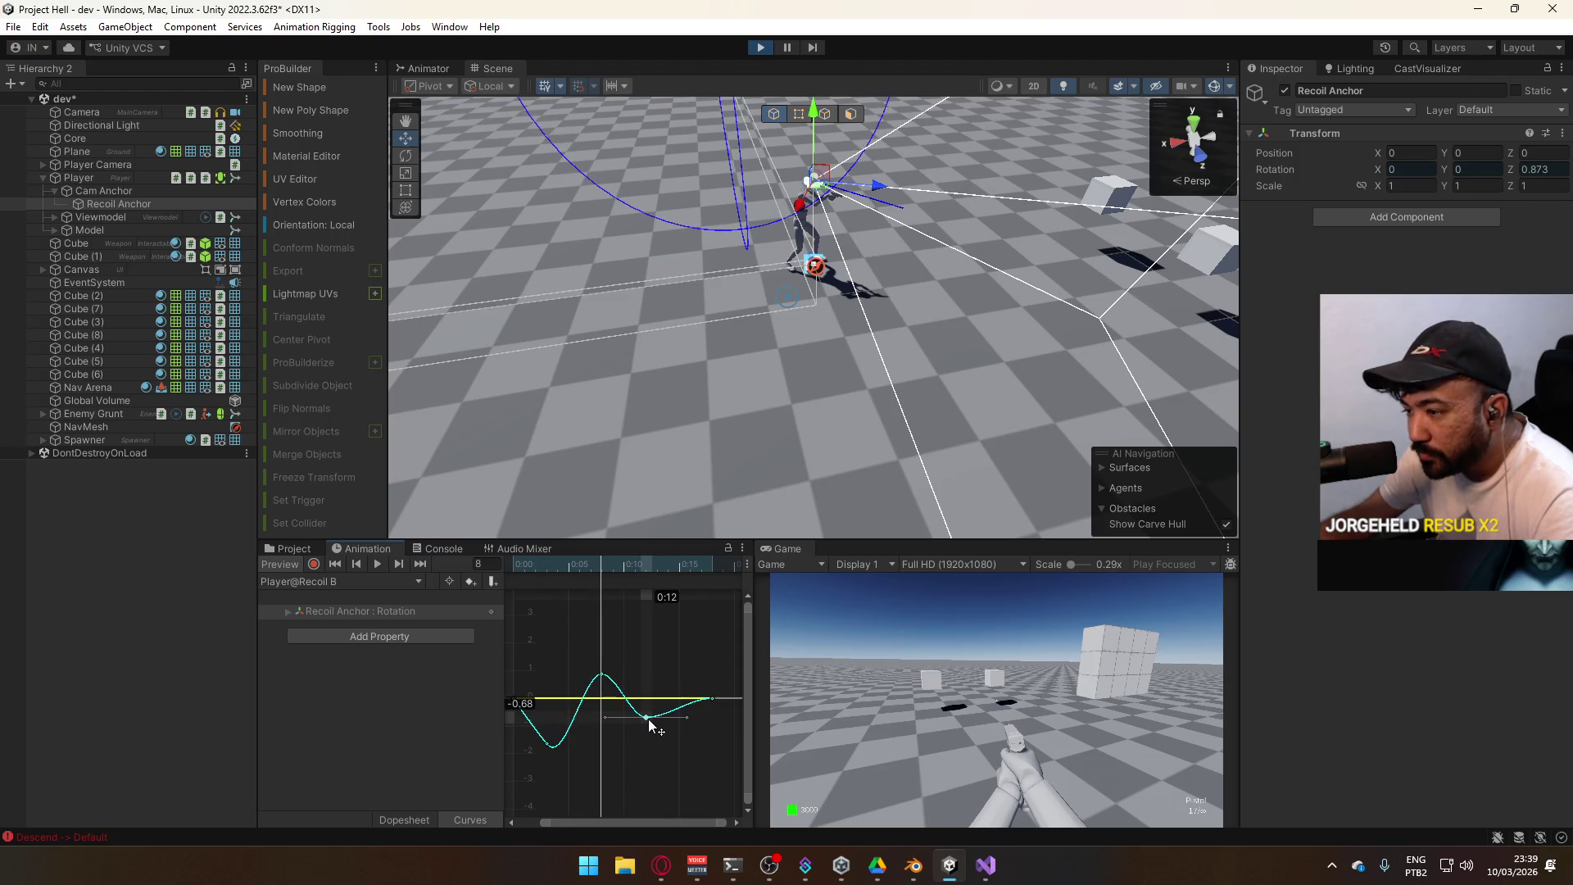
mouse_move(592, 567)
left_mouse_down()
mouse_move(518, 576)
mouse_move(676, 596)
mouse_move(520, 600)
mouse_move(667, 608)
mouse_move(605, 613)
left_mouse_up()
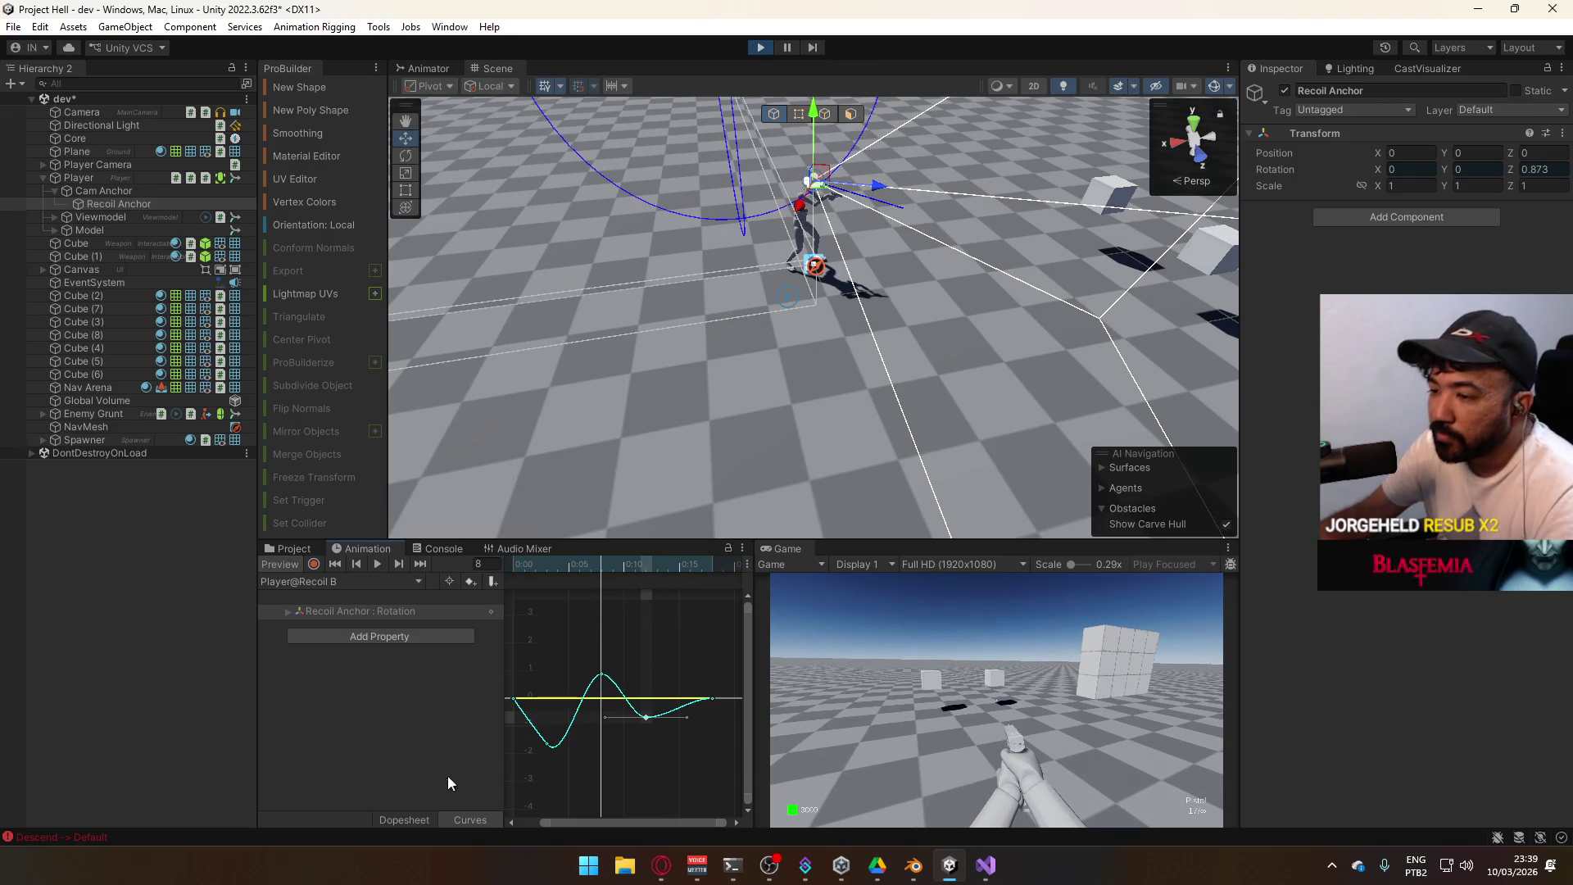
left_click(344, 581)
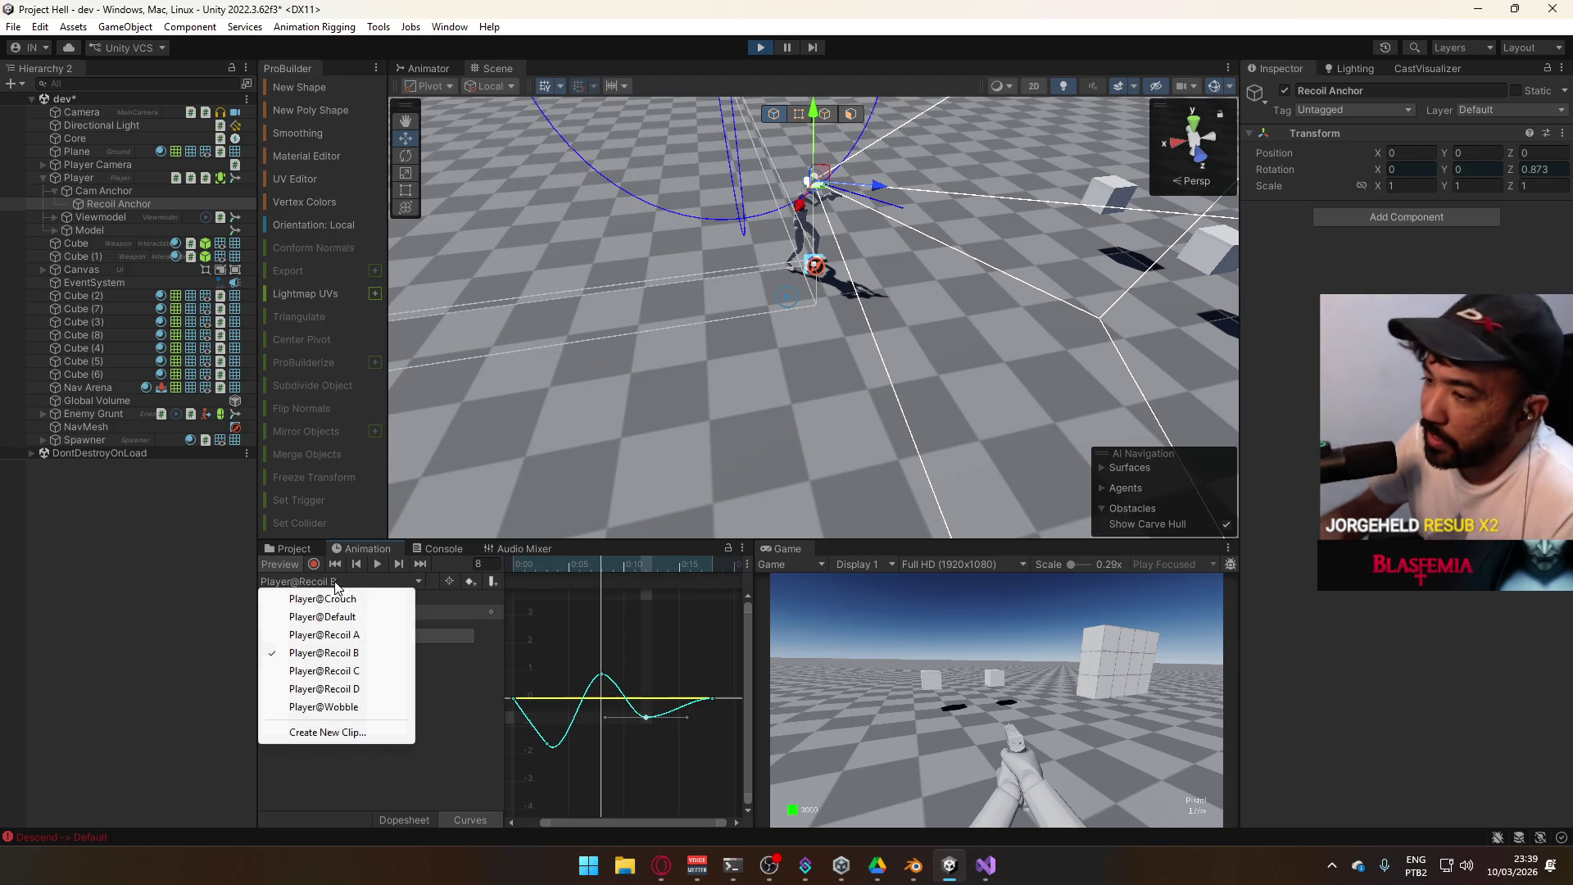
Switch to Recoil C, paste the wobble keys, and frame the full curve
left_click(336, 671)
scroll(612, 681, "down", 3)
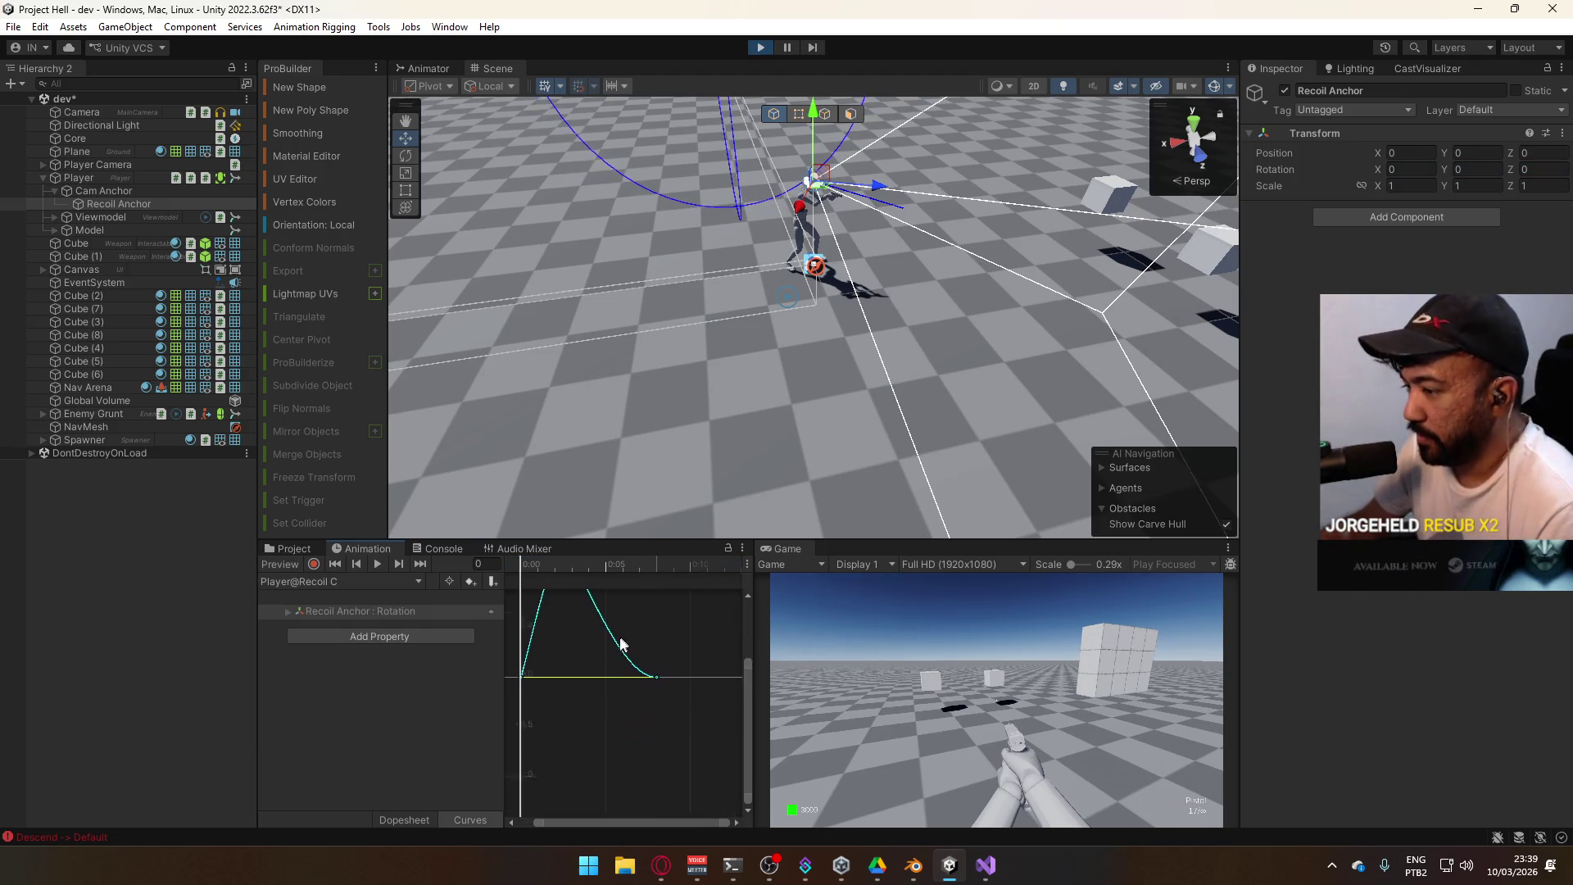
scroll(608, 699, "down", 1)
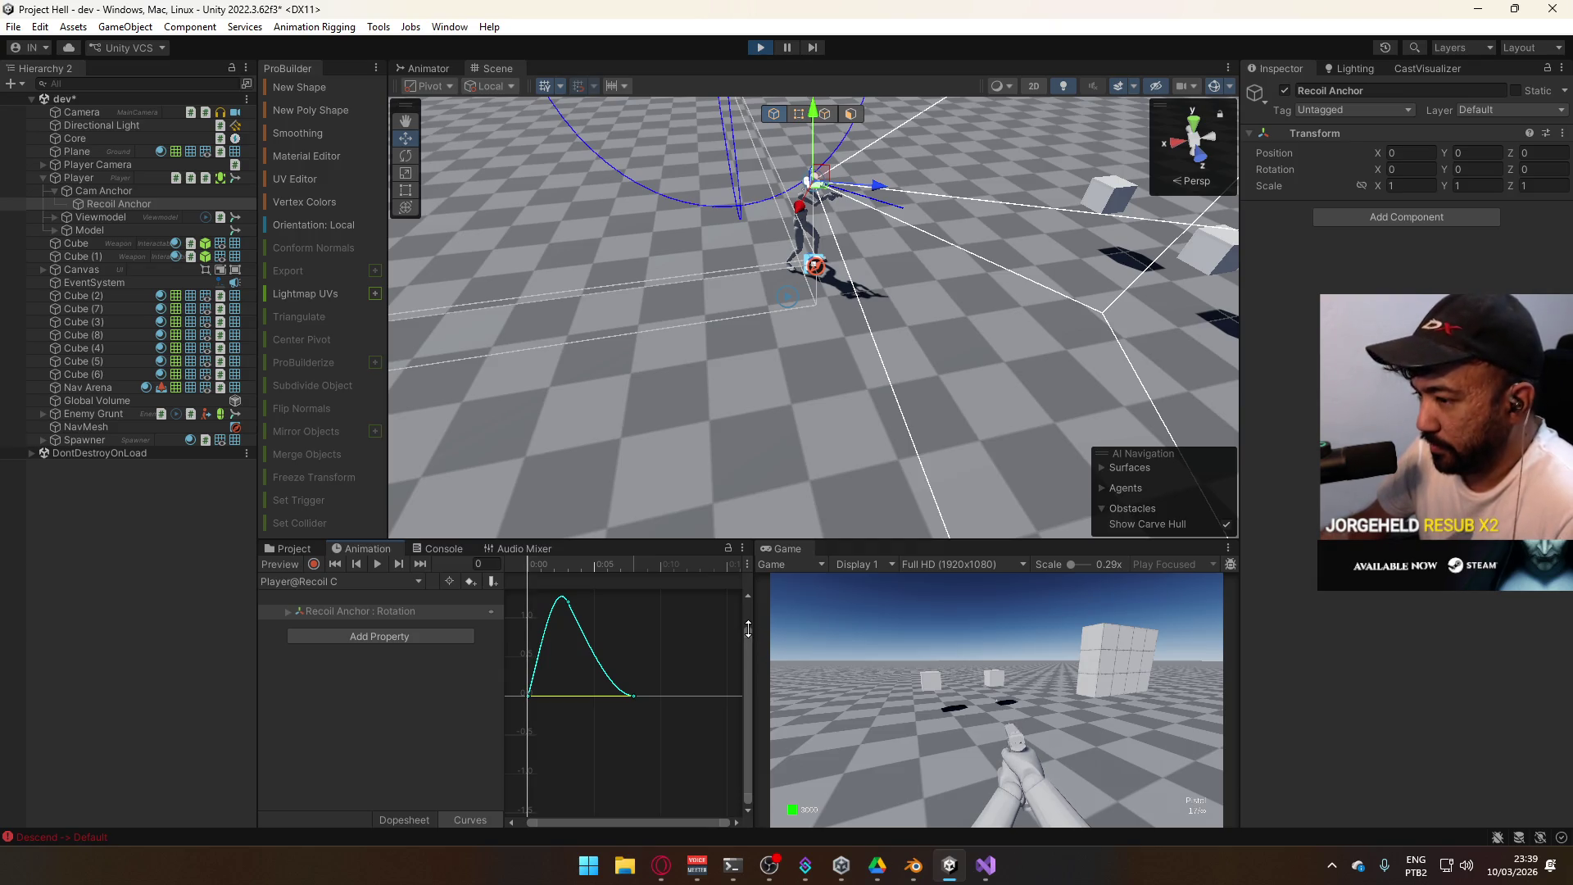
left_click_drag(749, 628, 726, 586)
key("ctrl+z")
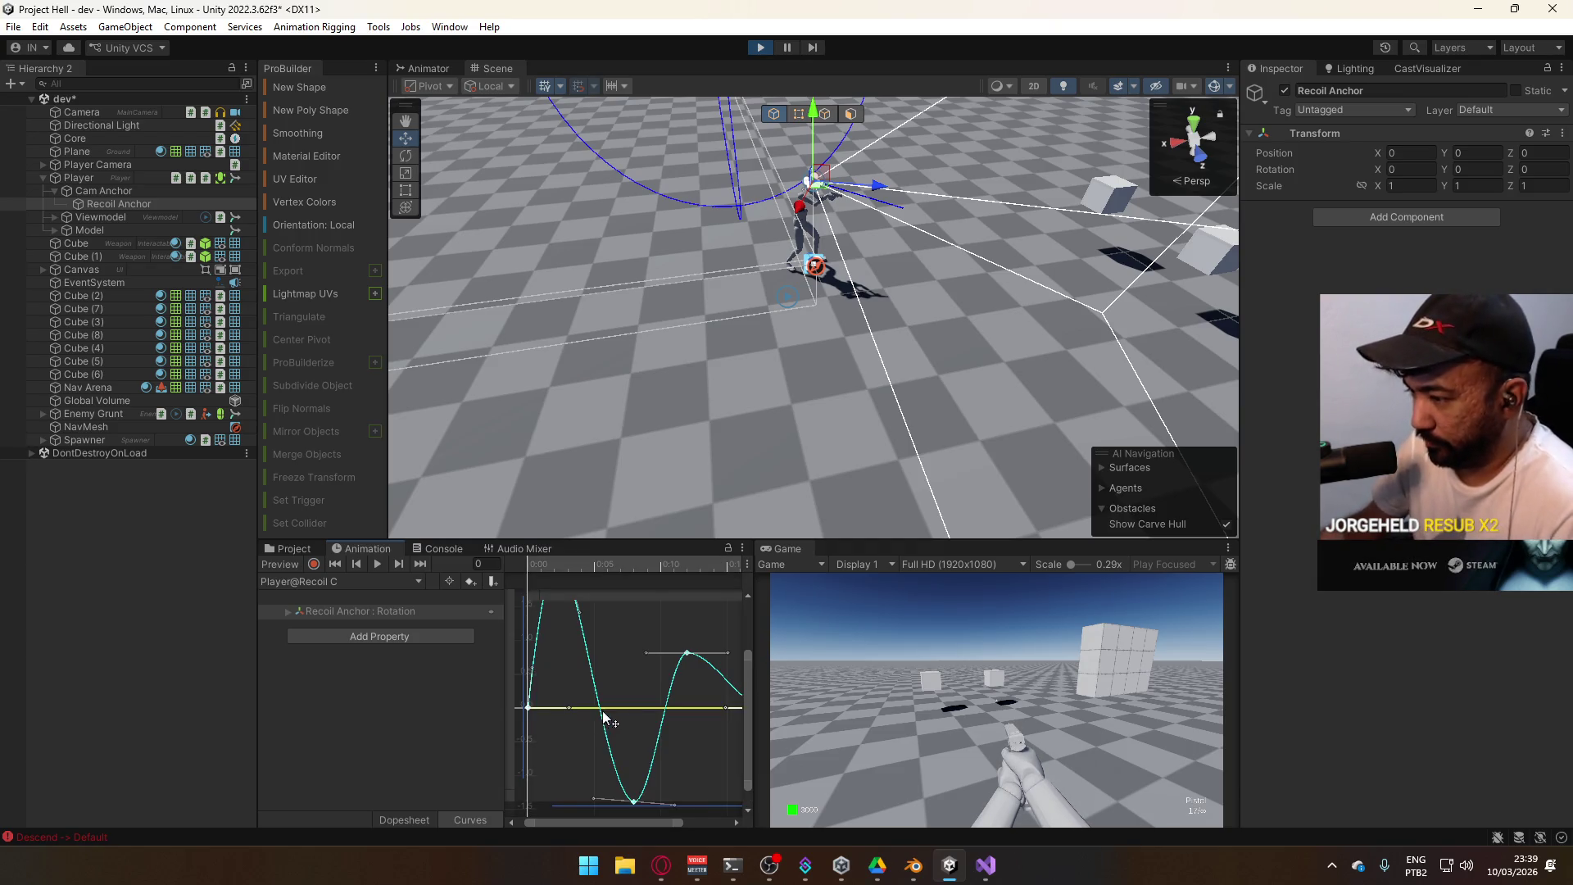
key("a")
key("ctrl+a")
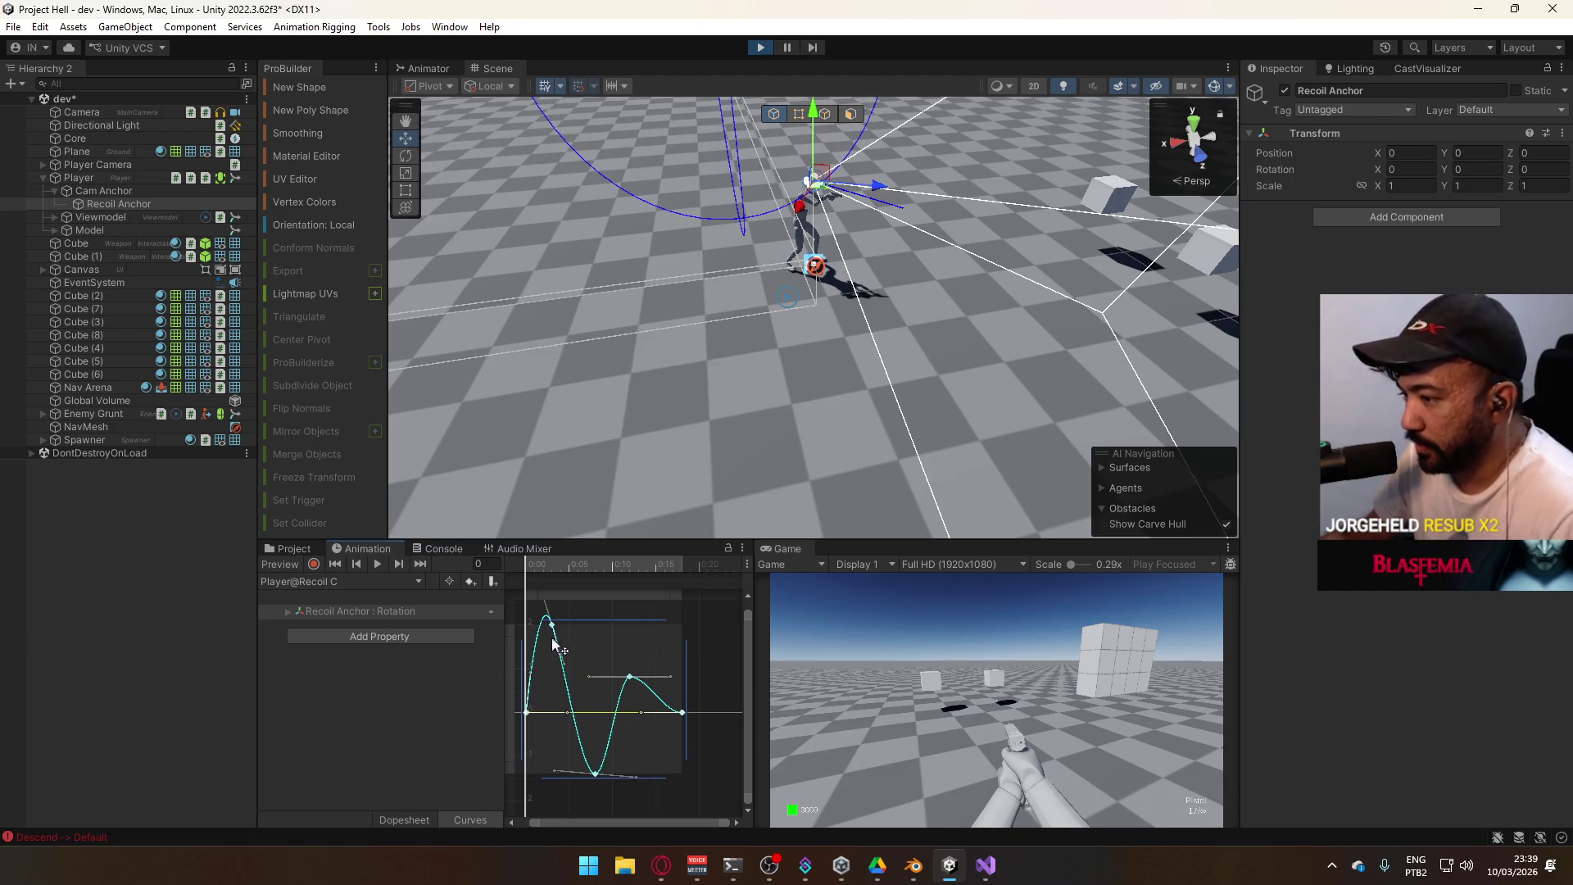
left_click(551, 570)
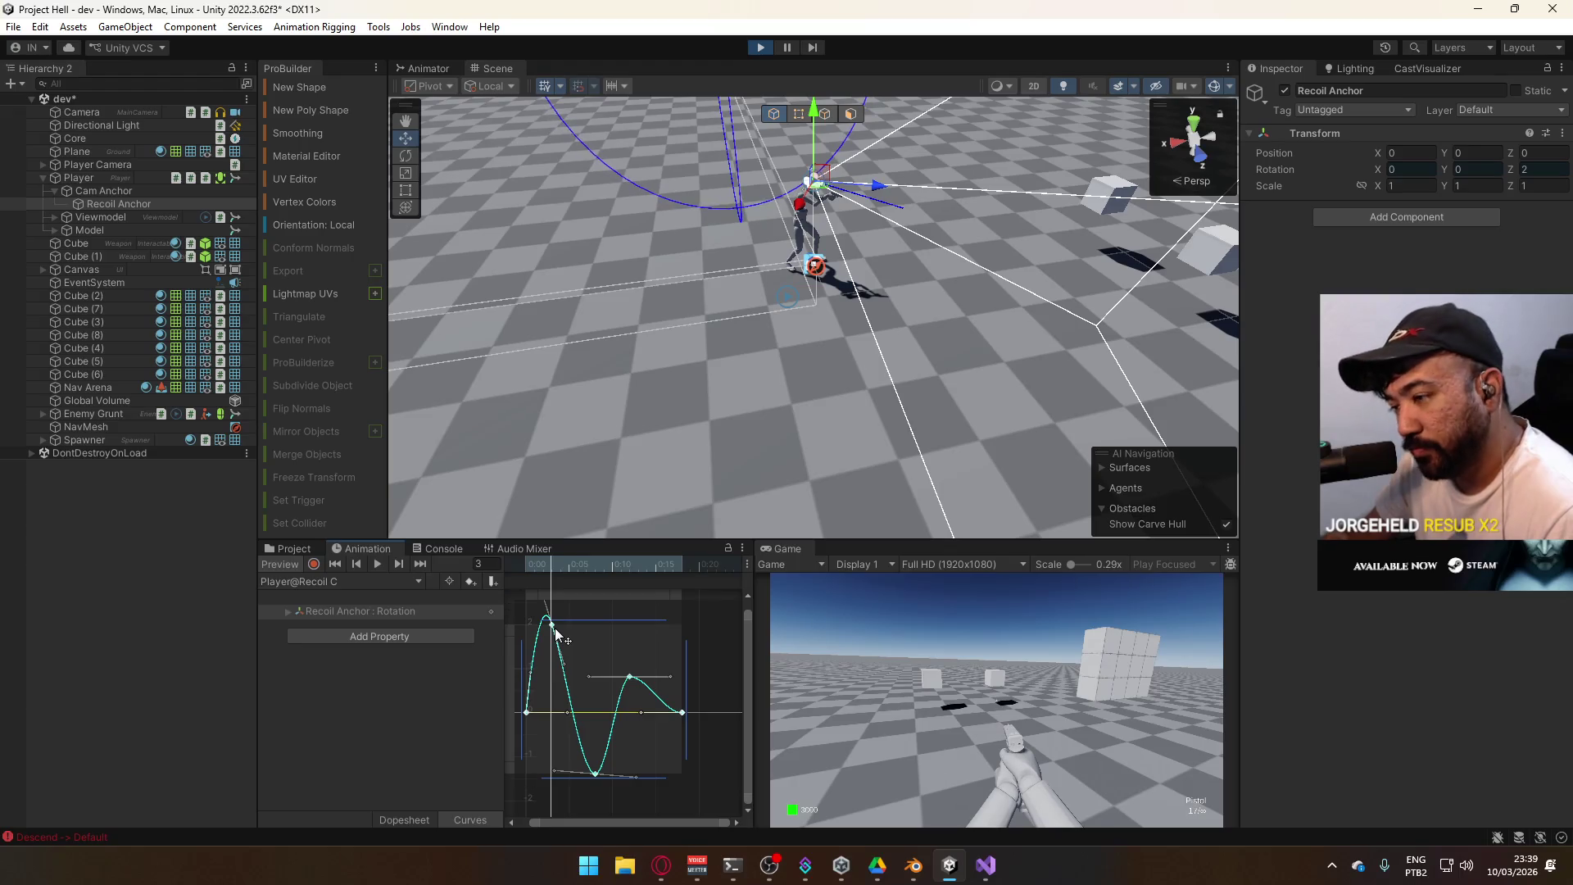
left_click_drag(554, 628, 555, 633)
key("ctrl+z")
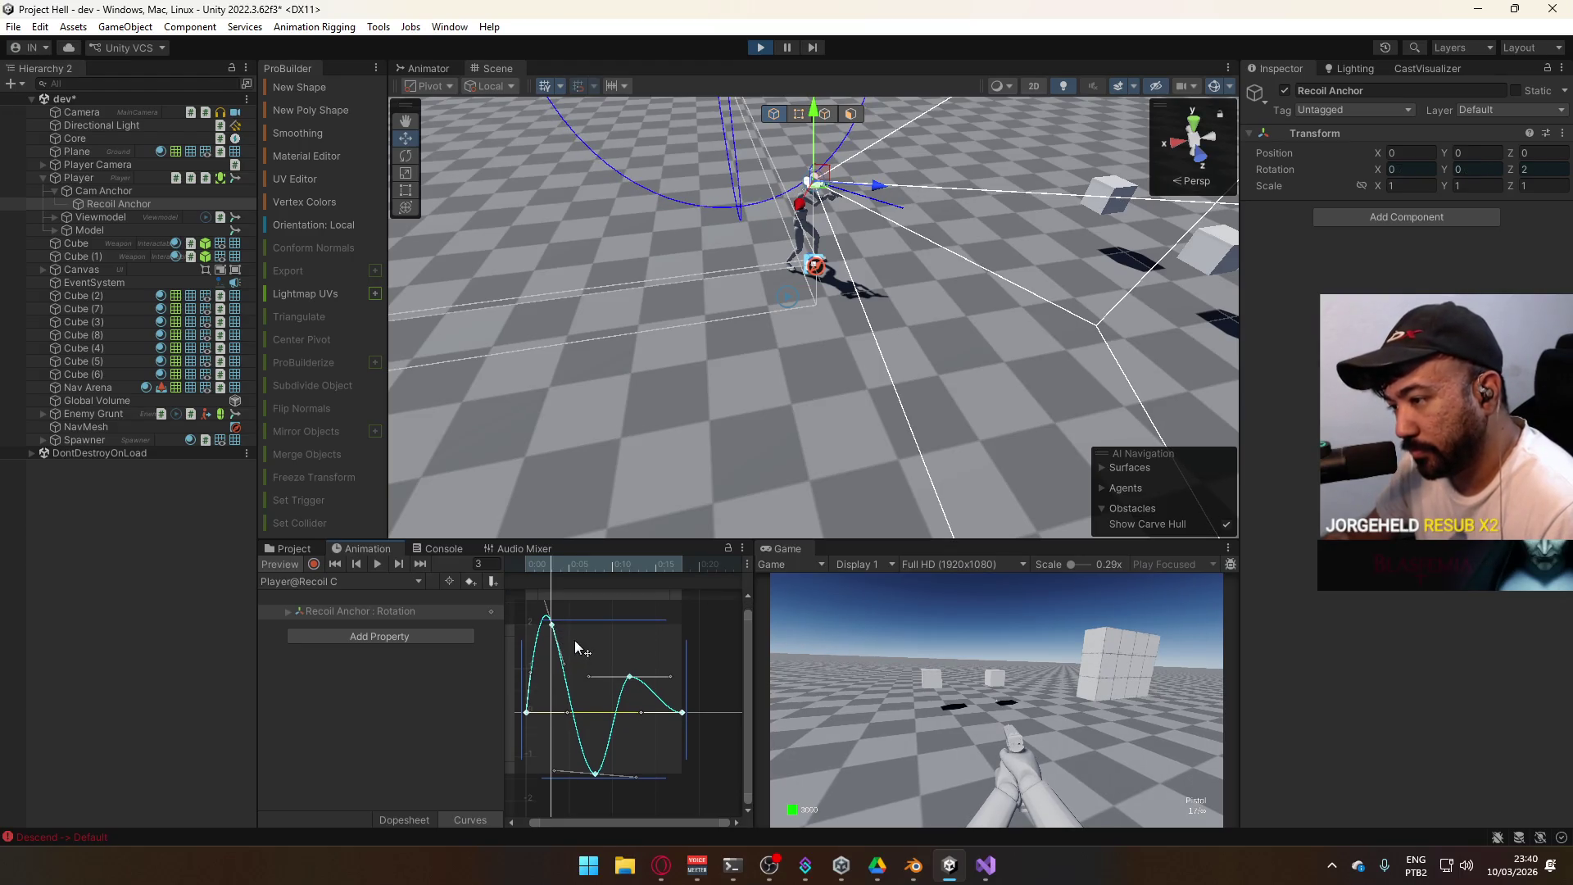
left_click(709, 761)
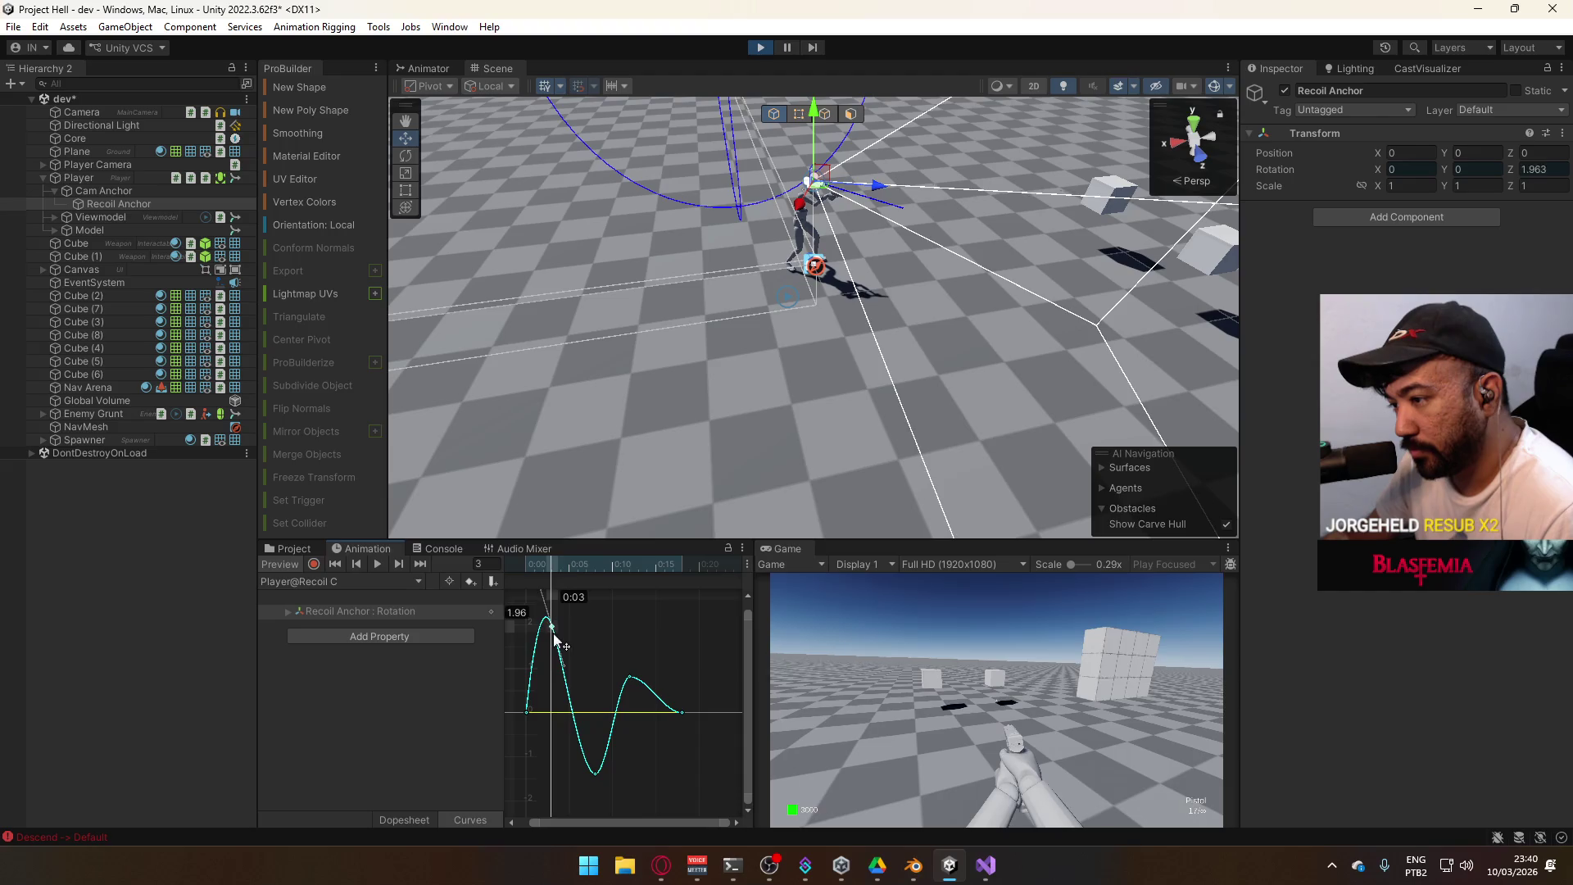
Lower the first peak from 1.96 to about 1.6, raise the trough, and select the second peak
left_click_drag(553, 635, 556, 649)
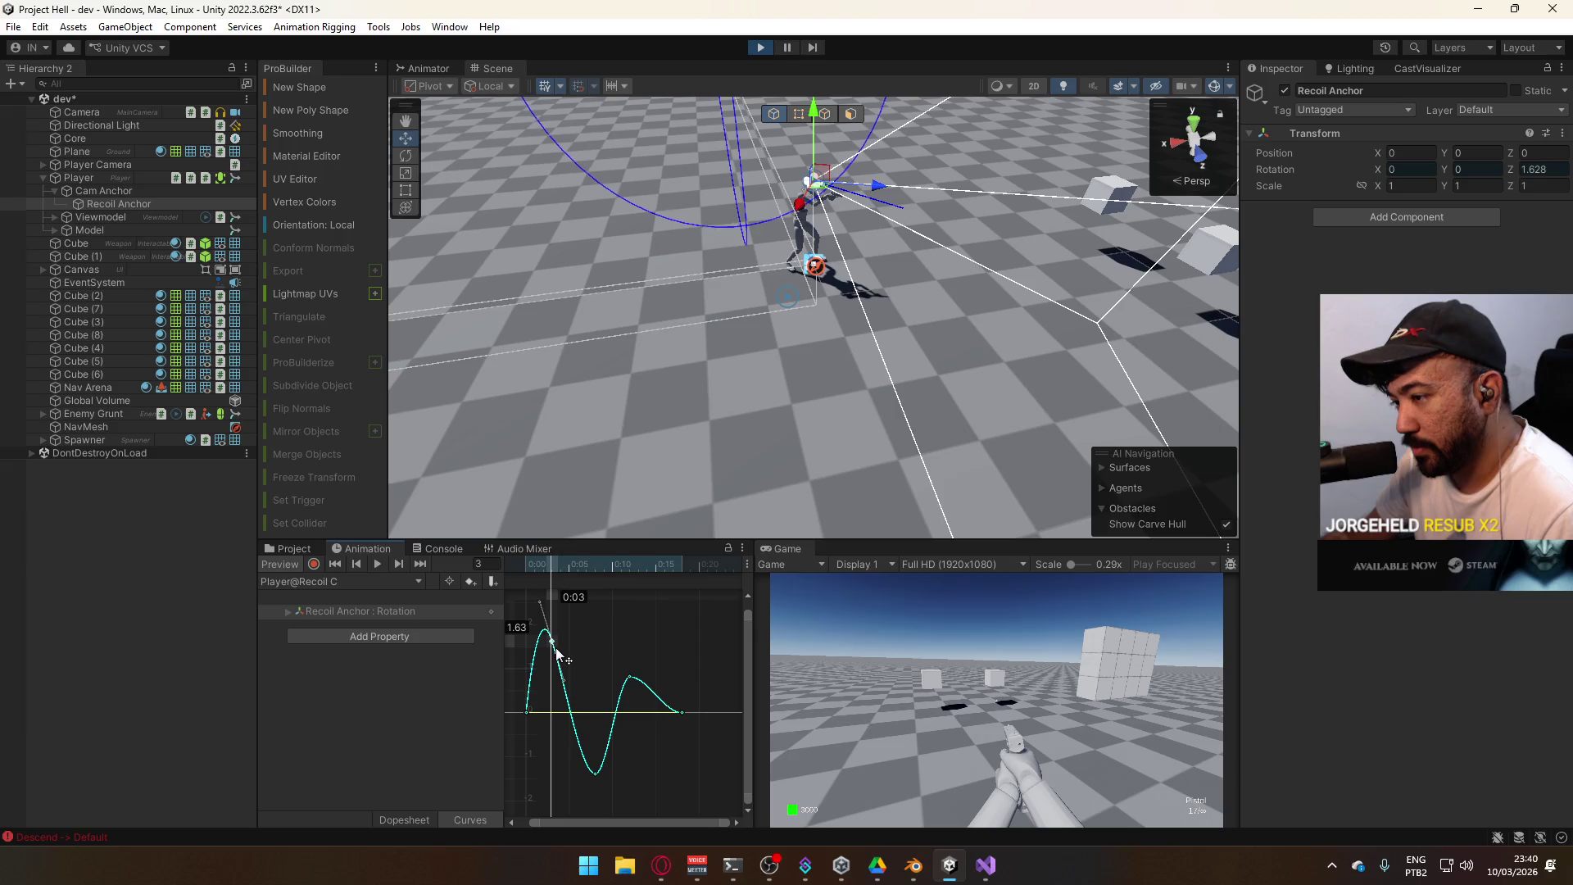
left_click_drag(556, 648, 555, 649)
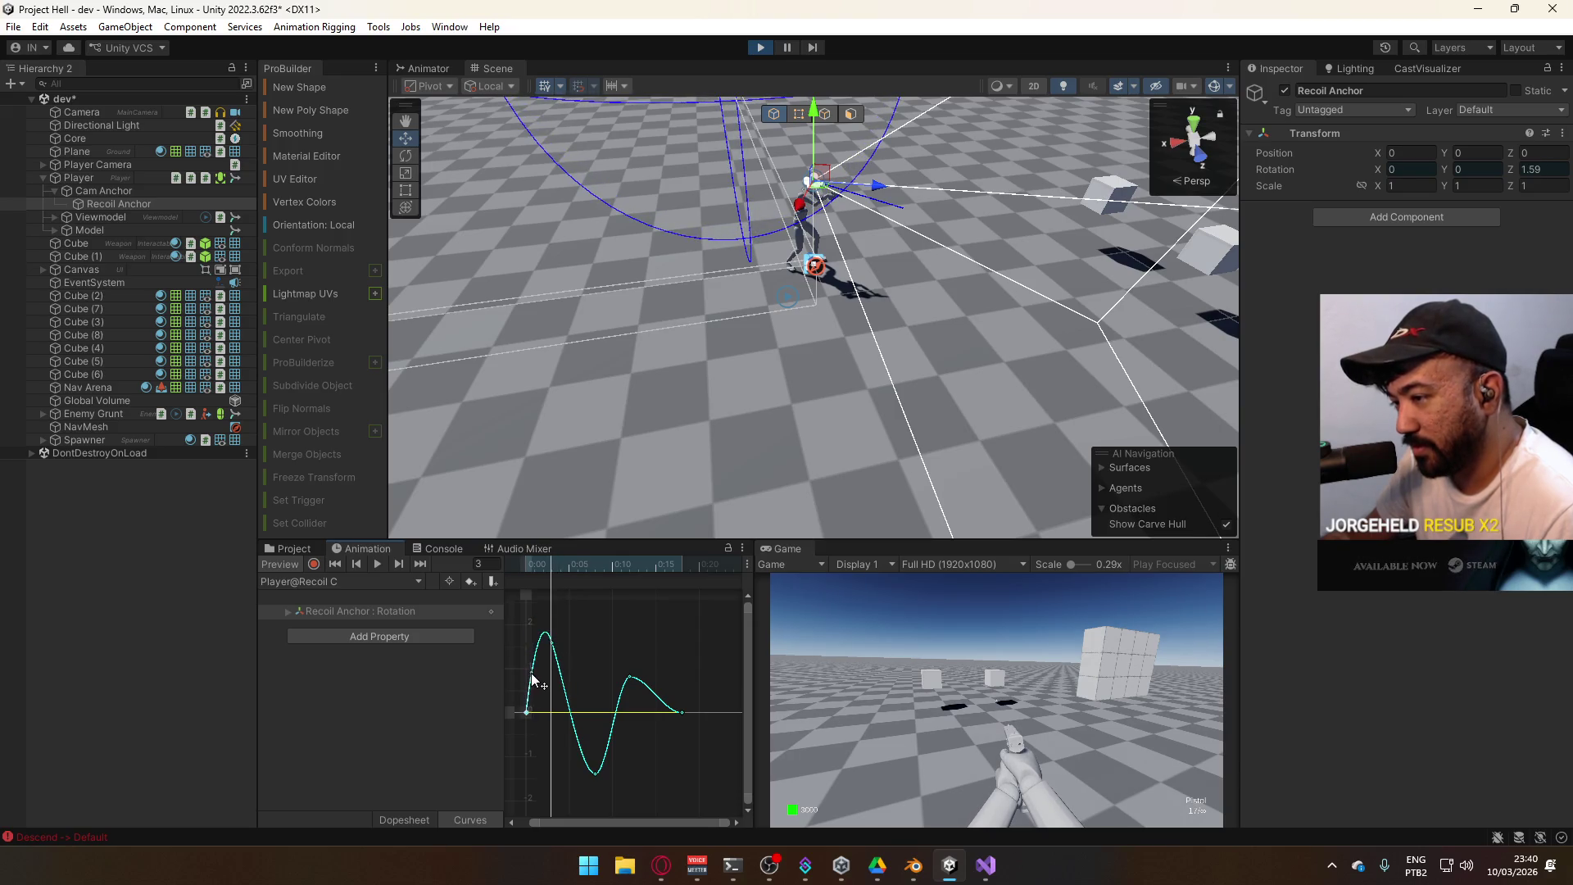
left_click(595, 774)
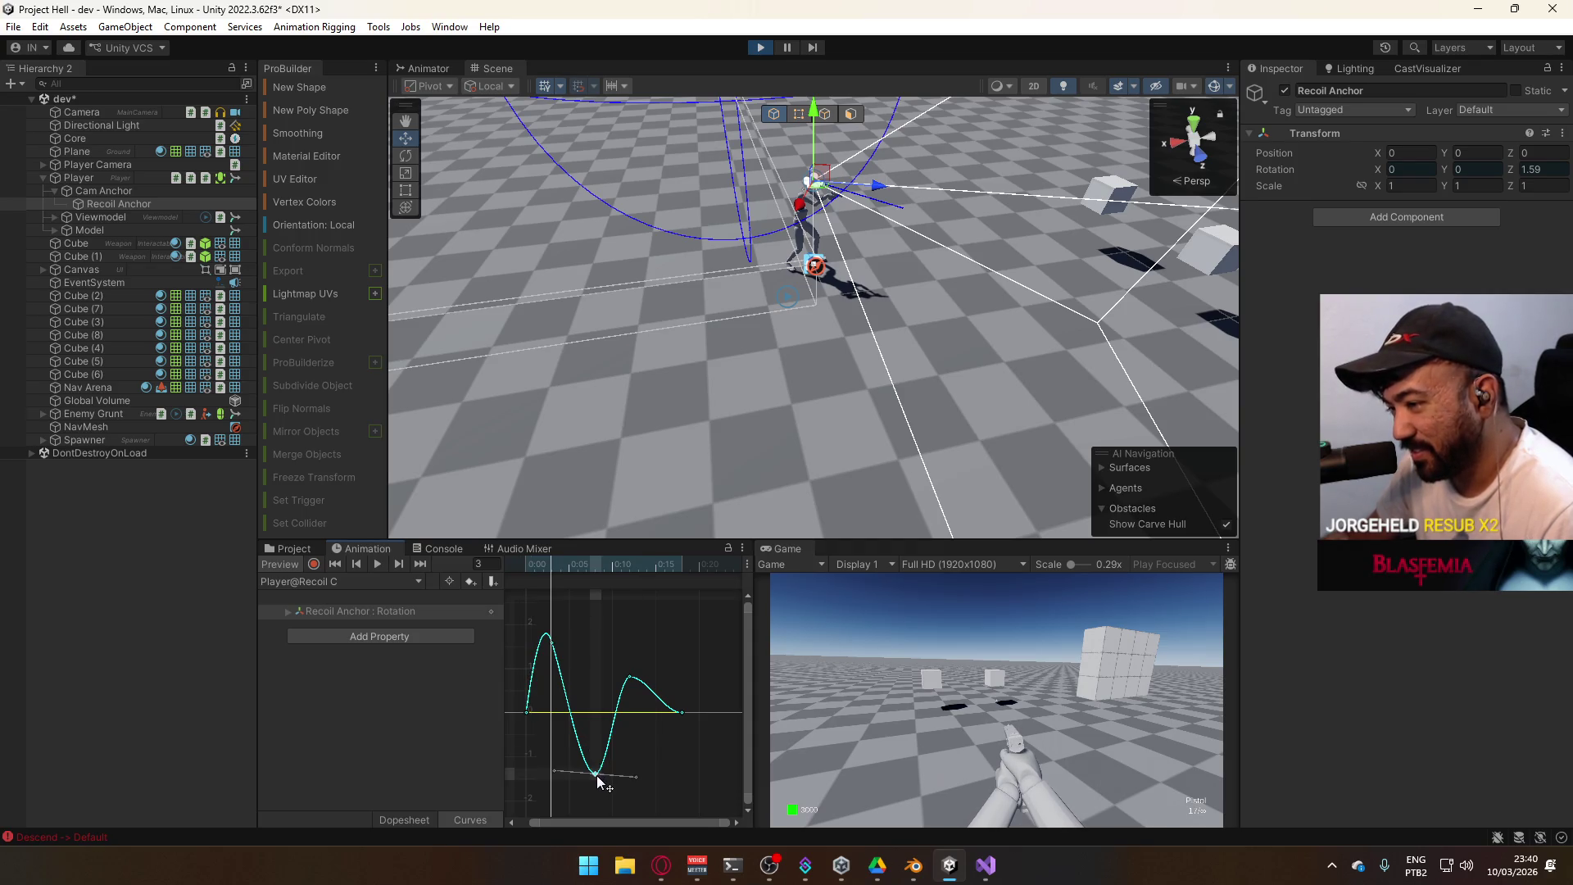
left_click_drag(595, 774, 595, 759)
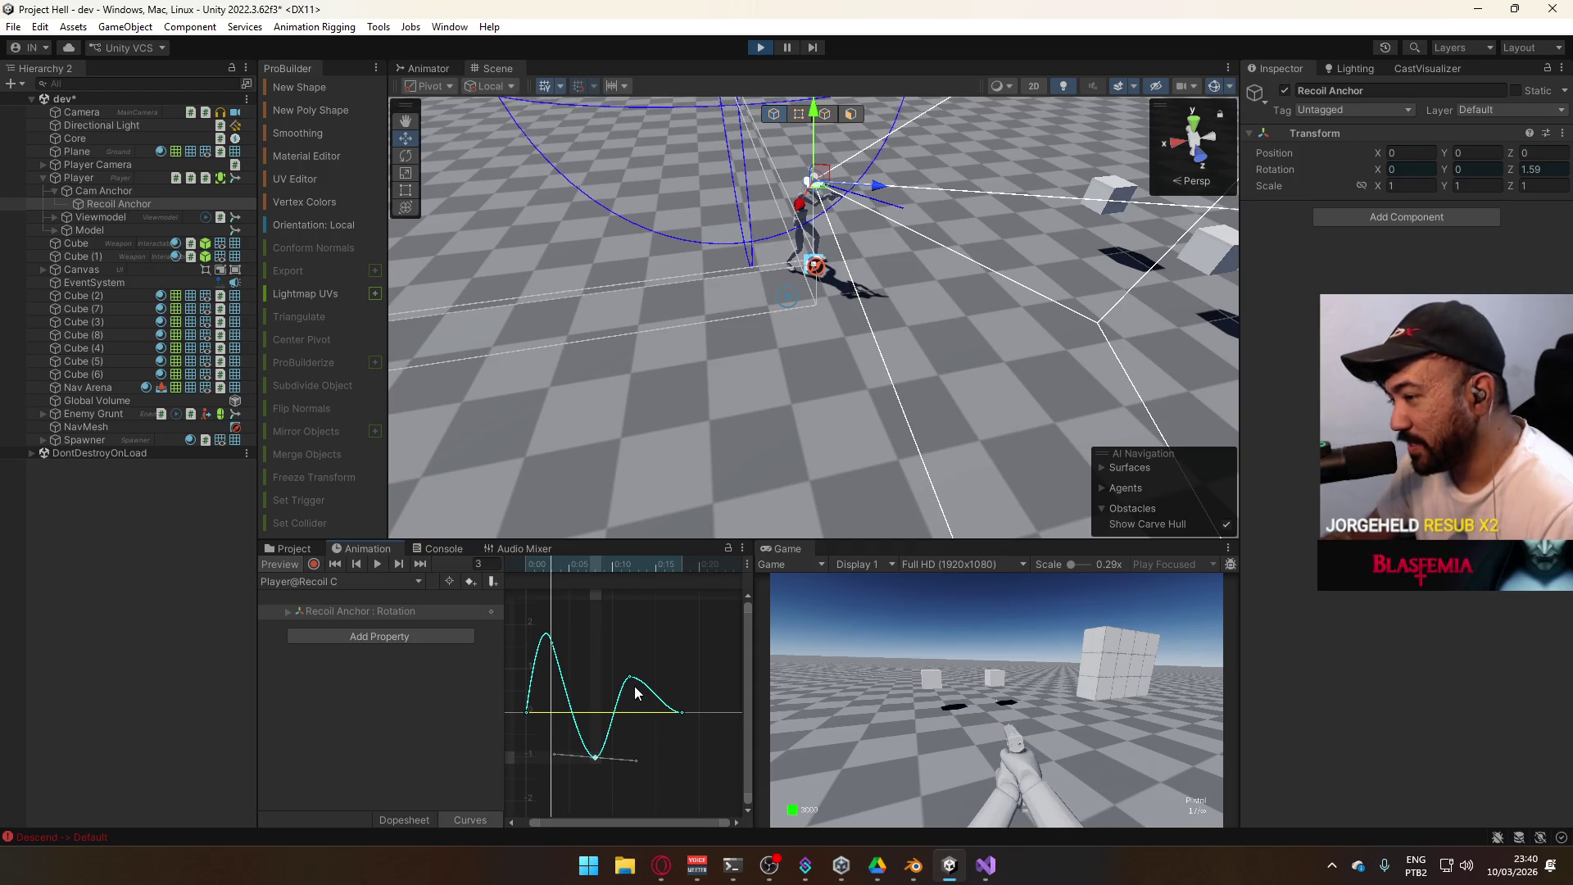
left_click(631, 680)
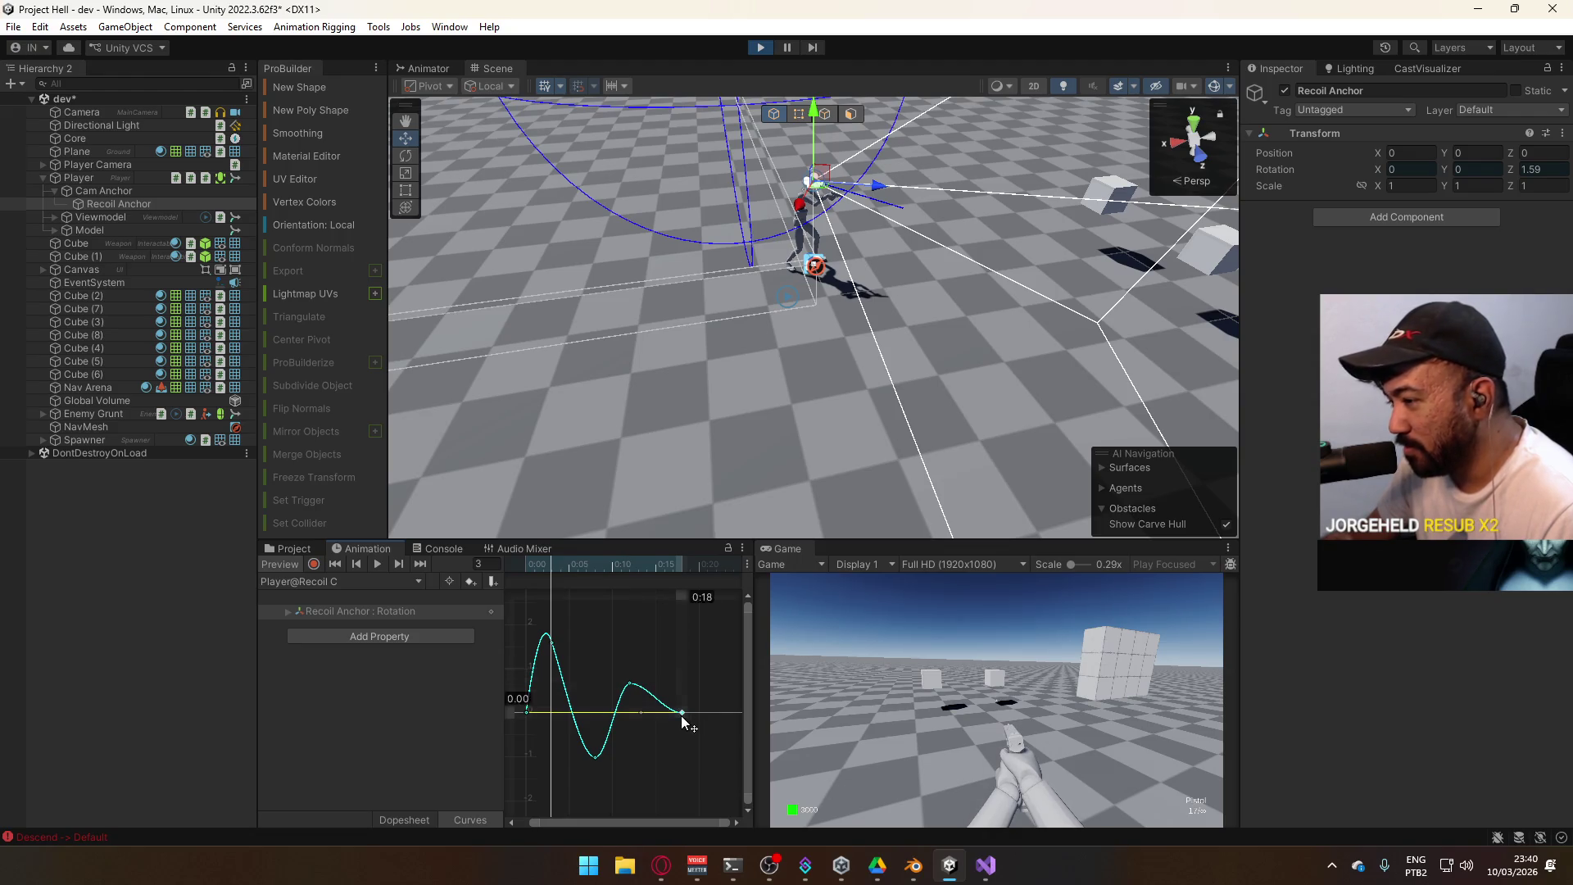
left_click(631, 684)
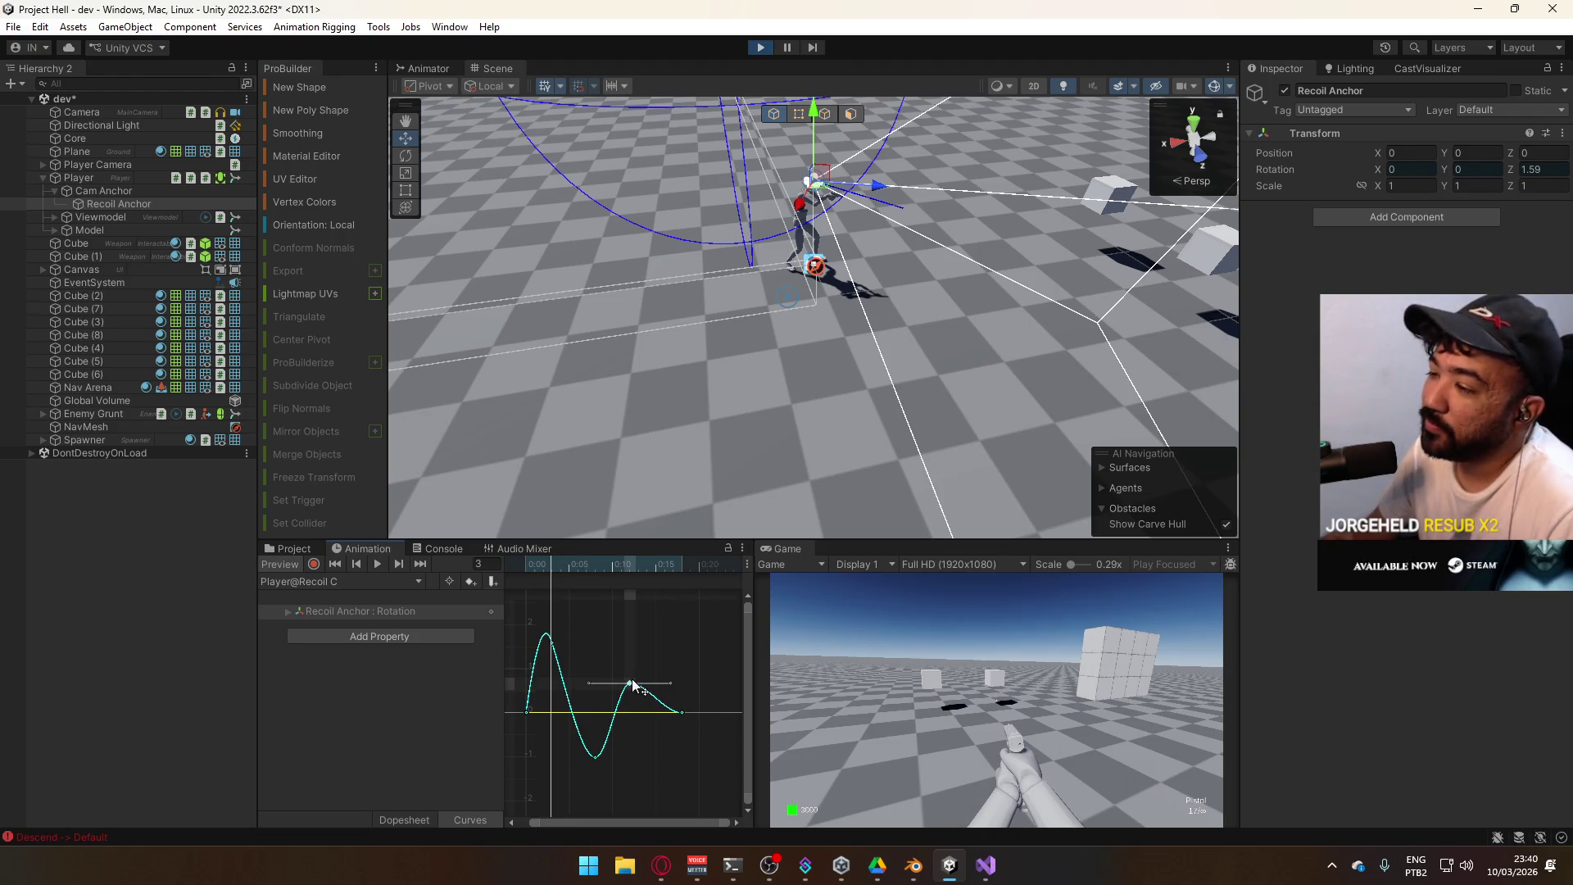
Raise the Recoil C trough key so the wobble's dip is shallower
right_click(633, 685)
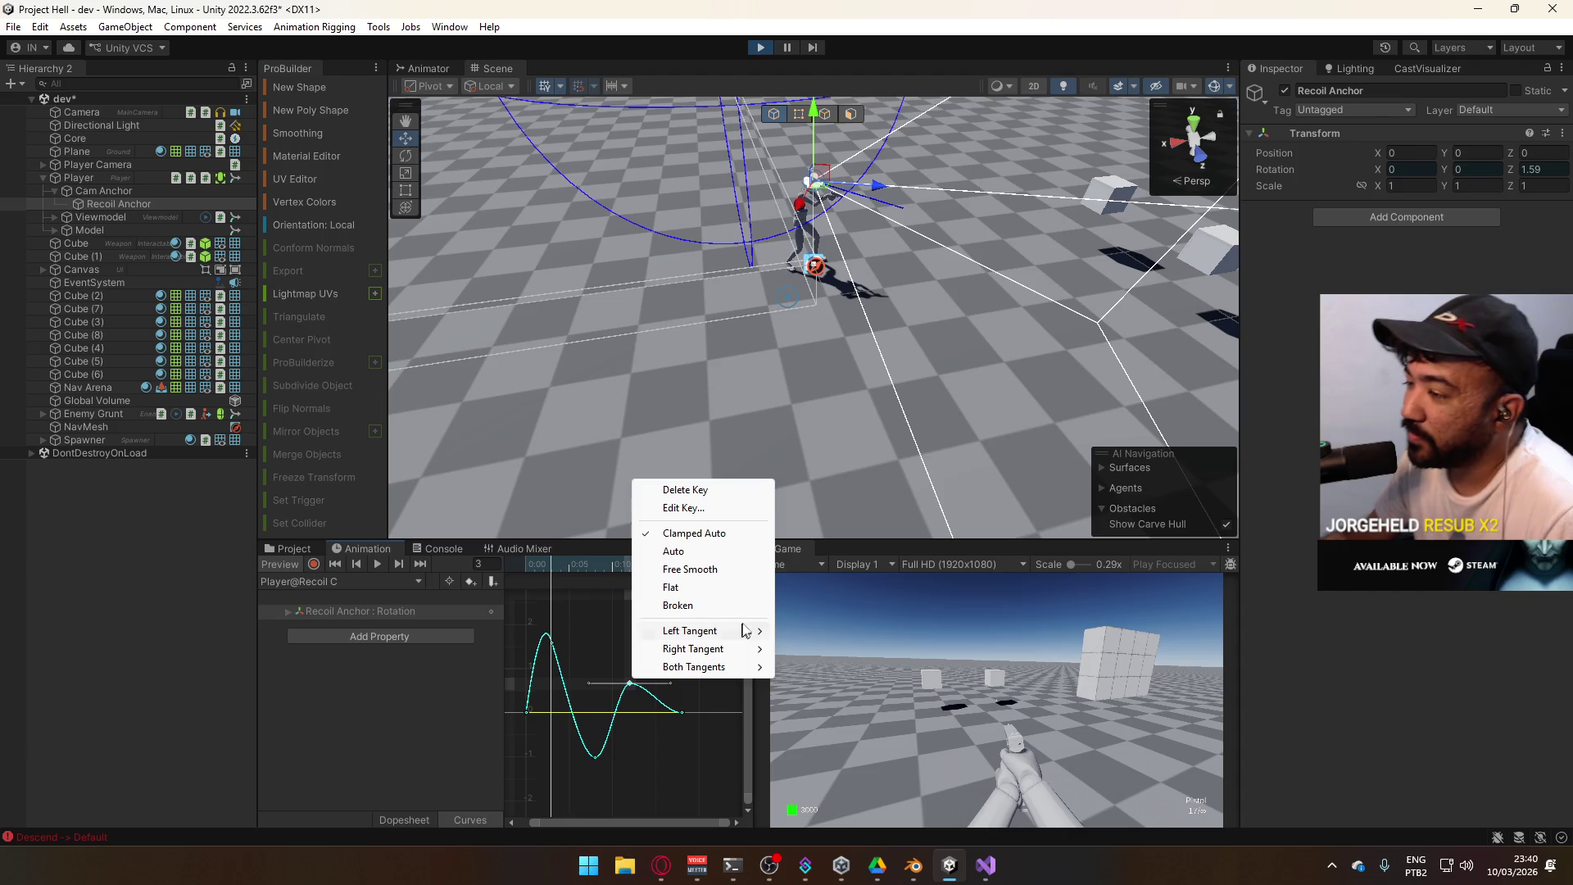
left_click(721, 547)
scroll(631, 735, "up", 1)
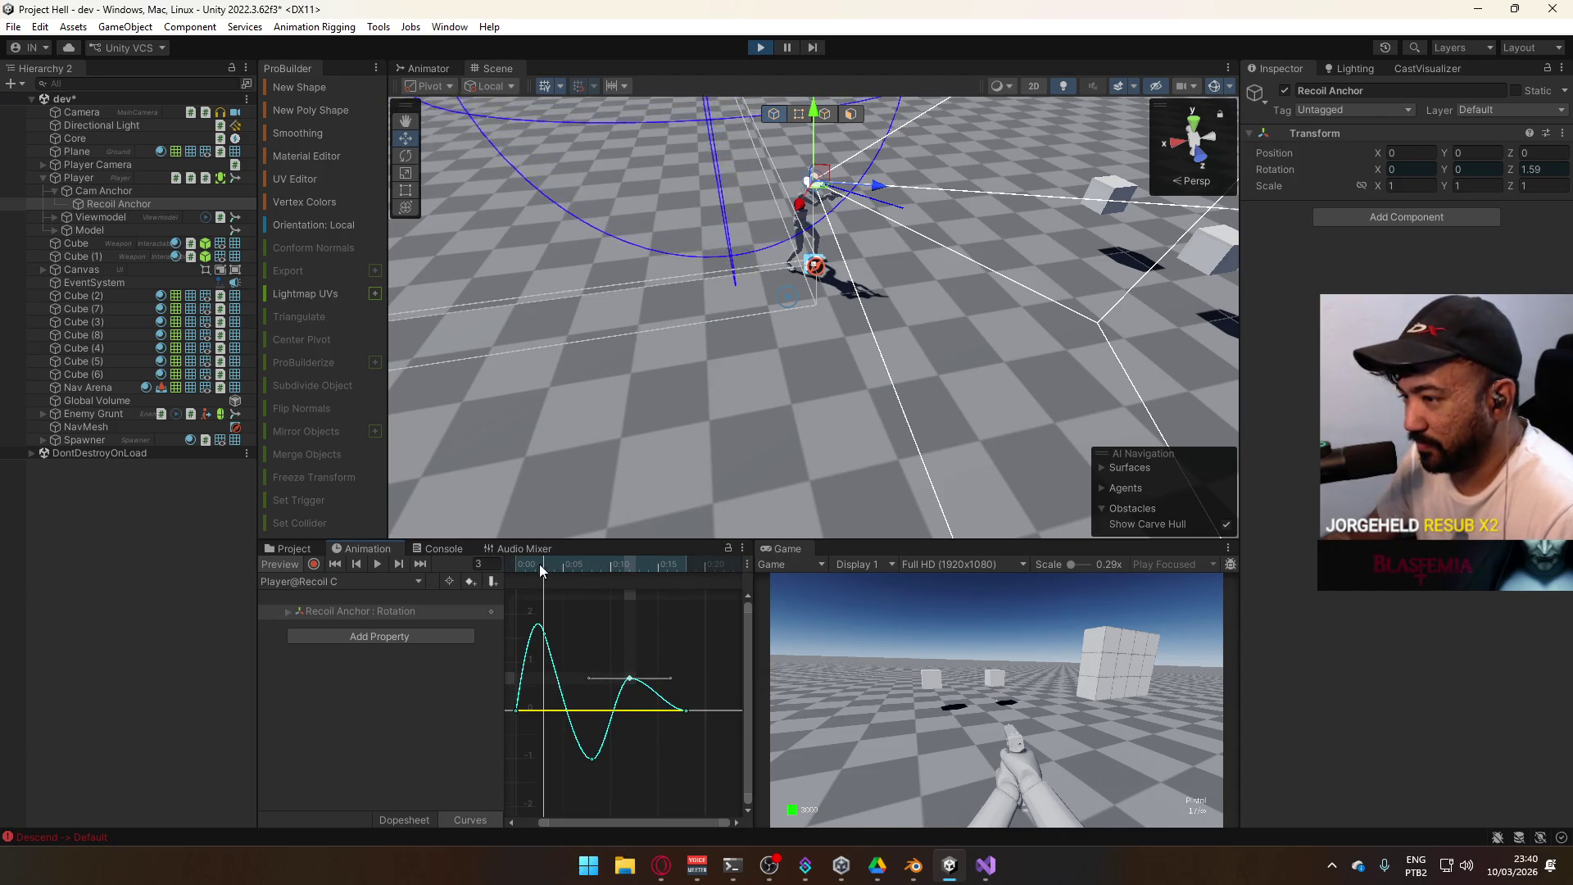
mouse_move(539, 564)
left_mouse_down()
mouse_move(628, 567)
mouse_move(531, 597)
mouse_move(591, 611)
left_mouse_up()
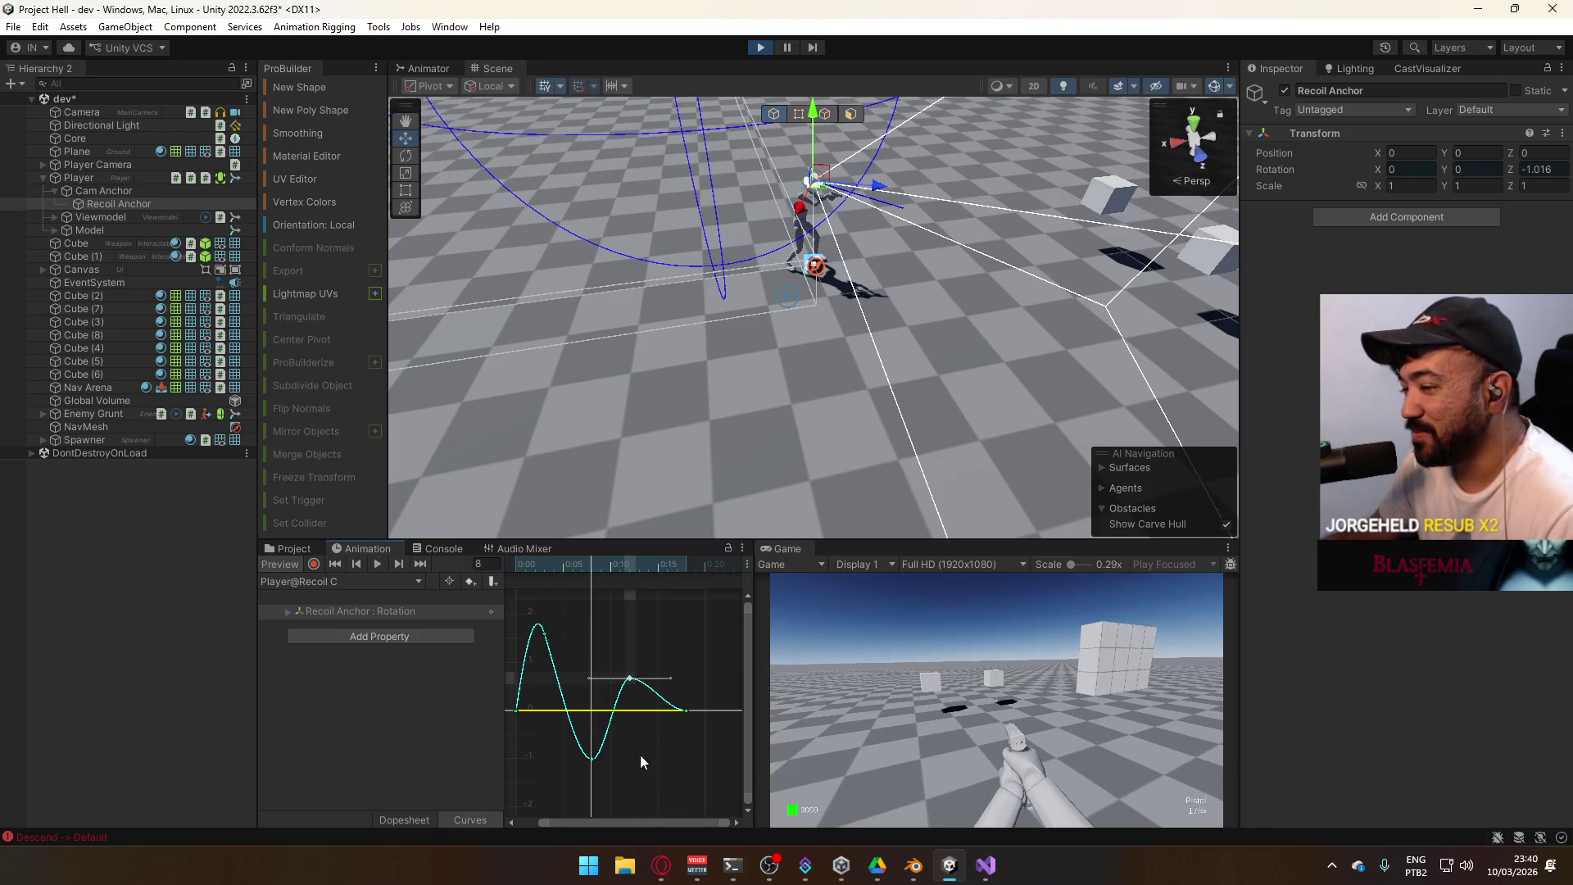
left_click(599, 760)
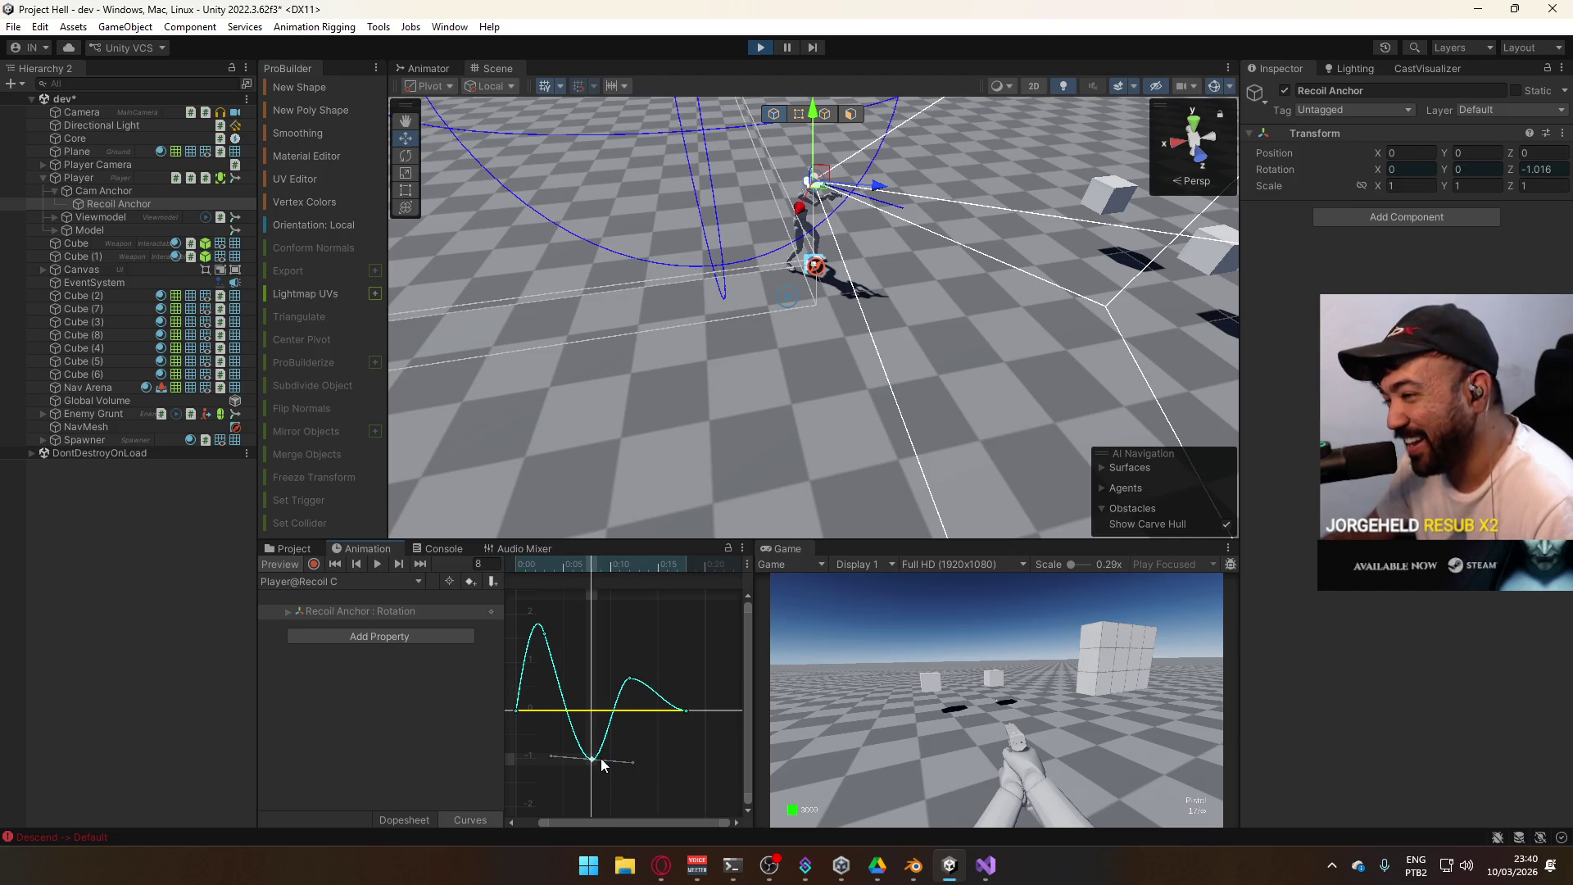
left_click_drag(601, 759, 638, 754)
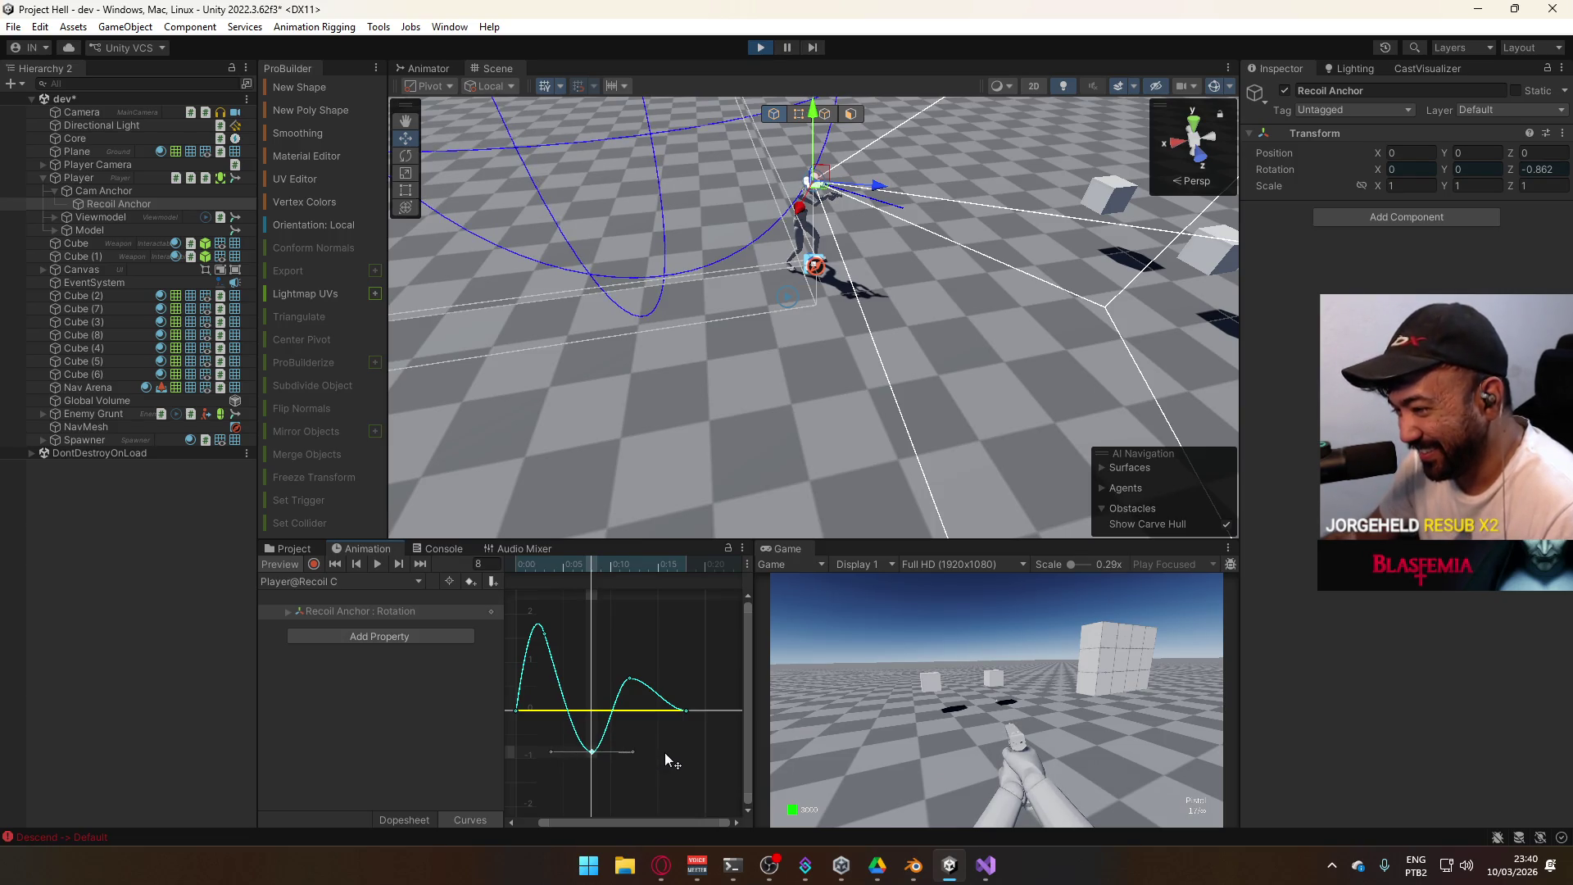
Lift the second peak near 0:12 to about 0.87, preview the rebound, and switch to Dopesheet
left_click(630, 679)
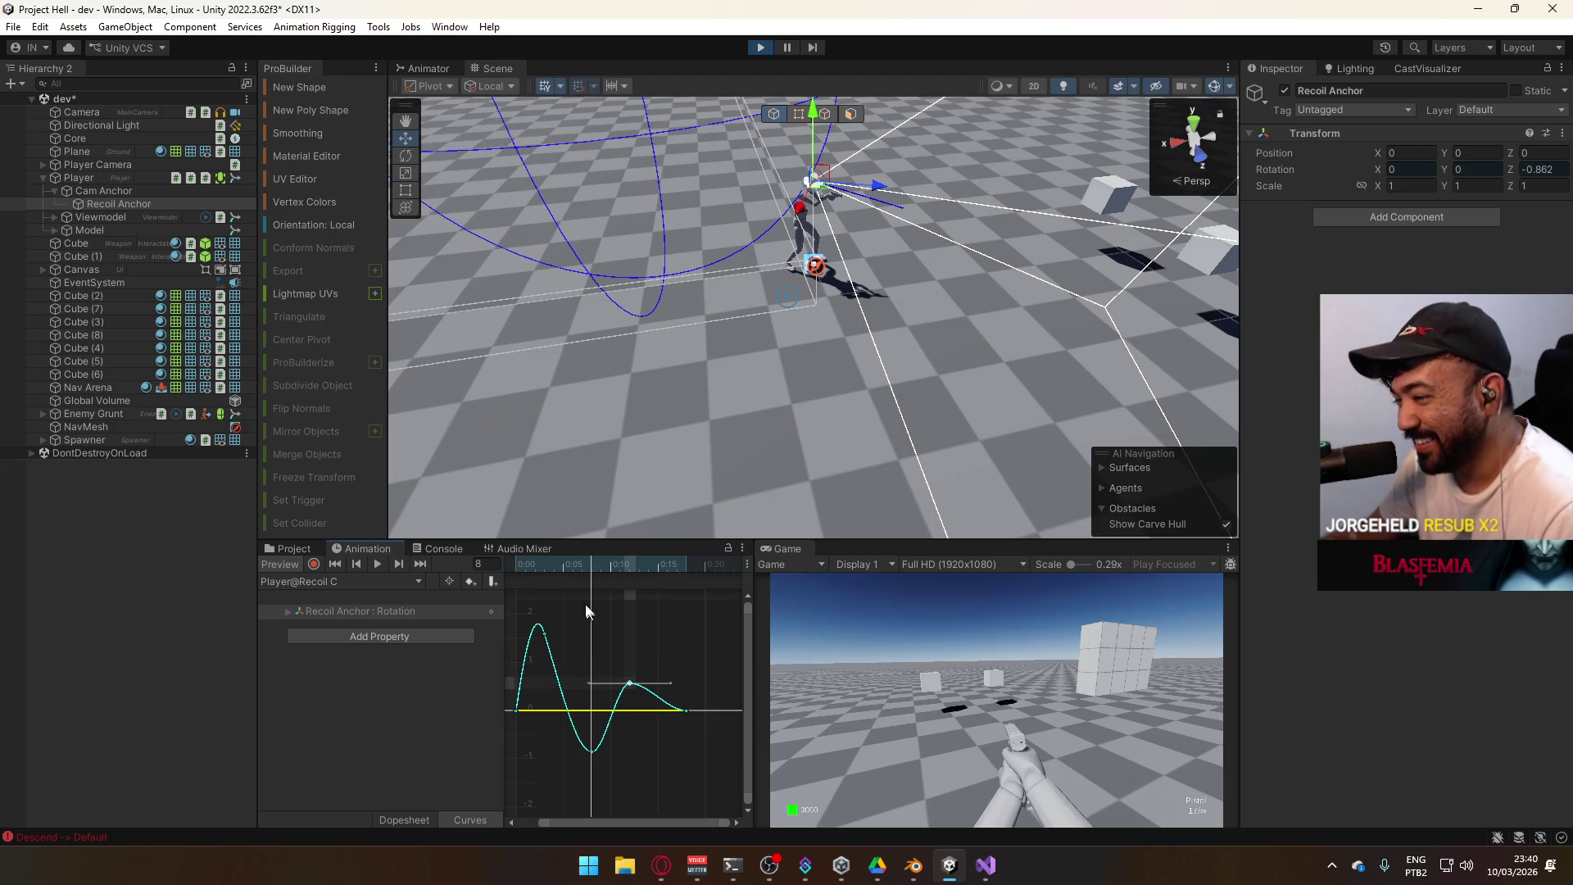
mouse_move(574, 565)
left_mouse_down()
mouse_move(516, 577)
mouse_move(652, 596)
mouse_move(519, 608)
mouse_move(679, 624)
mouse_move(562, 648)
mouse_move(627, 653)
mouse_move(632, 668)
left_mouse_up()
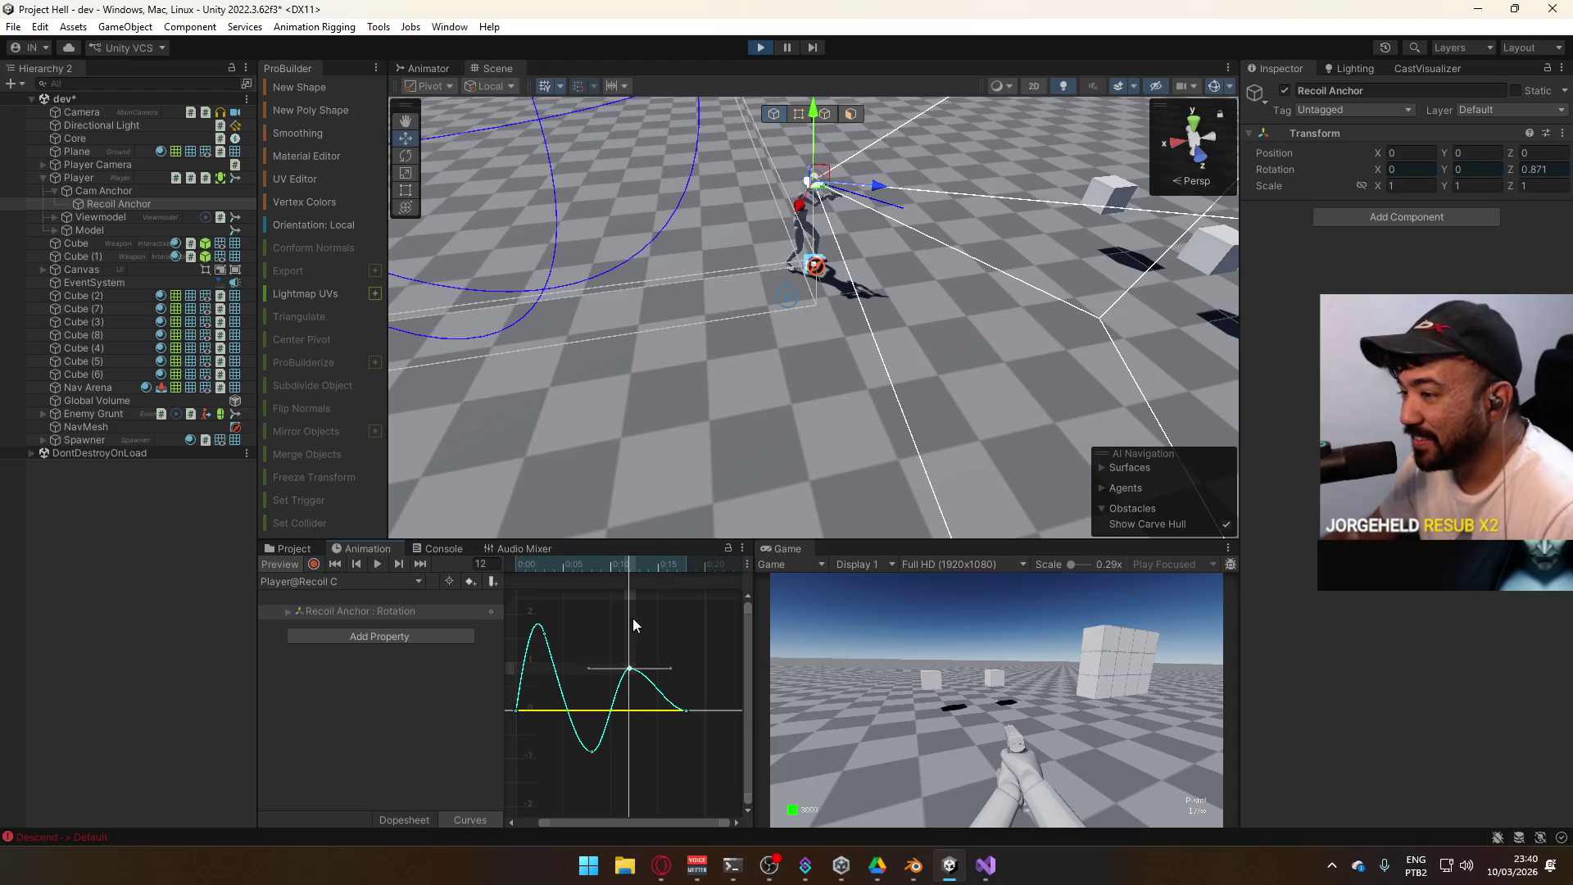
mouse_move(624, 573)
left_mouse_down()
mouse_move(556, 572)
mouse_move(682, 577)
left_mouse_up()
scroll(690, 708, "down", 2)
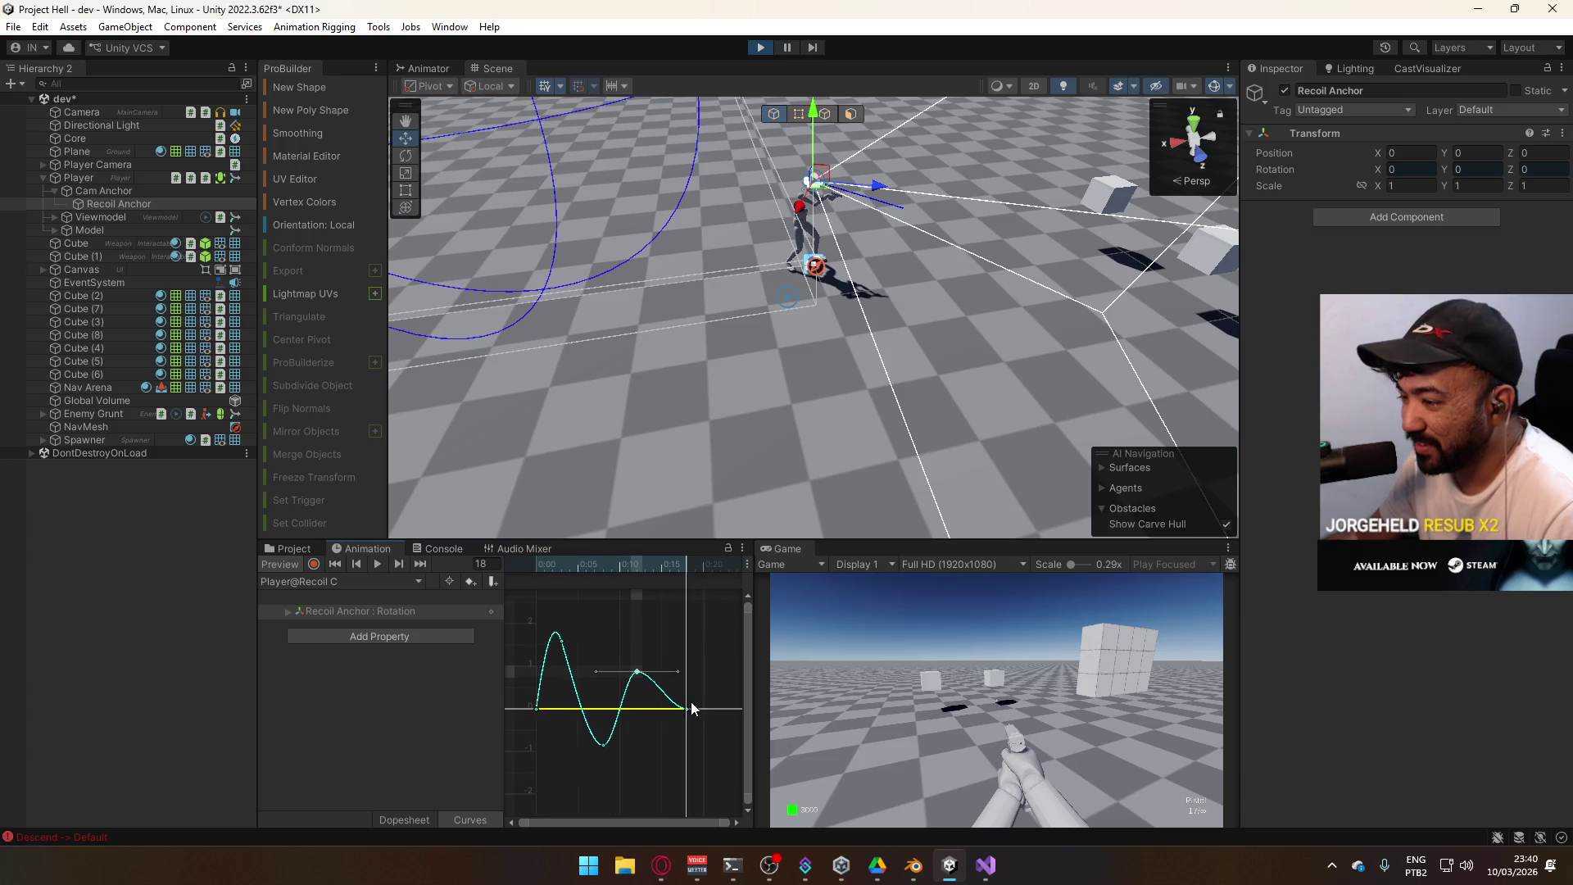
left_click(406, 820)
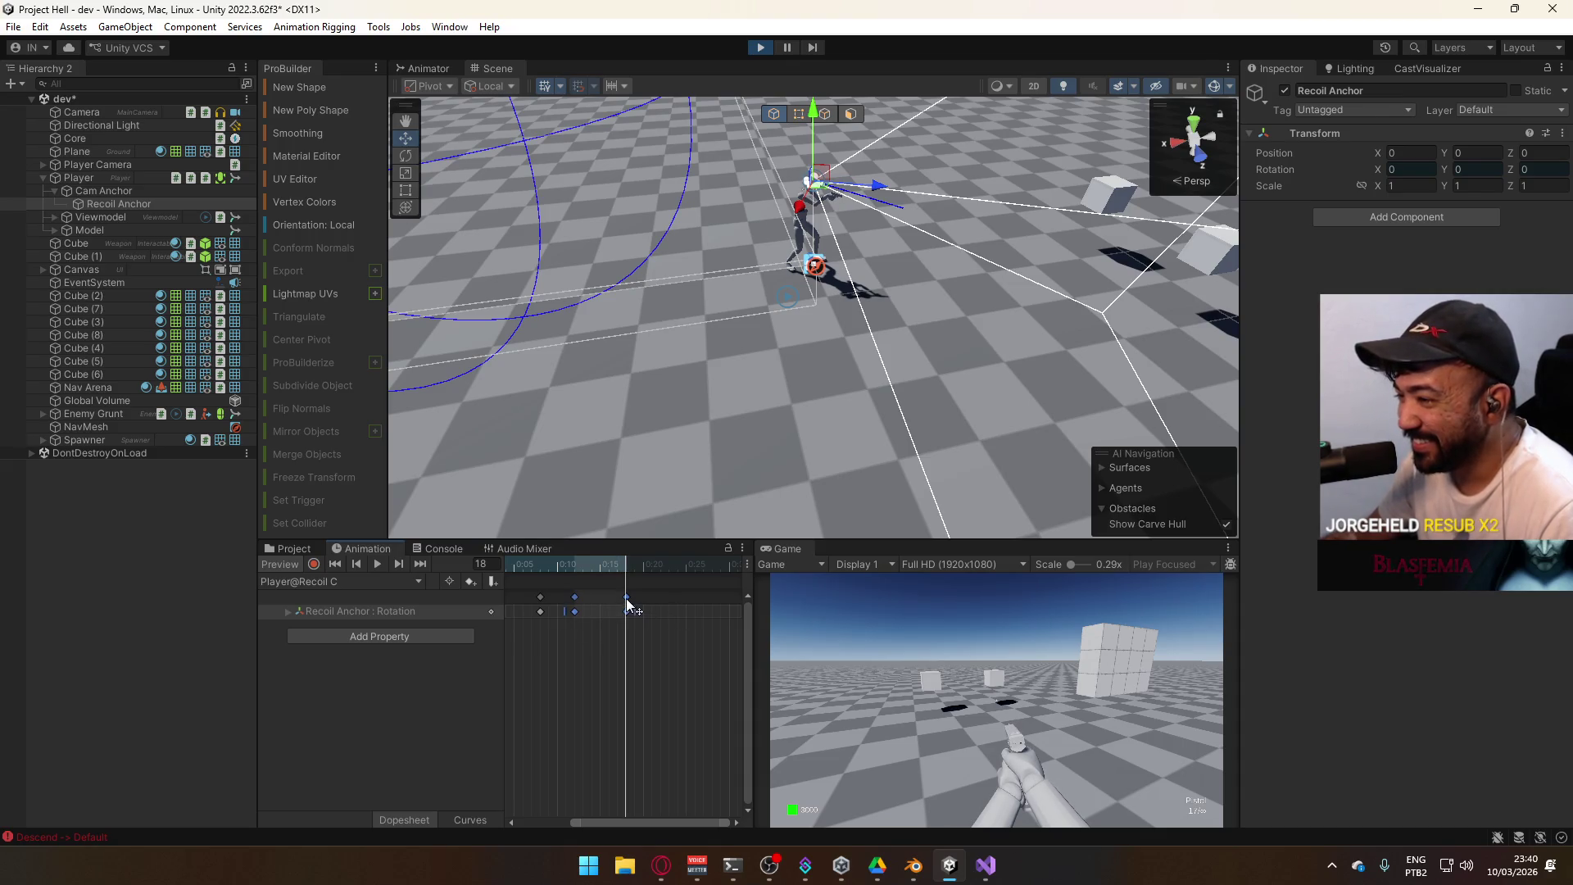
Shift the later Recoil C keys right so the clip ends at 0:20, and fit the curve
left_click_drag(626, 598, 644, 602)
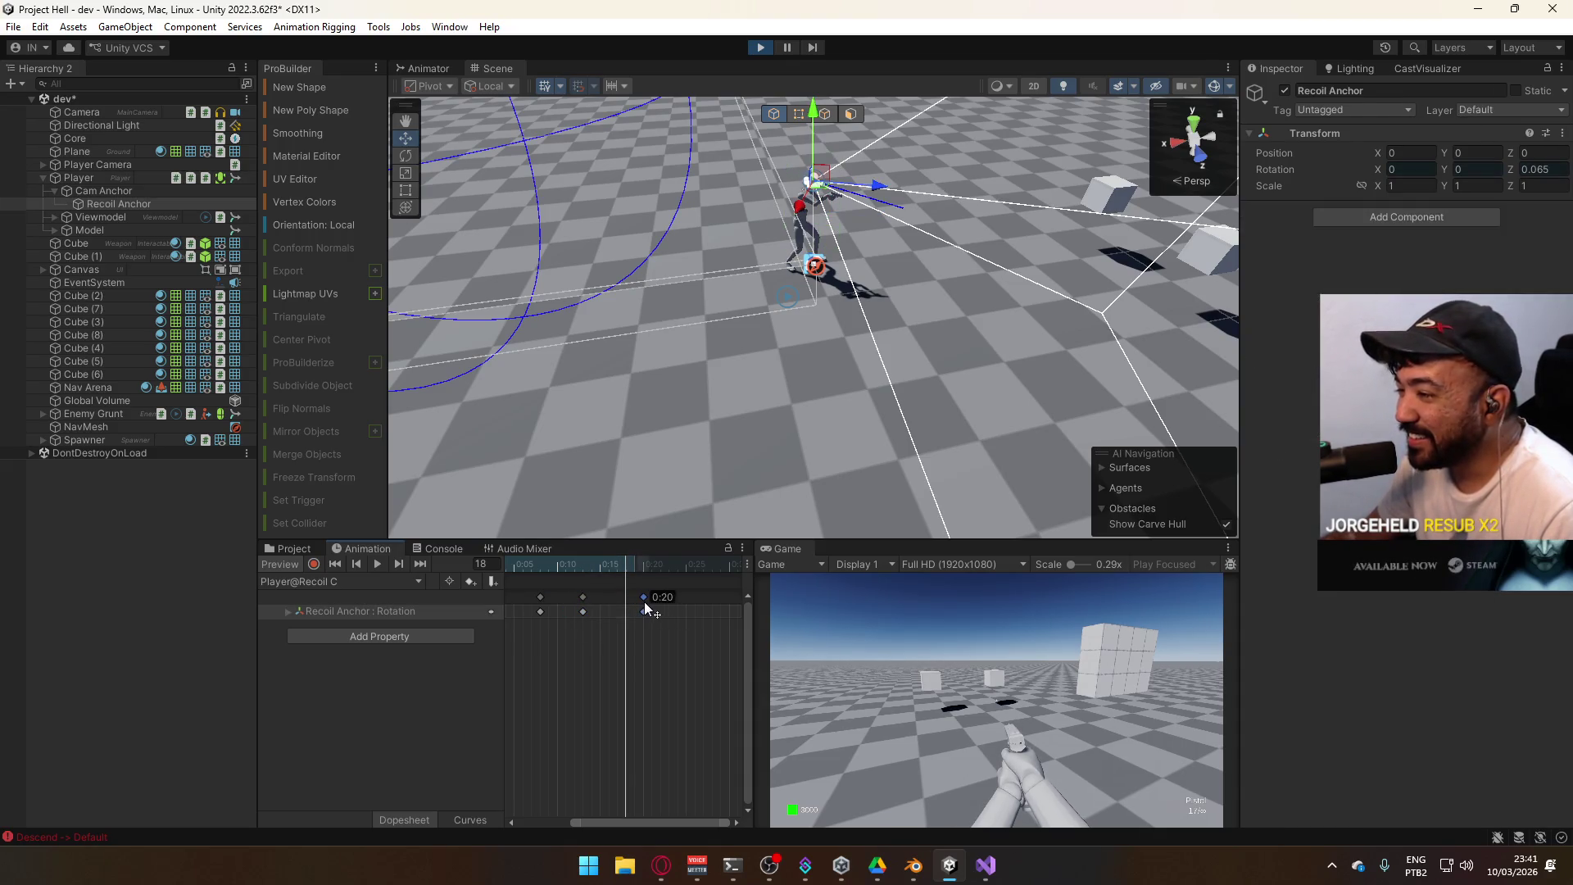
left_click(483, 818)
key("a")
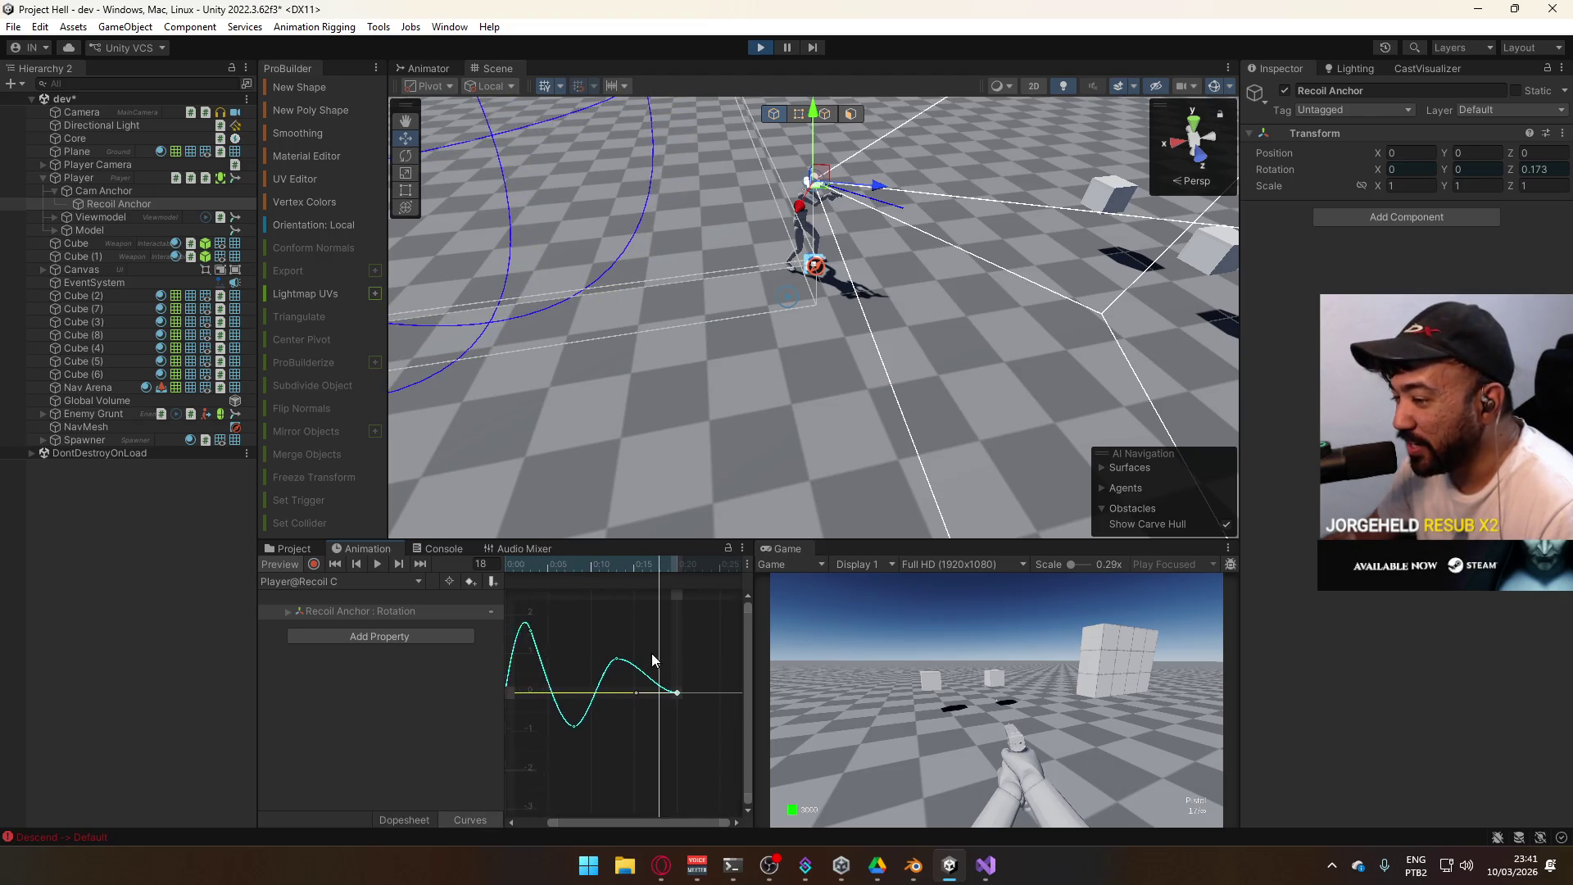
Scrub Recoil C from frame 1 to preview the retimed wobble
left_click_drag(660, 579, 519, 588)
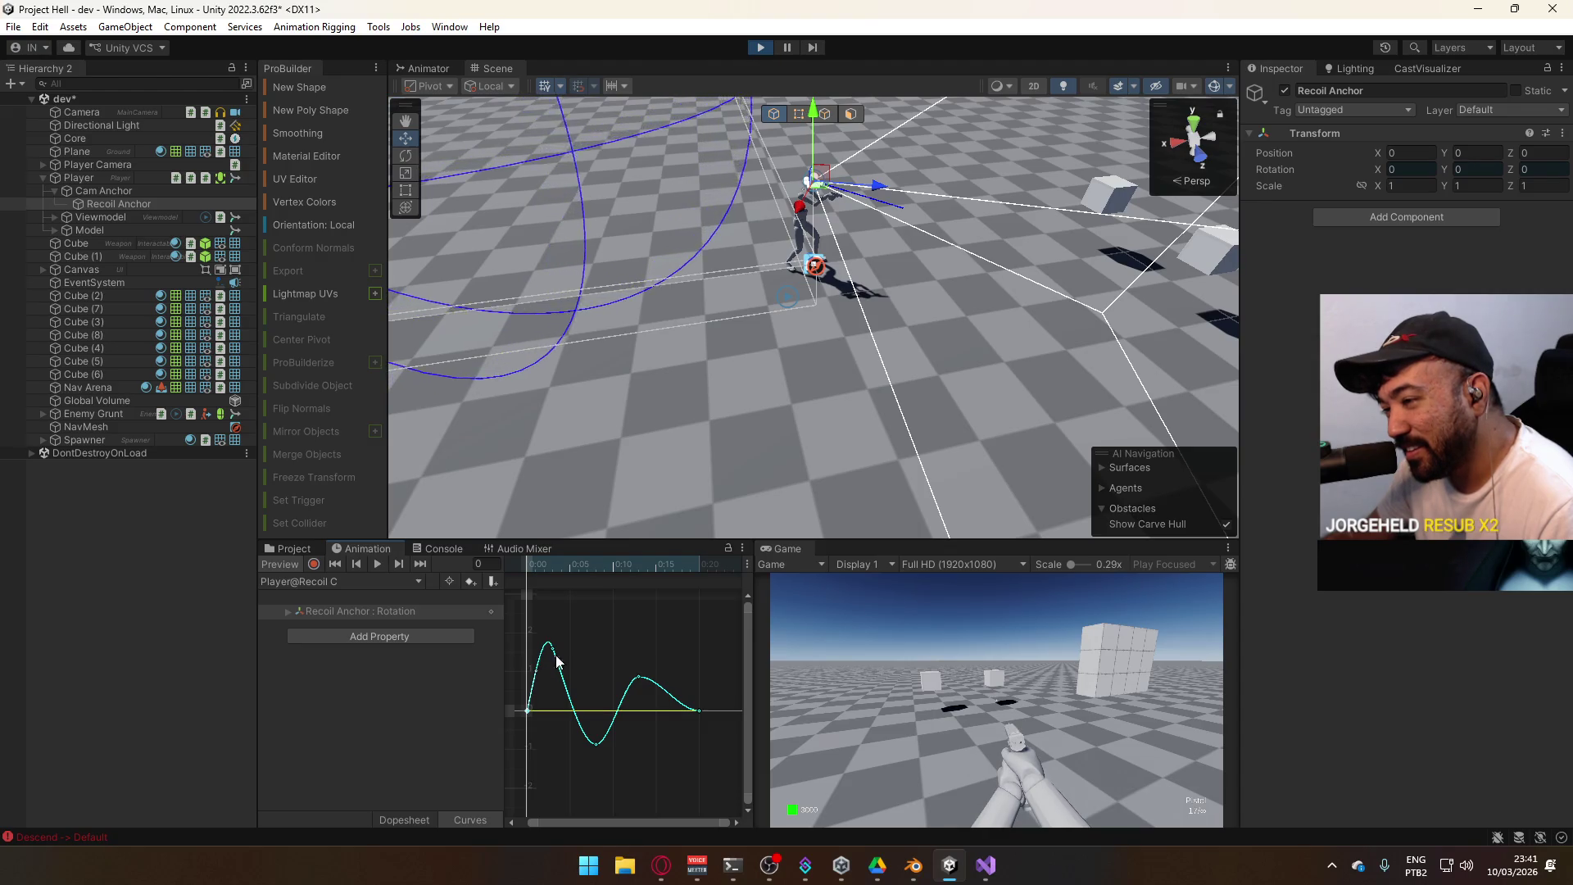
left_click(541, 571)
left_click_drag(541, 572, 698, 598)
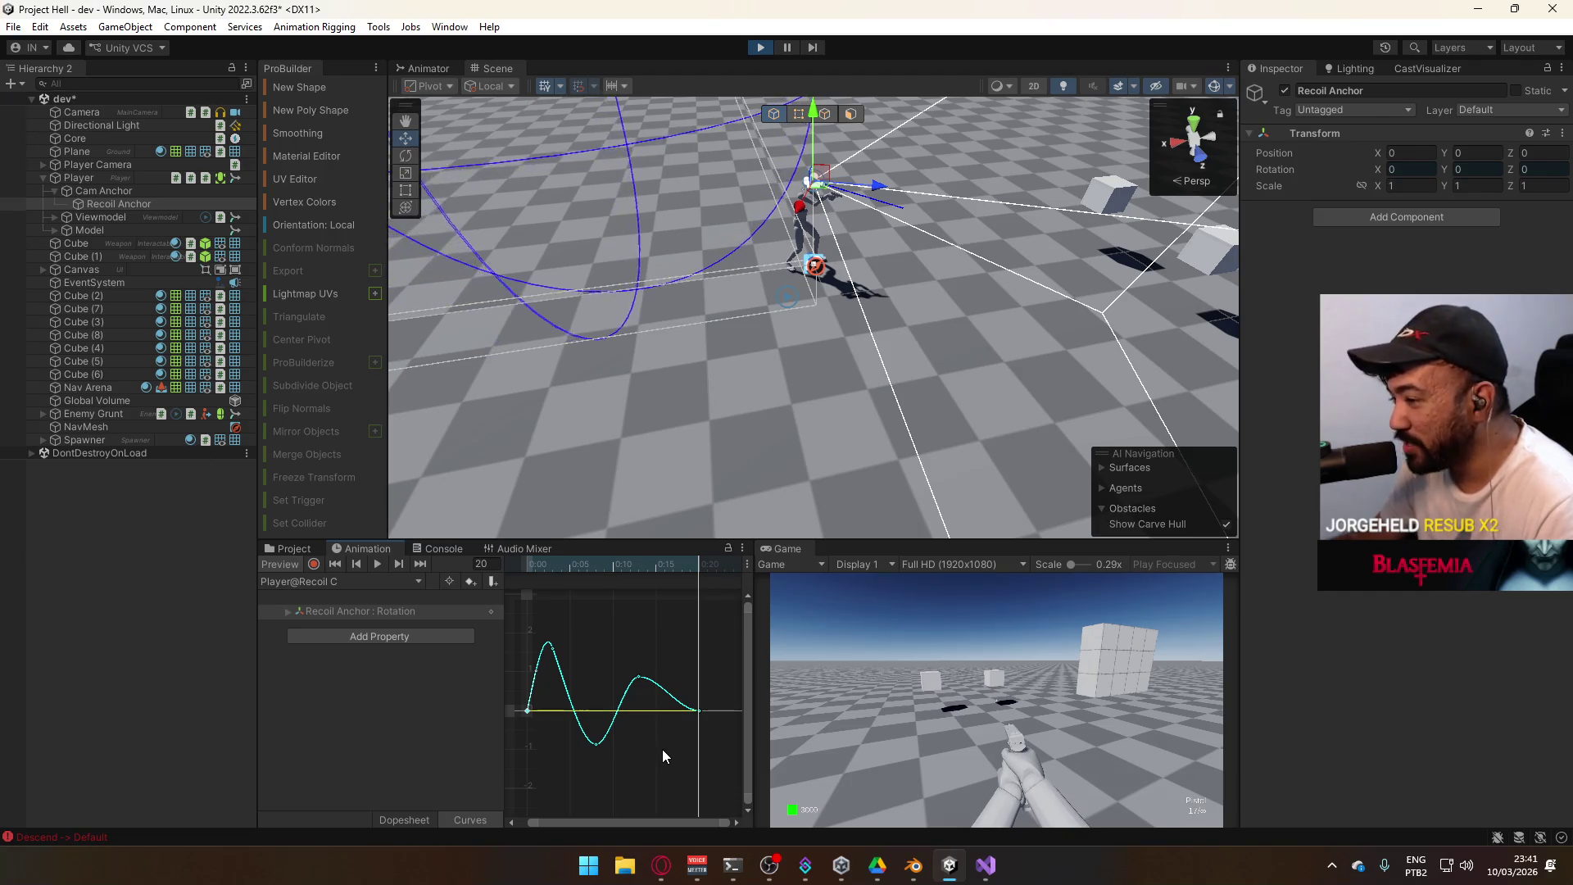
left_click(639, 677)
mouse_move(714, 582)
left_mouse_down()
mouse_move(513, 605)
mouse_move(700, 631)
left_mouse_up()
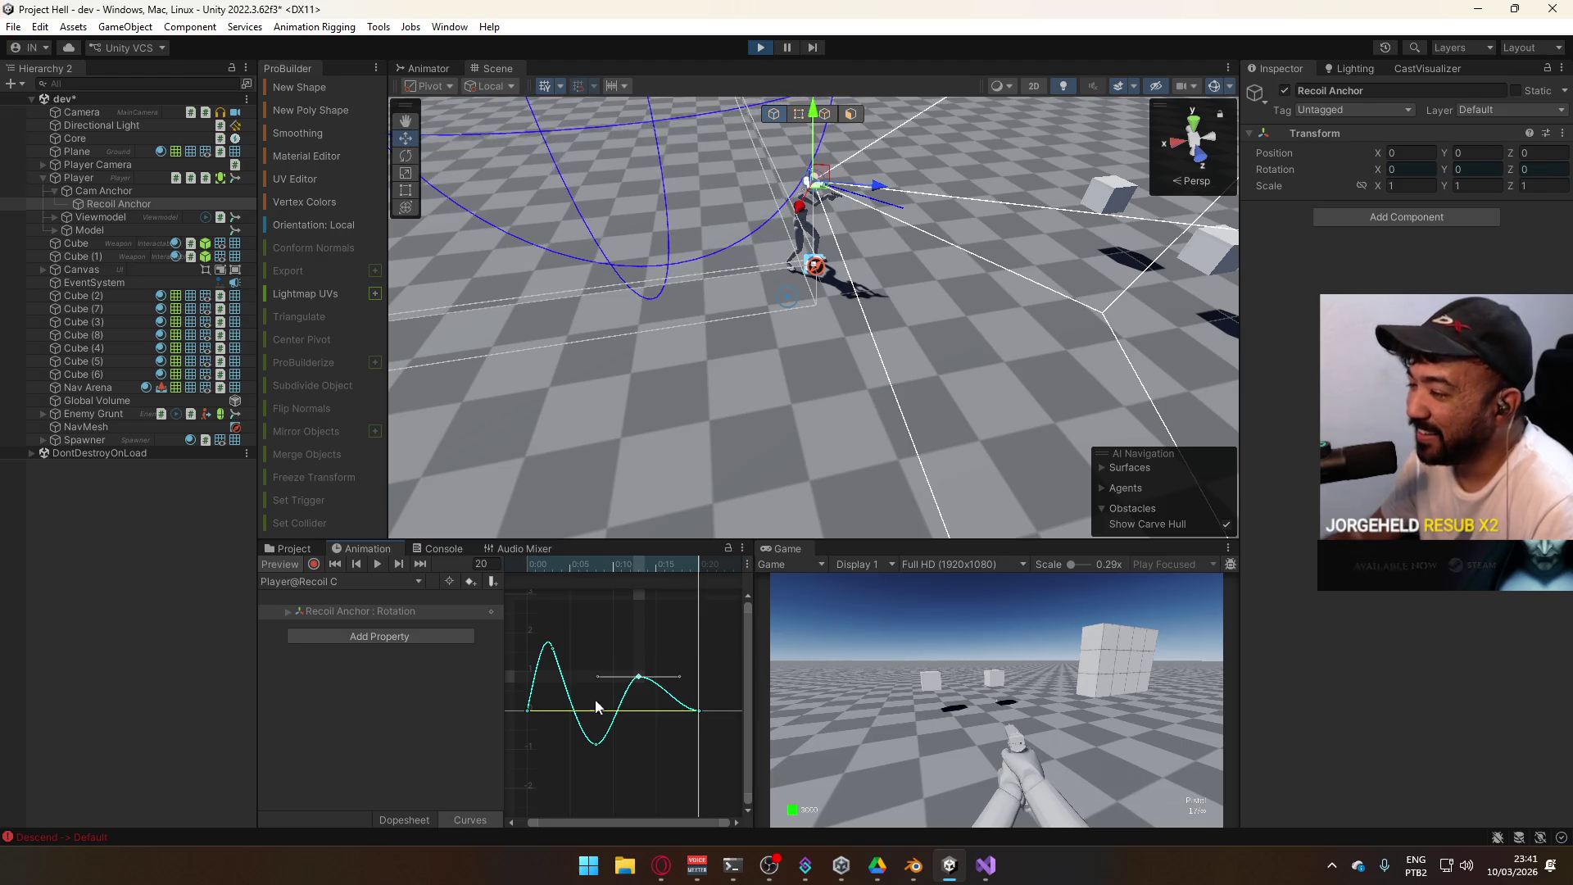
Back in the Dopesheet, select all of Recoil C's rotation keys
left_click(410, 819)
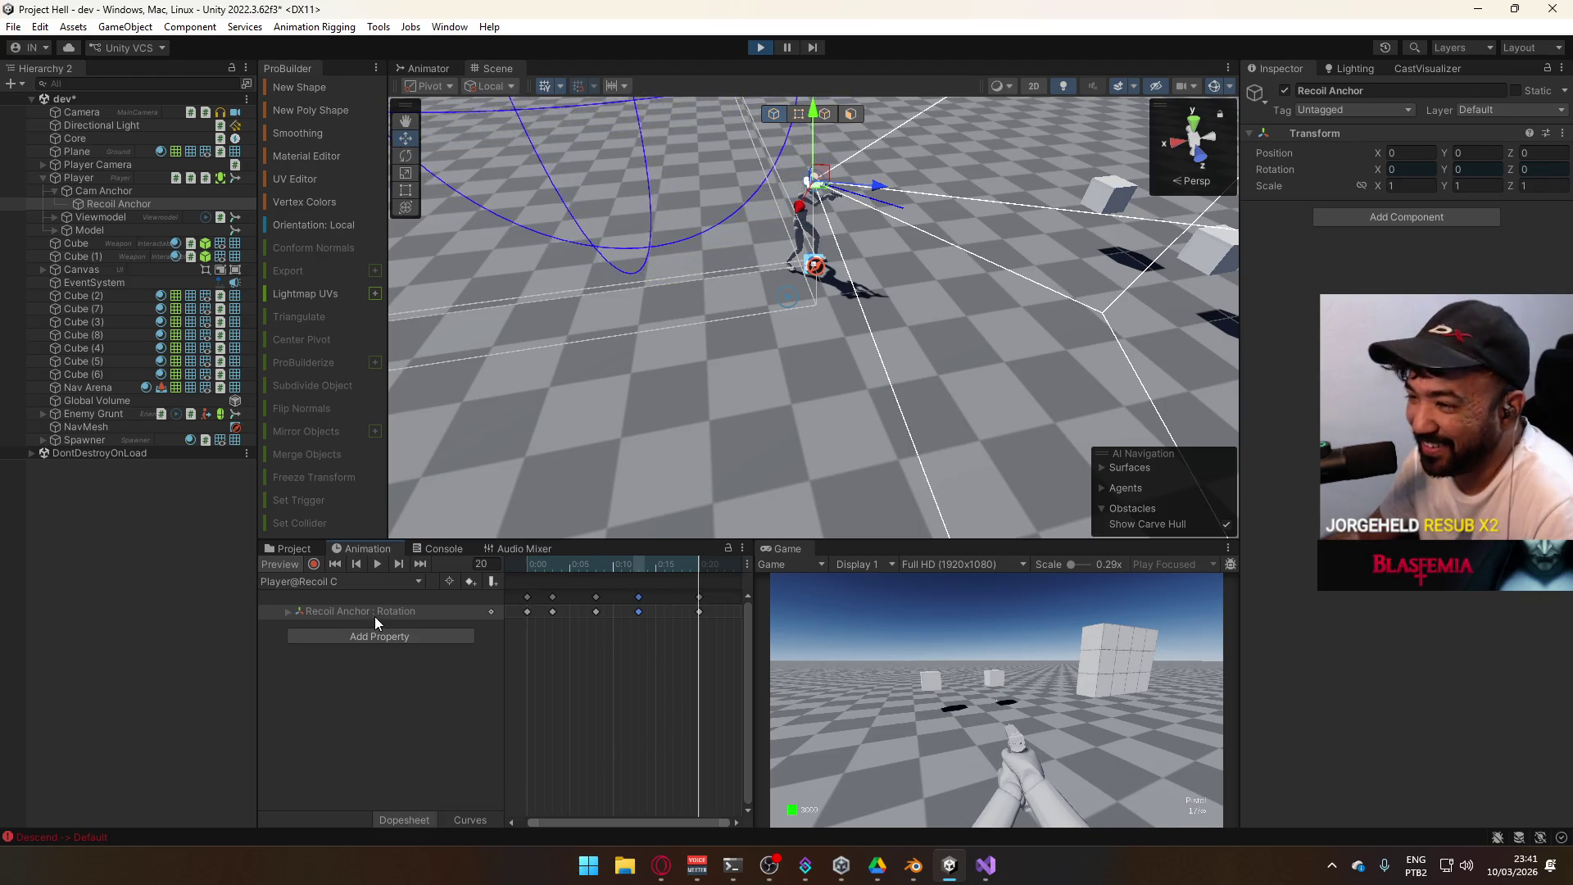
left_click(359, 585)
left_click(728, 634)
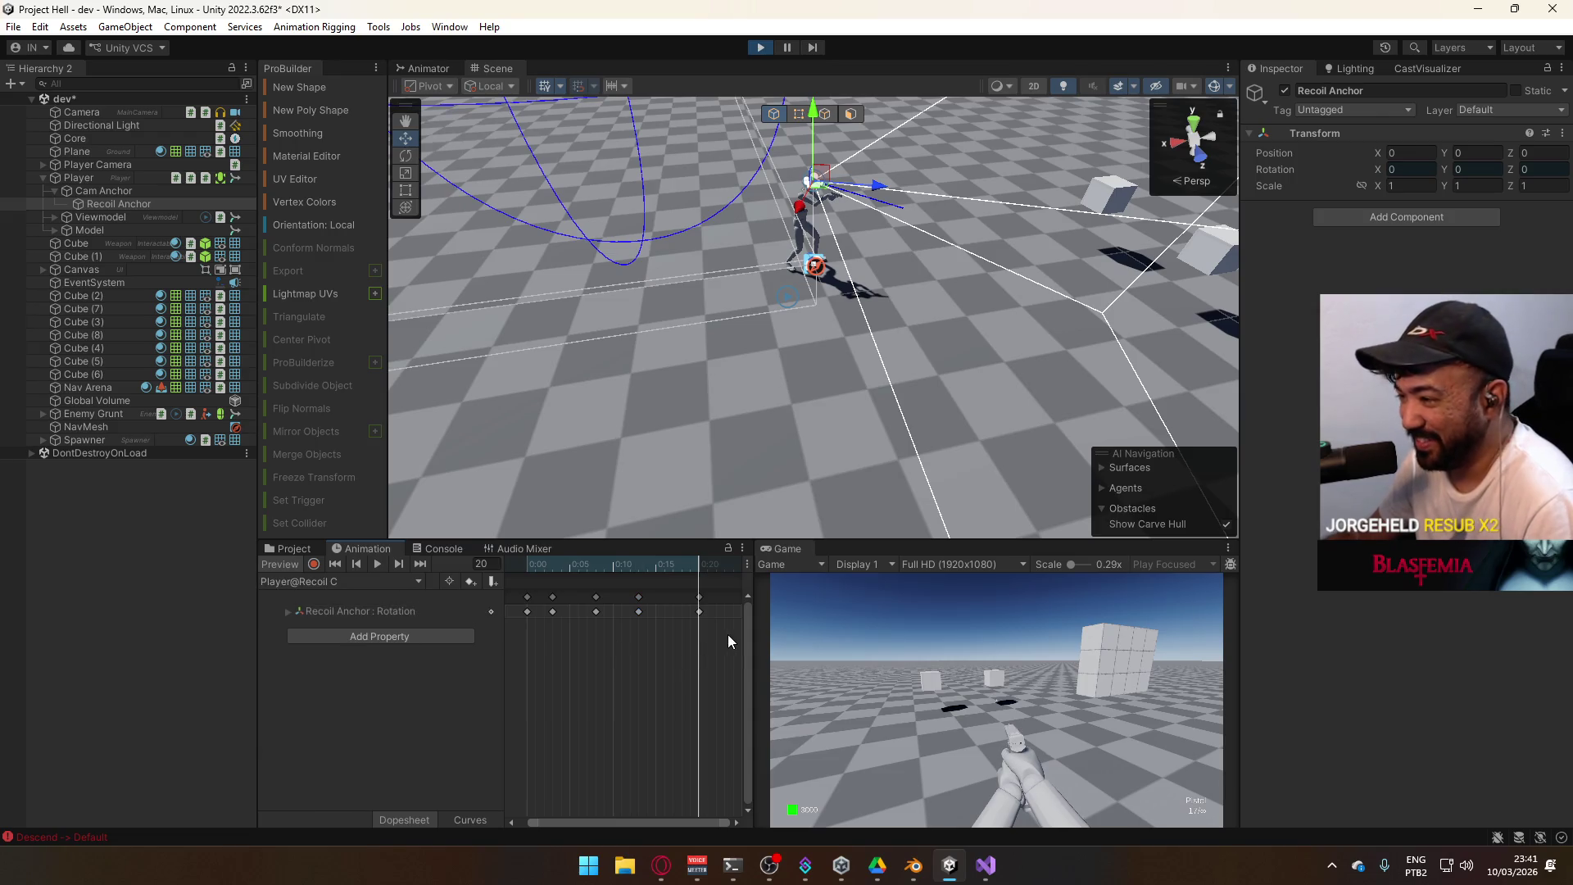
left_click_drag(727, 634, 459, 603)
left_click(324, 582)
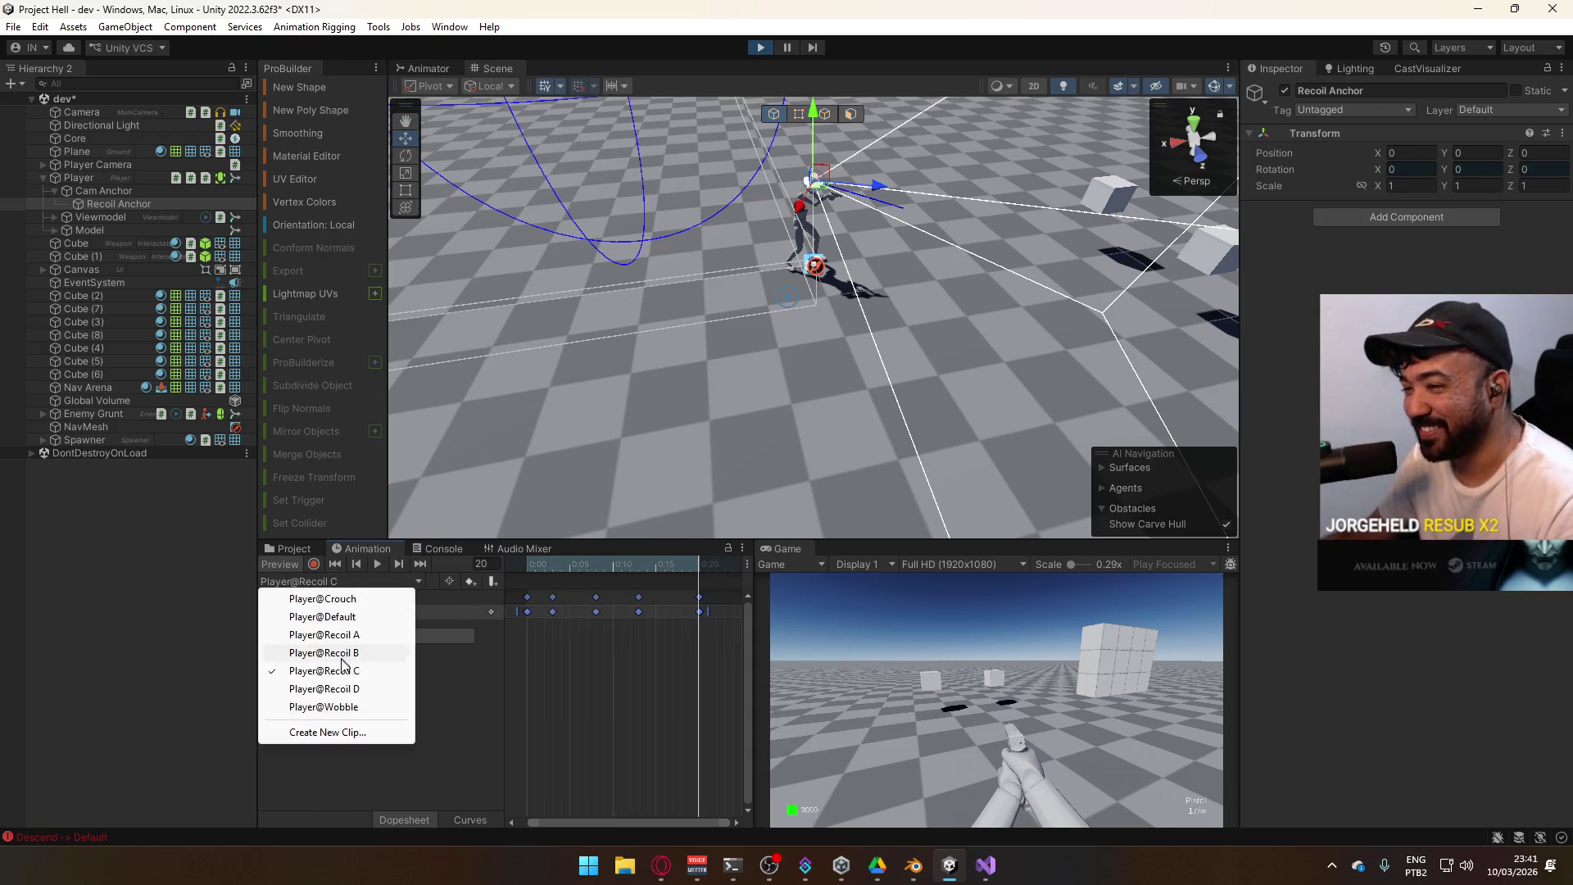
Switch to Player@Recoil D and frame its rotation curve in the Curves view
left_click(357, 689)
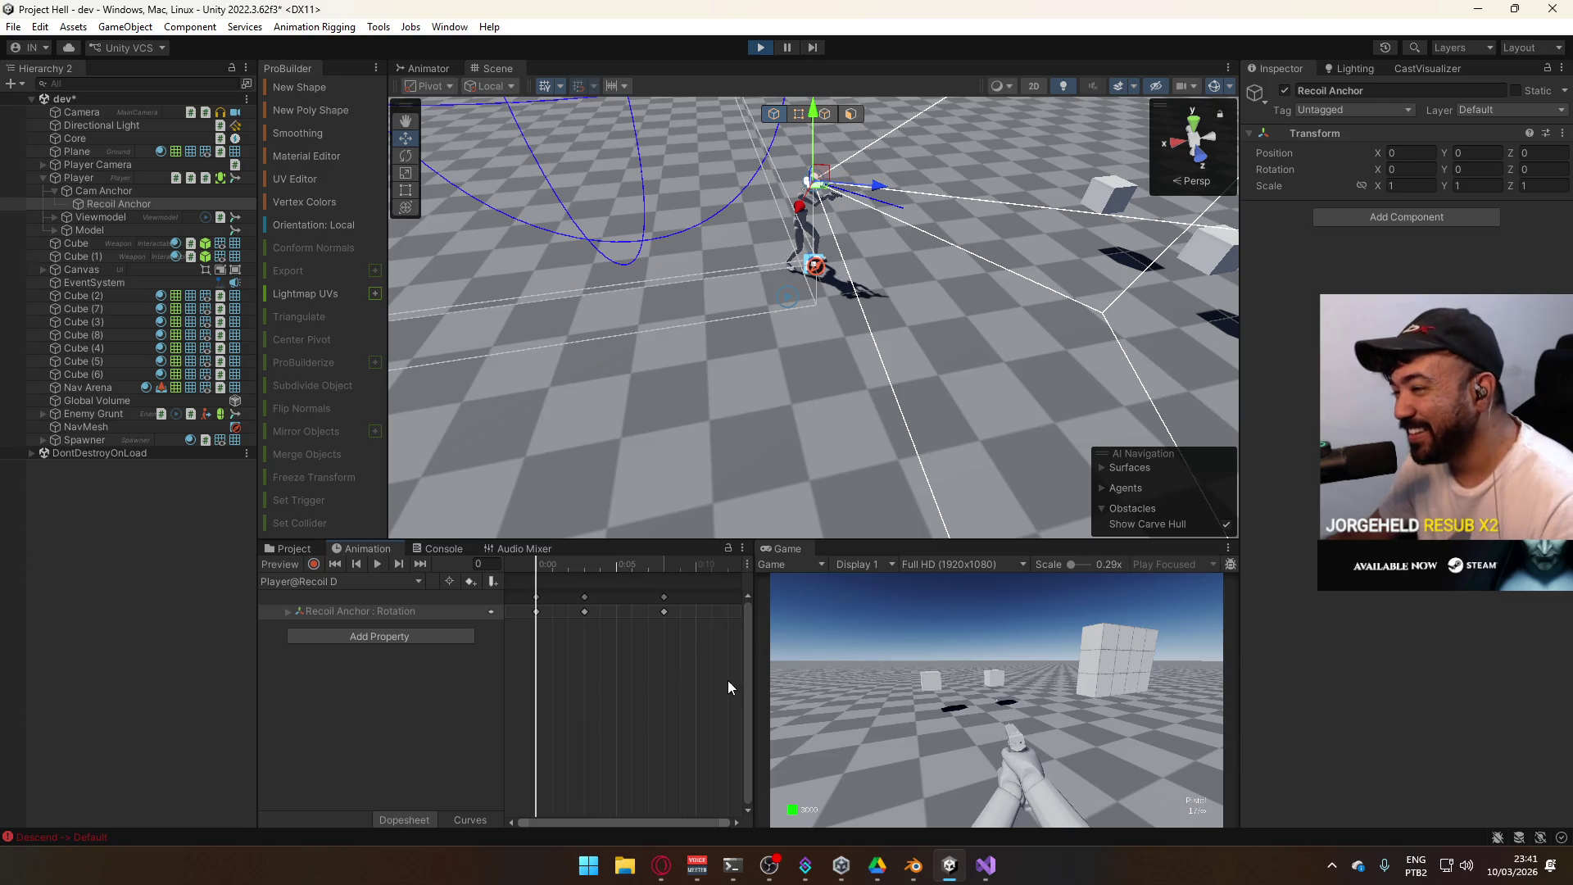
left_click_drag(577, 594, 531, 598)
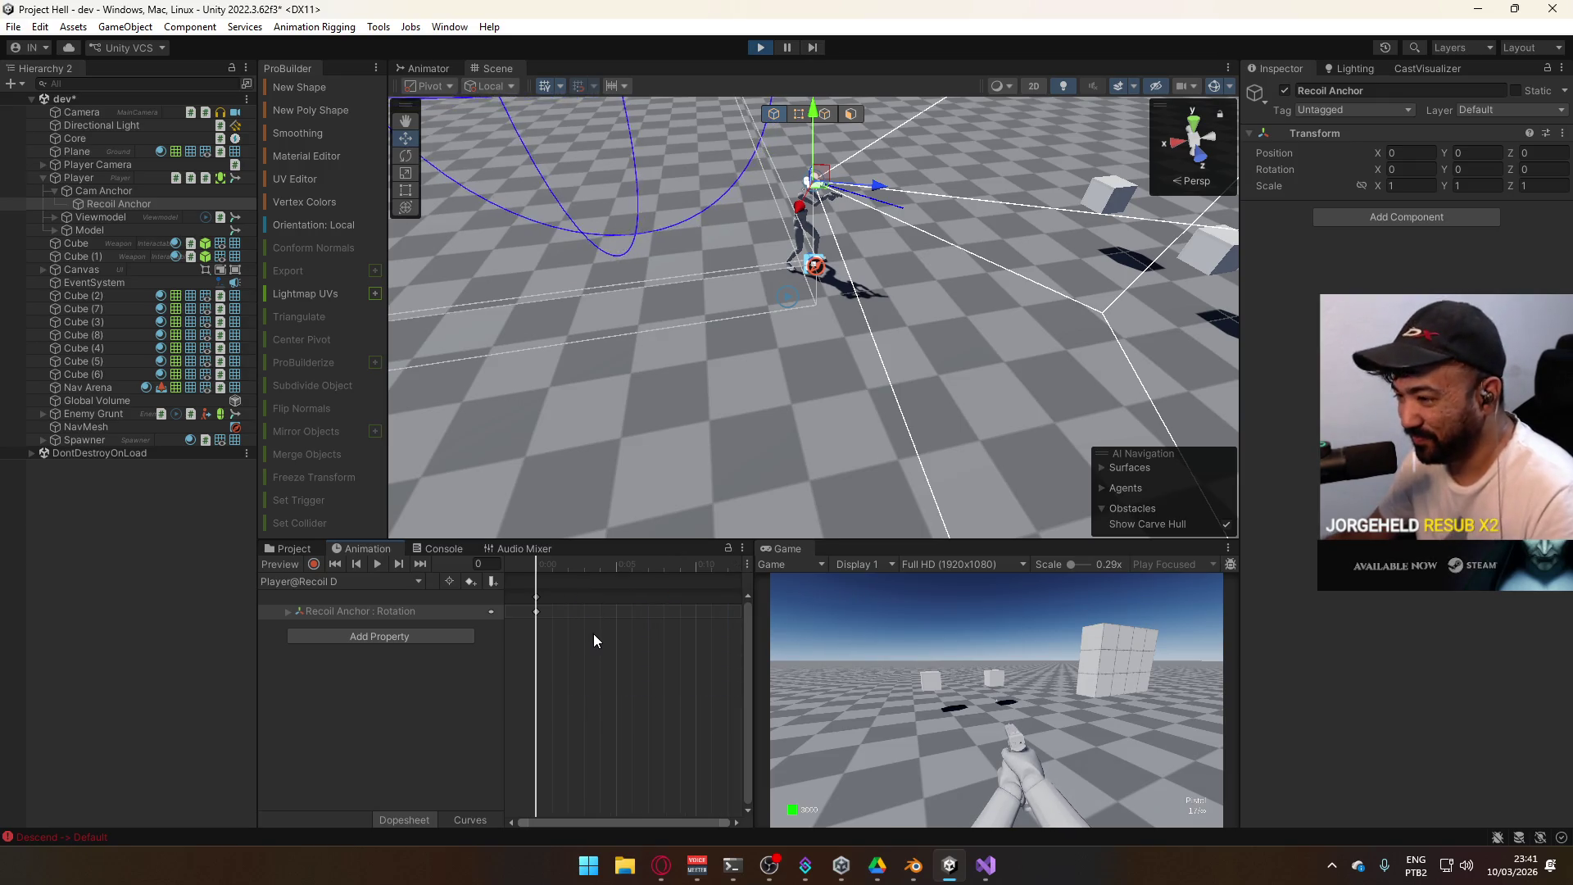
left_click(459, 818)
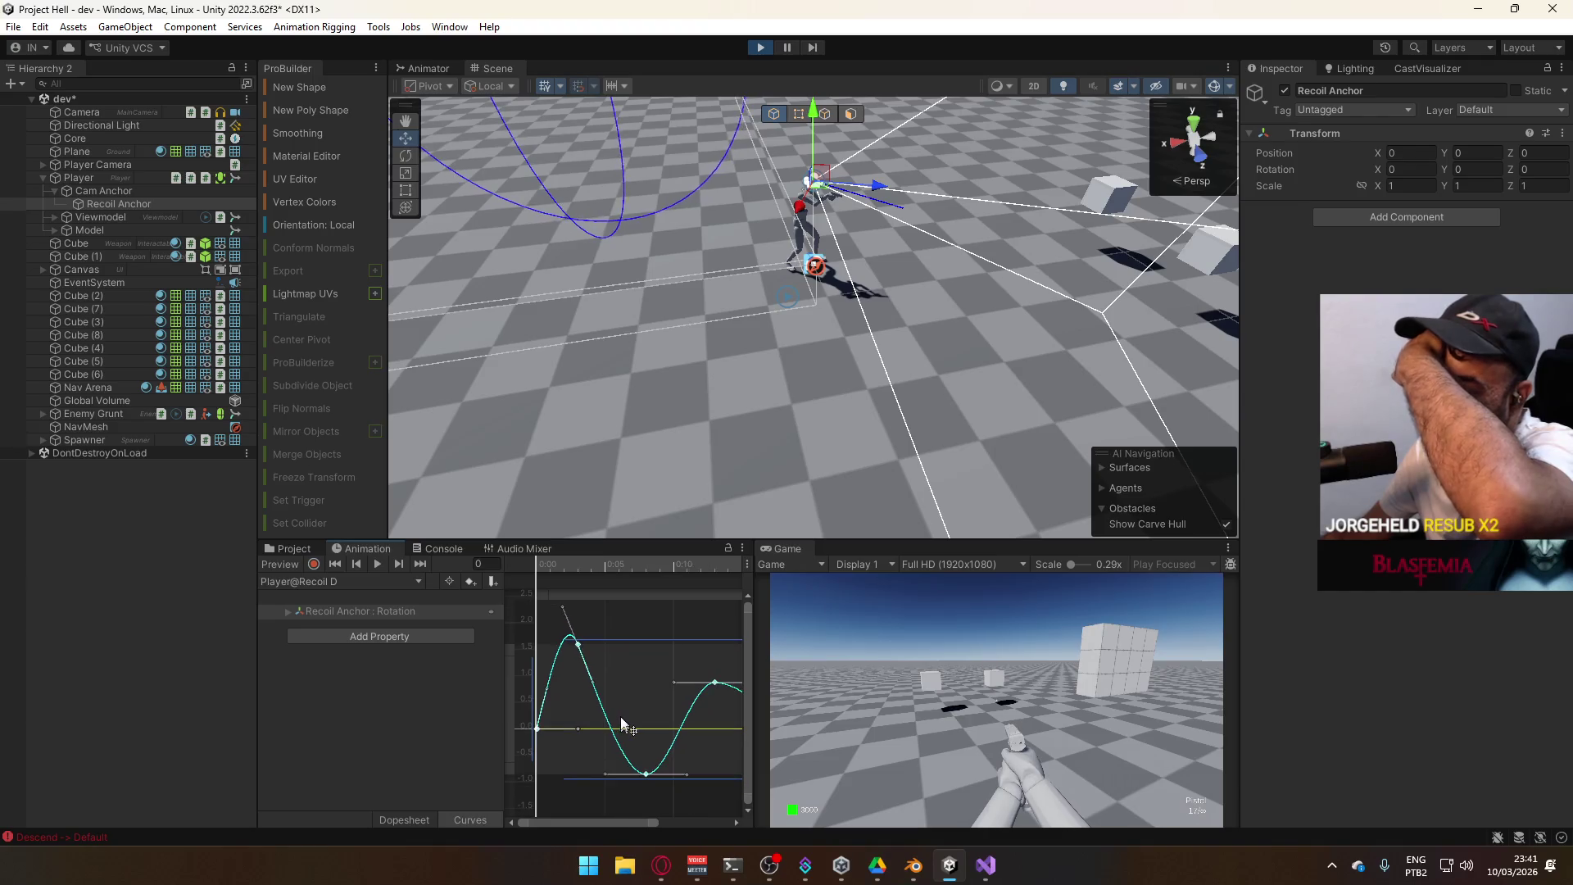
left_click_drag(661, 720, 555, 665)
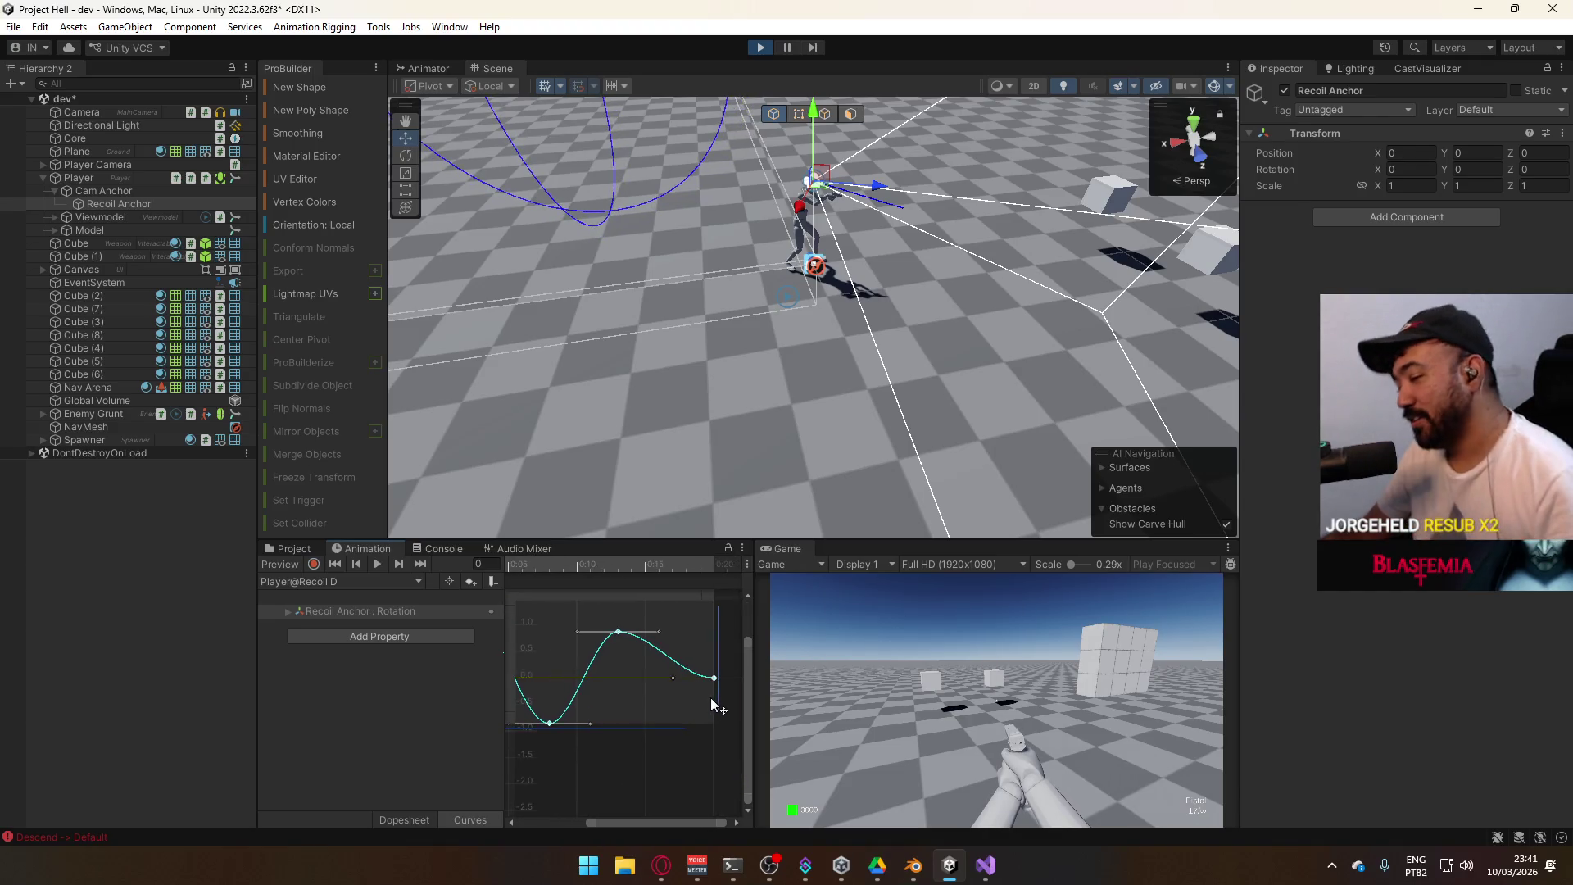
mouse_move(628, 720)
left_mouse_down()
mouse_move(677, 710)
mouse_move(764, 749)
left_mouse_up()
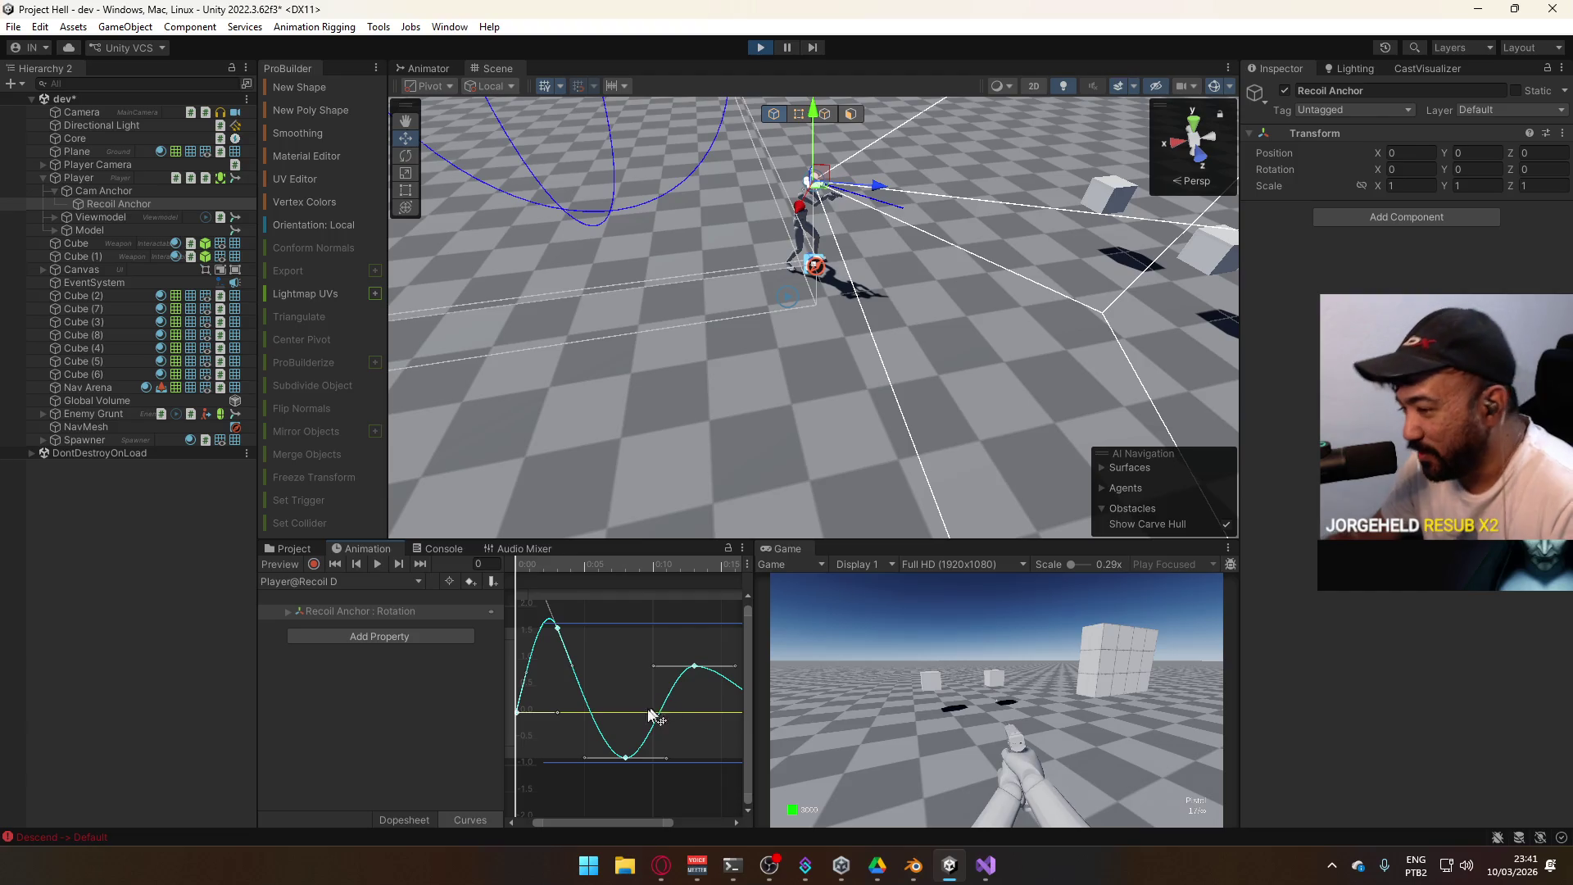
left_click(667, 780)
key("f")
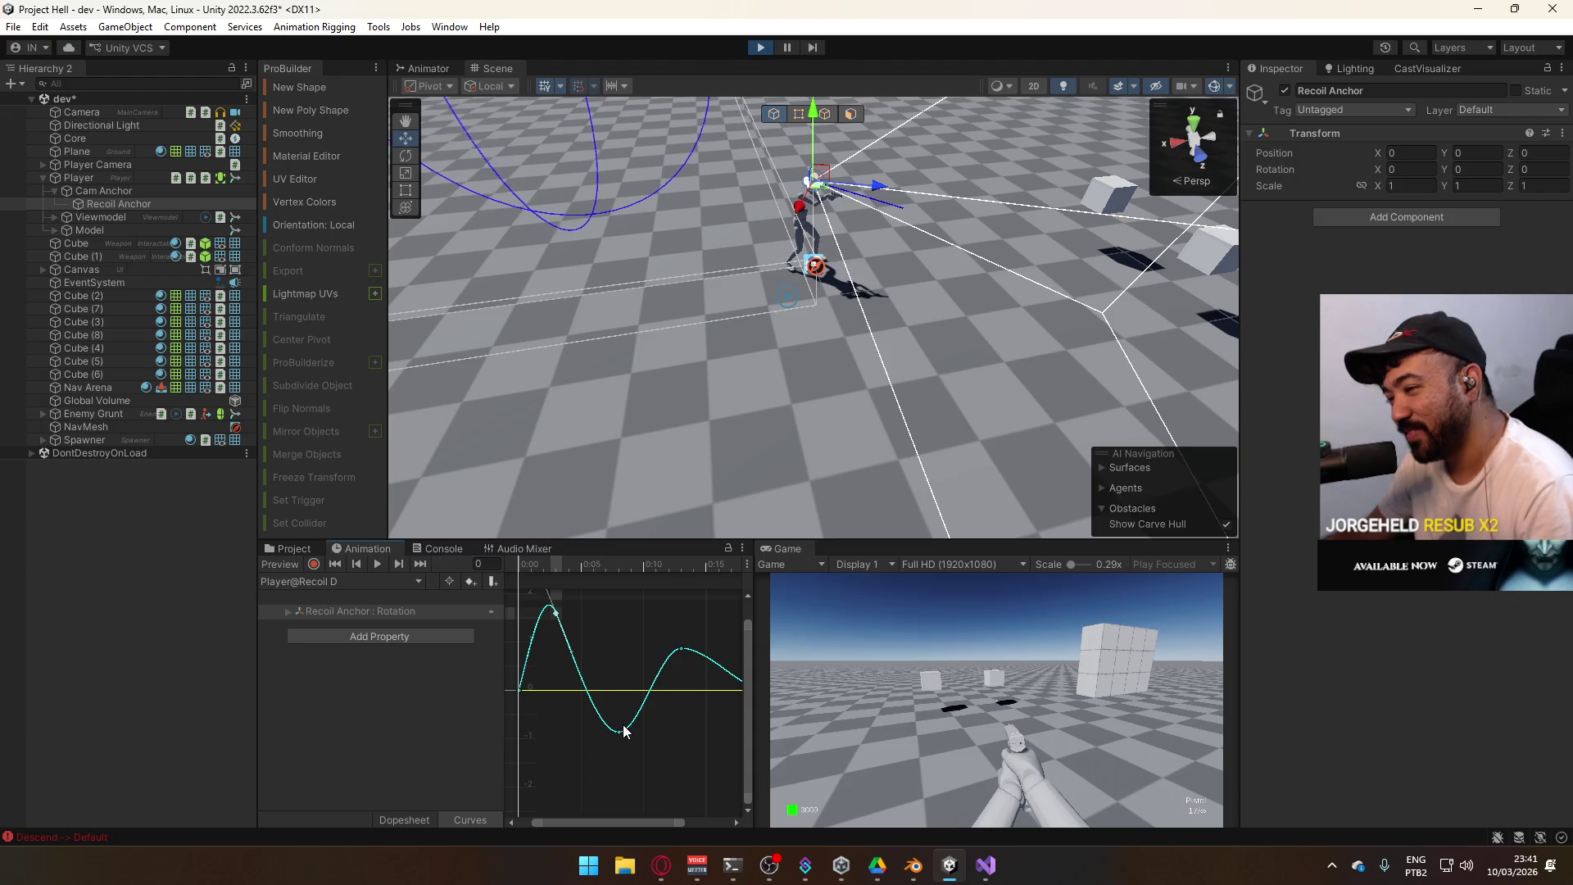
Set Rotation.z at frame 3 to -1.59 so the first peak kicks the other way
left_click(289, 612)
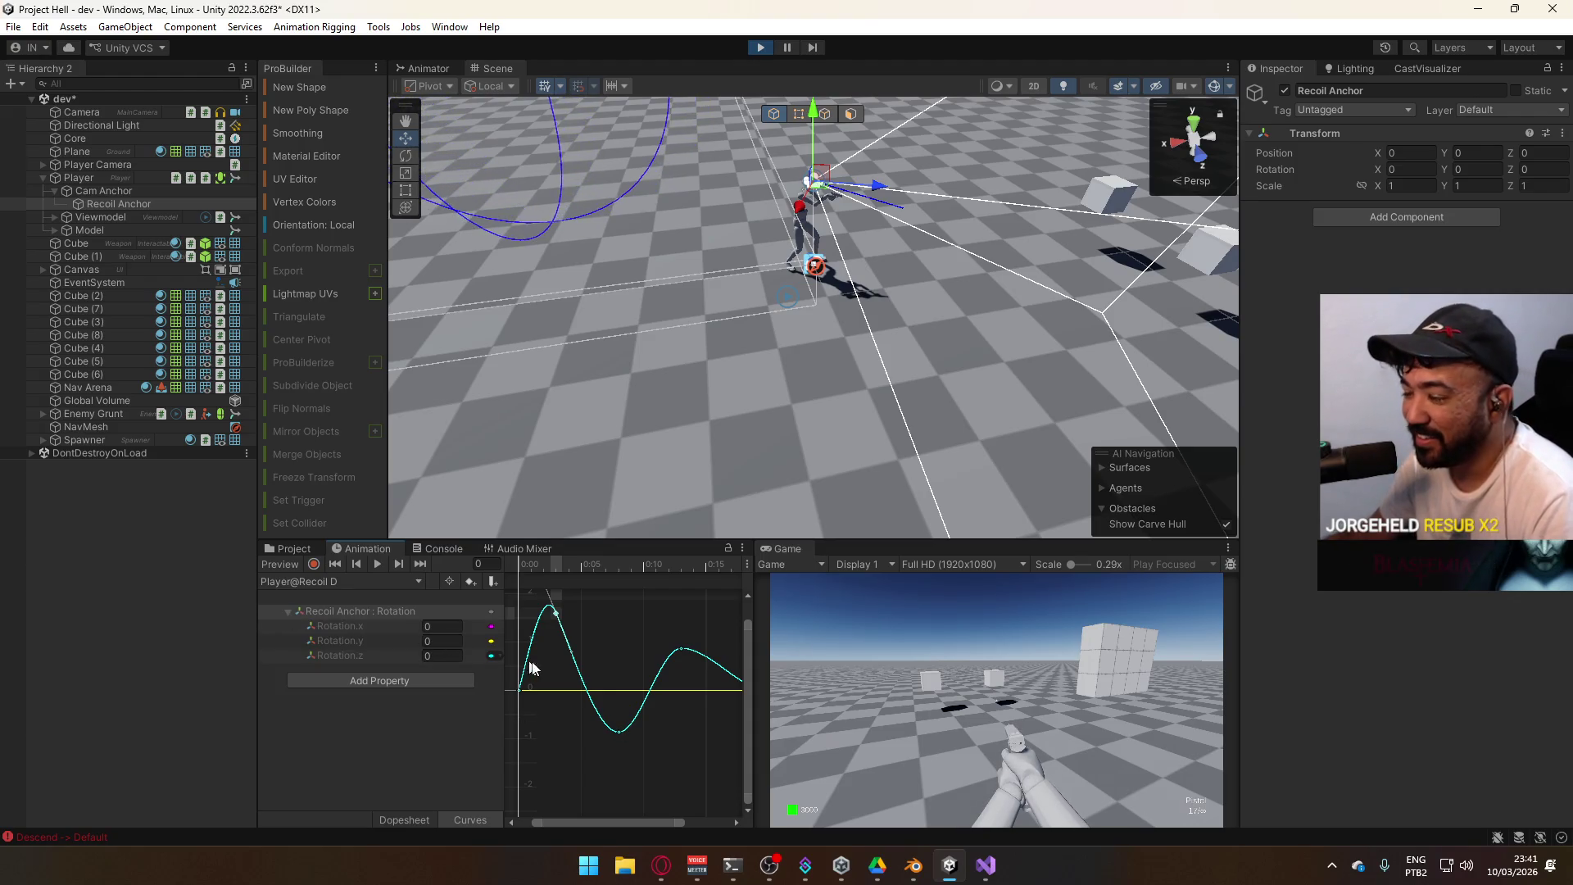
left_click(555, 567)
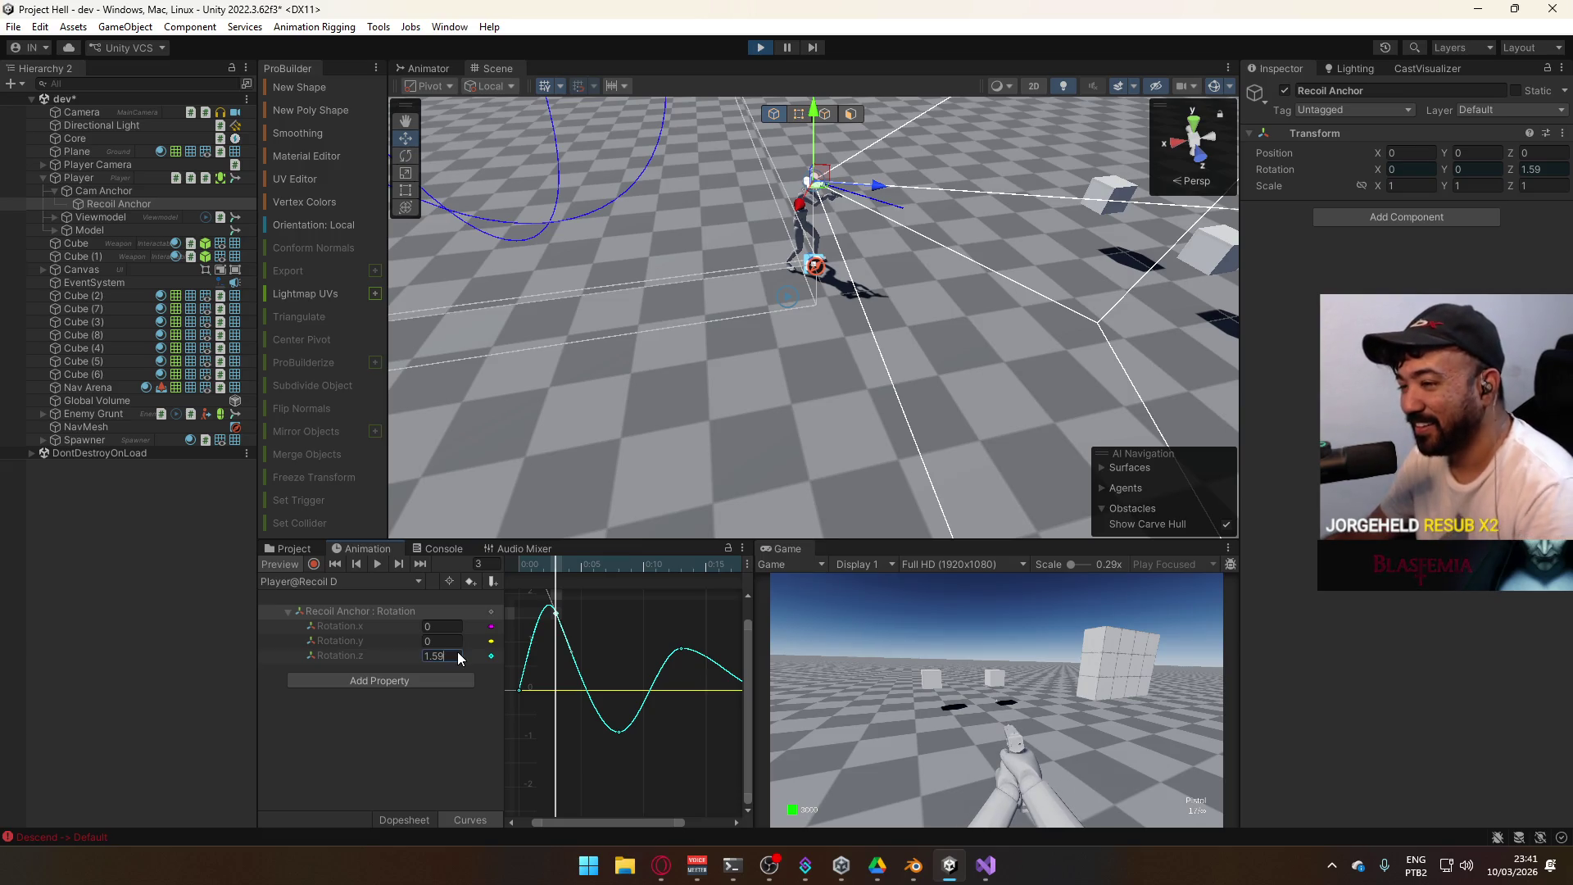
type("-")
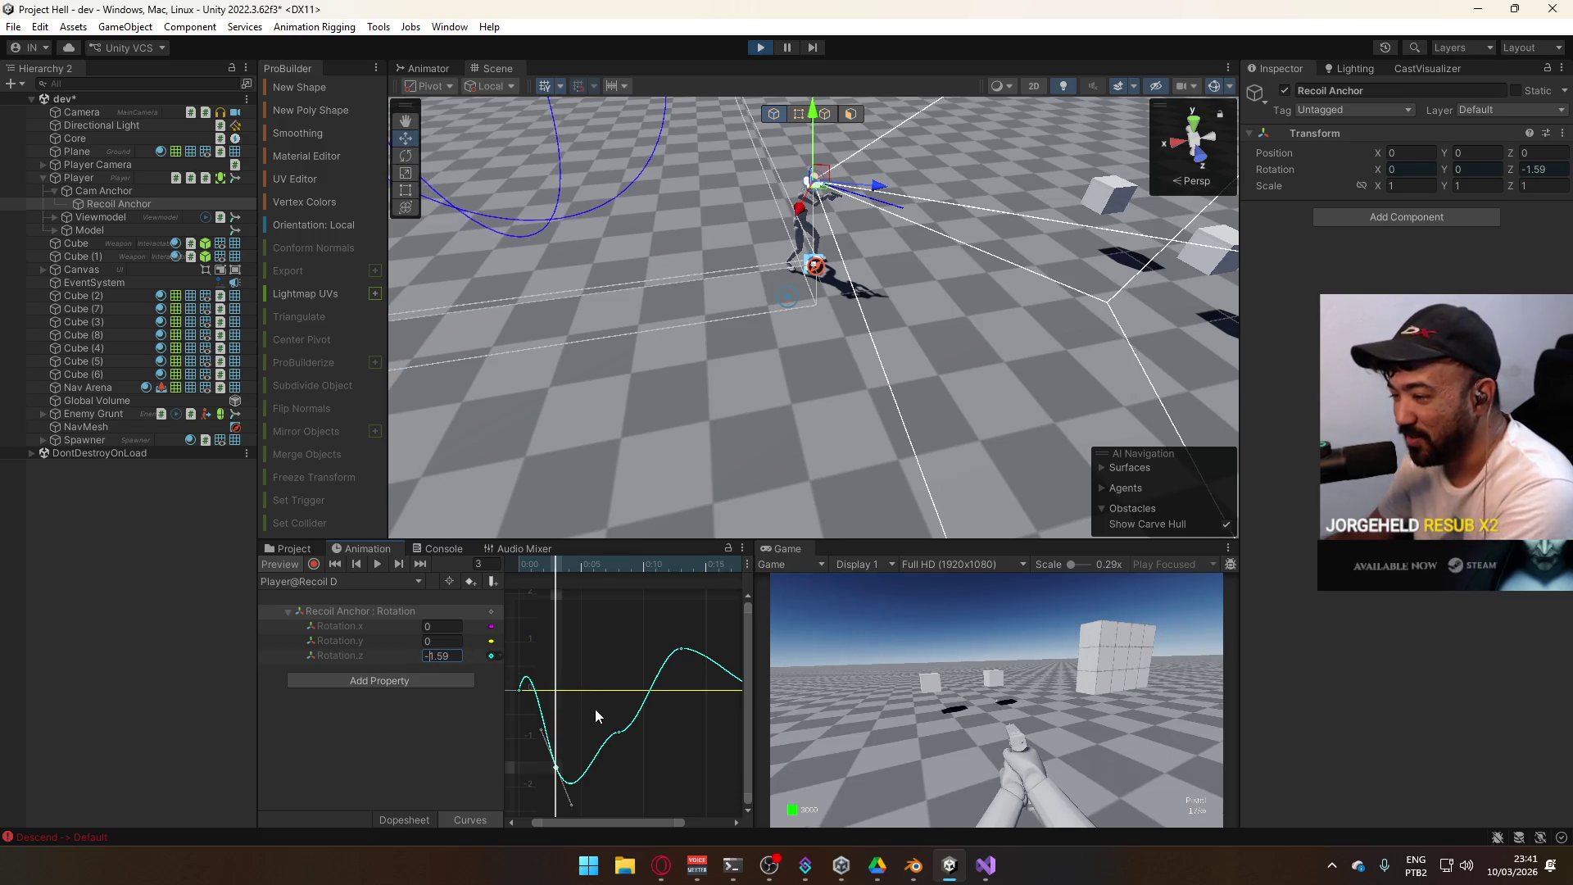
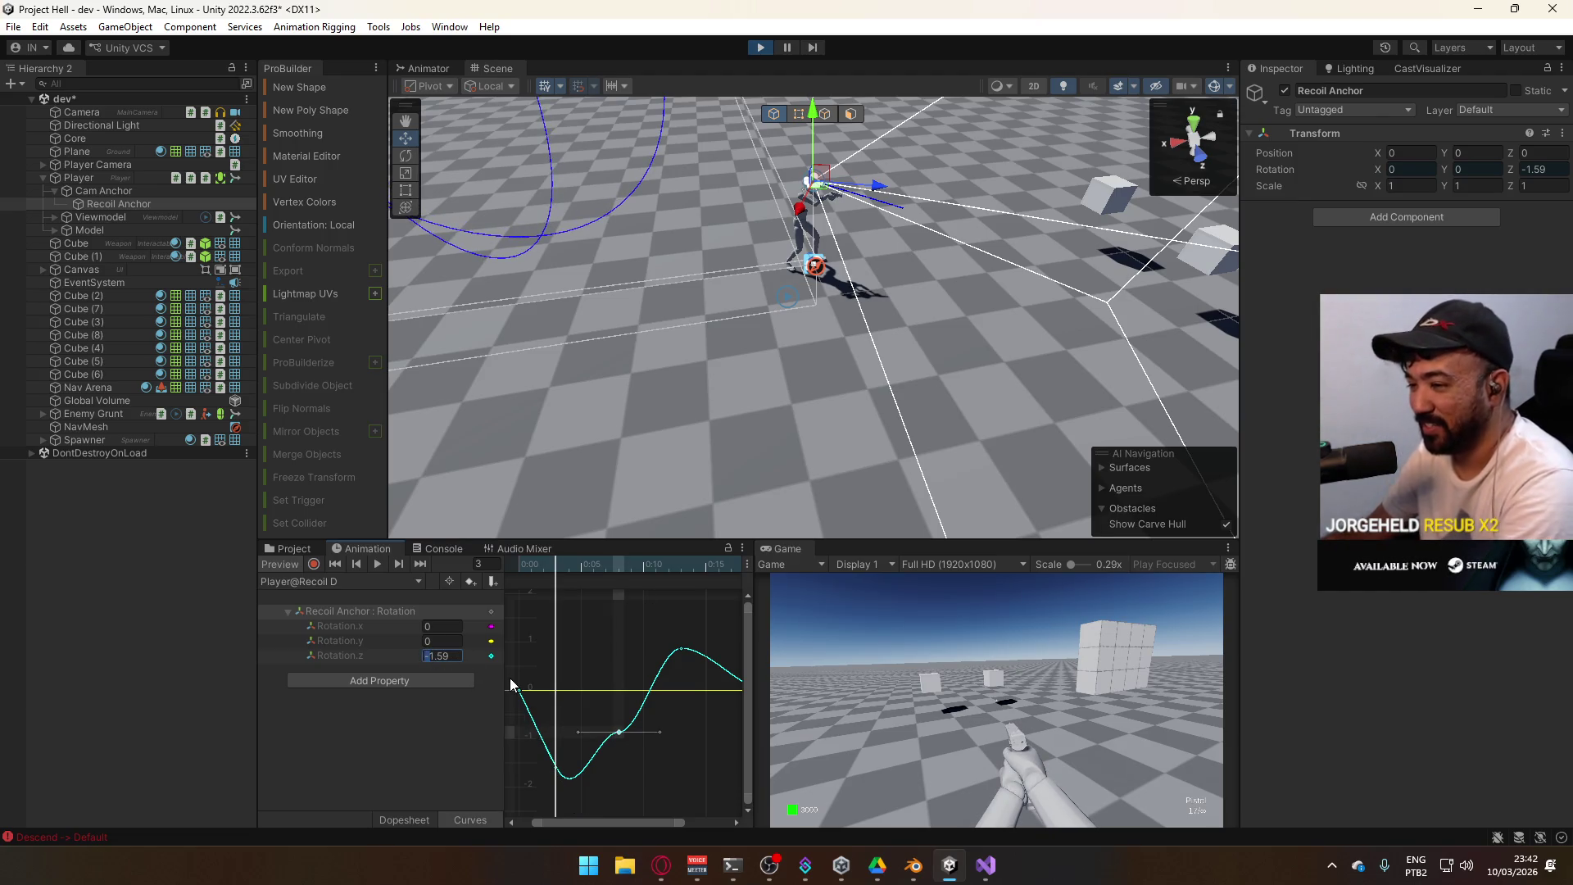
Make the Rotation.z key at frame 3 negative (-1.59) and the frame 8 key positive (0.862)
key("Delete")
type("-")
key("Return")
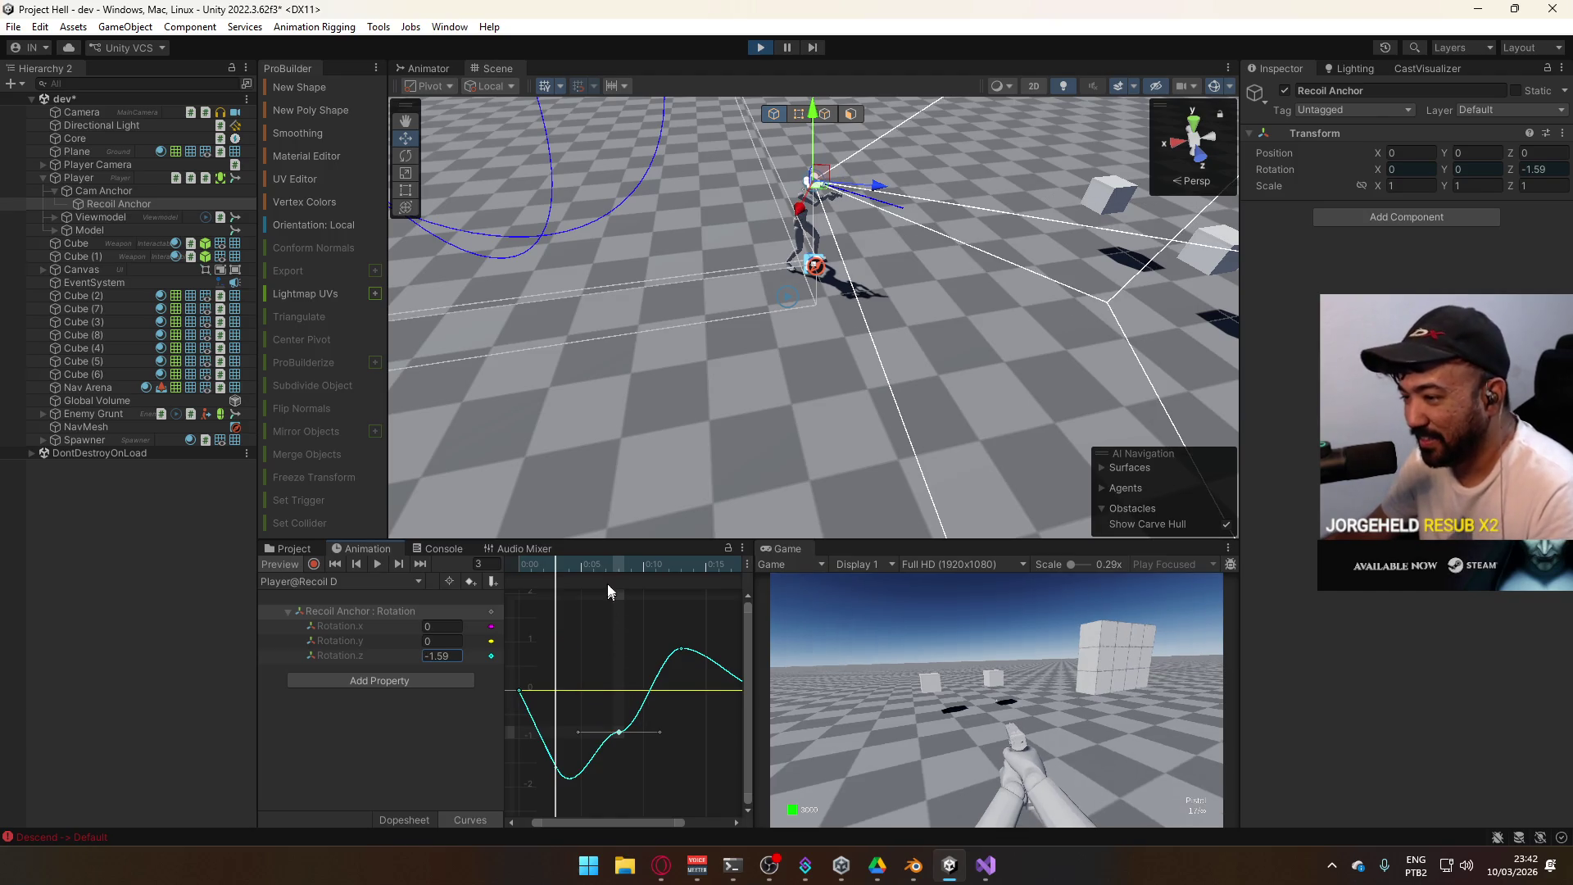
left_click(621, 562)
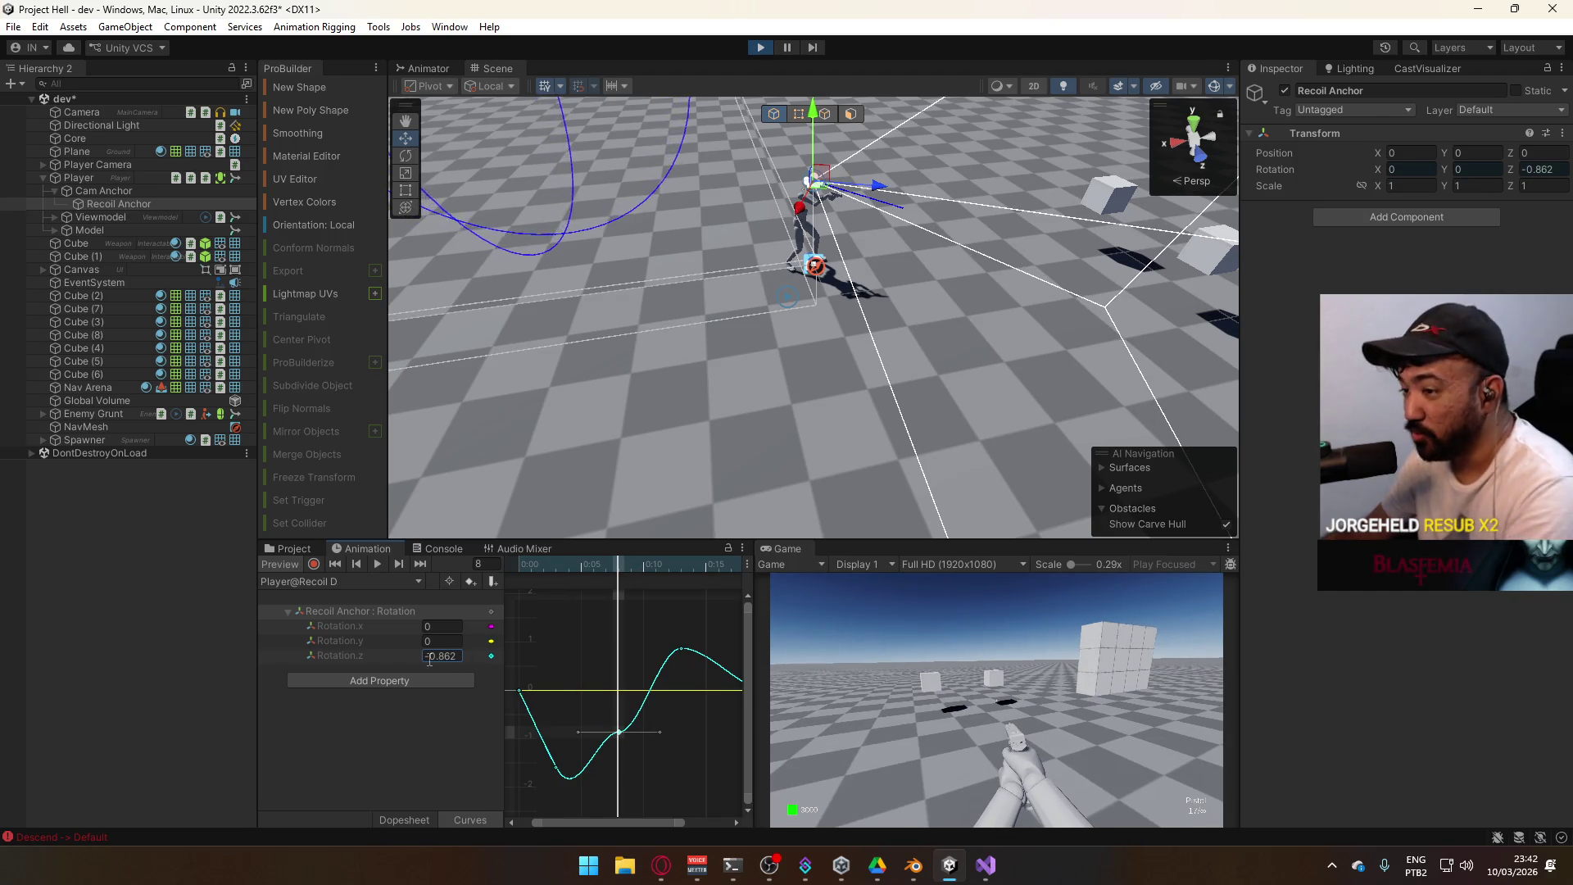
key("Delete")
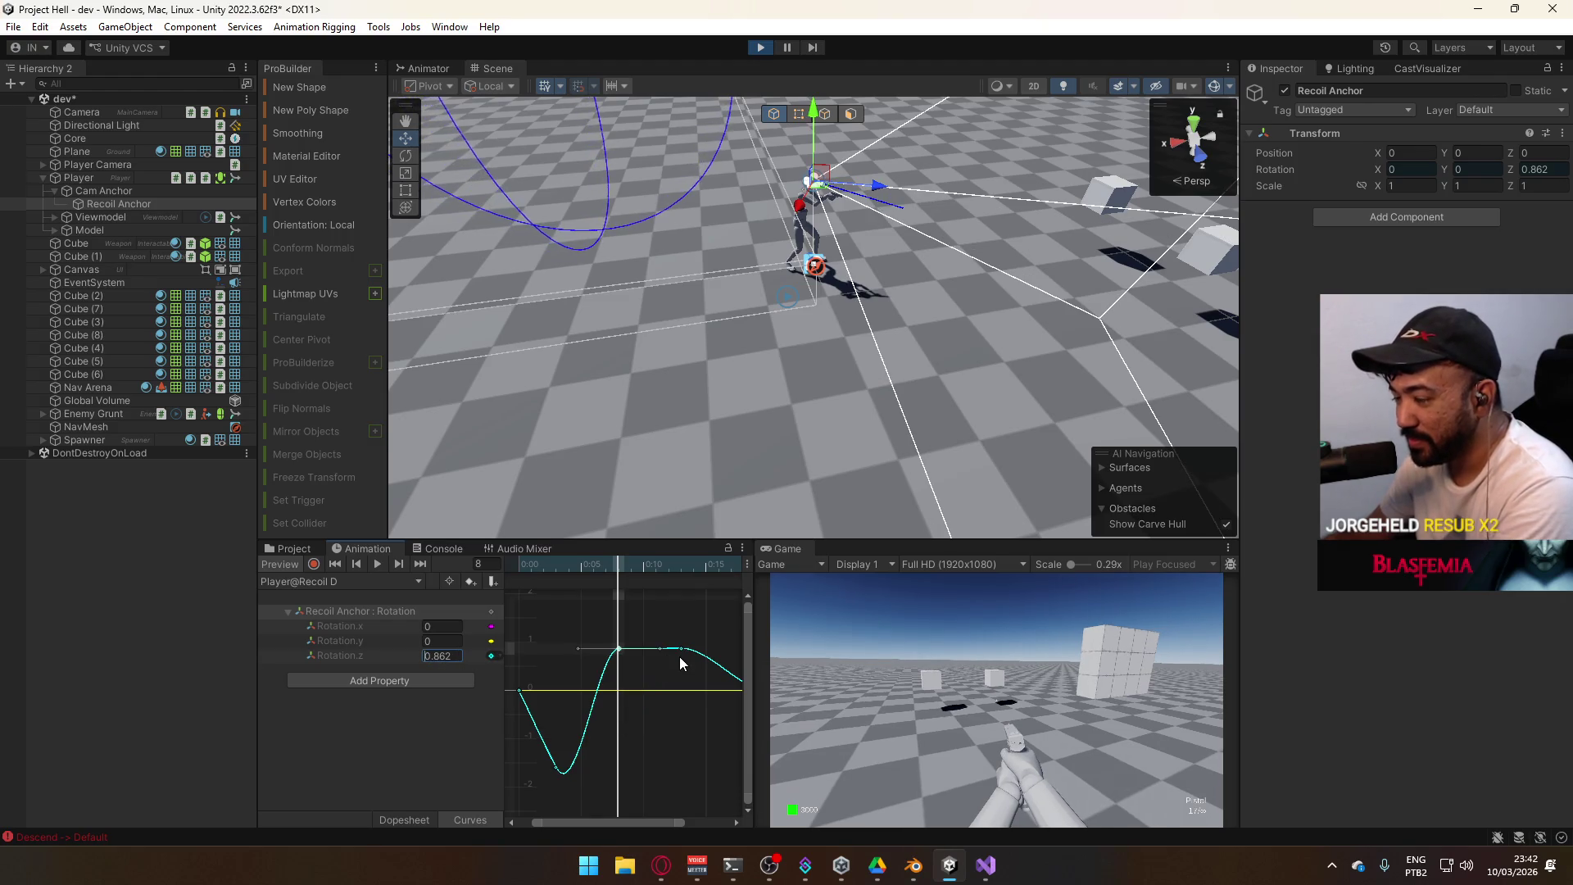
left_click(681, 649)
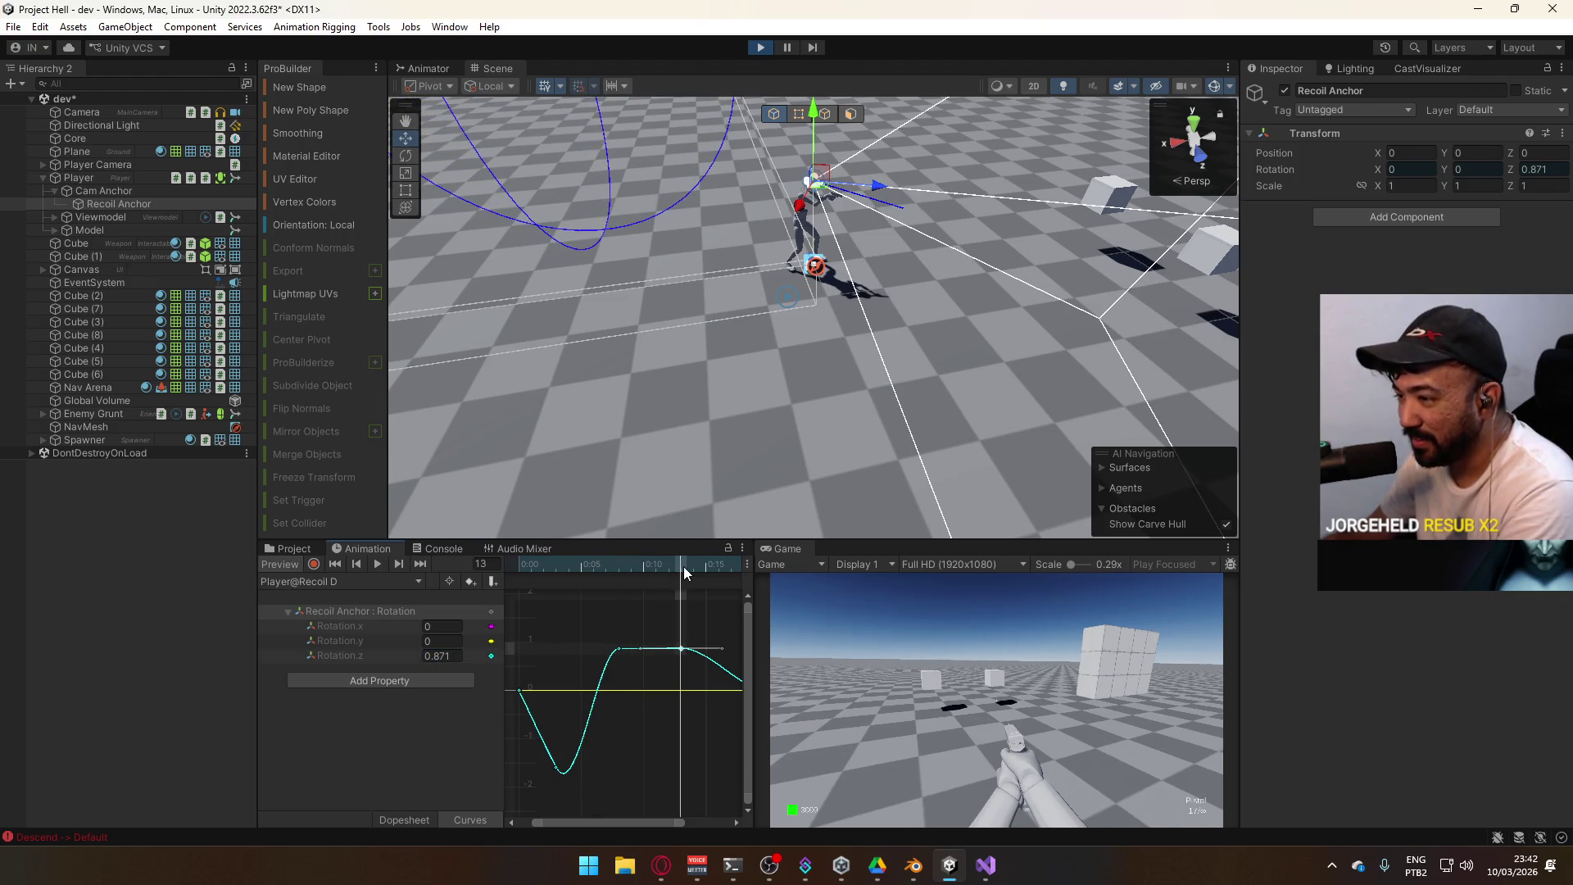
Frame the whole curve, make the frame 13 key negative (-0.871), scrub to frame 18, and end preview
key("f")
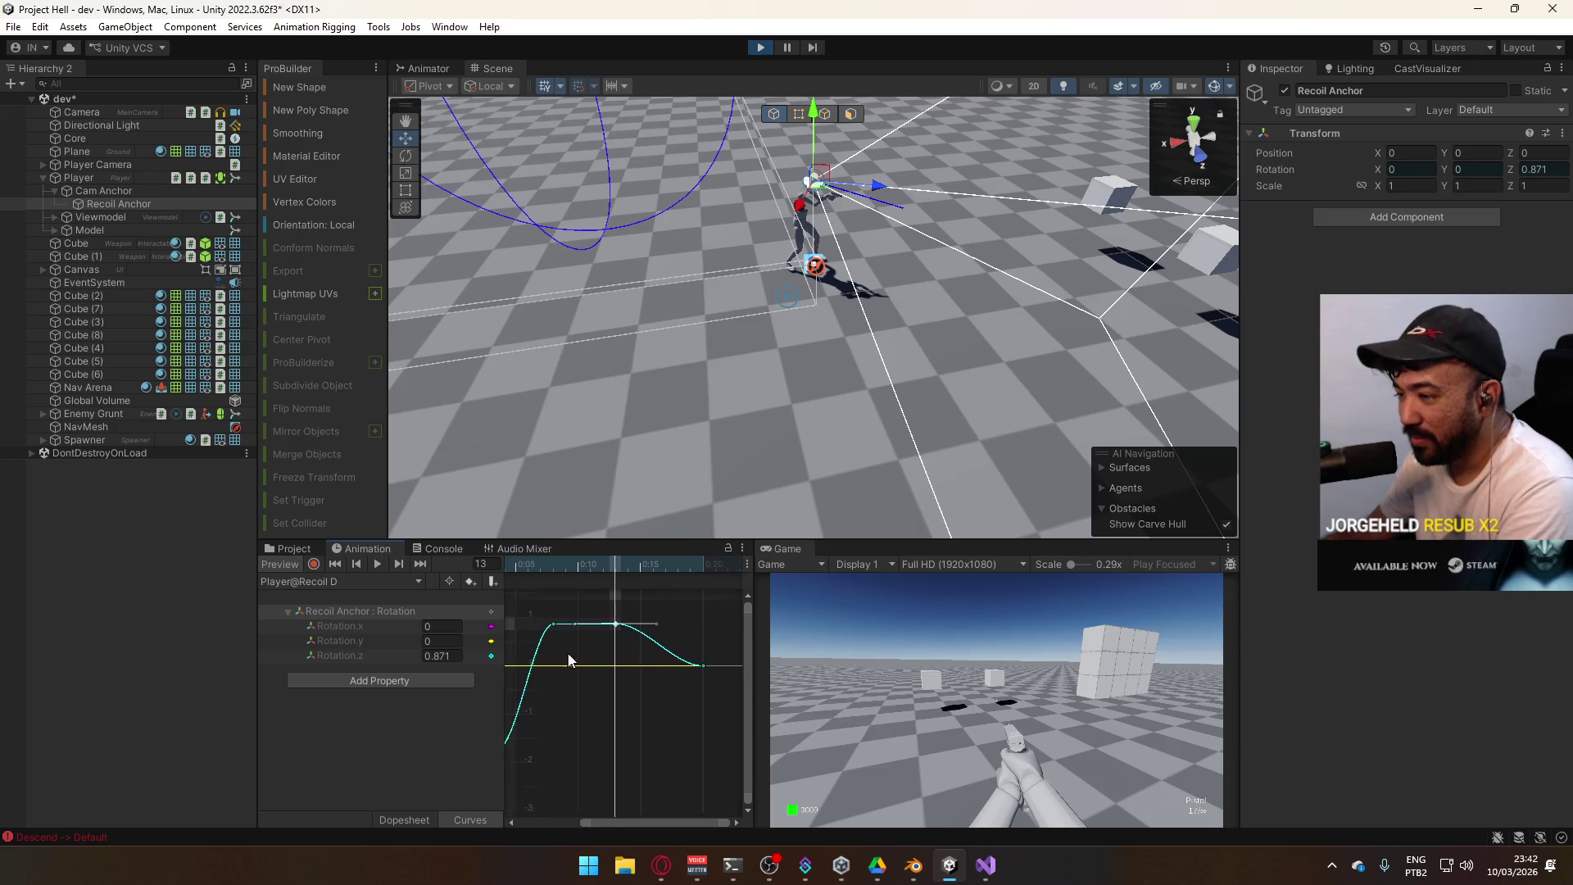
key("a")
left_click_drag(618, 646, 618, 631)
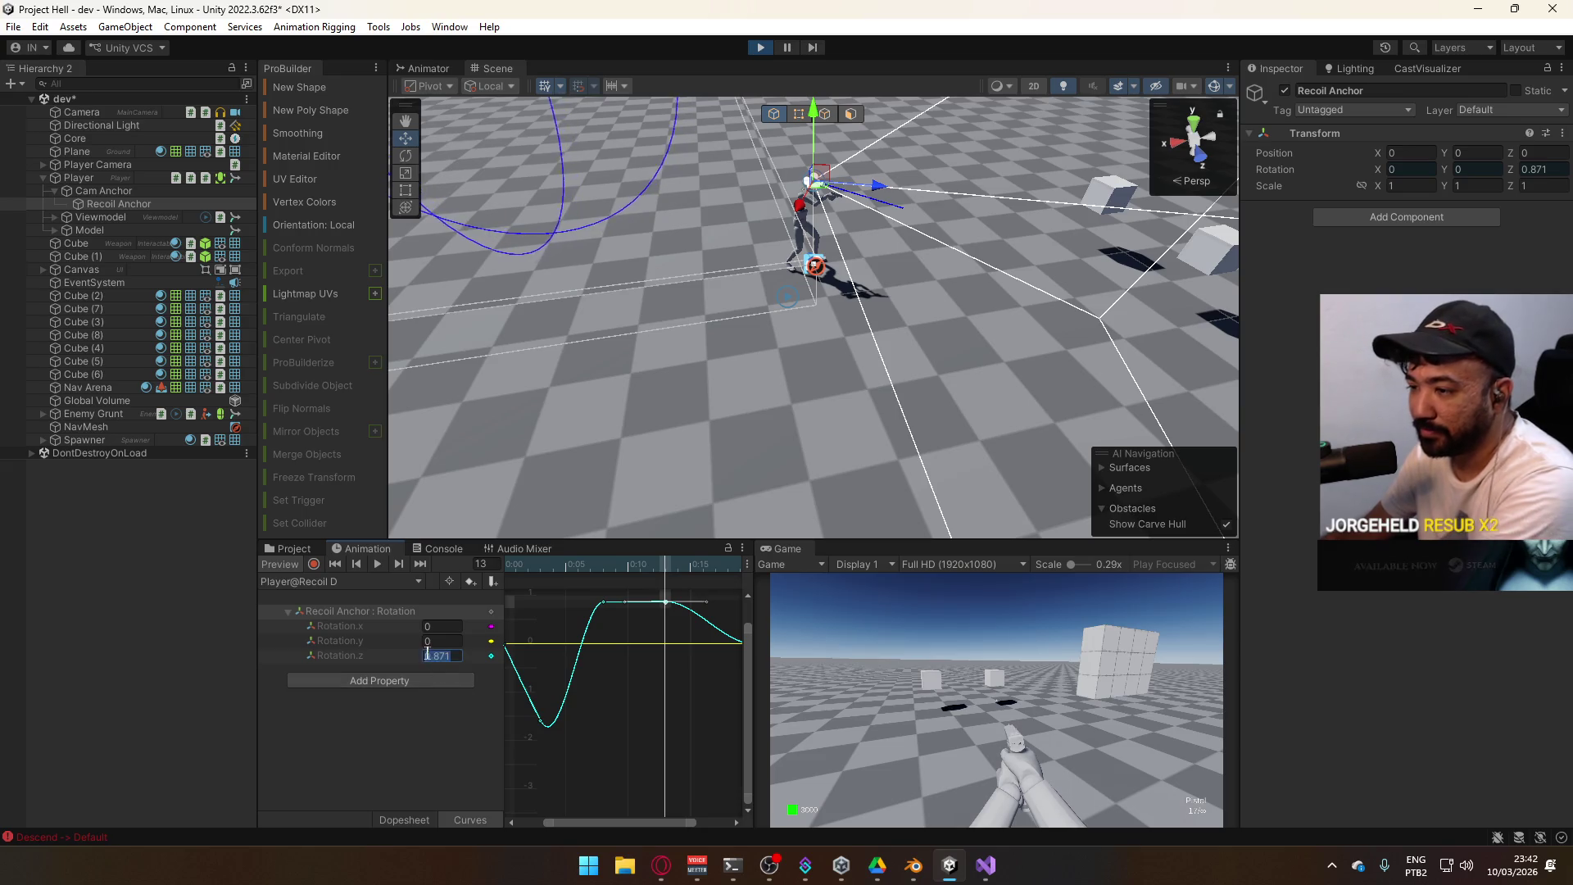
type("-")
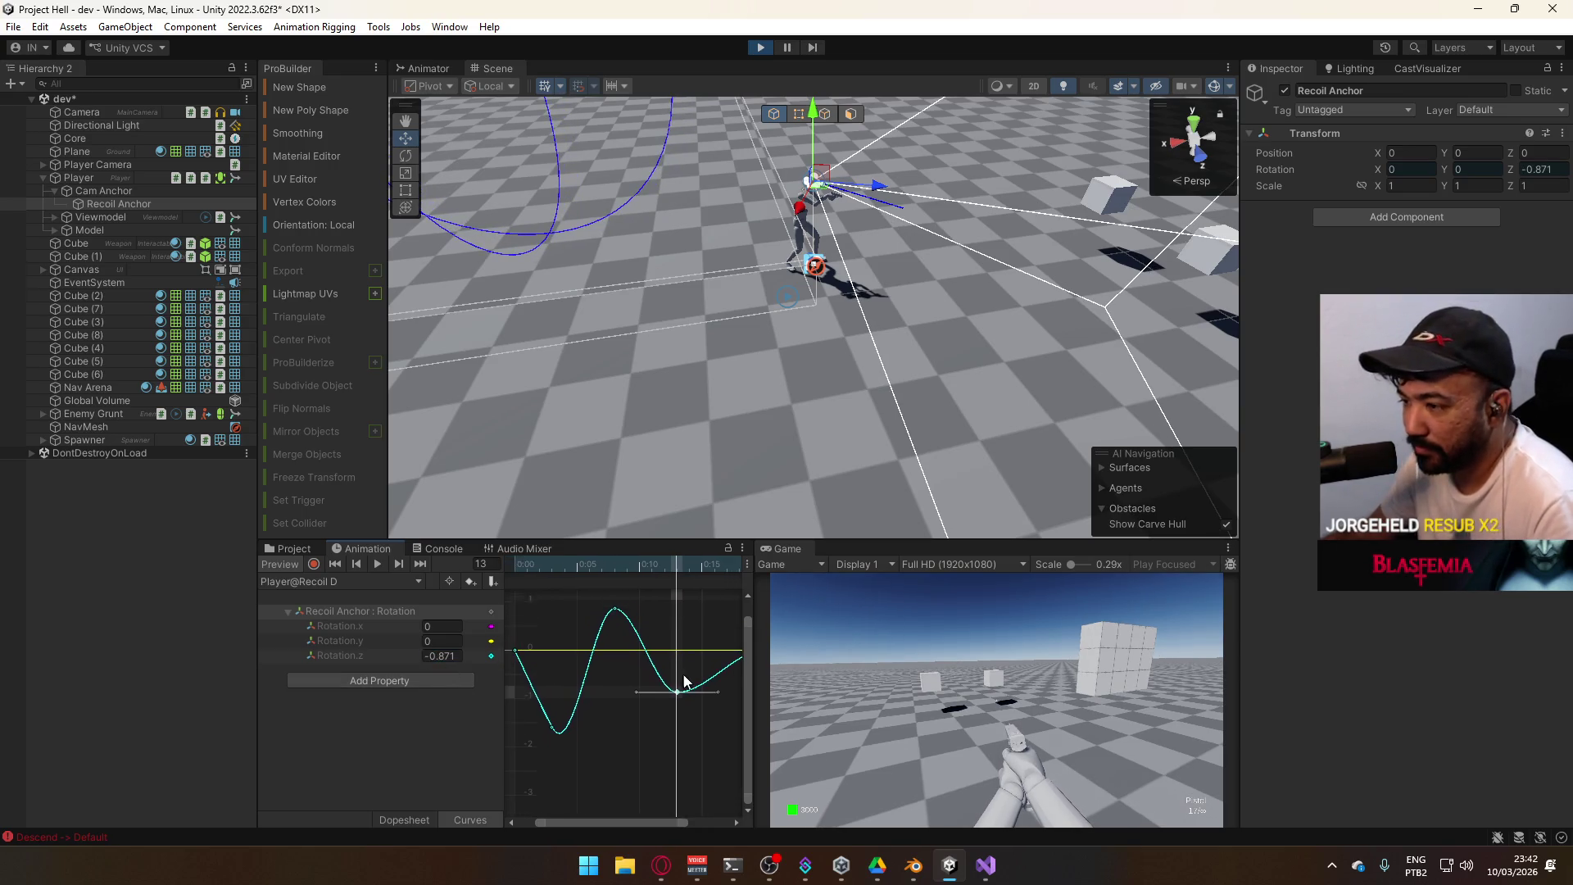
mouse_move(656, 566)
left_mouse_down()
mouse_move(520, 569)
mouse_move(643, 590)
mouse_move(685, 623)
mouse_move(588, 650)
left_mouse_up()
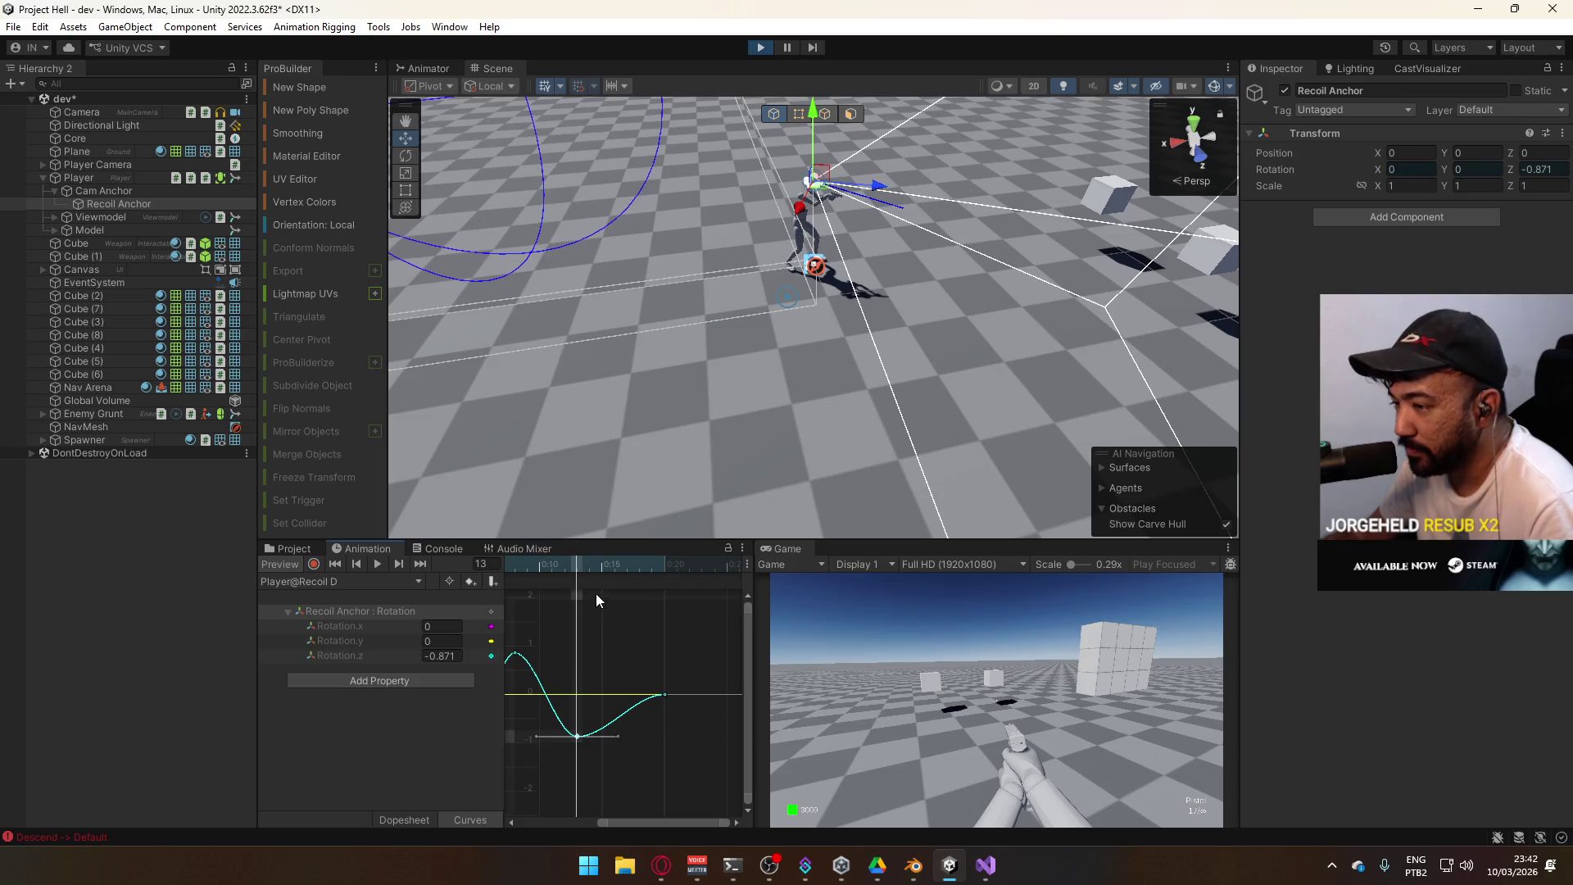
mouse_move(581, 565)
left_mouse_down()
mouse_move(667, 590)
mouse_move(641, 592)
mouse_move(639, 641)
mouse_move(633, 607)
mouse_move(578, 569)
mouse_move(539, 577)
mouse_move(672, 578)
left_mouse_up()
left_click(281, 567)
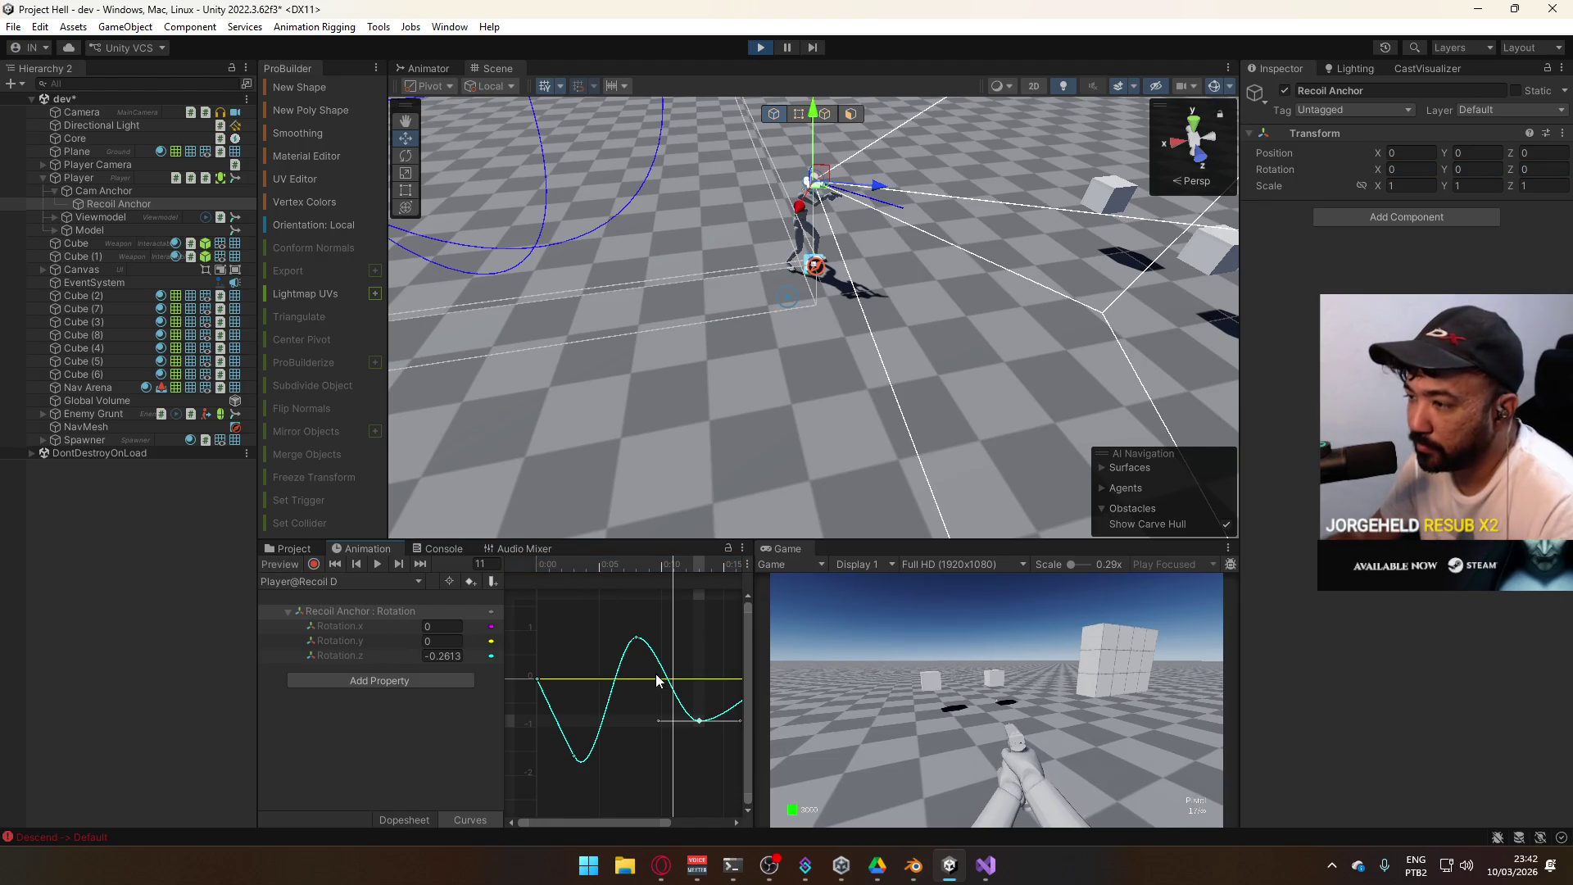
Switch to the Player@Default clip and test-fire the pistol repeatedly while walking
left_click(360, 582)
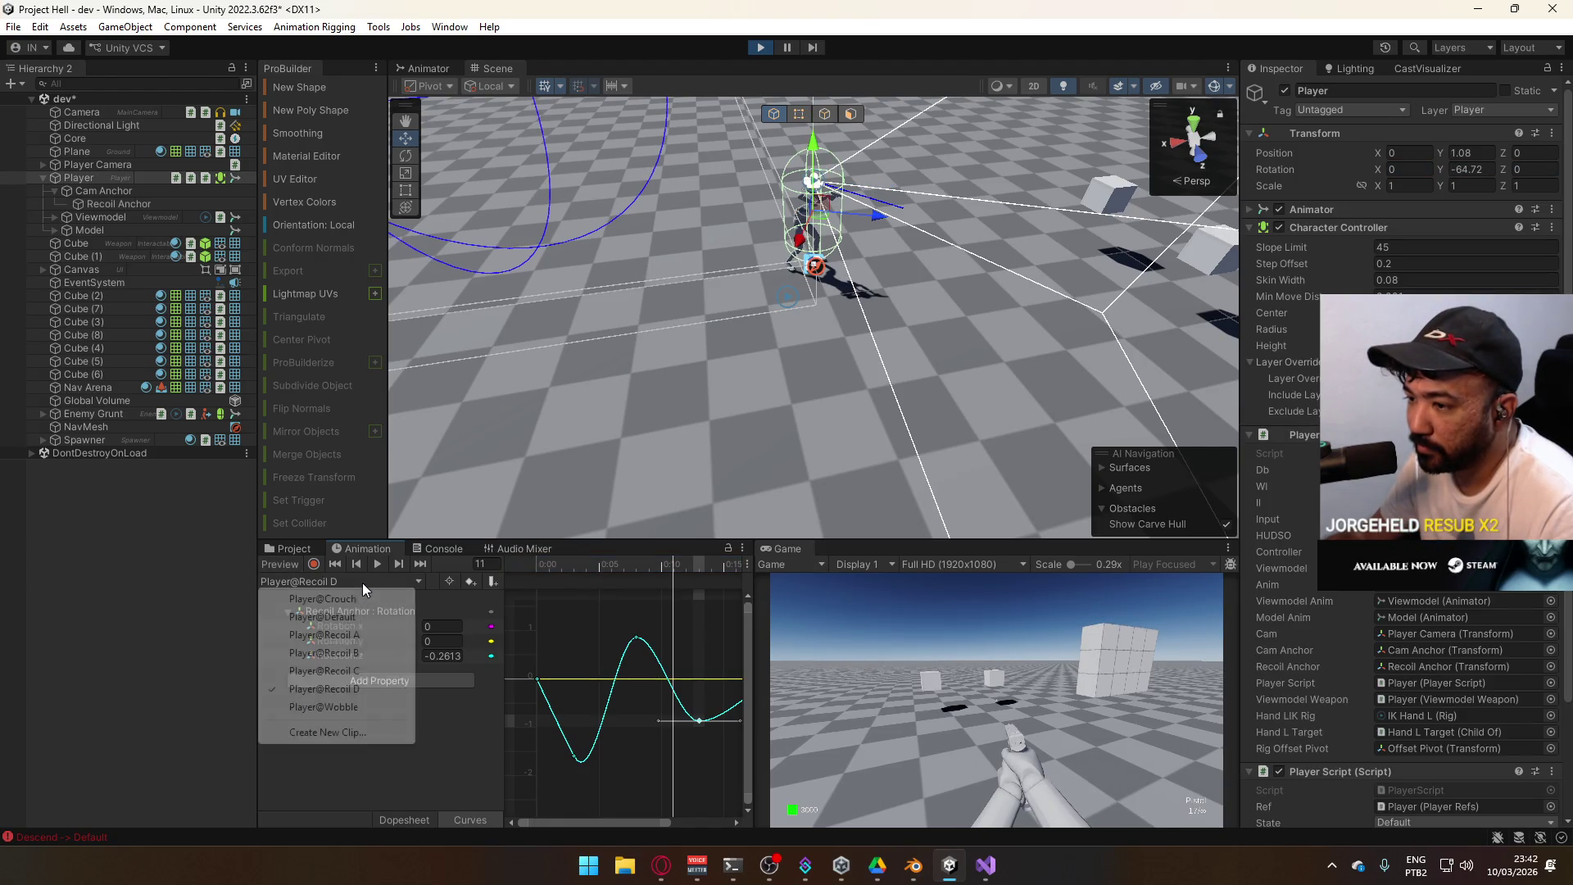
left_click(328, 616)
left_click(1003, 659)
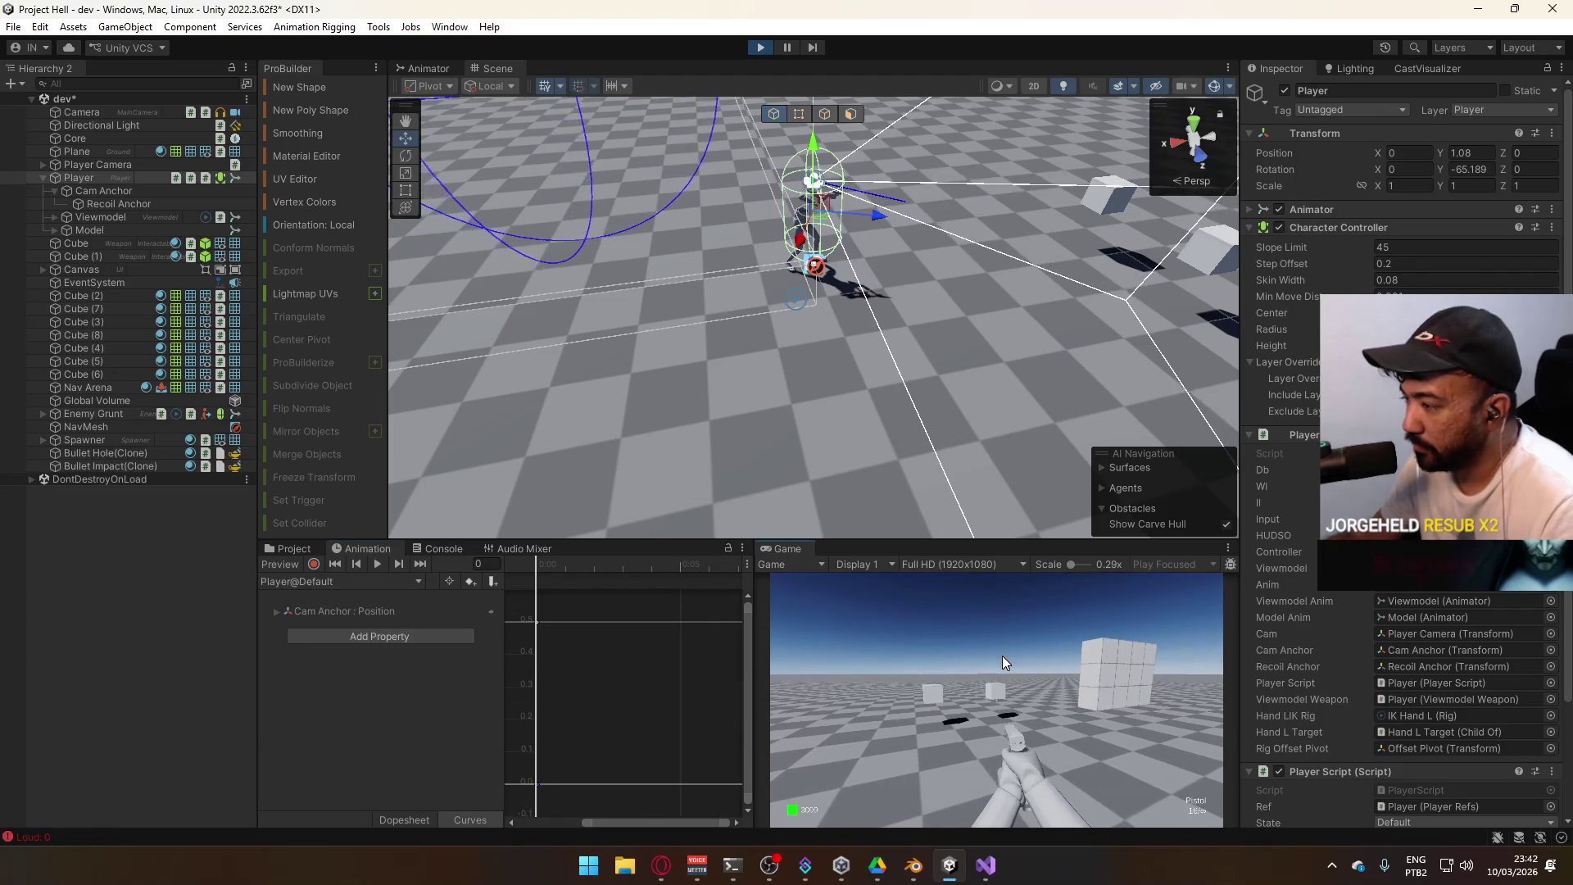
left_click(1003, 659)
key("d")
left_click(1001, 655)
left_click(977, 608)
left_click(977, 607)
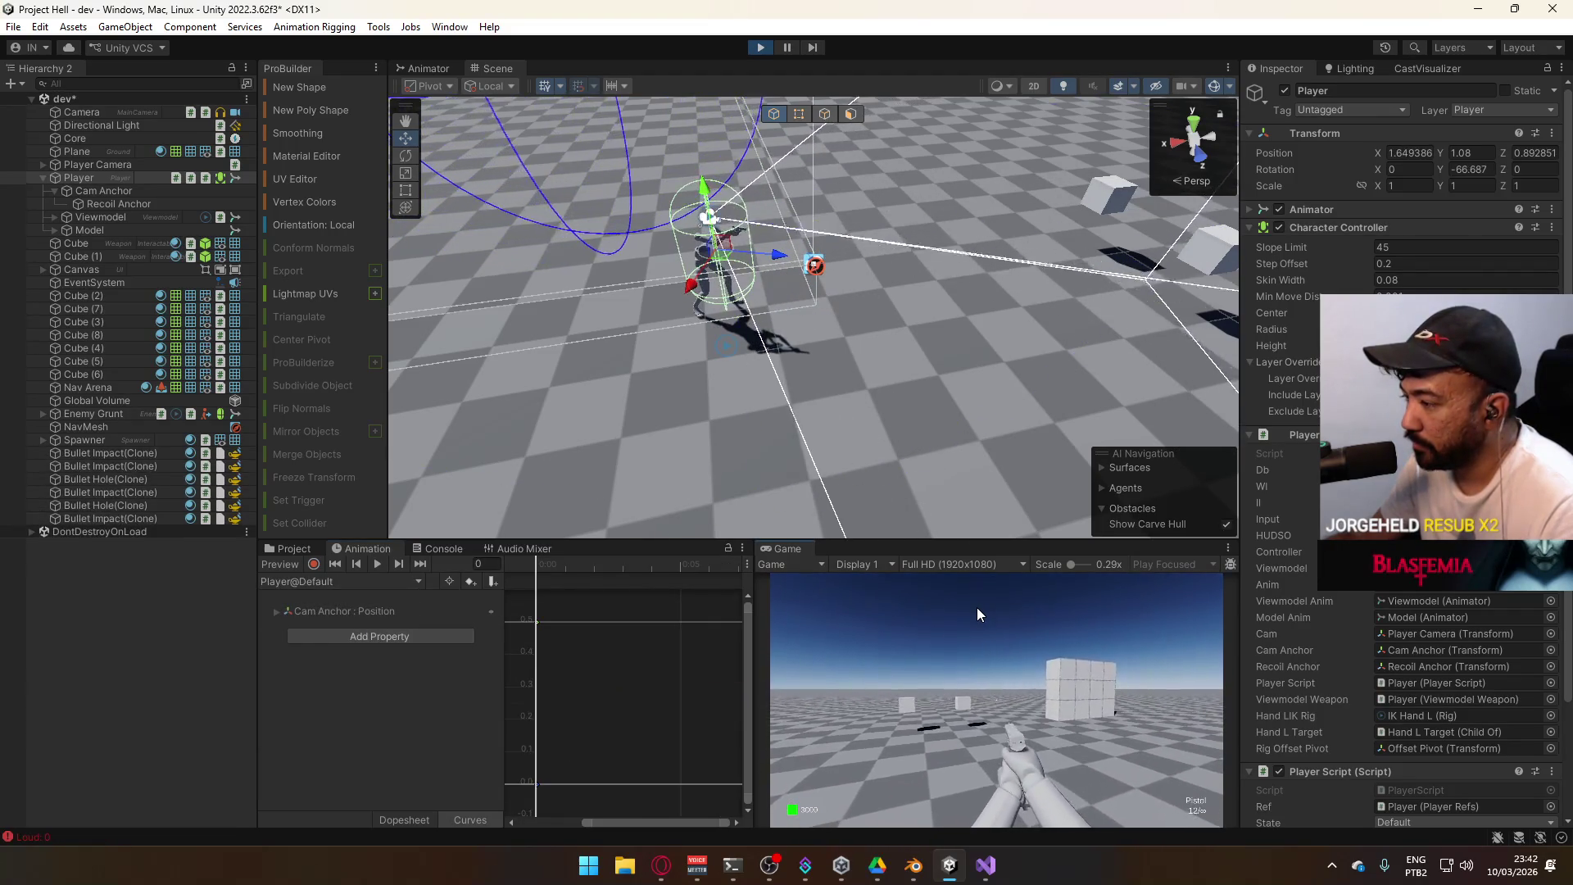
left_click(977, 607)
left_click(977, 607)
left_click(977, 607)
left_click(977, 607)
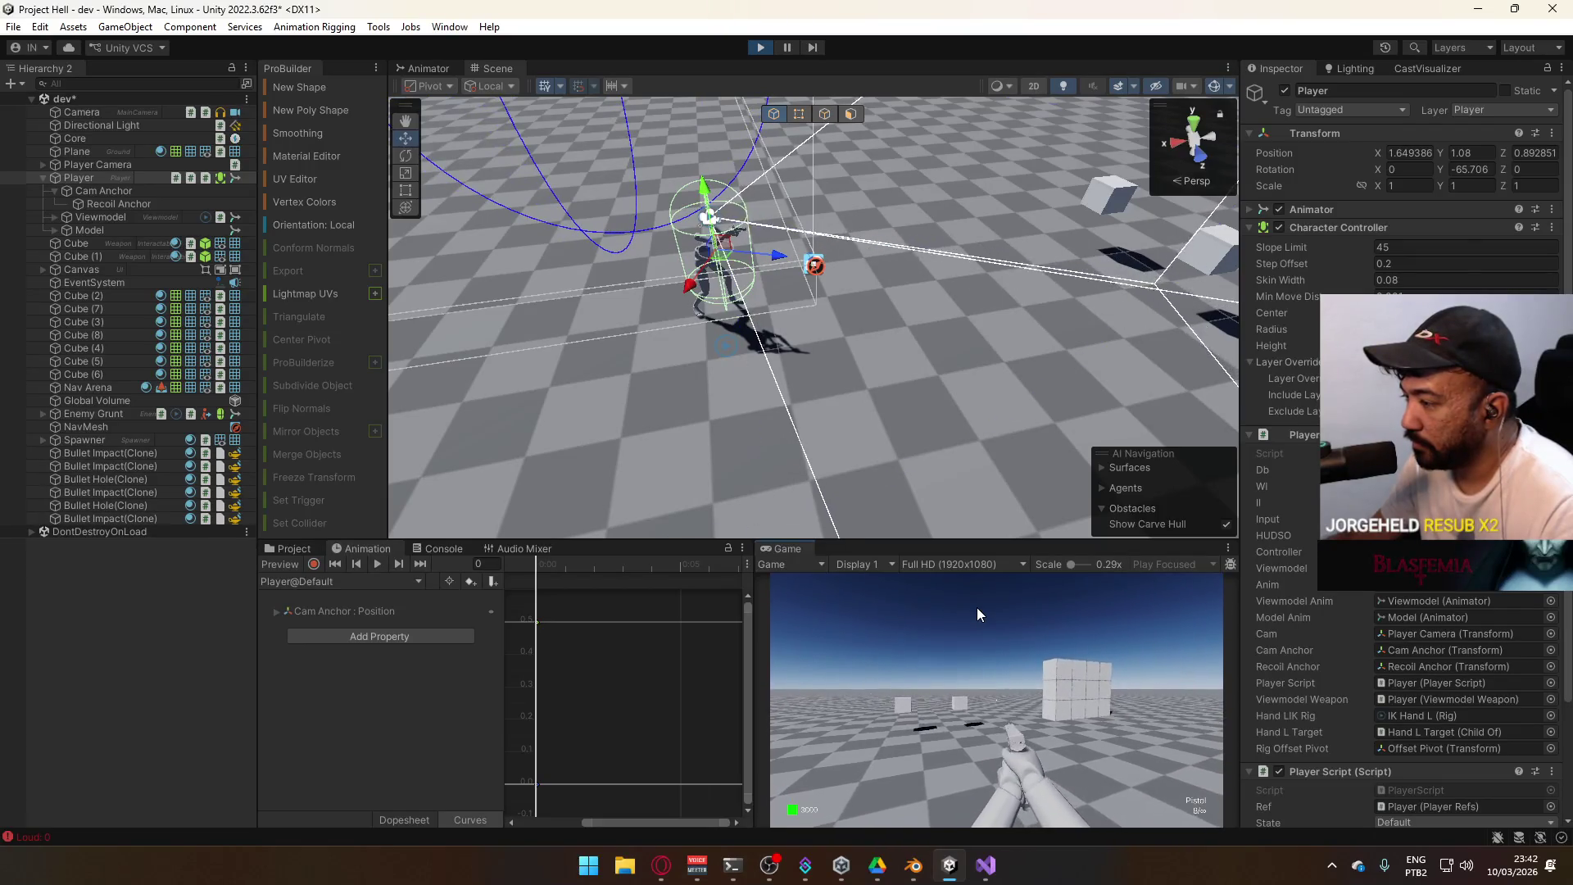
left_click(977, 607)
left_click(977, 607)
left_click(977, 608)
left_click(977, 607)
left_click(977, 607)
left_click(976, 608)
left_click(977, 607)
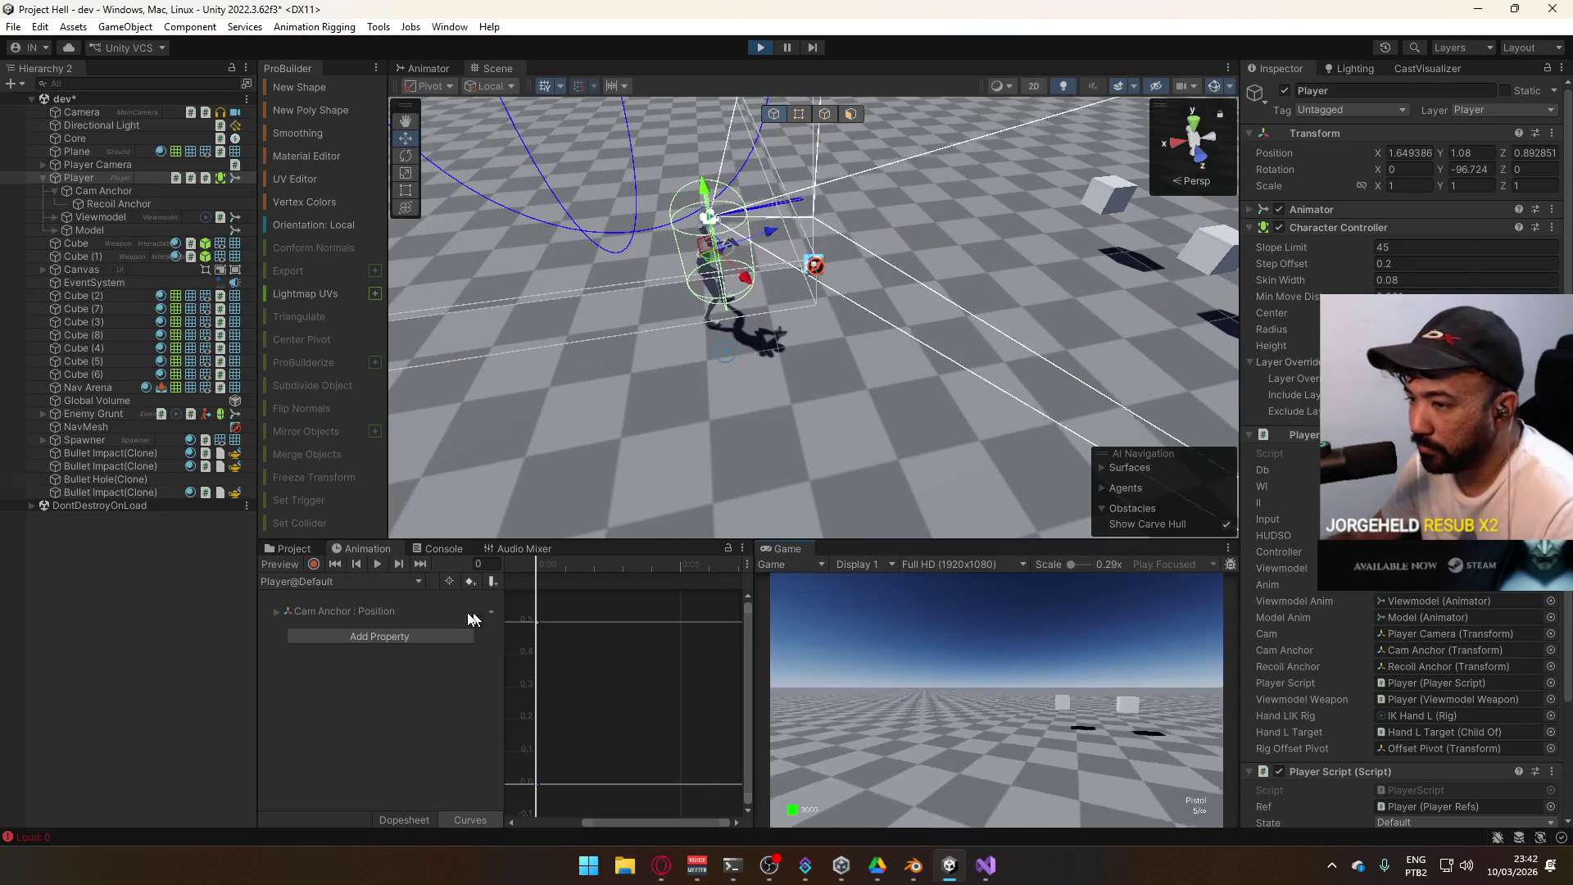
Raise the Recoil A bottom key and the Recoil B trough key toward zero, then test-fire
left_click(360, 582)
left_click(369, 636)
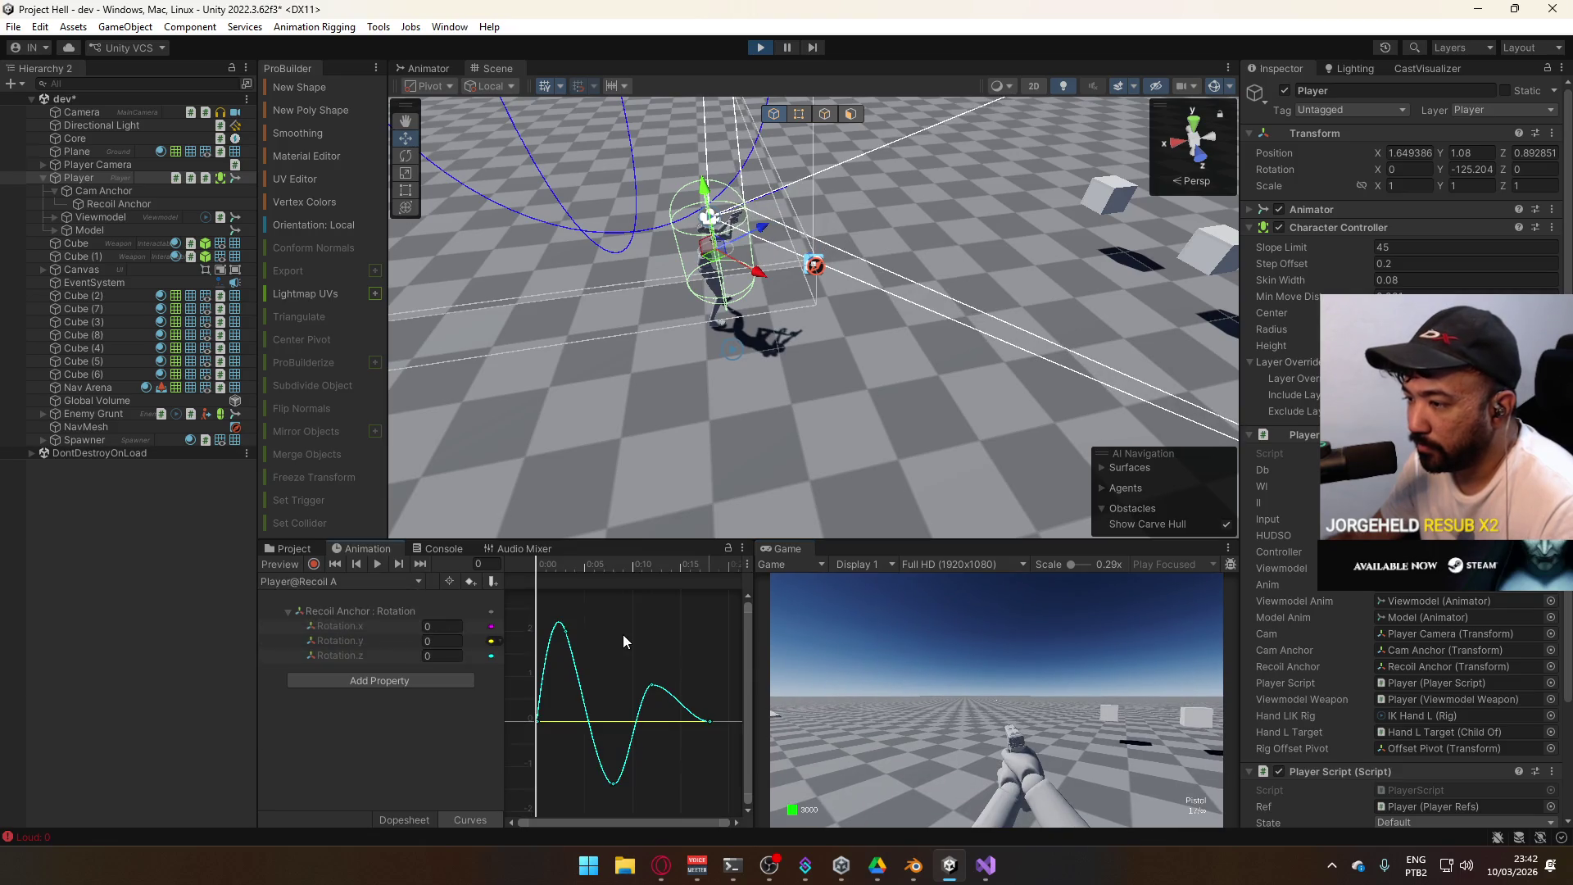
left_click(615, 783)
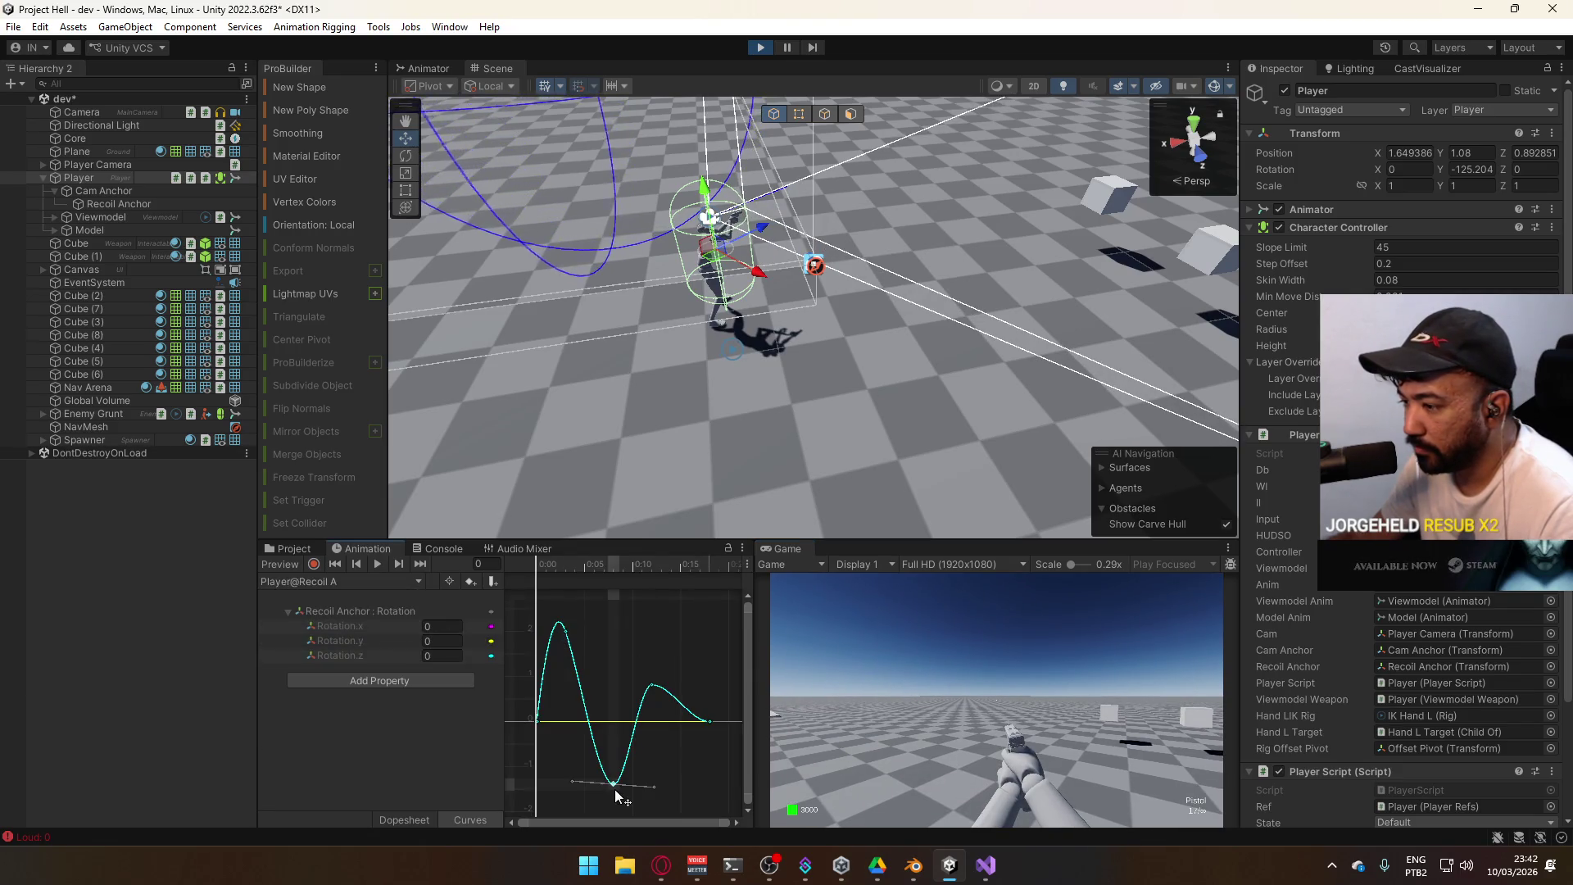
left_click_drag(611, 787, 613, 762)
left_click(652, 684)
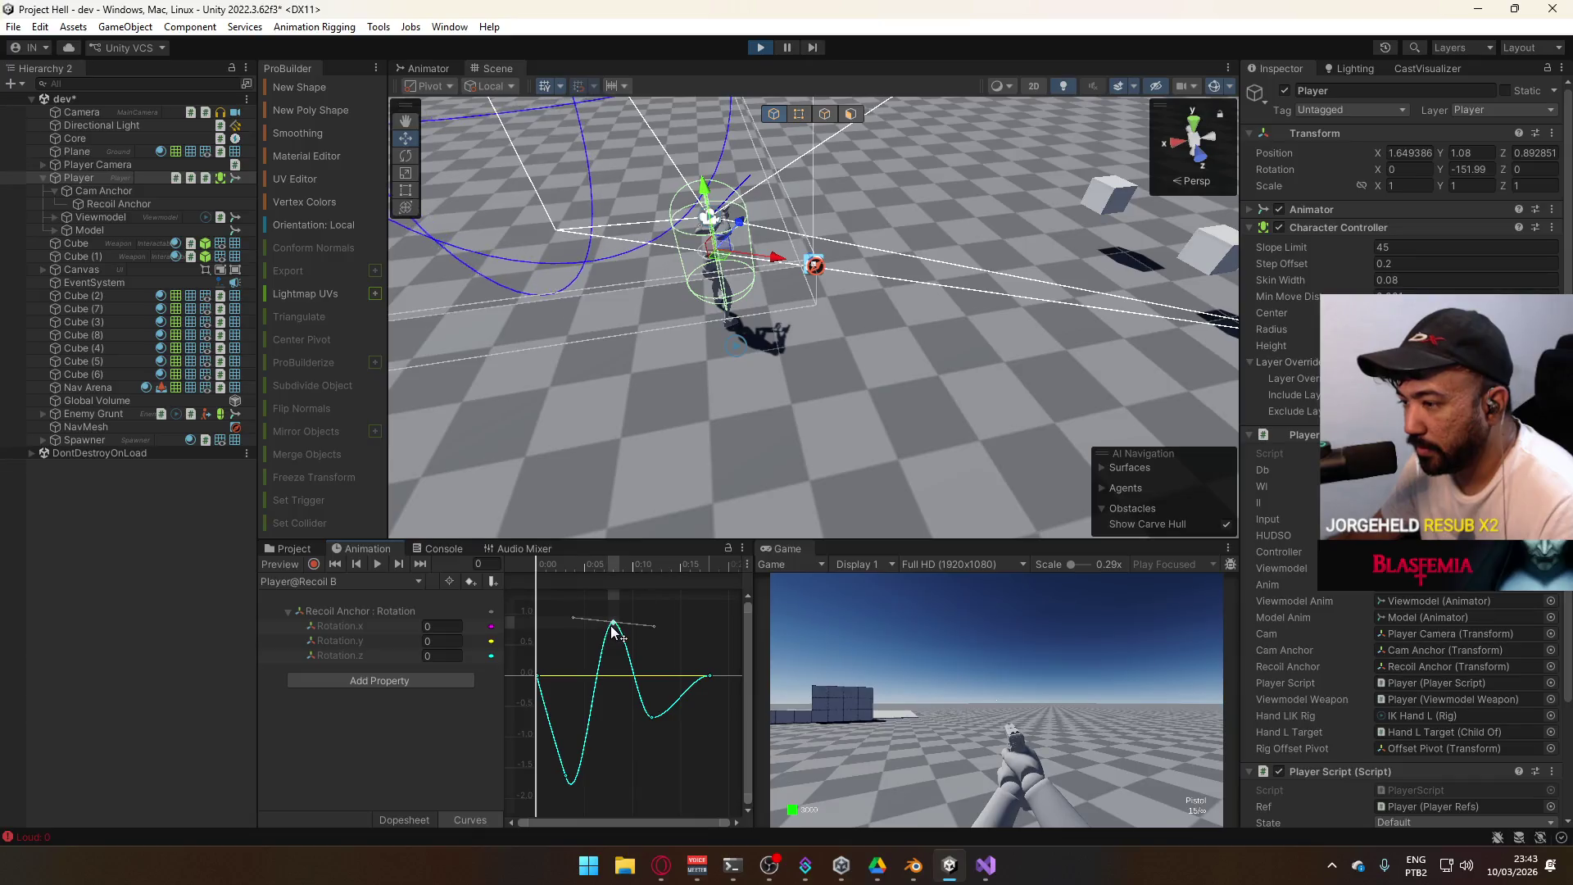
left_click(651, 716)
left_click_drag(652, 716, 654, 693)
left_click(967, 744)
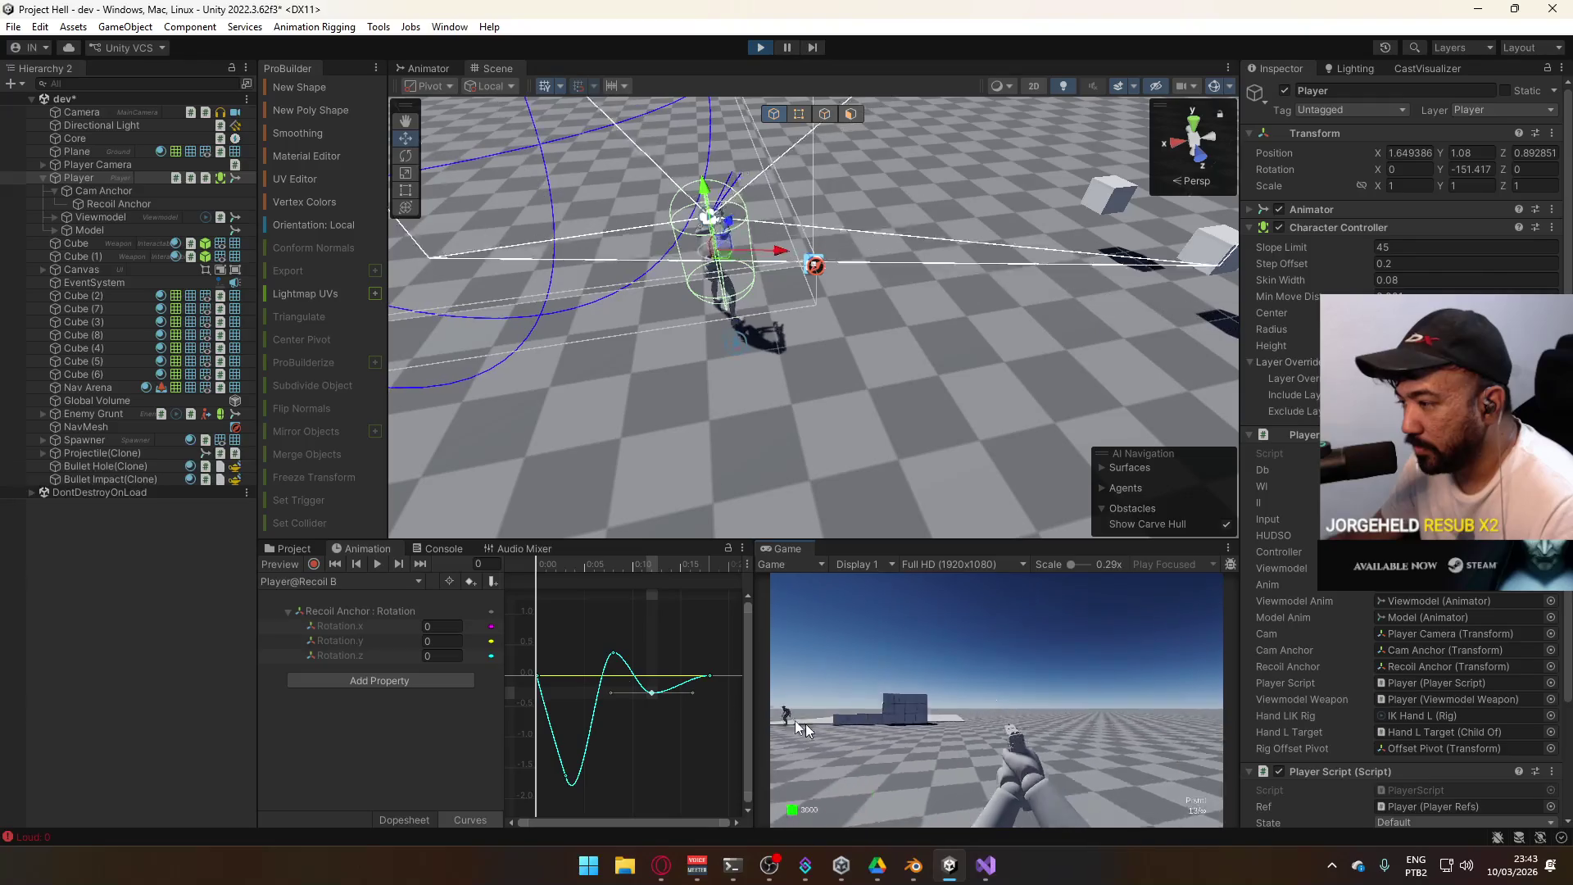
Check Recoil C's peak, then pull Recoil D's peak to about 0.5 and trough to about -0.25
left_click(372, 580)
left_click(371, 672)
left_click(651, 677)
left_click(365, 581)
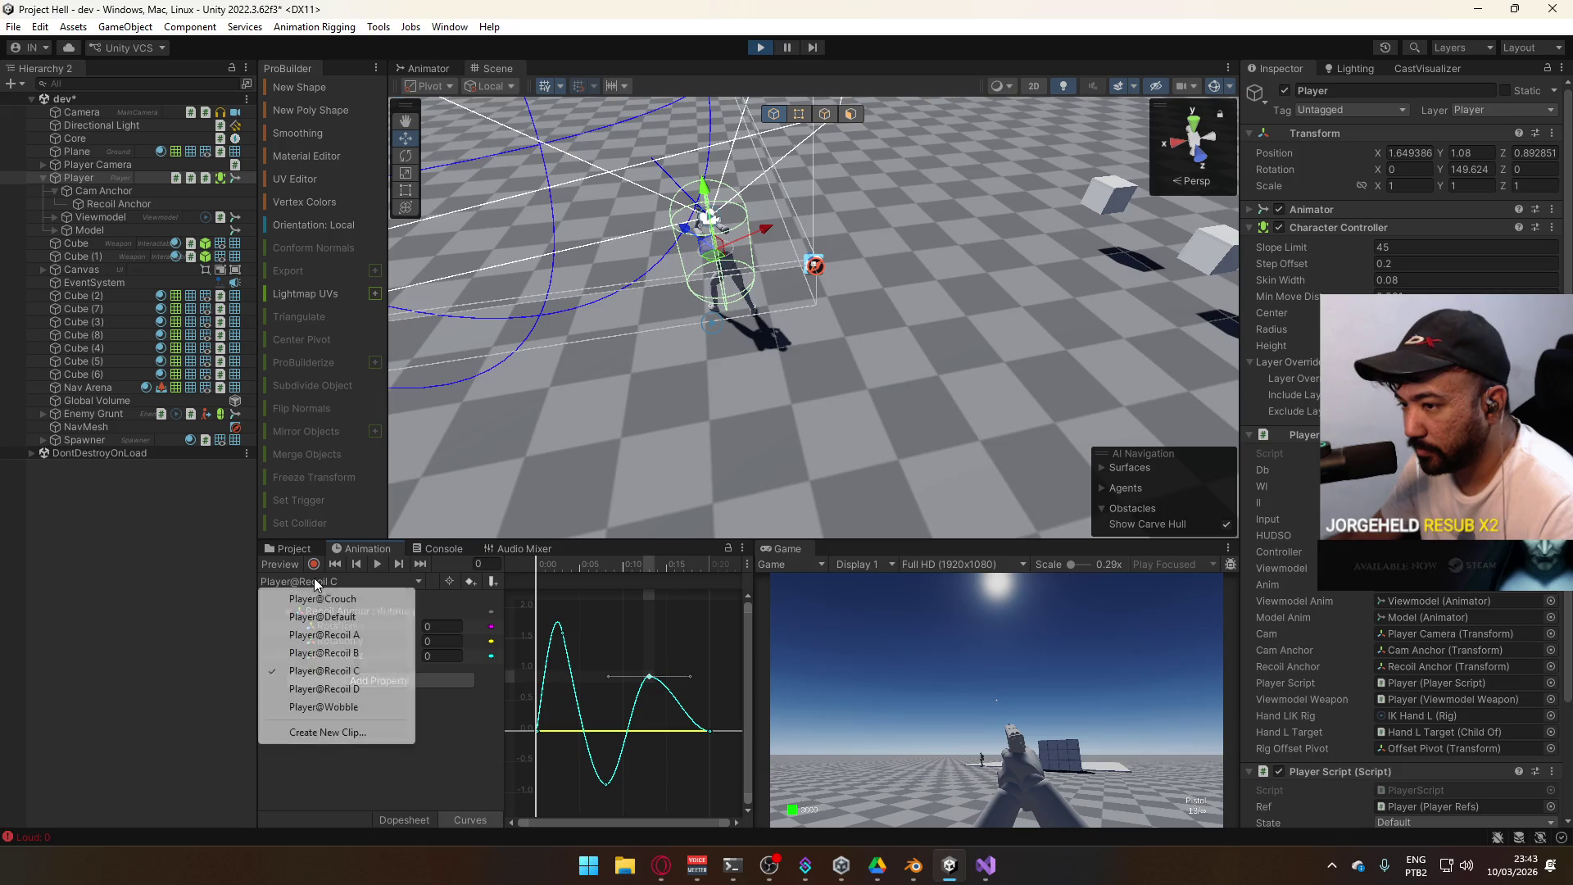
left_click(355, 691)
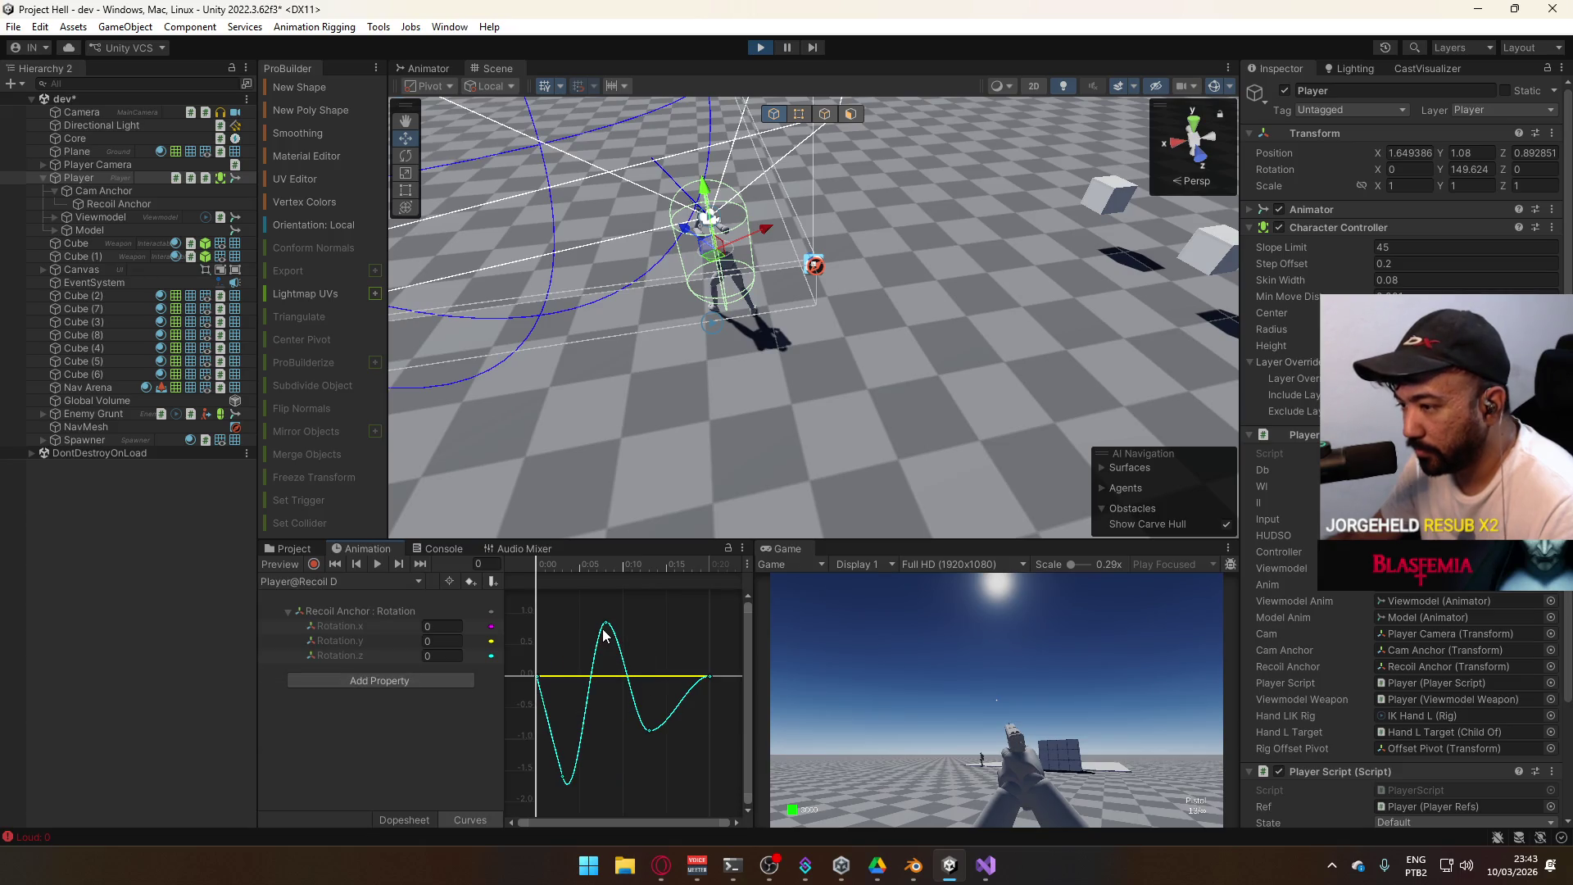
left_click_drag(614, 628, 615, 643)
left_click_drag(655, 732, 650, 685)
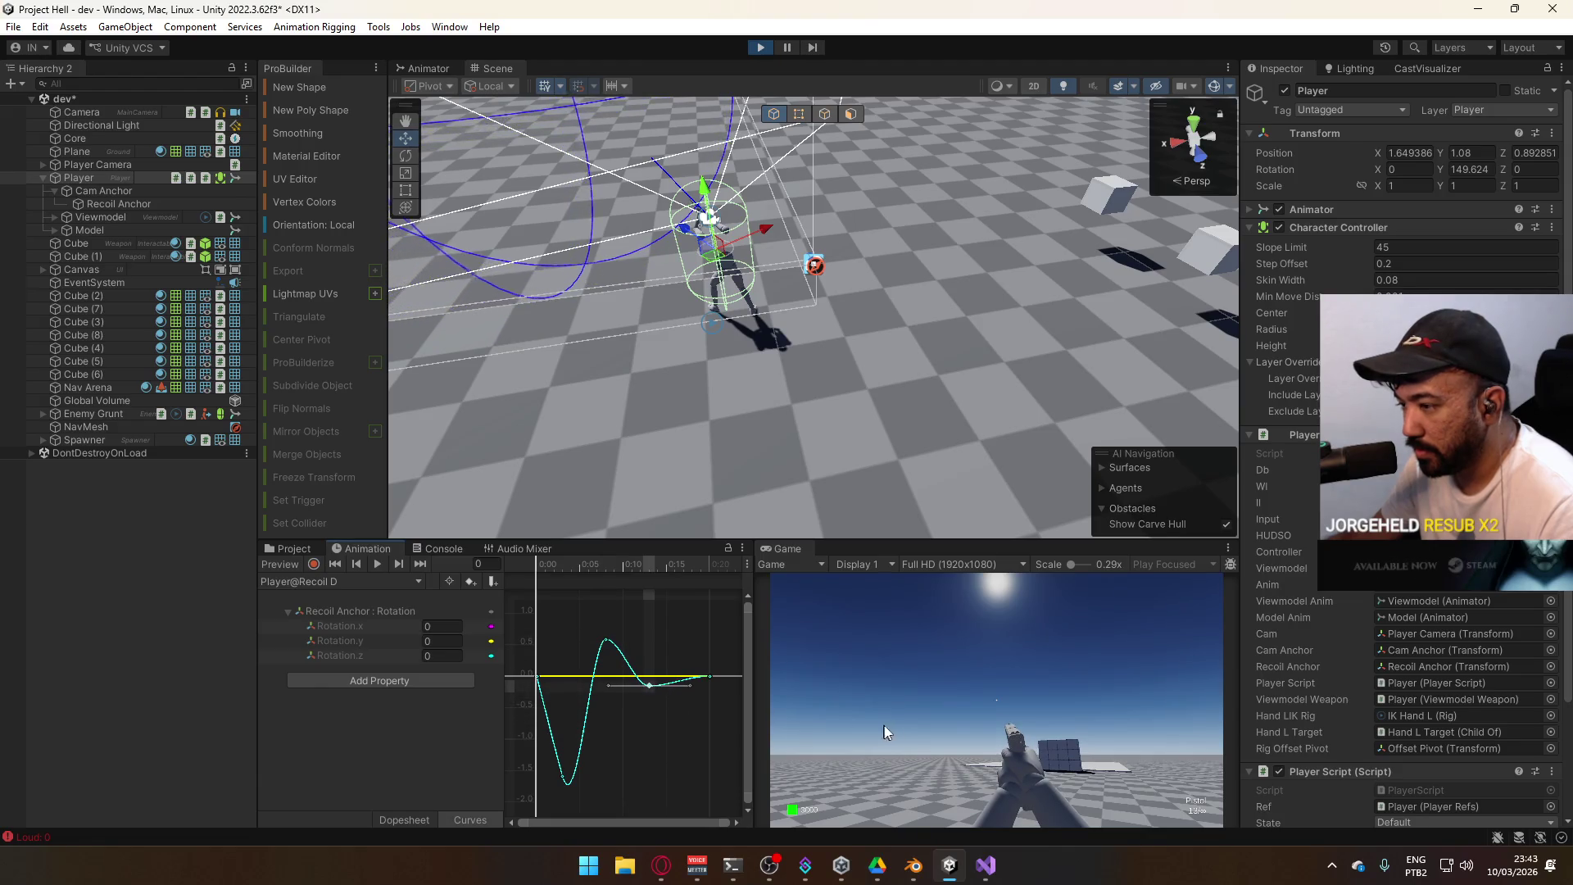
left_click(895, 726)
Test-fire the pistol repeatedly to check the softened Recoil D motion
left_click(895, 725)
left_click(895, 725)
left_click(897, 726)
left_click(896, 725)
left_click(896, 725)
left_click(896, 725)
left_click(897, 725)
left_click(897, 725)
left_click(896, 725)
left_click(897, 726)
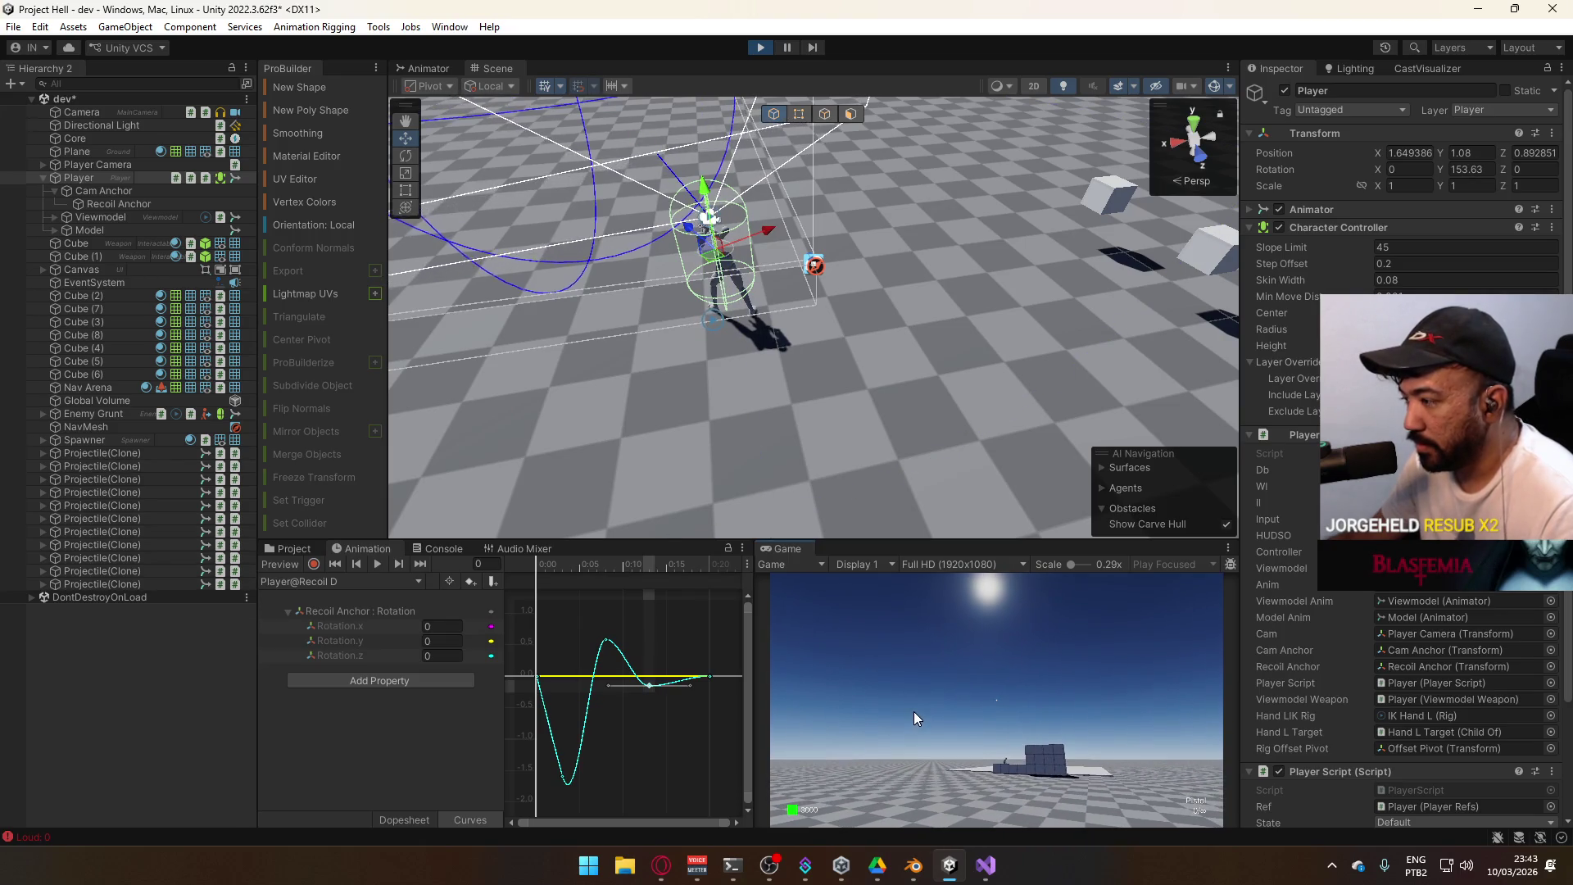
key("super")
Show the Animator layers list and maximize the Game view
left_click(427, 67)
left_click(427, 67)
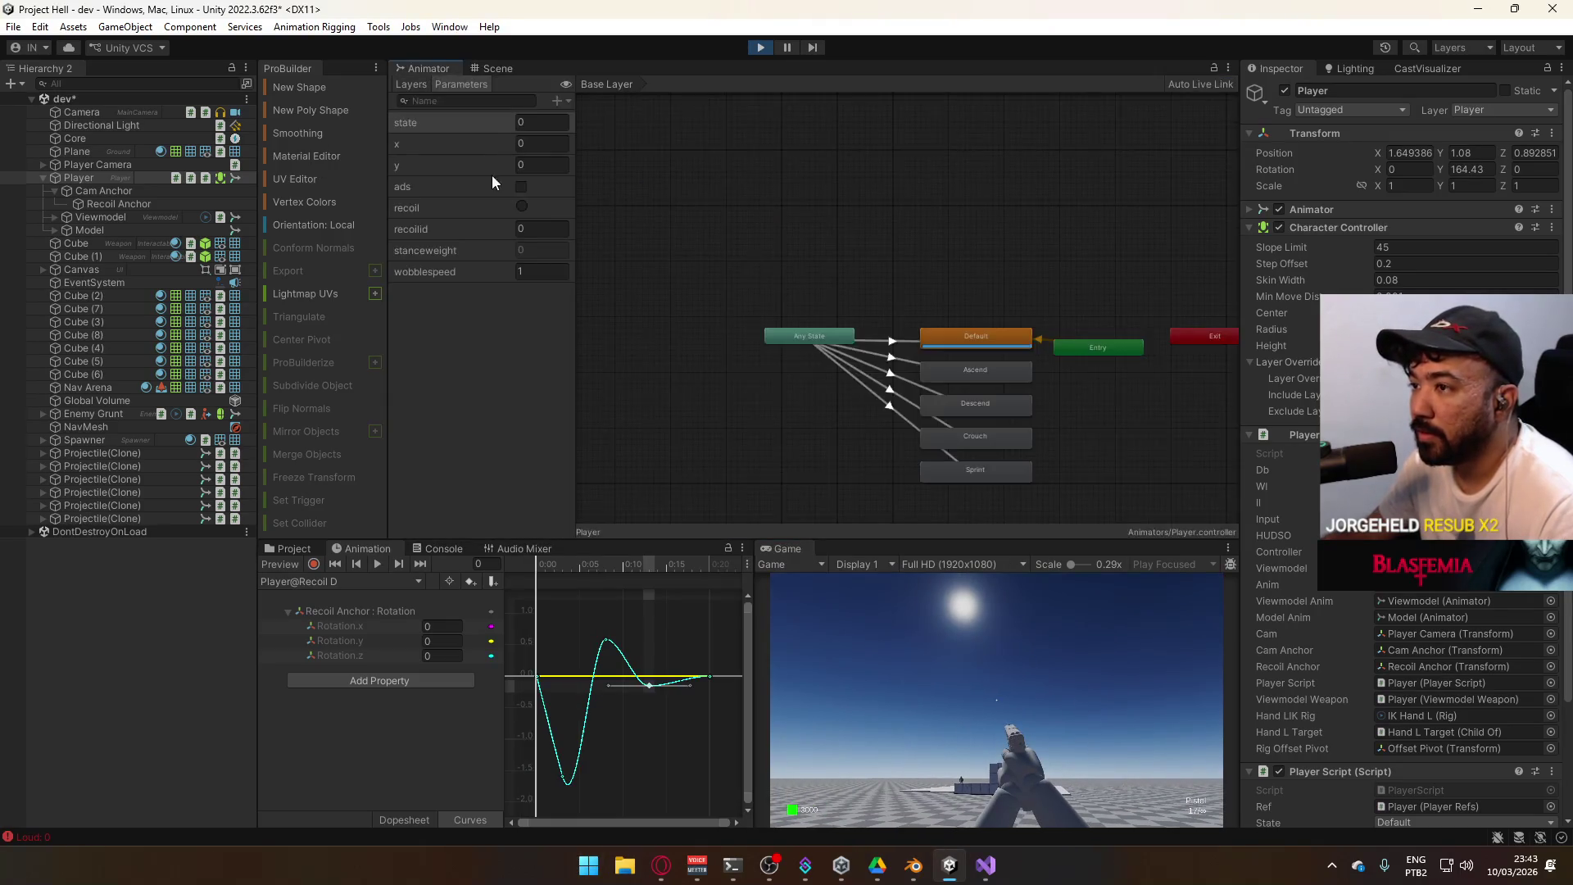
left_click(408, 82)
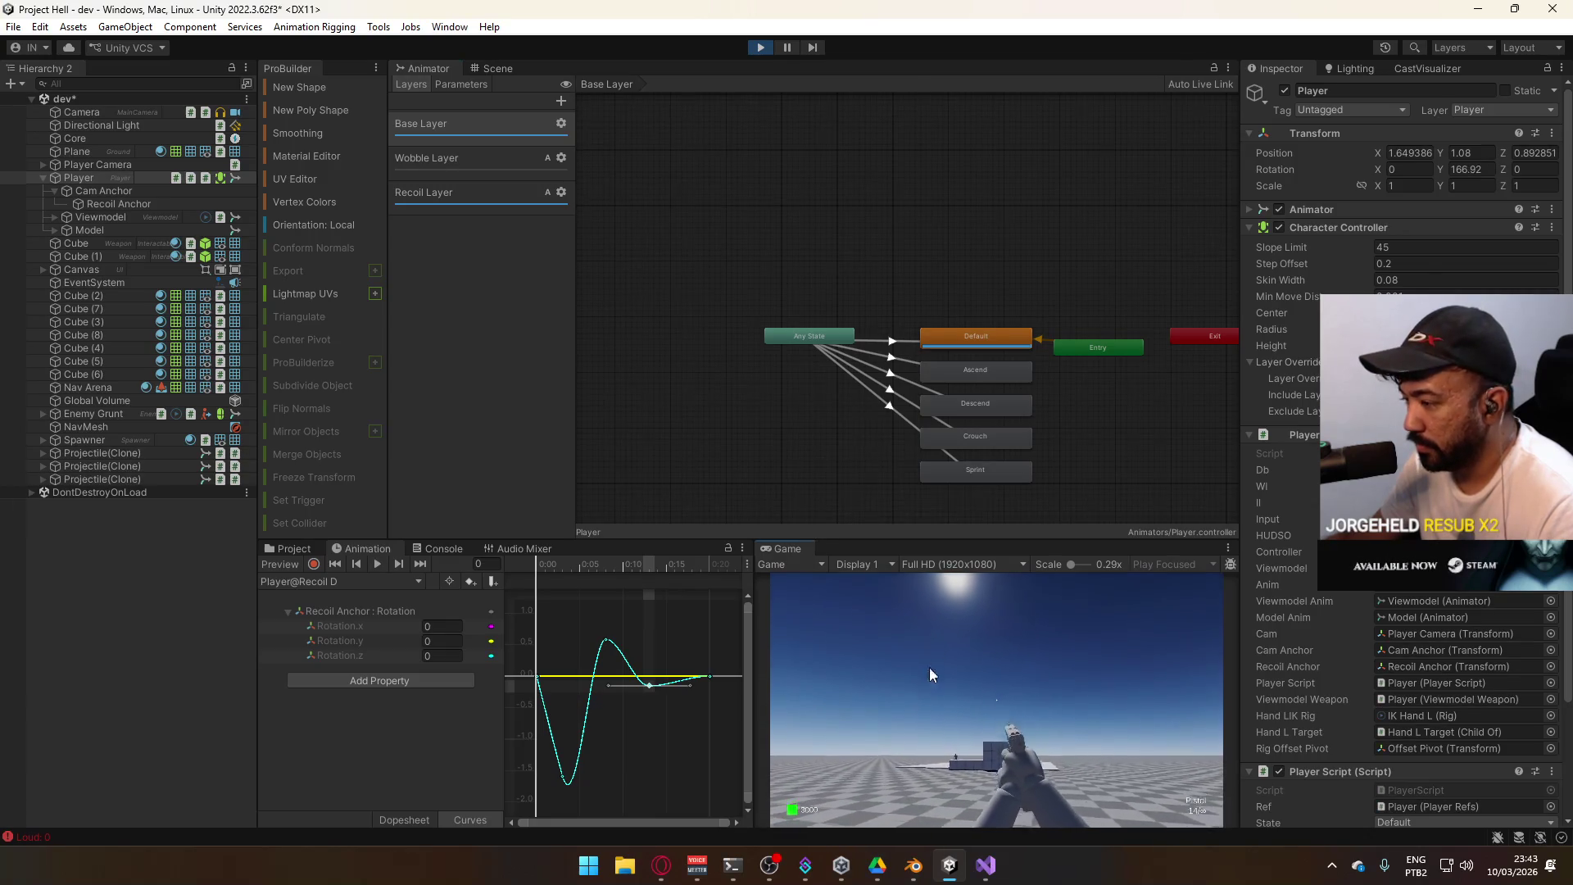
key("super")
left_click(1068, 693)
right_click(803, 558)
left_click(844, 599)
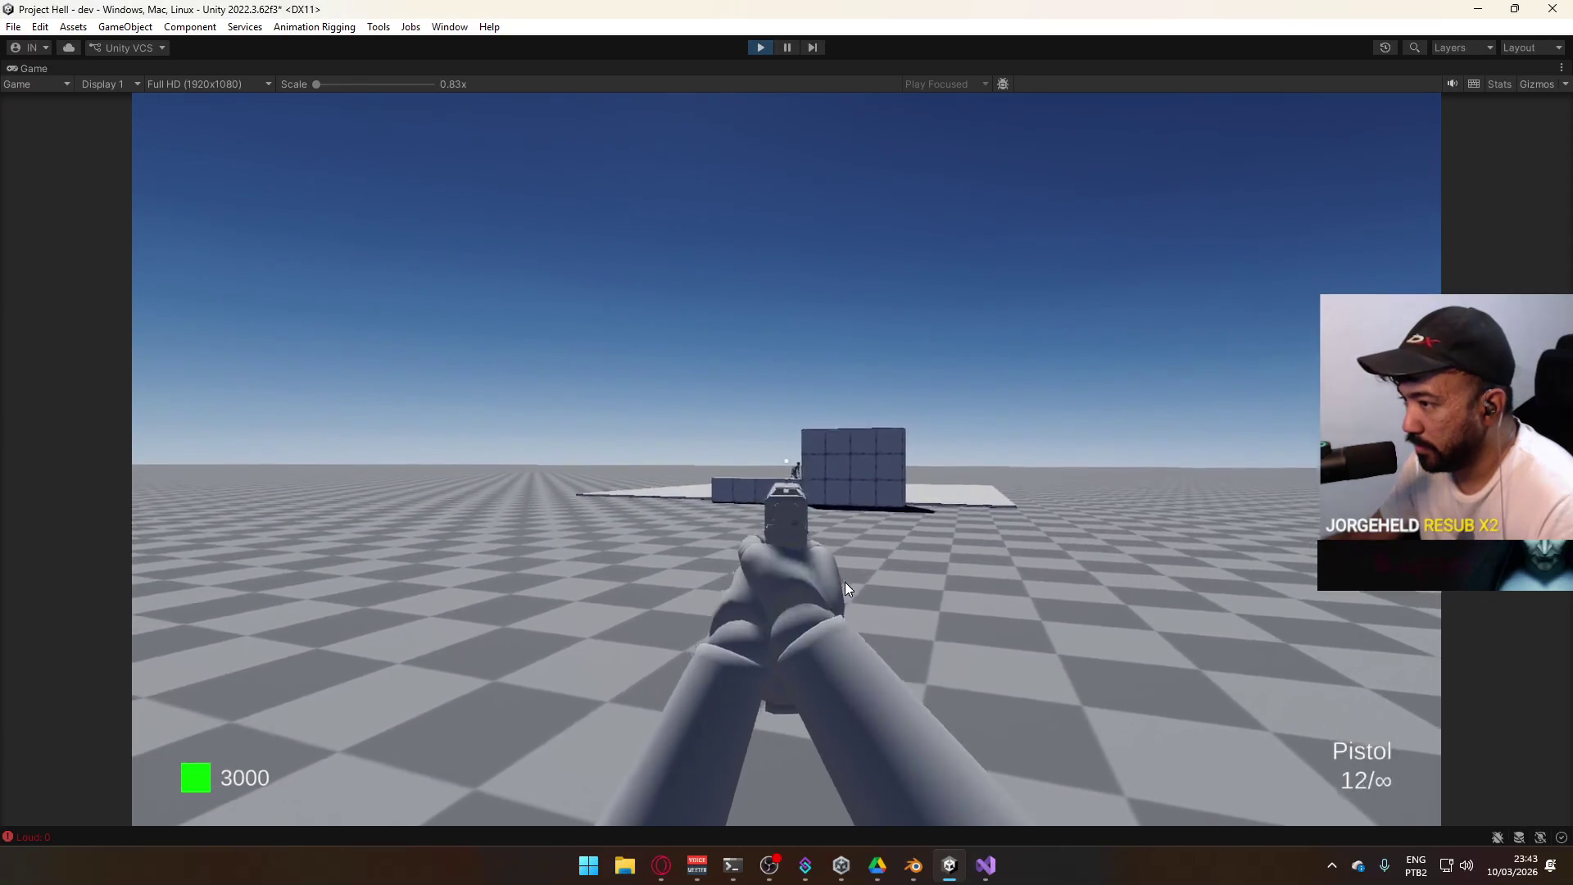
Fire a string of pistol shots to test recoil, then reload
left_click(849, 587)
left_click(852, 588)
left_click(852, 590)
left_click(853, 590)
left_click(851, 594)
left_click(849, 598)
left_click(849, 603)
left_click(849, 598)
left_click(840, 598)
key("r")
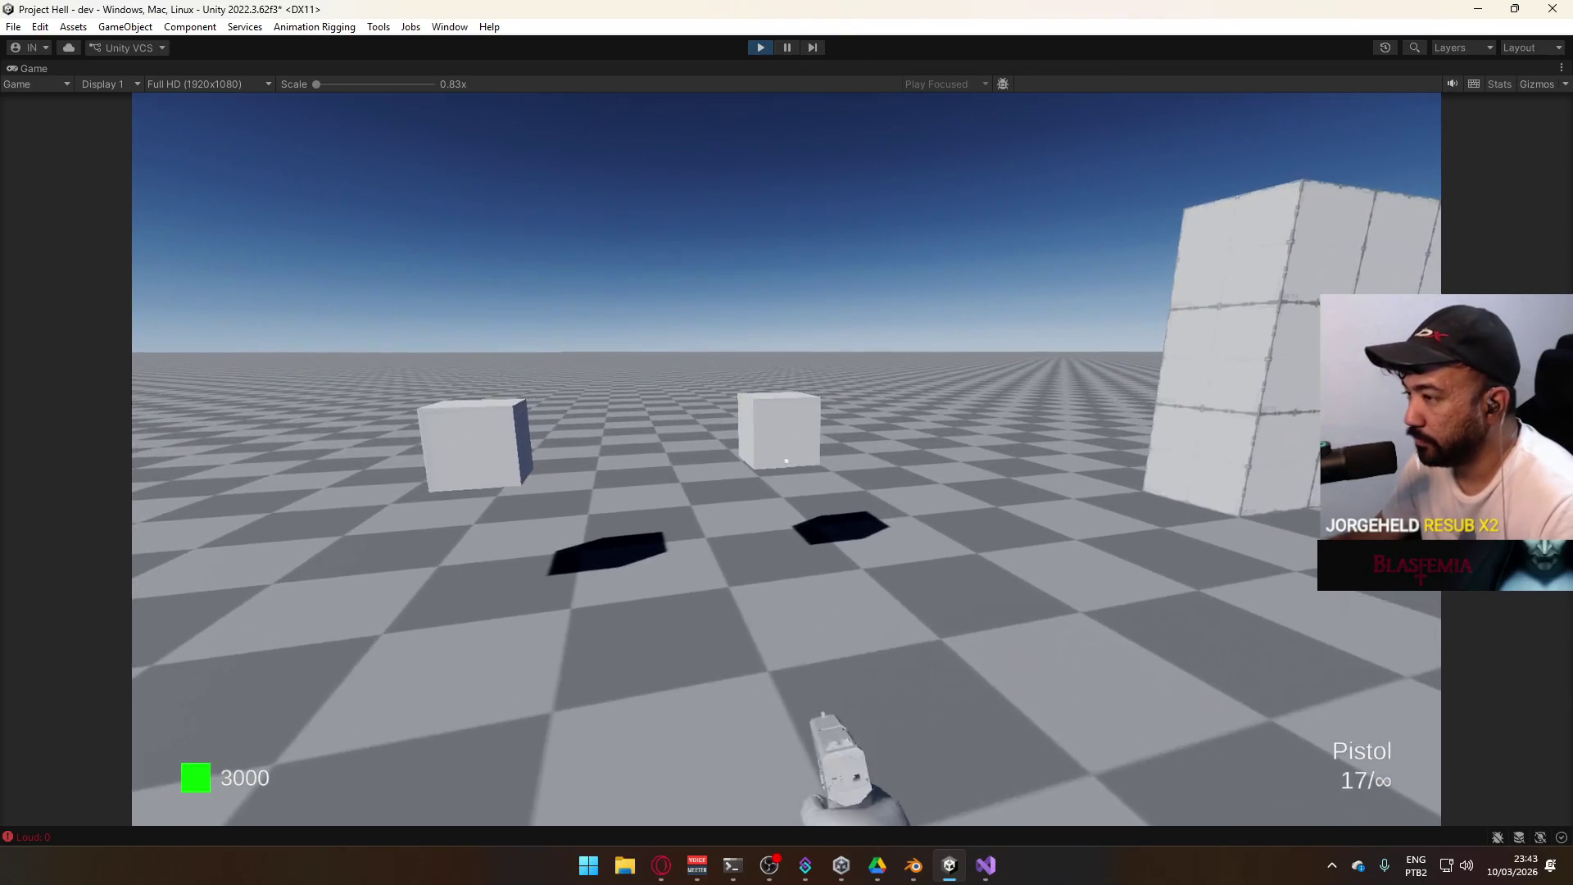
Walk to the cube, pick up the AK, and fire it while aiming down
key("w")
key("e")
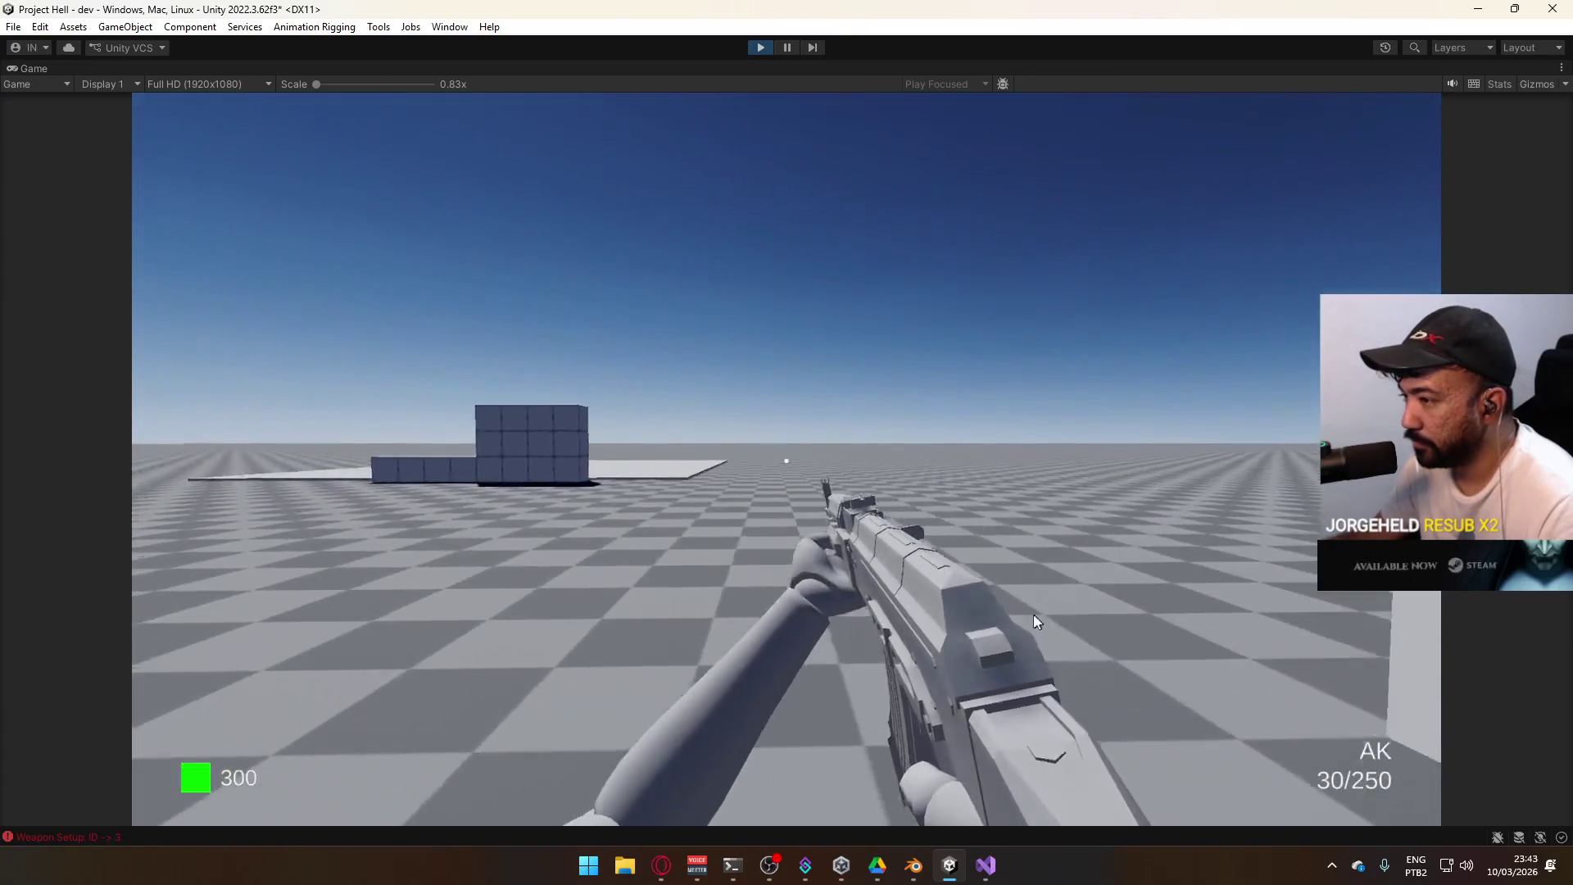
key("super")
left_click(958, 435)
left_click(971, 465)
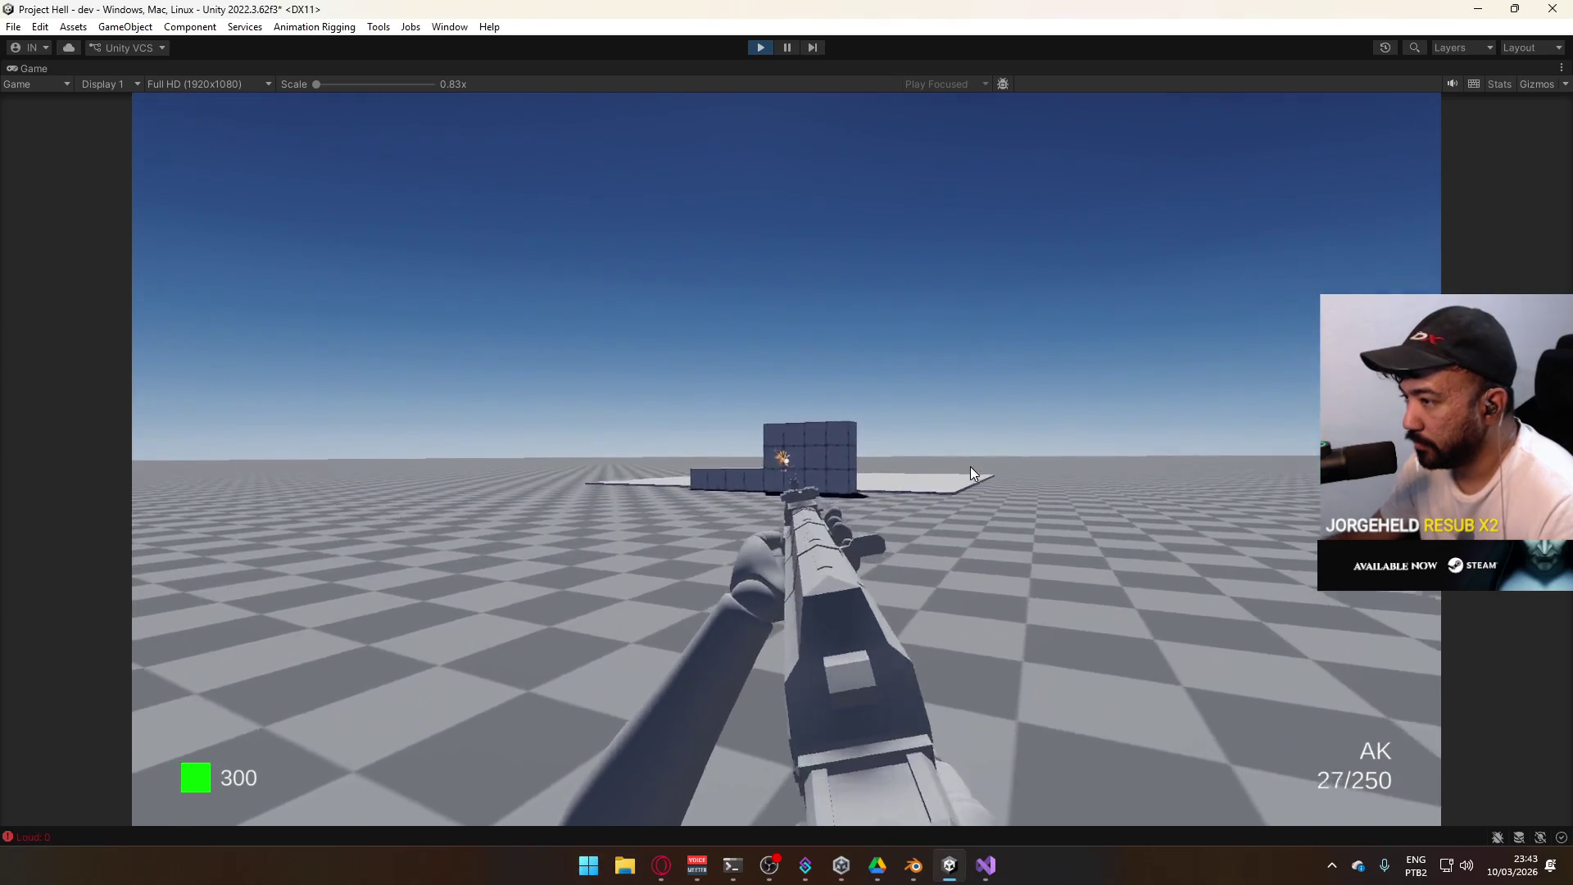
mouse_move(967, 485)
left_mouse_down()
mouse_move(952, 523)
mouse_move(1039, 527)
mouse_move(967, 568)
mouse_move(944, 707)
left_mouse_up()
Reload the AK twice and fire repeated shots across the block wall
key("r")
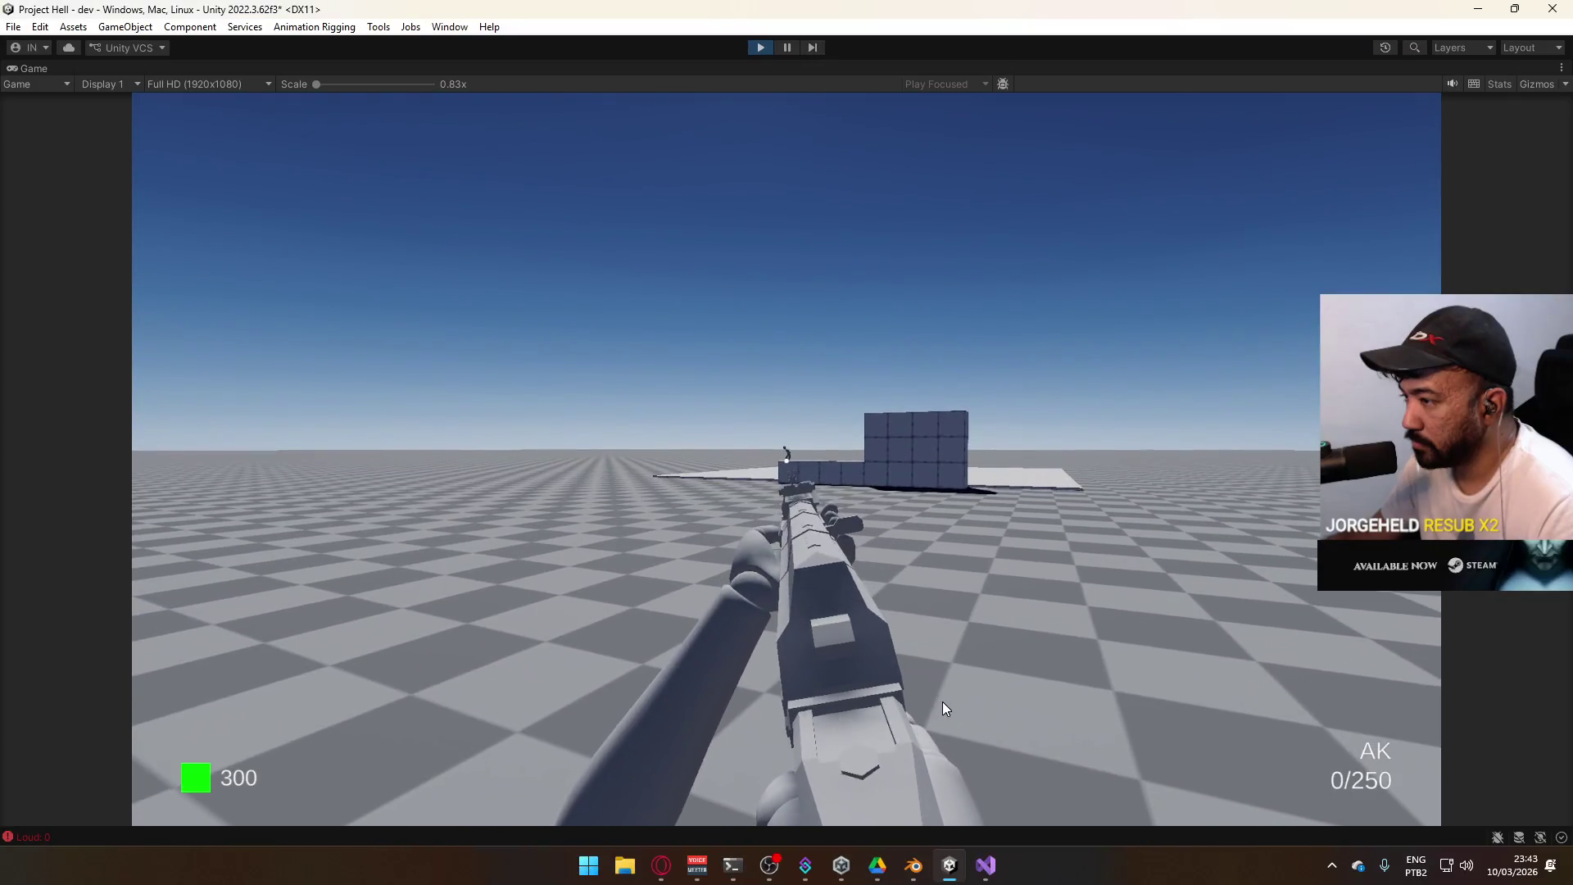
key("r")
left_click(935, 690)
left_click(1065, 681)
left_click(1179, 674)
left_click(1178, 677)
left_click(1179, 677)
left_click(1179, 677)
left_click(1179, 677)
left_click(1178, 677)
Restore the full editor layout and display the Recoil Layer's state graph
key("super")
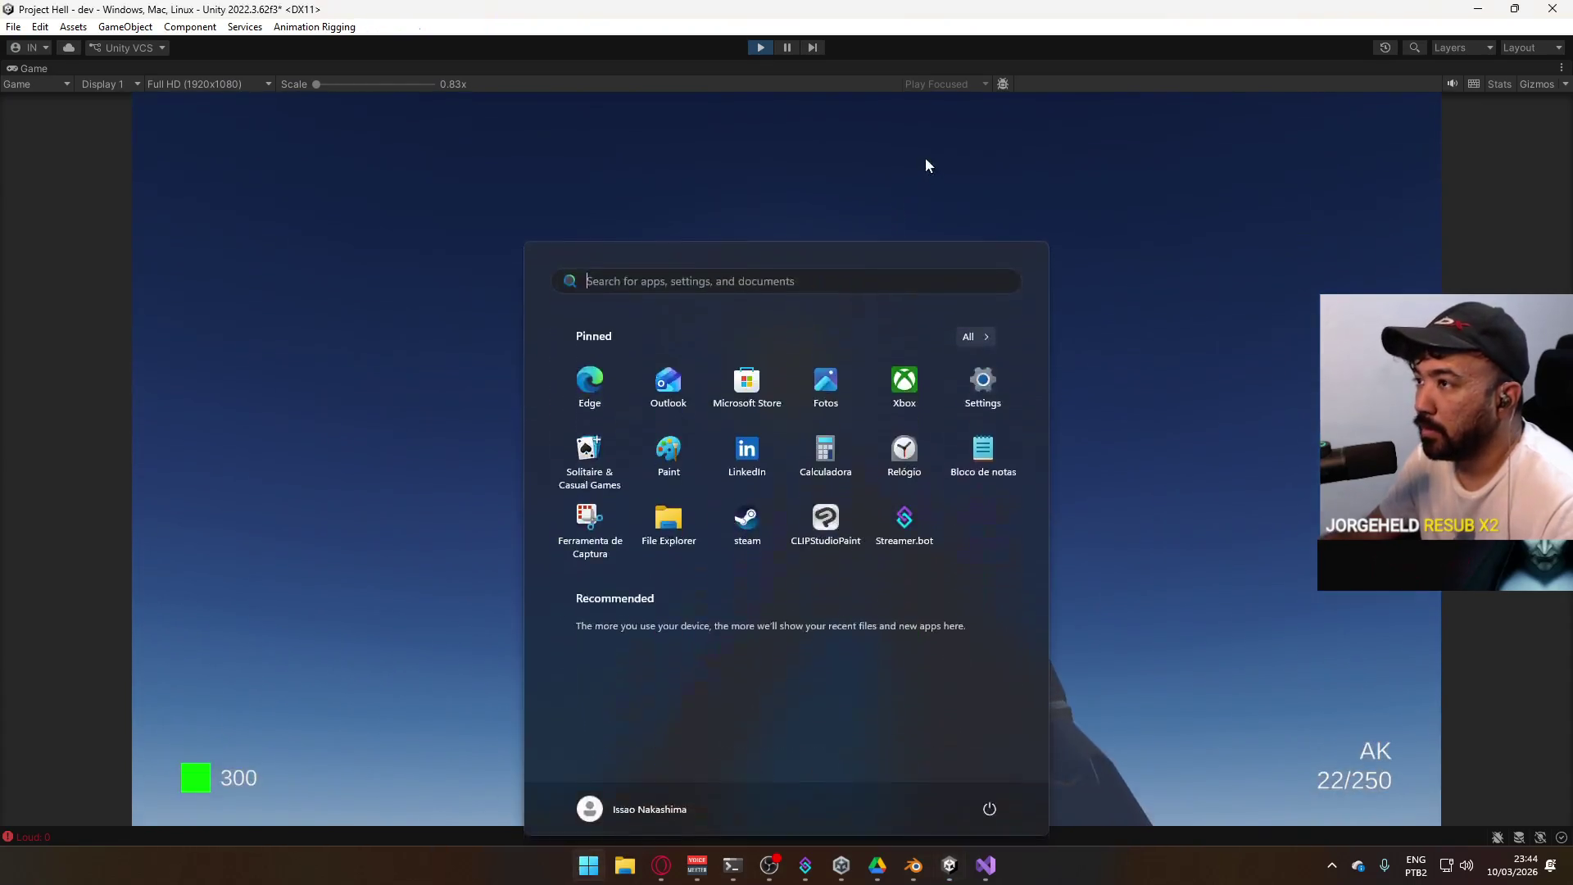
key("super")
right_click(895, 66)
left_click(962, 121)
key("super")
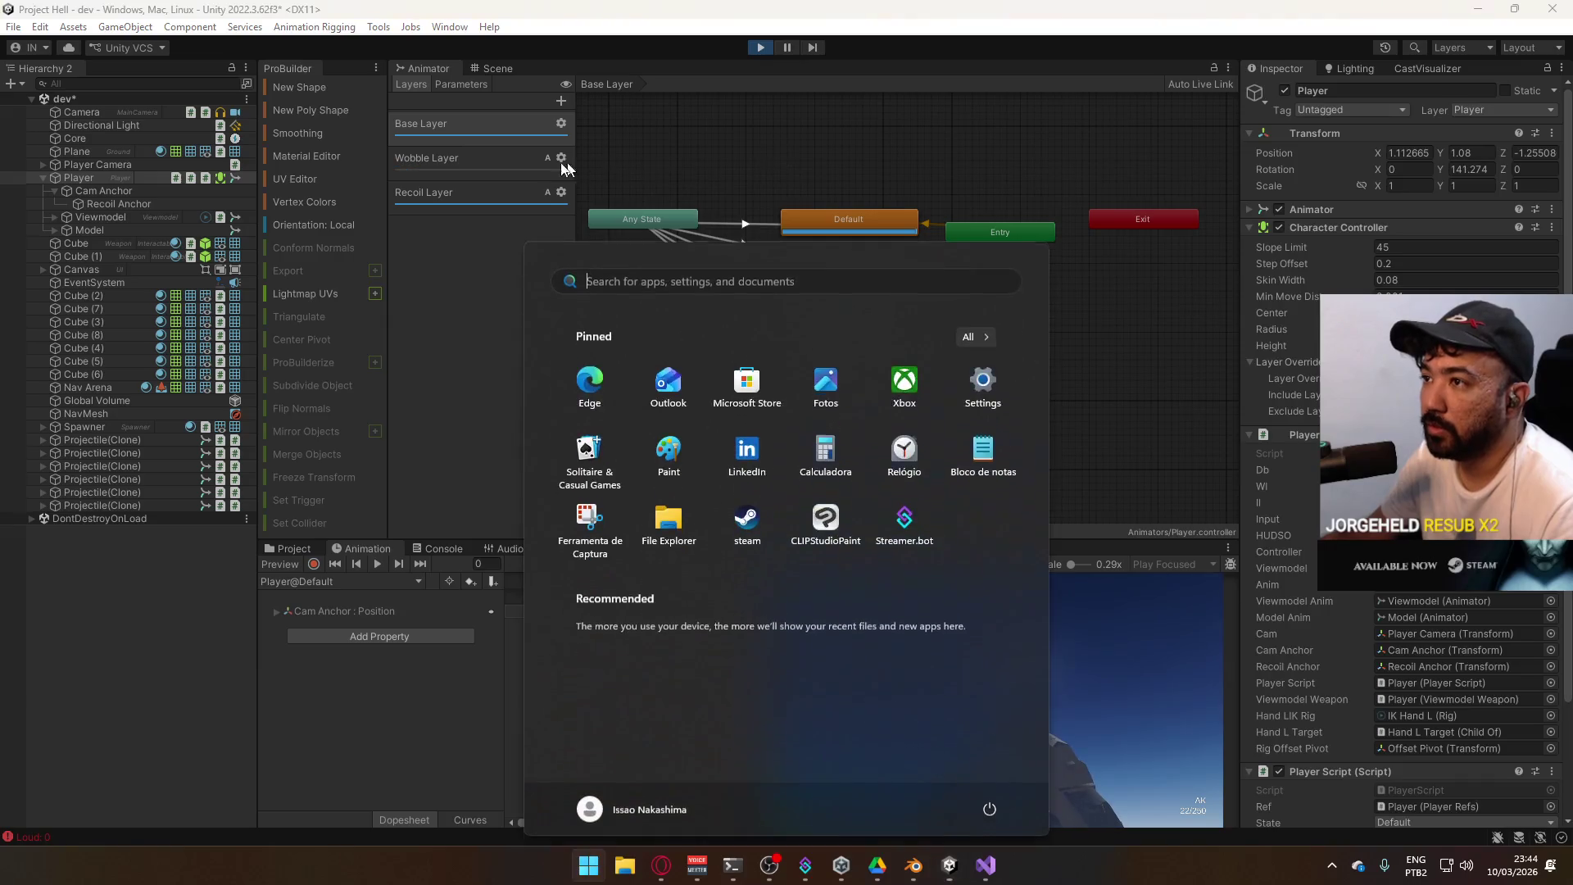
key("super")
left_click(497, 194)
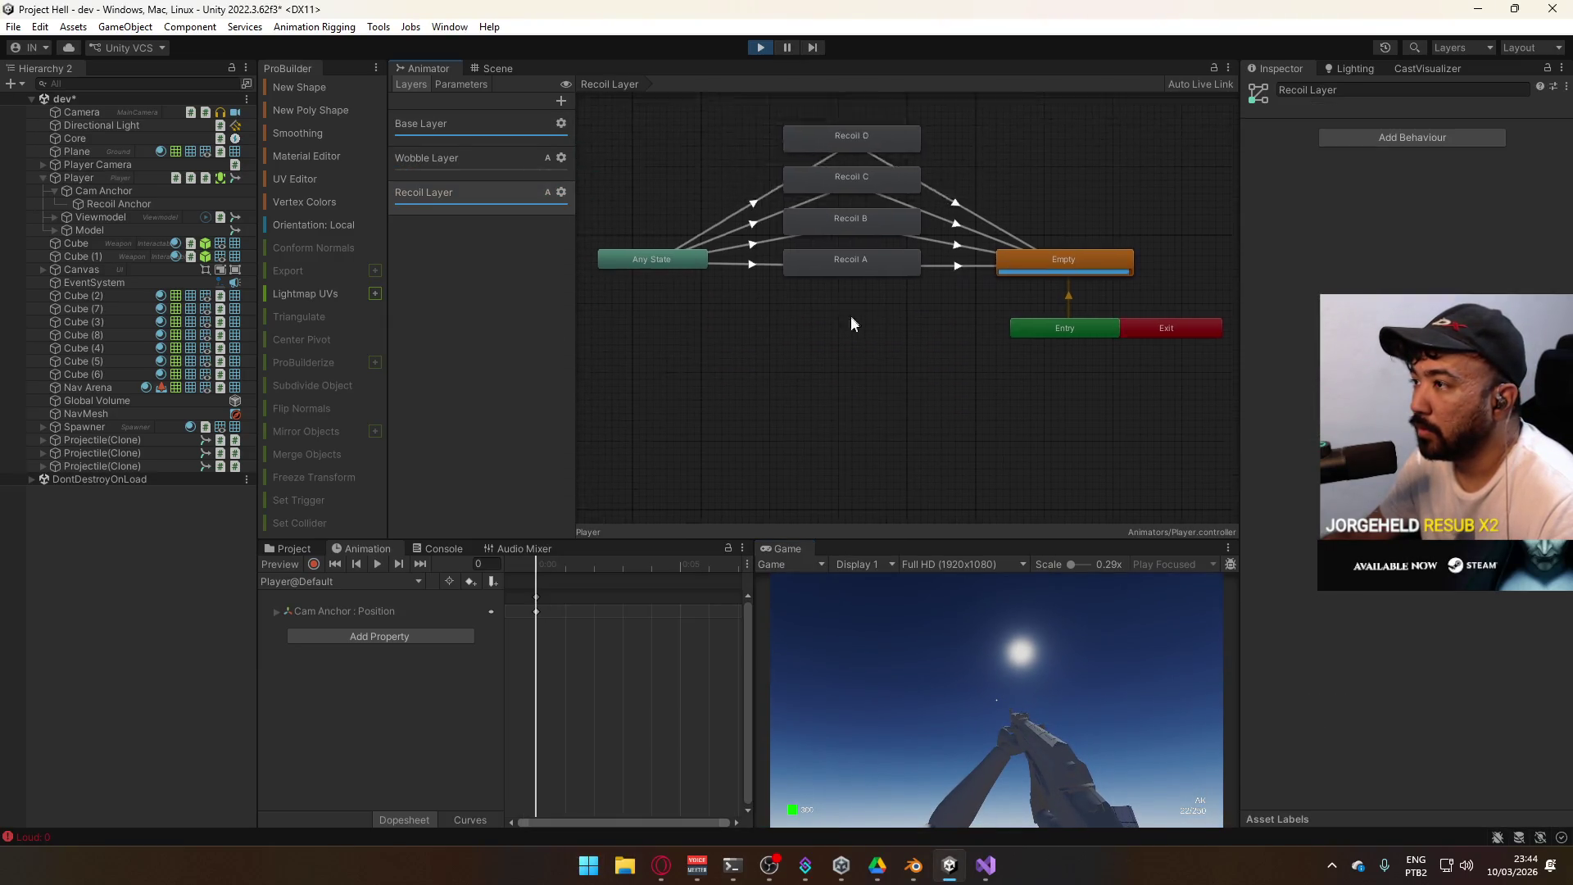
Inspect the Any State→Recoil A transition settings, then the recoilId conditions for Recoil B, C and D
left_click(780, 370)
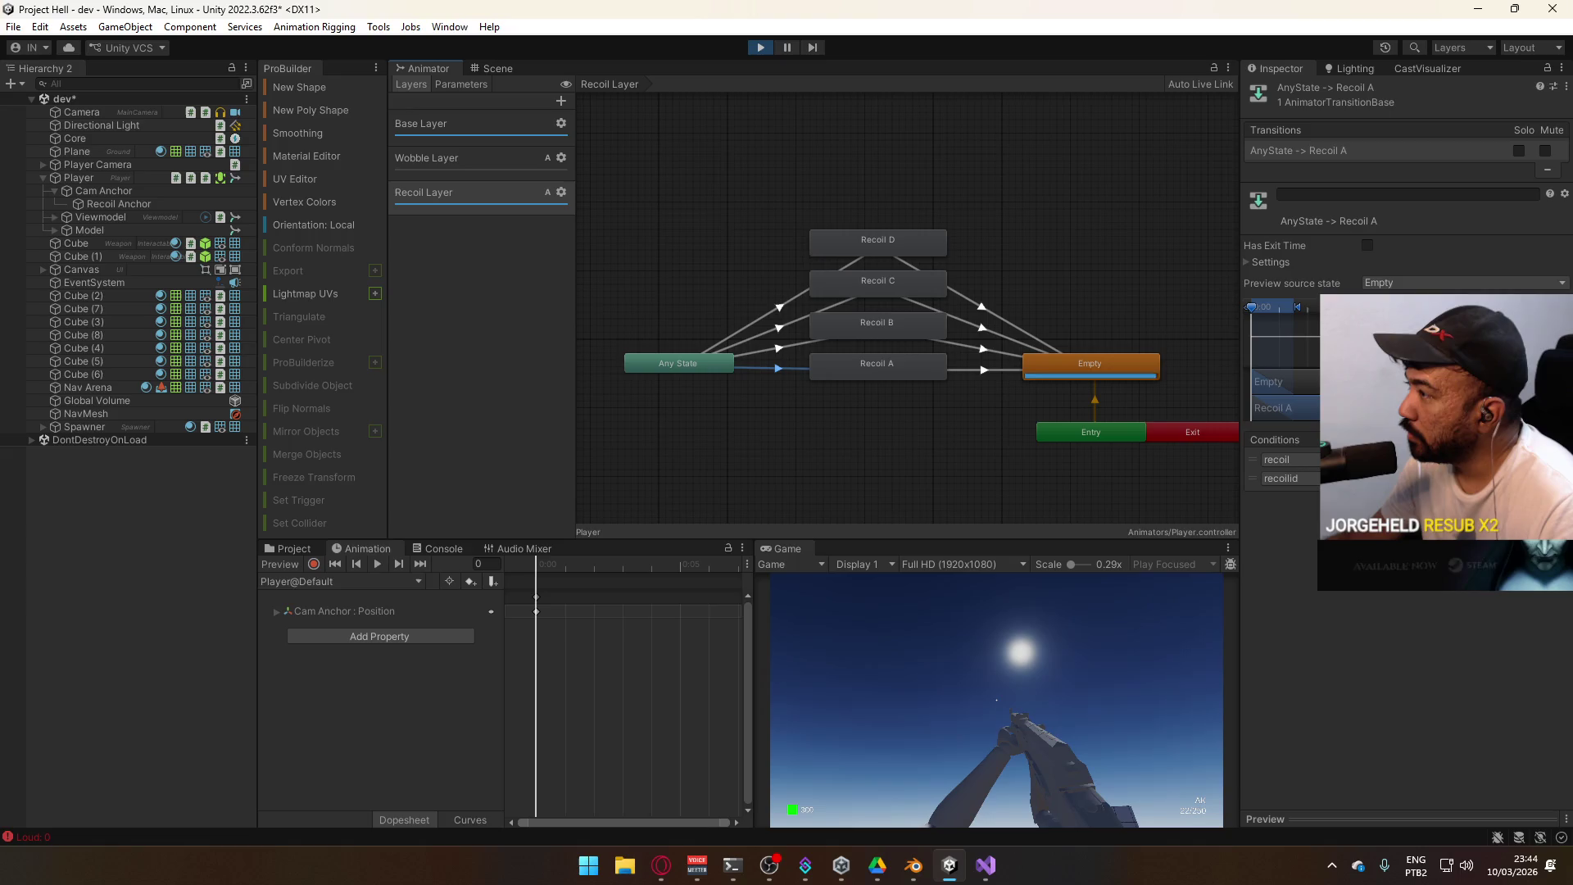
left_click(1271, 263)
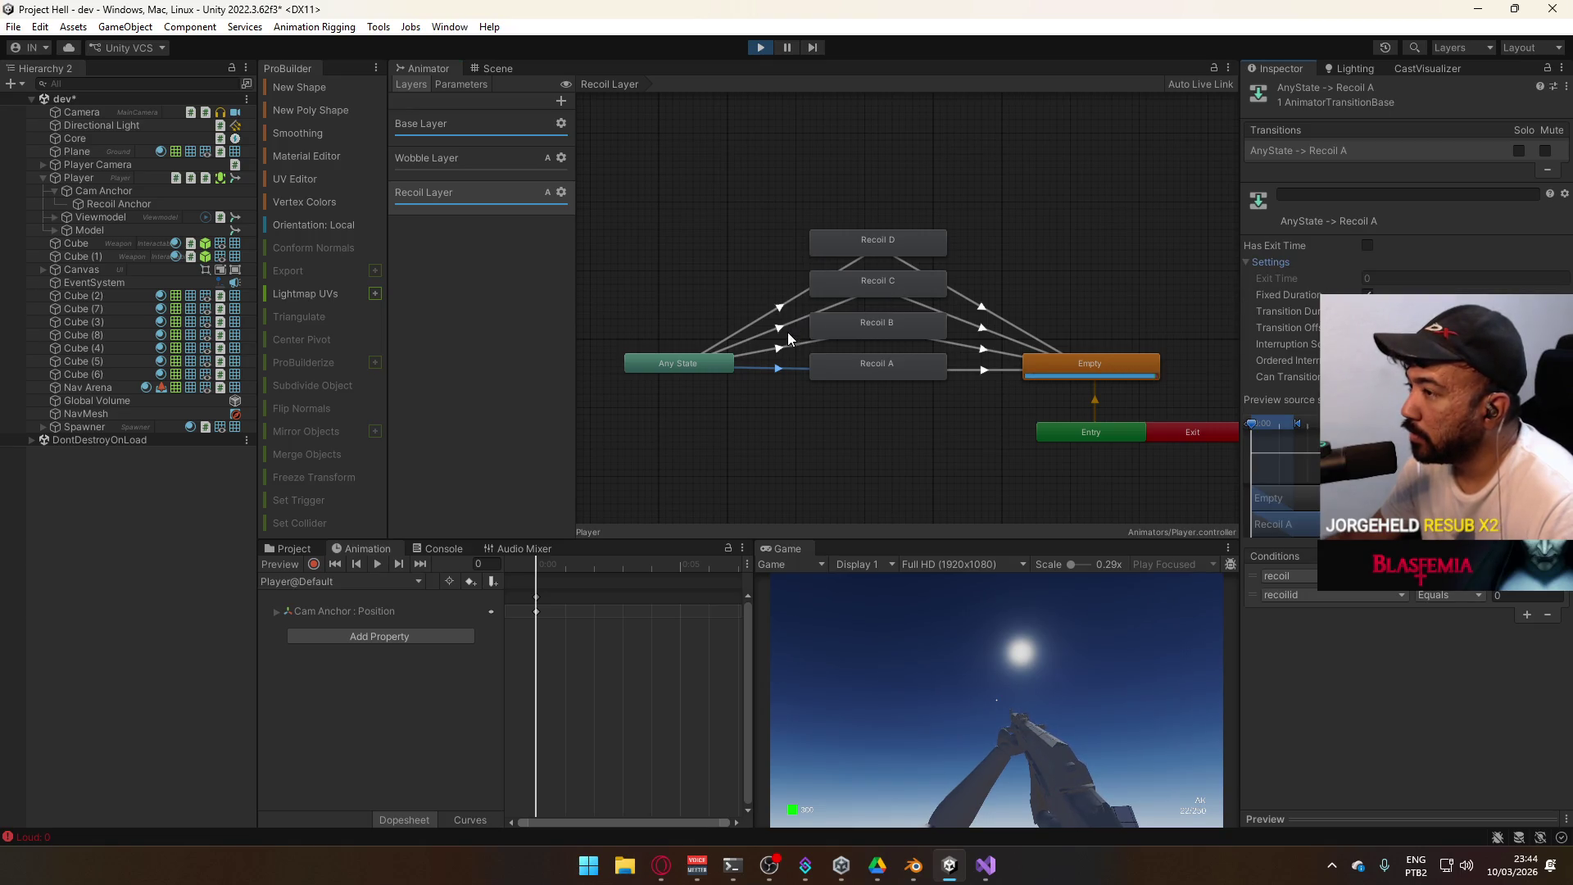
left_click(711, 362)
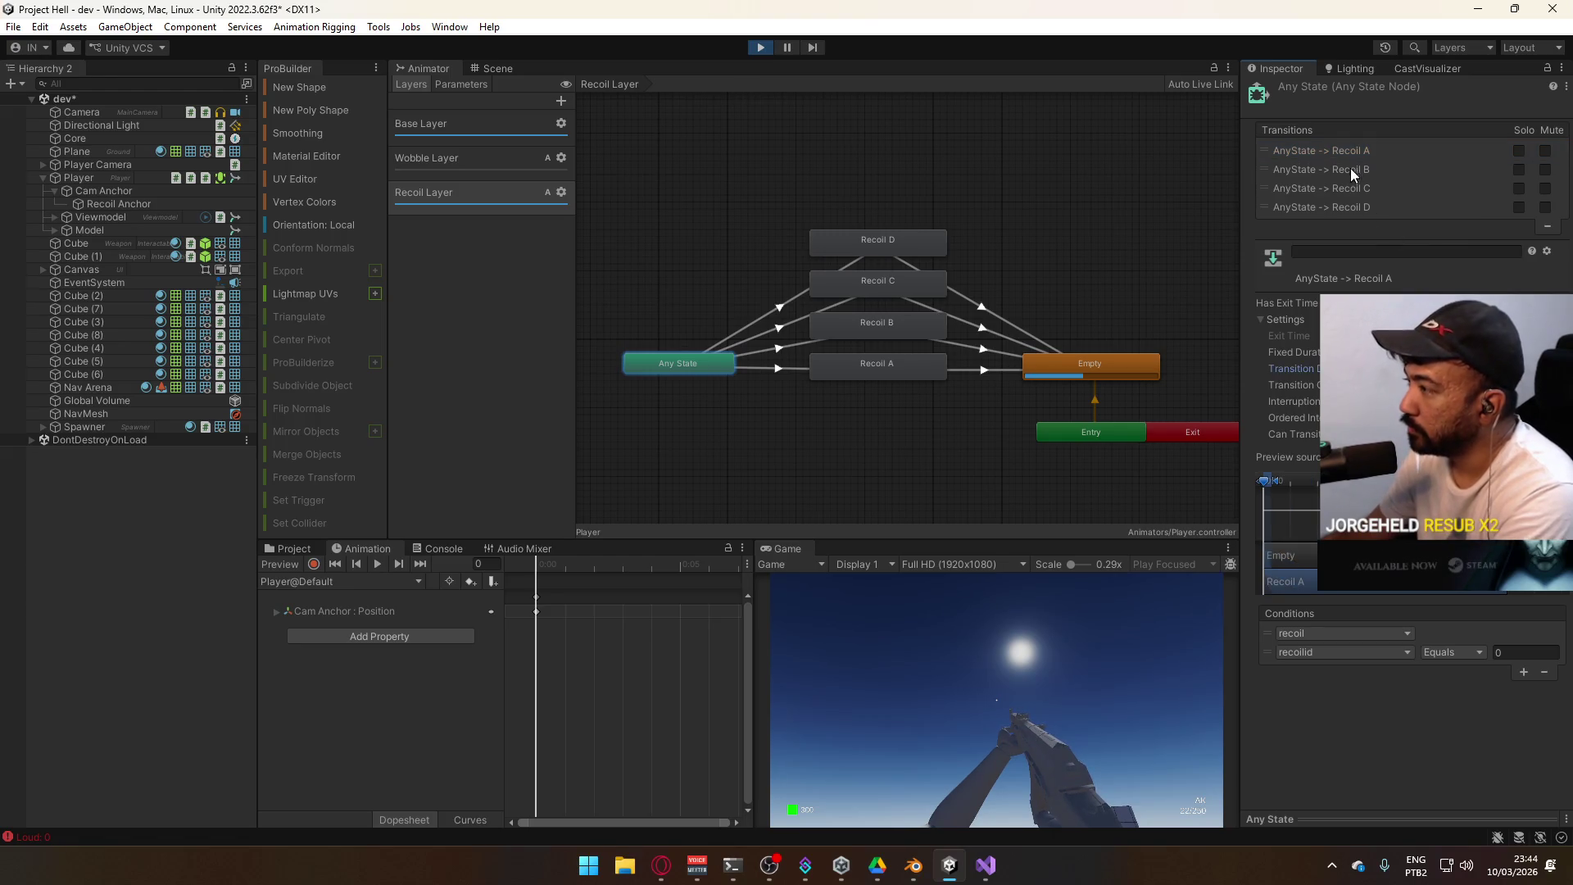
left_click(1348, 169)
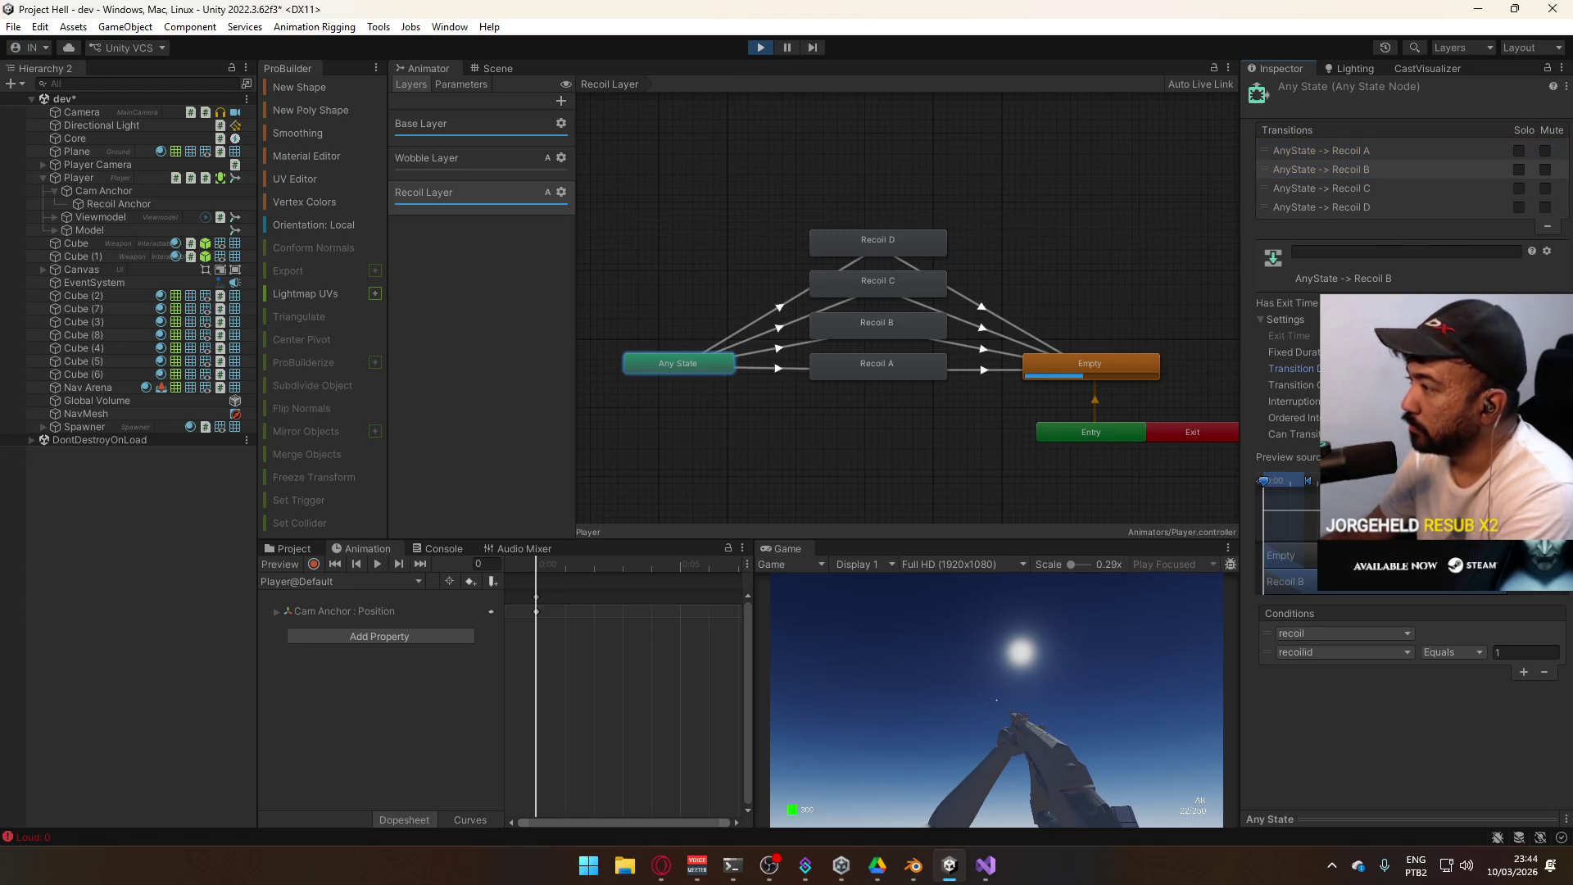
left_click(1386, 189)
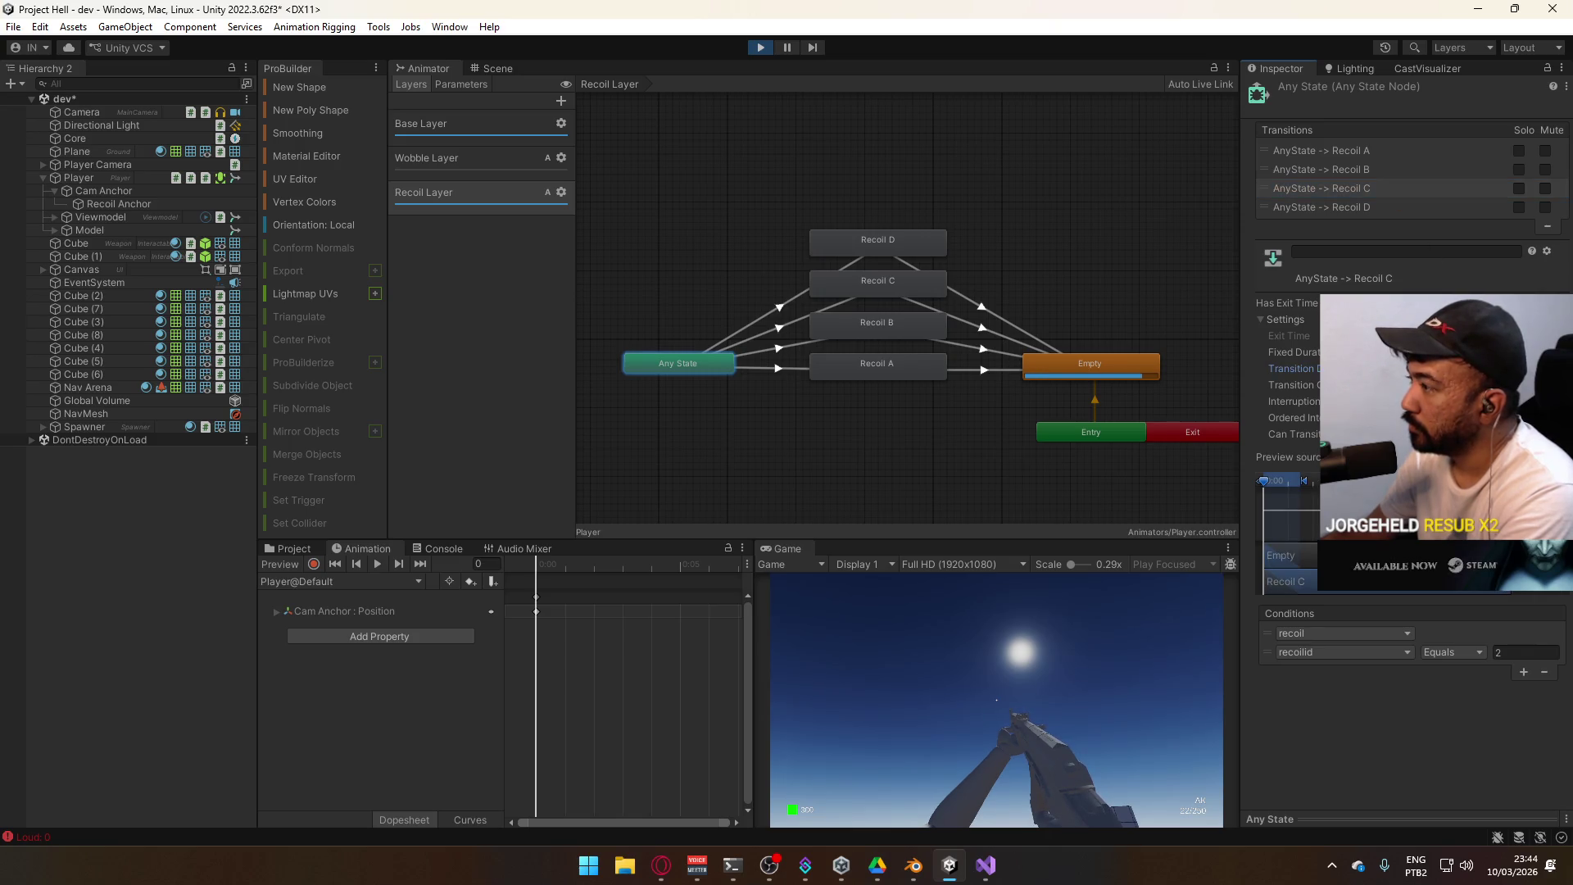
left_click(1381, 208)
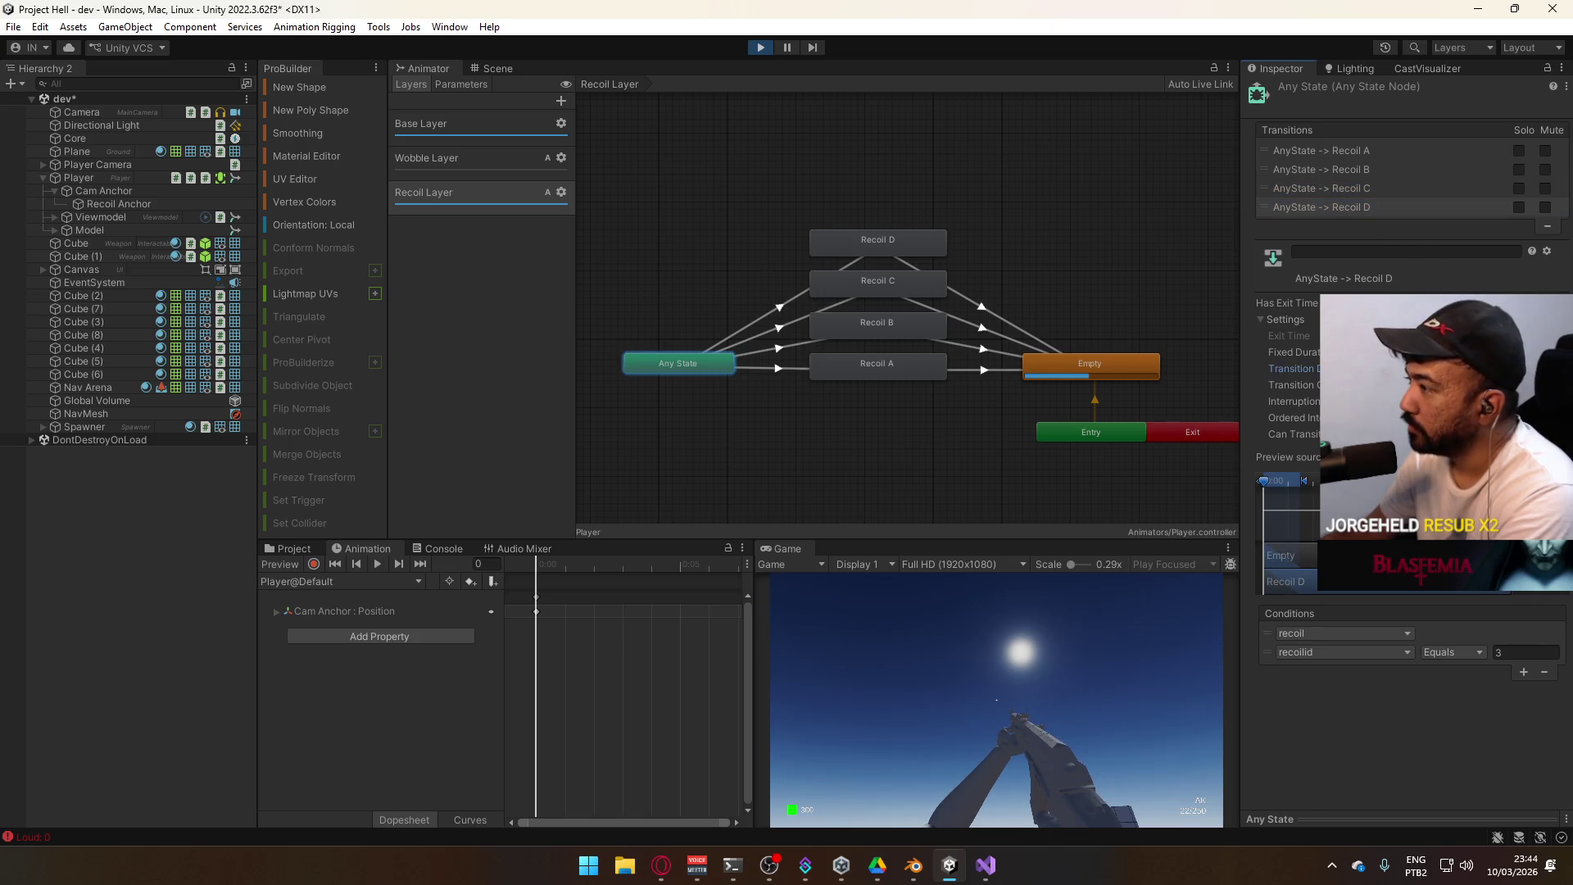
right_click(794, 548)
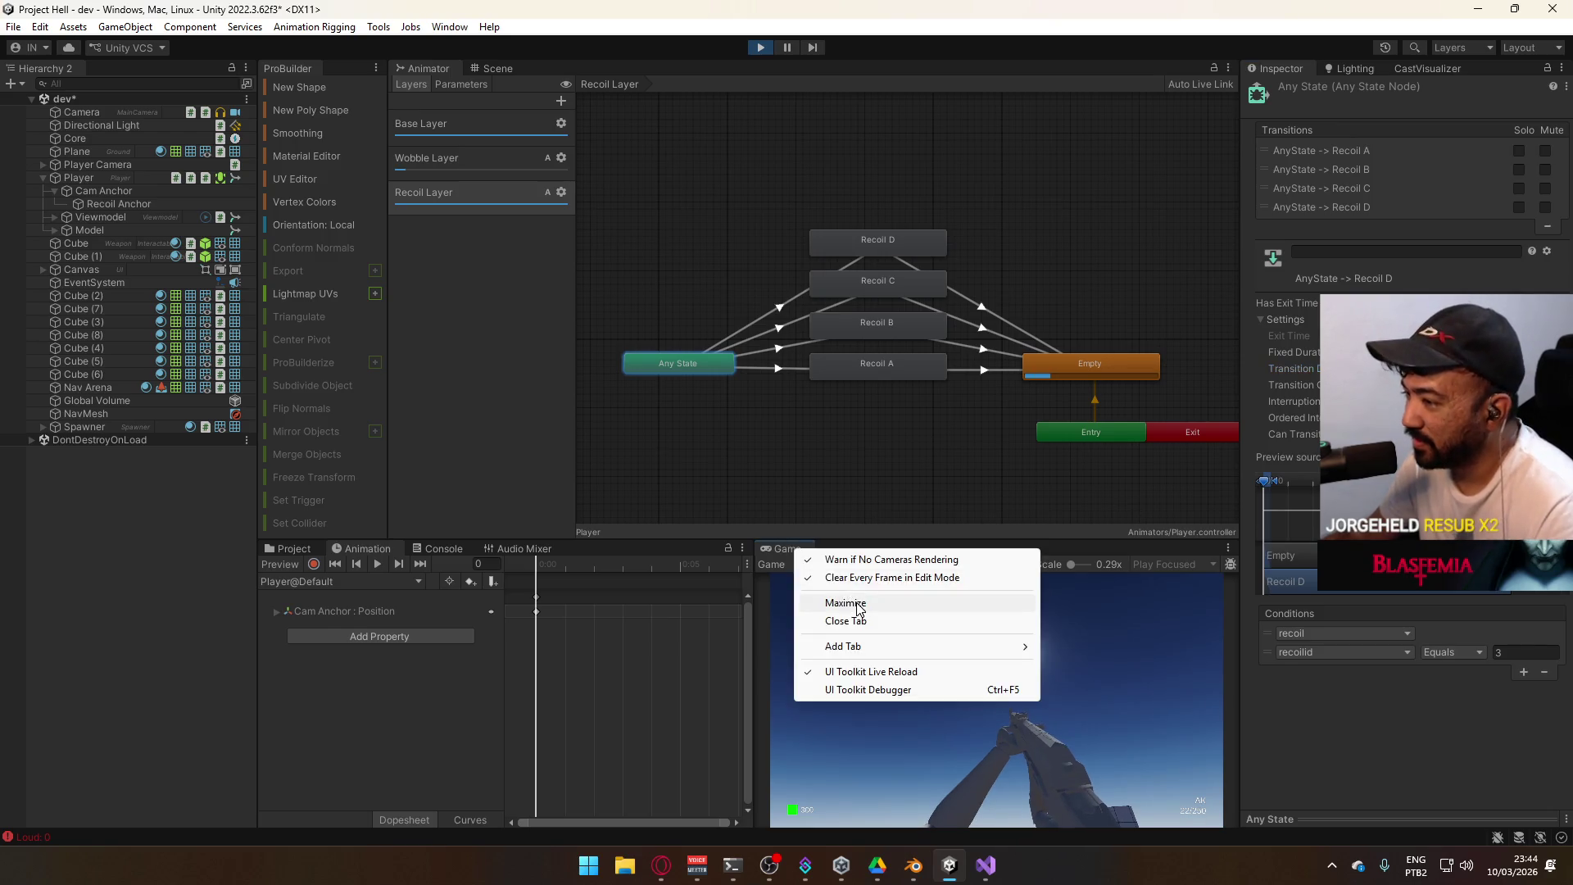
In a maximized Game view, fire the AK at the blocks, reload, and fire again
left_click(827, 604)
key("super")
key("super")
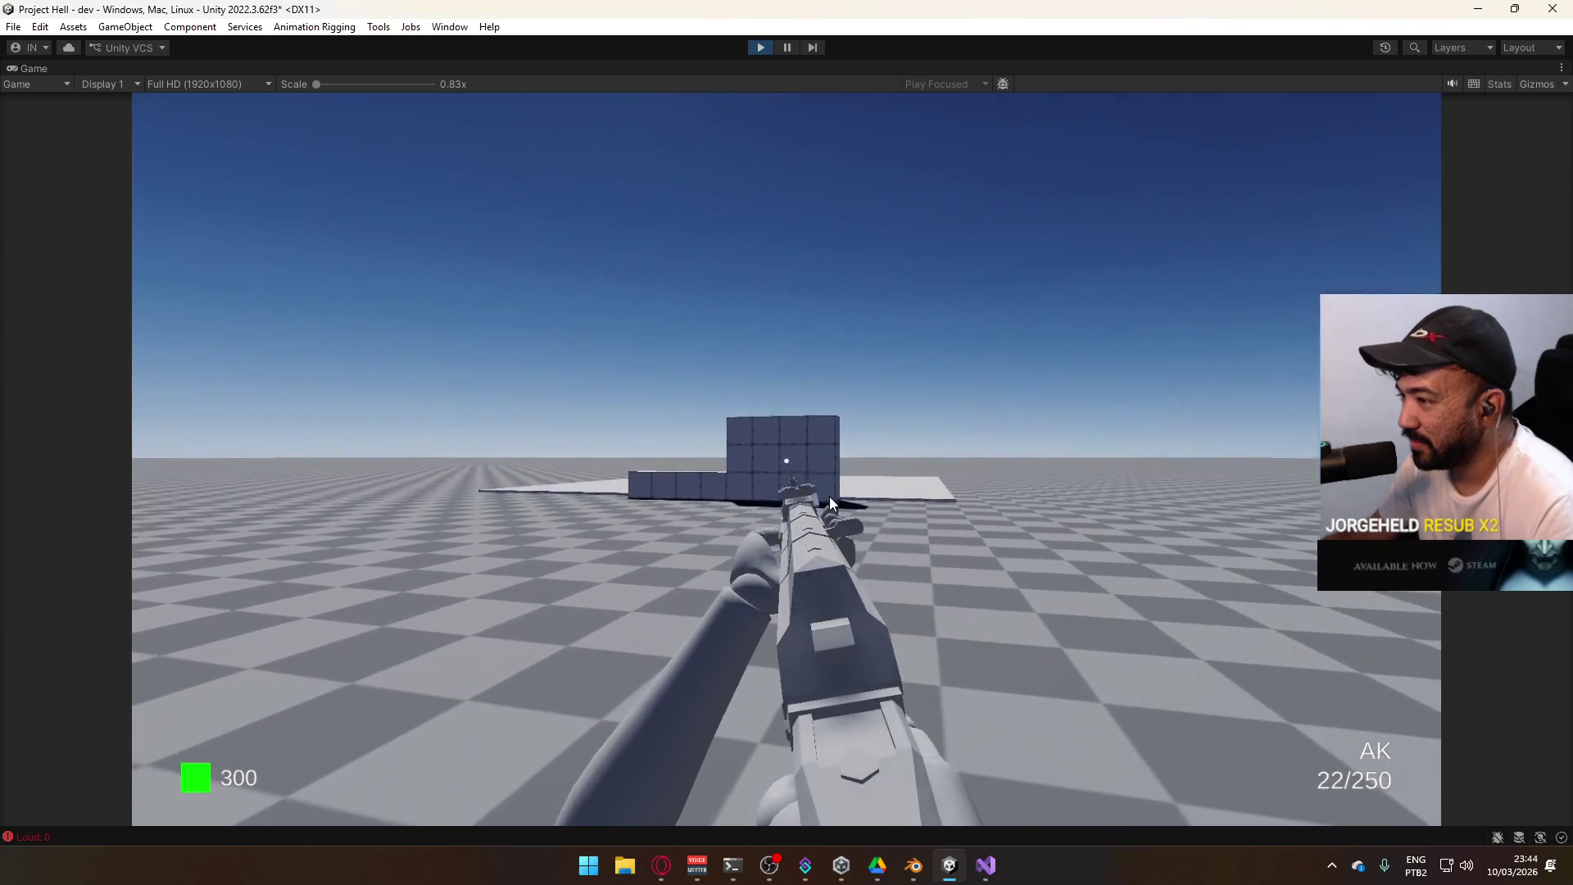
left_click(830, 498)
left_click_drag(830, 500, 814, 668)
key("r")
key("r")
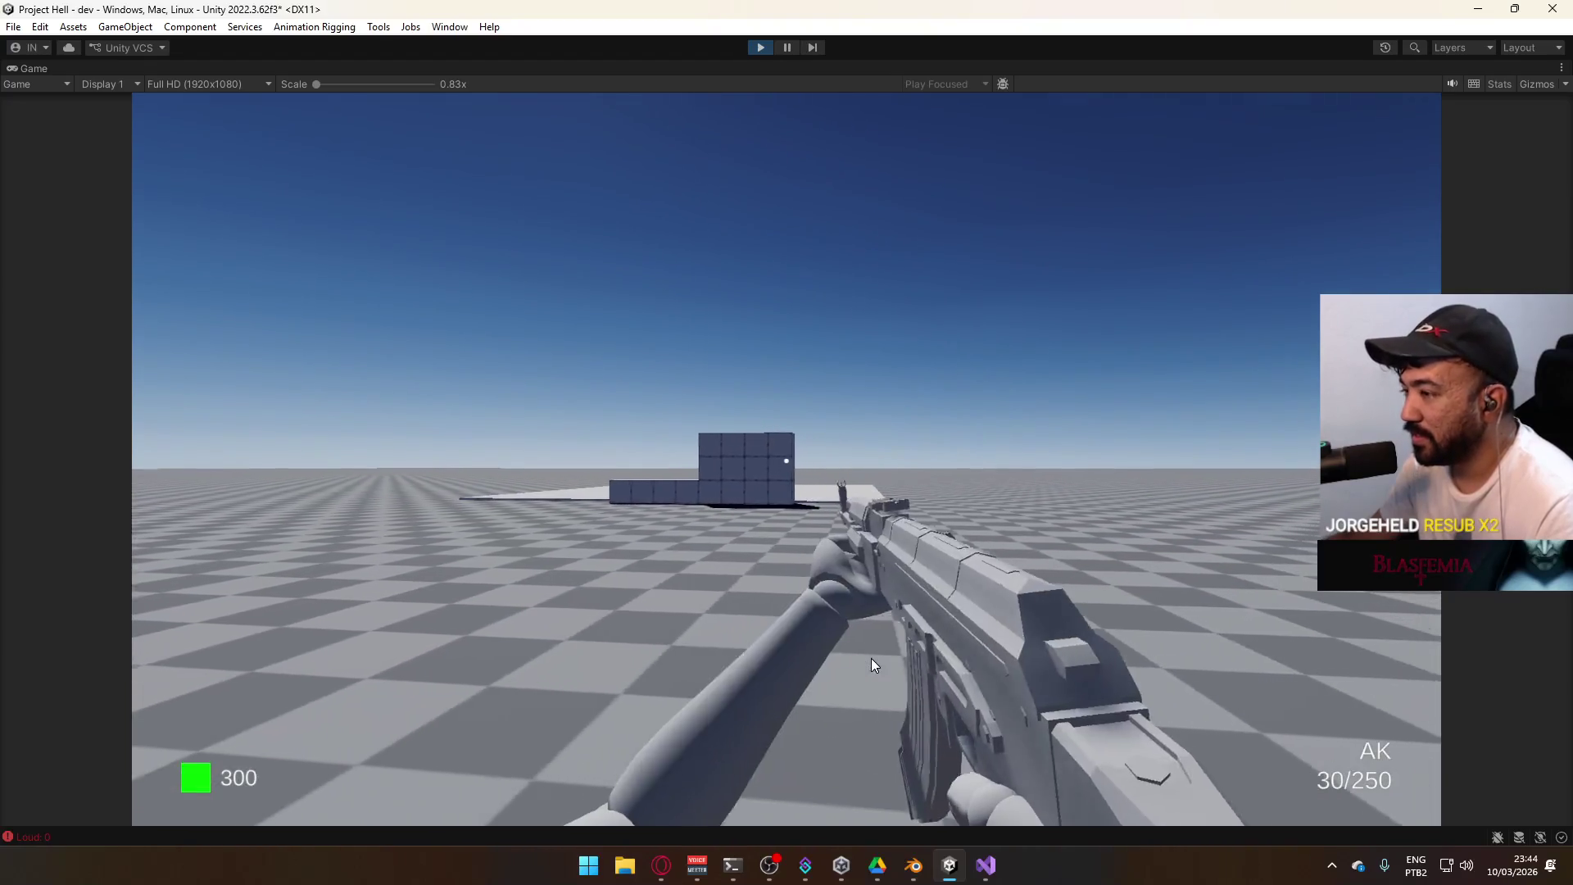
left_click(869, 668)
left_click(867, 669)
left_click(867, 669)
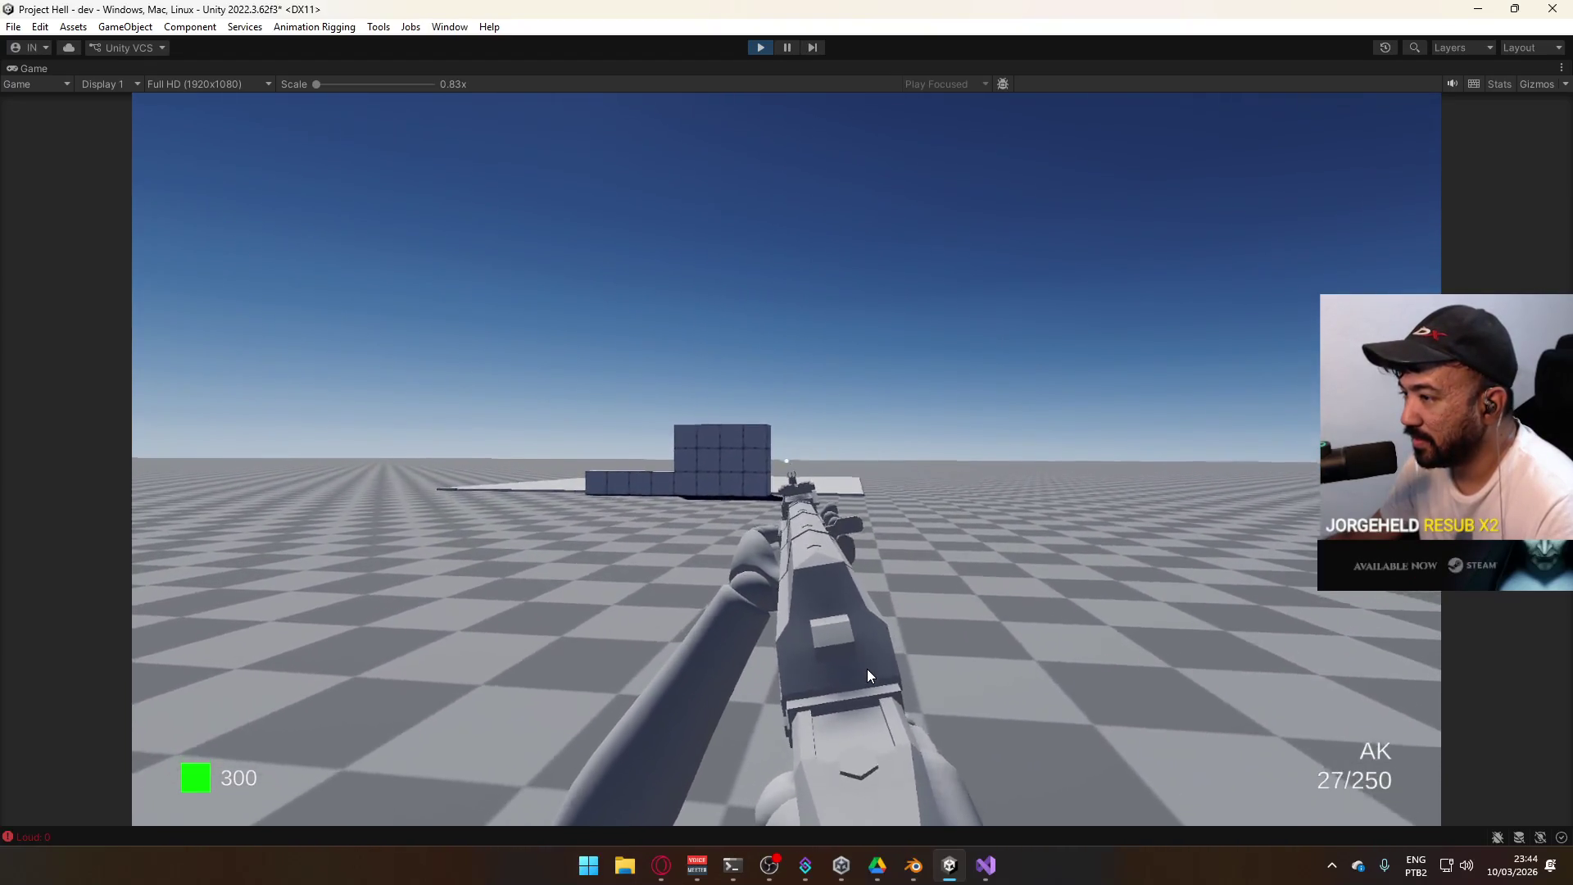
Stop play mode, show the Scene view, and return to PlayerScript.cs line 36 in Visual Studio
key("super")
key("Escape")
left_click(761, 51)
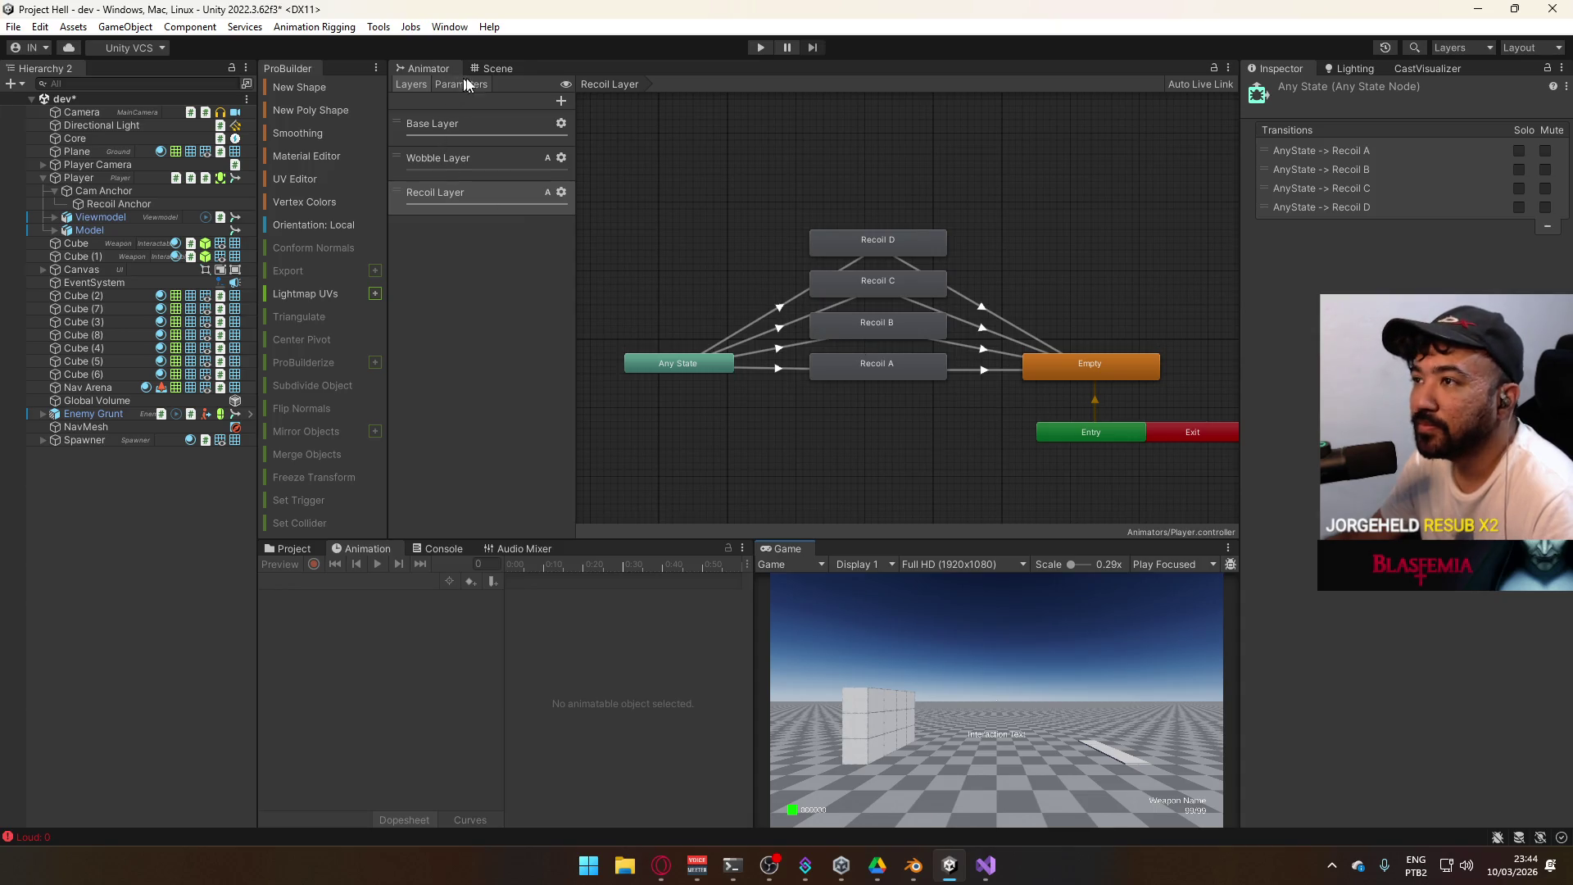
left_click(507, 70)
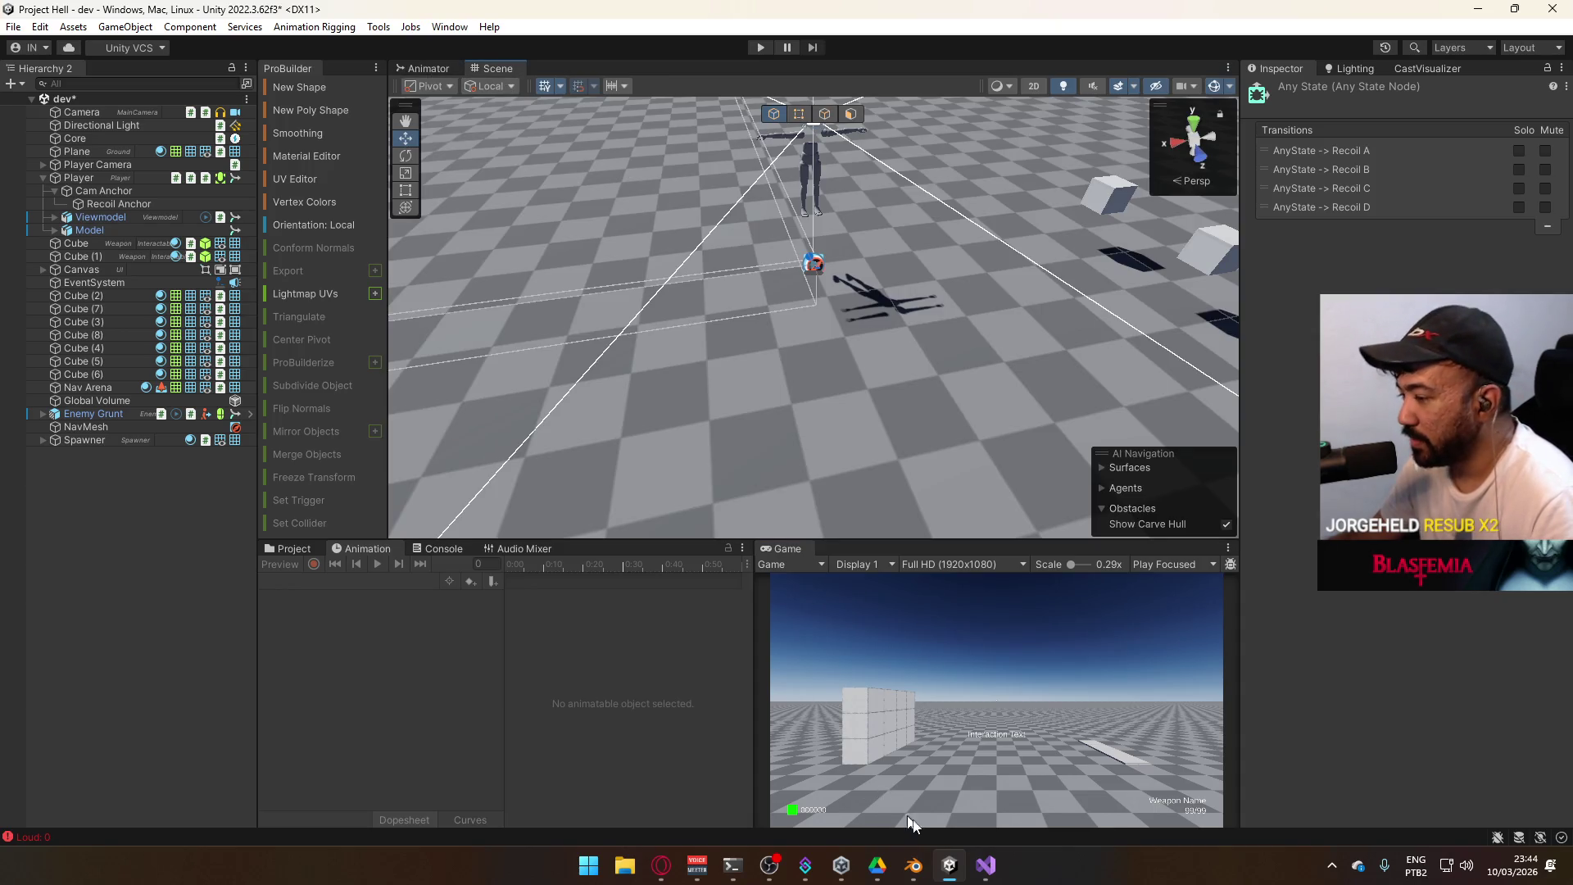
key("alt+Tab")
key("ctrl+z")
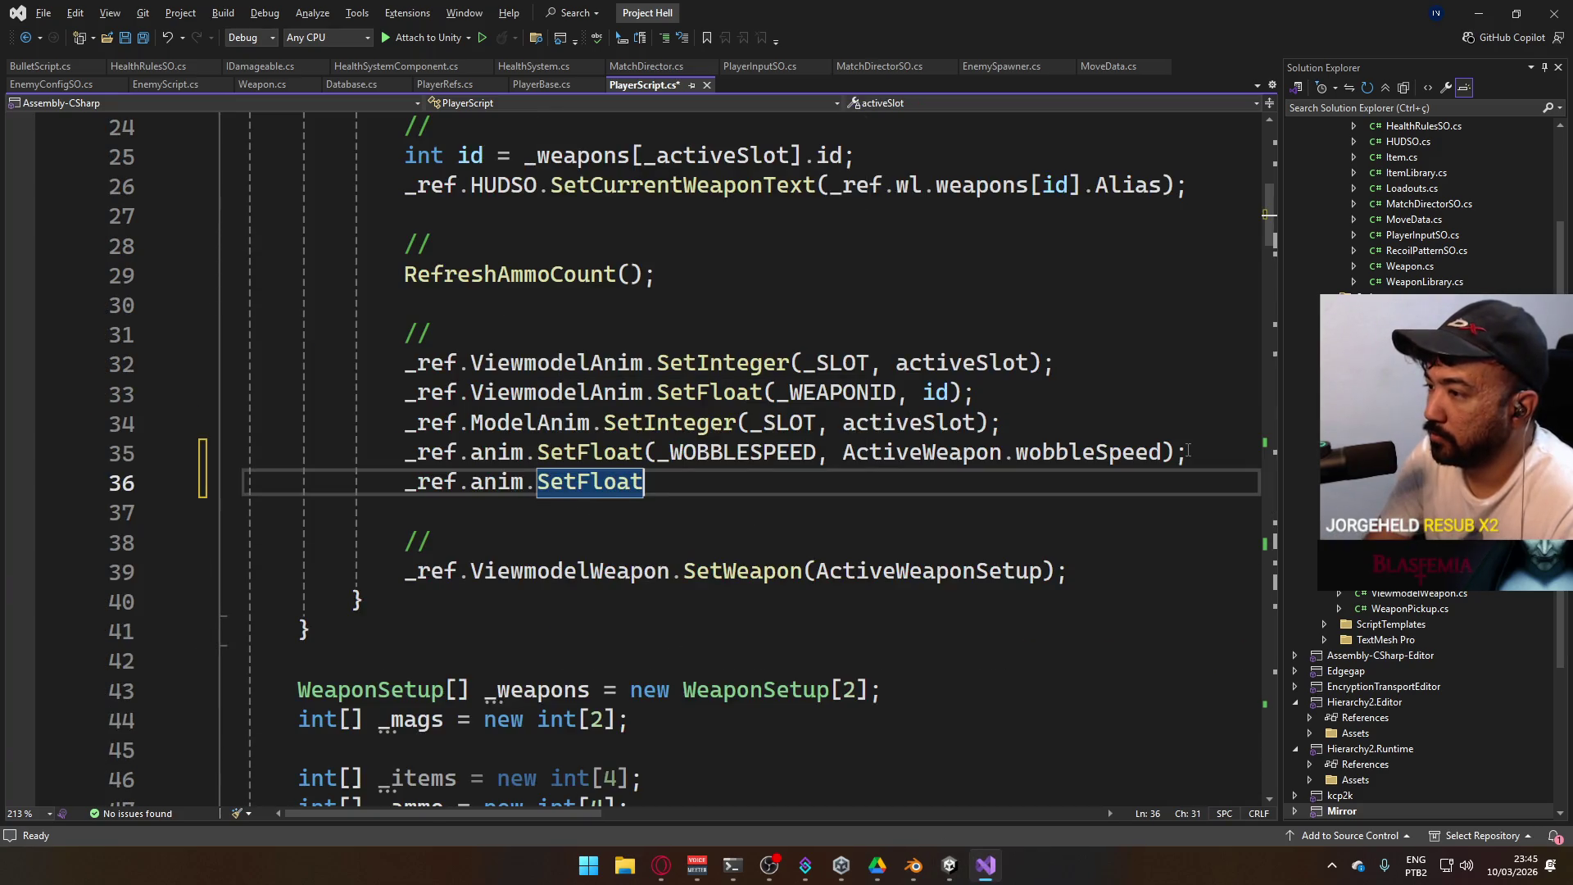
Replace SetFloat( on line 36 with SetLayerWeight(2, after checking the Animator layer order in Unity
type("(")
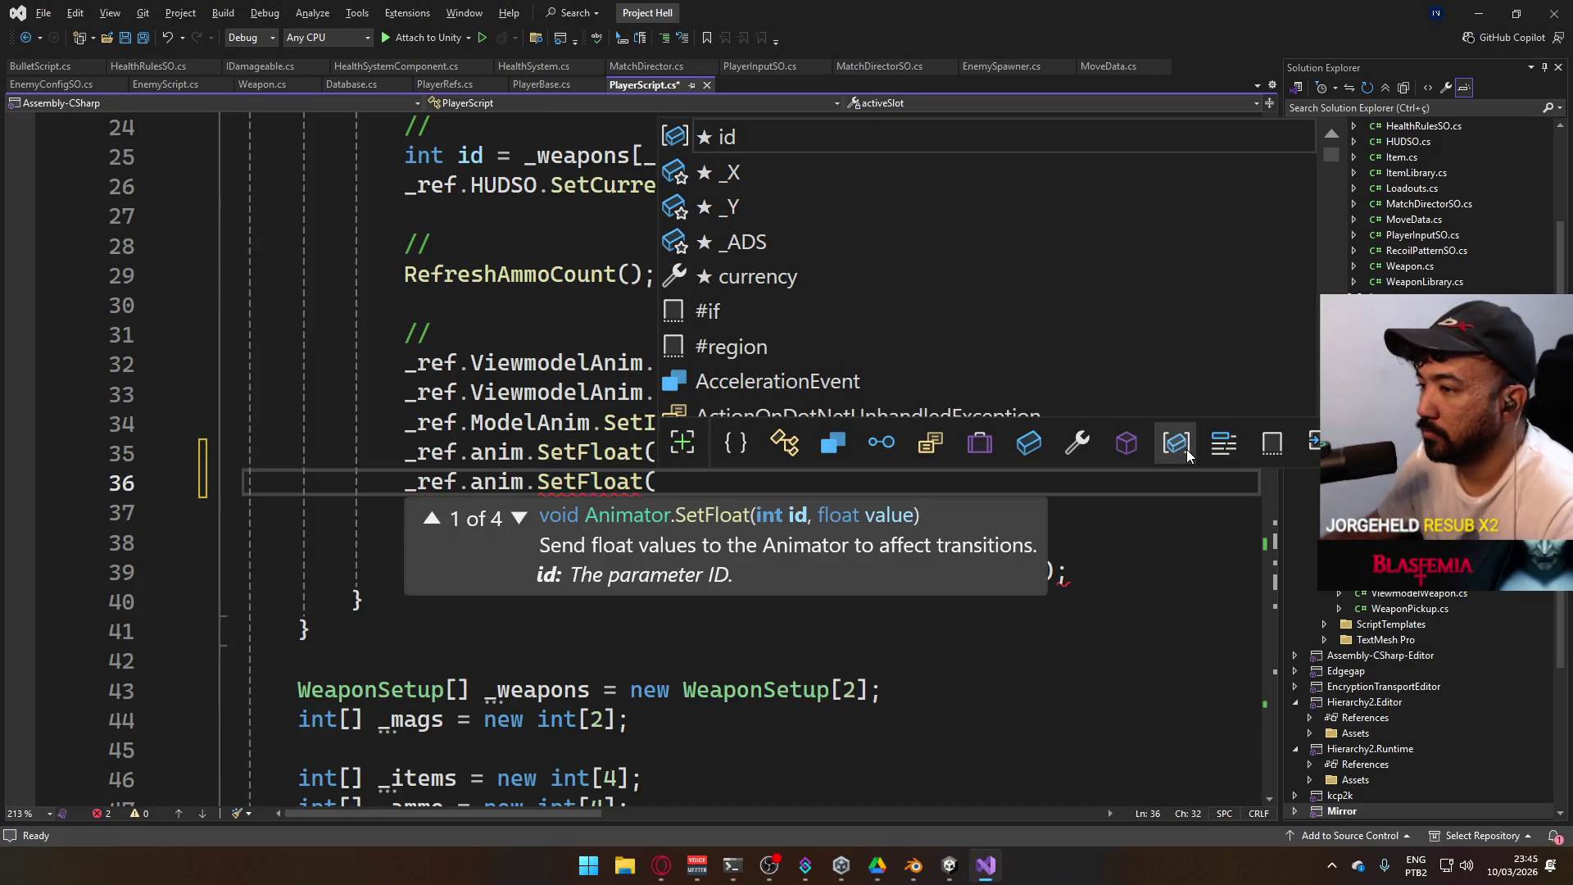
key("Escape")
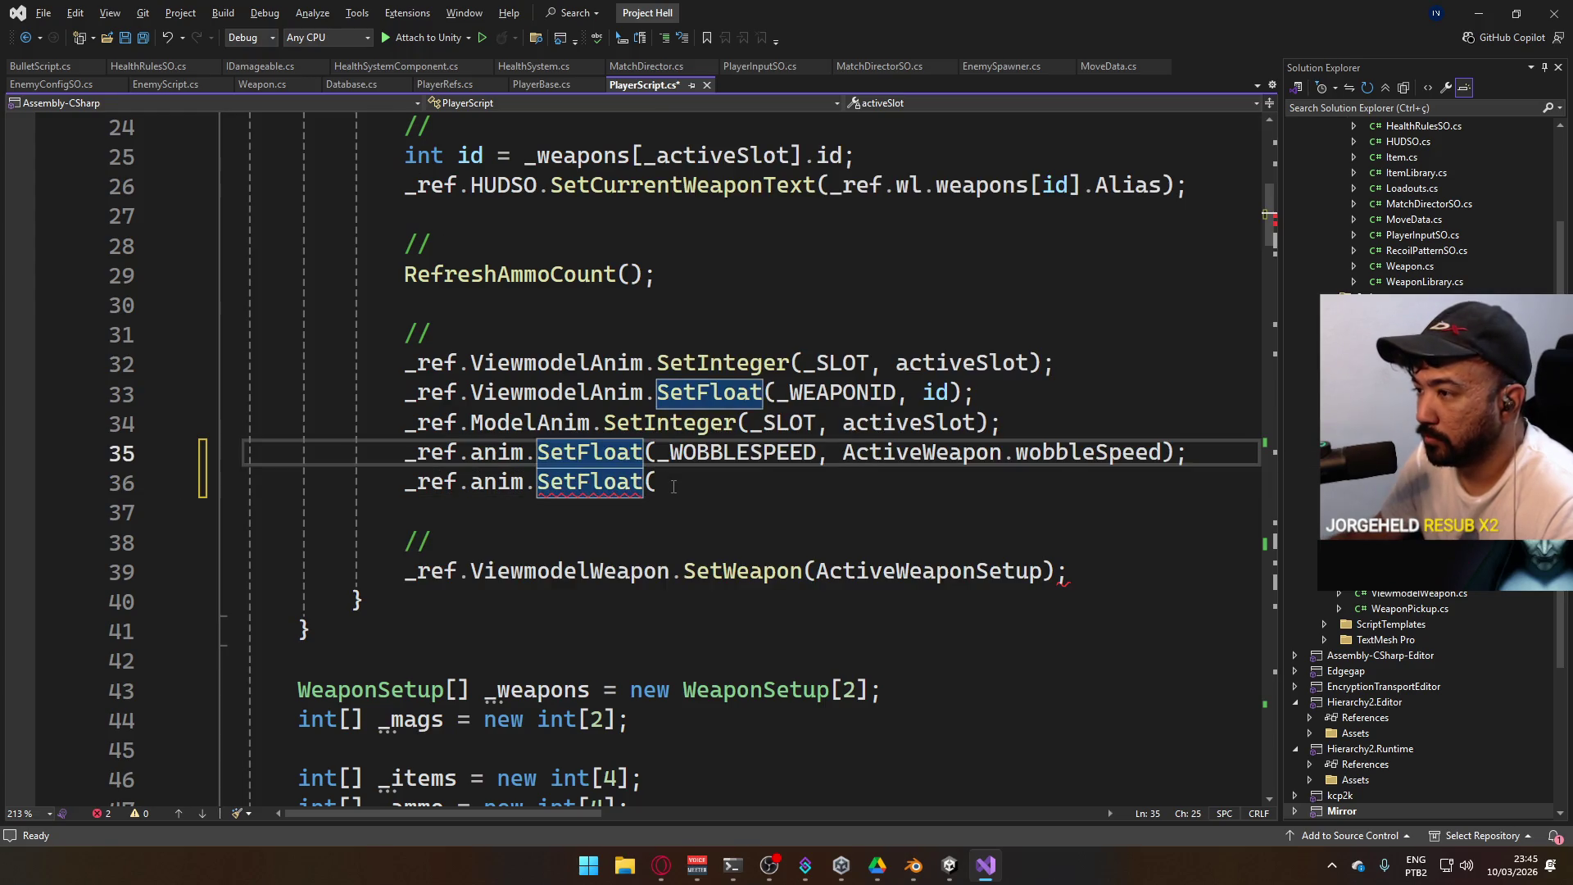
left_click_drag(657, 482, 584, 487)
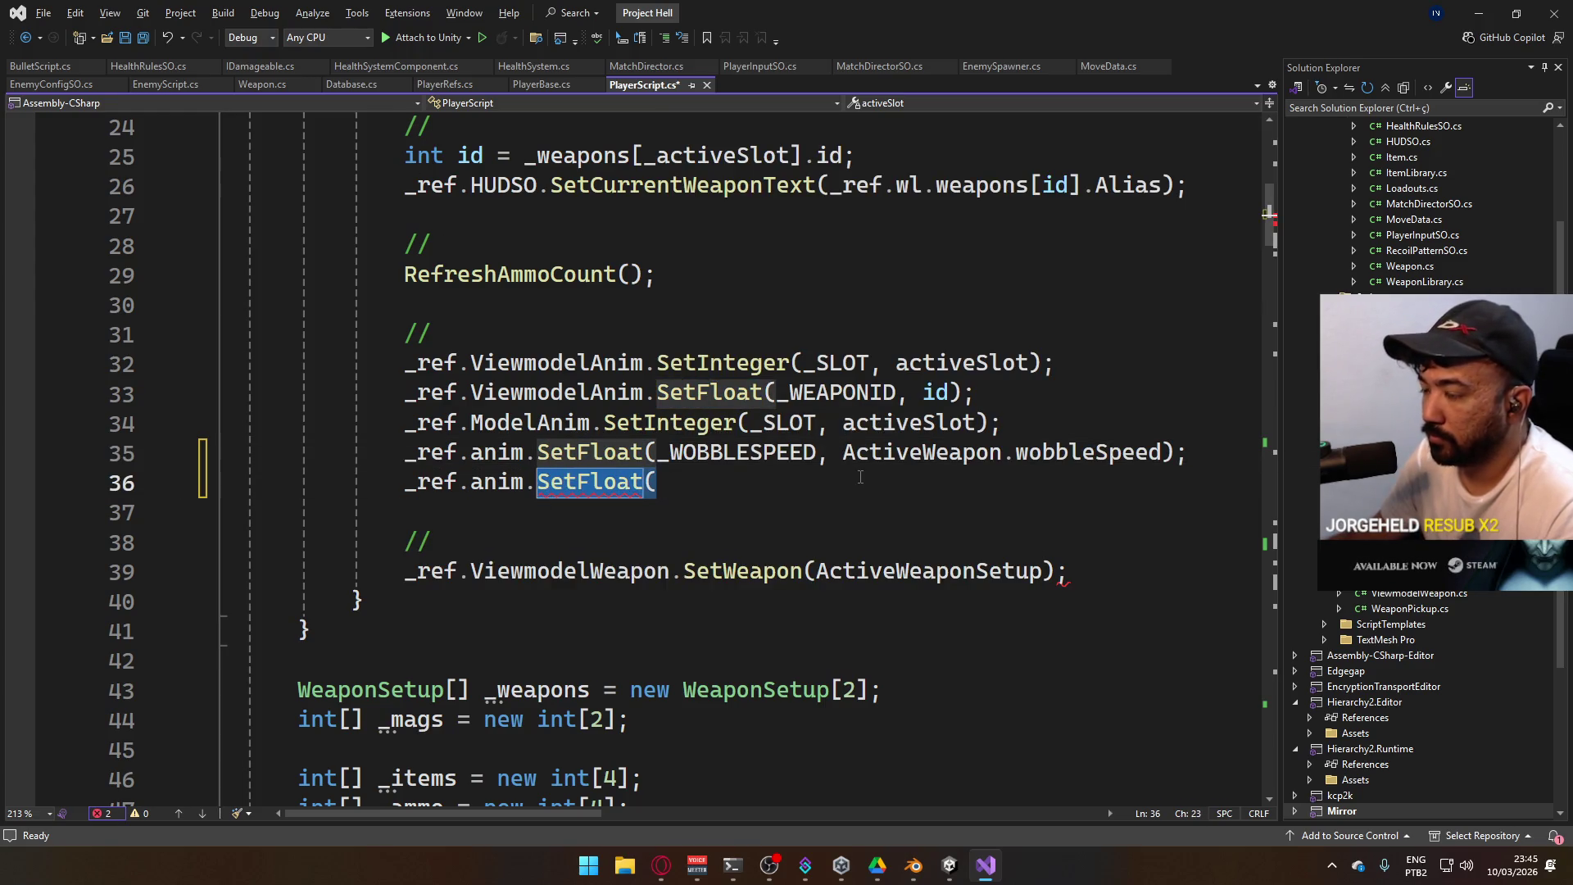
type("SetL")
key("Tab")
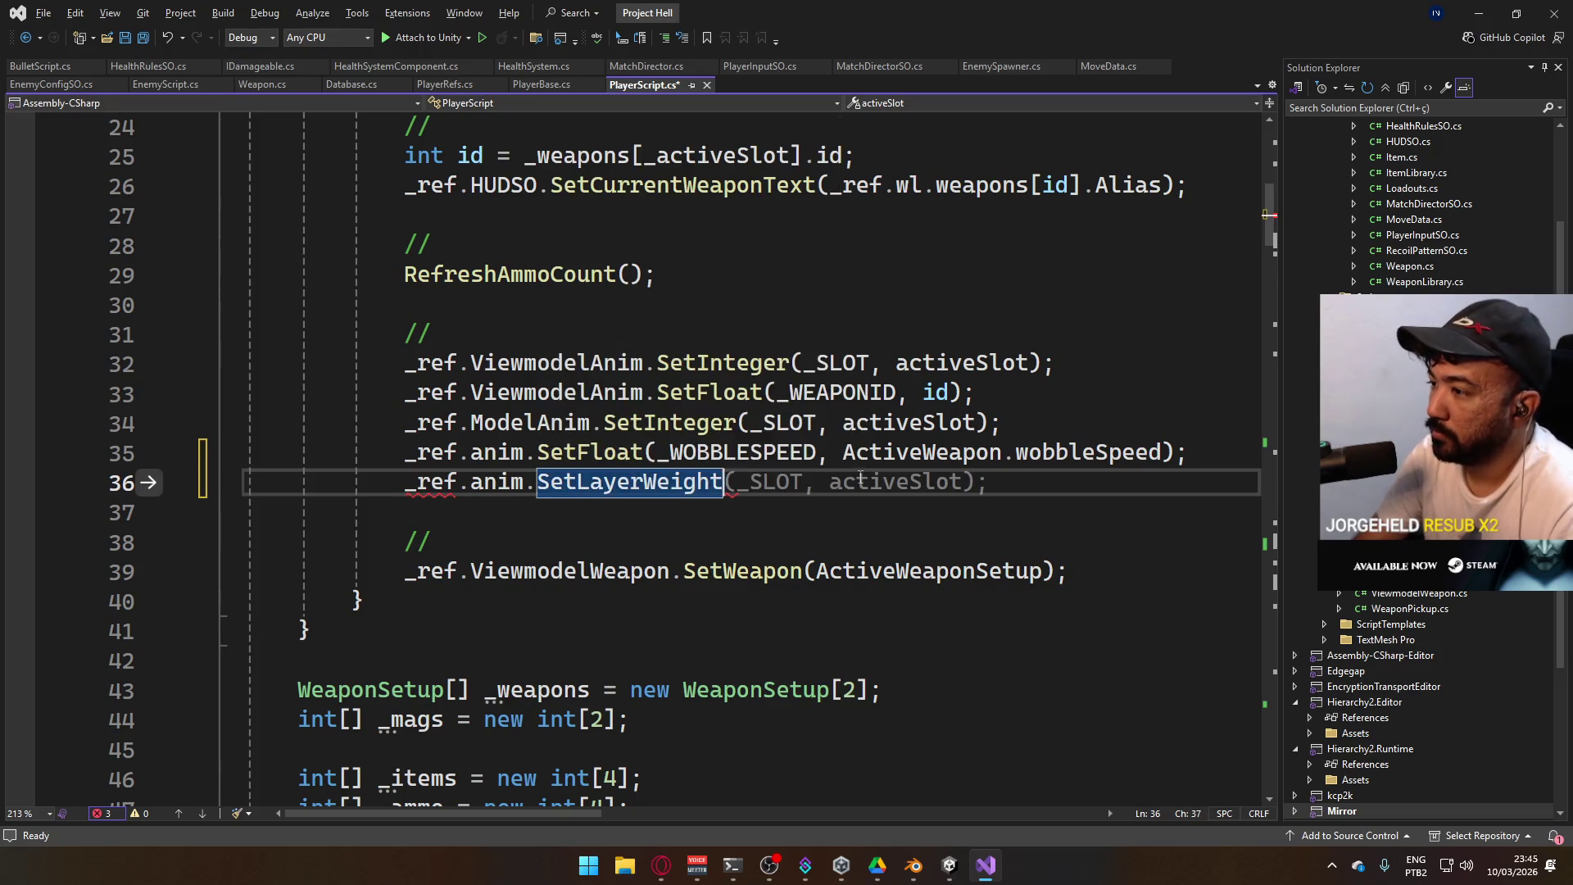
type("(")
key("alt+Tab")
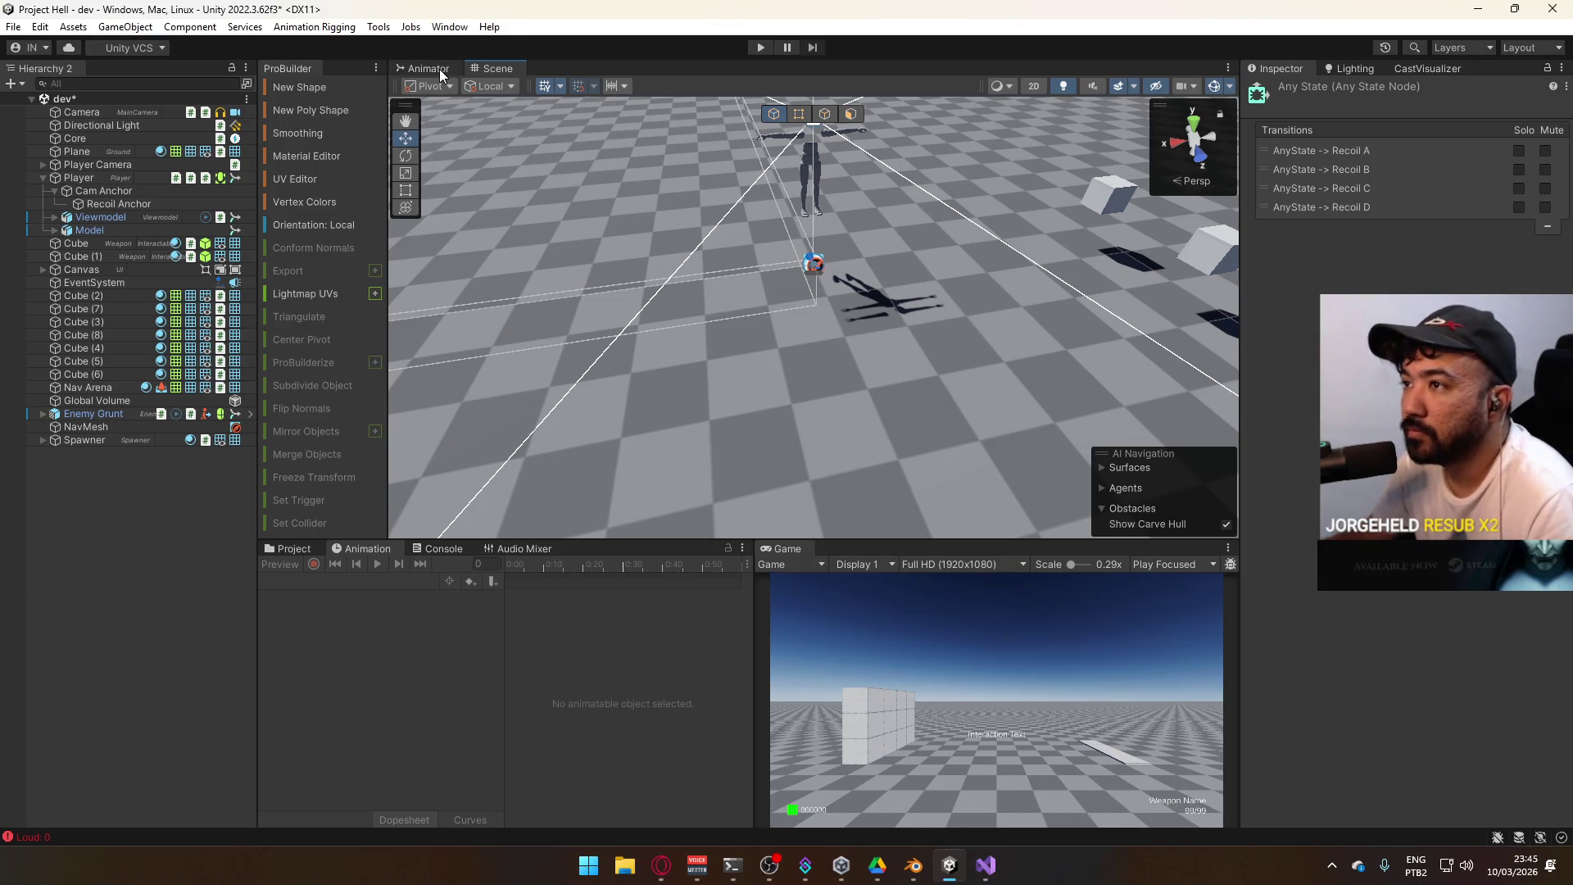
left_click(439, 69)
key("alt+Tab")
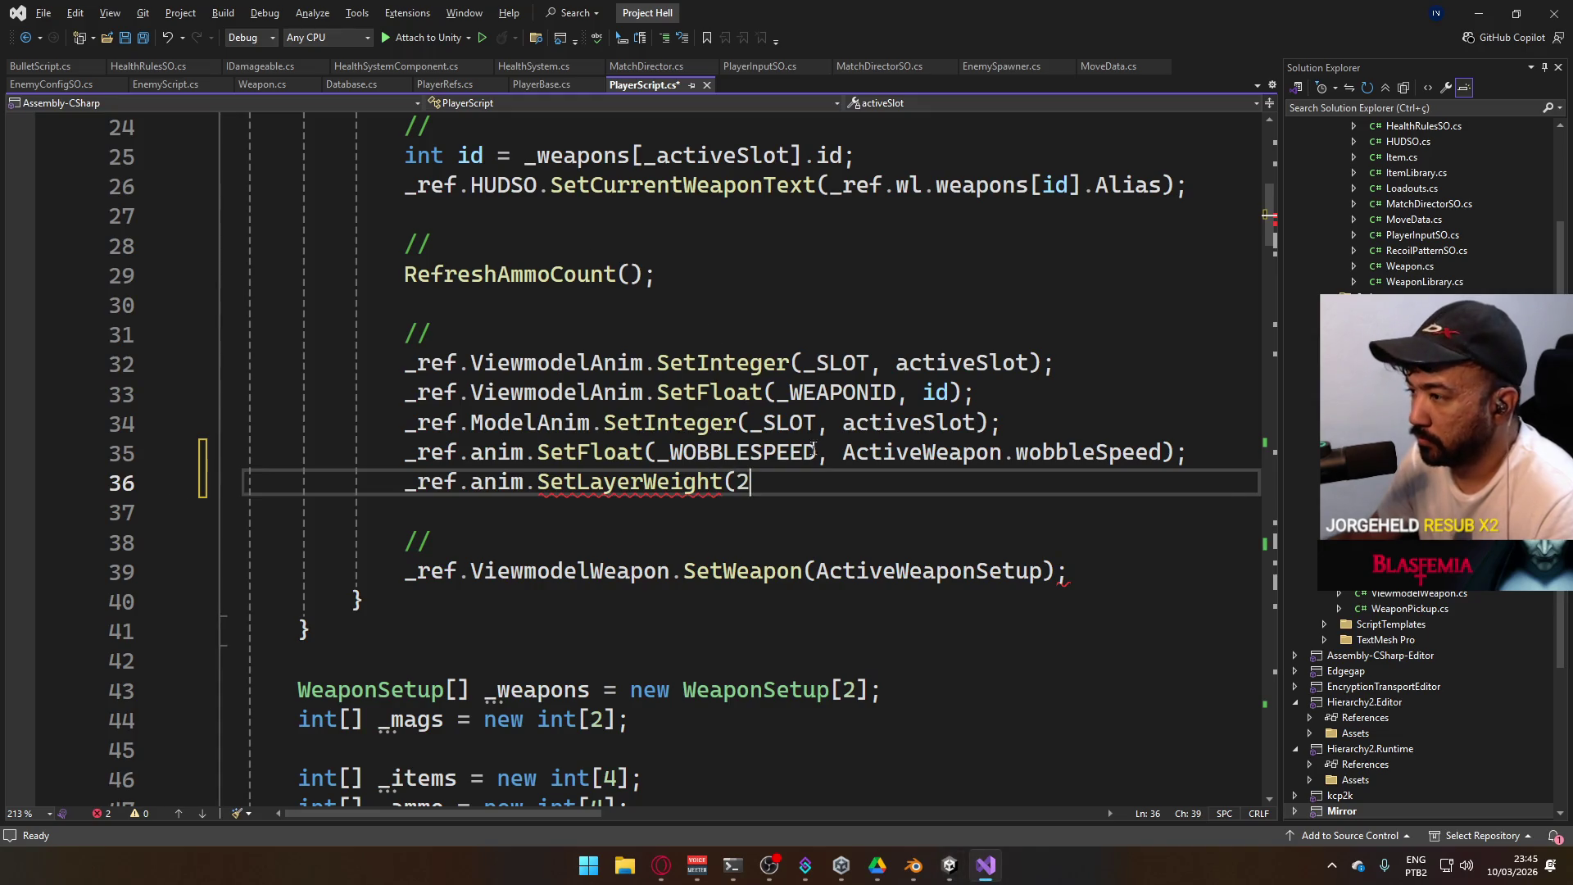
type(",")
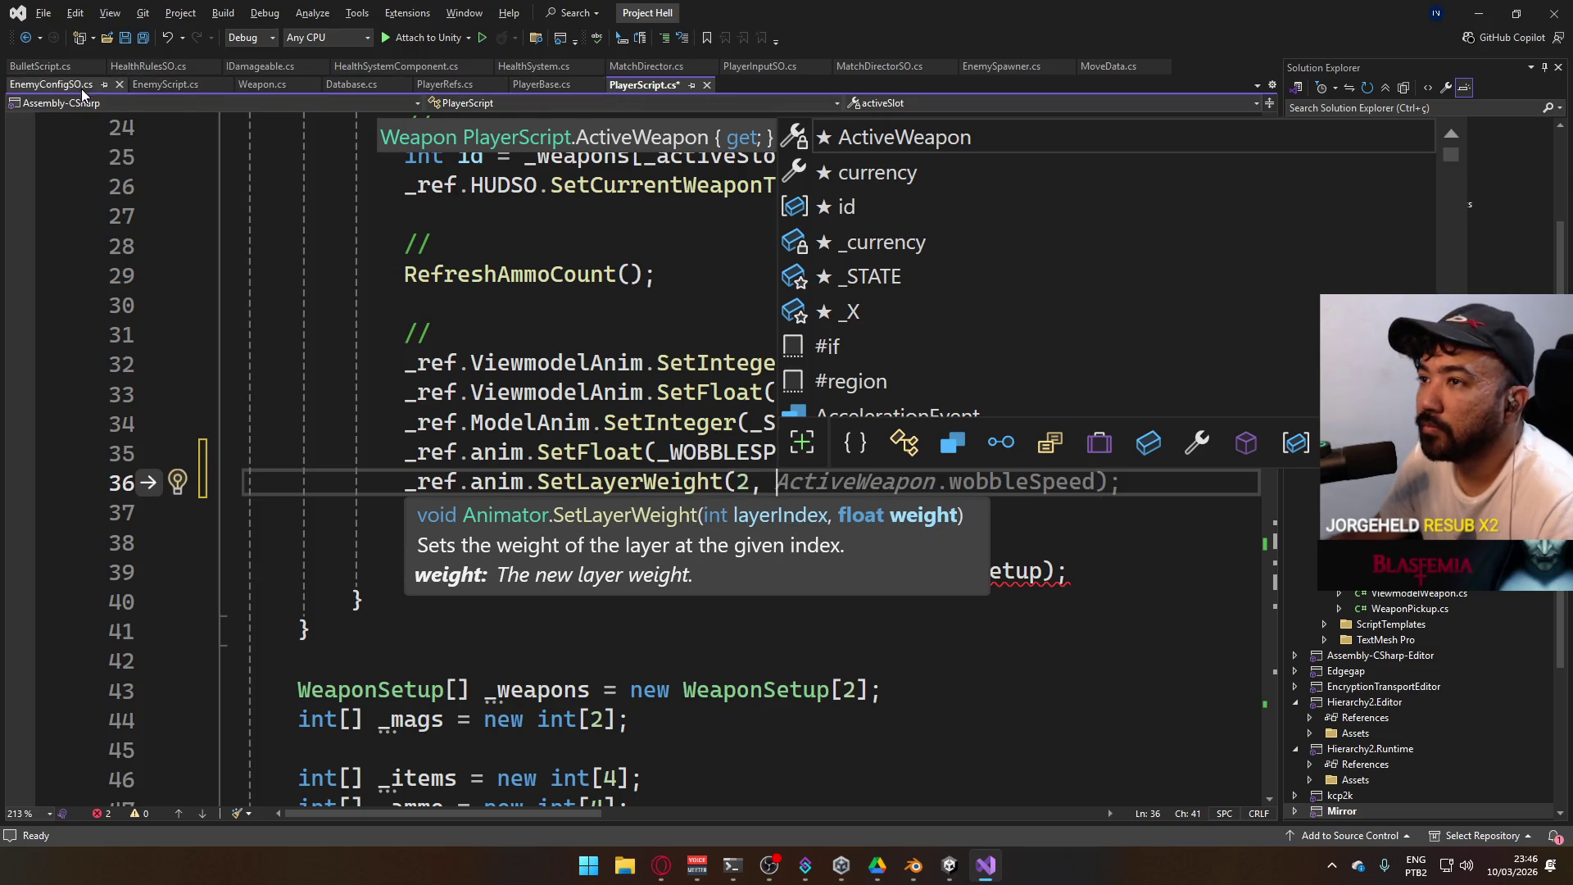
left_click(267, 86)
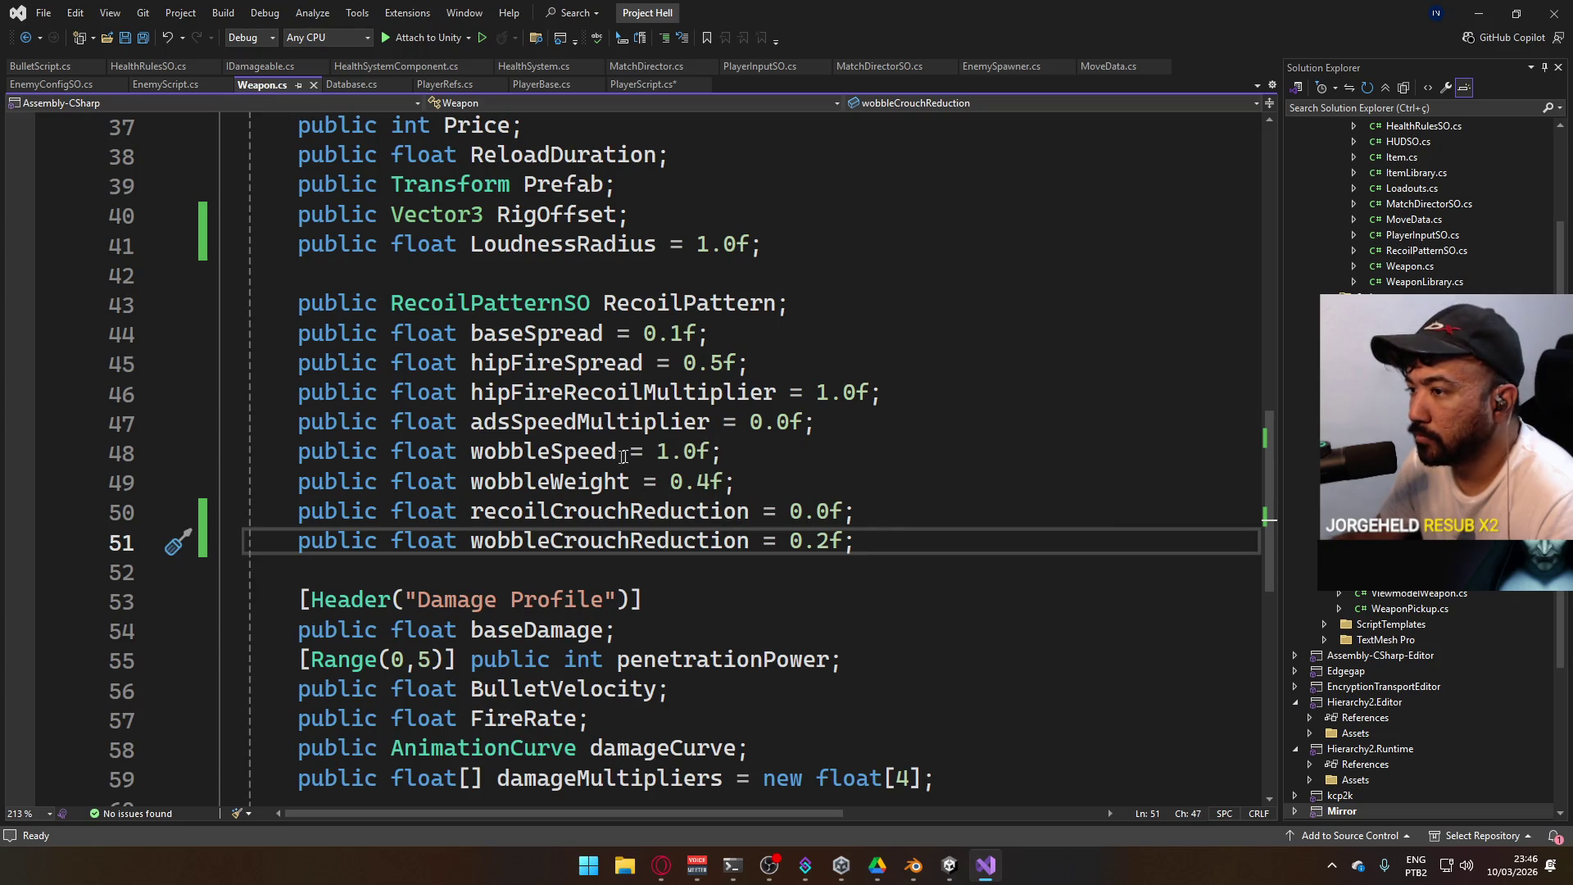
Add 'public float visualRecoilWeight = 1.0f;' below RecoilPattern in Weapon.cs and save for Unity to recompile
scroll(578, 468, "up", 1)
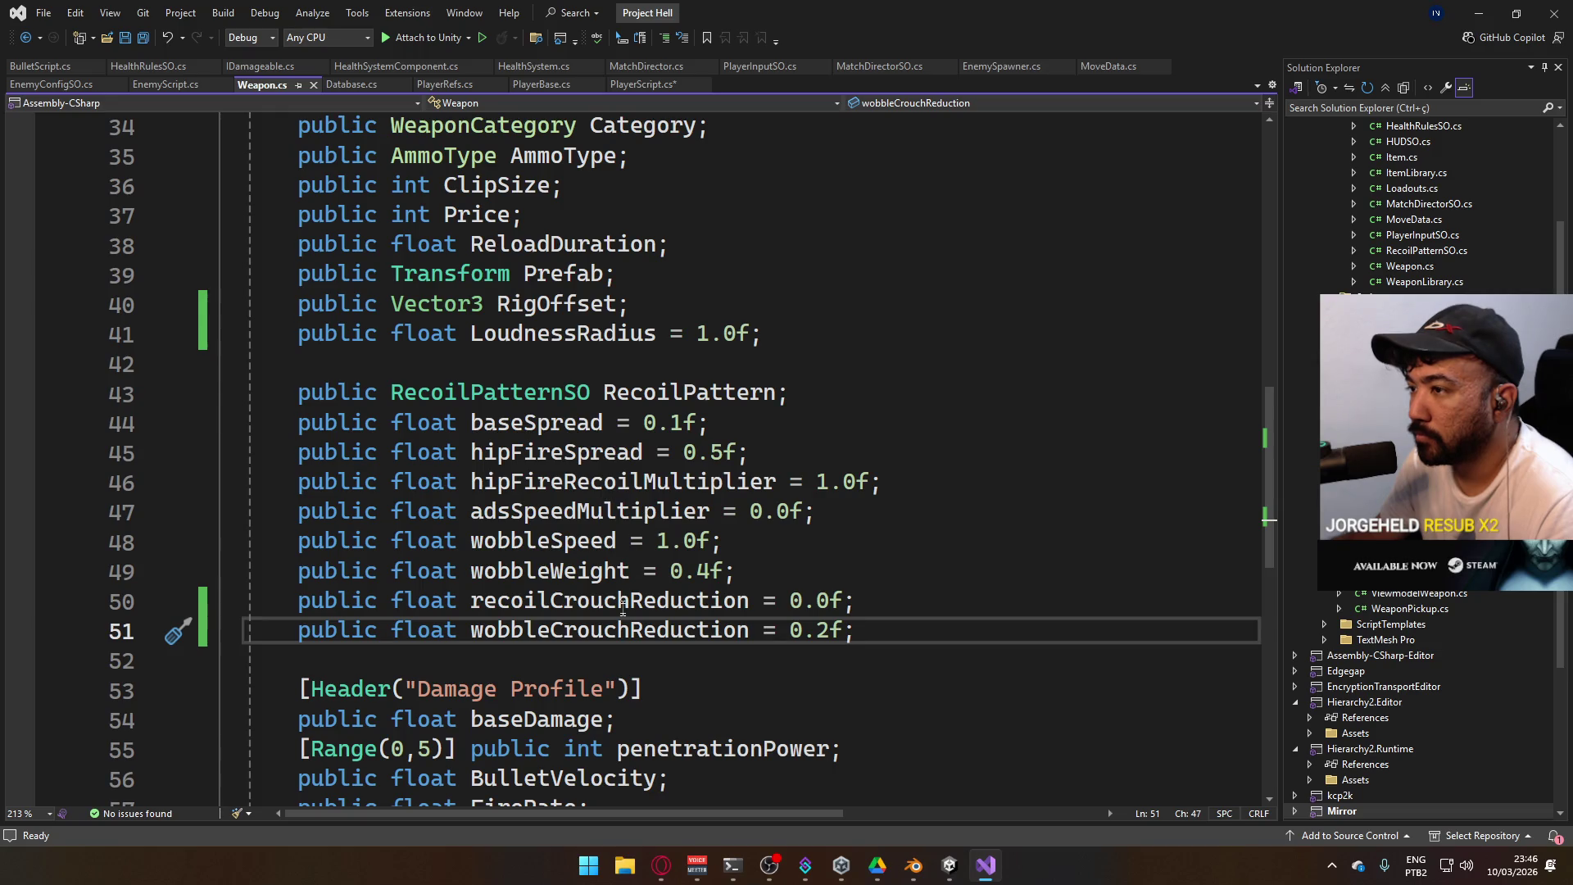
scroll(815, 601, "down", 2)
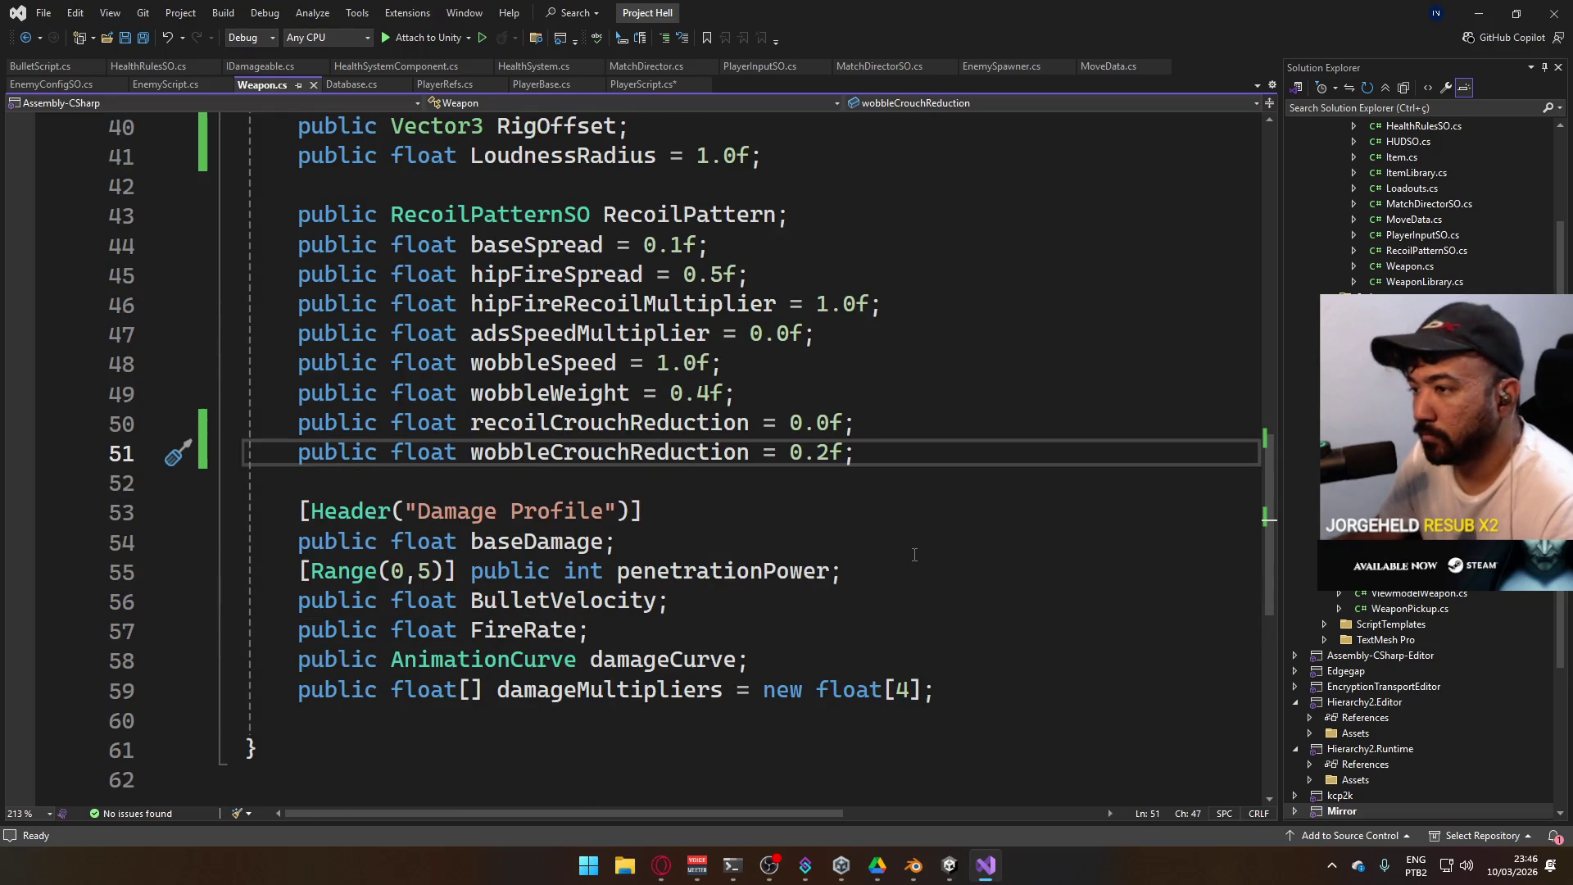
scroll(736, 383, "up", 1)
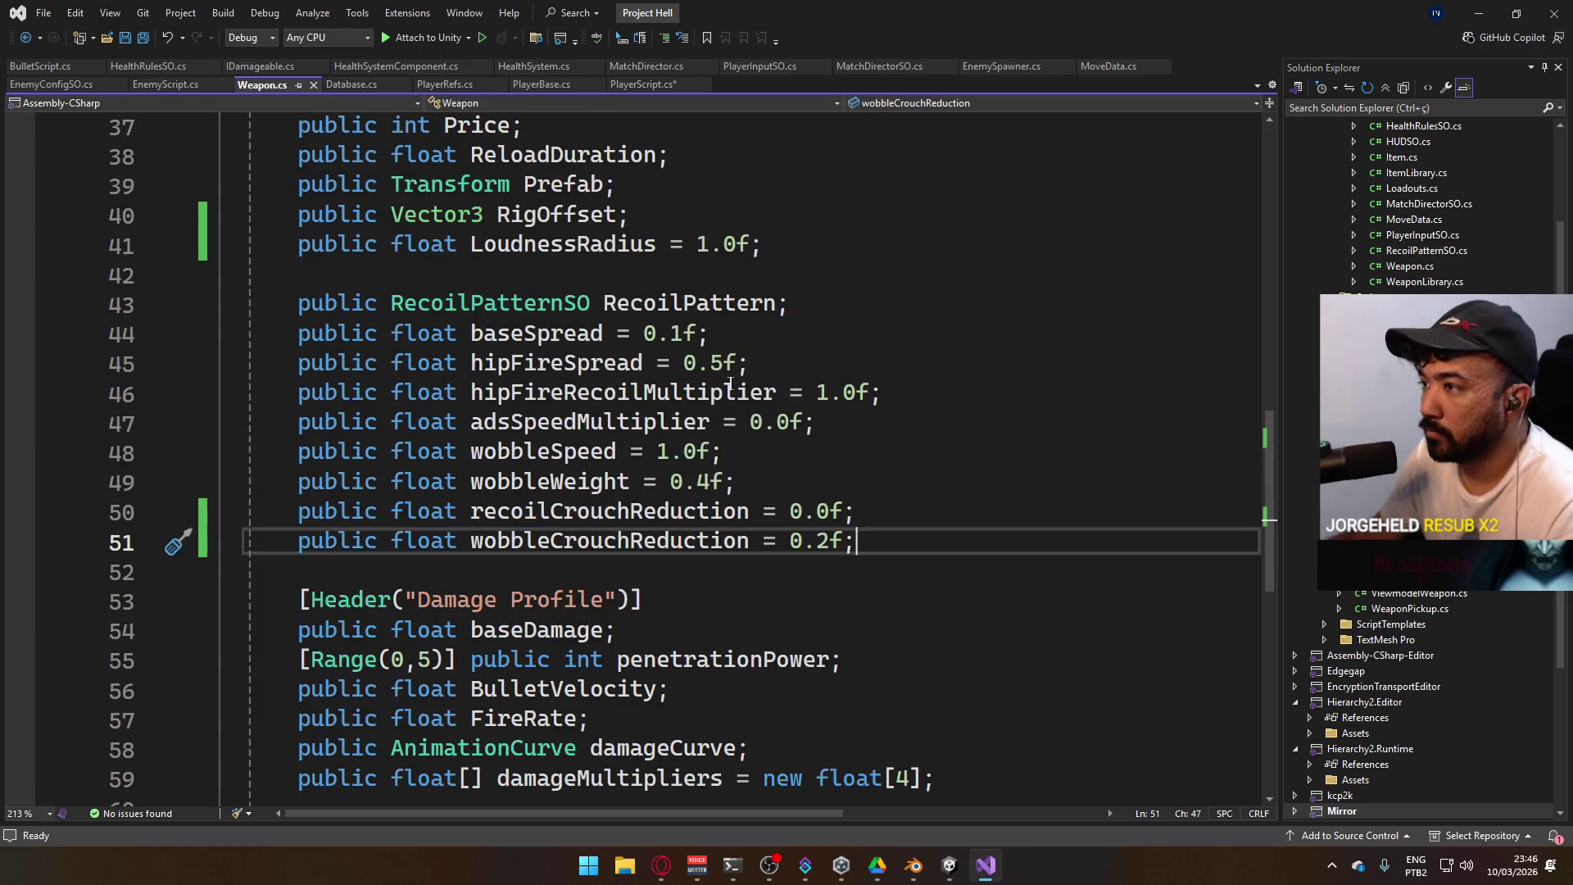
scroll(736, 317, "up", 1)
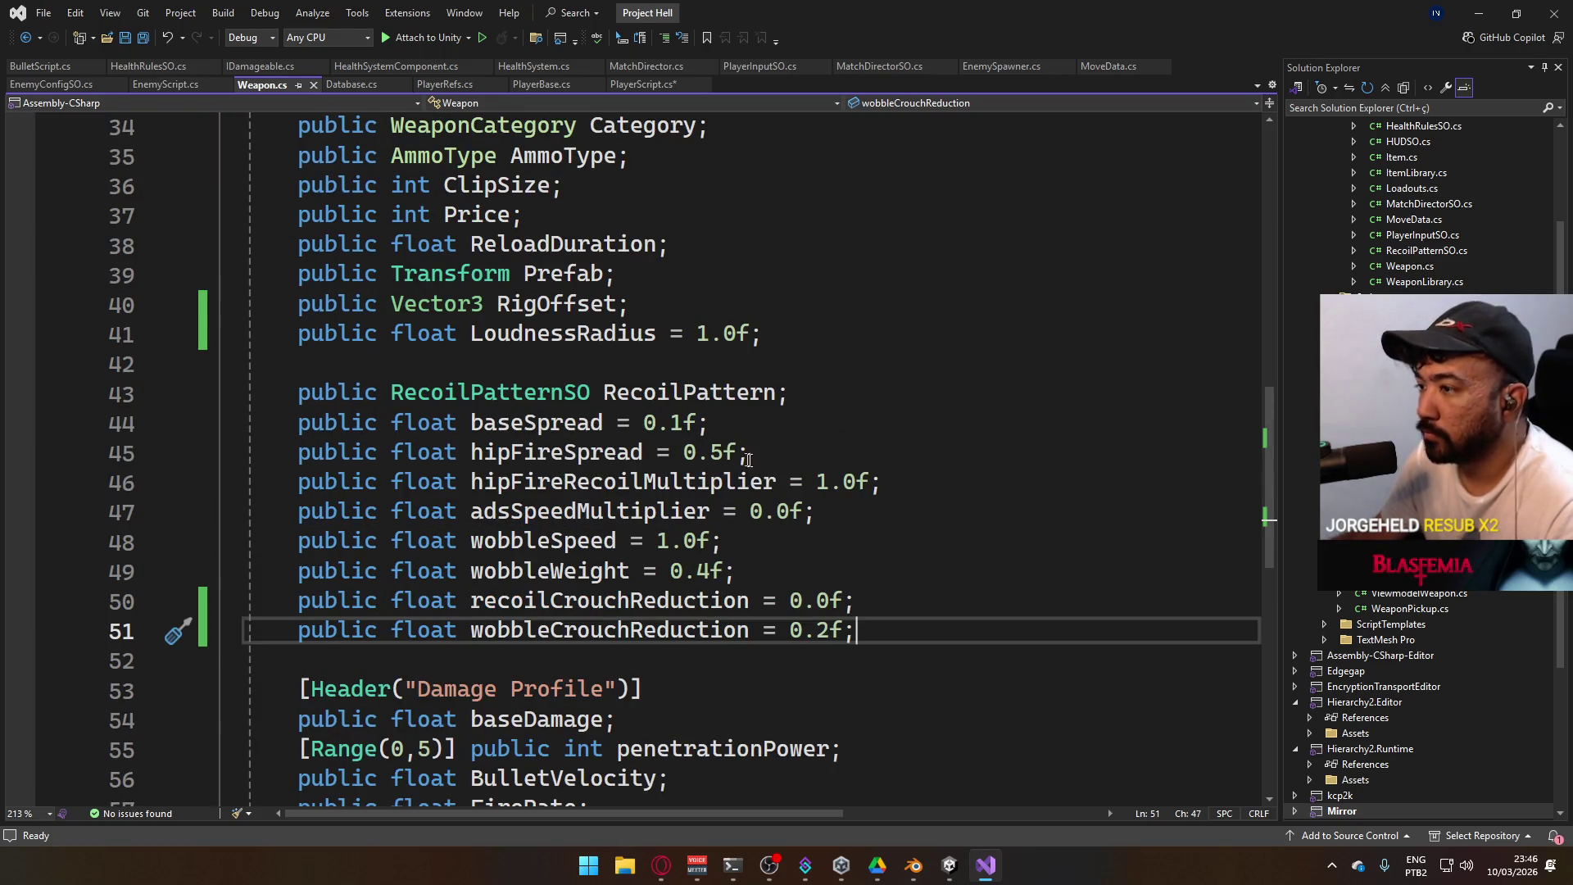
left_click(812, 395)
key("Return")
type("public")
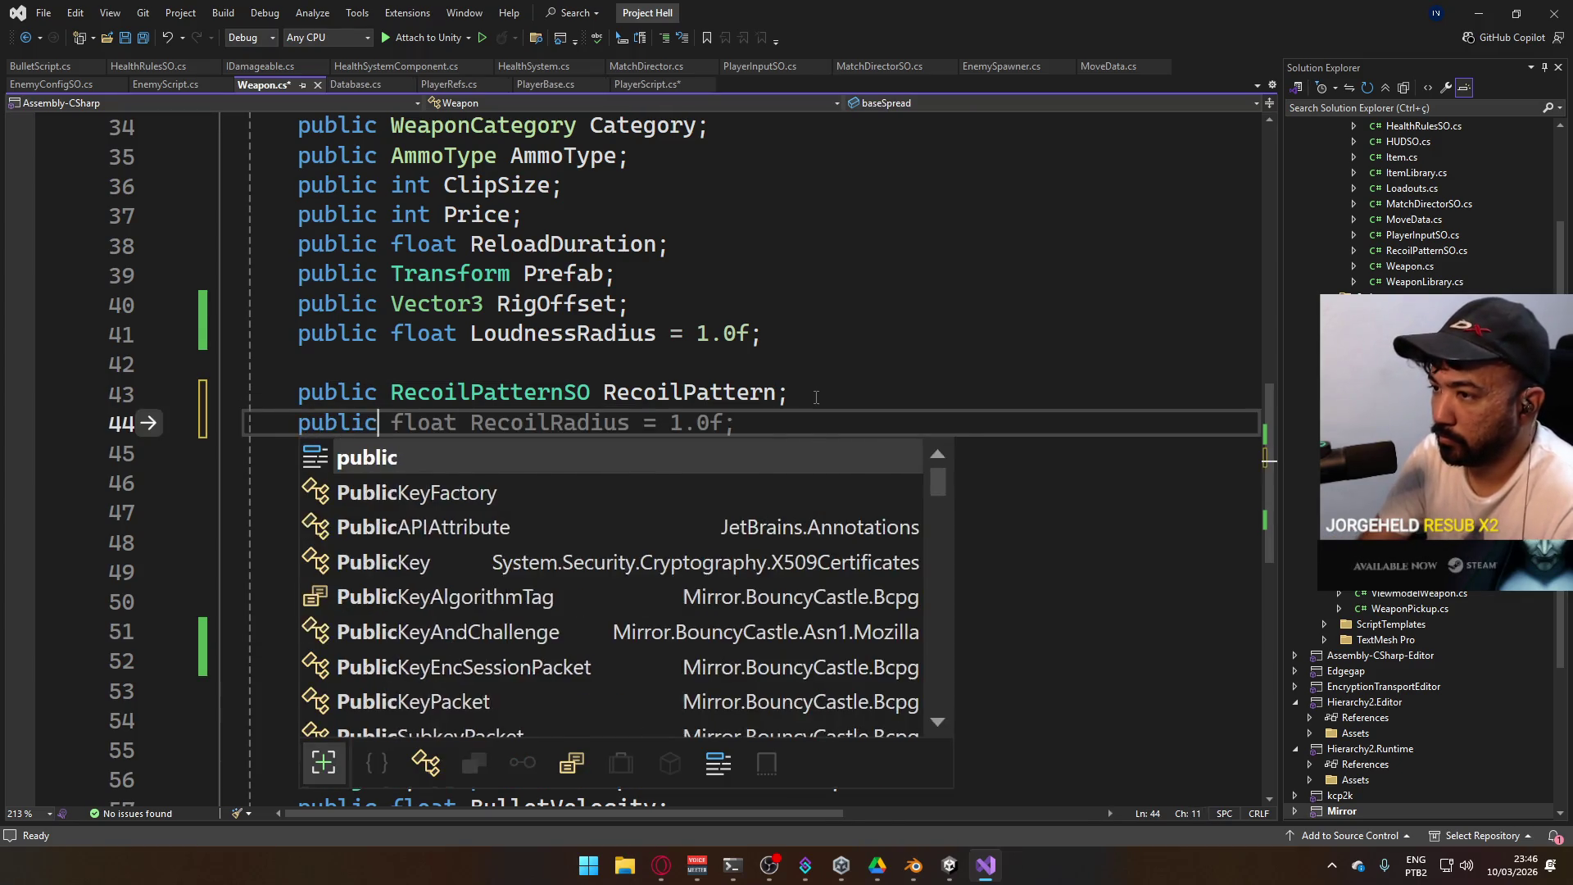
key("Escape")
type(" float vis")
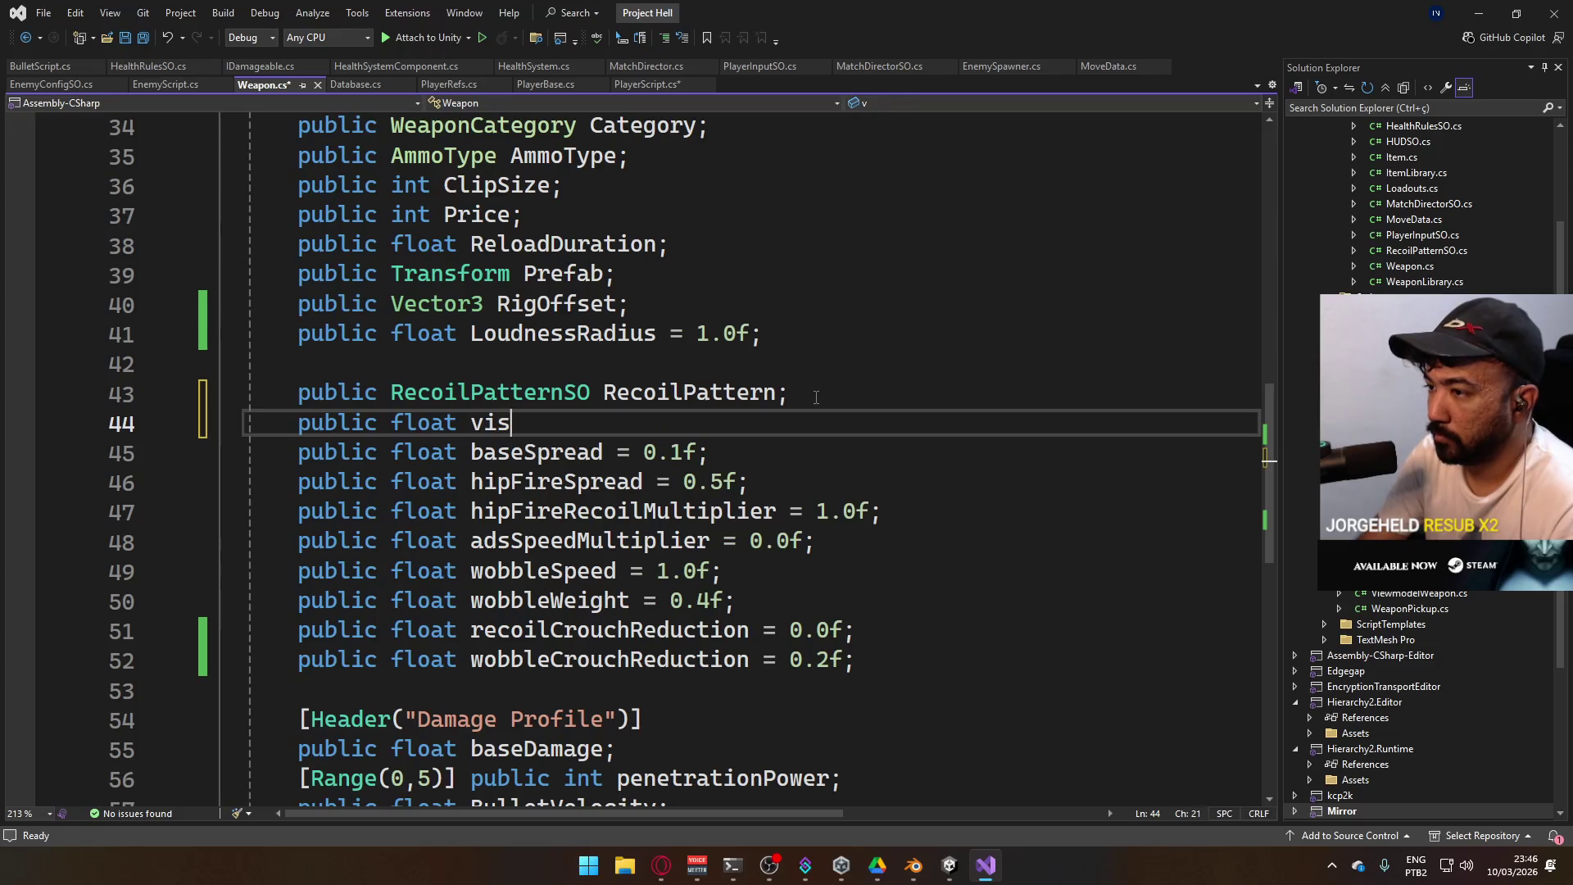
type("ual")
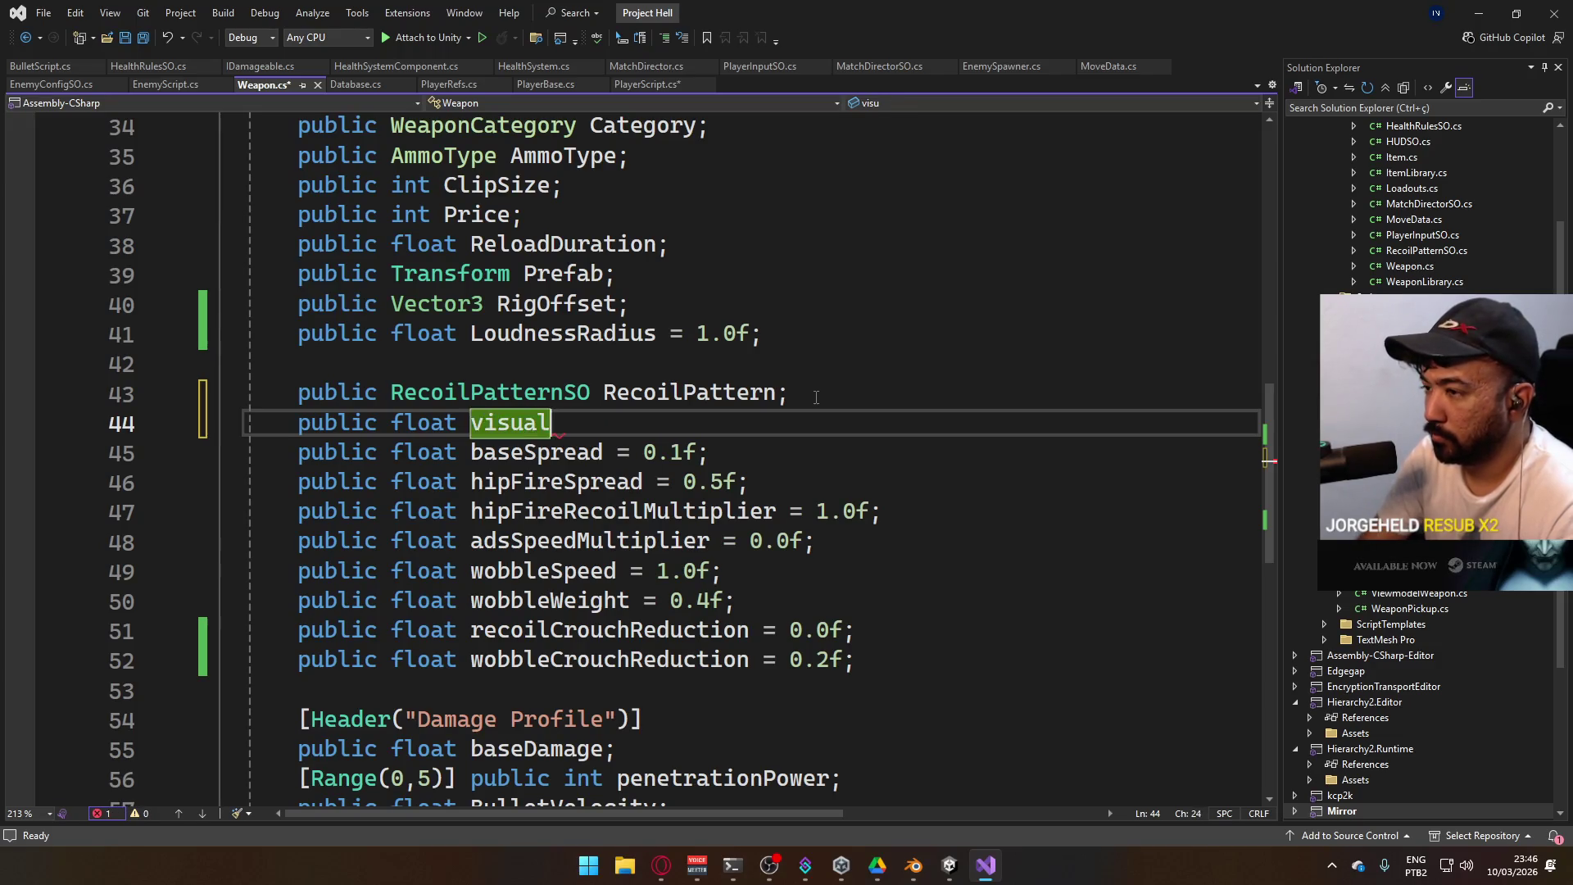
type("RecoilMultipl")
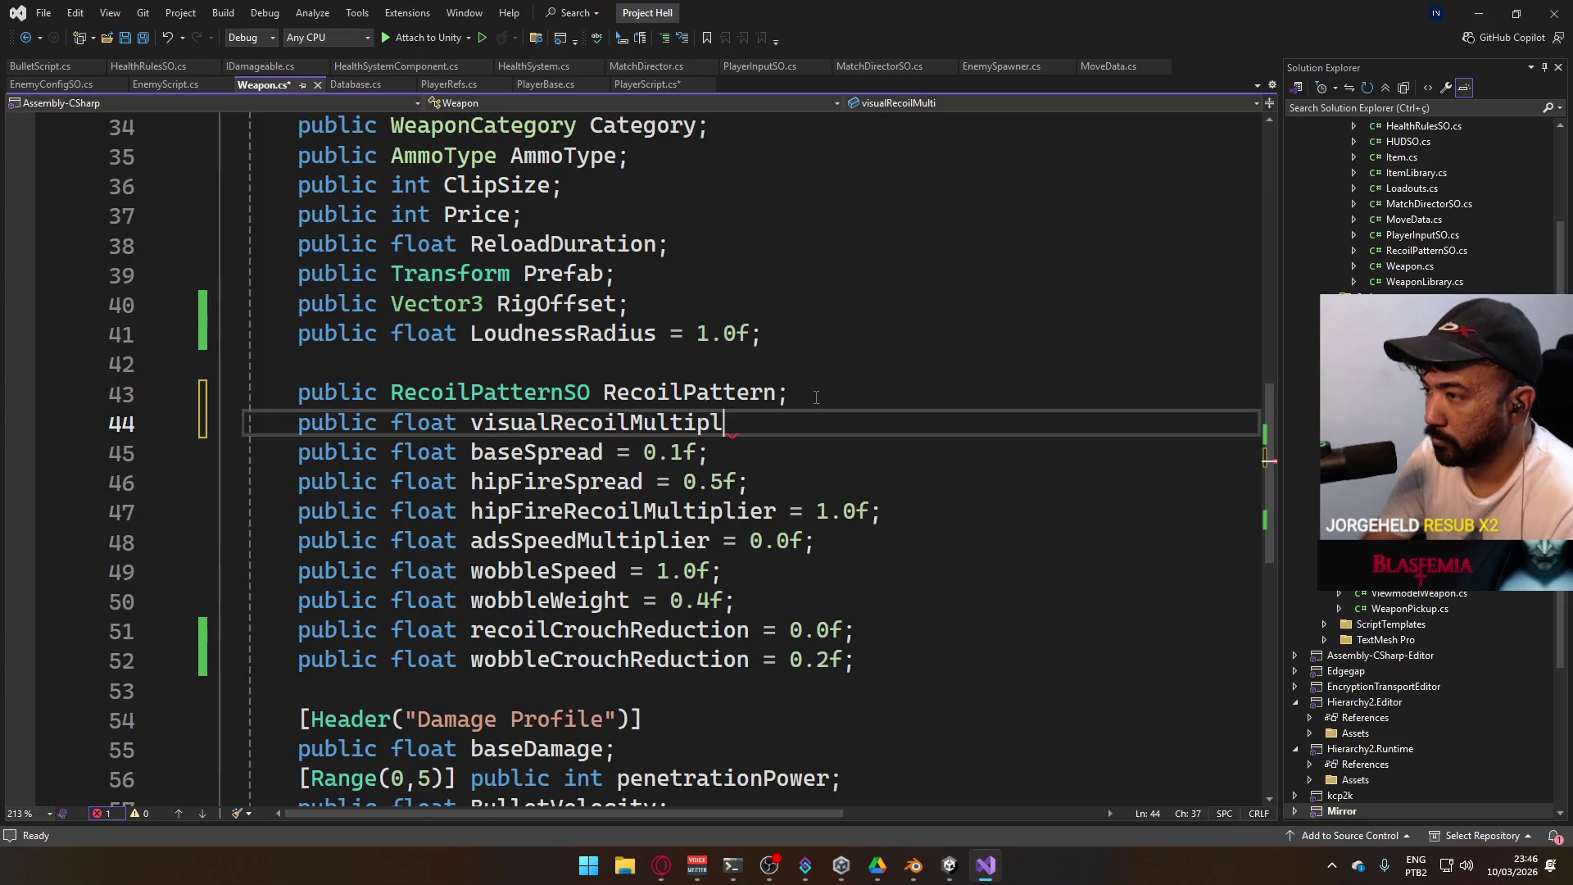
key("BackSpace")
key("BackSpace")
key("BackSpace")
type("Weight = 1.0f;")
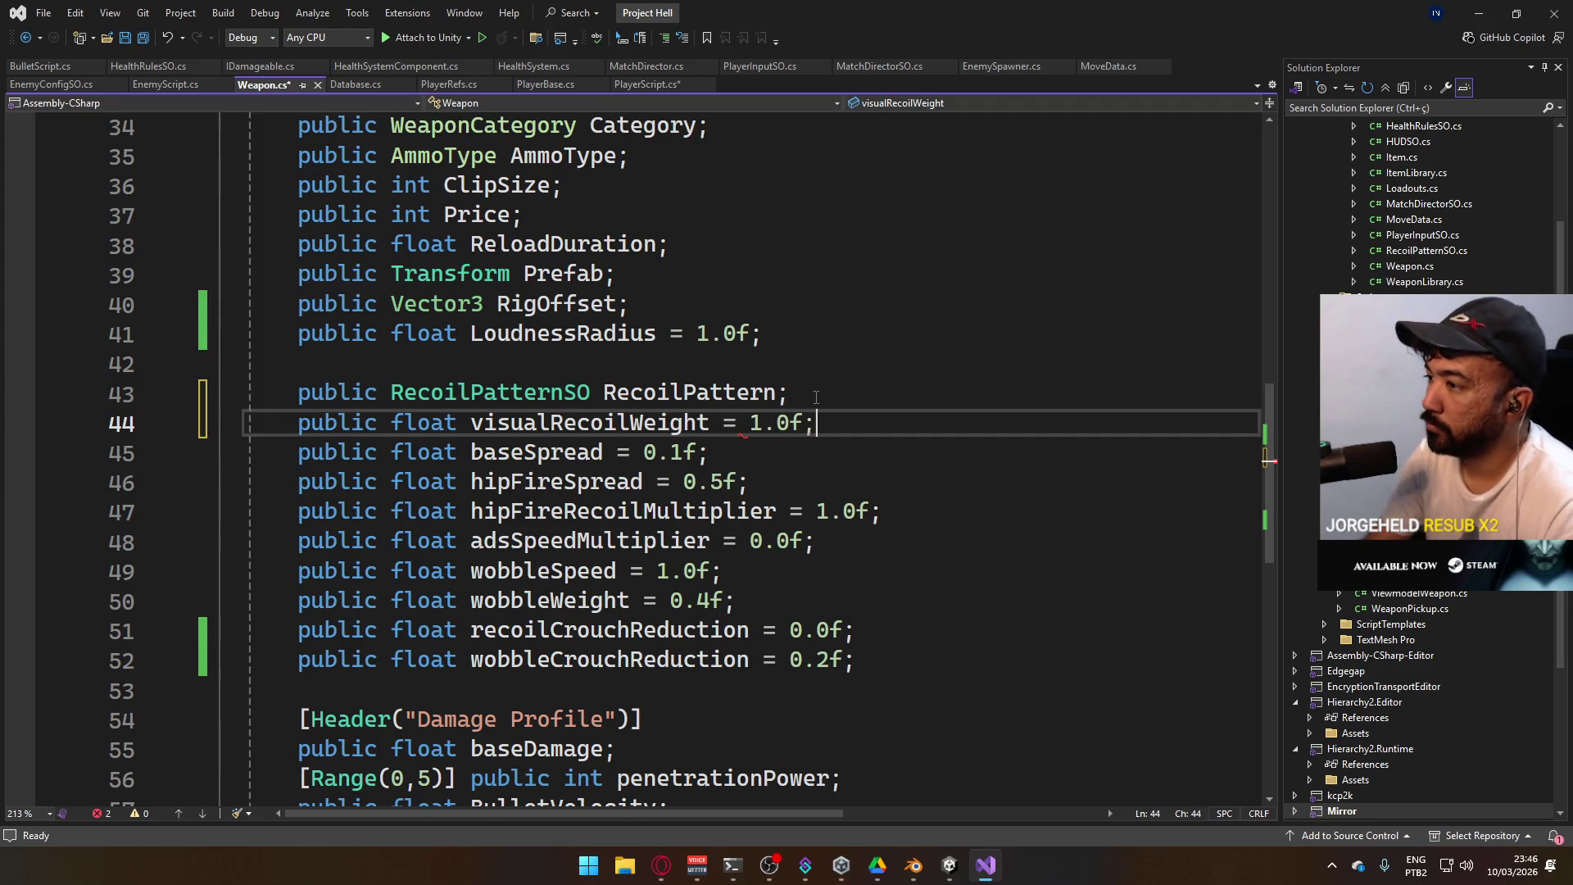
key("ctrl+s")
key("alt+Tab")
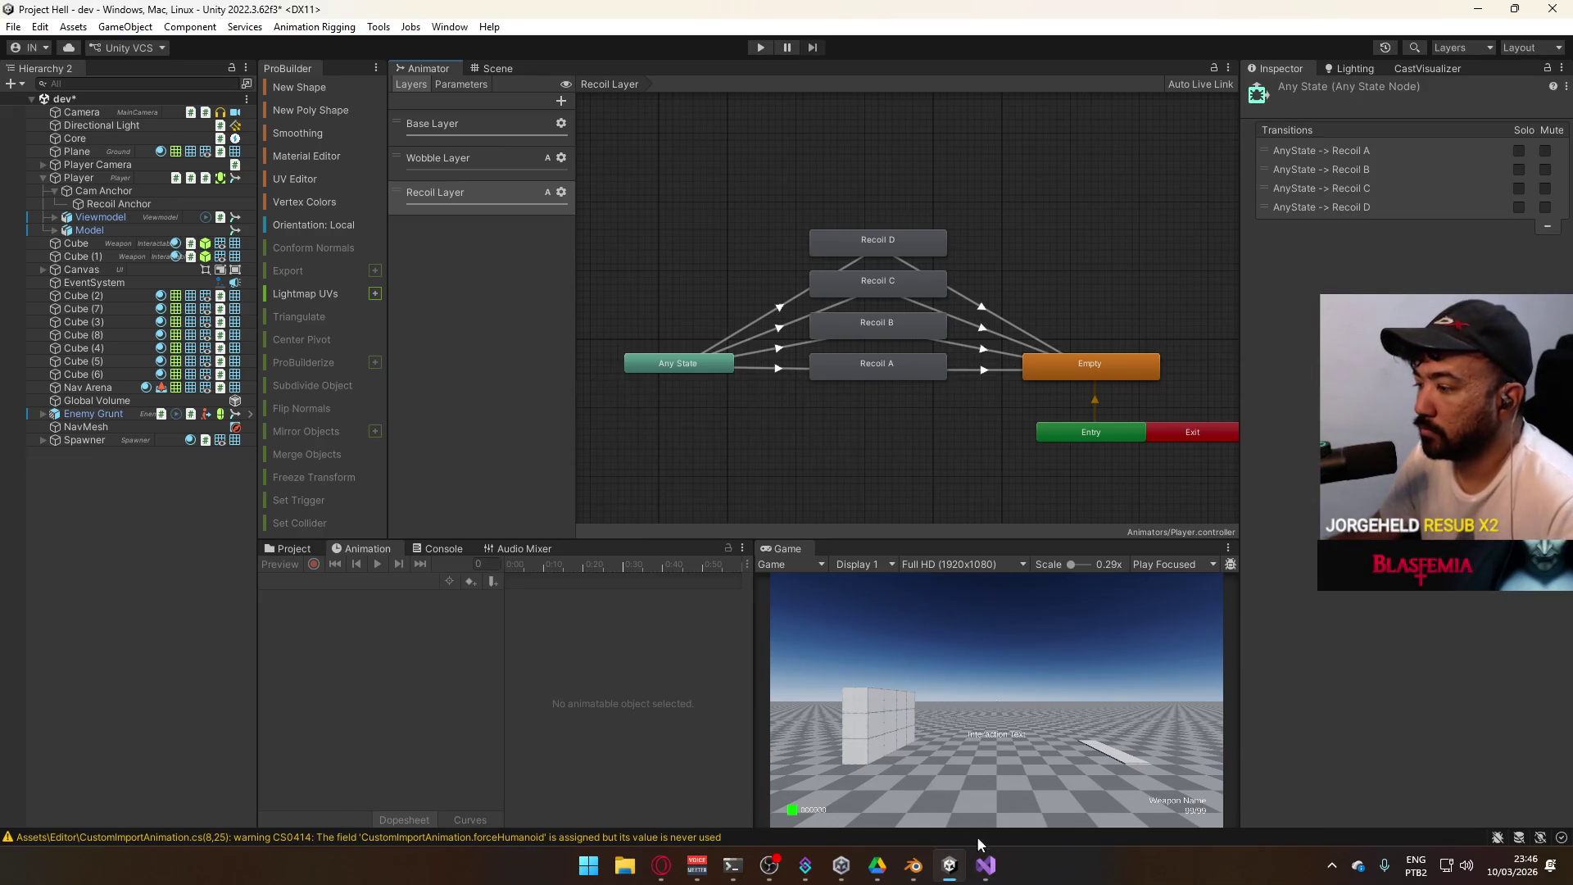
Change PlayerScript.cs line 36 to SetLayerWeight(2, ActiveWeapon.visualRecoilWeight) and save it
left_click(988, 865)
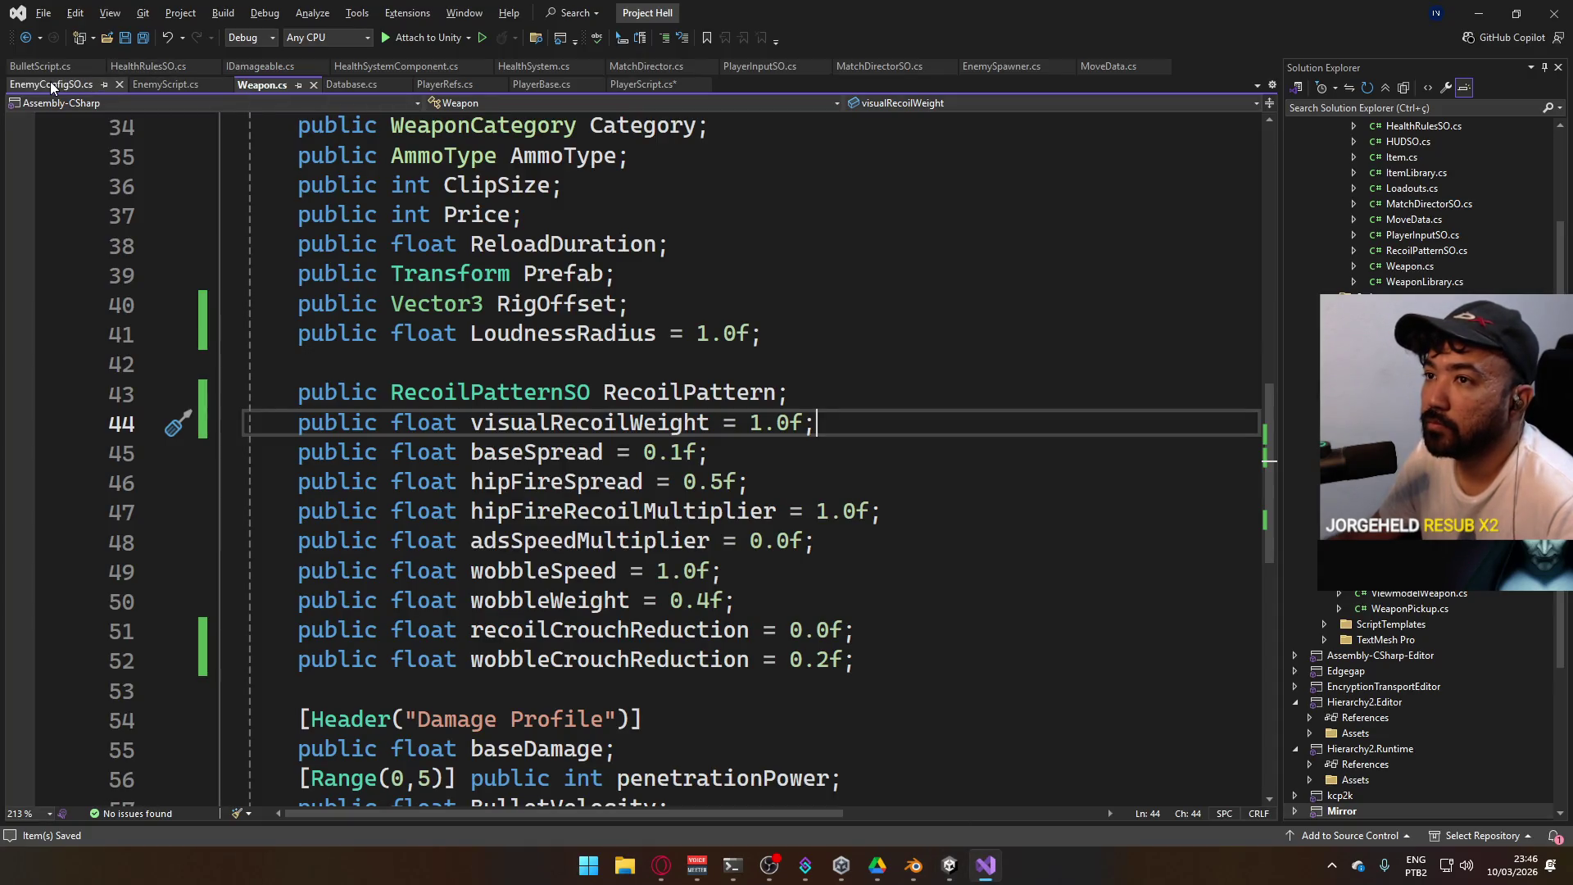
left_click(643, 85)
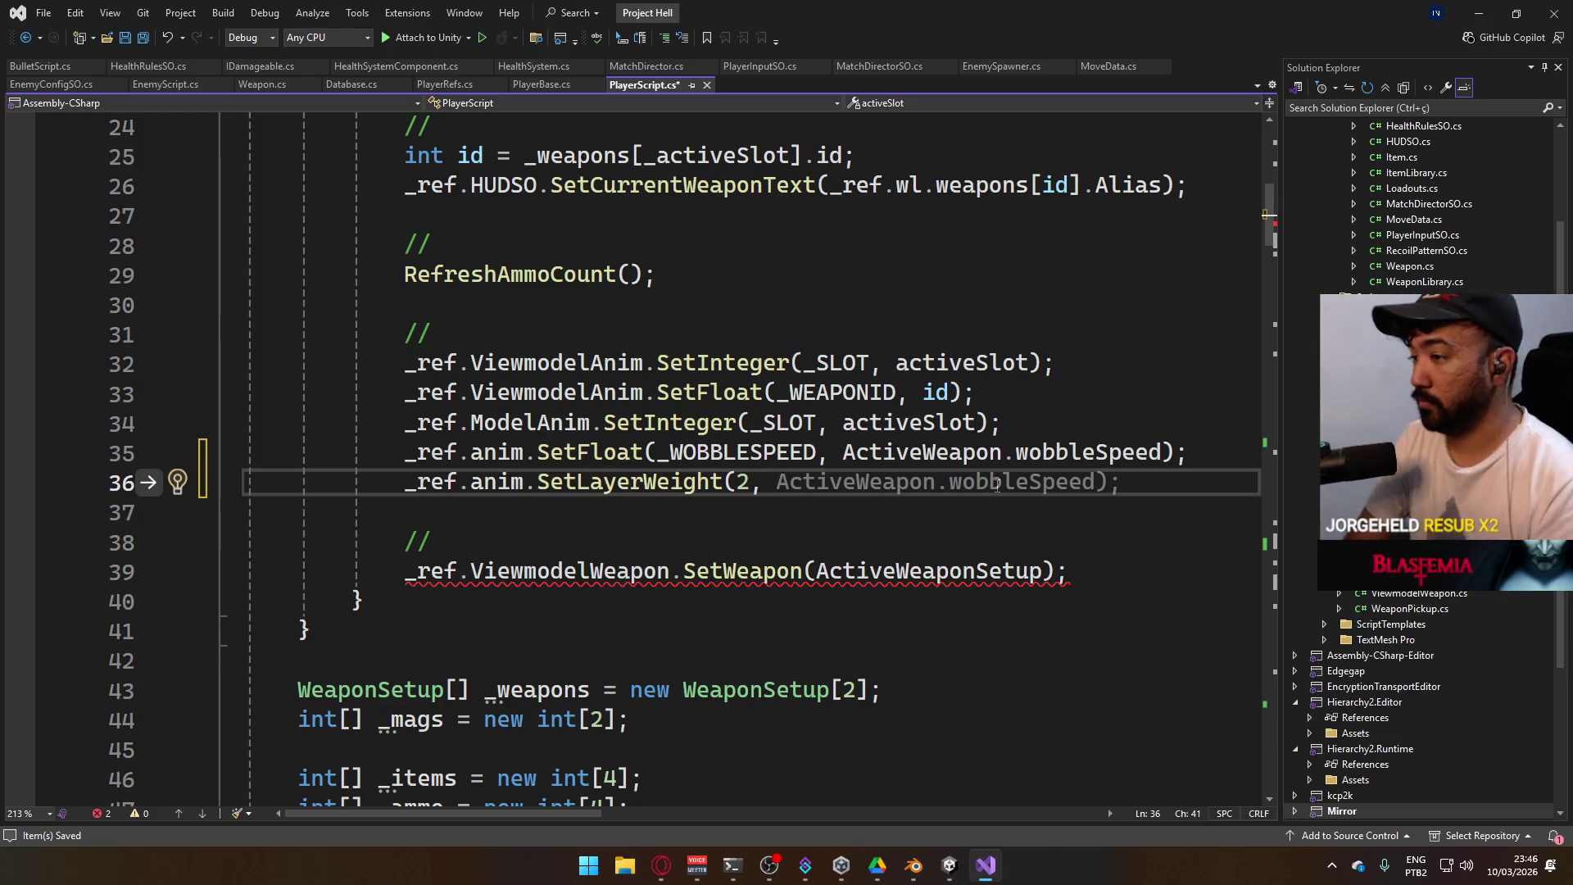
type("ActiveWeapon.vis")
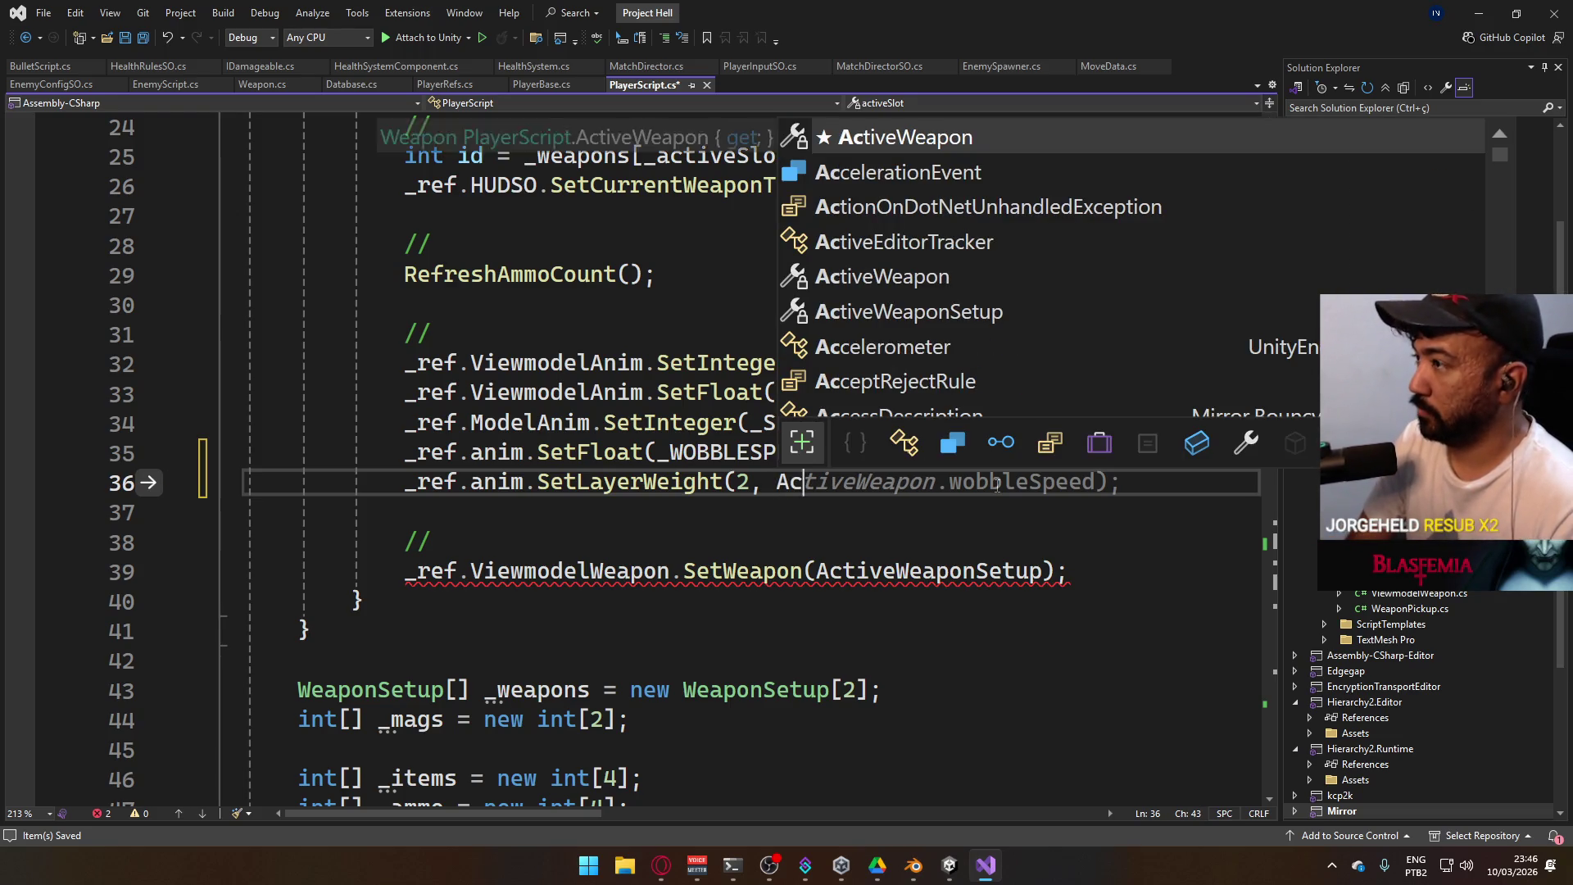
key("Tab")
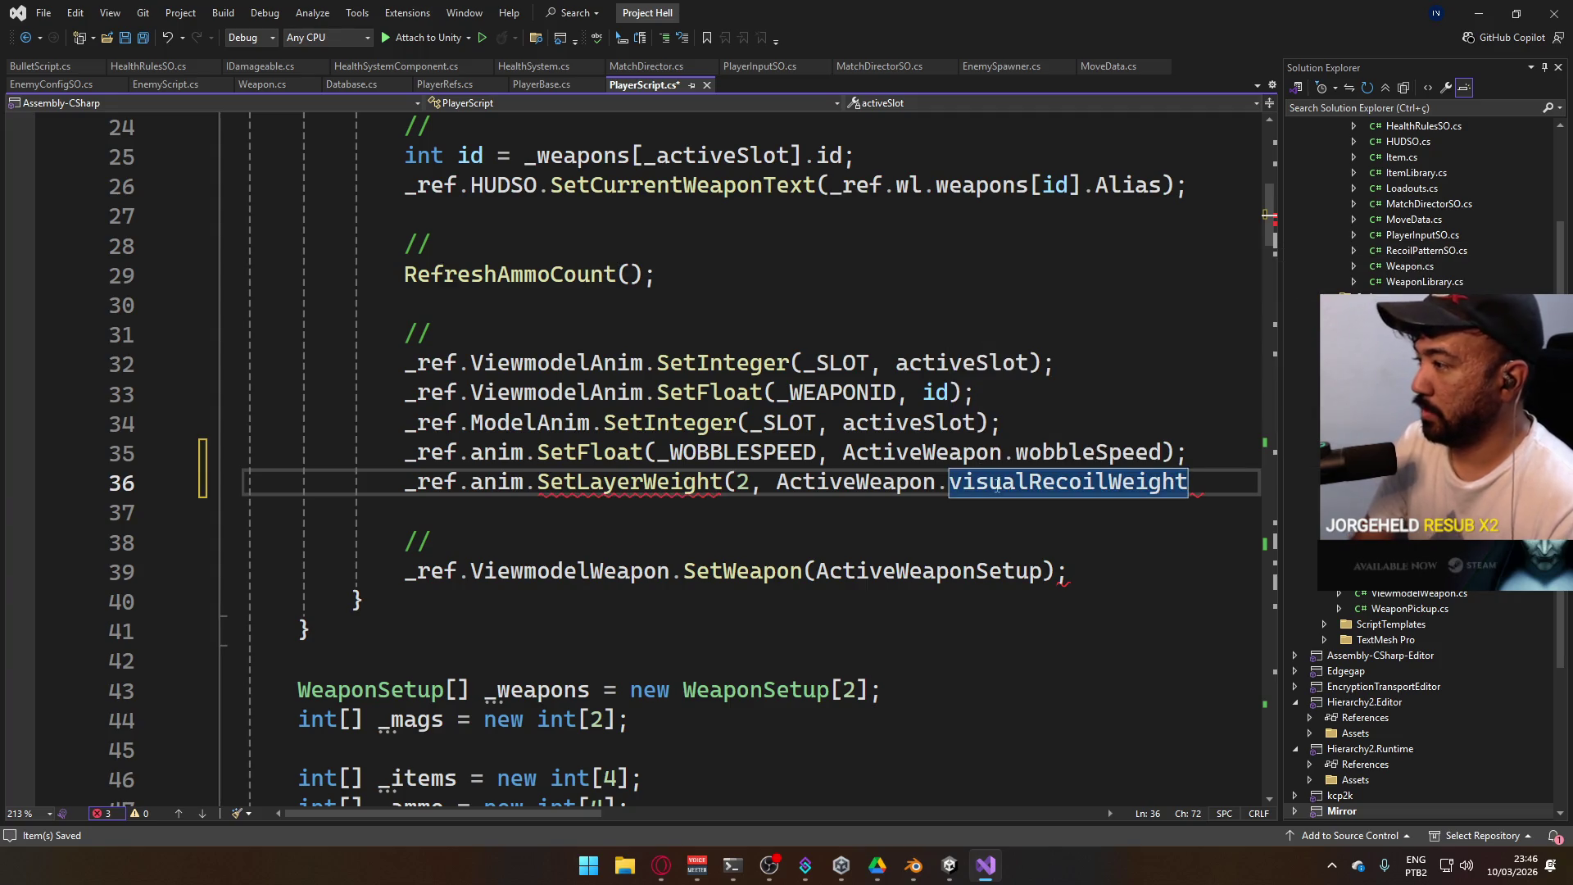
type(");")
key("ctrl+s")
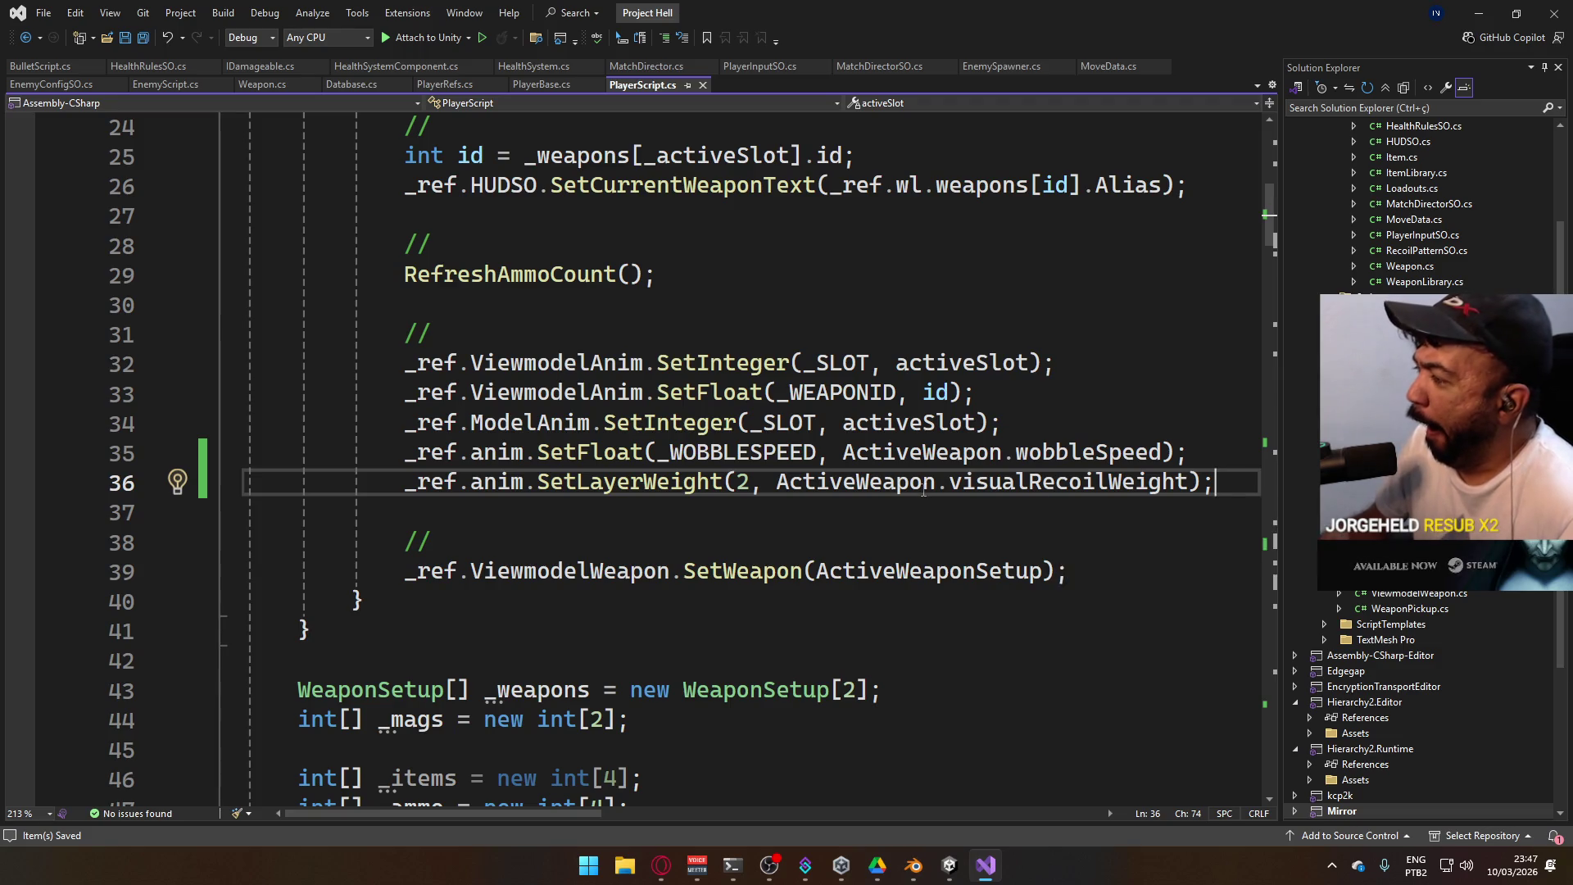
left_click(717, 544)
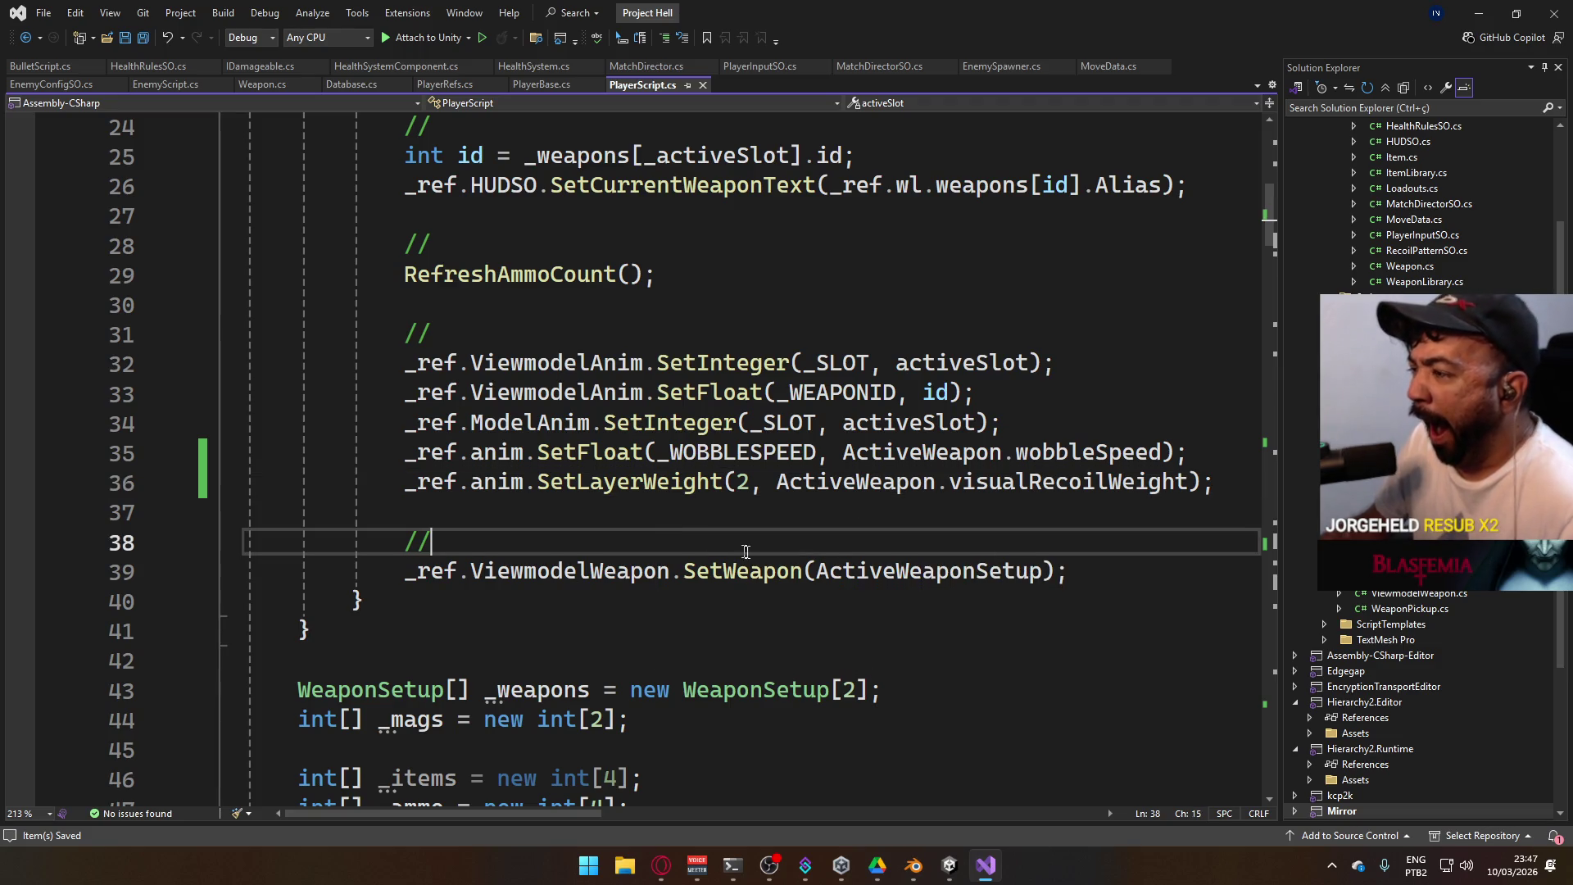
left_click(950, 864)
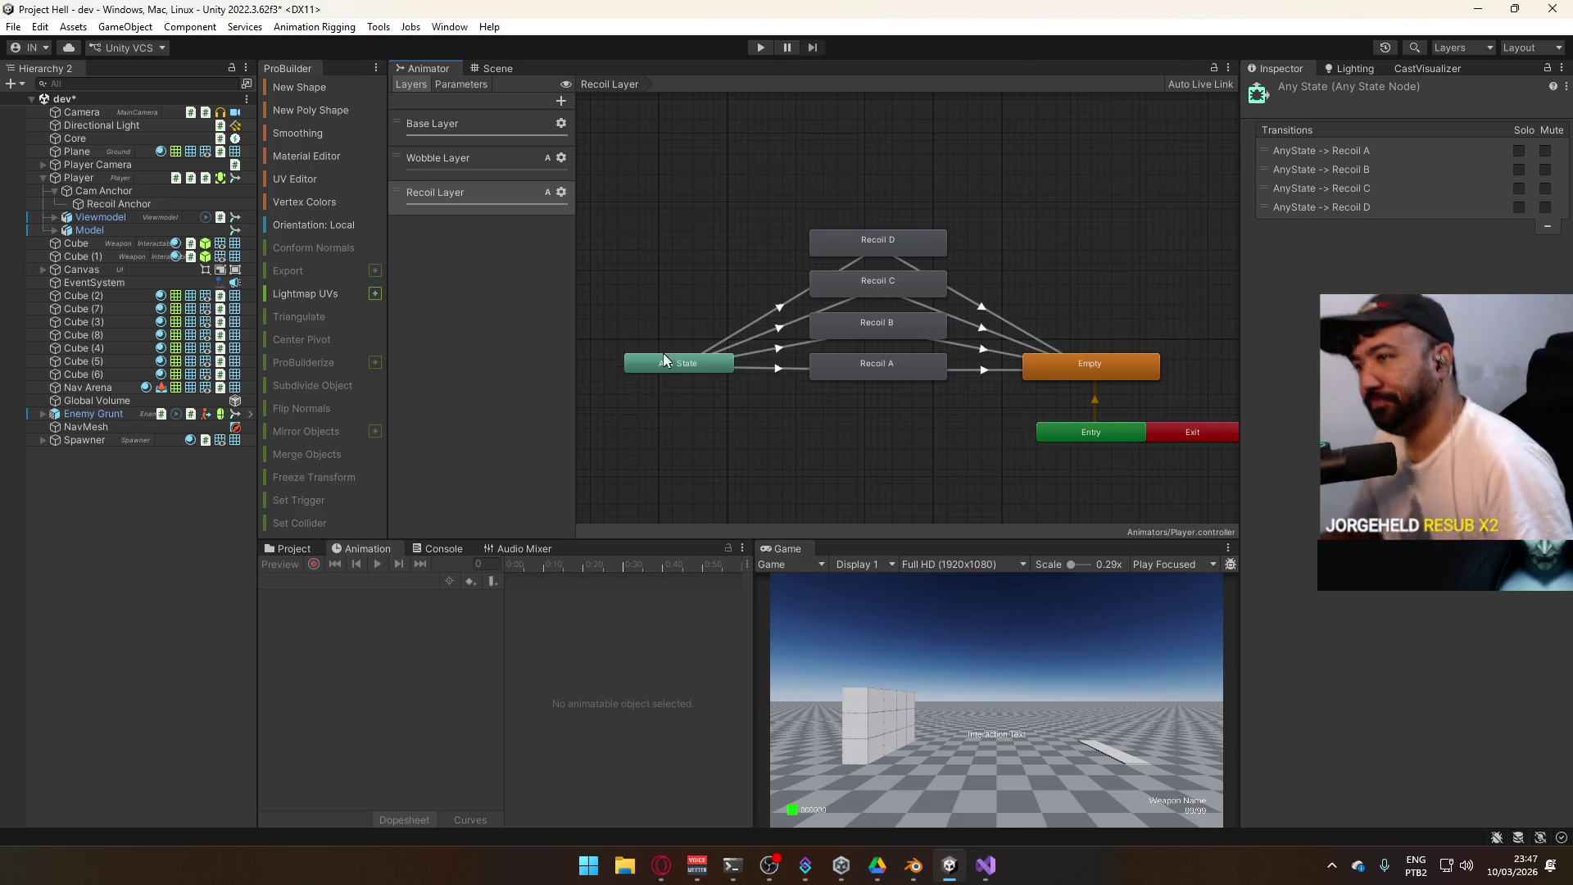
Check the Visual Recoil field on the Weapon AK, Weapon SMG and Weapon Pistol assets
left_click(288, 549)
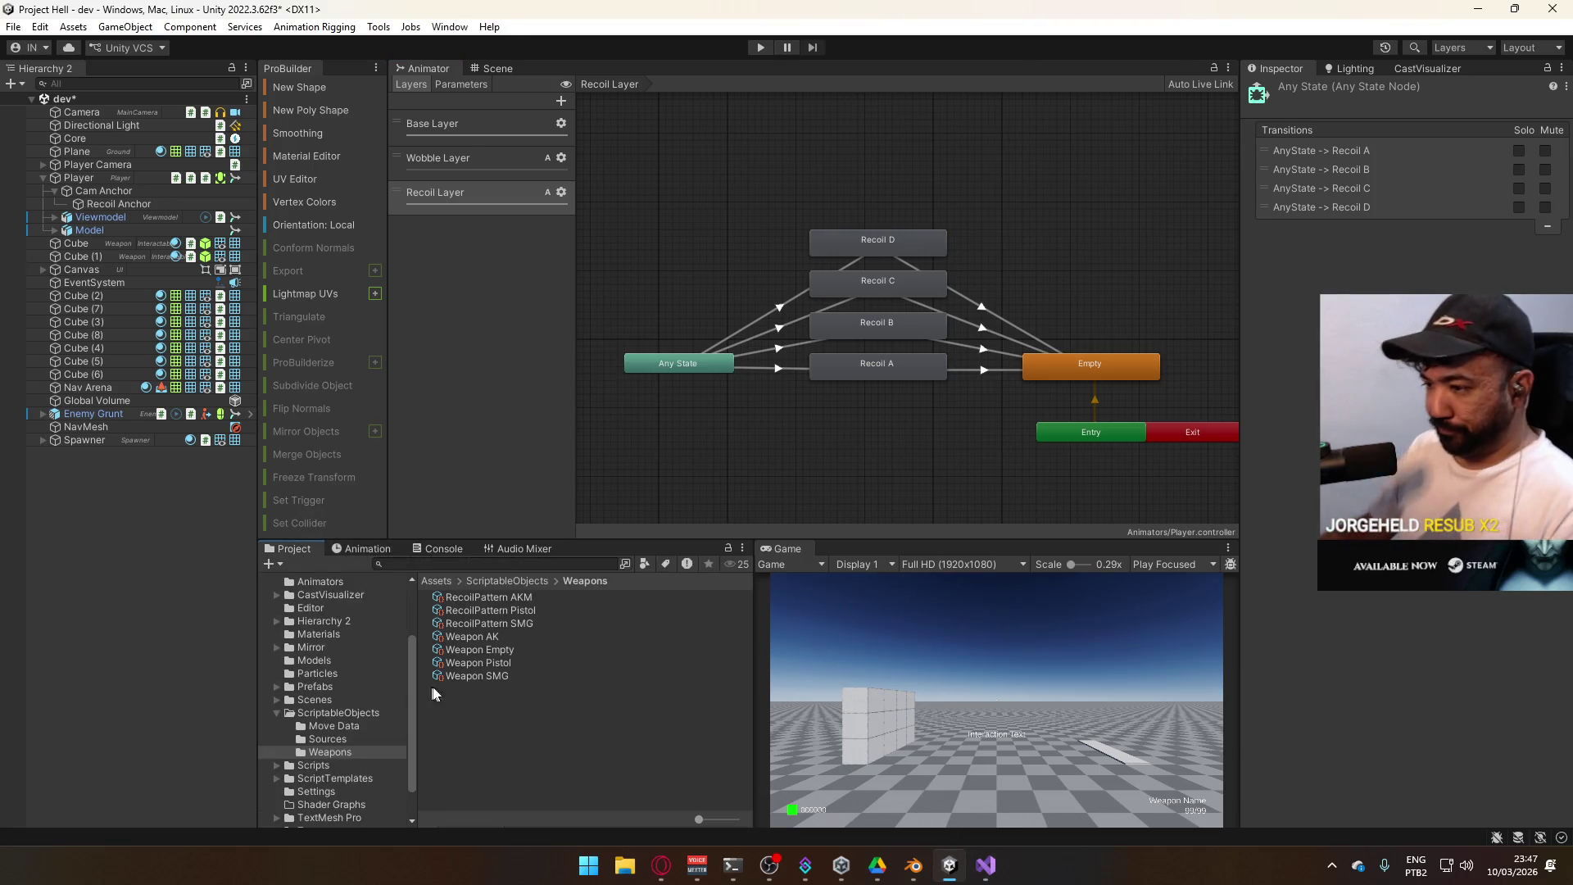
left_click(522, 599)
left_click(523, 638)
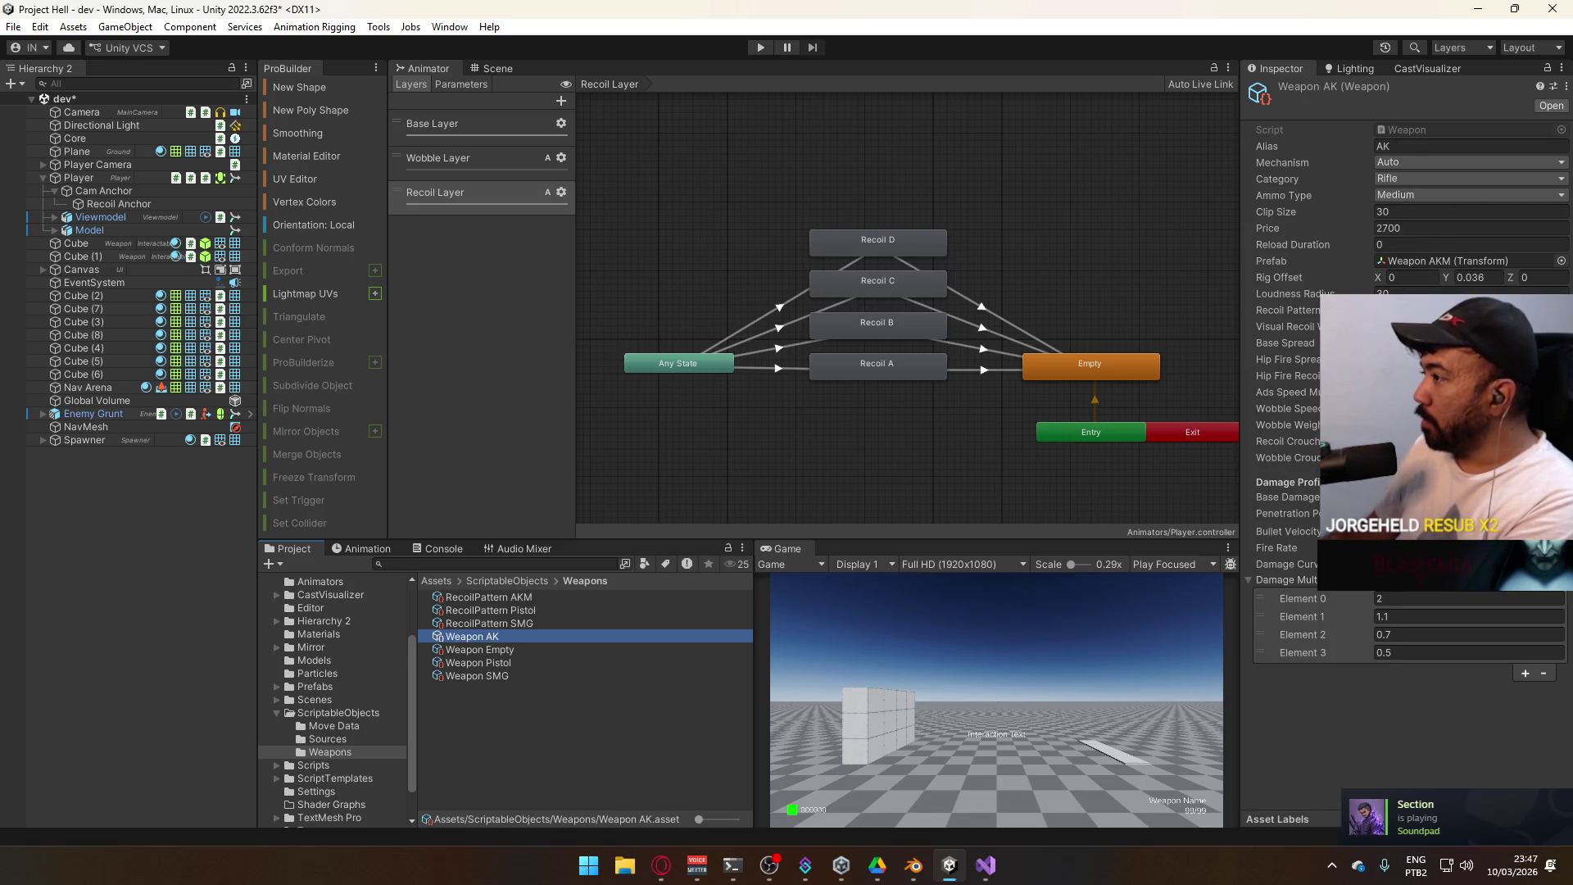
left_click(1285, 326)
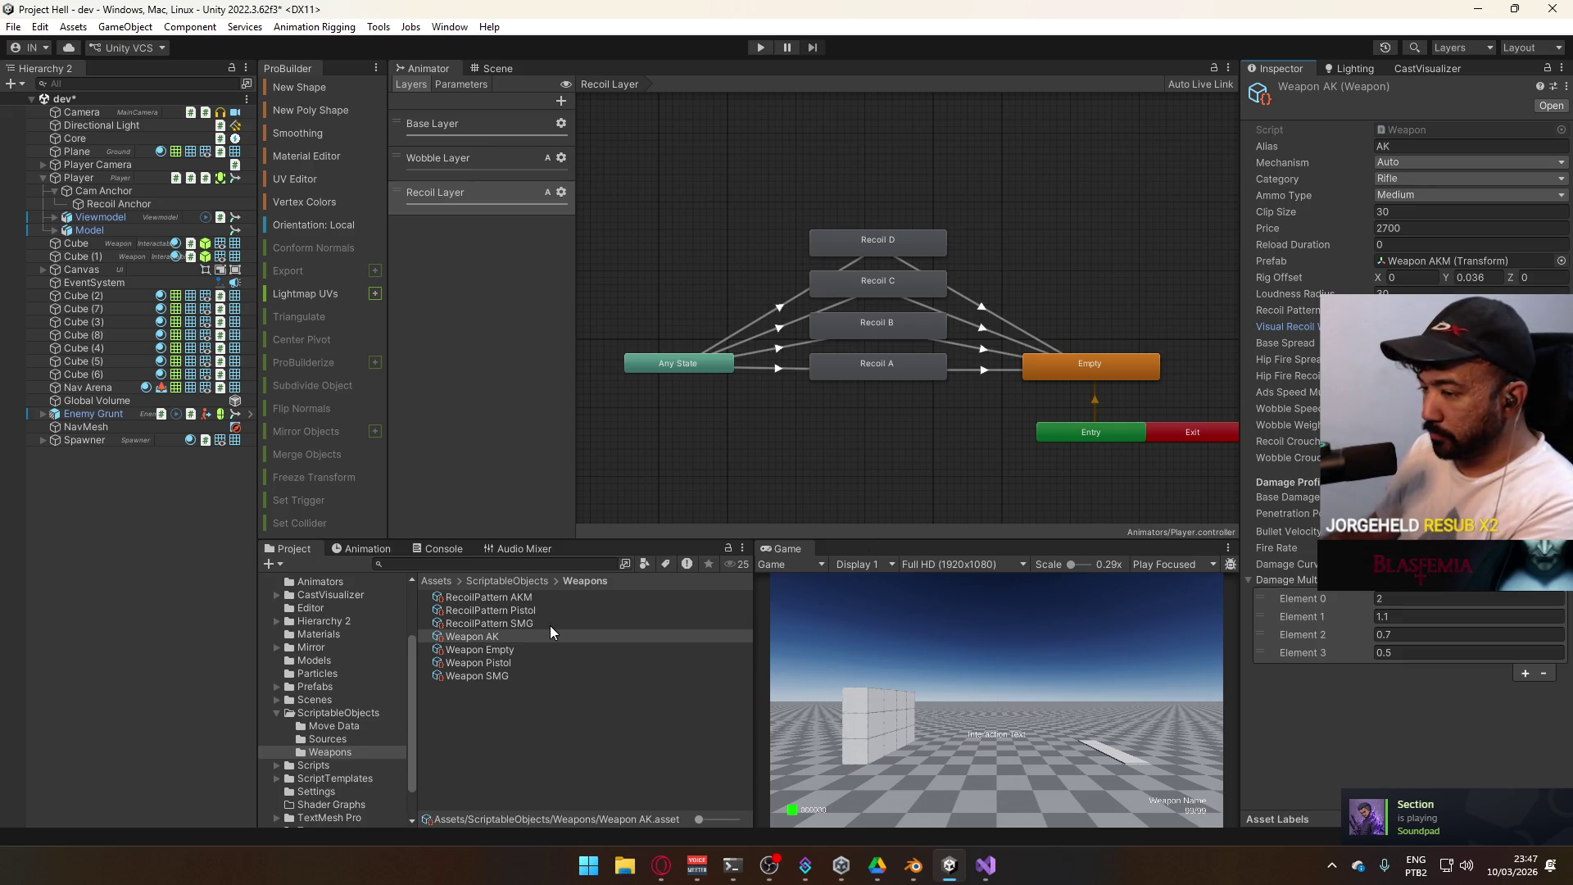
left_click(513, 662)
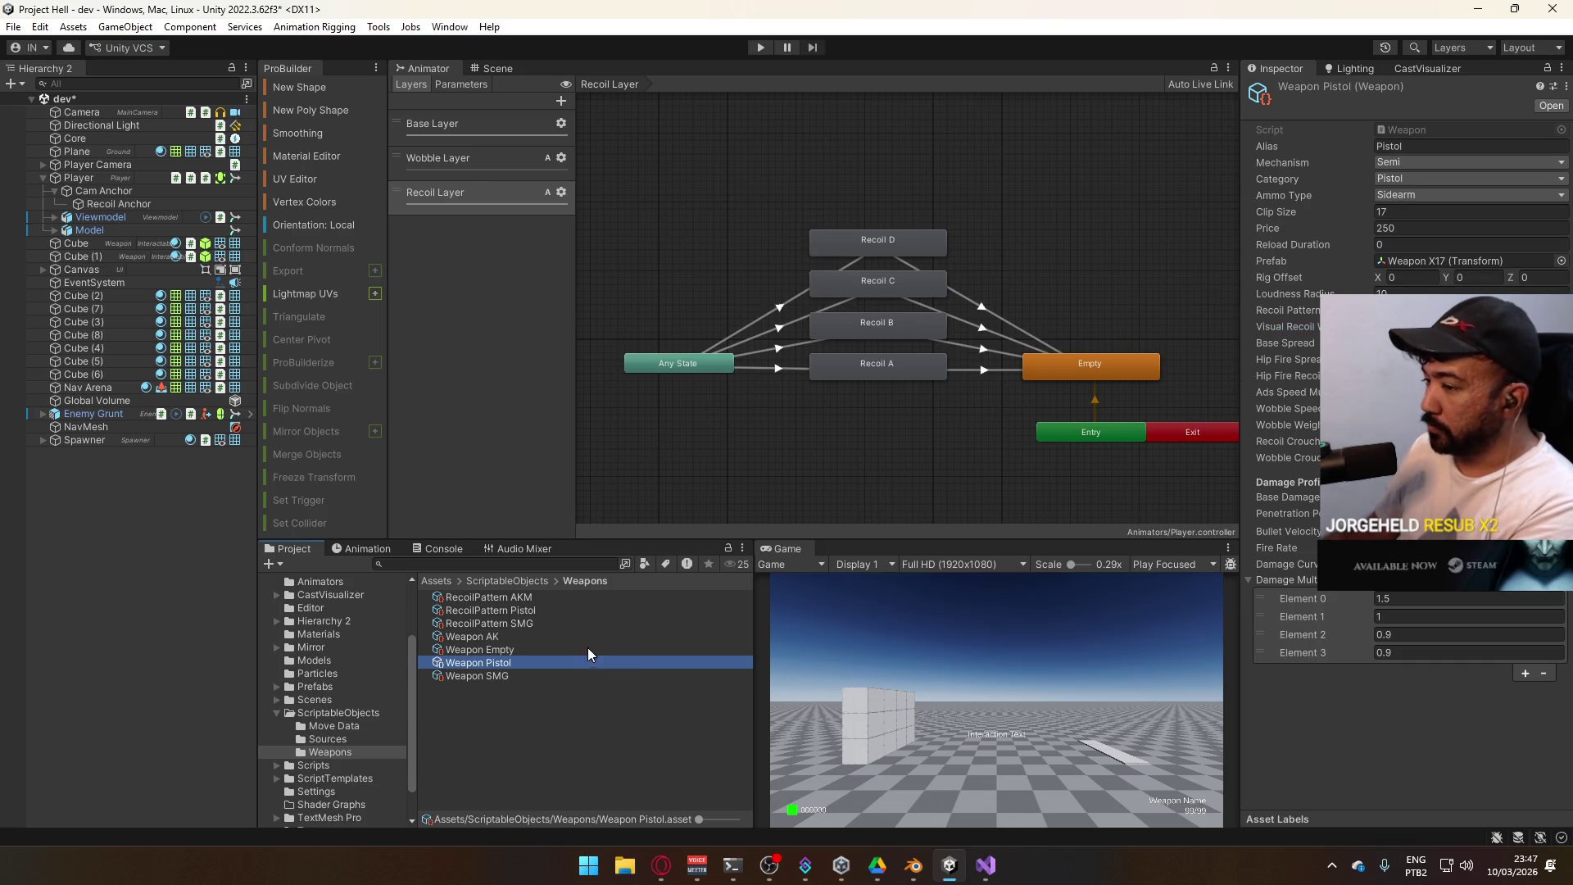
left_click(548, 673)
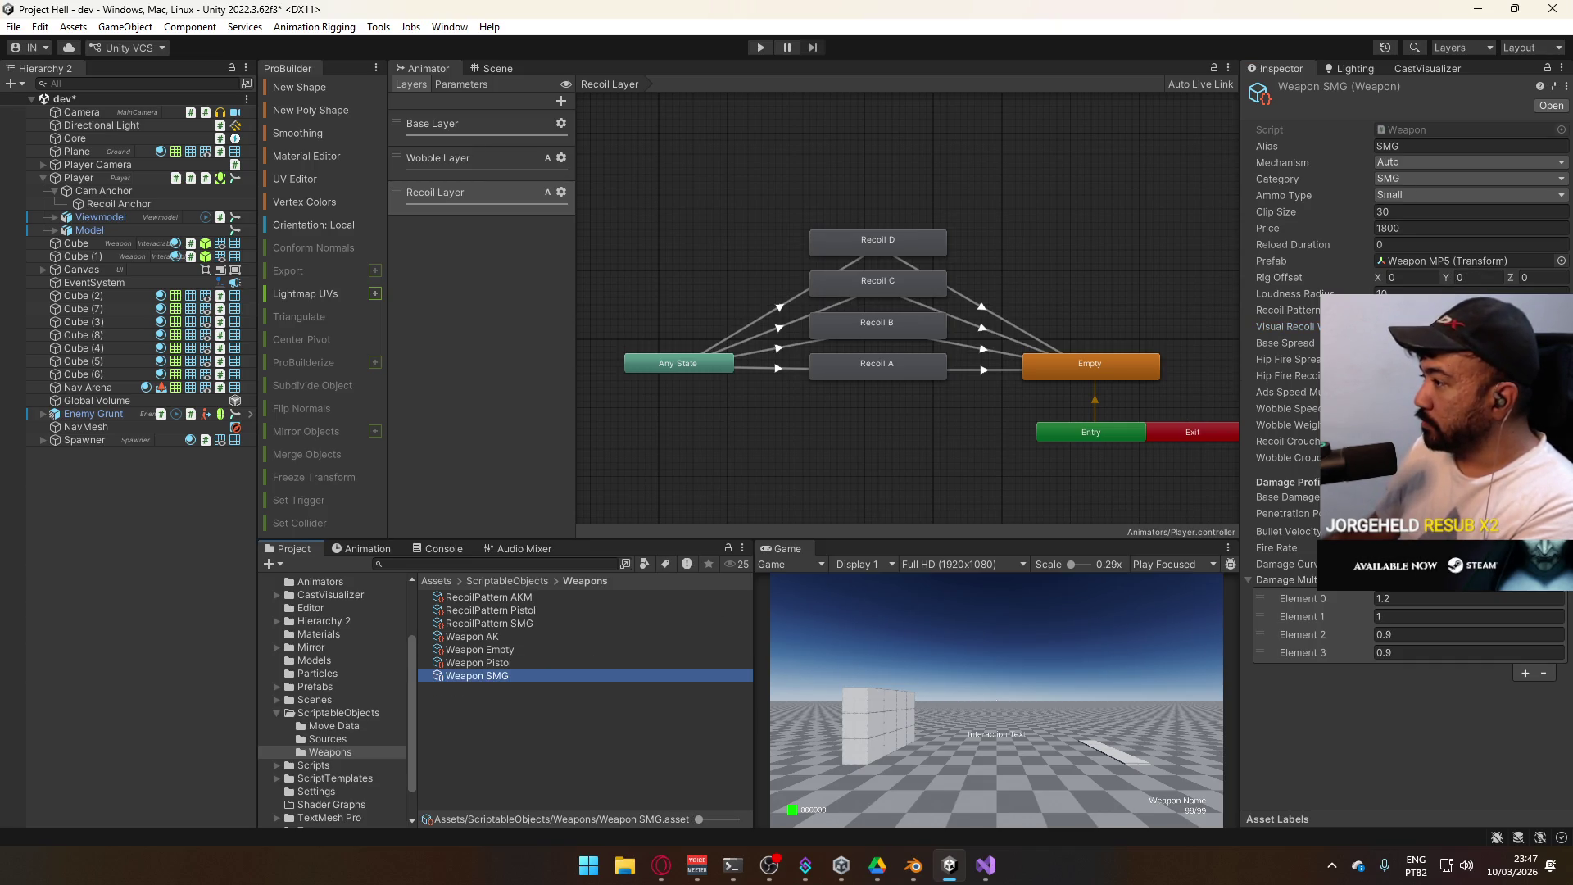
left_click(1284, 326)
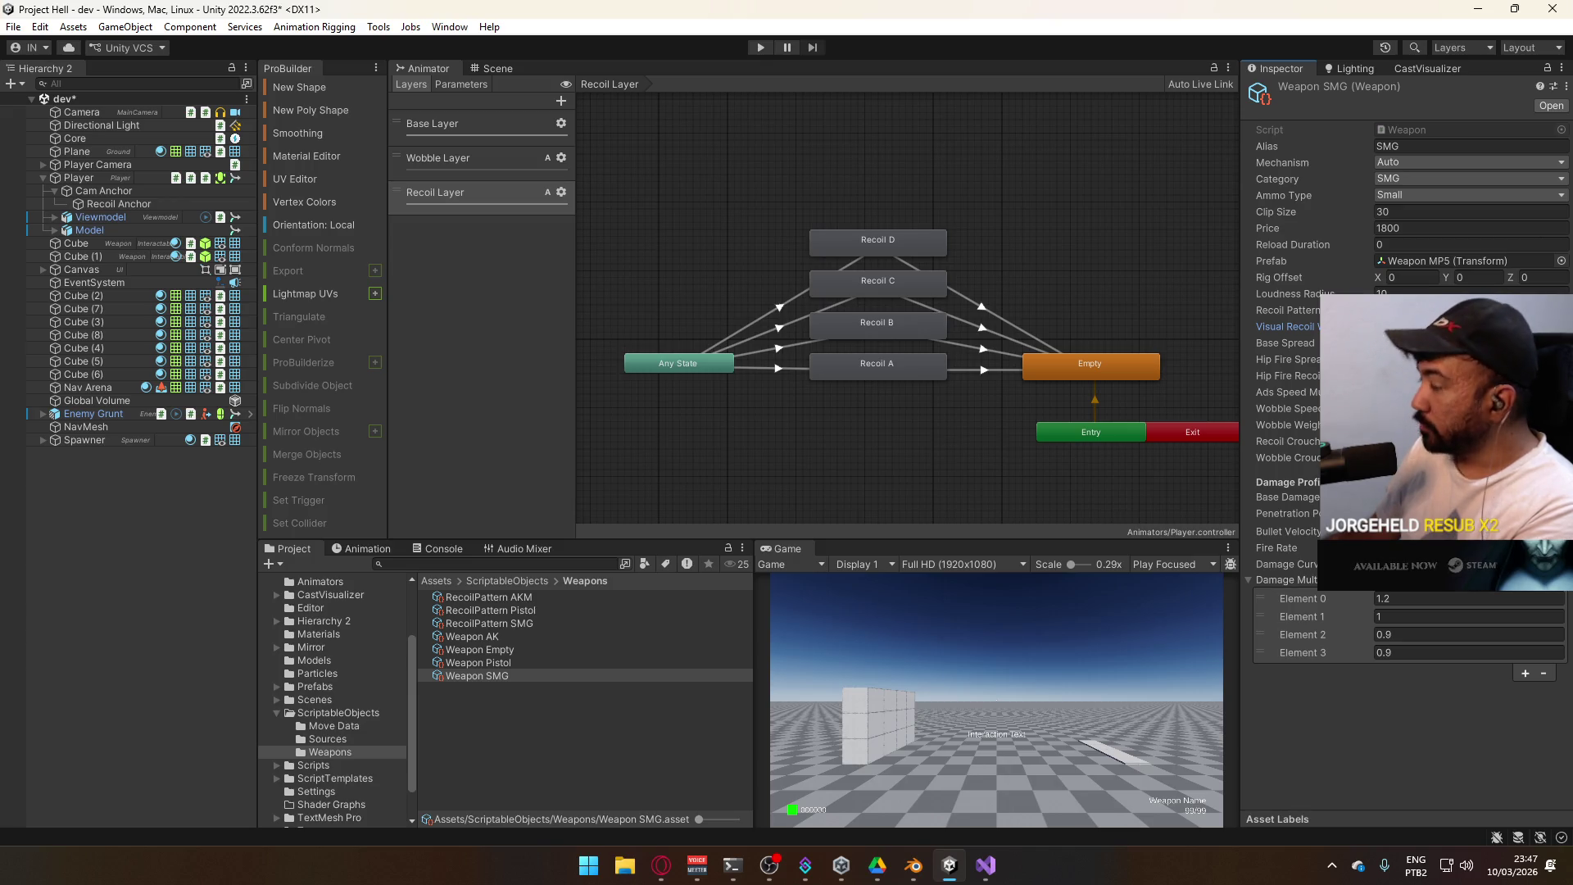
left_click(526, 663)
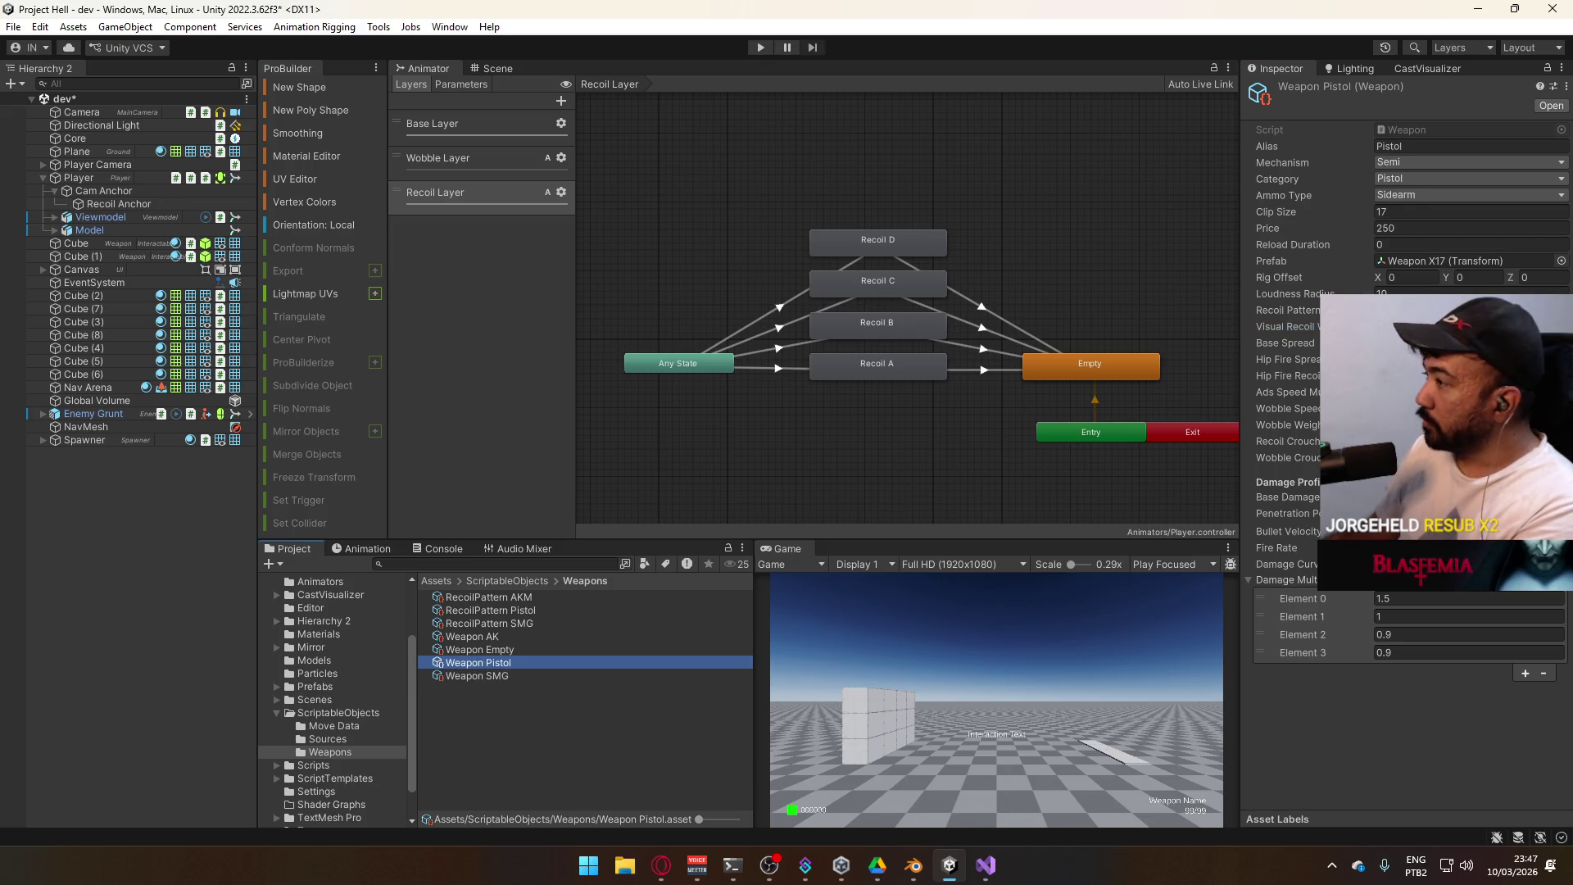
left_click(1285, 326)
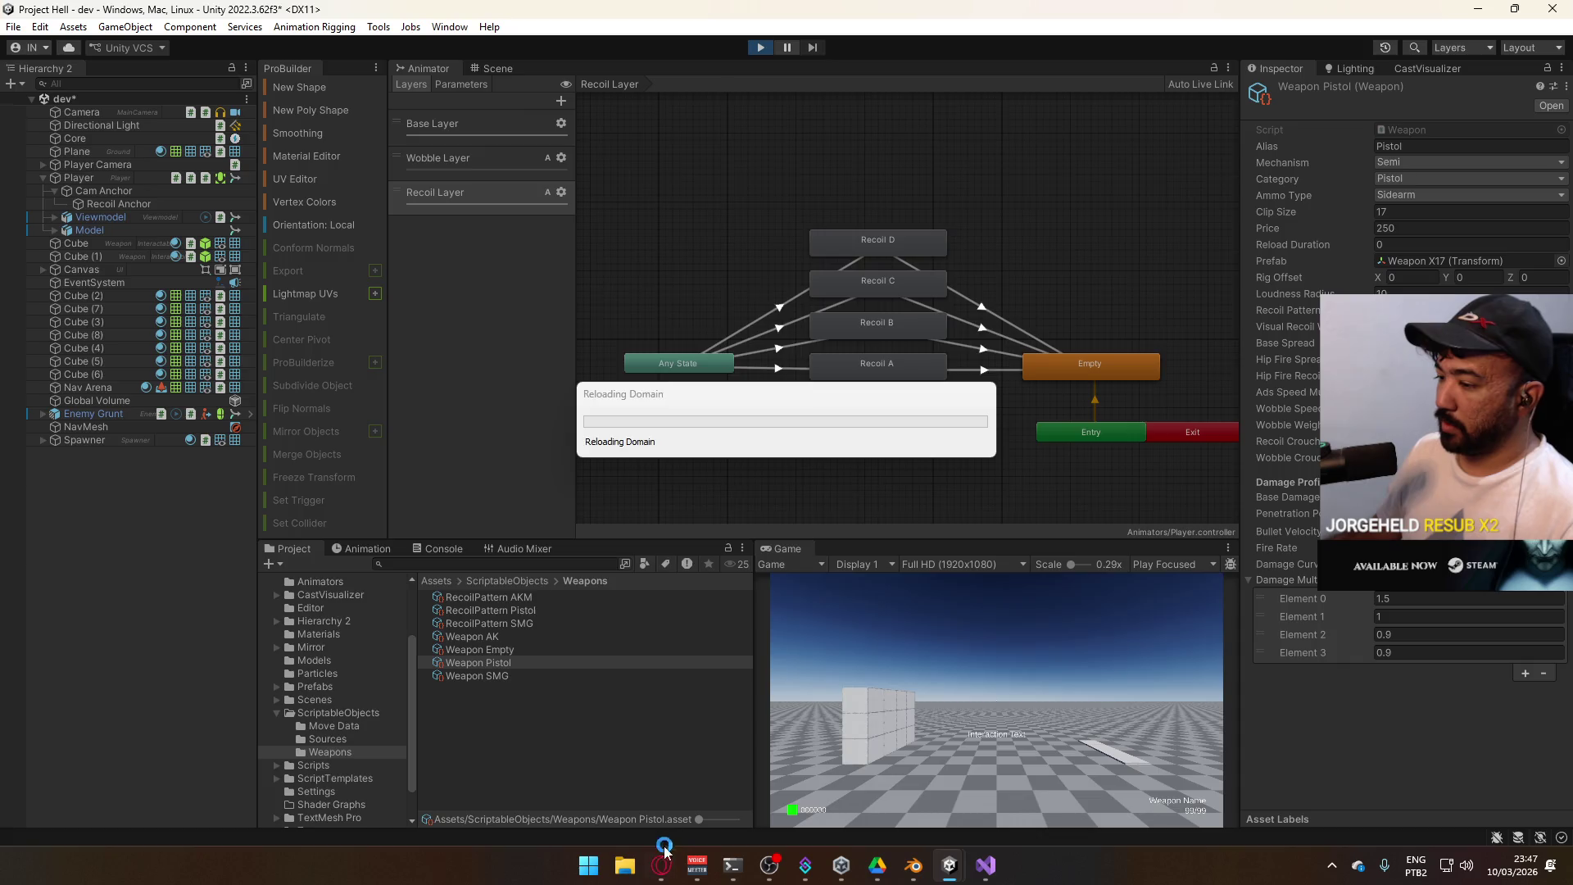
left_click(661, 865)
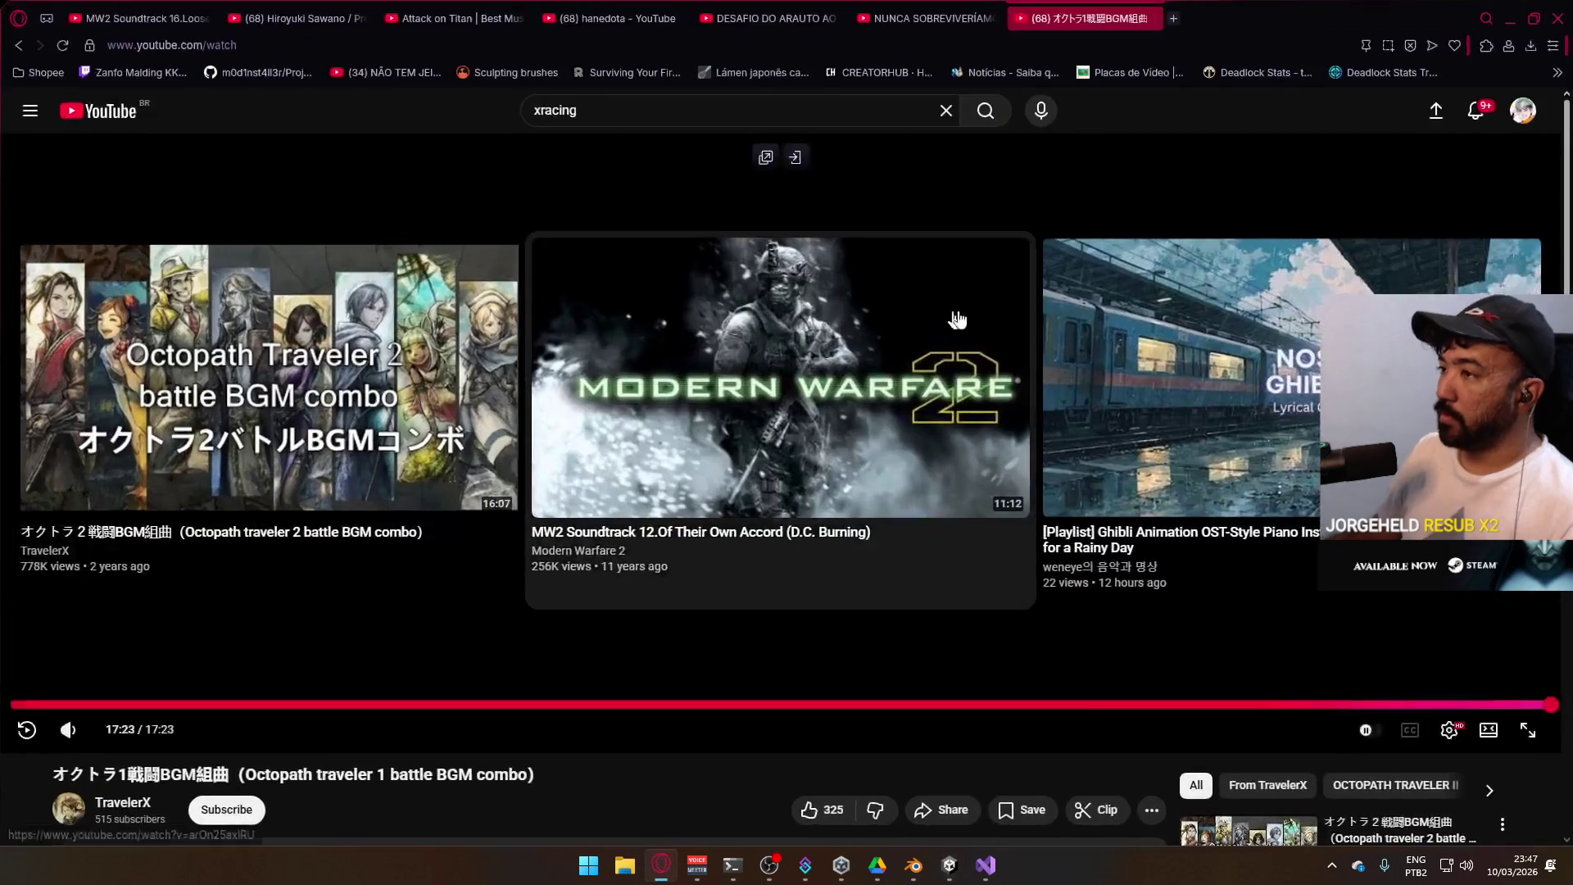
From a new tab's Twitch tile, open a followed channel's live Dota 2 stream
left_click(1173, 18)
left_click(849, 490)
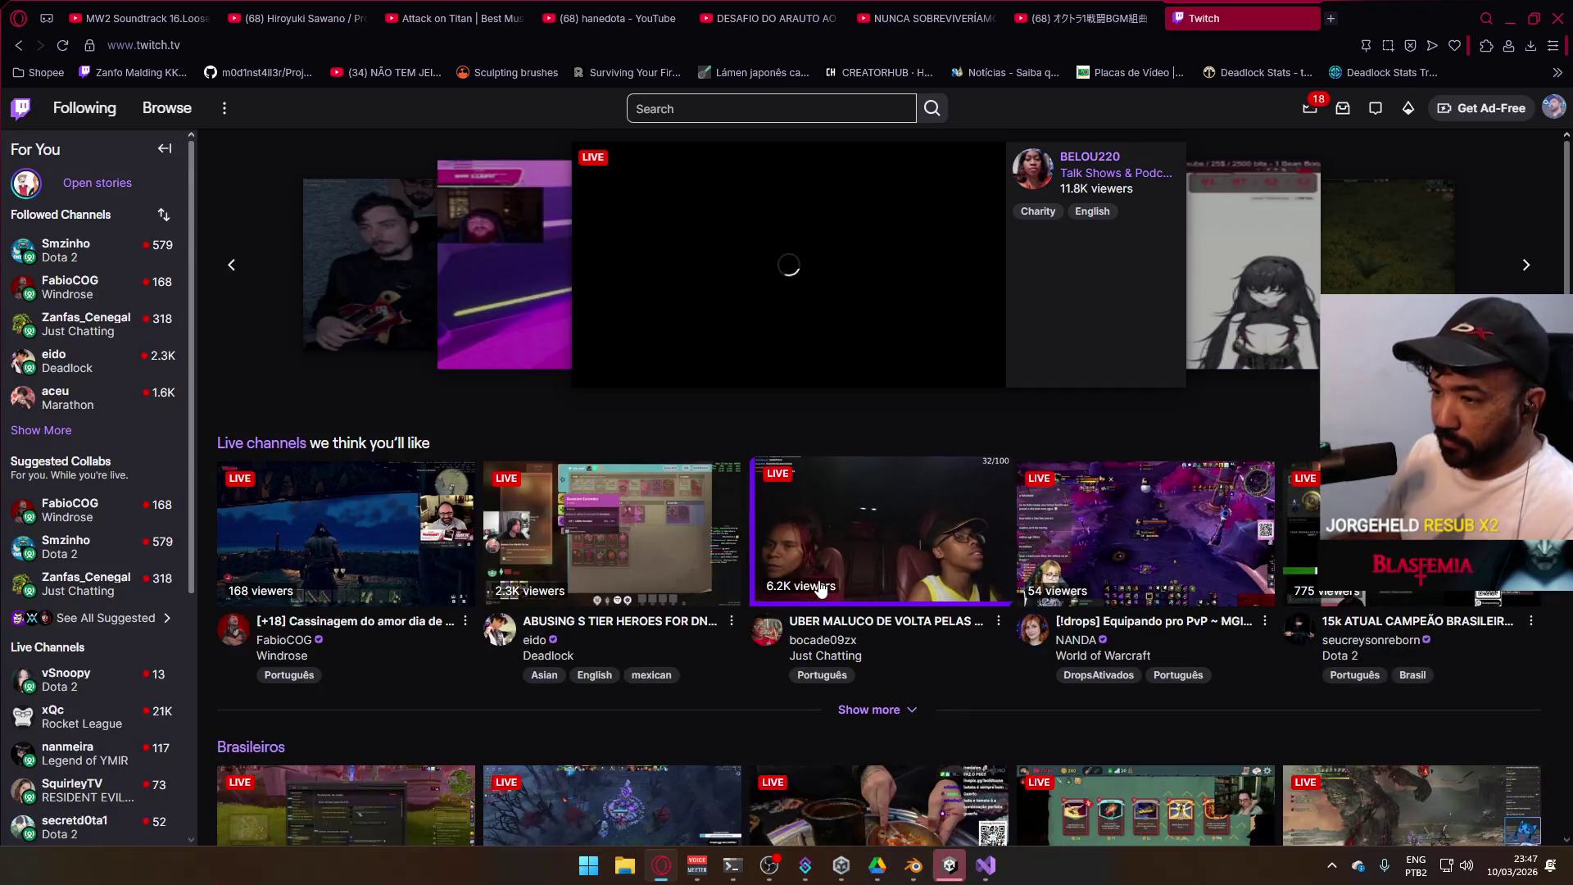
left_click(66, 250)
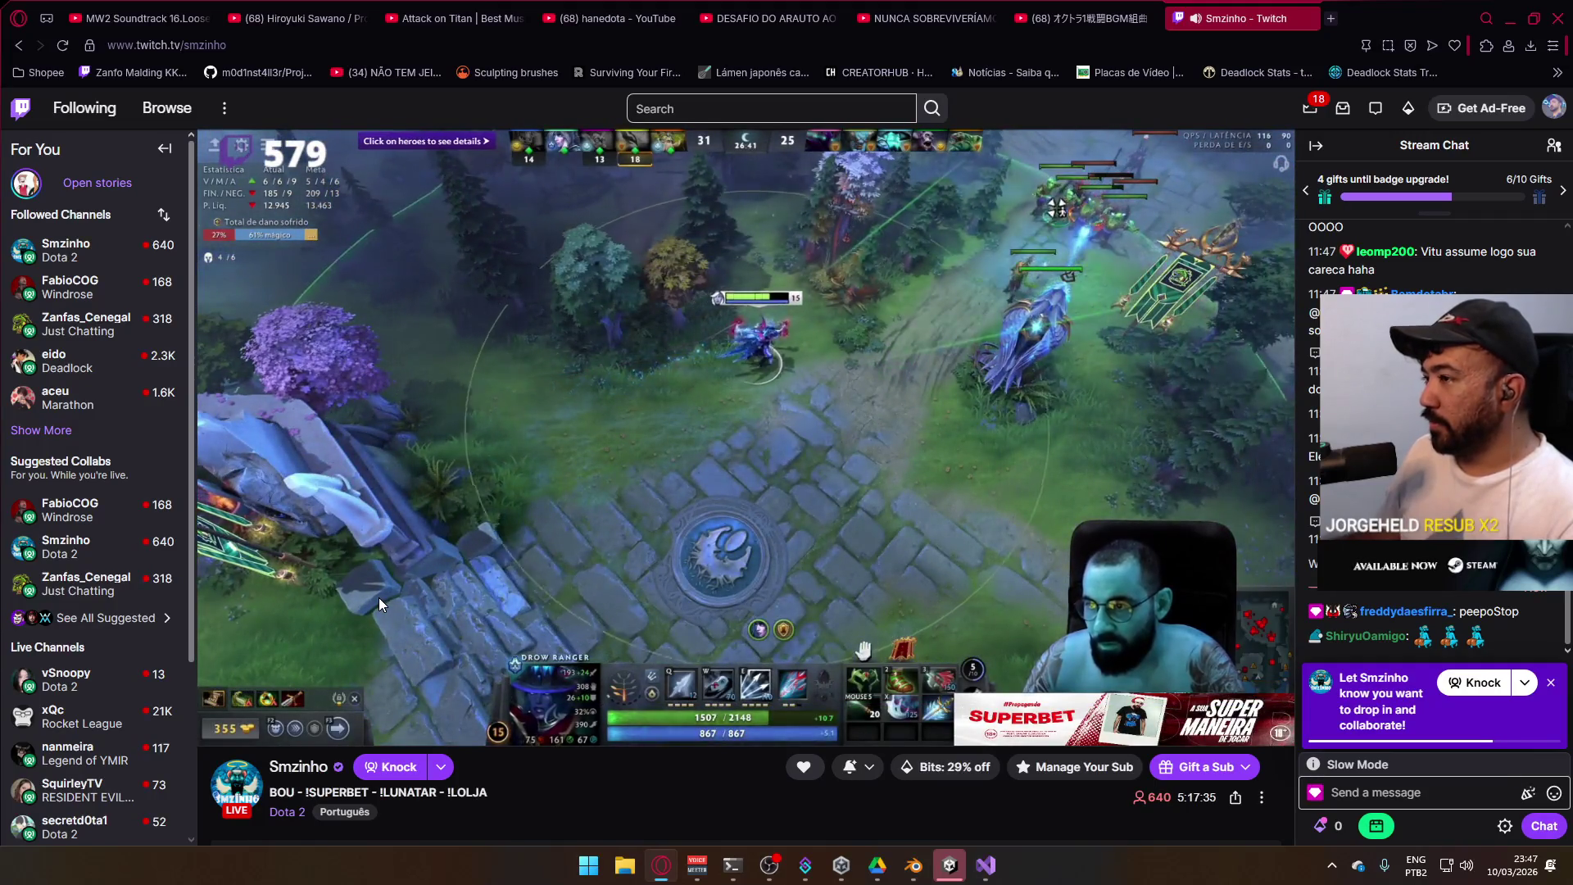
mouse_move(385, 602)
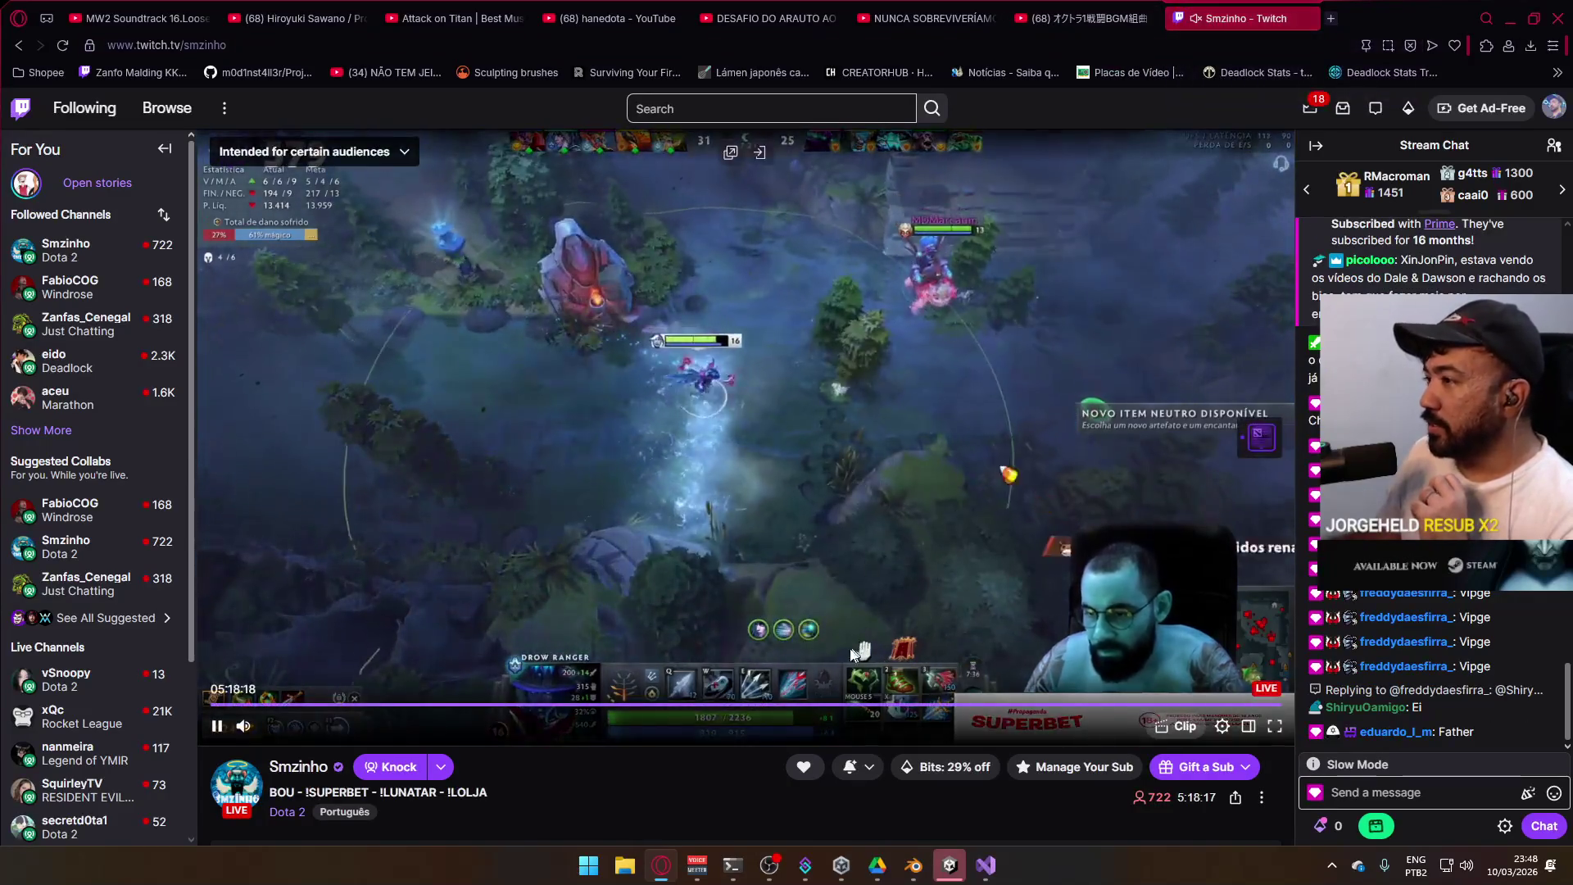
left_click(950, 865)
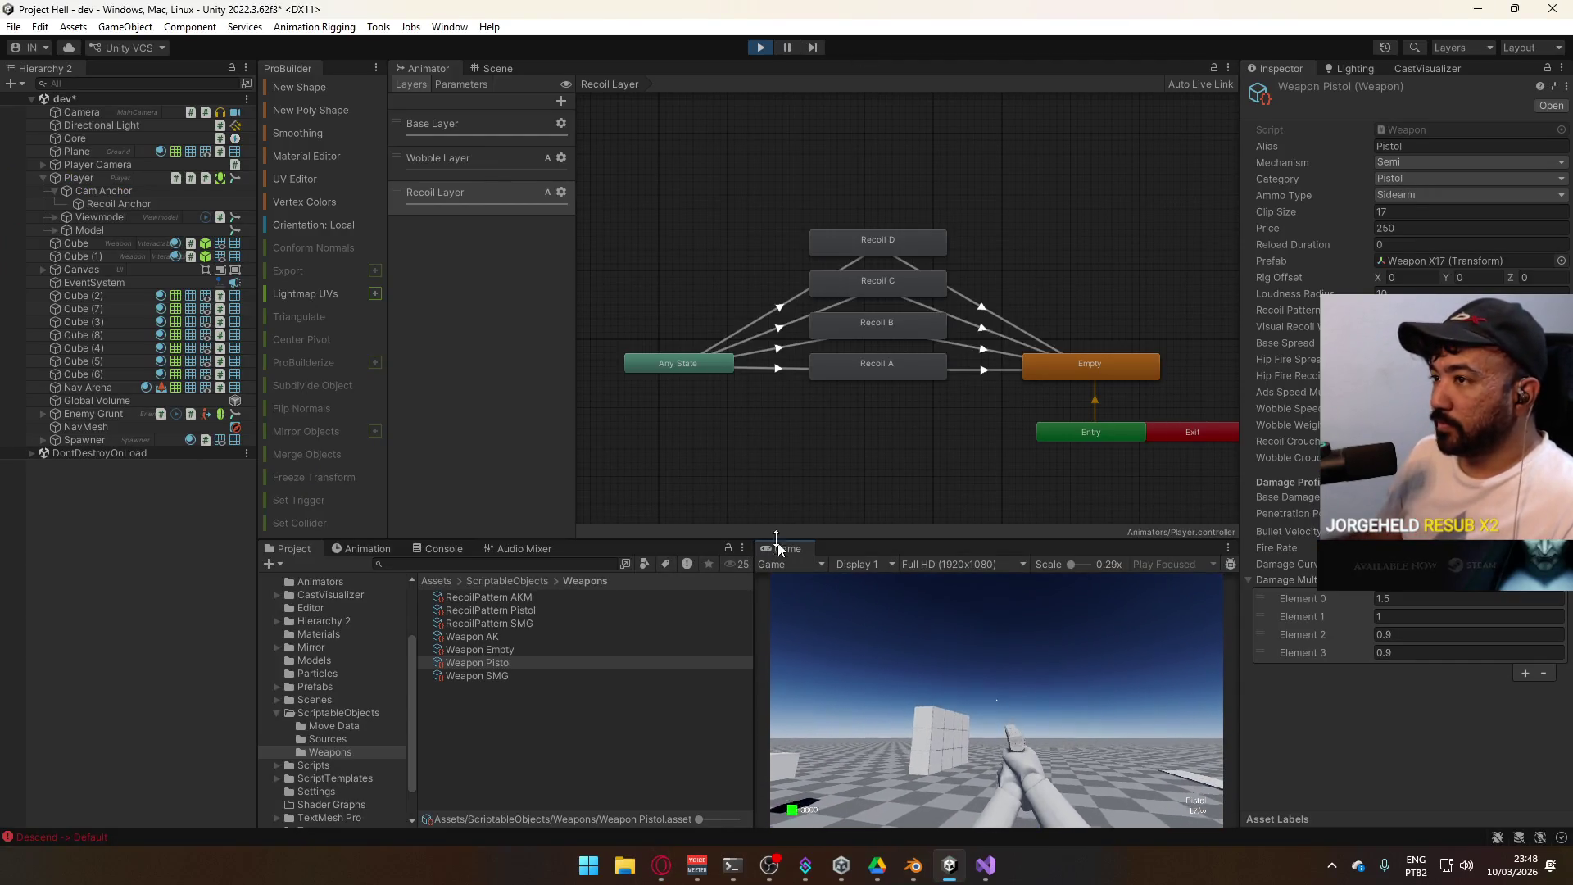
Select the Player object and fire two test shots from the pistol at the wall
left_click(510, 662)
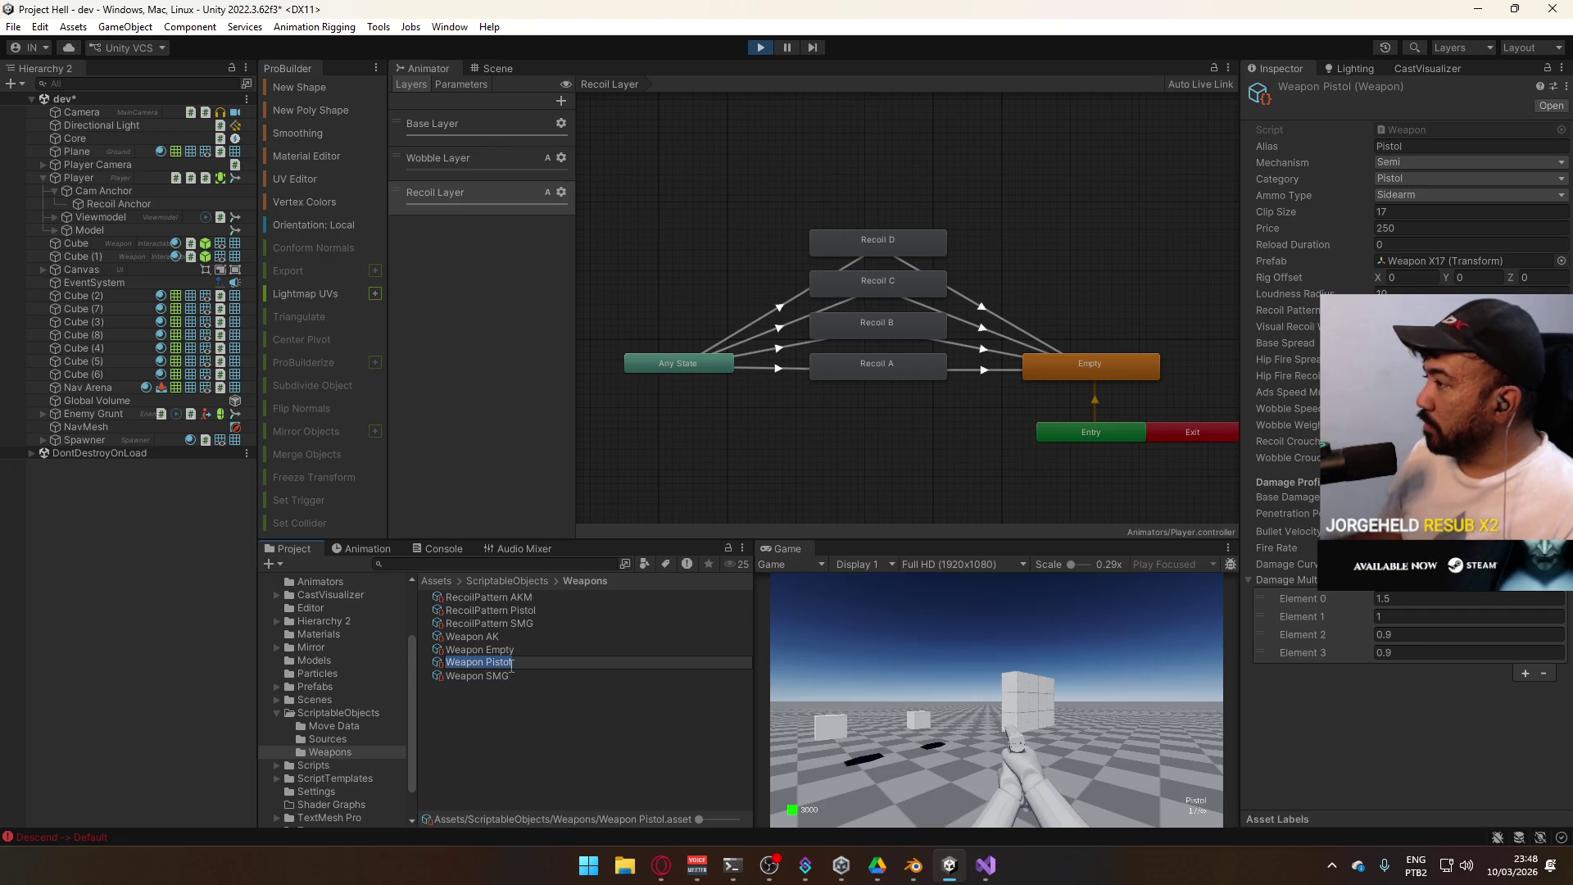
left_click(504, 339)
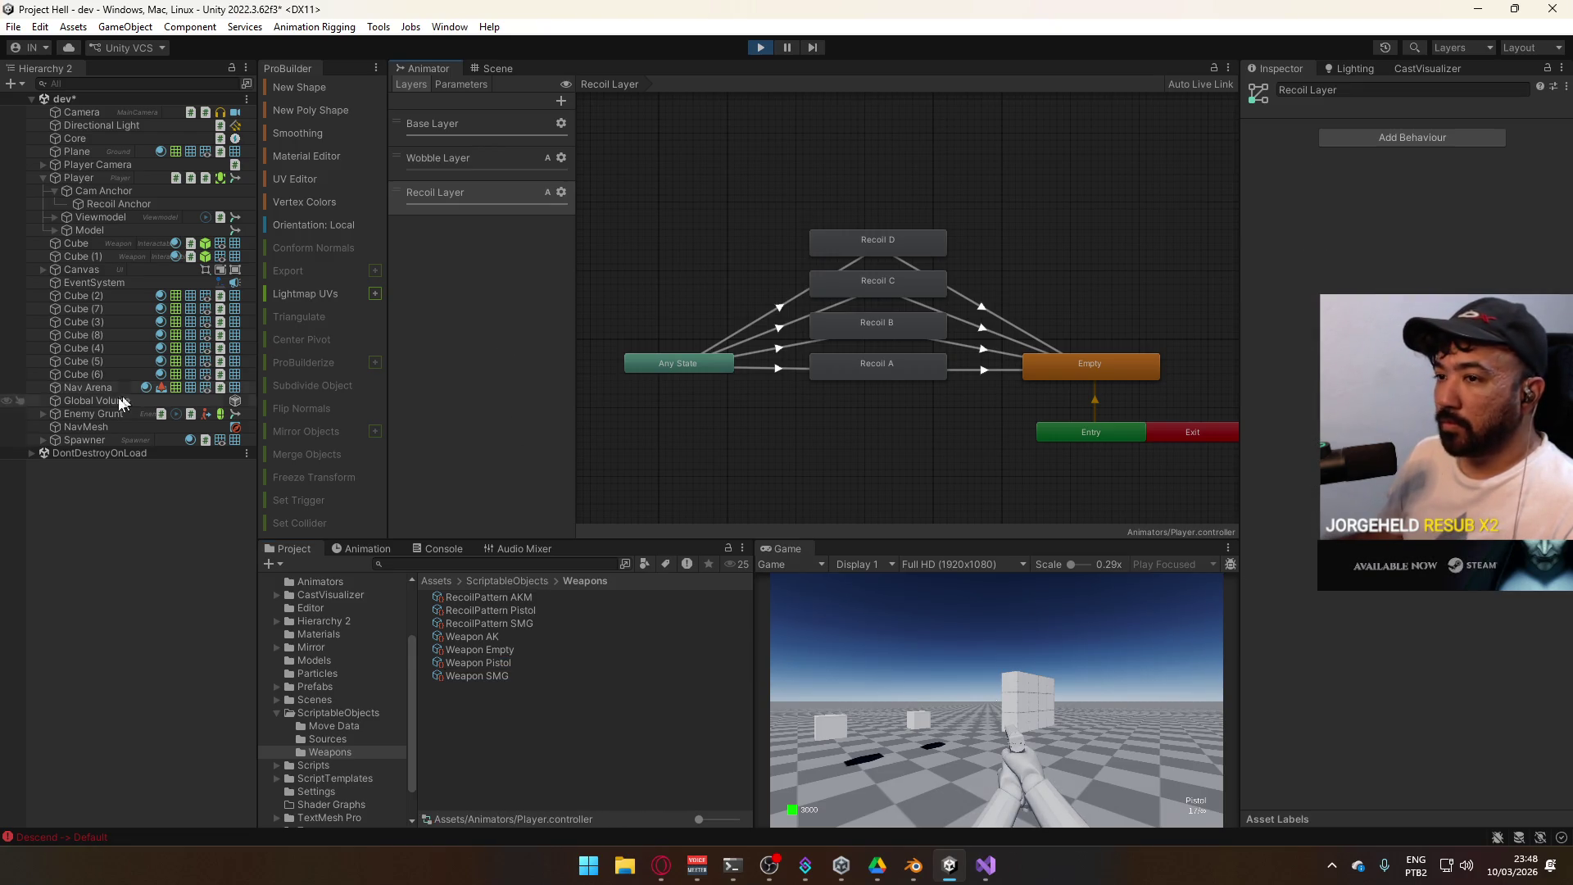
left_click(93, 179)
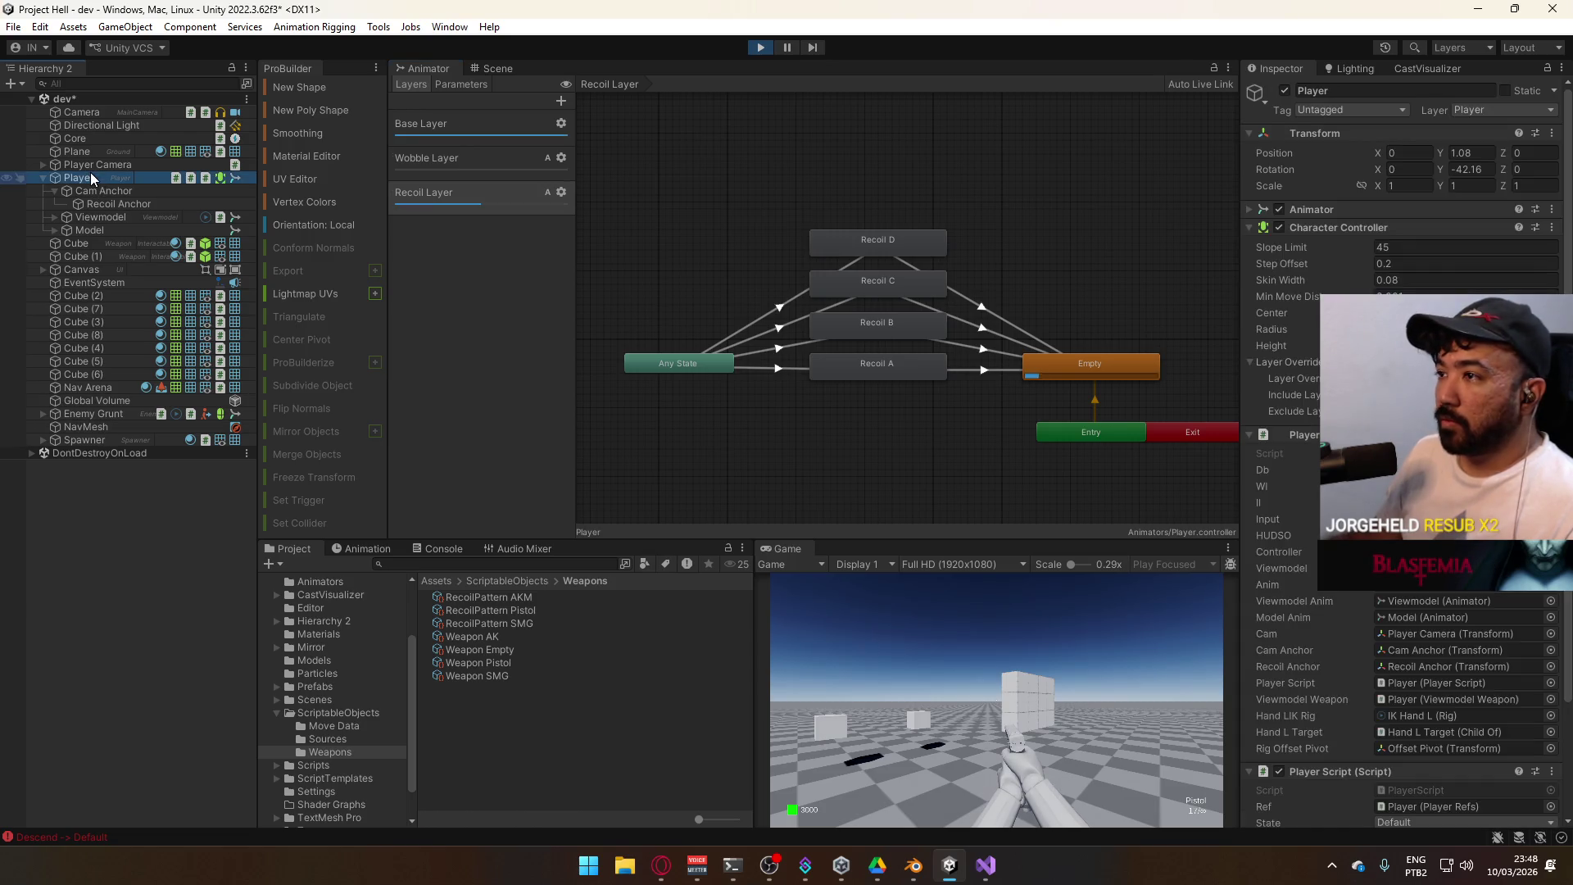
left_click(1039, 656)
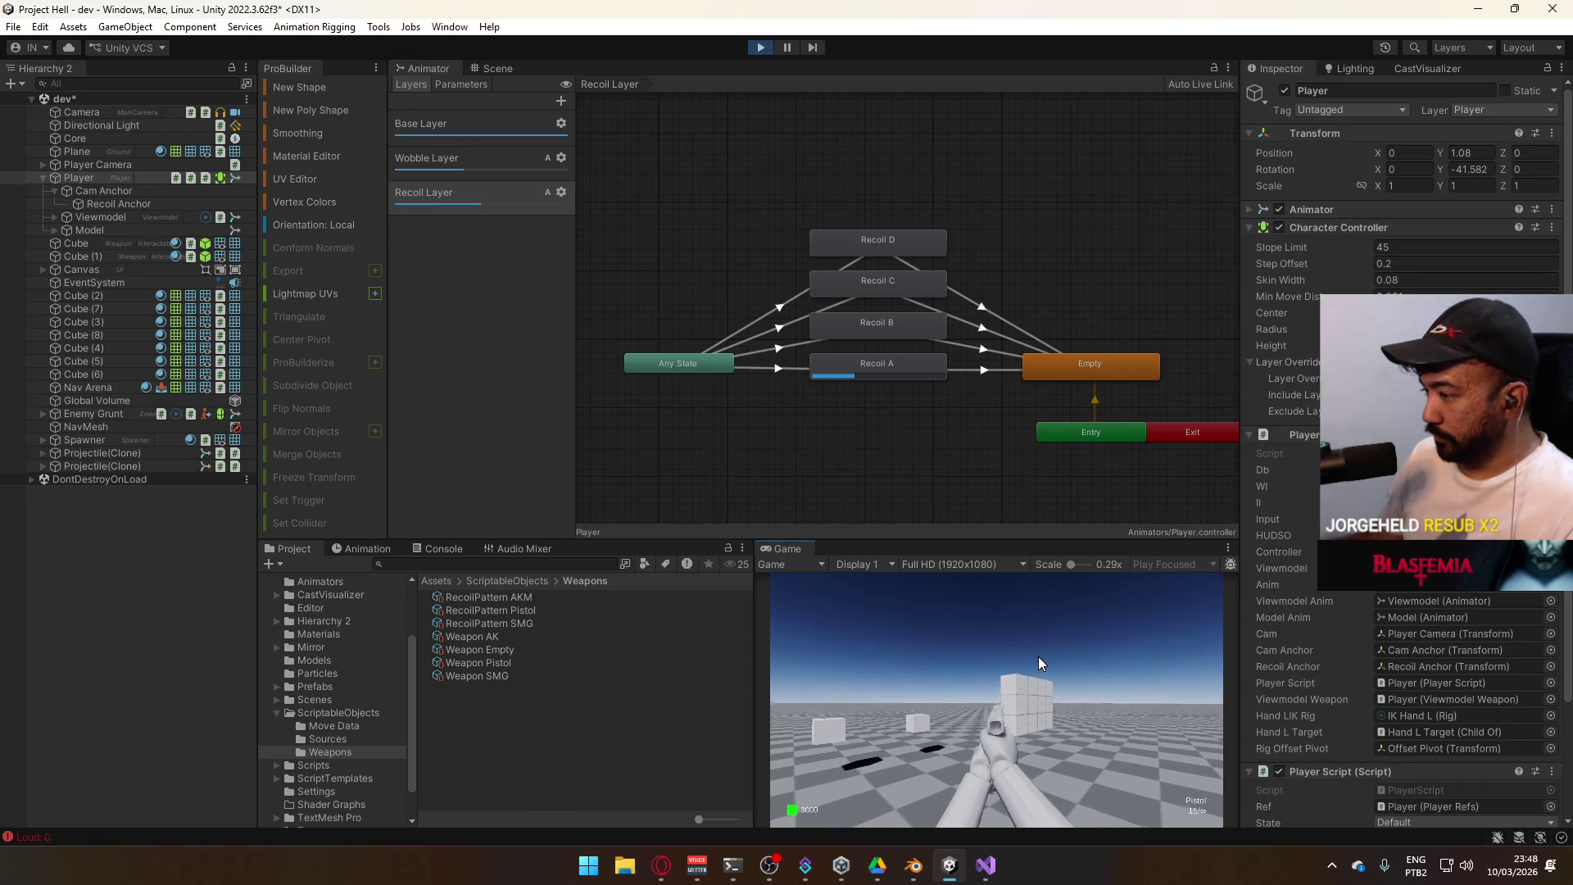
left_click(1039, 656)
Maximize the Game view, fire the pistol four times, and reload it with R
right_click(787, 550)
left_click(845, 594)
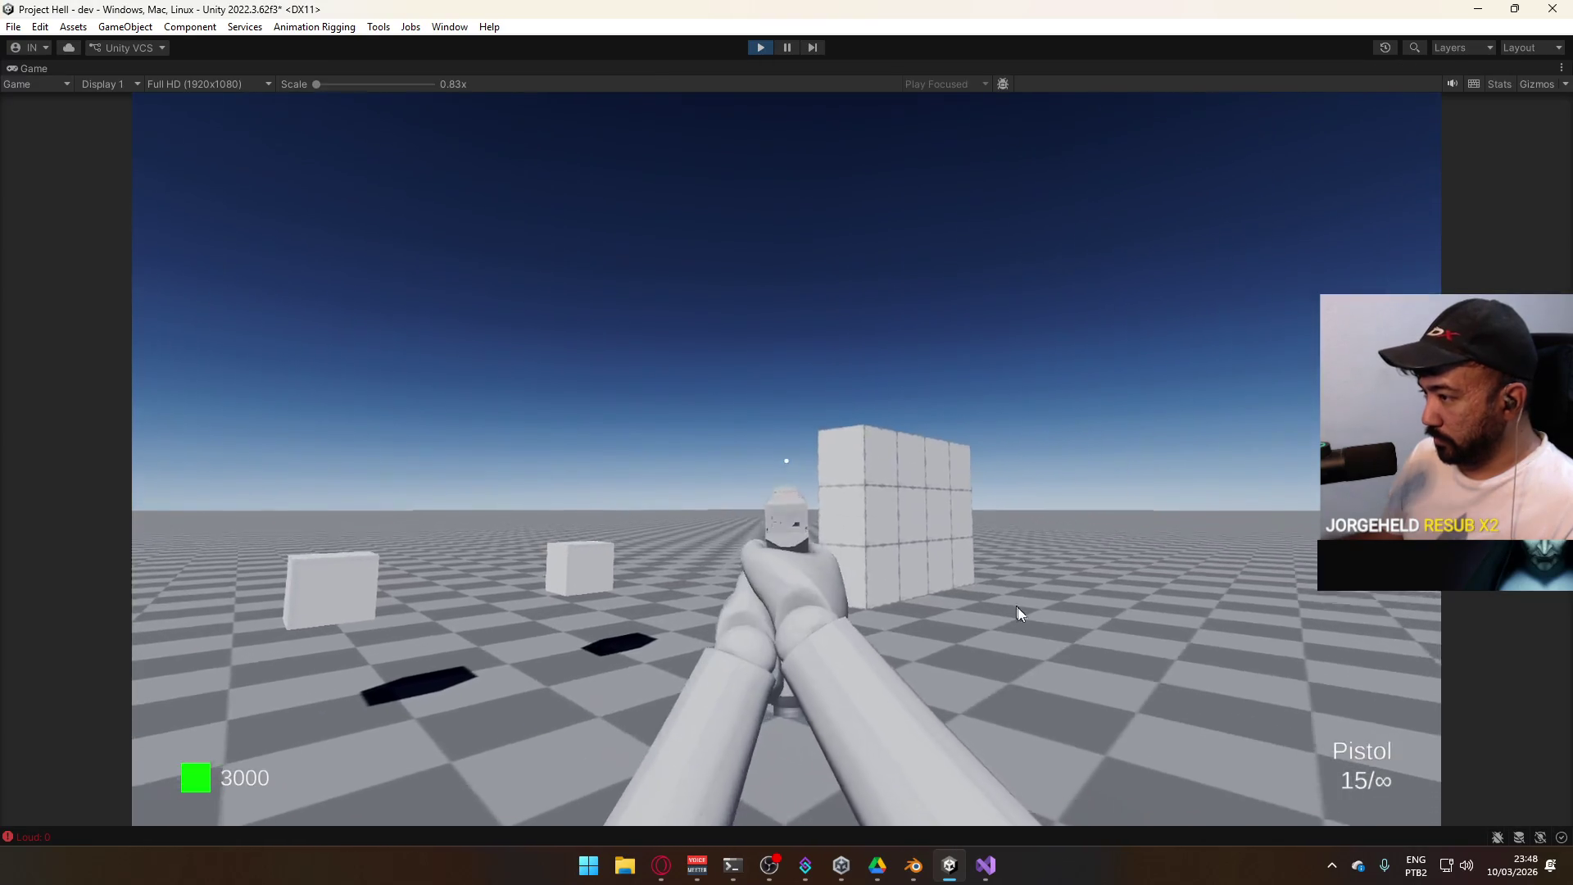
left_click(1087, 657)
left_click(1080, 663)
left_click(1079, 662)
left_click(1079, 663)
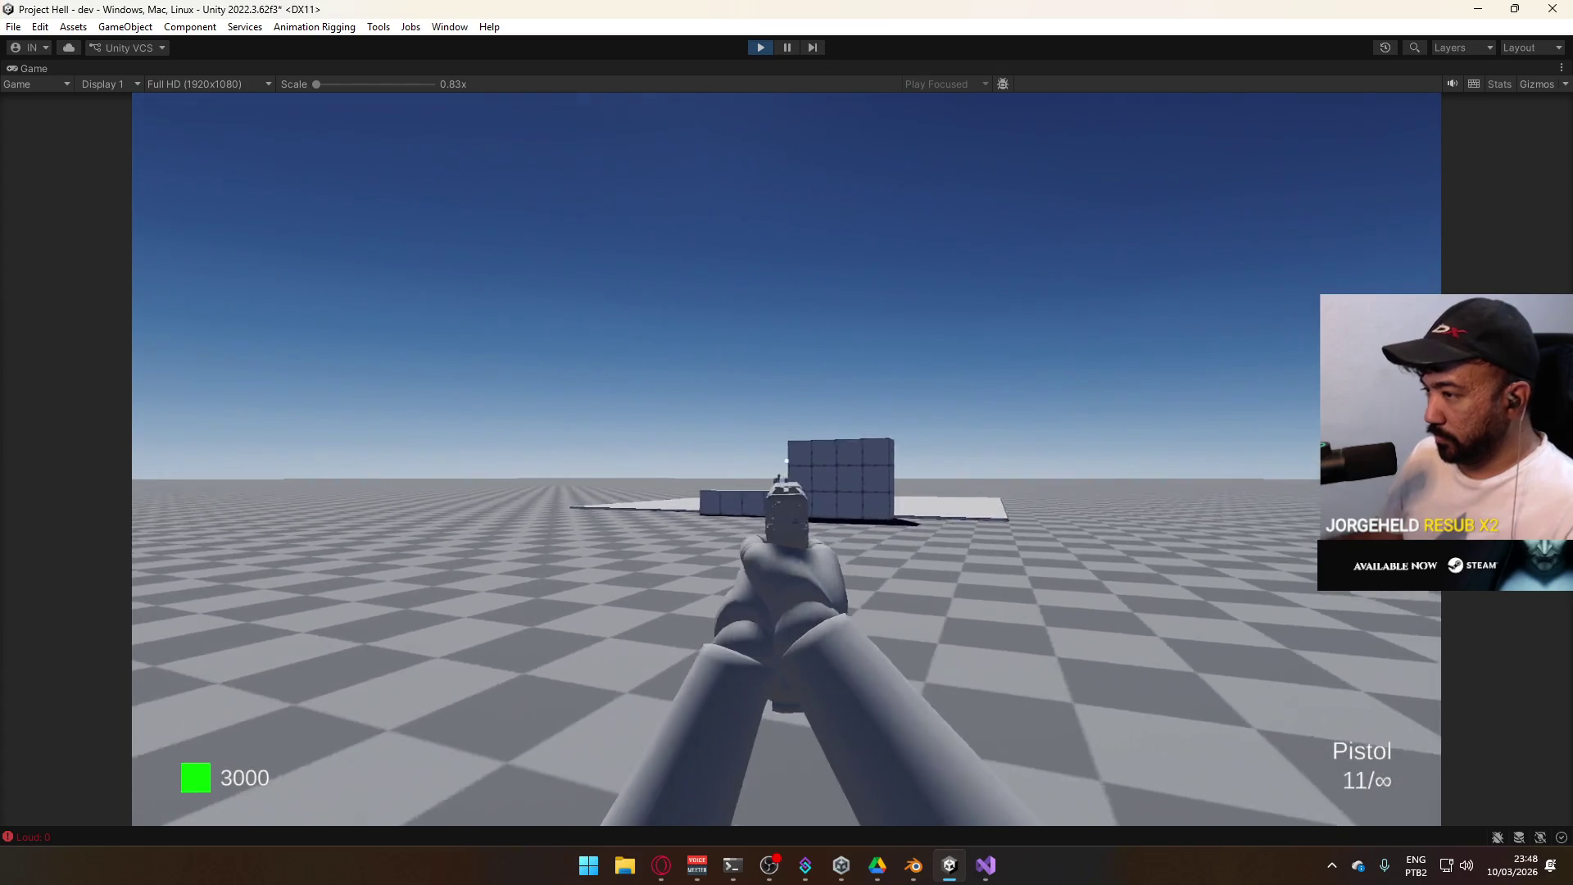
left_click(1079, 662)
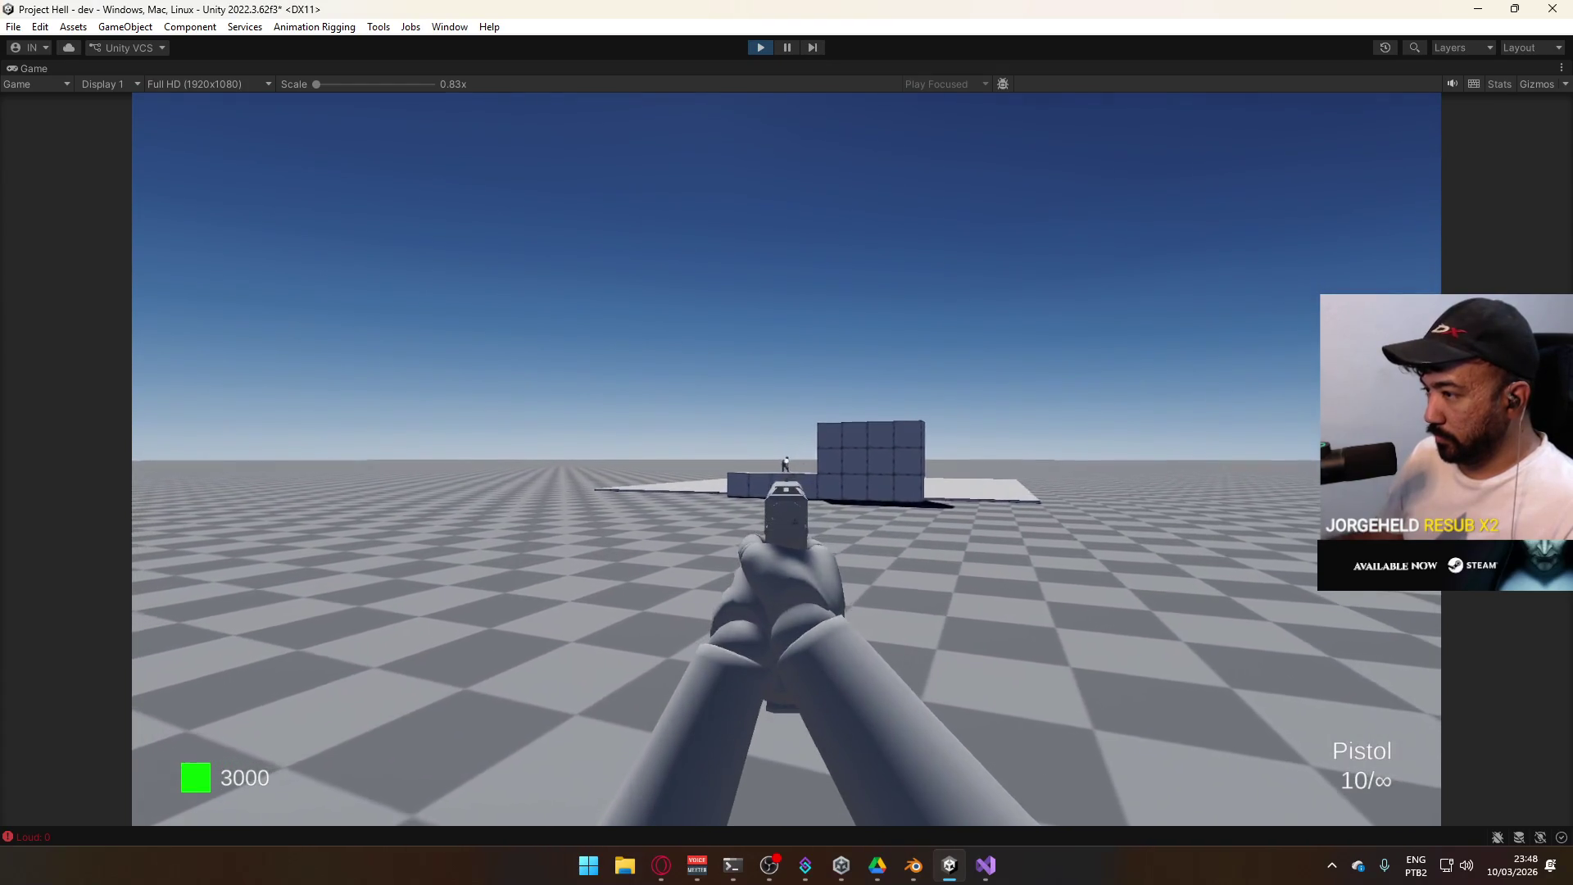
key("r")
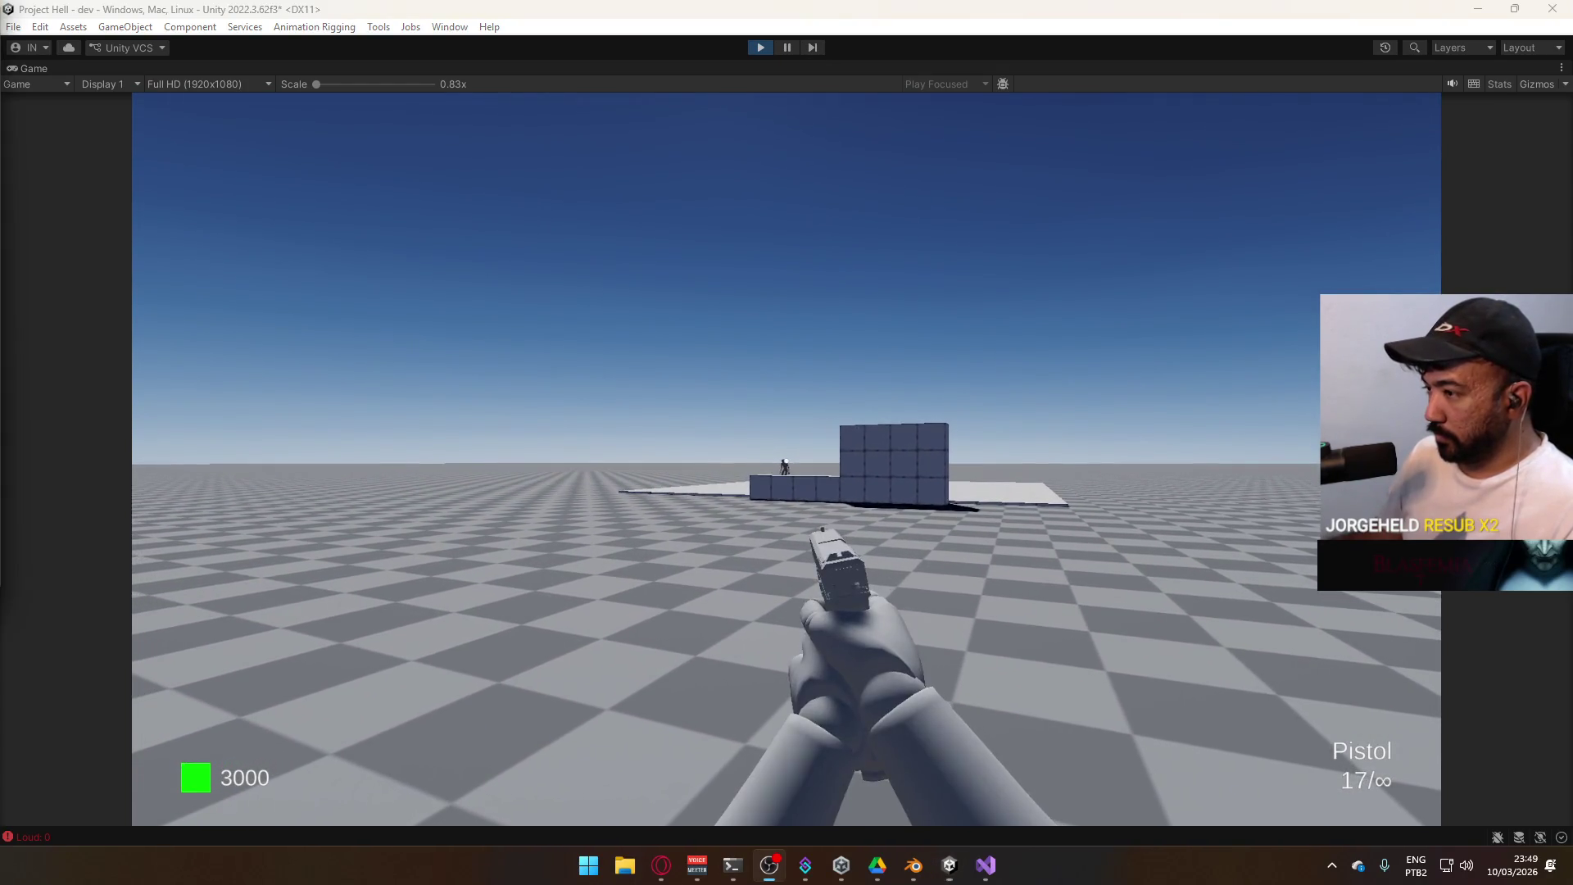
Fire the pistol repeatedly at the wall to test its recoil
left_click(847, 418)
left_click(847, 418)
left_click(845, 416)
left_click(842, 416)
left_click(837, 416)
left_click(833, 415)
left_click(832, 416)
left_click(829, 417)
left_click(829, 417)
left_click(827, 417)
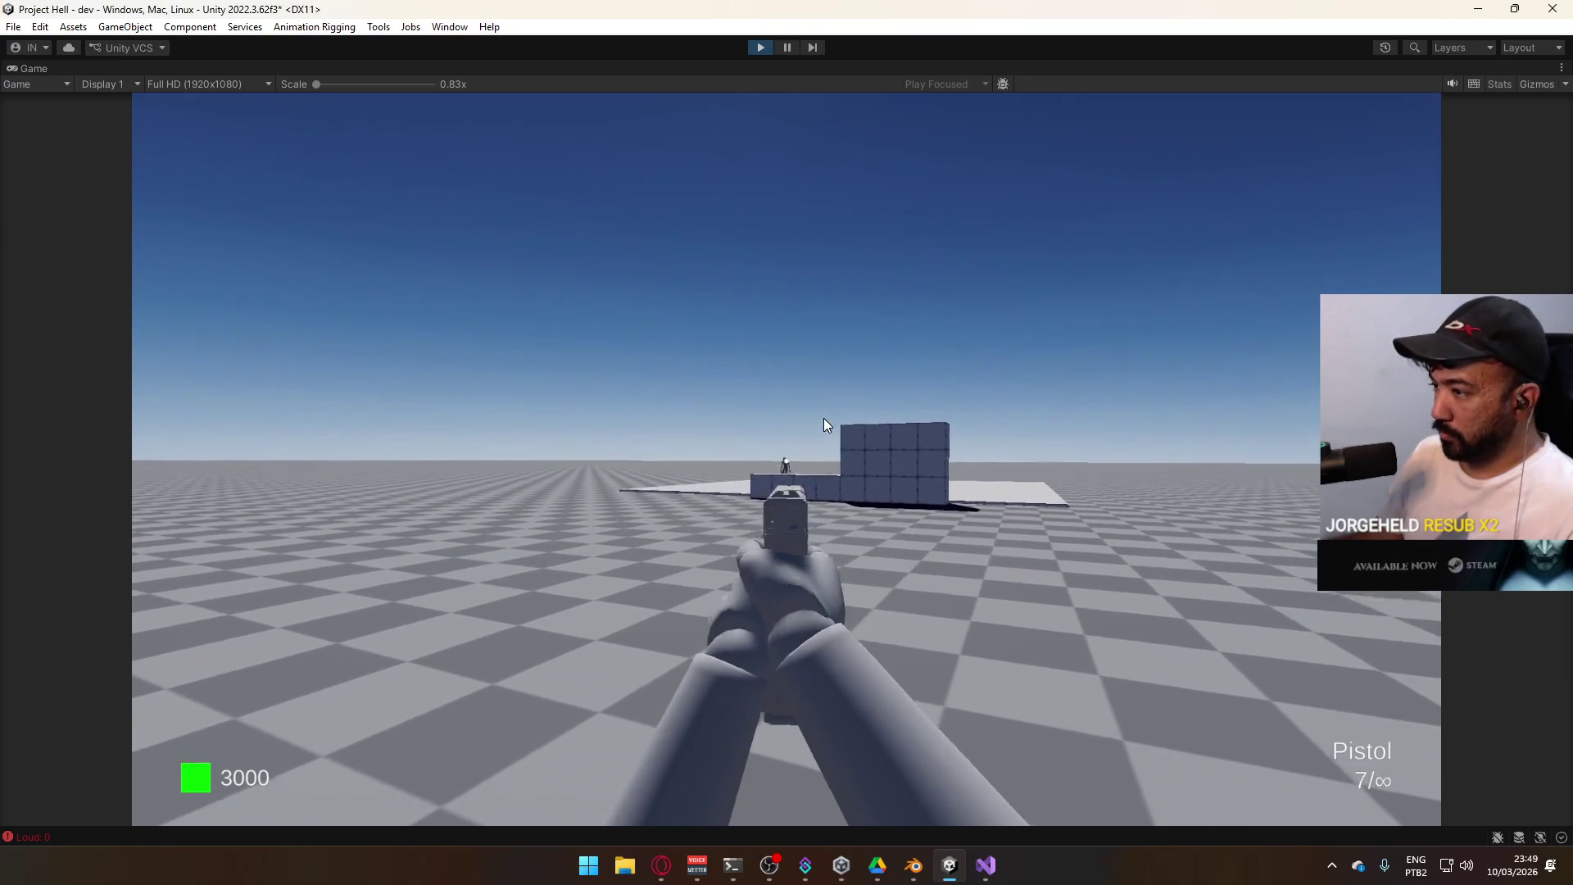
left_click(821, 419)
left_click(819, 419)
left_click(844, 423)
Restore the normal editor layout and show the Weapon Pistol settings again
key("super")
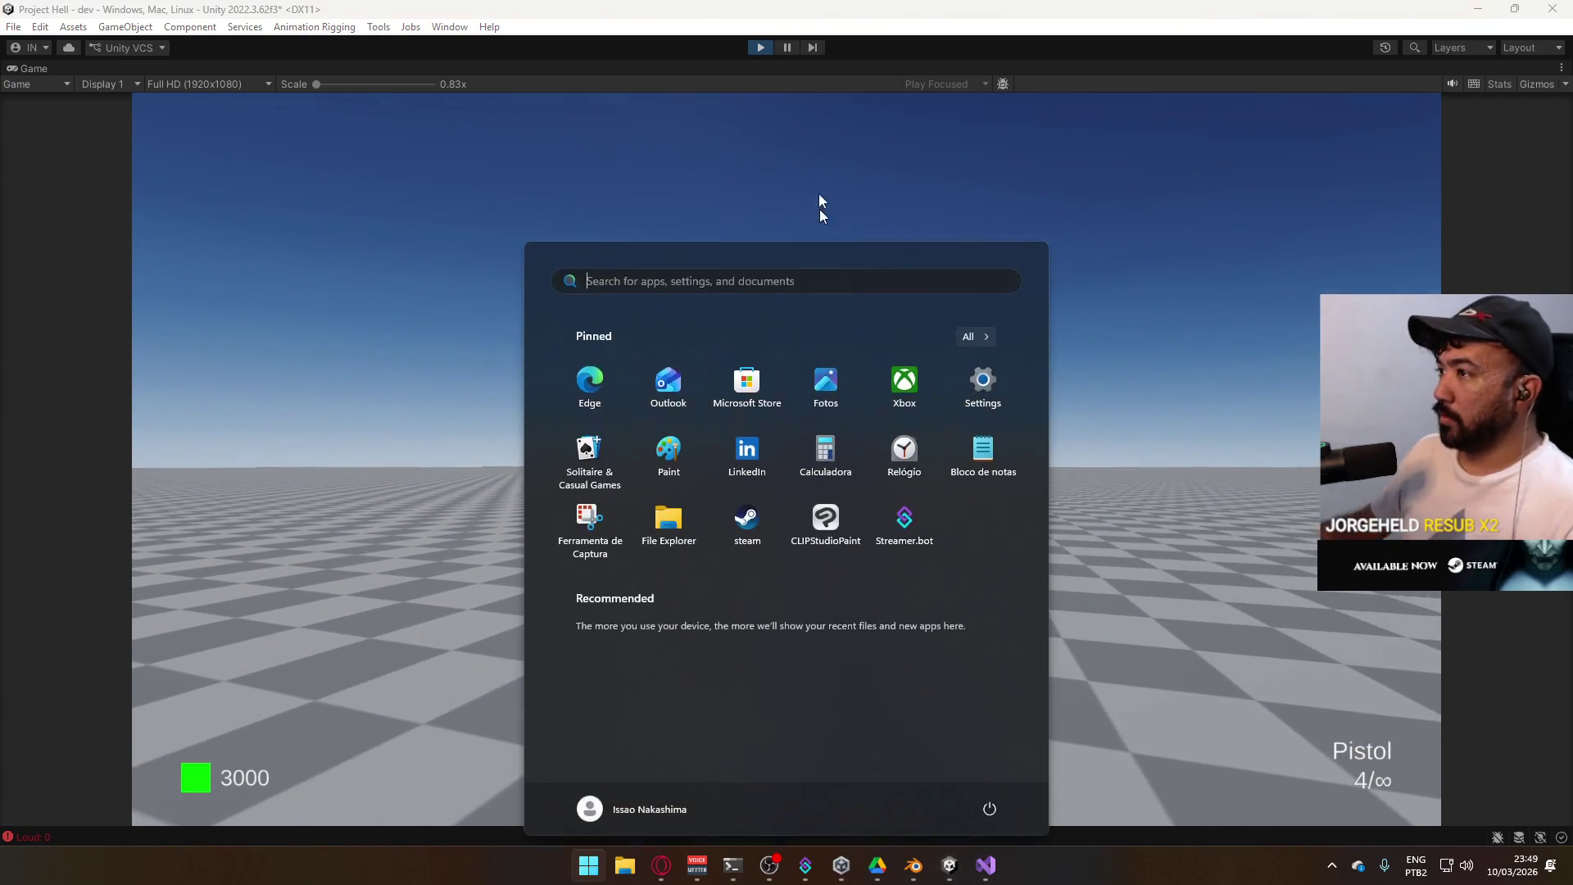
left_click(913, 58)
right_click(912, 58)
left_click(991, 116)
key("super")
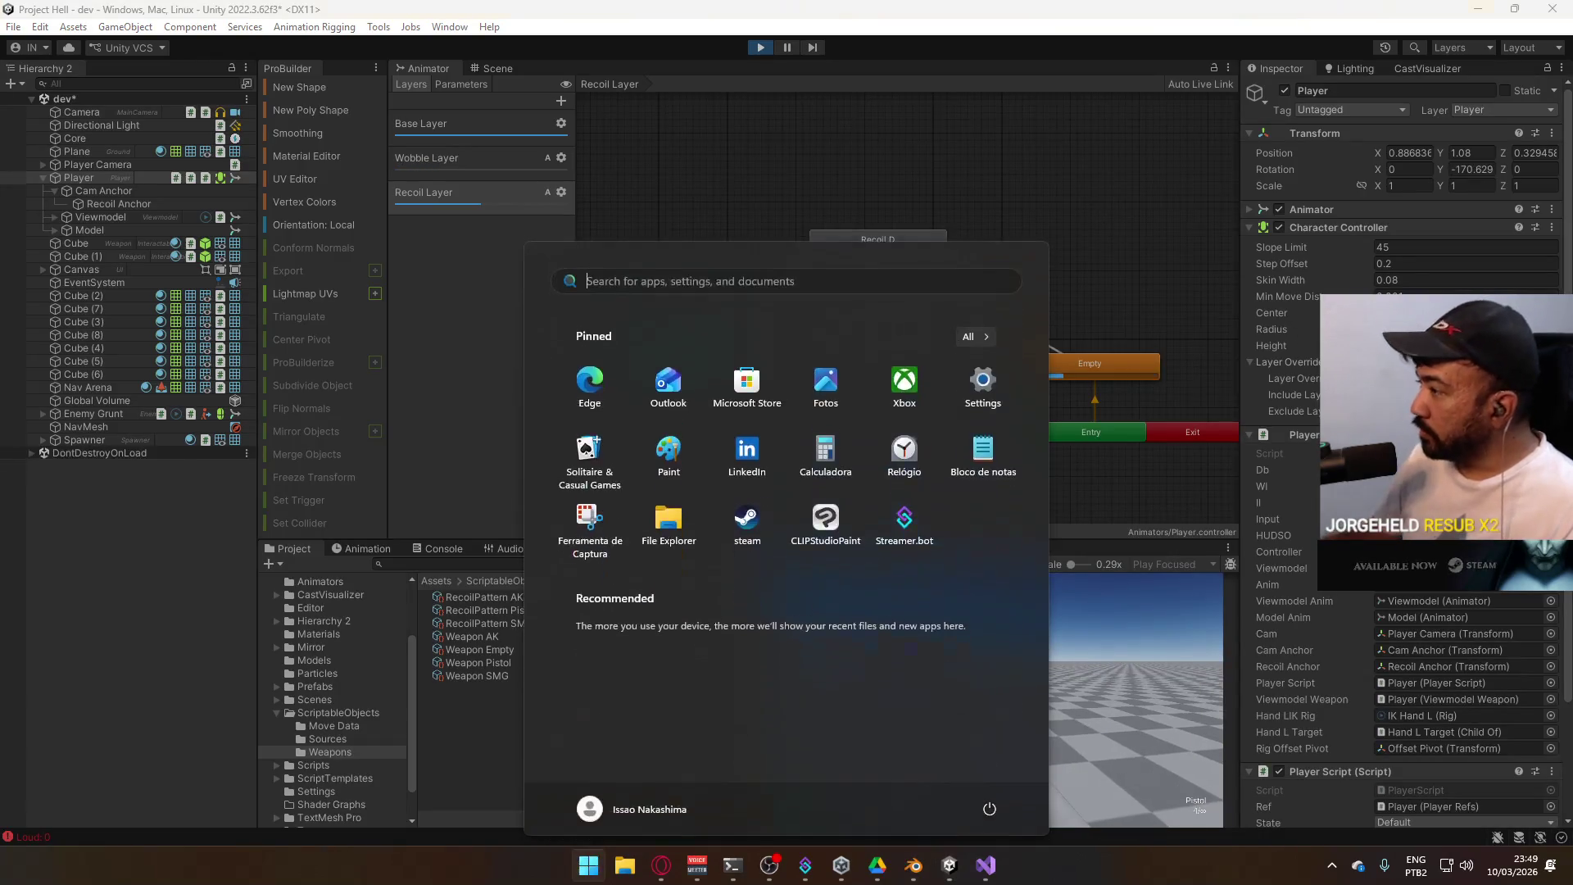
left_click(505, 690)
left_click(516, 662)
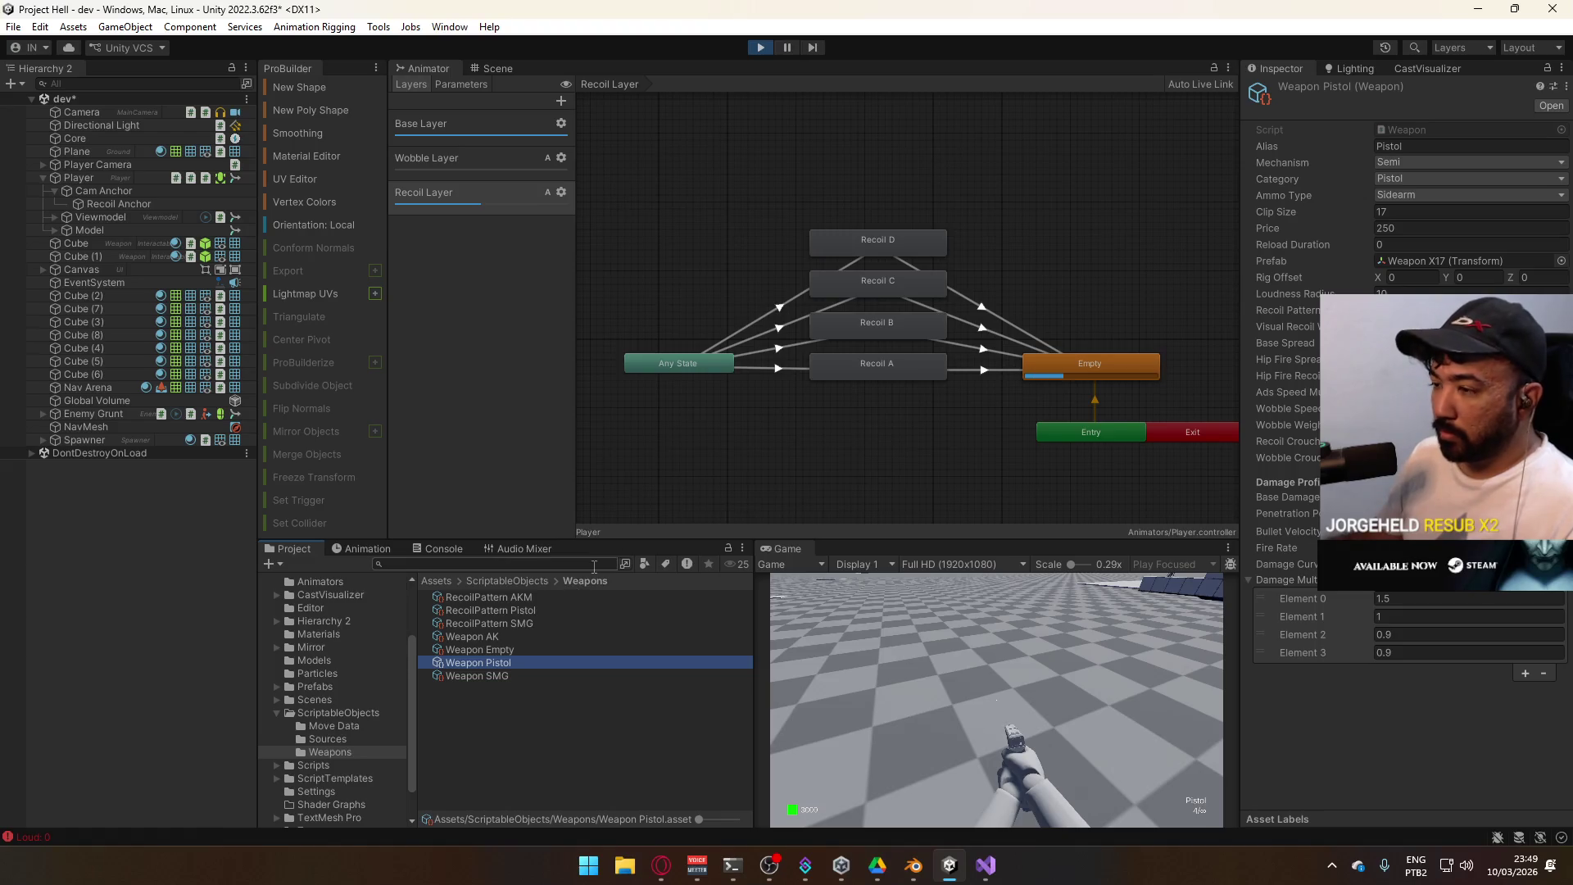
Walk the player toward the cube, then maximize the Game view
left_click(940, 751)
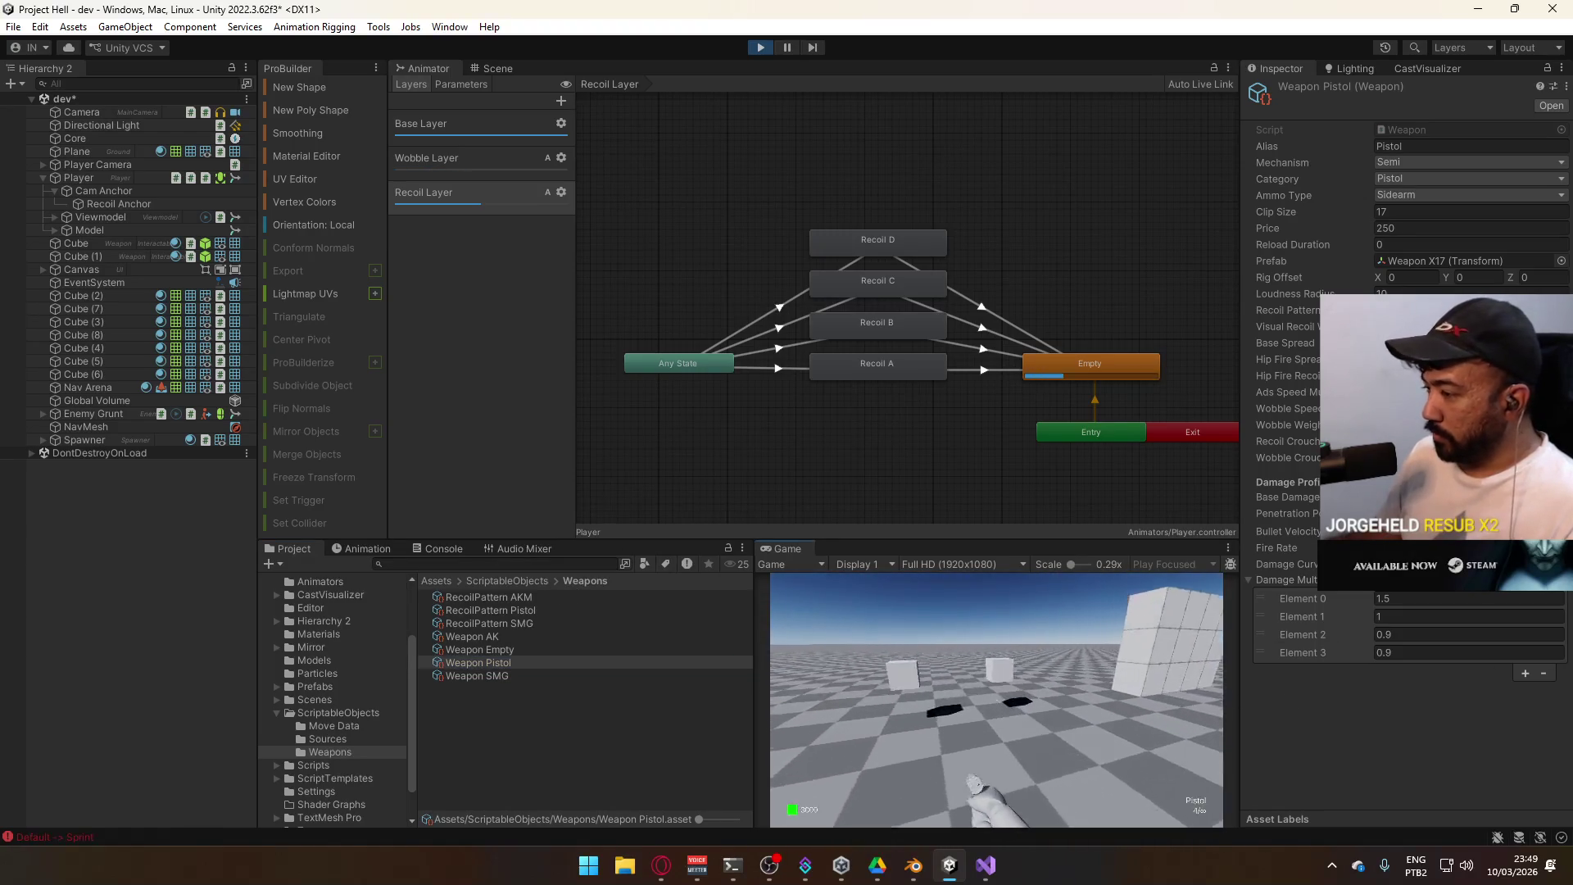
key("w")
key("super")
key("Escape")
right_click(789, 552)
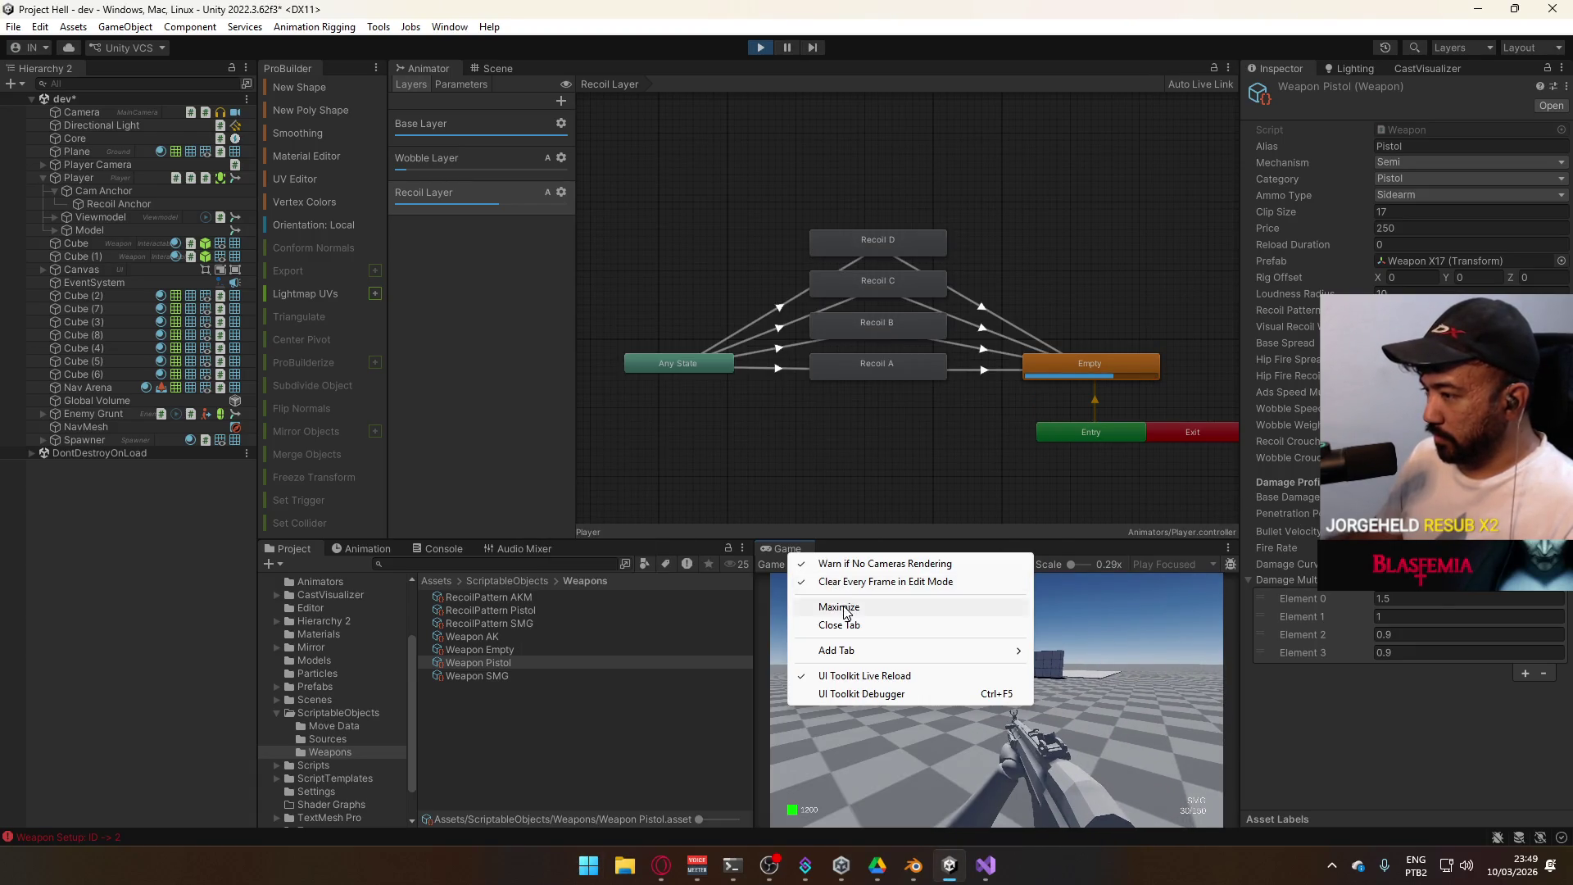
left_click(839, 606)
Fire the SMG on automatic while aiming, restore the layout, and inspect Weapon SMG
left_click(893, 453)
mouse_move(893, 459)
left_mouse_down()
mouse_move(906, 453)
mouse_move(908, 472)
mouse_move(859, 480)
mouse_move(843, 511)
left_mouse_up()
left_click(877, 470)
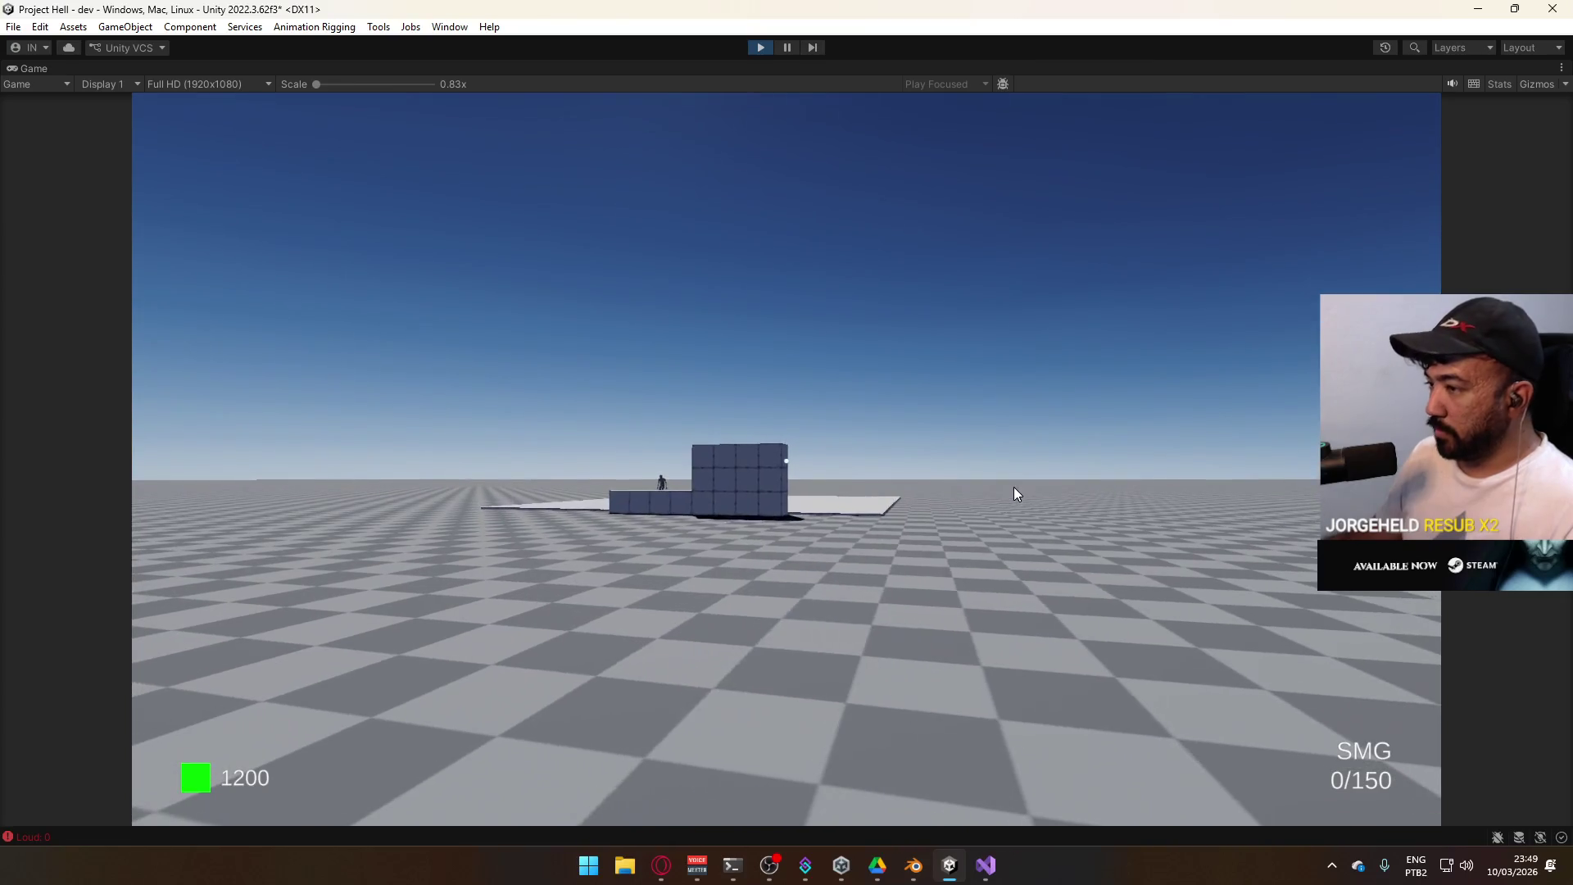
key("super")
right_click(887, 70)
left_click(972, 122)
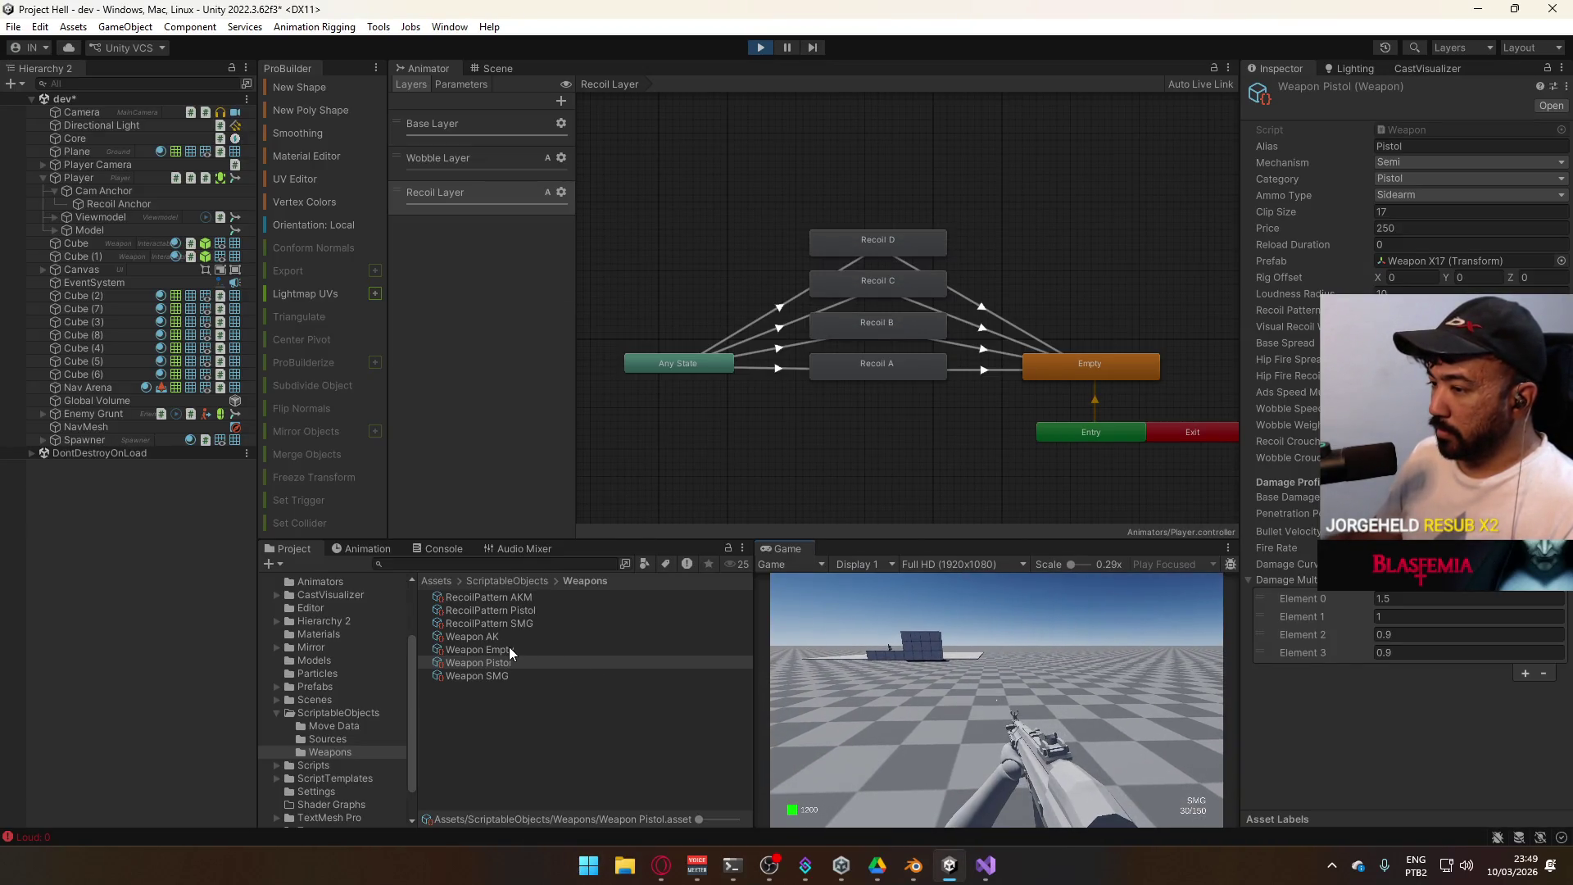
left_click(513, 675)
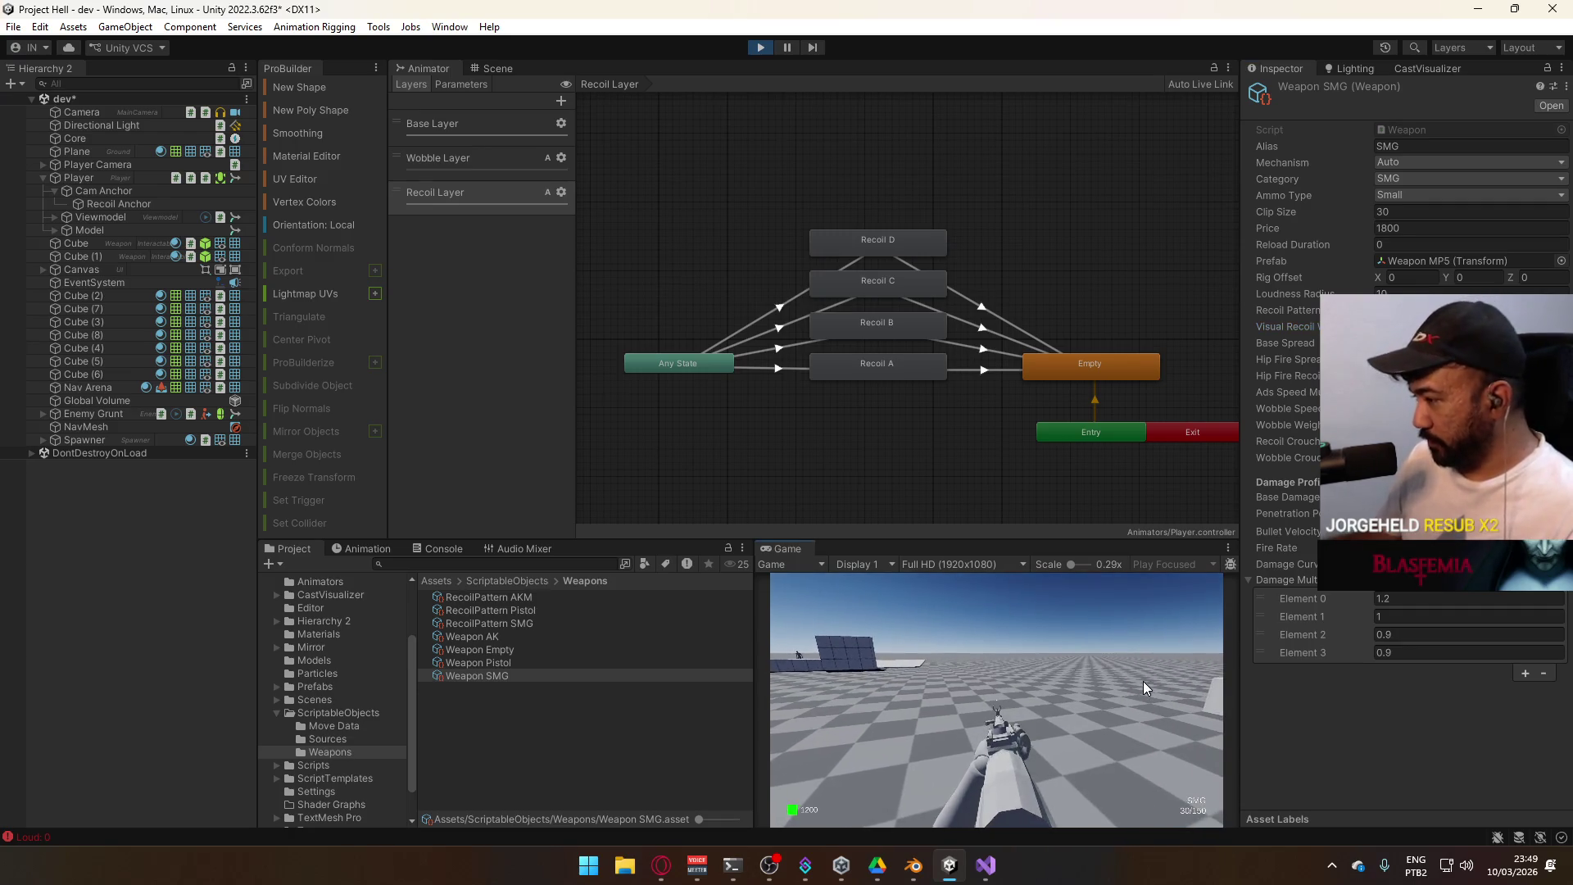
Equip the SMG, maximize the Game view, and fire sustained bursts with two reloads
key("2")
key("3")
right_click(803, 551)
left_click(864, 603)
left_click_drag(738, 556, 739, 558)
left_click_drag(637, 548, 591, 608)
key("r")
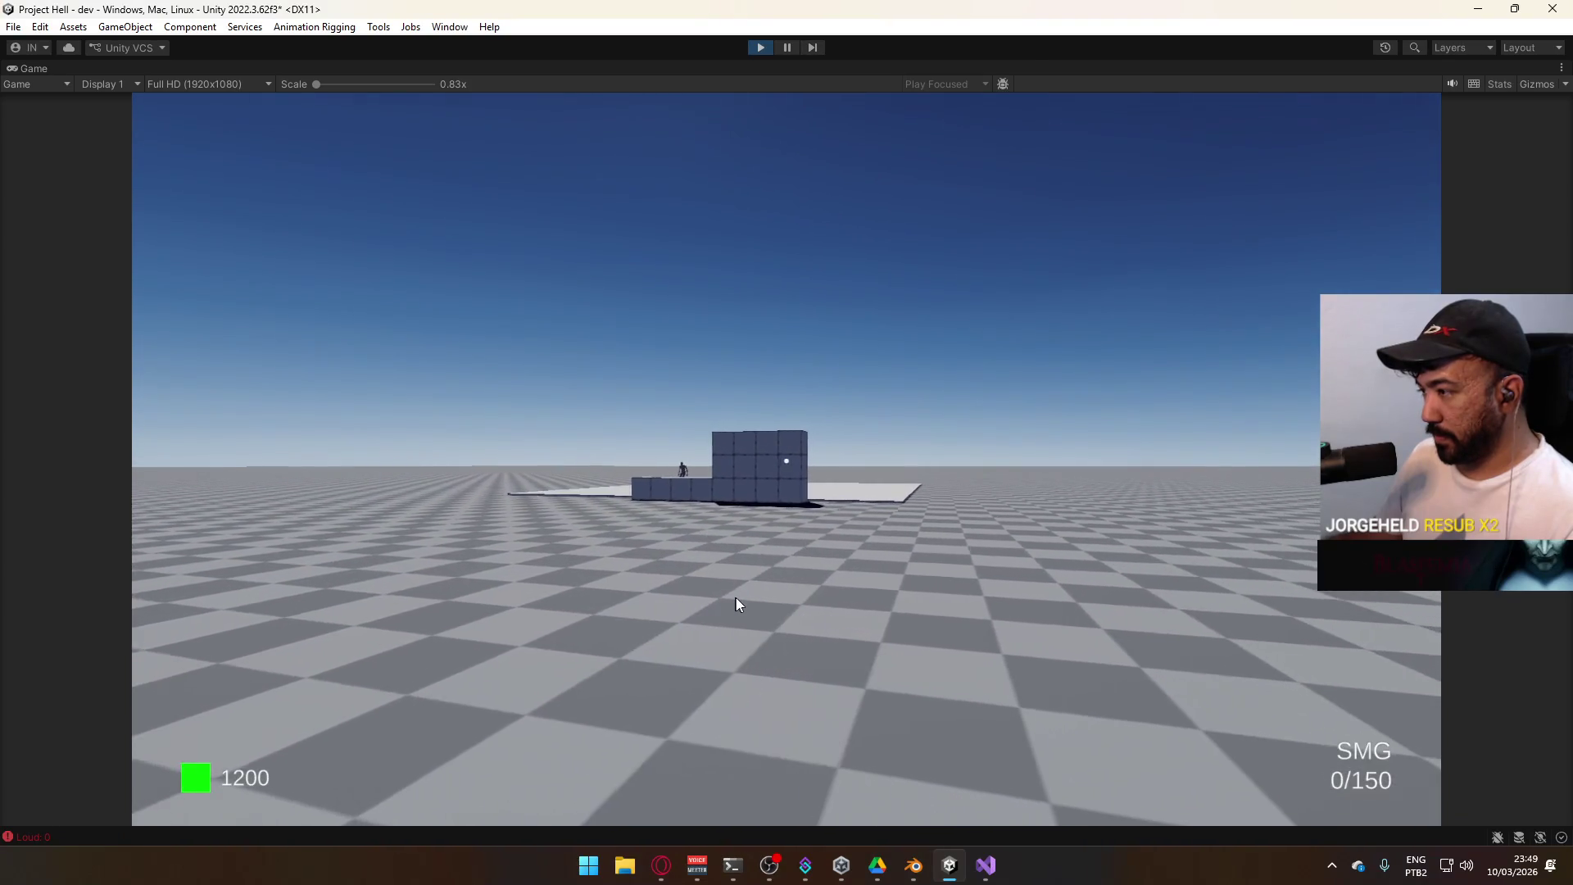
left_click_drag(717, 610, 688, 675)
key("r")
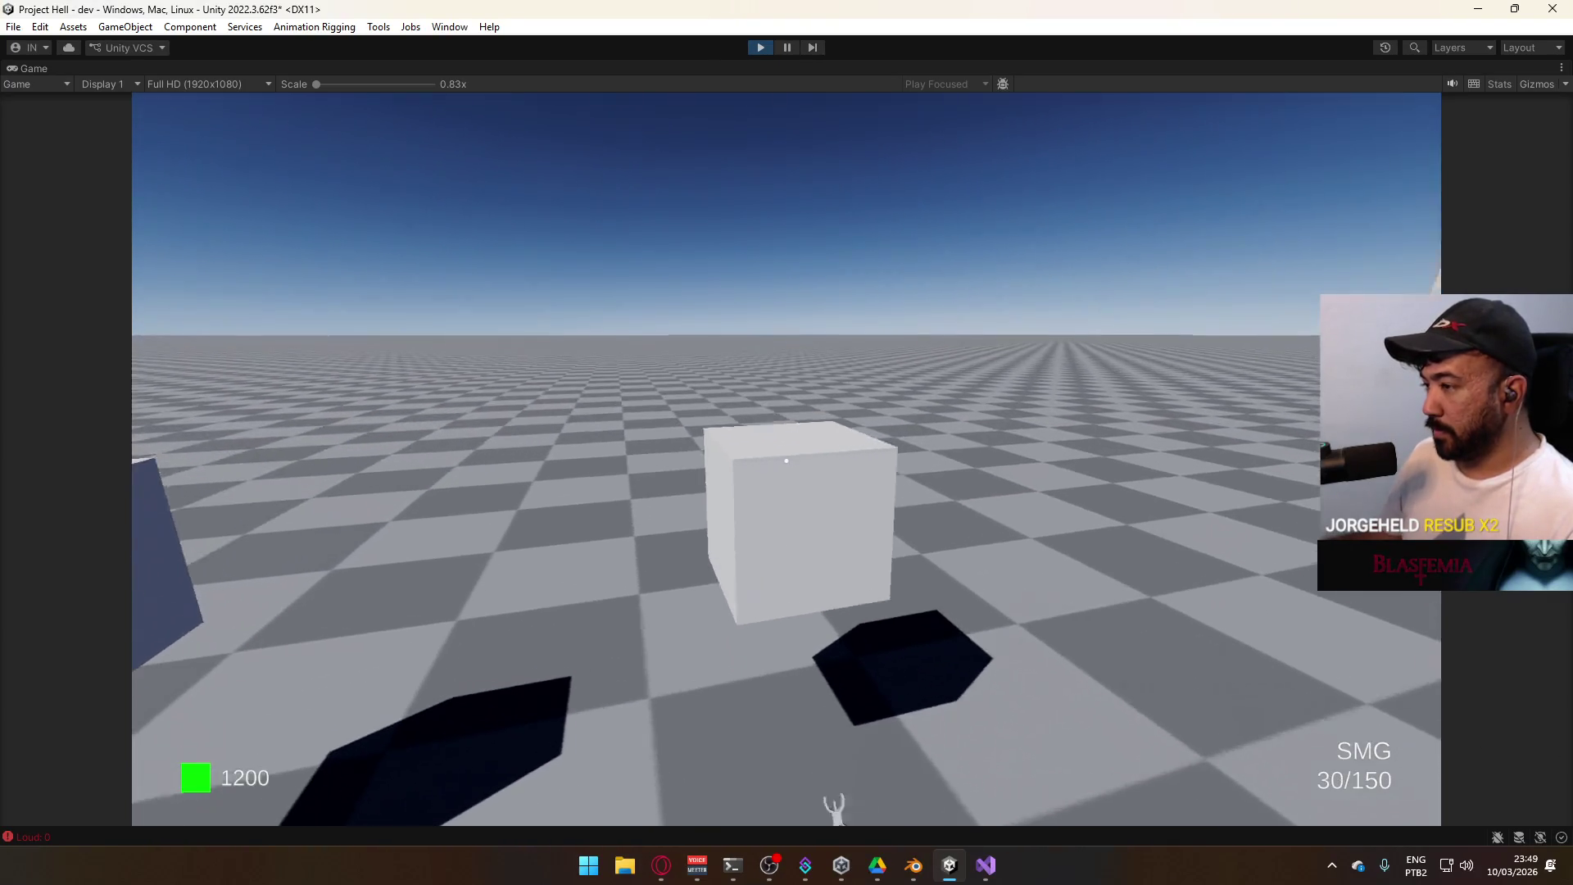
Switch to the AK, fire a burst, restore the layout, and inspect Weapon AK
key("3")
key("super")
key("super")
mouse_move(873, 388)
left_mouse_down()
mouse_move(886, 411)
mouse_move(858, 549)
left_mouse_up()
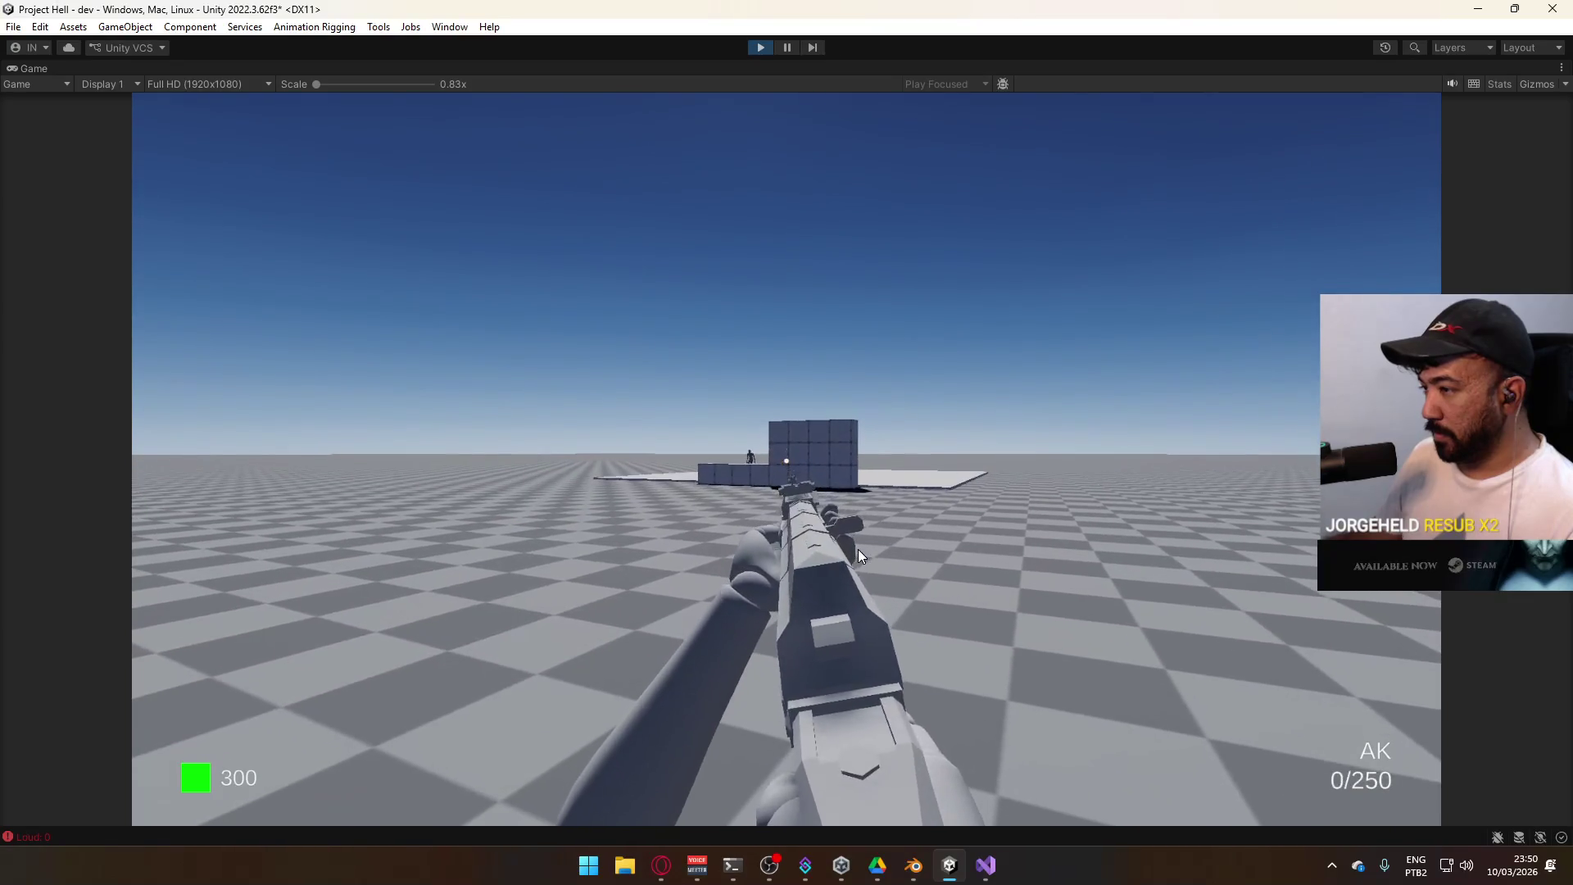
key("super")
key("super")
right_click(934, 69)
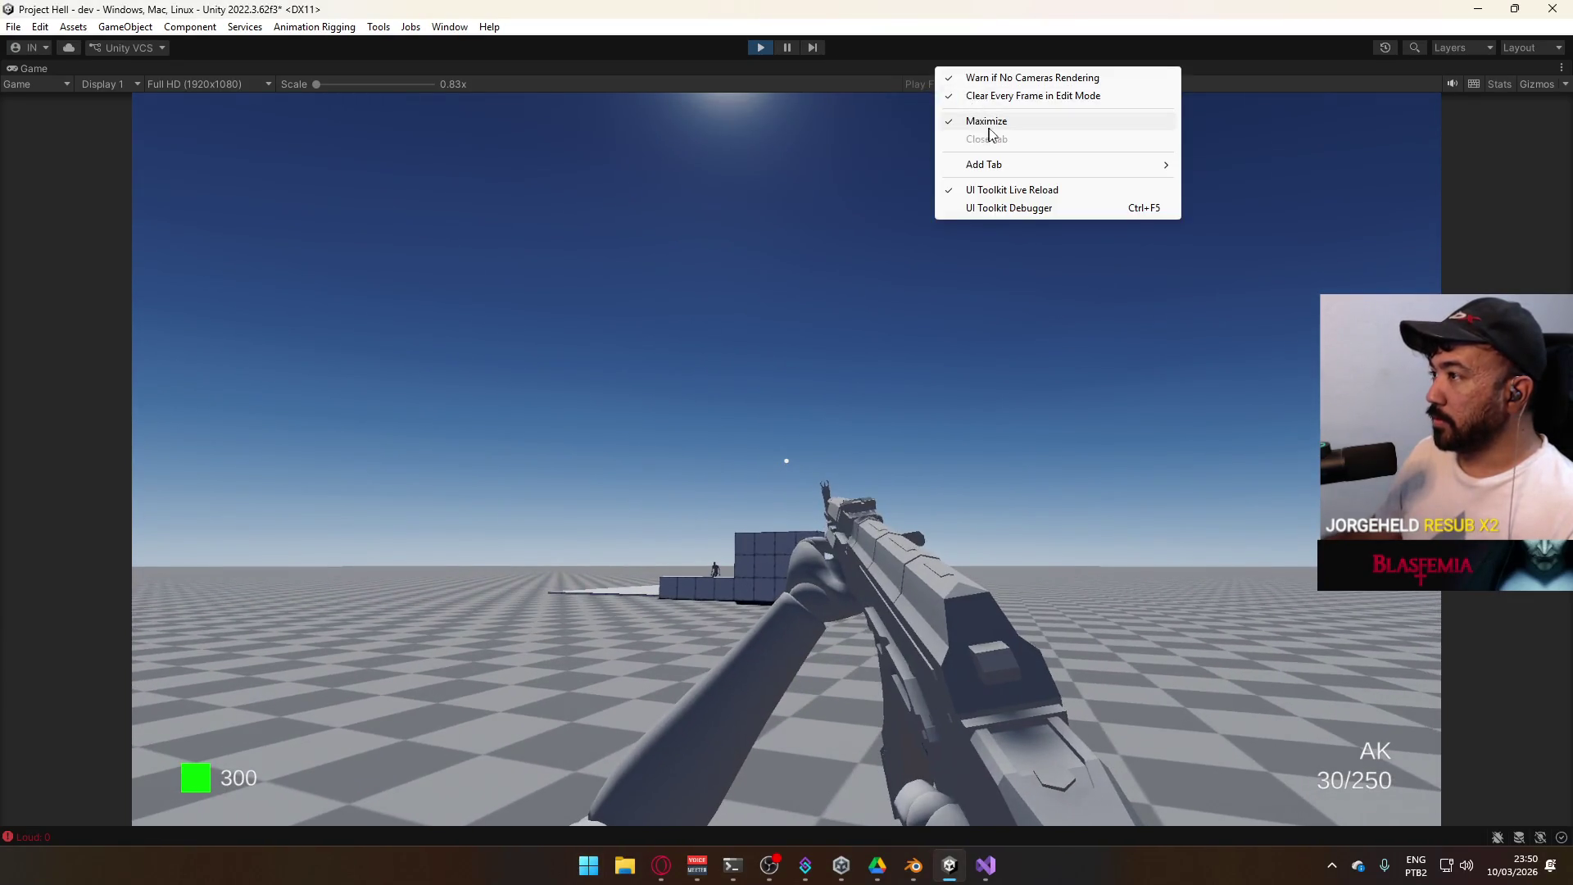
left_click(983, 117)
key("super")
key("super")
left_click(502, 636)
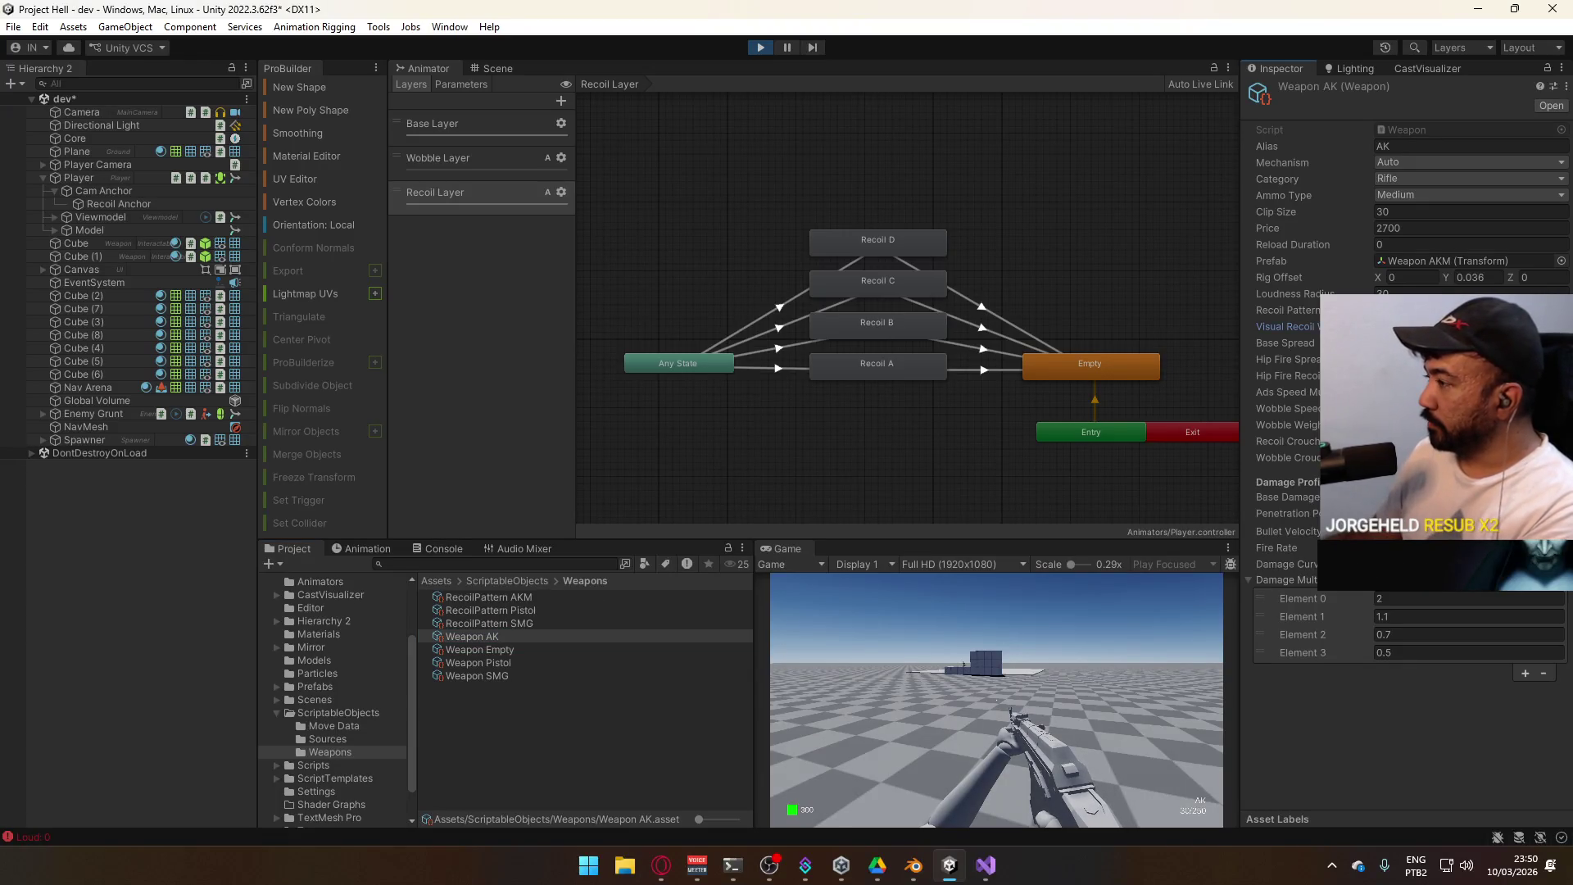
Equip the AK in the maximized Game view, fire a sustained burst, then restore the layout
key("2")
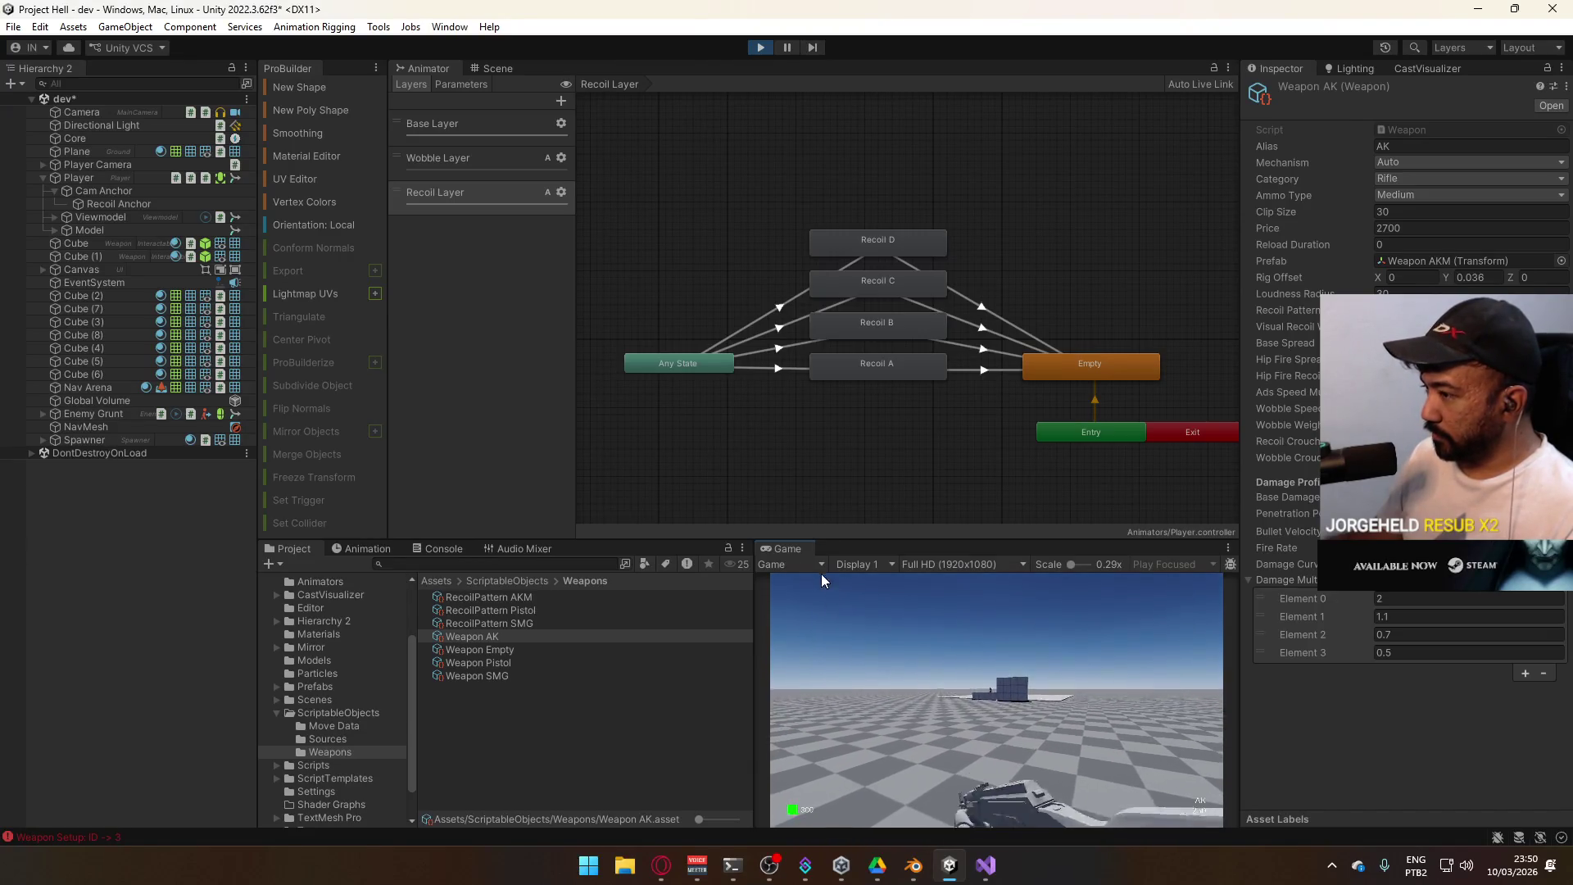
key("1")
right_click(811, 549)
left_click(861, 603)
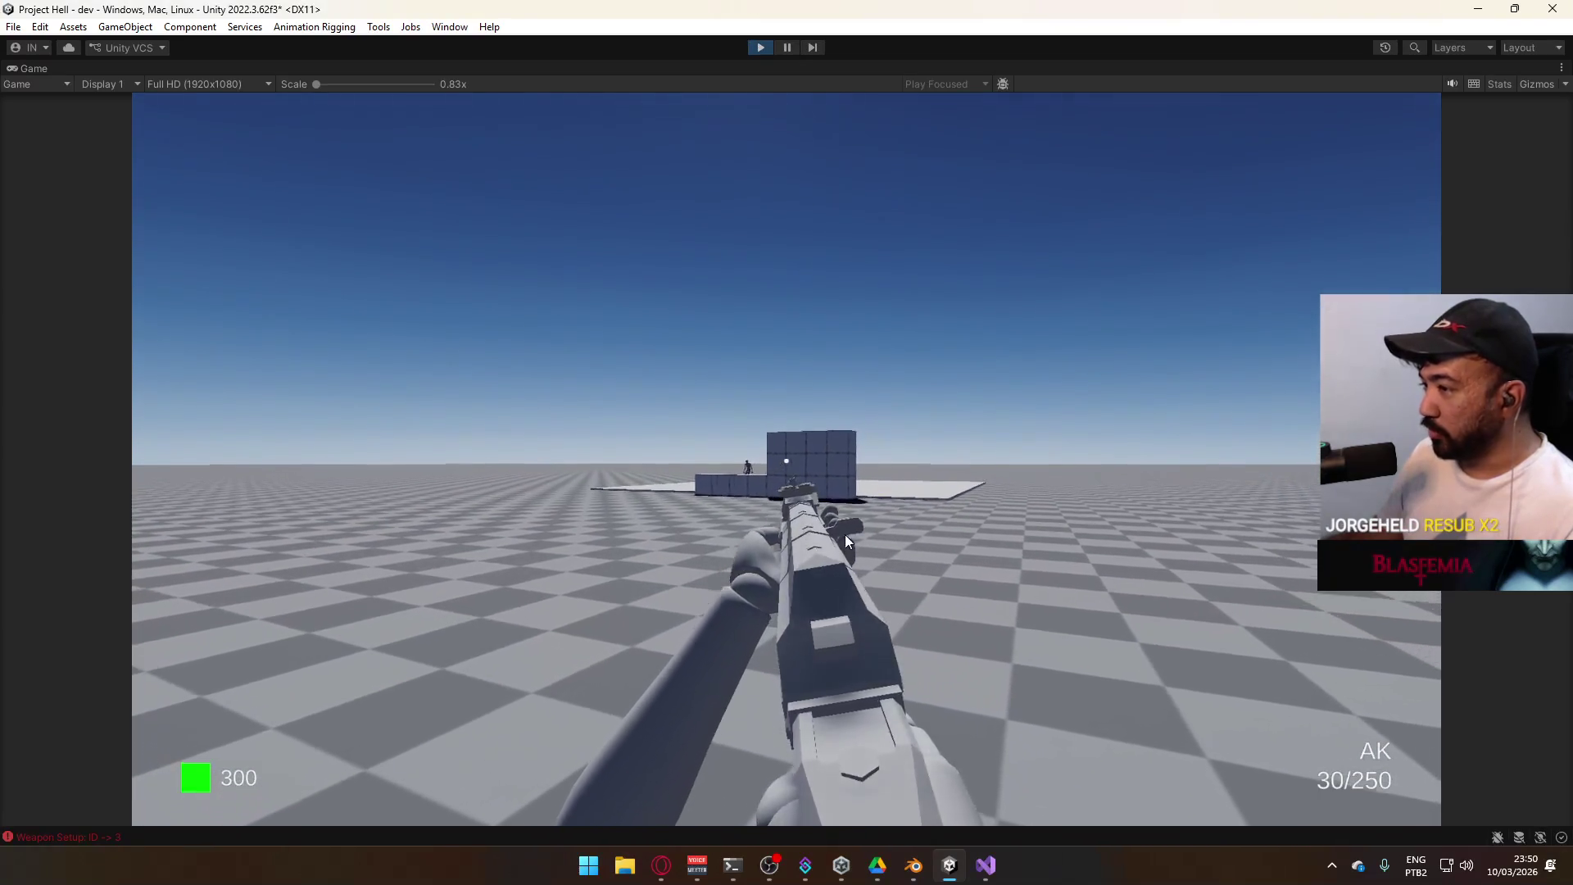
left_click(844, 534)
left_click_drag(849, 548, 826, 647)
key("super")
right_click(944, 68)
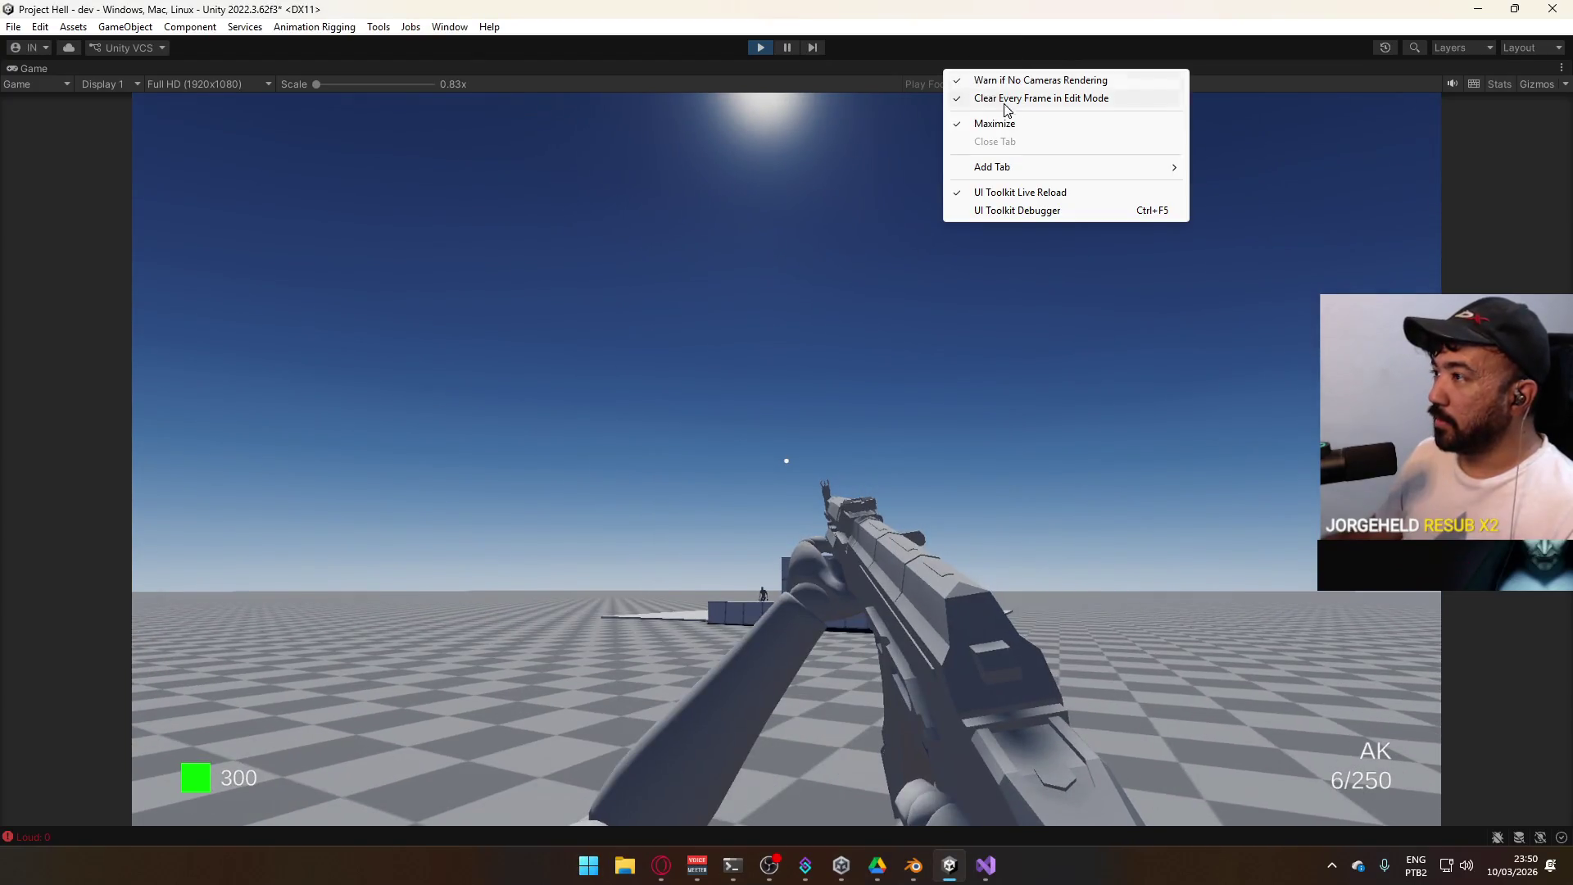
left_click(1006, 125)
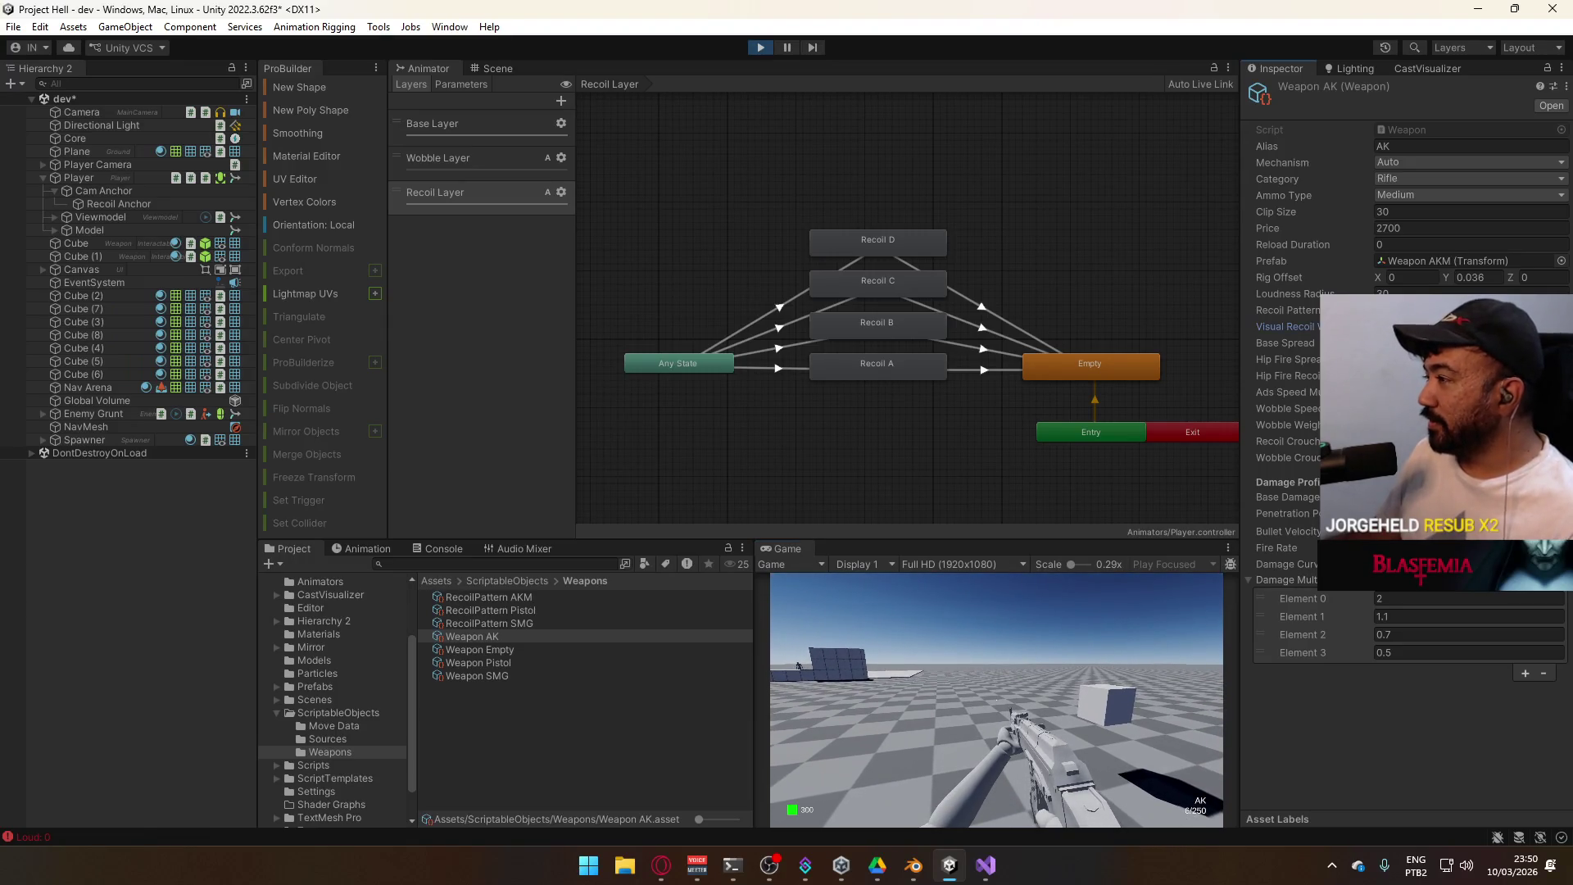
Re-equip the AK in the maximized Game view, empty the clip, and reload
key("2")
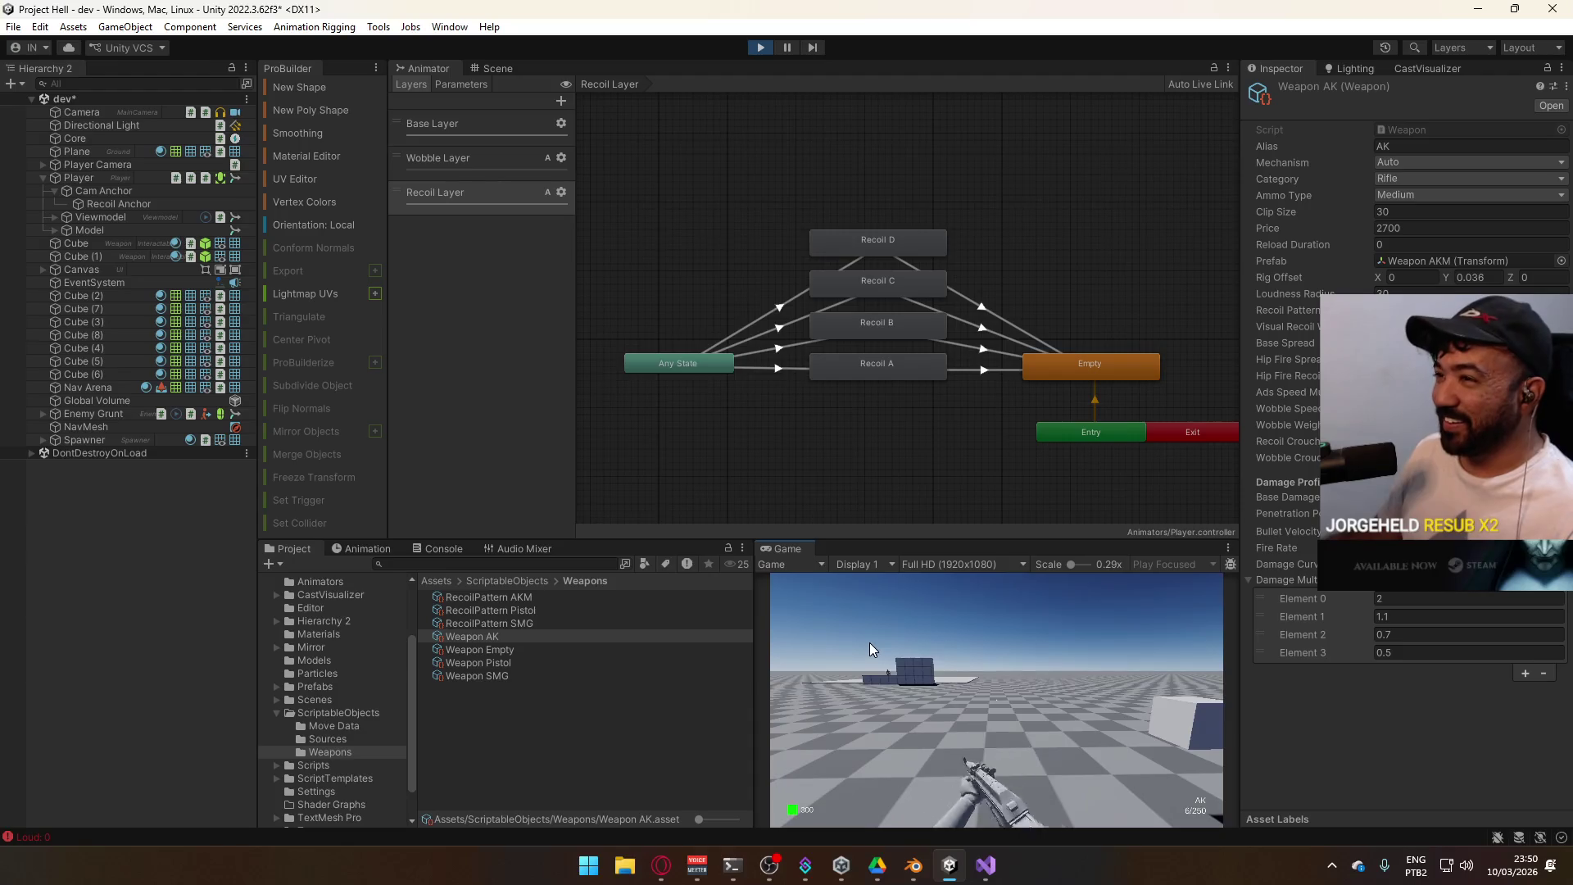
key("4")
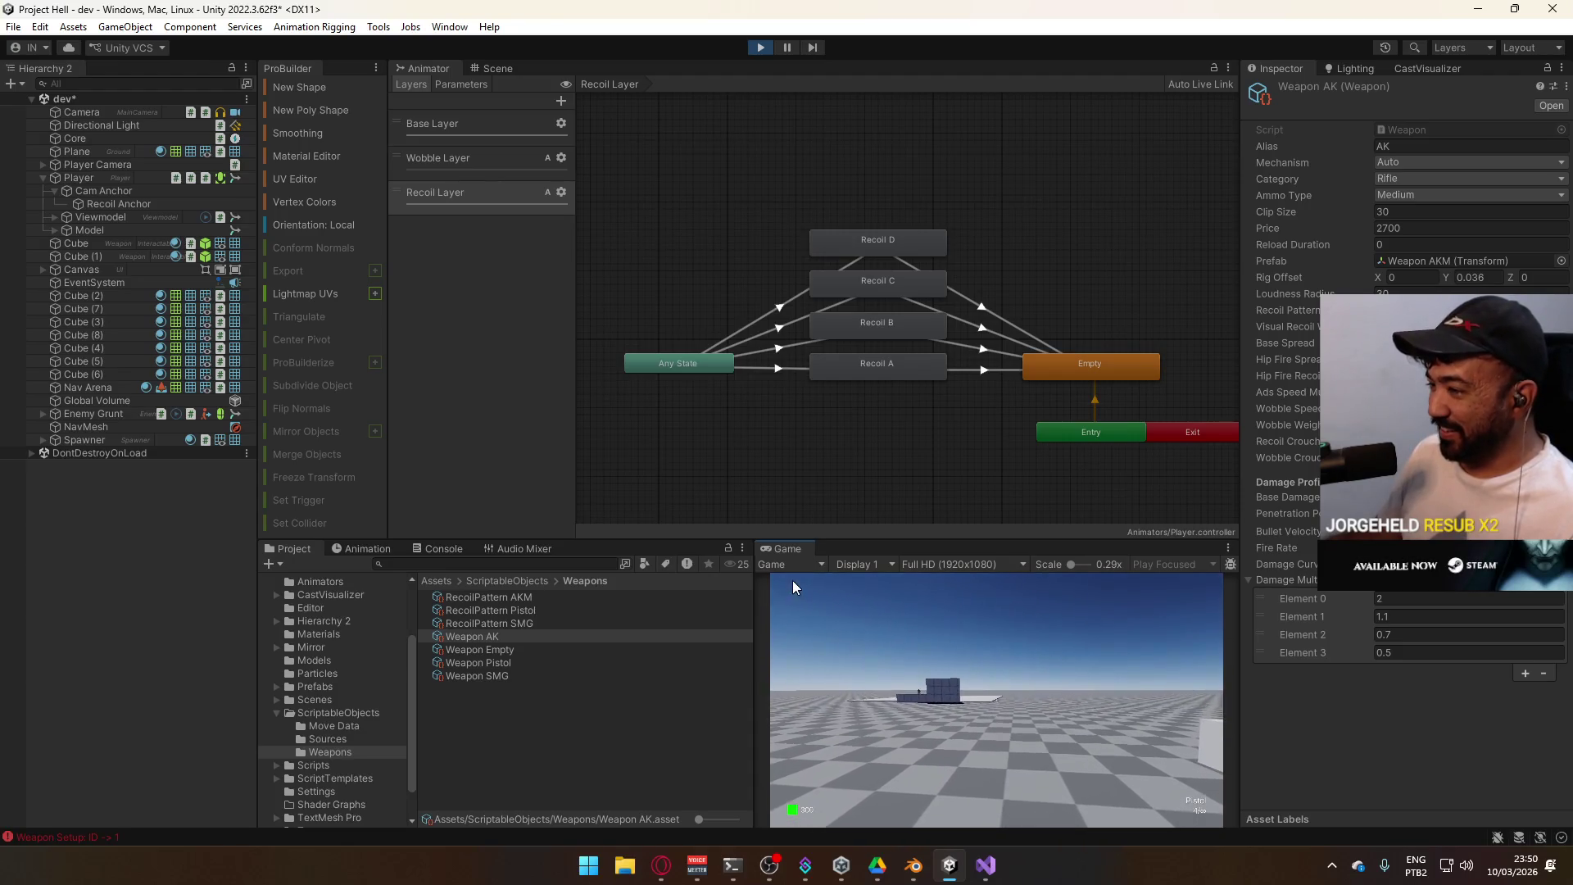
right_click(798, 547)
left_click(859, 601)
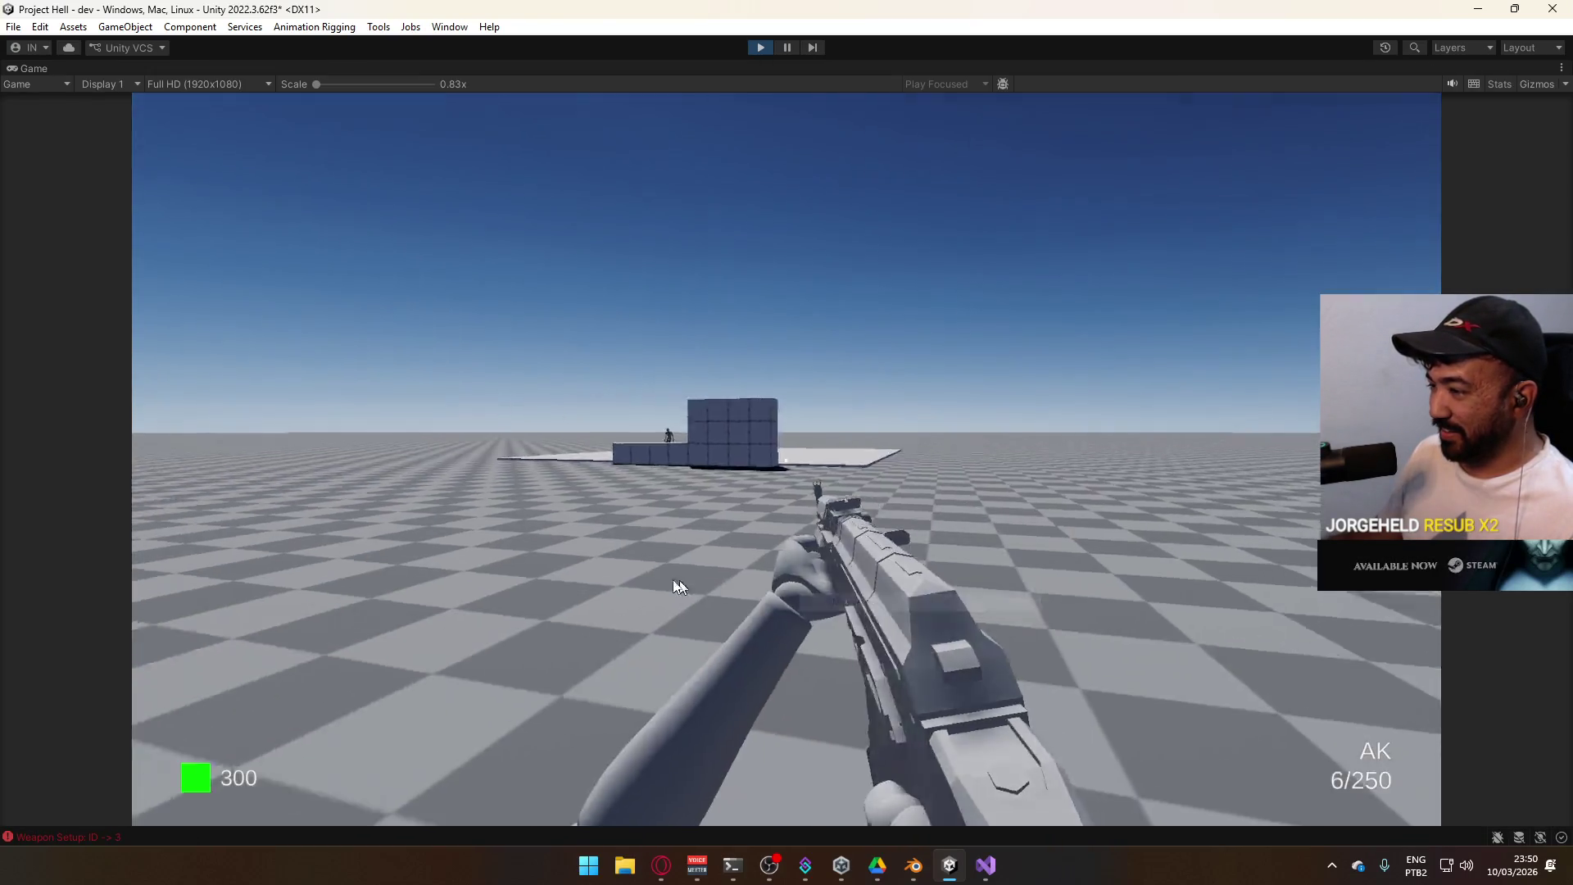
key("super")
left_click(1080, 644)
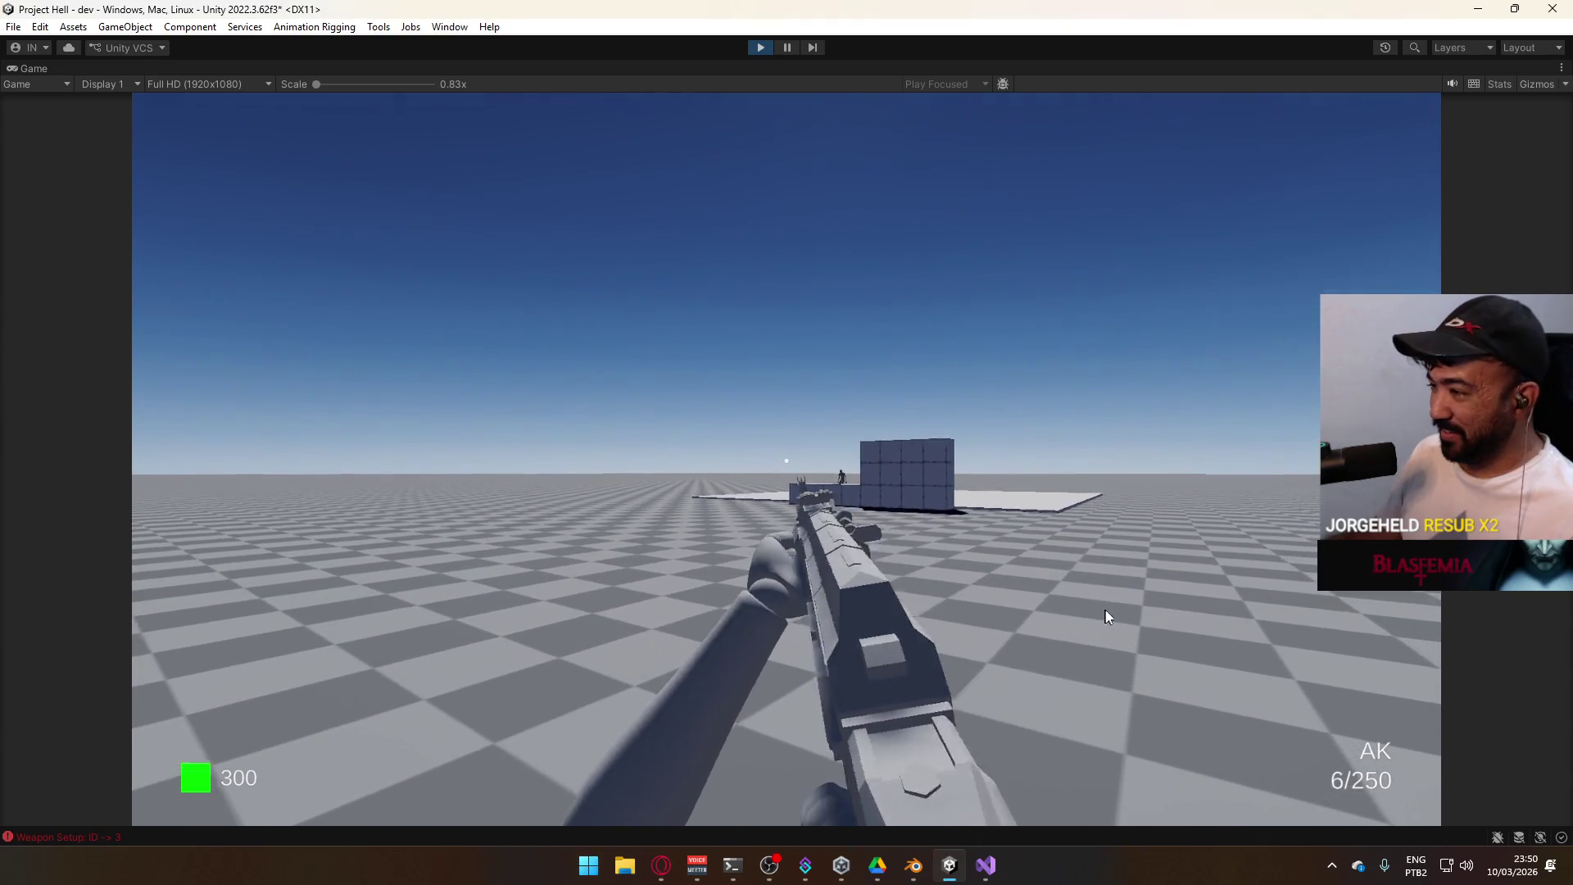
left_click(1156, 629)
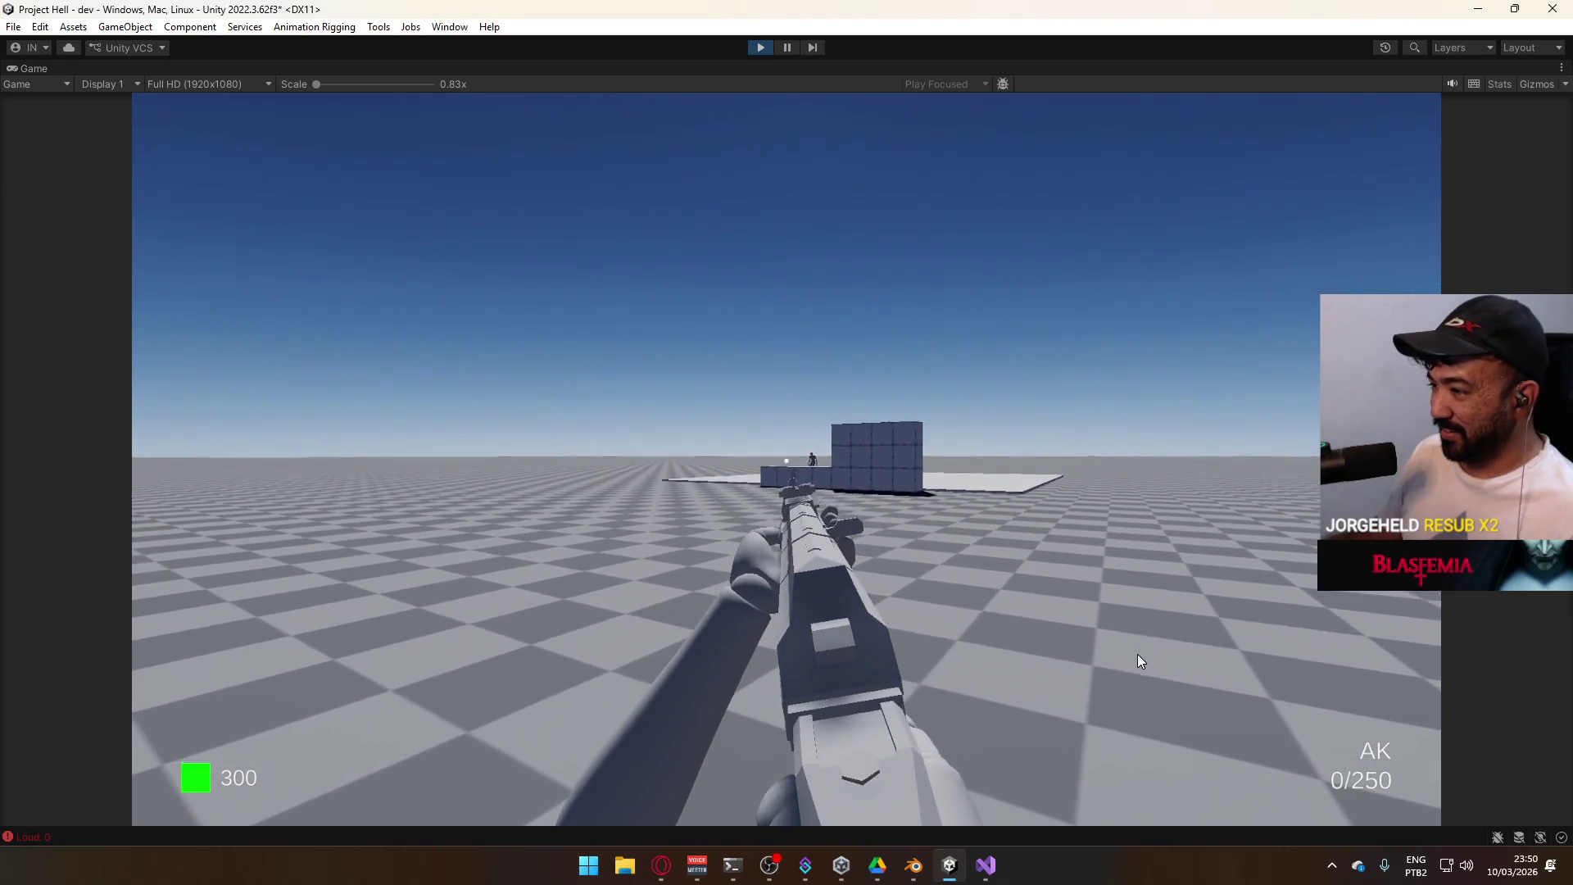
key("r")
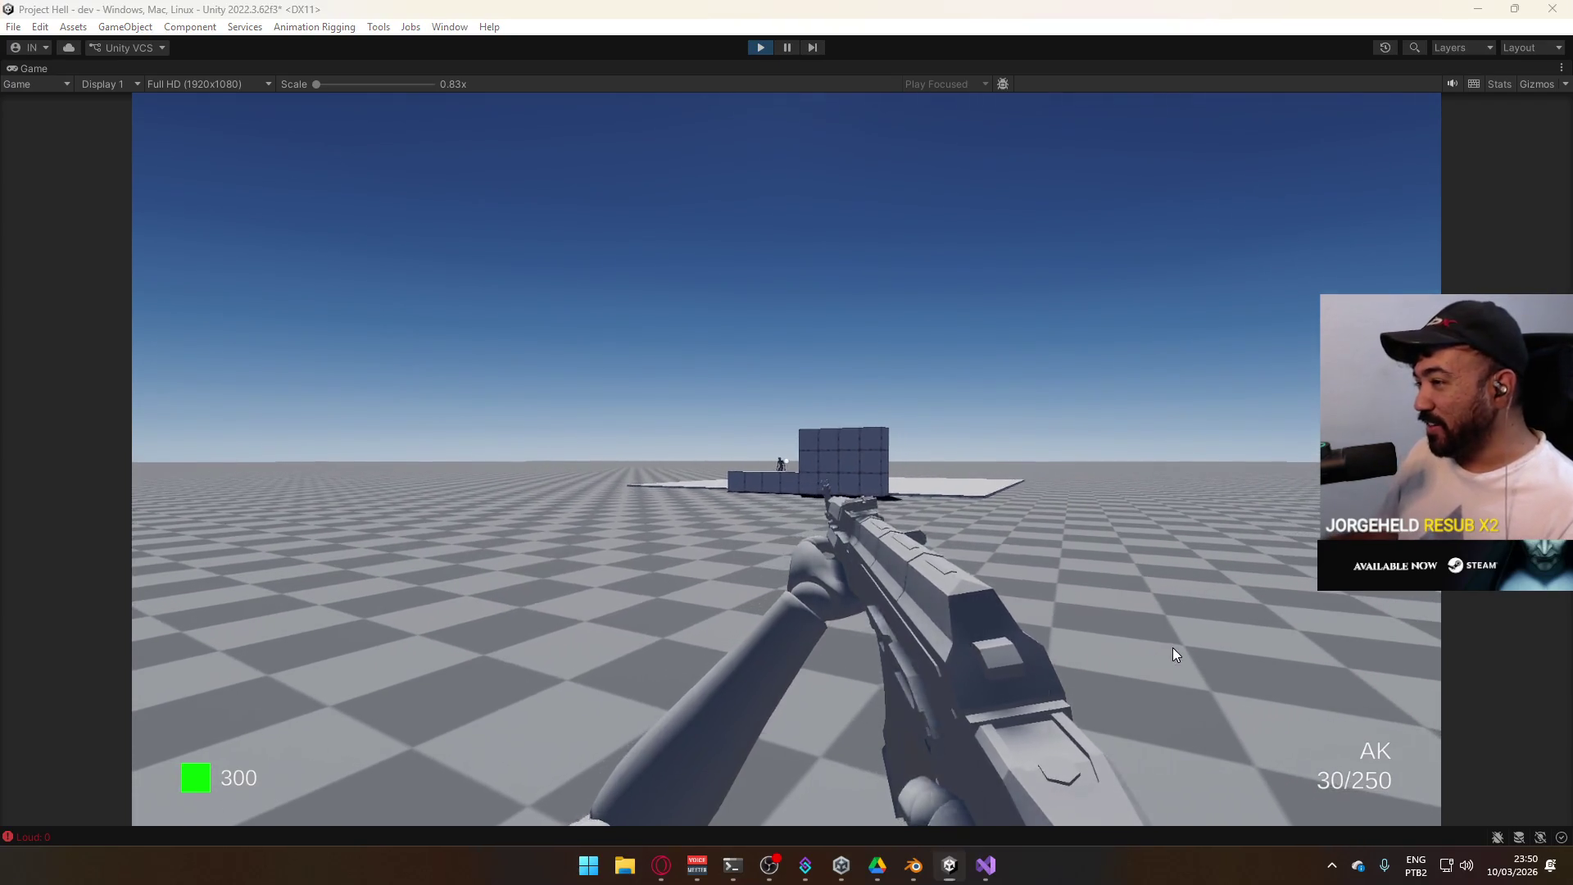
Fire the AK in sustained and short bursts while turning to check its recoil
key("super")
key("super")
left_click_drag(1006, 478, 992, 520)
left_click(1036, 508)
left_click(1035, 508)
left_click(1034, 509)
left_click(1016, 511)
left_click(988, 512)
left_click(982, 511)
left_click(980, 512)
left_click(979, 511)
left_click(979, 512)
left_click(977, 512)
left_click(976, 511)
left_click(977, 513)
left_click(976, 513)
left_click(987, 514)
Reload the AK to 30/250, walk toward the block wall, and exit play mode
key("r")
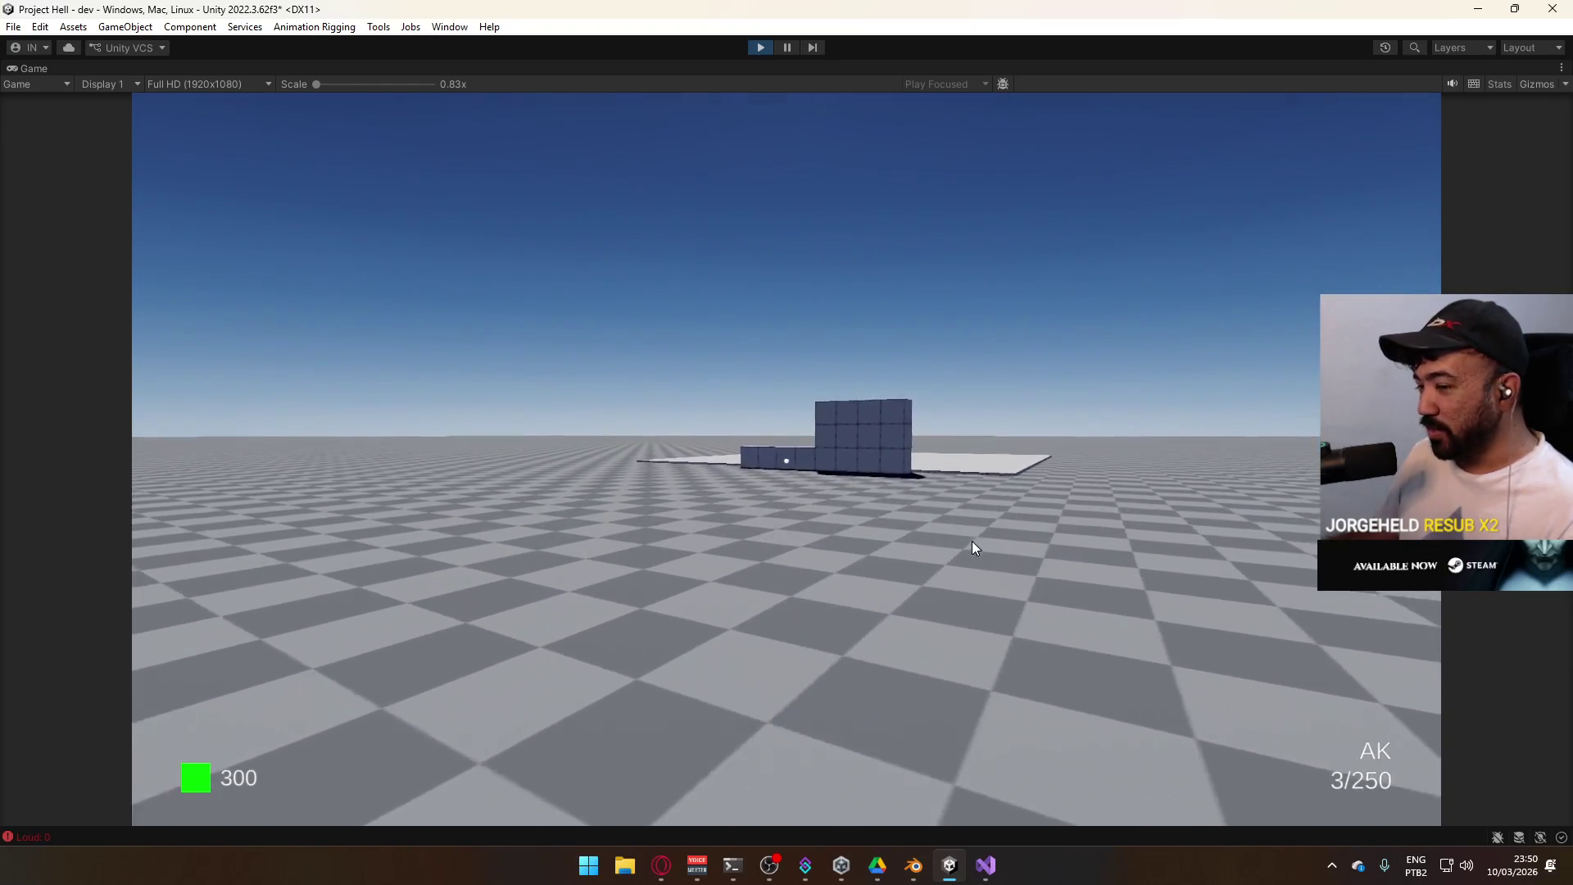
key("w")
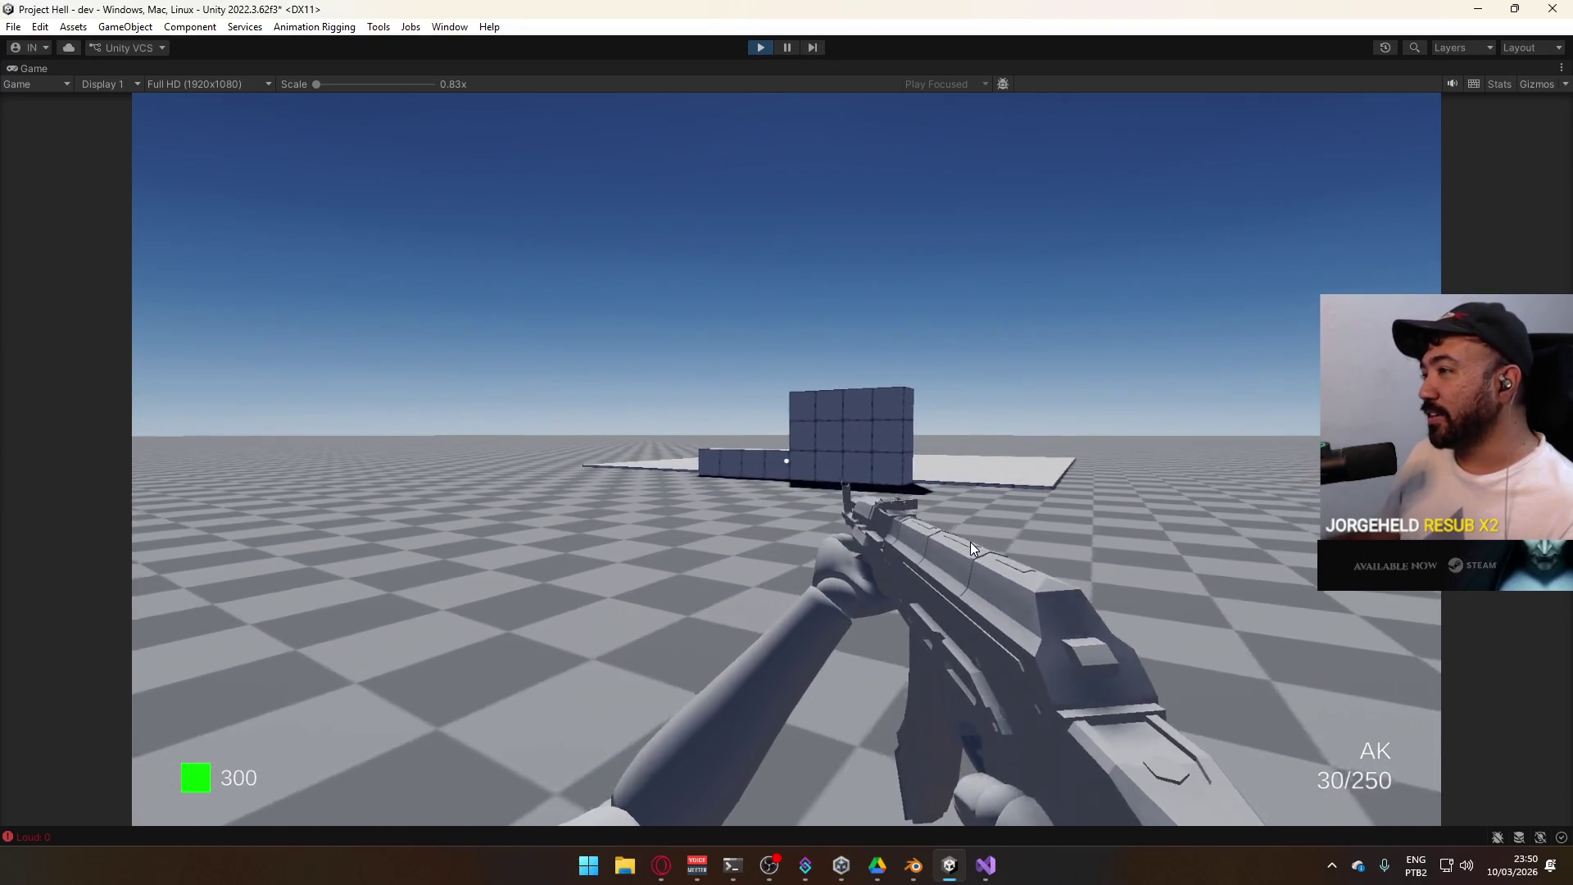
key("super")
key("super")
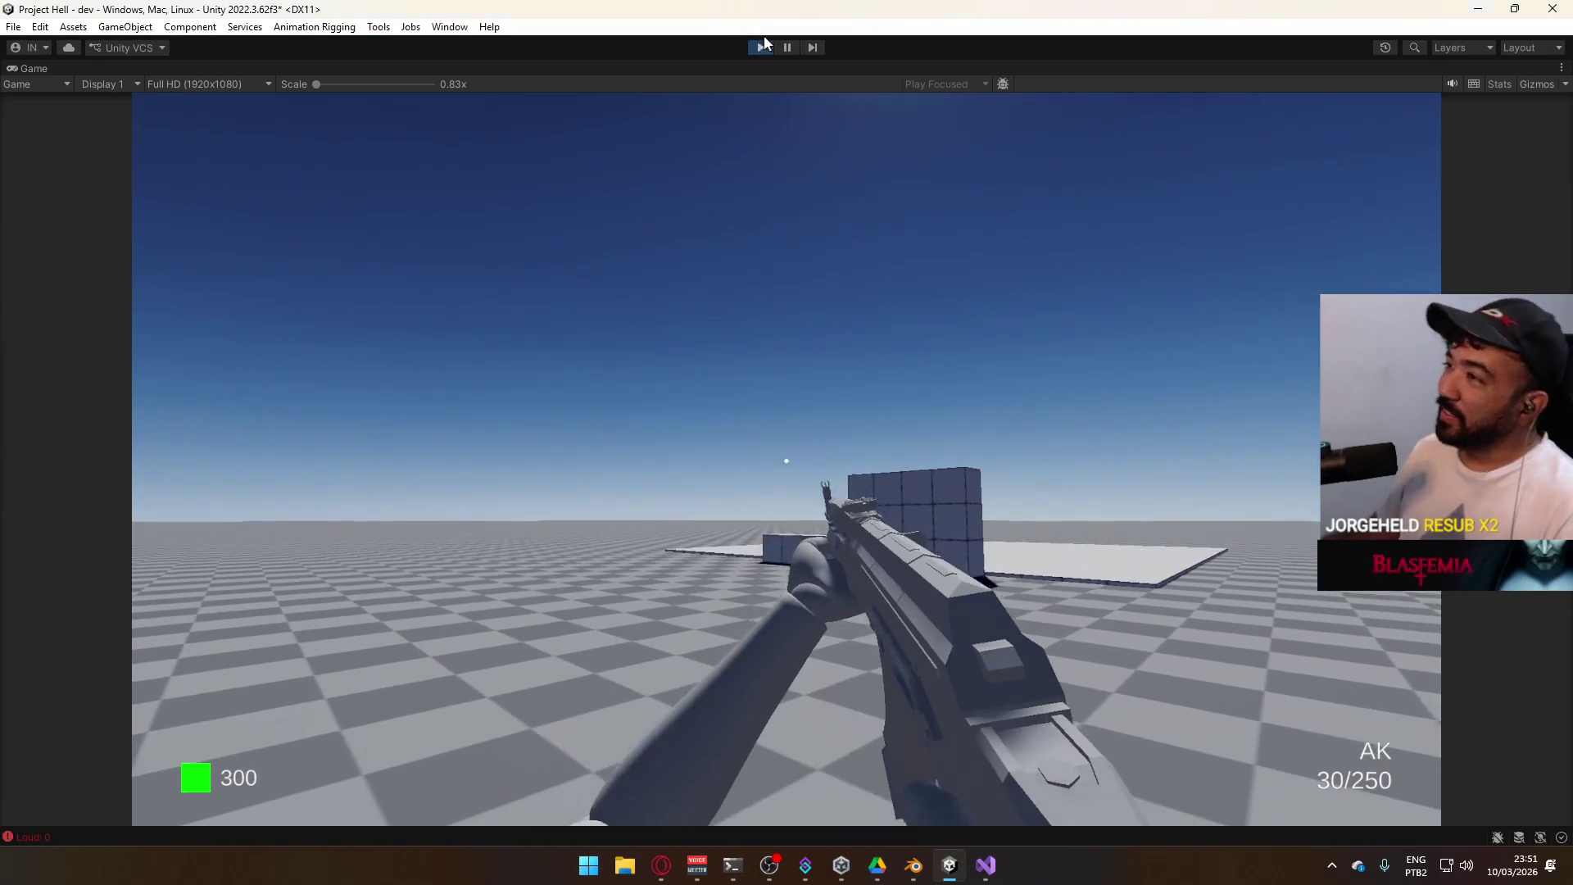
left_click(760, 47)
left_click(983, 863)
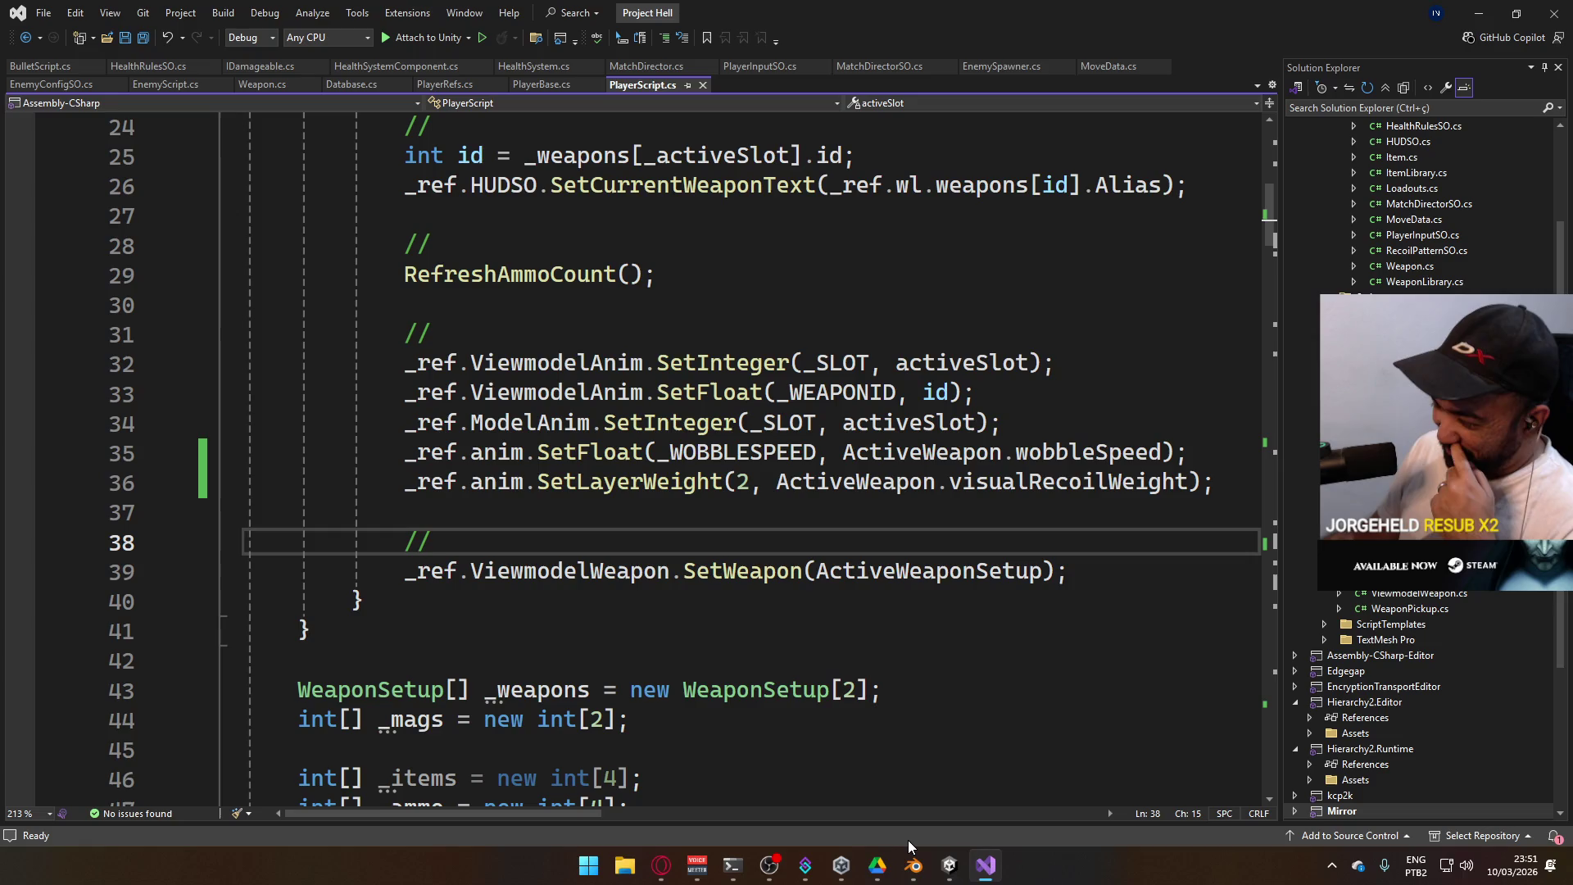
left_click(951, 866)
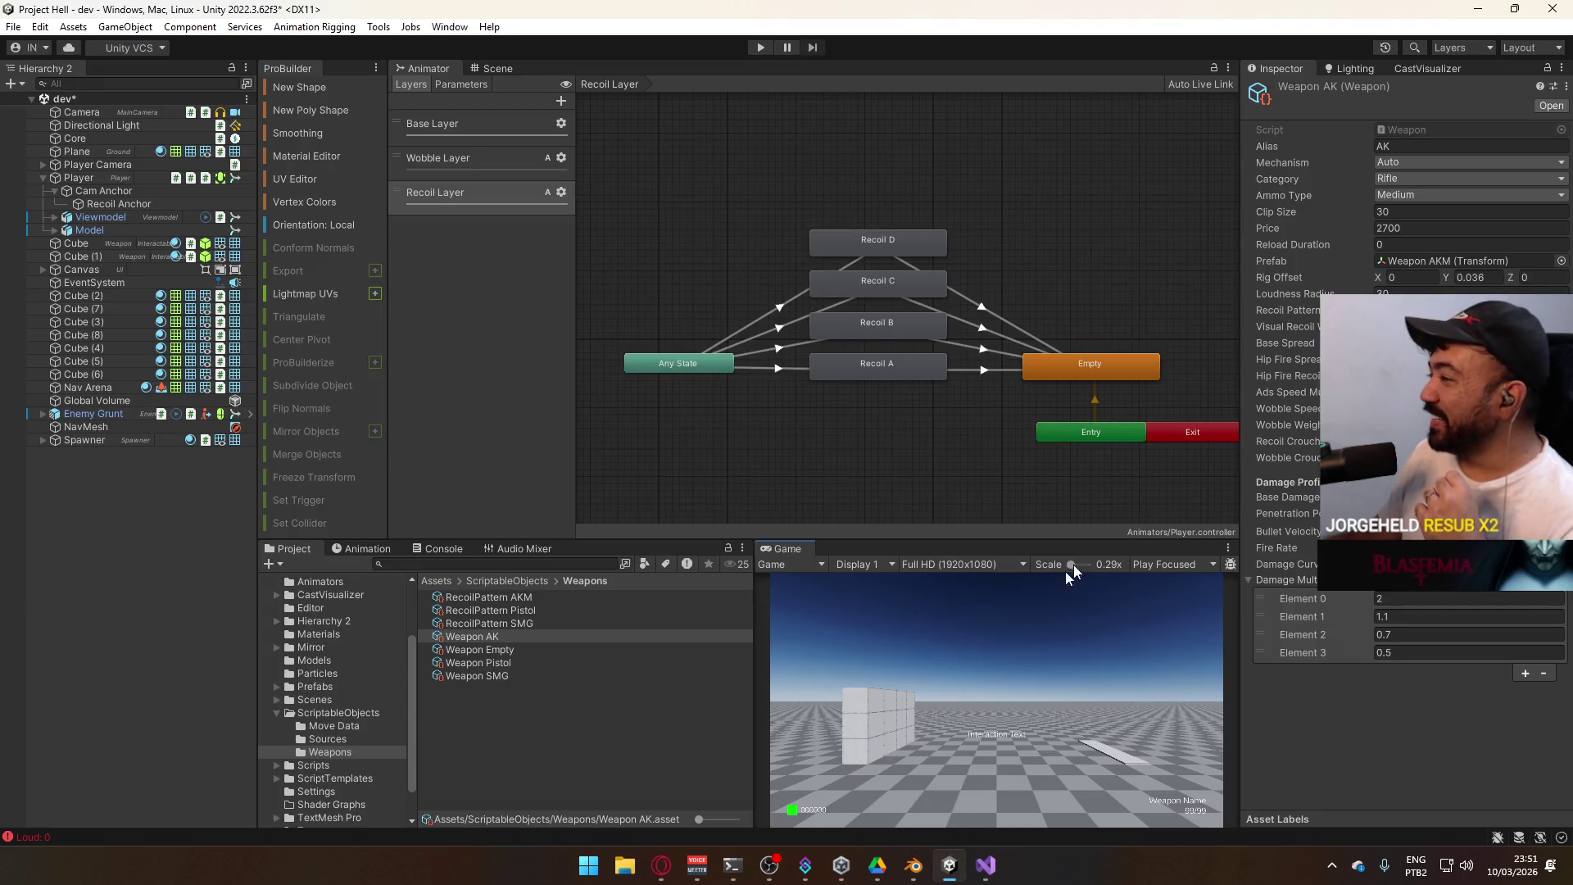
Review the Weapon SMG and Weapon AK assets, then start Play with the Game view maximized
left_click(501, 677)
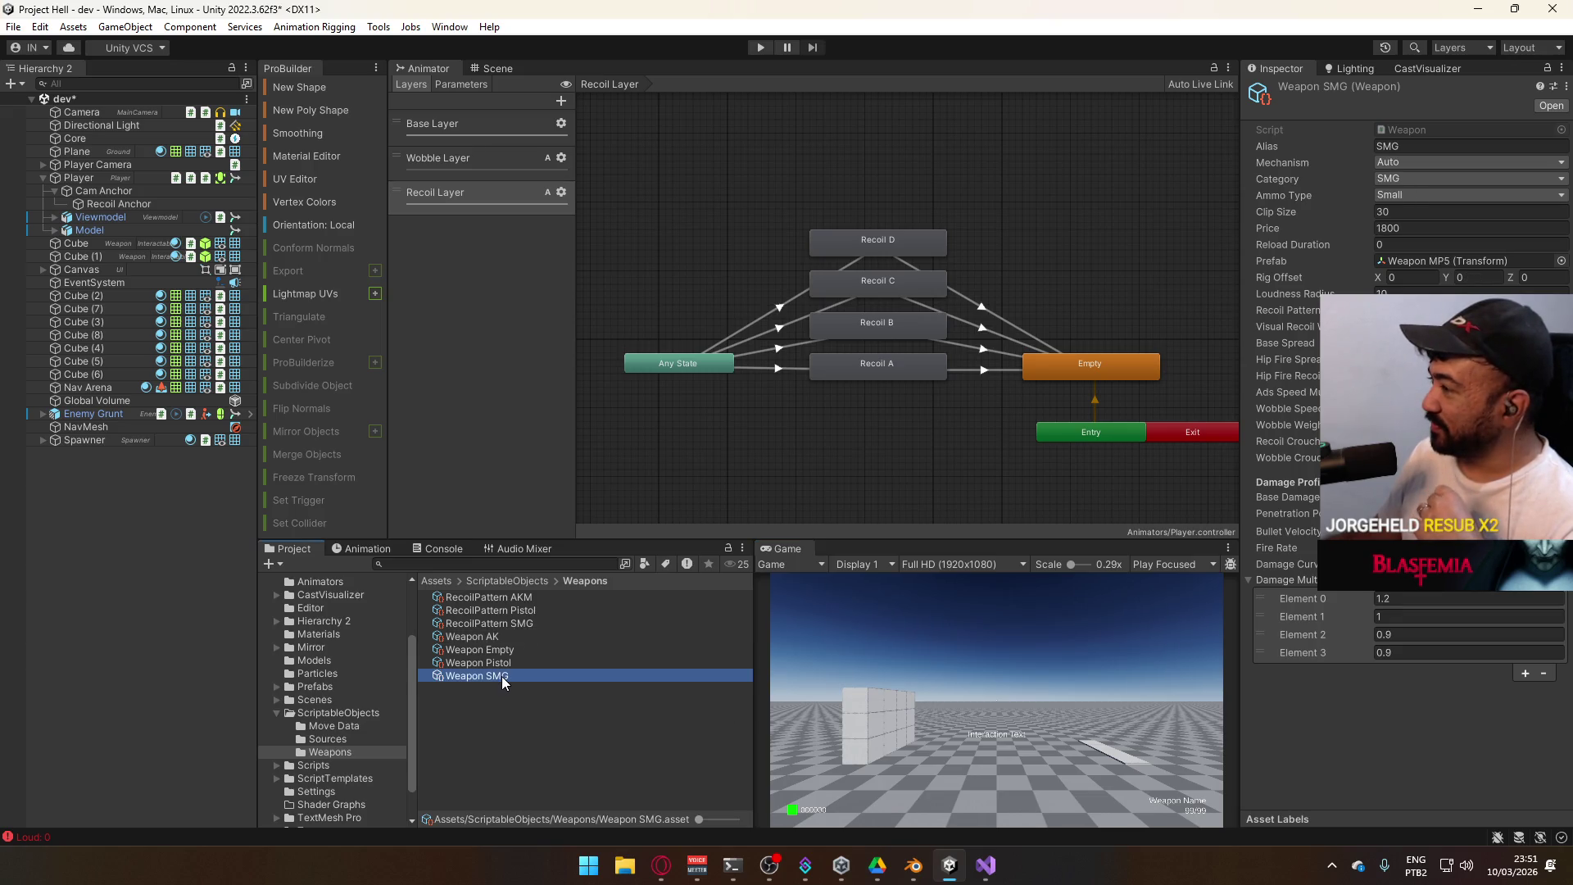
left_click(508, 636)
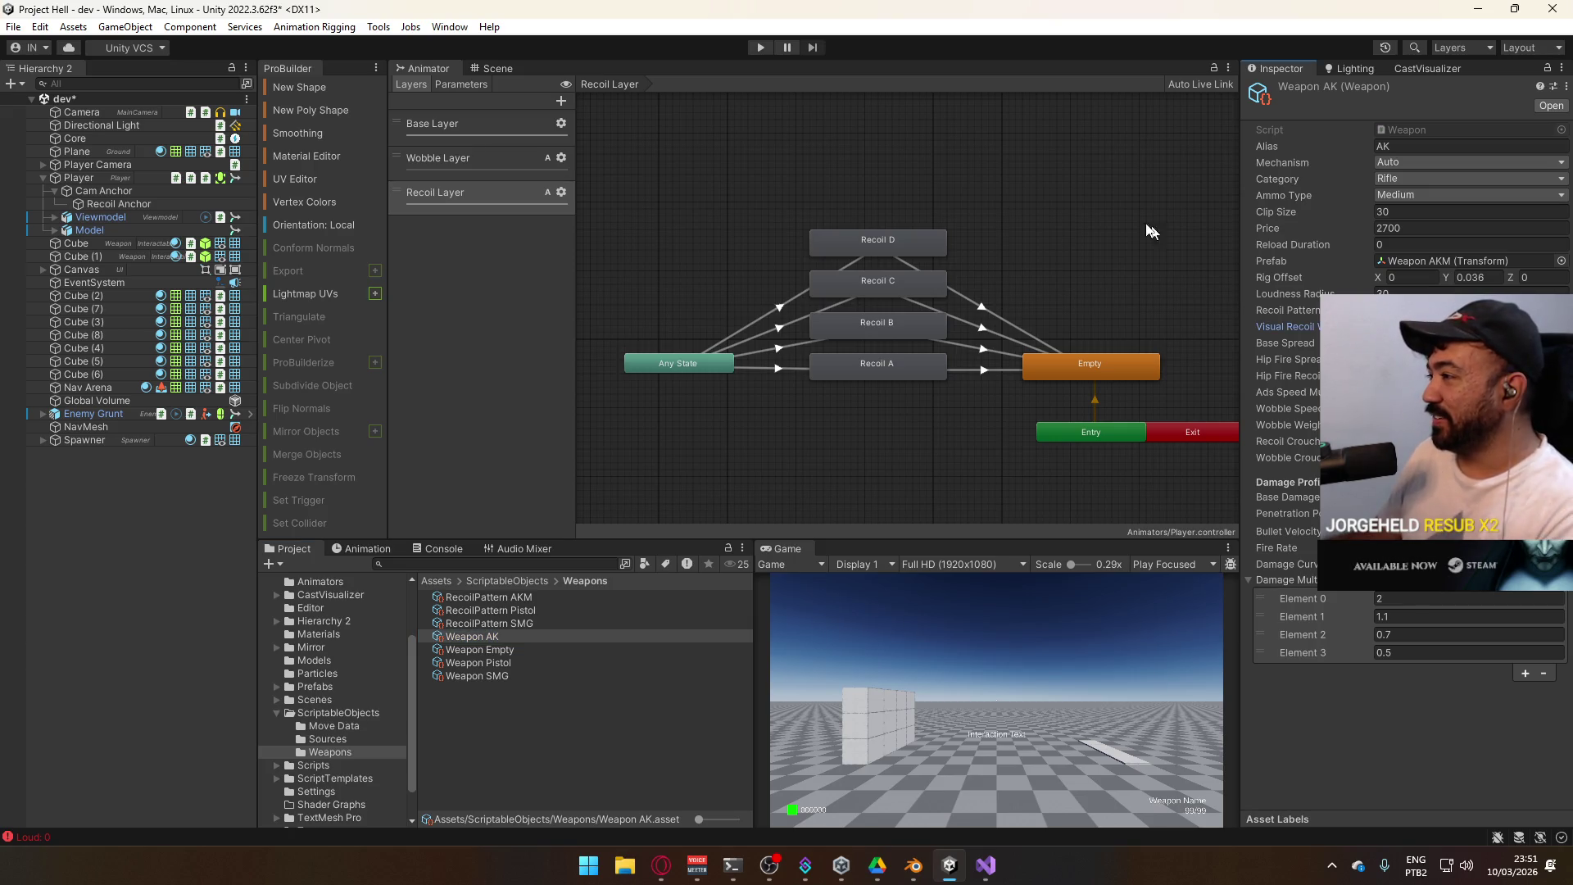
left_click(761, 47)
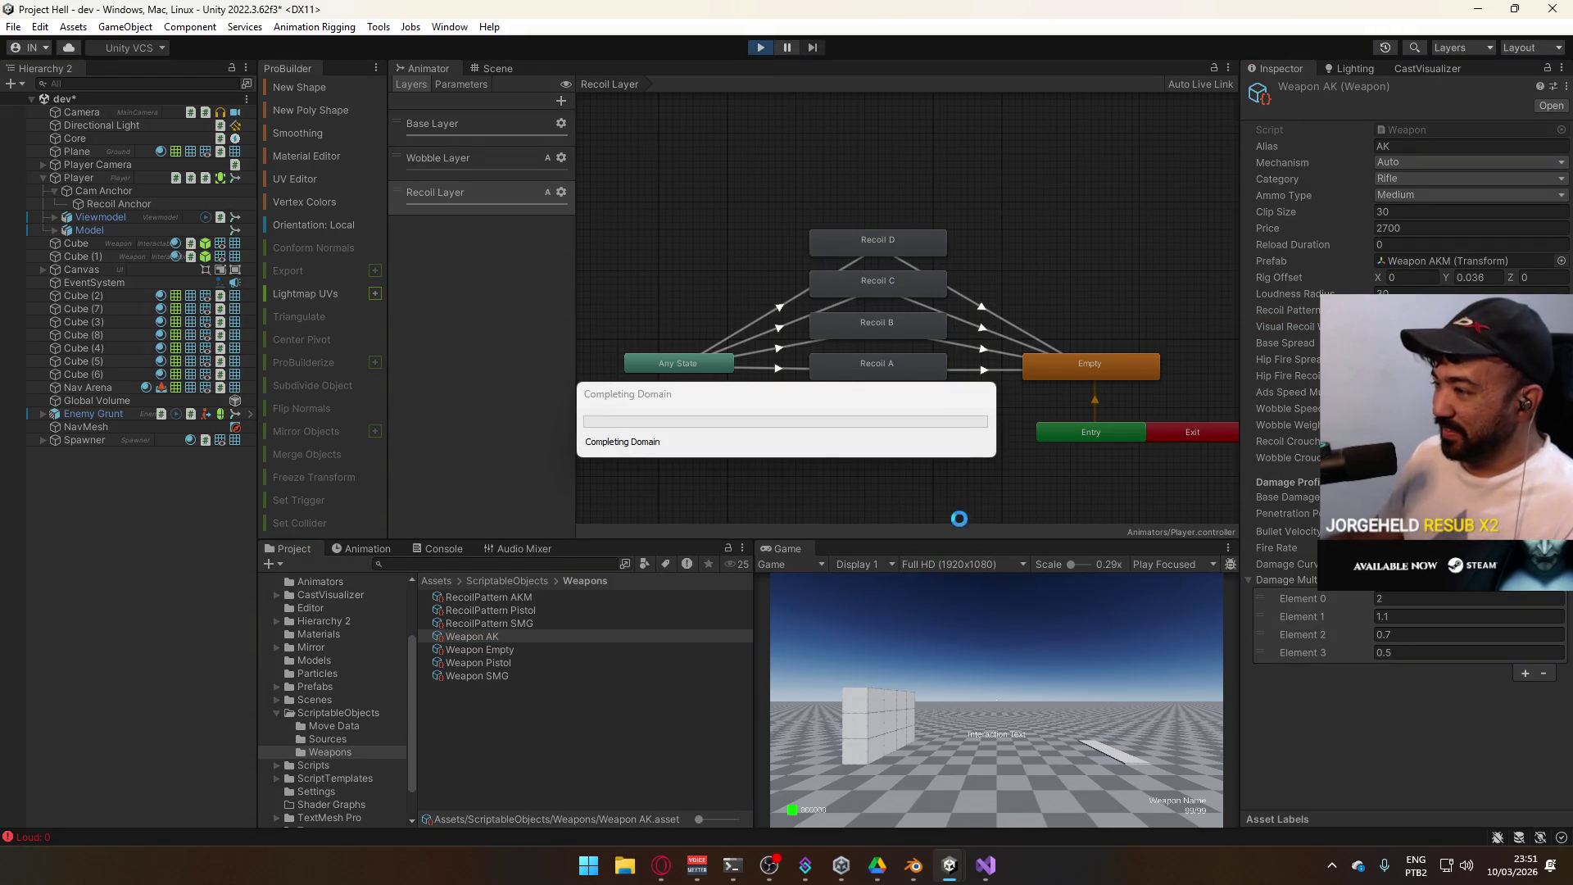
right_click(804, 550)
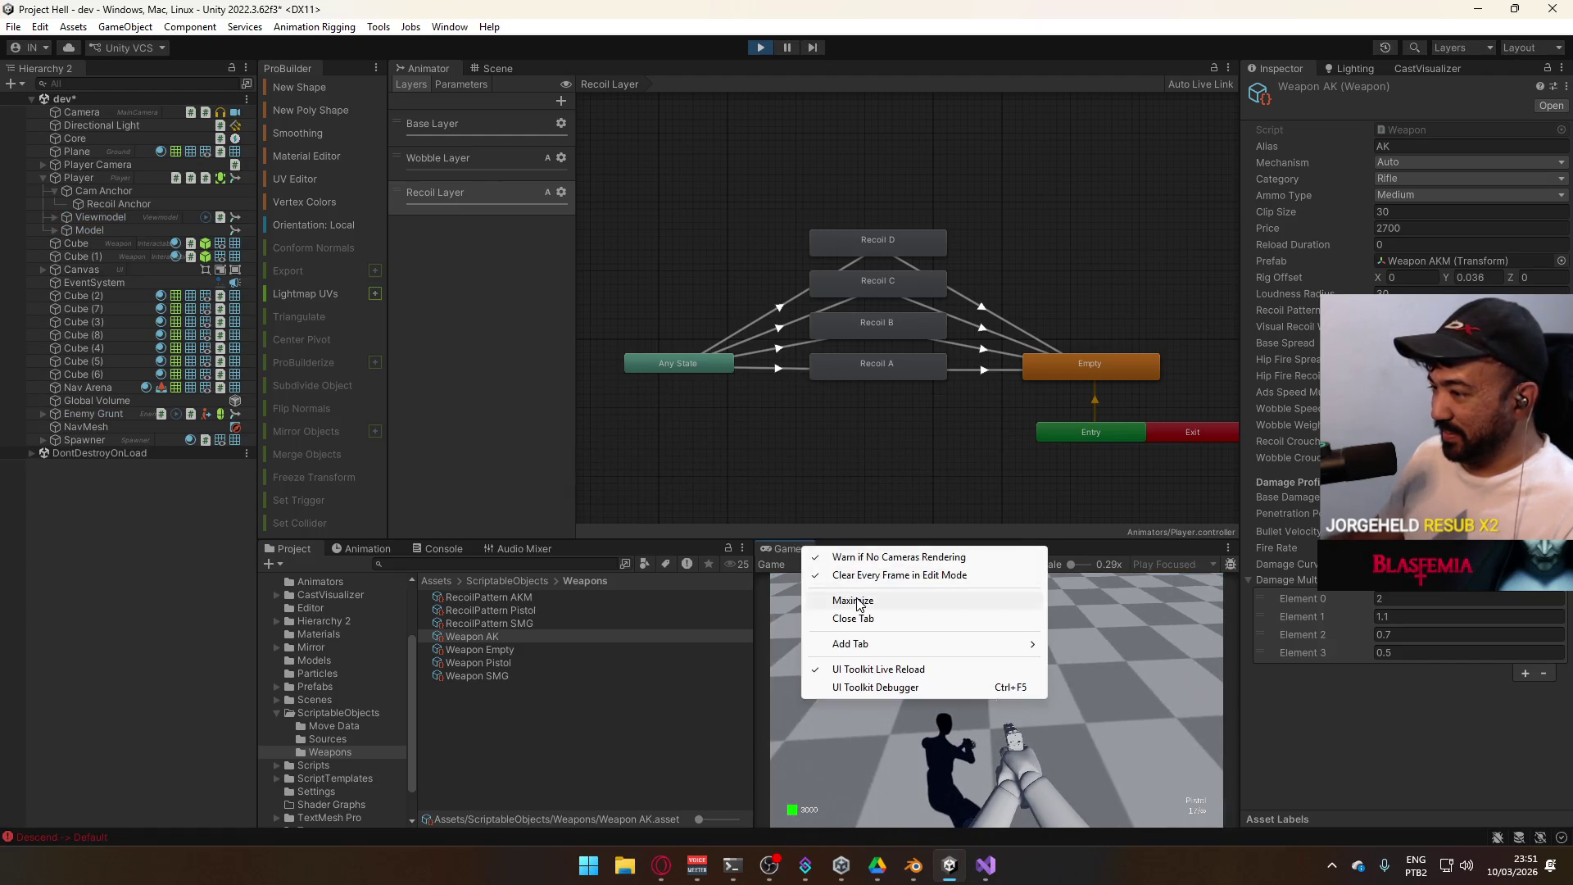
left_click(852, 603)
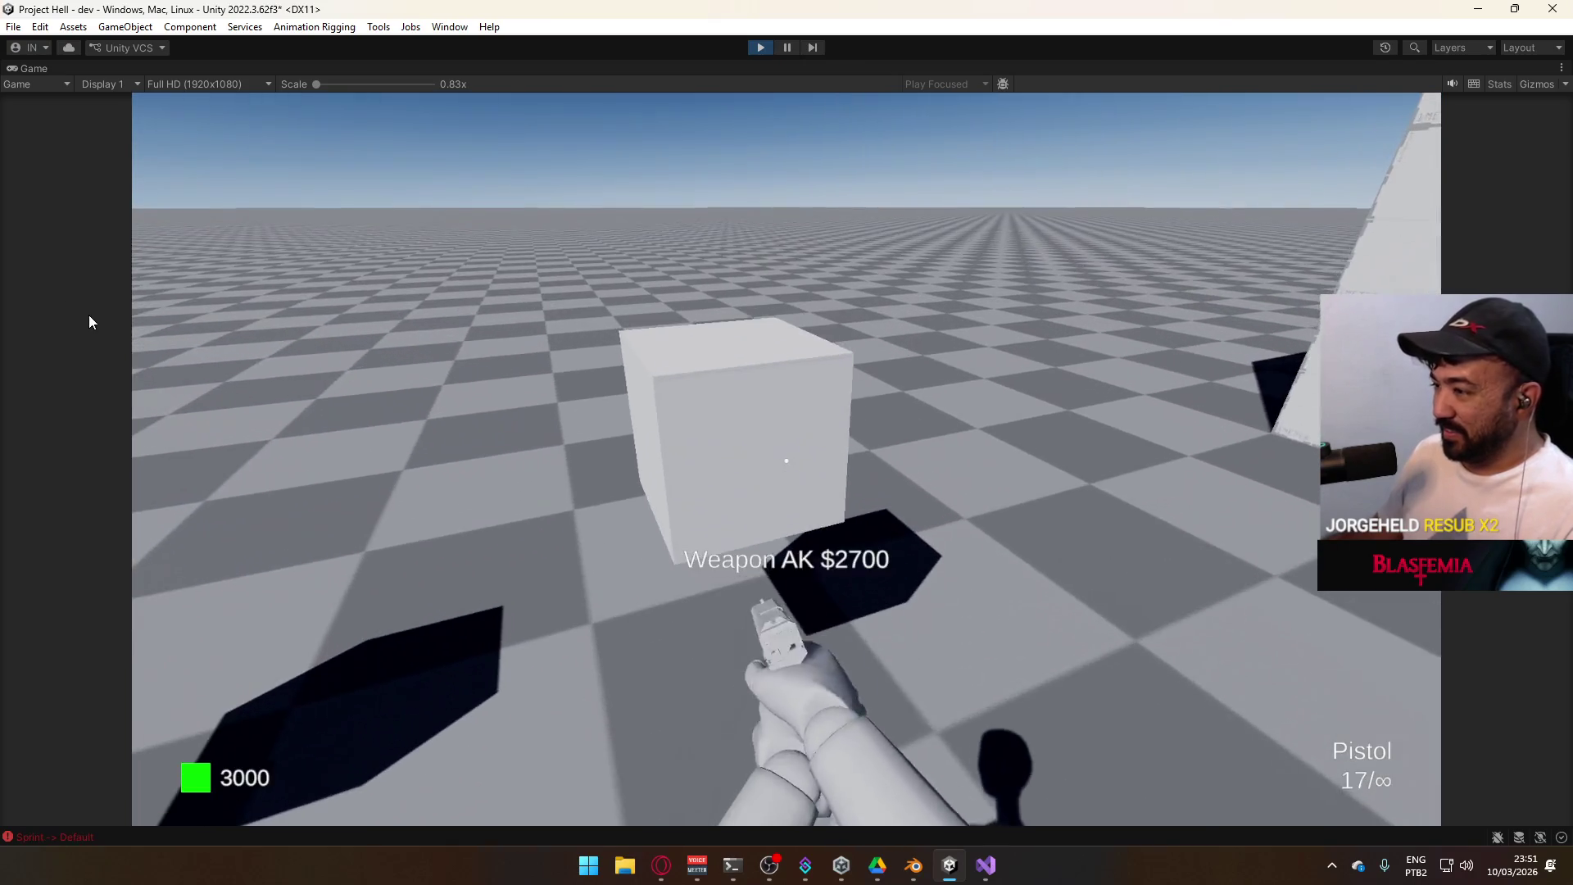
Buy the AK in game and fire it at the blocks until the clip reads 0/250
key("e")
key("super")
left_click(249, 395)
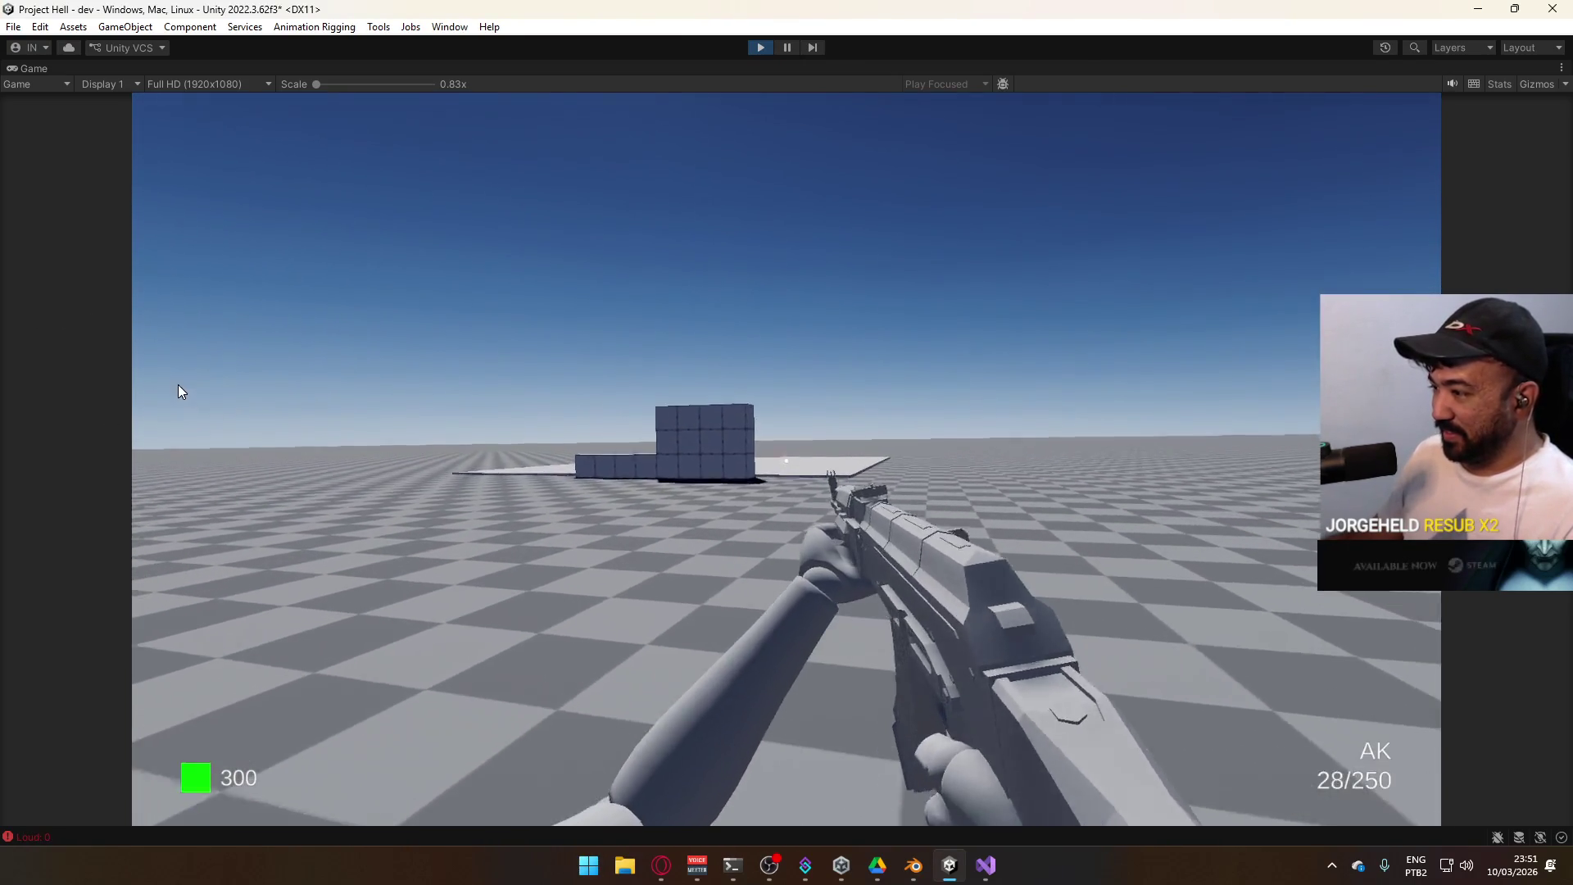
left_click(174, 386)
left_click(174, 386)
left_click(174, 386)
left_click(174, 386)
key("super")
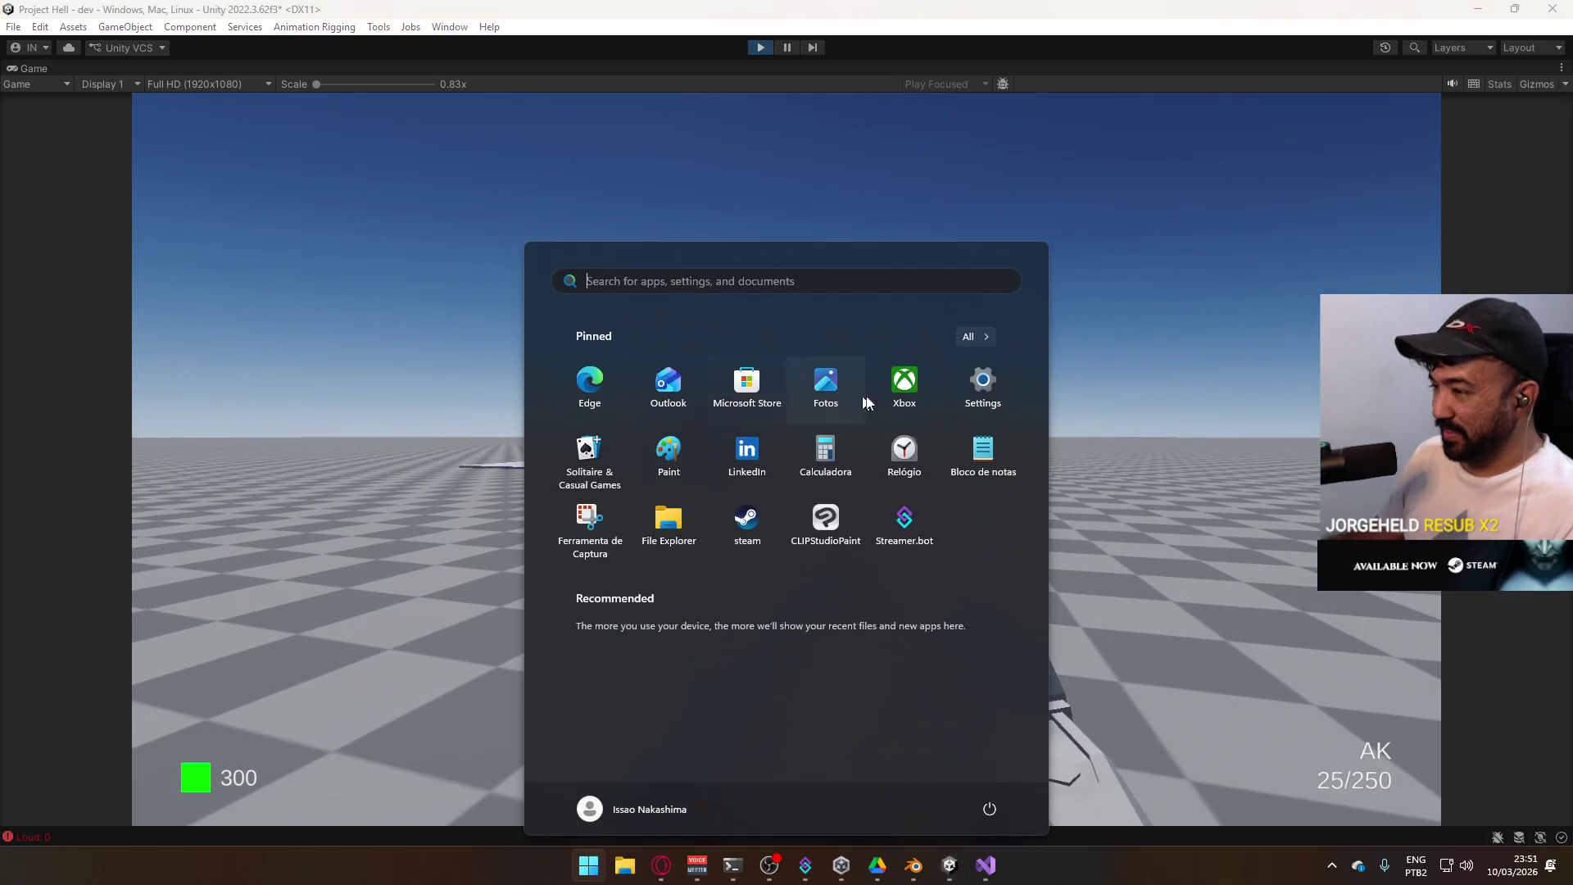
left_click(998, 369)
left_click(971, 365)
left_click(971, 366)
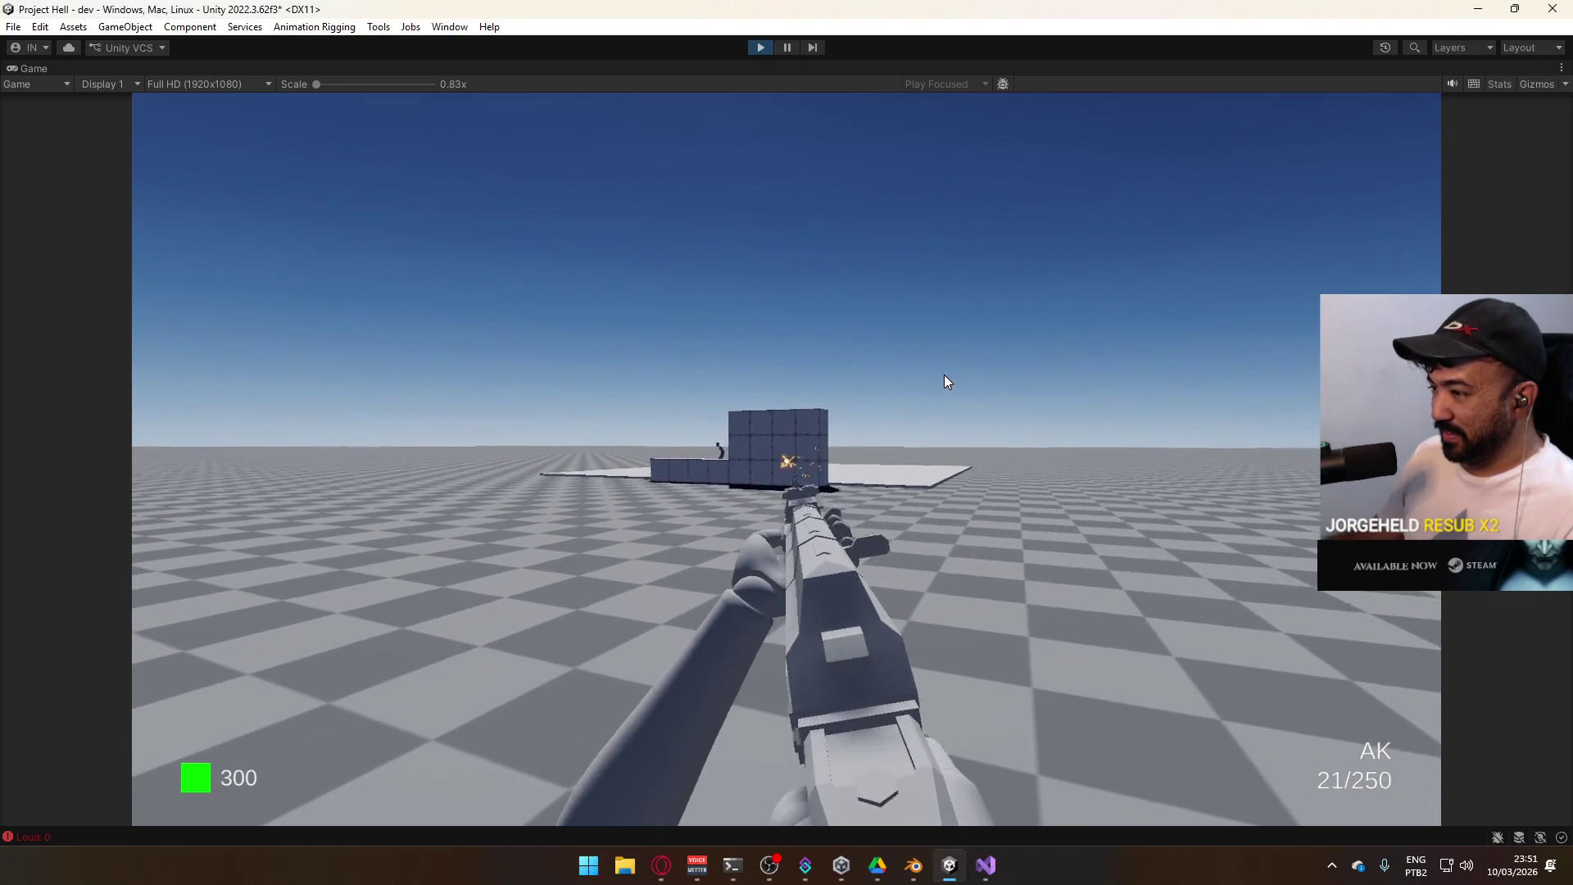
left_click(944, 375)
left_click(880, 371)
left_click_drag(869, 364, 862, 429)
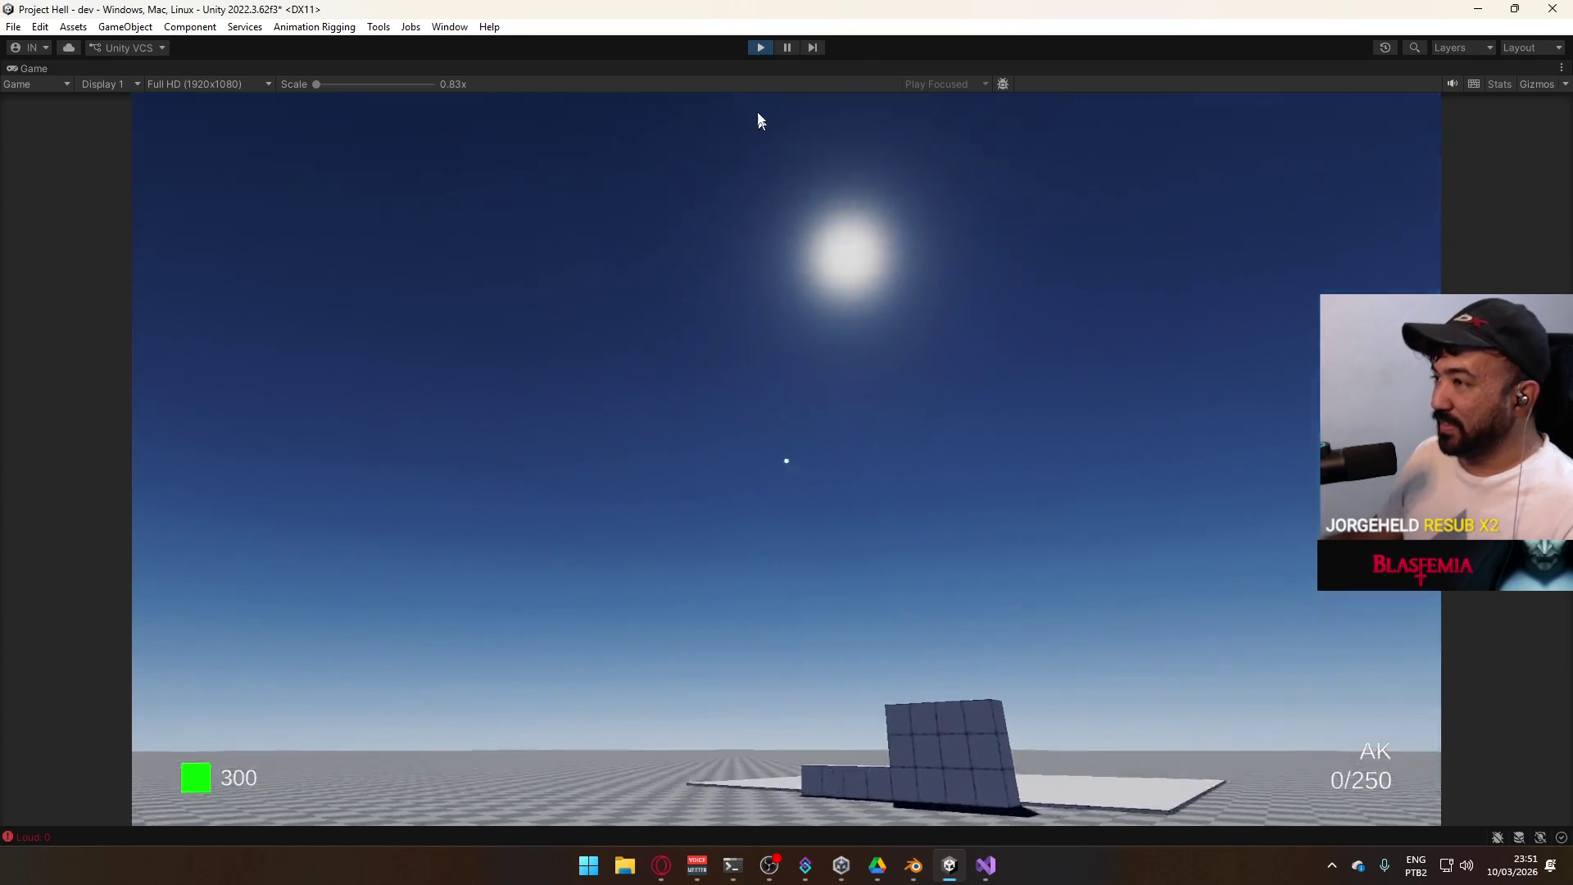
Stop play mode, bring Blender to the front and save the mannequin file
key("super")
left_click(760, 46)
left_click(913, 864)
key("ctrl+s")
left_click(36, 30)
mouse_move(149, 86)
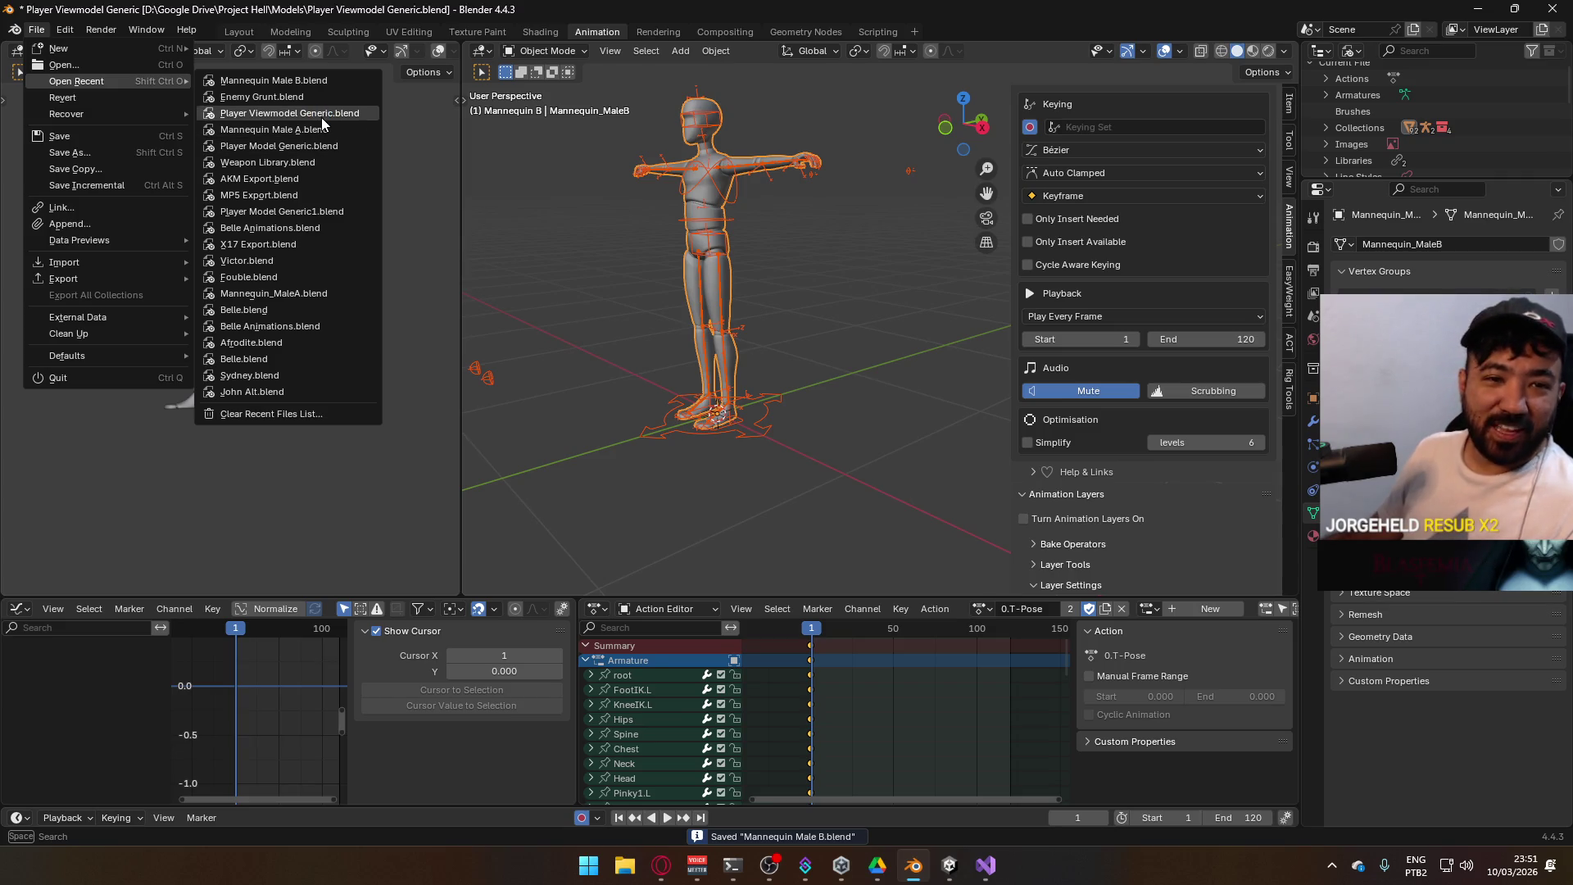
Open Player Viewmodel Generic.blend and mute the MP5 Rig's UNIQUE Primary Melee Knife layer
left_click(322, 117)
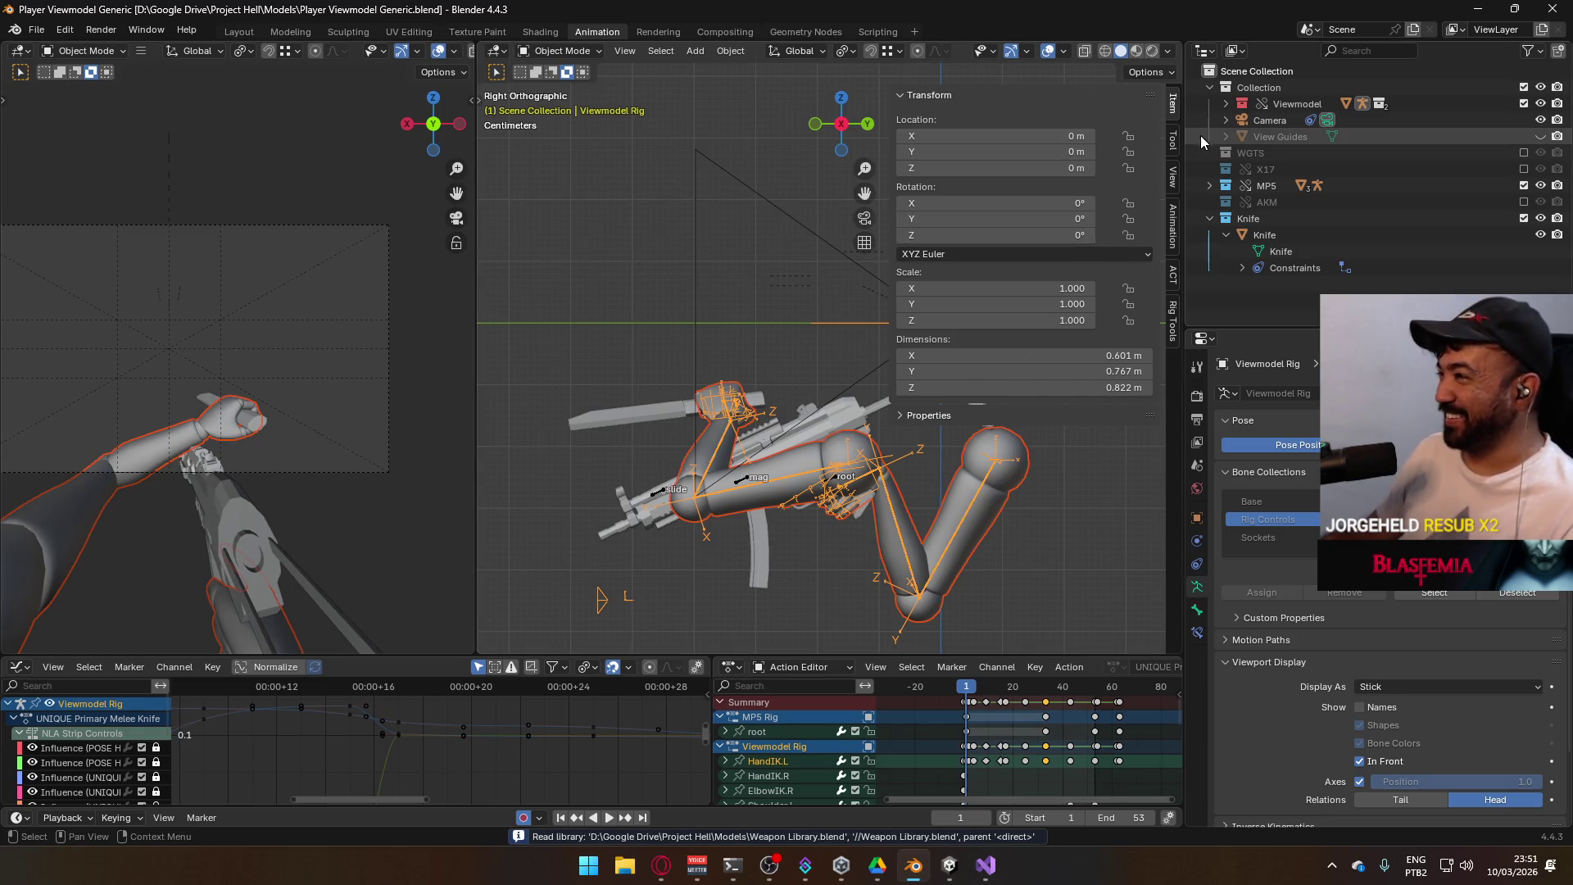
left_click(747, 484)
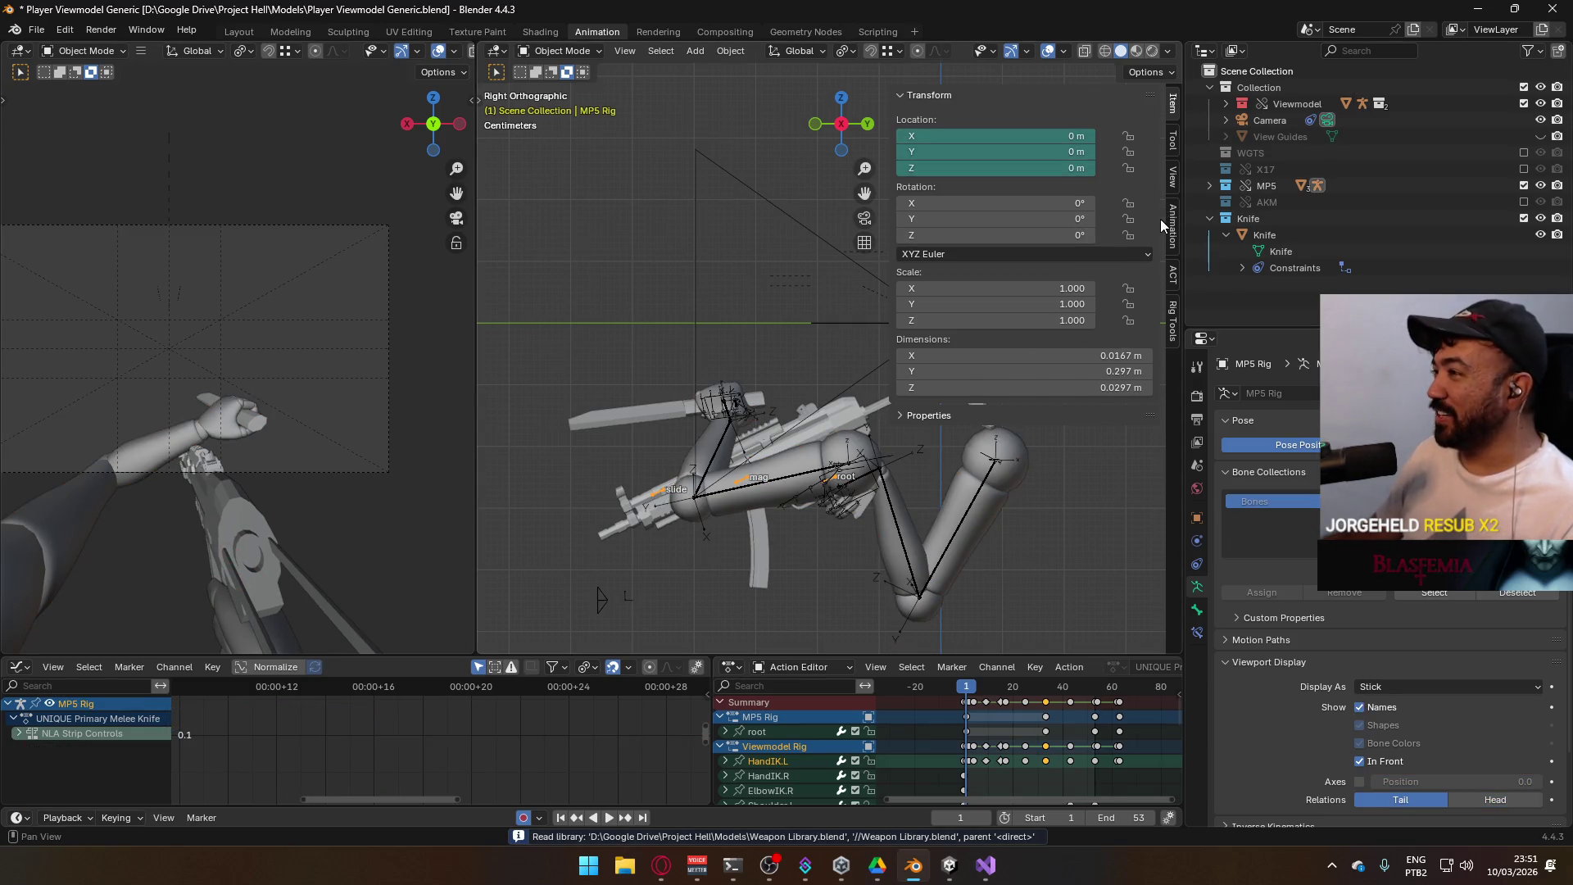
left_click(1172, 310)
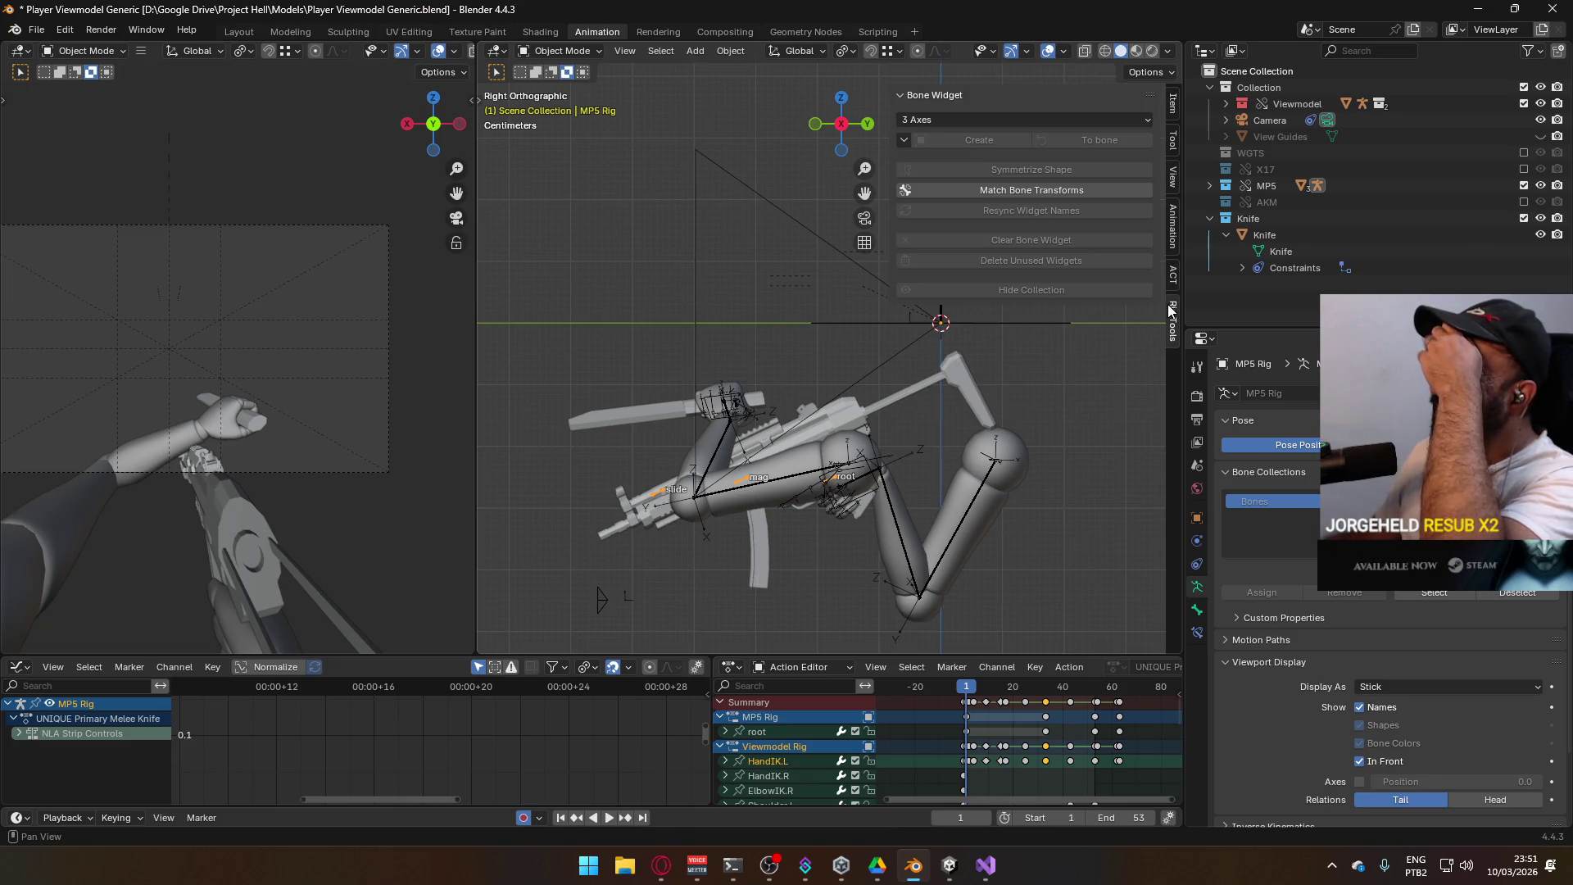
left_click(1172, 237)
scroll(1119, 410, "down", 6)
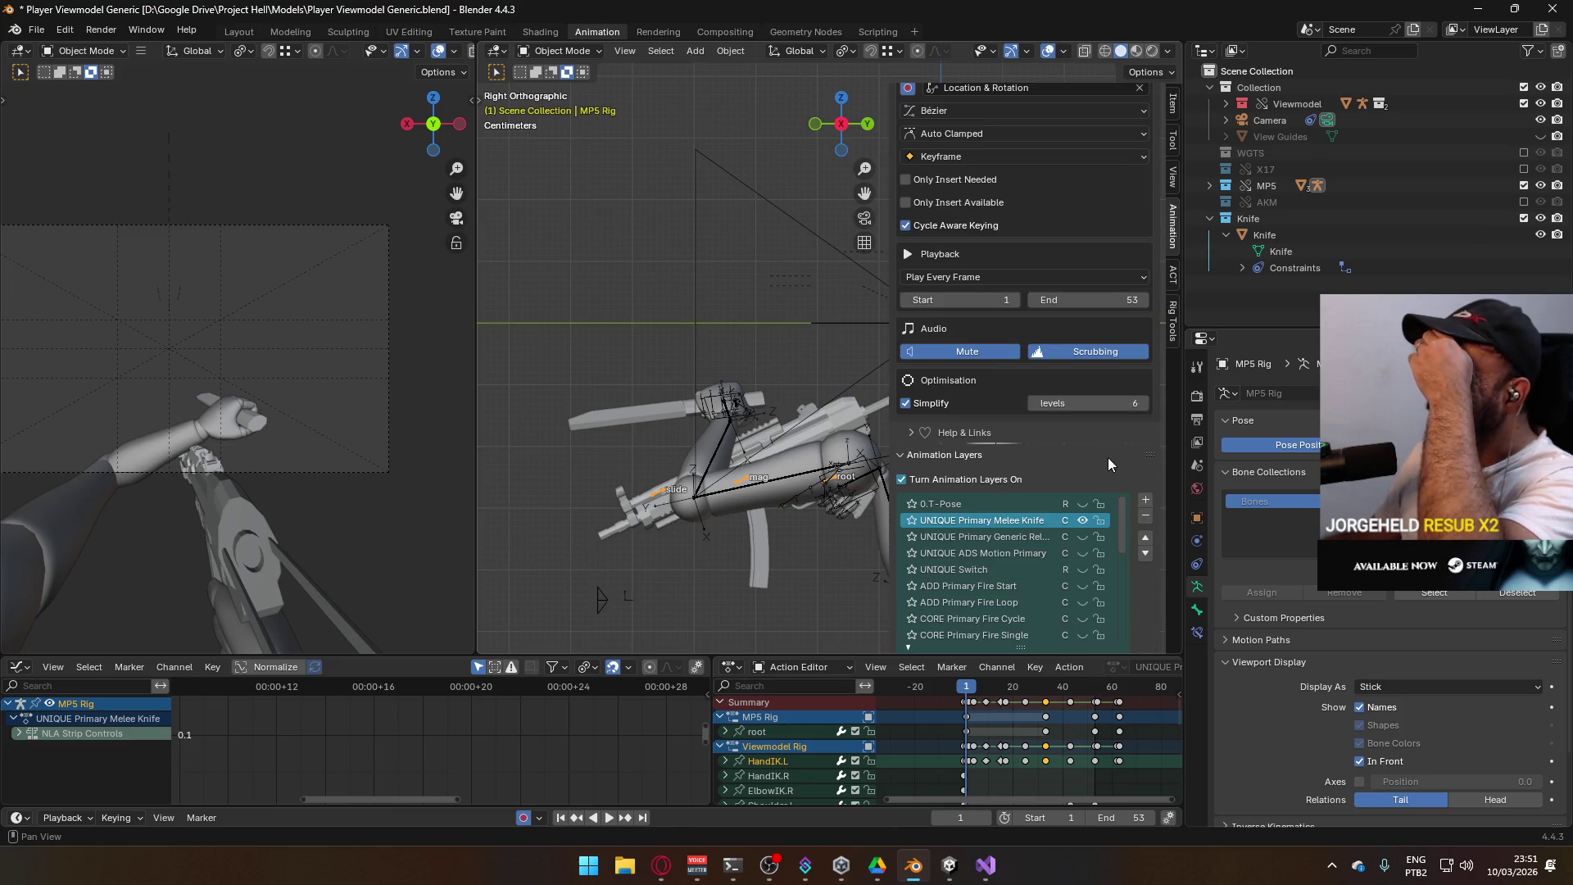
left_click(1084, 521)
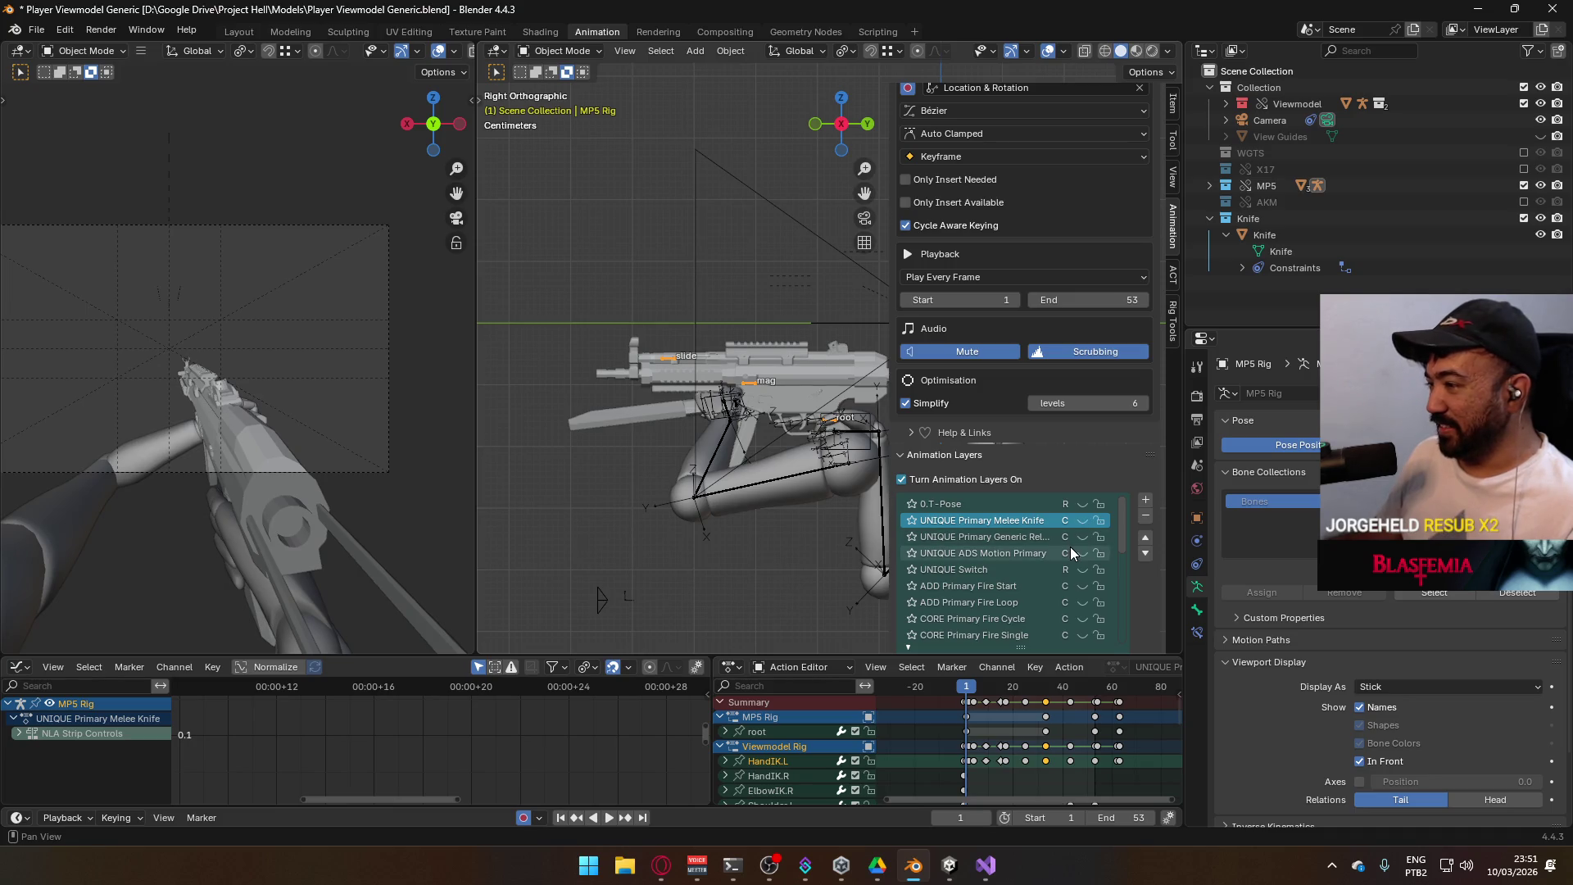
Toggle the Viewmodel Rig's Melee Knife layer, then exclude the MP5 collection from the scene
left_click(794, 473)
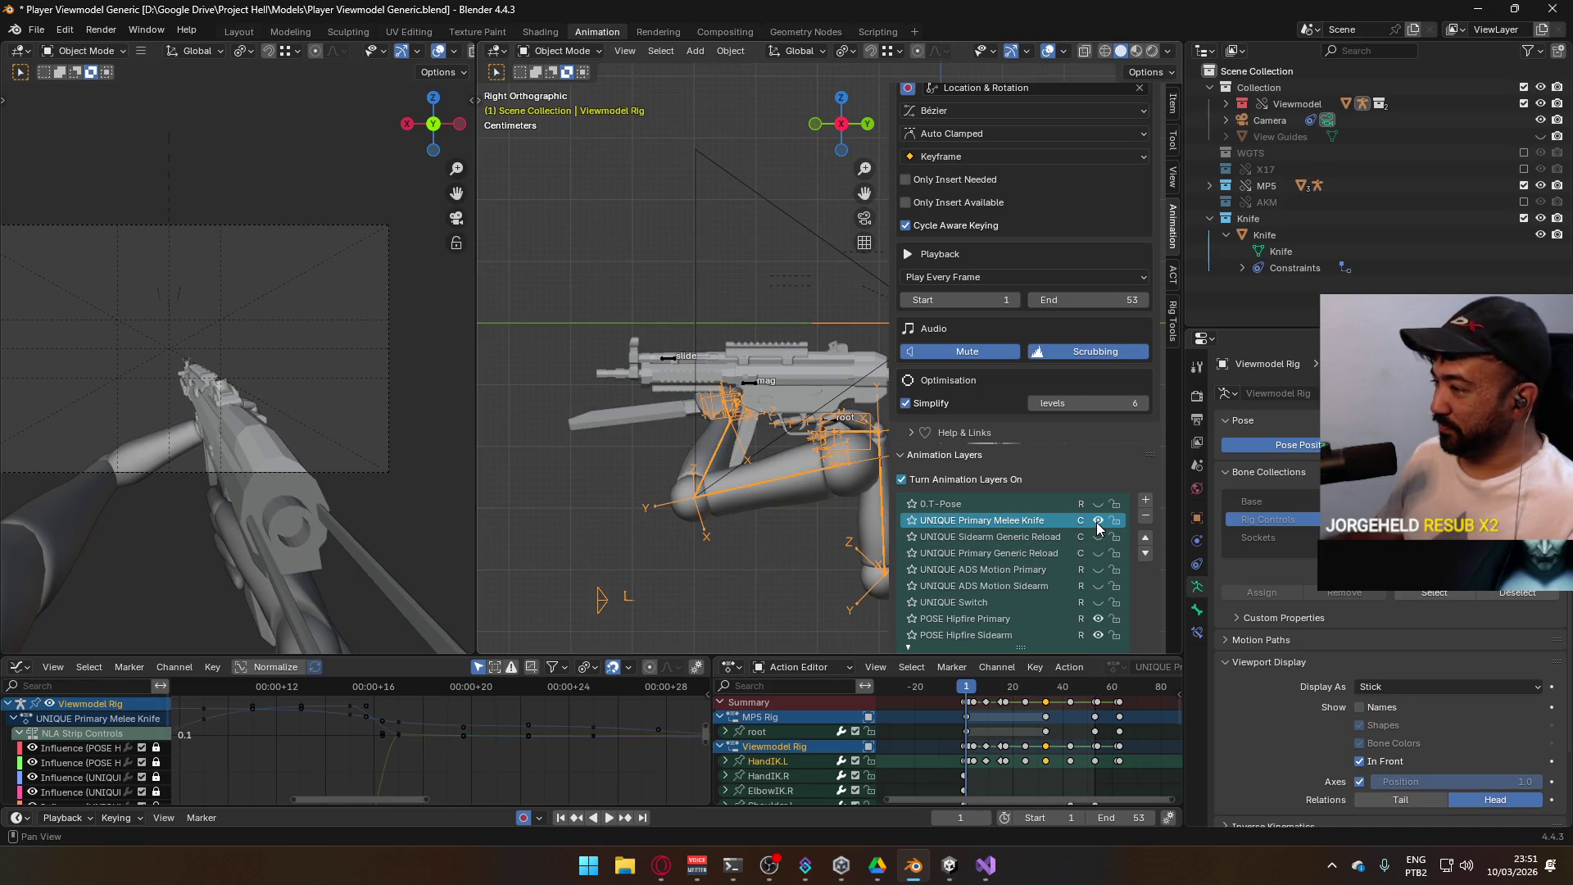
left_click(1098, 554)
scroll(1065, 549, "down", 3)
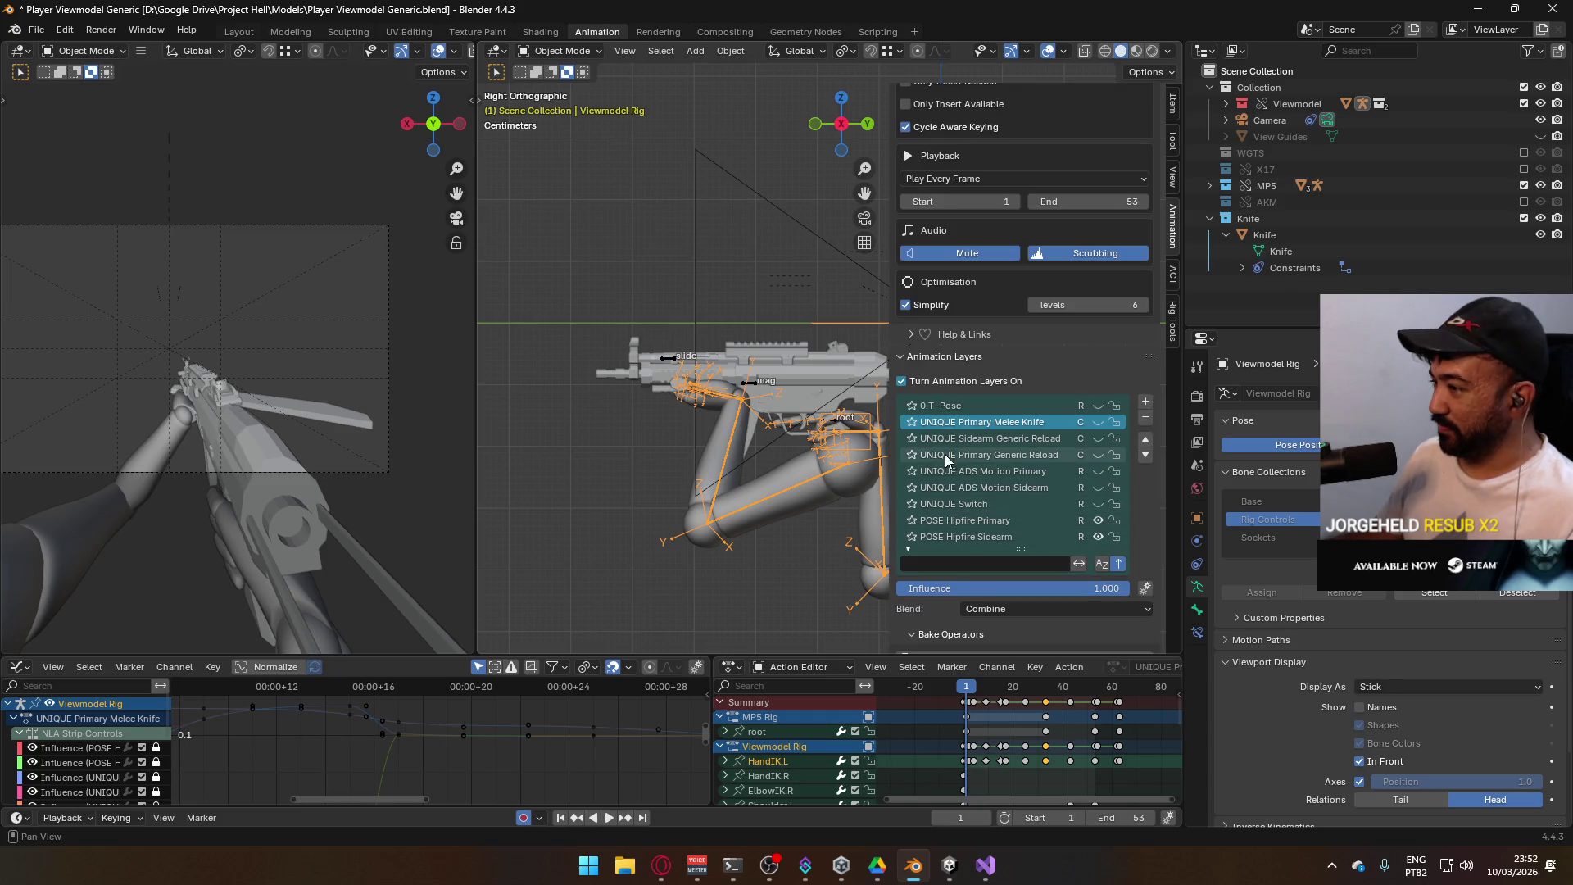
left_click(754, 389)
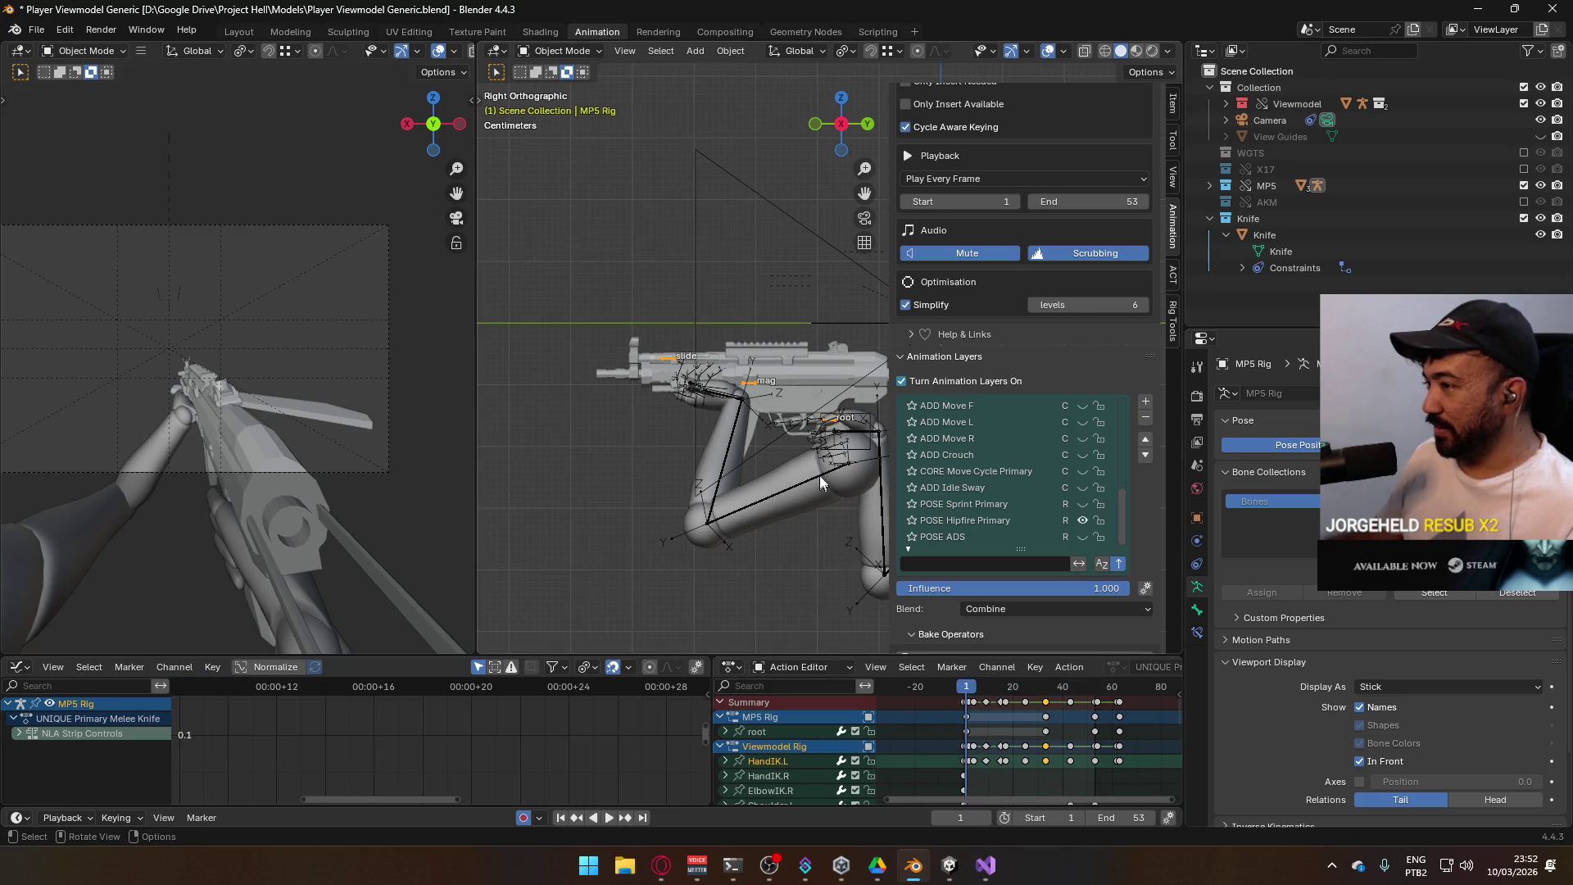
left_click(762, 395)
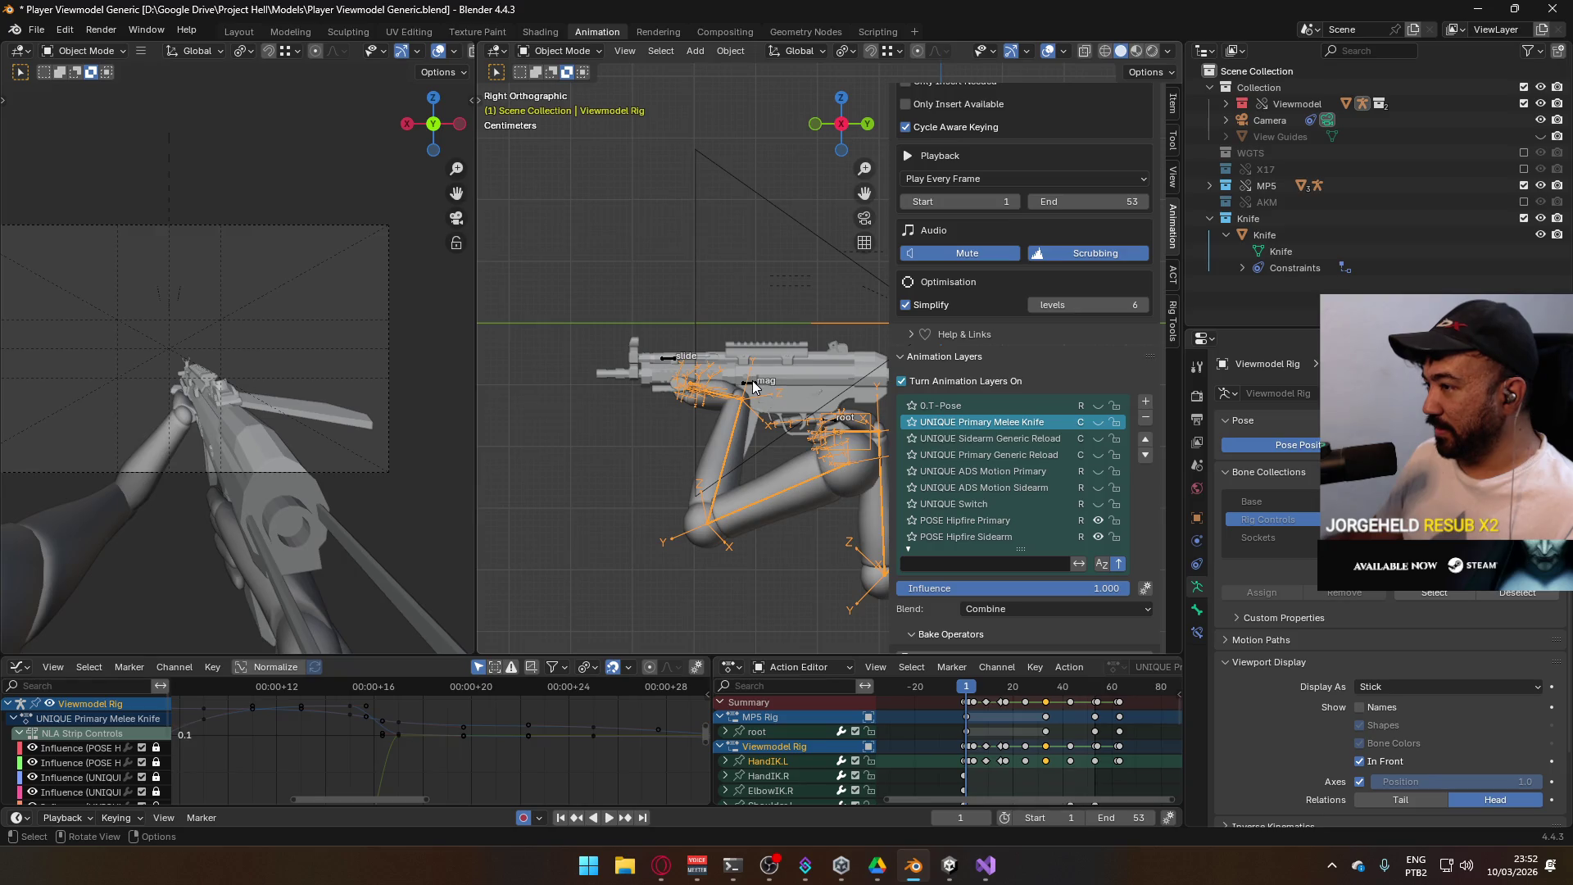
left_click(755, 388)
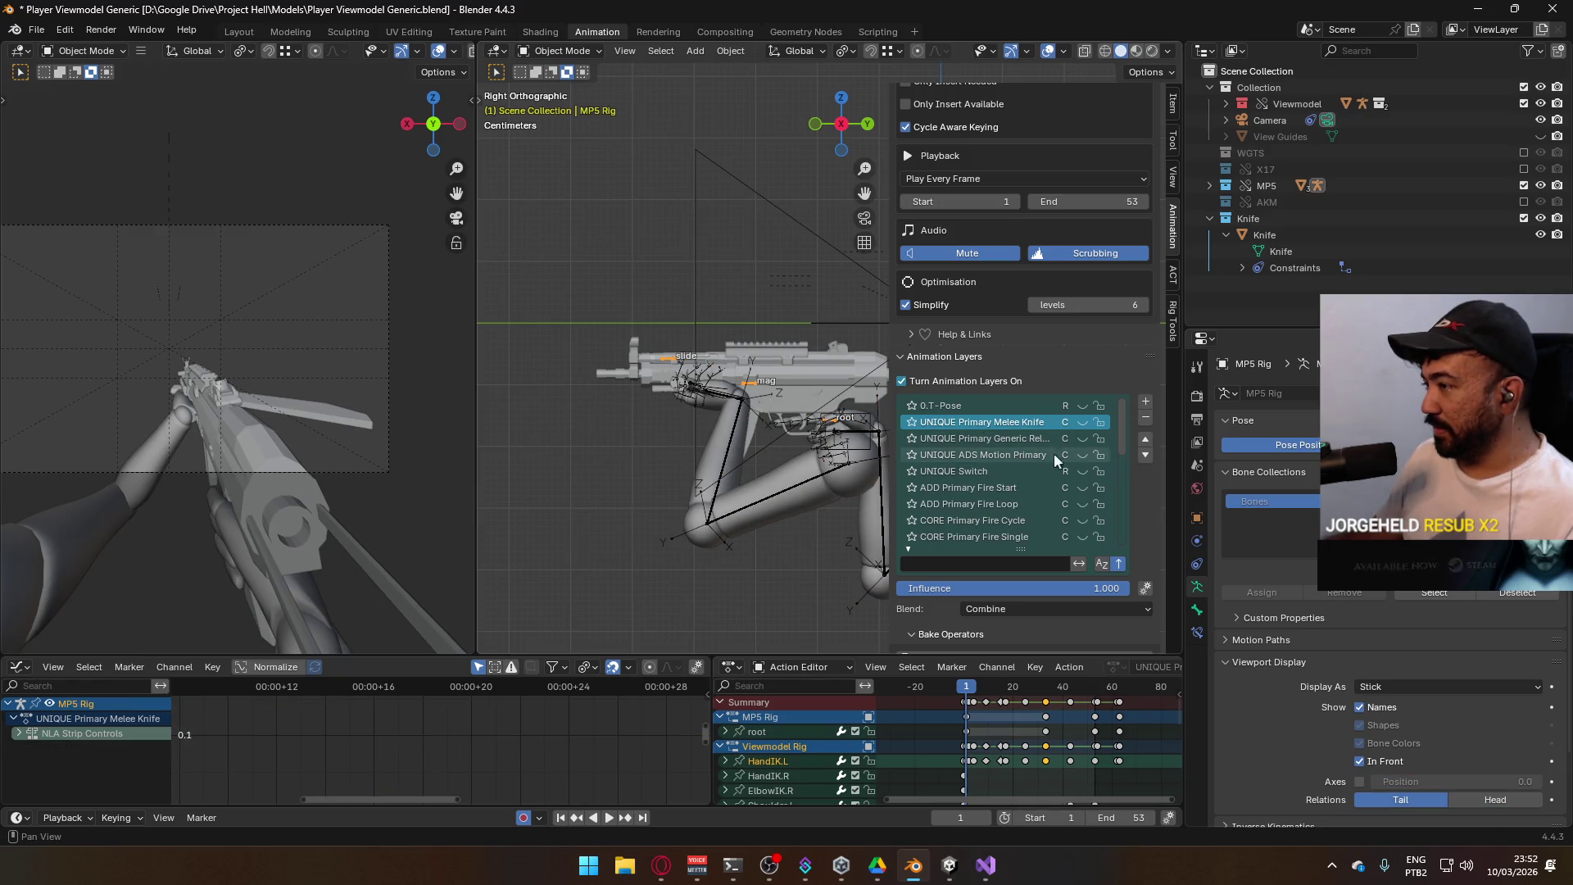
scroll(1057, 471, "down", 1)
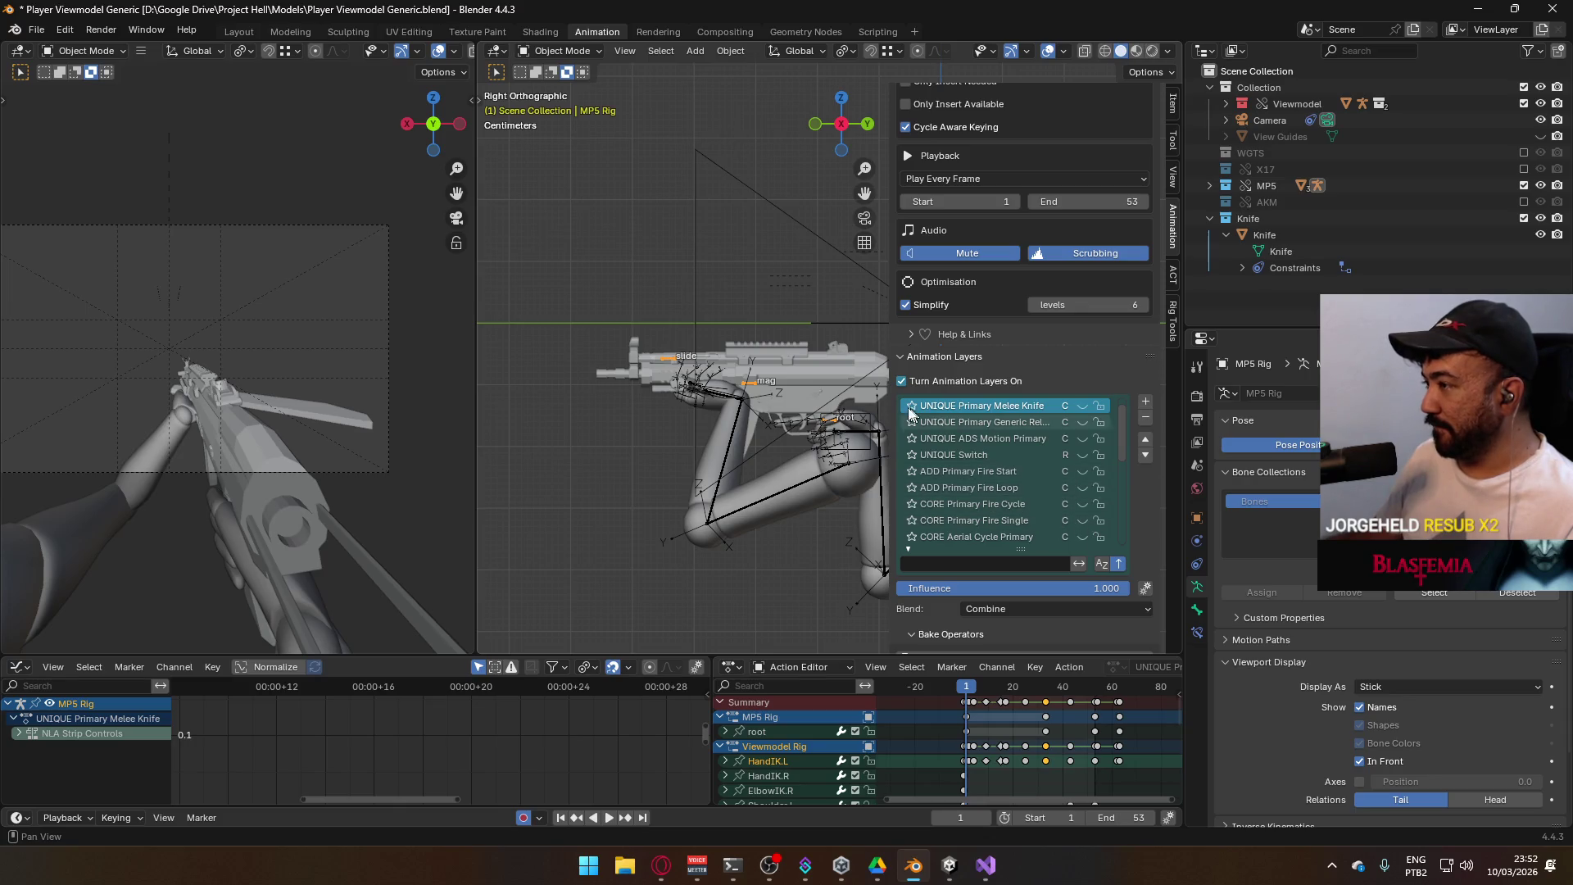
left_click(1524, 185)
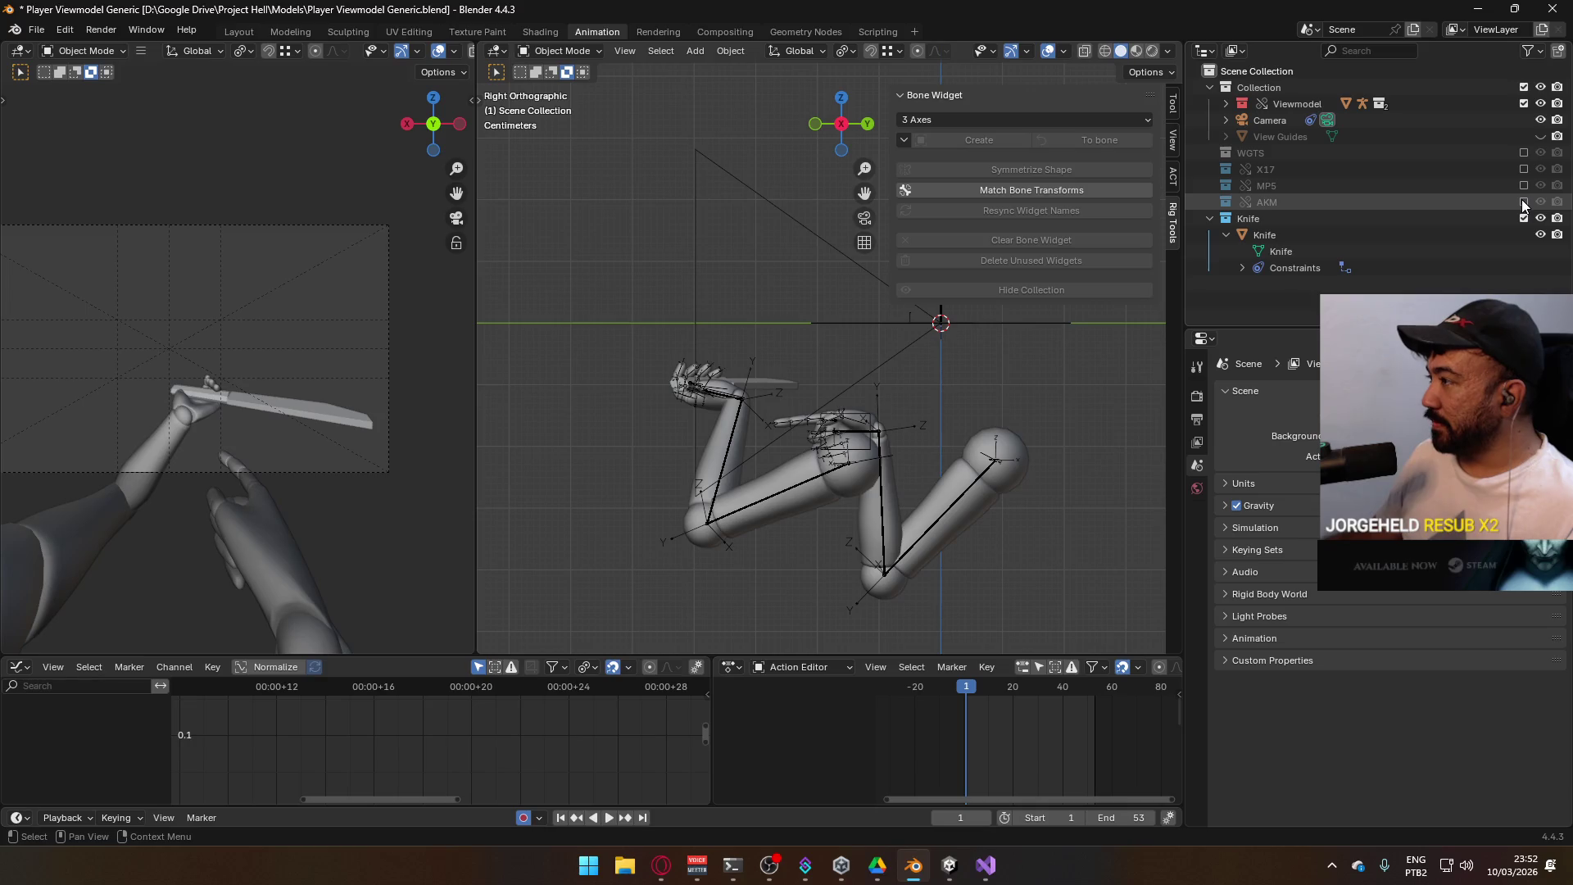
Include the AKM collection, select the AKM Rig and preview its fire cycle playback
left_click(1524, 202)
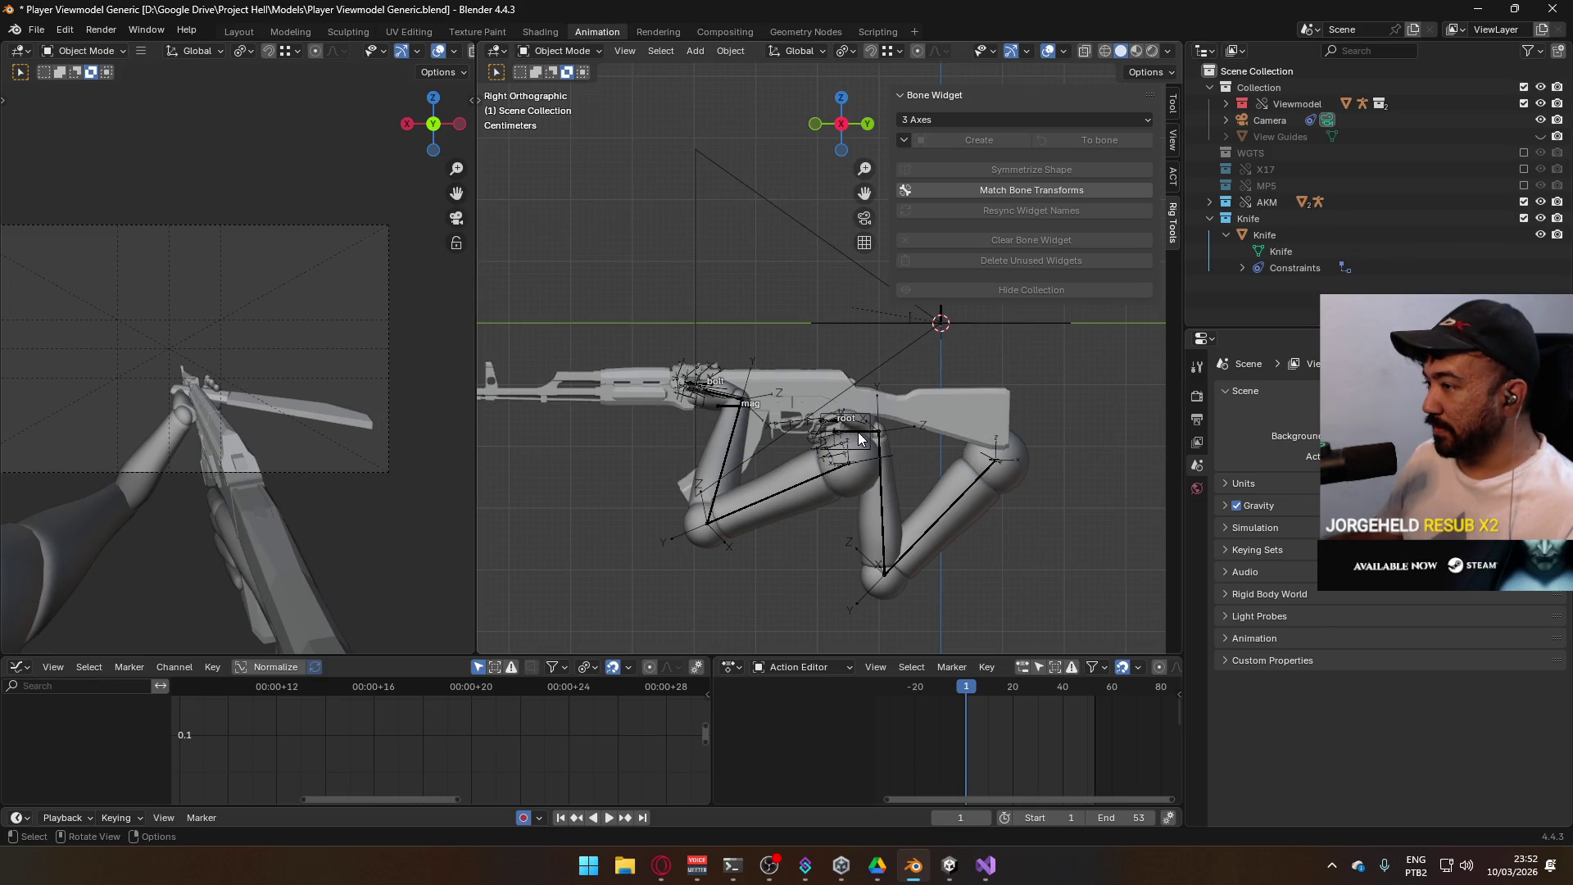
left_click(858, 438)
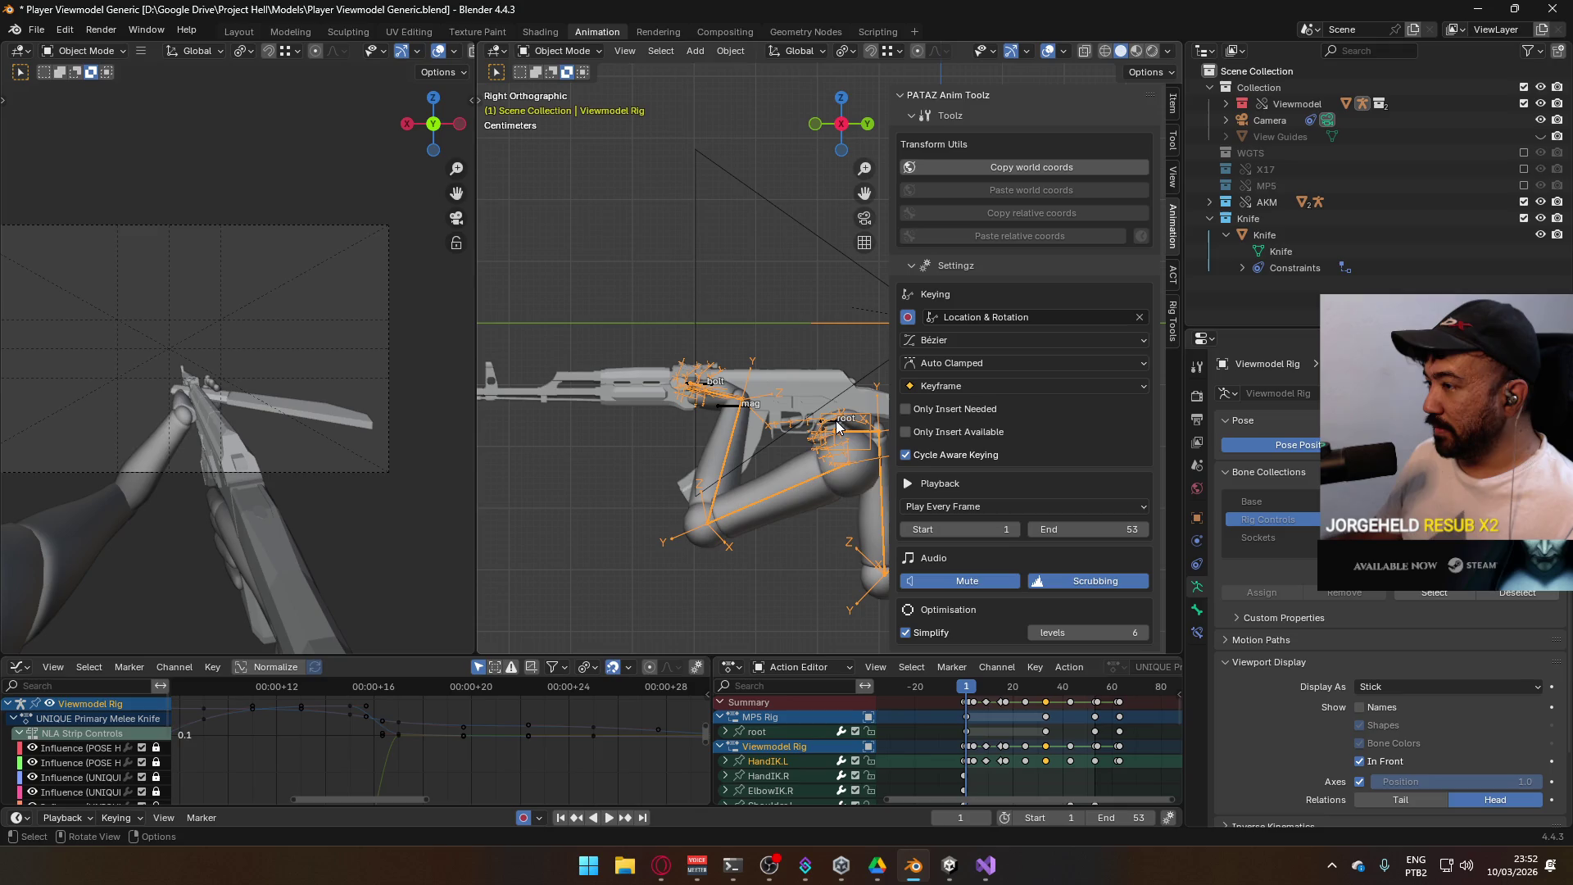
left_click(838, 426)
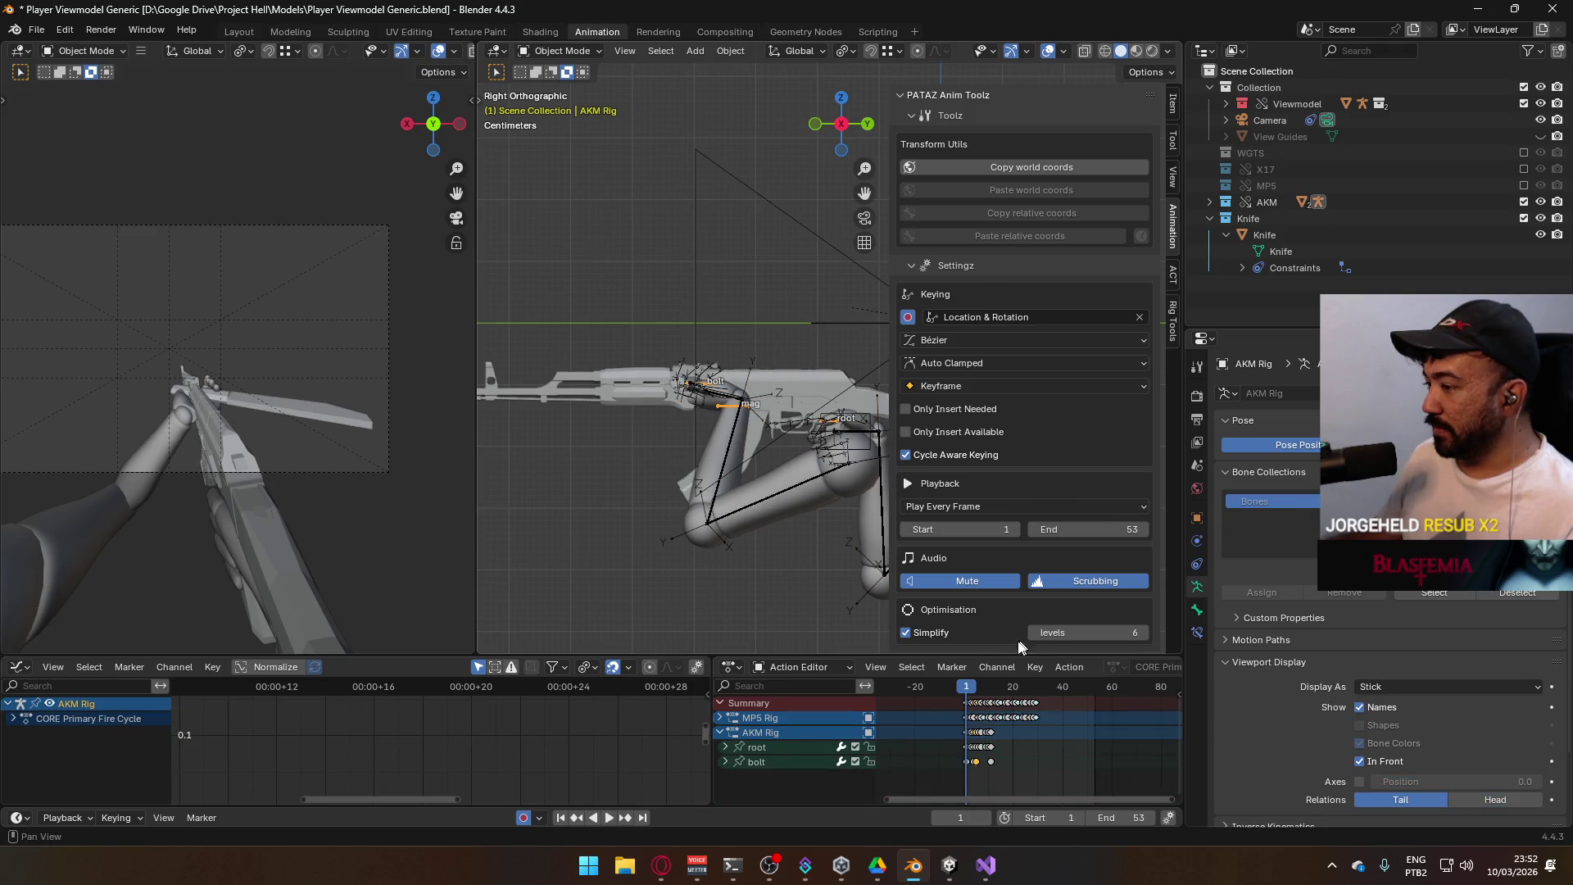
scroll(1103, 483, "down", 6)
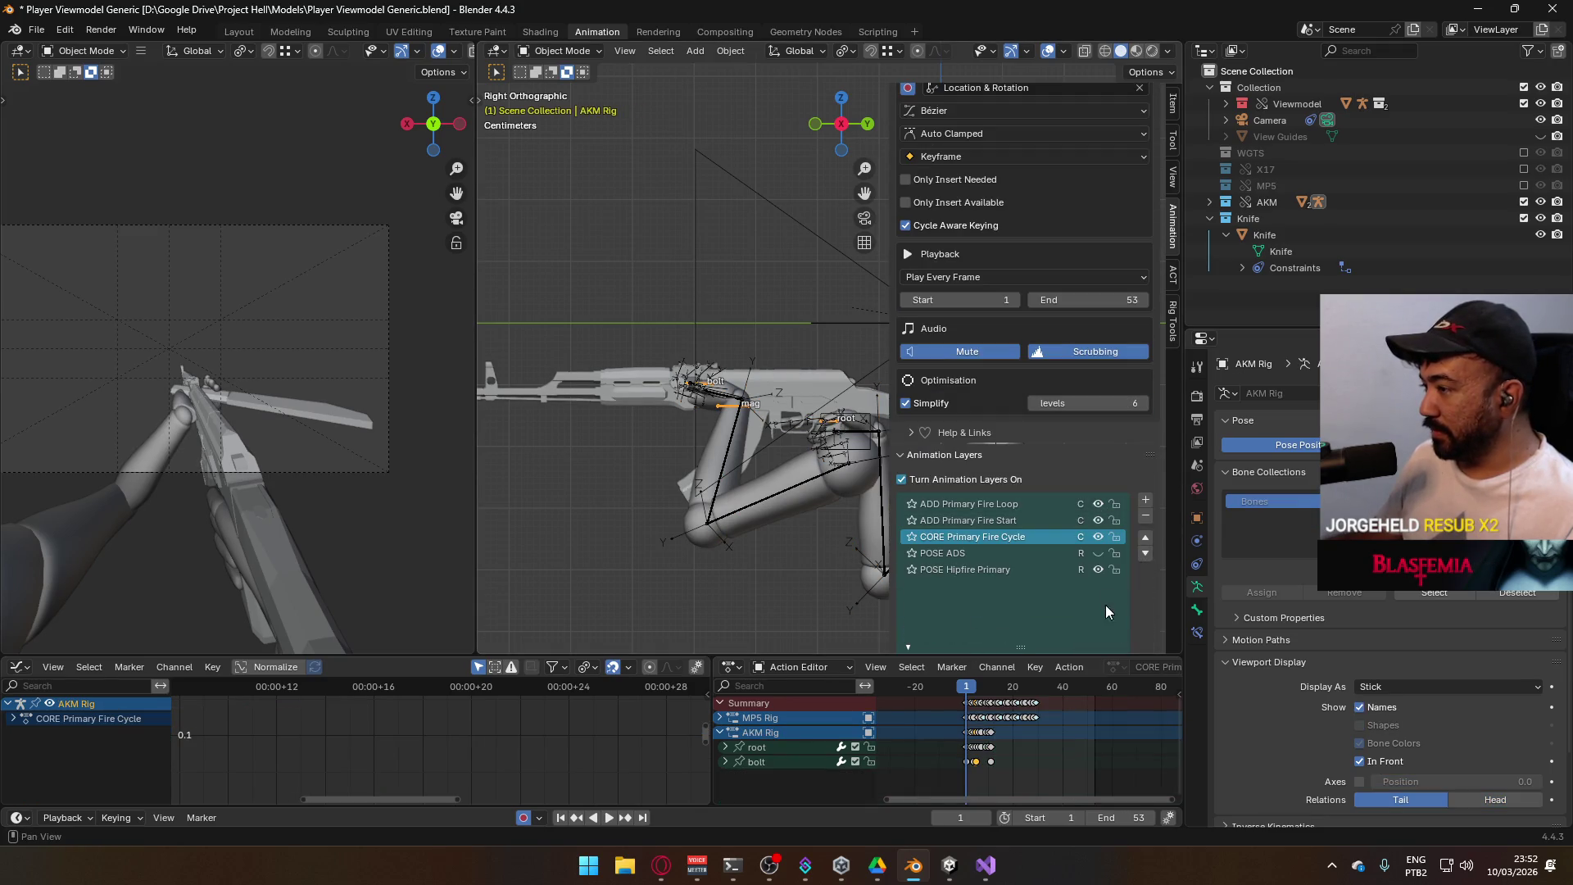
key("space")
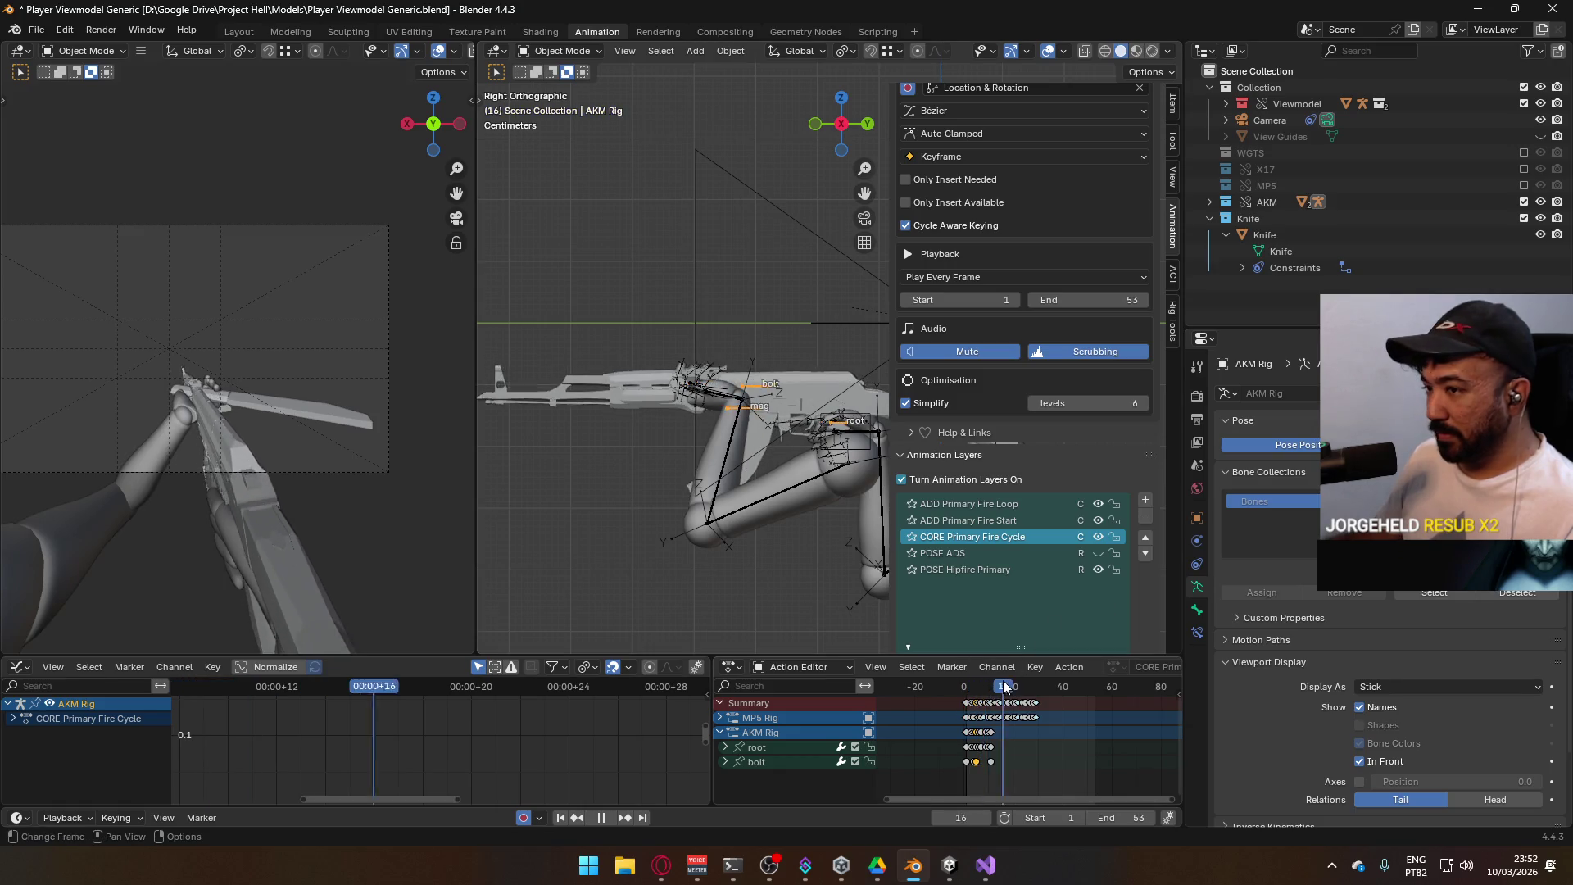
mouse_move(966, 688)
left_mouse_down()
mouse_move(1026, 690)
mouse_move(966, 693)
left_mouse_up()
key("space")
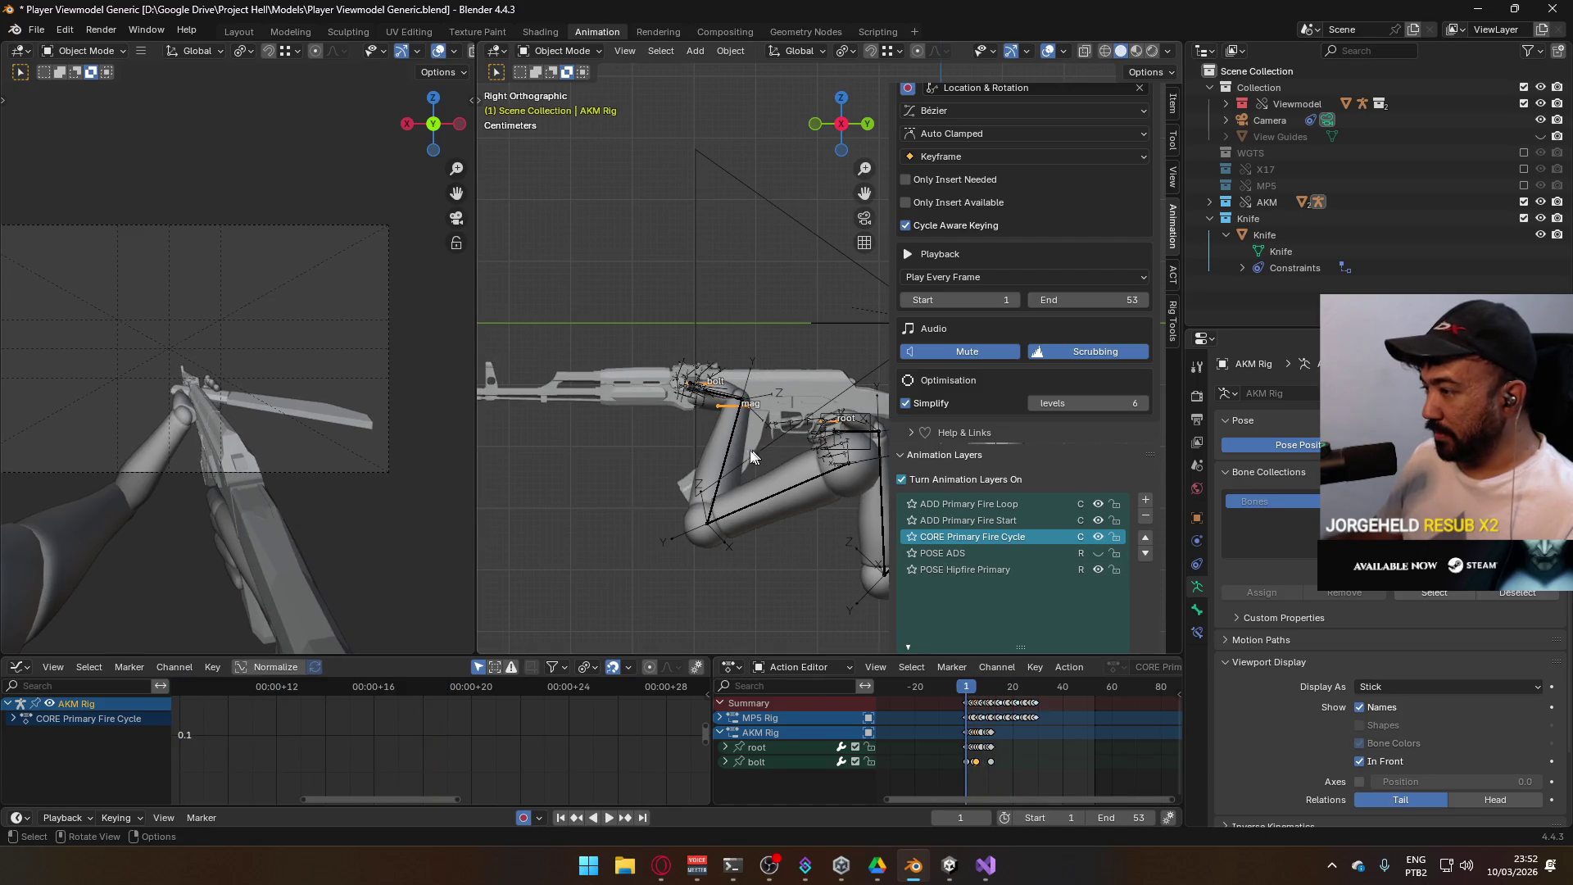
Mute the ADD Primary Fire Loop and ADD Primary Fire Start layers, framing the hand and gun
scroll(695, 500, "up", 2)
left_click(1098, 521)
left_click(1098, 504)
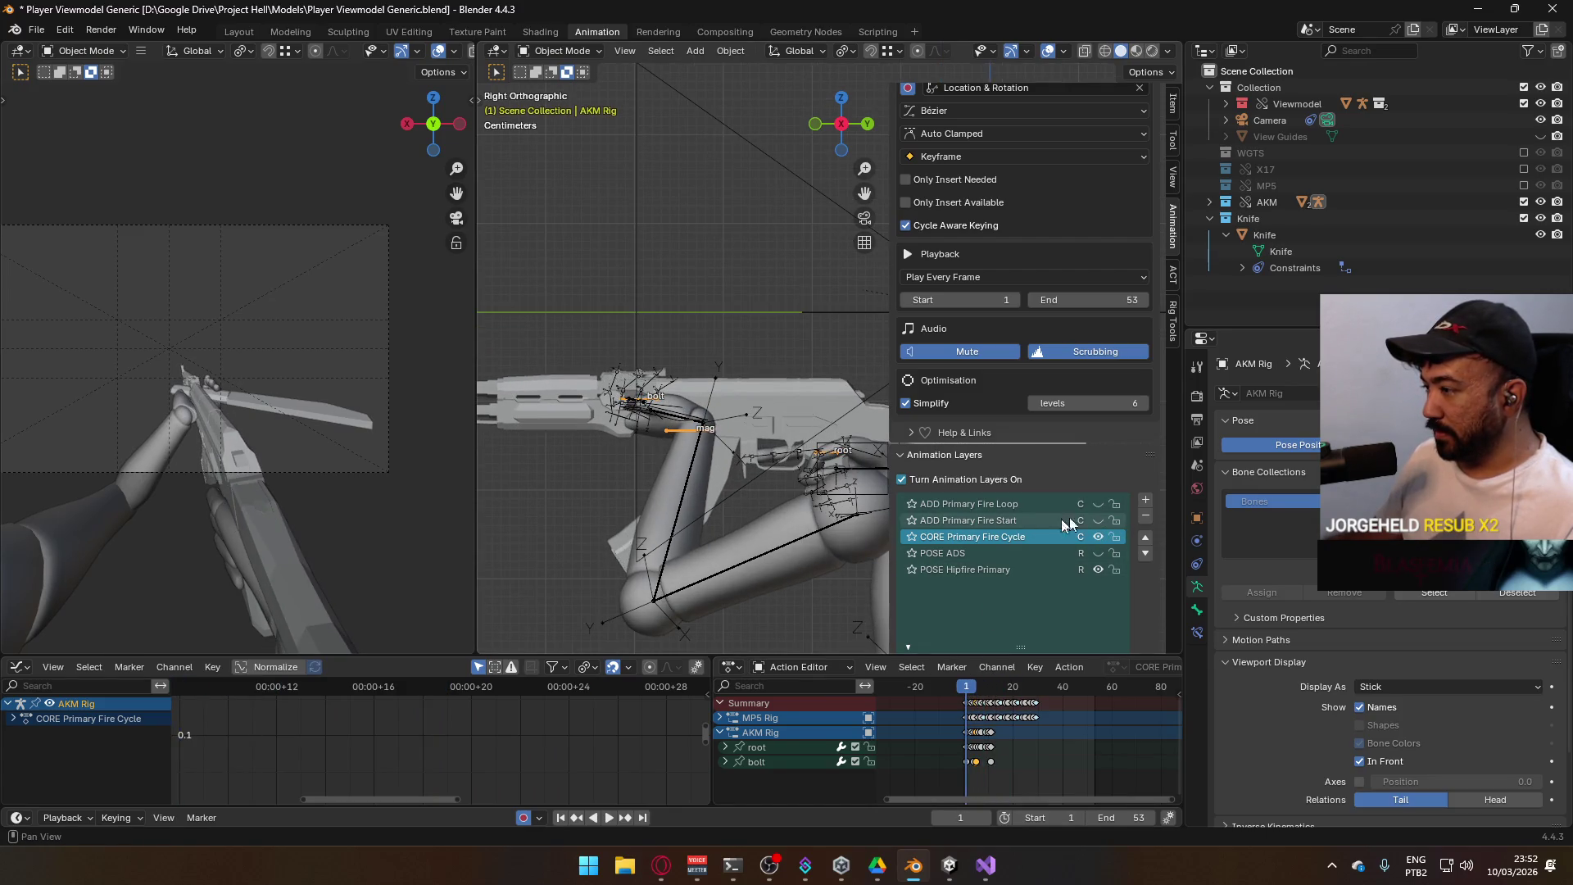
left_click_drag(739, 485, 588, 377)
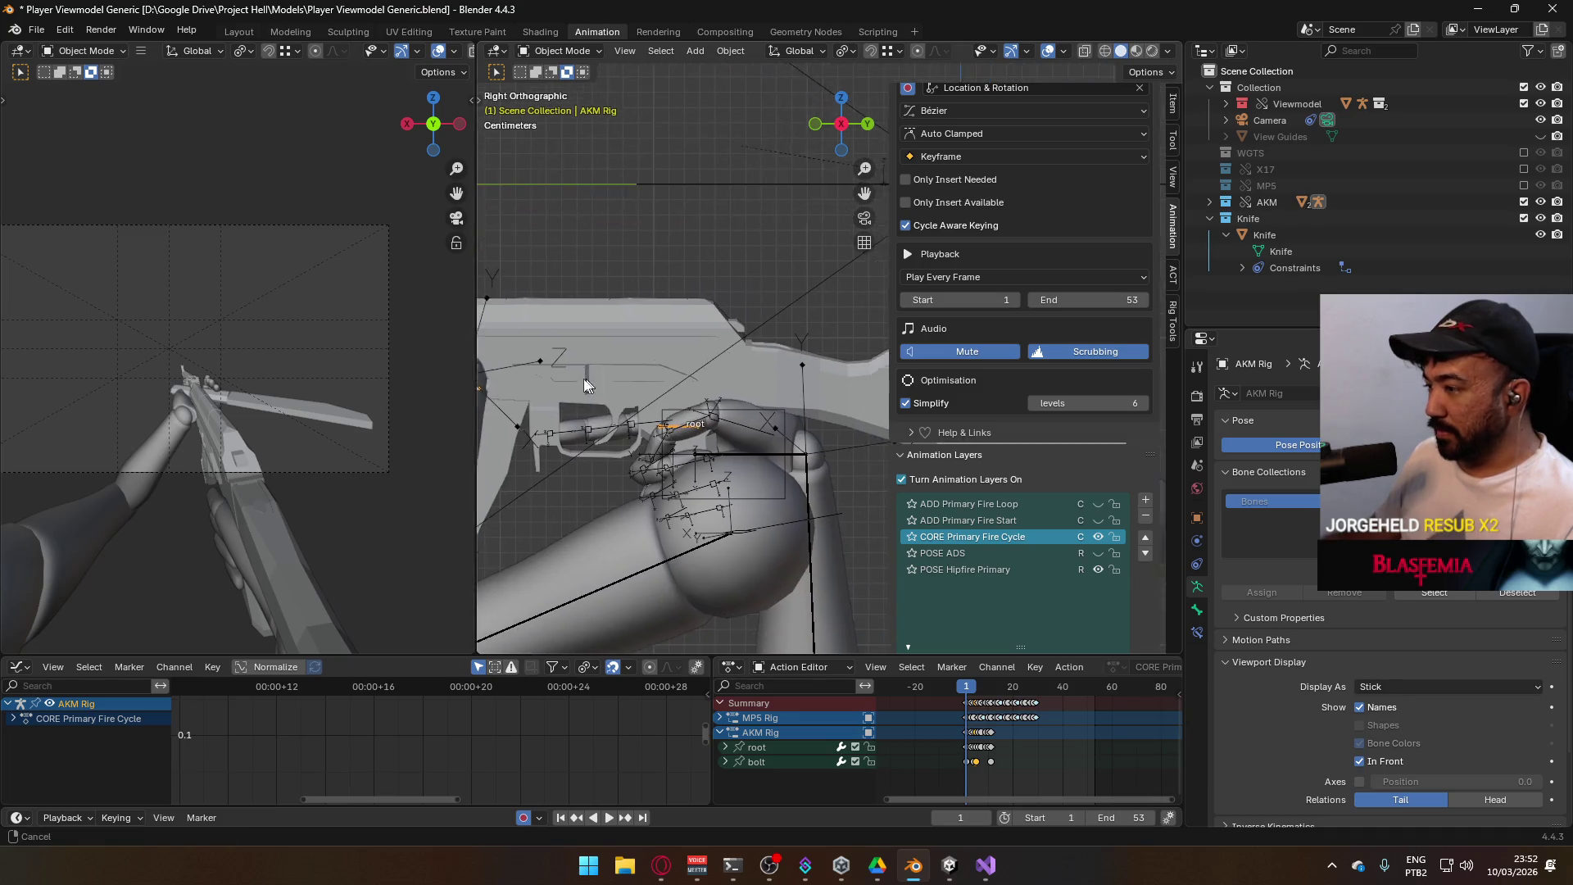
scroll(953, 744, "up", 2)
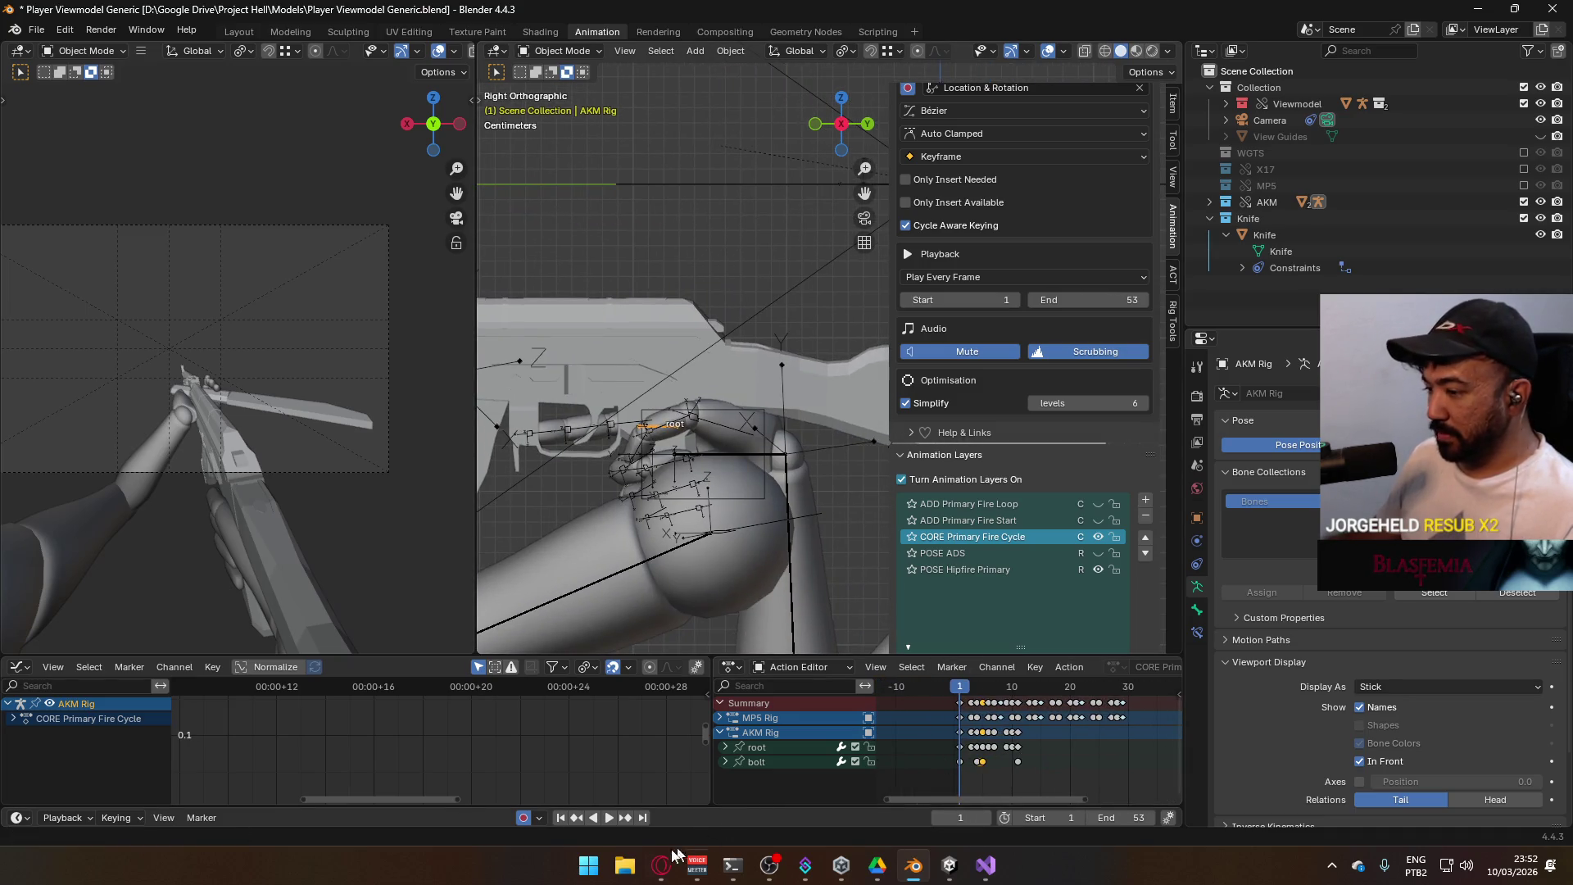
Switch to the browser's YouTube music tab briefly, then minimize it back to Blender
left_click(661, 865)
left_click(1086, 20)
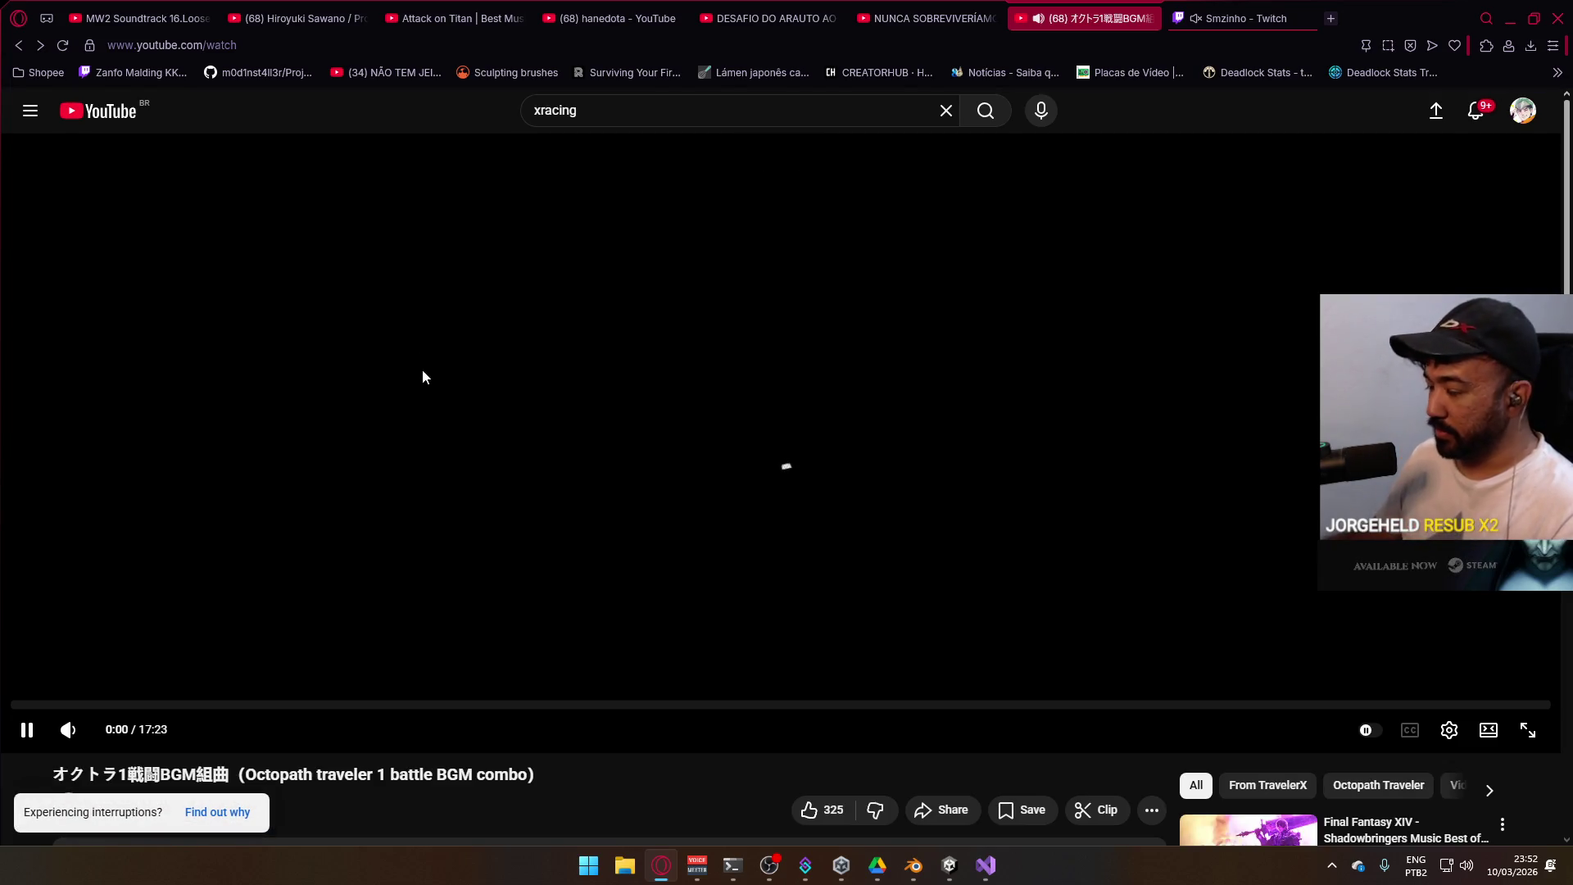
left_click(1516, 16)
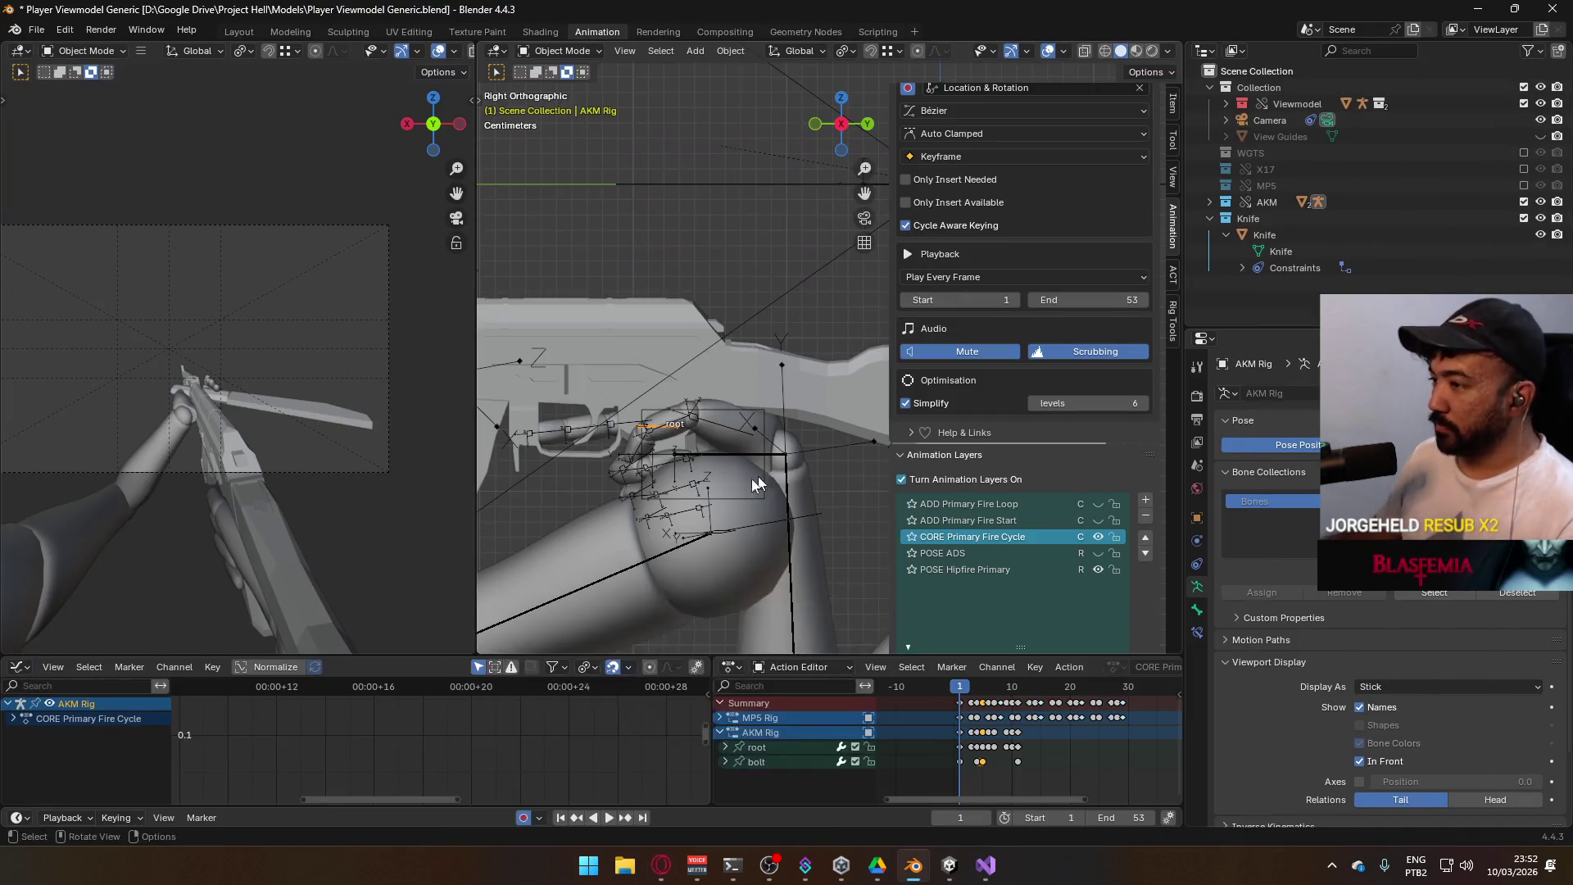
Expand the AKM root bone's channels in the Action Editor and frame its curves
left_click(725, 747)
scroll(820, 758, "down", 3)
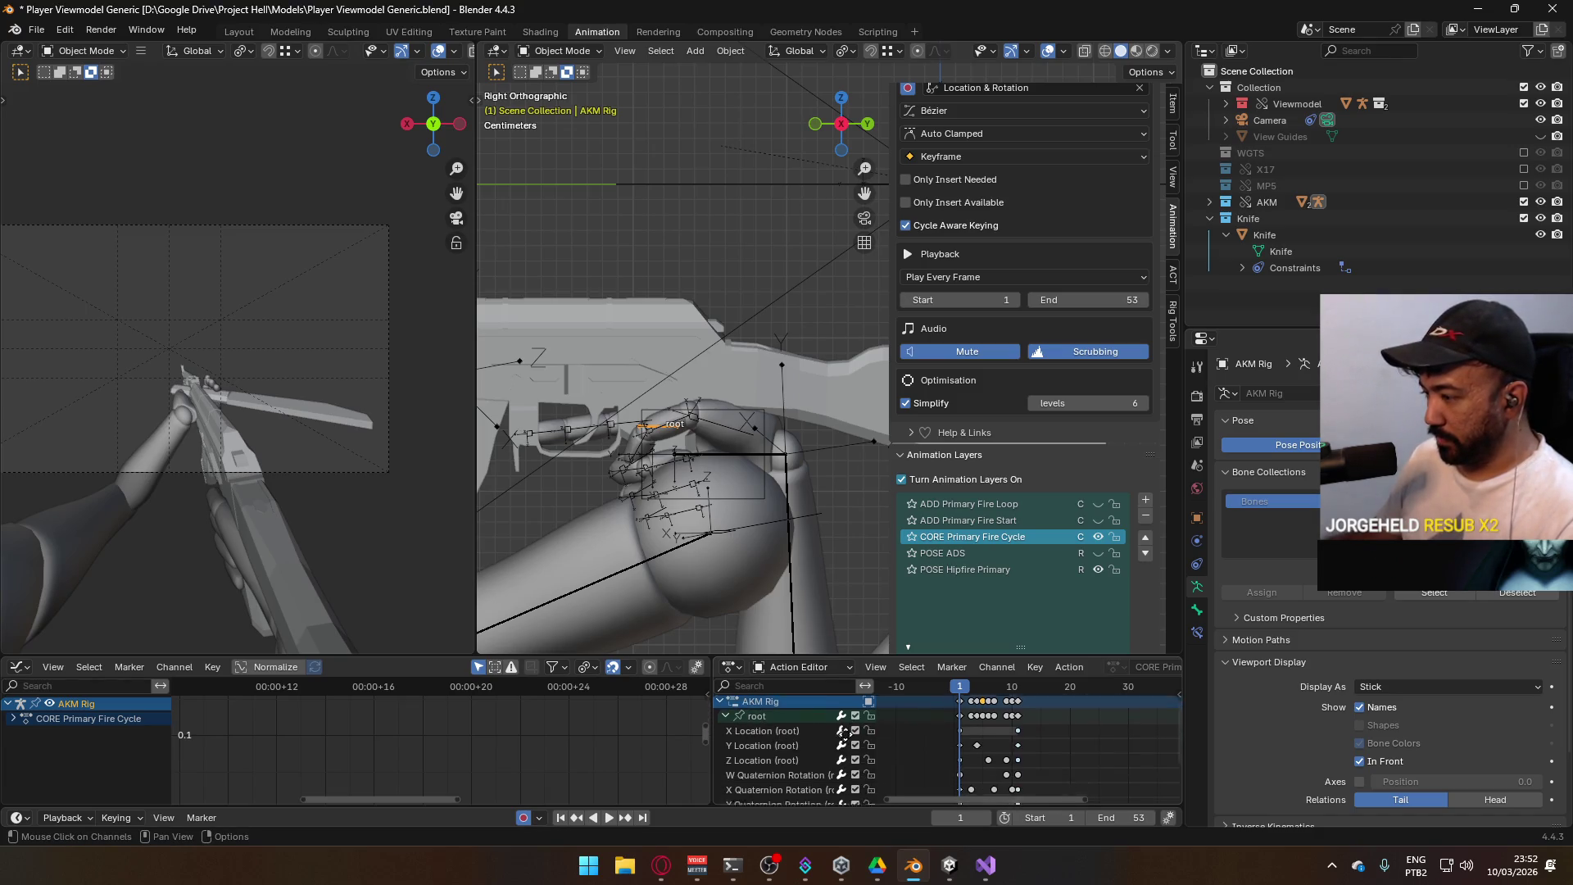
left_click(788, 747)
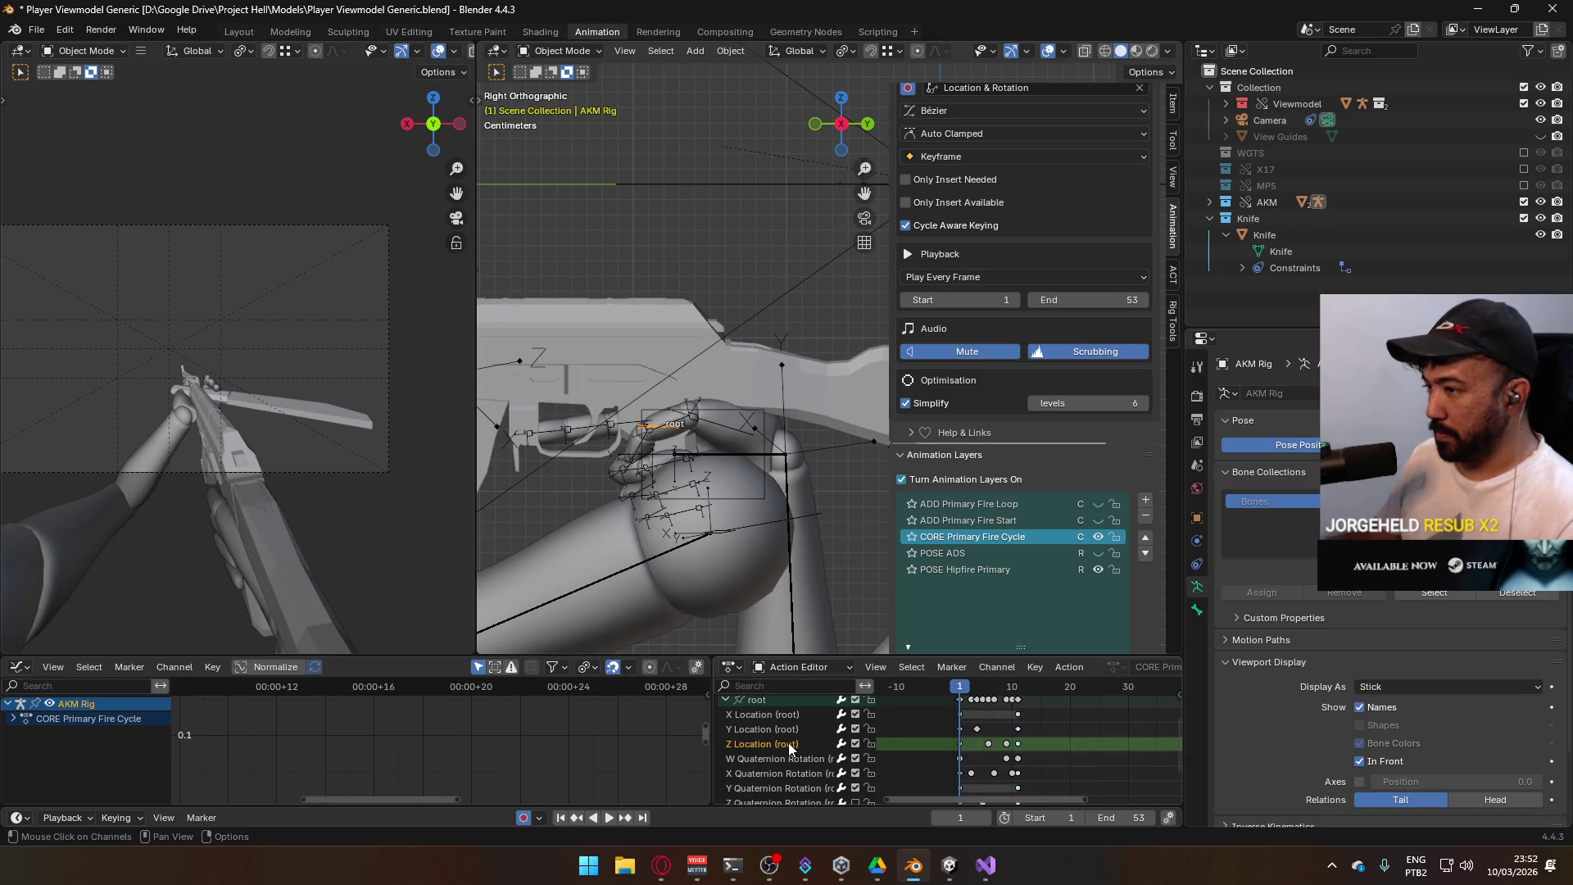
left_click(769, 700)
key("Home")
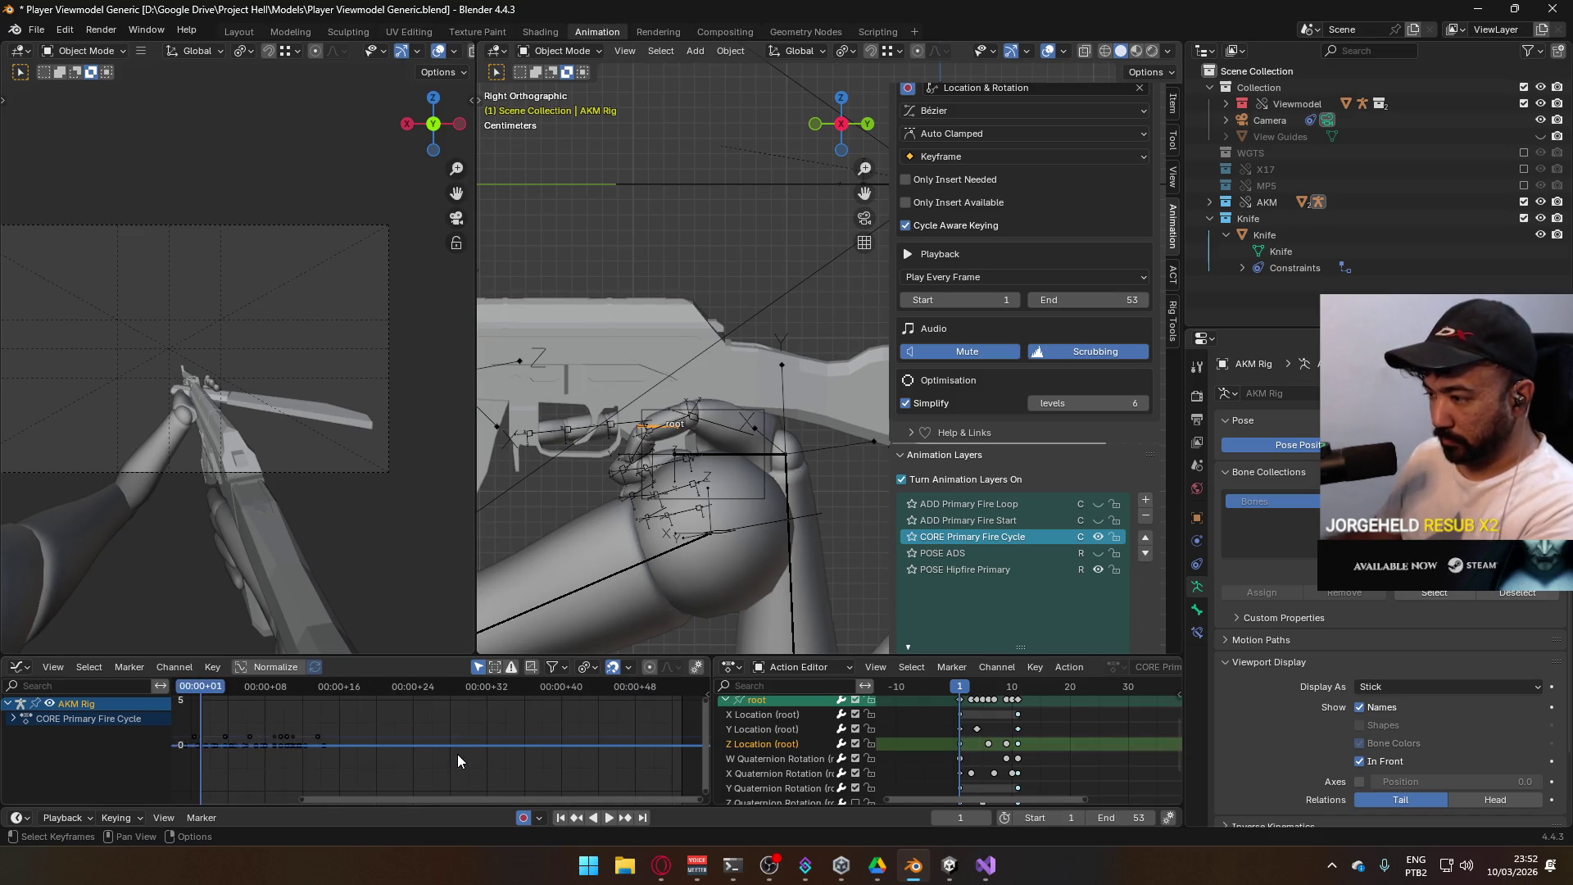
Isolate and frame the root Y Location curve, then select its key at frame 4
double_click(764, 744)
left_click(769, 700)
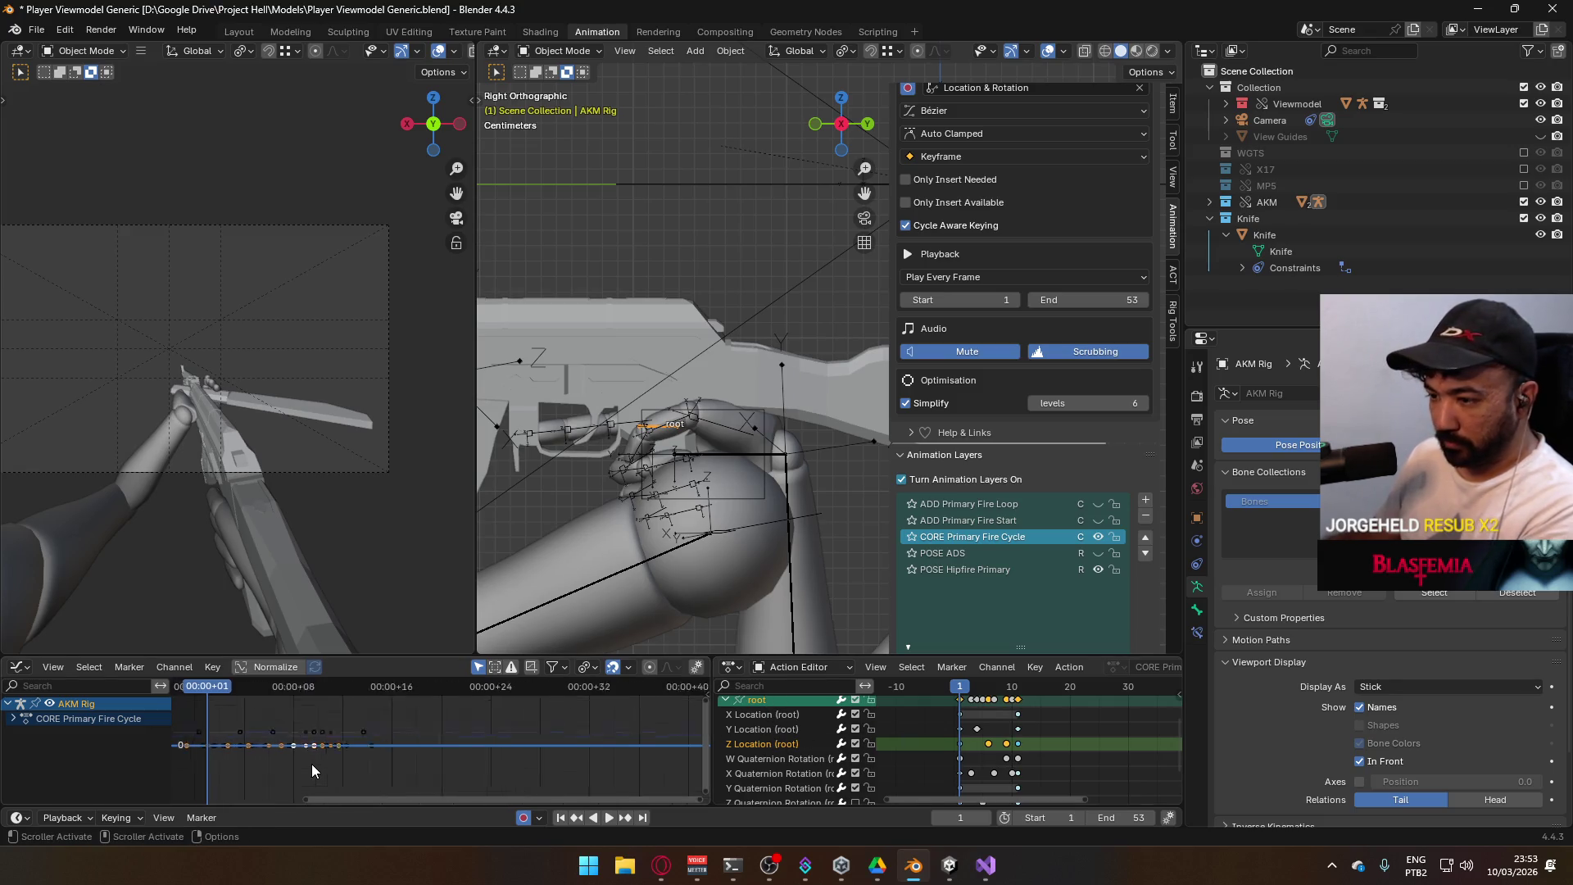
key("Home")
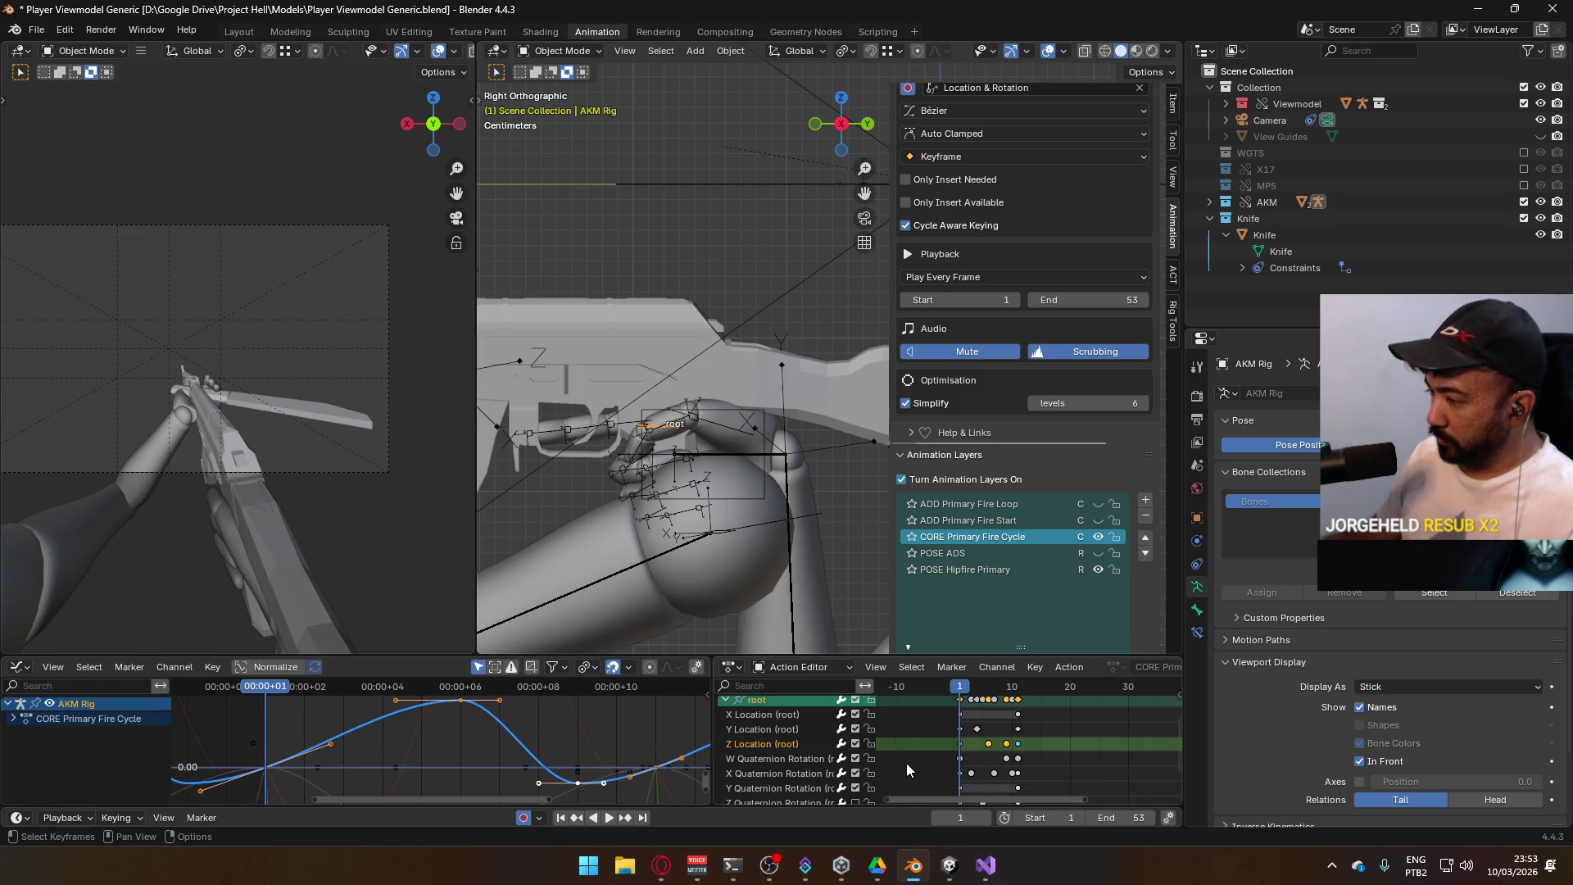
left_click(777, 730)
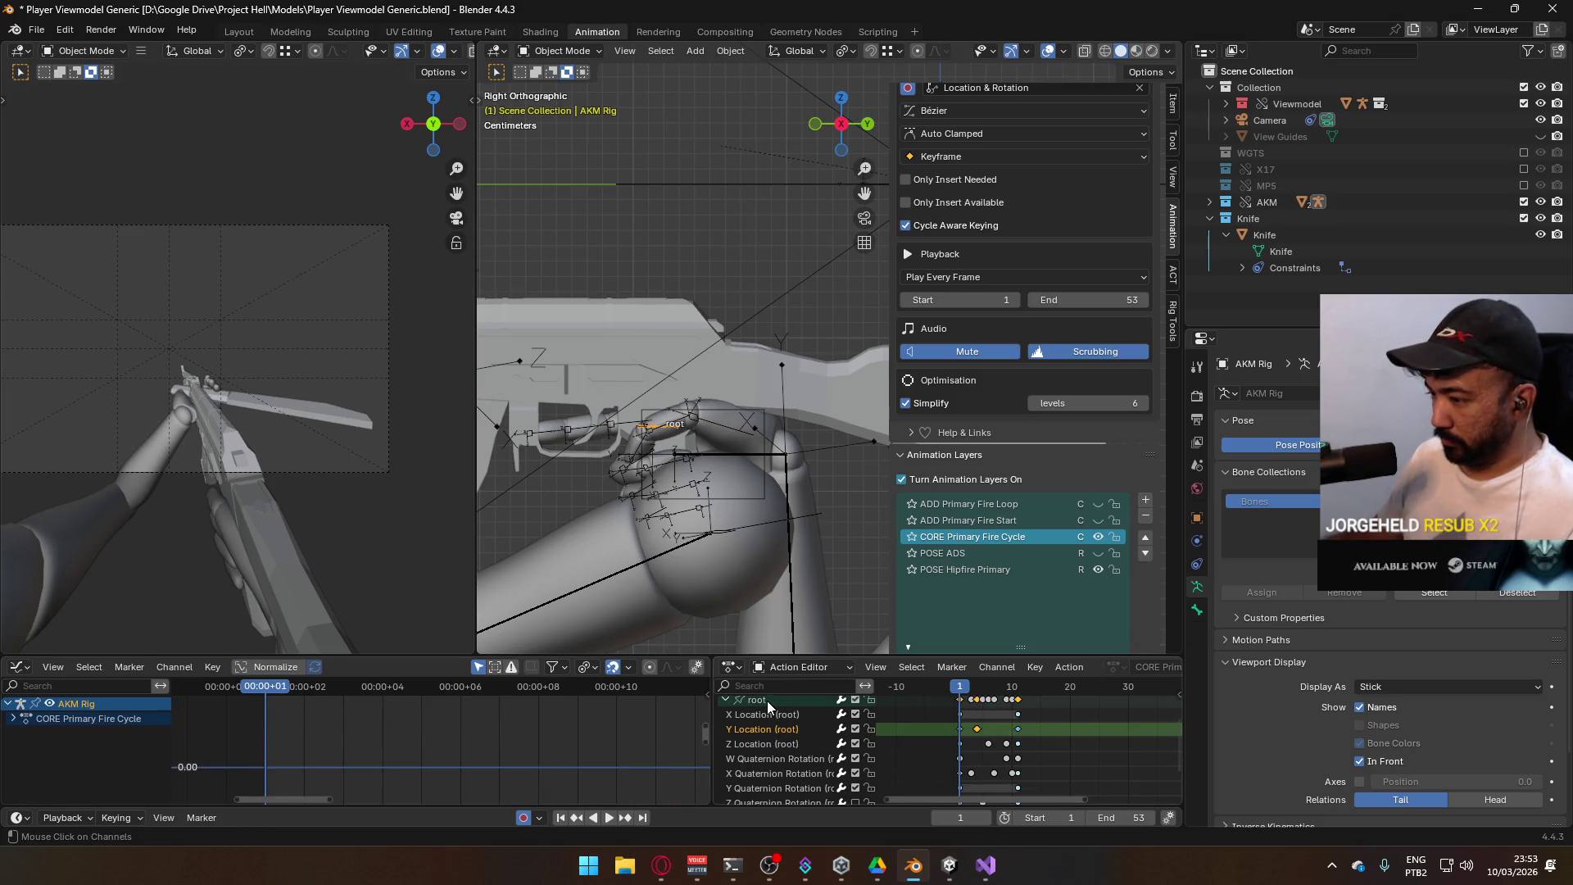
key("Home")
scroll(412, 743, "down", 2)
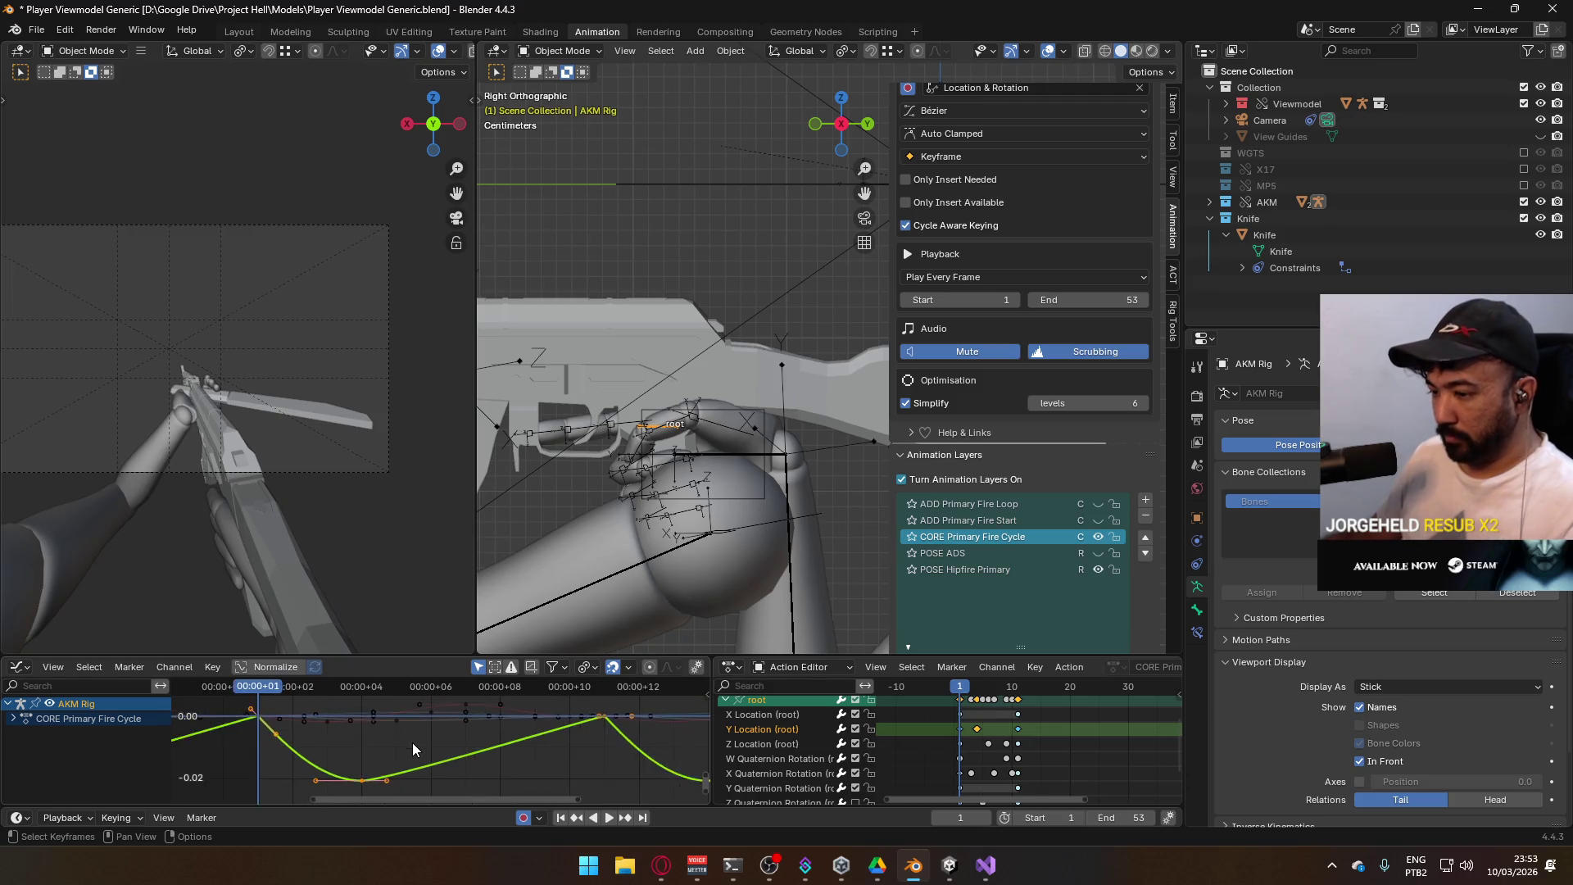
left_click_drag(354, 694, 395, 692)
left_click(399, 762)
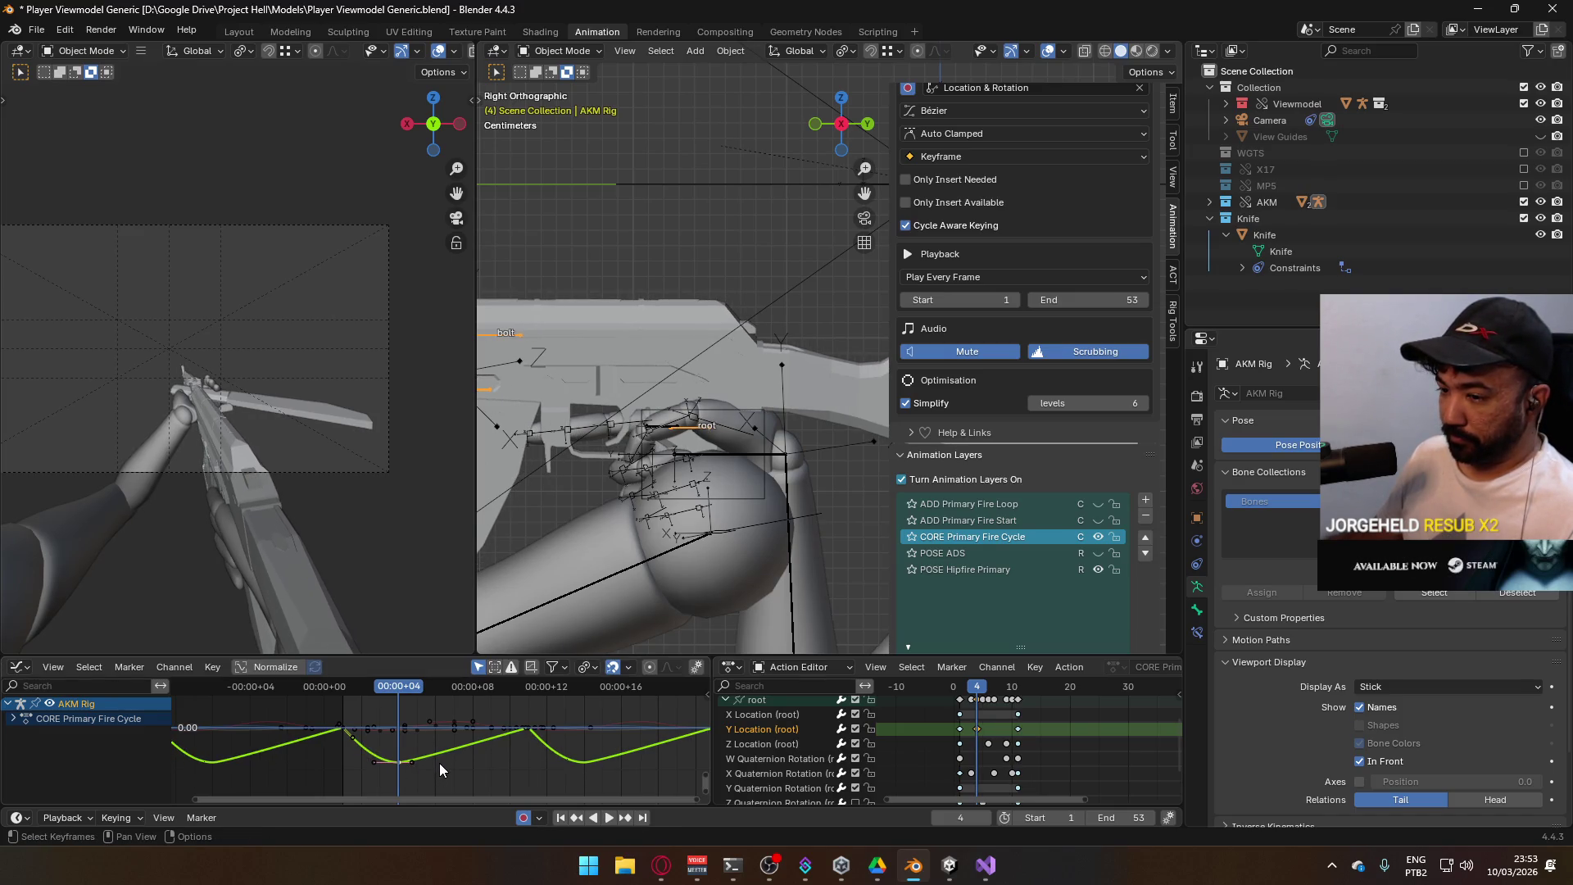
Try moving the frame-4 key, preview the cycle, then undo the move
key("g")
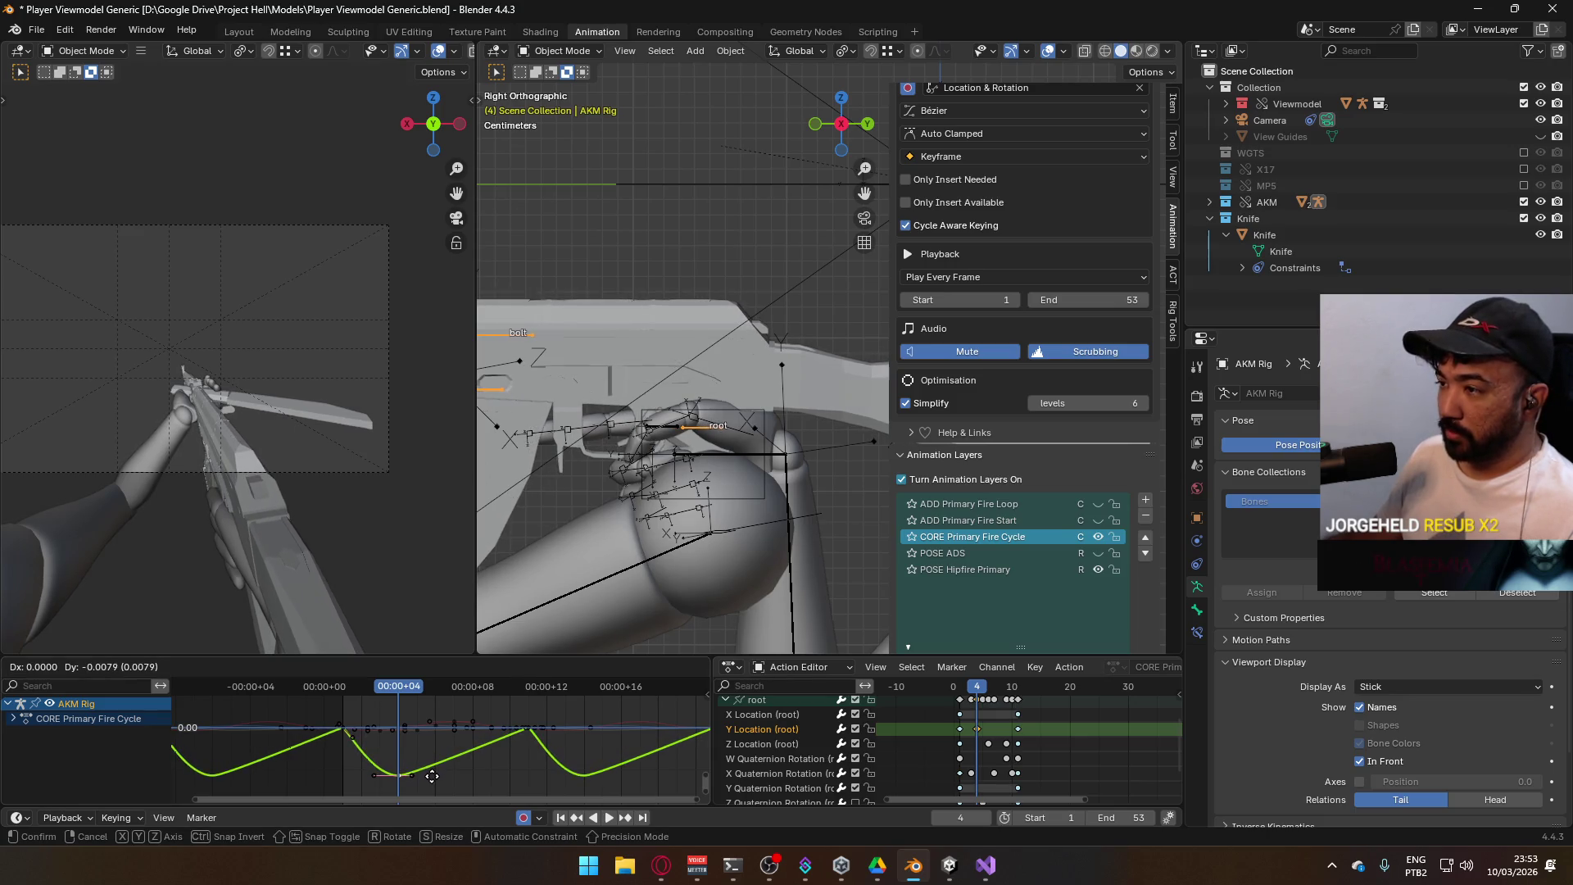
left_click(431, 777)
key("space")
mouse_move(401, 693)
left_mouse_down()
mouse_move(341, 694)
mouse_move(446, 711)
mouse_move(402, 721)
mouse_move(343, 699)
left_mouse_up()
key("Escape")
key("ctrl+z")
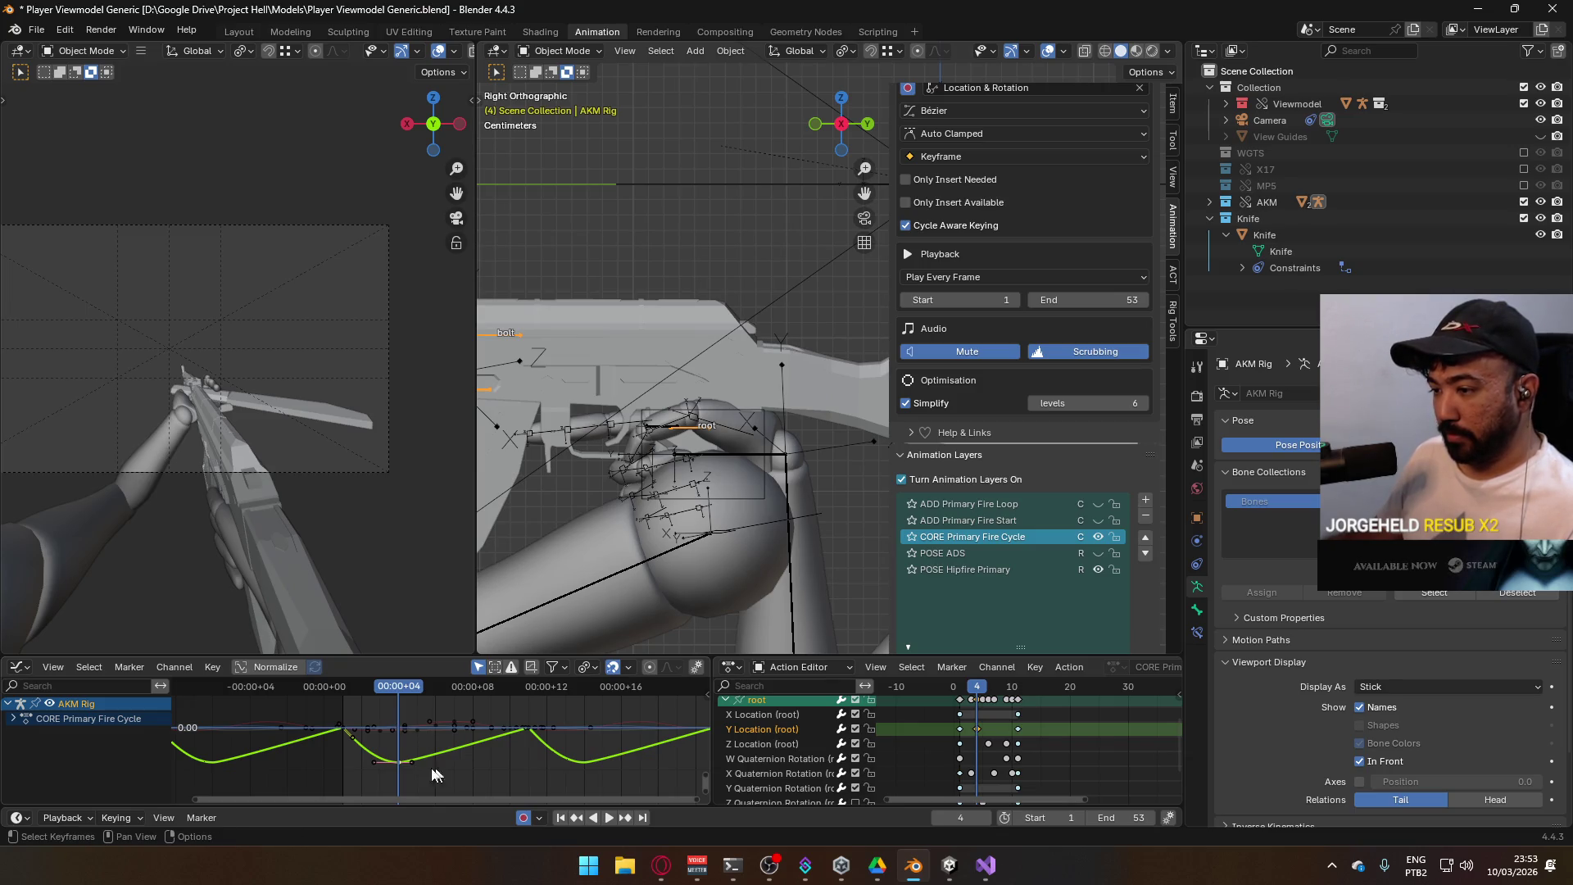
Lower the frame-4 Y Location key vertically by 0.0128 and play the cycle back
key("g")
key("y")
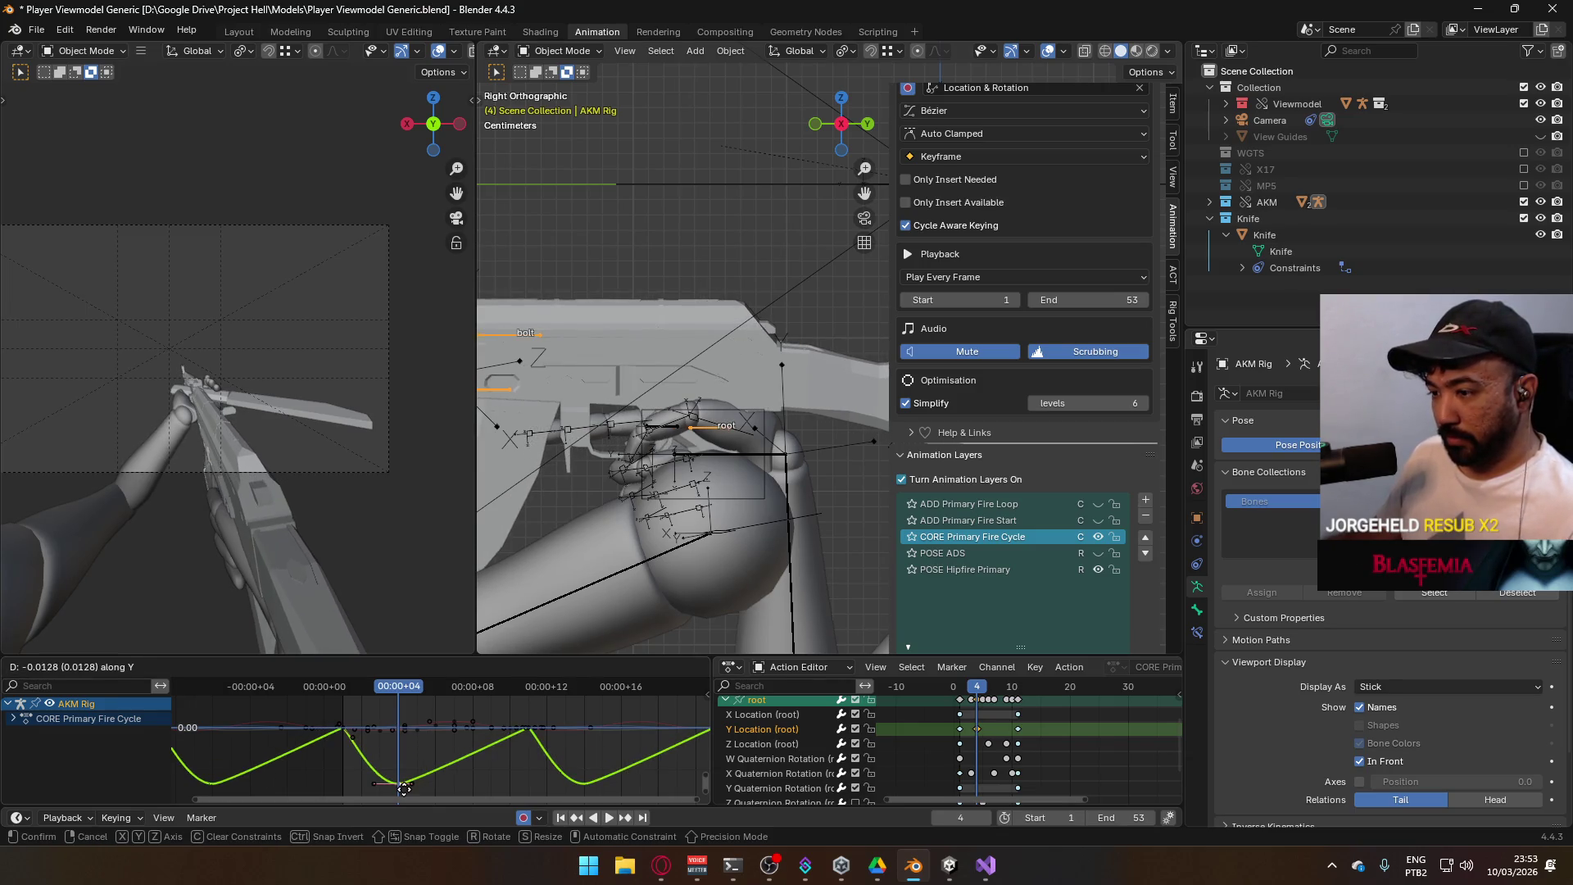
left_click(402, 787)
key("space")
left_click(328, 694)
mouse_move(327, 695)
left_mouse_down()
mouse_move(430, 696)
mouse_move(344, 698)
left_mouse_up()
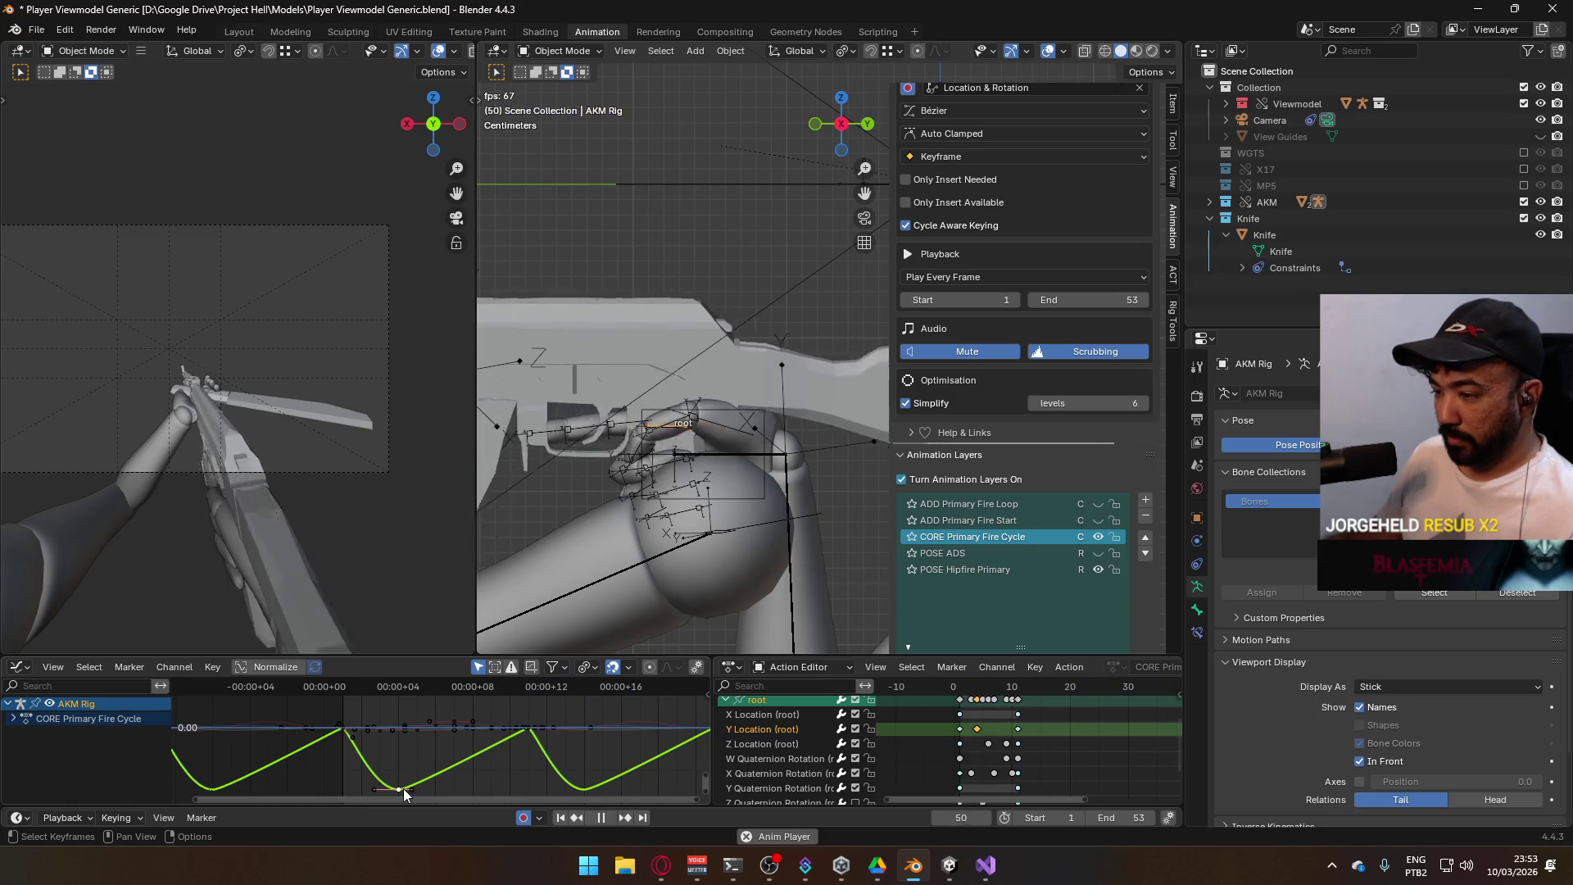
Try rotating and scaling the frame-4 key's handles, then undo the adjustment
key("r")
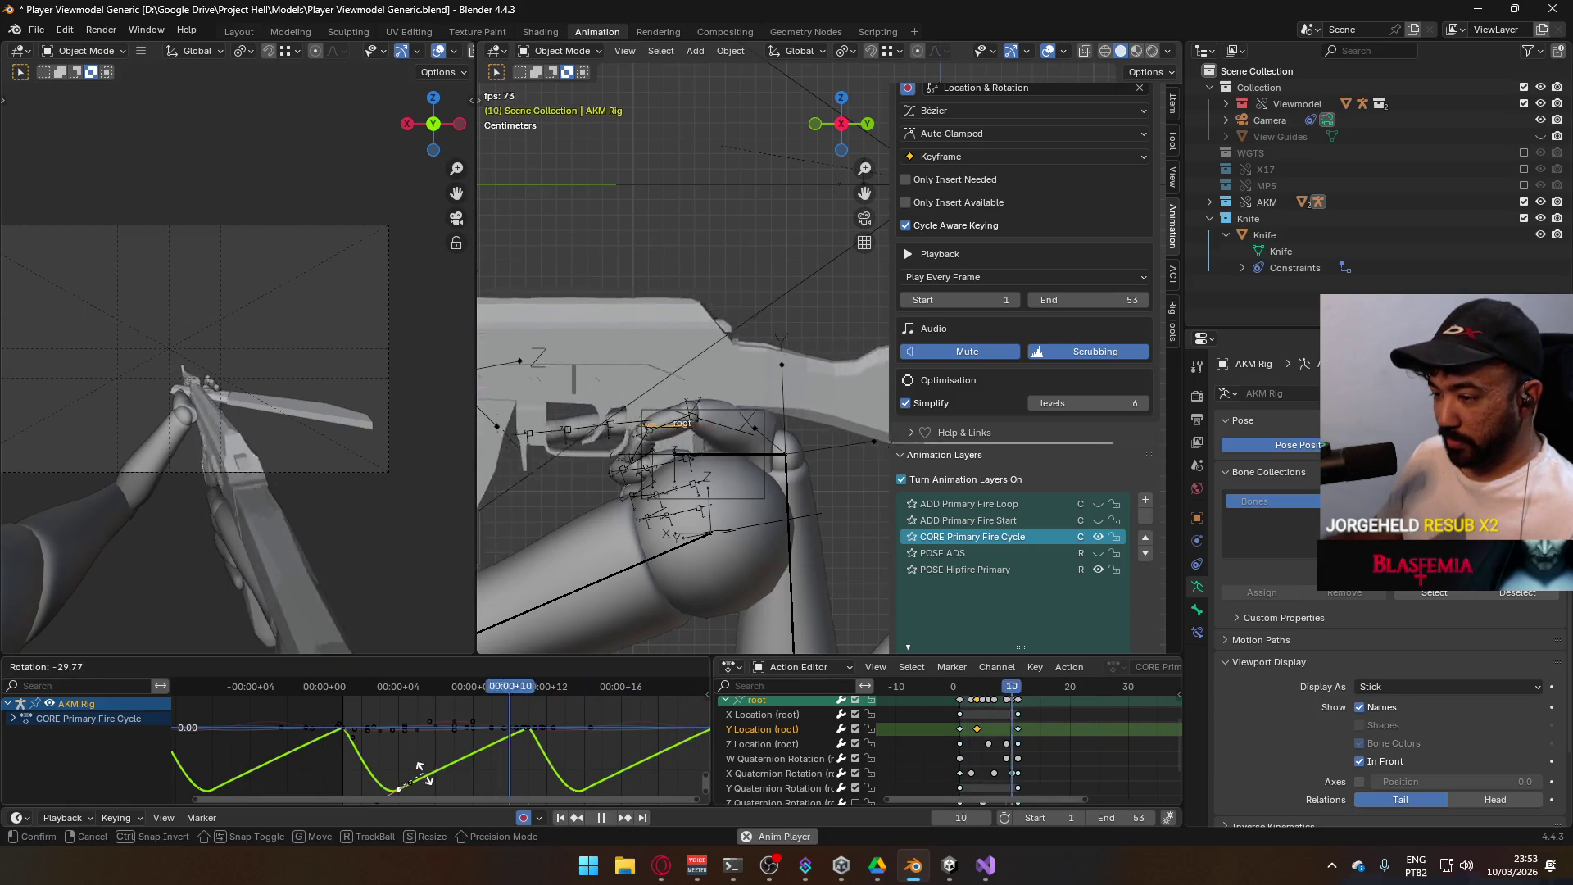
left_click(425, 761)
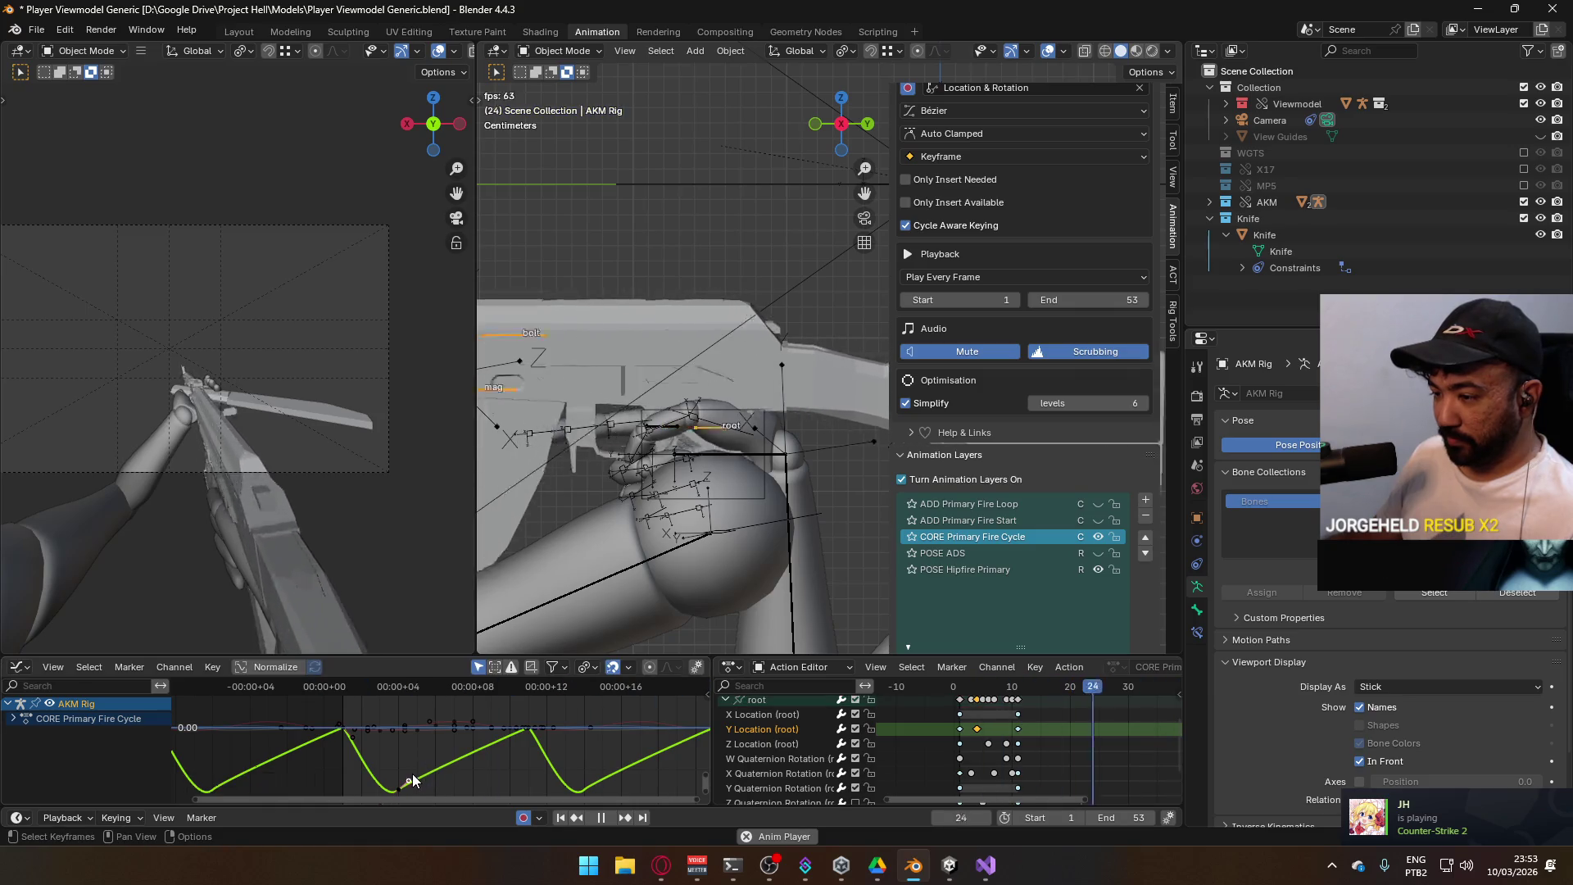
key("s")
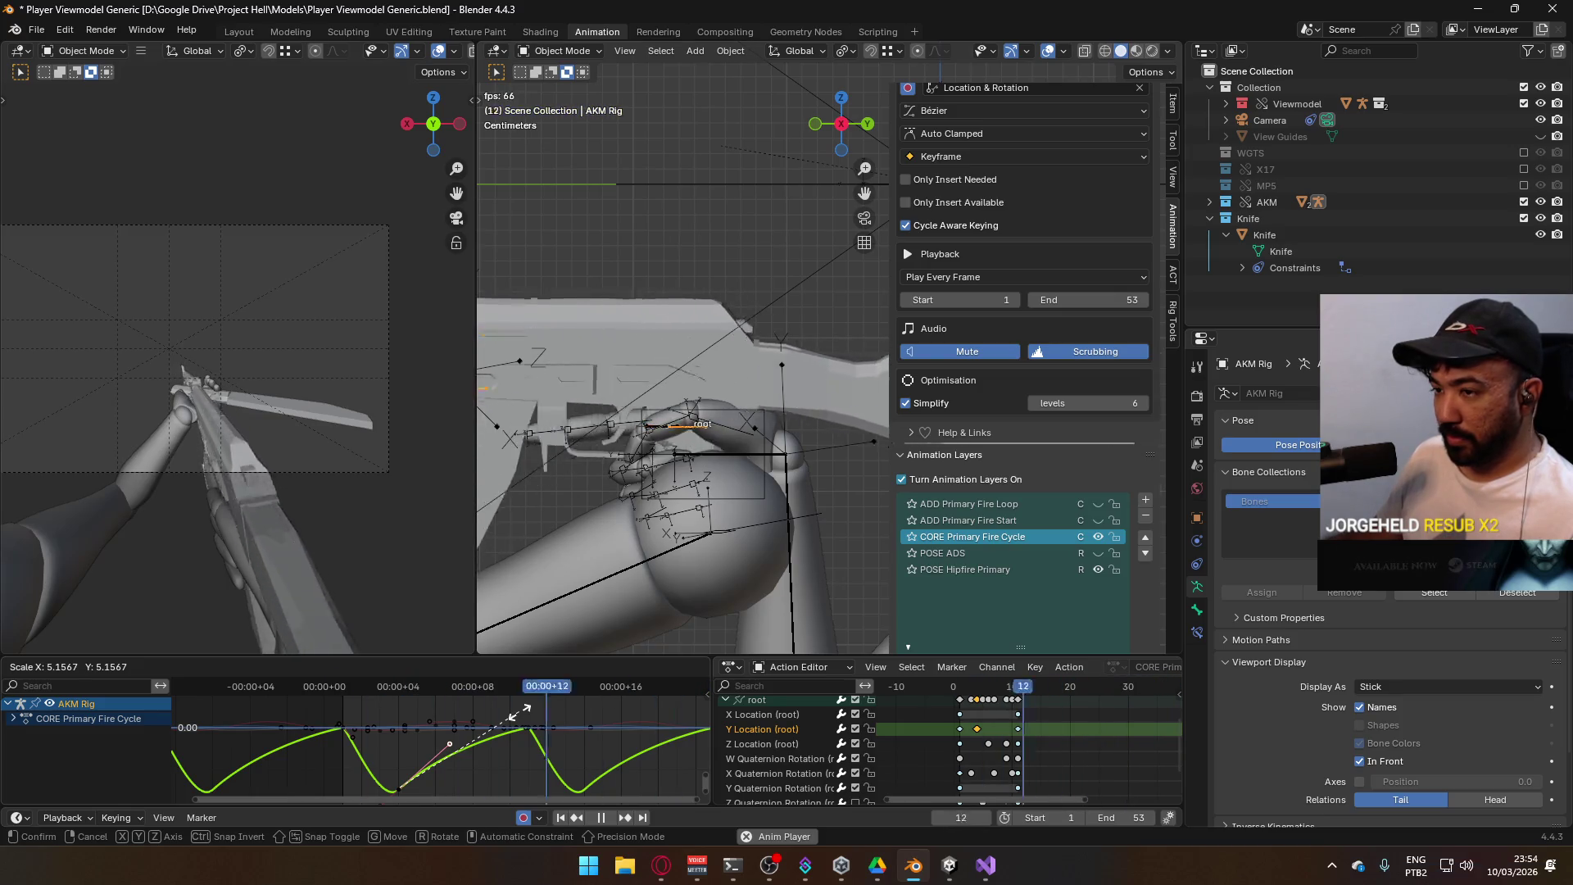
right_click(512, 717)
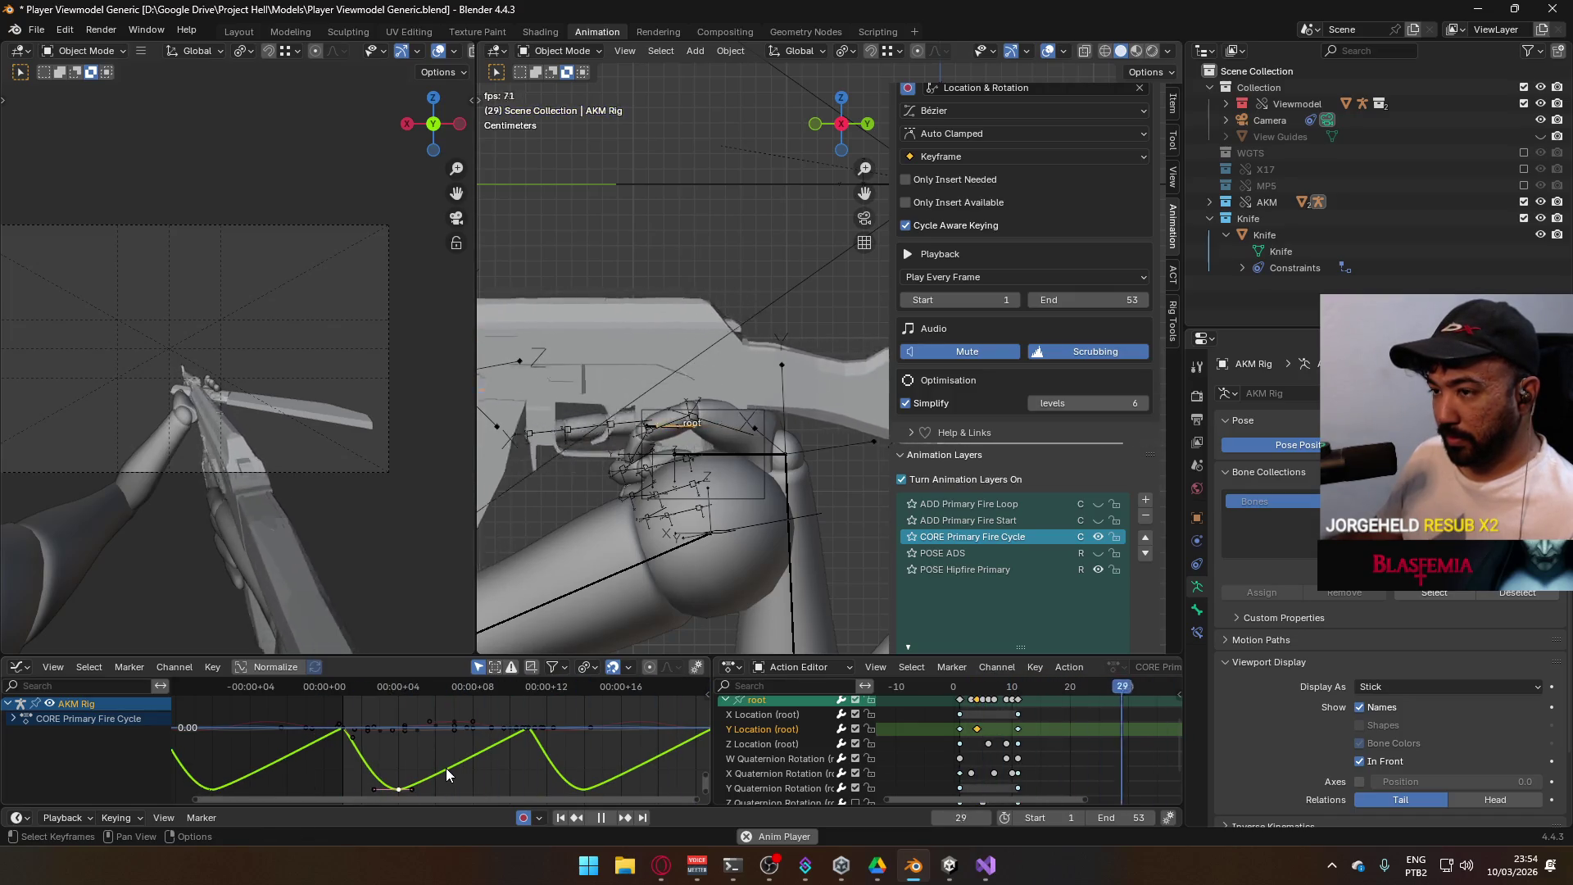
key("ctrl+z")
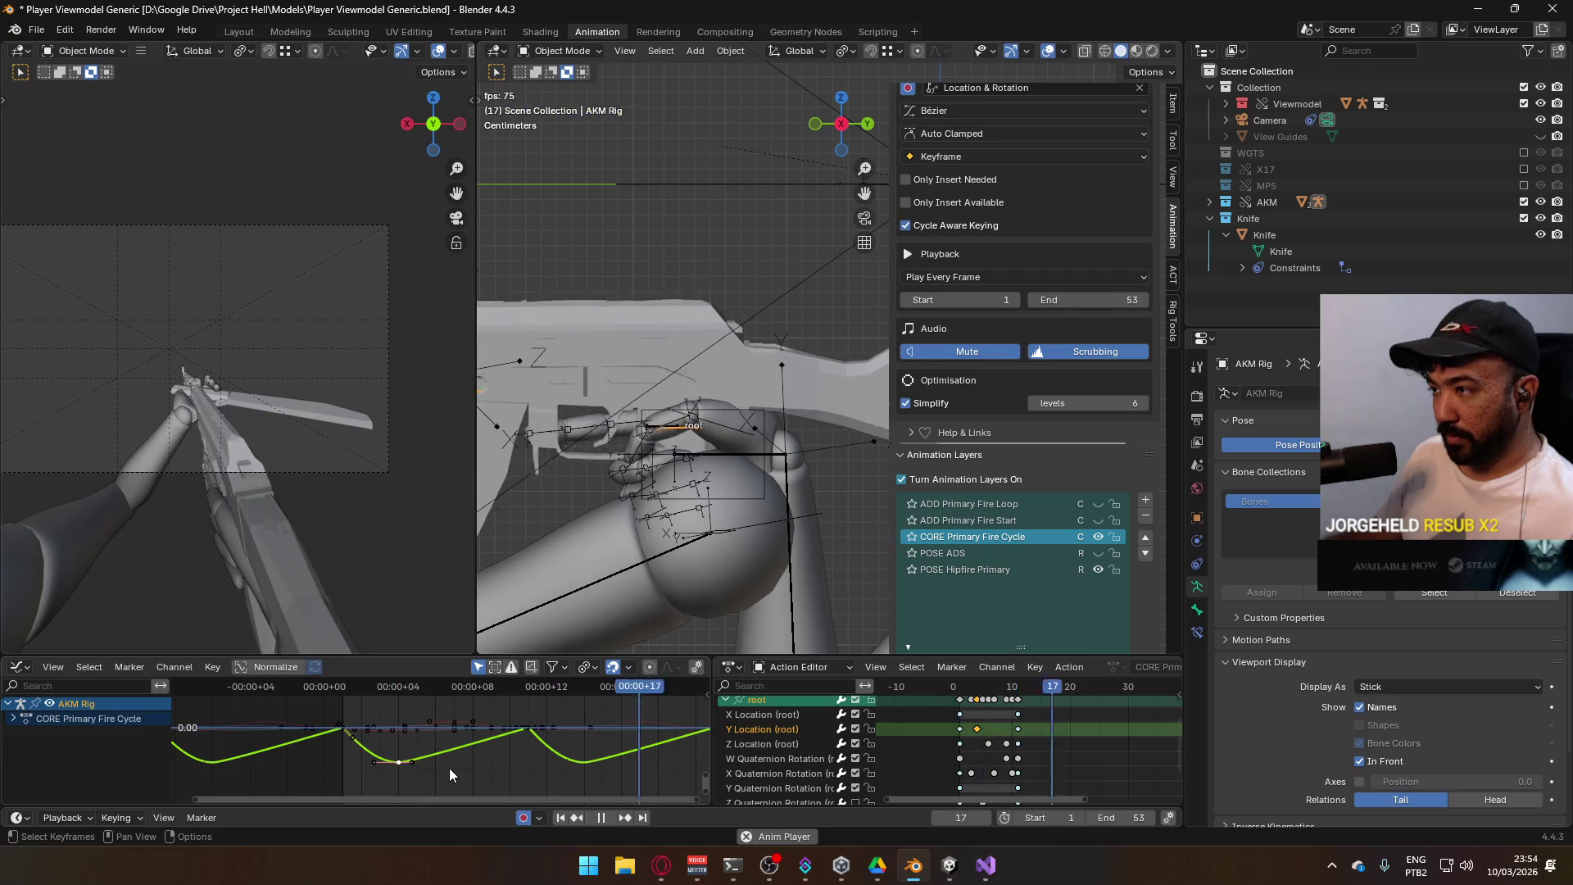
Set the playback end frame to 51
scroll(495, 751, "down", 6)
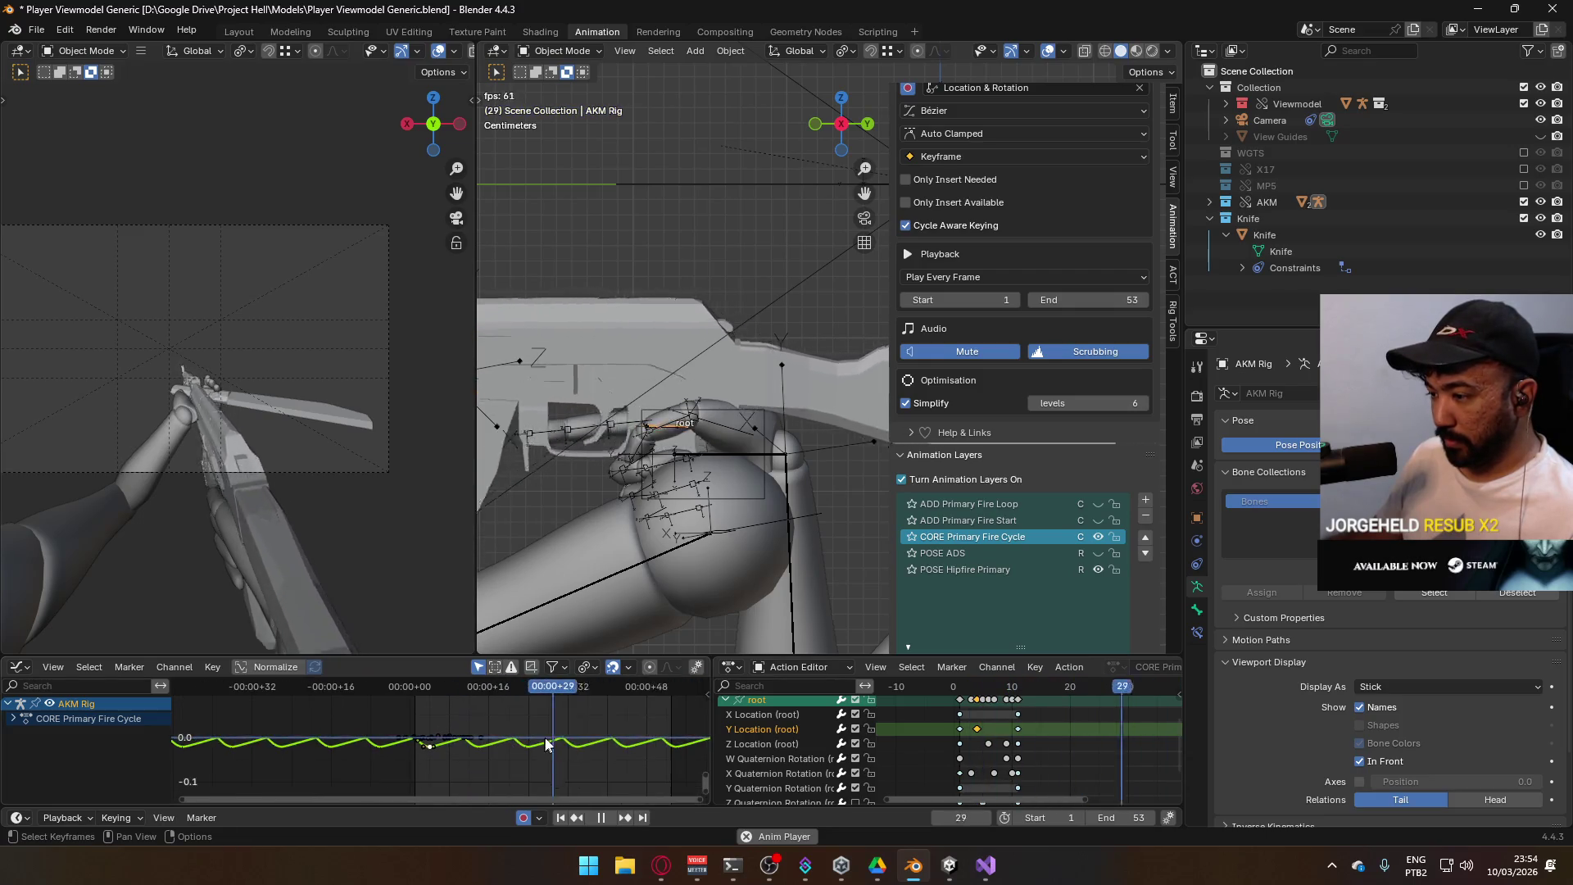
double_click(1091, 818)
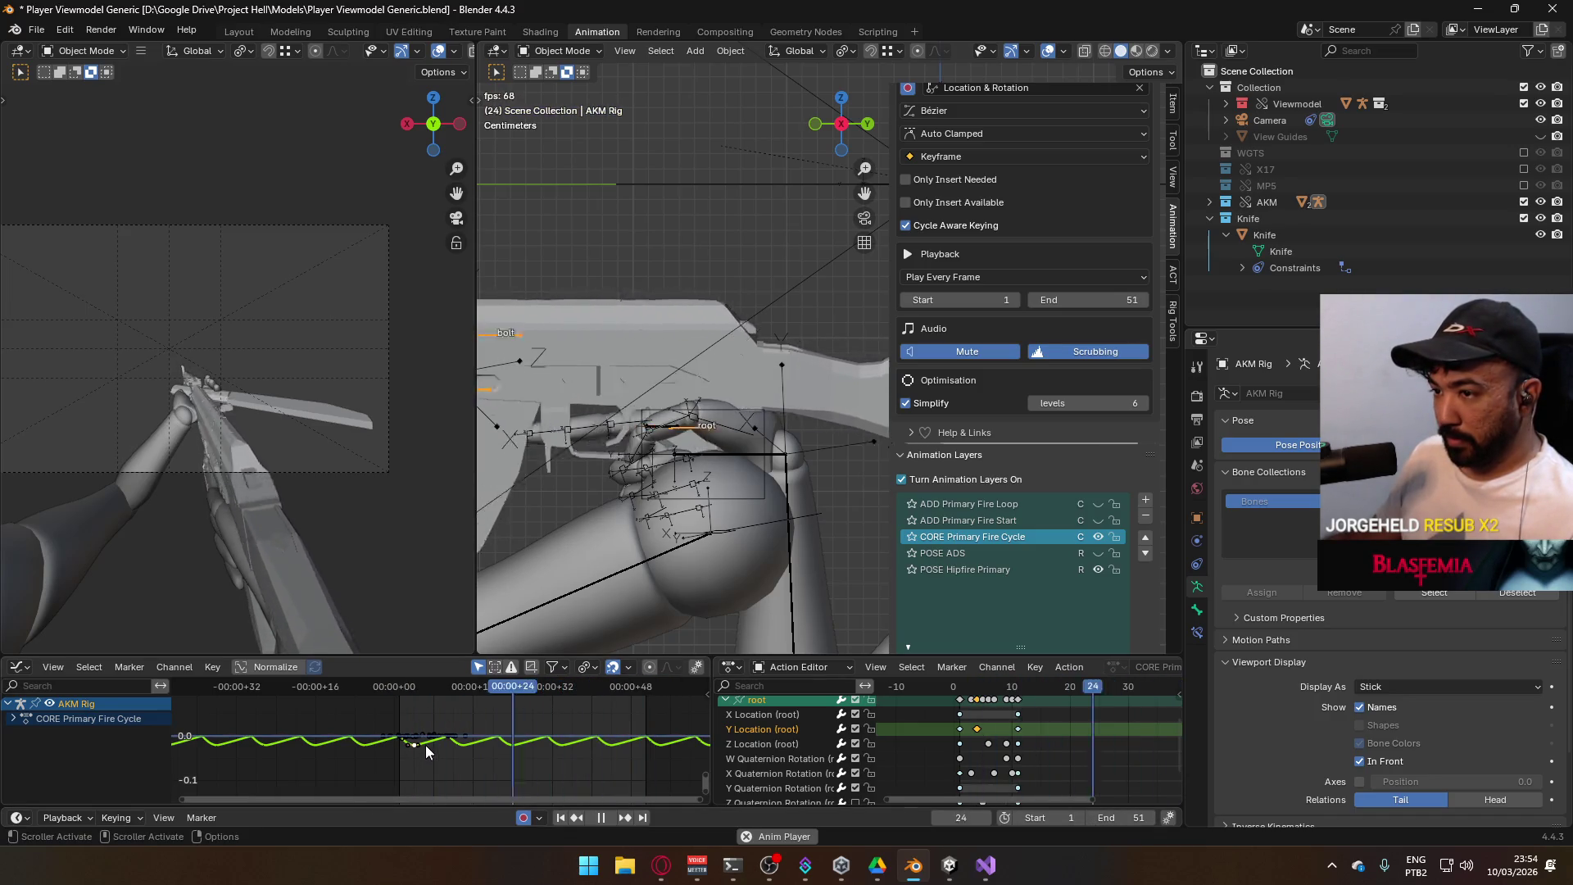
scroll(425, 746, "up", 2)
scroll(424, 737, "up", 5)
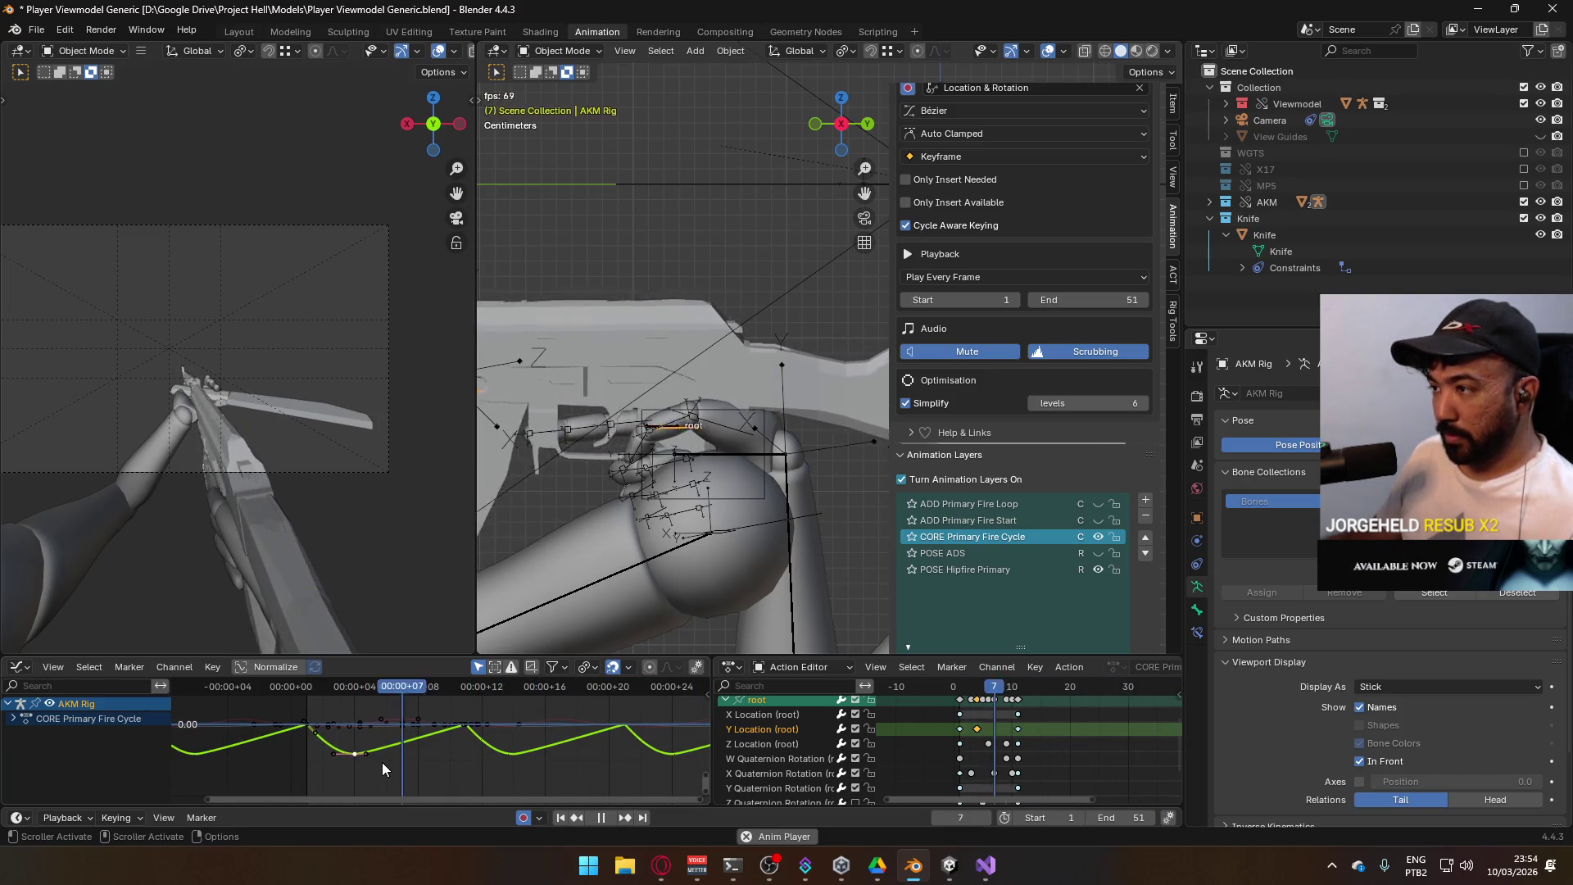
Lower the selected key slightly along Y after a couple of cancelled attempts
key("g")
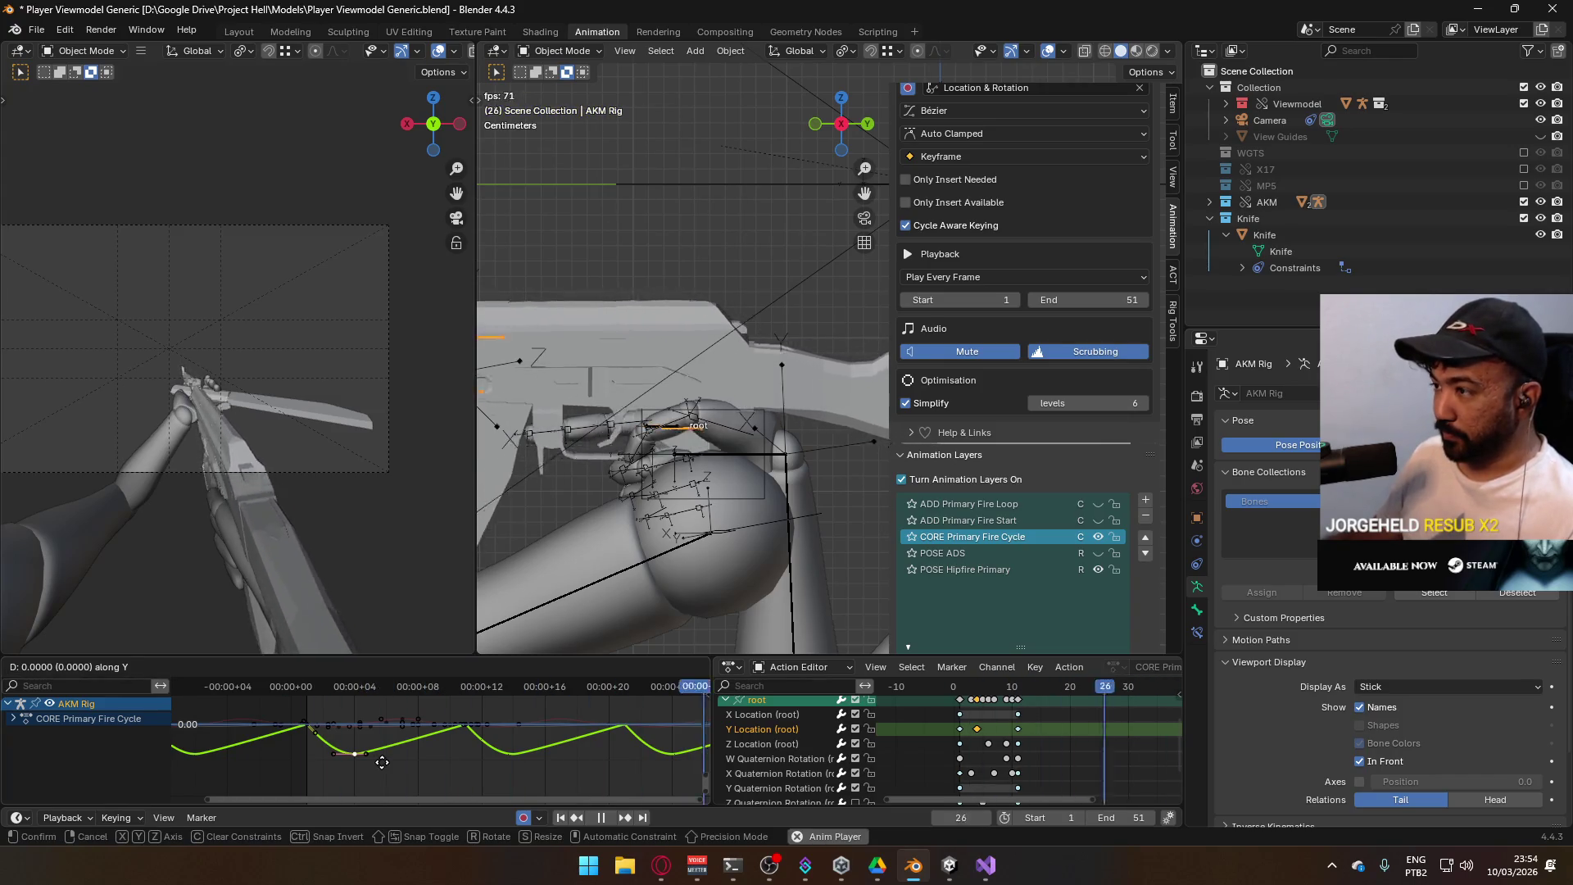
right_click(382, 789)
key("g")
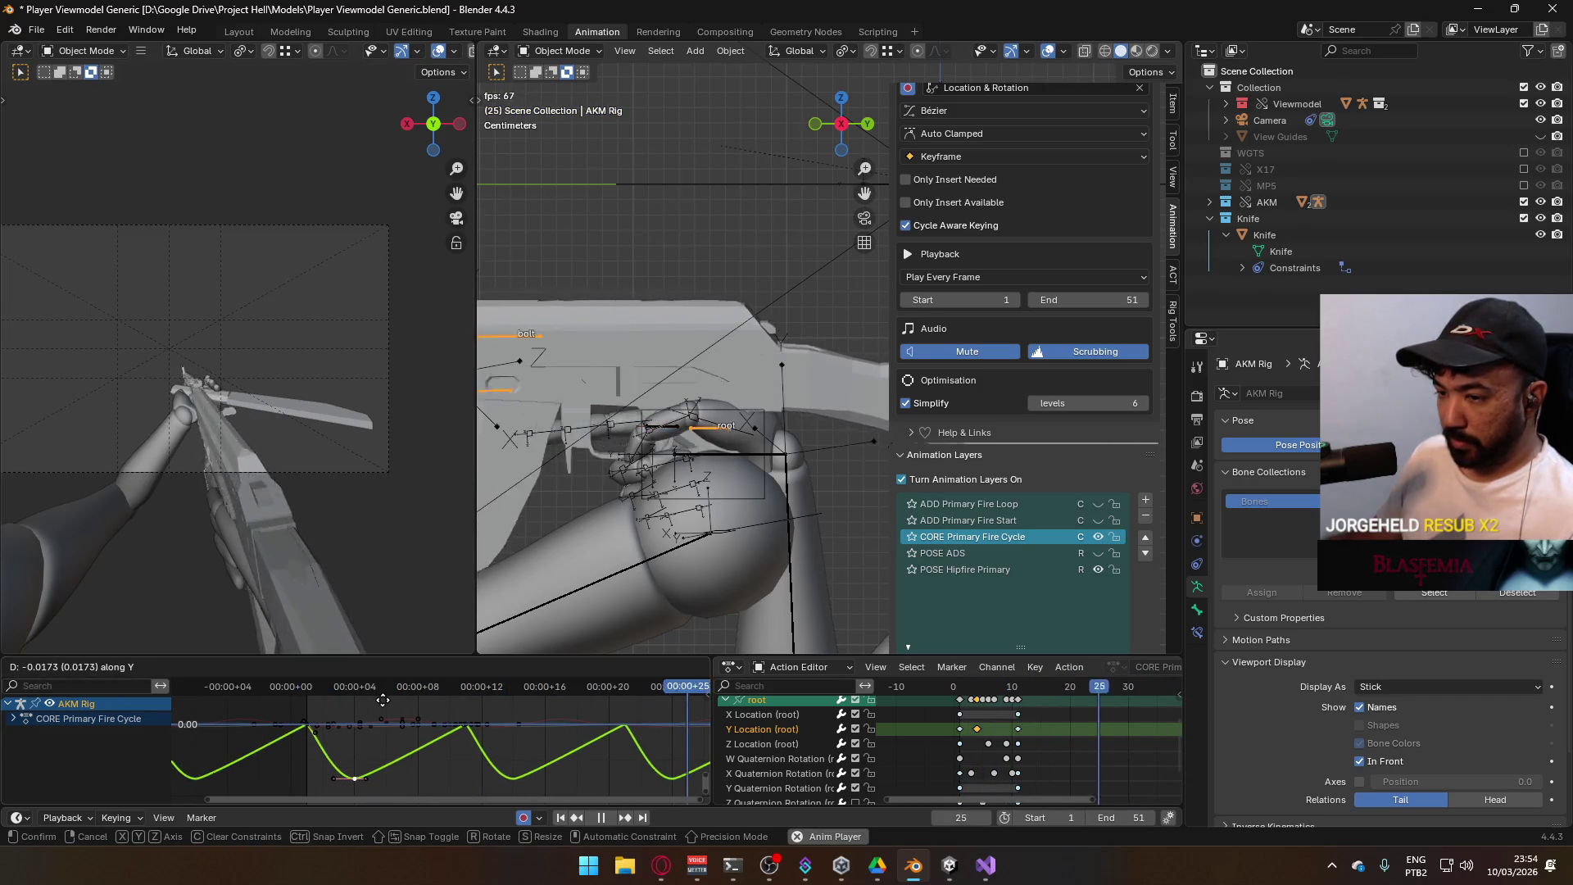
right_click(383, 700)
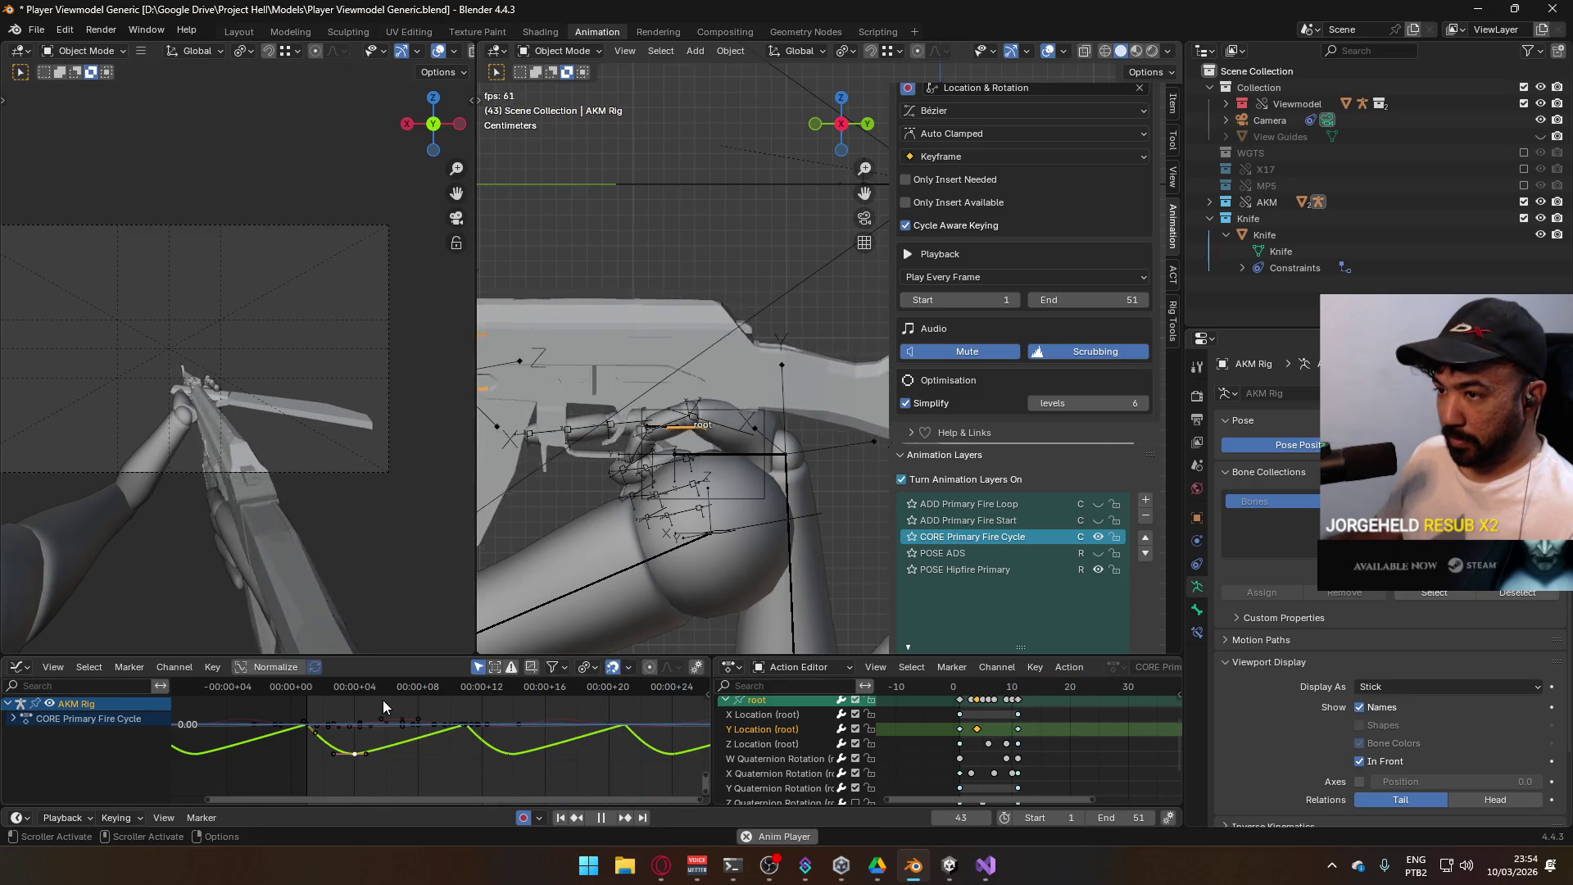
key("g")
key("y")
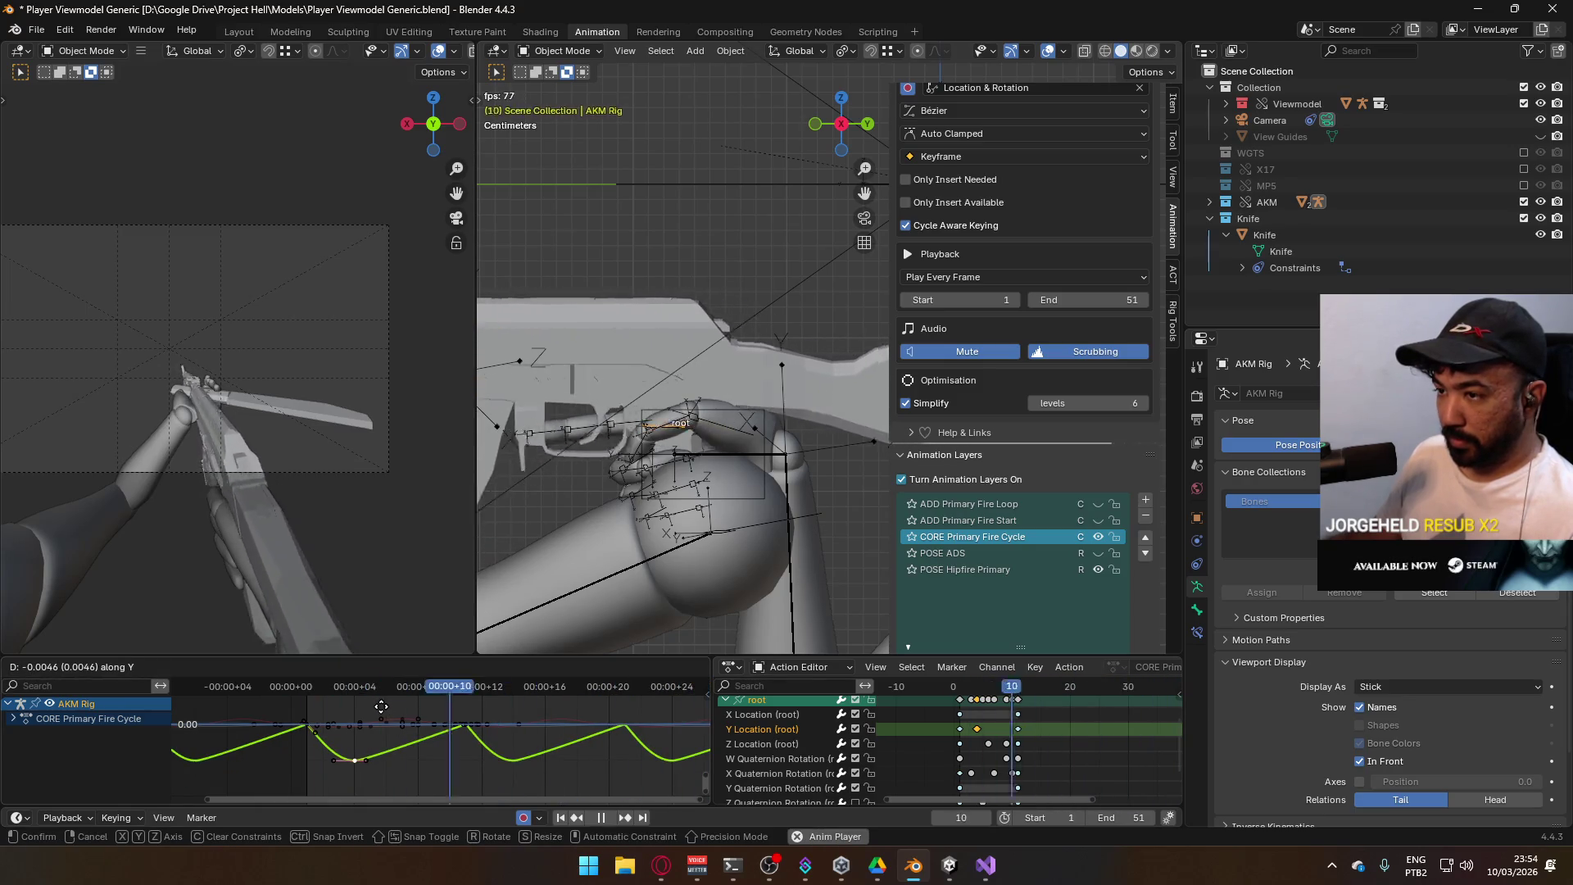
left_click(382, 706)
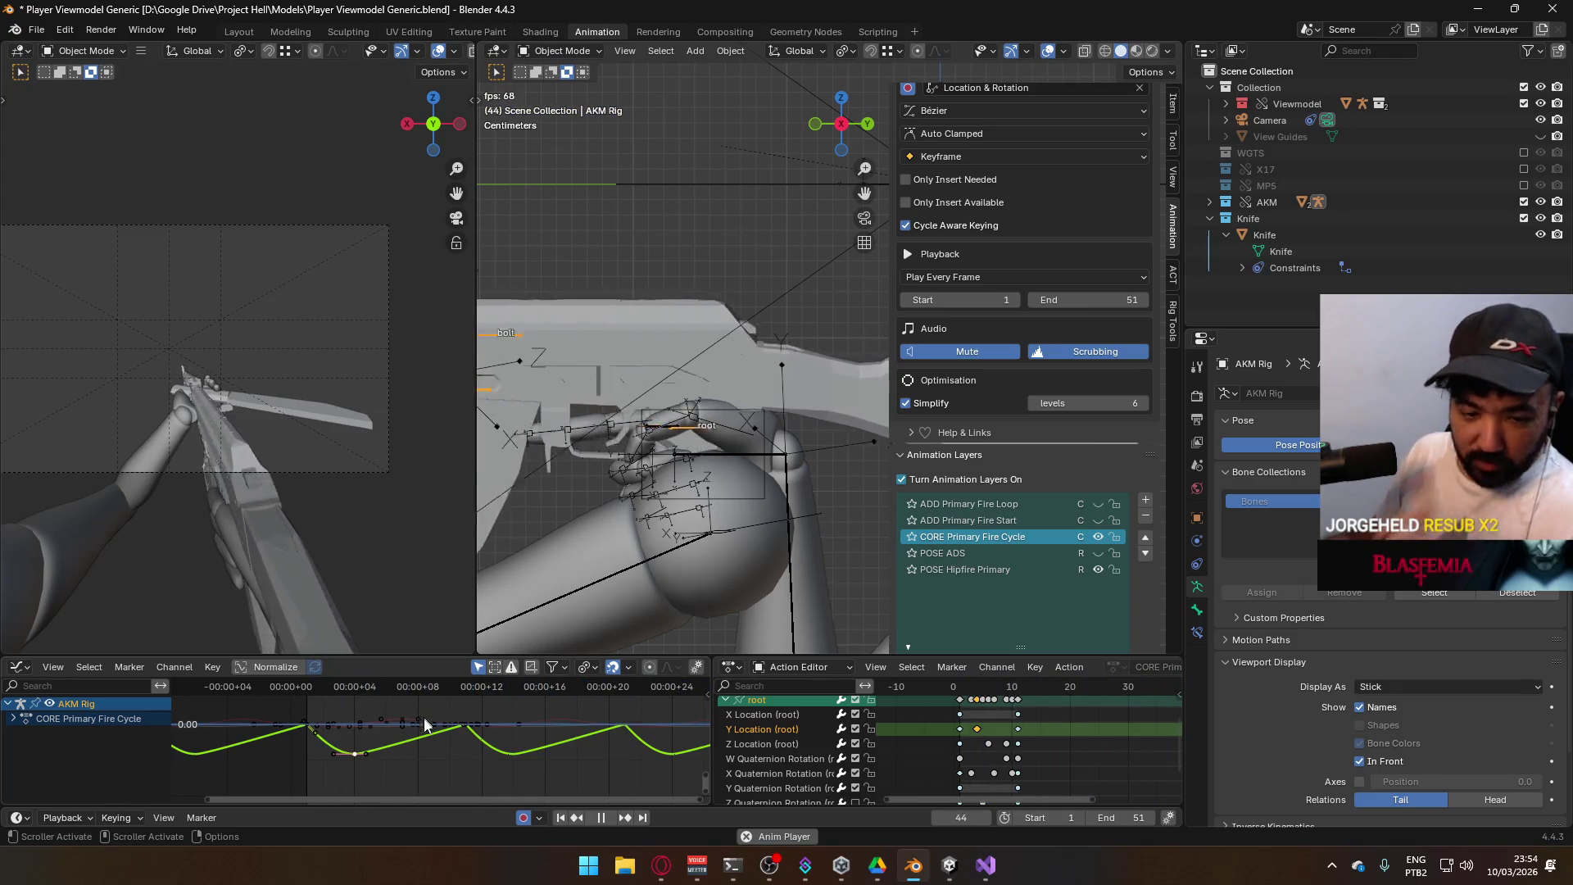
Lower the fire cycle's low key a little further after several cancelled trial moves
key("g")
key("y")
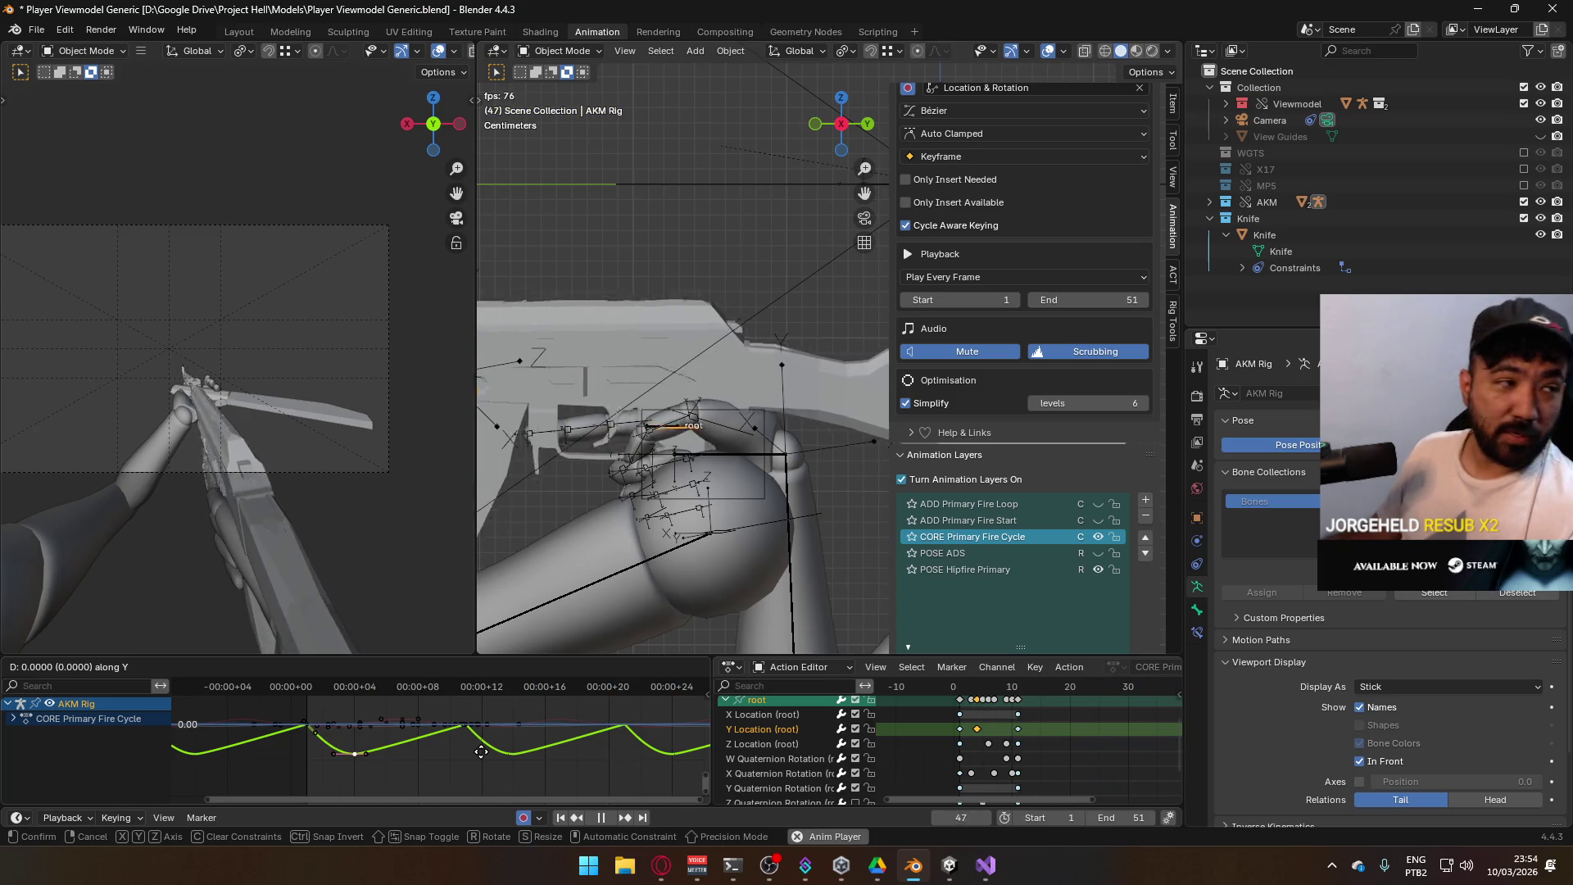
mouse_move(485, 727)
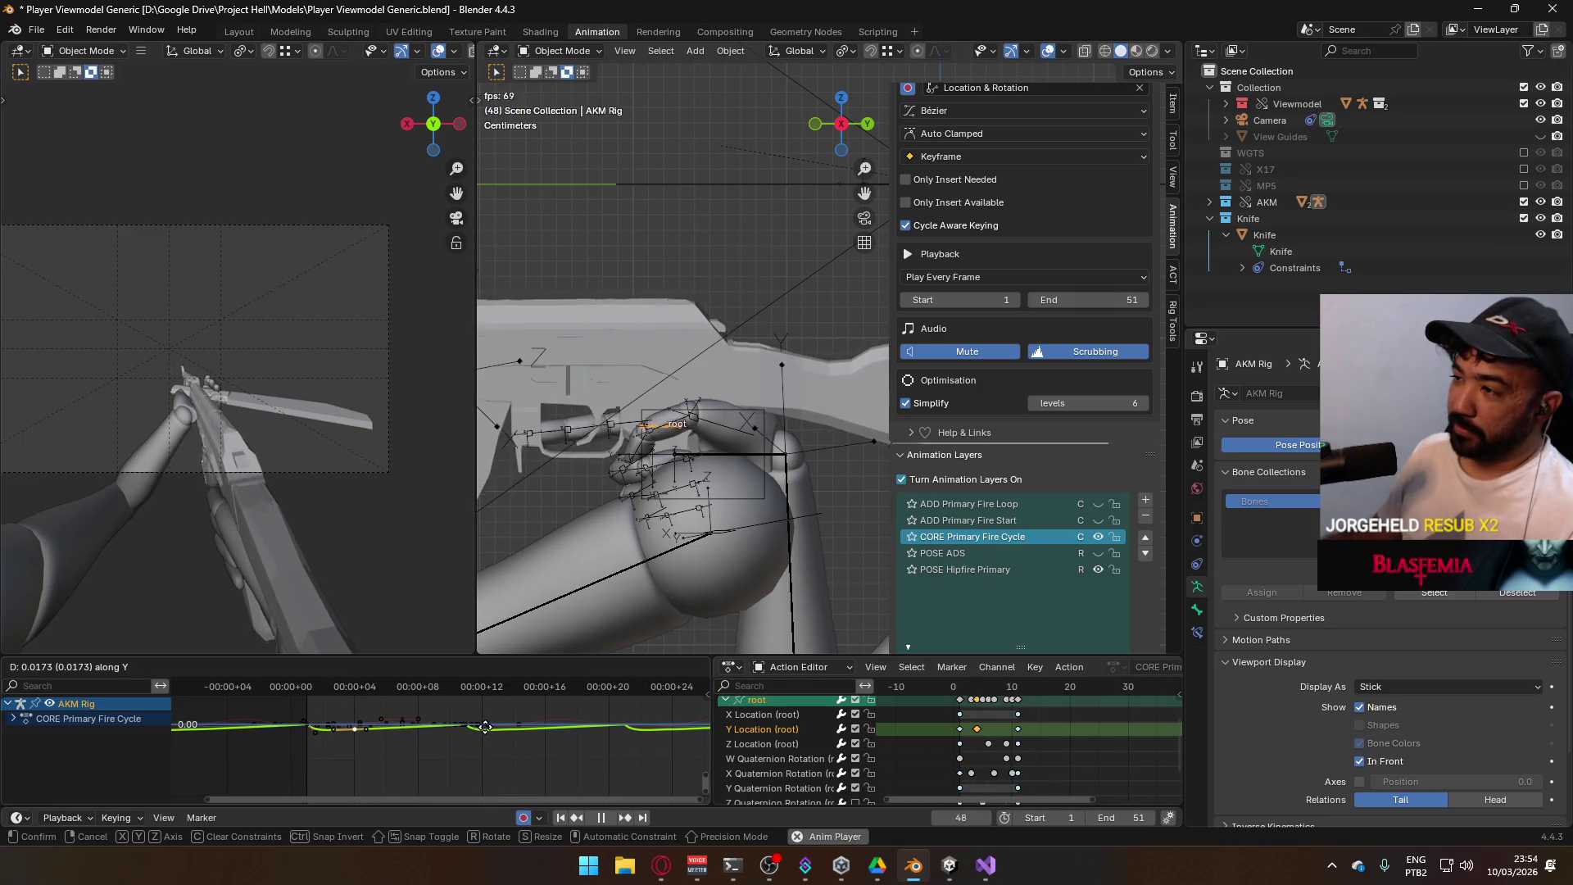
mouse_move(522, 784)
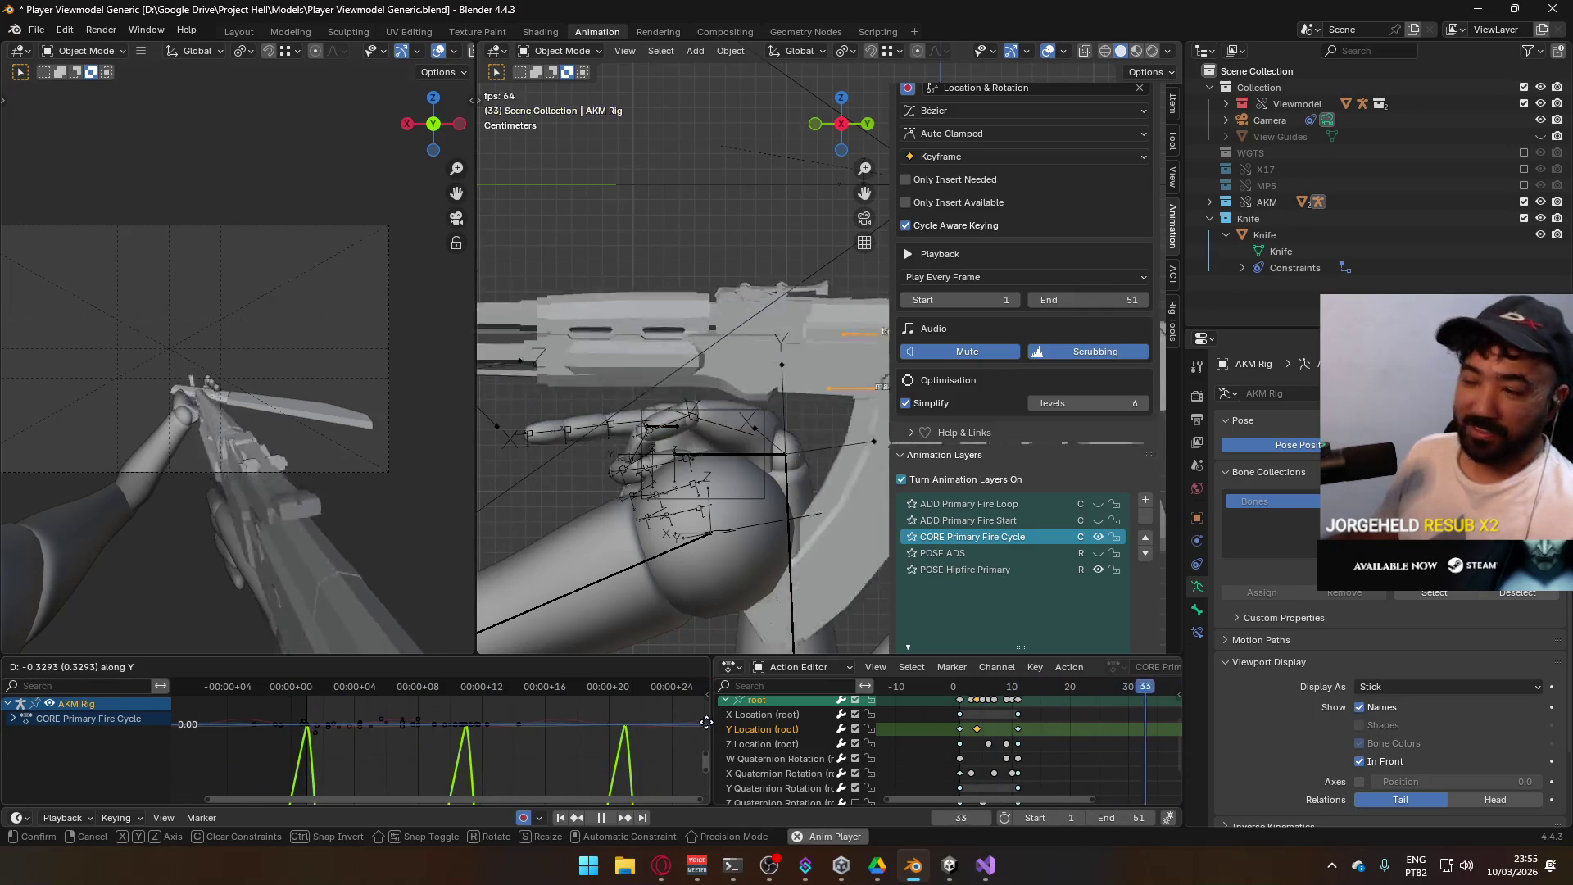
right_click(628, 776)
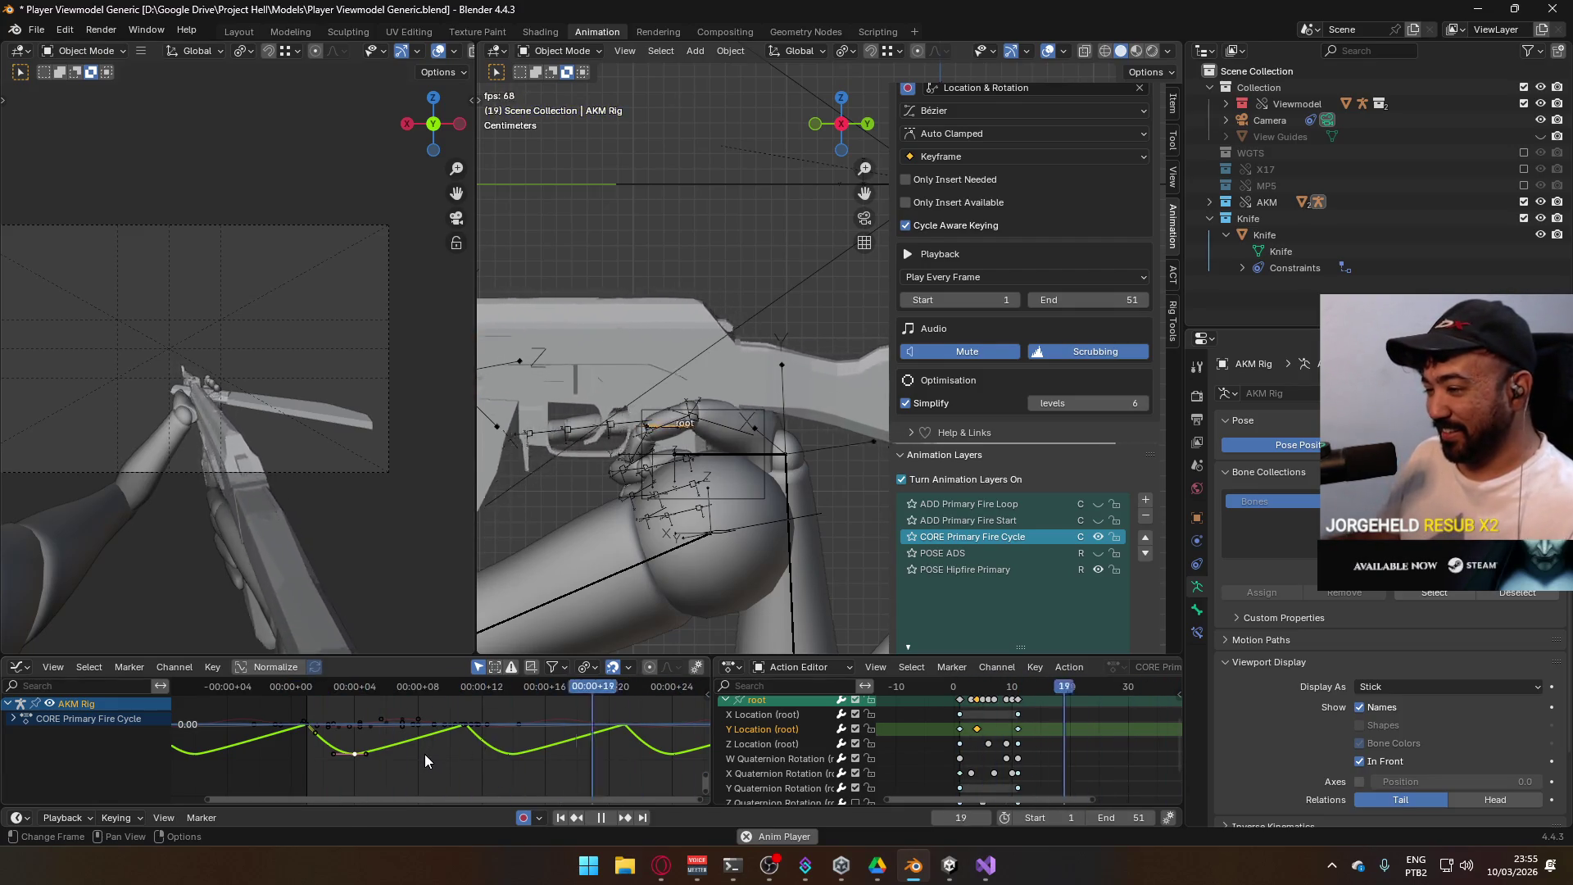
key("g")
key("y")
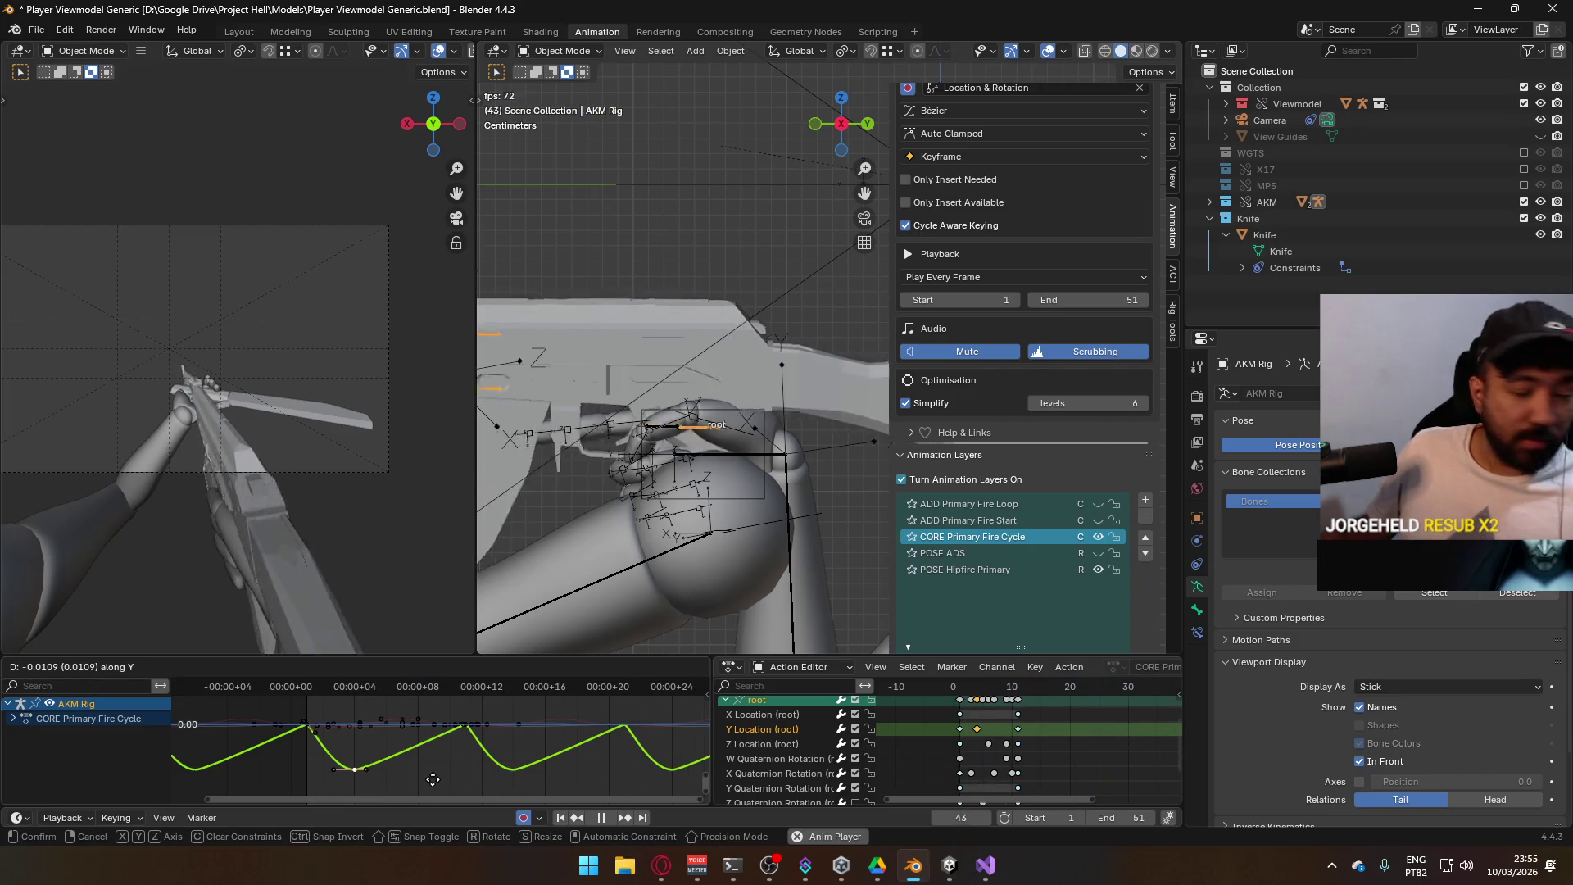
right_click(433, 779)
key("g")
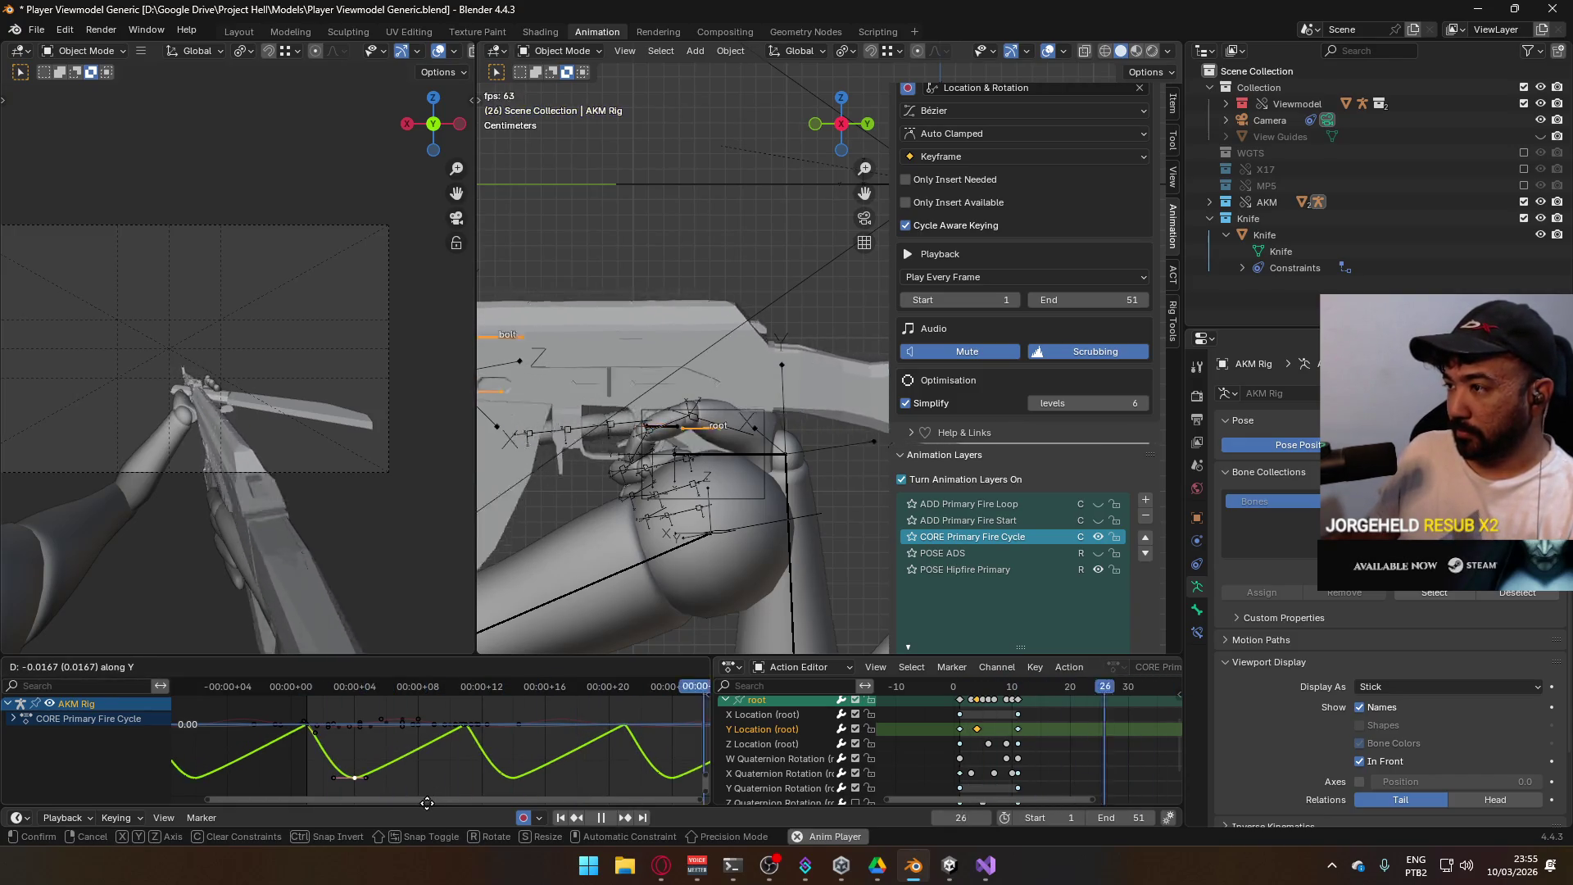
right_click(428, 792)
key("g")
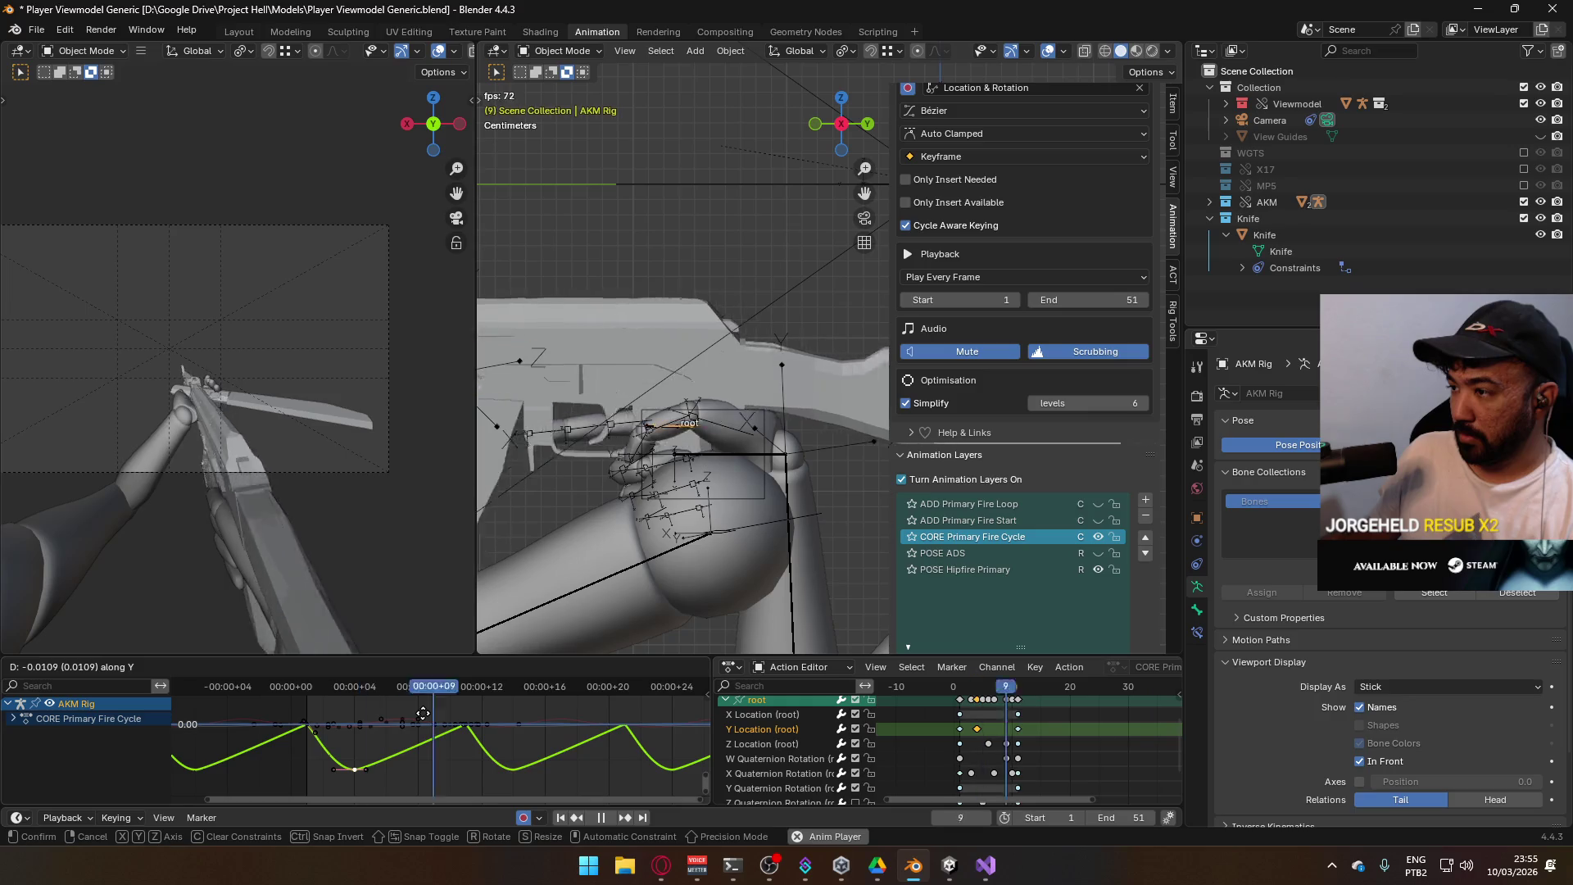
left_click(423, 713)
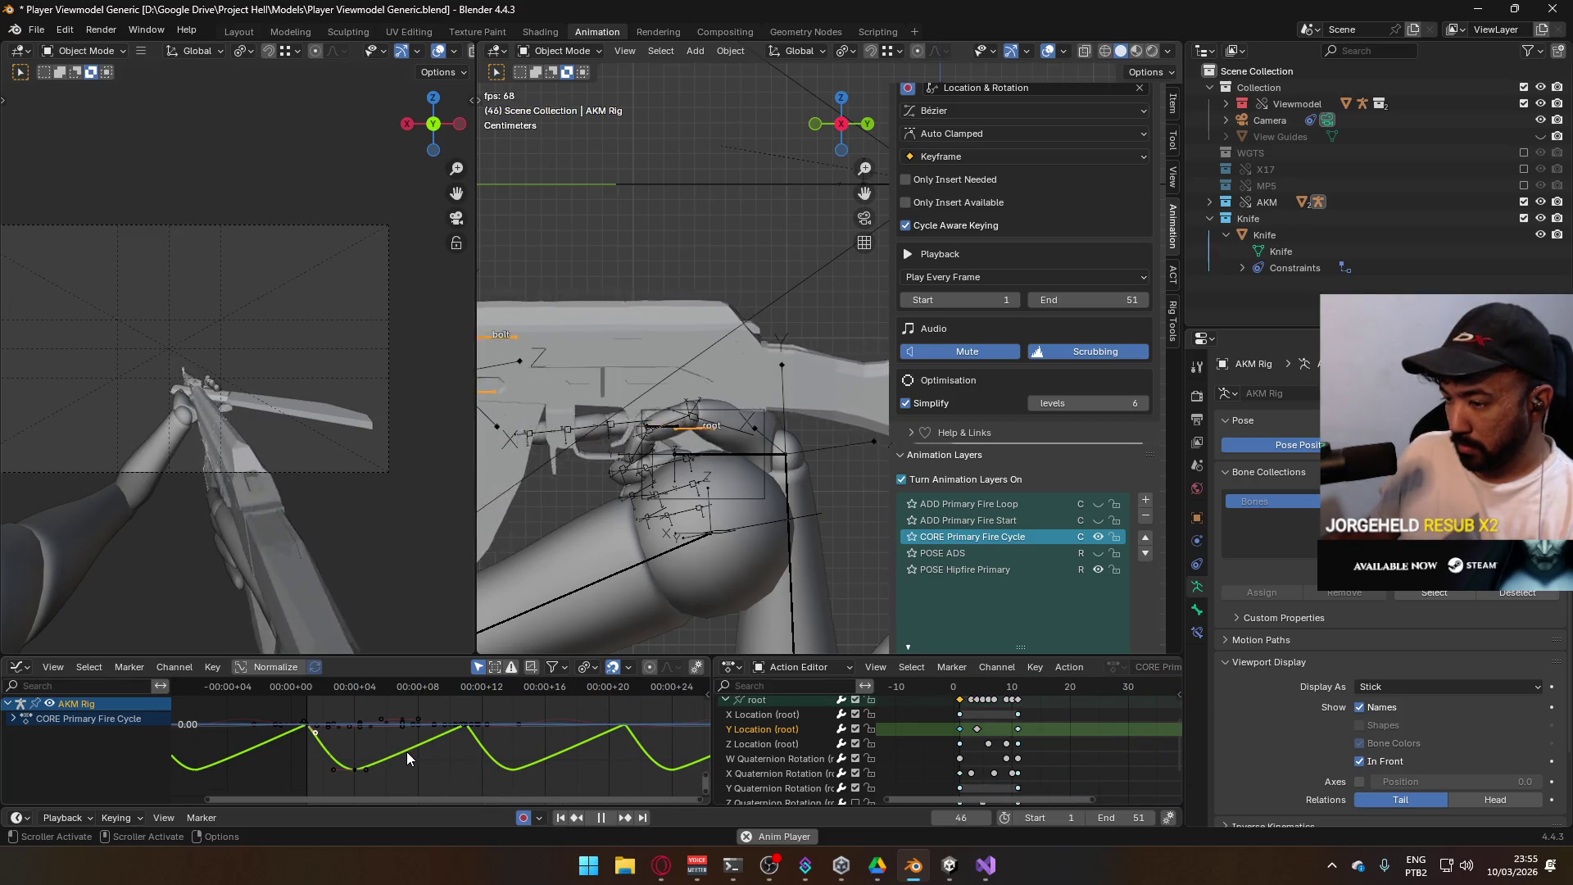
Rotate the low key's handles and rescale them longer for a smoother dip
key("r")
left_click(352, 770)
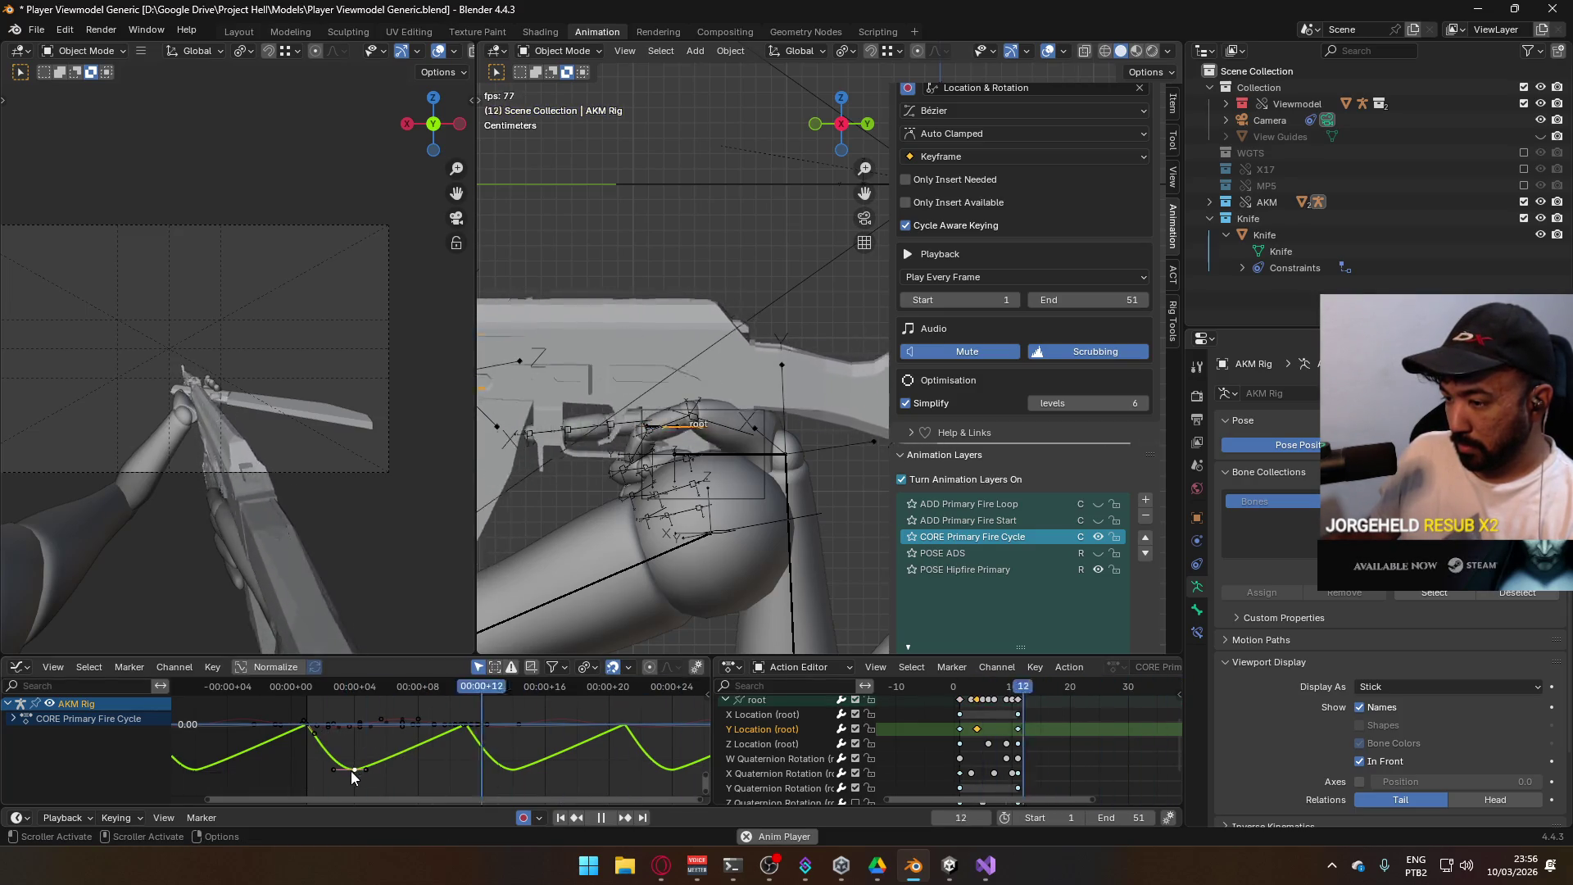
key("s")
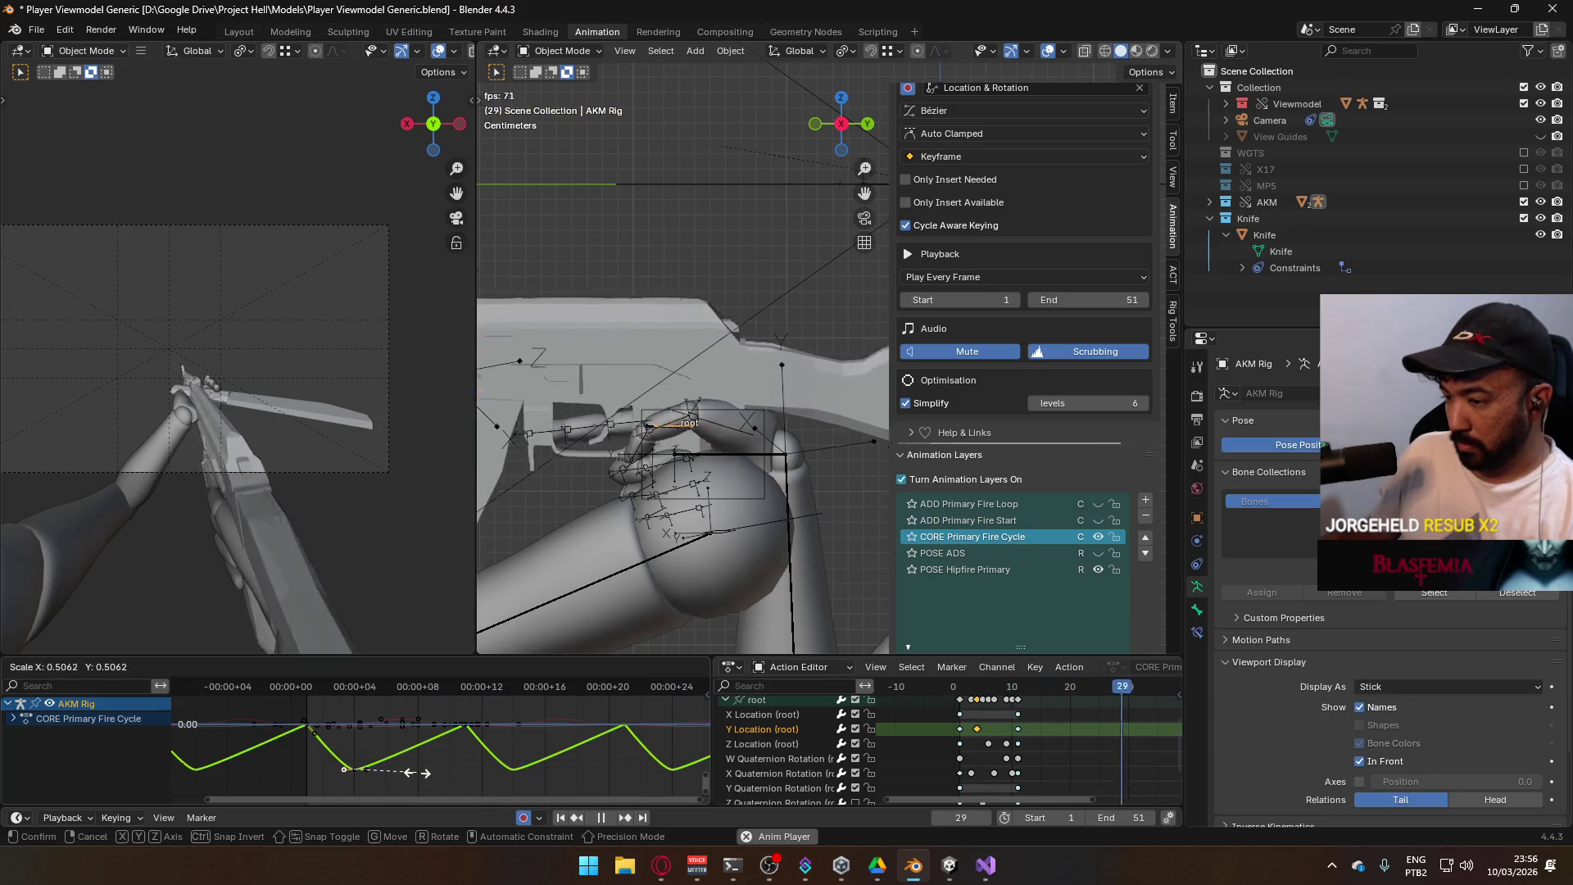
left_click(414, 783)
key("s")
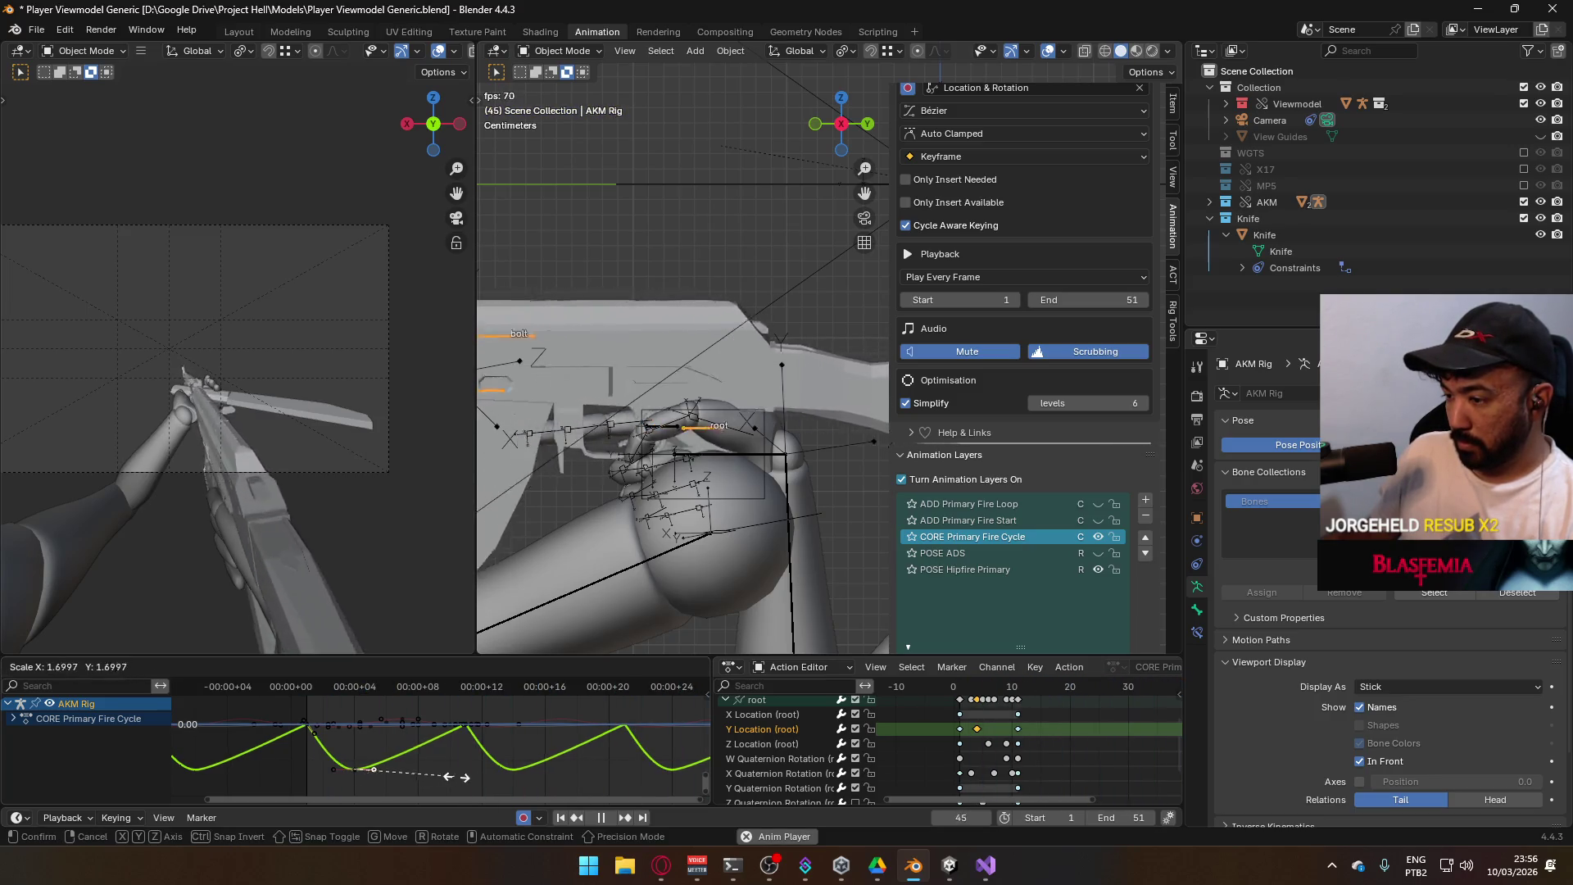
left_click(516, 775)
Stop playback at frame 4, collapse the root channels and save Player Viewmodel Generic.blend
left_click(308, 687)
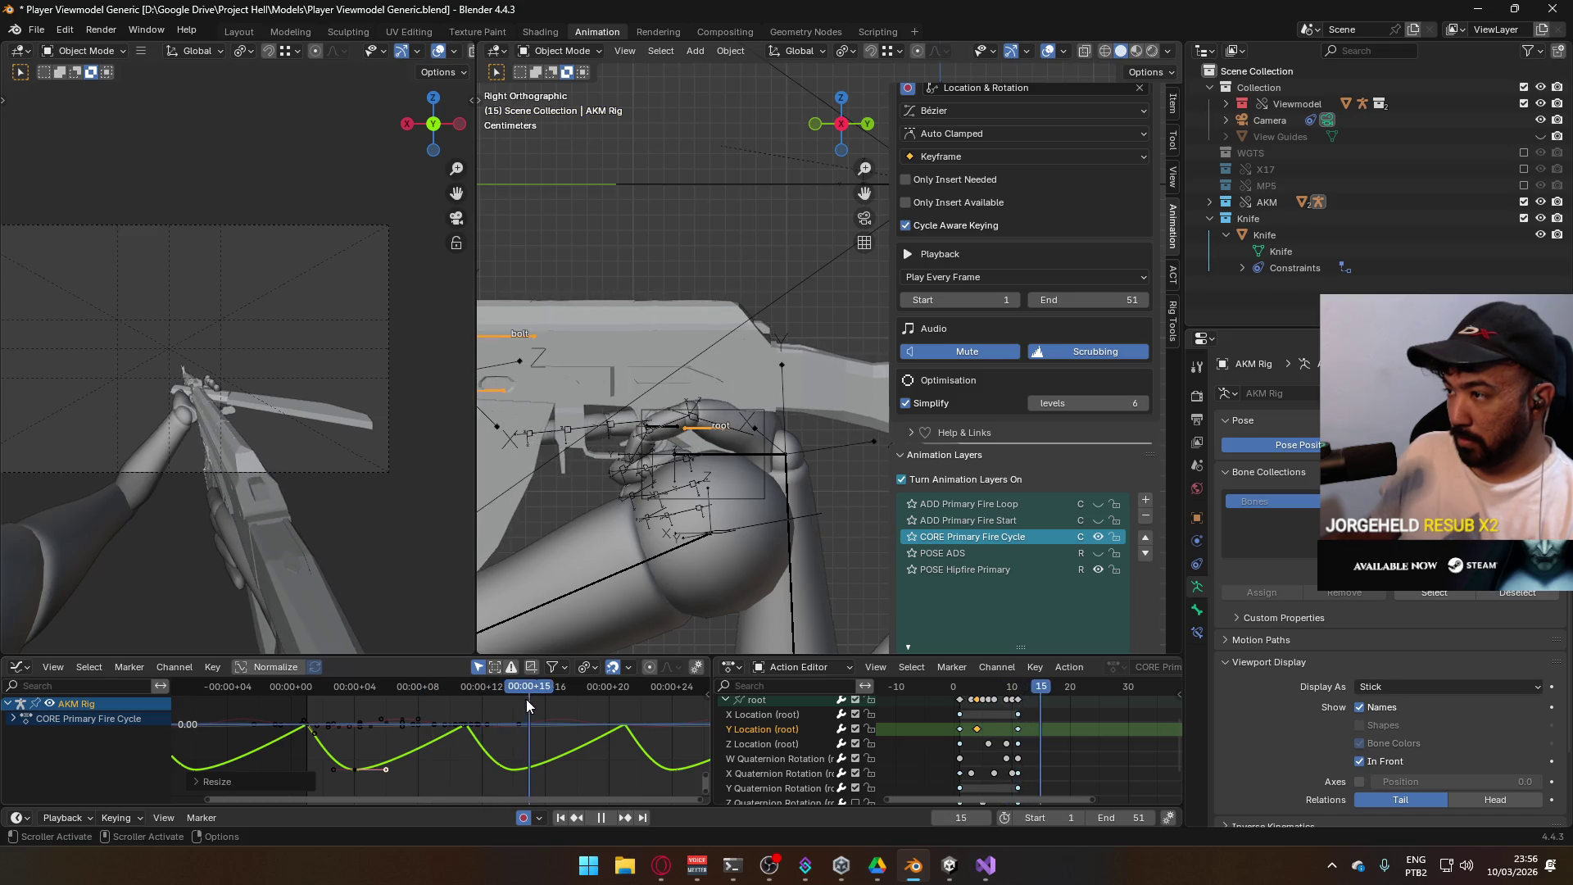
left_click_drag(460, 700, 354, 700)
key("space")
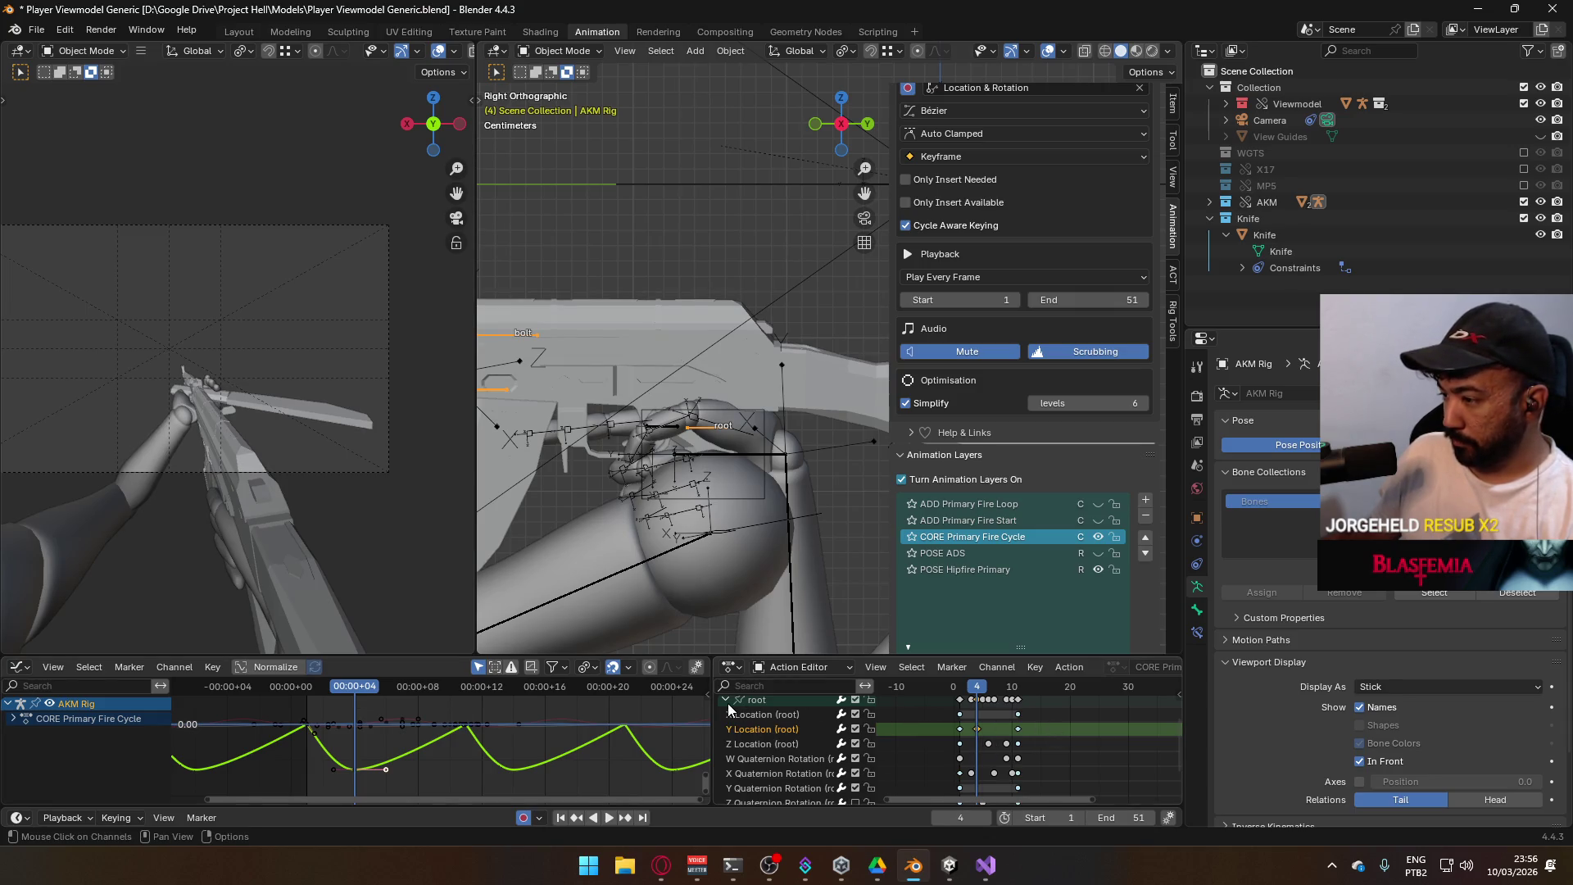
left_click(726, 700)
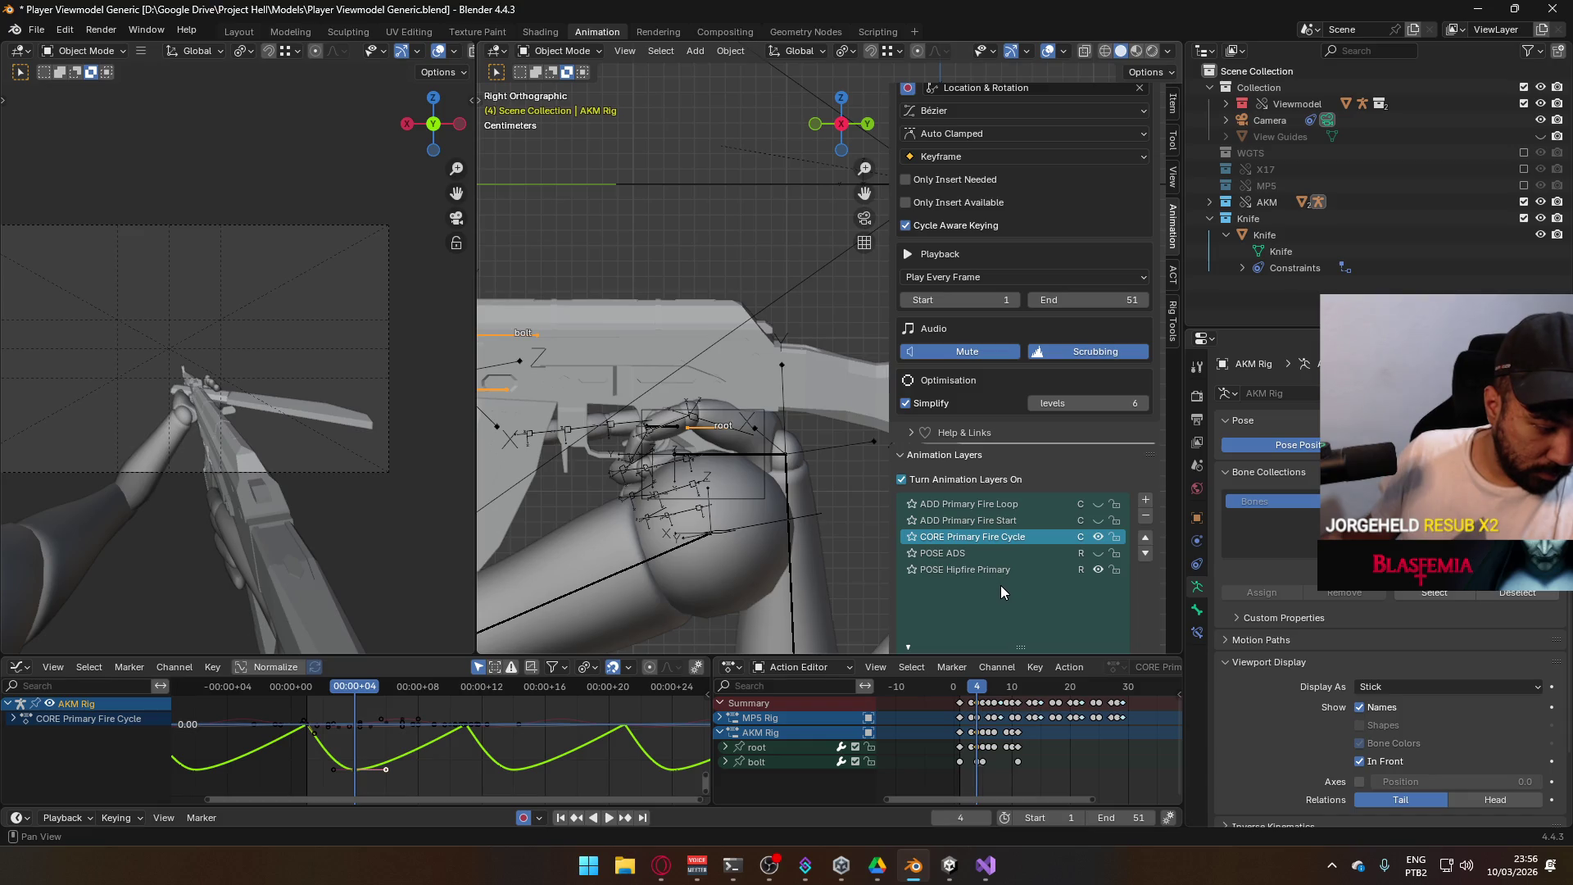
key("ctrl+s")
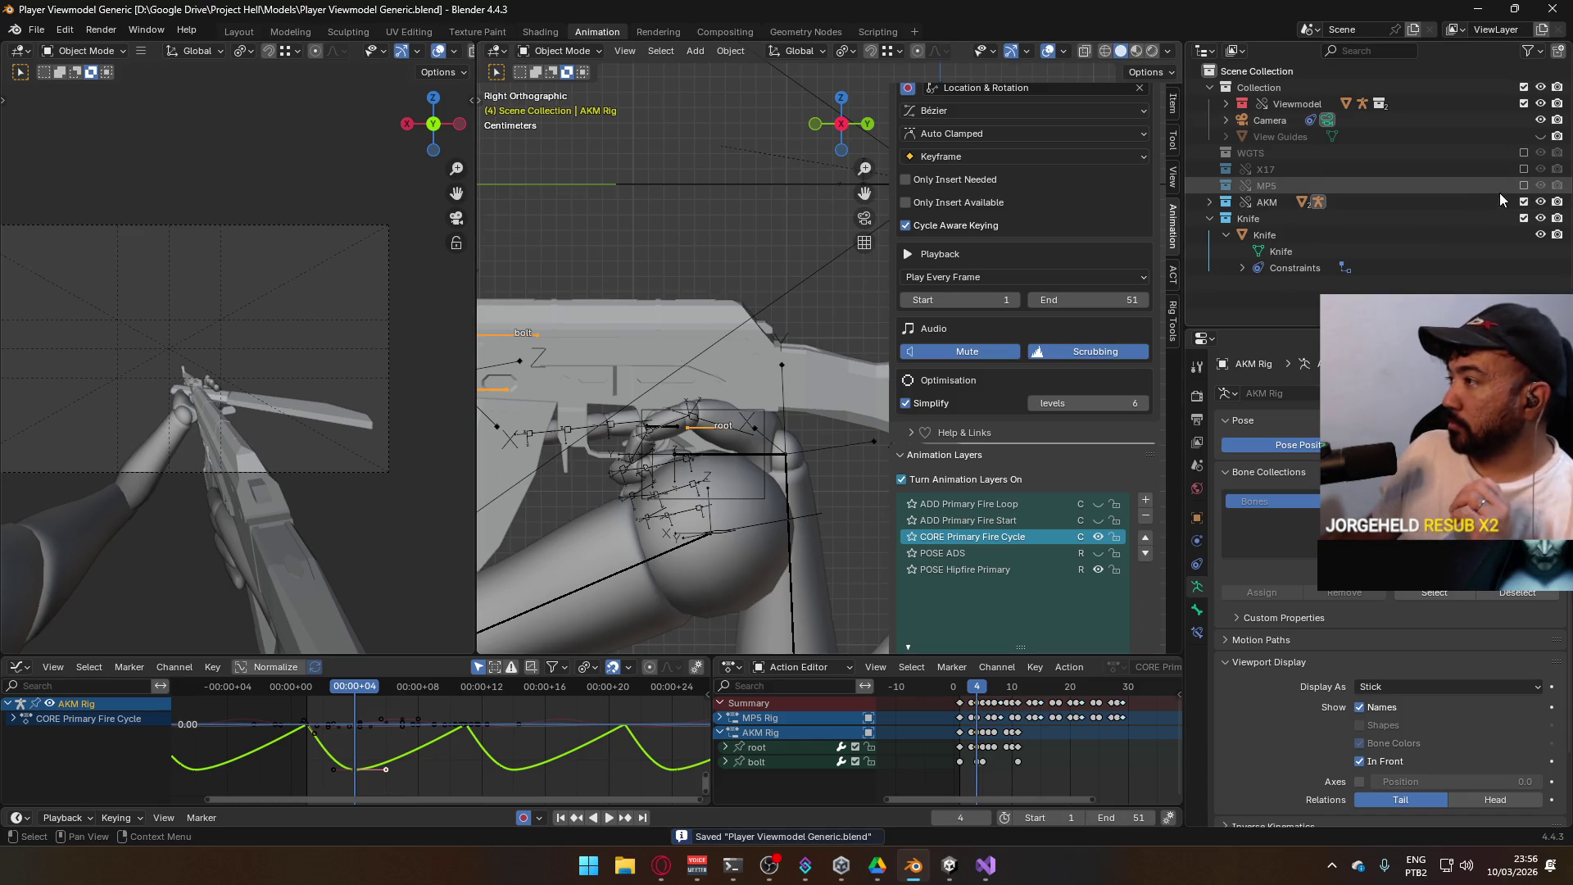
Include the MP5 collection, make the MP5 Rig active and exclude the AKM collection
left_click(1523, 186)
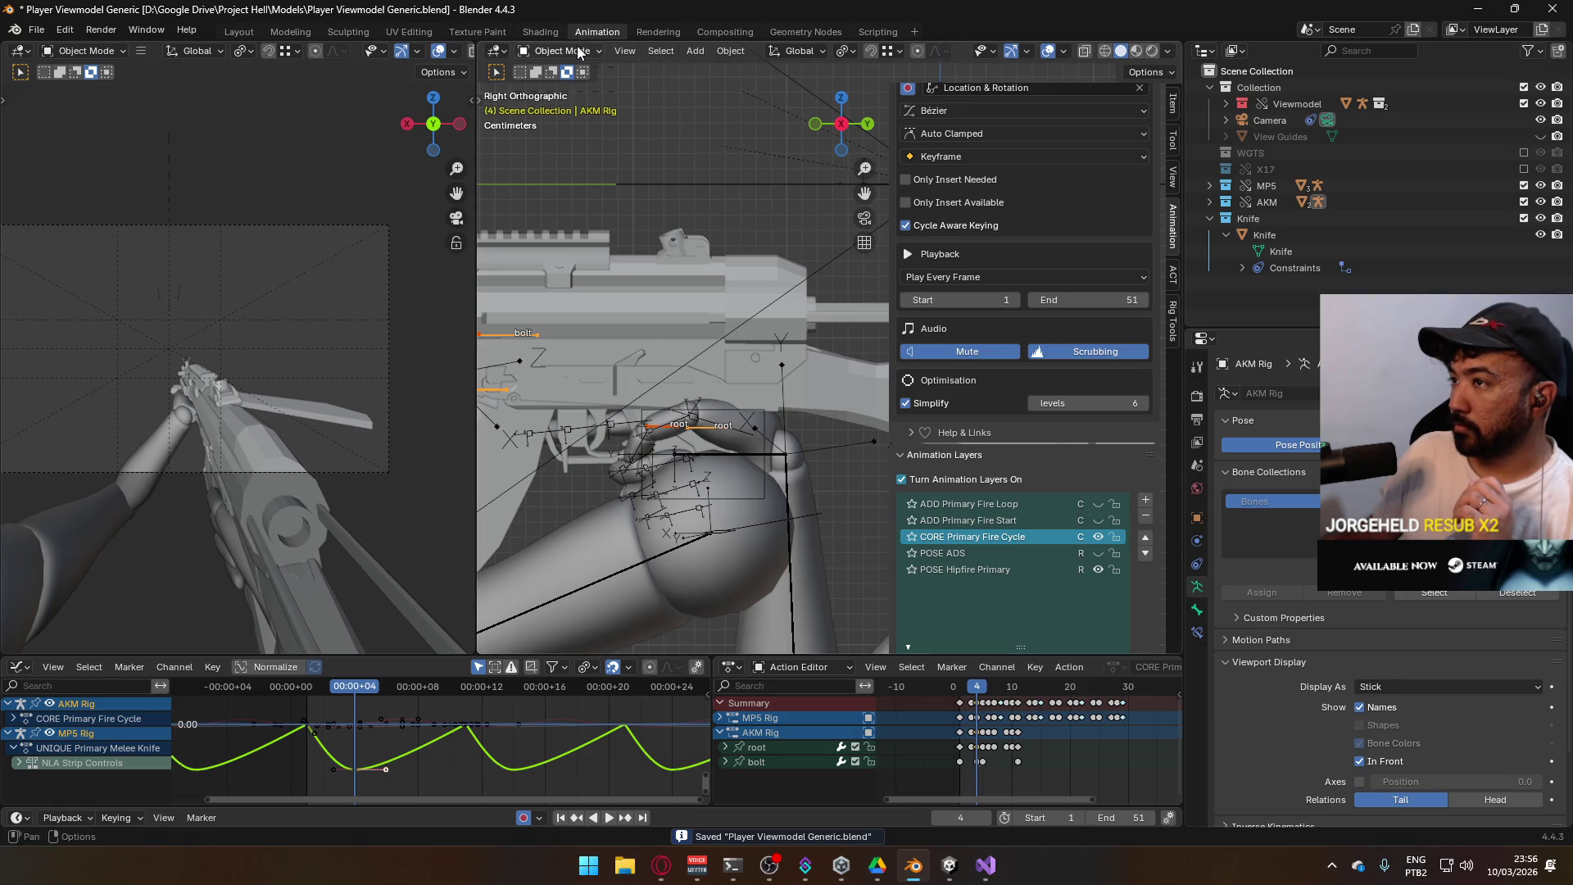
left_click(662, 438)
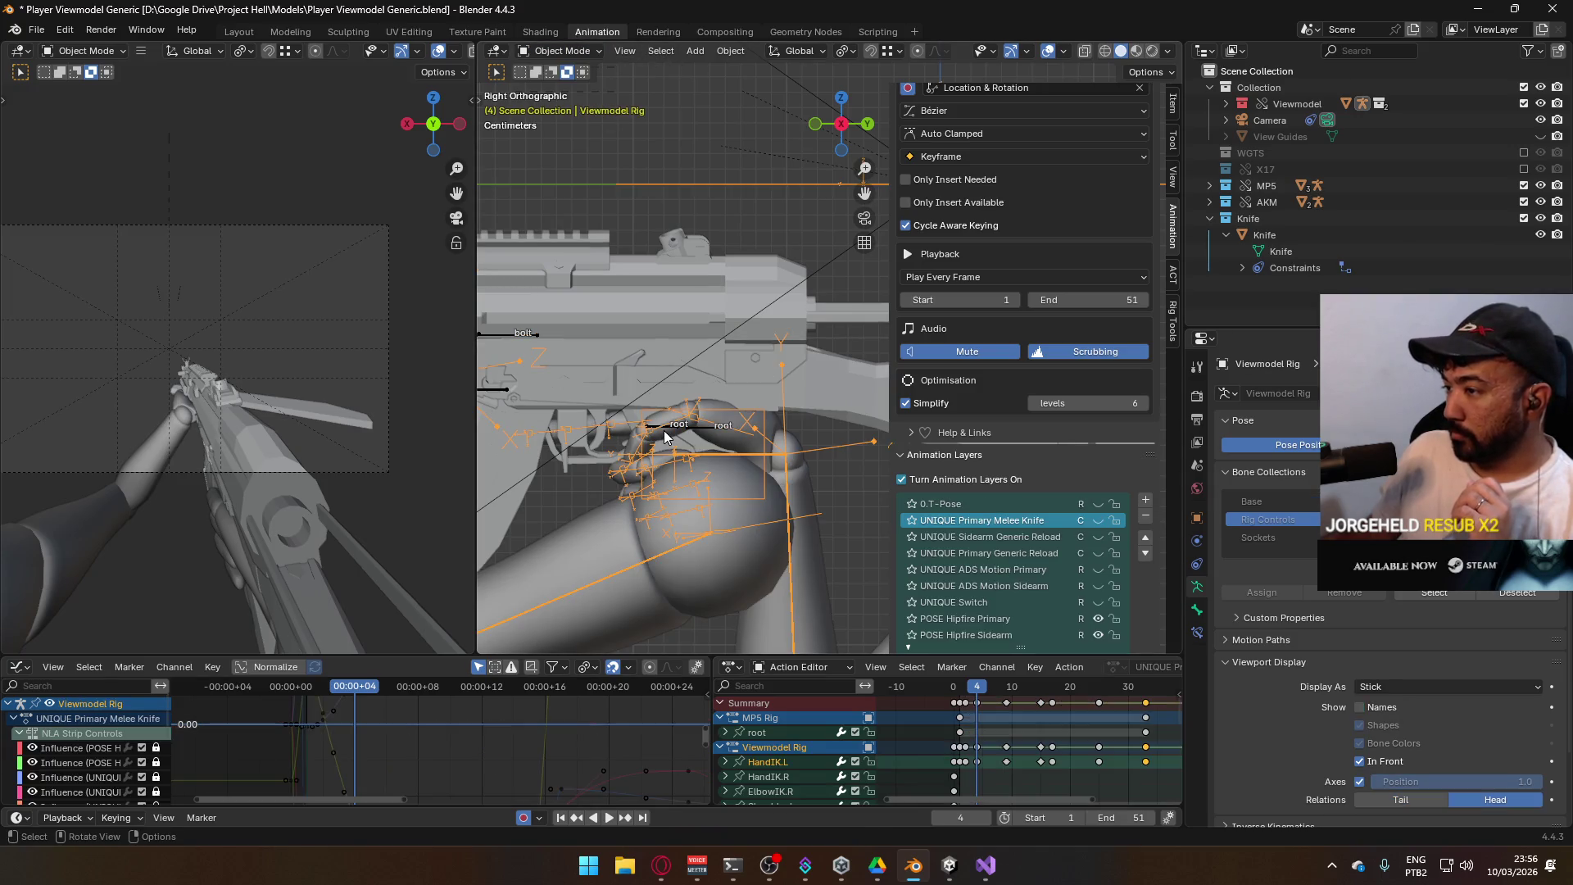
left_click(668, 433)
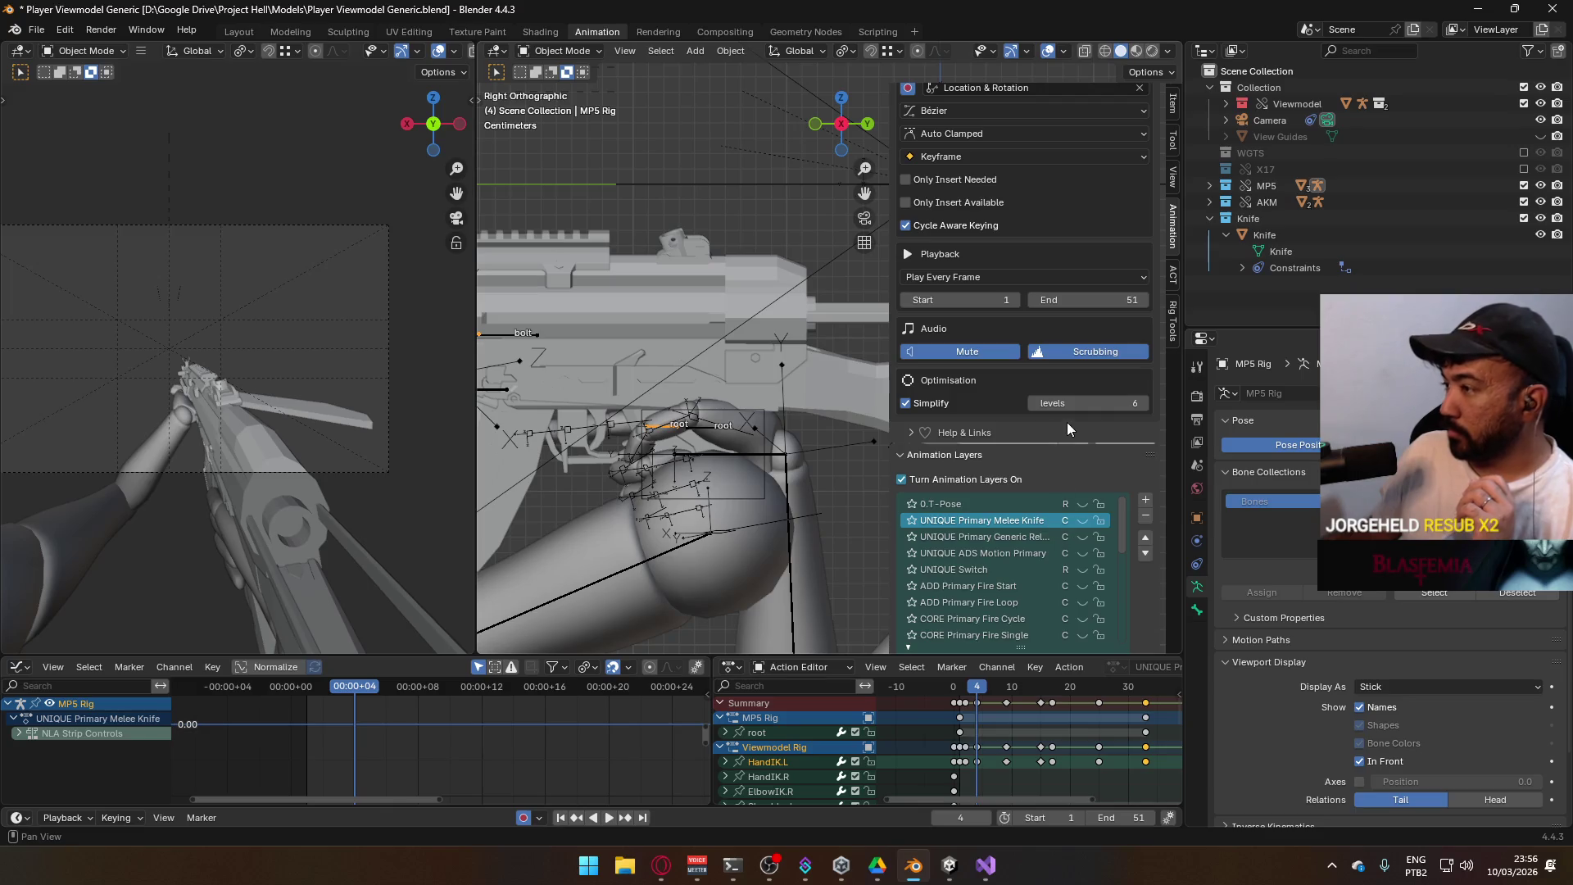
left_click(1524, 202)
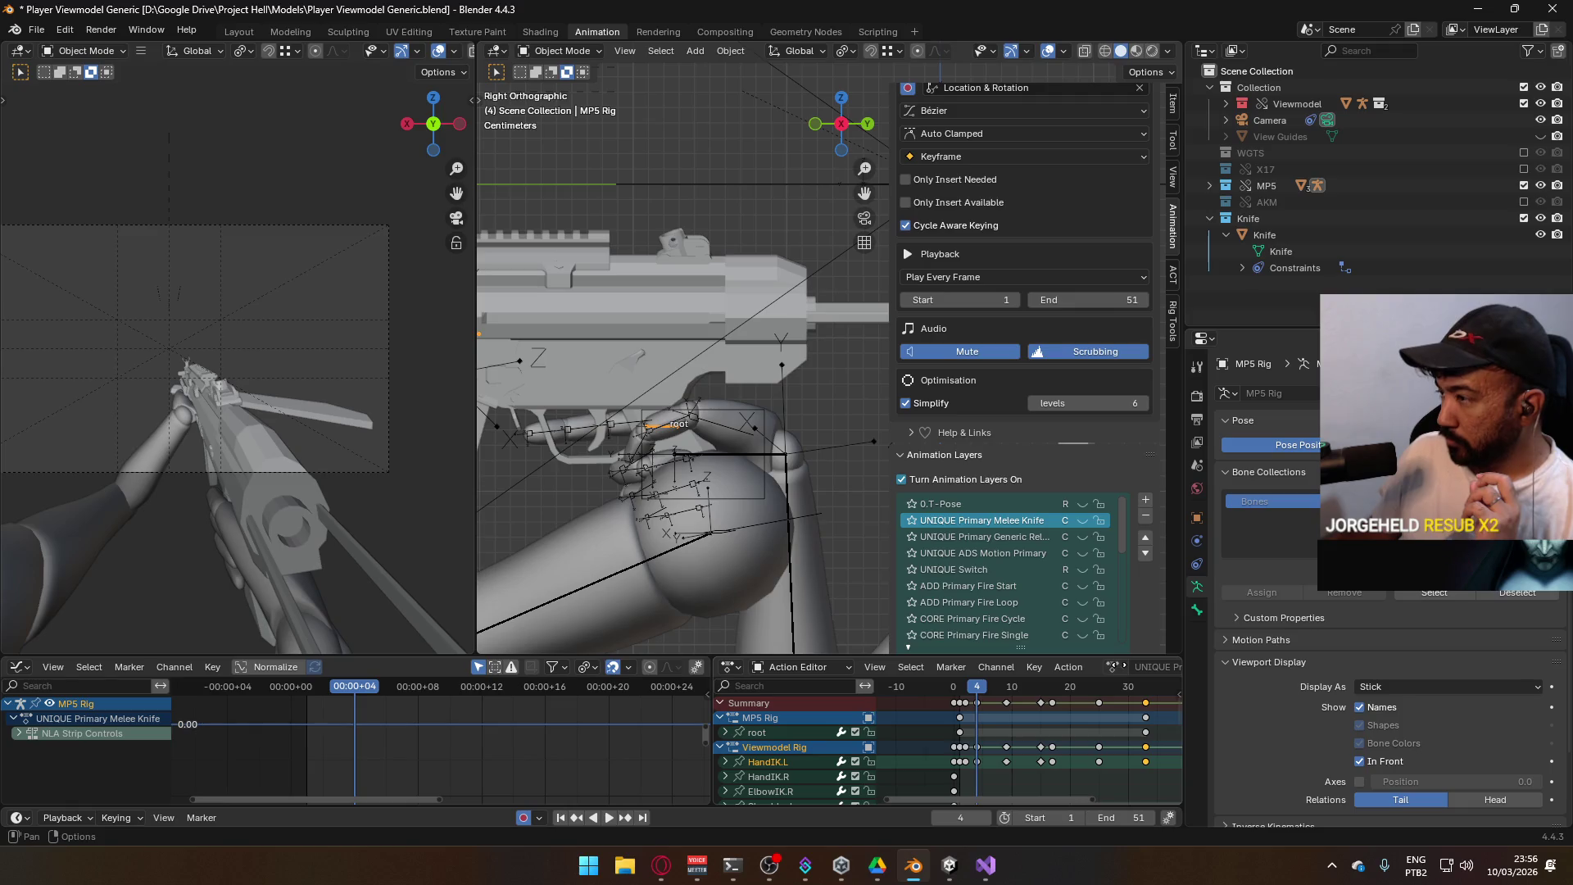
scroll(1094, 543, "down", 4)
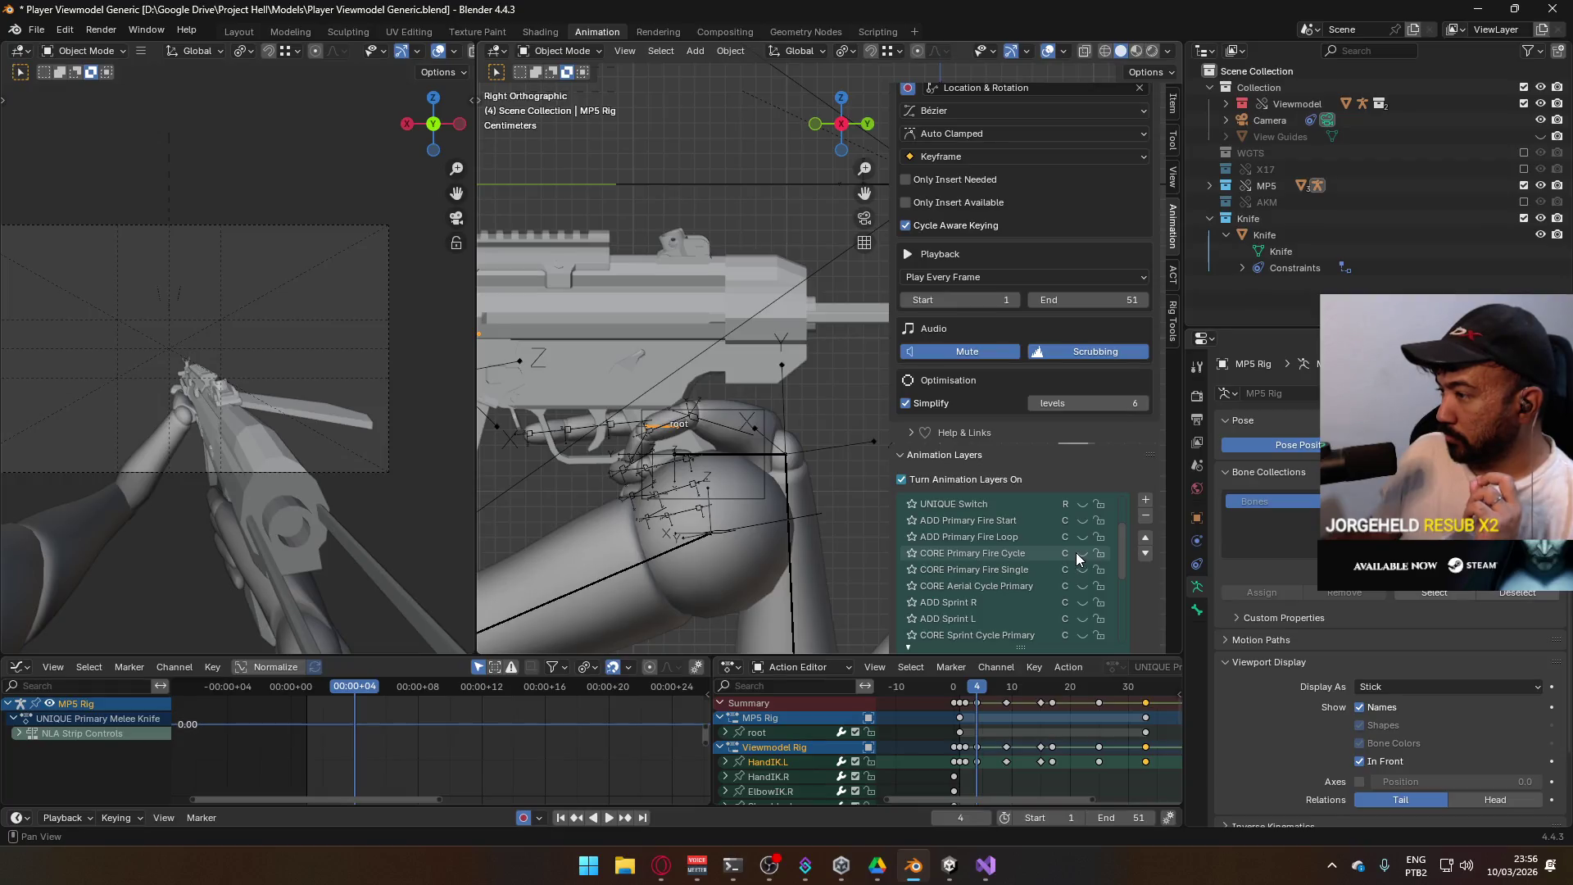
Set the MP5 rig's CORE Primary Fire Cycle layer to the AKM Rig slot and play it
left_click(1080, 553)
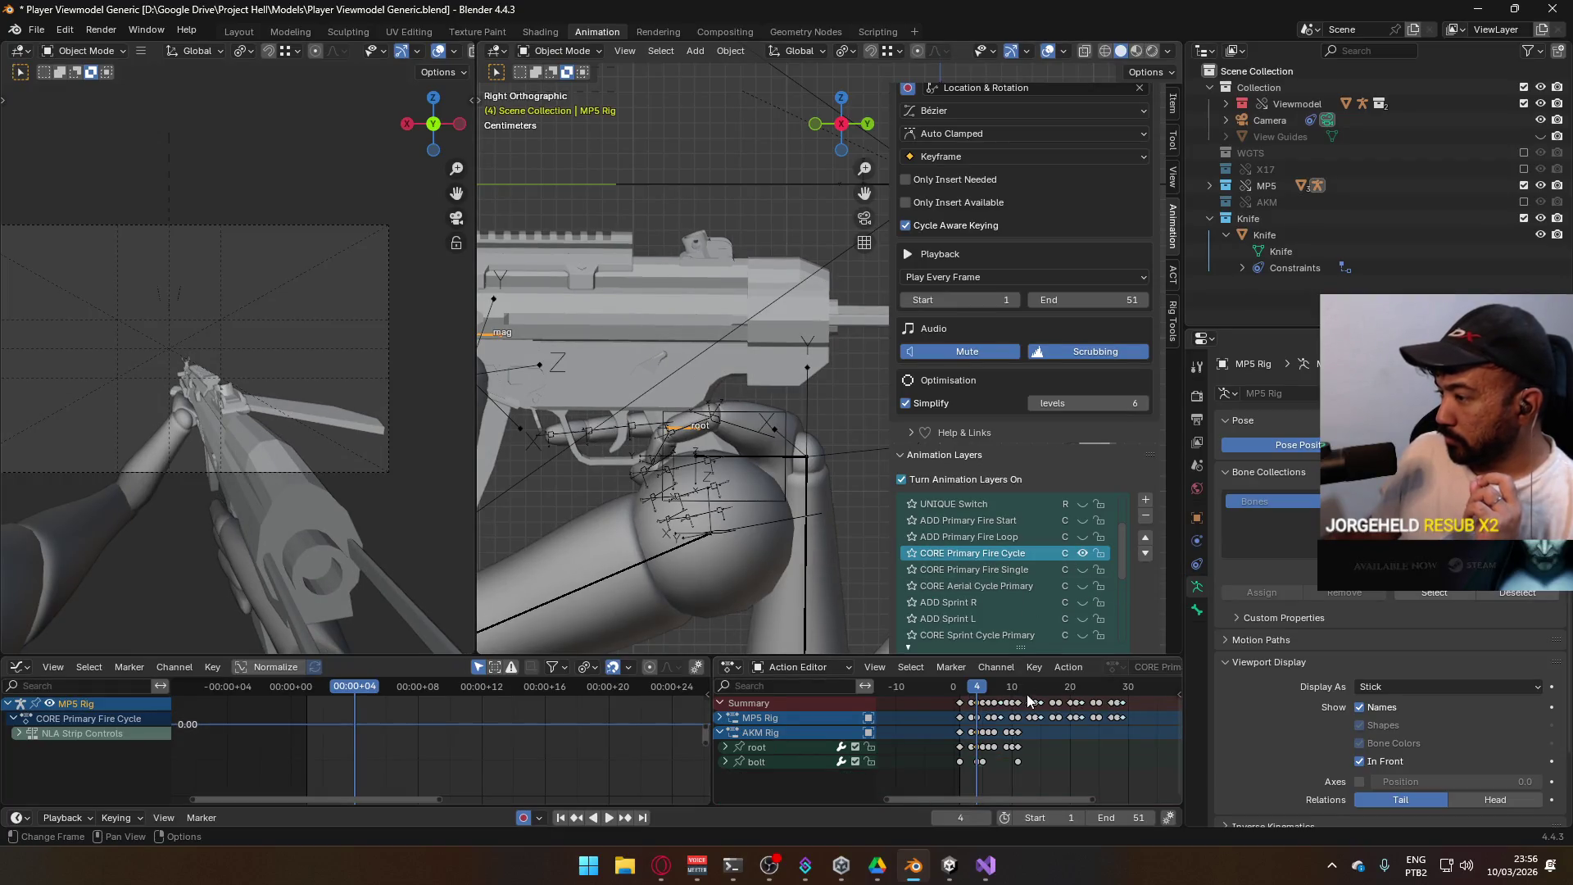
scroll(1157, 606, "down", 8)
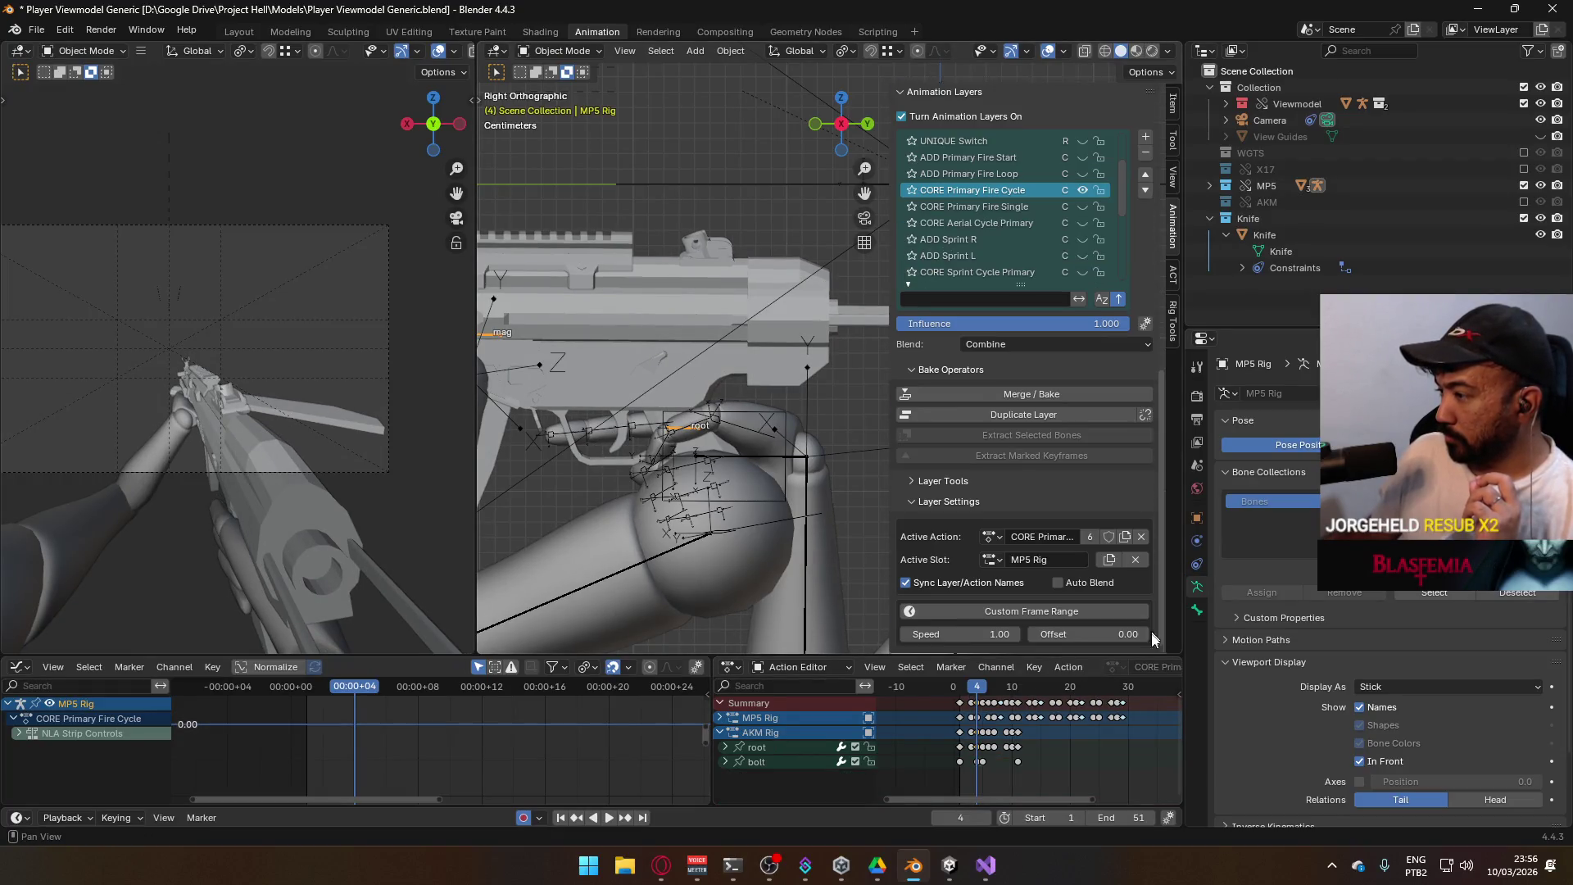
left_click(992, 559)
left_click(1025, 603)
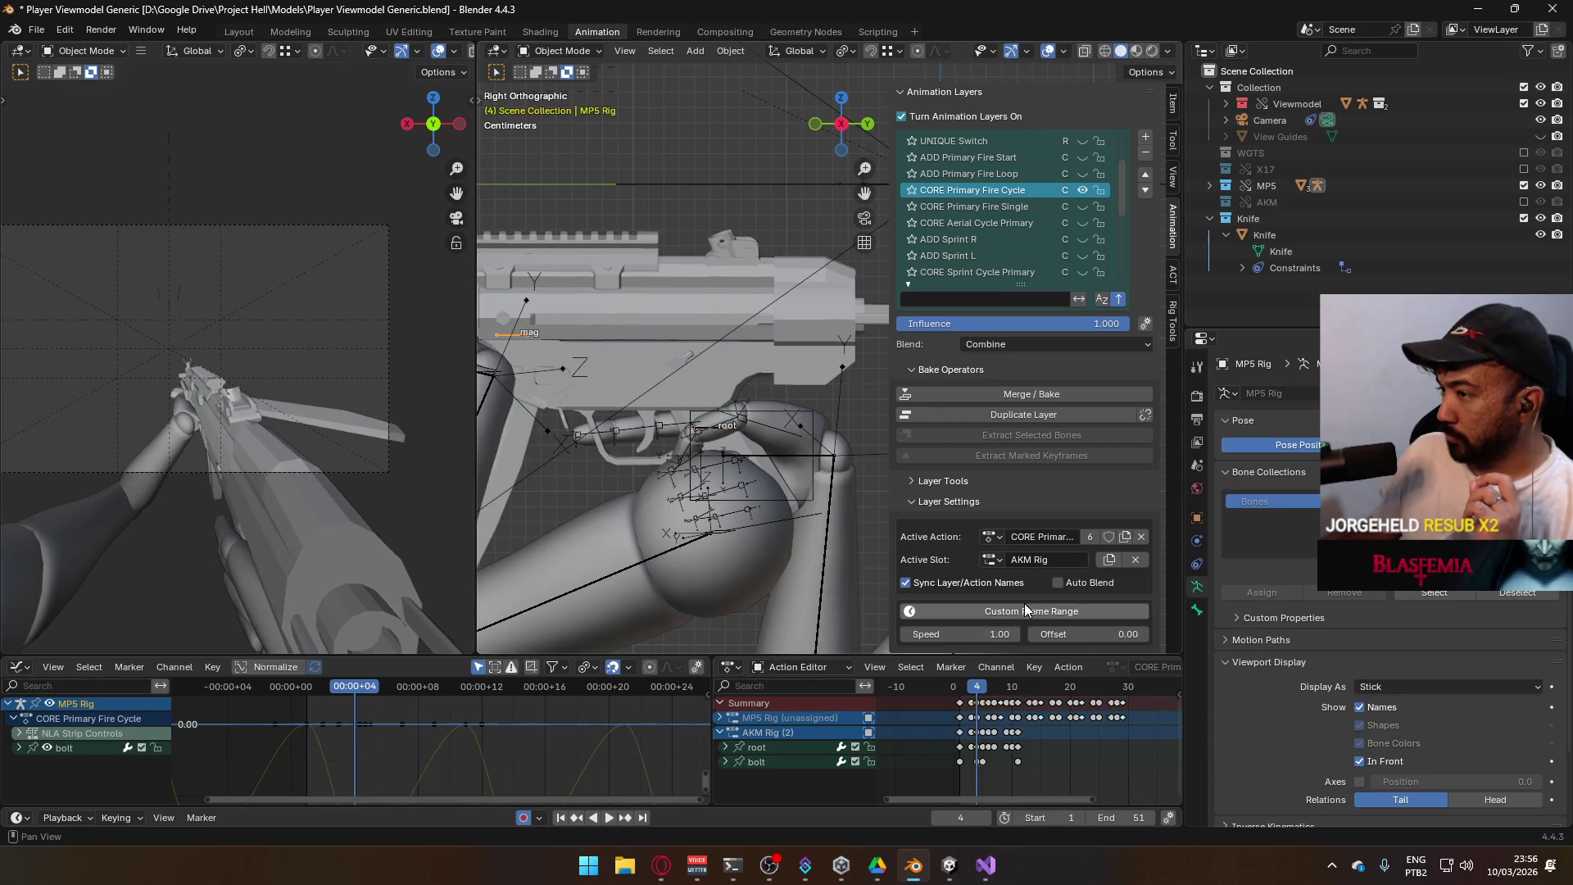
key("space")
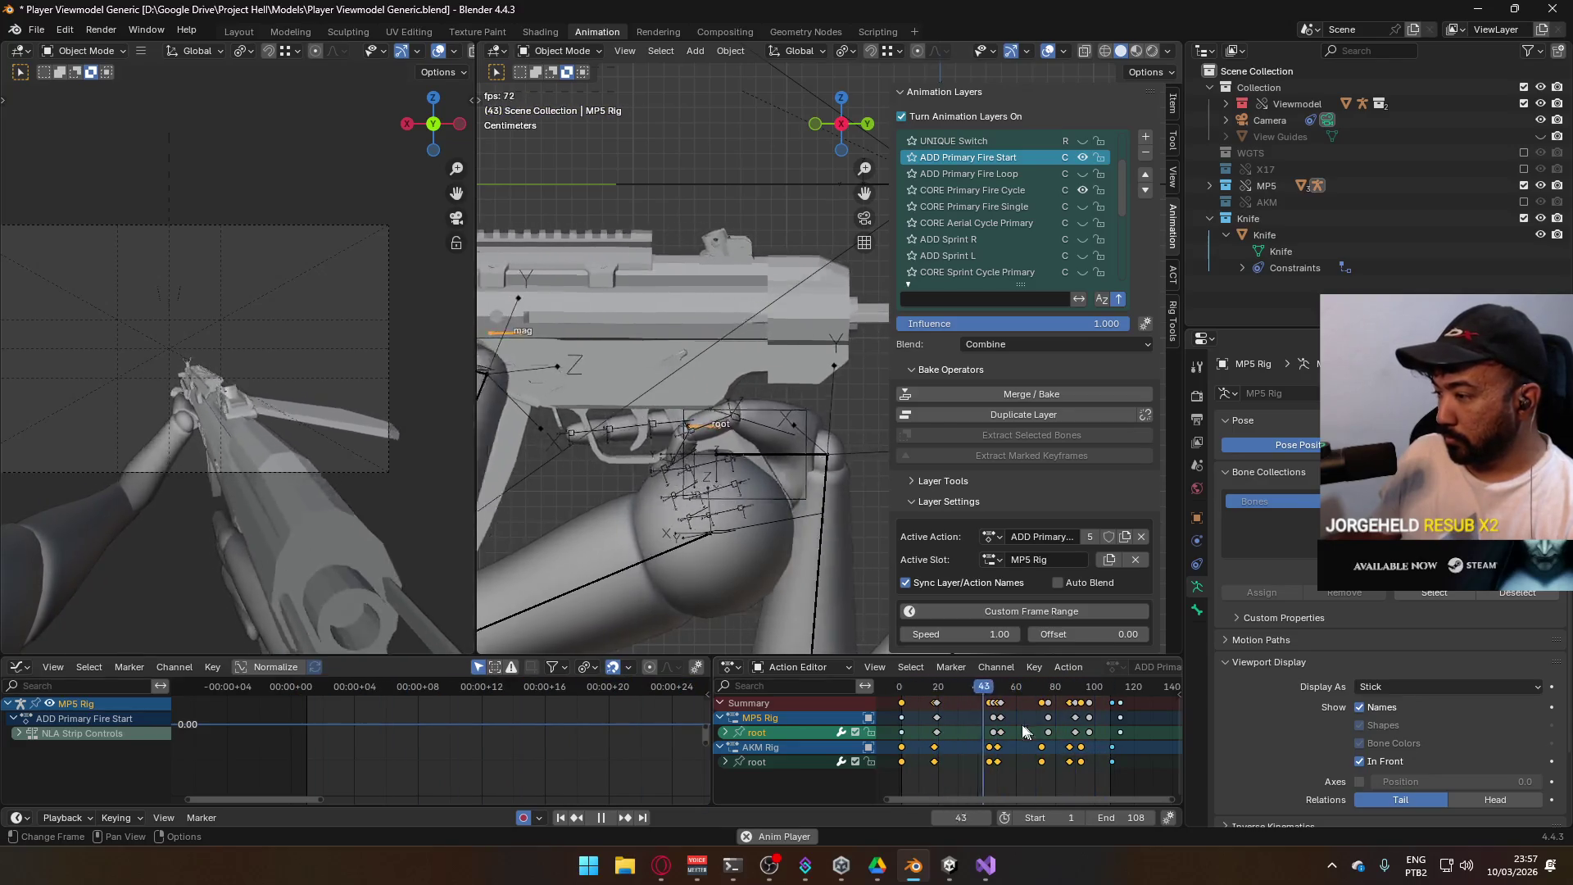
left_click_drag(912, 690, 902, 691)
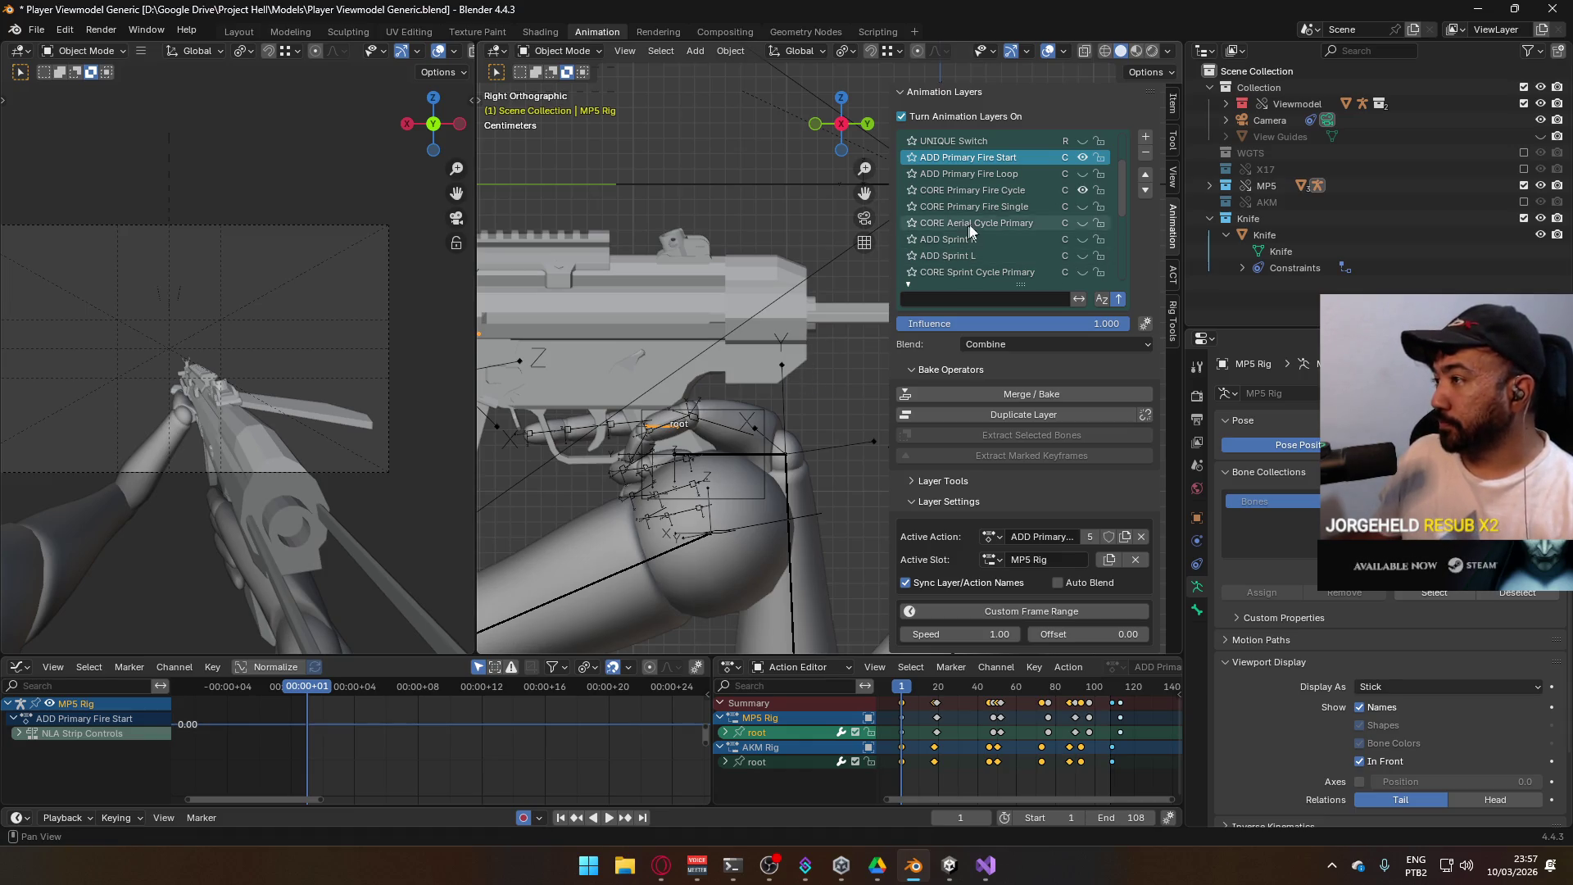
Enable and select the ADD Primary Fire Loop layer, then play the fire loop
left_click(1082, 174)
left_click(963, 174)
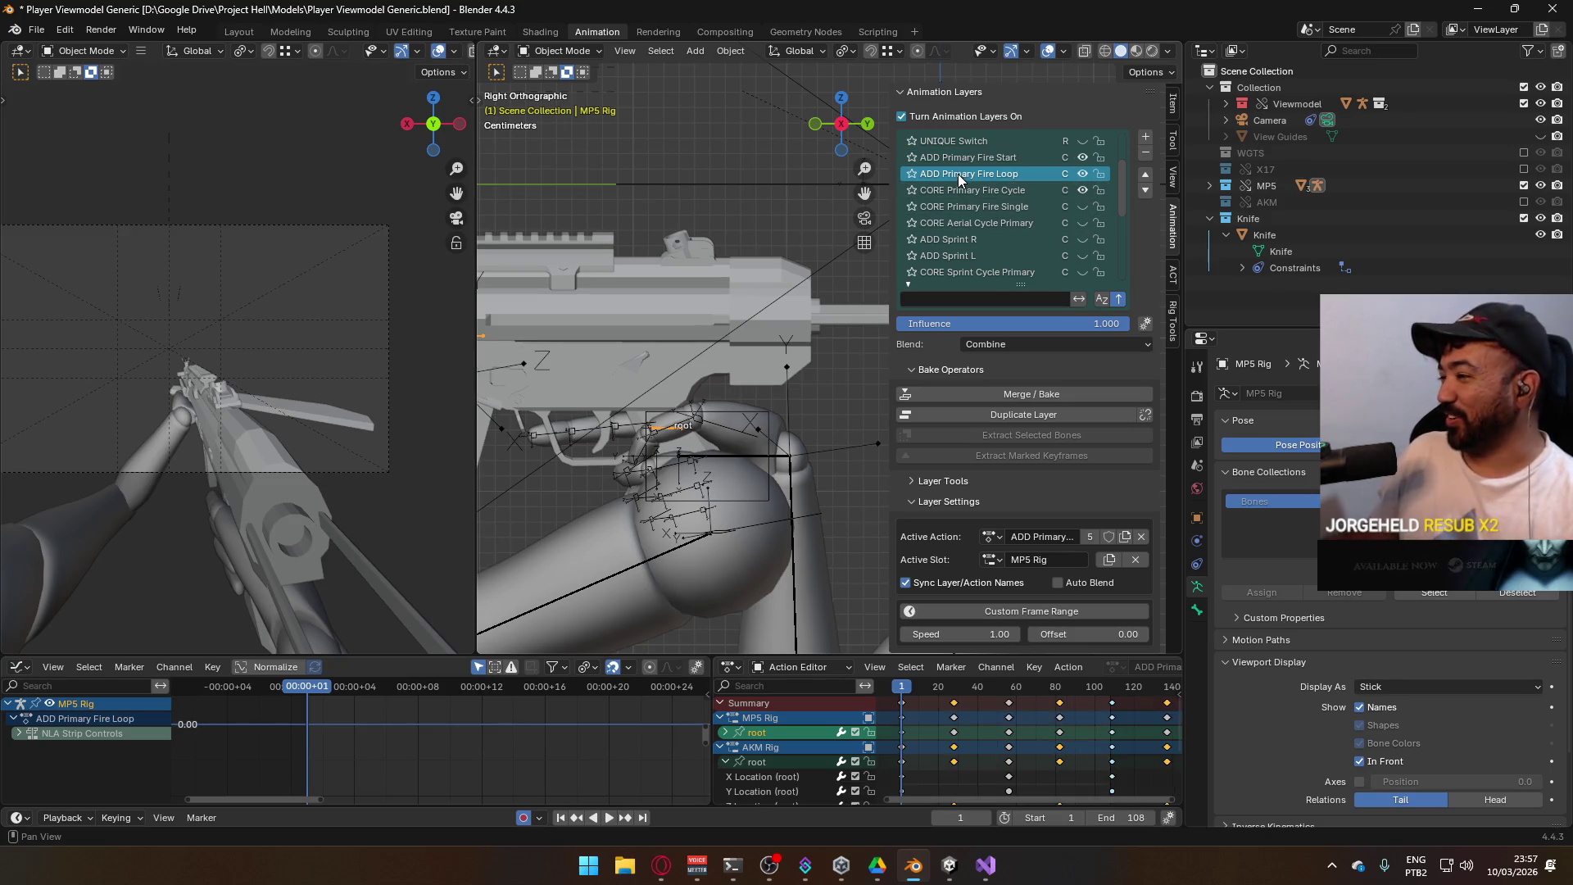
key("Home")
scroll(1095, 715, "down", 3)
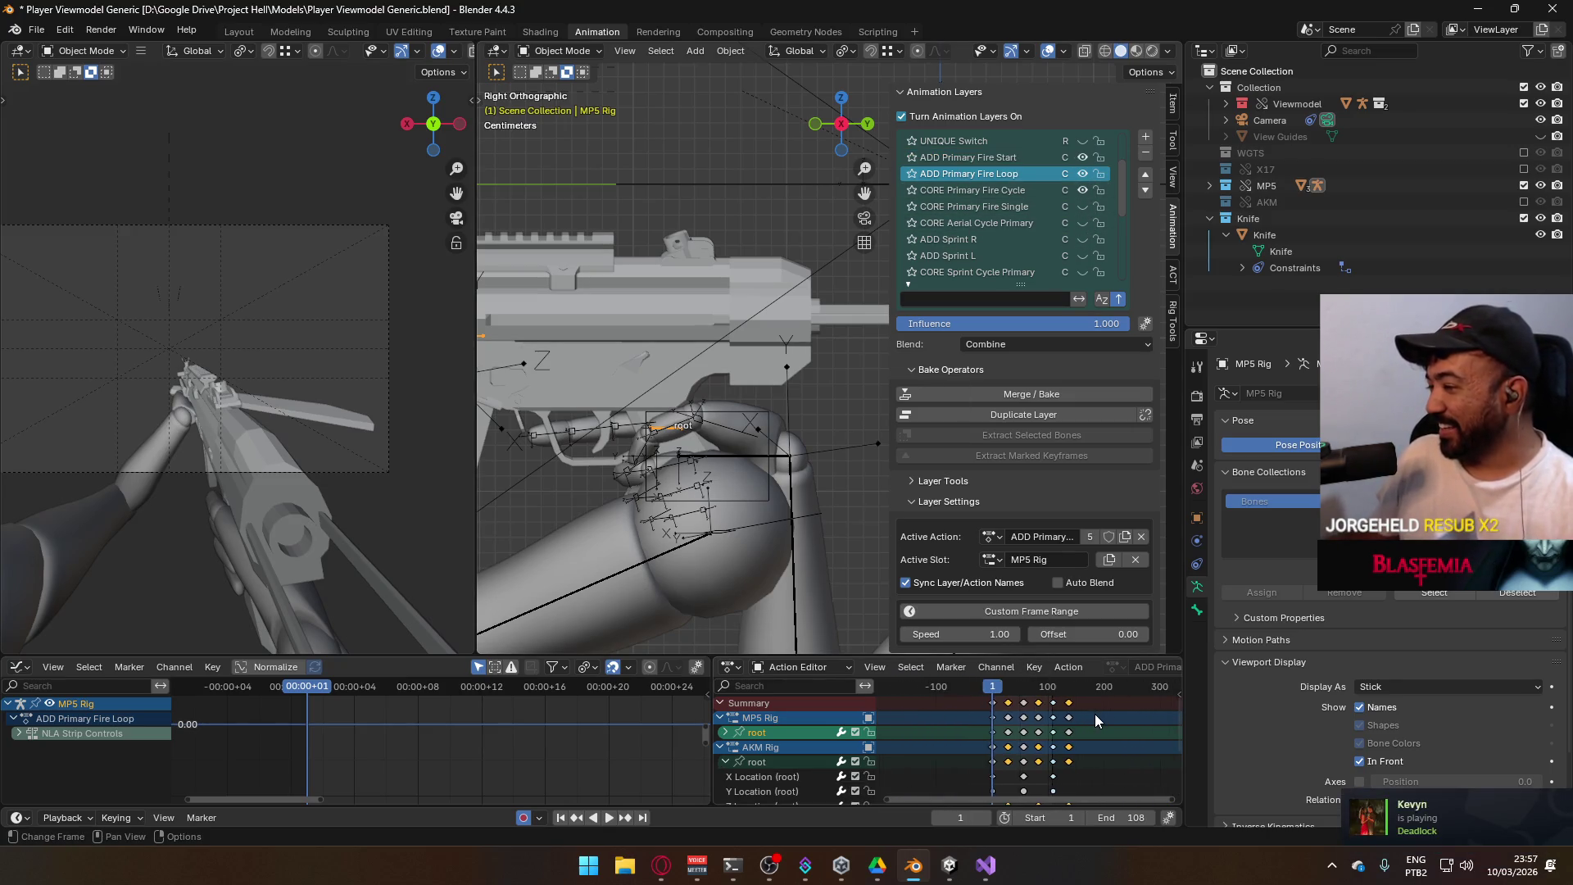
key("space")
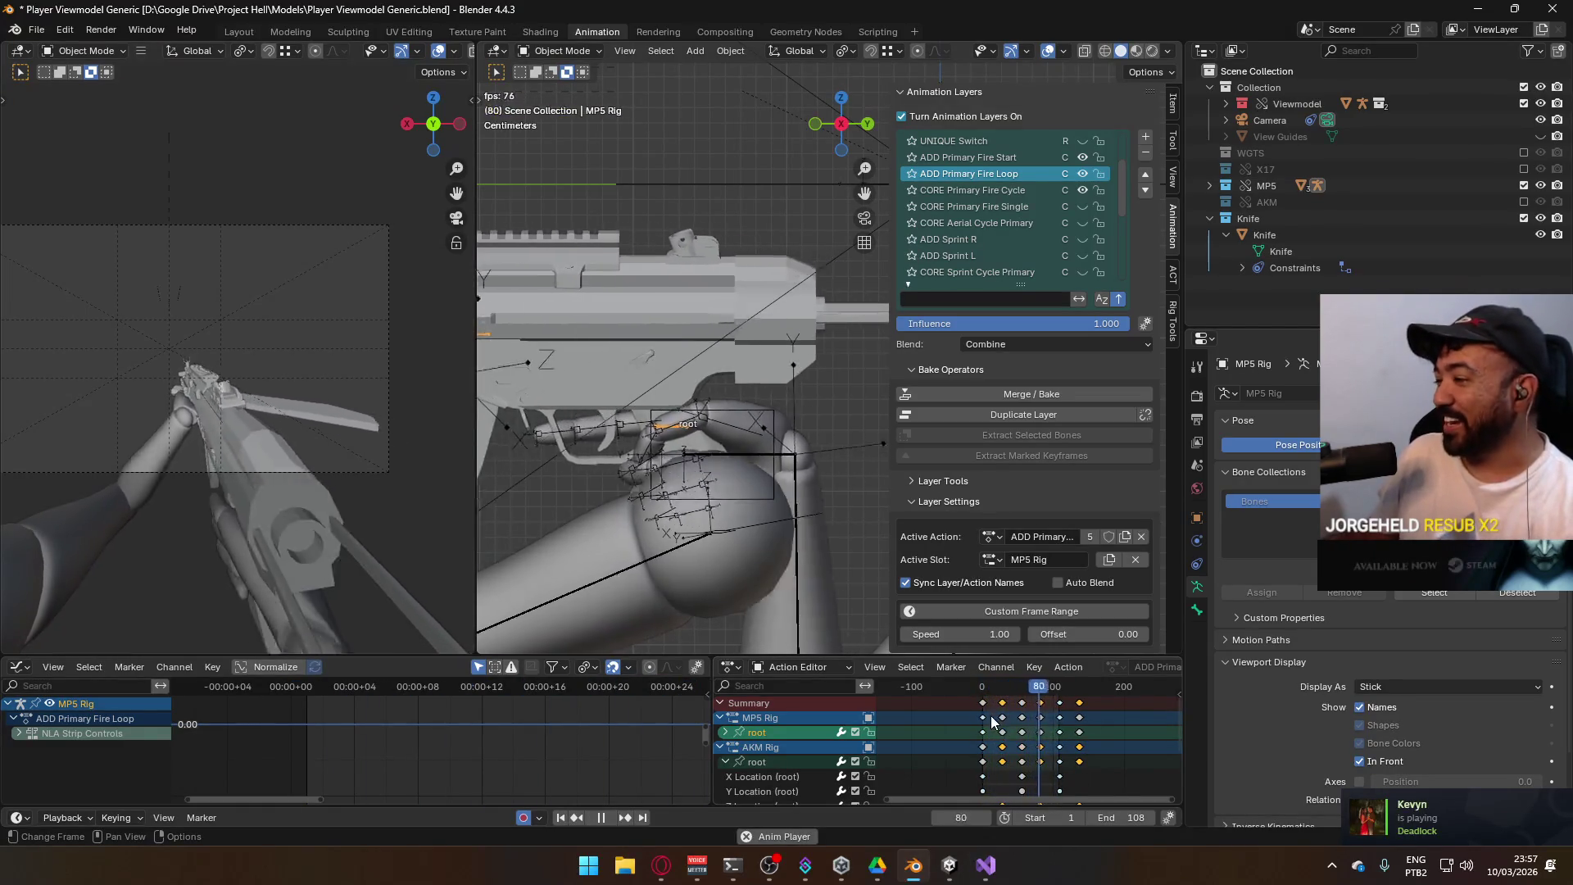
key("space")
Replay the fire loop from the first frame and inspect the MP5 rig from several angles
left_click(983, 685)
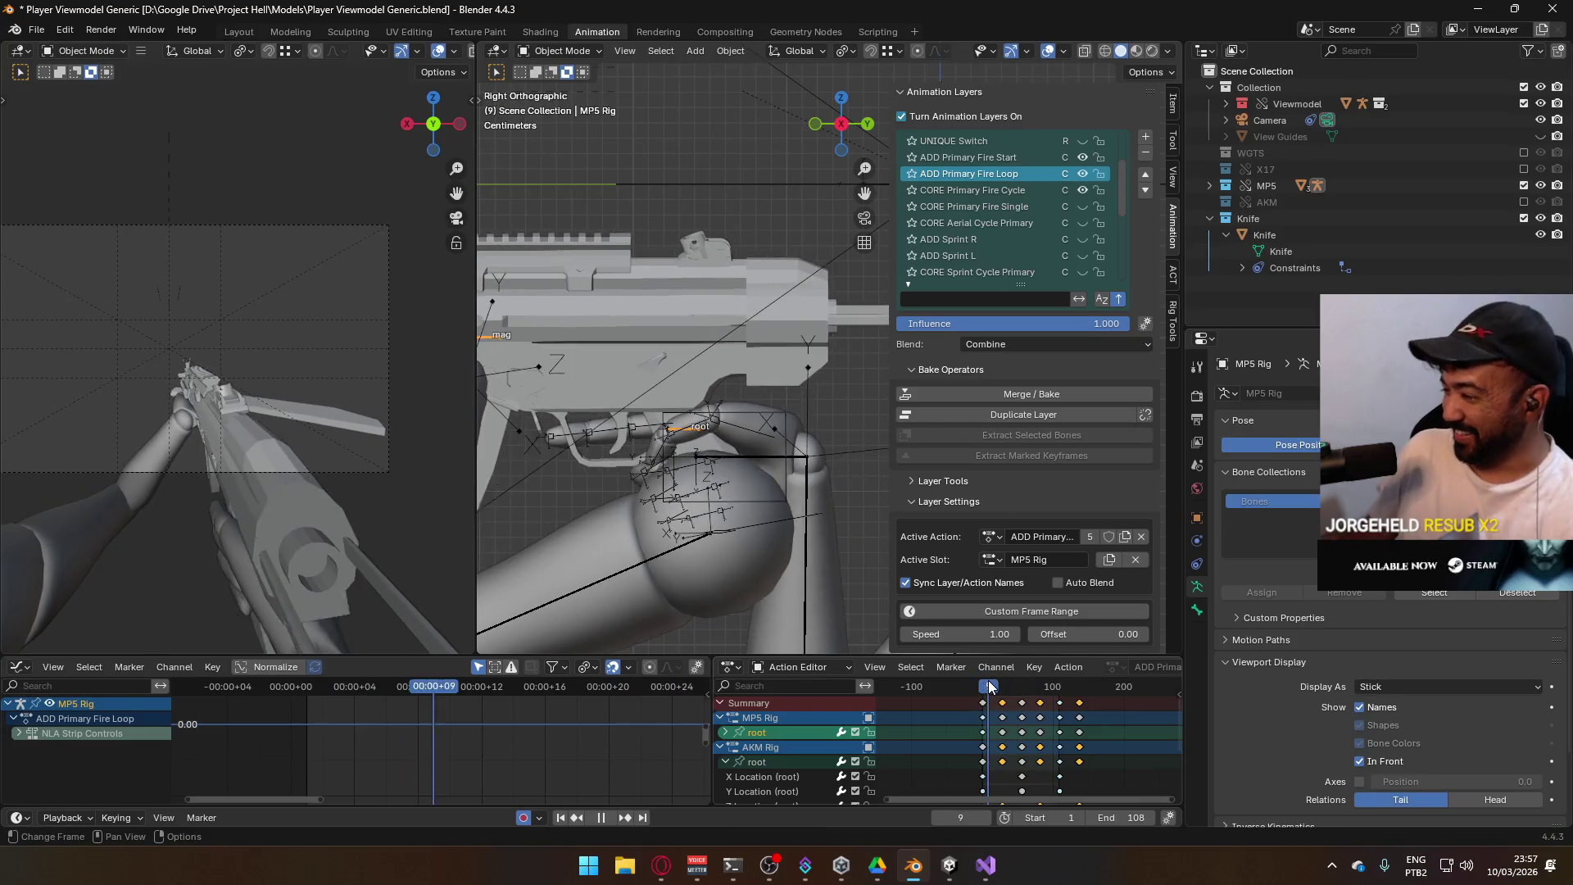
scroll(954, 698, "up", 3)
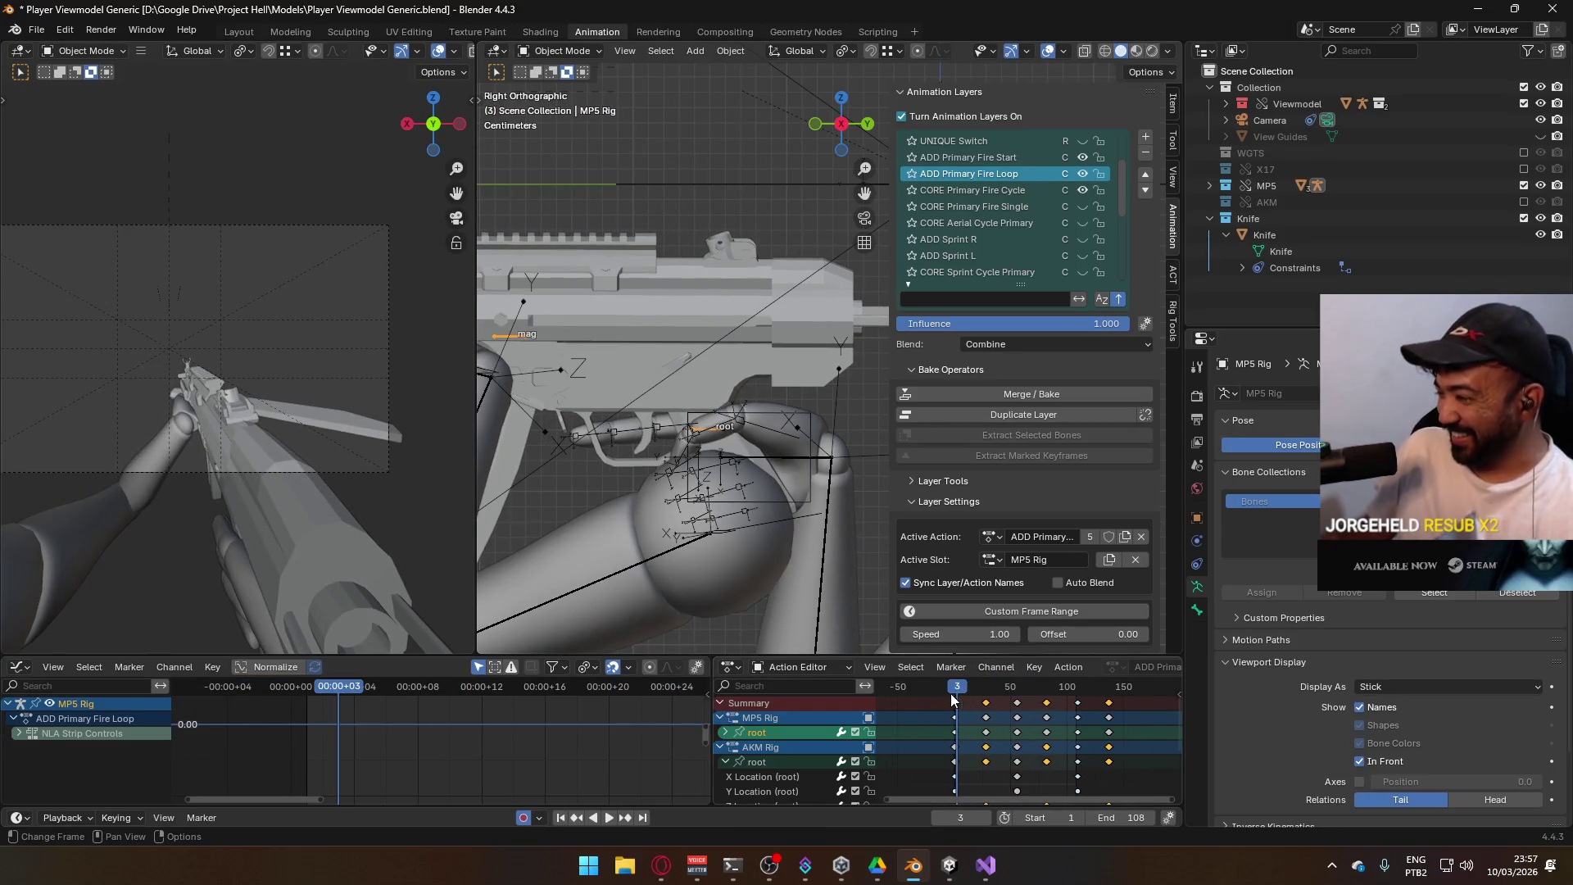
scroll(949, 699, "up", 2)
left_click(921, 696)
key("space")
key("space")
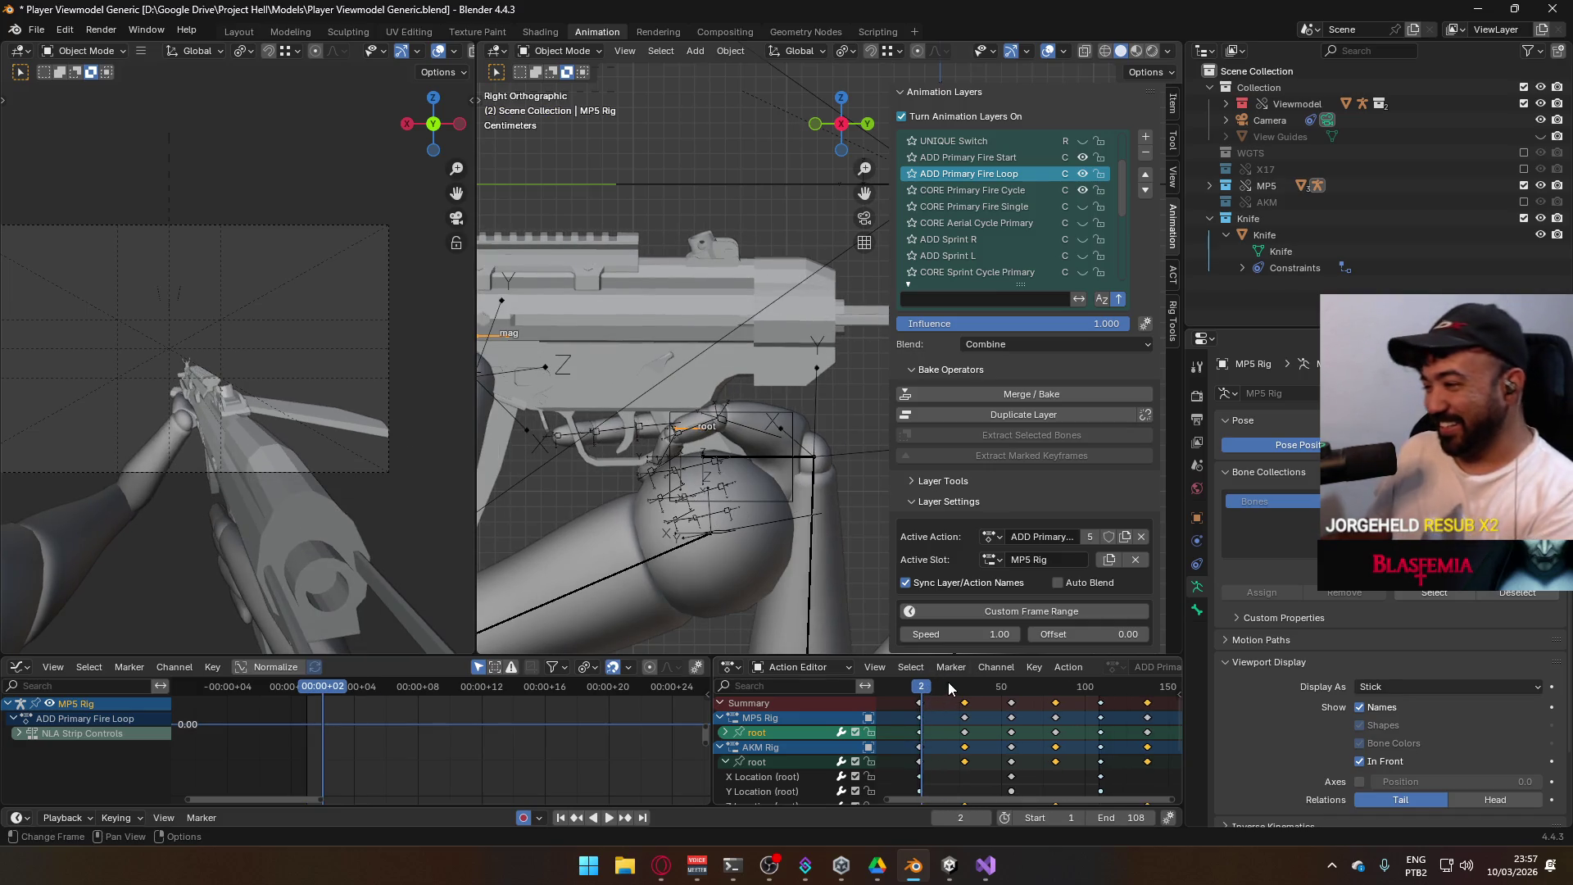
key("Left")
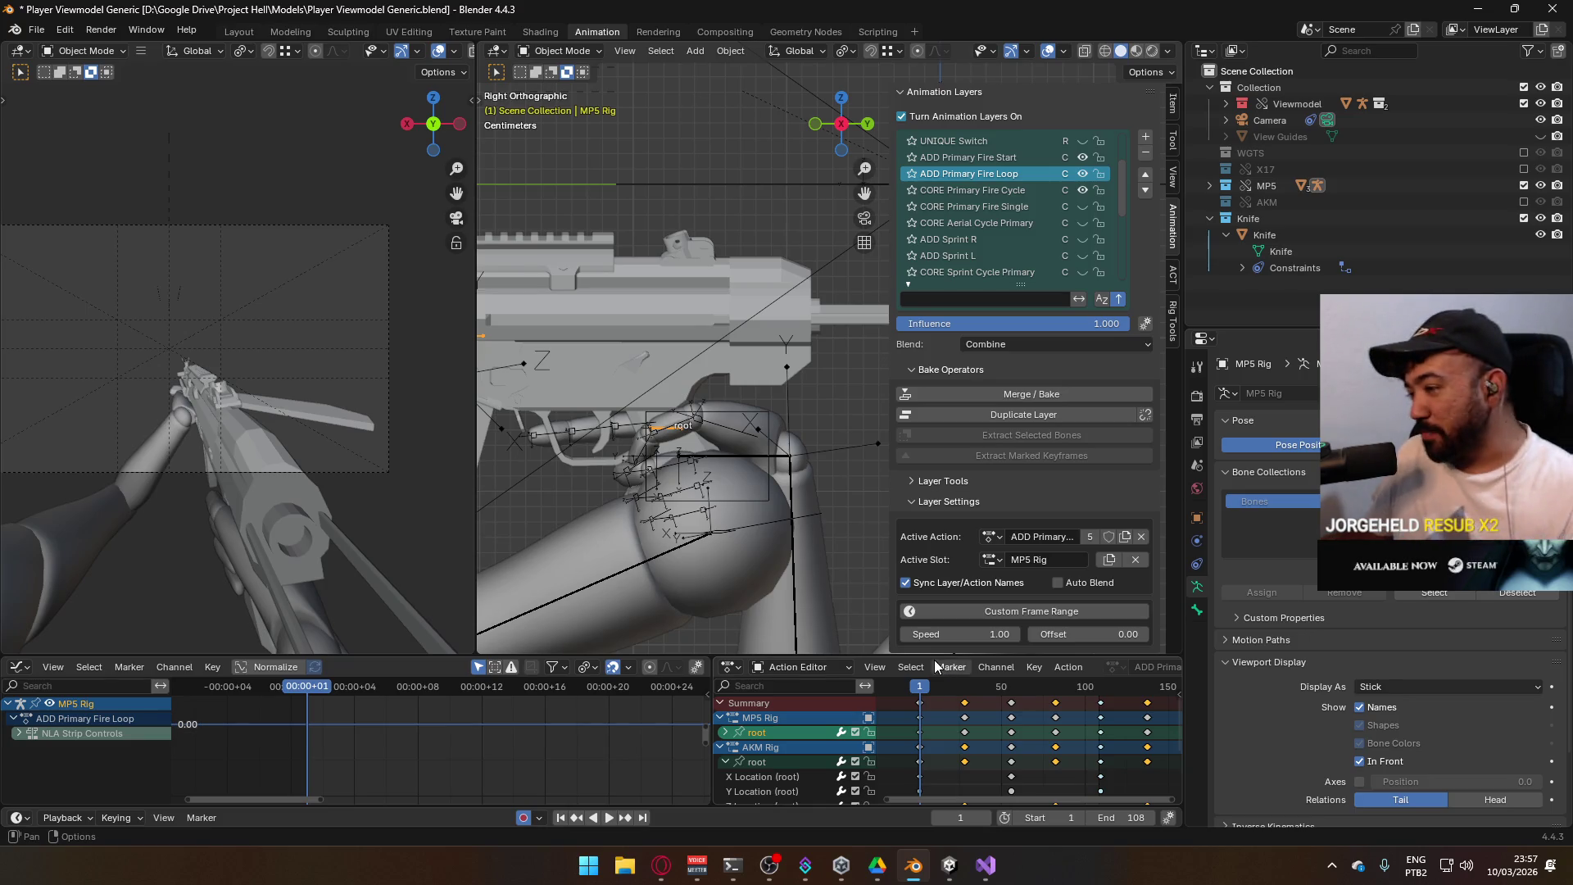
mouse_move(294, 415)
left_mouse_down()
mouse_move(293, 430)
mouse_move(248, 431)
mouse_move(320, 436)
left_mouse_up()
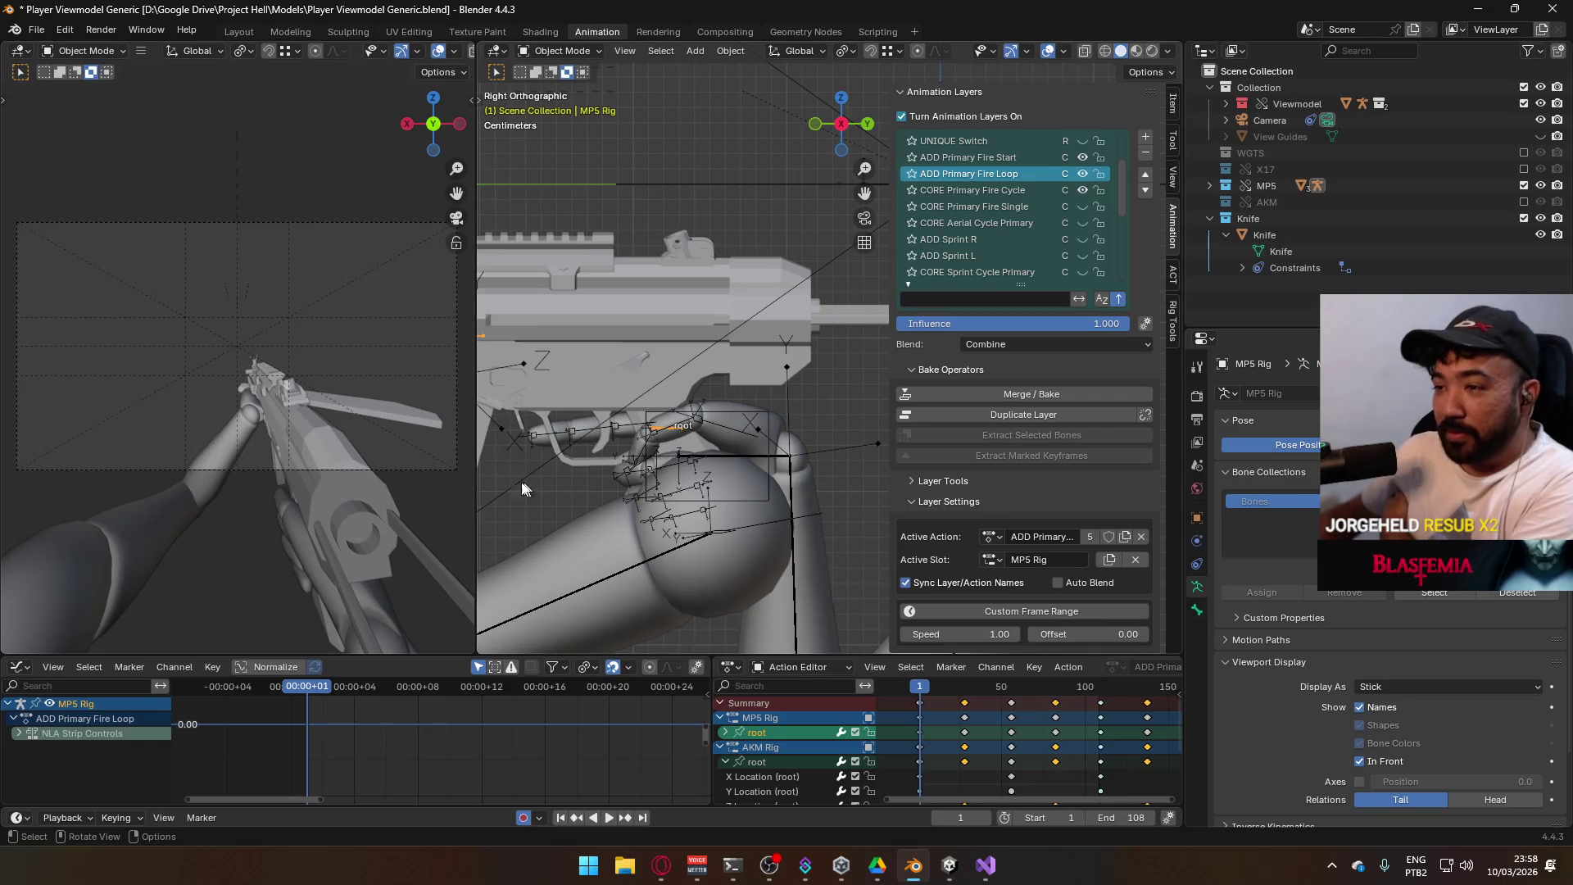
mouse_move(534, 445)
left_mouse_down()
mouse_move(785, 449)
mouse_move(785, 489)
mouse_move(669, 479)
mouse_move(641, 399)
left_mouse_up()
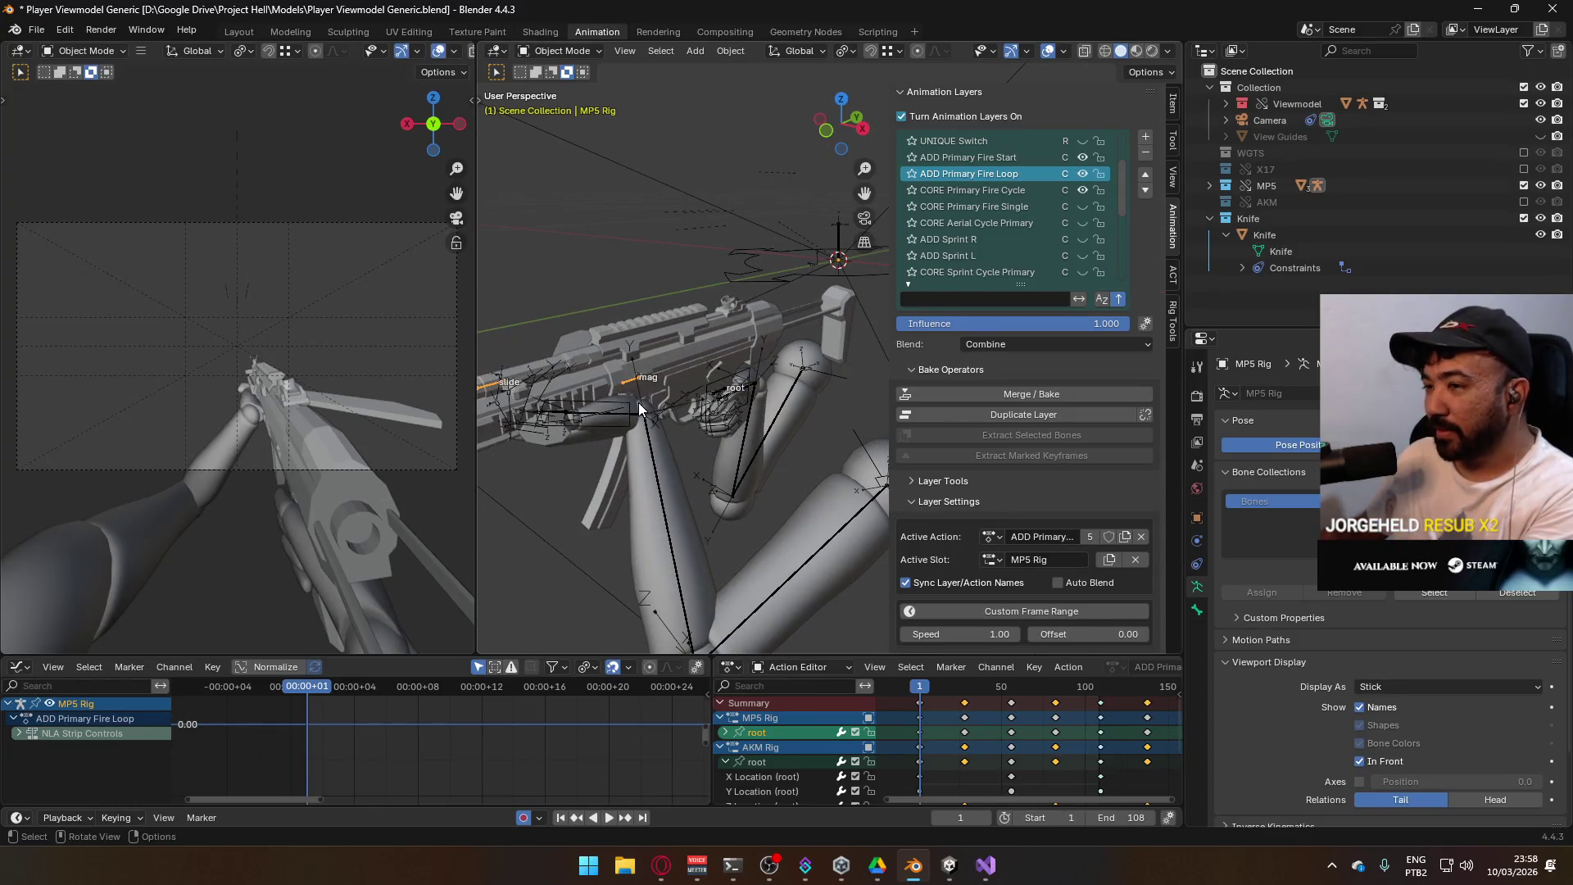
key("KP_3")
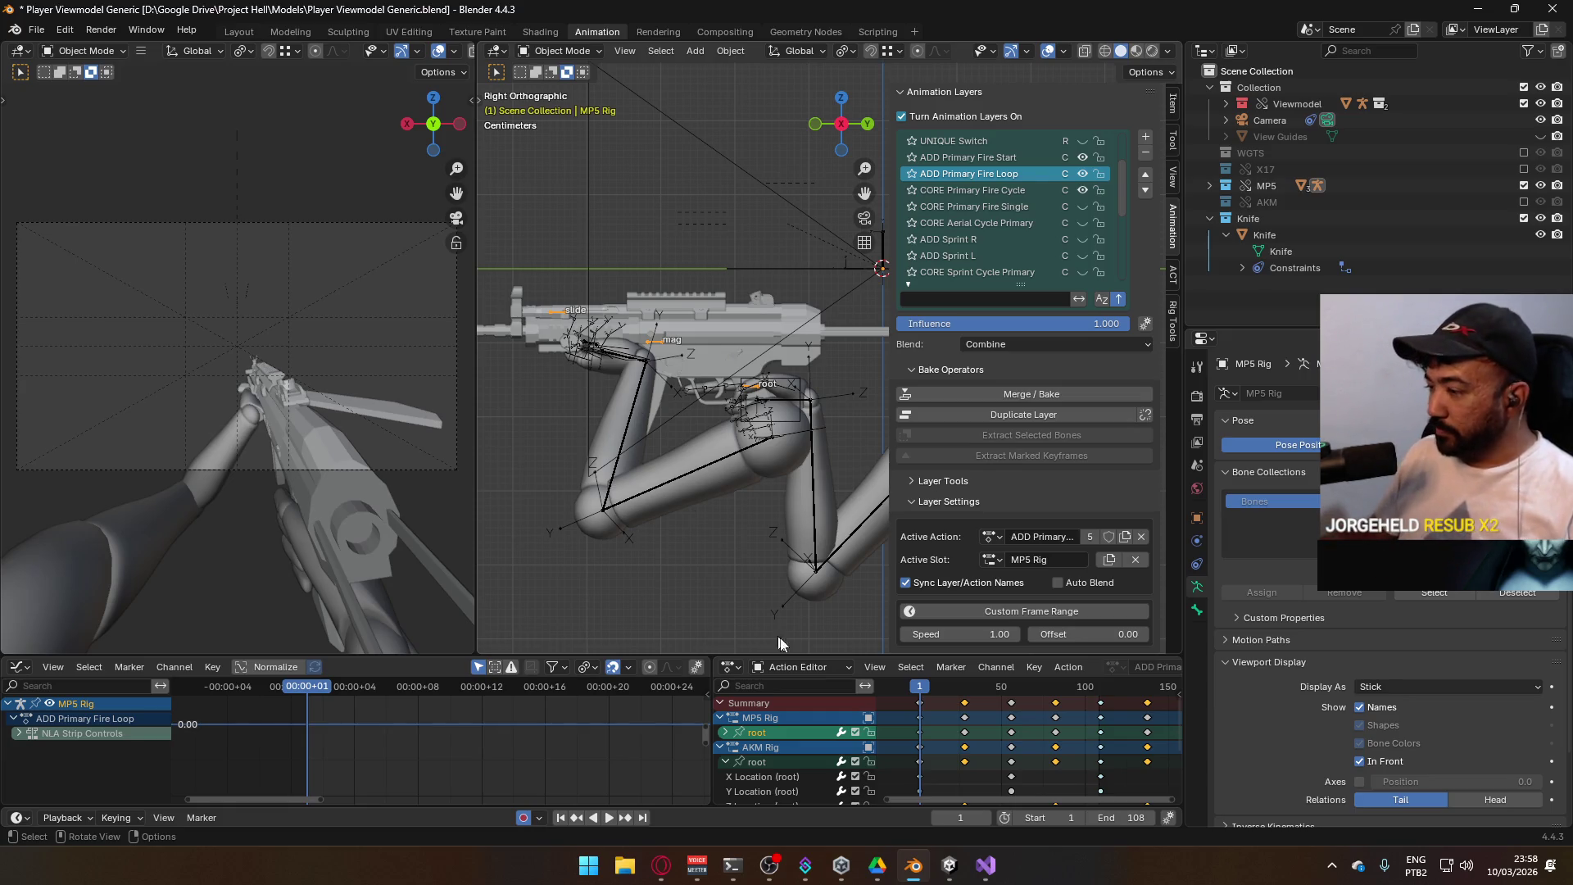
Collapse the AKM Rig channel, check the pose at frame 58, and select the arms' Viewmodel Rig
left_click(725, 763)
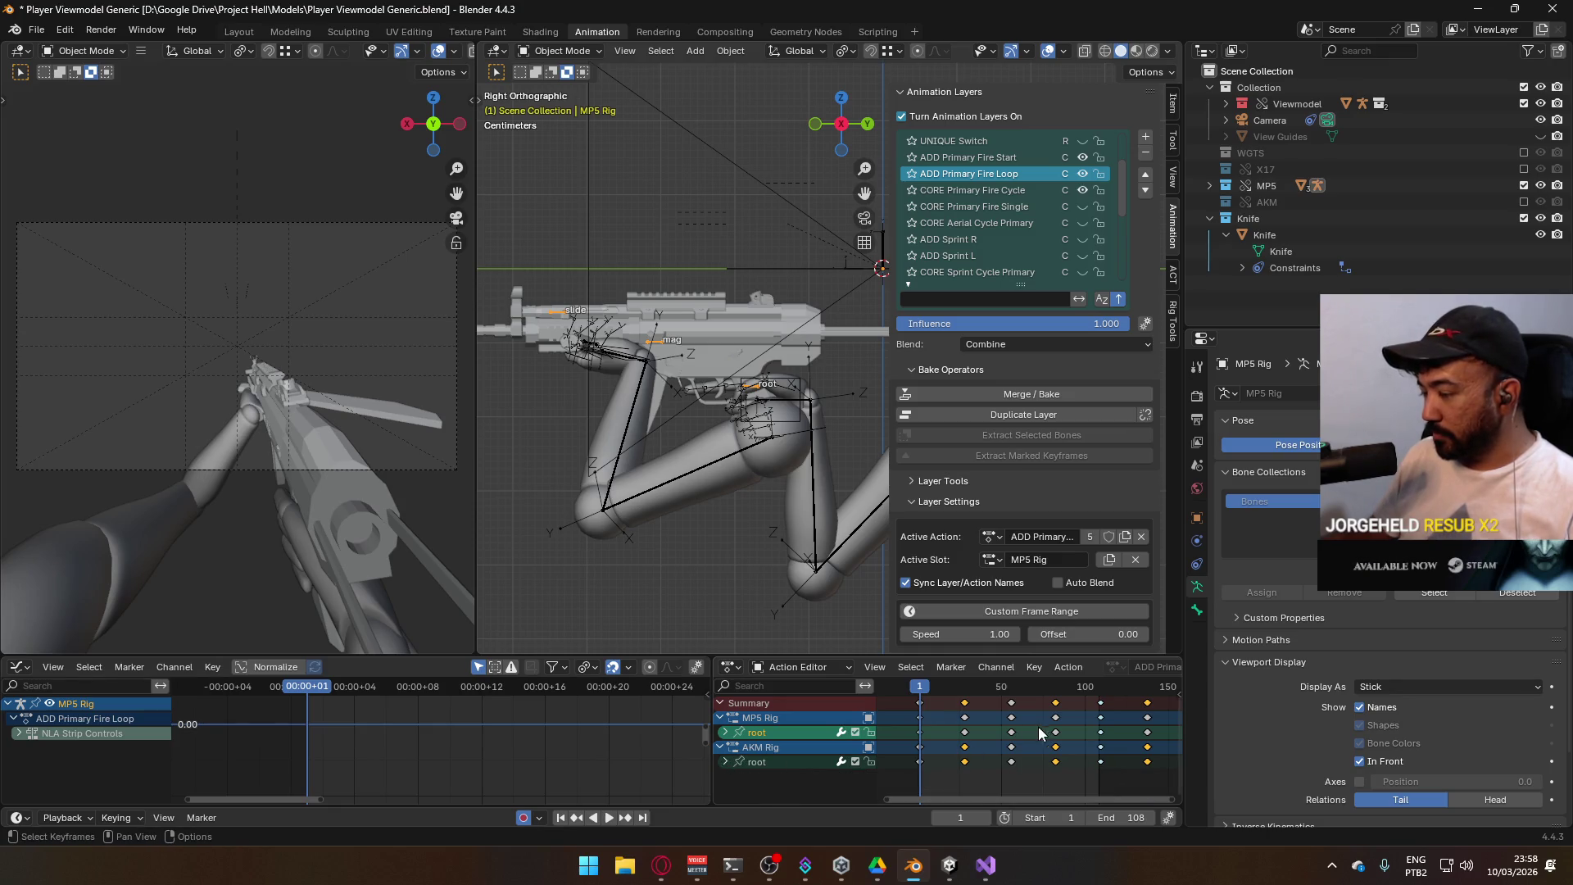
key("space")
mouse_move(936, 691)
left_mouse_down()
mouse_move(1101, 707)
mouse_move(919, 697)
left_mouse_up()
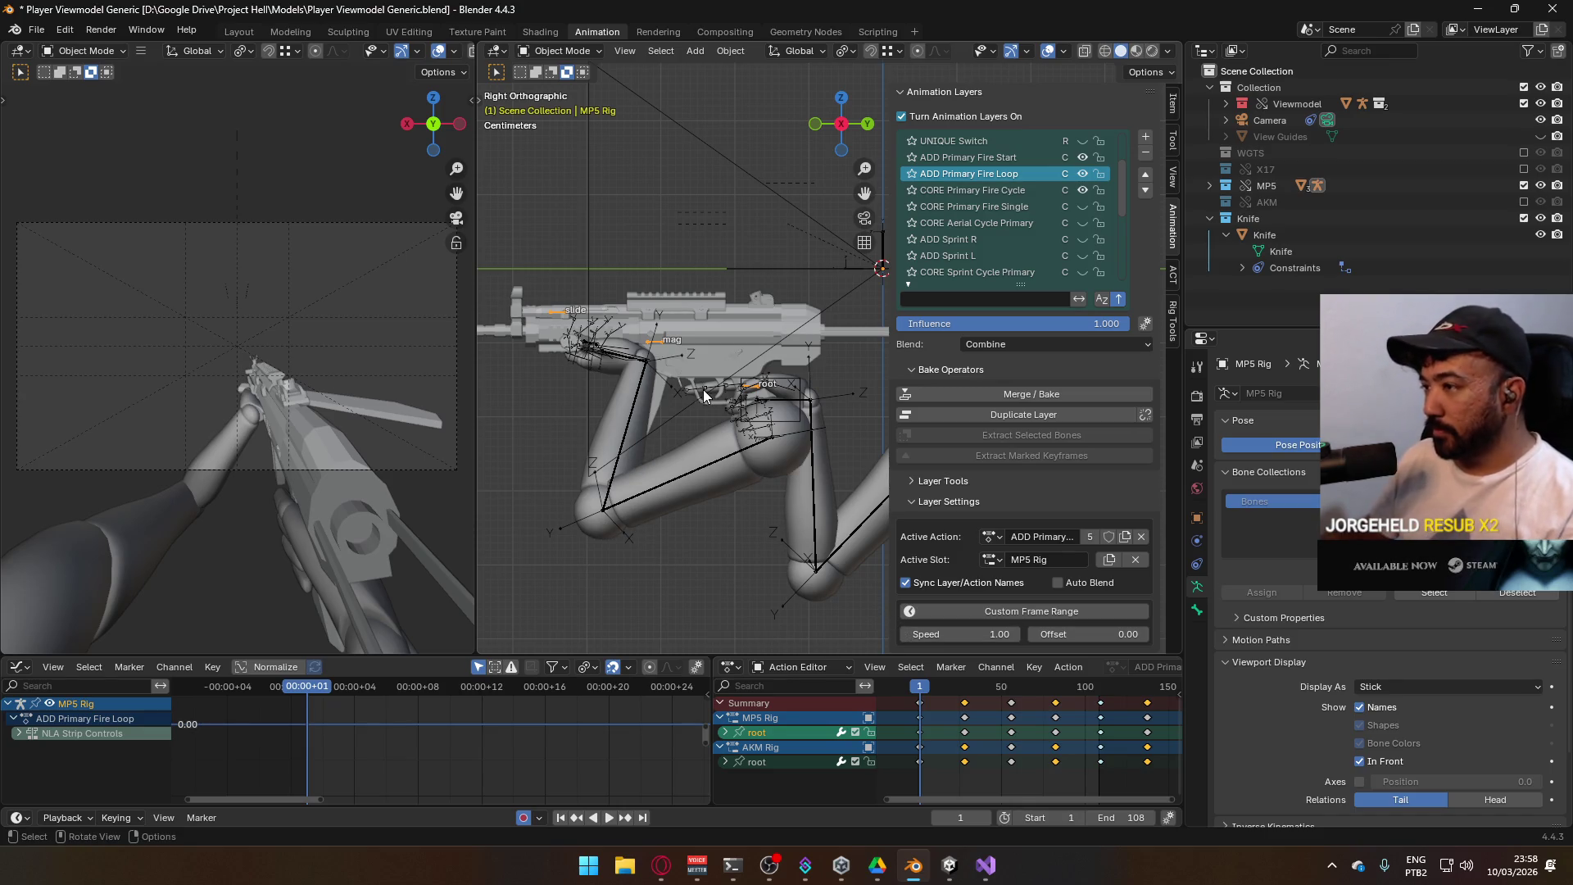
left_click(702, 446)
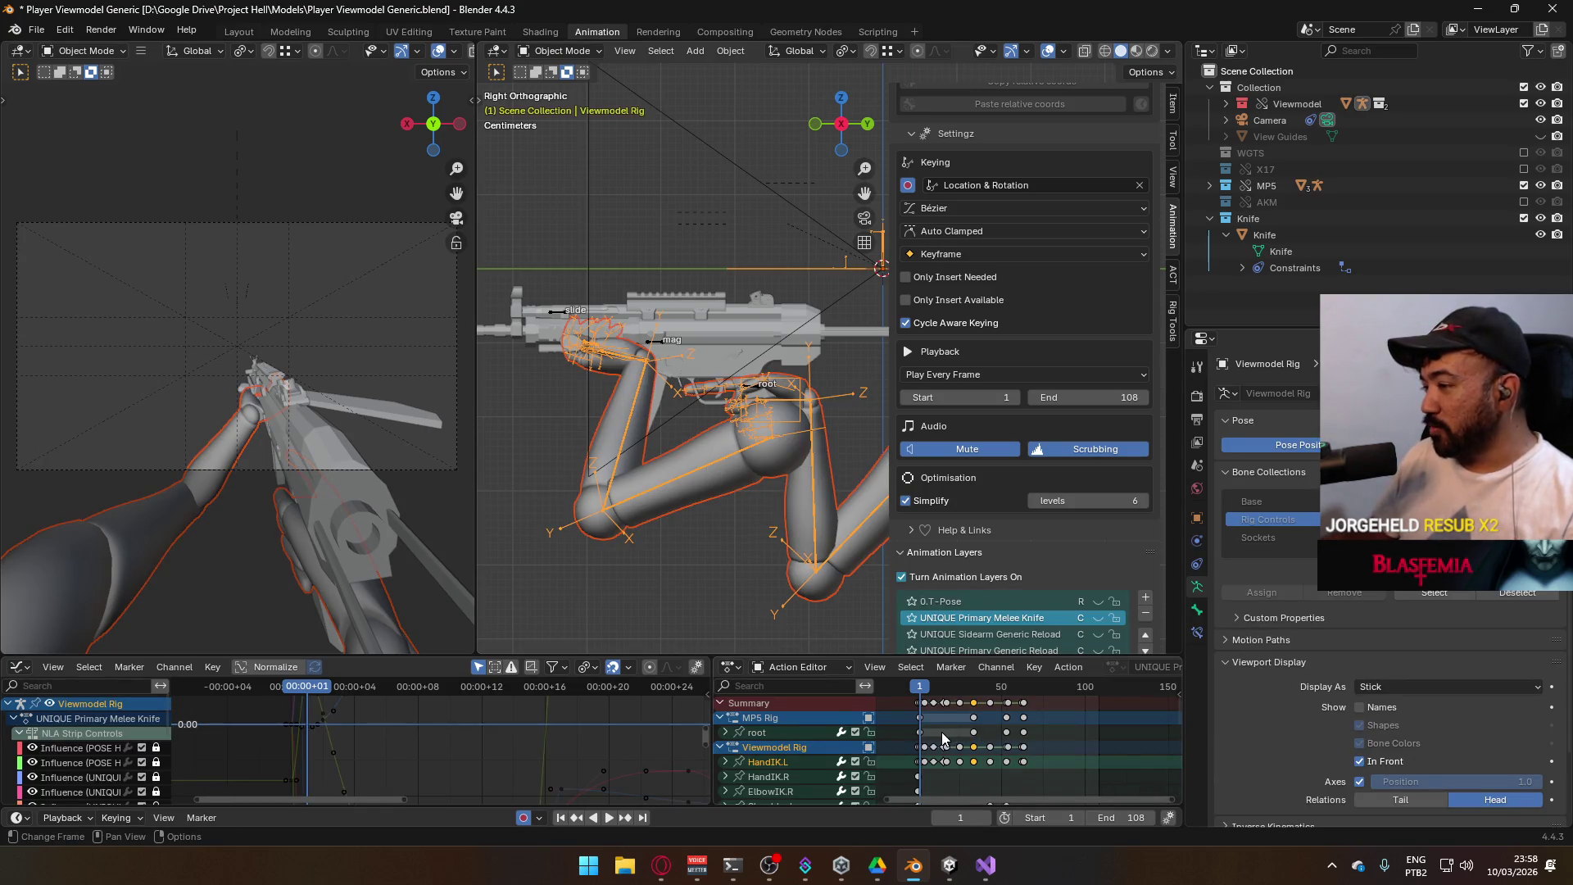
key("space")
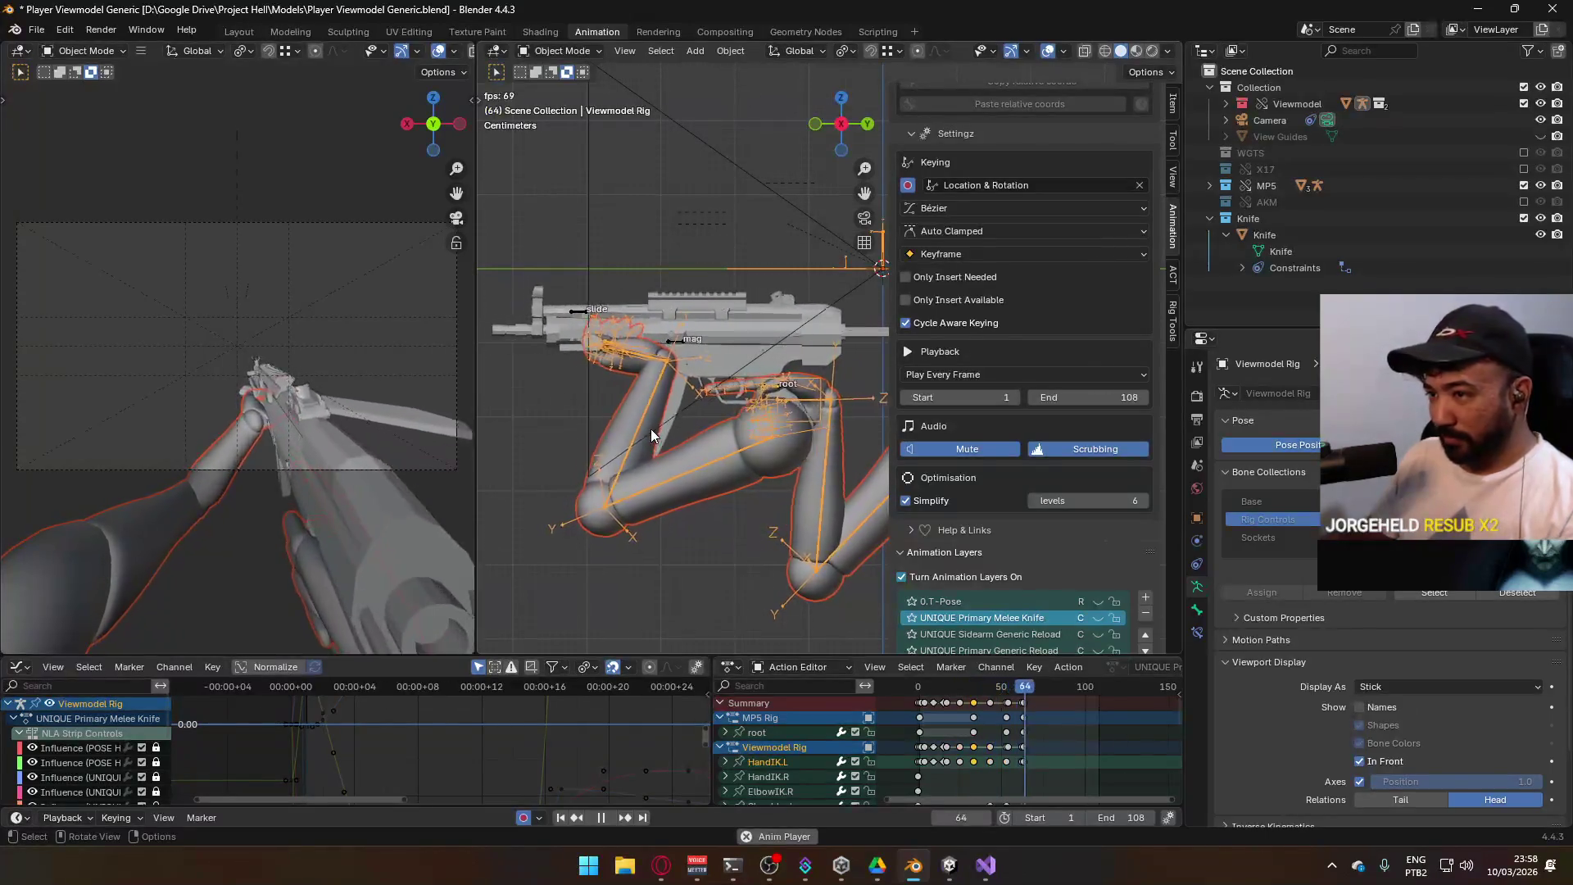
key("space")
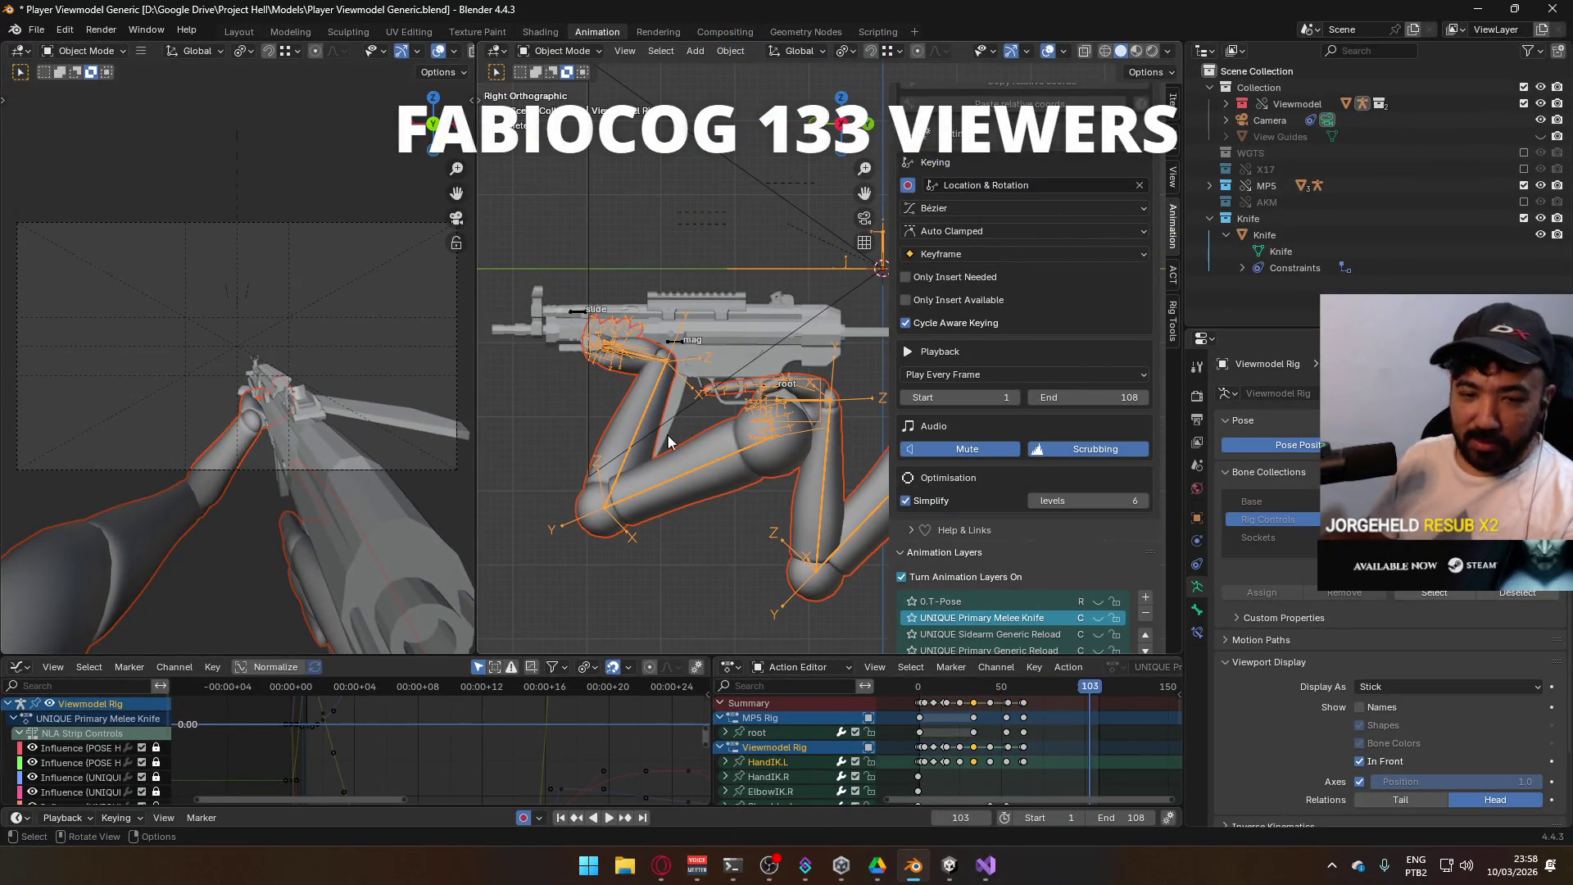
key("space")
left_click(919, 687)
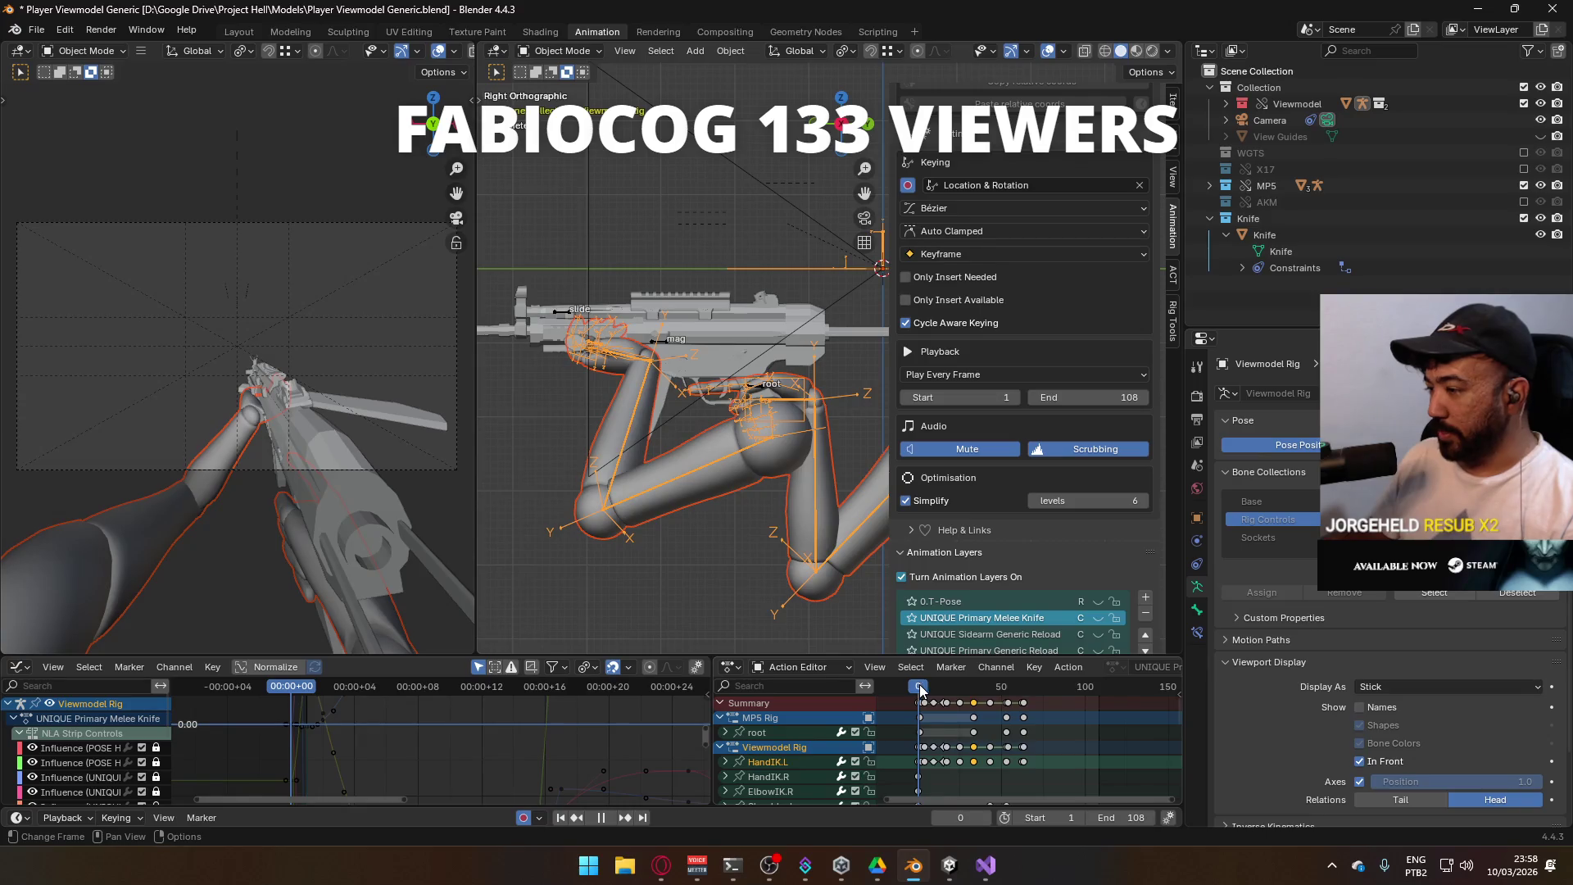
left_click_drag(918, 688, 919, 686)
key("space")
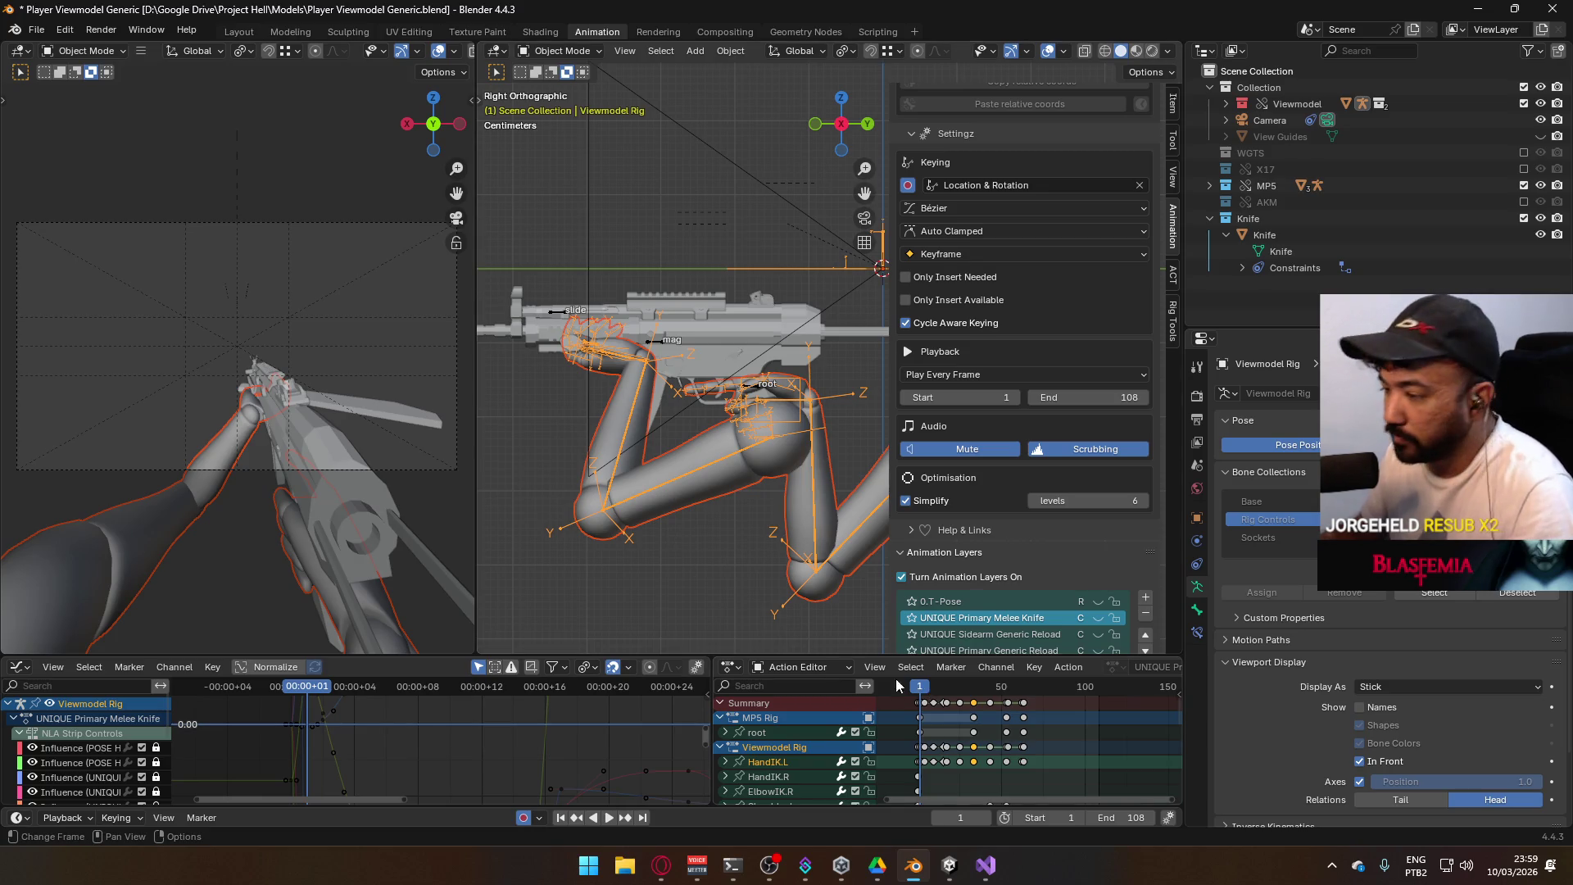
key("space")
key("Escape")
scroll(943, 730, "up", 3)
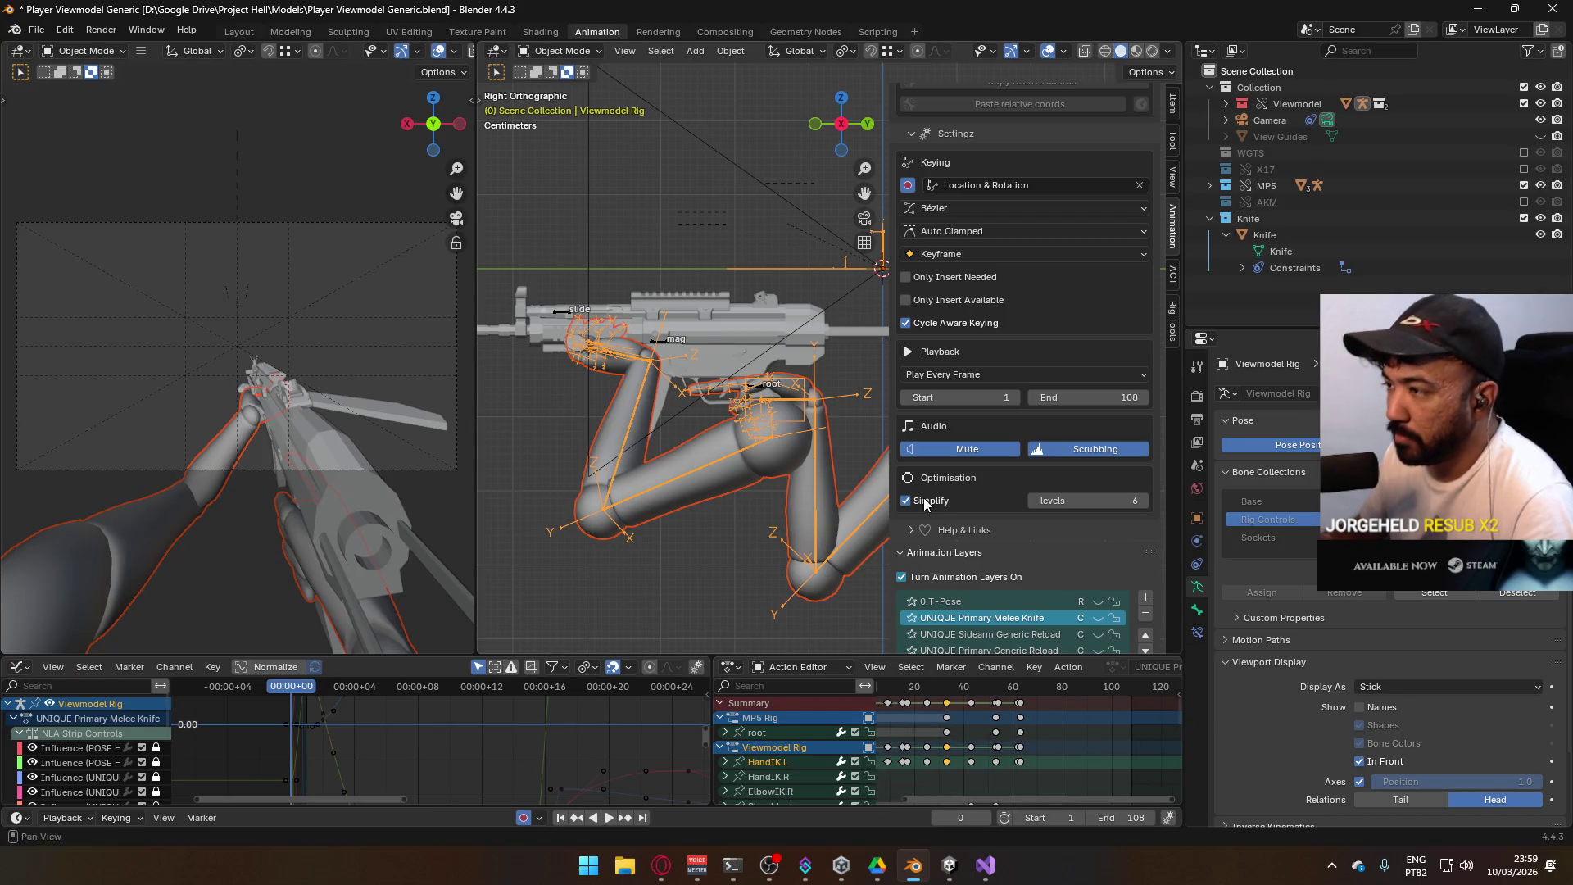
Start an FBX export from the File menu
left_click(36, 29)
mouse_move(127, 279)
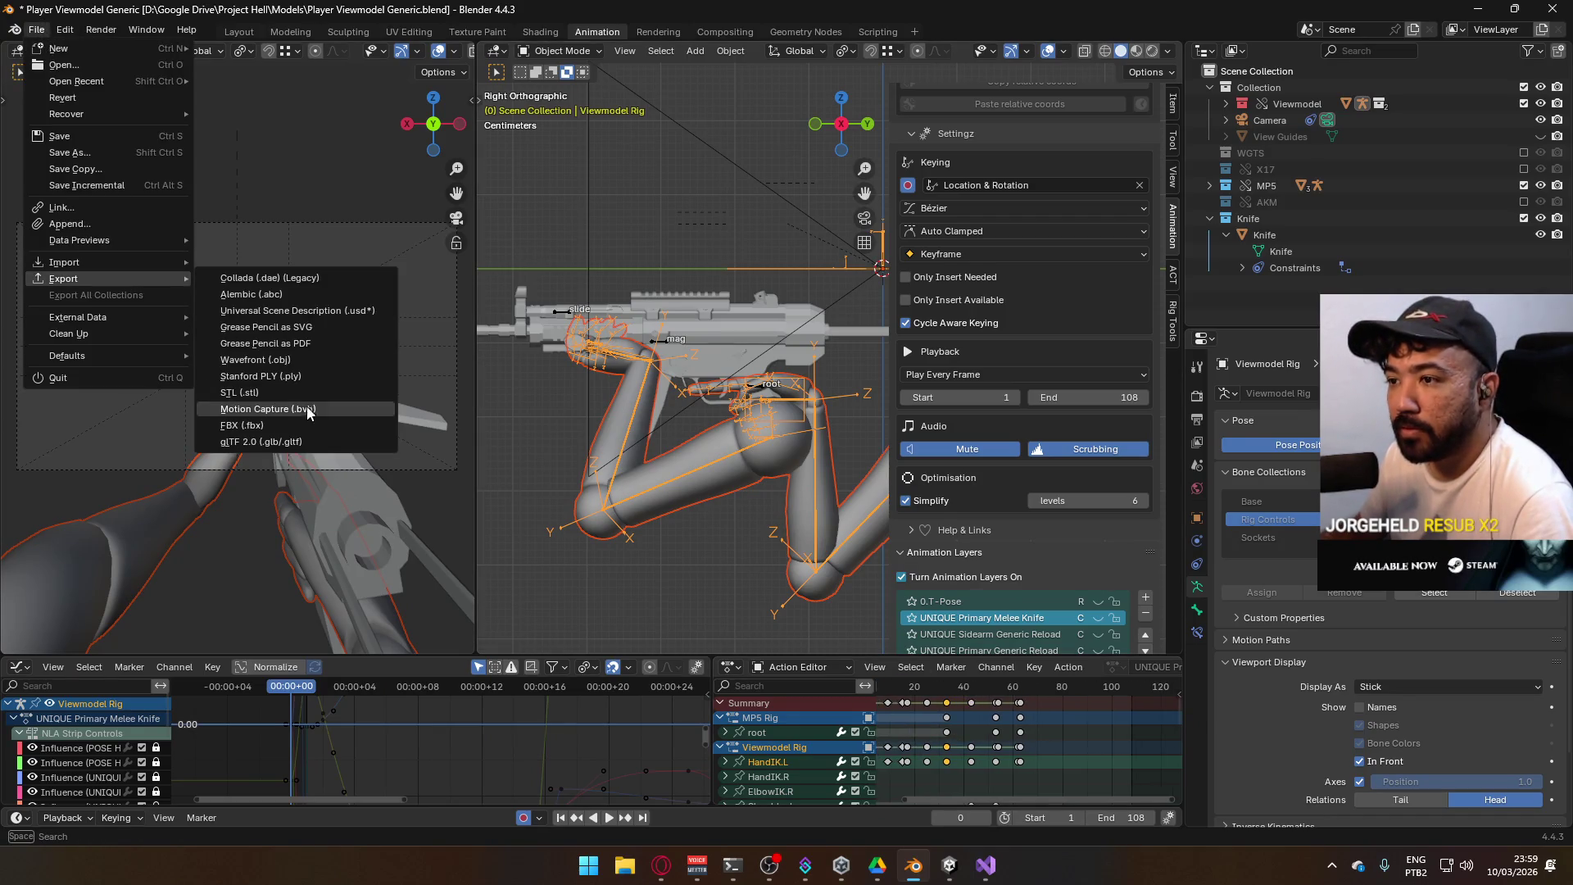
left_click(361, 410)
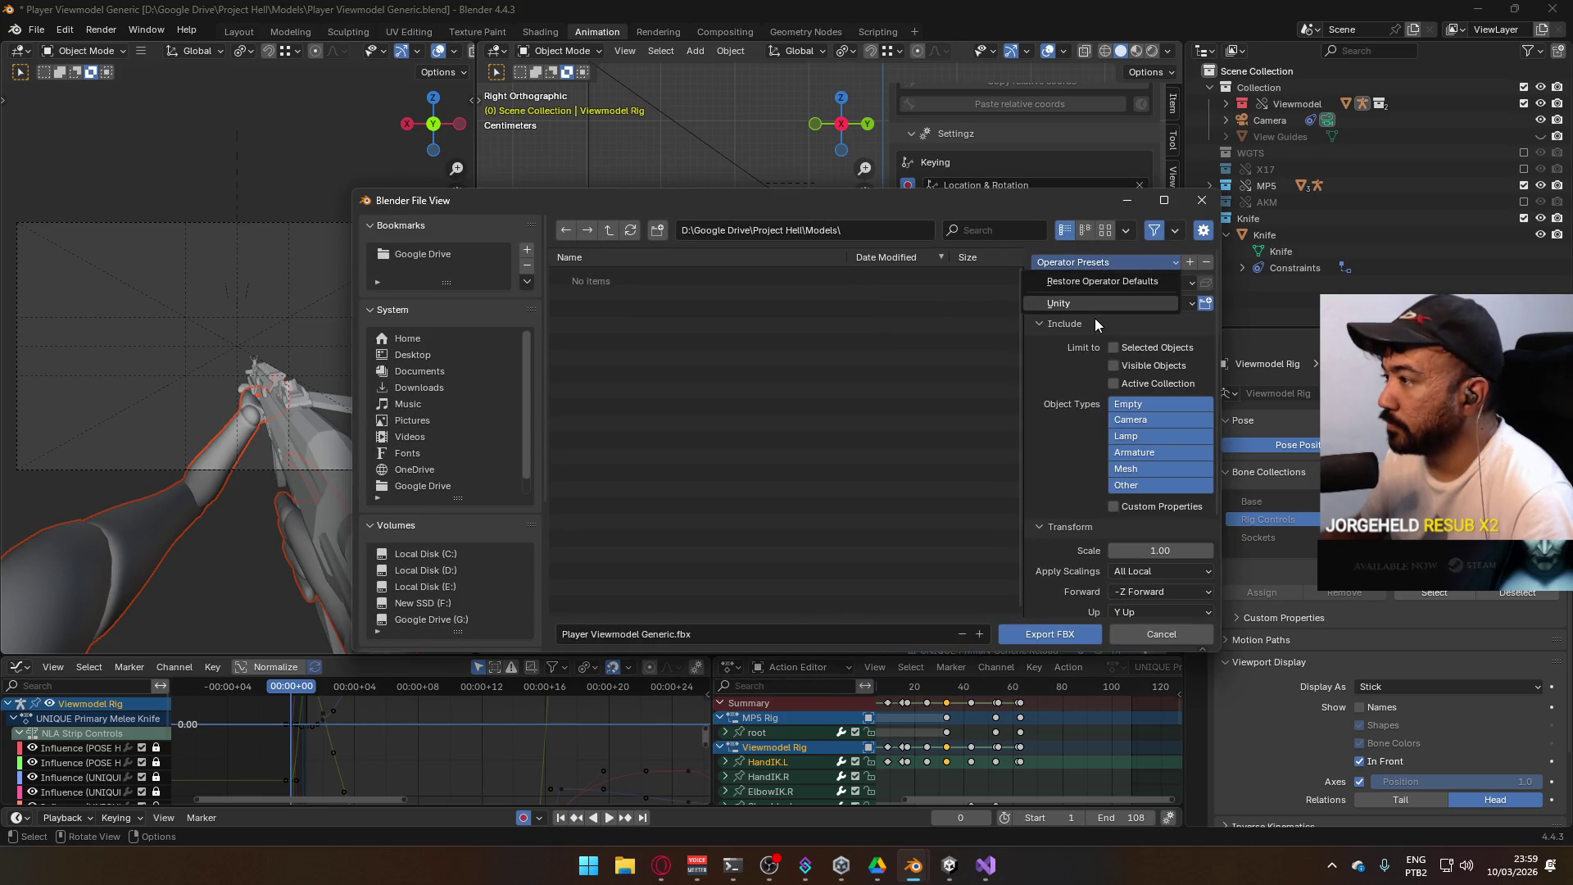
Export only selected Armature and Mesh objects, targeting the Unity Animations > Viewmodel folder
left_click(1114, 348)
left_click(1134, 453)
left_click(1126, 469, "shift")
scroll(459, 492, "down", 5)
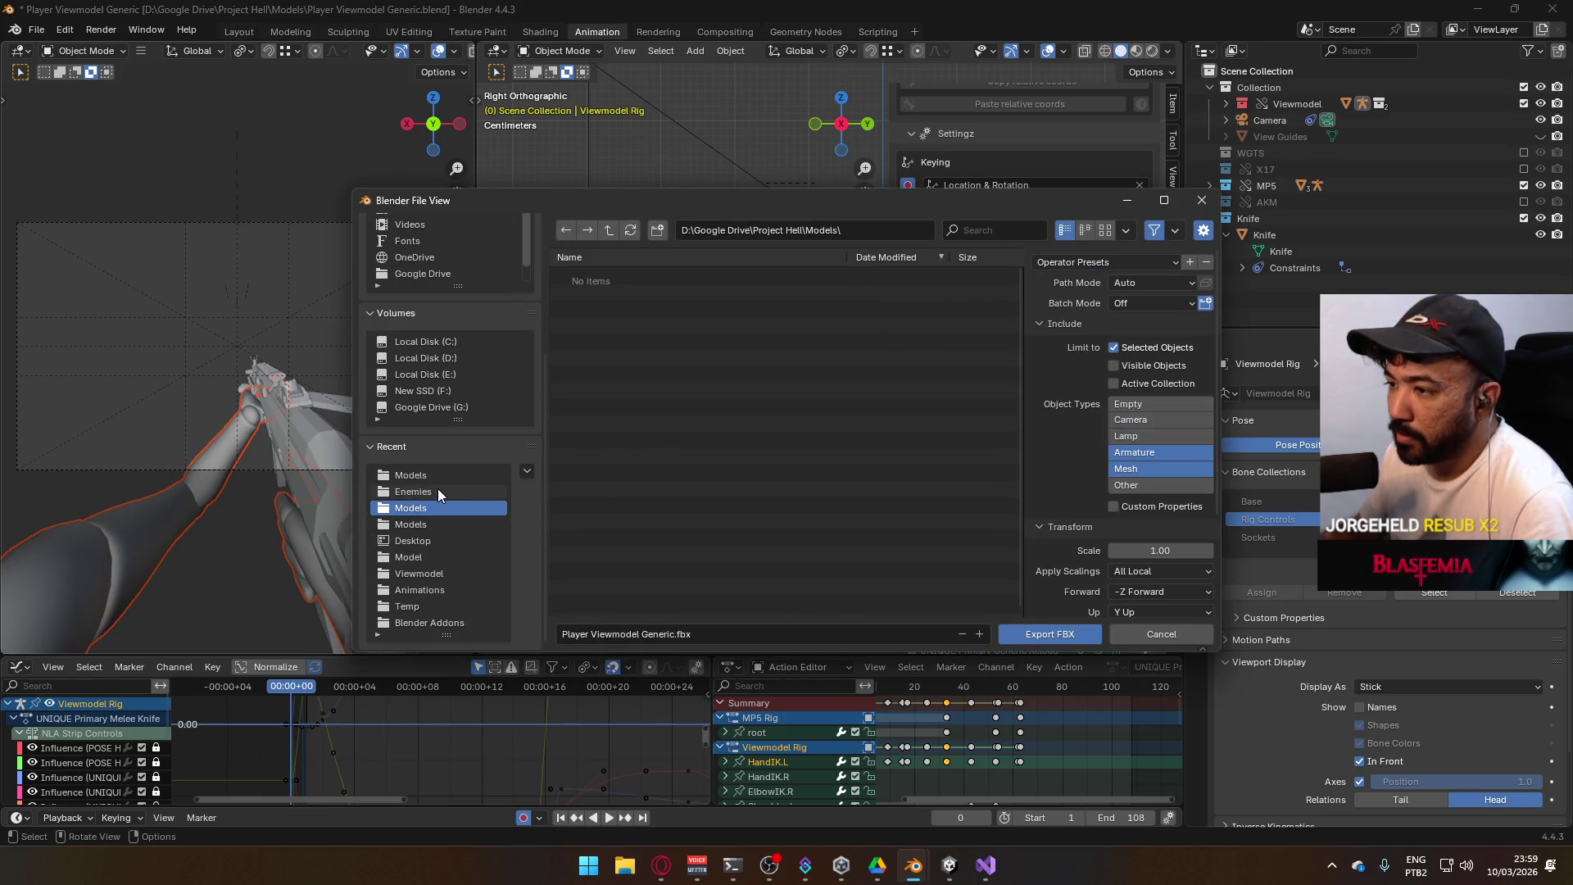
left_click(447, 589)
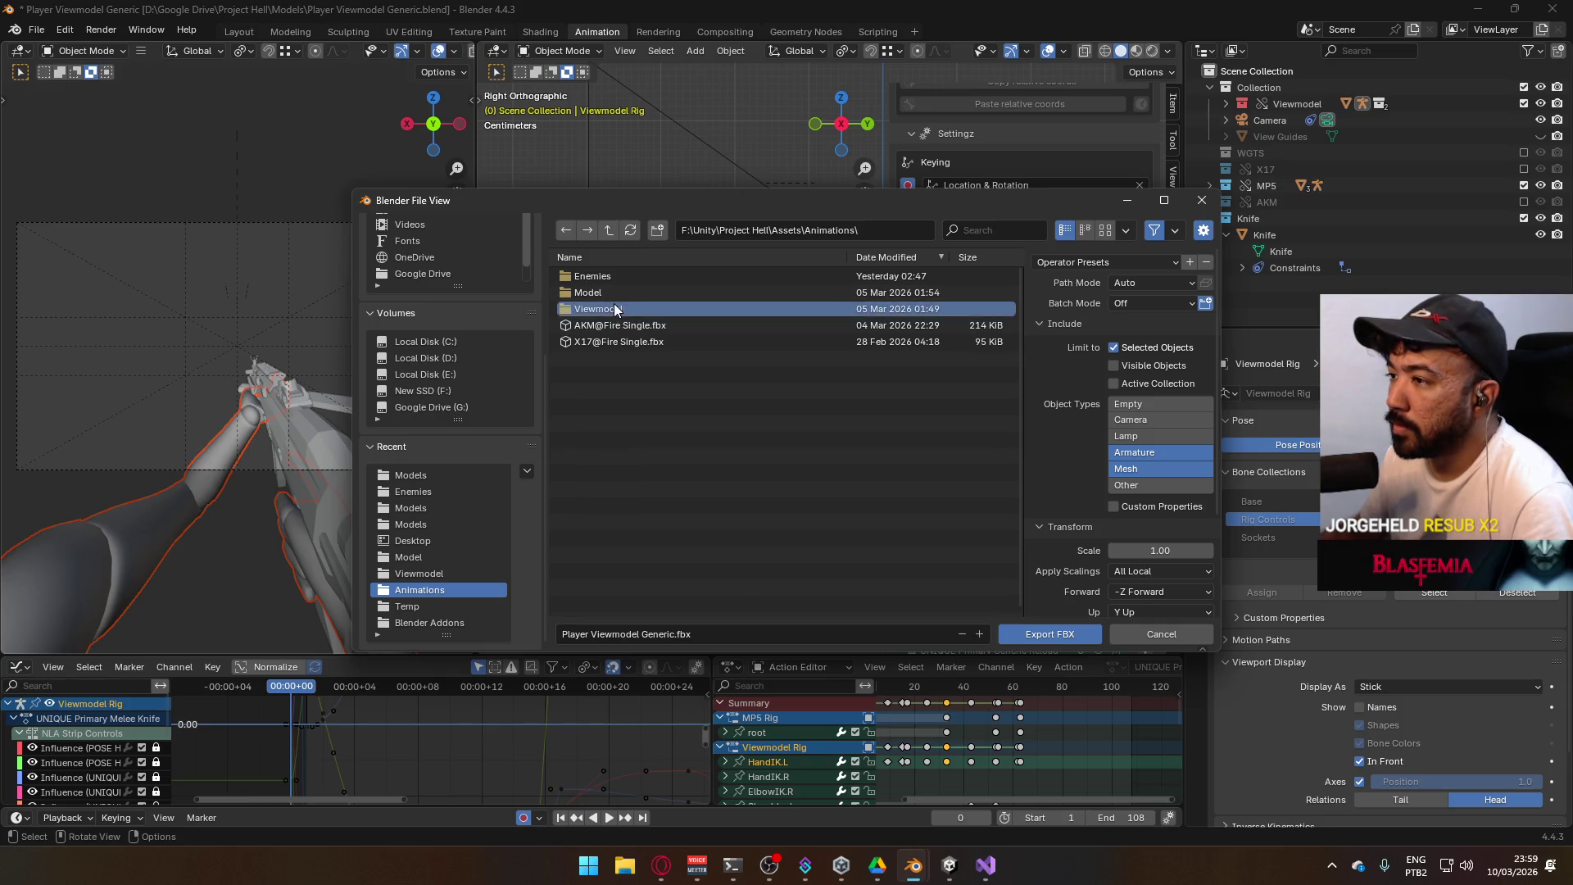
double_click(613, 304)
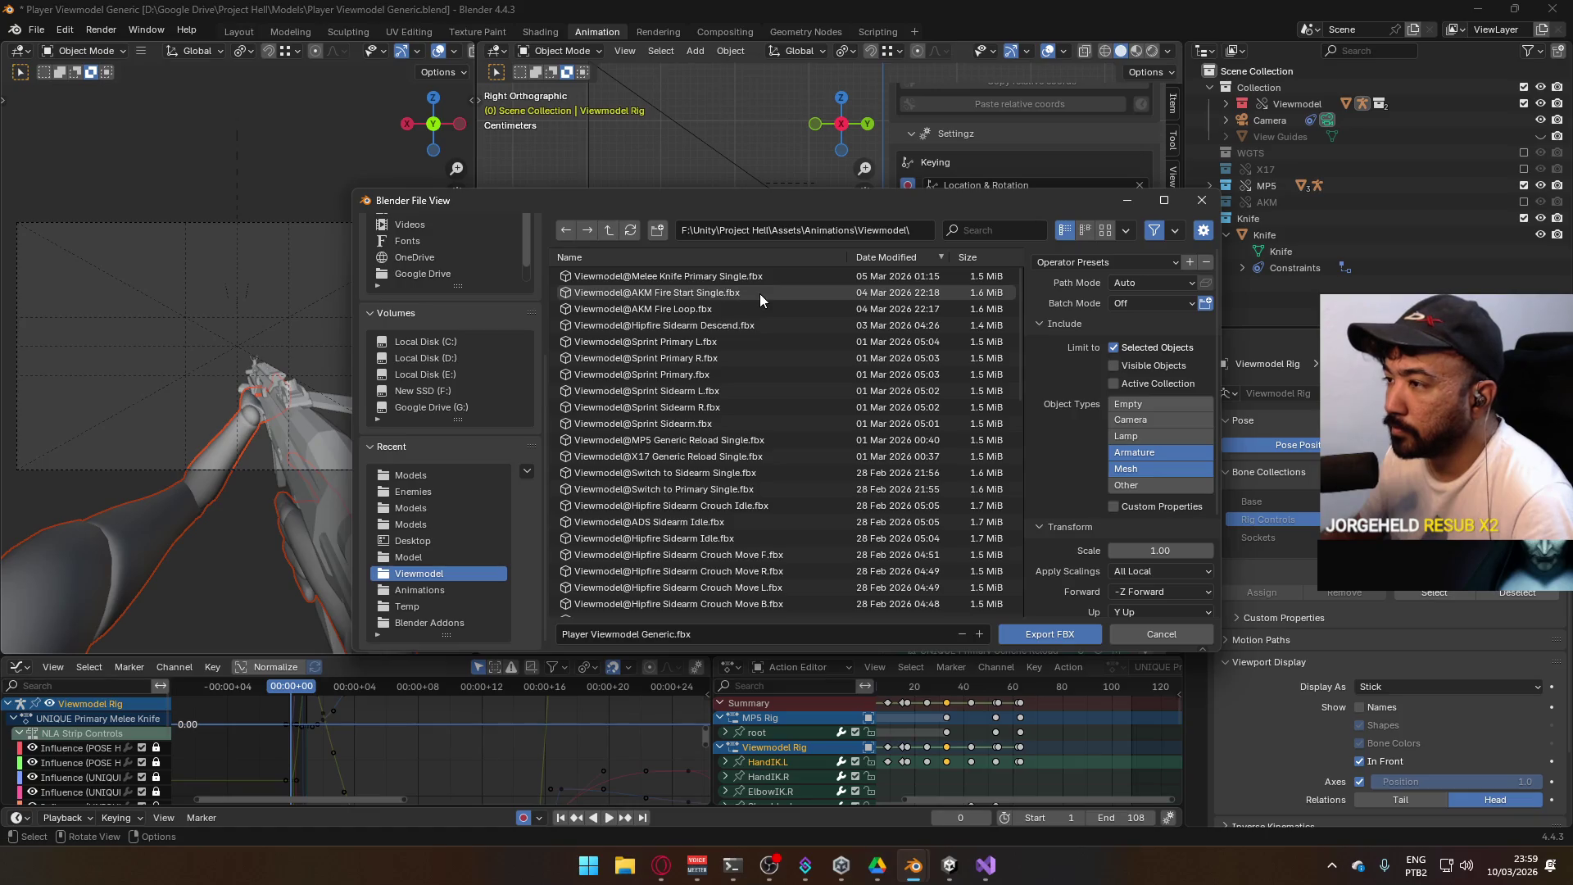
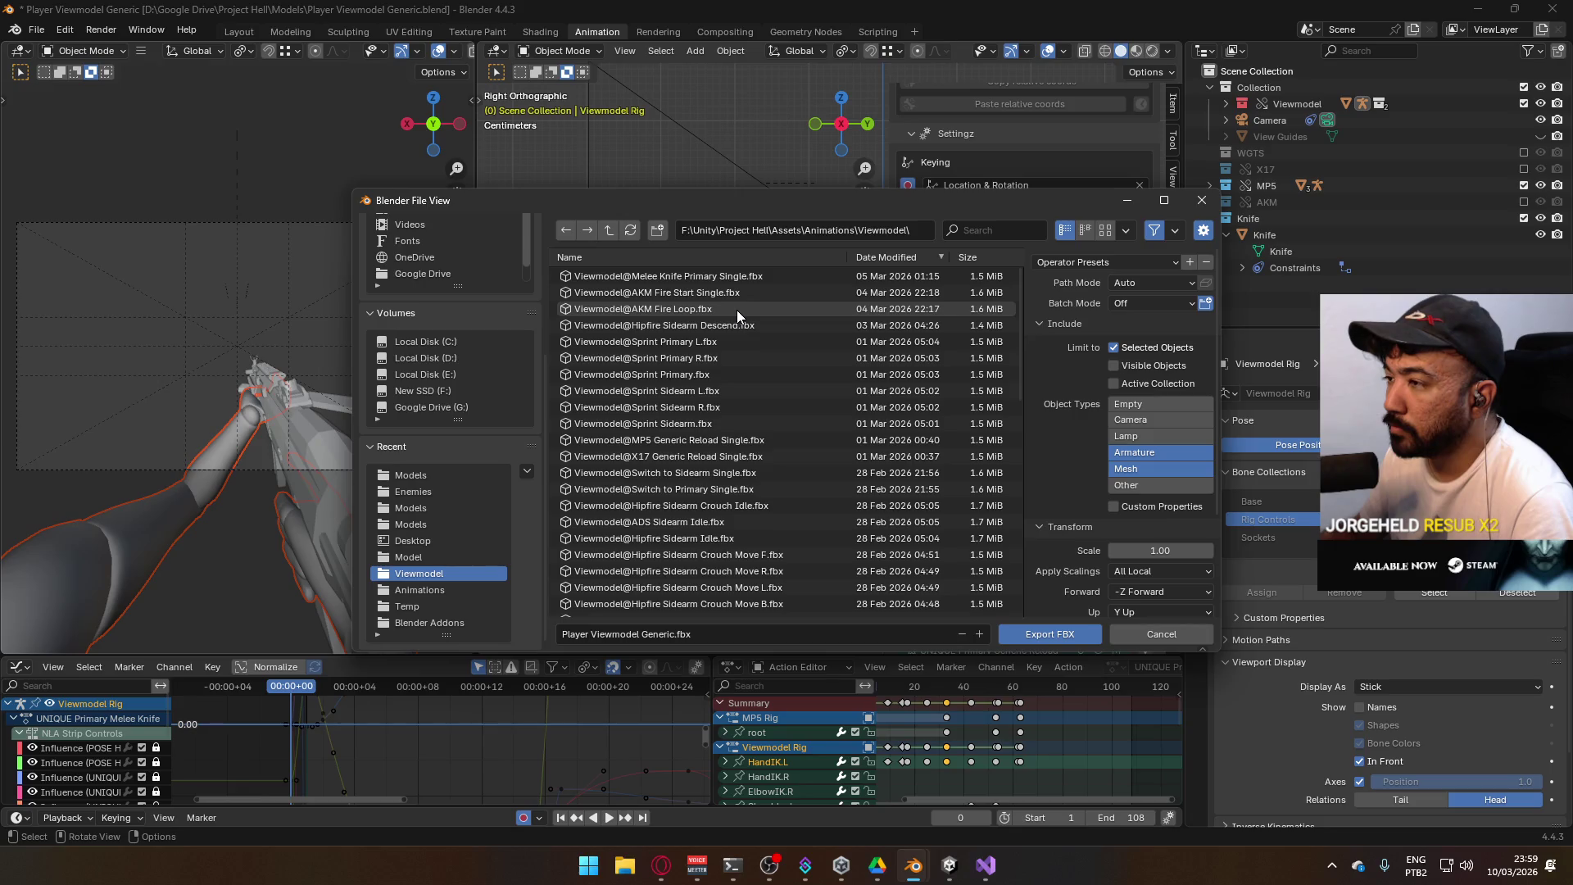
Export the viewmodel animation over Viewmodel@AKM Fire Start Single.fbx
mouse_move(816, 202)
left_mouse_down()
mouse_move(523, 169)
mouse_move(464, 190)
mouse_move(492, 162)
left_mouse_up()
scroll(947, 544, "down", 4)
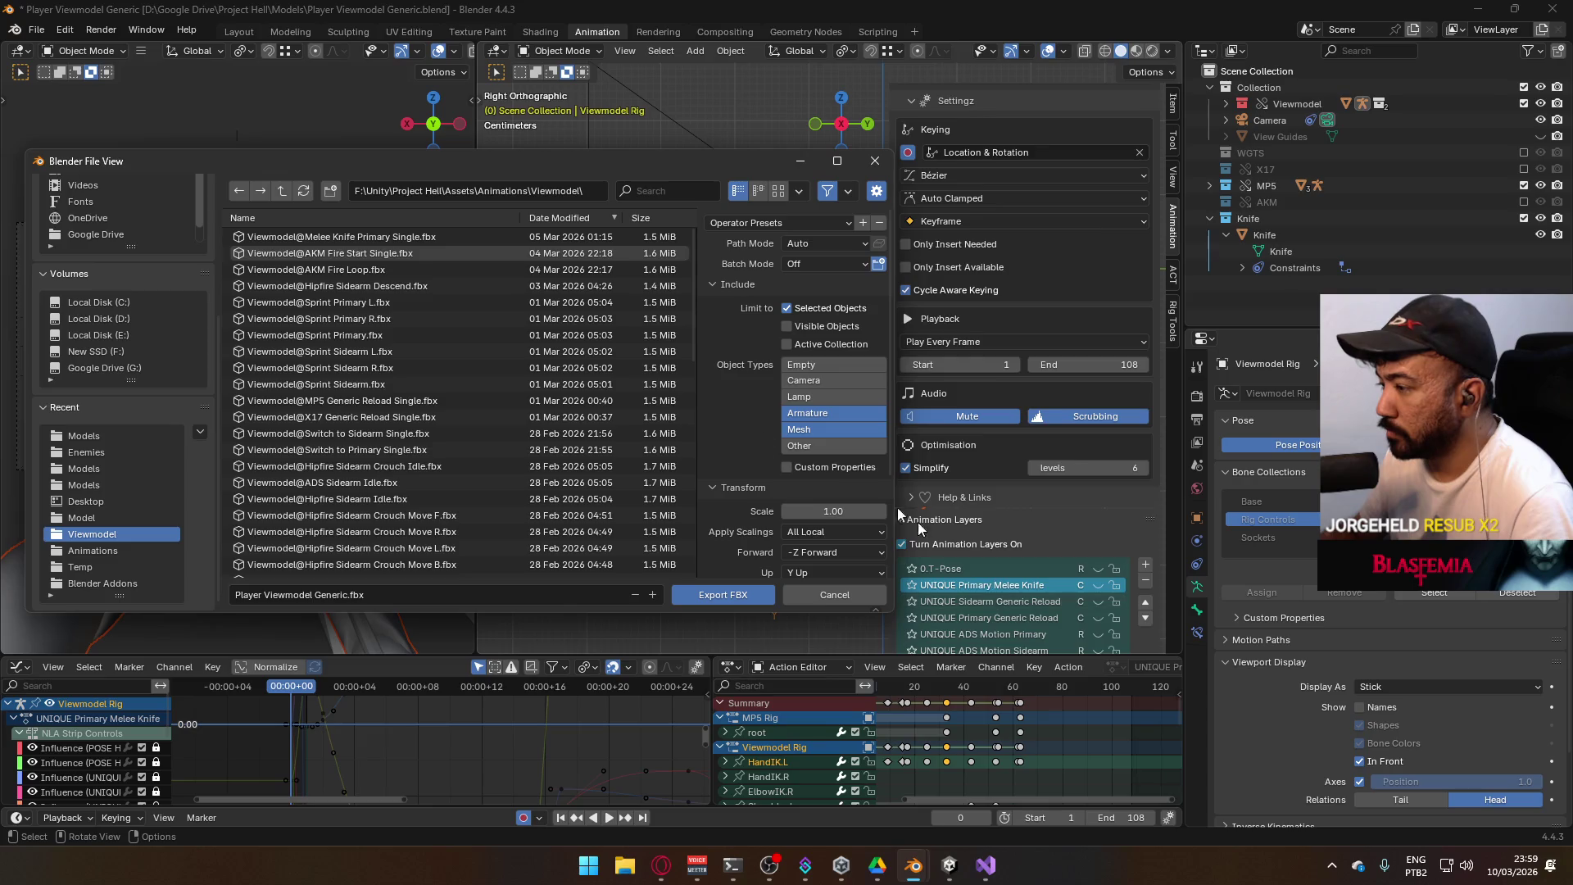
scroll(957, 534, "down", 1)
scroll(1024, 562, "up", 2)
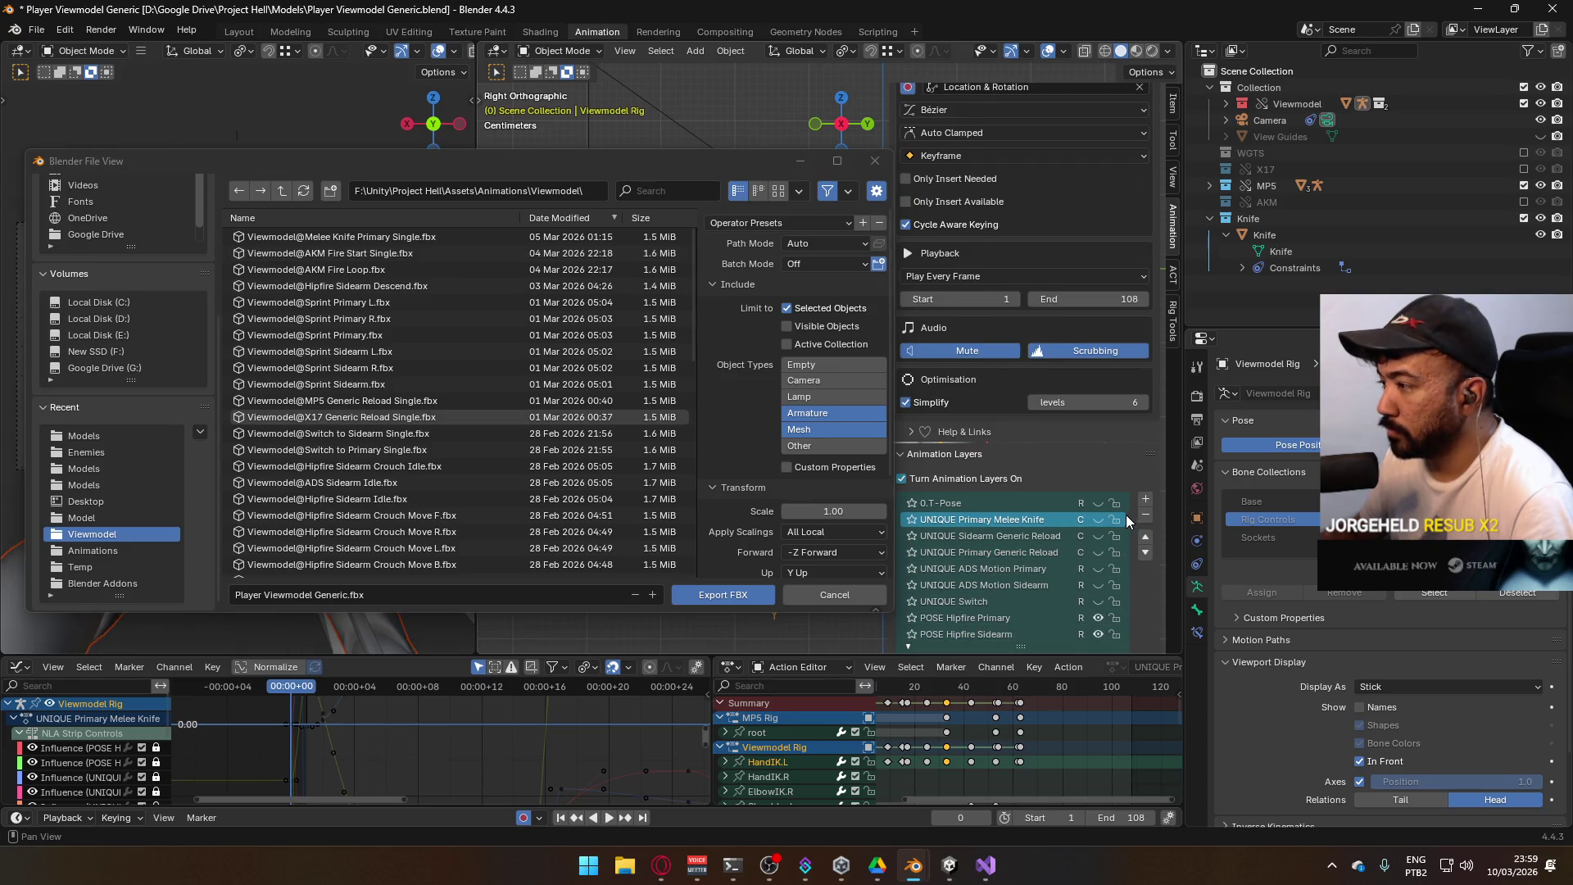
scroll(1059, 553, "down", 3)
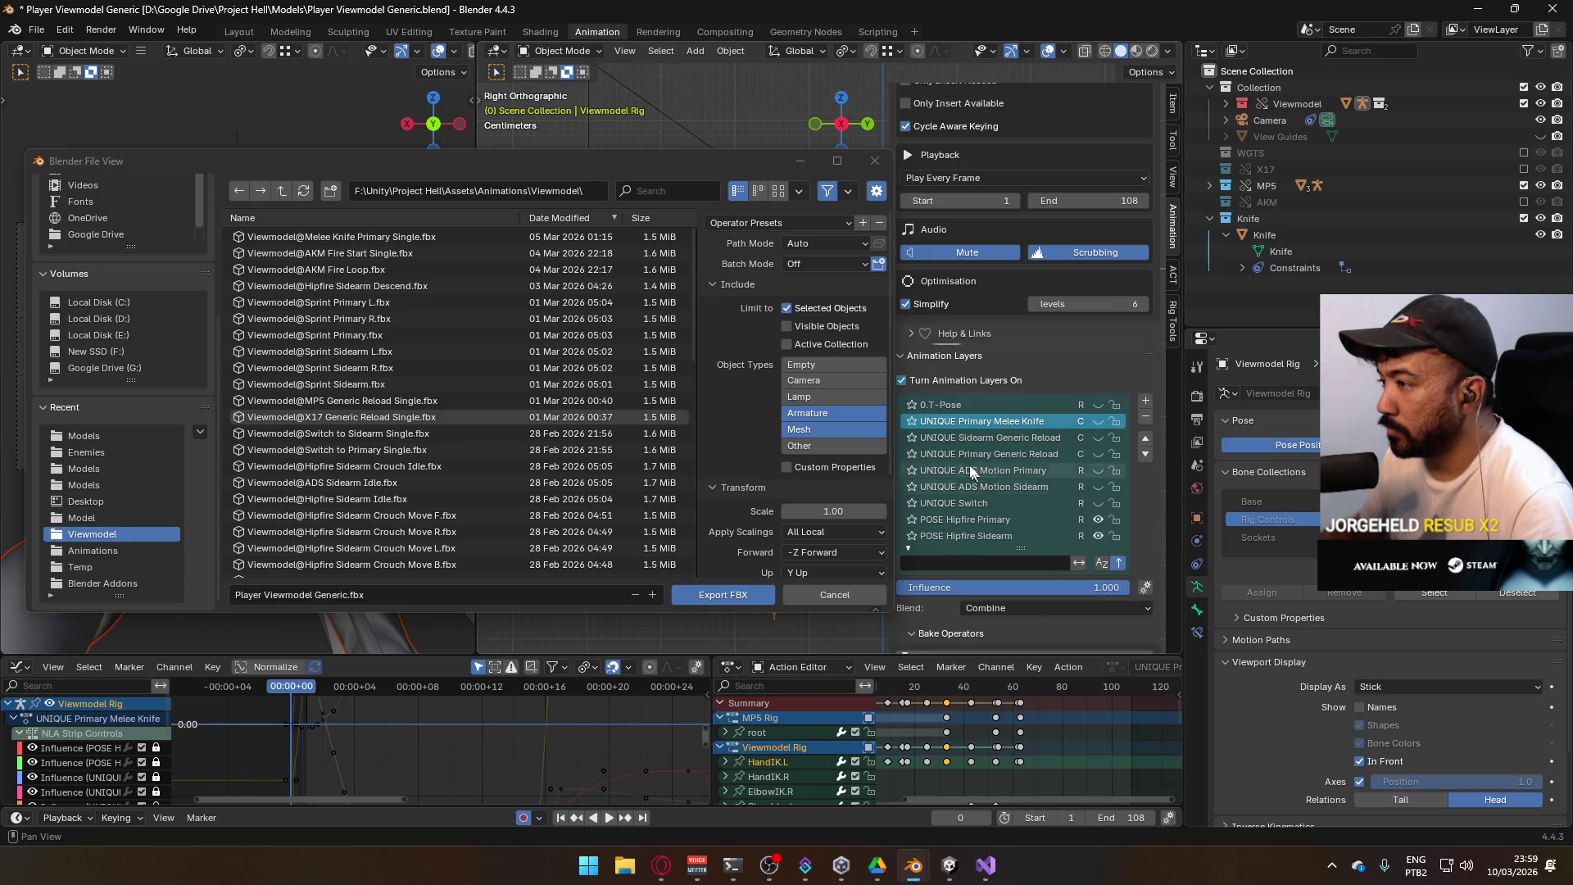
double_click(425, 258)
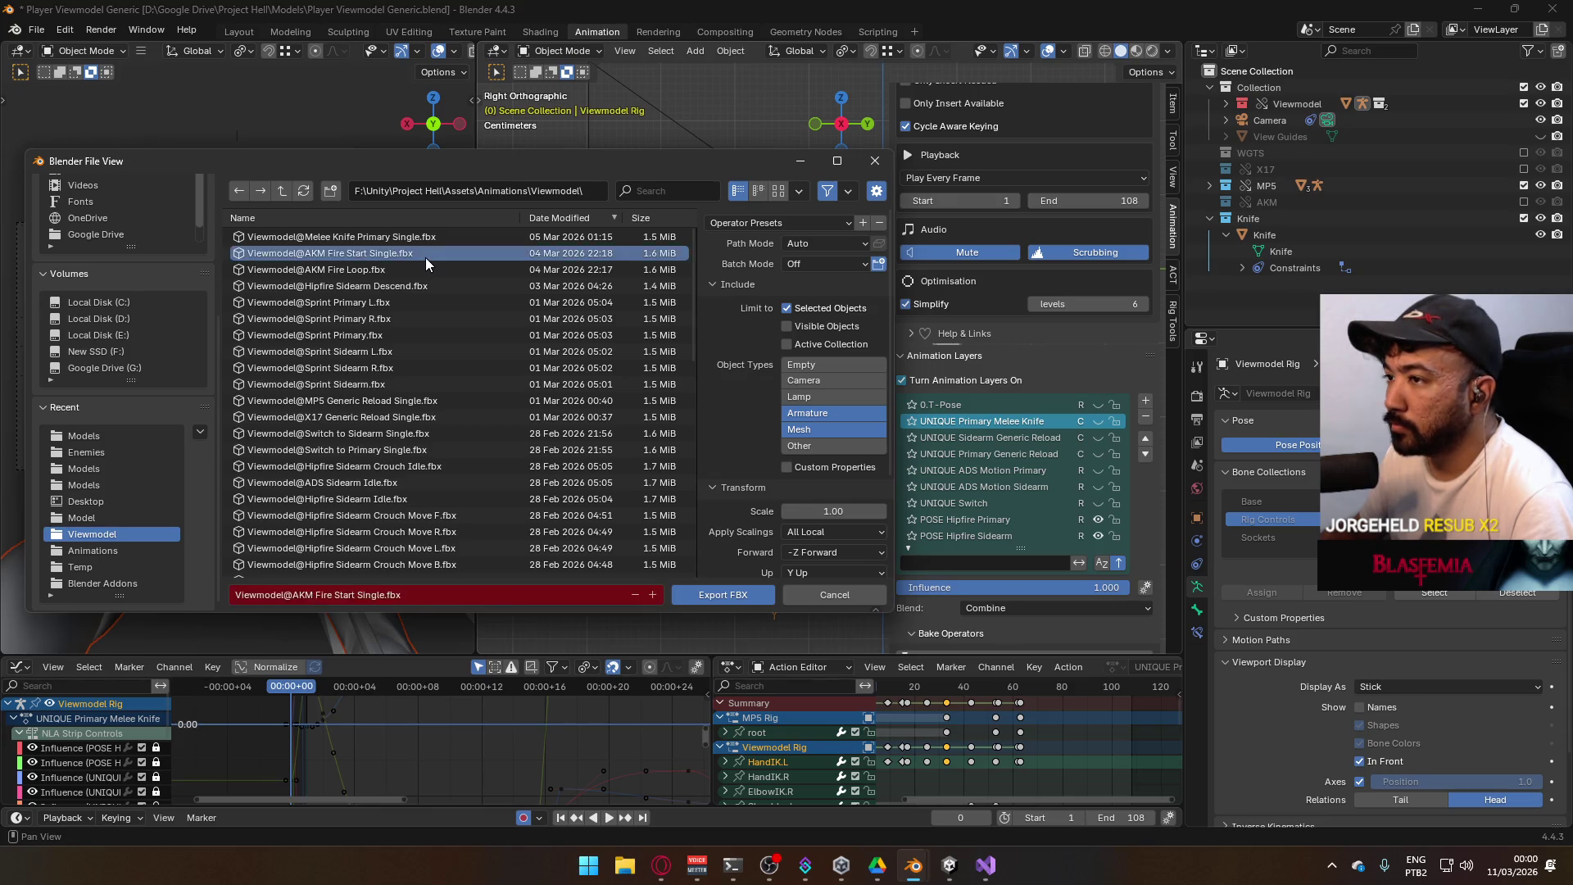
Turn off the ADD Primary Fire Start layer and export the arm mesh over AKM Fire Loop.fbx
left_click(658, 339)
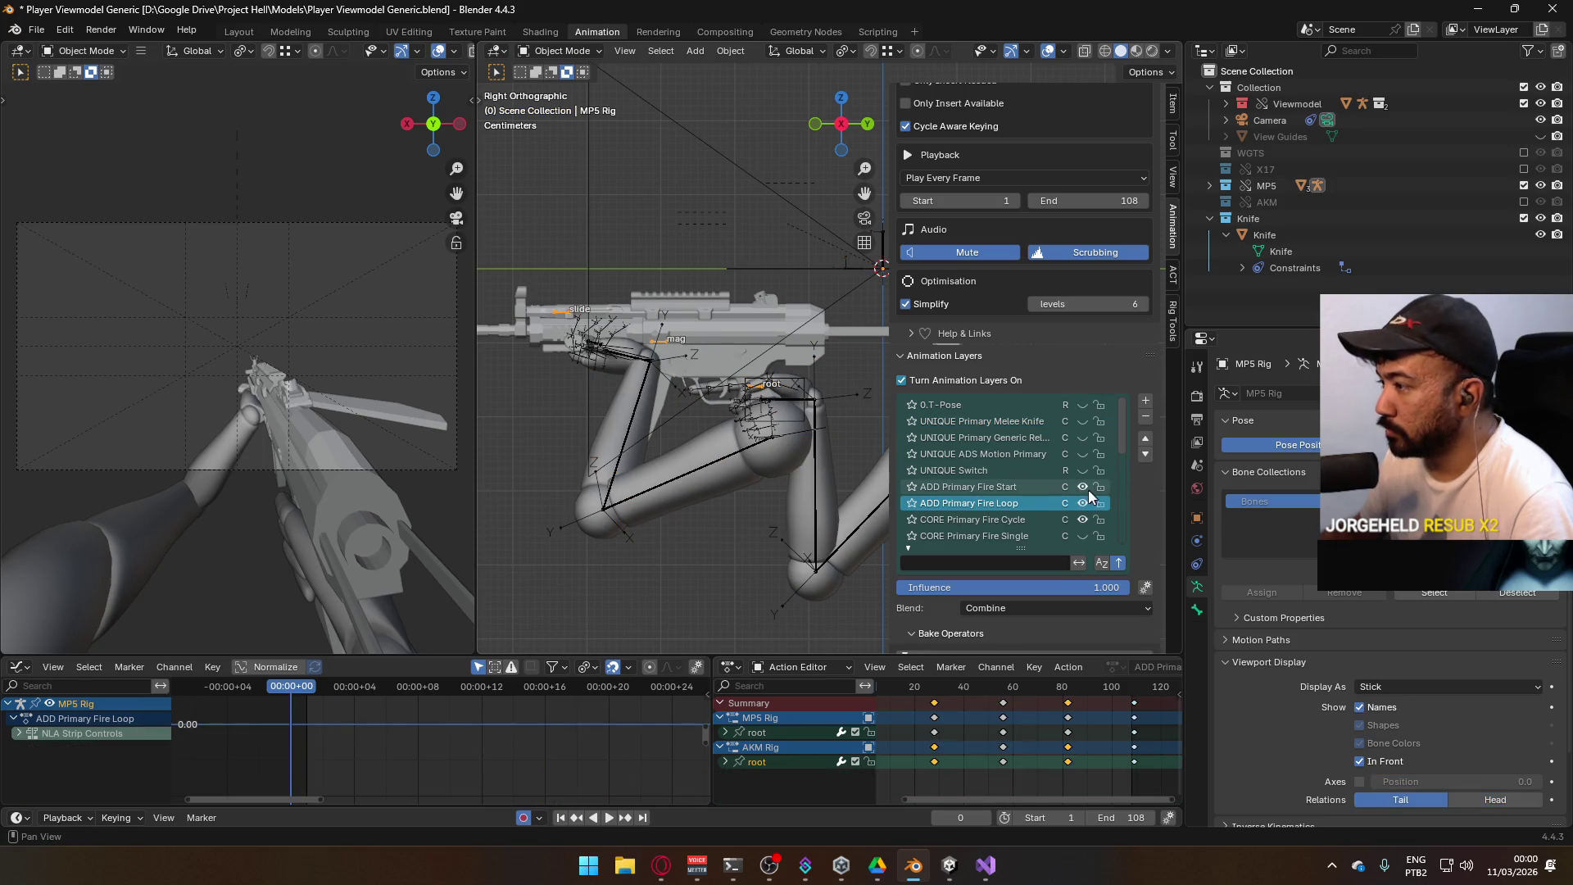
left_click(1082, 489)
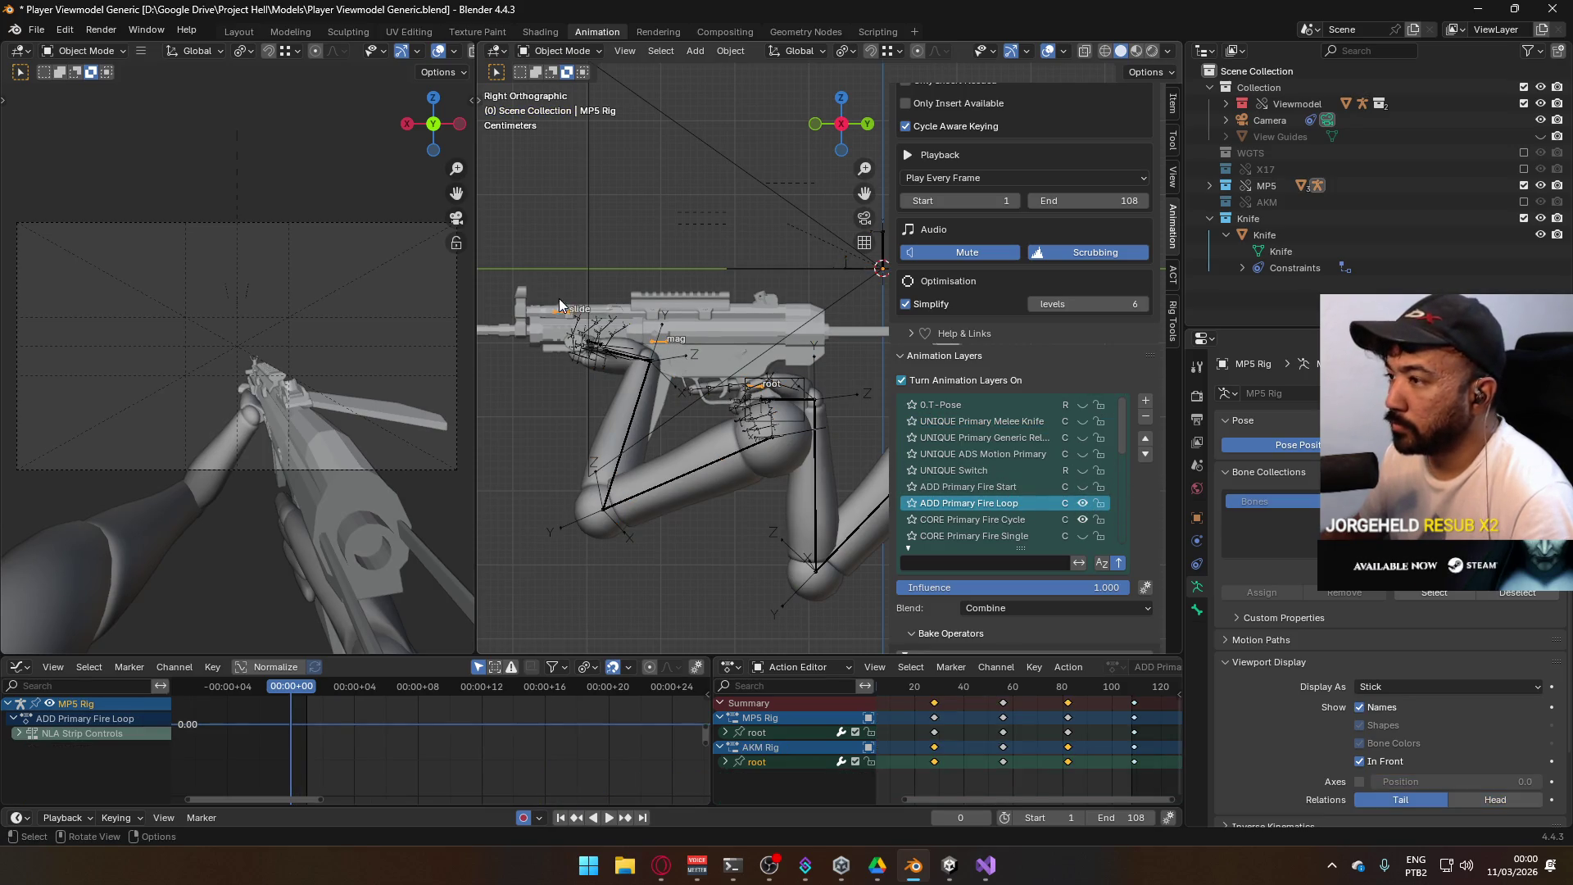
left_click(644, 396)
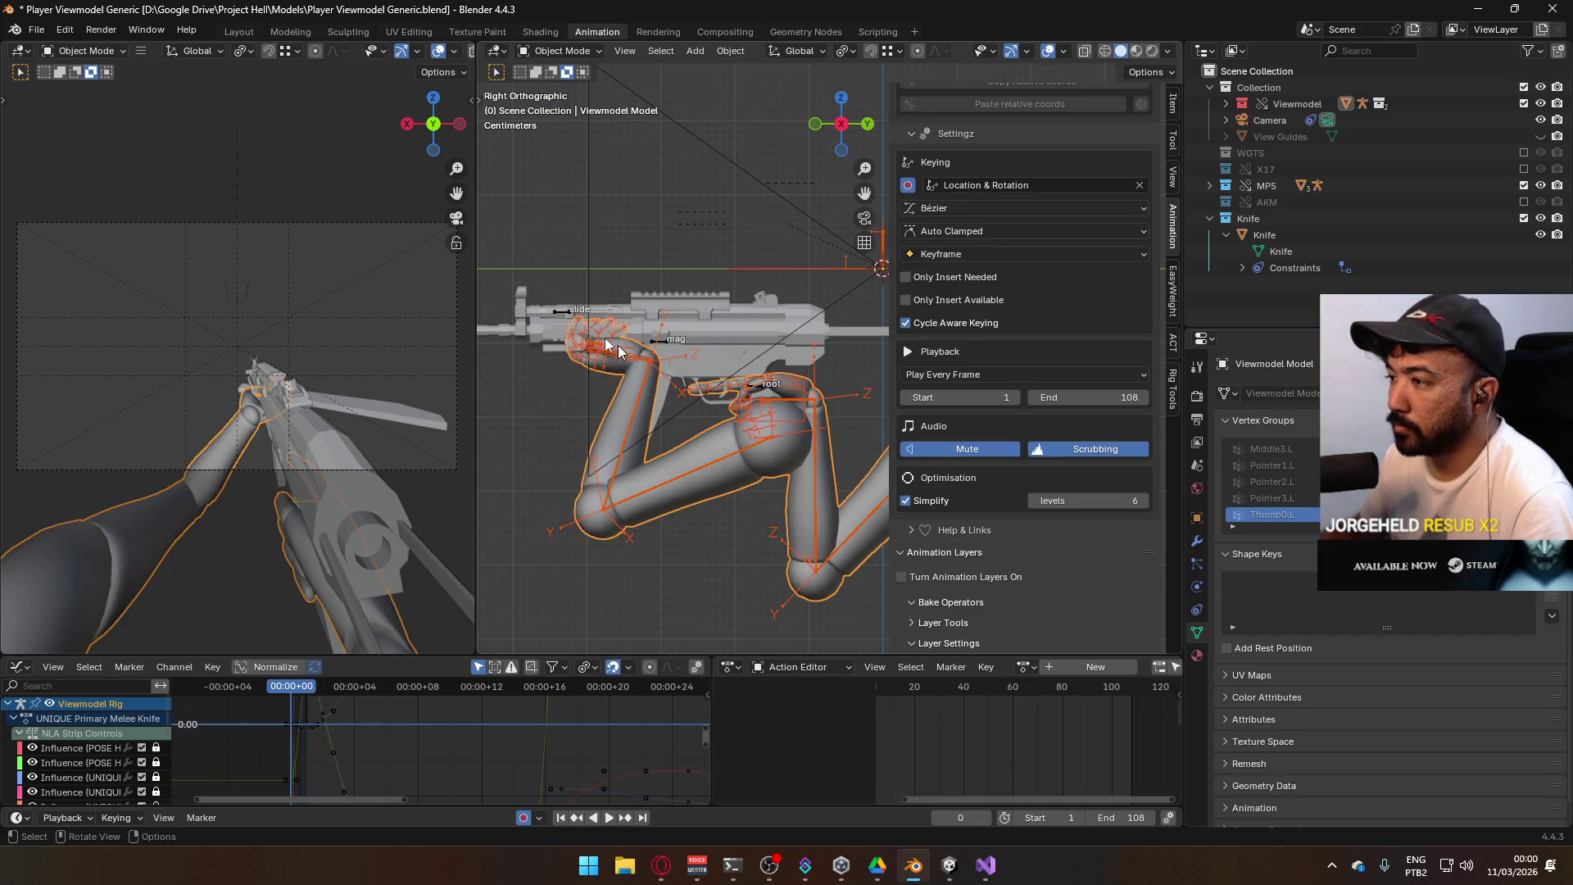
left_click(36, 29)
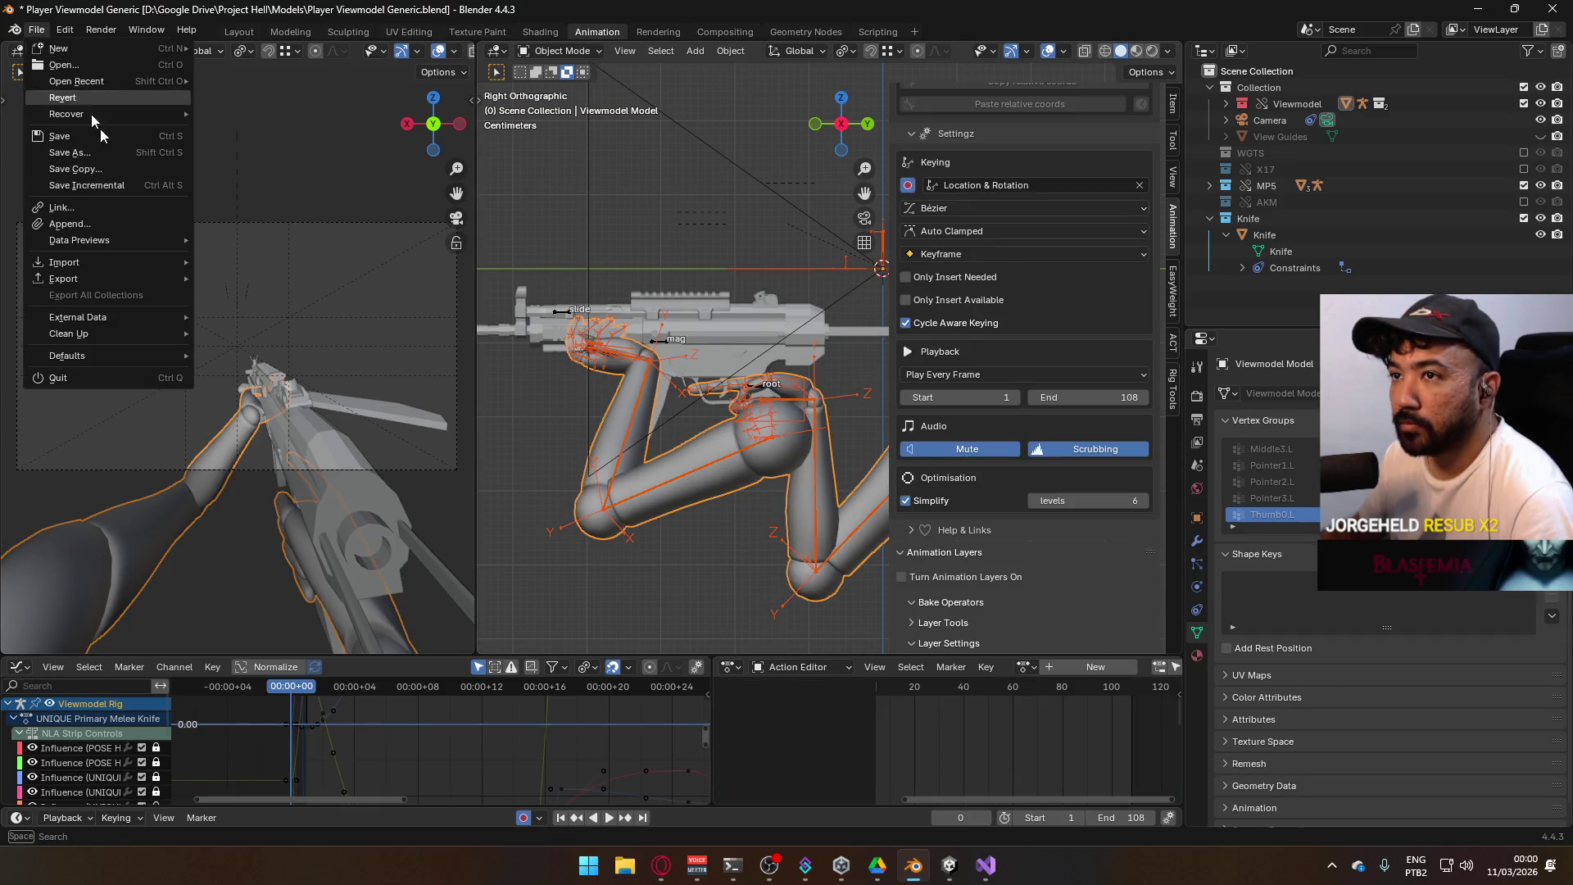
mouse_move(98, 278)
left_click(326, 427)
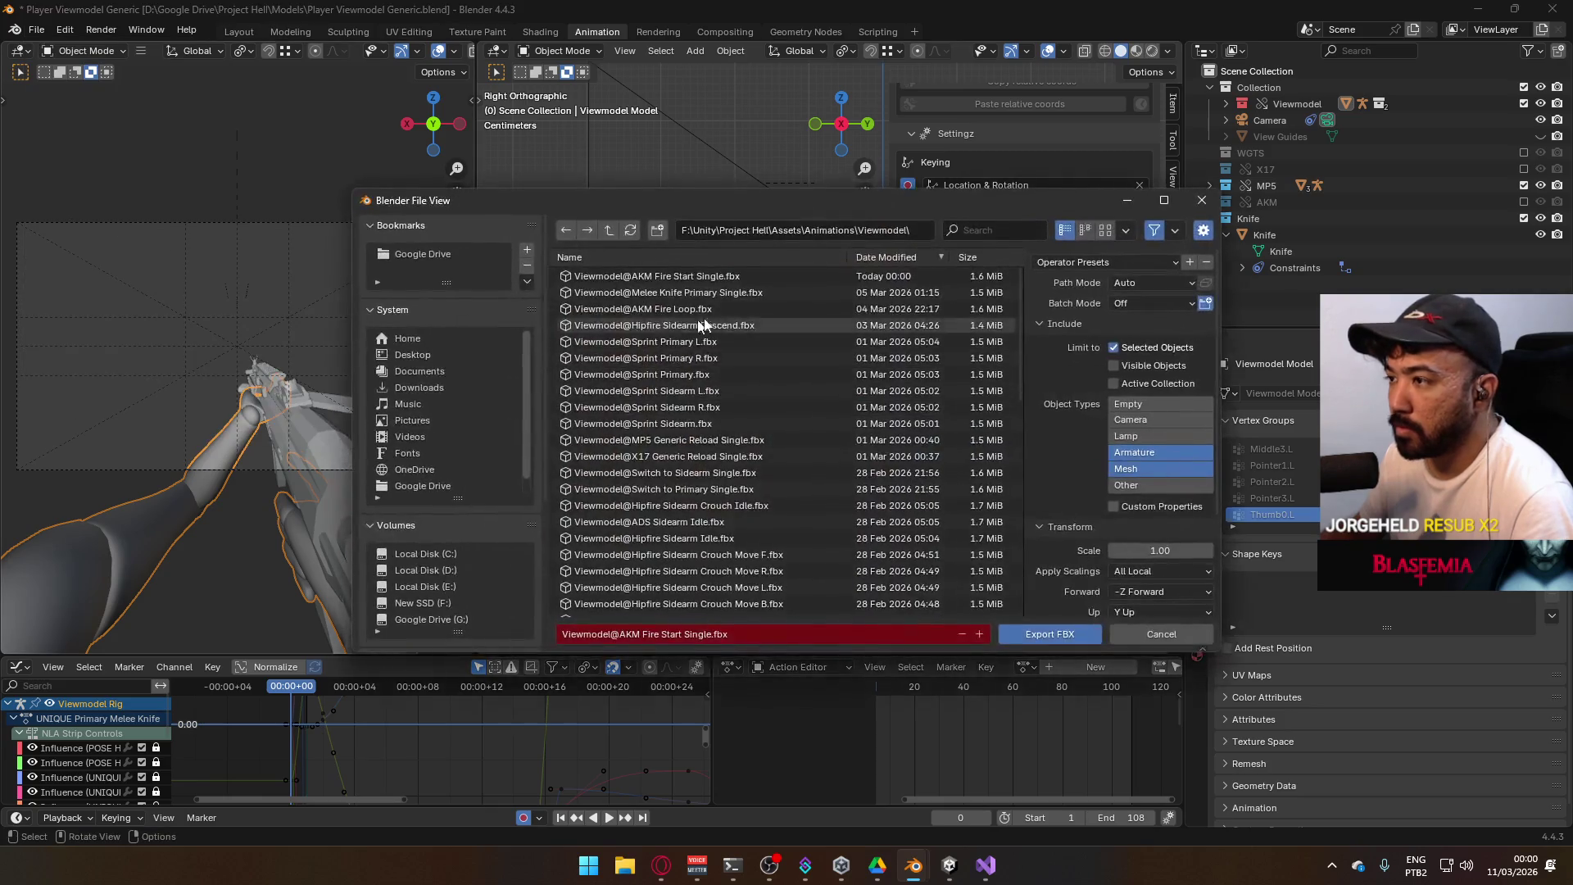
double_click(690, 307)
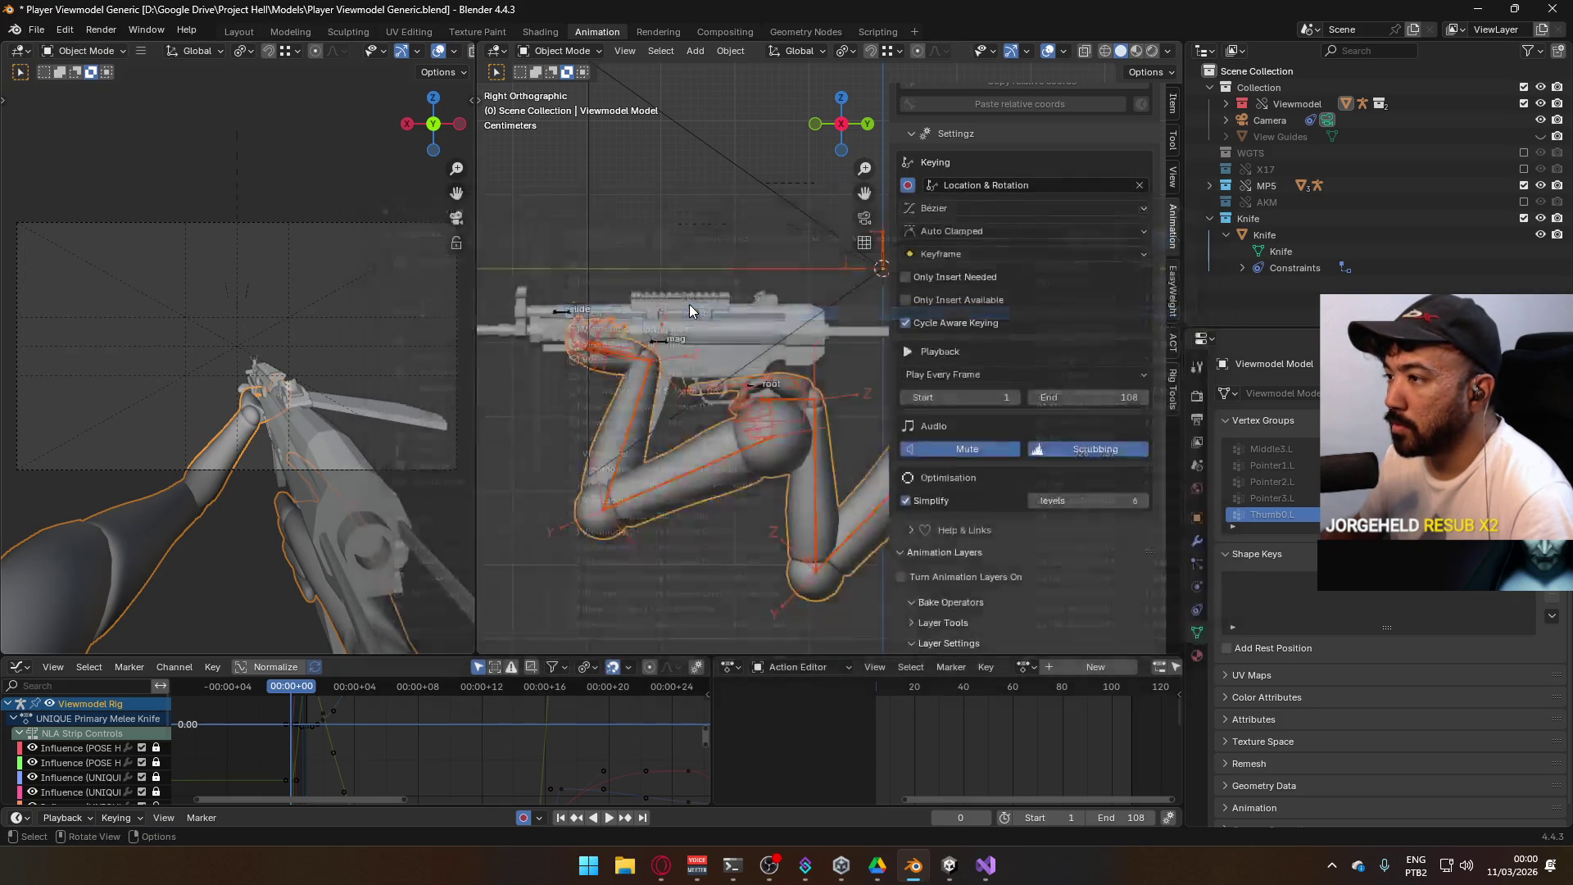
left_click(949, 867)
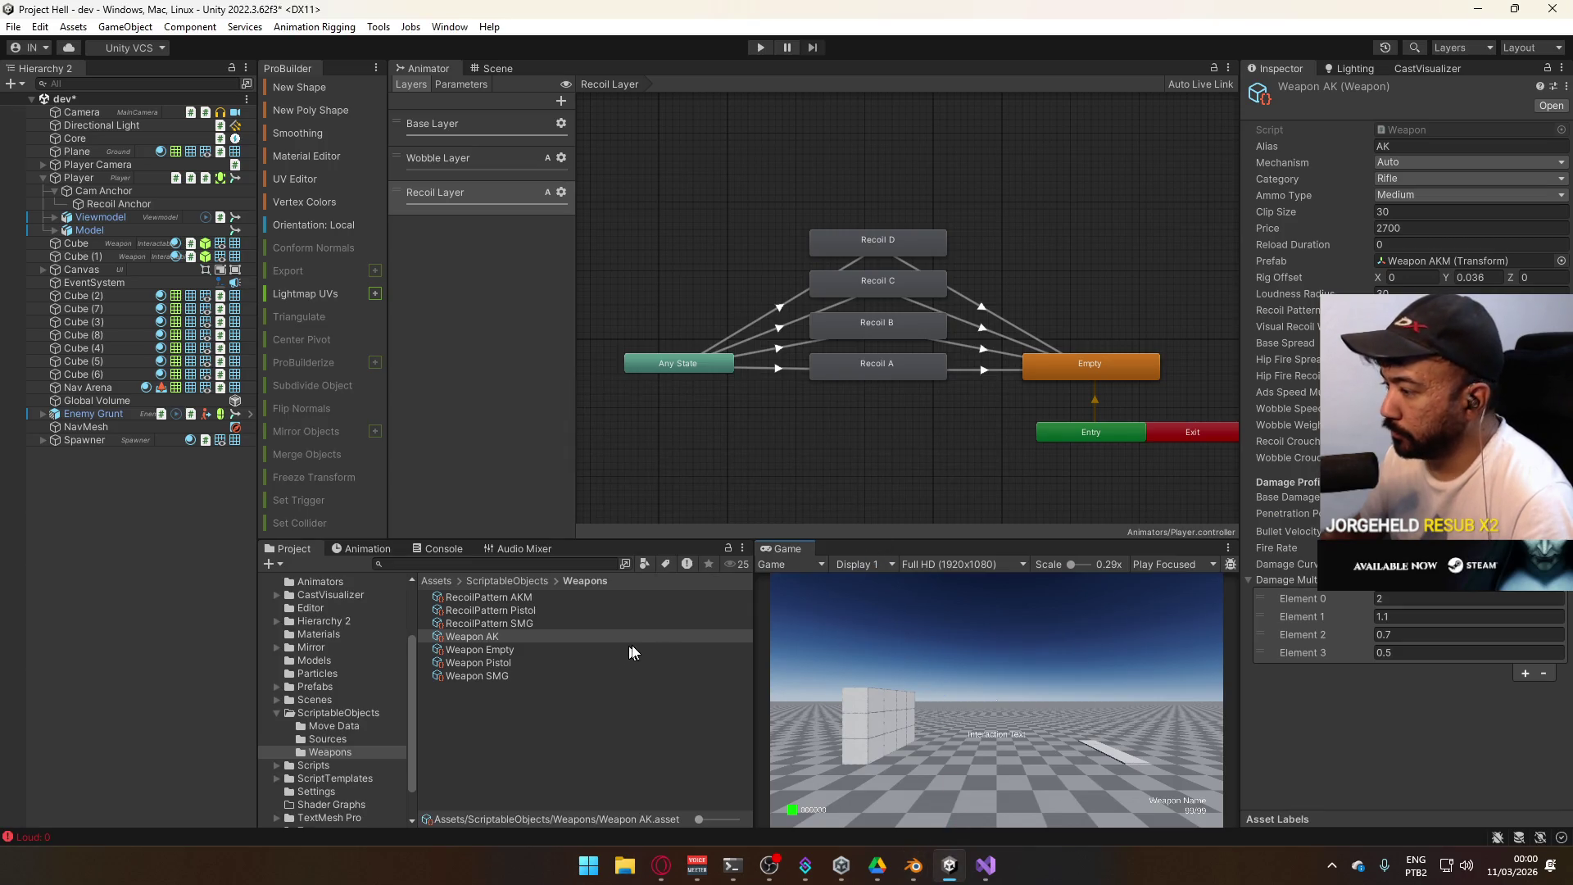
Back in Blender, assign the AKM Rig slot to the MP5 Rig's action
left_click(914, 866)
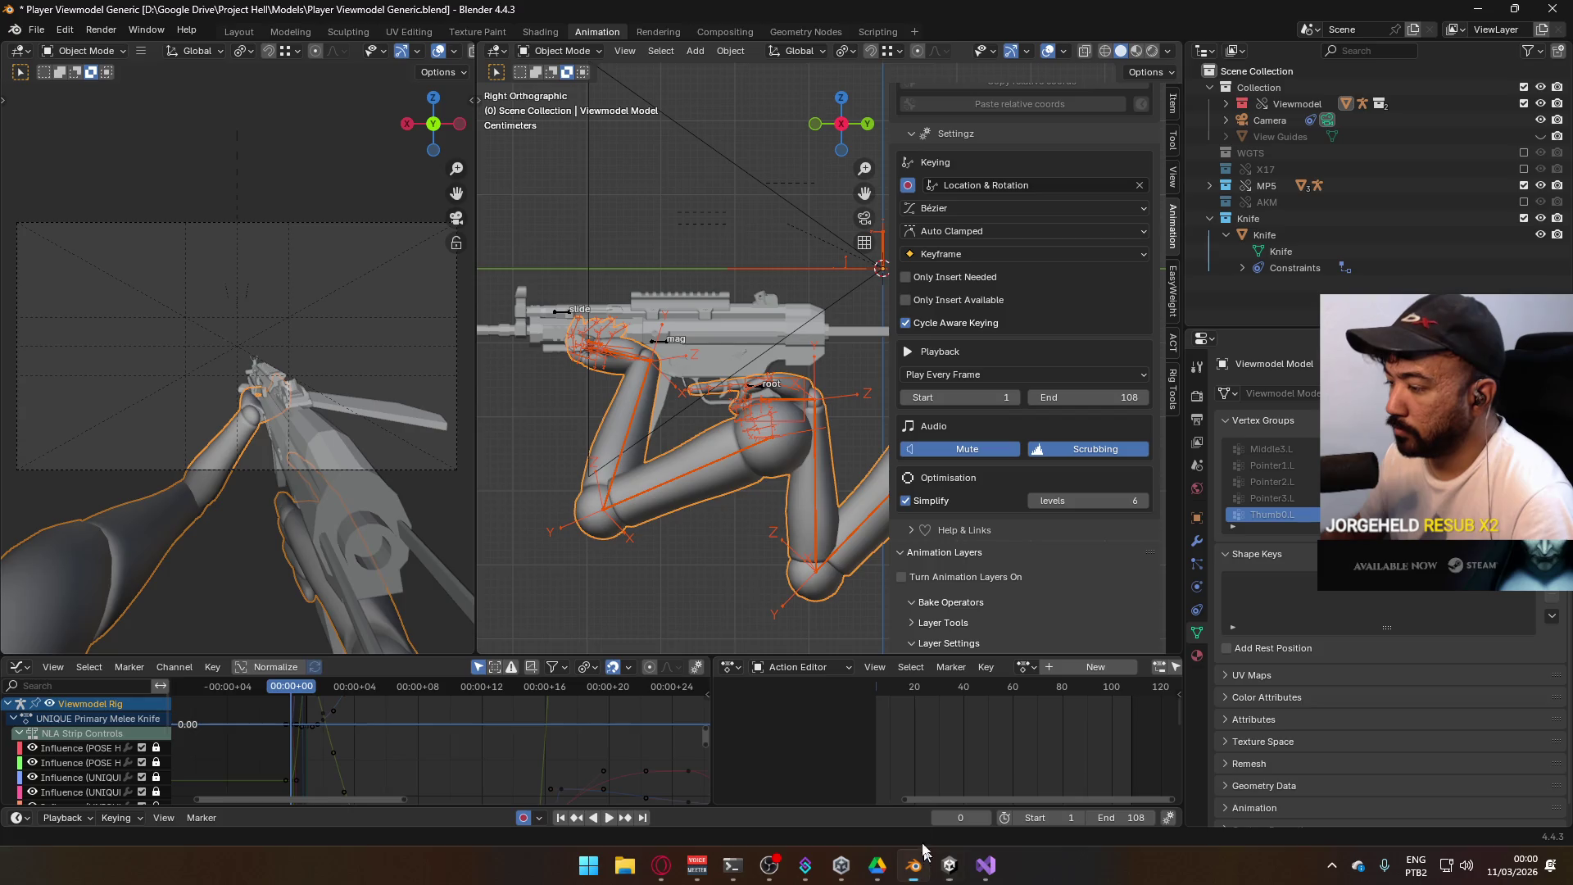
left_click(662, 341)
scroll(1006, 628, "down", 2)
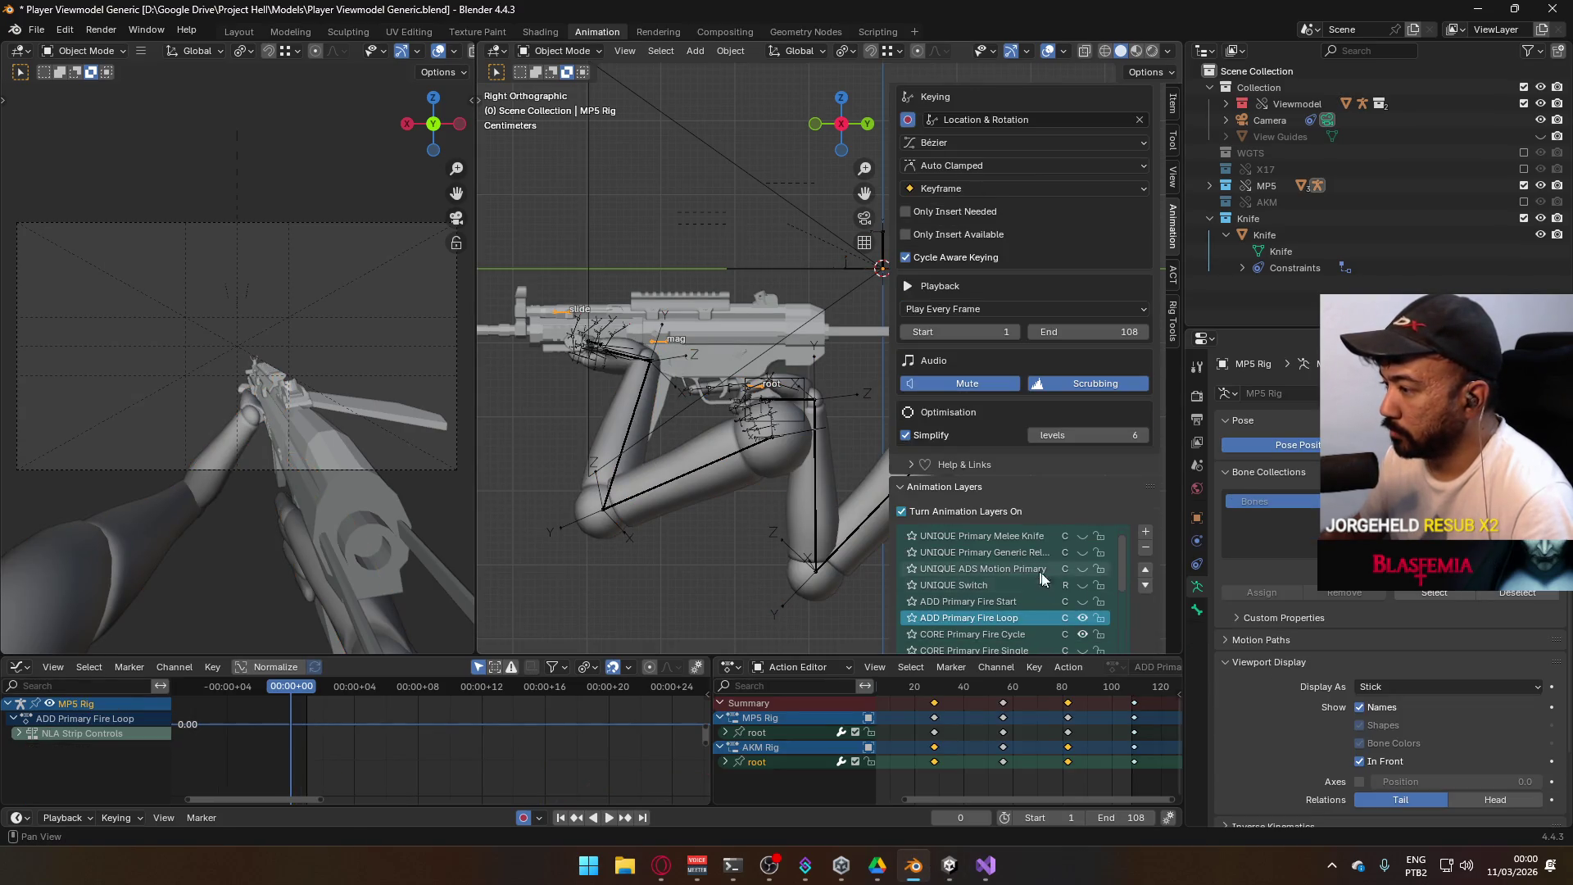
scroll(1039, 625, "down", 3)
scroll(1144, 687, "down", 2)
scroll(1090, 558, "down", 3)
scroll(1121, 492, "down", 5)
scroll(1151, 610, "down", 9)
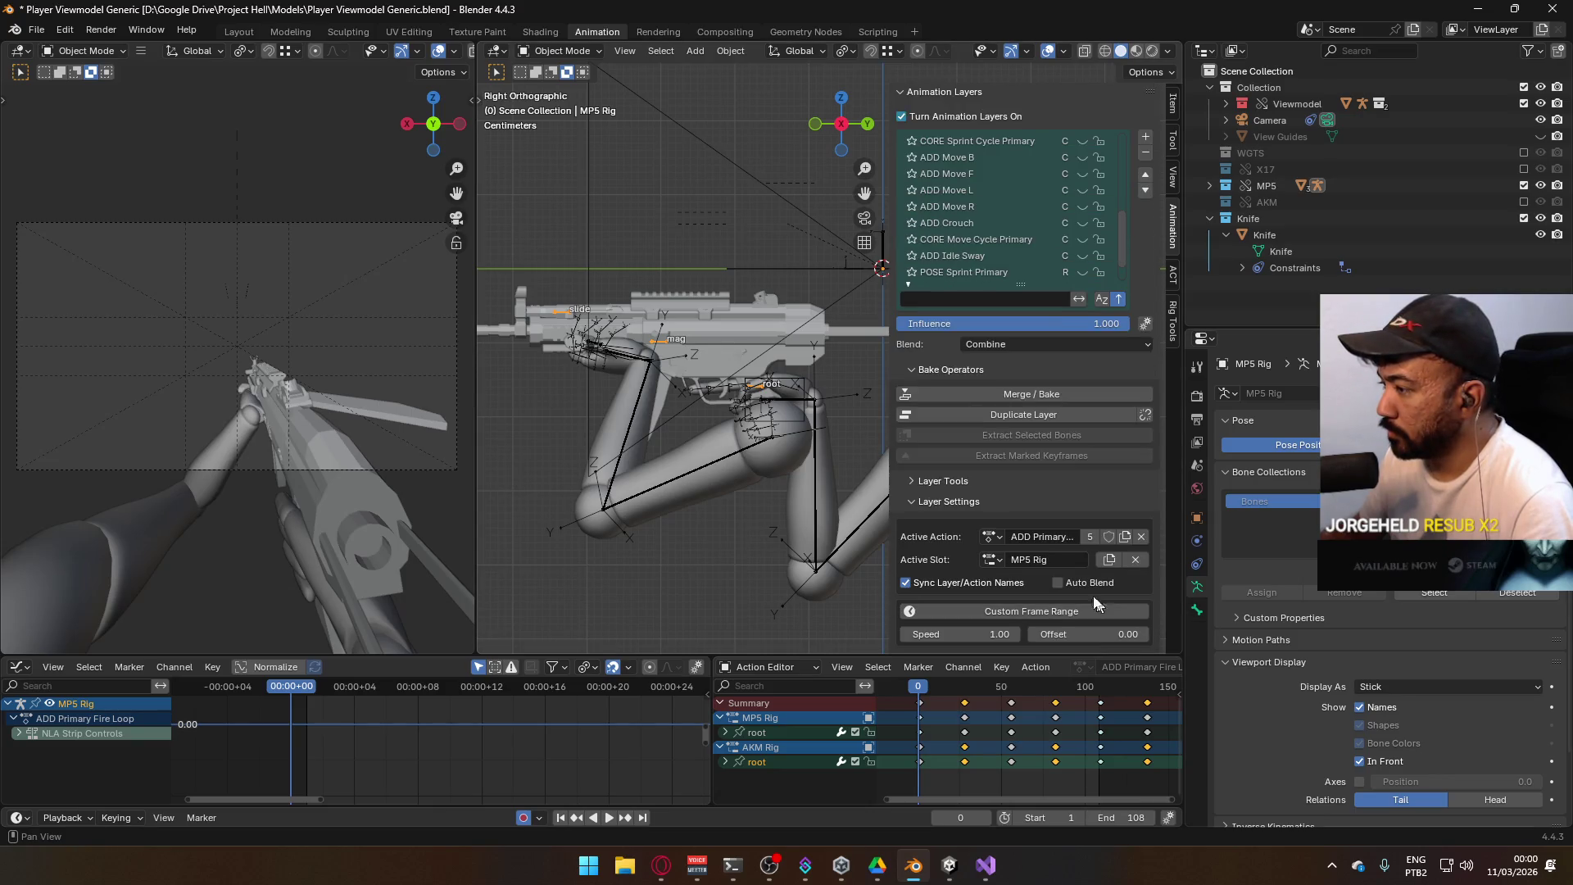
left_click(993, 560)
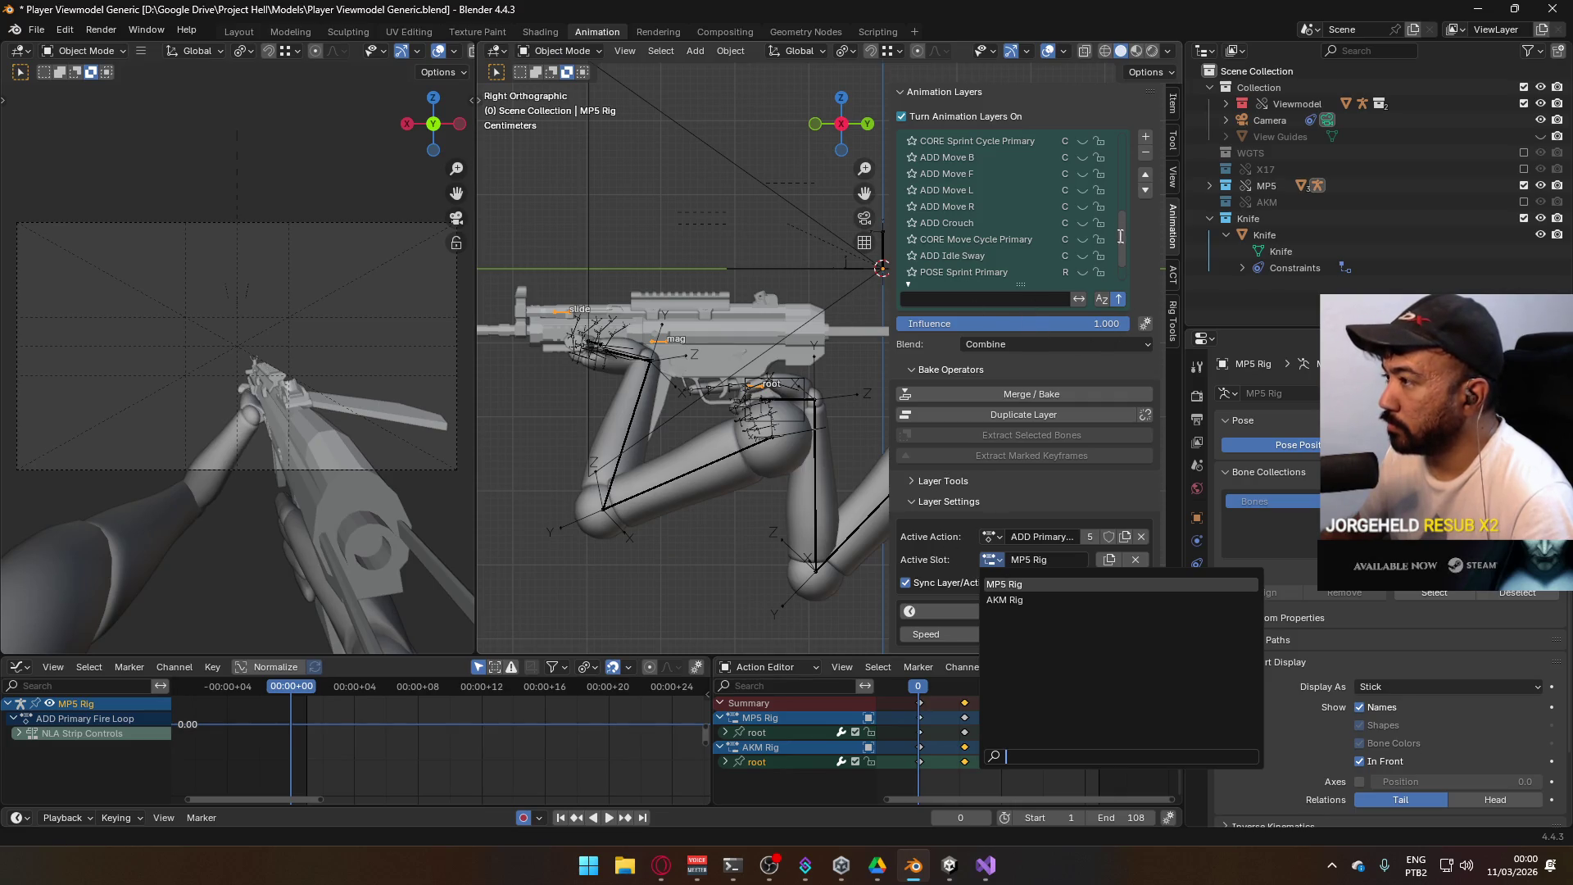
left_click(1002, 558)
left_click(1028, 600)
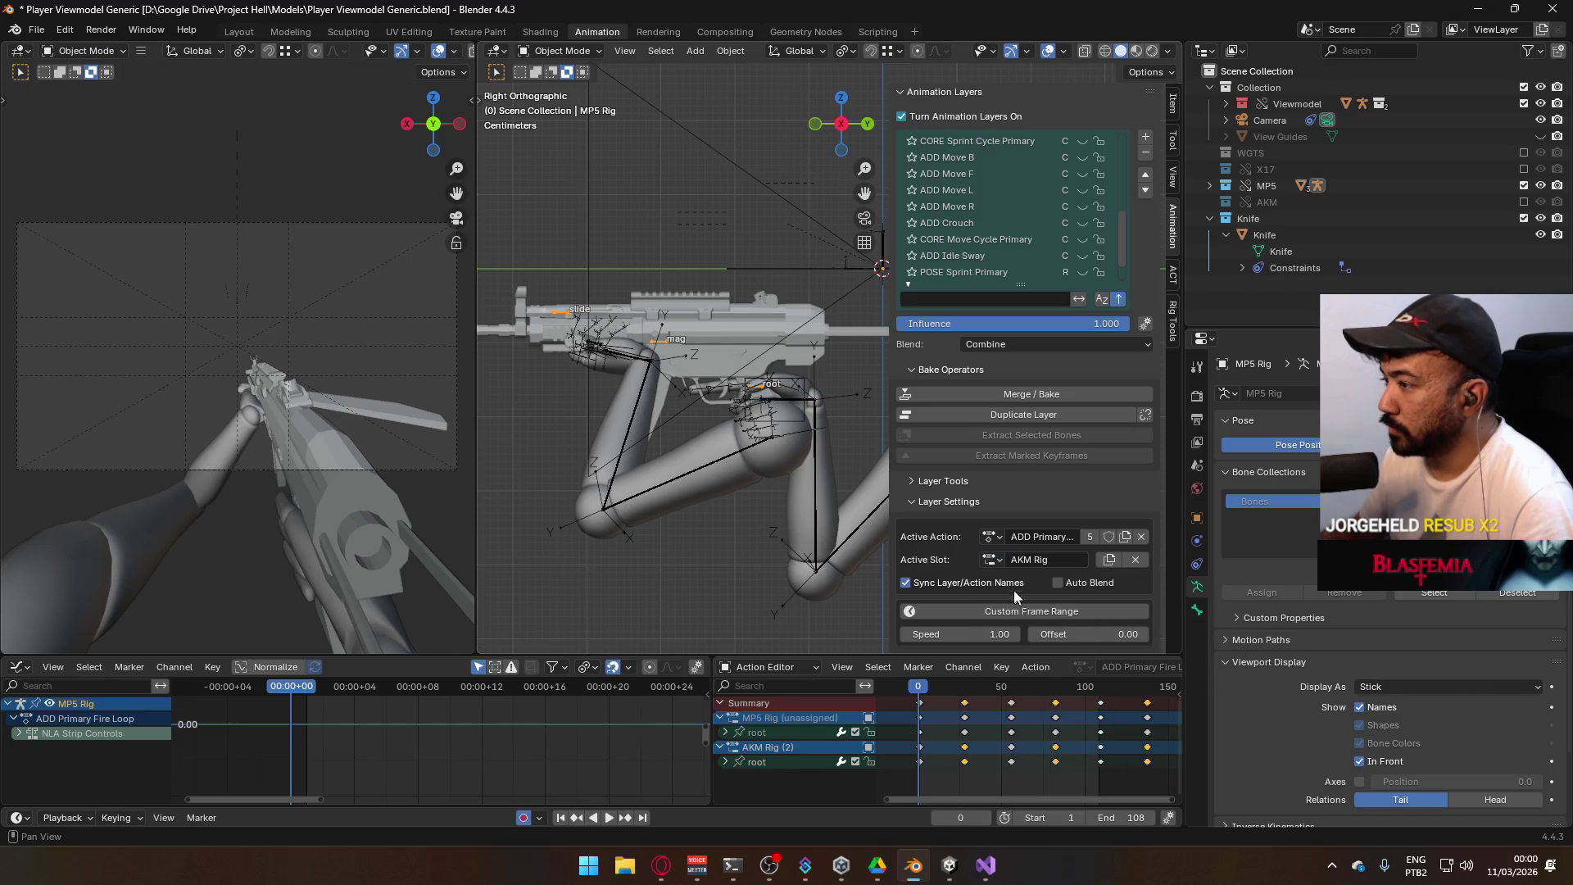
Make ADD Primary Fire Start the active, visible layer and preview the animation
scroll(1073, 233, "up", 2)
scroll(1074, 222, "up", 7)
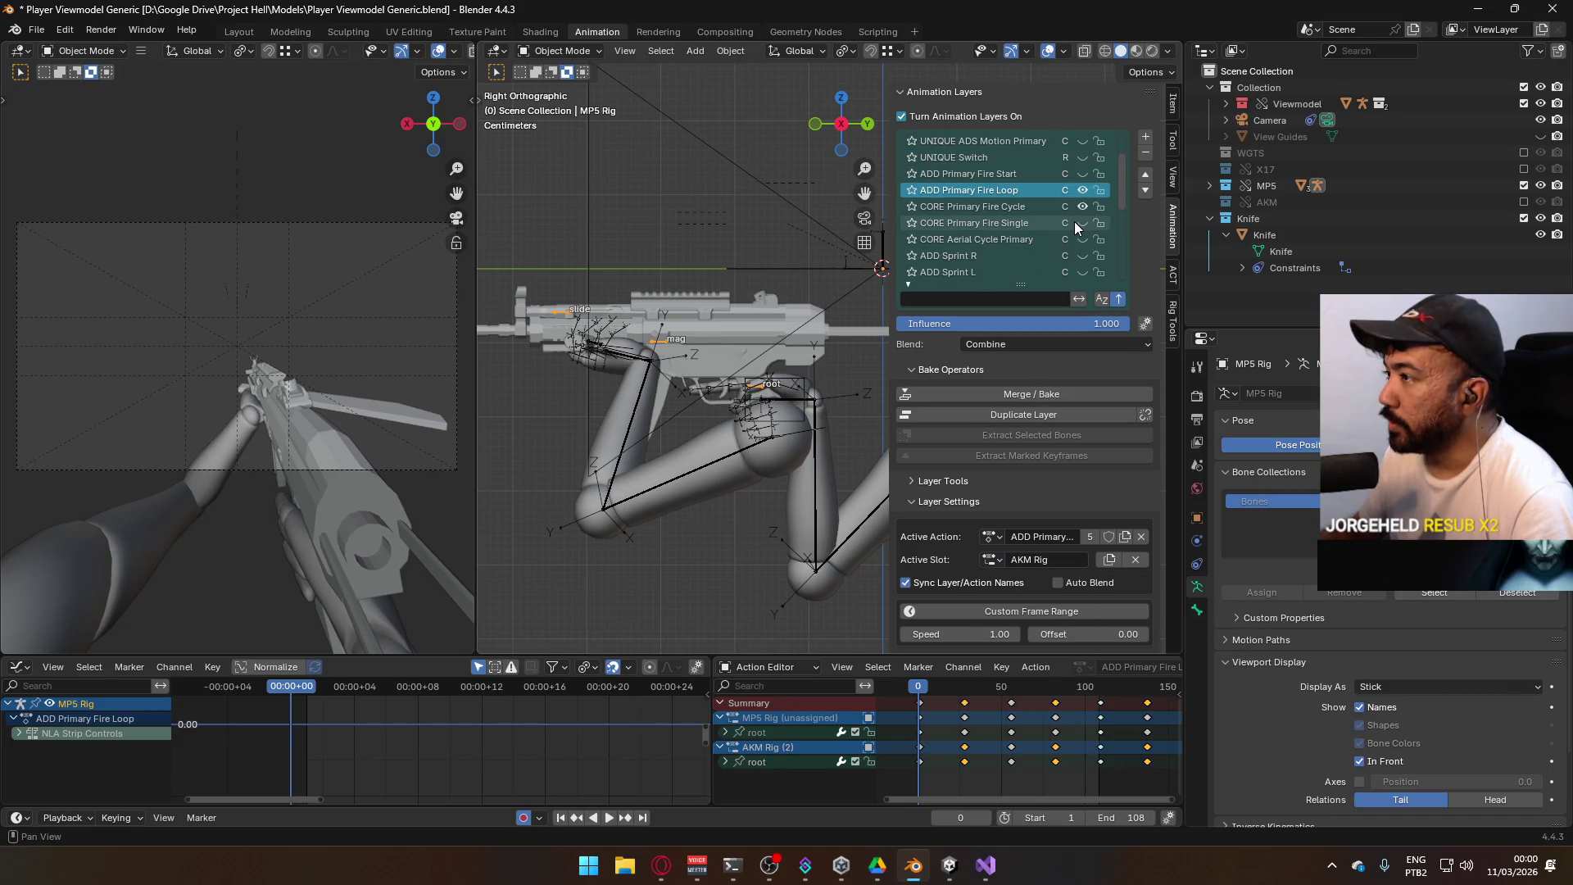
left_click(1008, 179)
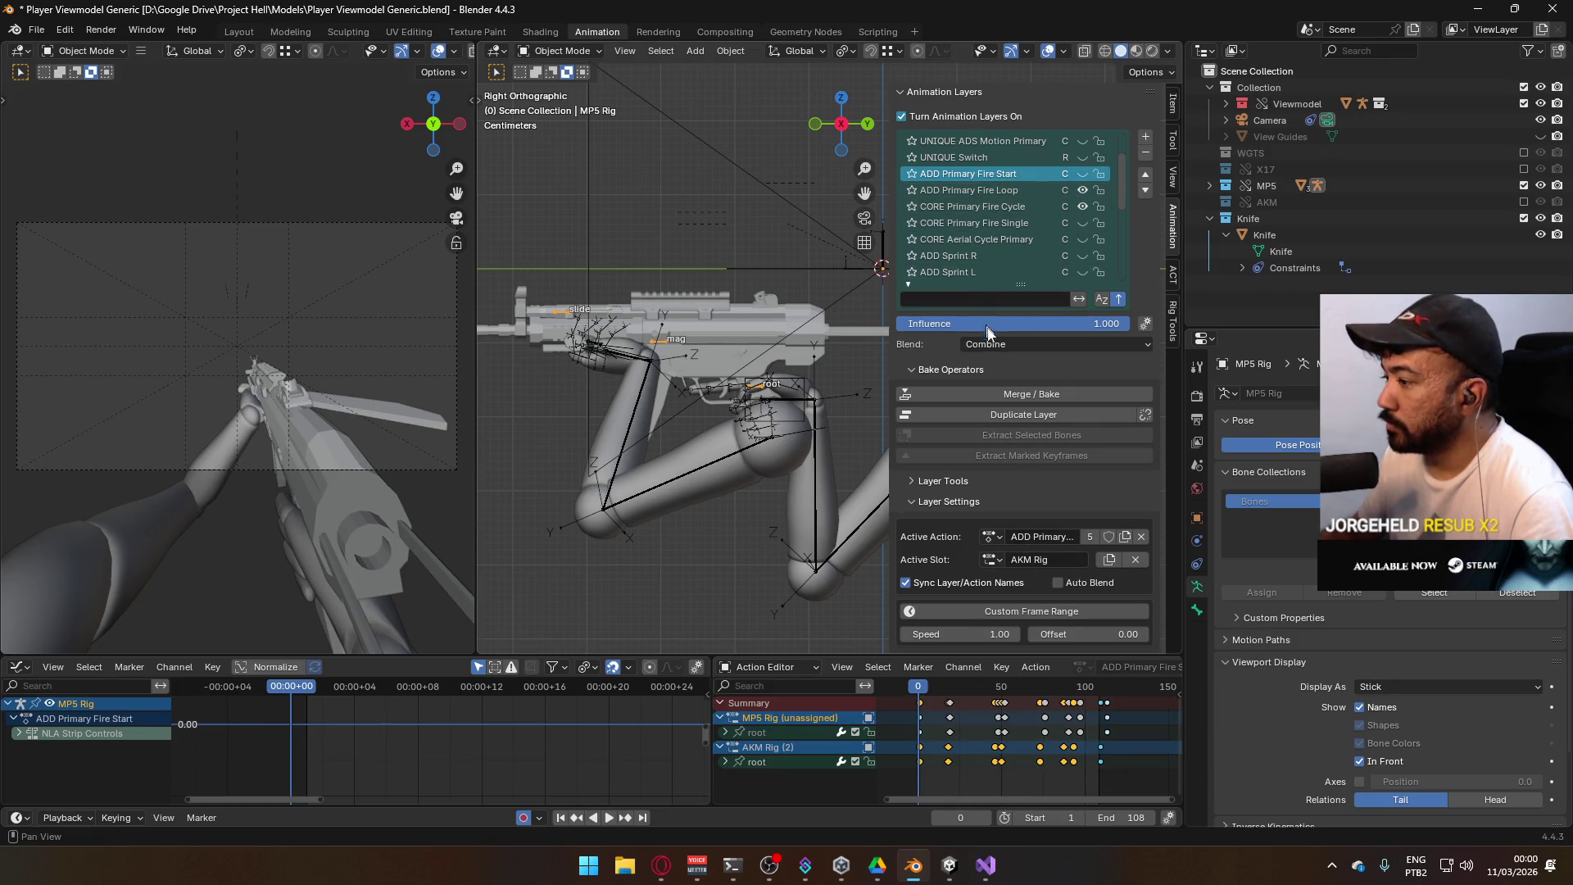
key("space")
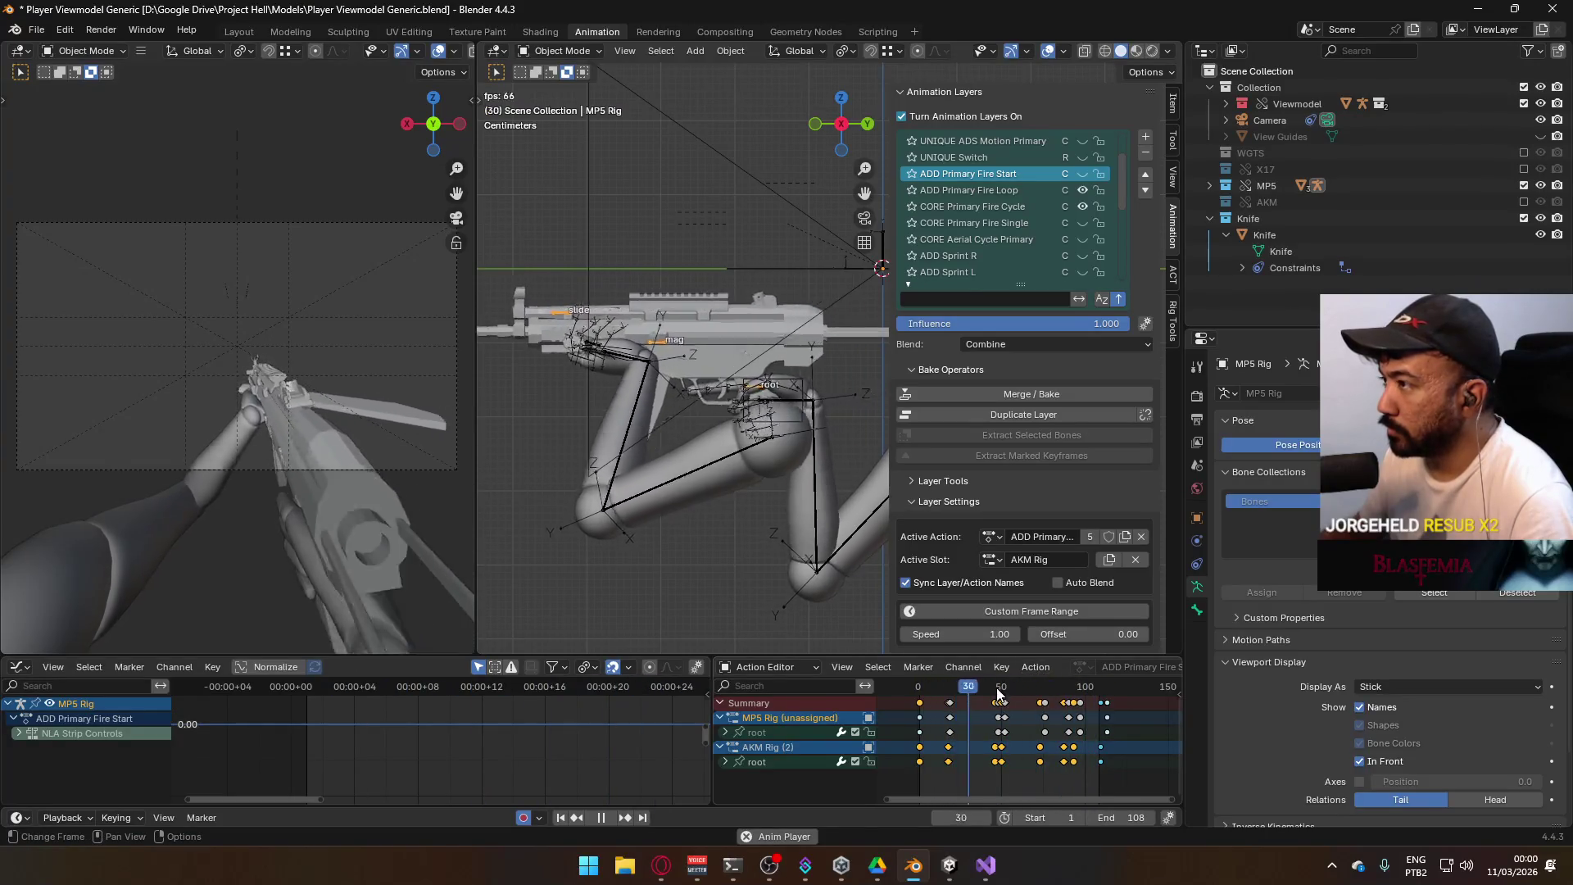
left_click(1082, 173)
key("Escape")
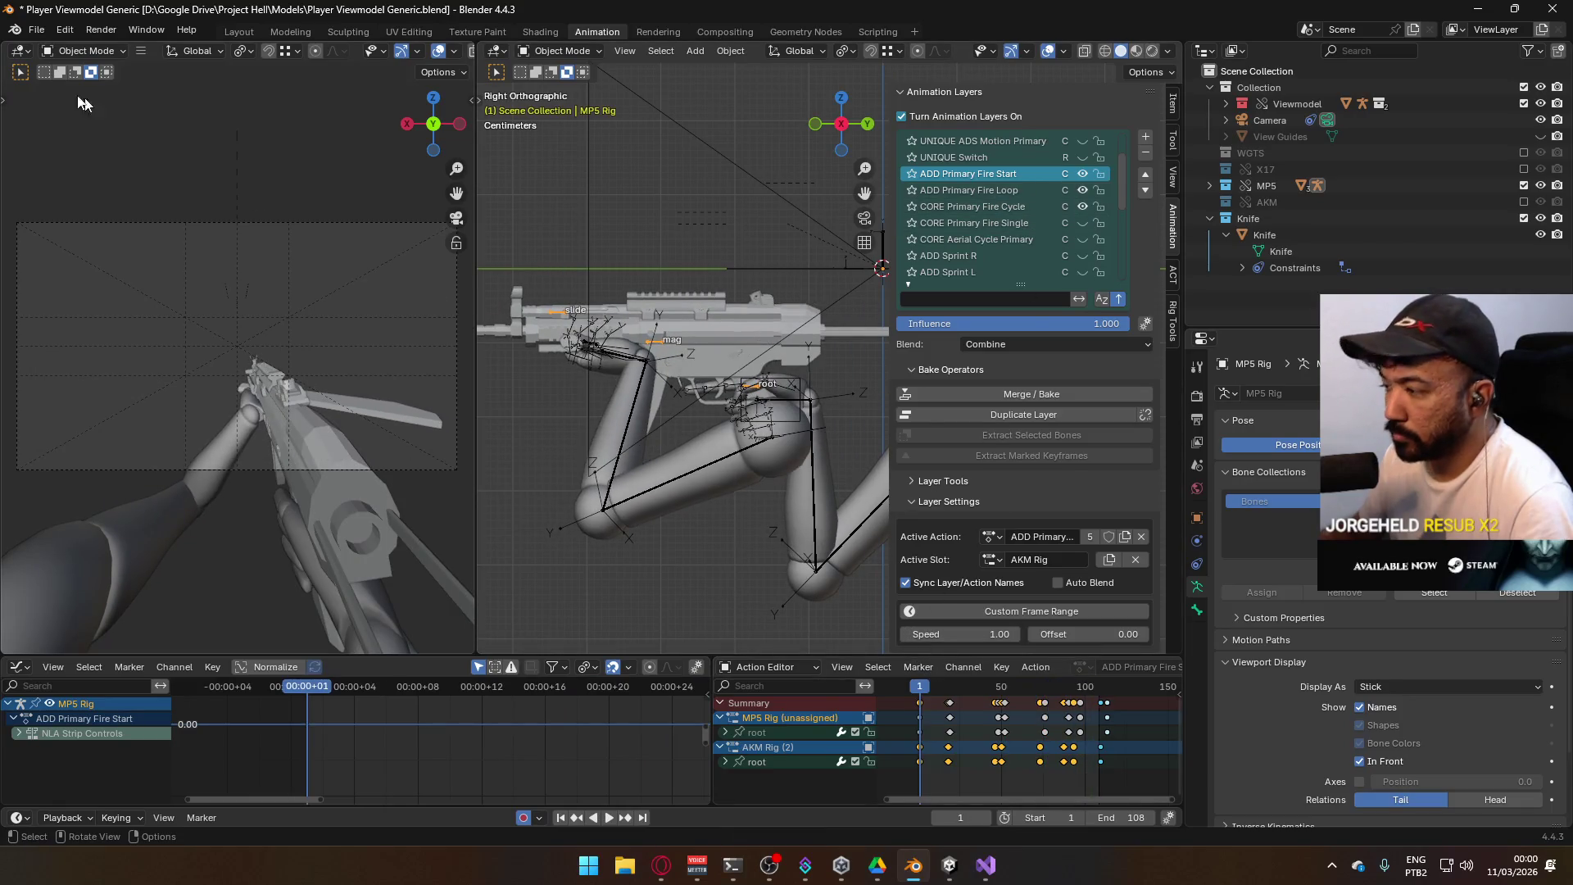
Re-export the FBX over both AKM Fire Start Single.fbx and AKM Fire Loop.fbx
left_click(37, 29)
mouse_move(120, 273)
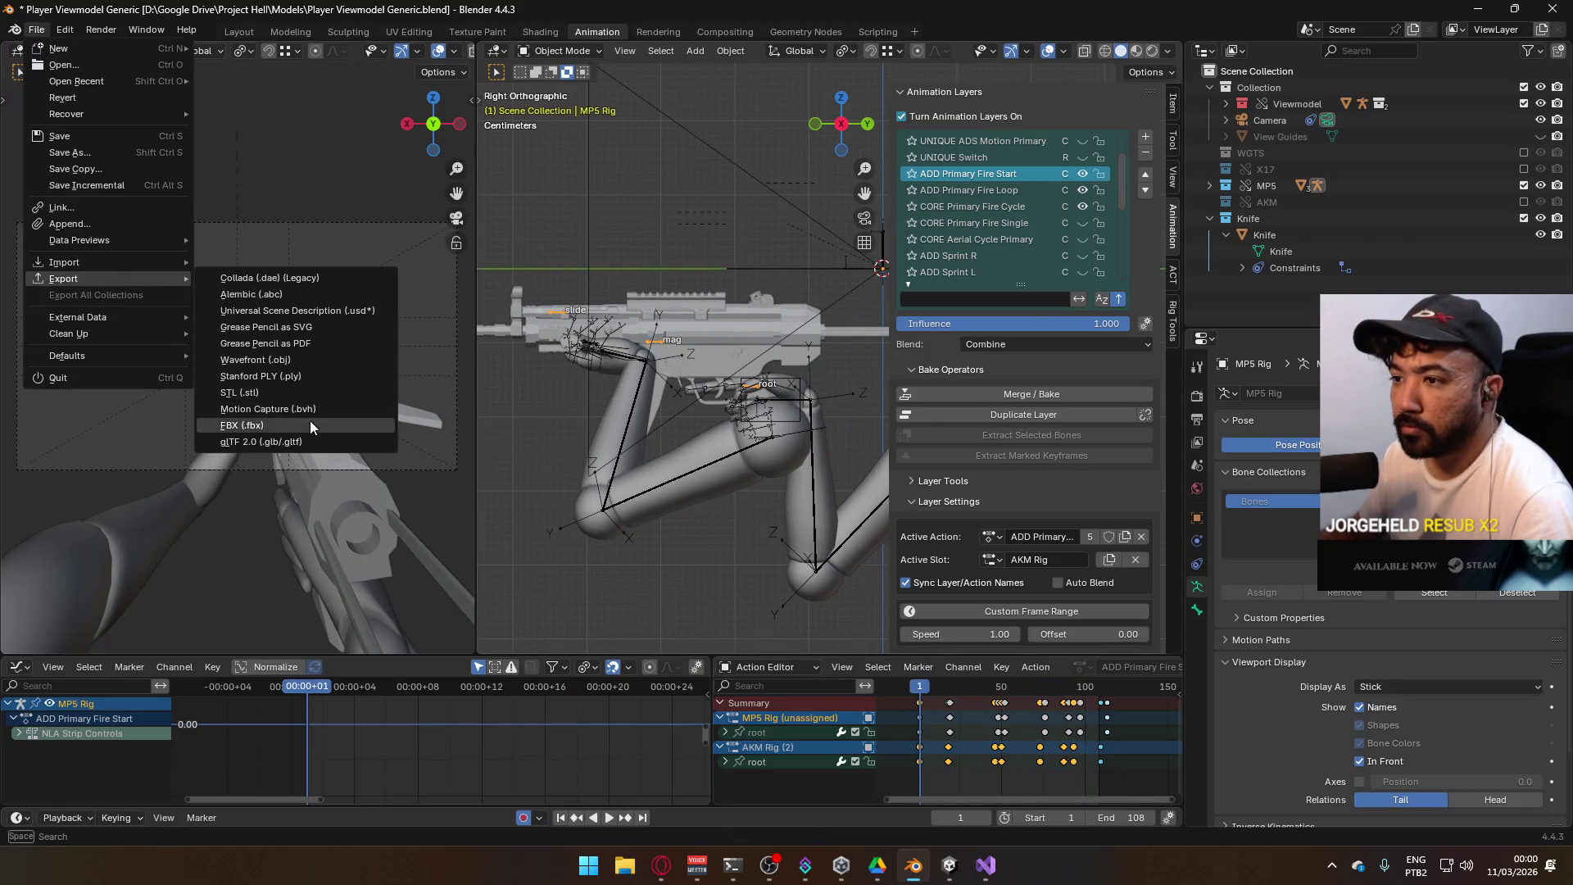
left_click(309, 420)
double_click(754, 290)
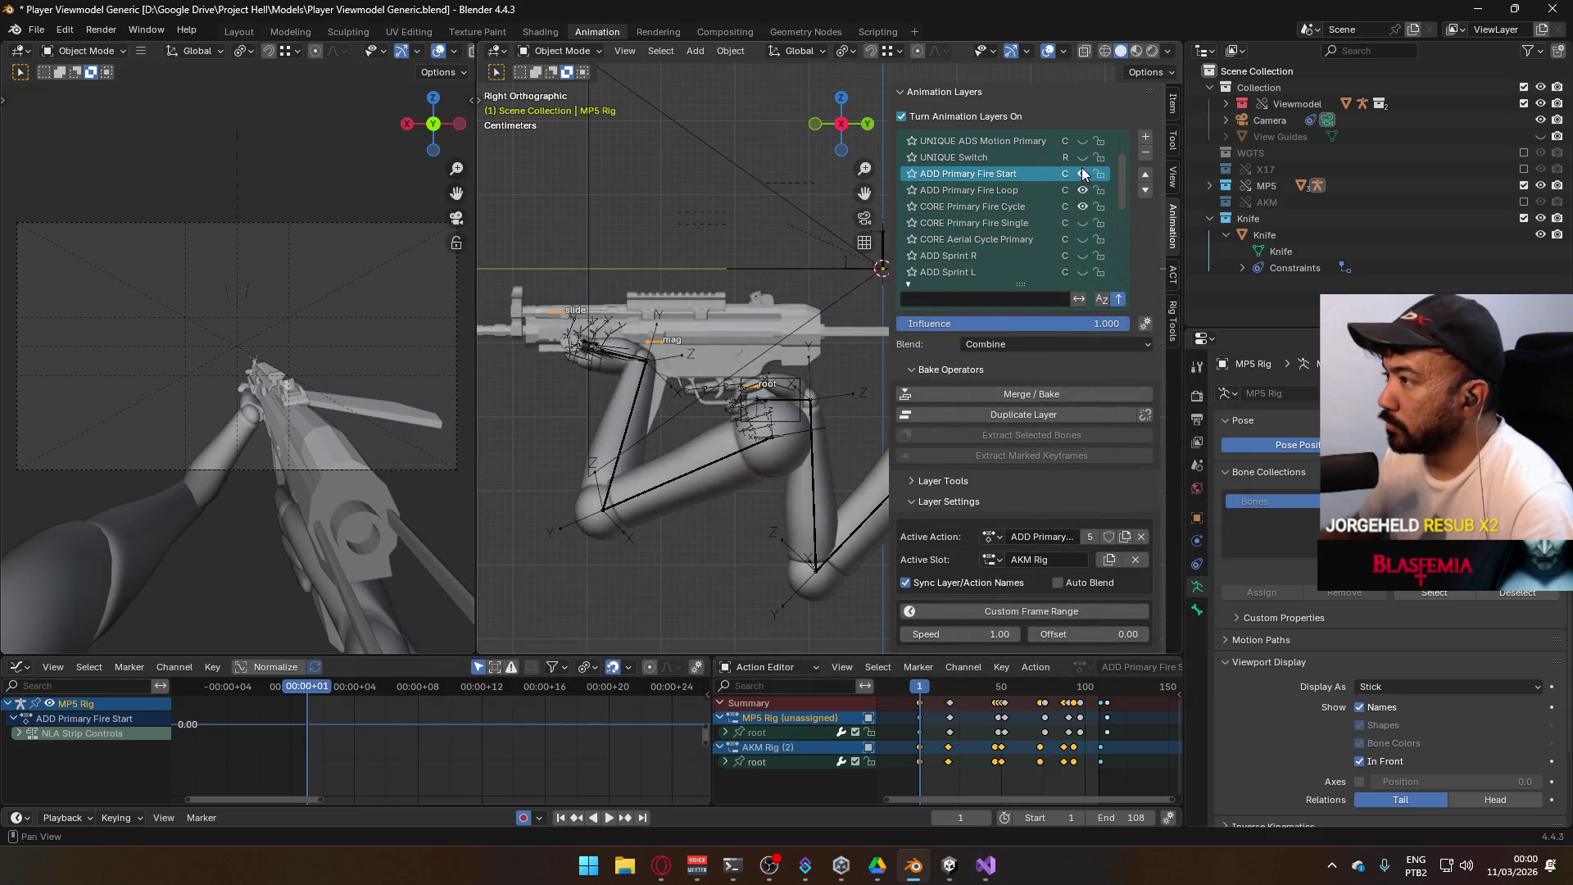
left_click(33, 30)
mouse_move(117, 278)
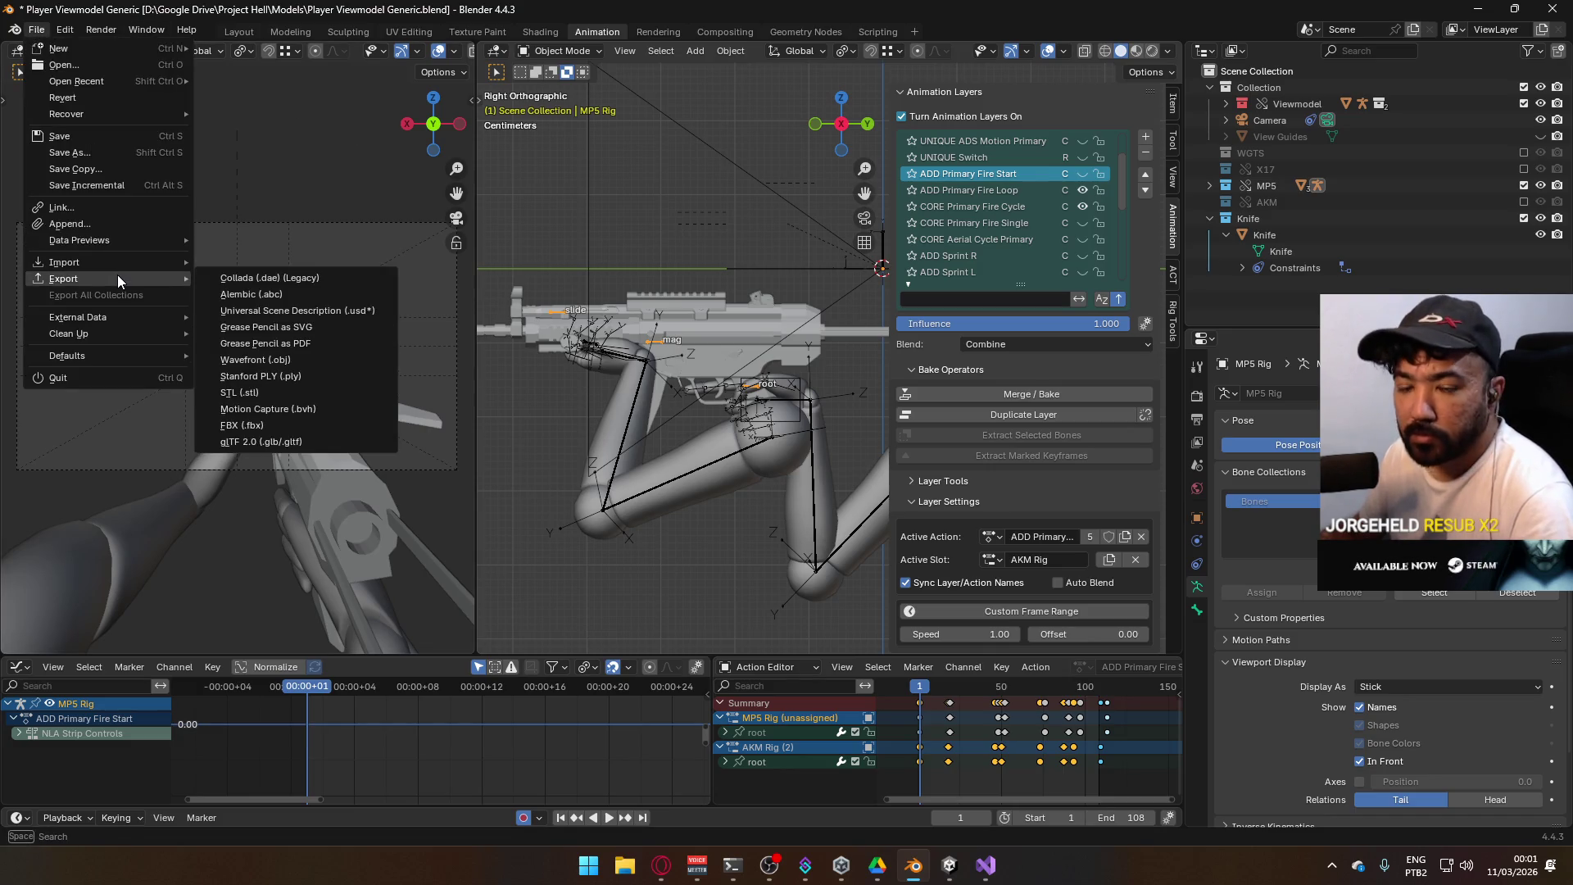
left_click(267, 422)
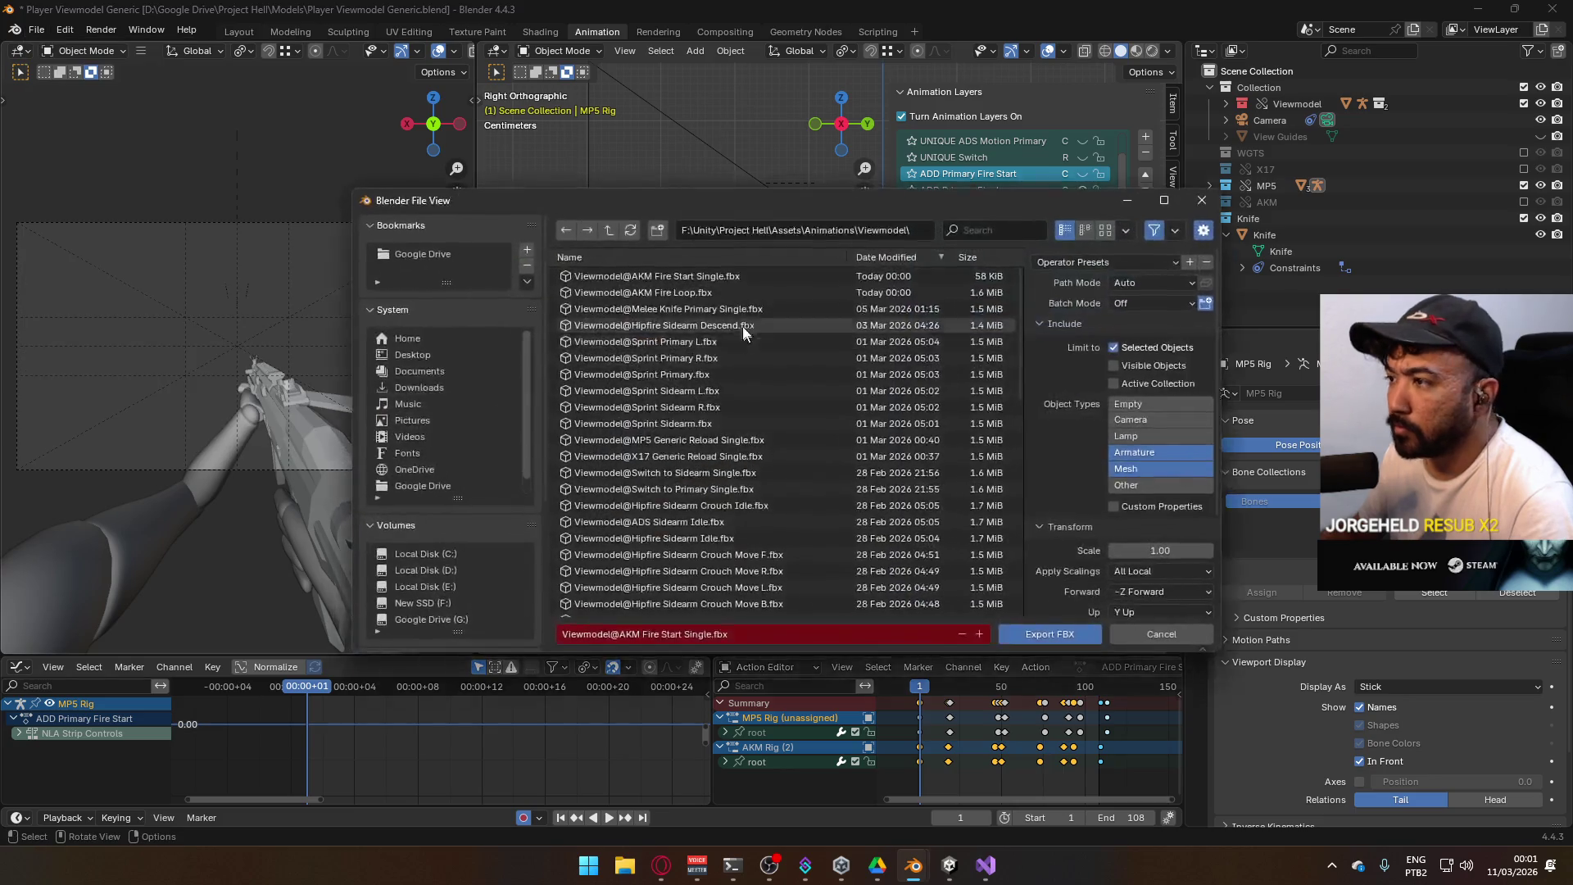
double_click(731, 291)
left_click(949, 865)
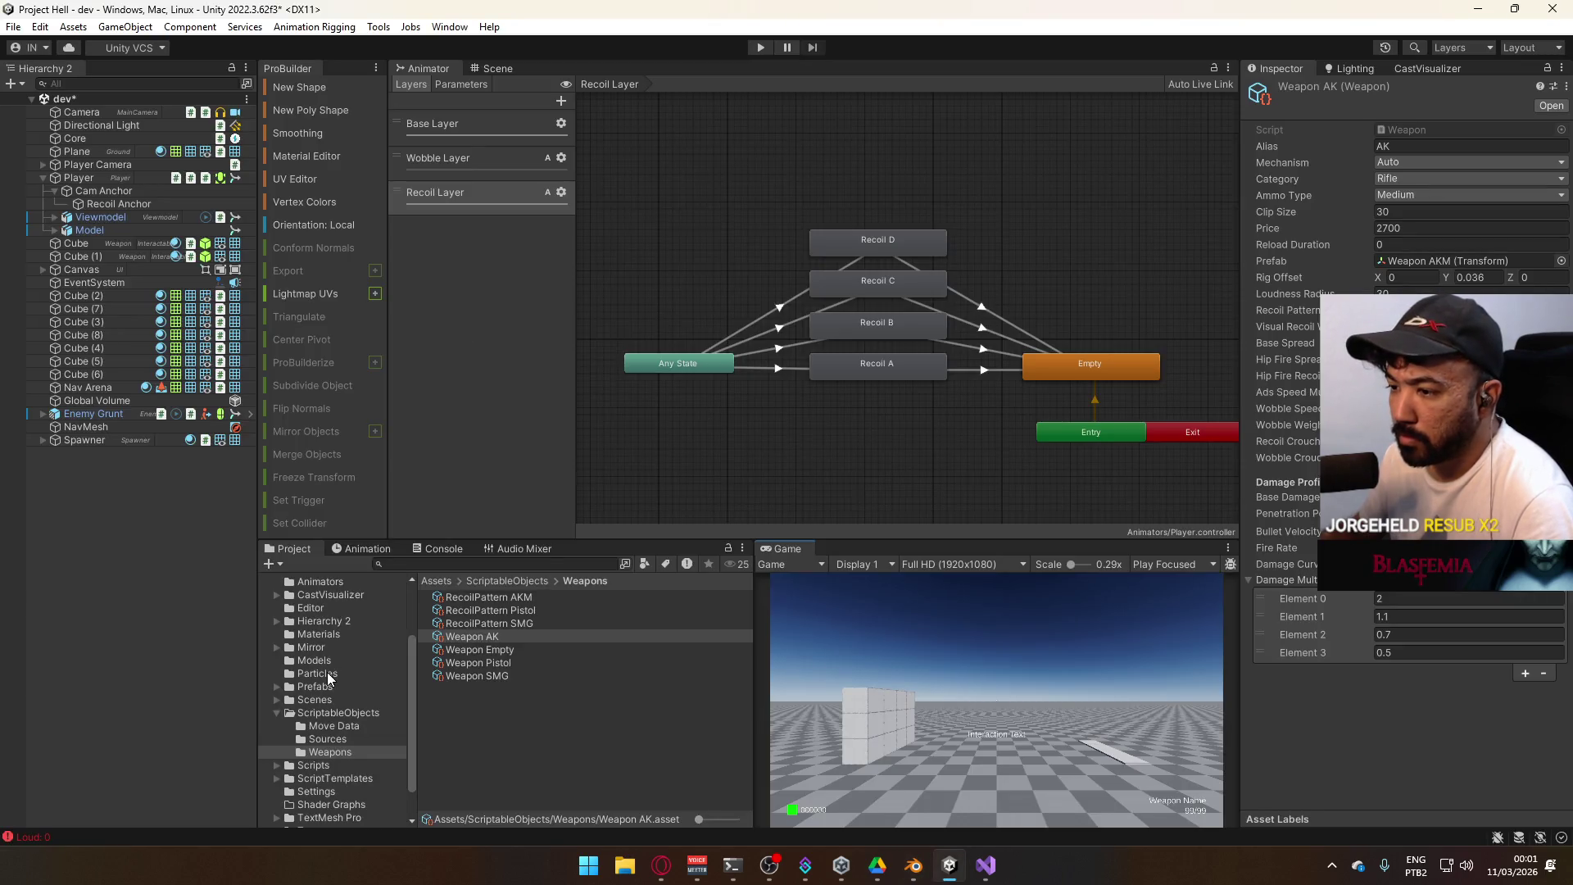
Enter play mode and maximize the Game view
left_click(327, 661)
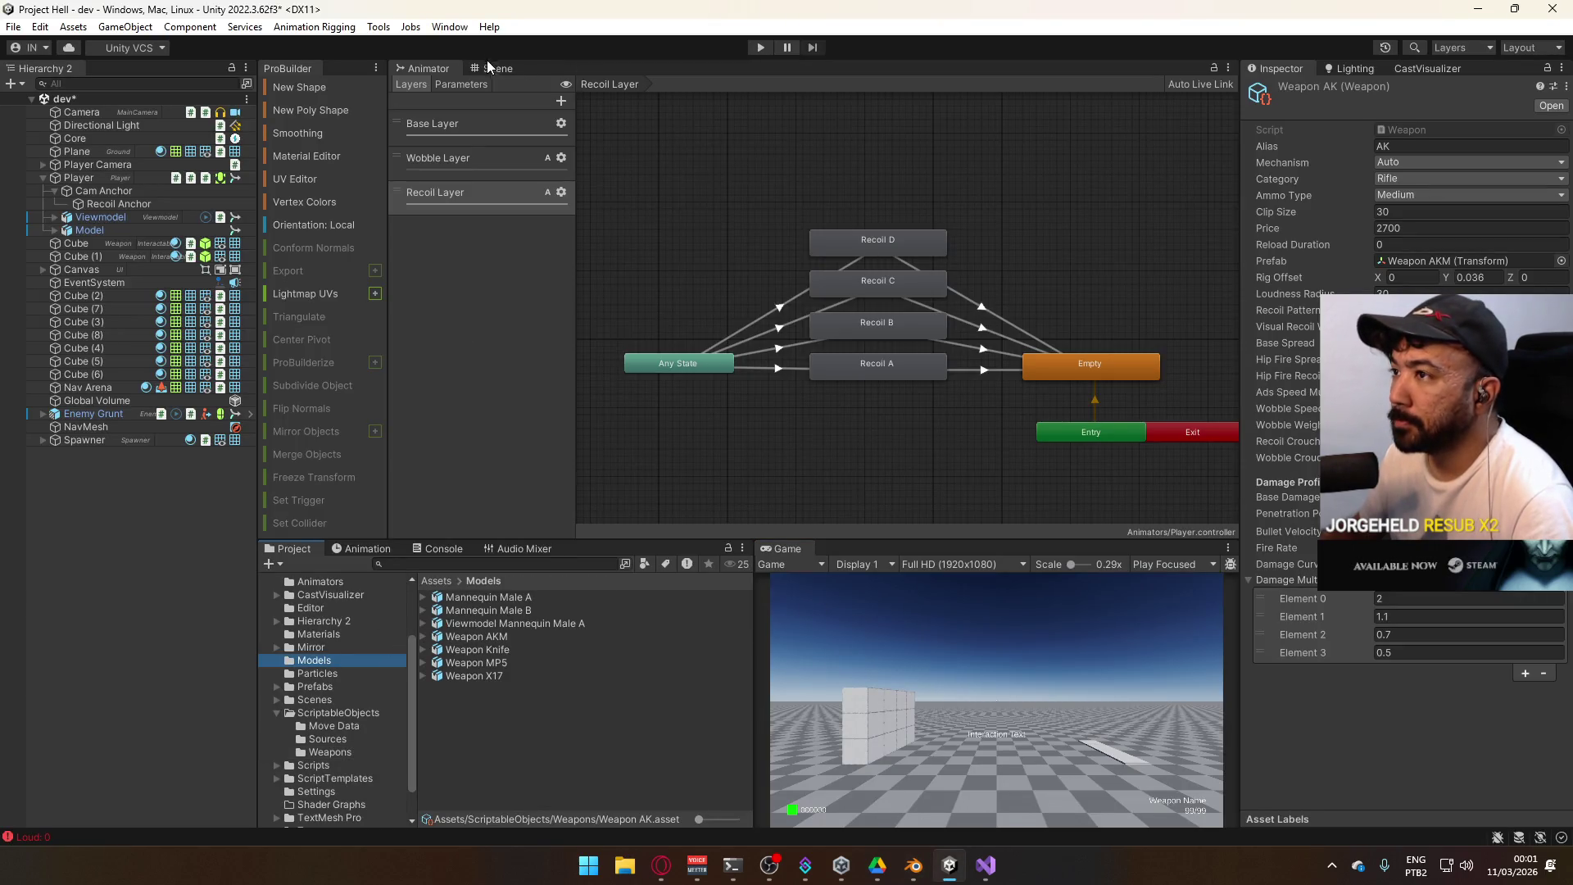
left_click(494, 68)
left_click(761, 47)
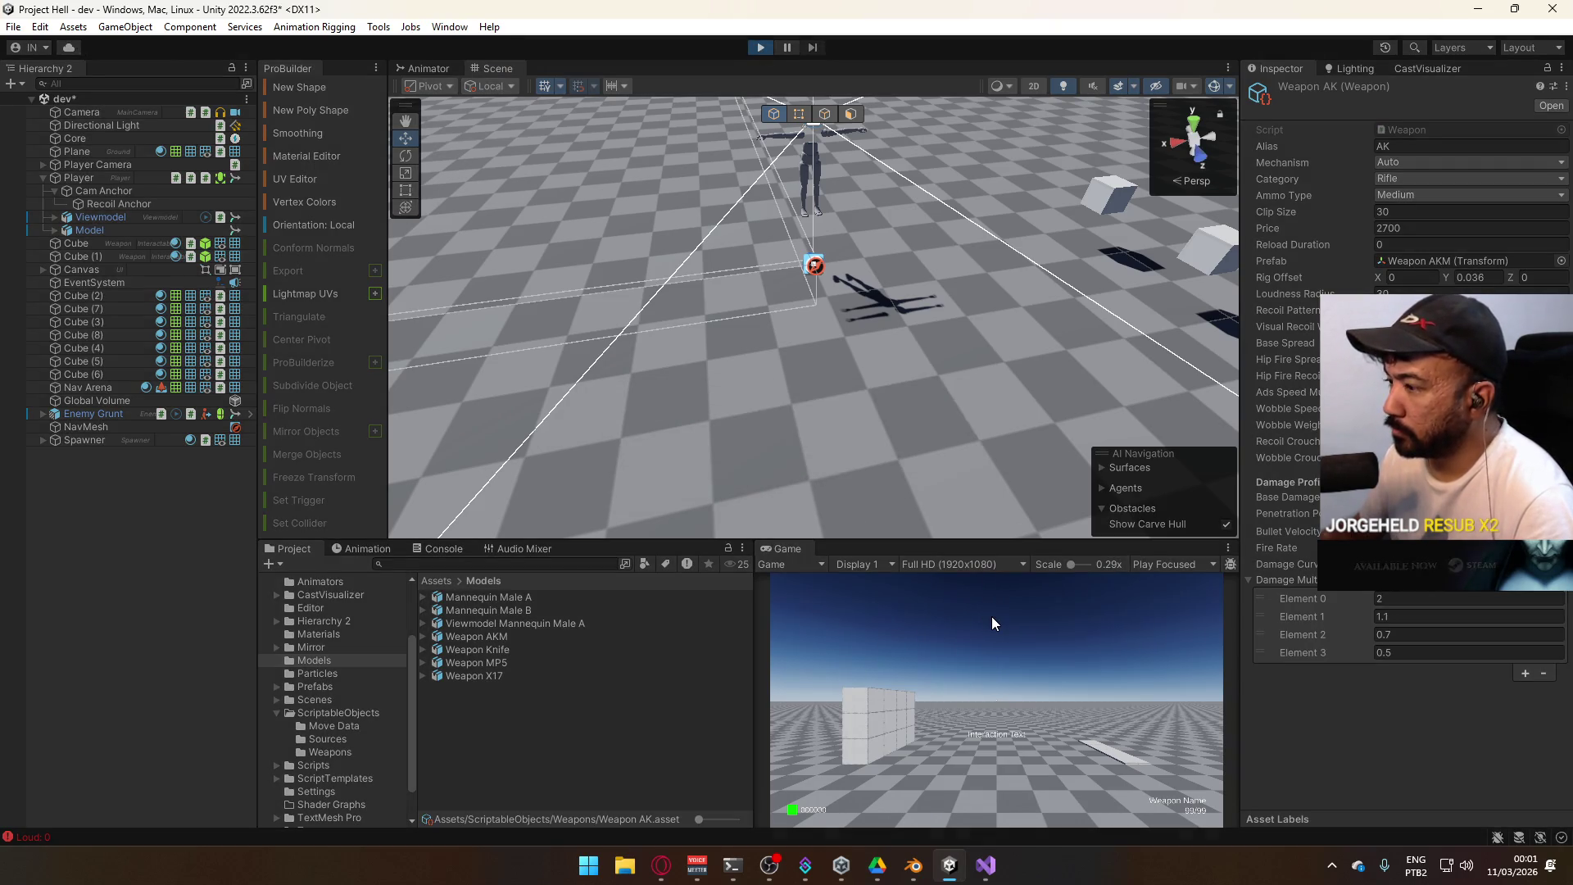
right_click(799, 549)
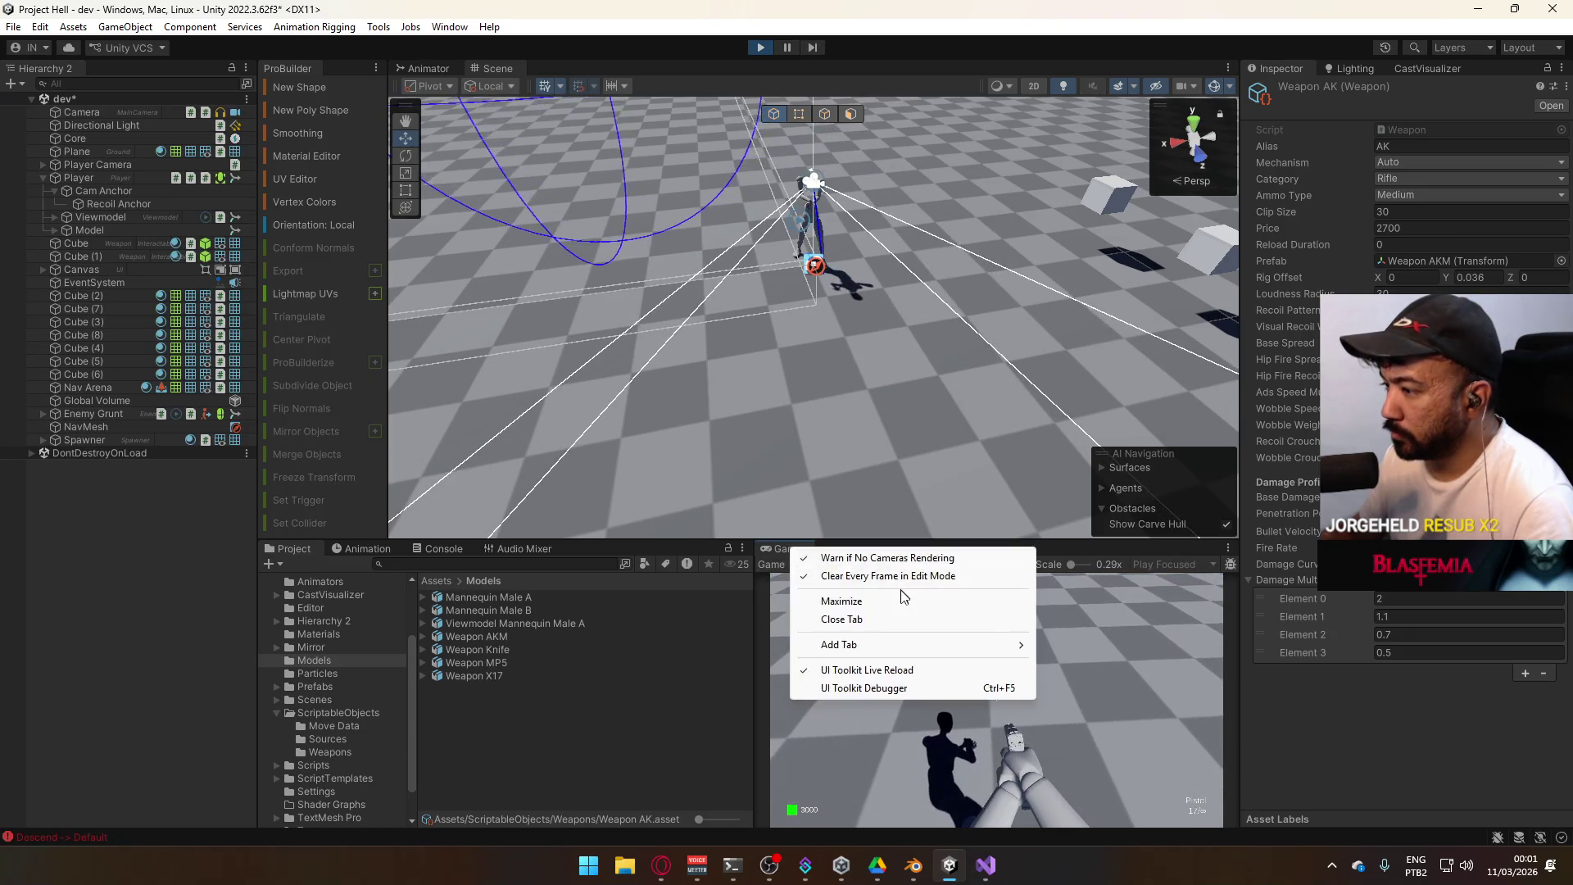
left_click(852, 599)
Equip the AK with key 2 and fire several shots
key("2")
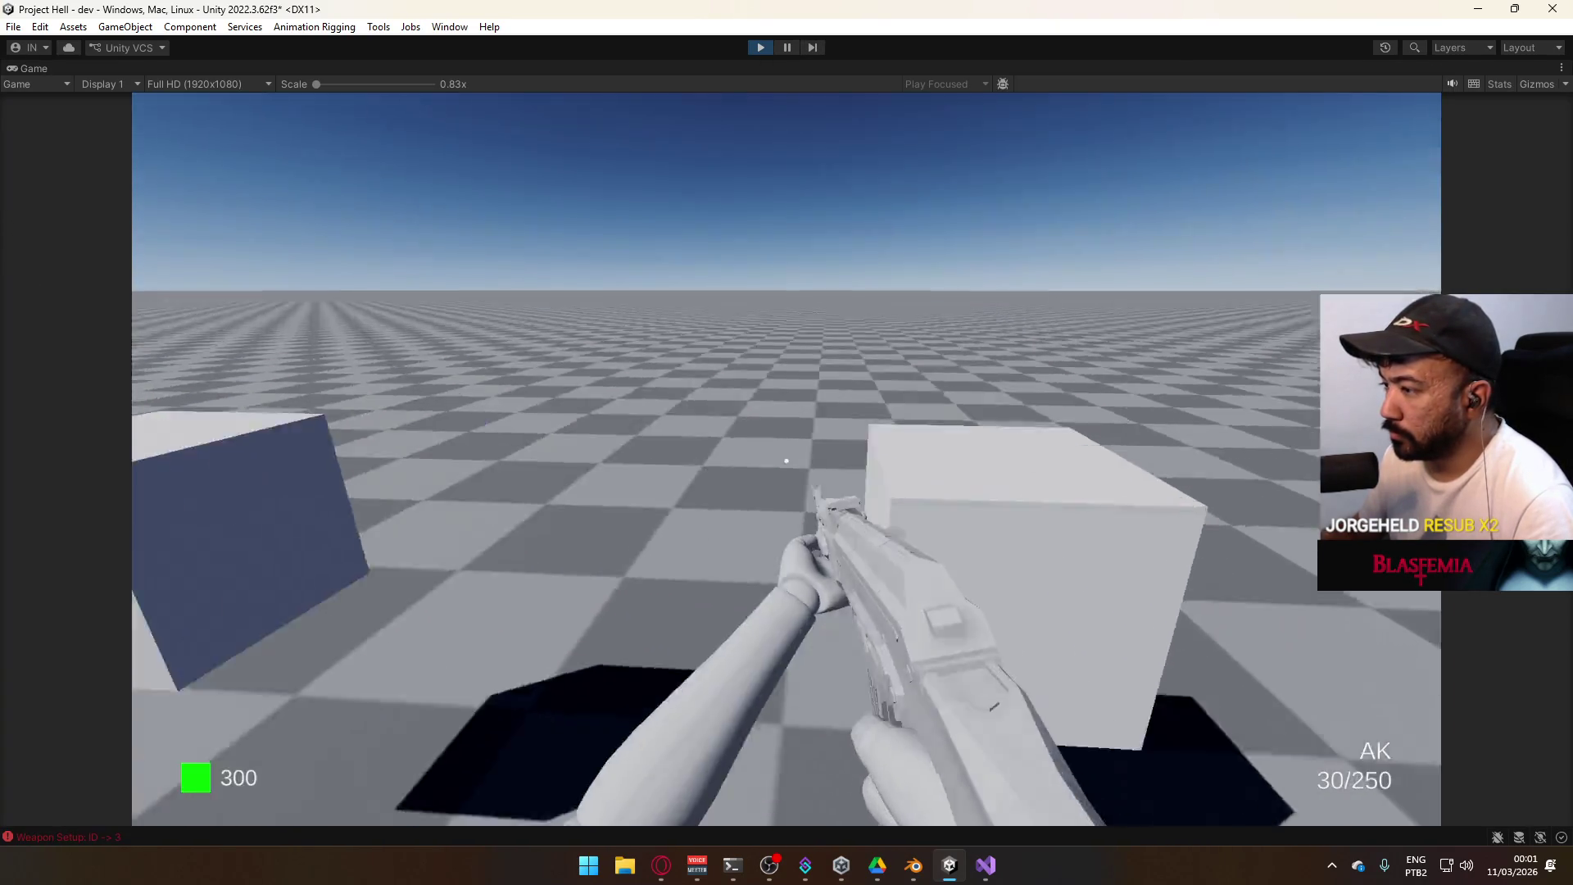
key("super")
key("super")
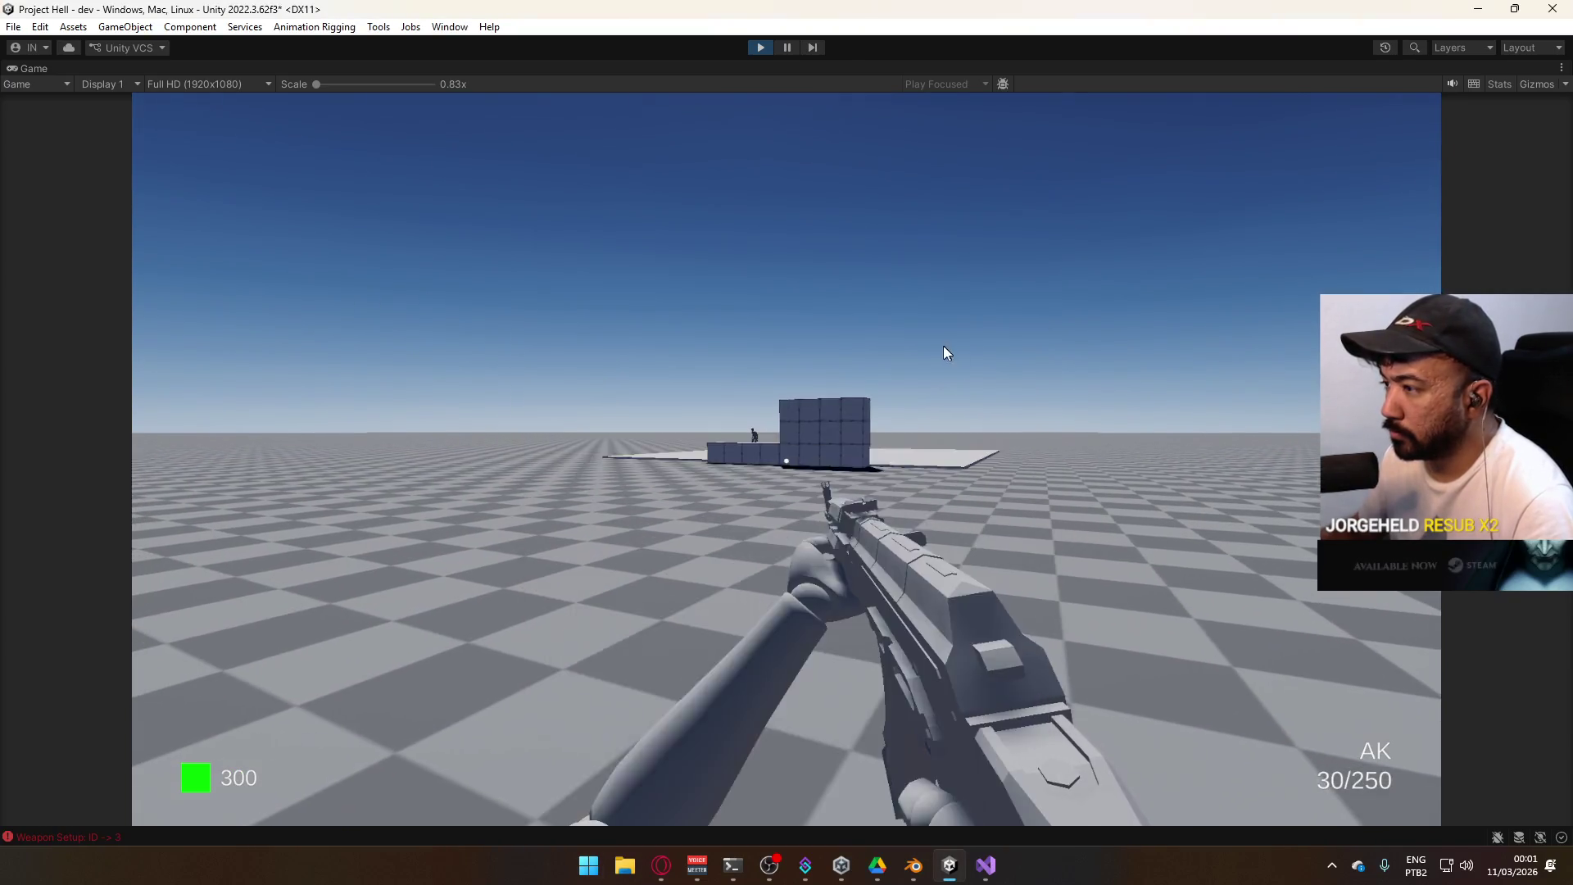
left_click(948, 322)
left_click(947, 322)
left_click(948, 322)
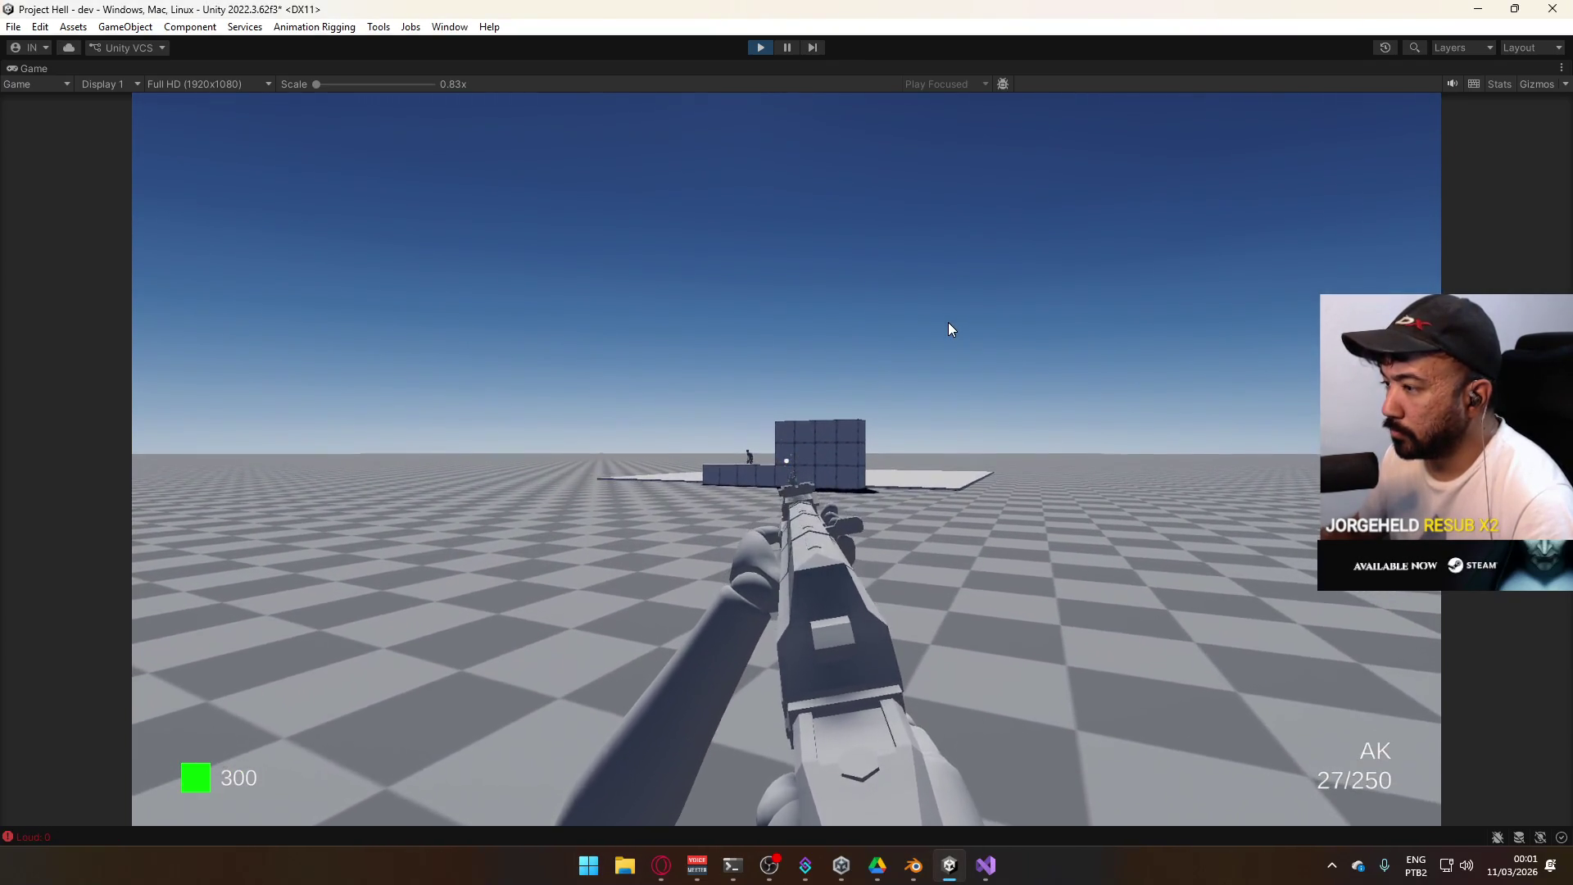
left_click(951, 323)
left_click(959, 330)
left_click(967, 338)
left_click(967, 340)
left_click(965, 342)
left_click(1076, 341)
left_click(1077, 341)
left_click(1077, 341)
key("super")
Restore the normal editor layout from the Game view
key("super")
right_click(775, 72)
left_click(844, 128)
key("super")
key("super")
left_click(336, 659)
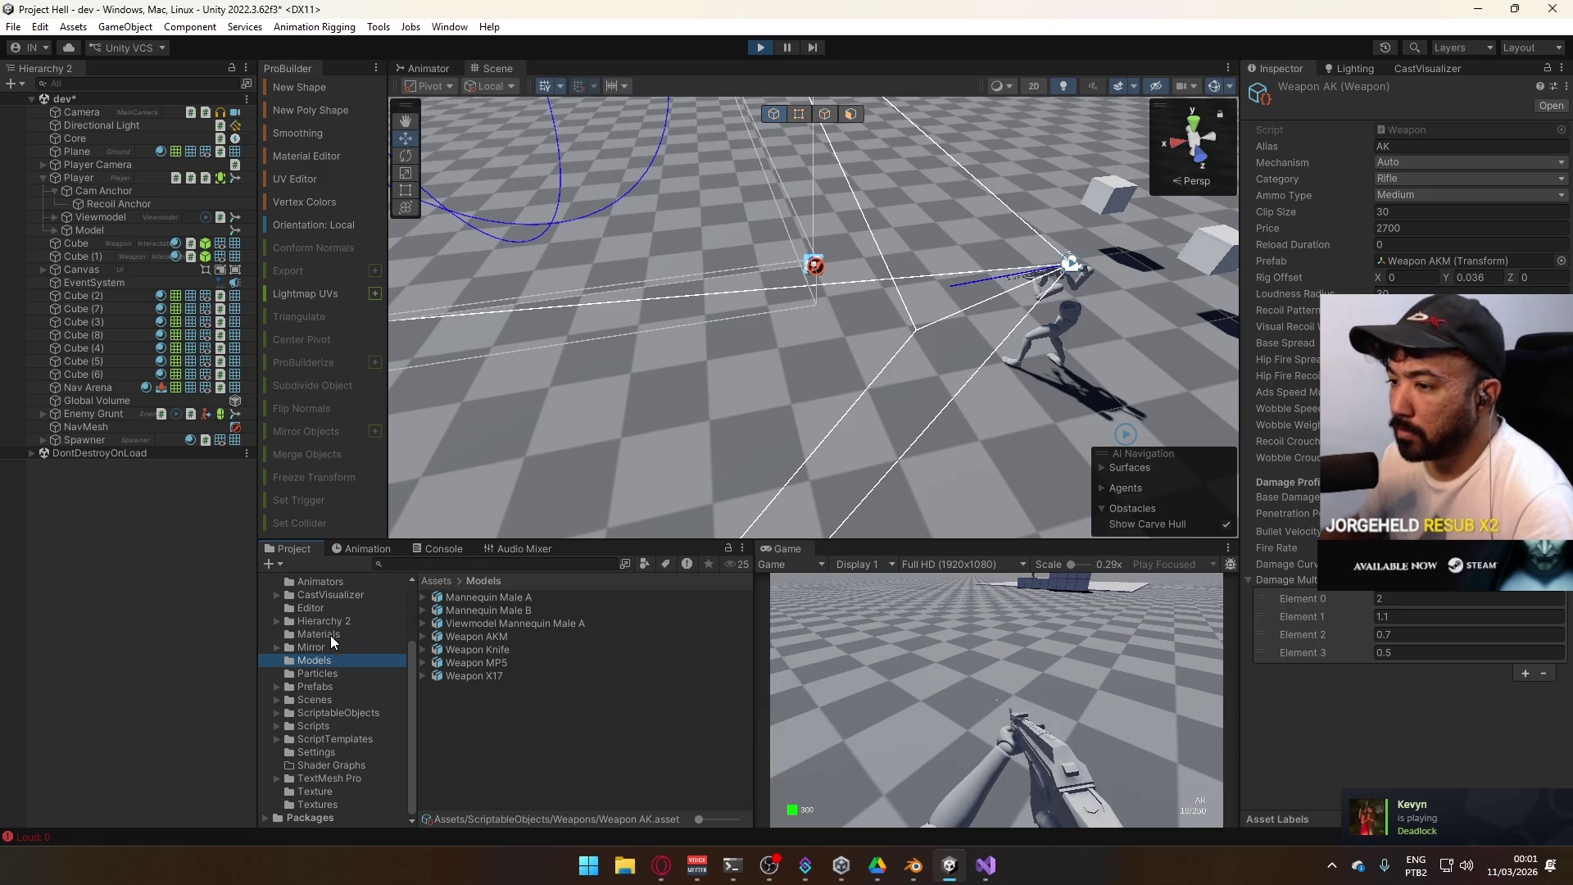
Open the Viewmodel animations folder and view Viewmodel@AKM Fire Loop's import settings
scroll(346, 647, "up", 2)
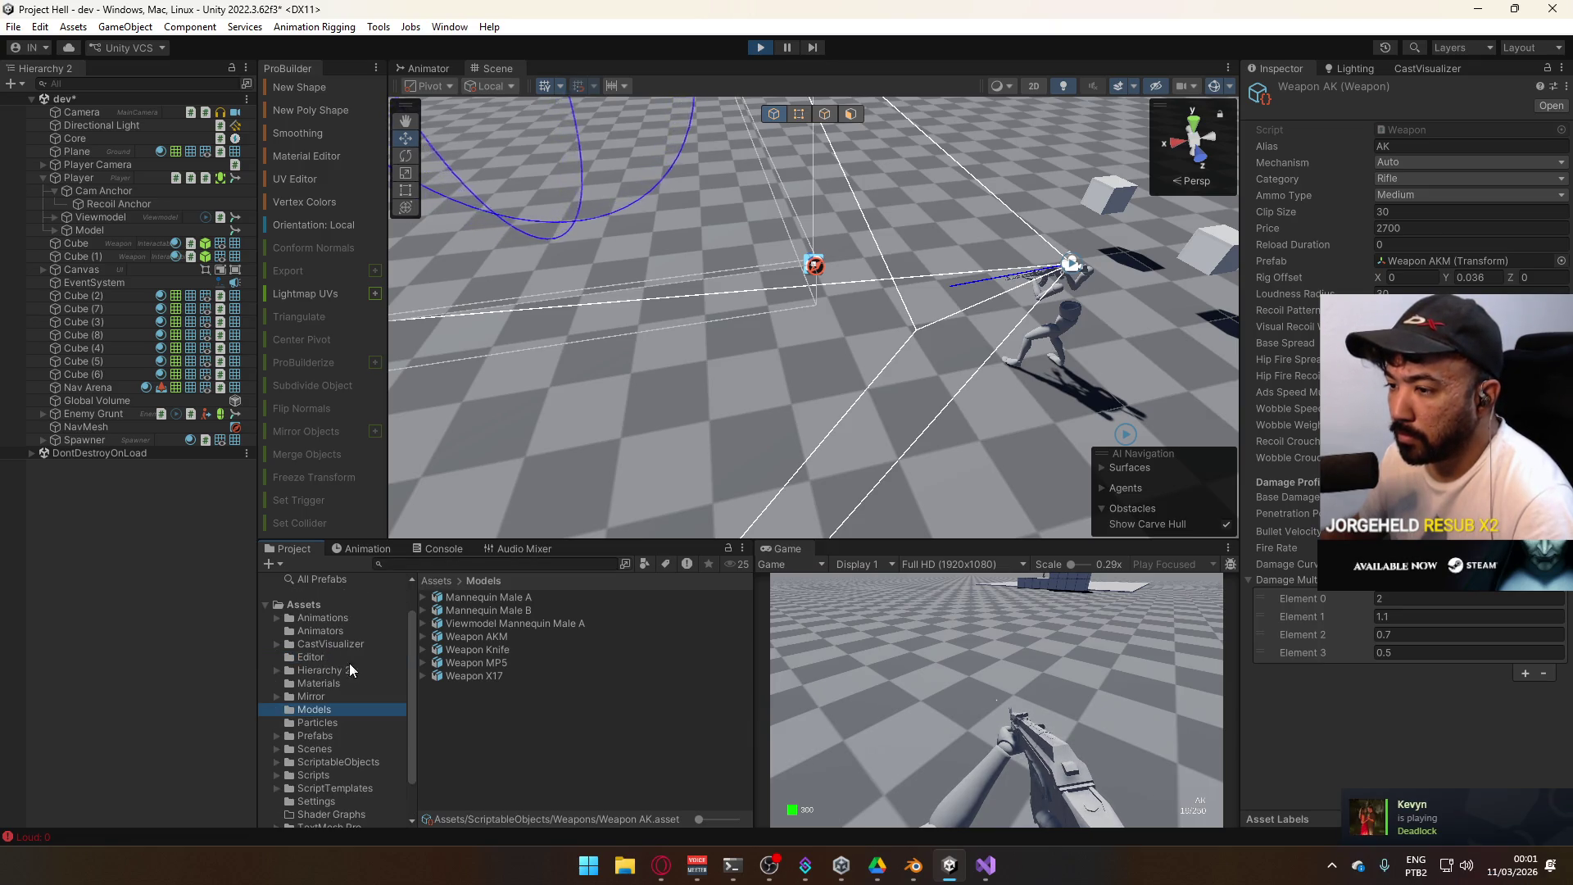
double_click(323, 618)
double_click(480, 623)
scroll(749, 617, "down", 4)
scroll(749, 646, "up", 1)
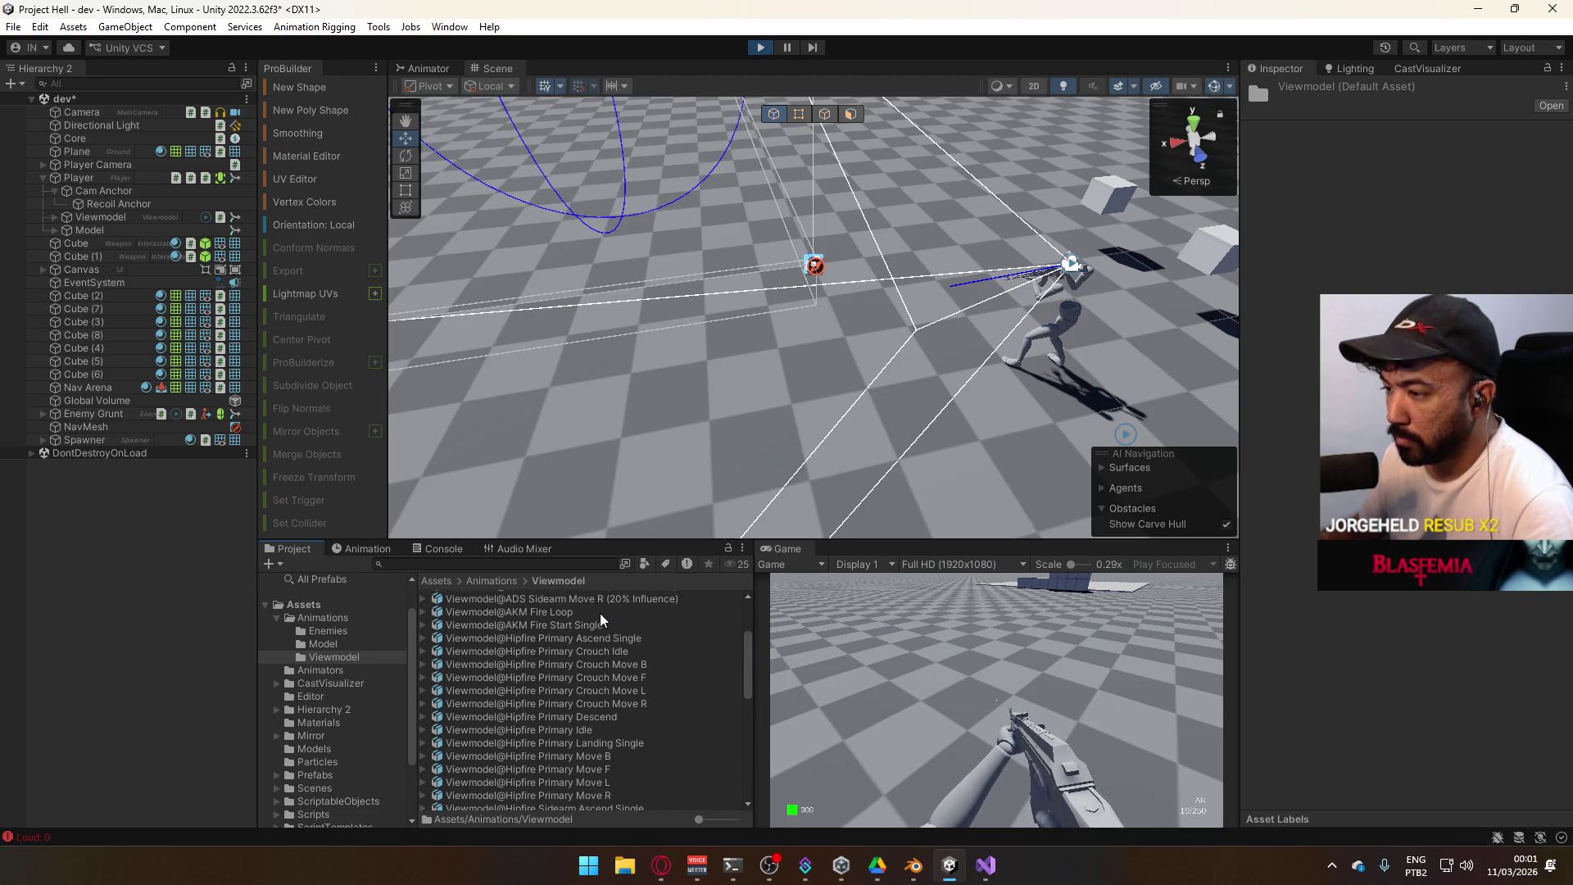
left_click(599, 613)
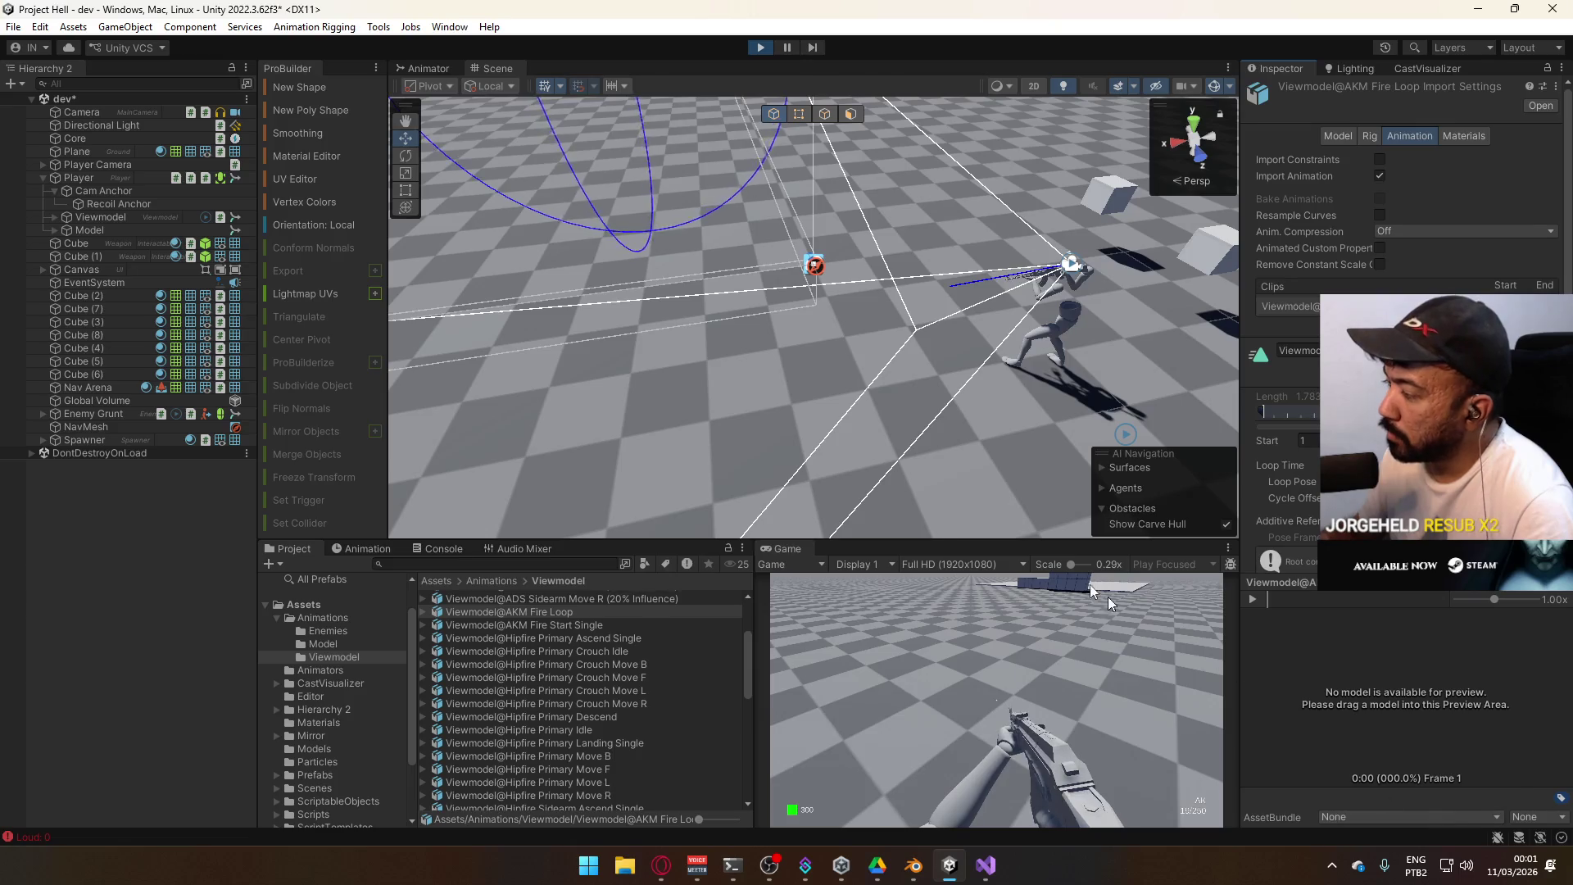
key("alt+Tab")
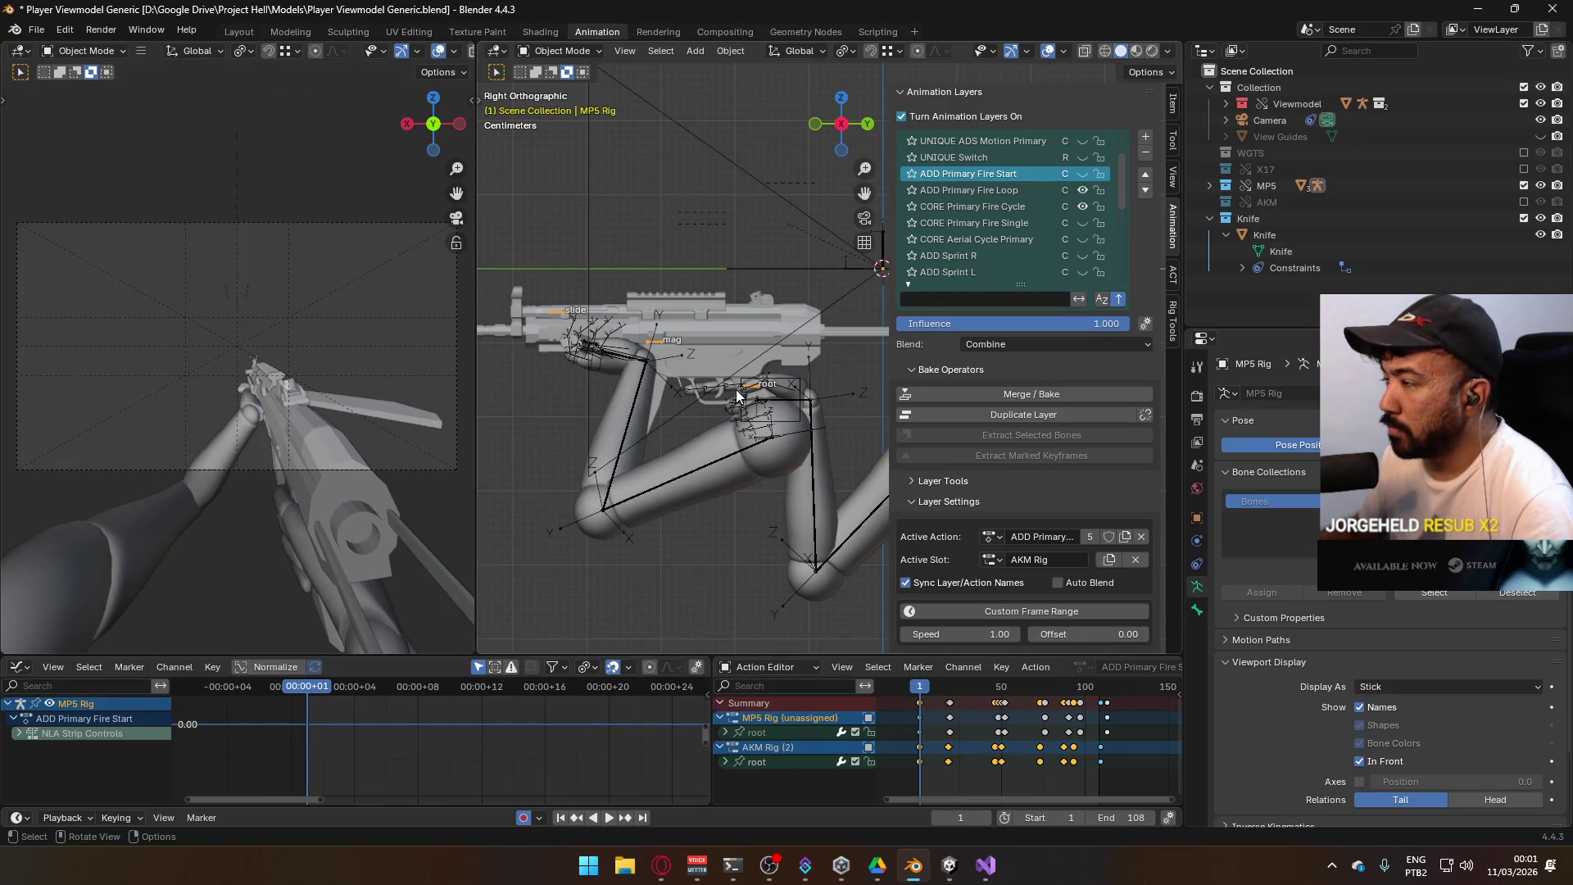
Select the Viewmodel Model arm mesh and export it over Viewmodel@AKM Fire Loop.fbx
left_click(721, 454)
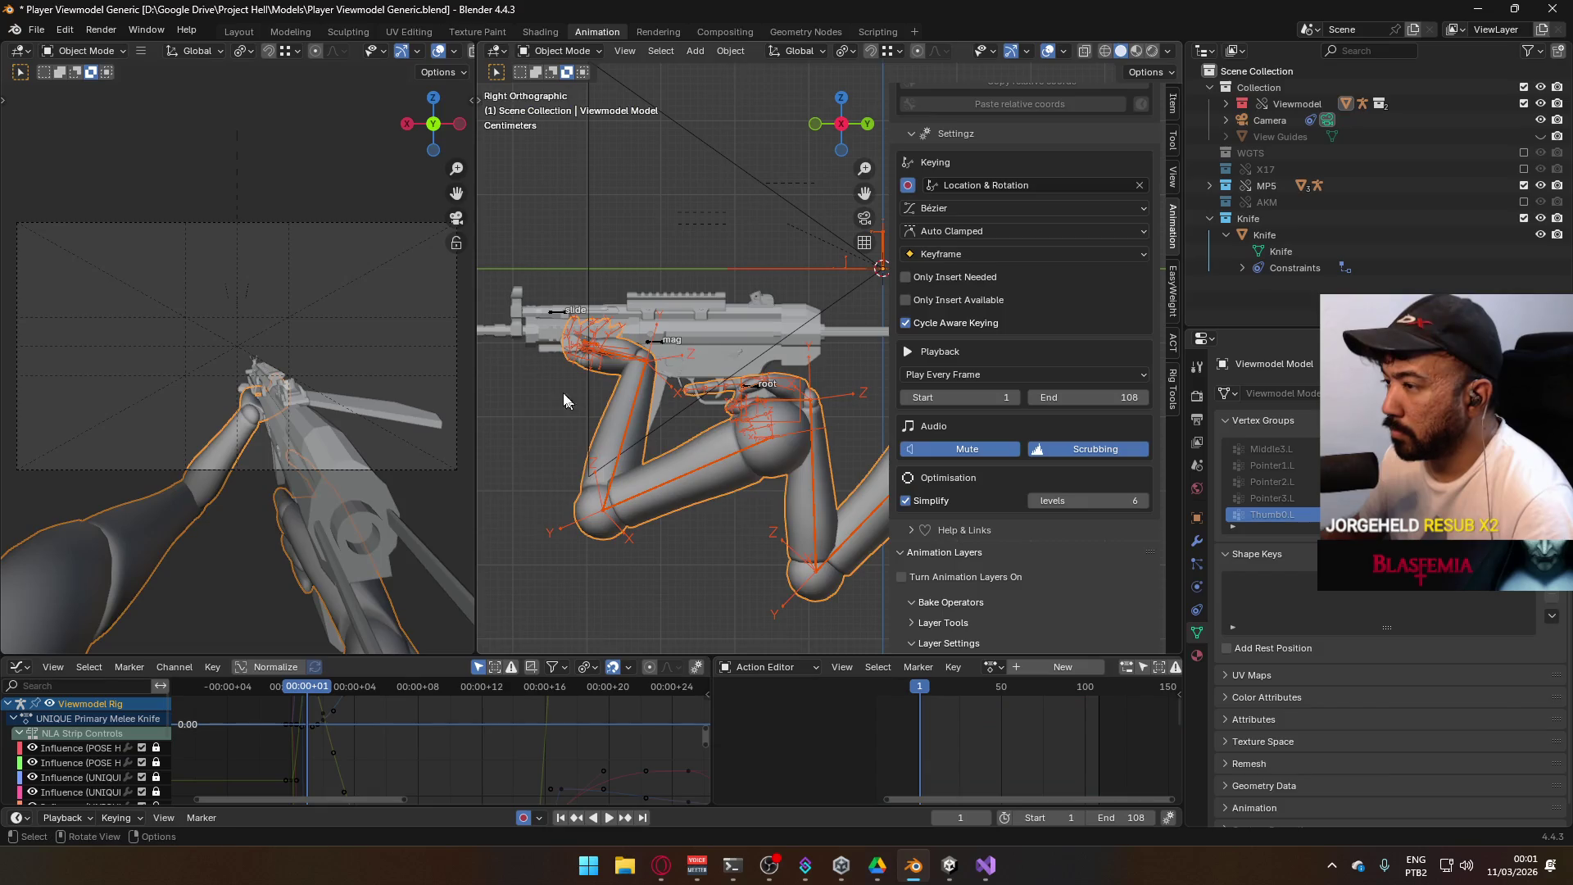
left_click(755, 390)
left_click(754, 390)
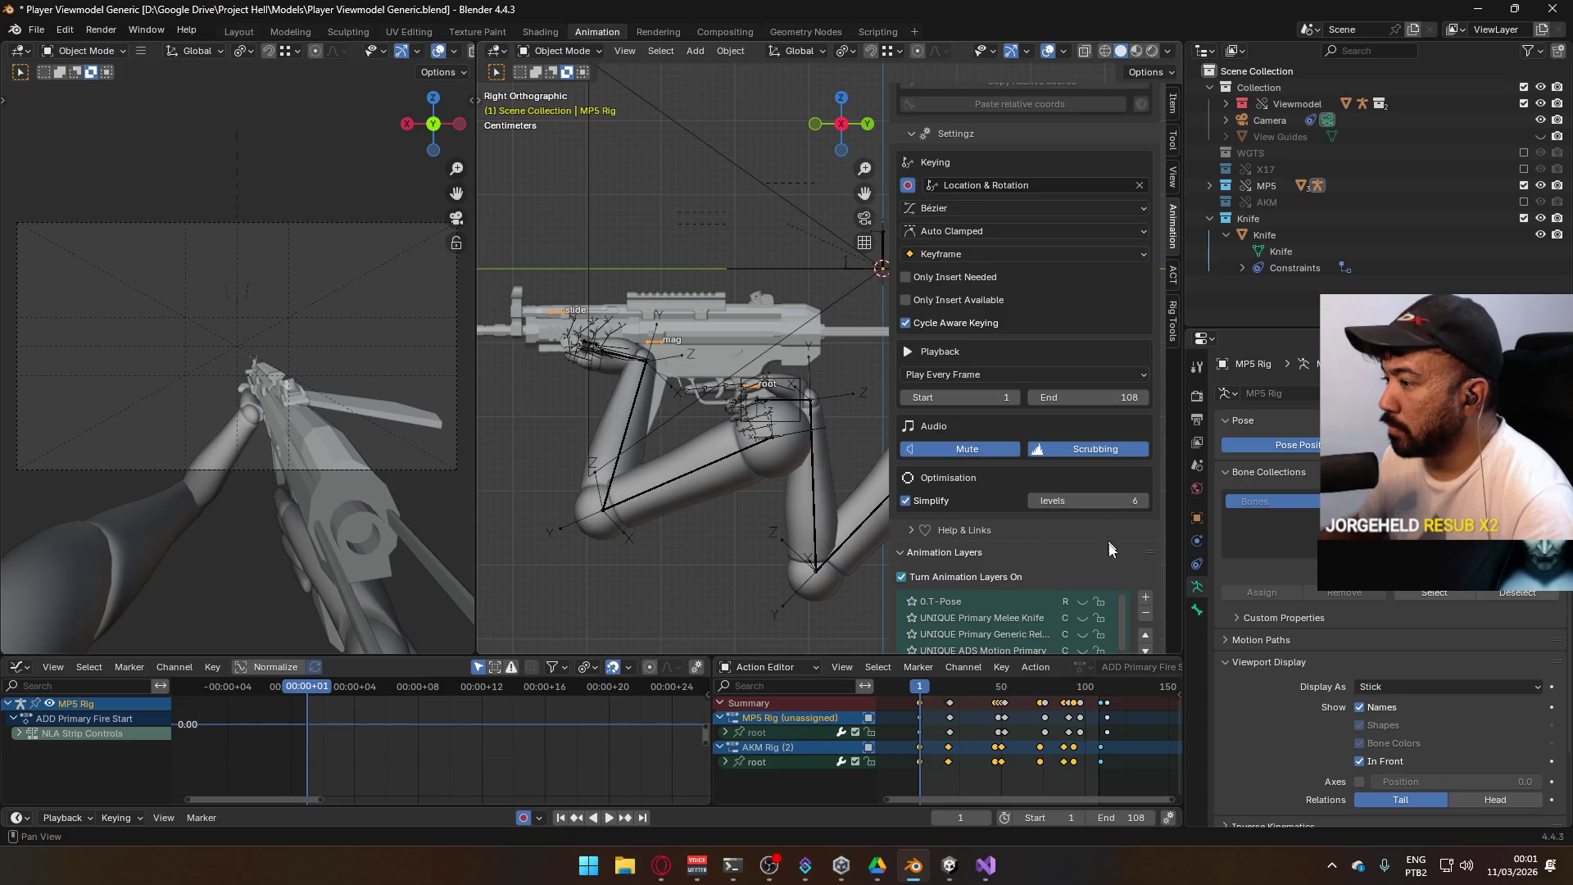
scroll(1105, 532, "down", 5)
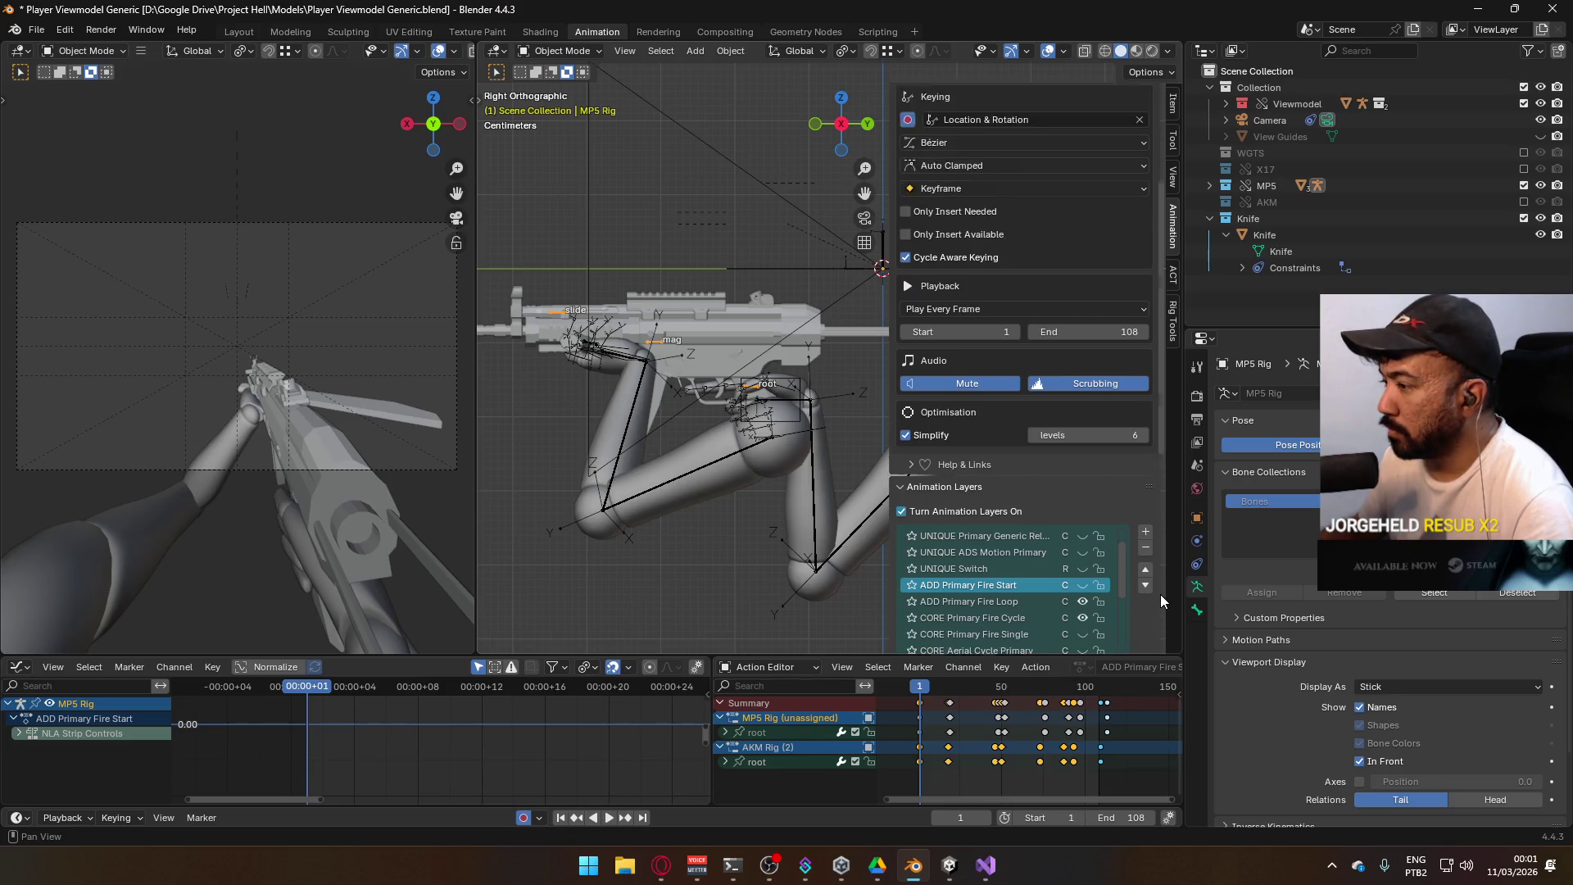
left_click(694, 470)
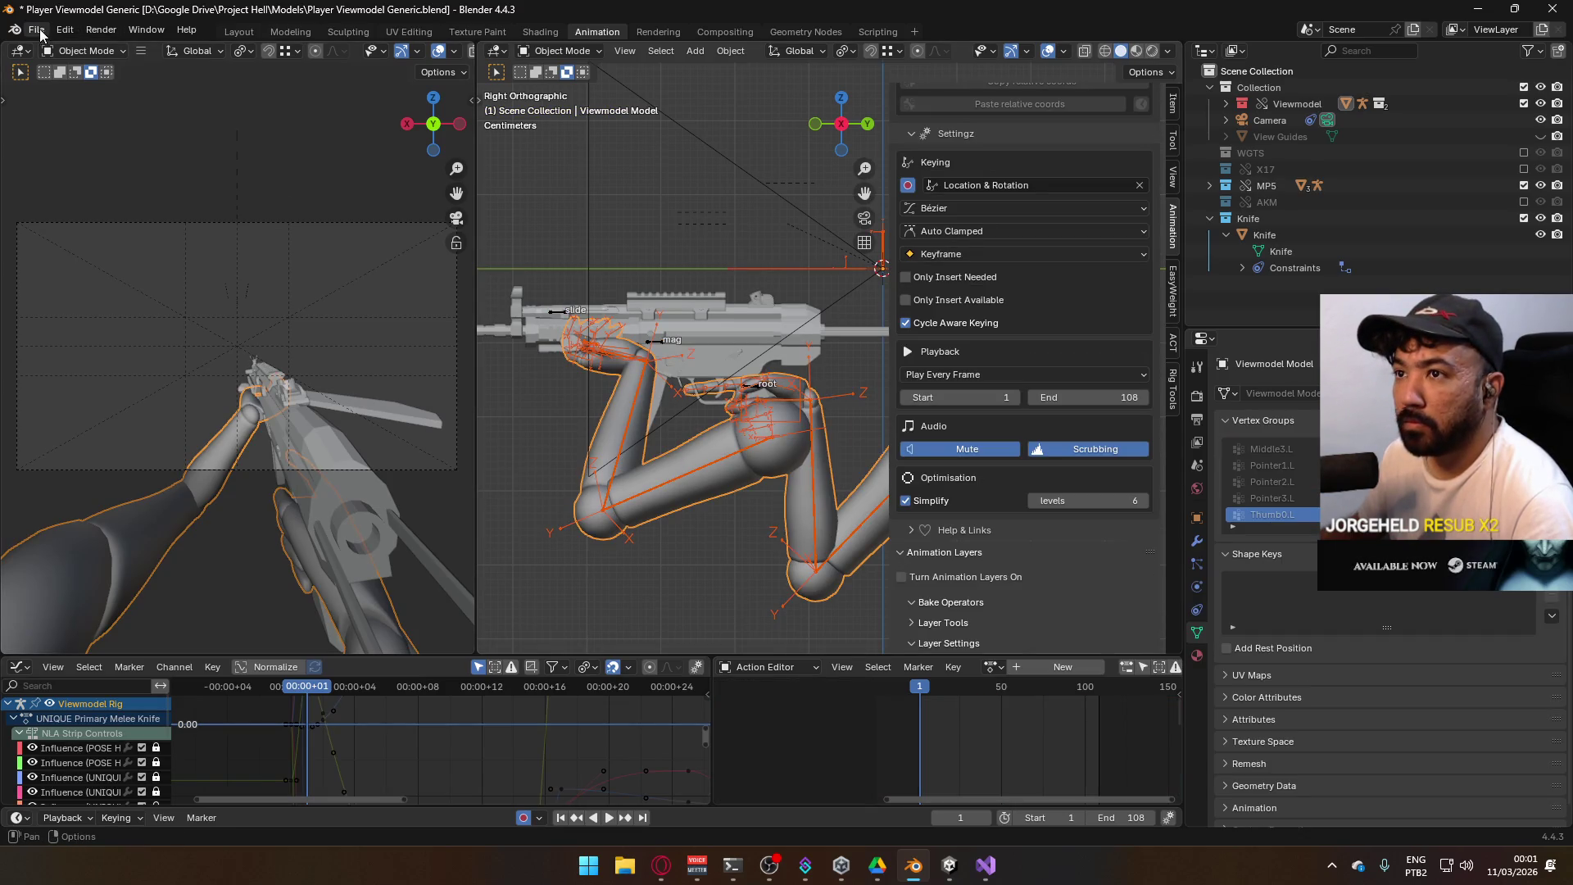
left_click(36, 29)
mouse_move(107, 279)
left_click(309, 426)
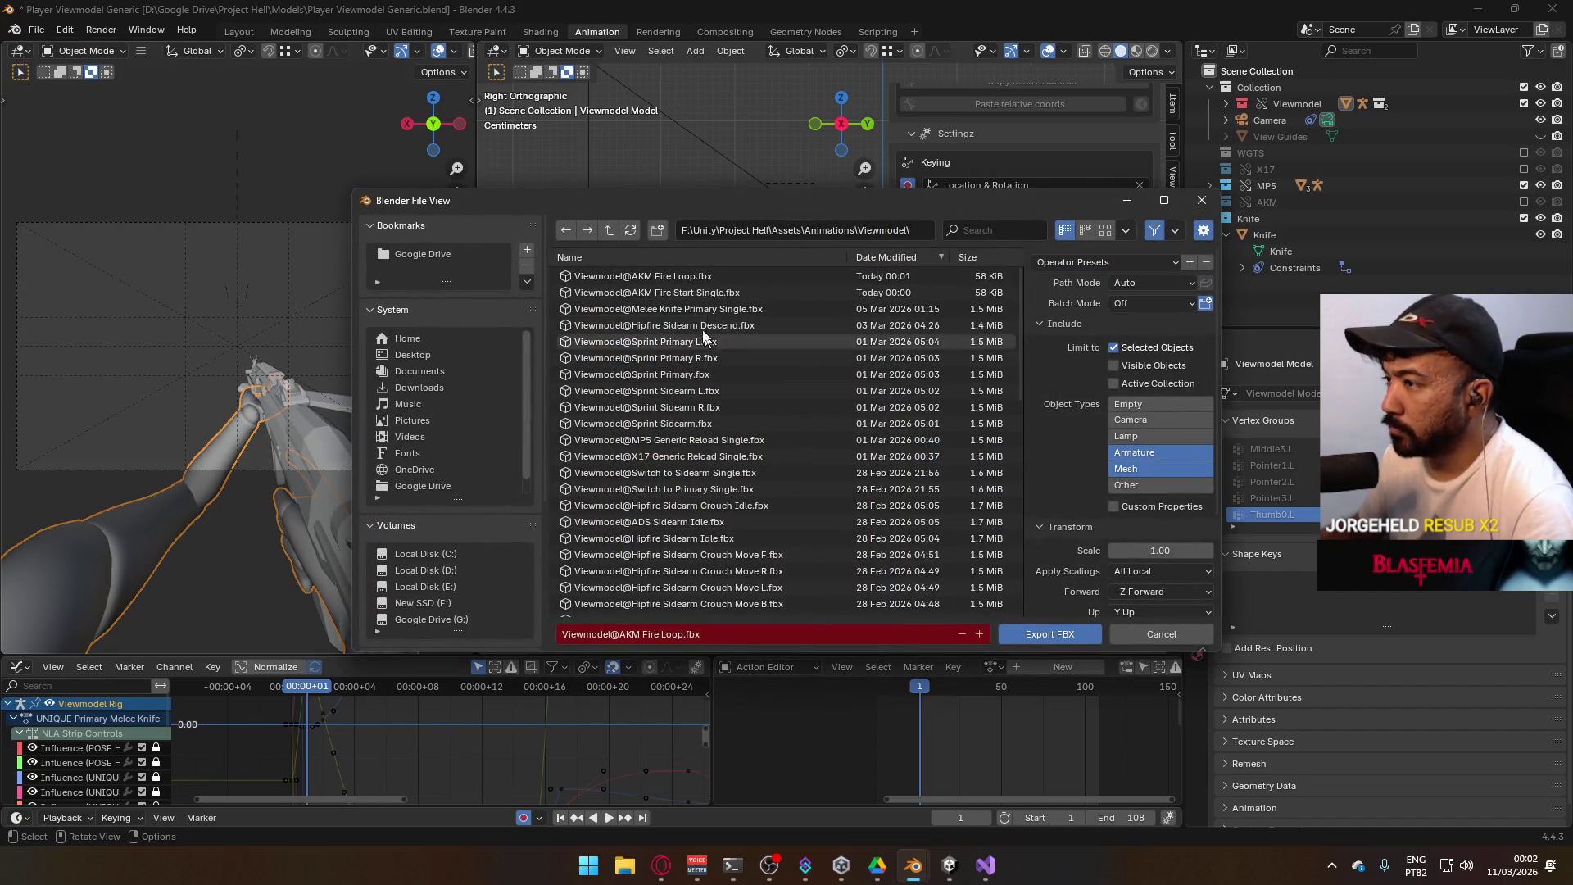
double_click(764, 277)
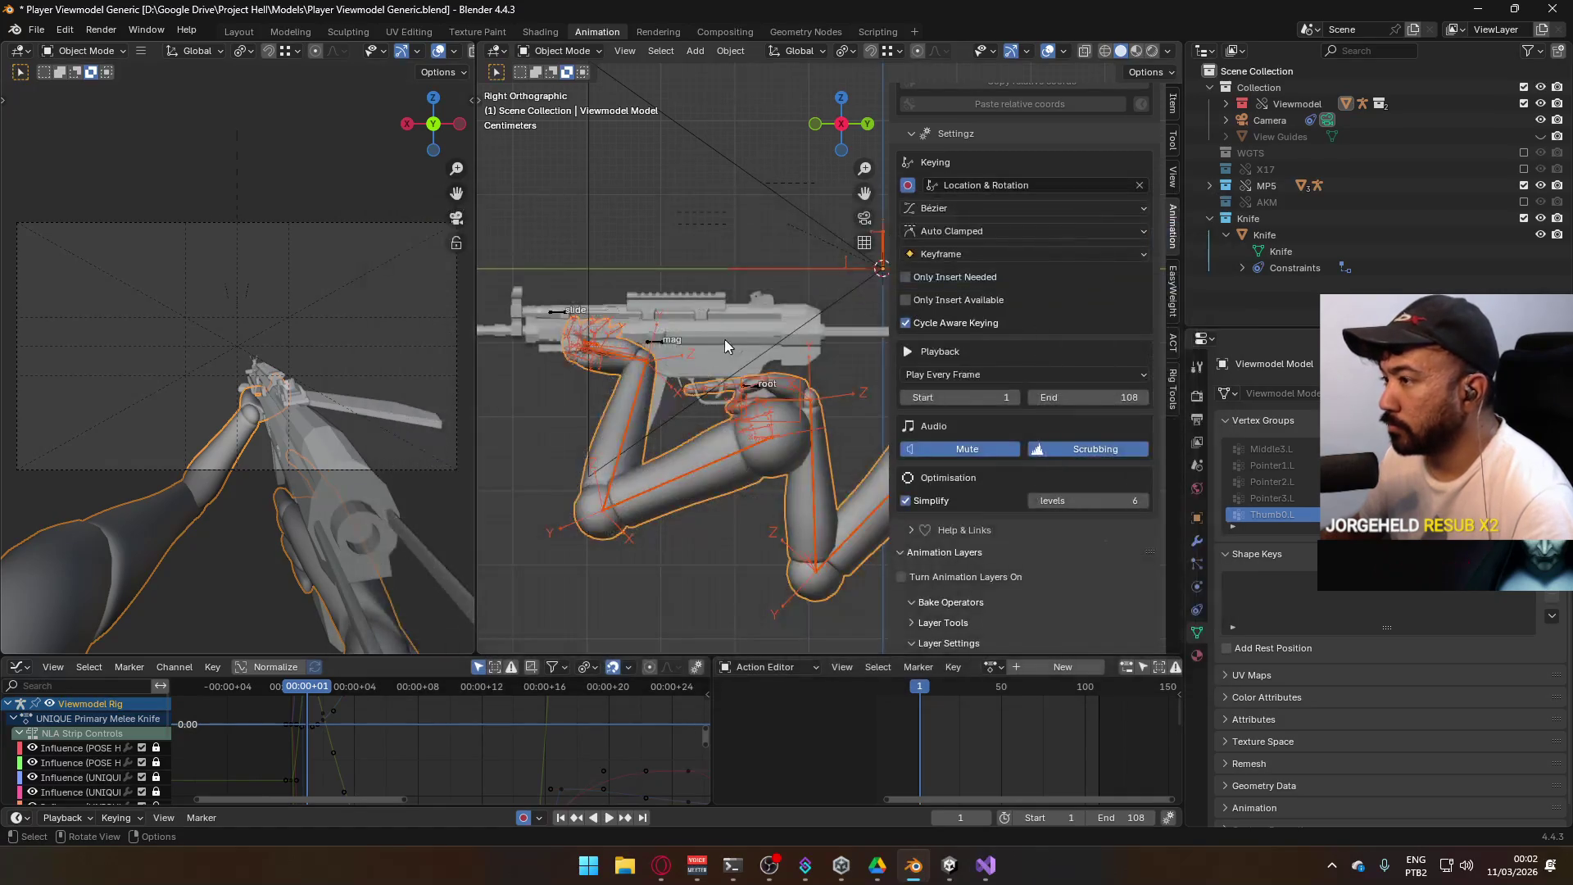
Show the MP5 Rig's ADD Primary Fire Start layer and re-export over Viewmodel@AKM Fire Start Single.fbx
left_click(660, 342)
scroll(1149, 557, "down", 3)
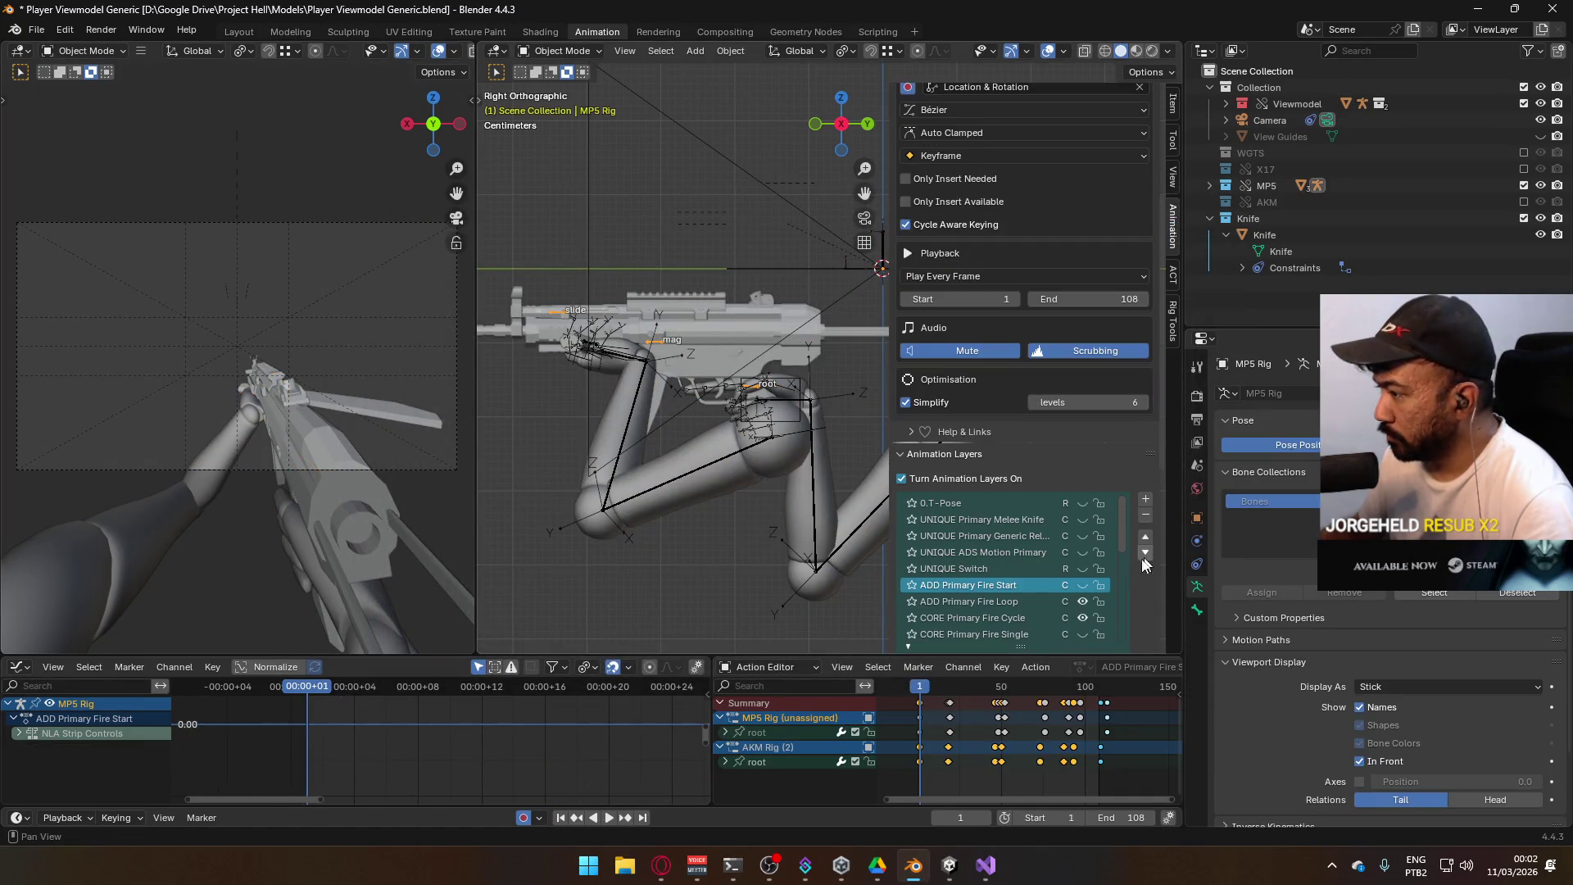
left_click(1082, 587)
left_click(704, 454)
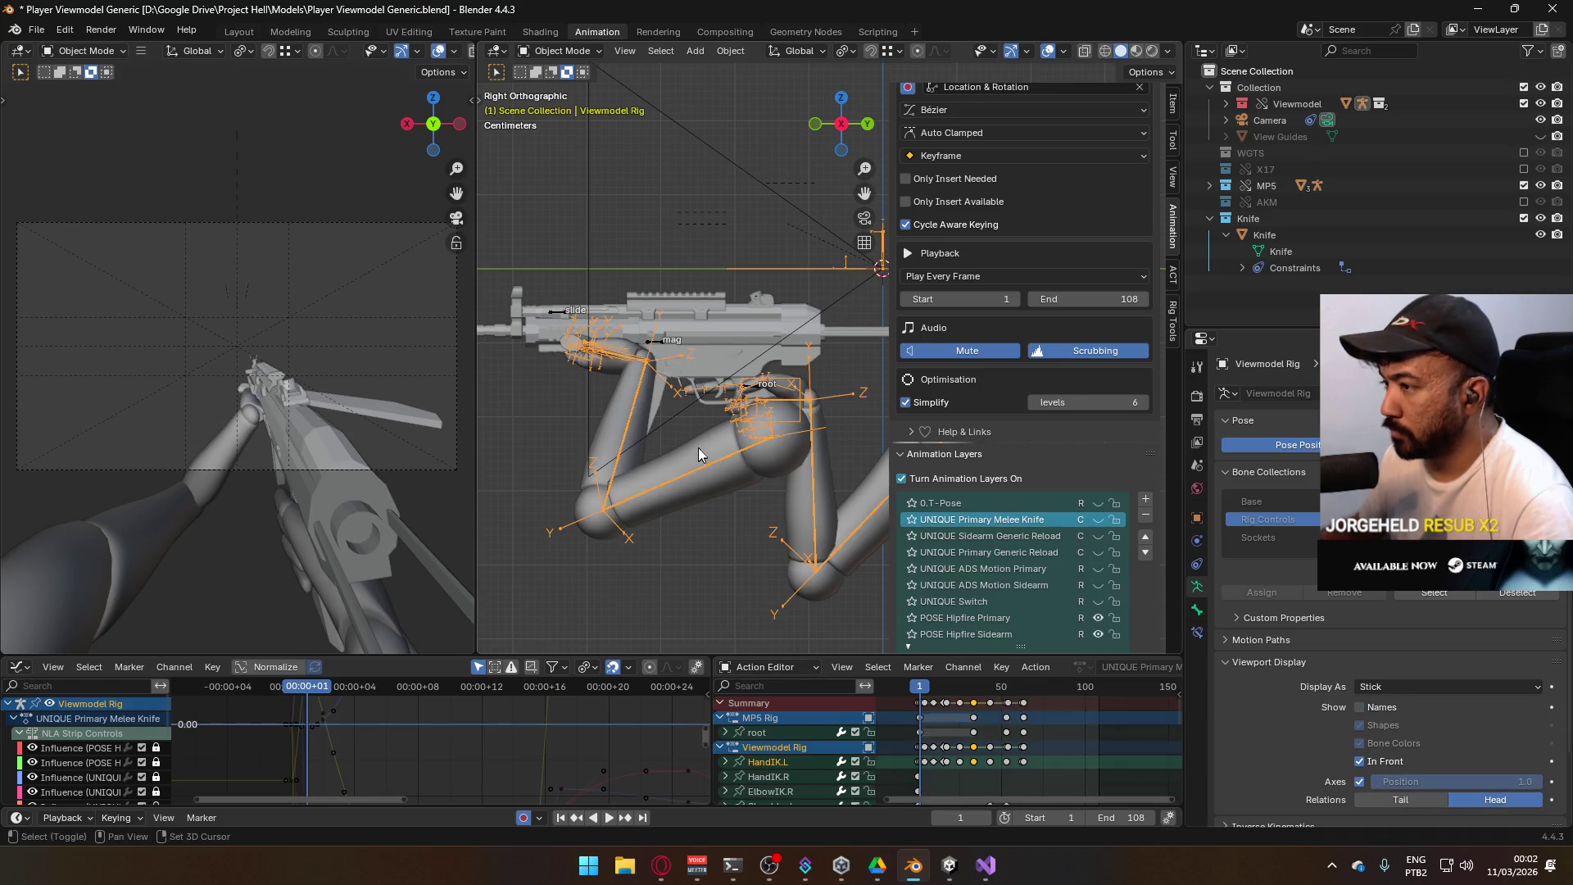
left_click(36, 30)
mouse_move(95, 278)
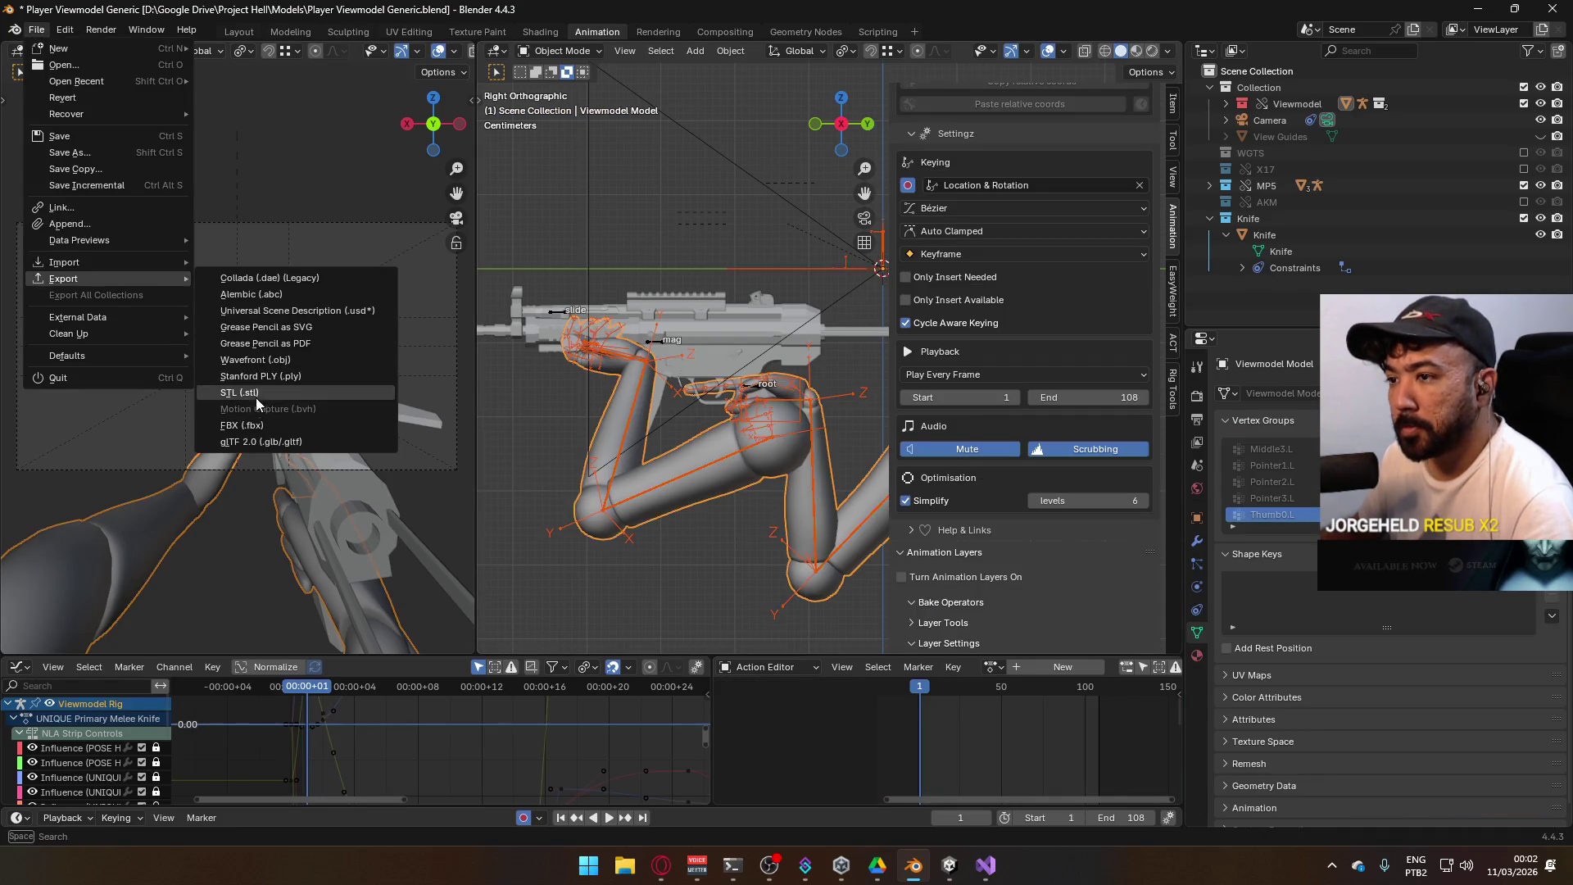
left_click(263, 426)
double_click(723, 292)
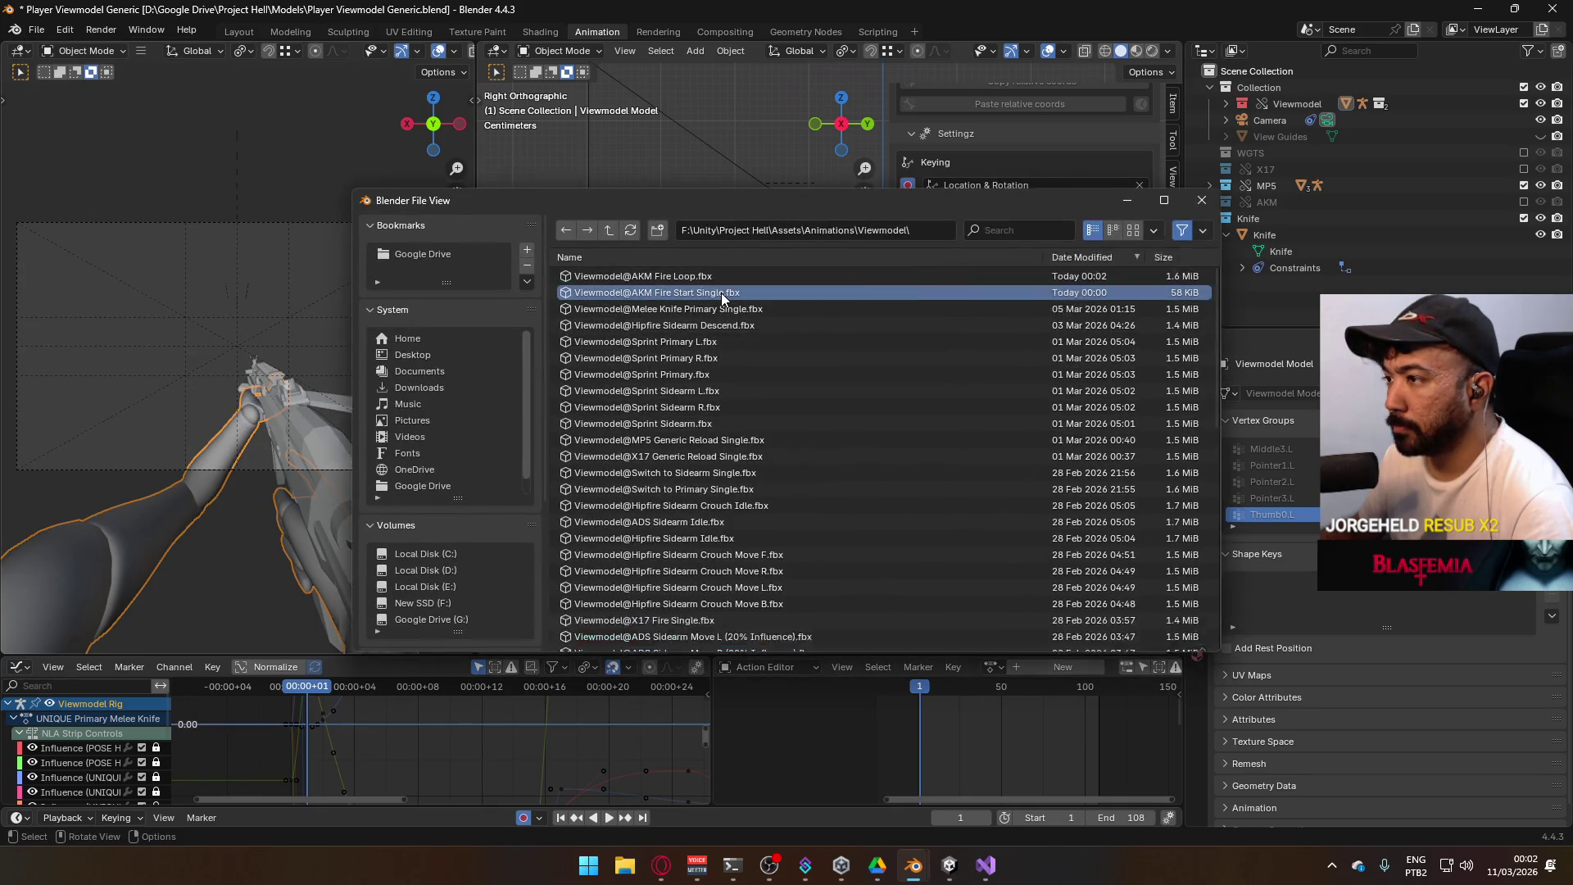
key("alt+Tab")
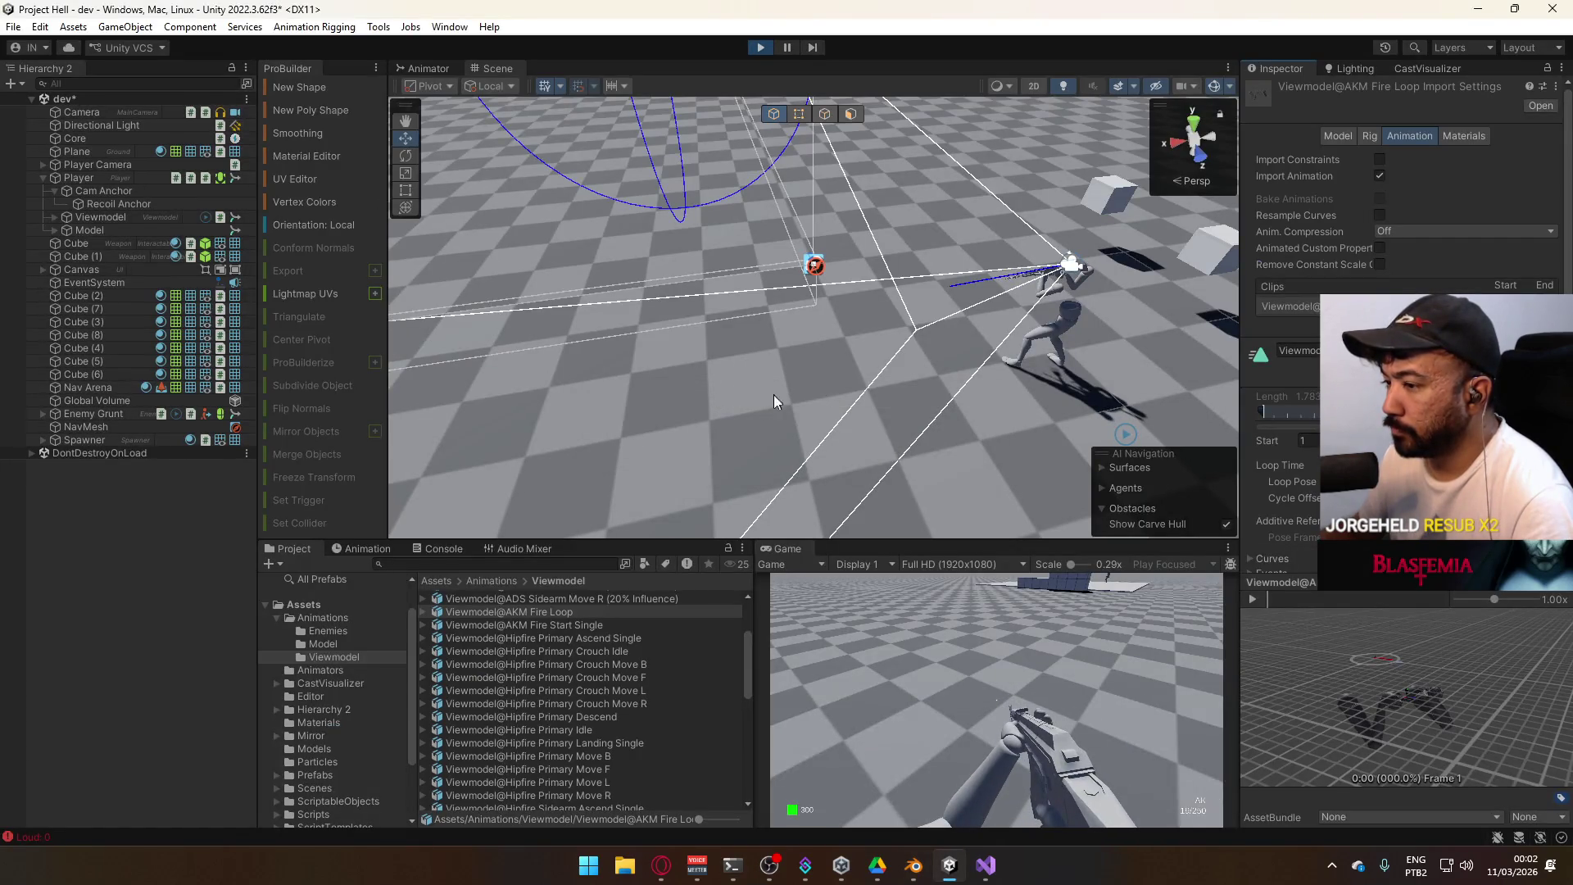
left_click(765, 48)
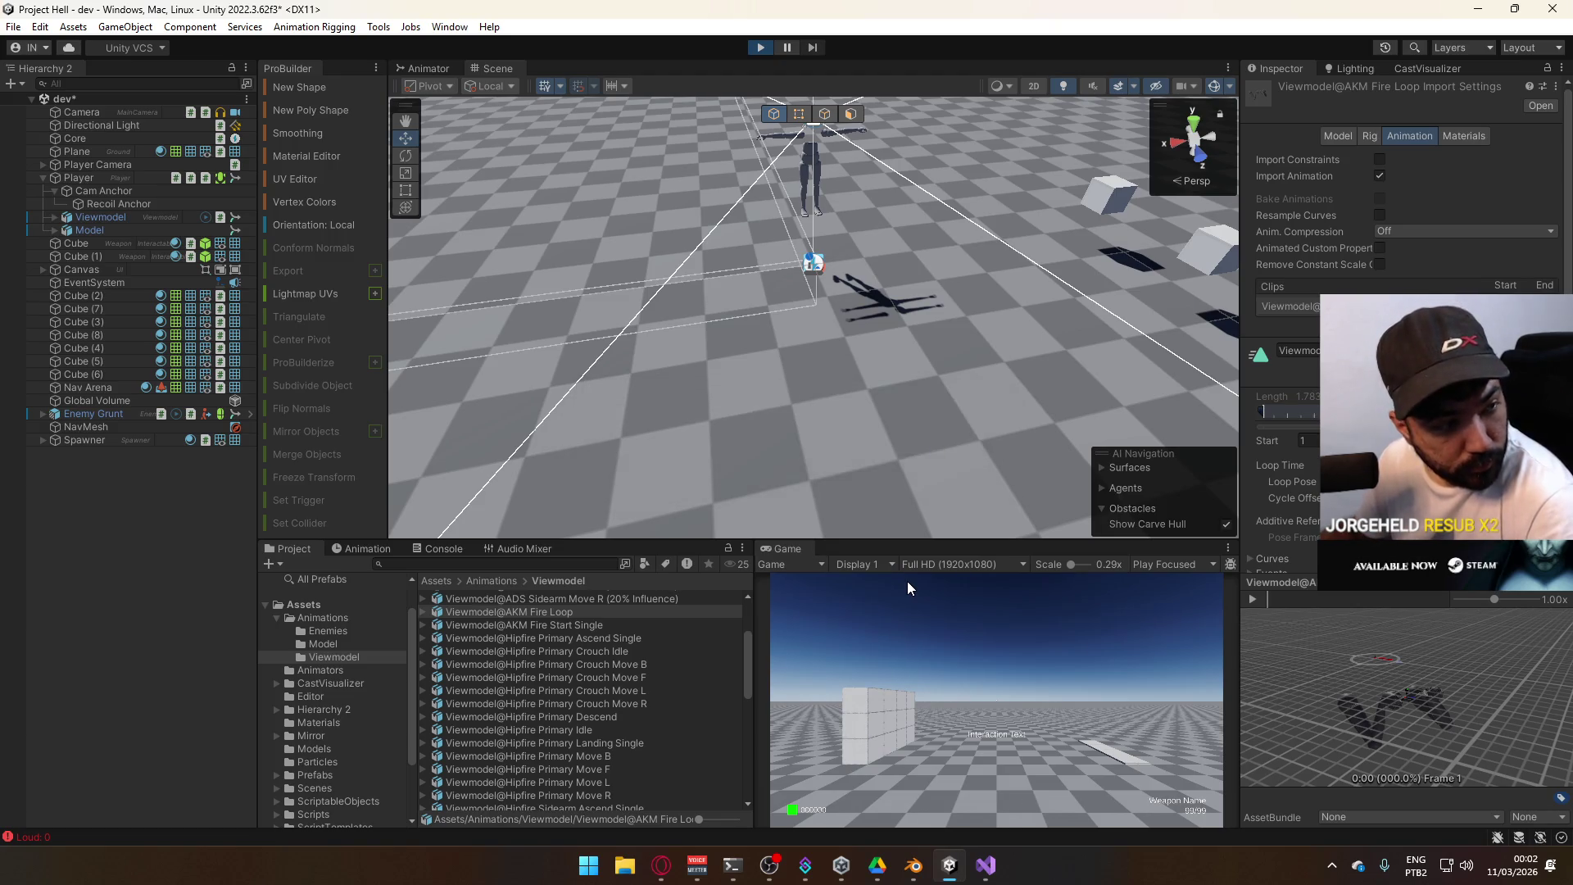
Walk toward the cubes and fire the AK at them, sweeping the aim right
key("shift+w")
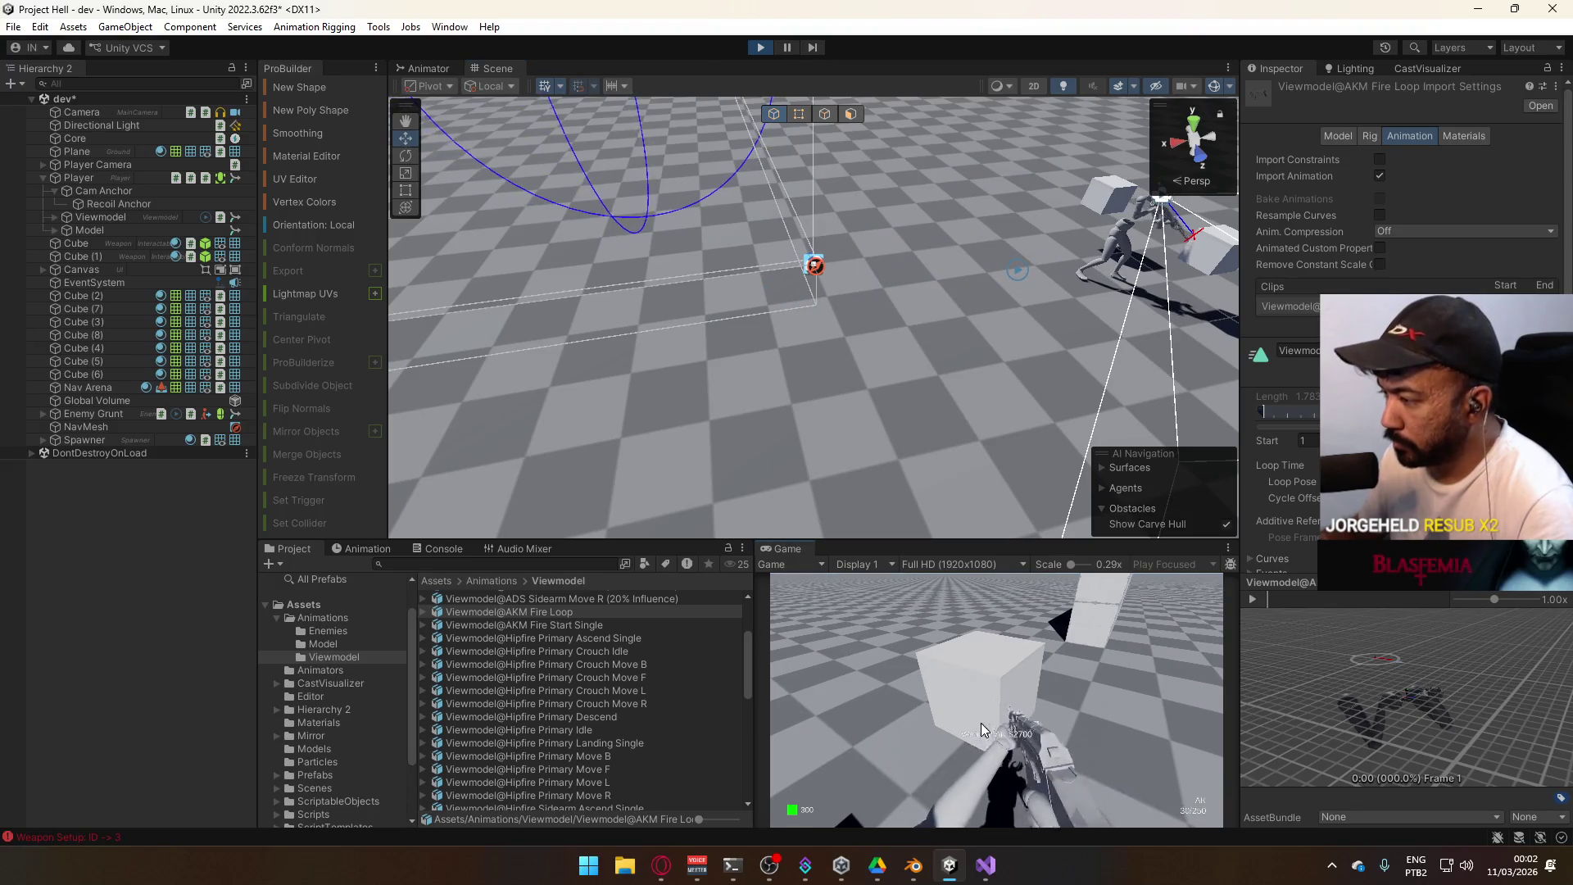
key("super")
left_click(1051, 641)
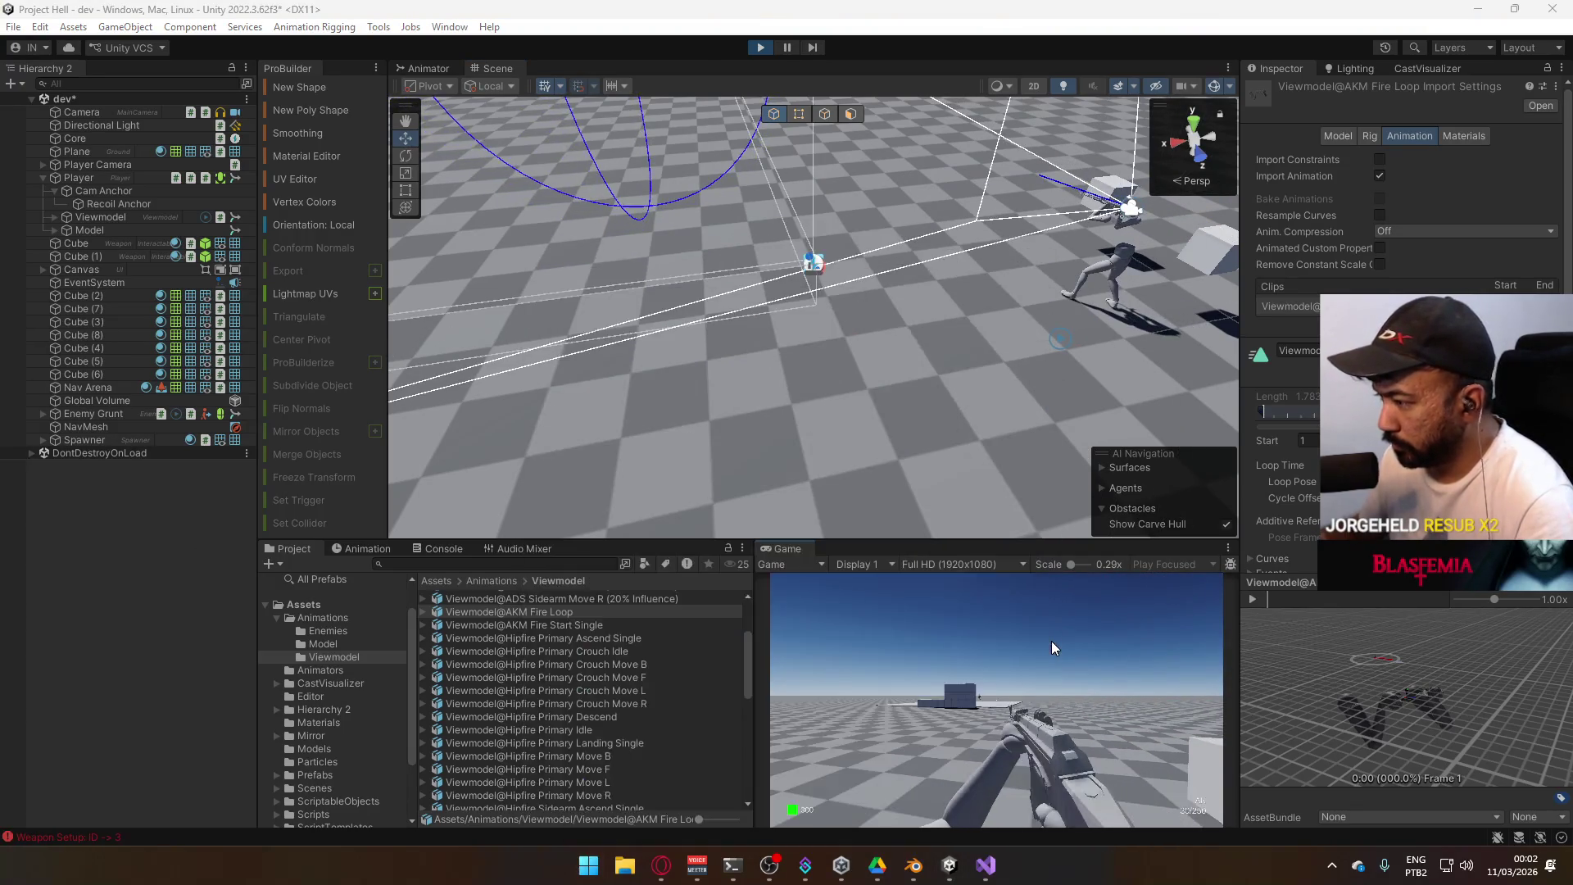
left_click(1005, 651)
left_click(1003, 651)
left_click(1003, 651)
mouse_move(997, 659)
left_mouse_down()
mouse_move(994, 677)
mouse_move(1070, 700)
left_mouse_up()
Swap to the Pistol and back to the AKM, then orbit the scene view
key("2")
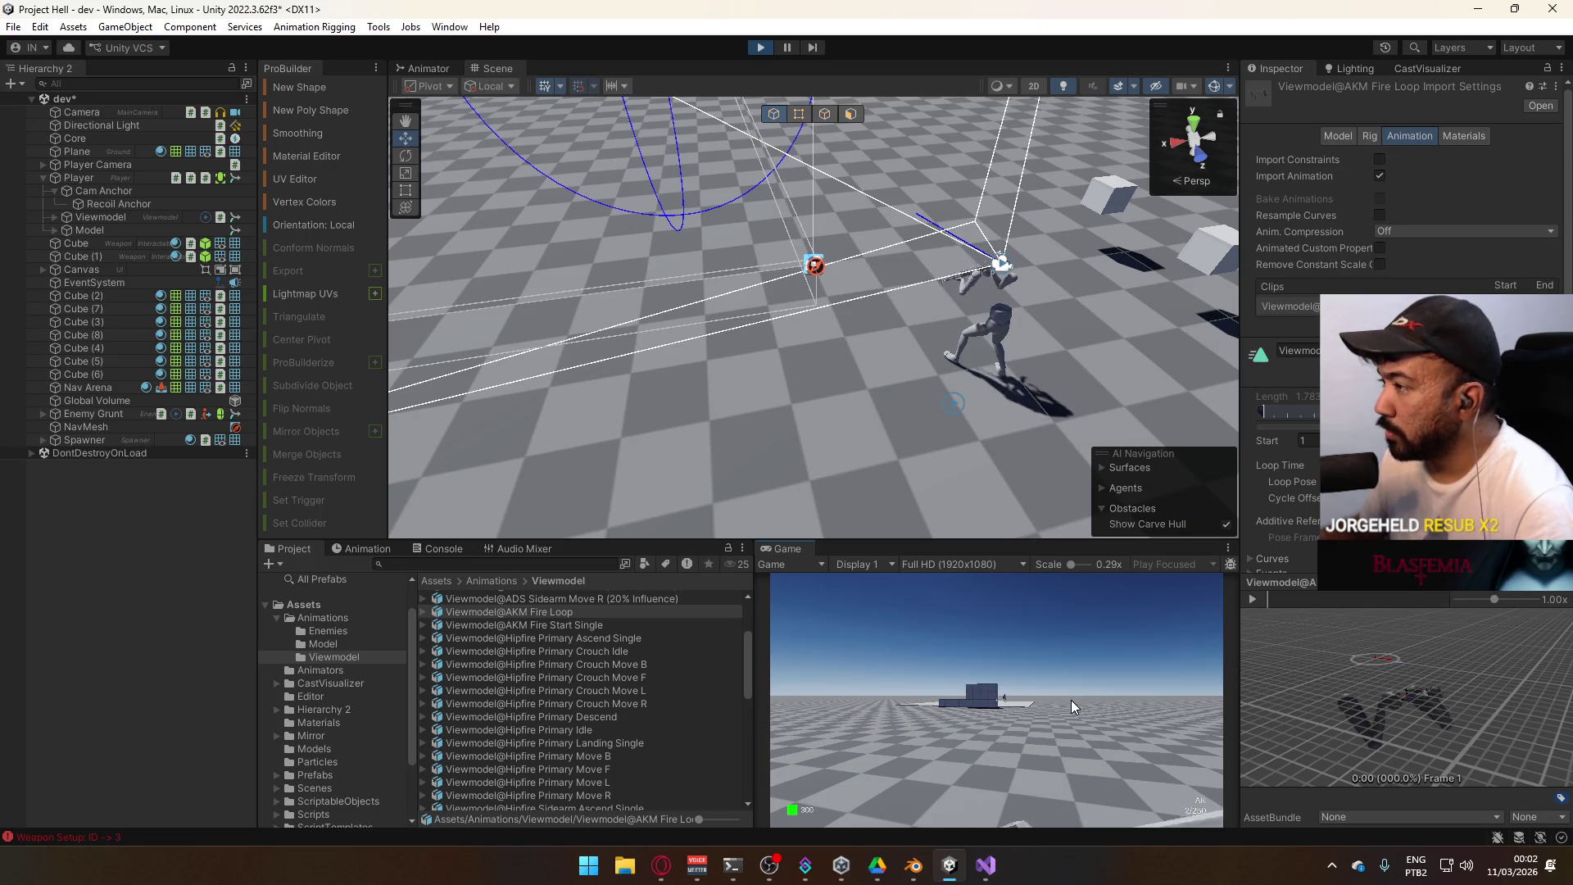
key("1")
key("super")
key("Escape")
mouse_move(819, 246)
left_mouse_down()
mouse_move(867, 189)
mouse_move(881, 197)
left_mouse_up()
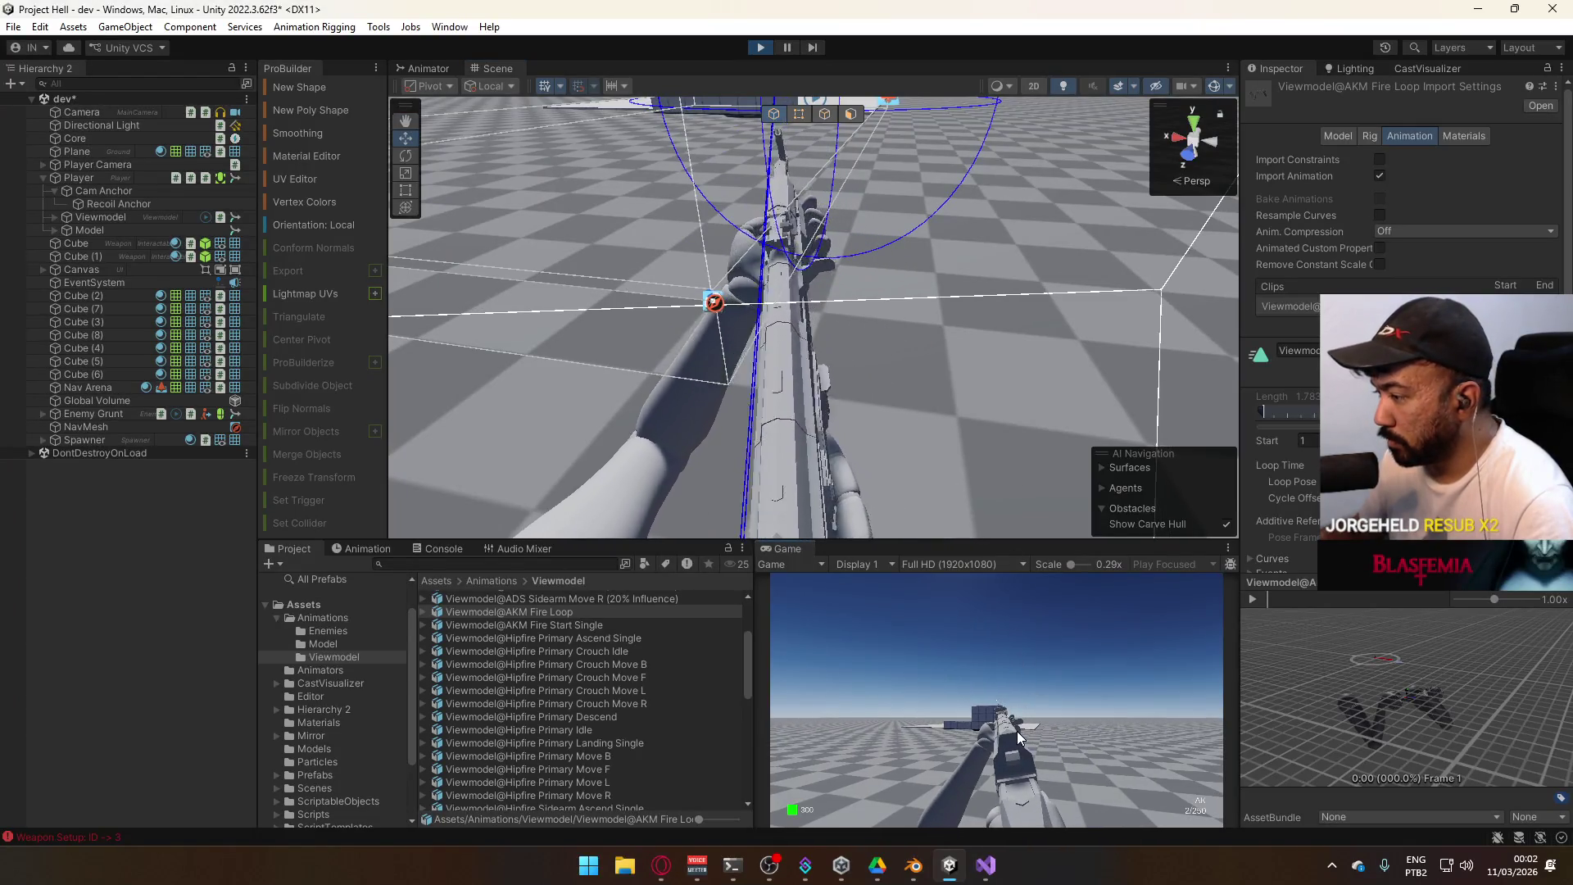
Maximize the Game view to fill the editor
key("super")
left_click(801, 544)
right_click(802, 544)
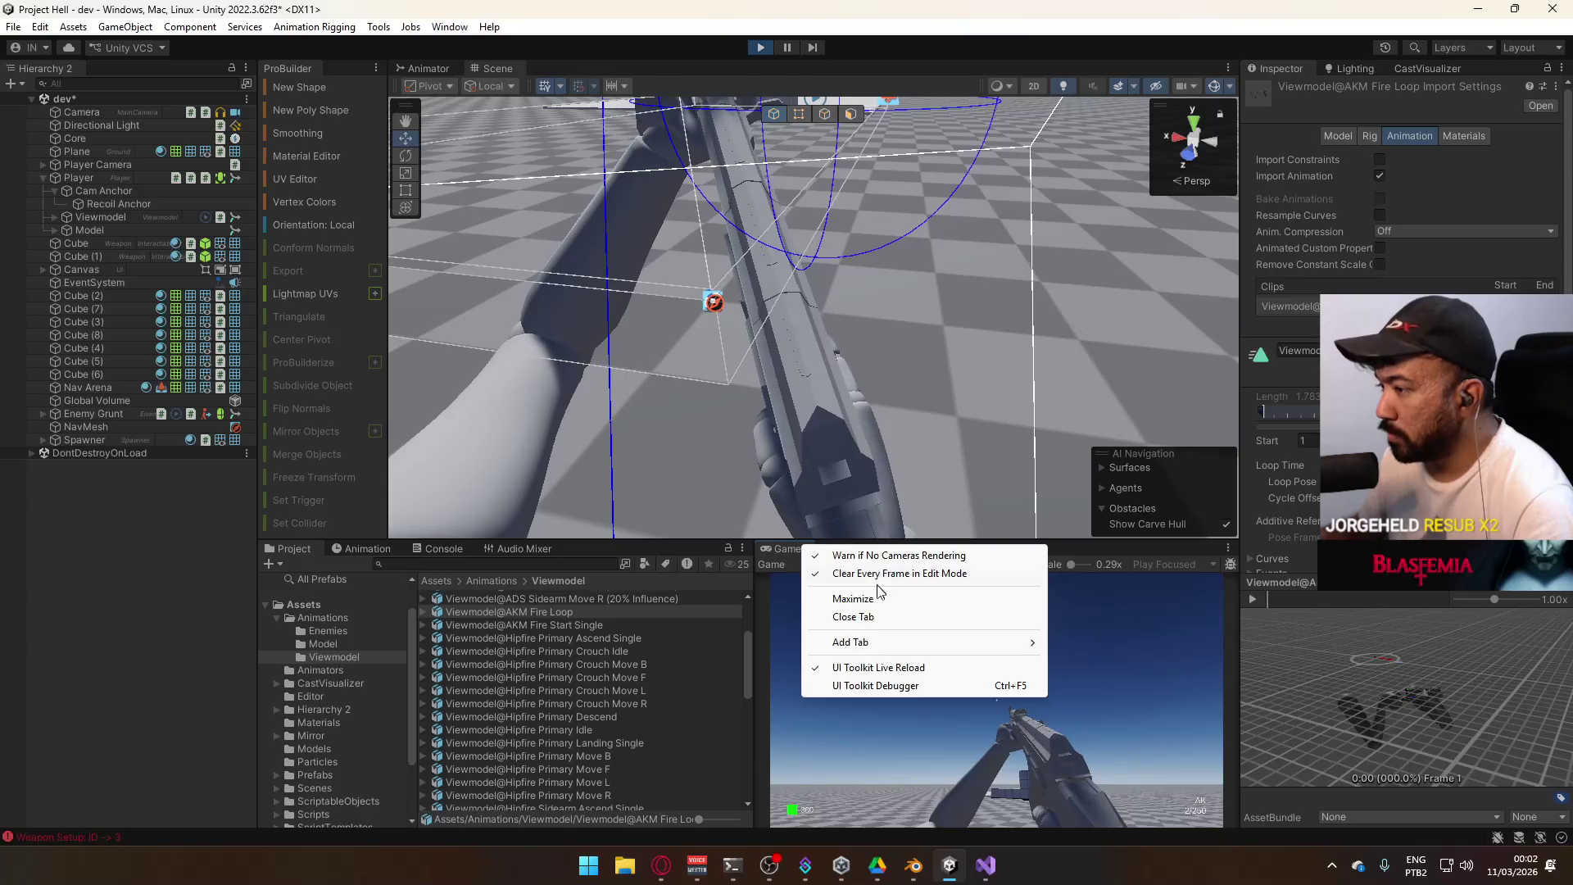
left_click(852, 597)
Fire three AK bursts, reloading with R before and after each
key("super")
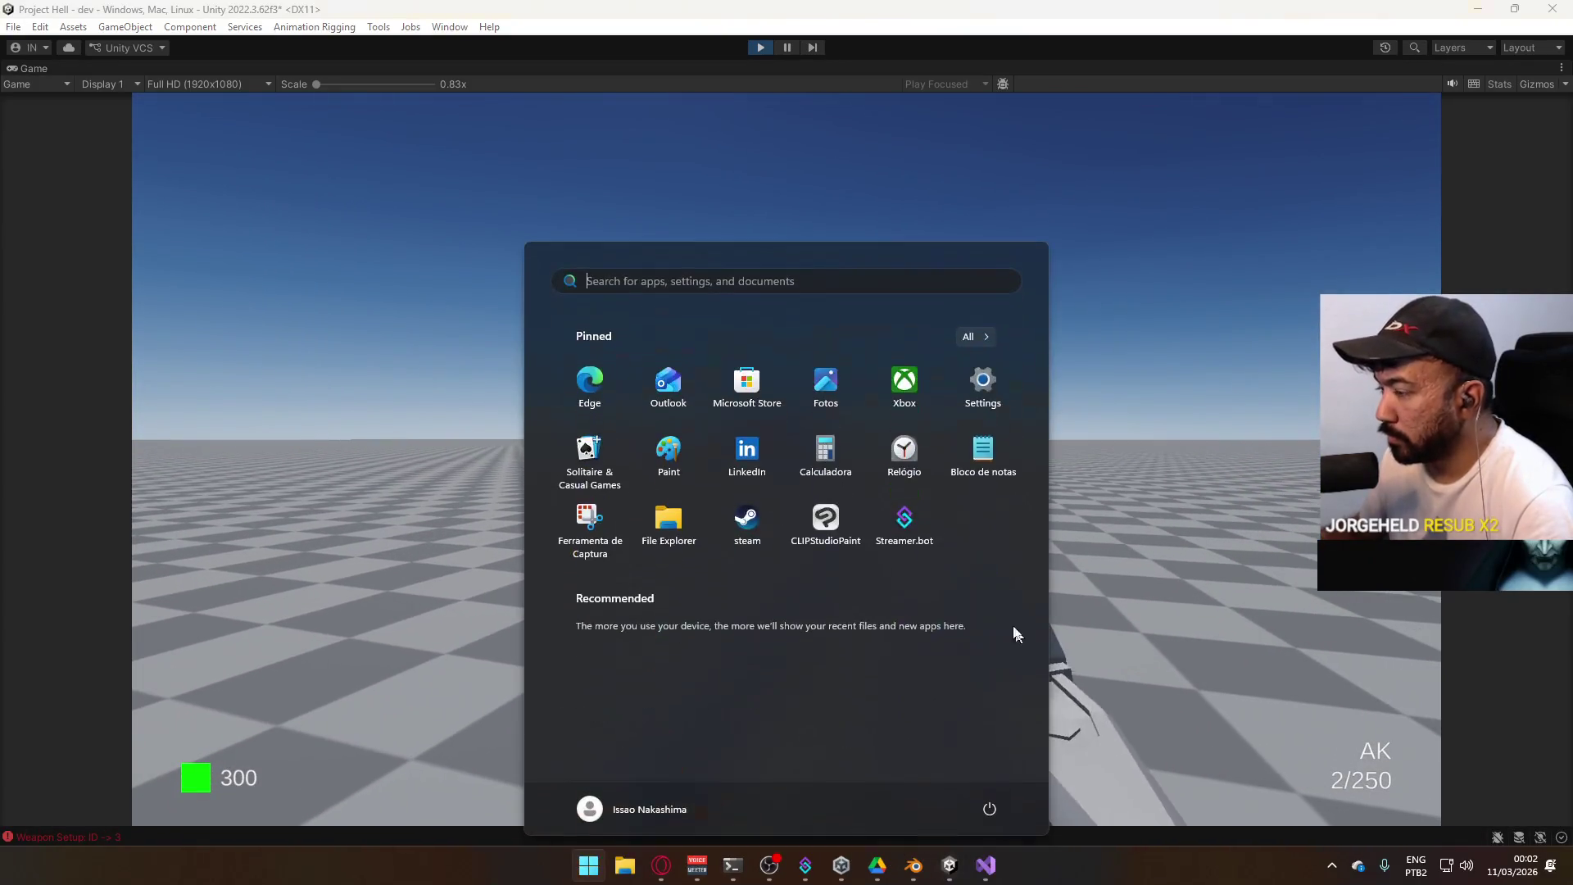
key("super")
key("r")
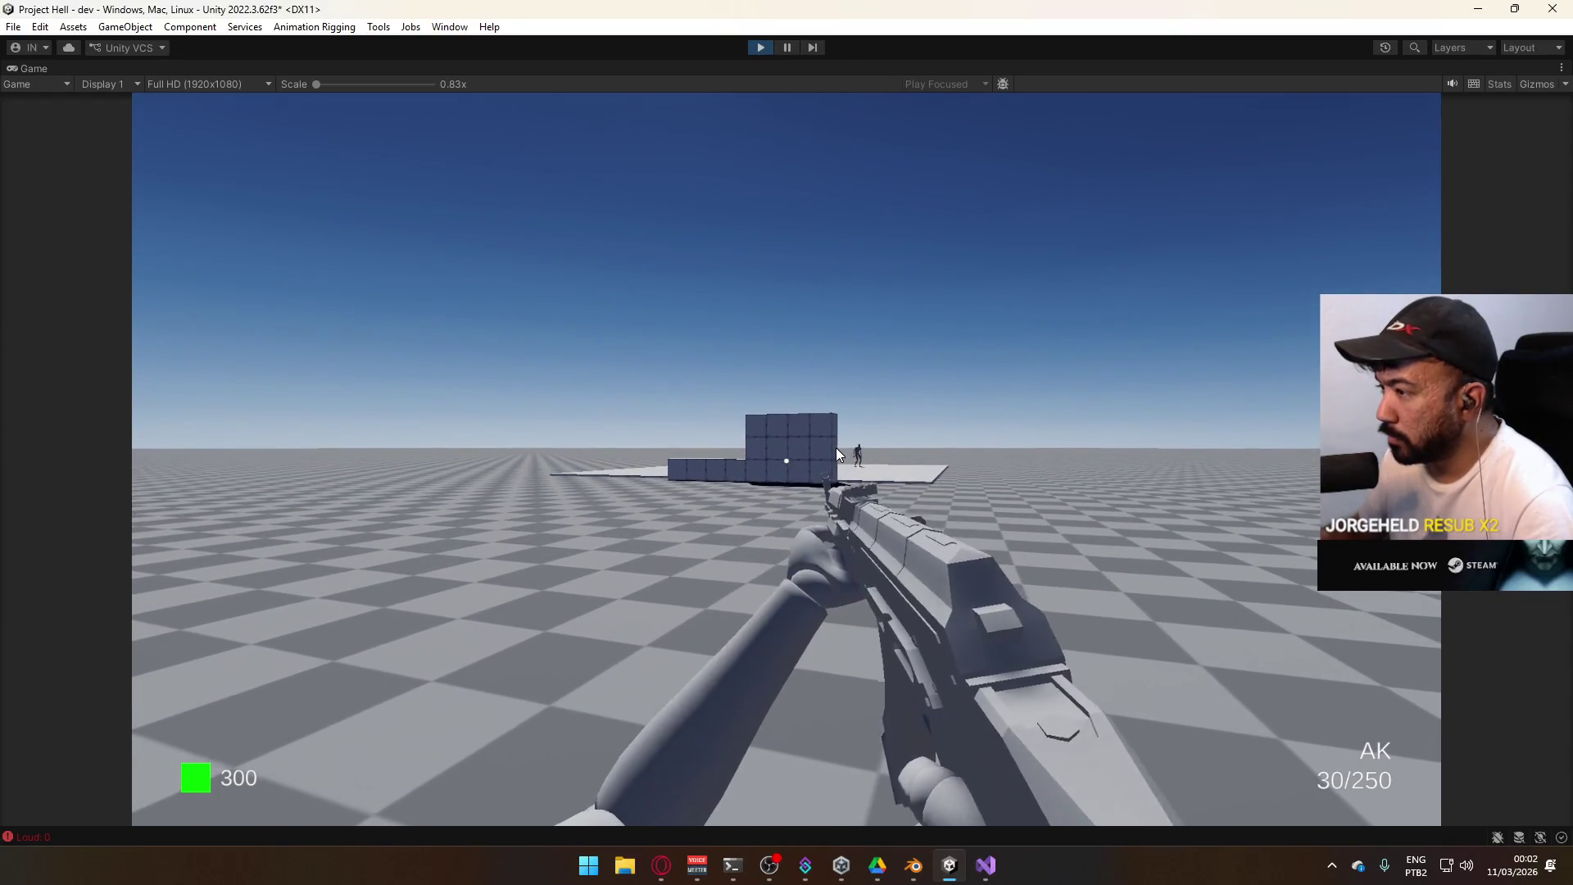
mouse_move(828, 447)
left_mouse_down()
mouse_move(826, 493)
mouse_move(911, 484)
mouse_move(898, 484)
left_mouse_up()
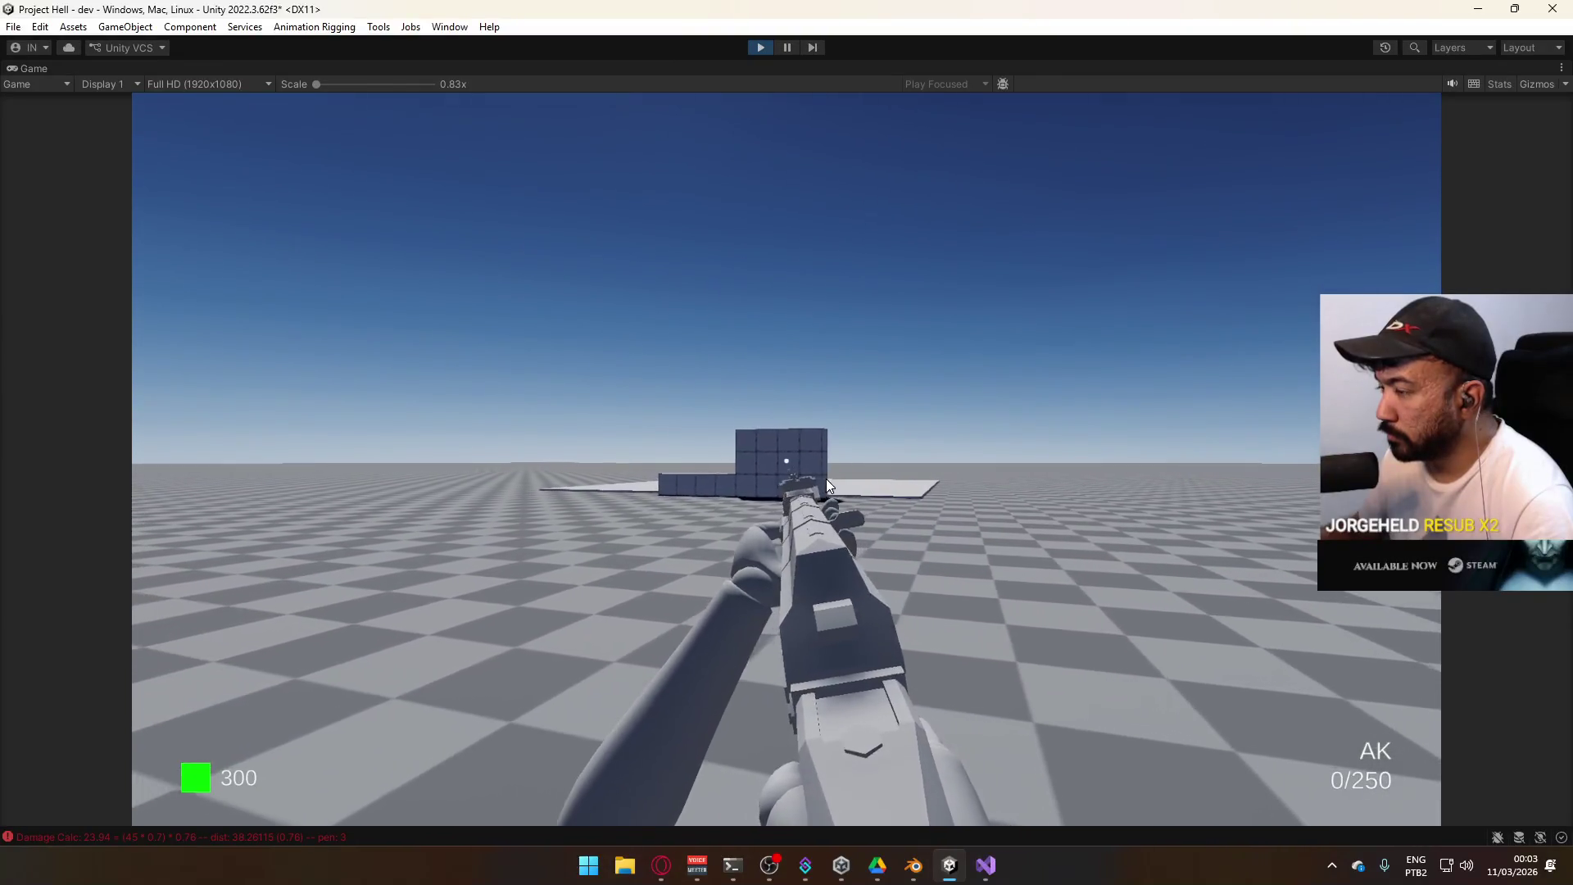
key("r")
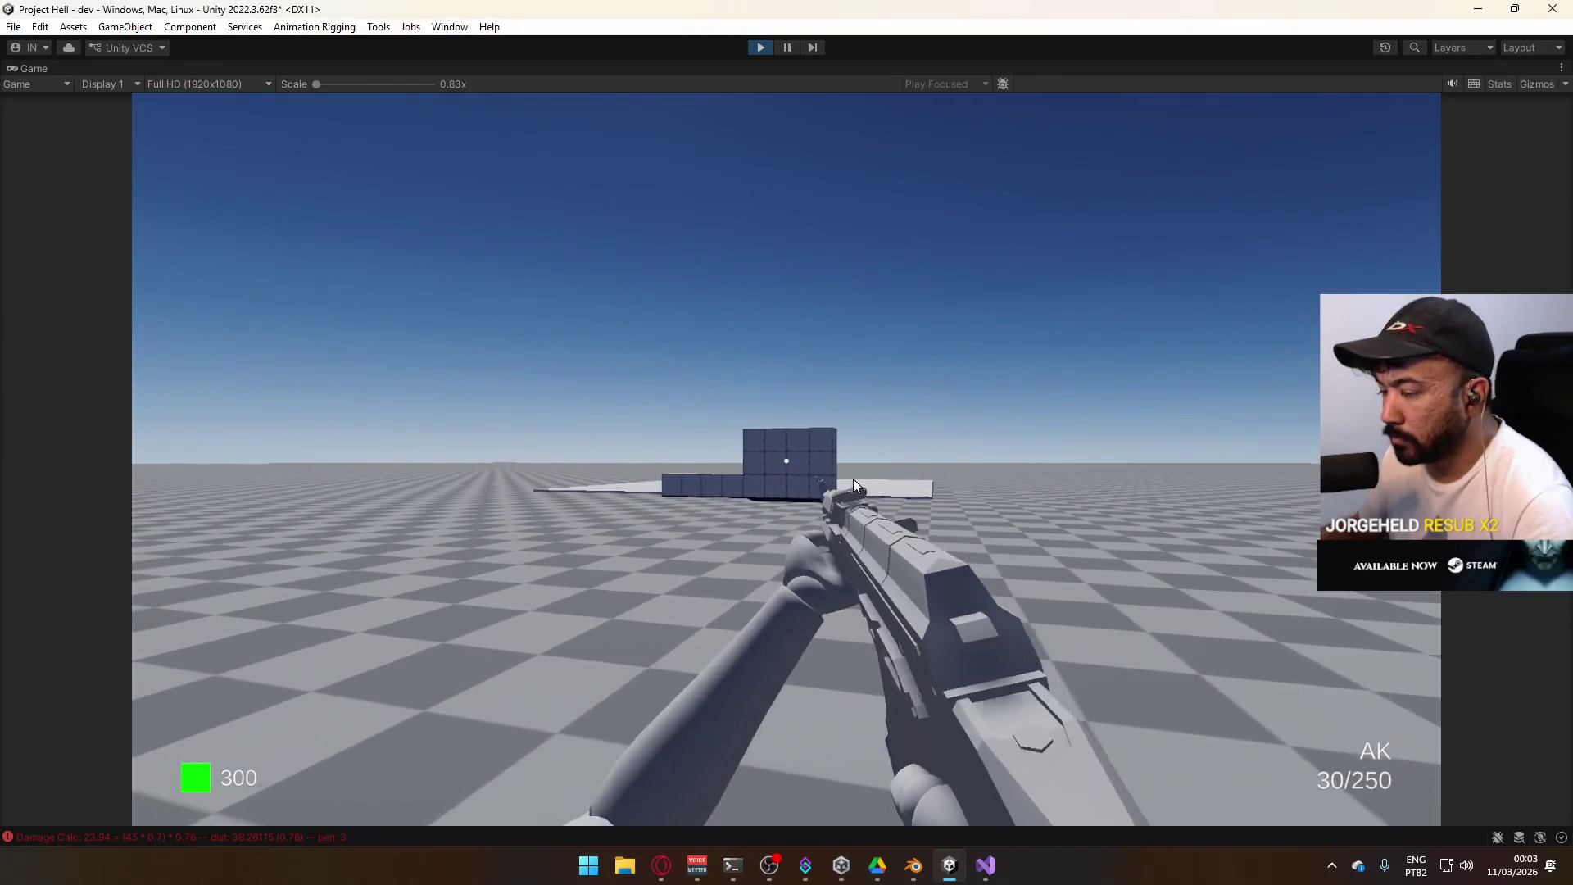
left_click_drag(853, 484, 844, 546)
key("r")
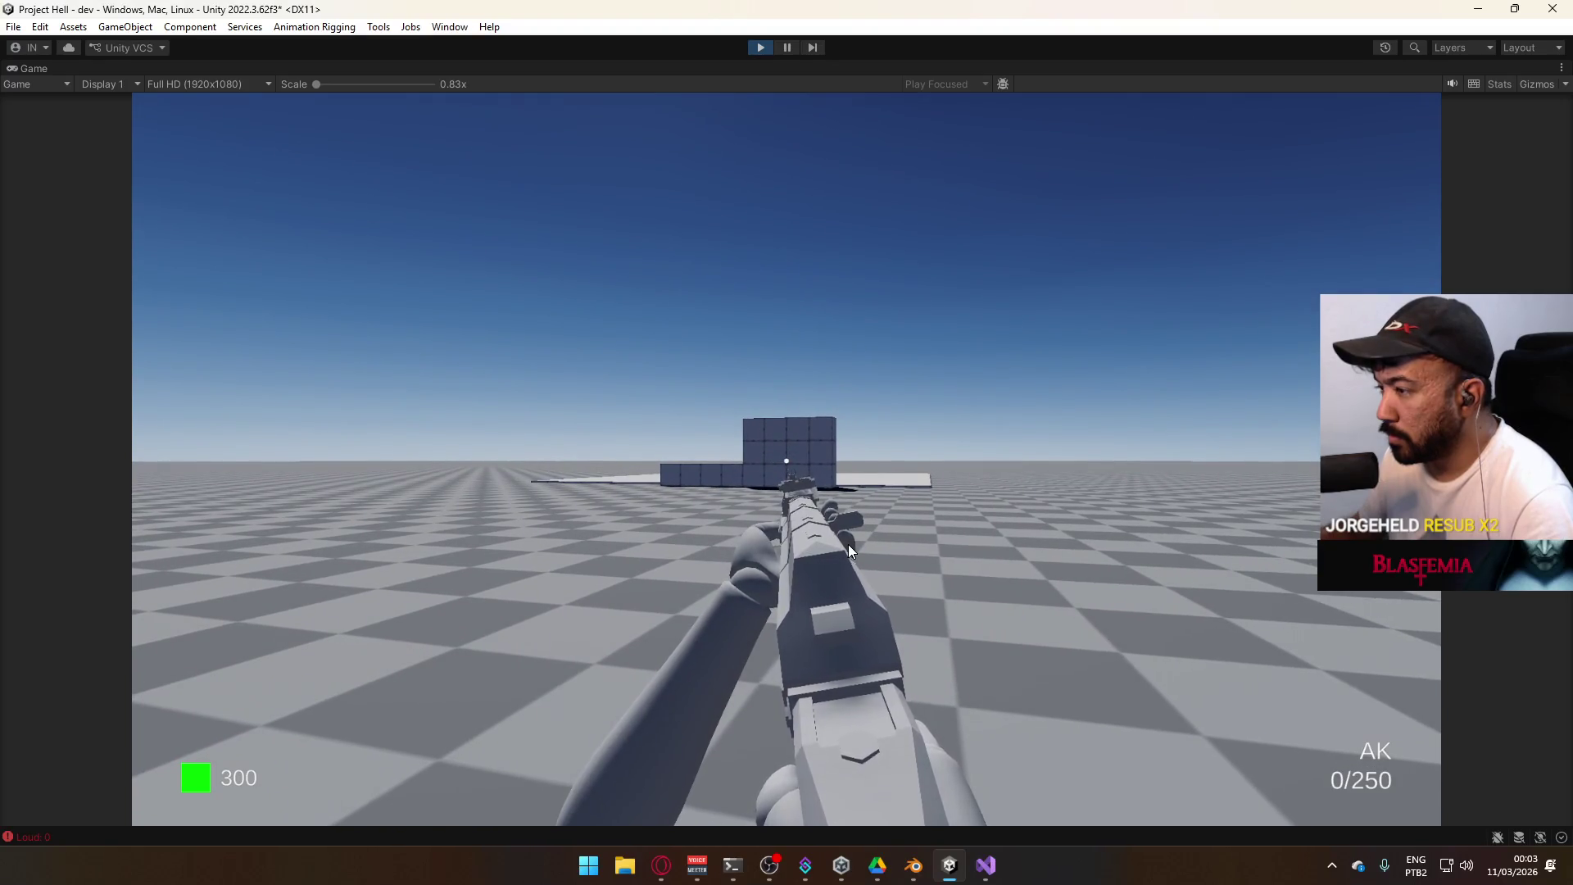
left_click_drag(844, 543, 825, 661)
key("r")
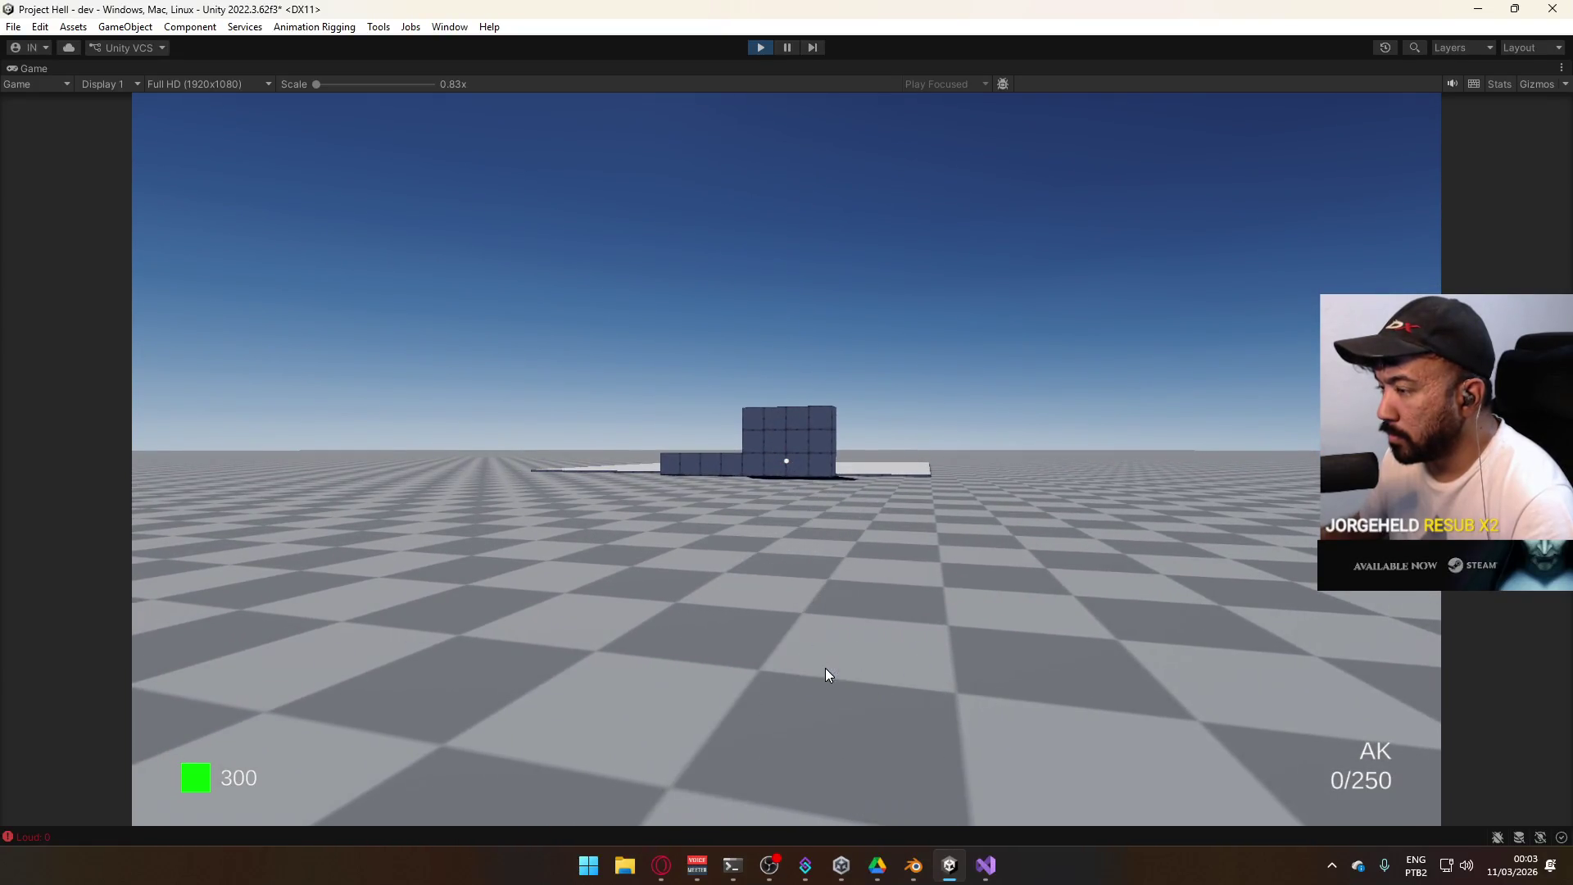
Fire five single shots, then sustained bursts to empty the magazine, and reload
left_click(824, 660)
left_click(822, 660)
left_click(823, 661)
left_click(823, 662)
left_click(821, 662)
left_click(819, 662)
mouse_move(820, 662)
left_mouse_down()
mouse_move(814, 716)
mouse_move(874, 731)
left_mouse_up()
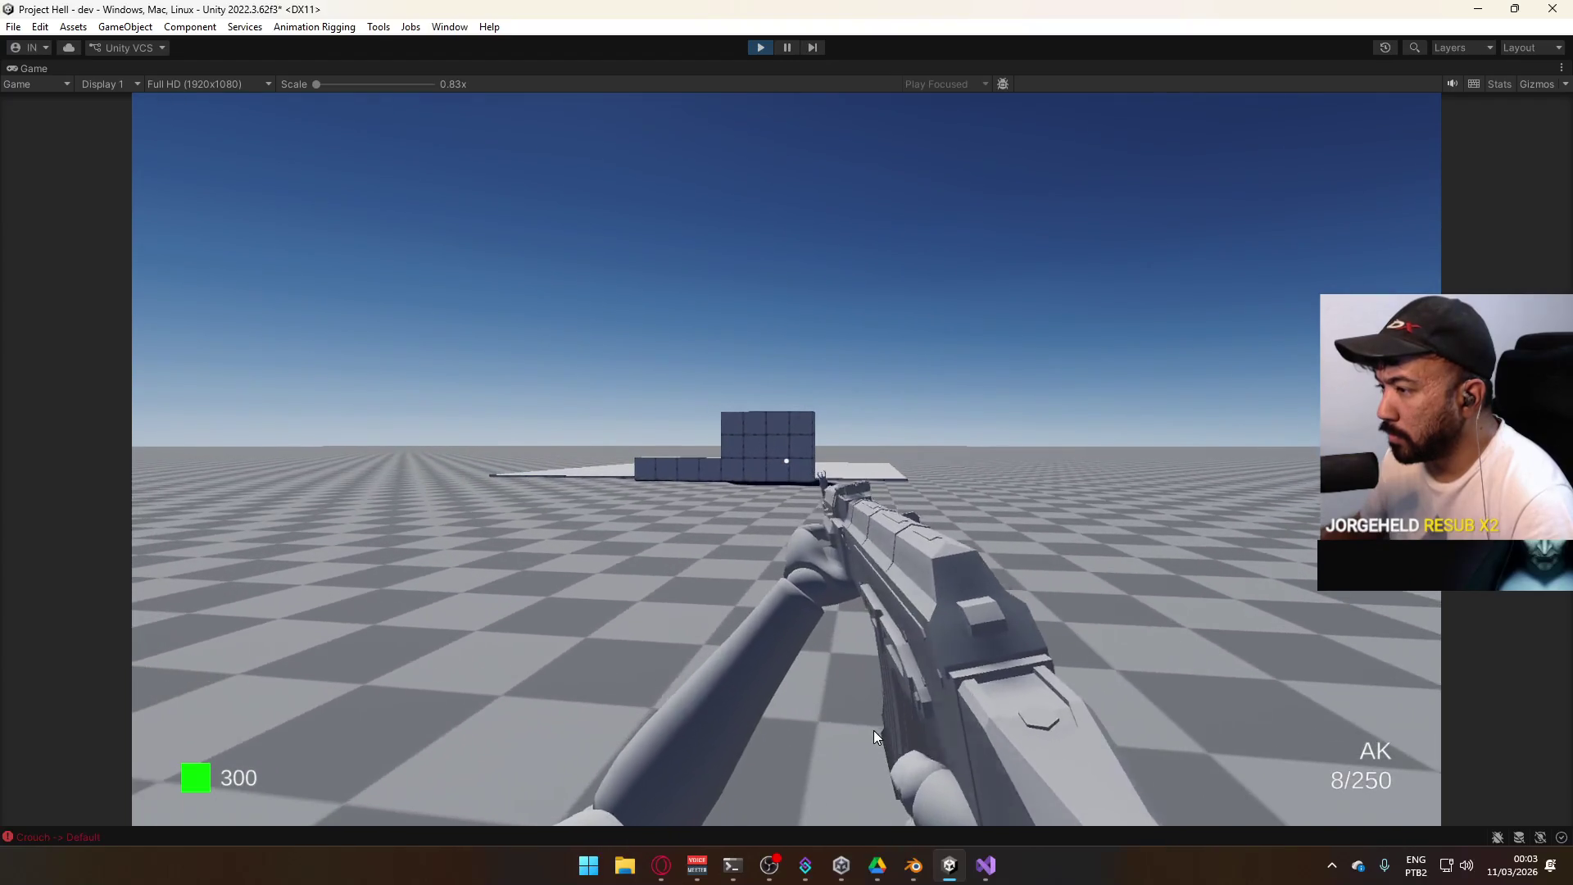
key("super")
Close the Start menu and bring up the Game panel's options
key("super")
left_click_drag(1002, 434, 938, 588)
left_click(960, 522)
key("super")
left_click(829, 76)
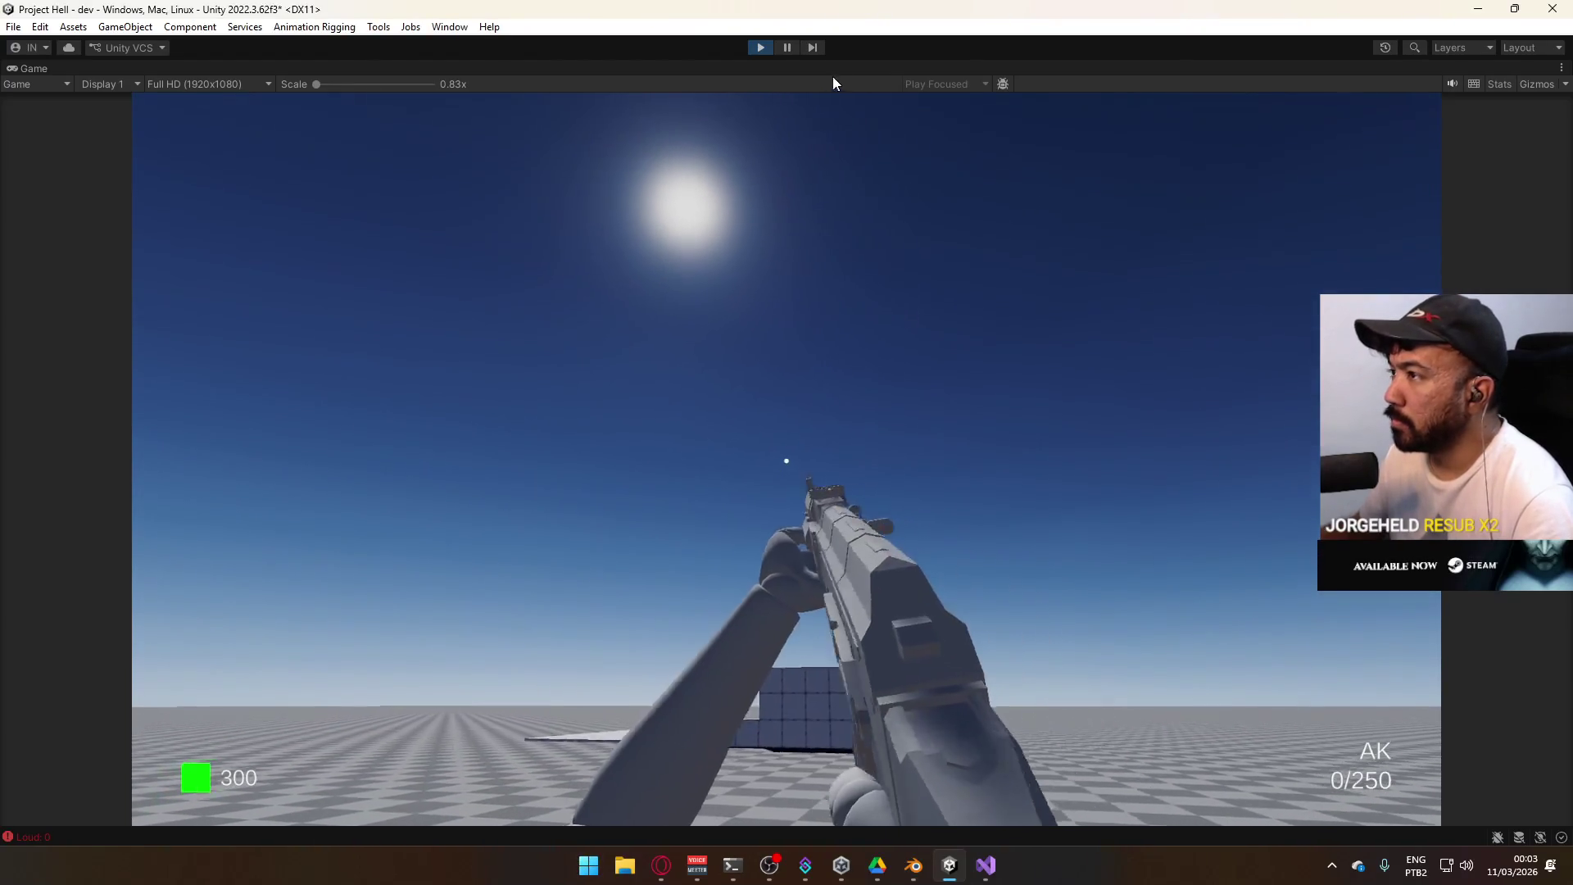
right_click(868, 74)
Restore the full editor layout and view the Viewmodel's Fire (Single) and Fire (Auto) animator layers
left_click(922, 124)
key("super")
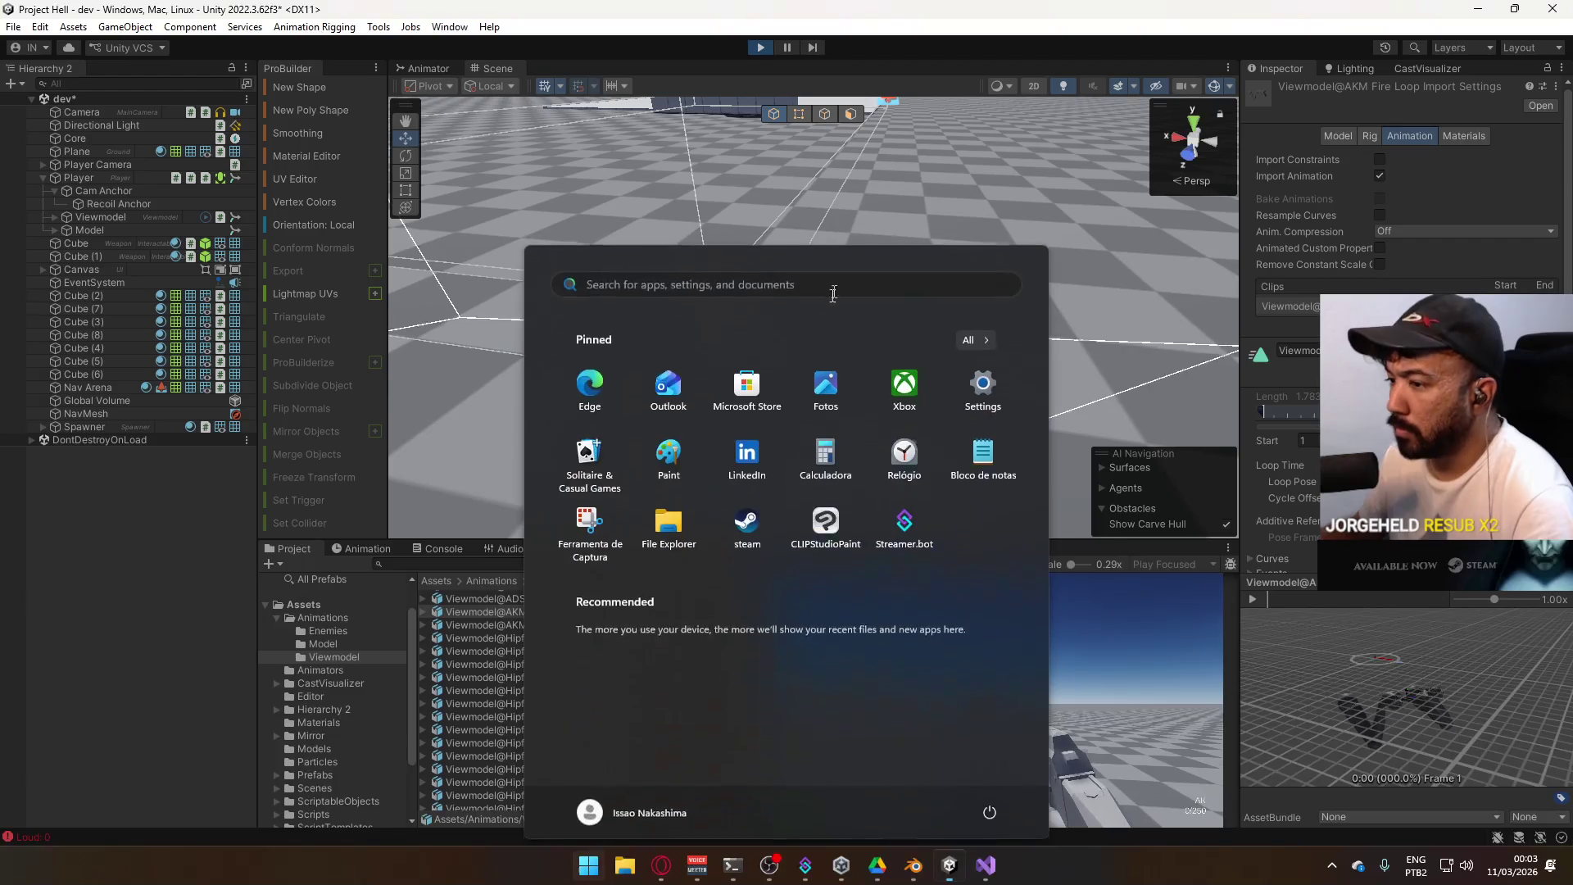
left_click(723, 607)
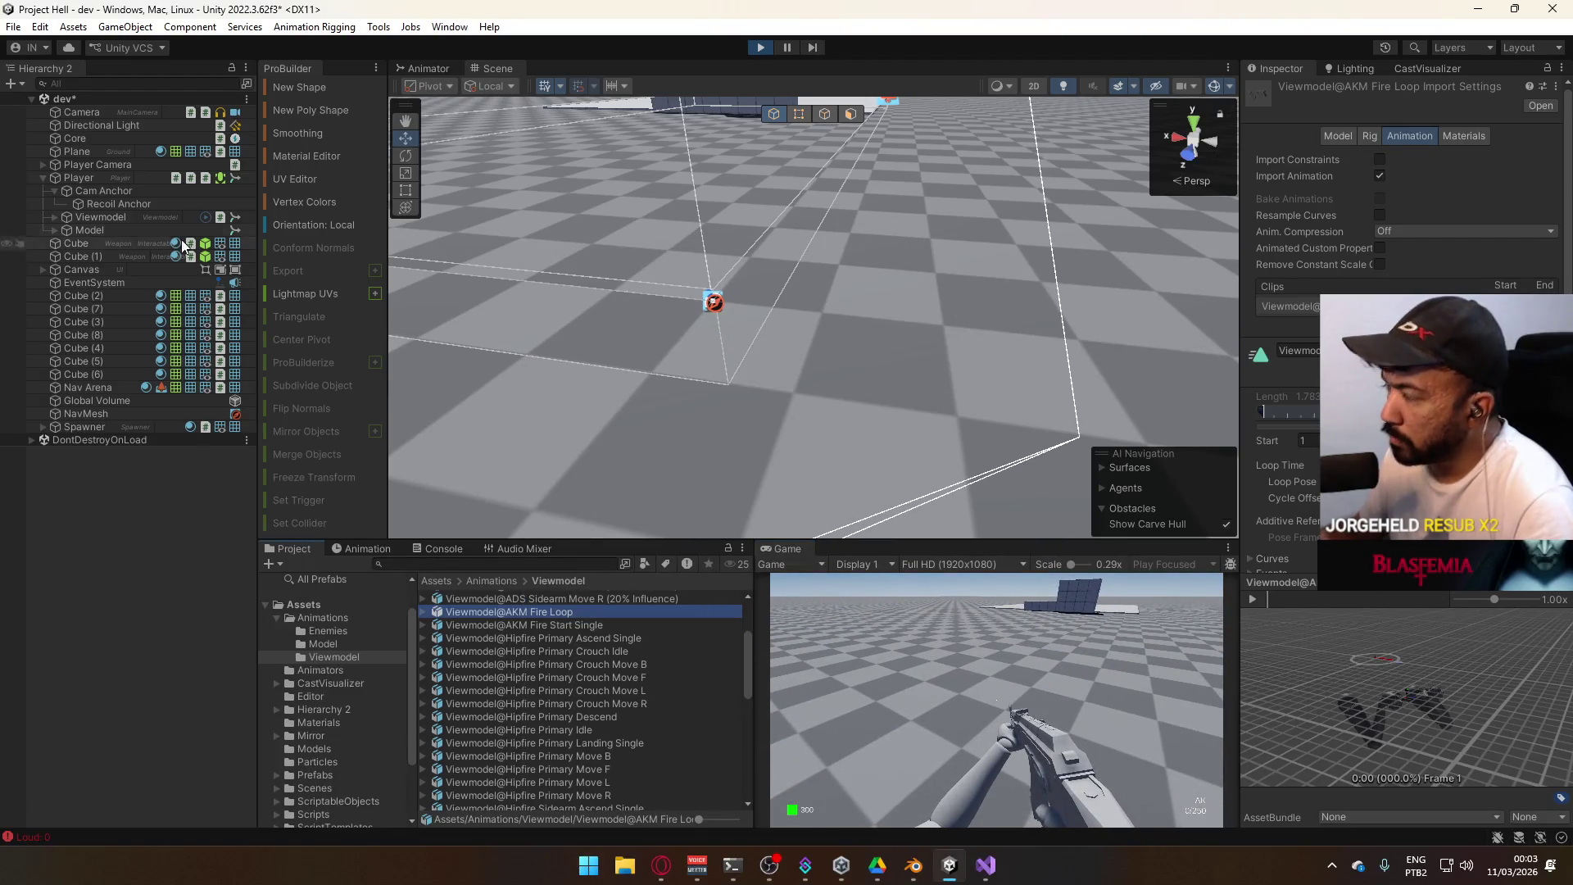
left_click(440, 72)
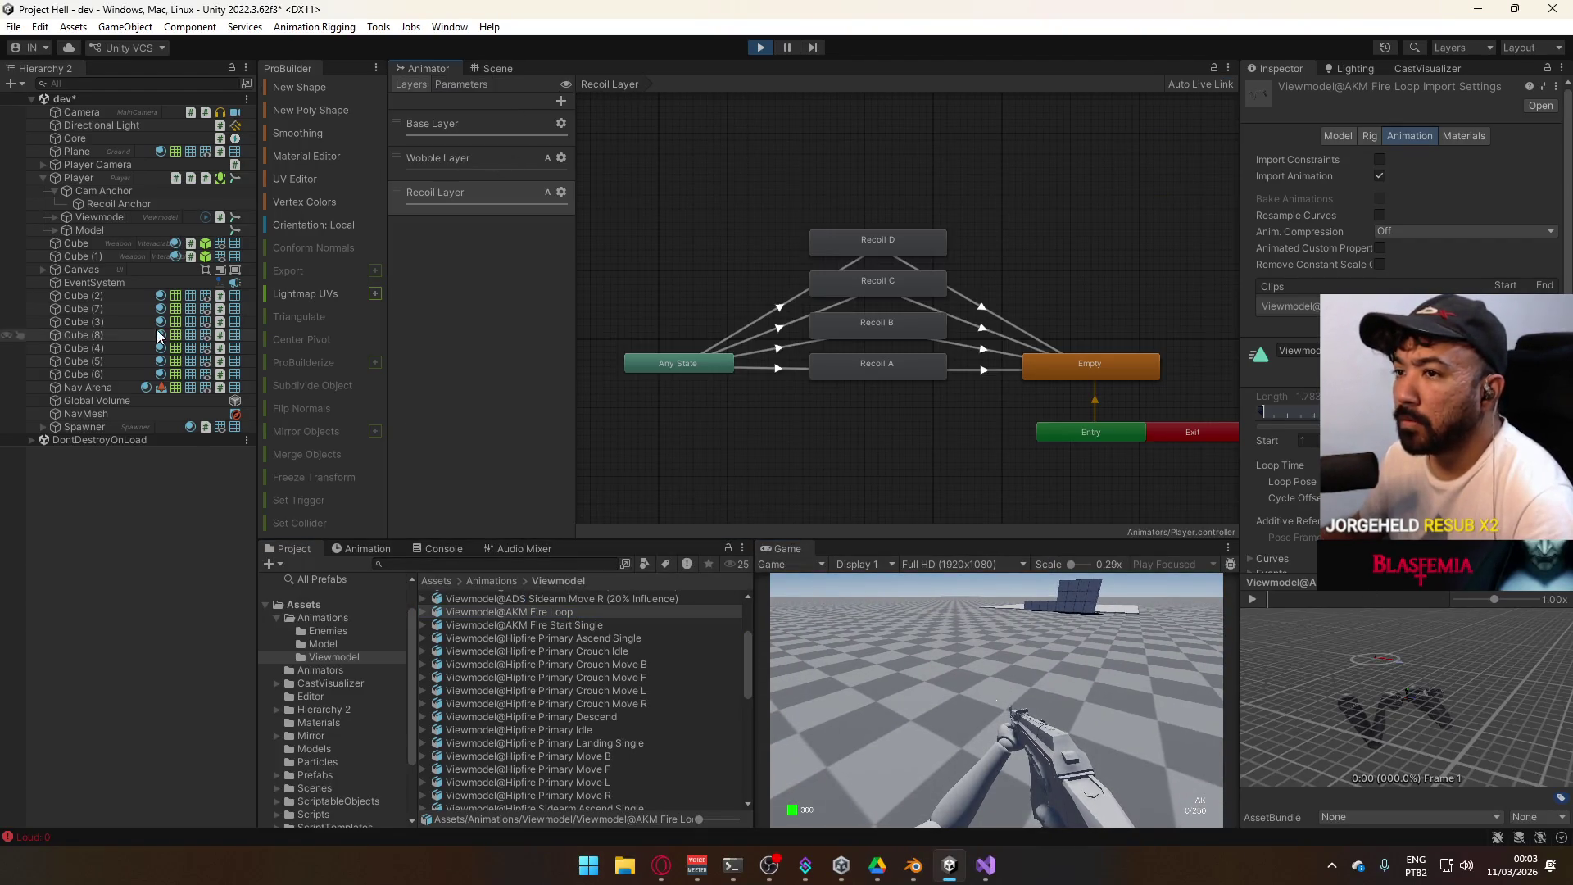
left_click(91, 217)
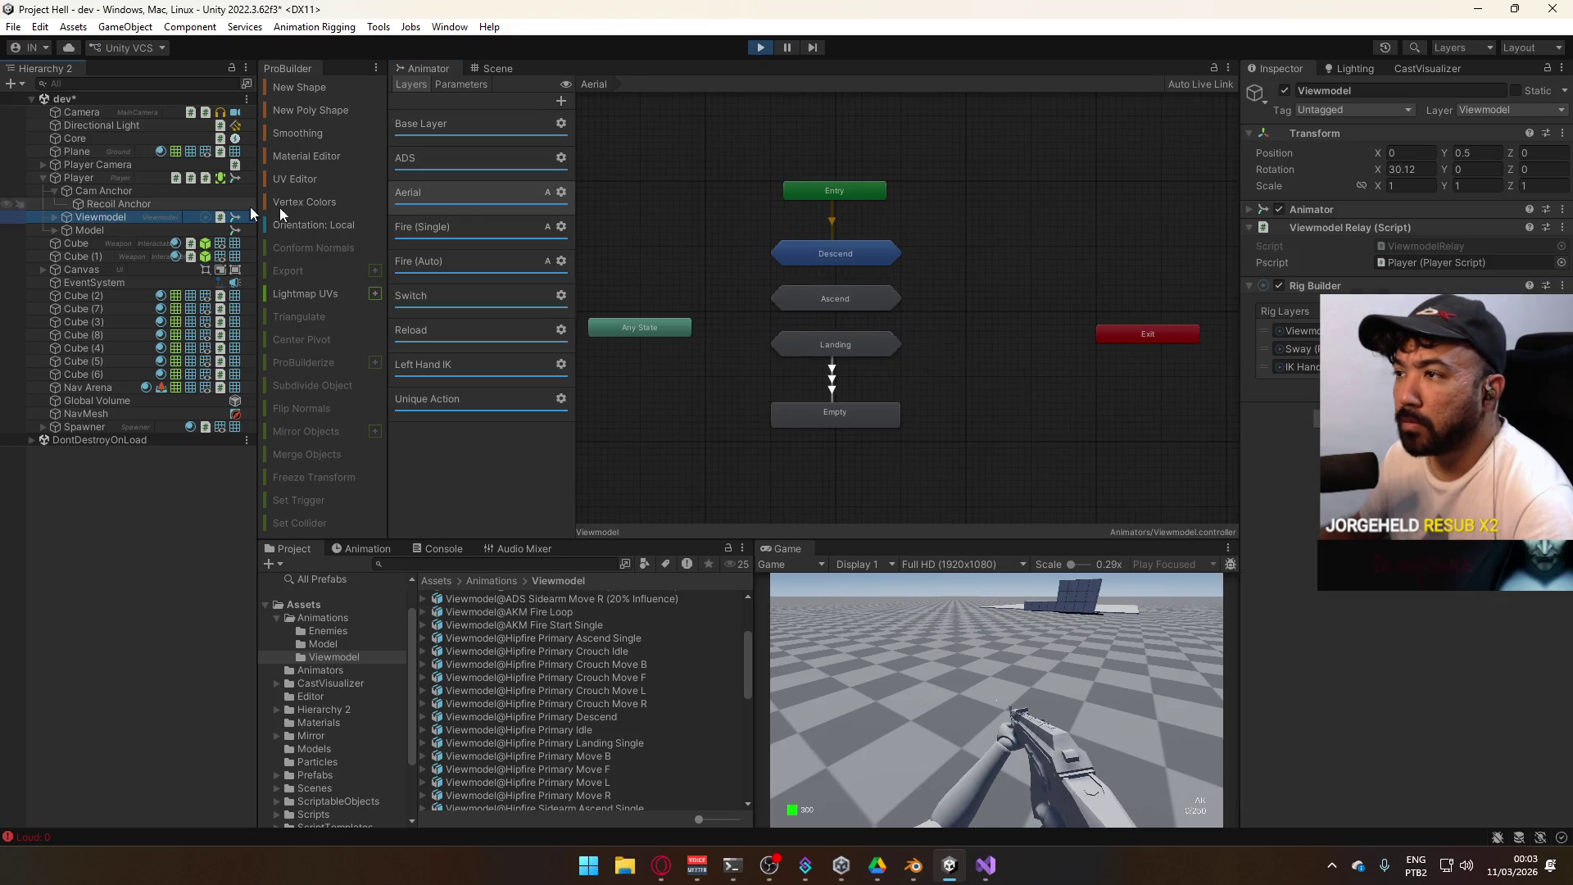
left_click(439, 229)
left_click(426, 261)
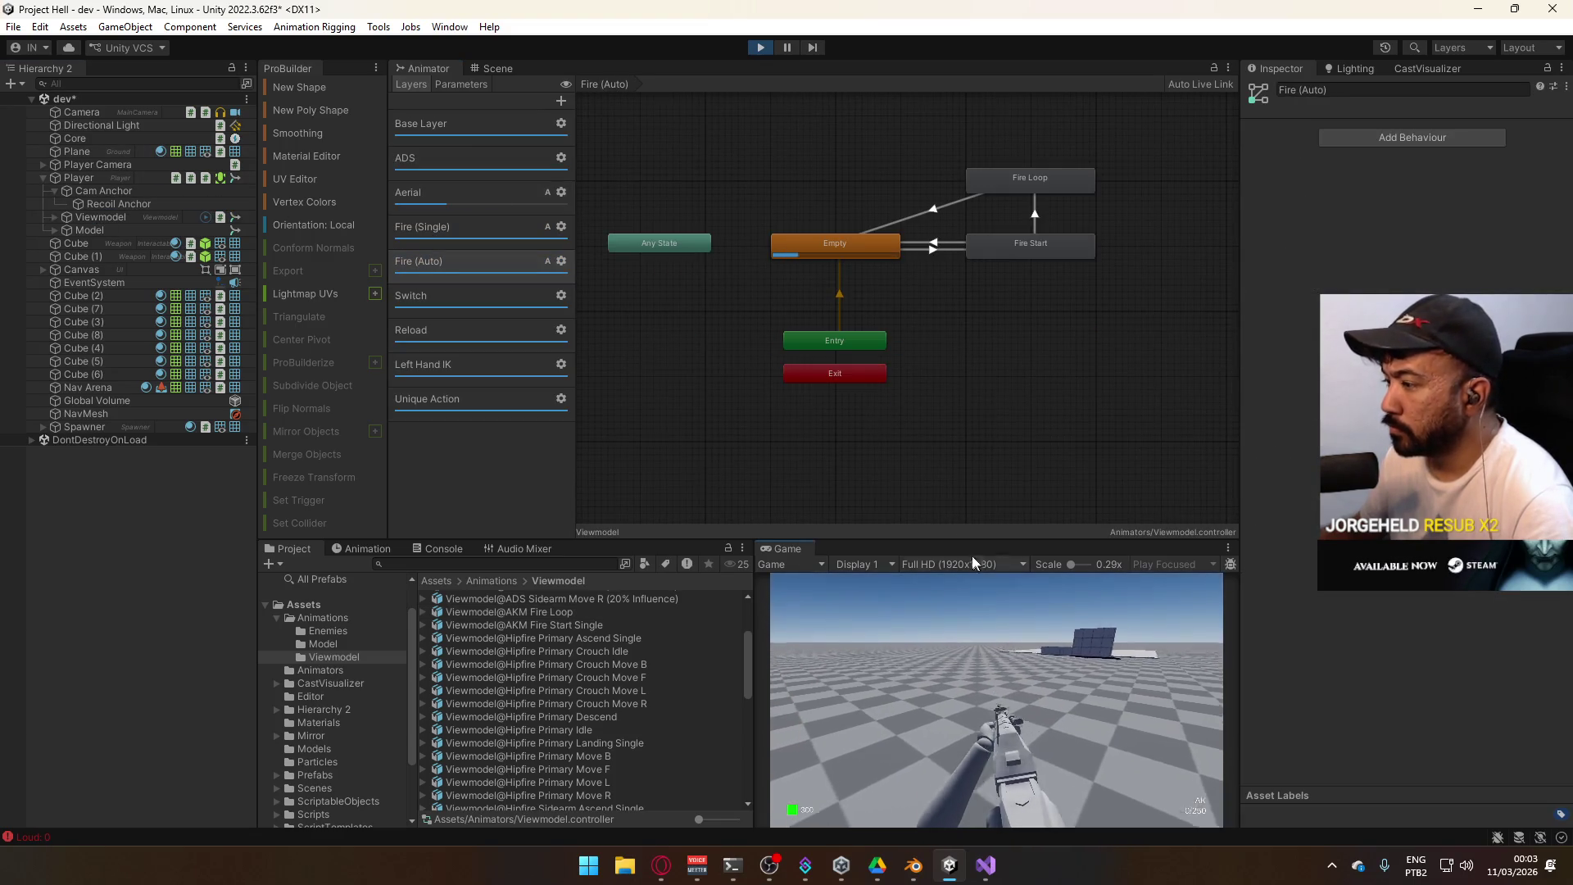
Test-fire the rifle in the running game with single shots and sustained bursts
key("super")
left_click(1099, 719)
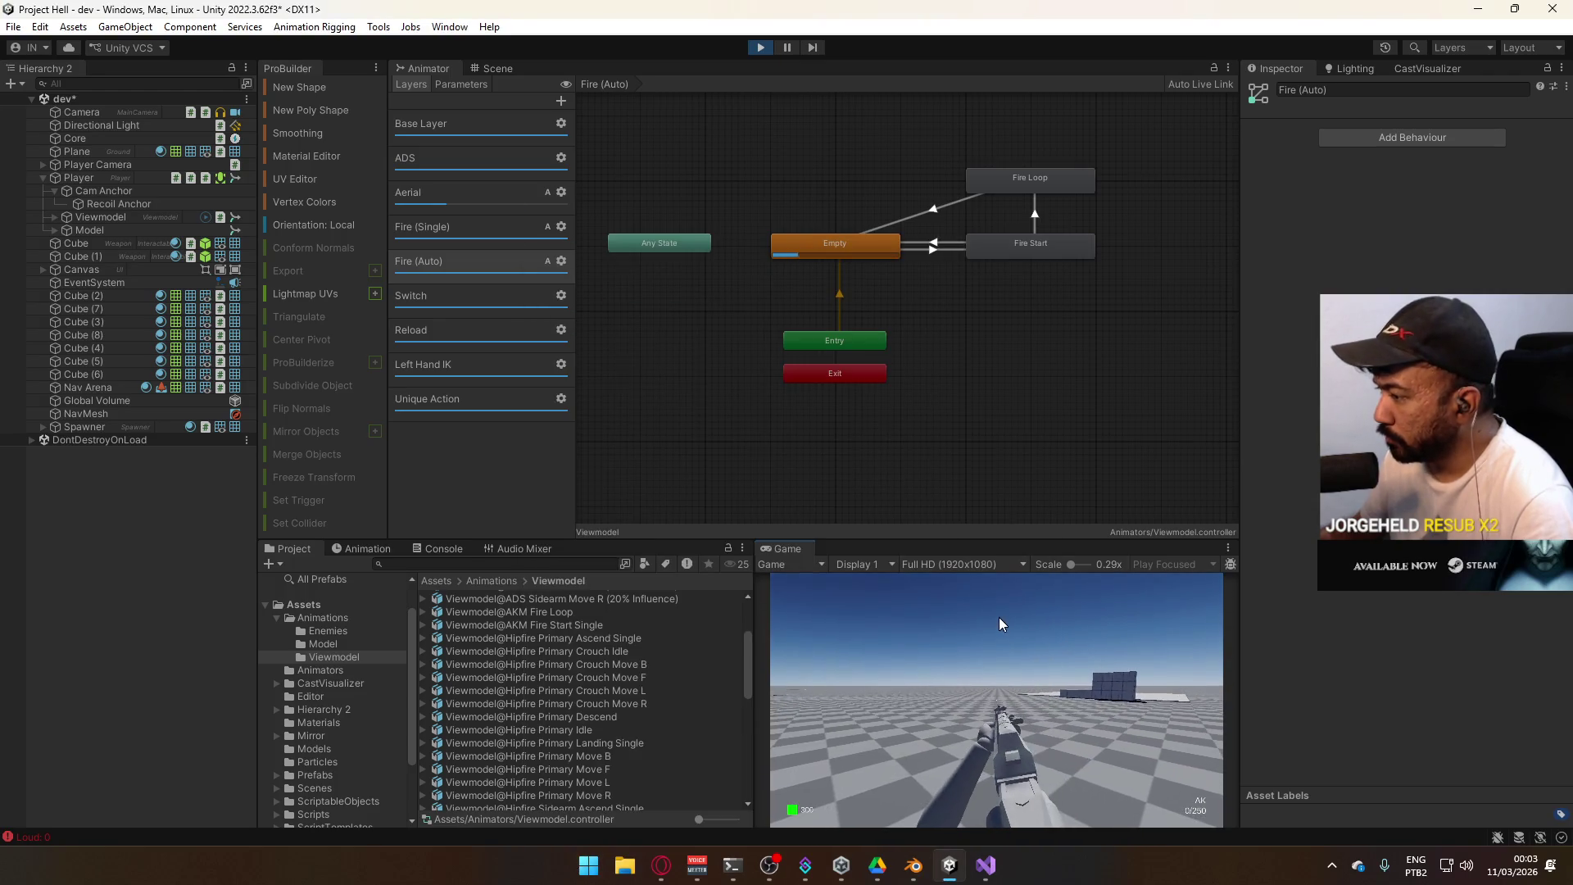
key("super")
left_click(1058, 706)
left_click(1057, 706)
left_click_drag(1057, 706, 1054, 730)
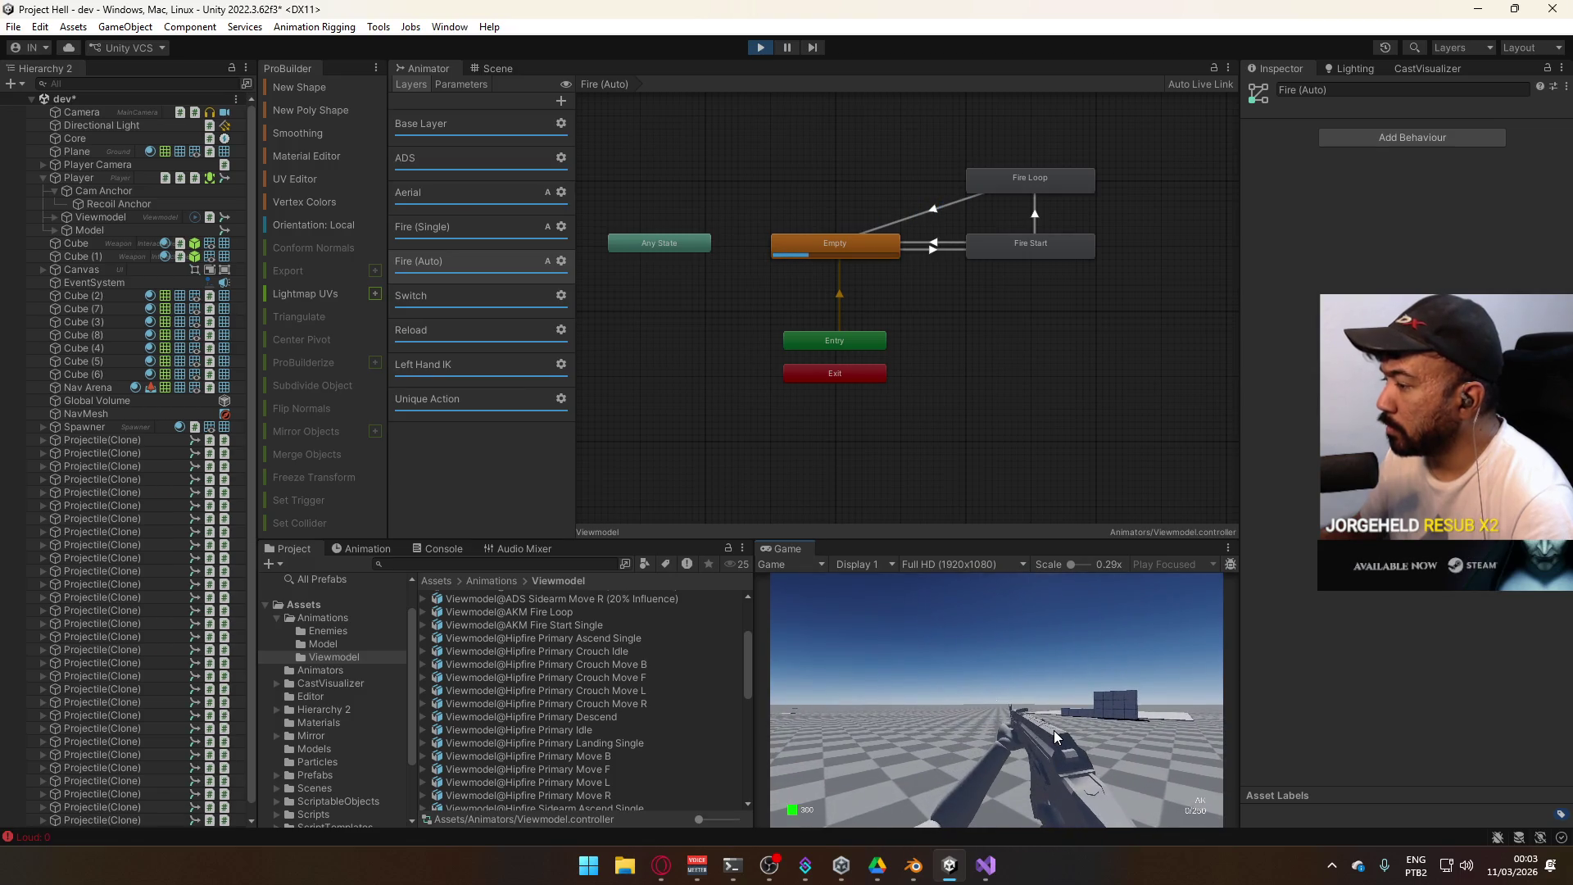
left_click(1047, 730)
left_click_drag(1047, 729, 1035, 763)
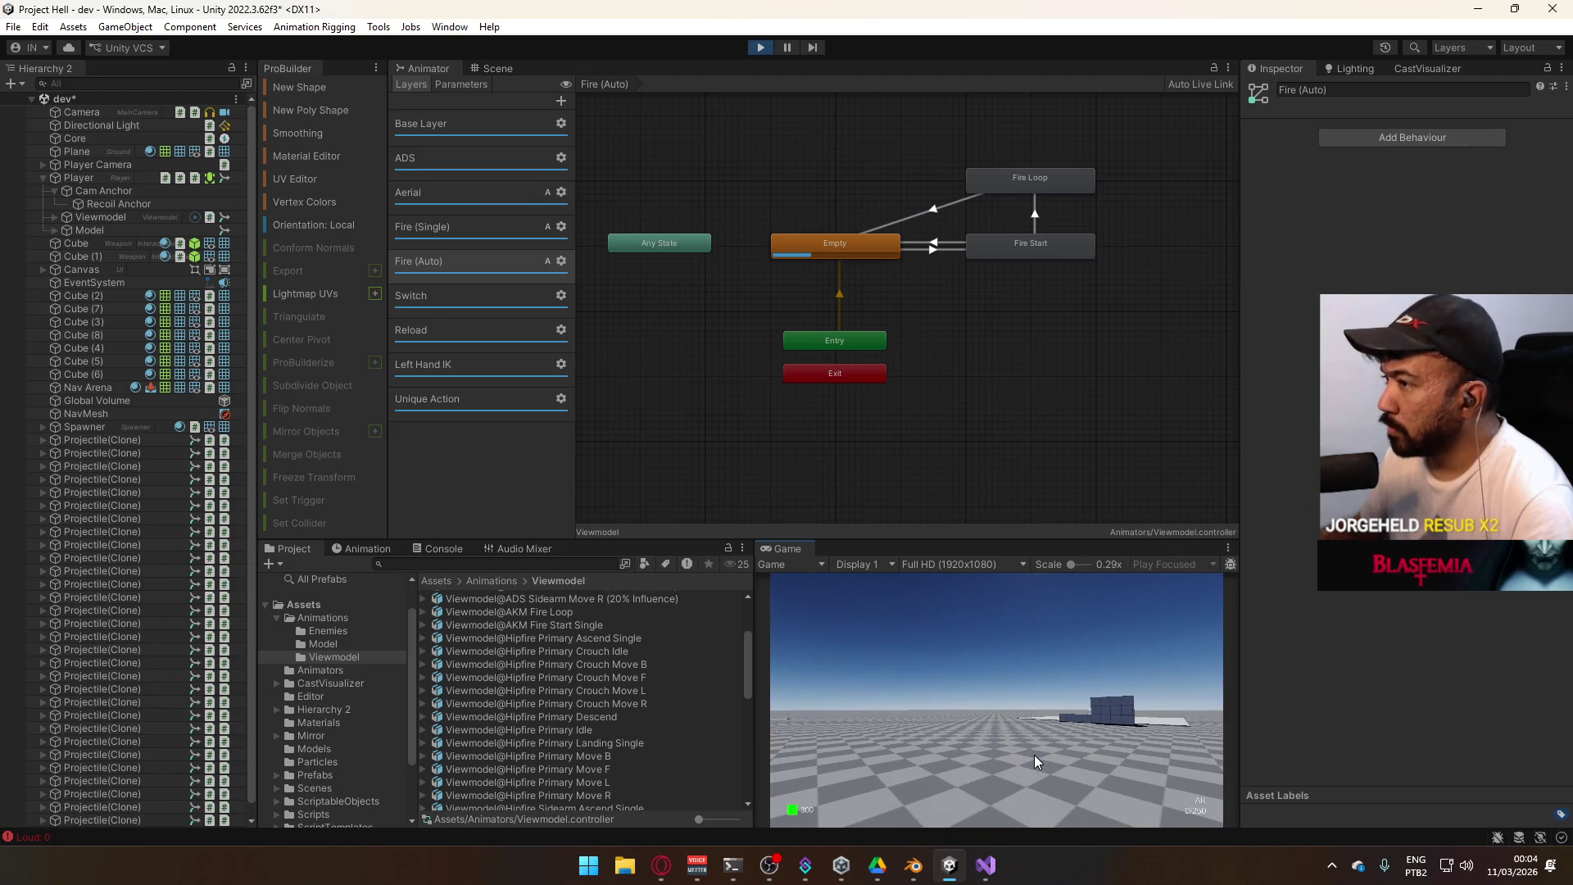
key("super")
Recheck the Fire layers, then step through Model, Cam Anchor and Player in the Hierarchy
left_click(457, 227)
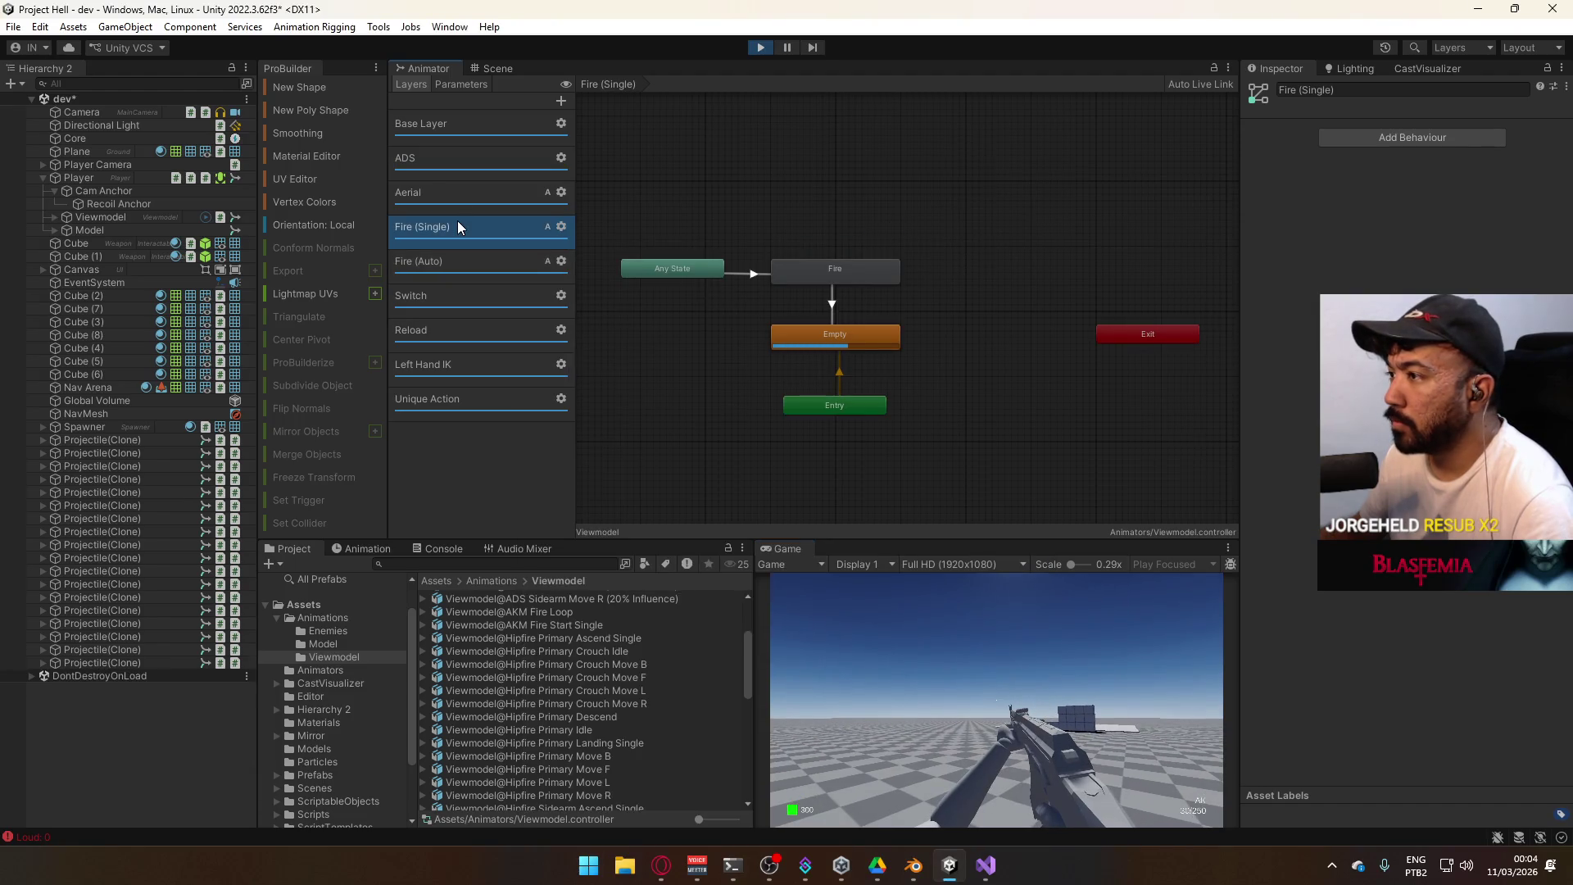
left_click(446, 260)
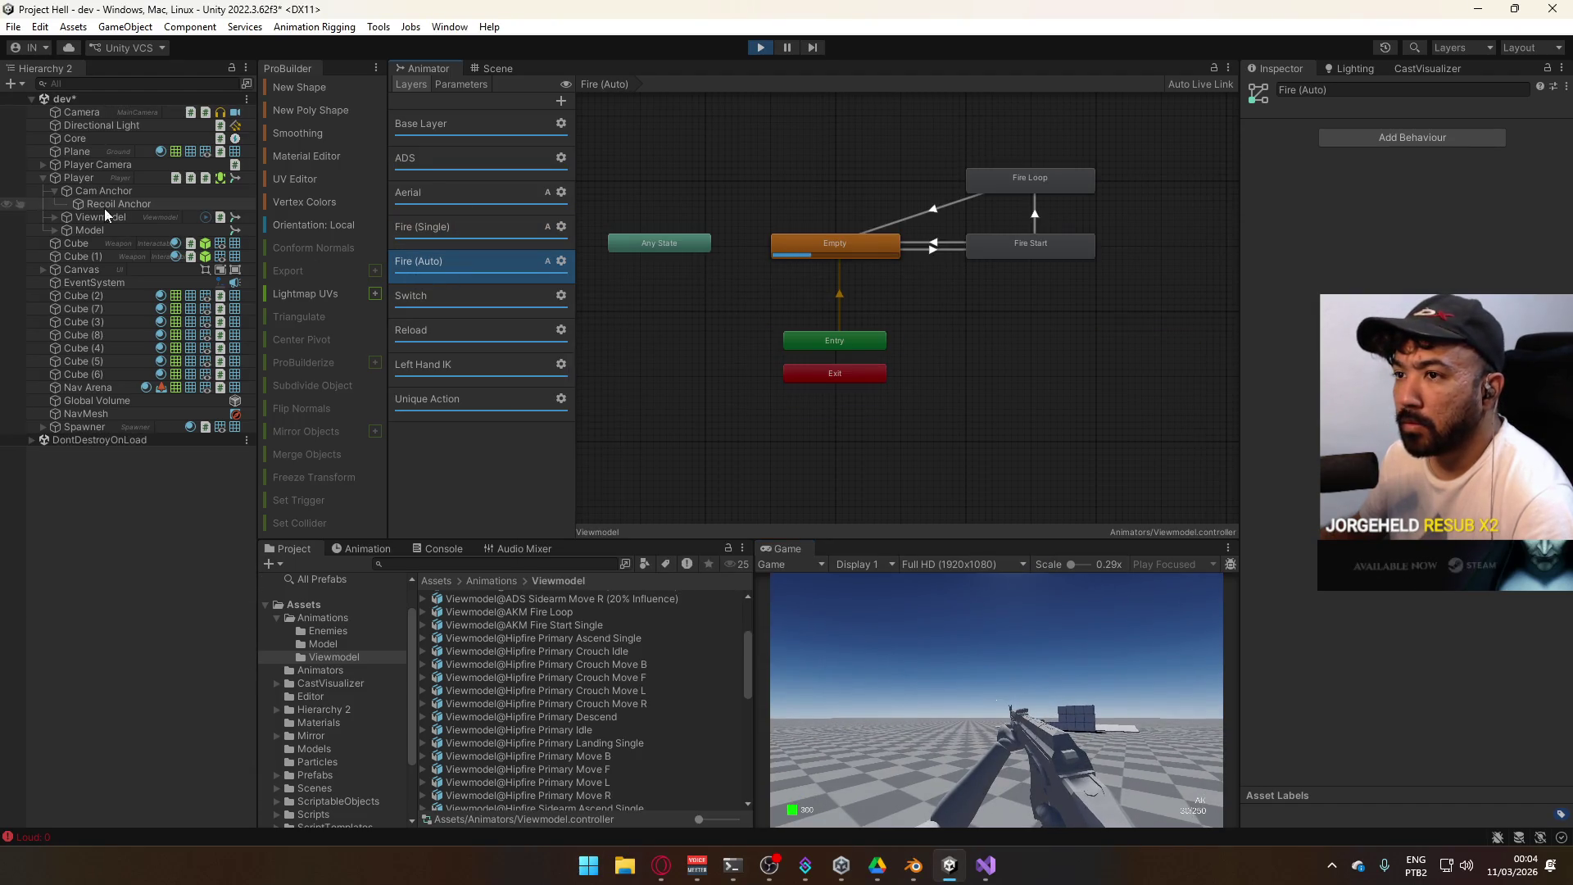
left_click(113, 230)
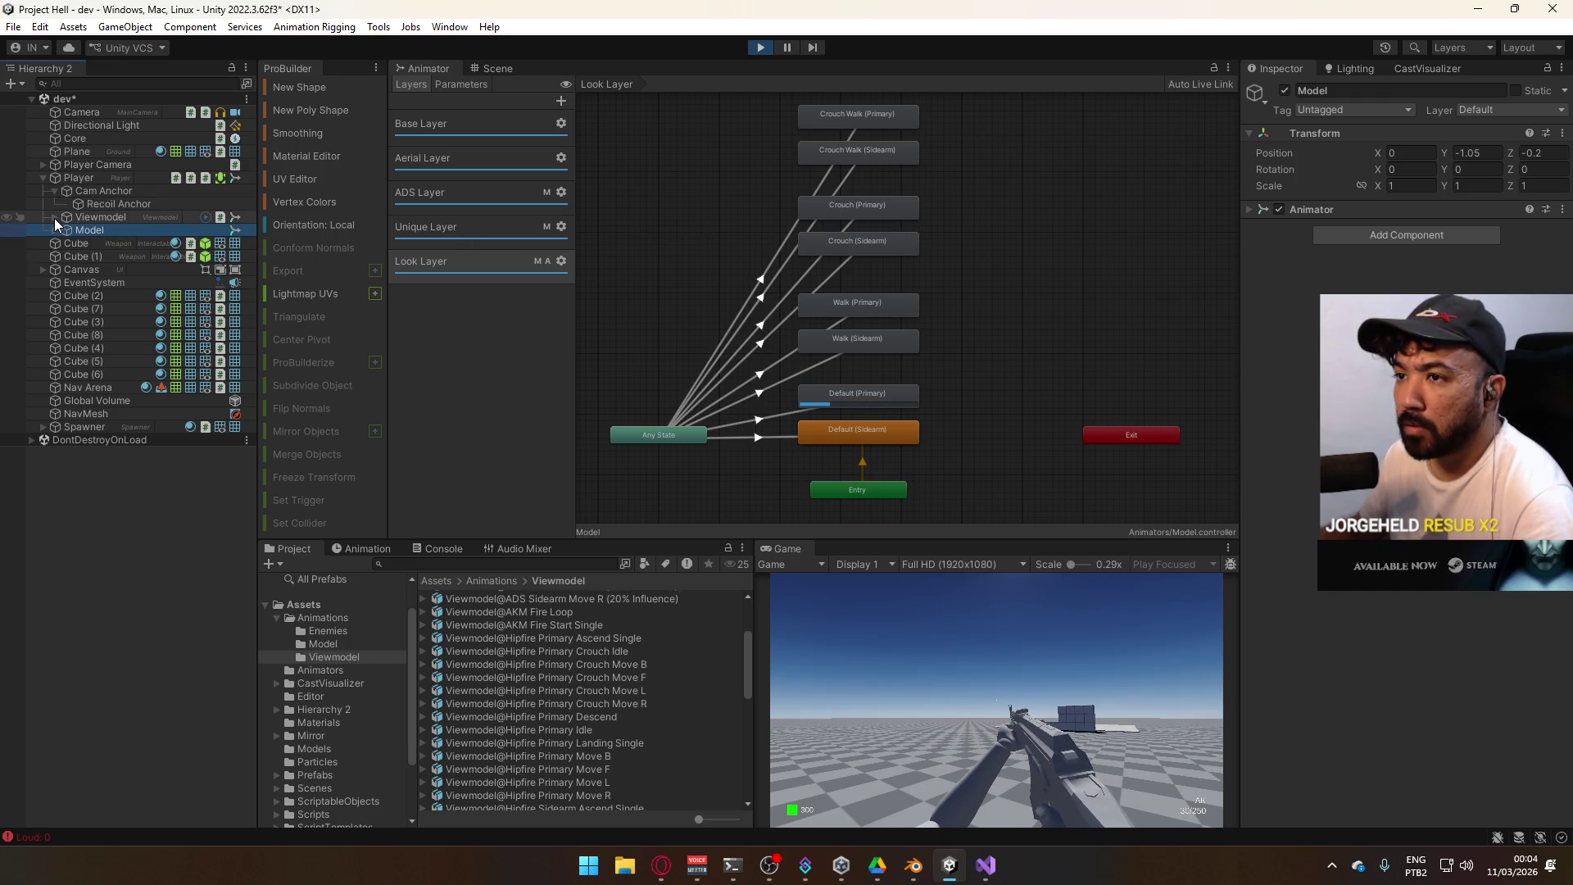
left_click(69, 189)
left_click(80, 179)
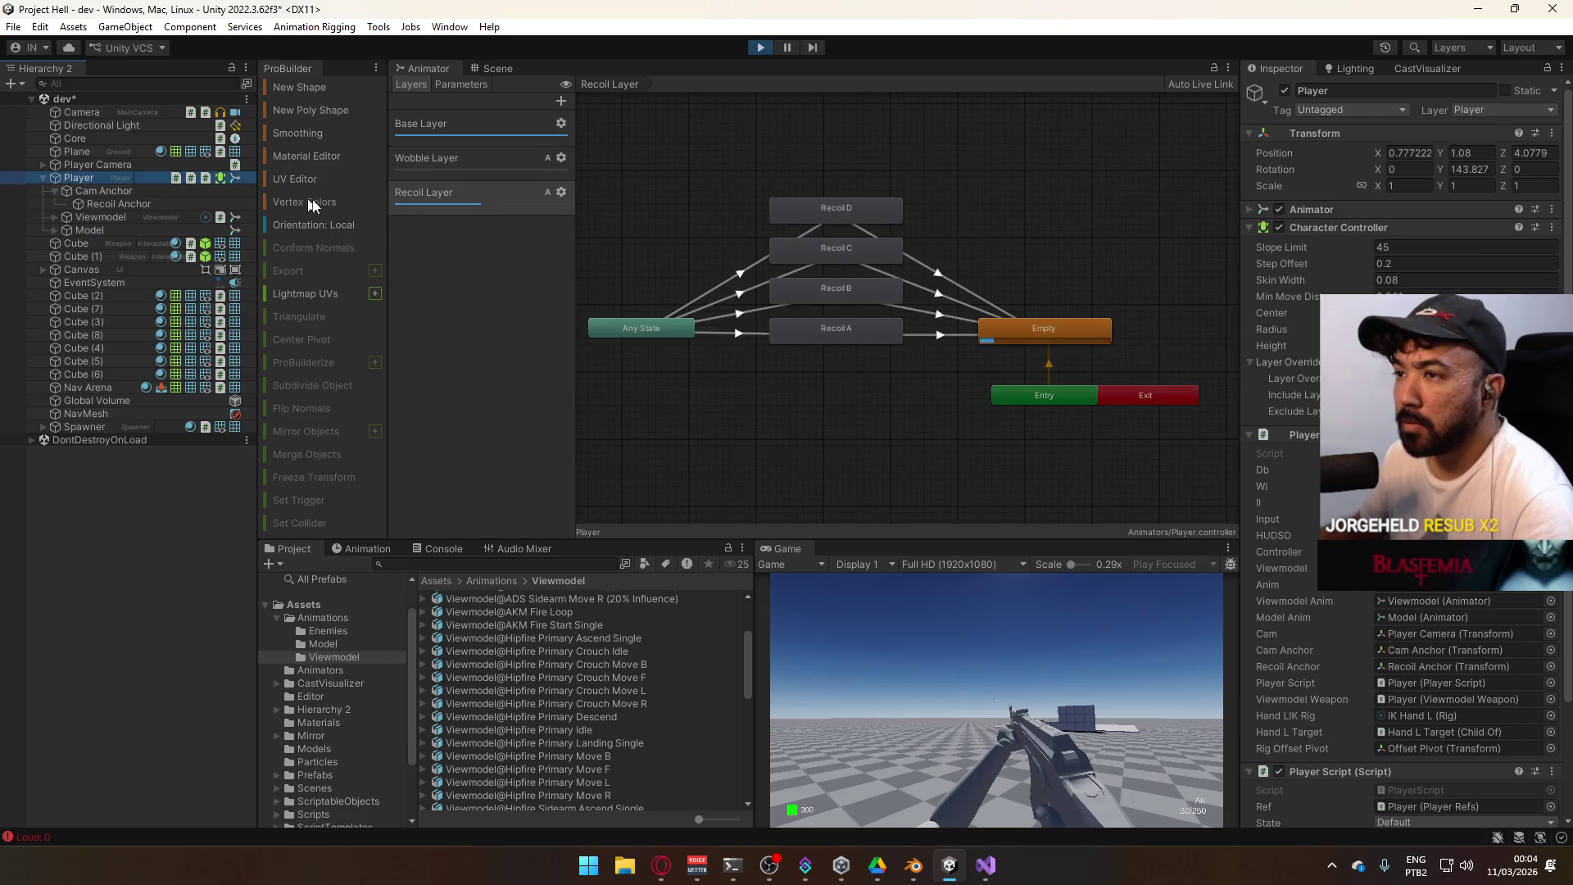
Select Weapon AKM(Clone) under Socket Hand R and expand its Any State to Fire transition settings
scroll(1351, 623, "down", 5)
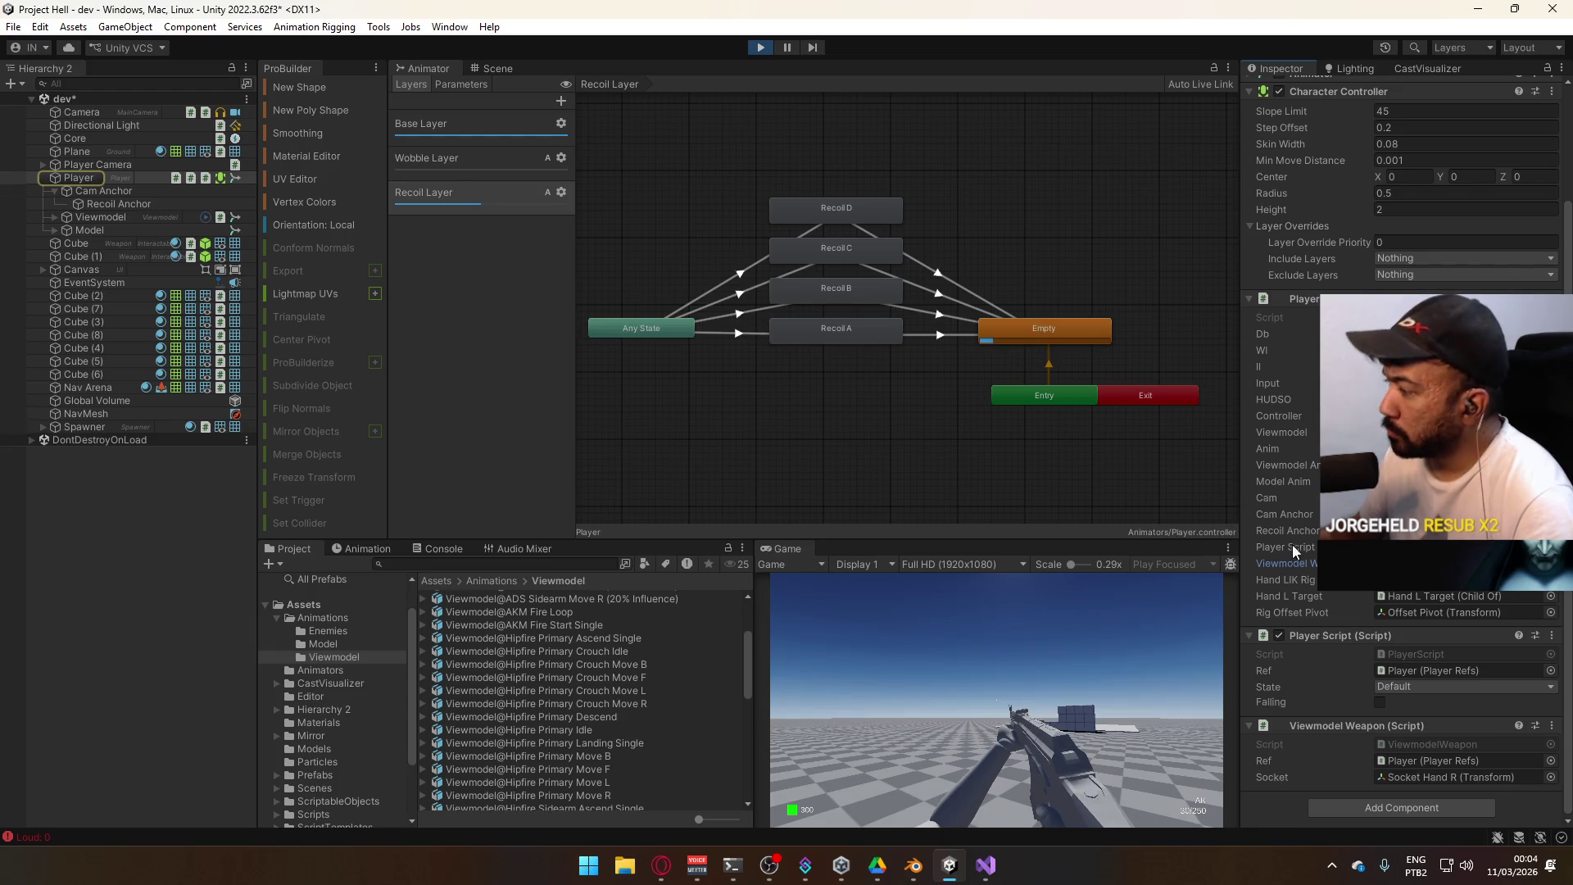
left_click(1426, 770)
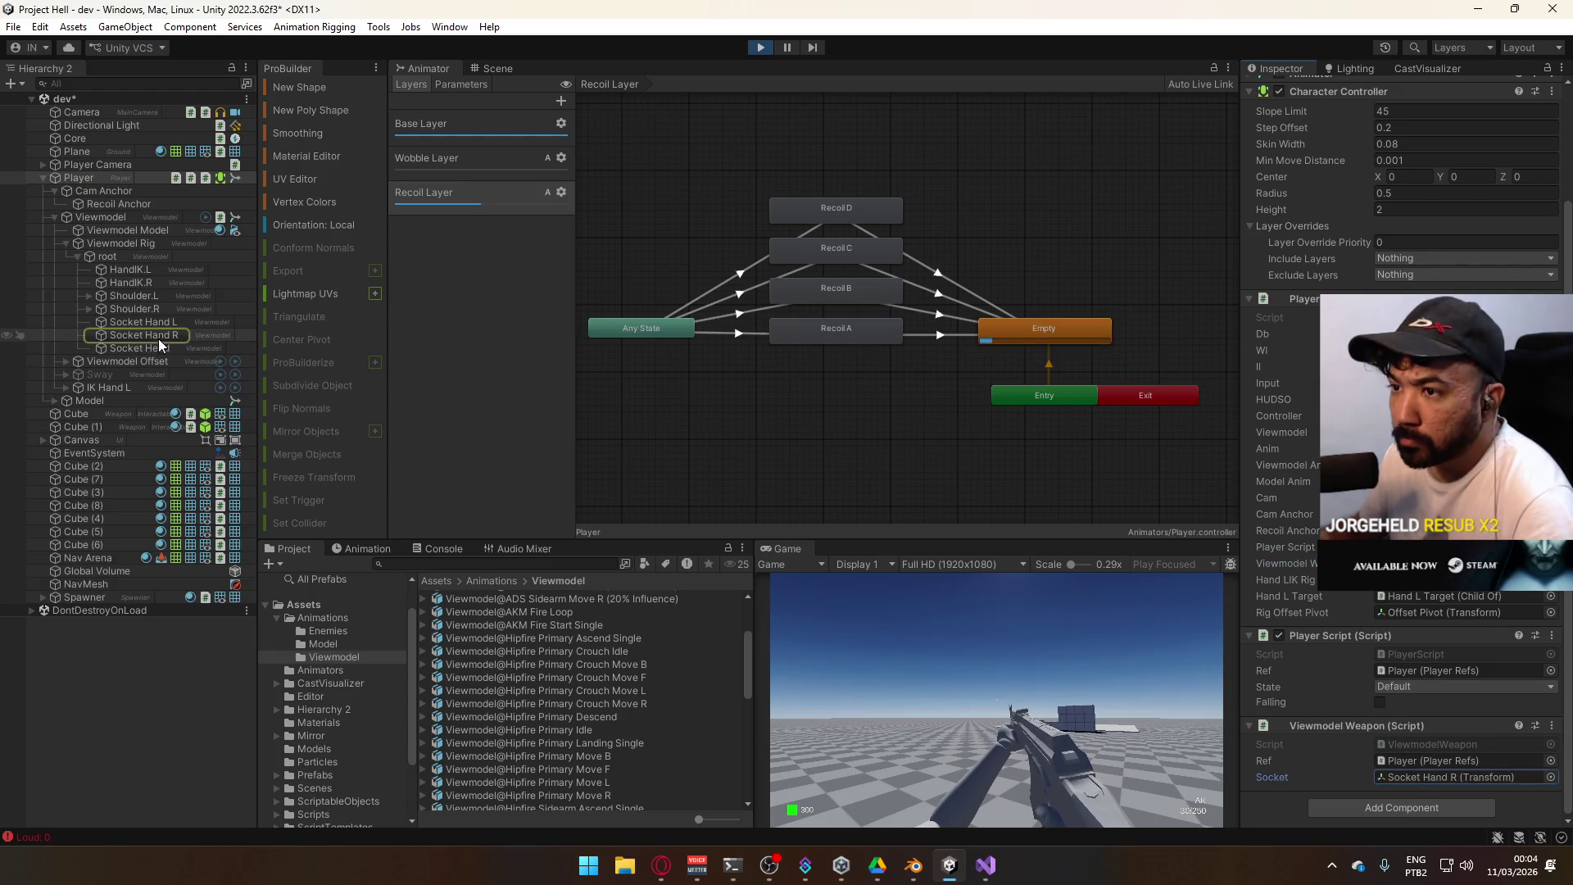
left_click(86, 337)
left_click(87, 336)
left_click(136, 348)
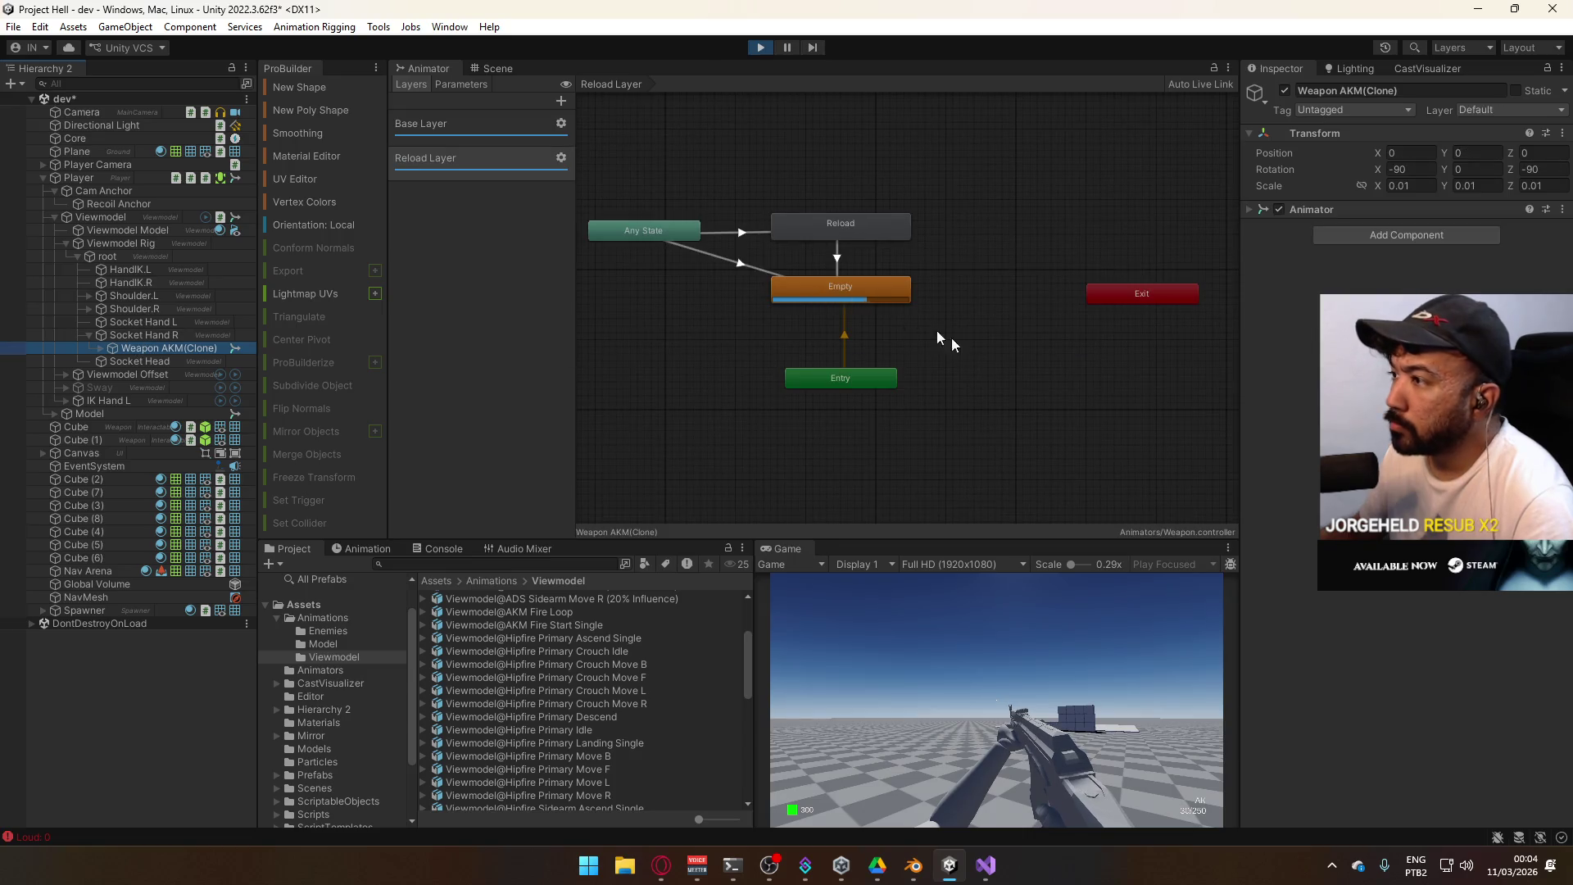
left_click(450, 135)
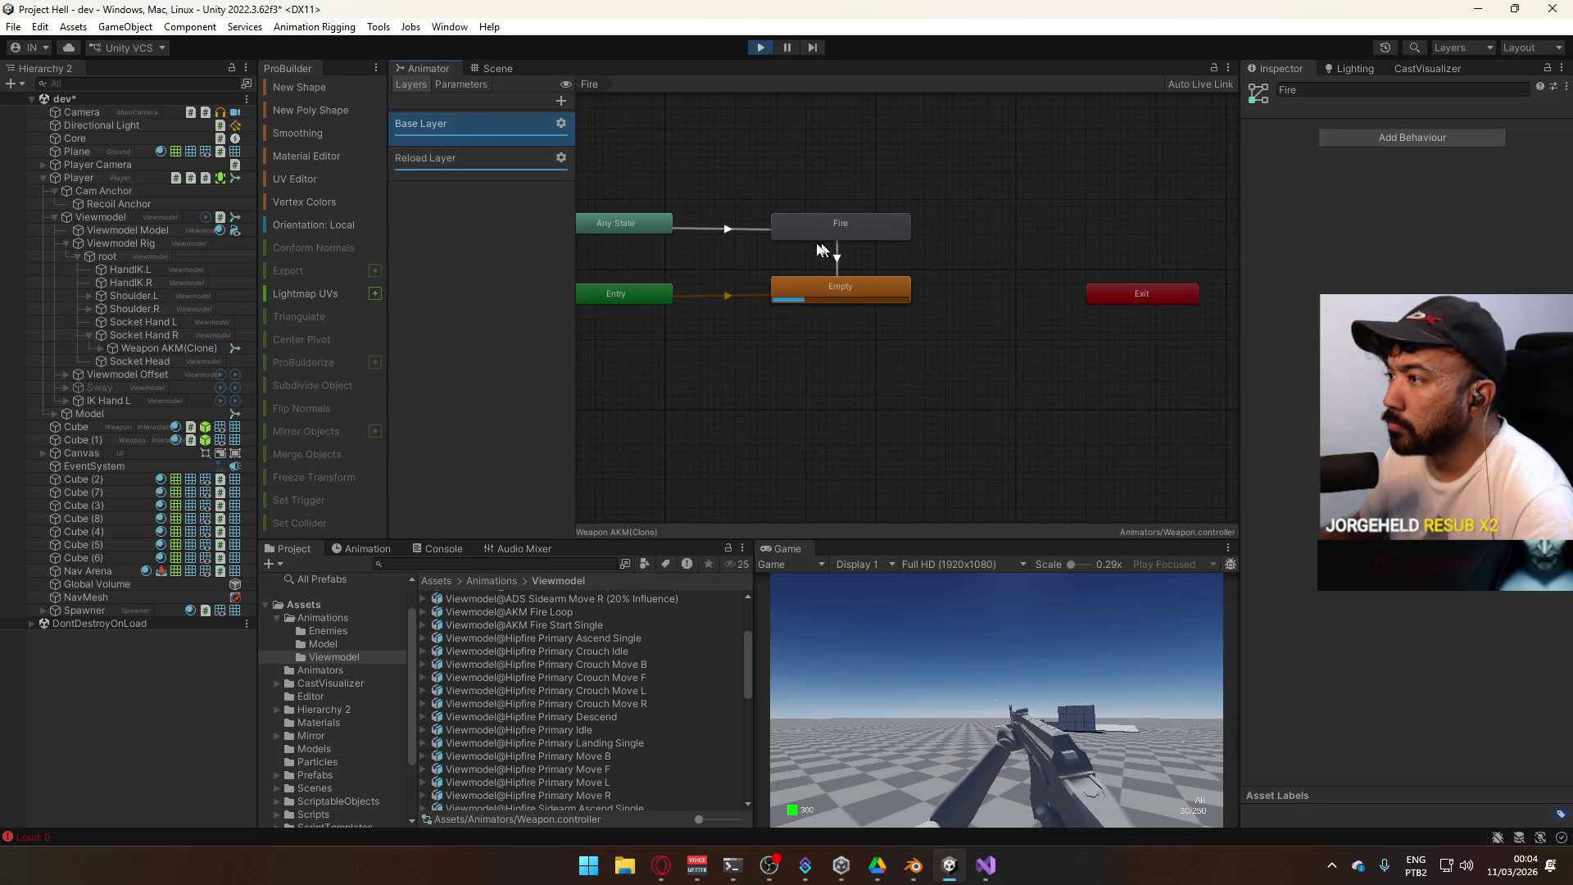
left_click(708, 229)
left_click(1278, 263)
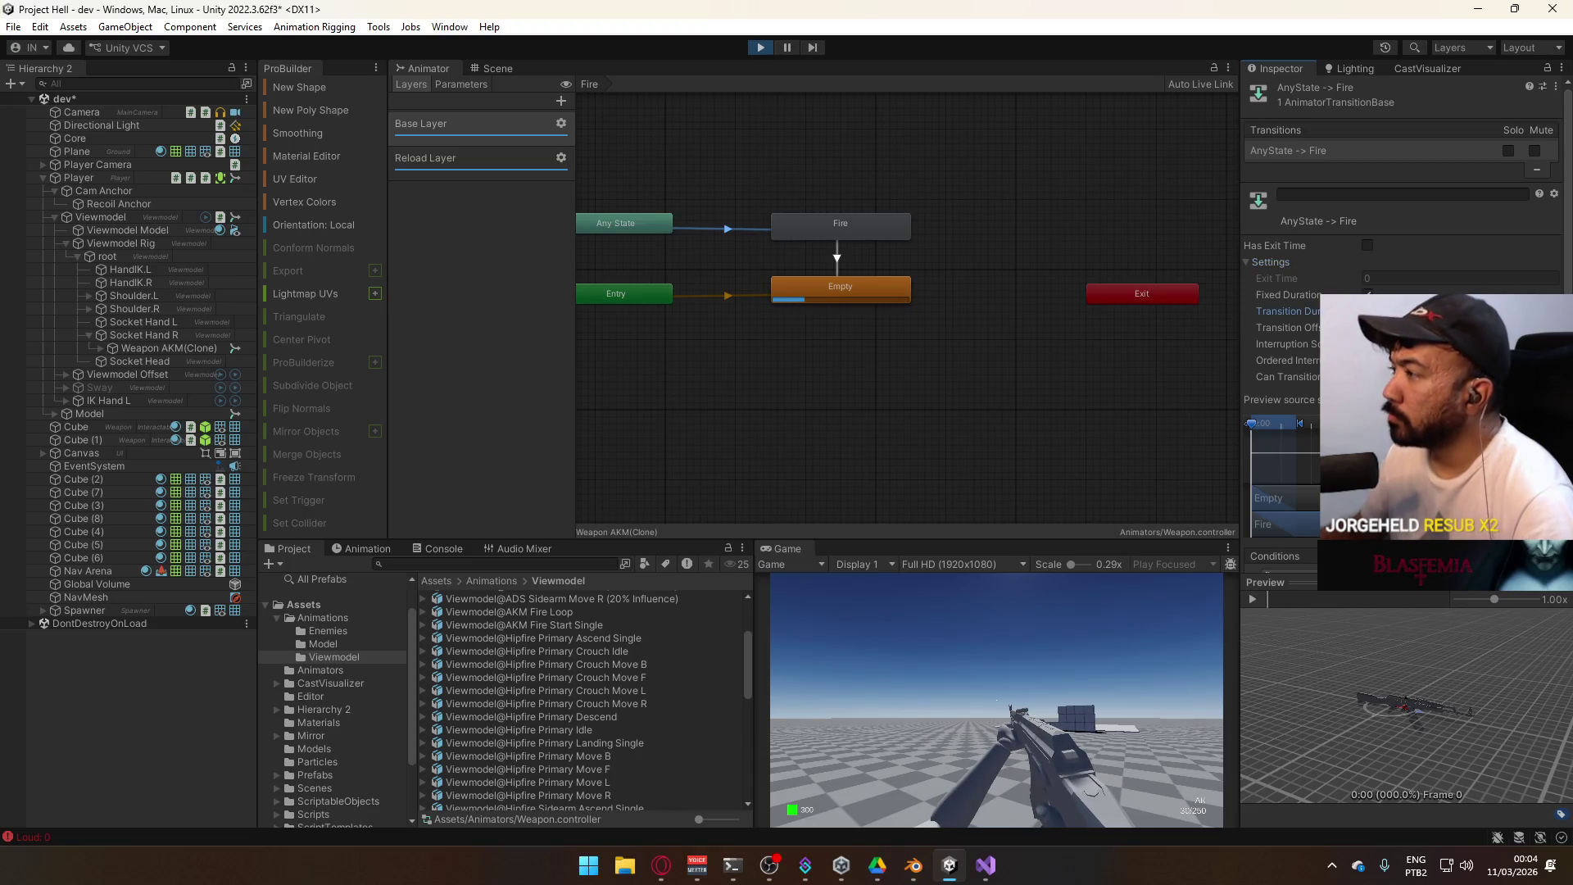
Fire the AK in bursts and reload while watching the transition in the Animator
left_click(1049, 676)
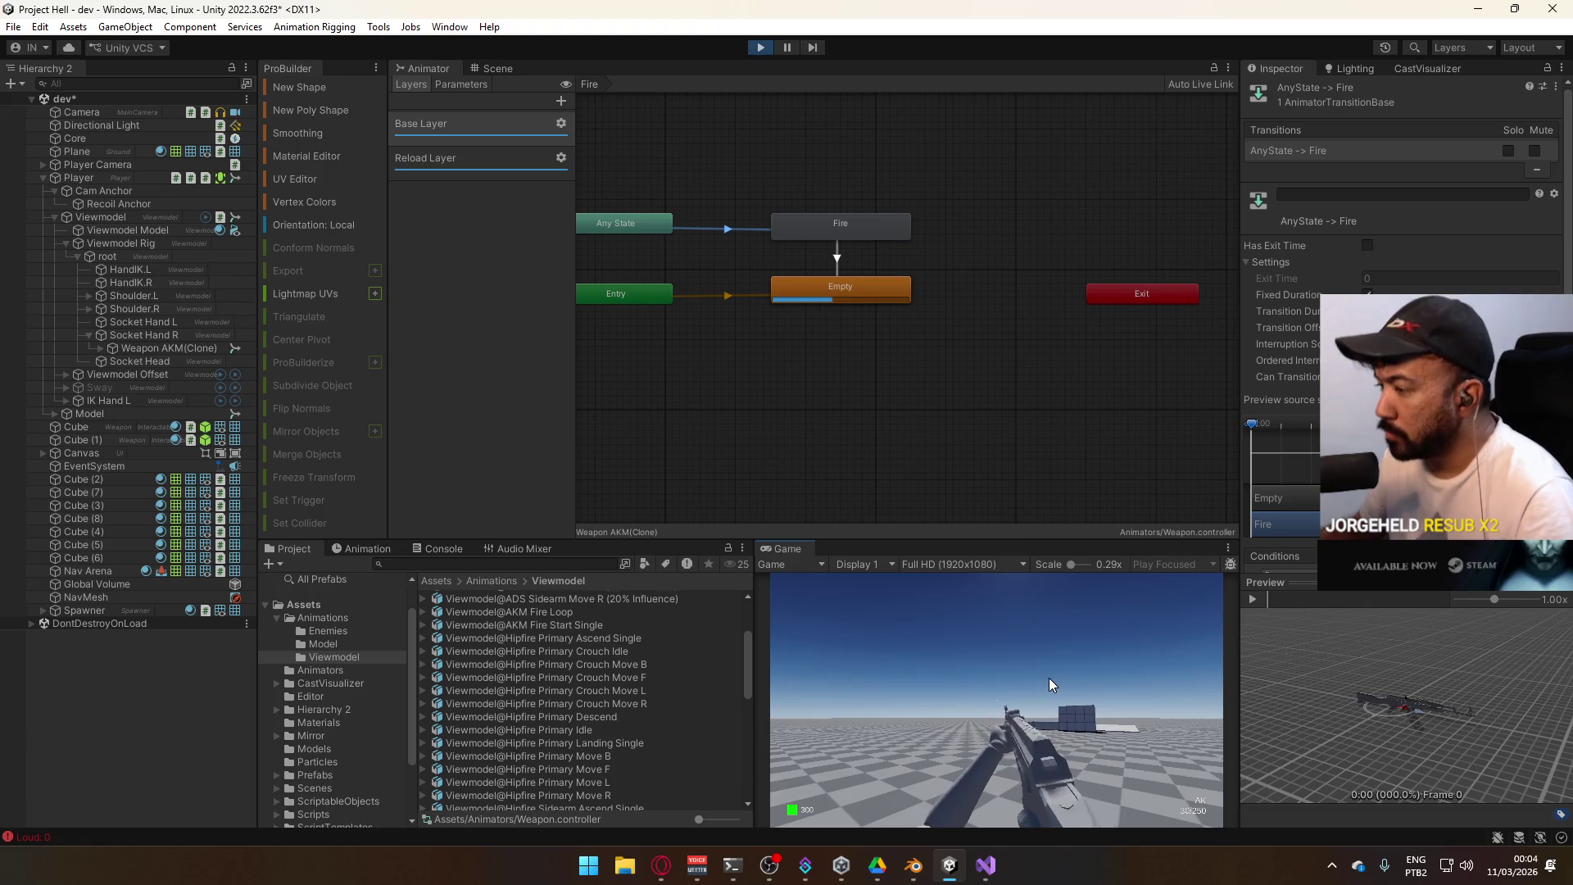
left_click_drag(1045, 677, 1028, 712)
key("super")
key("super")
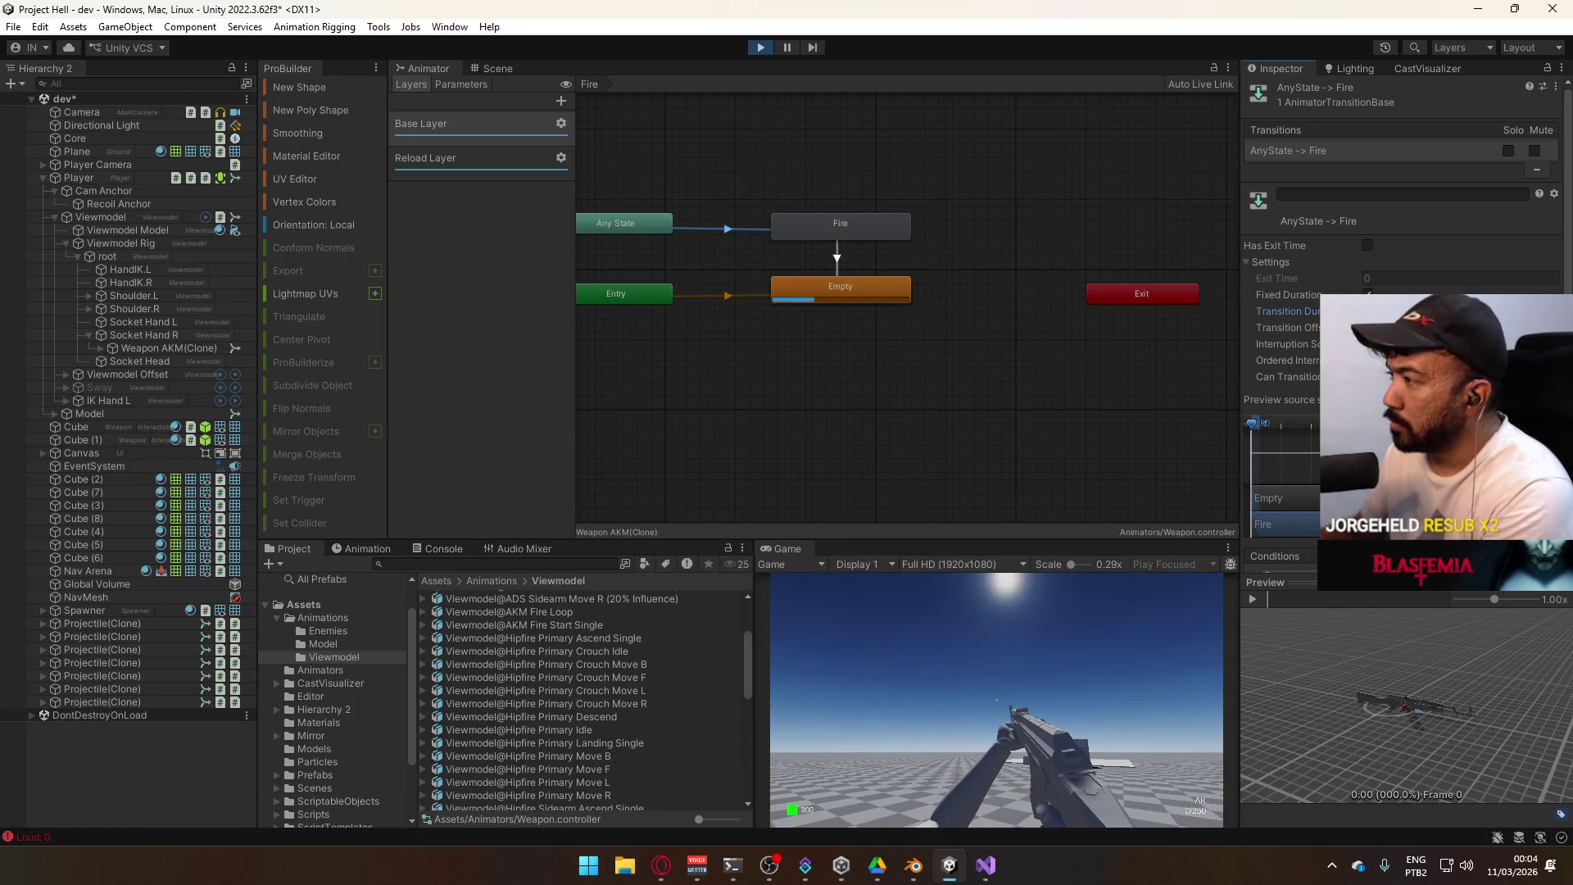
left_click(1030, 681)
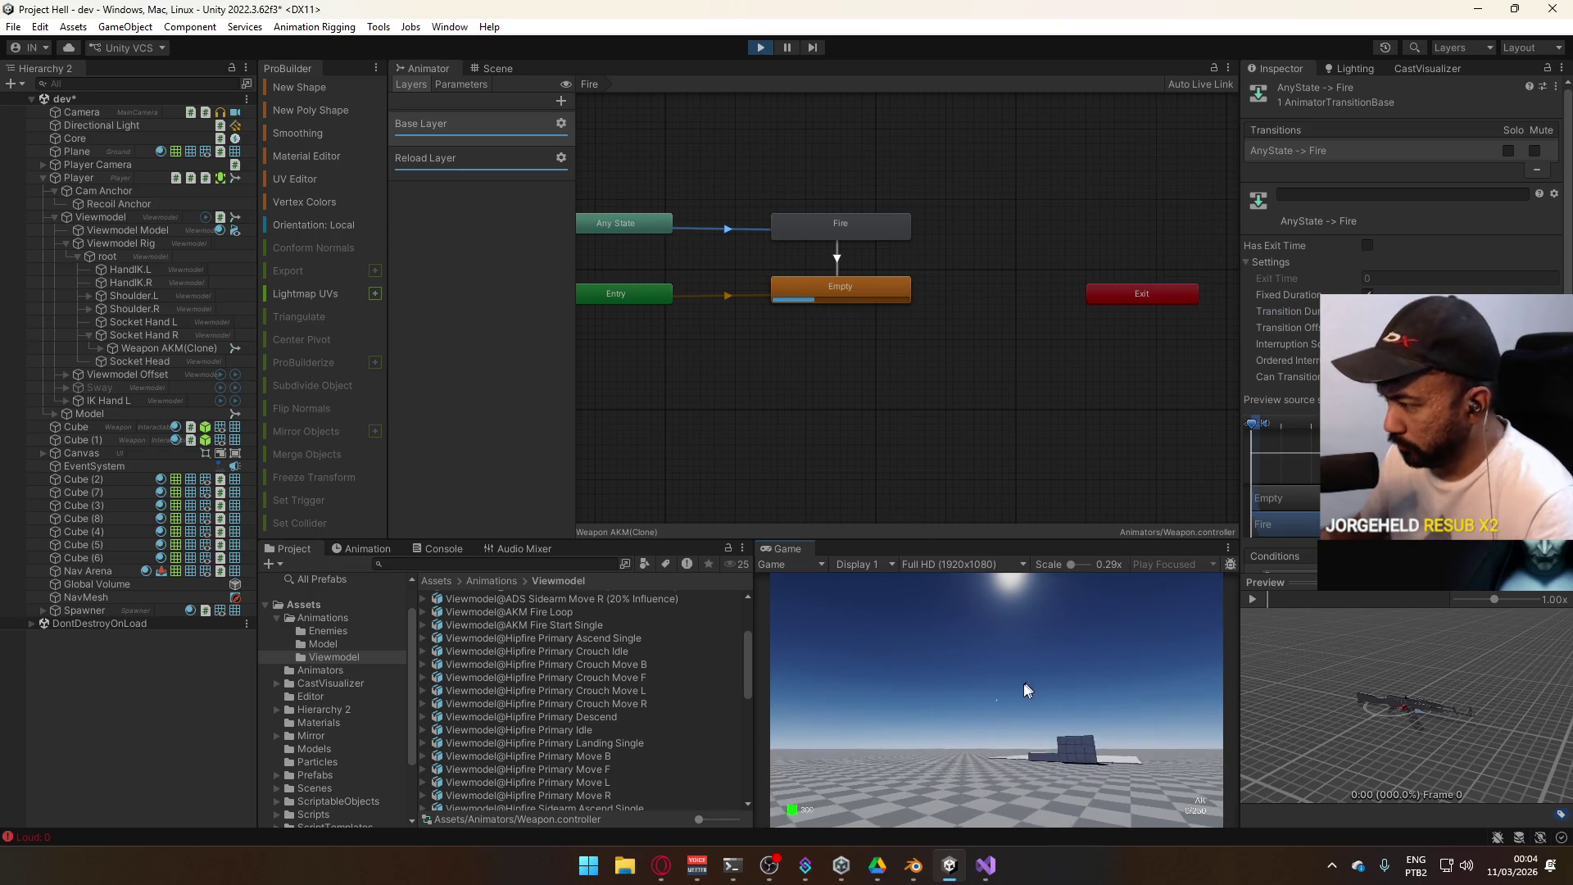
mouse_move(1003, 696)
left_mouse_down()
mouse_move(976, 724)
mouse_move(969, 795)
left_mouse_up()
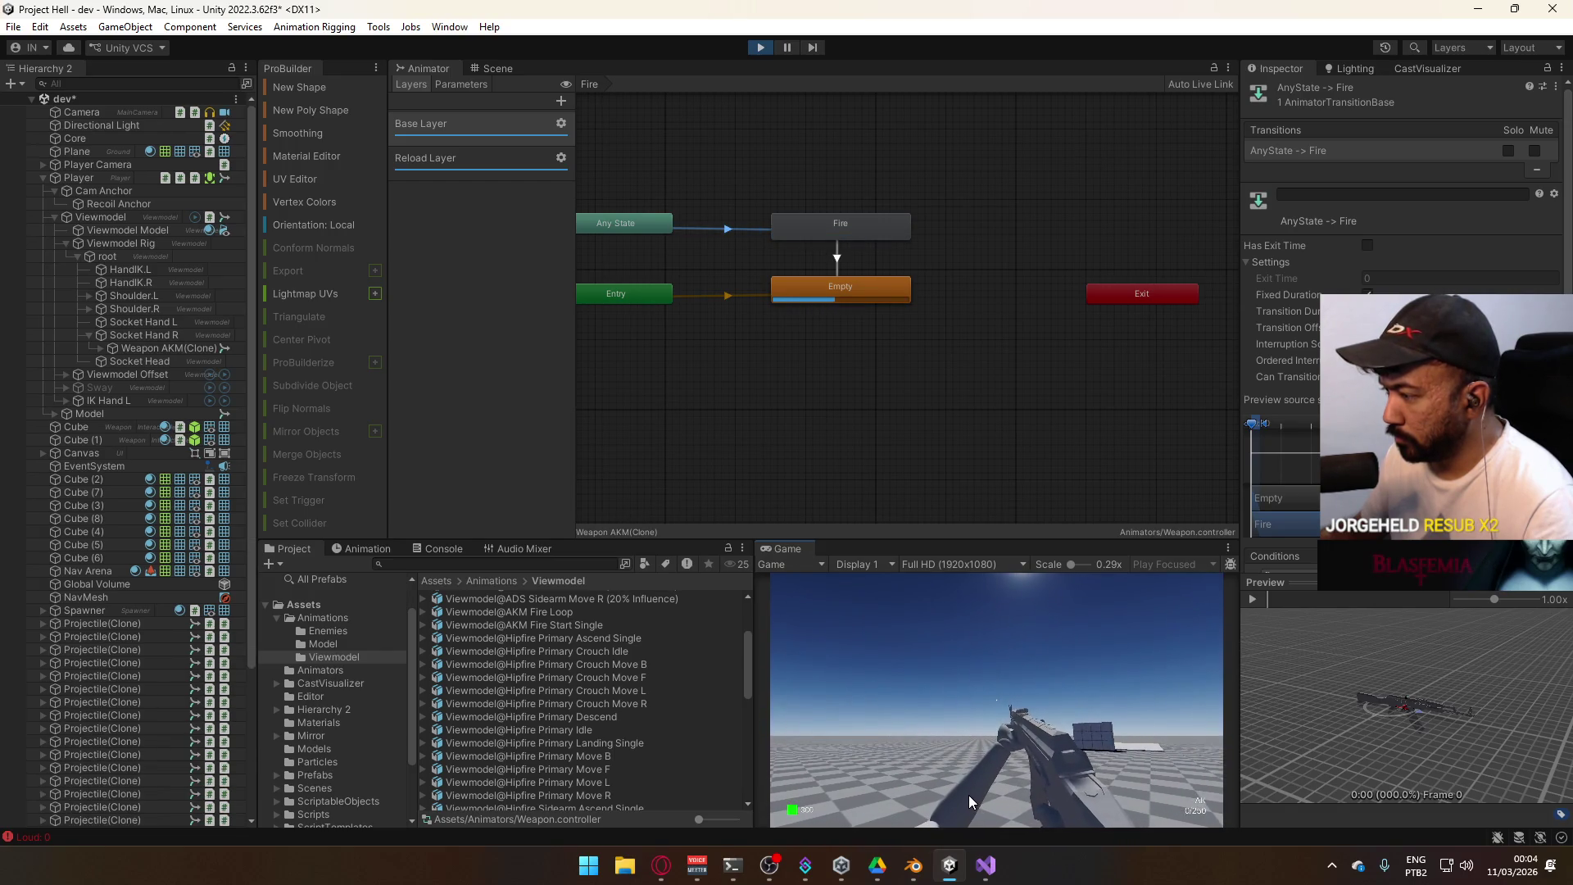
right_click(785, 548)
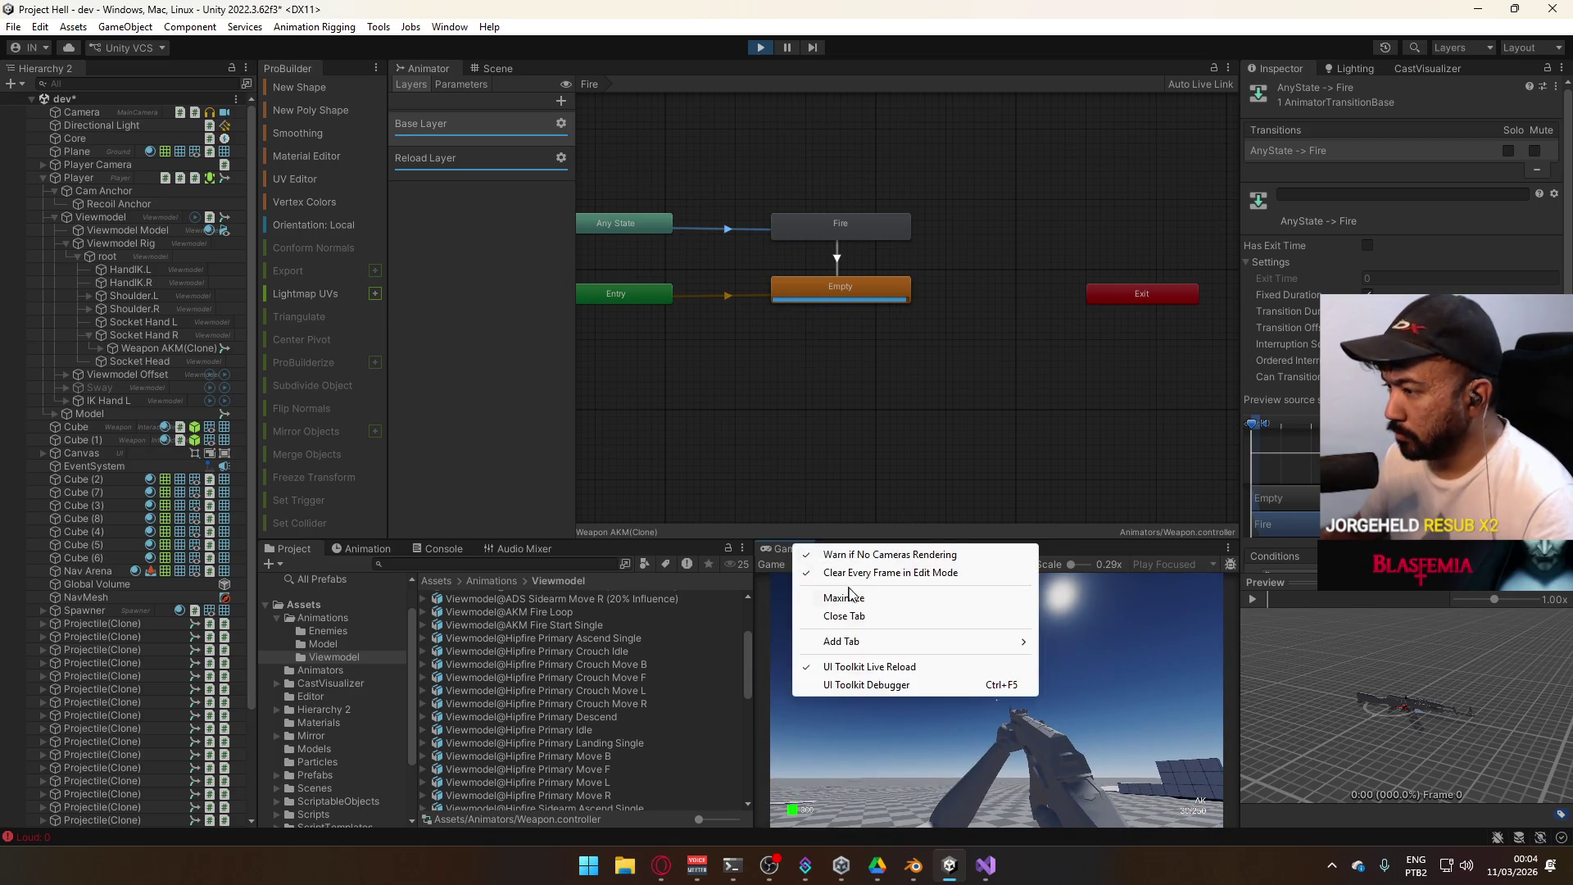
Maximize the Game view, fire the AK in bursts while turning, then reload
left_click(823, 591)
mouse_move(819, 583)
left_mouse_down()
mouse_move(773, 627)
mouse_move(760, 671)
mouse_move(765, 780)
left_mouse_up()
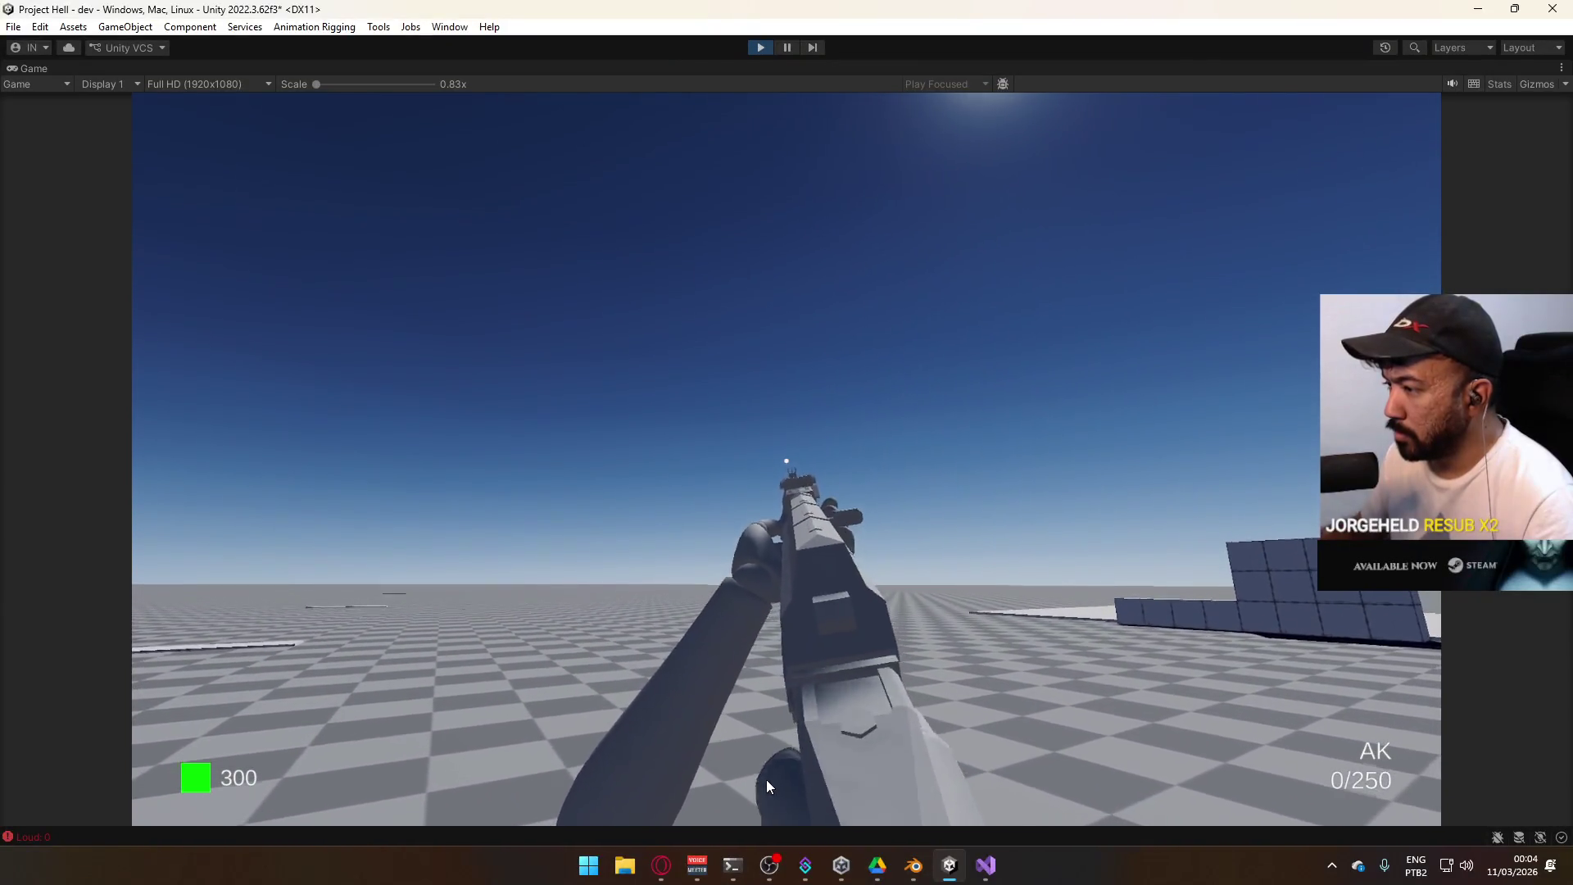
key("super")
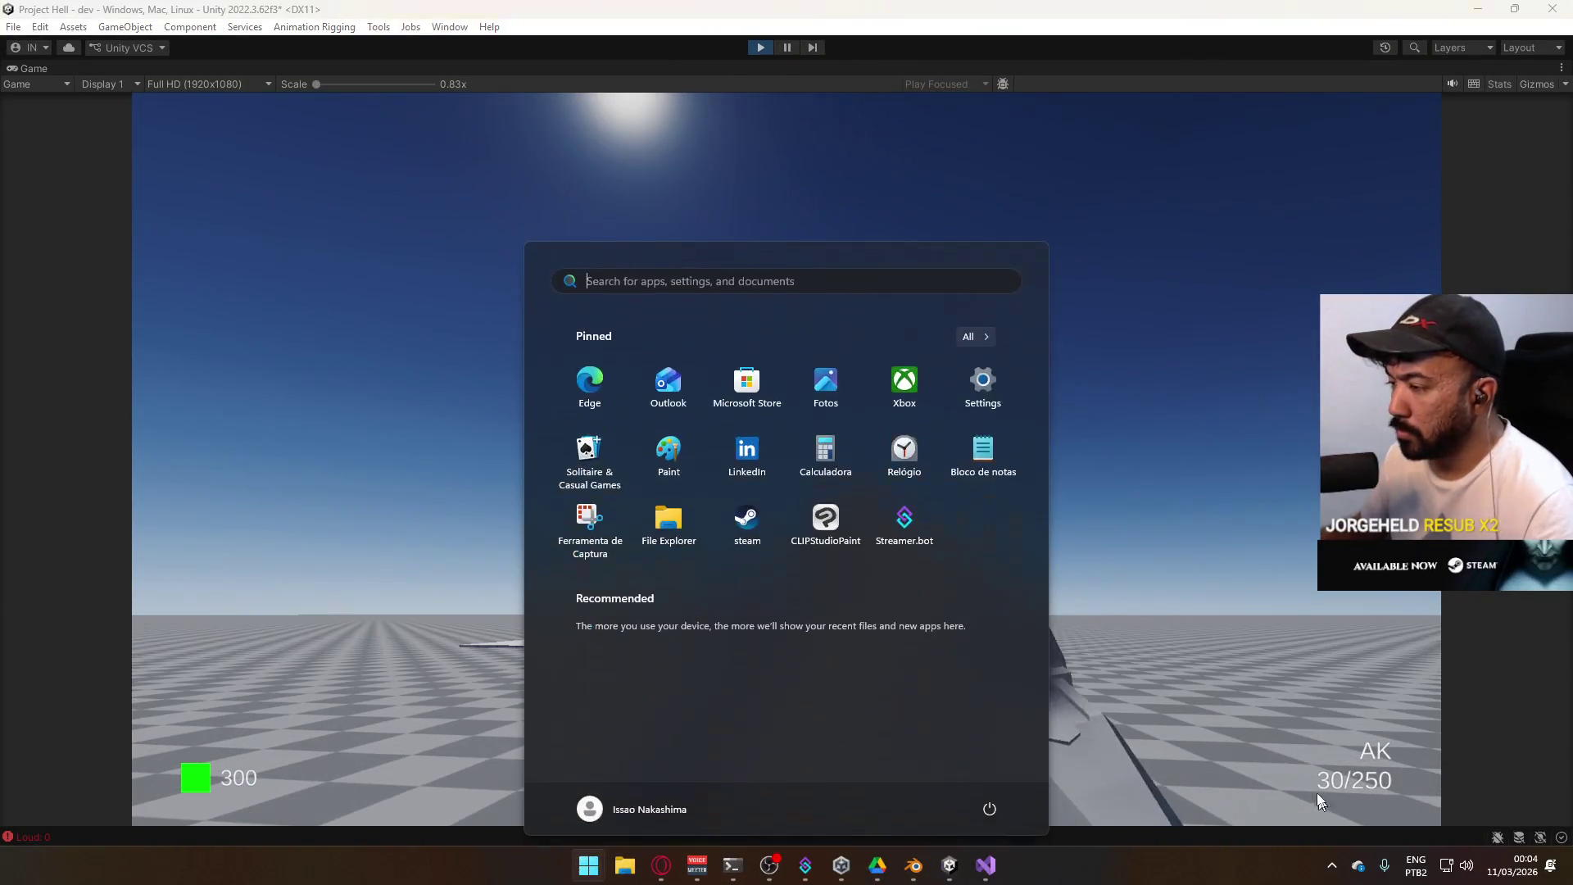
left_click(1052, 283)
left_click_drag(827, 404, 794, 602)
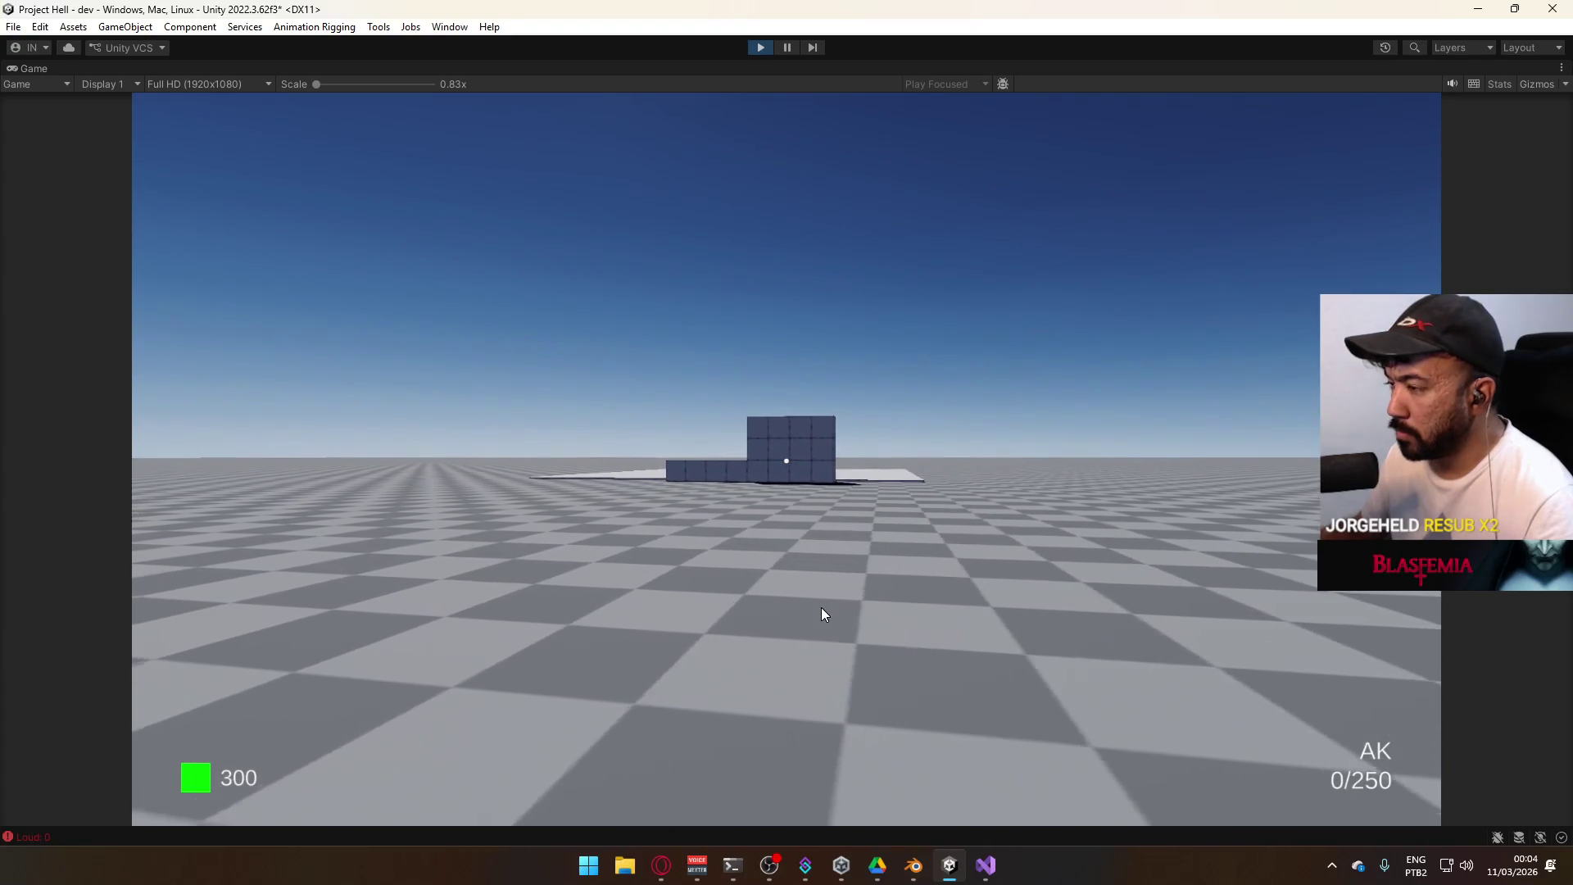
key("super")
left_click(961, 322)
mouse_move(961, 322)
left_mouse_down()
mouse_move(938, 441)
mouse_move(1022, 430)
mouse_move(1038, 457)
mouse_move(1015, 593)
mouse_move(973, 608)
mouse_move(962, 665)
mouse_move(907, 682)
mouse_move(944, 697)
mouse_move(856, 699)
mouse_move(890, 725)
mouse_move(878, 779)
left_mouse_up()
key("r")
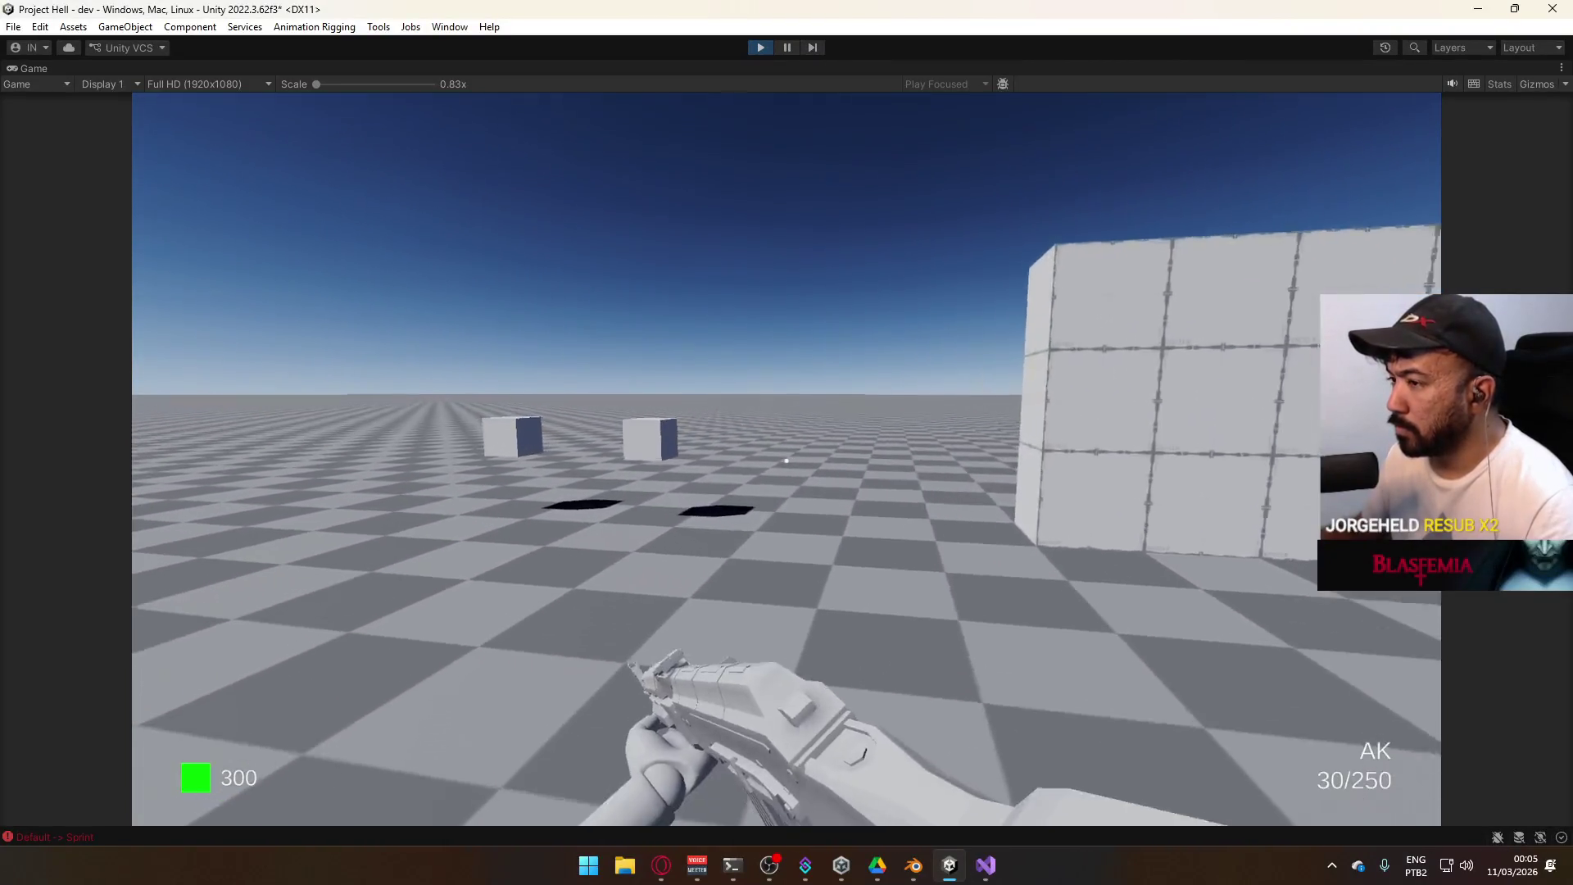
Pick up the SMG and fire it down its sights at the cube until empty
key("e")
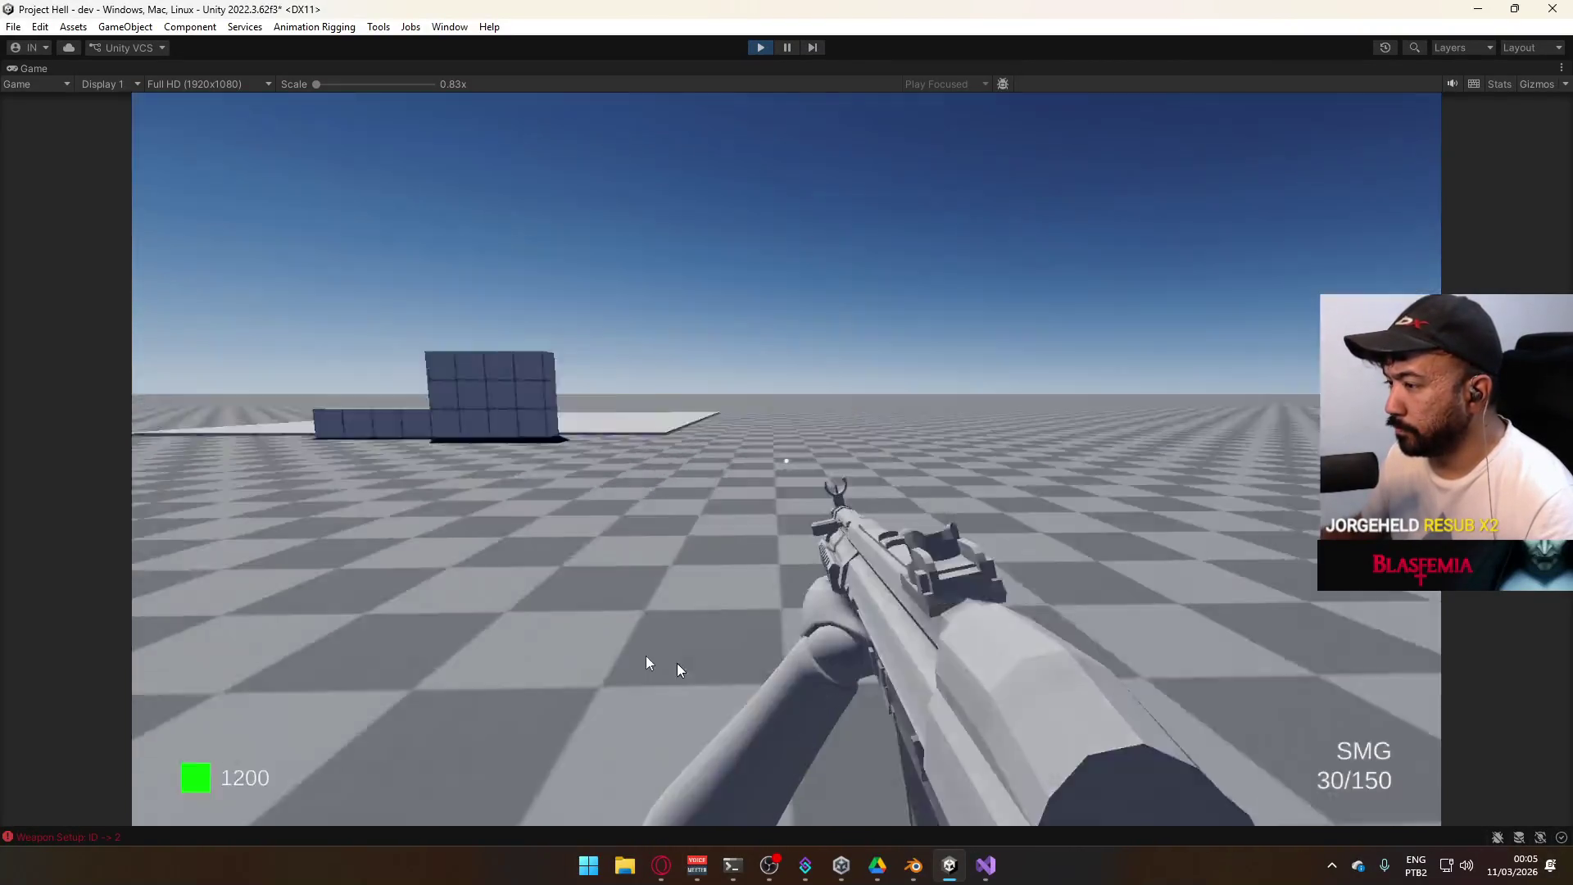
right_click(445, 590)
left_click_drag(445, 590, 443, 625)
key("super")
key("super")
right_click(995, 521)
mouse_move(994, 522)
left_mouse_down()
mouse_move(983, 566)
mouse_move(1046, 574)
mouse_move(1018, 649)
left_mouse_up()
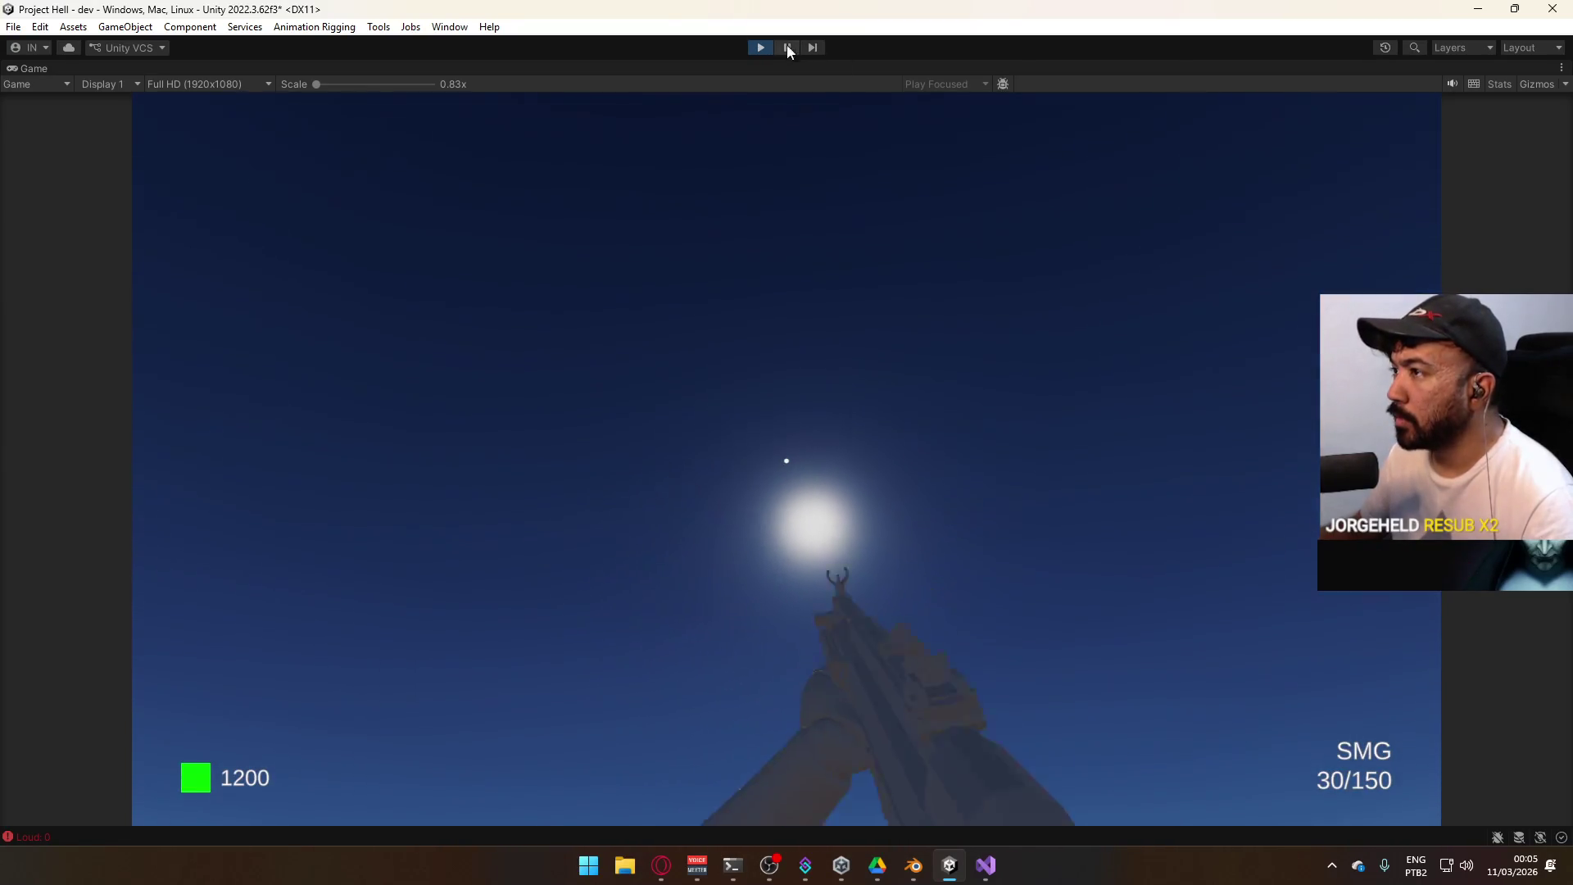
Stop play mode, glance at Visual Studio, and return to Unity
left_click(760, 47)
left_click(986, 865)
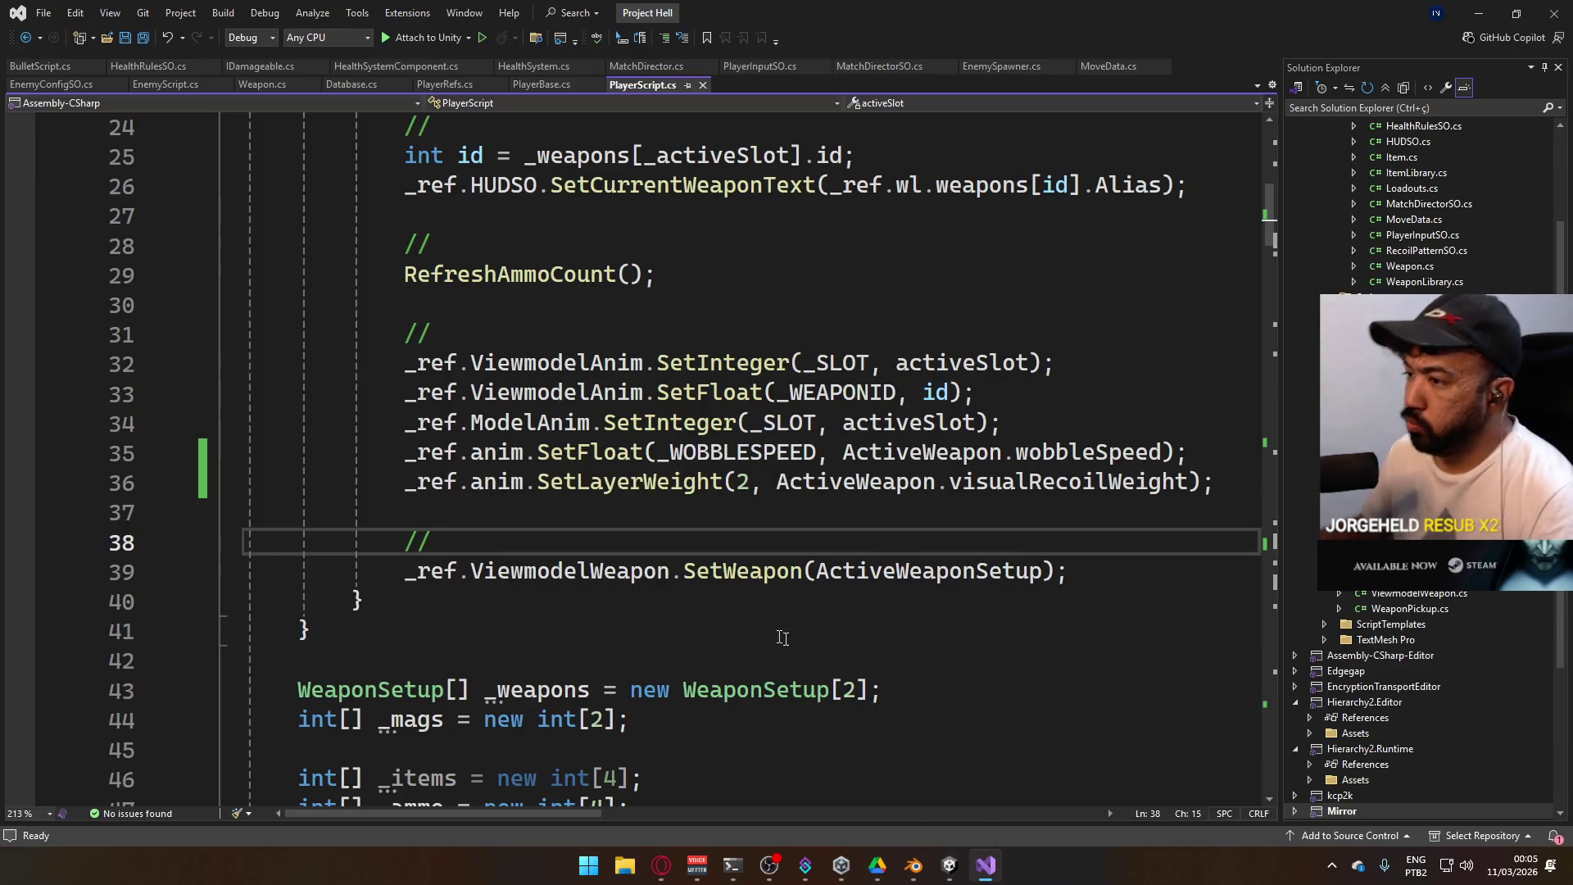
left_click(950, 867)
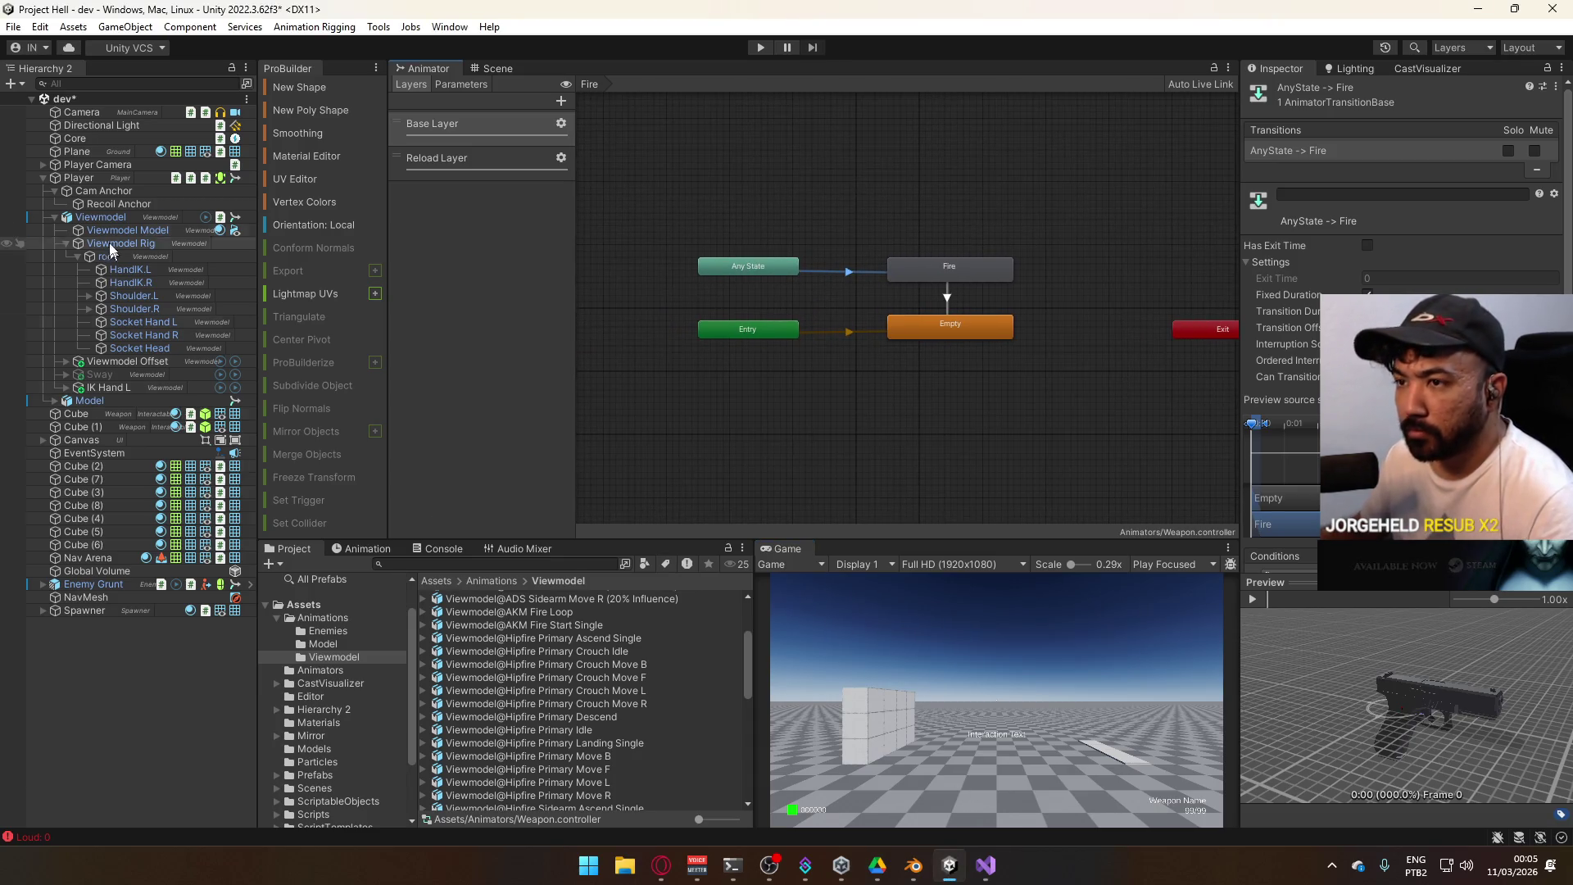
Collapse Viewmodel and Player in the Hierarchy, deselect, and orbit the Scene view toward the enemy
left_click(55, 217)
left_click(43, 178)
left_click(174, 465)
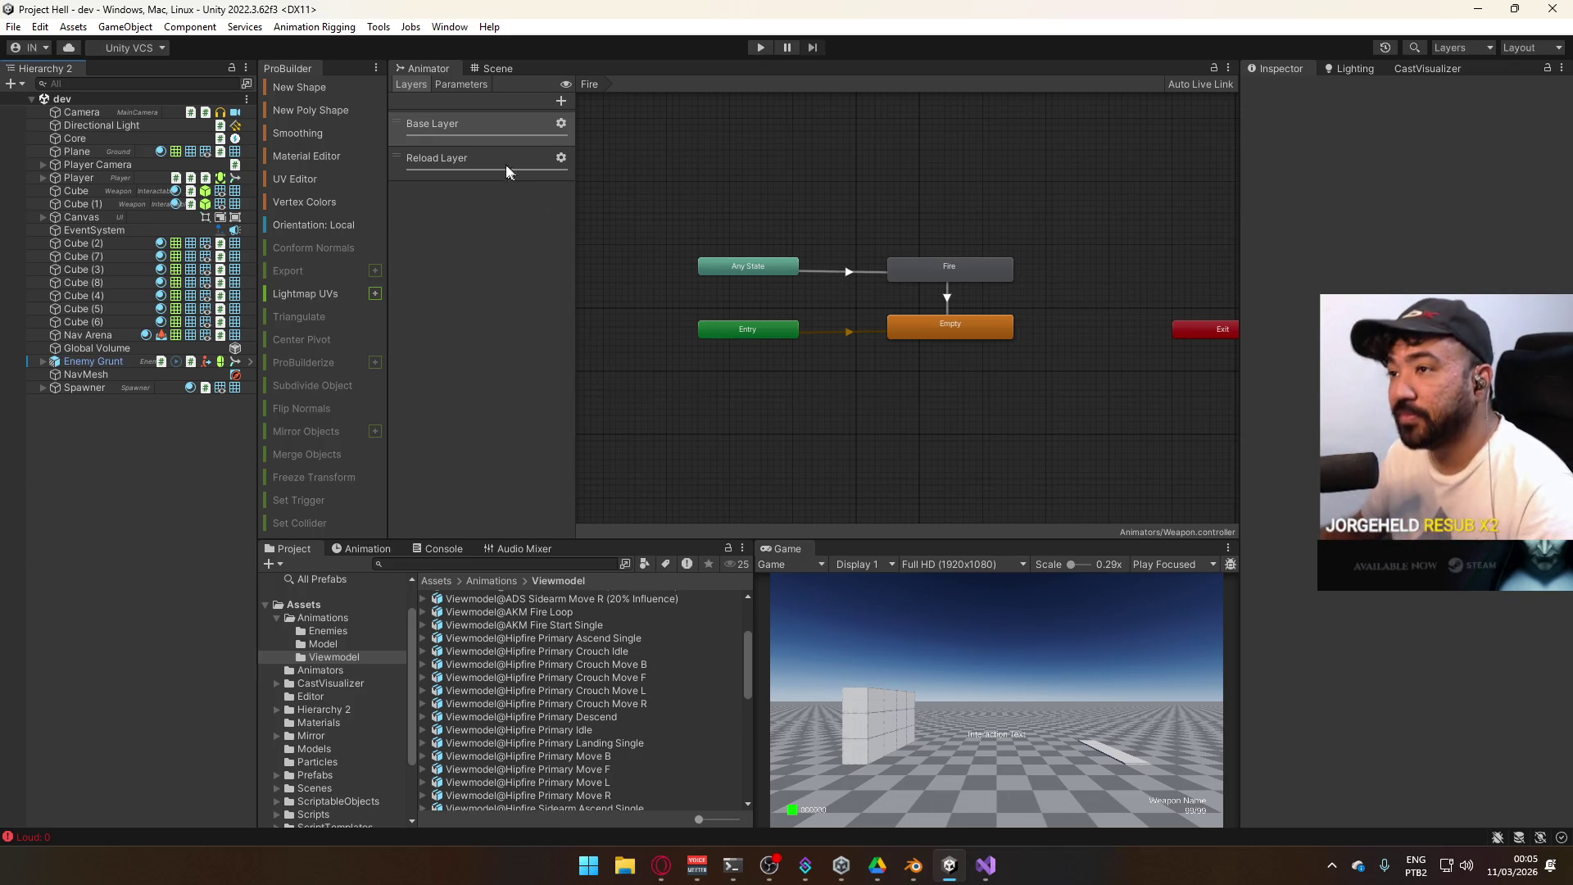
left_click(472, 71)
mouse_move(778, 233)
left_mouse_down()
mouse_move(713, 176)
mouse_move(811, 365)
left_mouse_up()
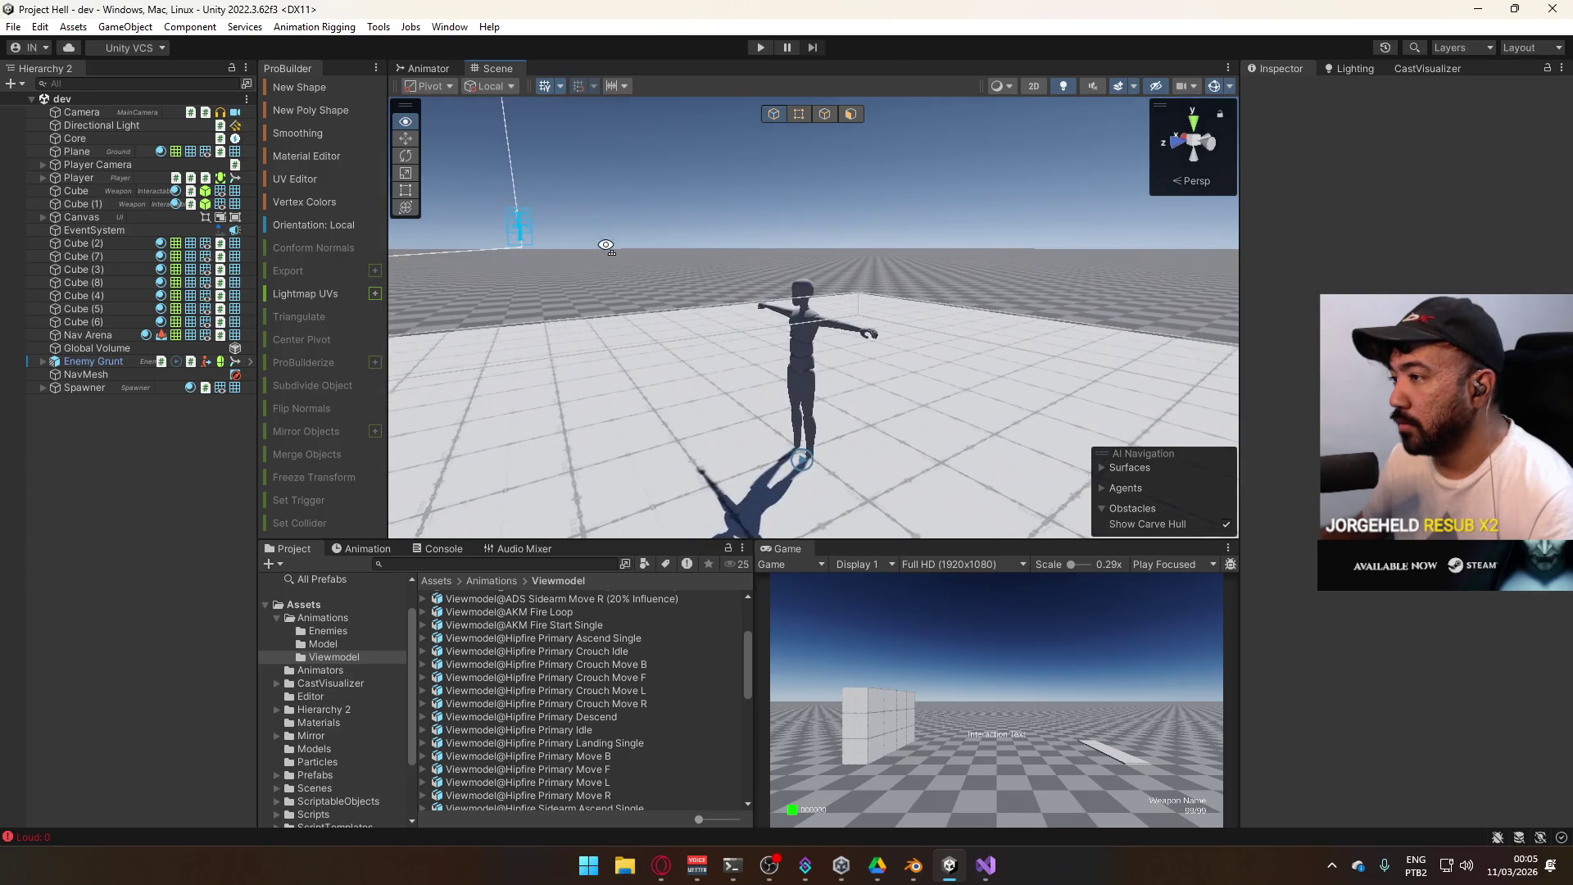
Select the Enemy Grunt and open the Create Ragdoll wizard from GameObject > 3D Object
left_click(811, 364)
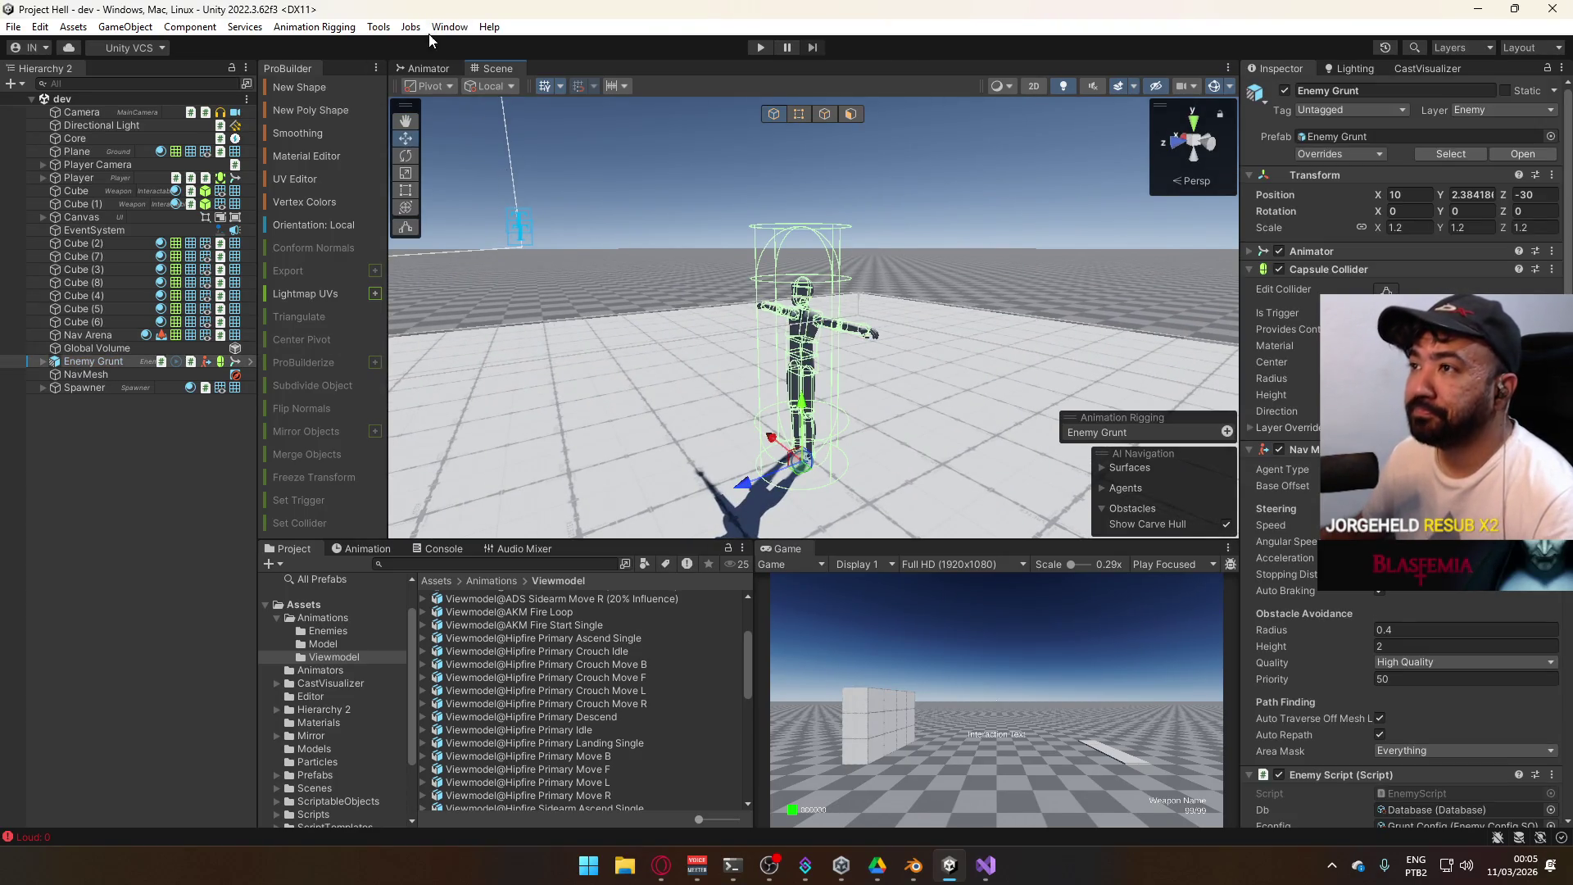
left_click(107, 29)
mouse_move(171, 130)
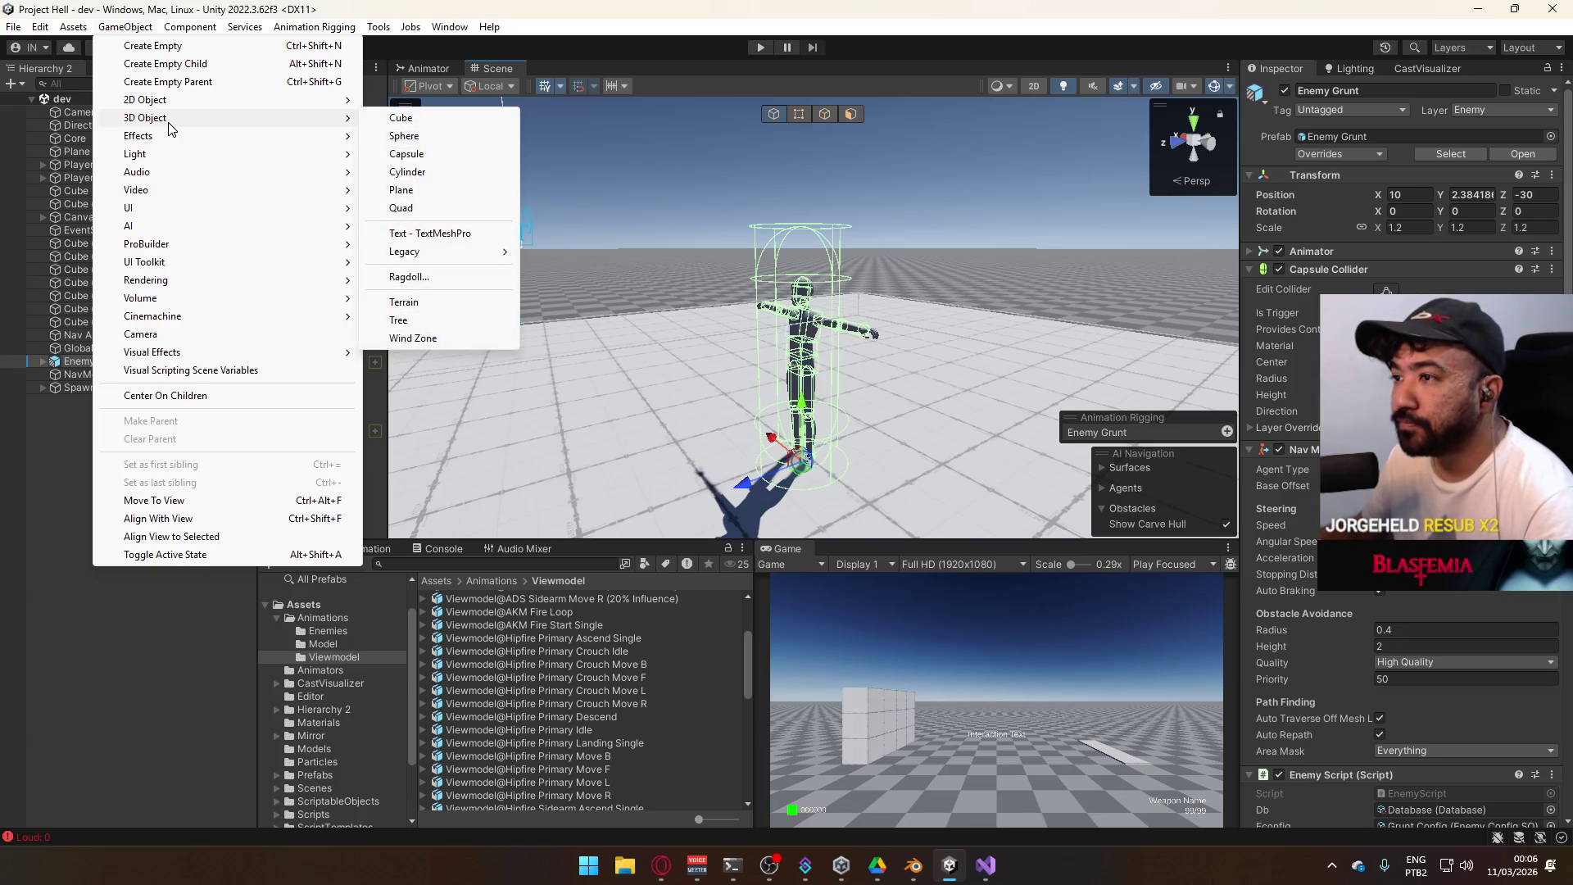
left_click(501, 276)
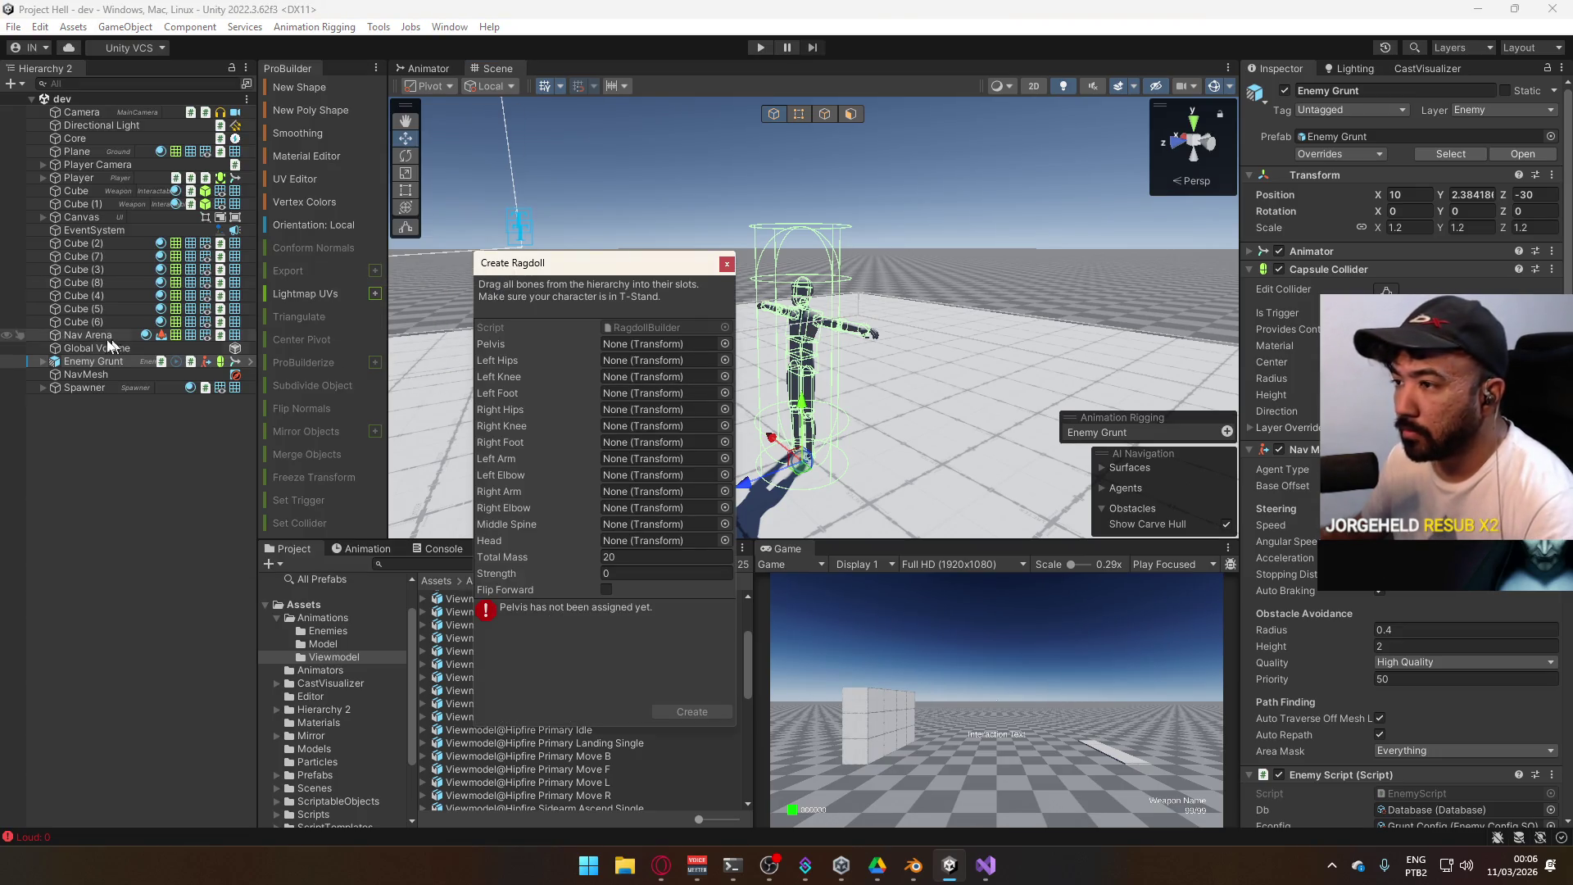
Expand Enemy Grunt's root, Hips, Spine, Chest, Neck and Head bones in the Hierarchy
left_click(44, 361)
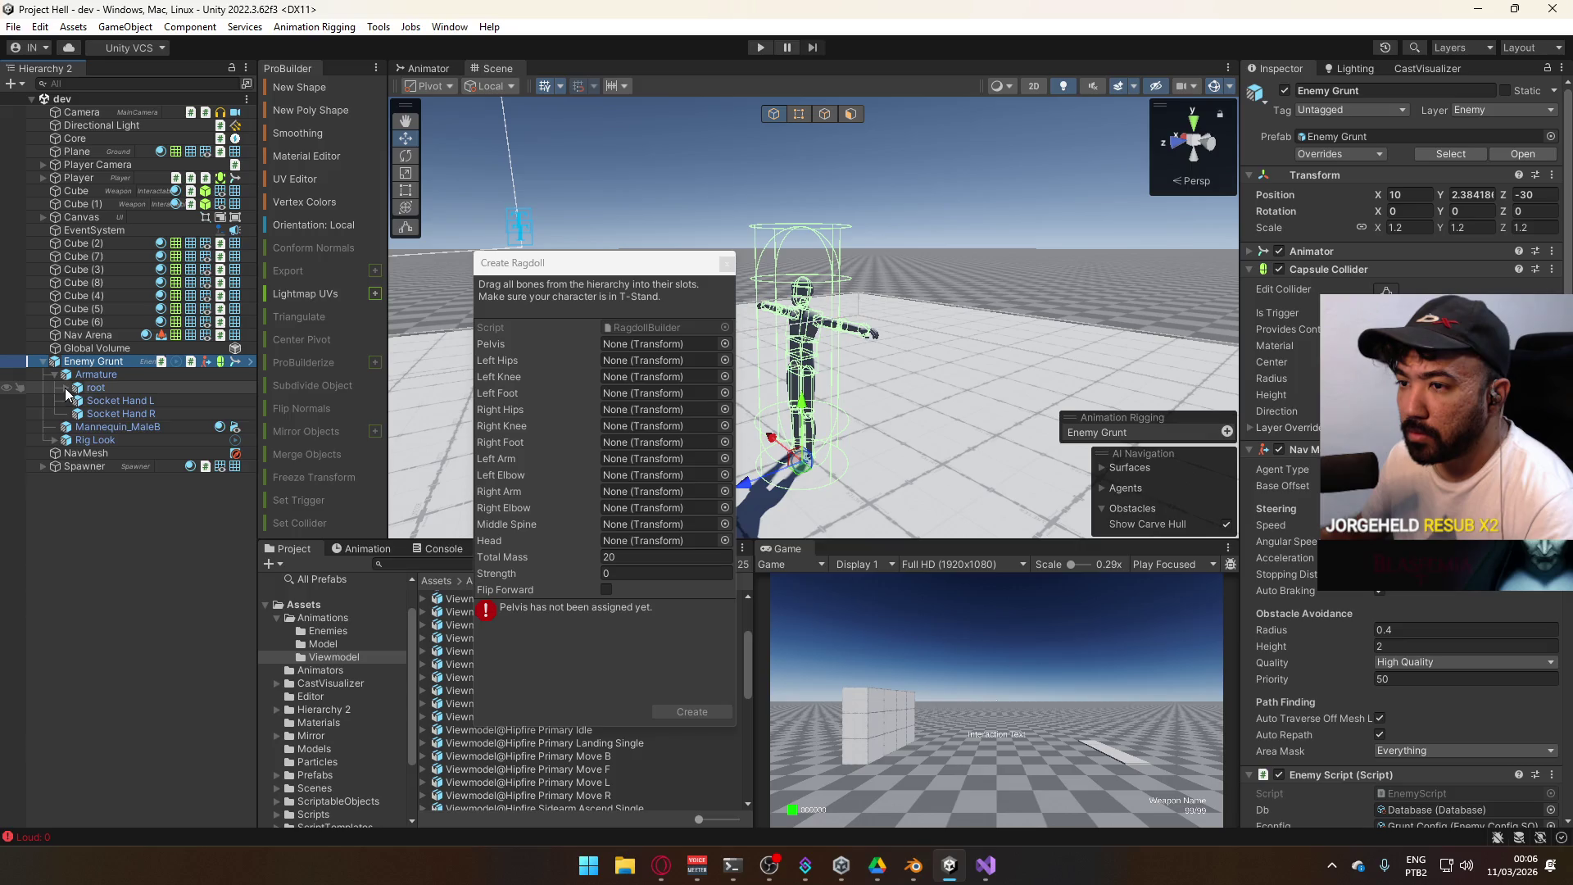
left_click(66, 387)
left_click(78, 427)
left_click(89, 441)
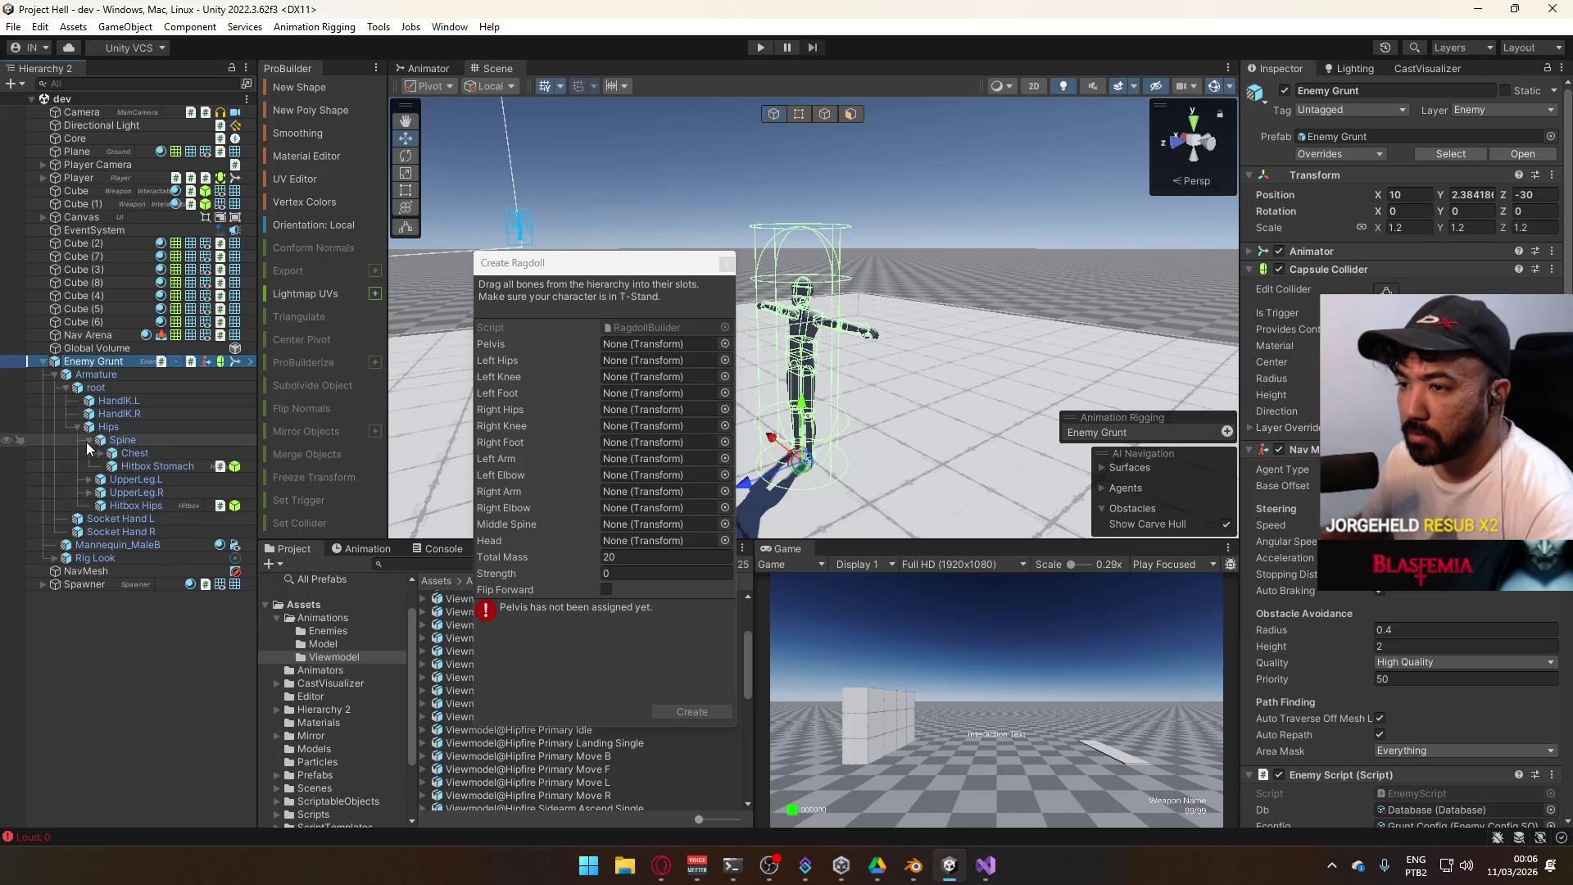
left_click(100, 453)
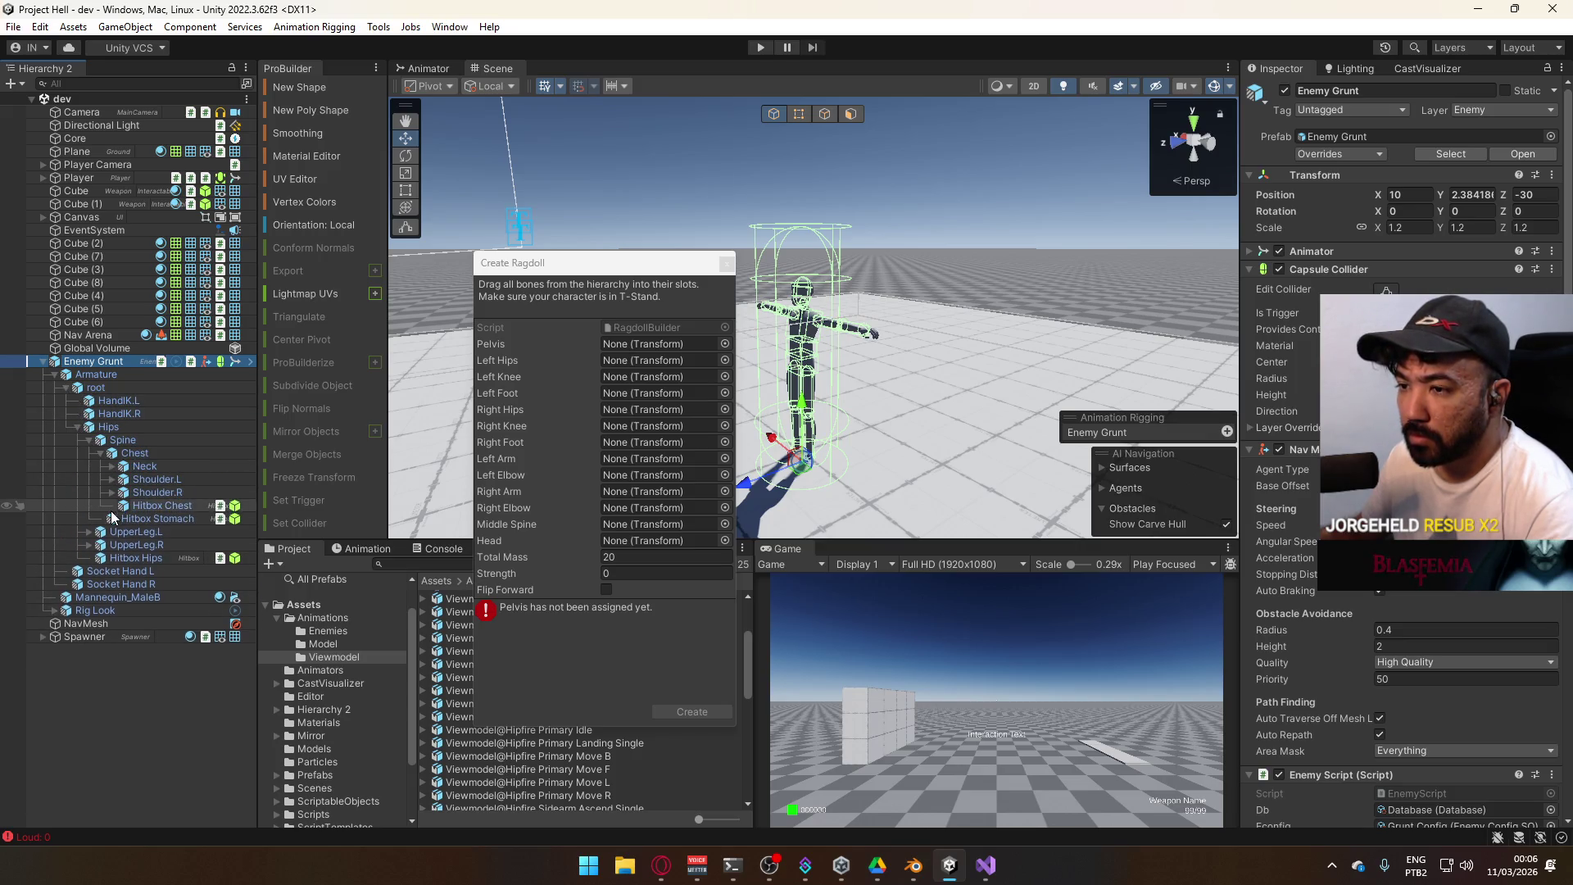
left_click(111, 466)
left_click(123, 479)
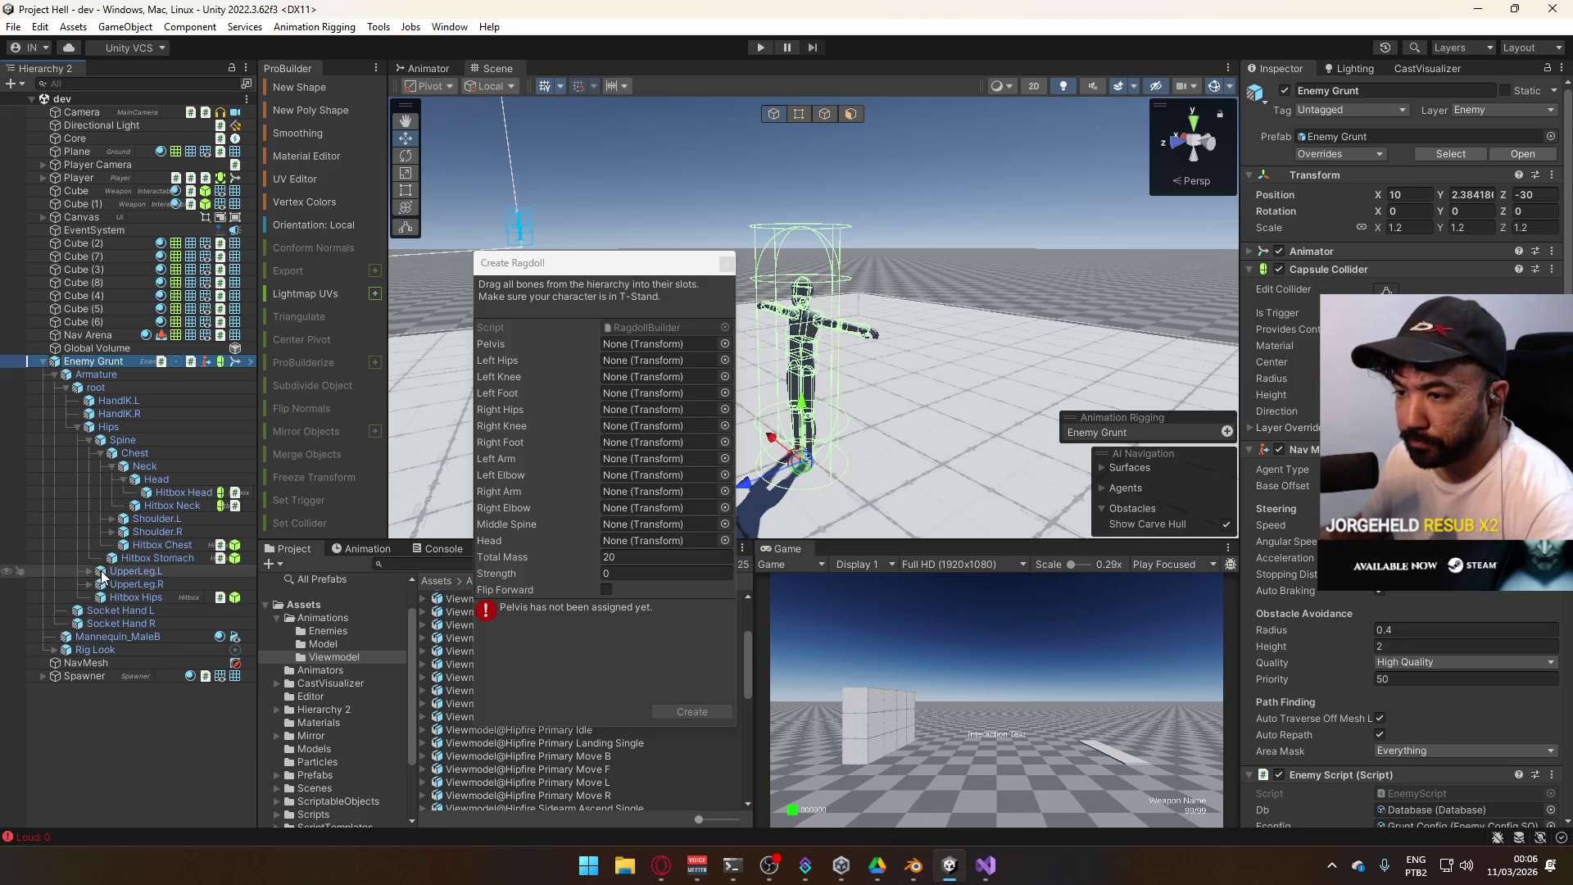
Expand the legs down to both feet and the arms to Forearm.L, then assign Hips as Pelvis
left_click(90, 572)
left_click(90, 612)
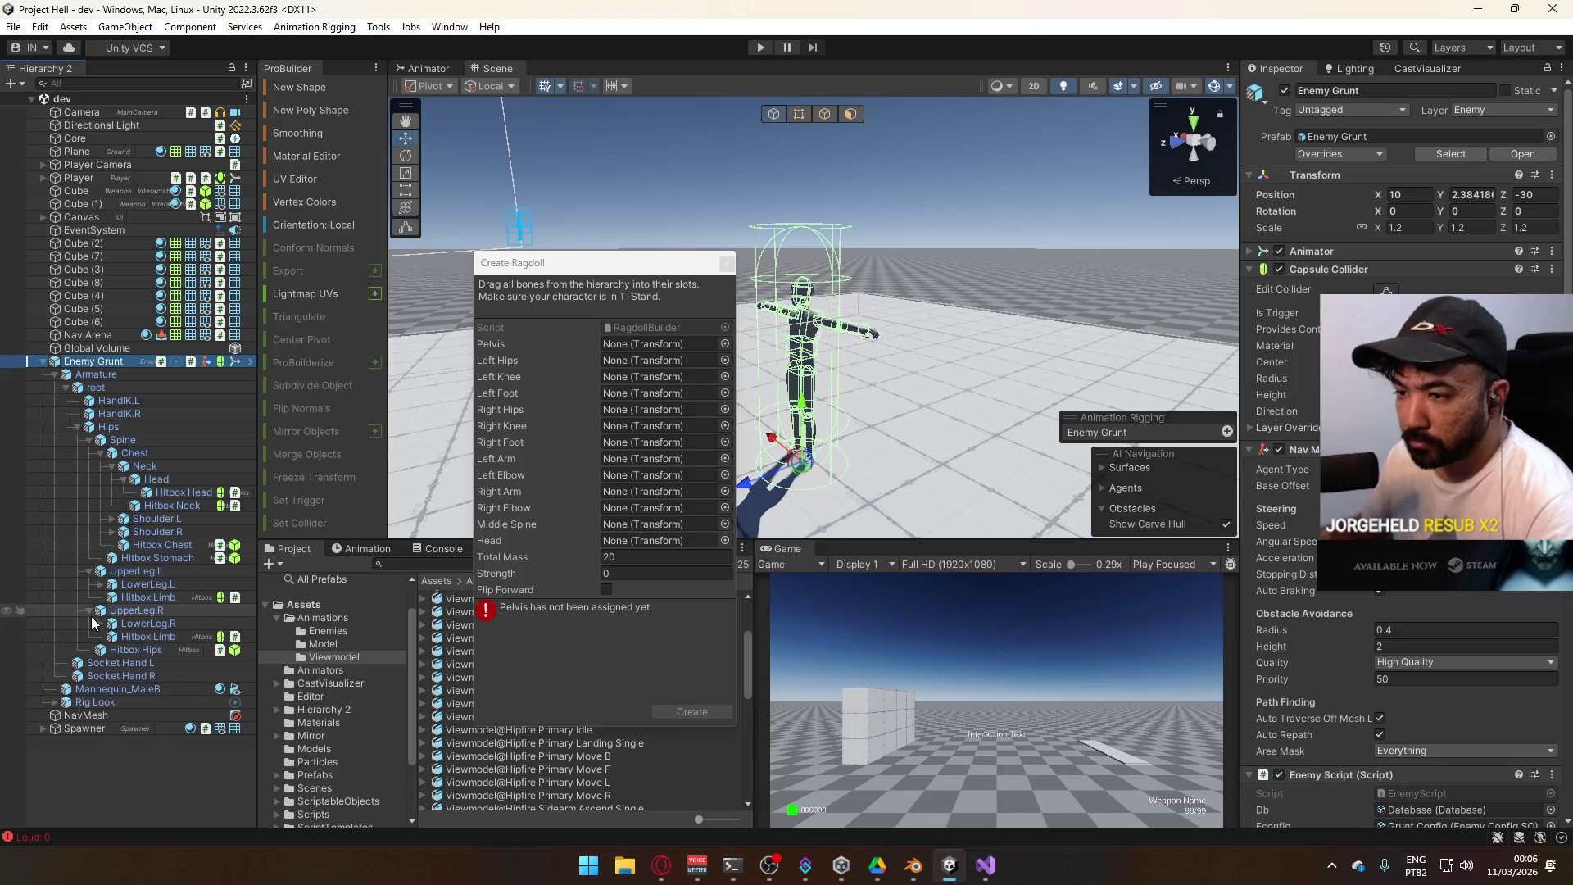
left_click(100, 624)
left_click(100, 585)
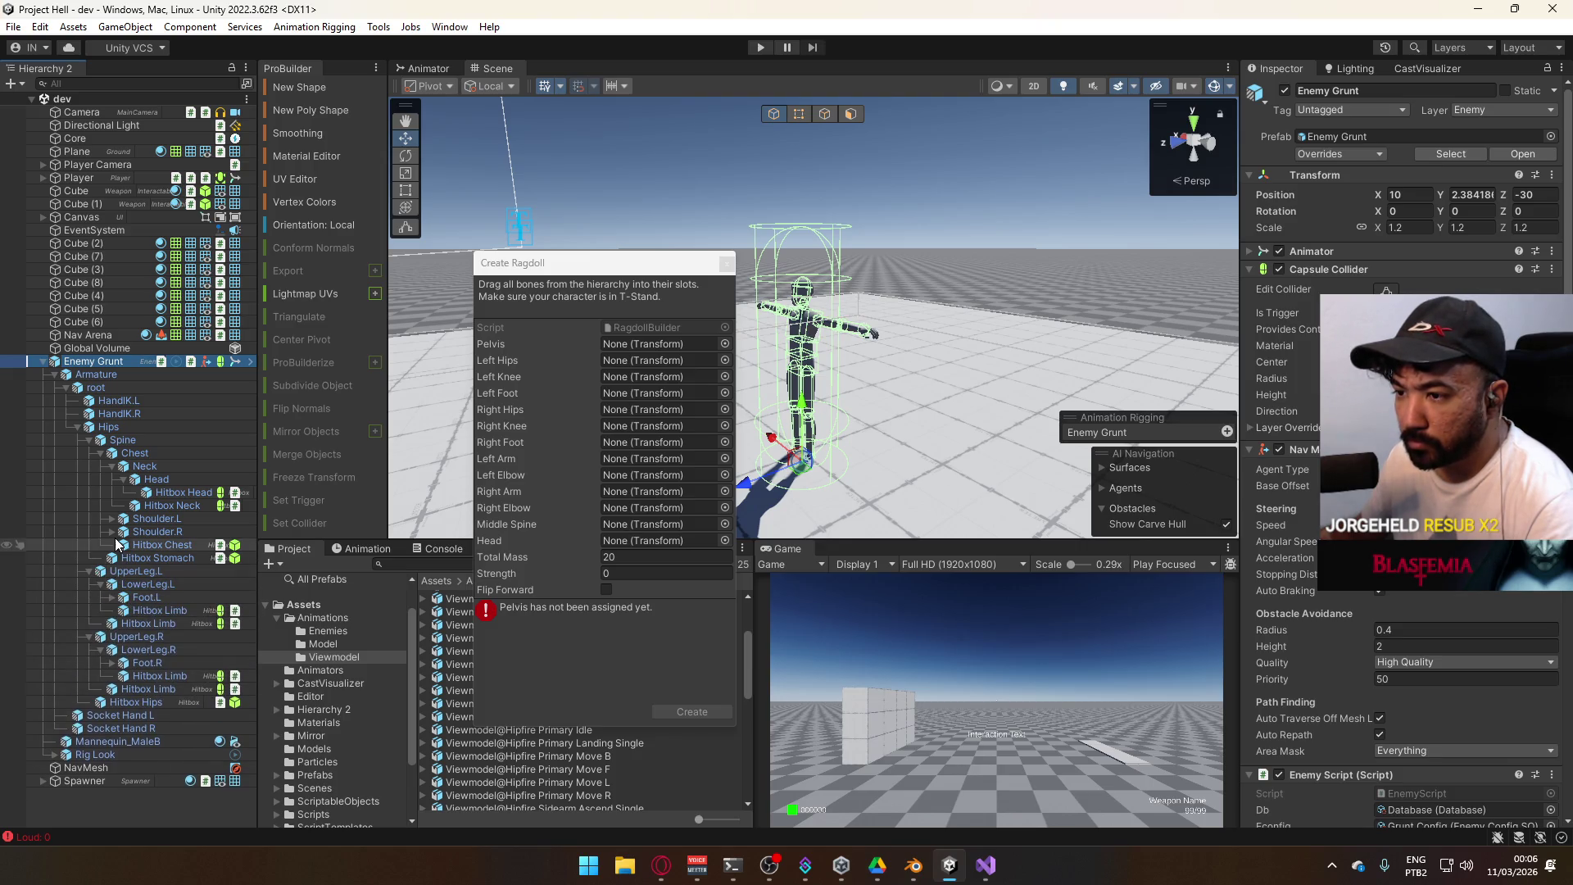
left_click(112, 531)
left_click(111, 519)
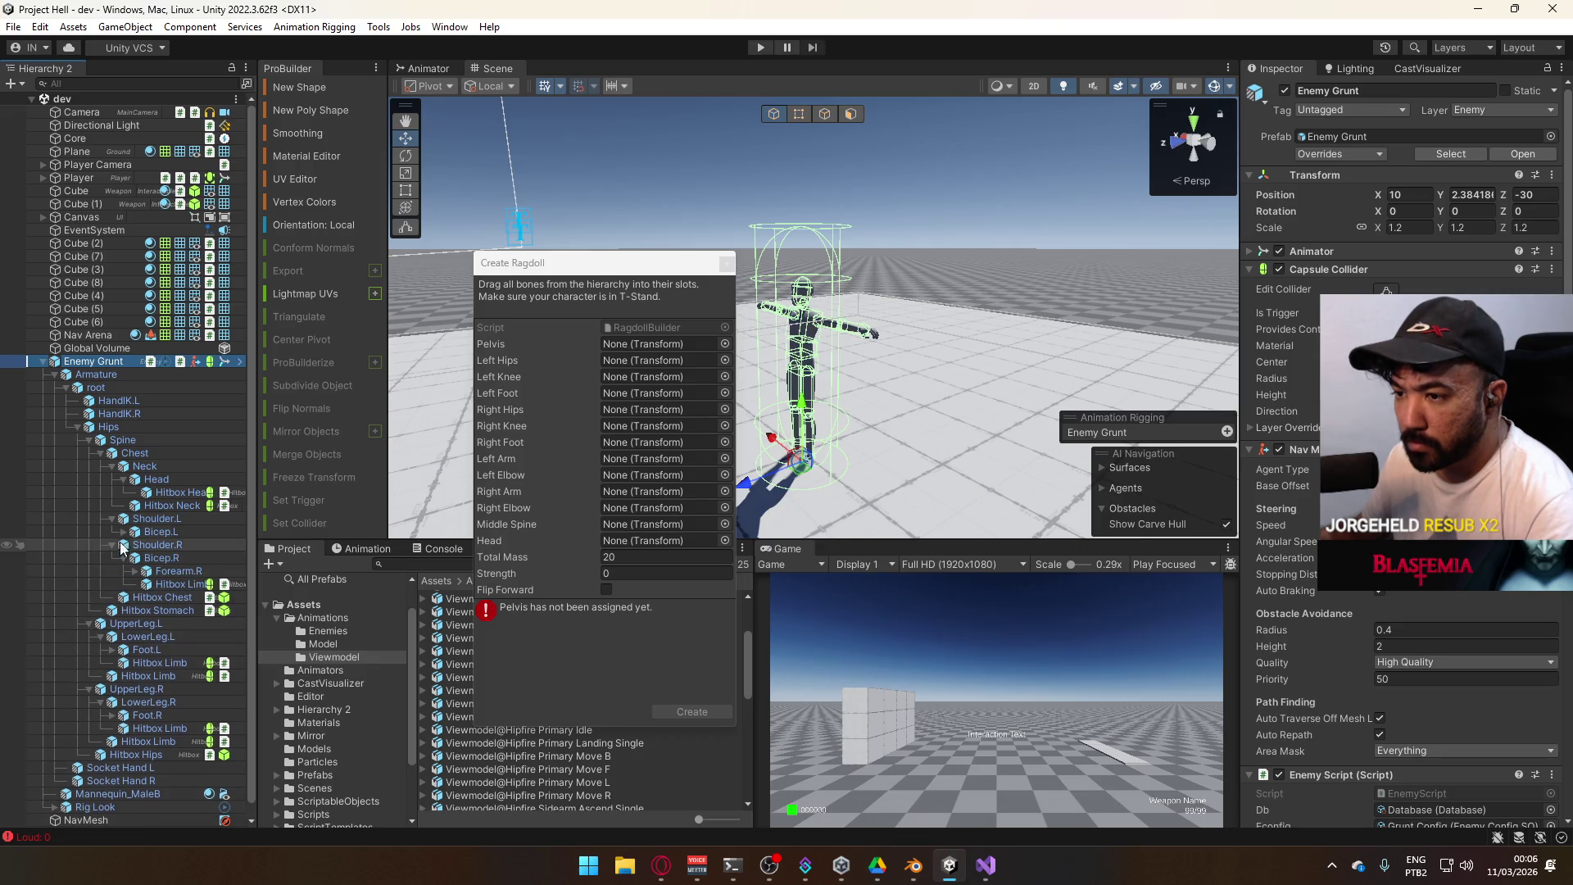
left_click(123, 532)
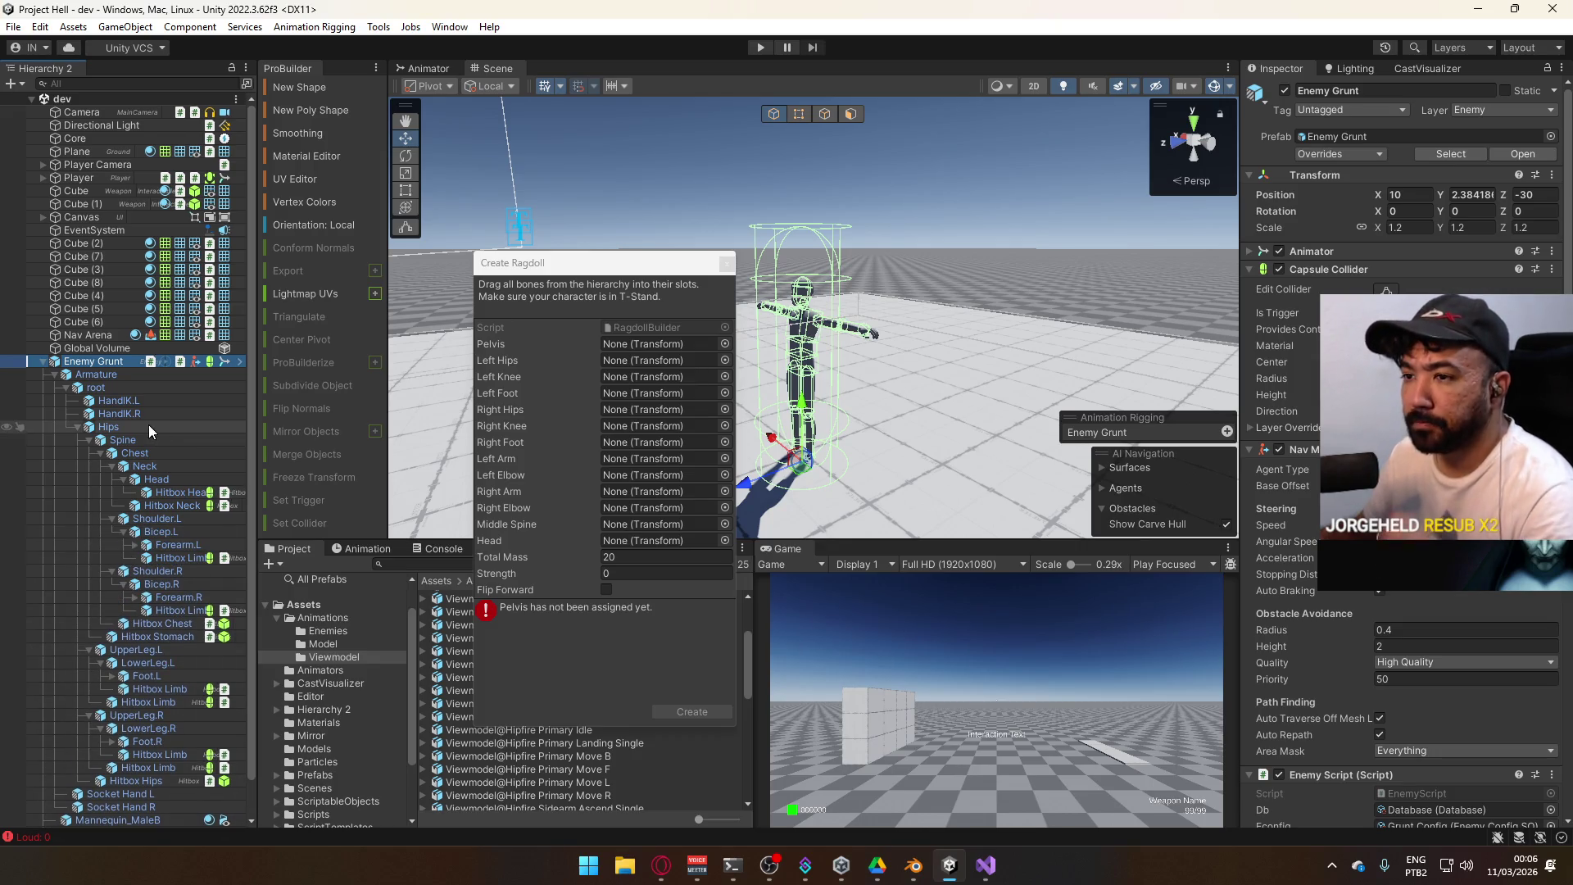
mouse_move(146, 425)
left_mouse_down()
mouse_move(673, 373)
mouse_move(690, 343)
left_mouse_up()
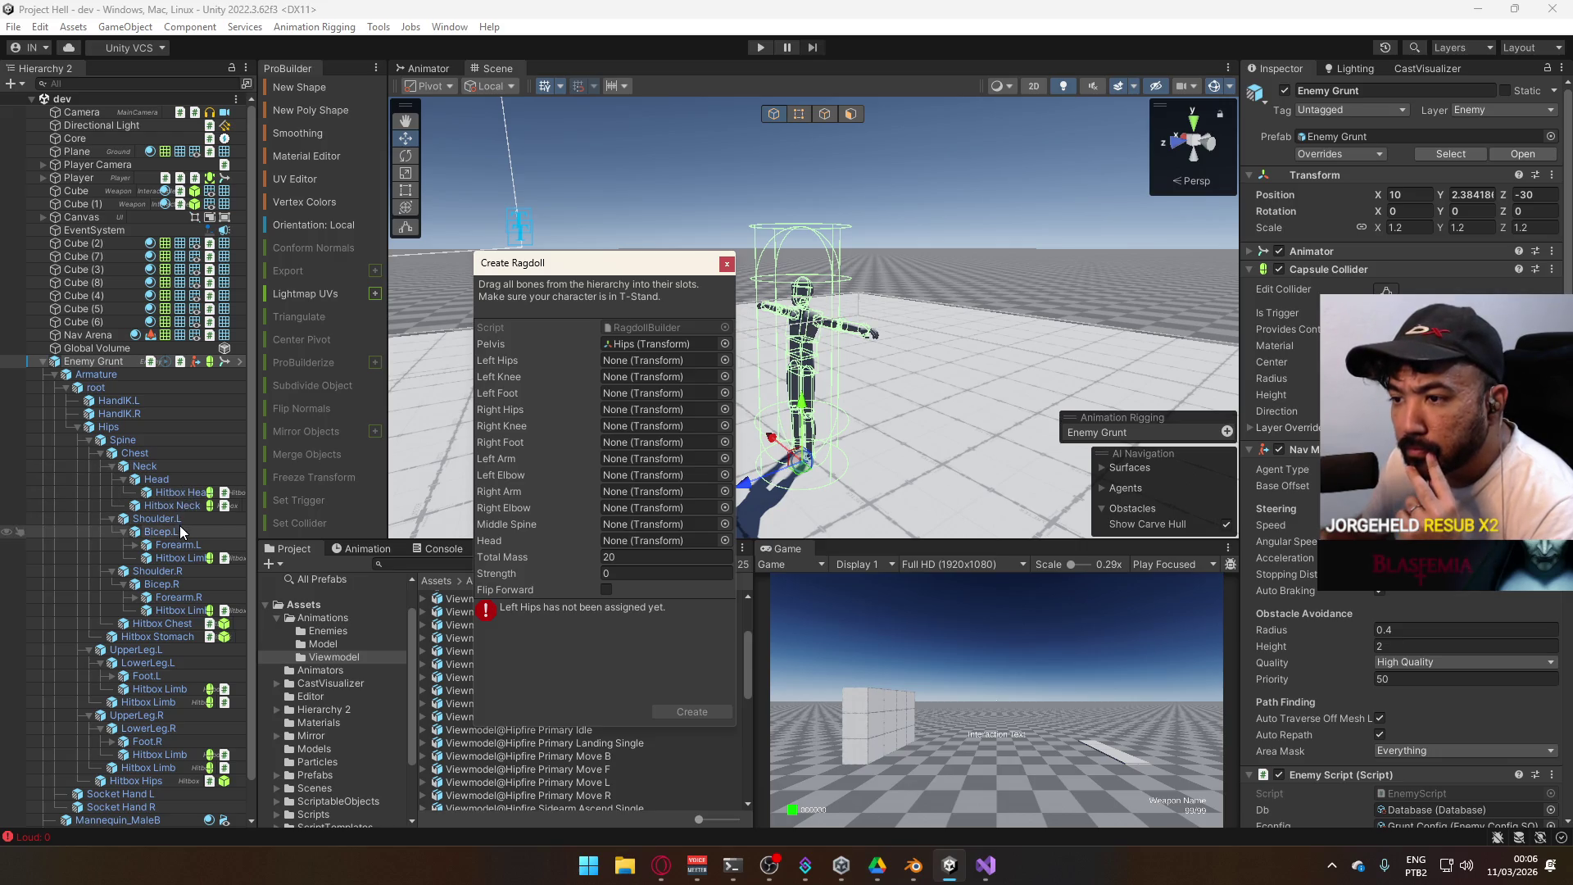
Assign the leg bones: both upper legs as hips, lower legs as knees, and both feet
scroll(143, 619, "down", 1)
left_click_drag(139, 613, 655, 363)
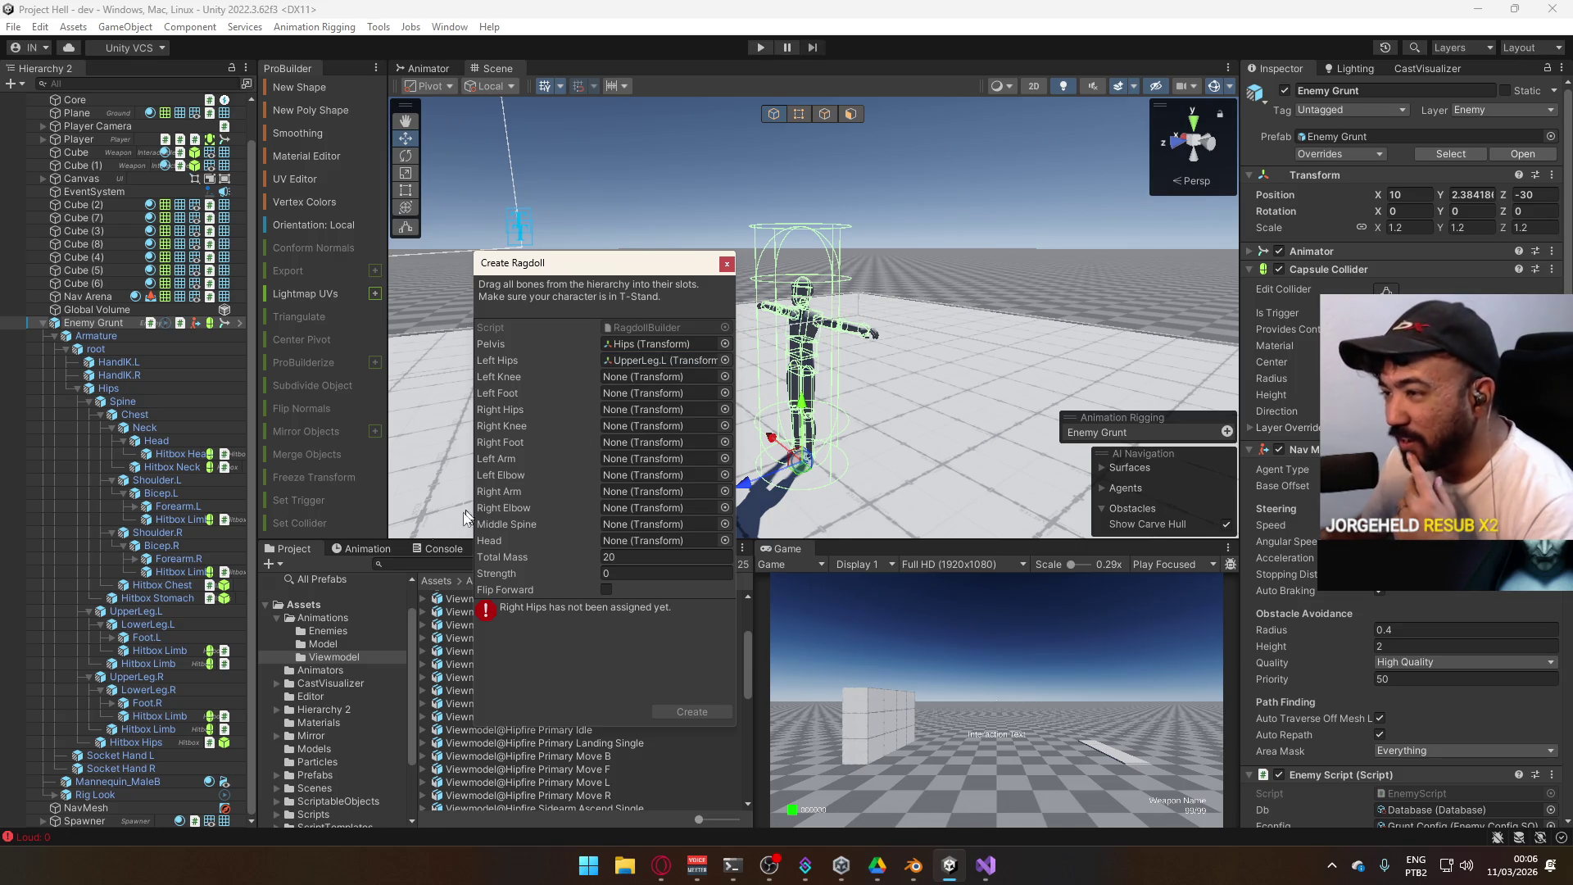
mouse_move(137, 677)
left_mouse_down()
mouse_move(492, 533)
mouse_move(642, 450)
mouse_move(662, 410)
left_mouse_up()
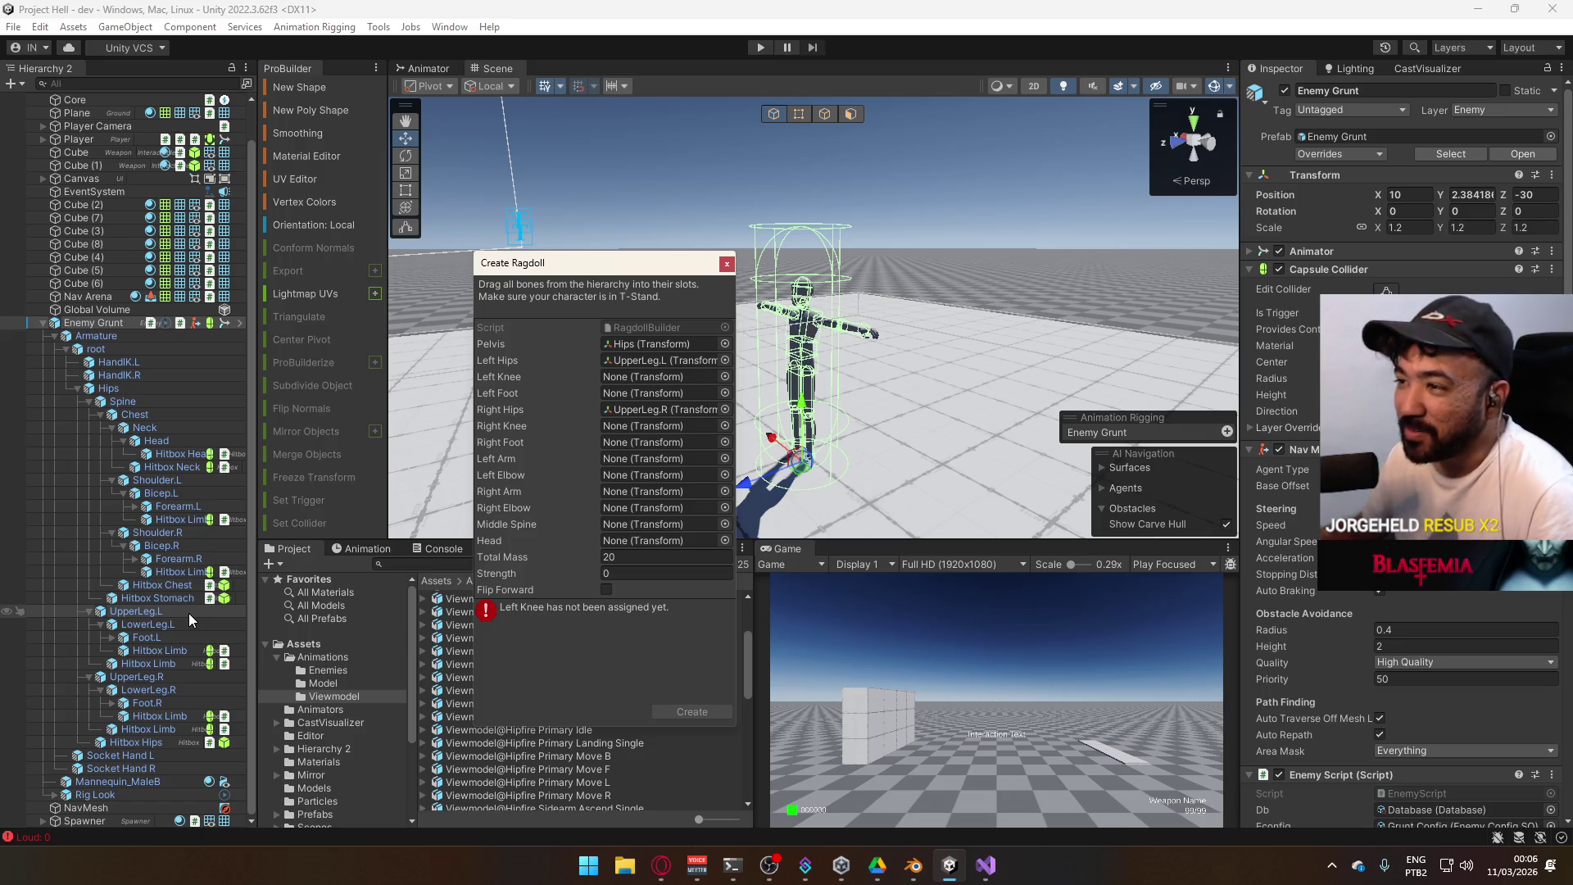
mouse_move(175, 626)
left_mouse_down()
mouse_move(450, 516)
mouse_move(670, 398)
mouse_move(667, 377)
left_mouse_up()
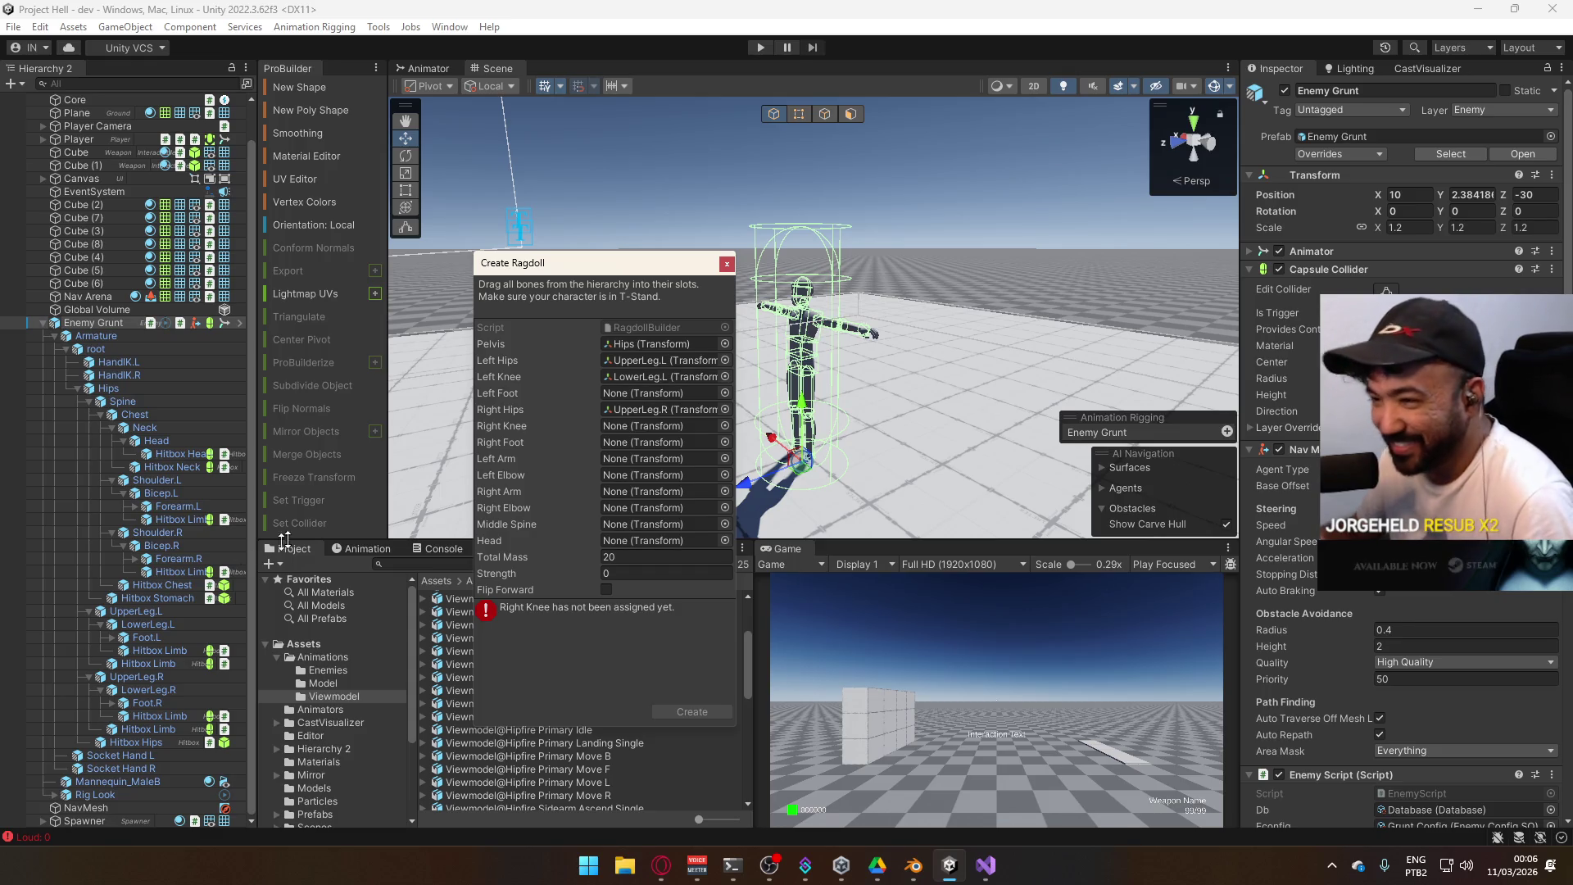
mouse_move(156, 637)
left_mouse_down()
mouse_move(213, 631)
mouse_move(669, 412)
mouse_move(664, 393)
left_mouse_up()
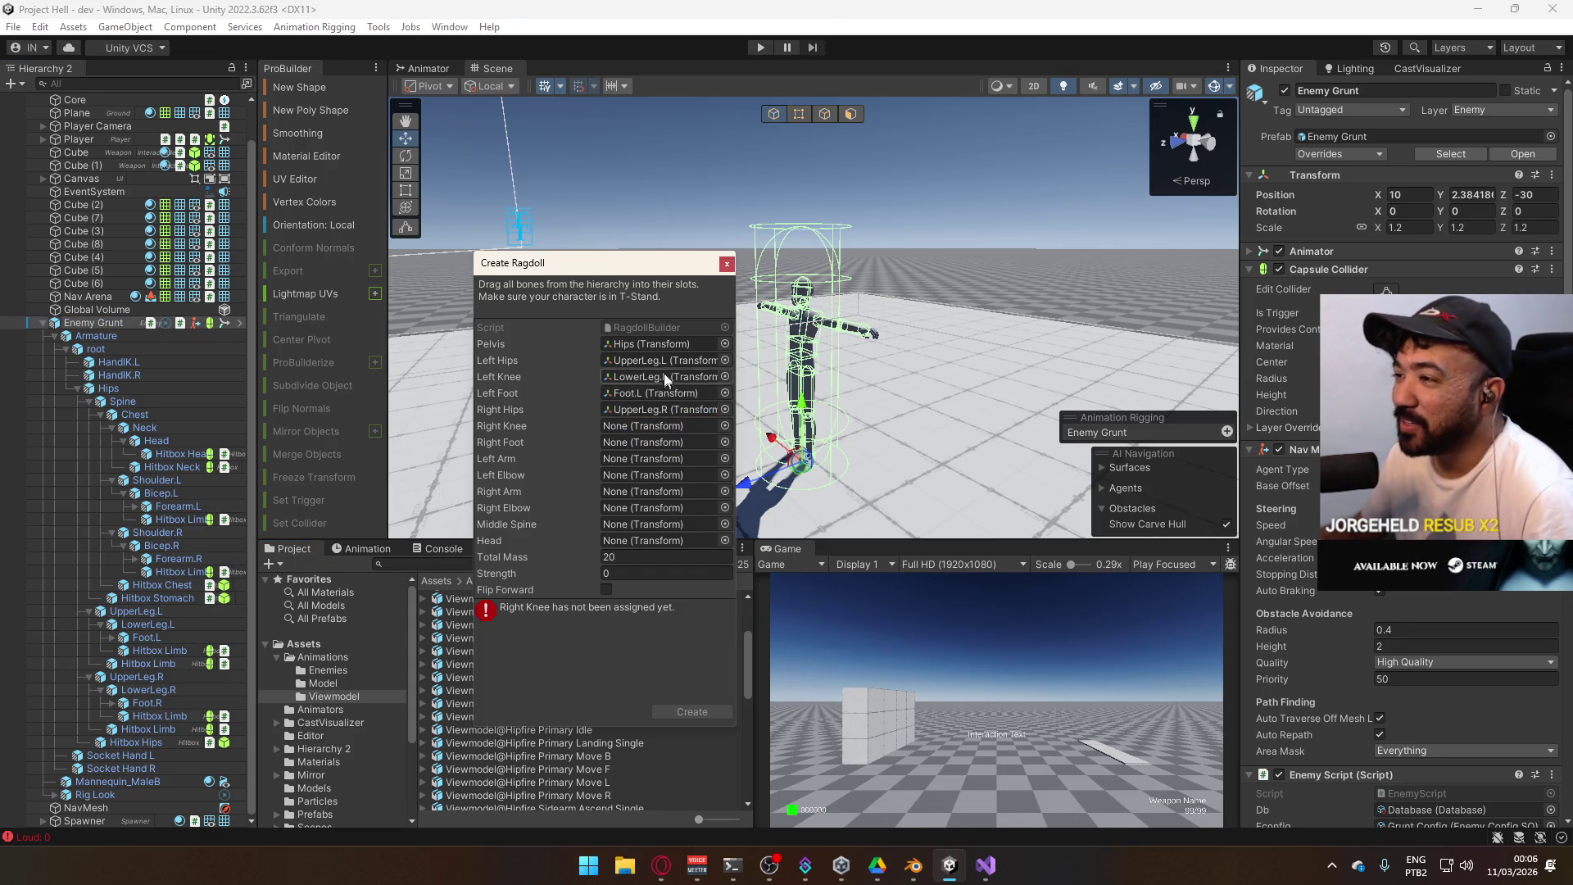
mouse_move(148, 689)
left_mouse_down()
mouse_move(657, 460)
mouse_move(664, 429)
left_mouse_up()
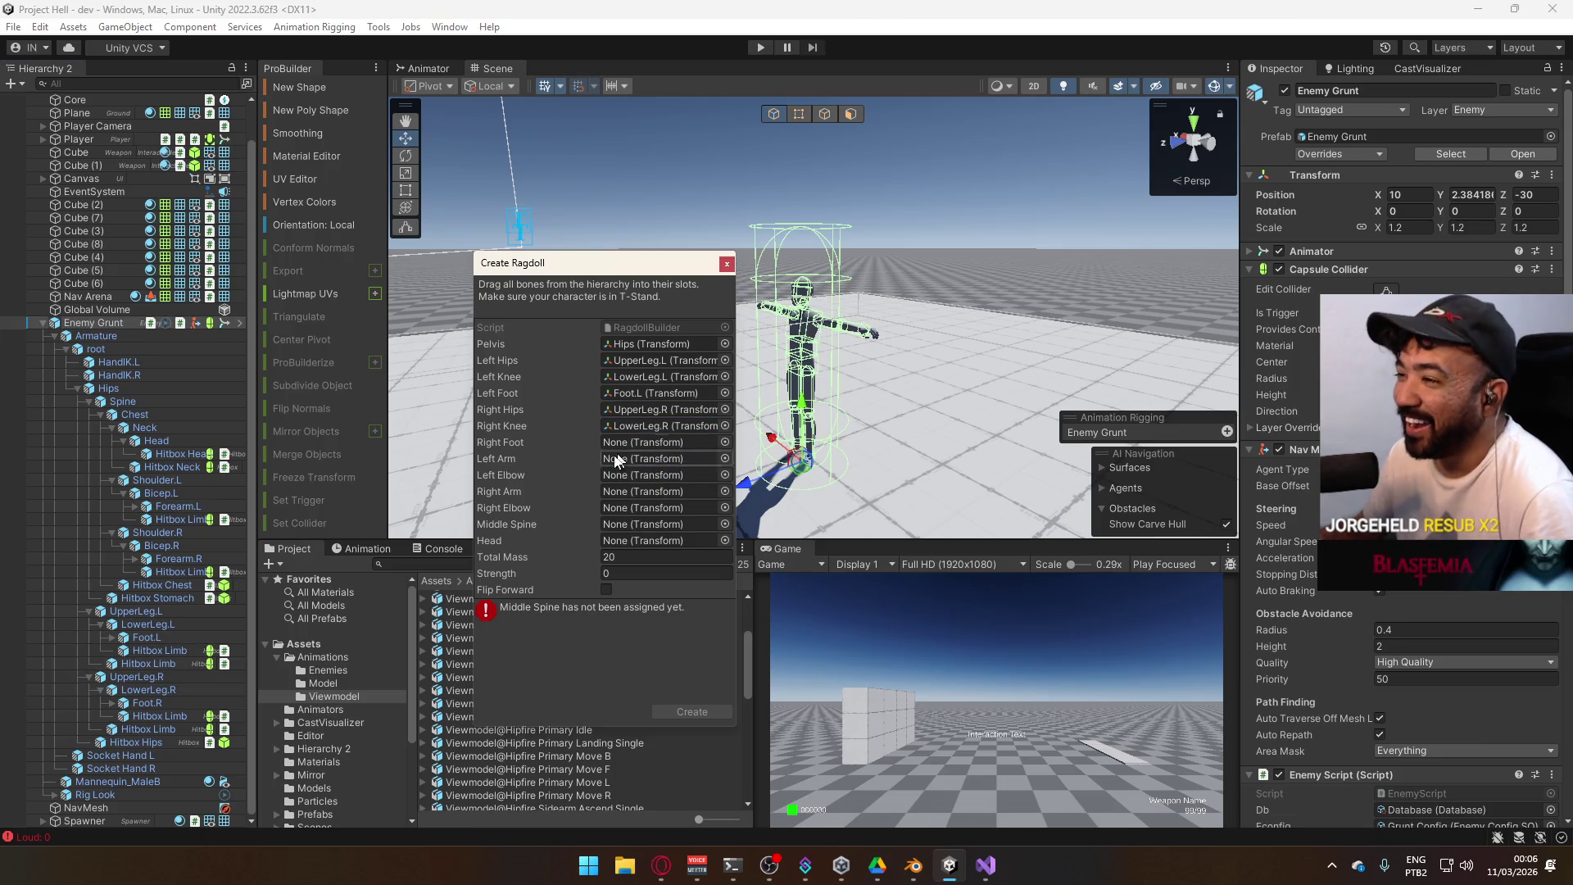
mouse_move(148, 703)
left_mouse_down()
mouse_move(647, 477)
mouse_move(642, 445)
left_mouse_up()
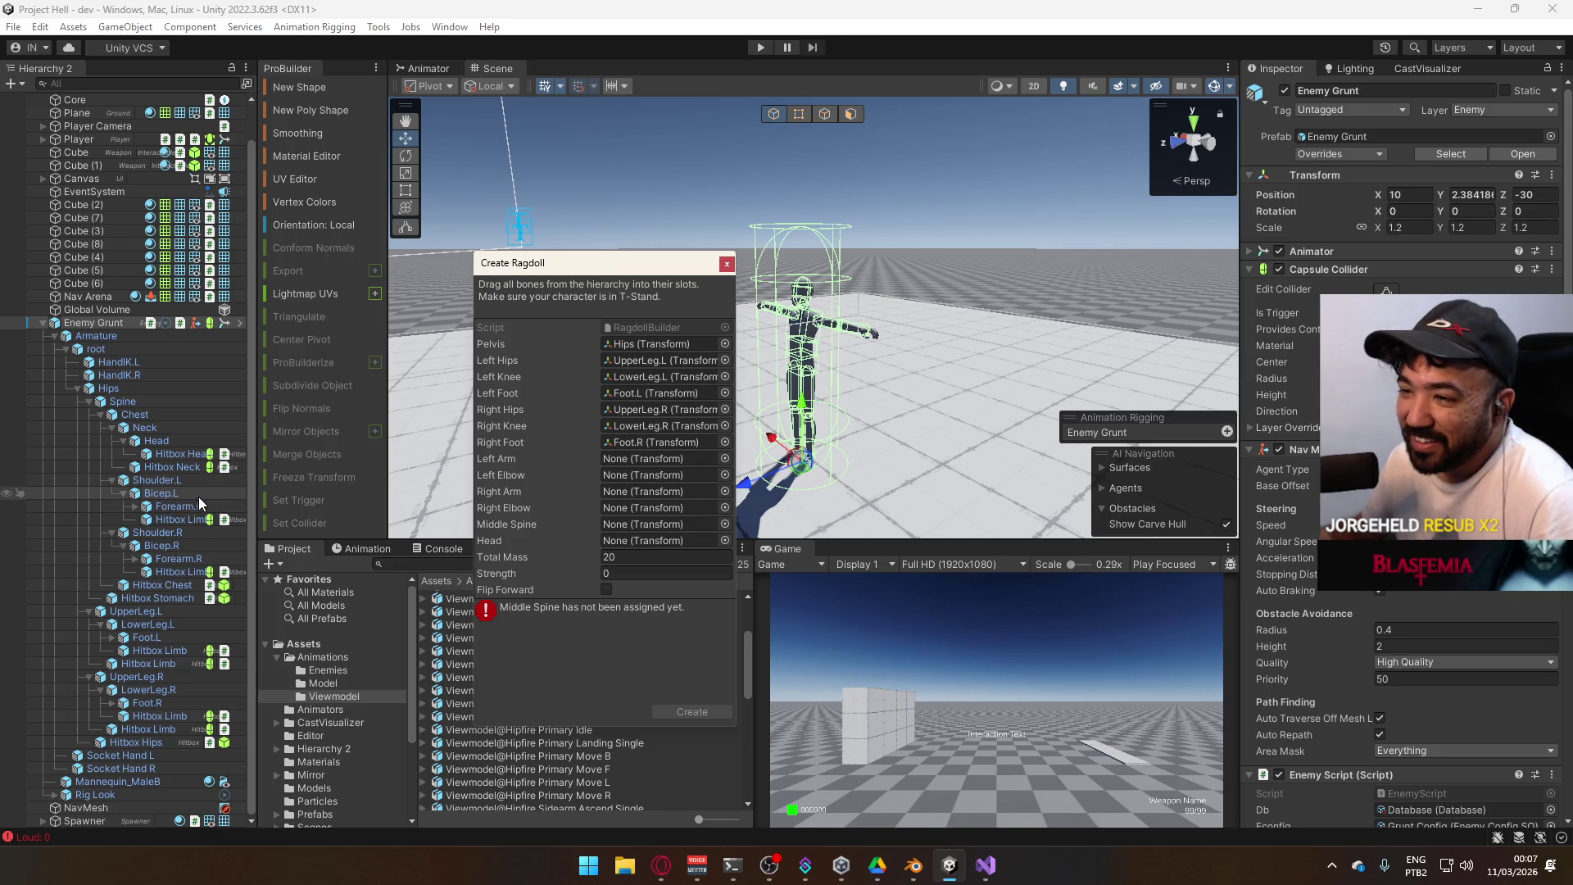
Assign Bicep.L/R as arms, Forearm.L/R as elbows, Chest as middle spine, and Head
mouse_move(175, 495)
left_mouse_down()
mouse_move(614, 463)
mouse_move(602, 477)
left_mouse_up()
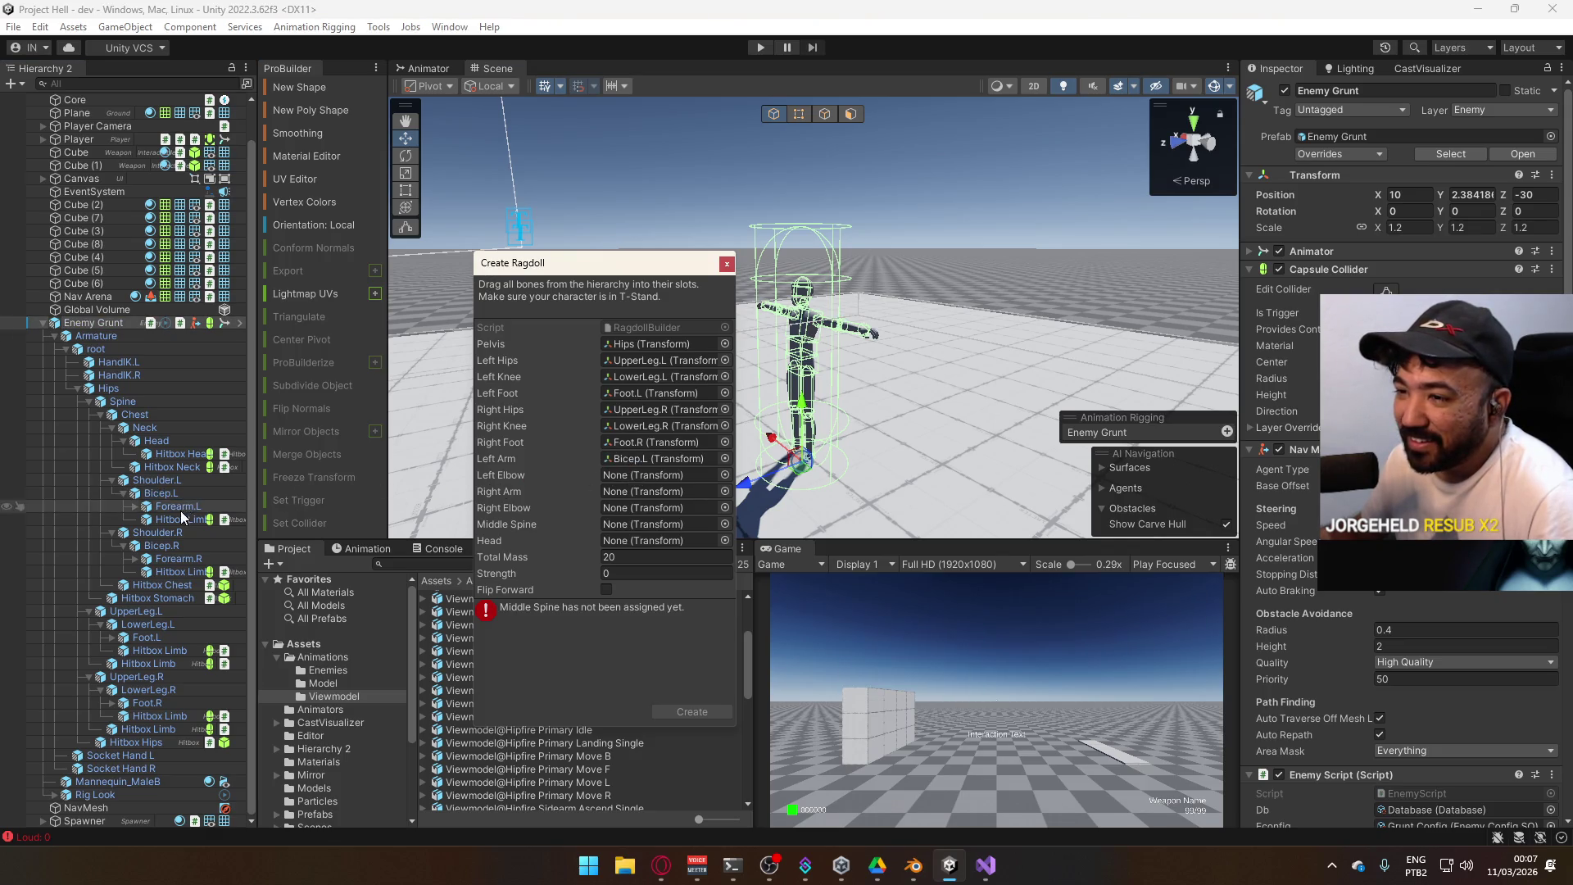
mouse_move(172, 506)
left_mouse_down()
mouse_move(653, 512)
mouse_move(636, 477)
left_mouse_up()
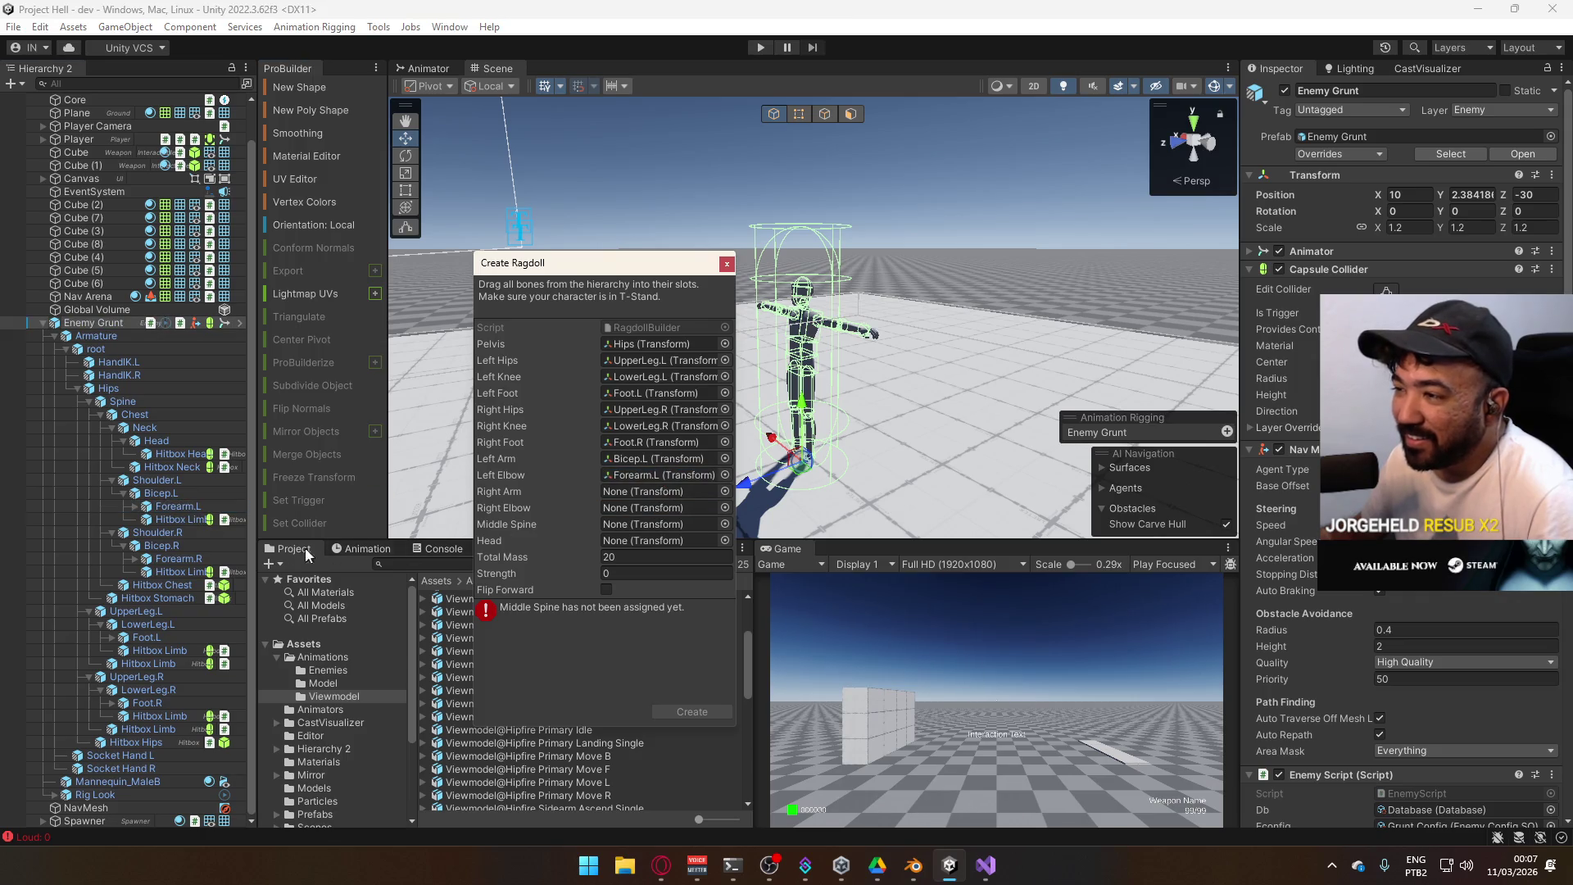
left_click_drag(174, 559, 643, 509)
mouse_move(168, 546)
left_mouse_down()
mouse_move(712, 527)
mouse_move(672, 495)
left_mouse_up()
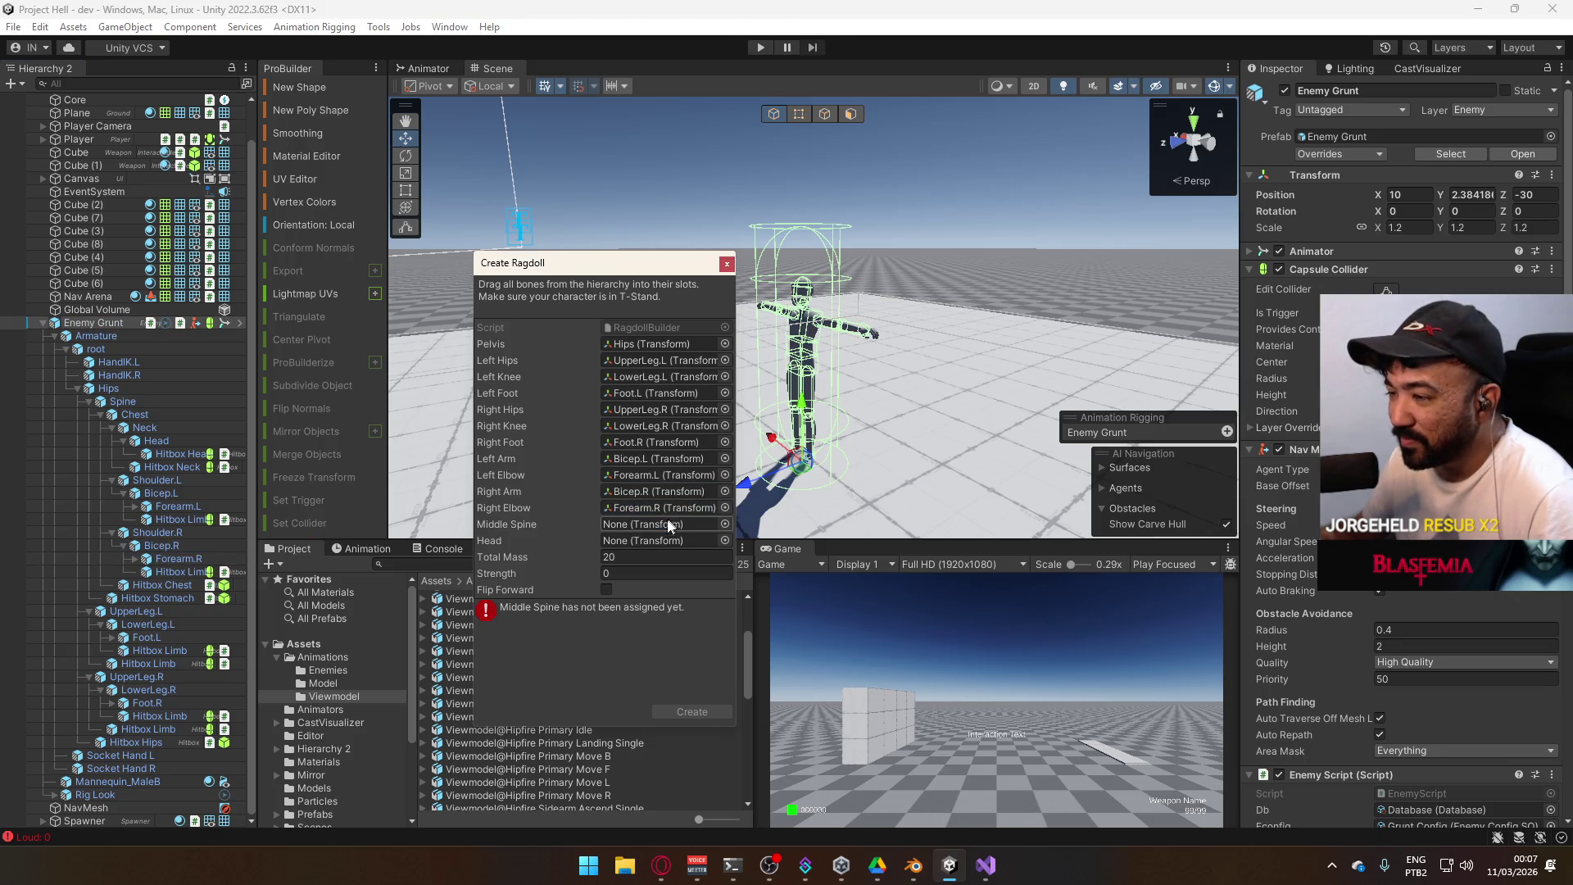
left_click_drag(123, 401, 652, 522)
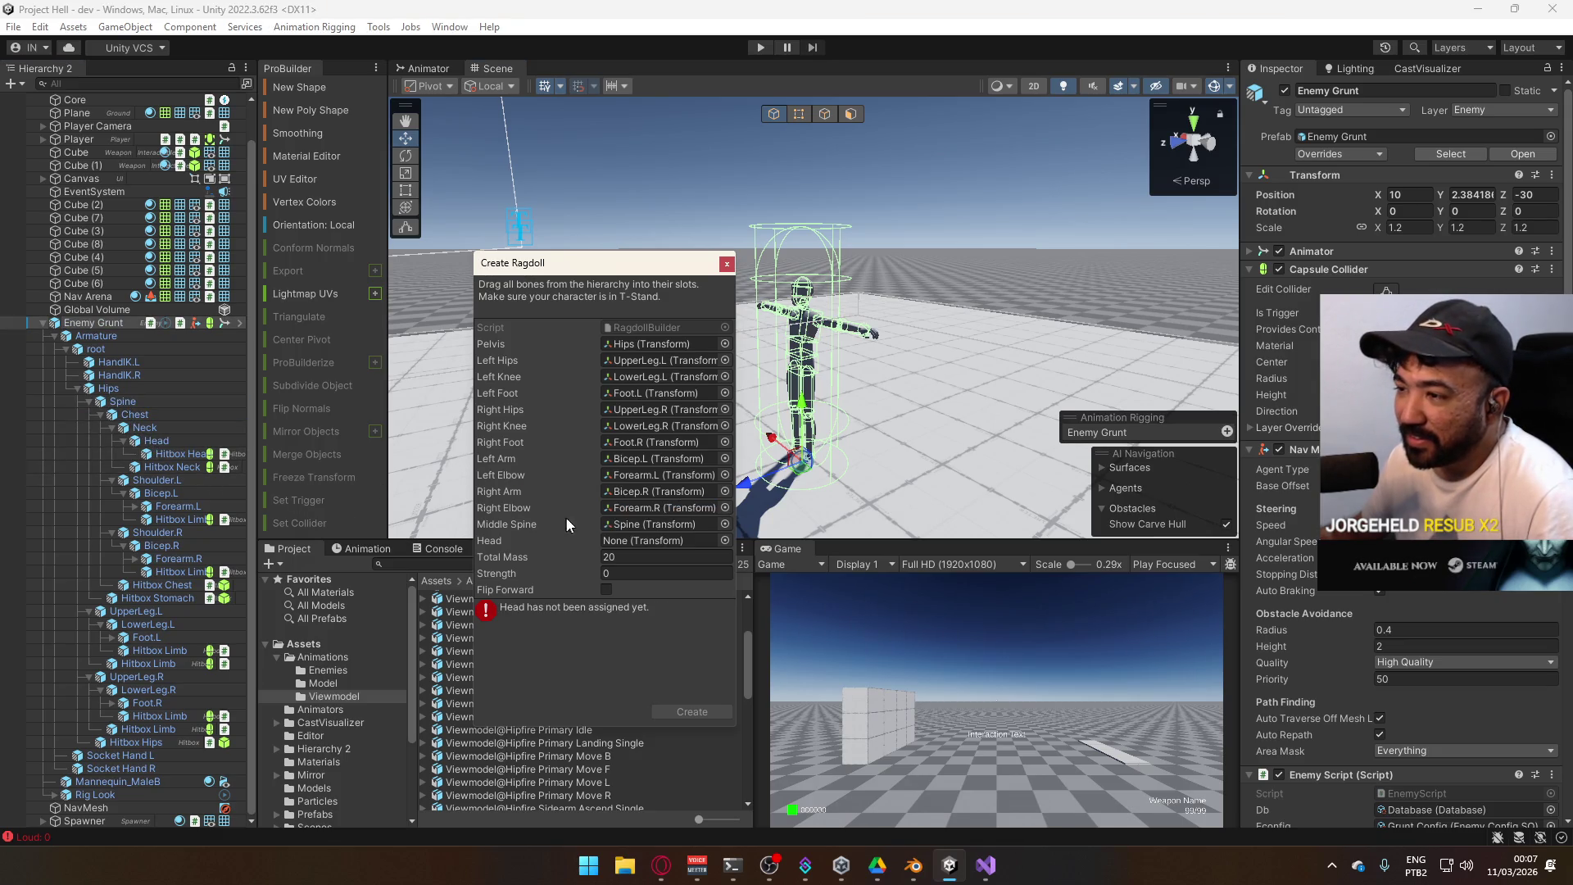
left_click_drag(137, 420, 660, 526)
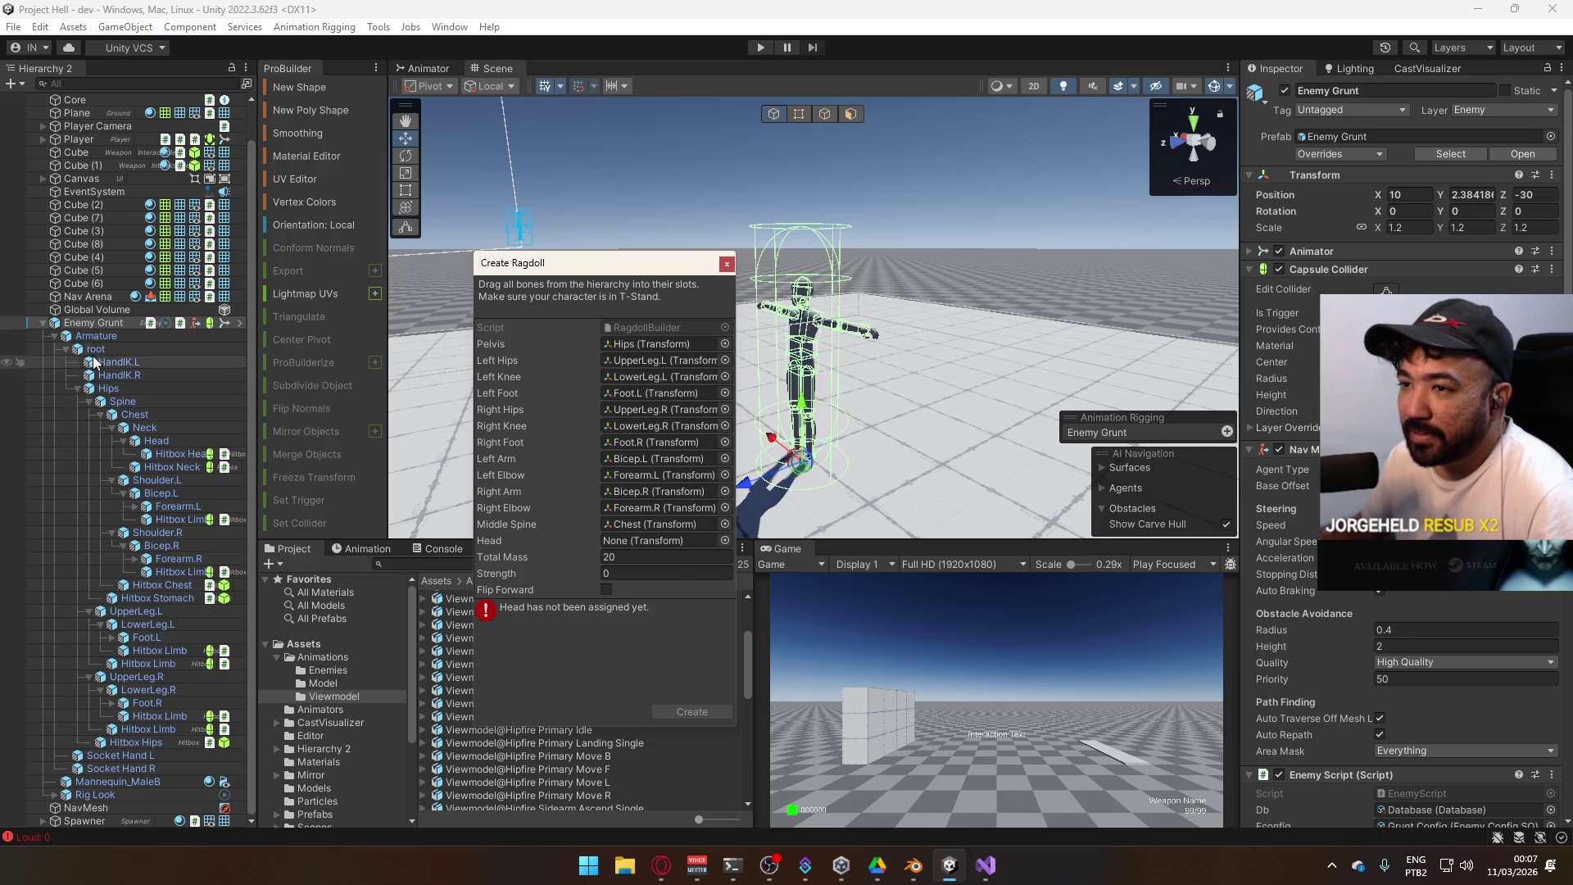
left_click_drag(156, 440, 664, 541)
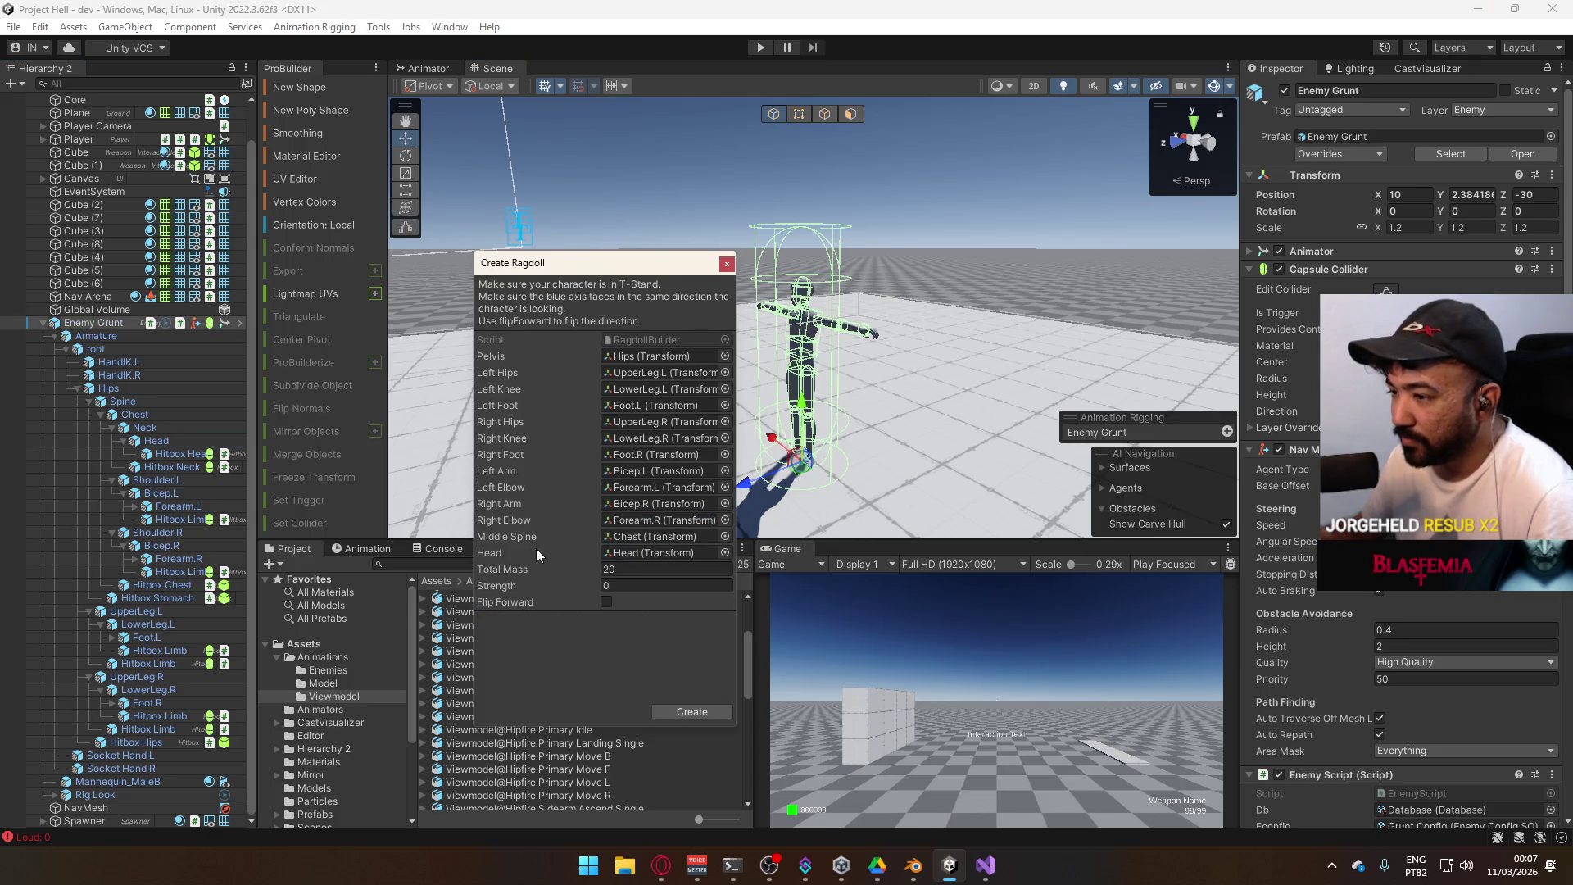
Set Total Mass to 80 and create the ragdoll
left_click(636, 572)
type("80")
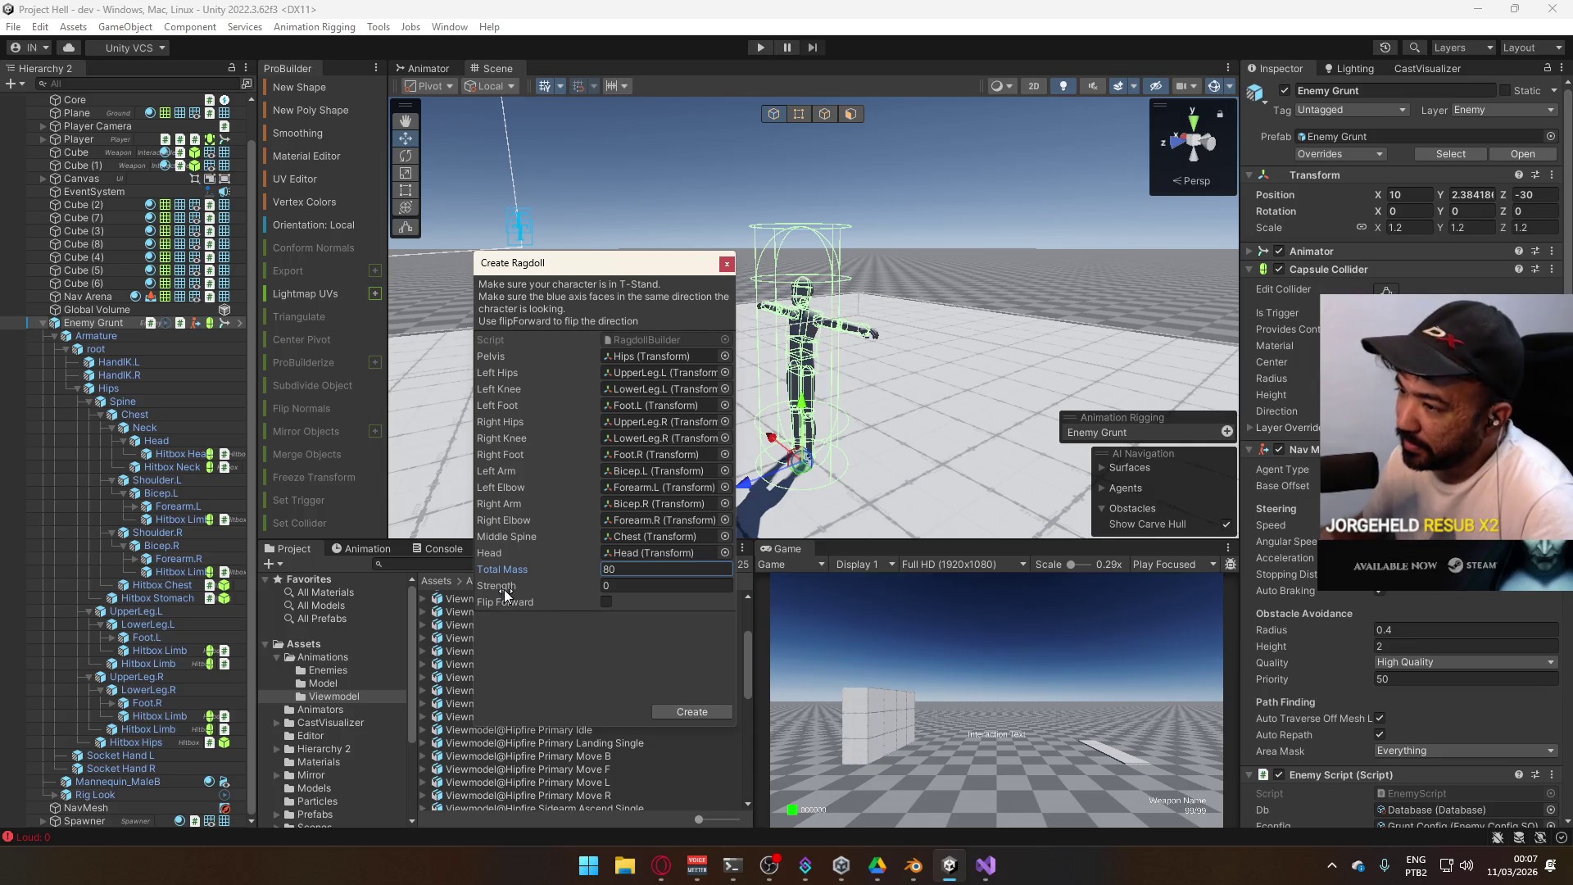
left_click(672, 712)
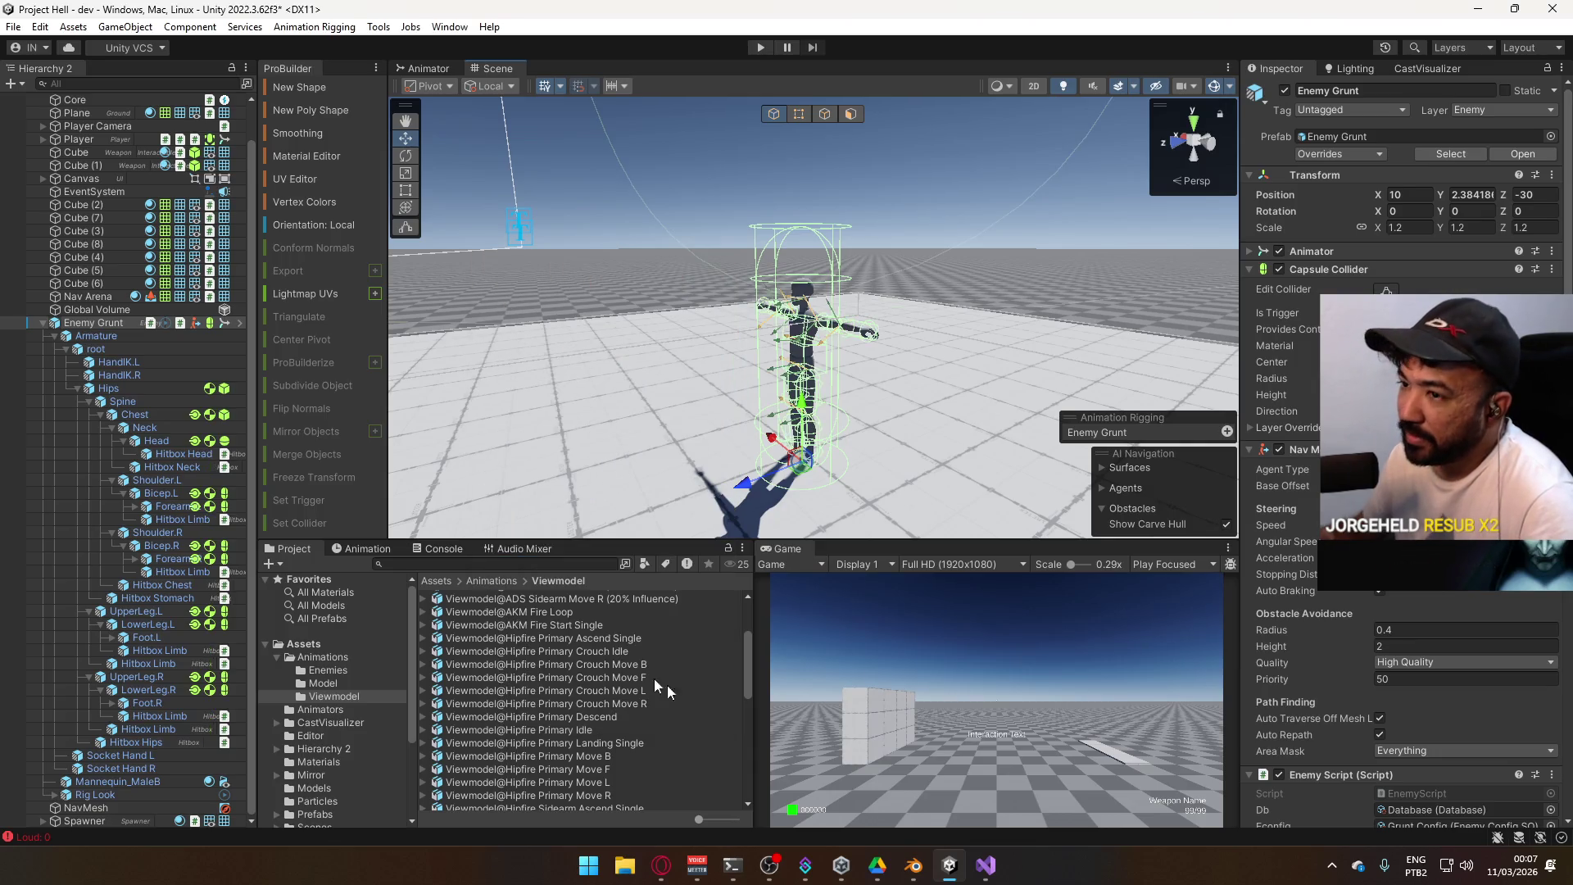
Inspect the Chest and Head bones' ragdoll components and orbit around the character
left_click(135, 414)
left_click(155, 442)
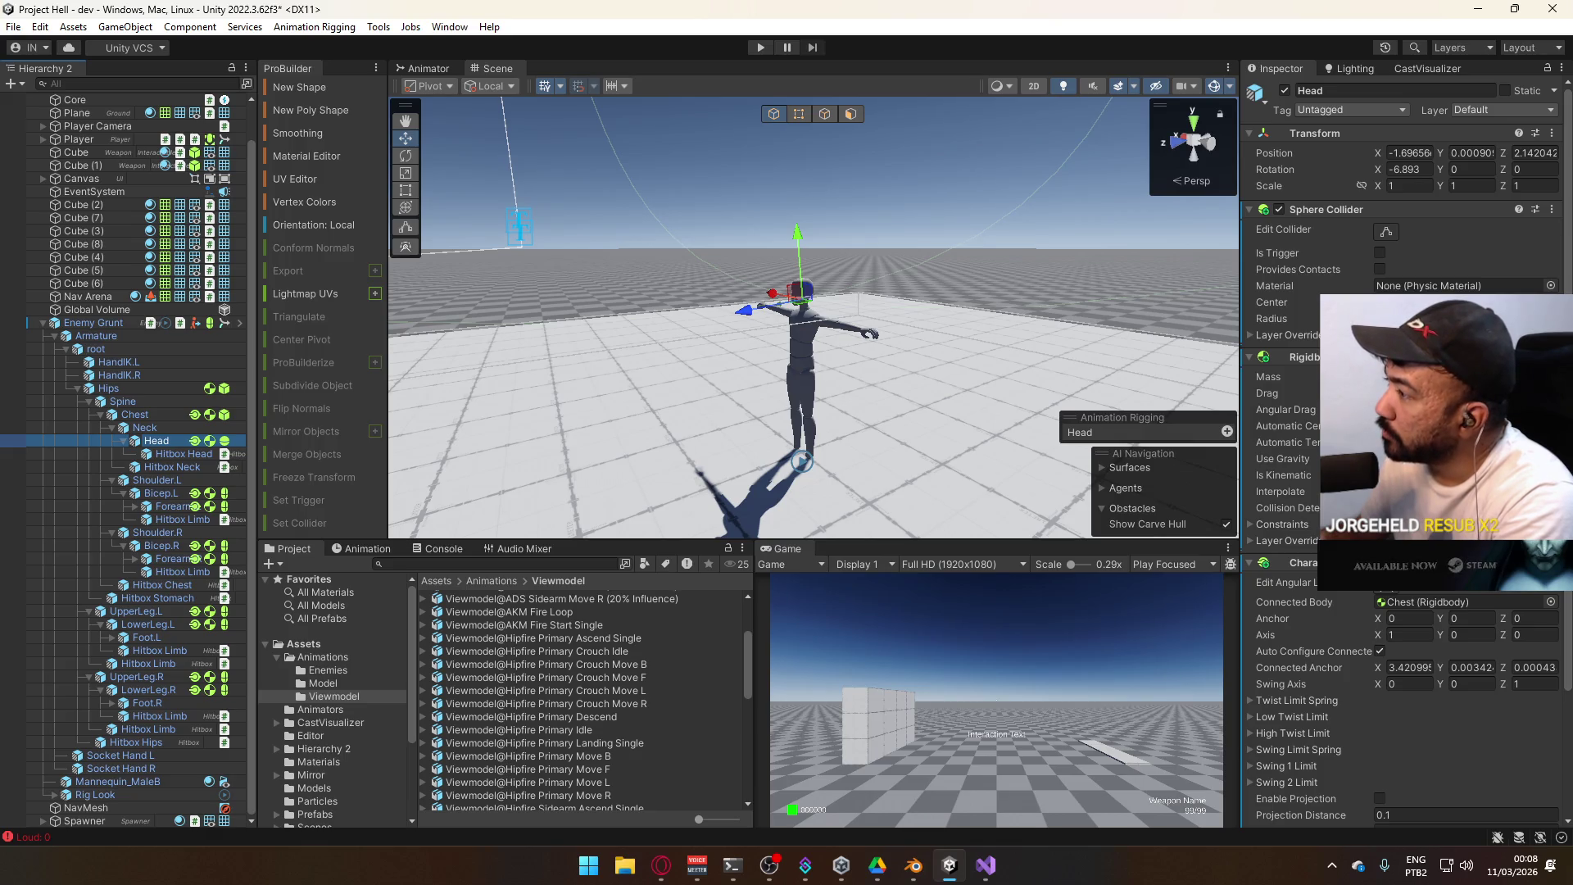
left_click(1459, 318)
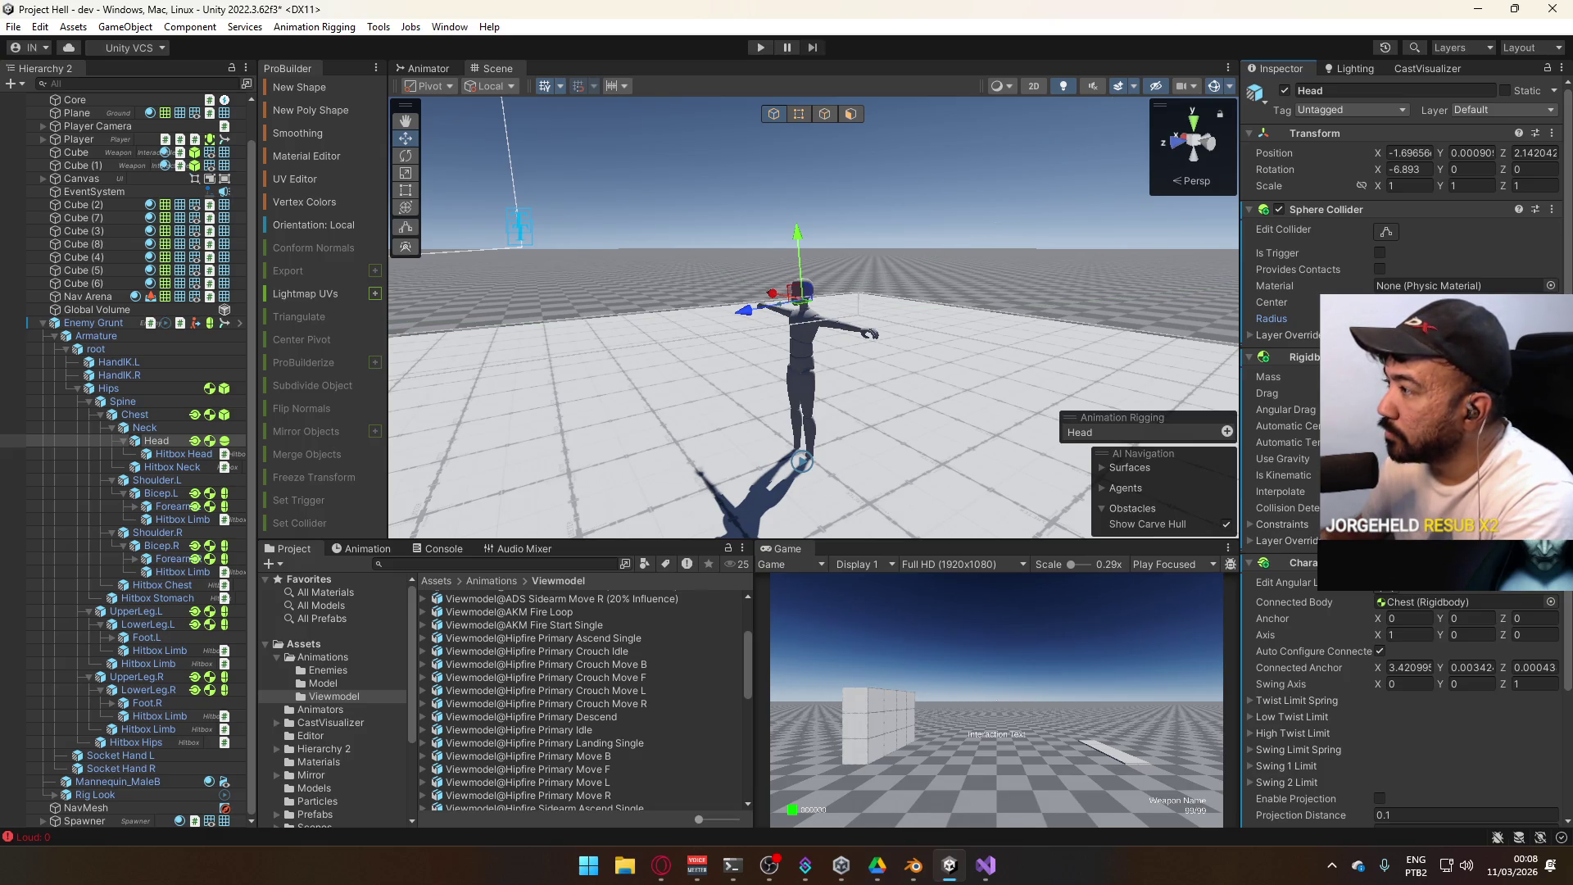
mouse_move(1147, 311)
left_mouse_down()
mouse_move(943, 246)
mouse_move(623, 34)
mouse_move(879, 293)
left_mouse_up()
scroll(880, 293, "up", 2)
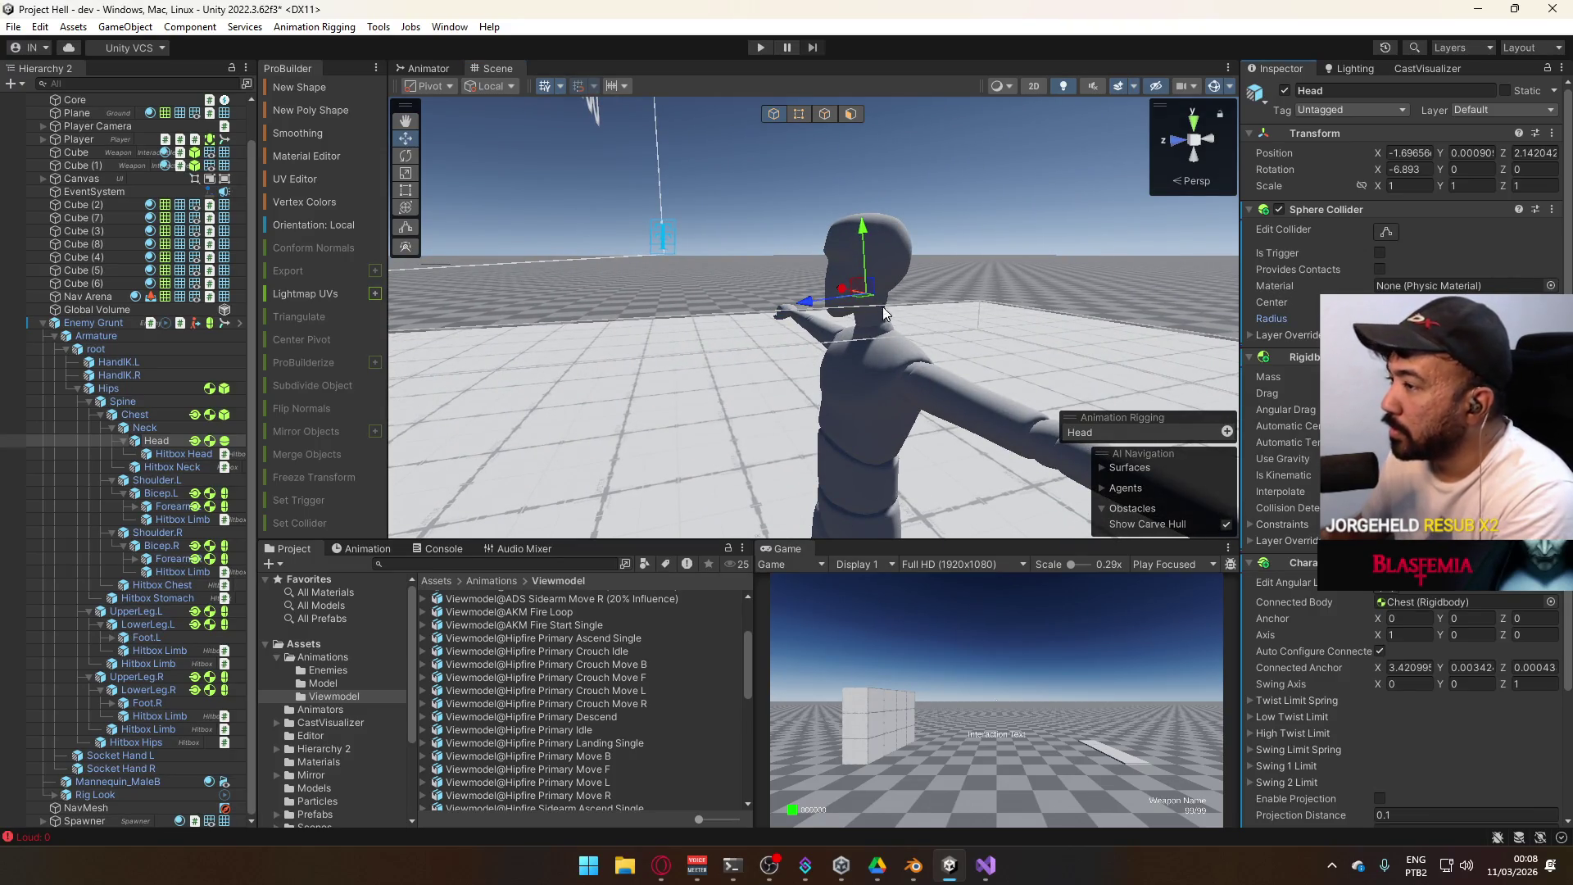
Reselect Head and edit its sphere collider radius field to show the collider outline
left_click(180, 442)
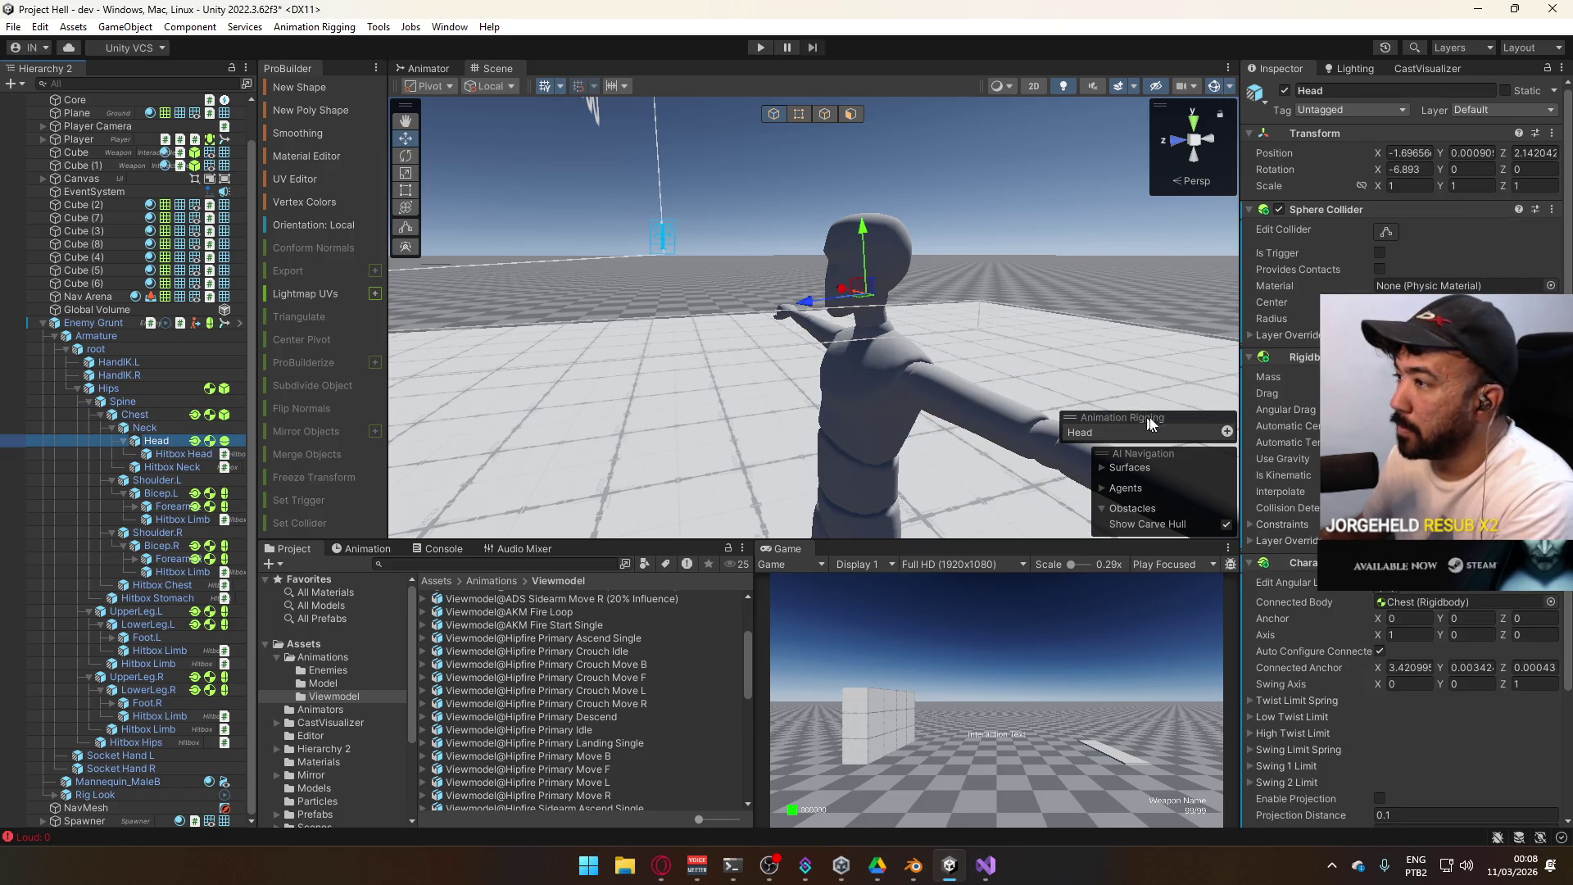
left_click(1409, 318)
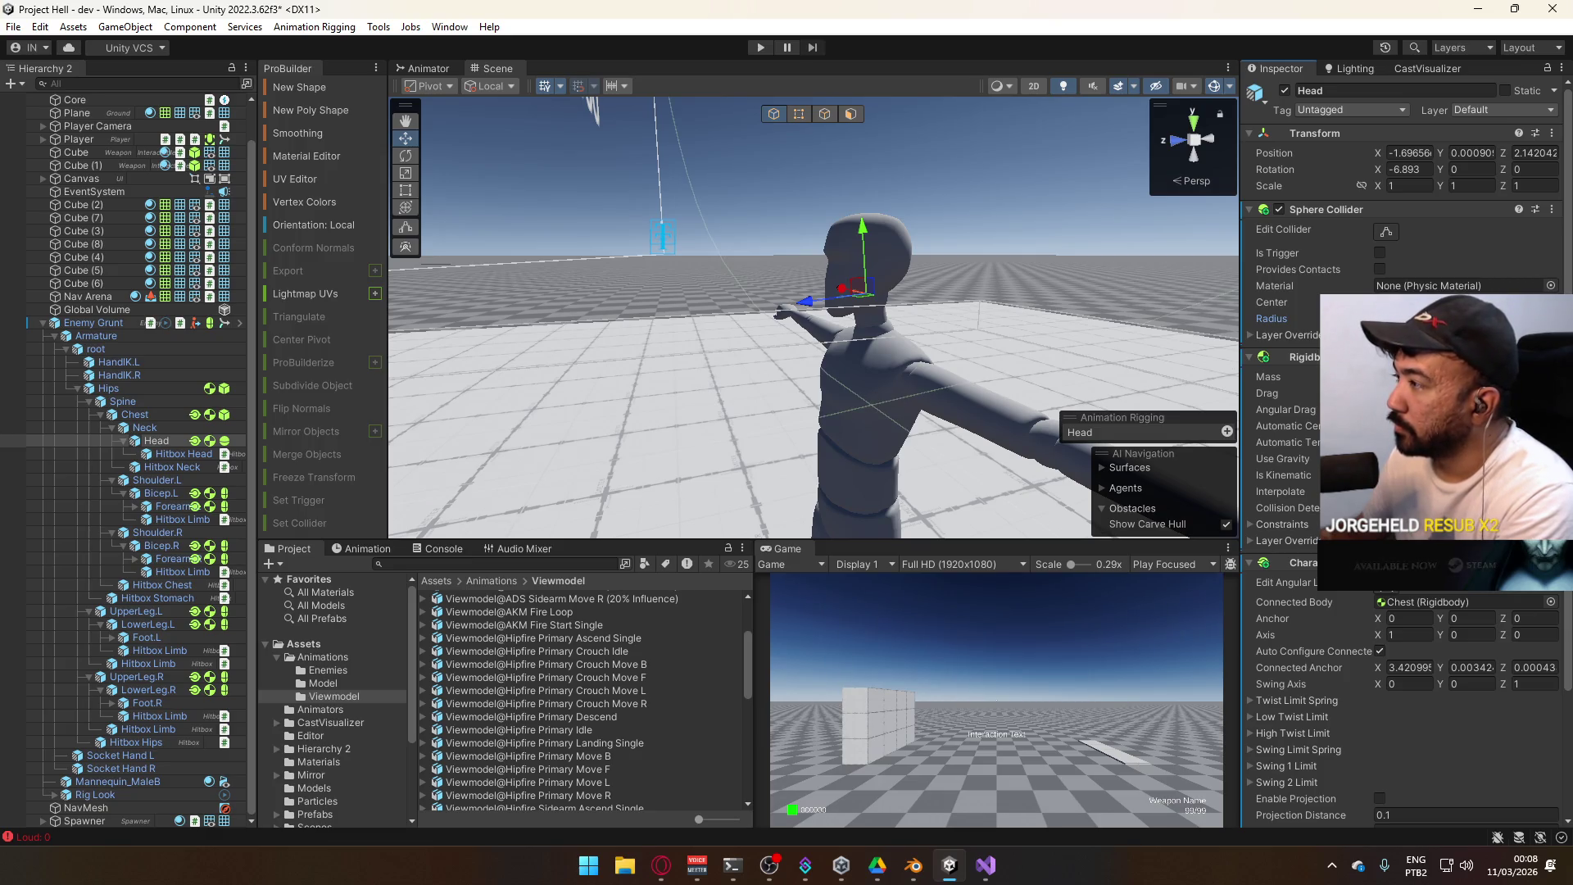
scroll(853, 314, "down", 10)
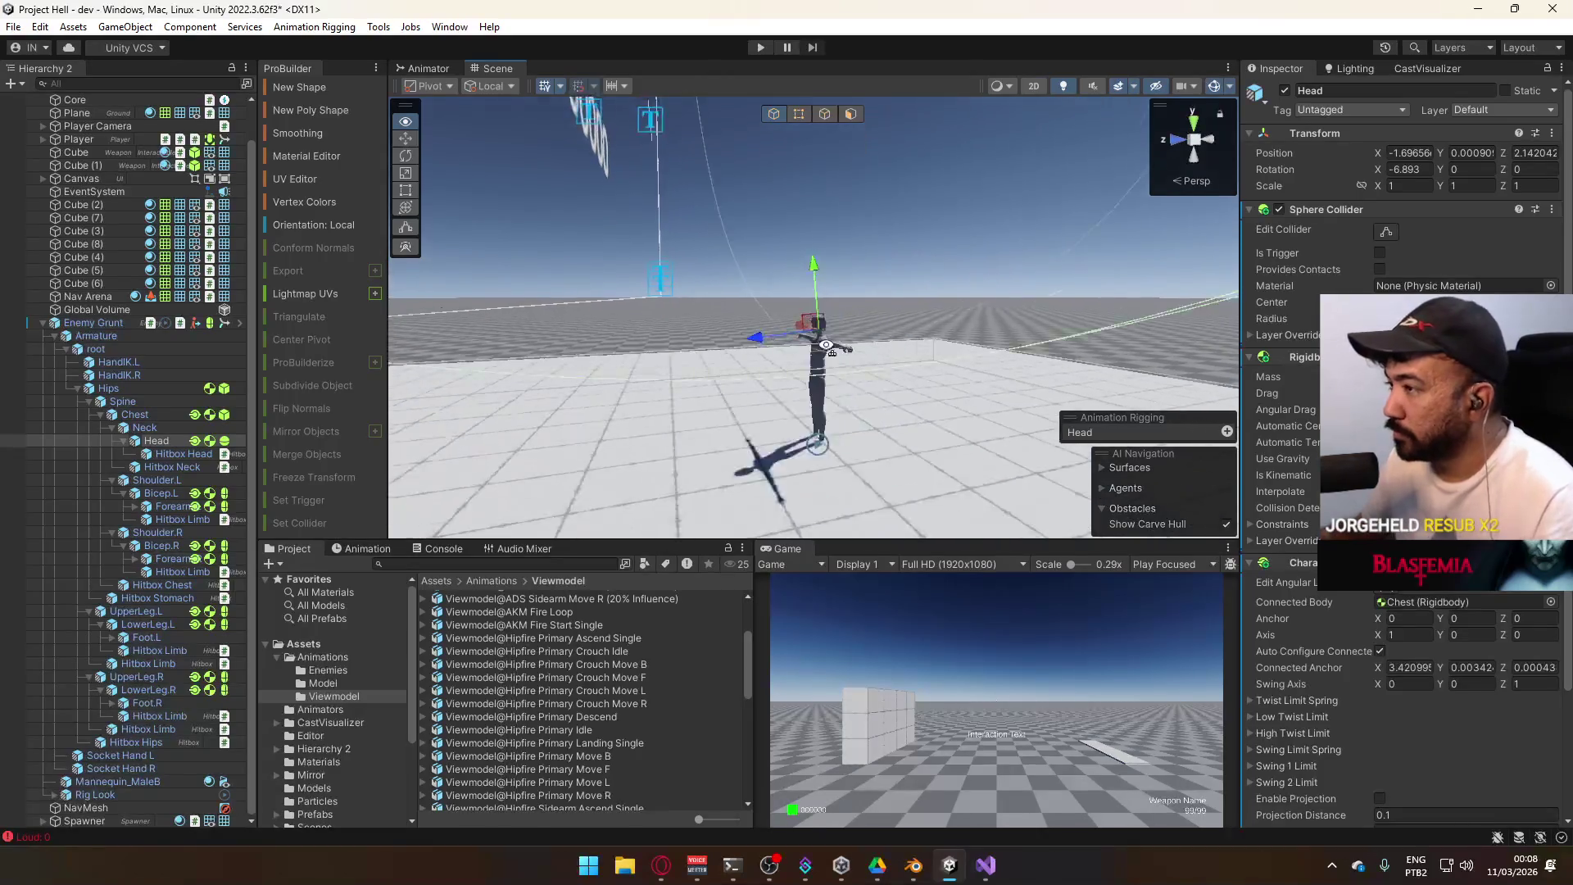
left_click(1272, 319)
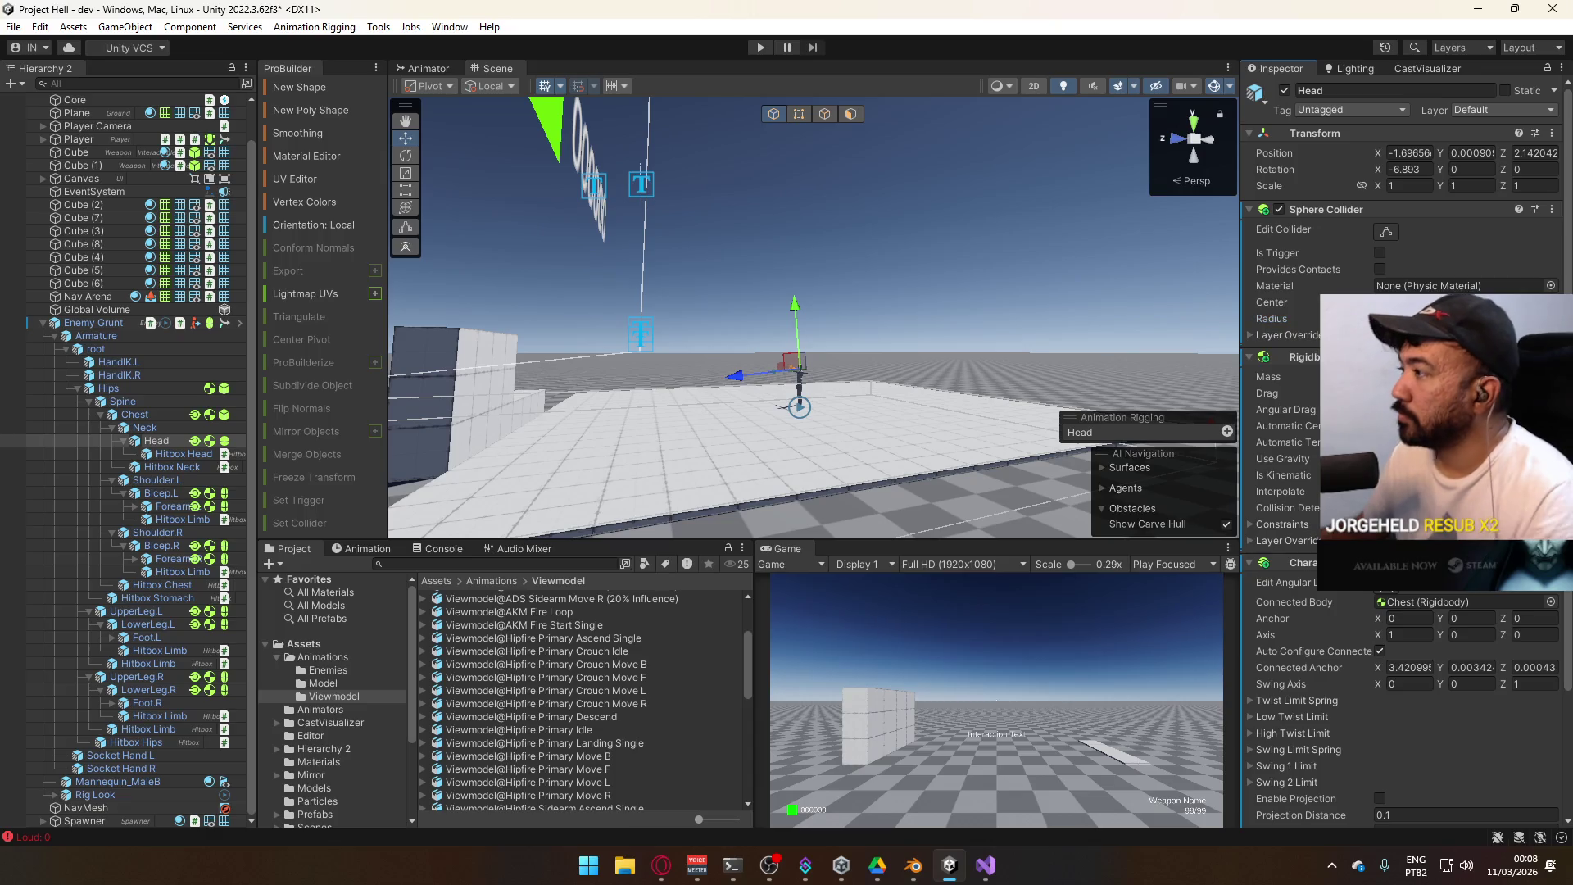
scroll(860, 312, "up", 10)
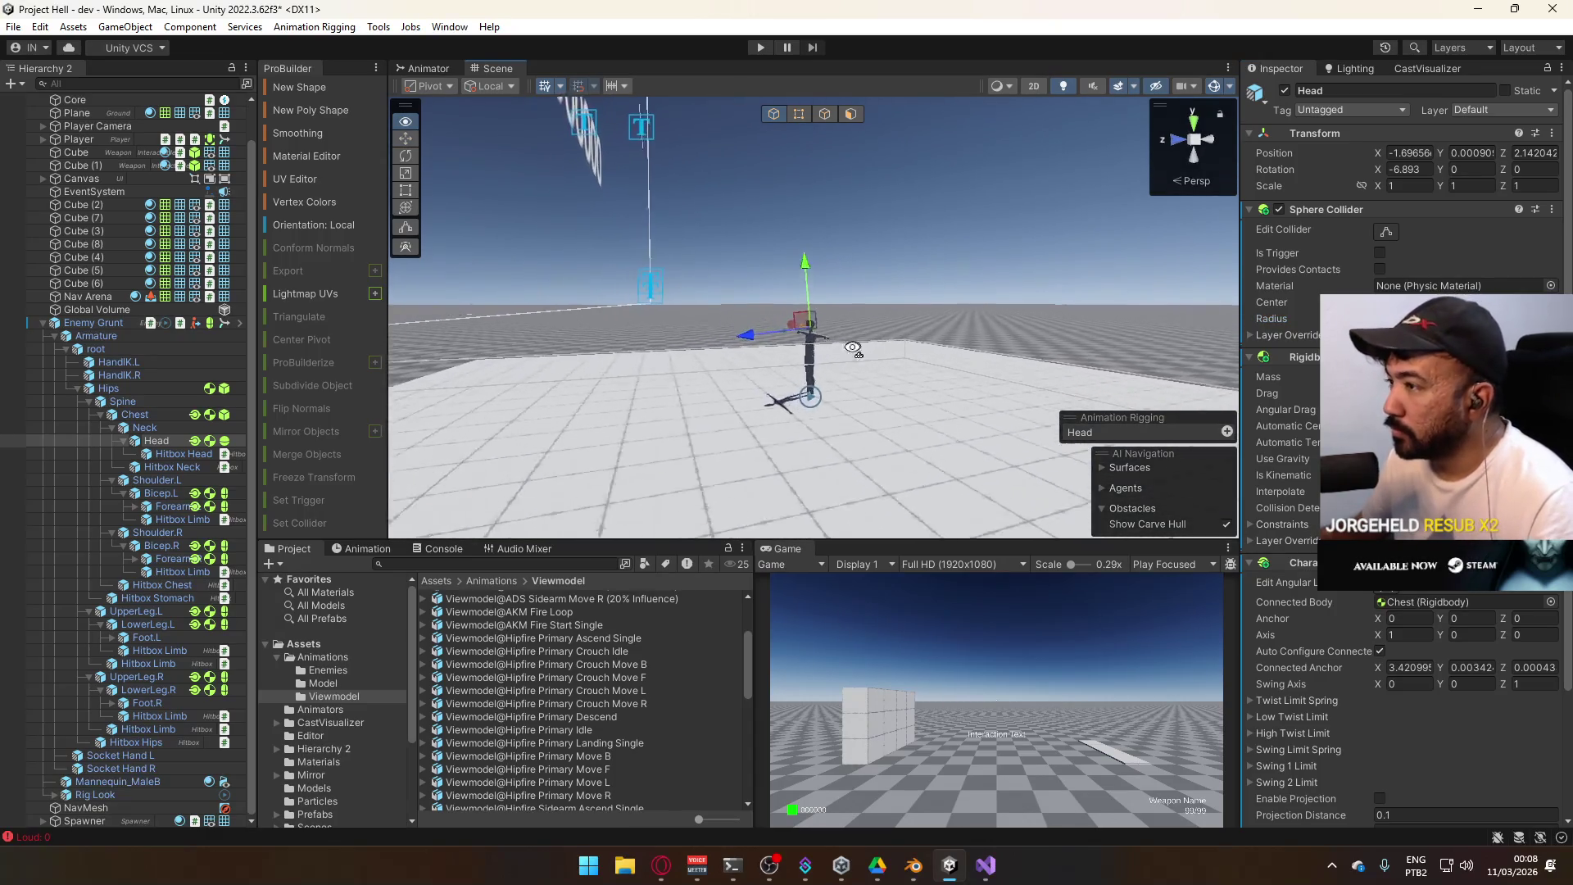
scroll(855, 352, "up", 3)
left_click(1272, 319)
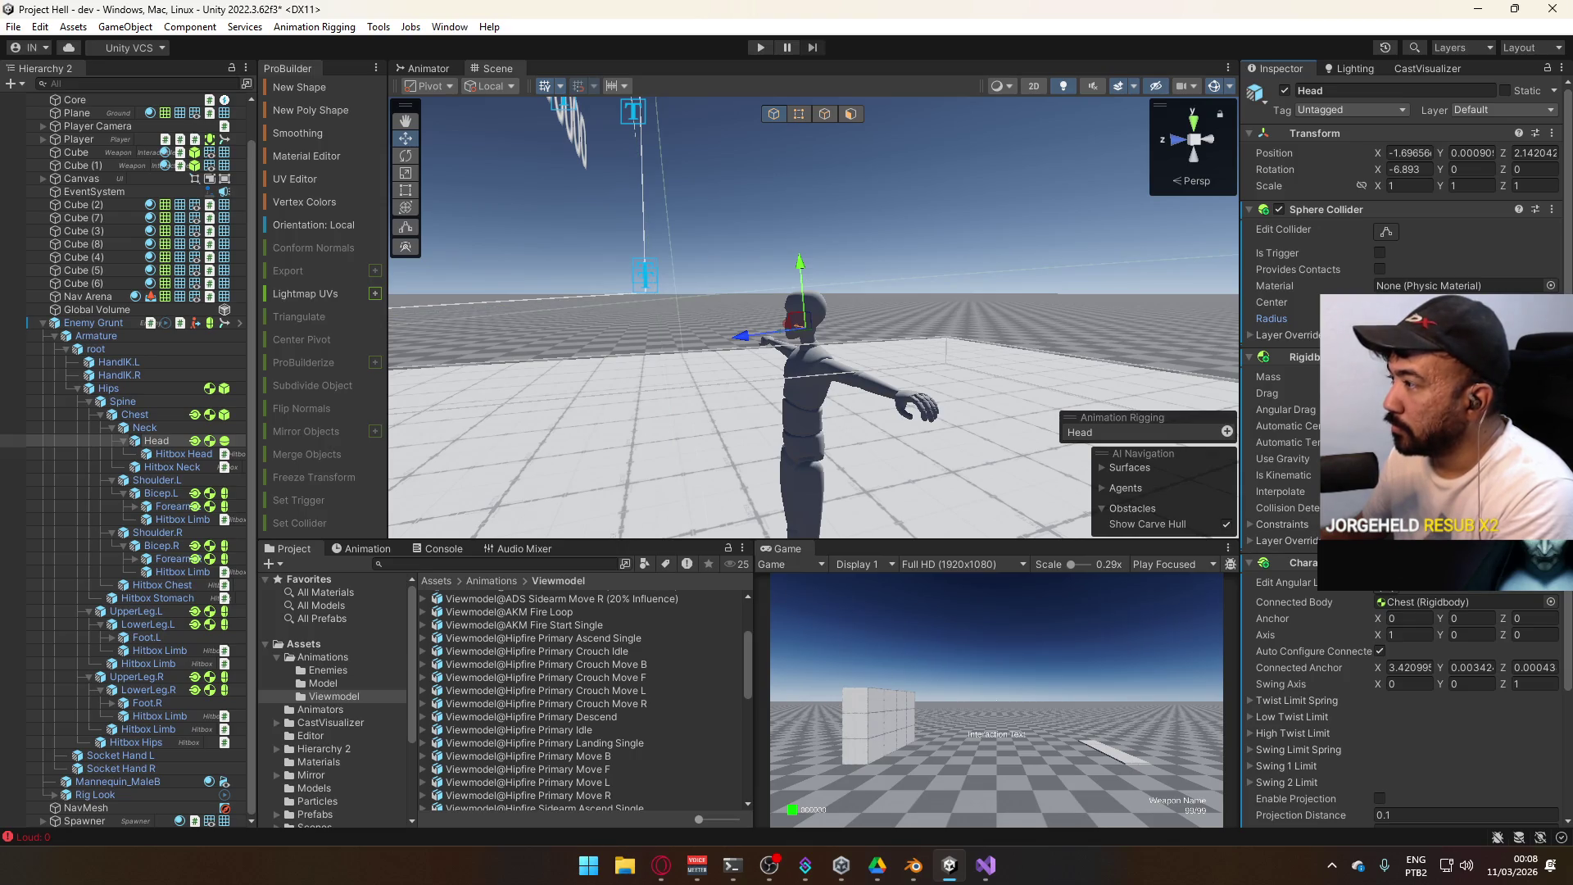
key("Return")
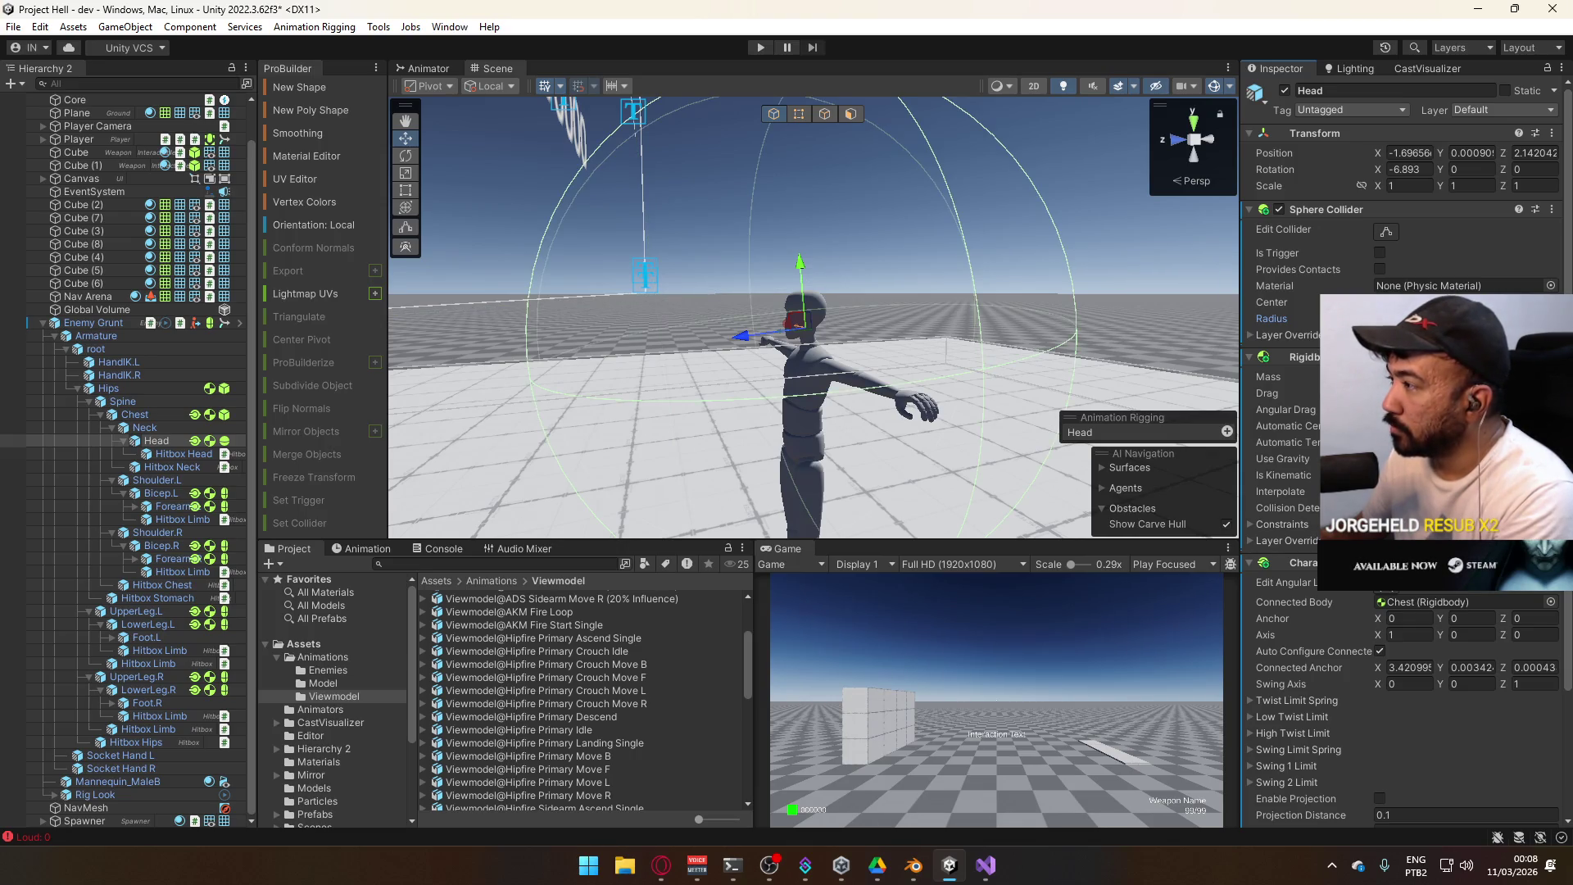
Frame and inspect the colliders on Bicep.L, Bicep.R, Forearm.R and UpperLeg.L
double_click(161, 493)
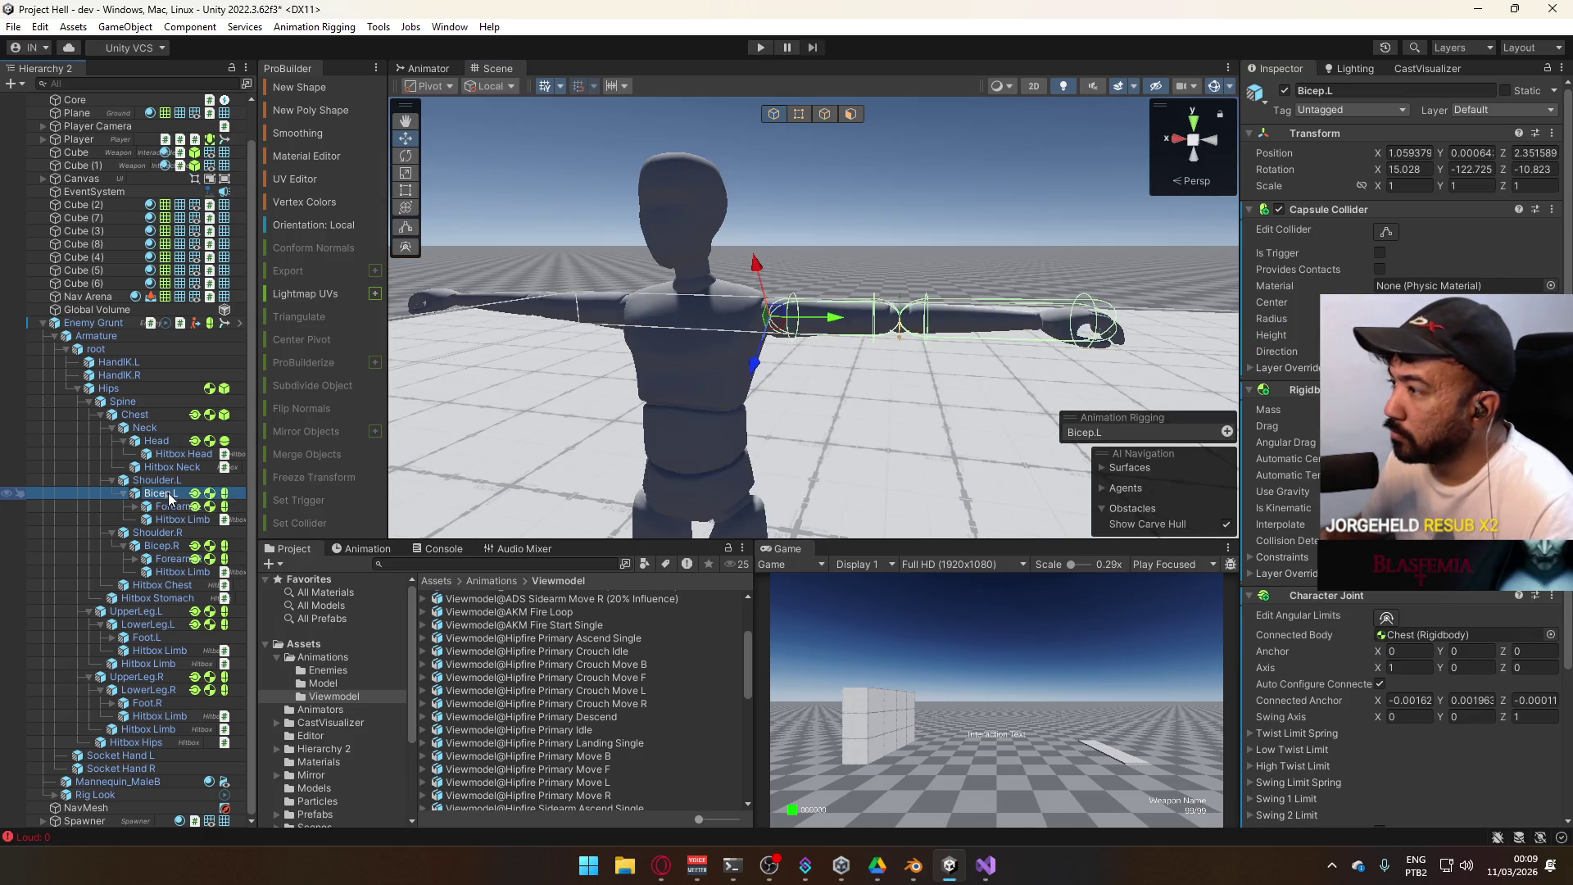
left_click(168, 547)
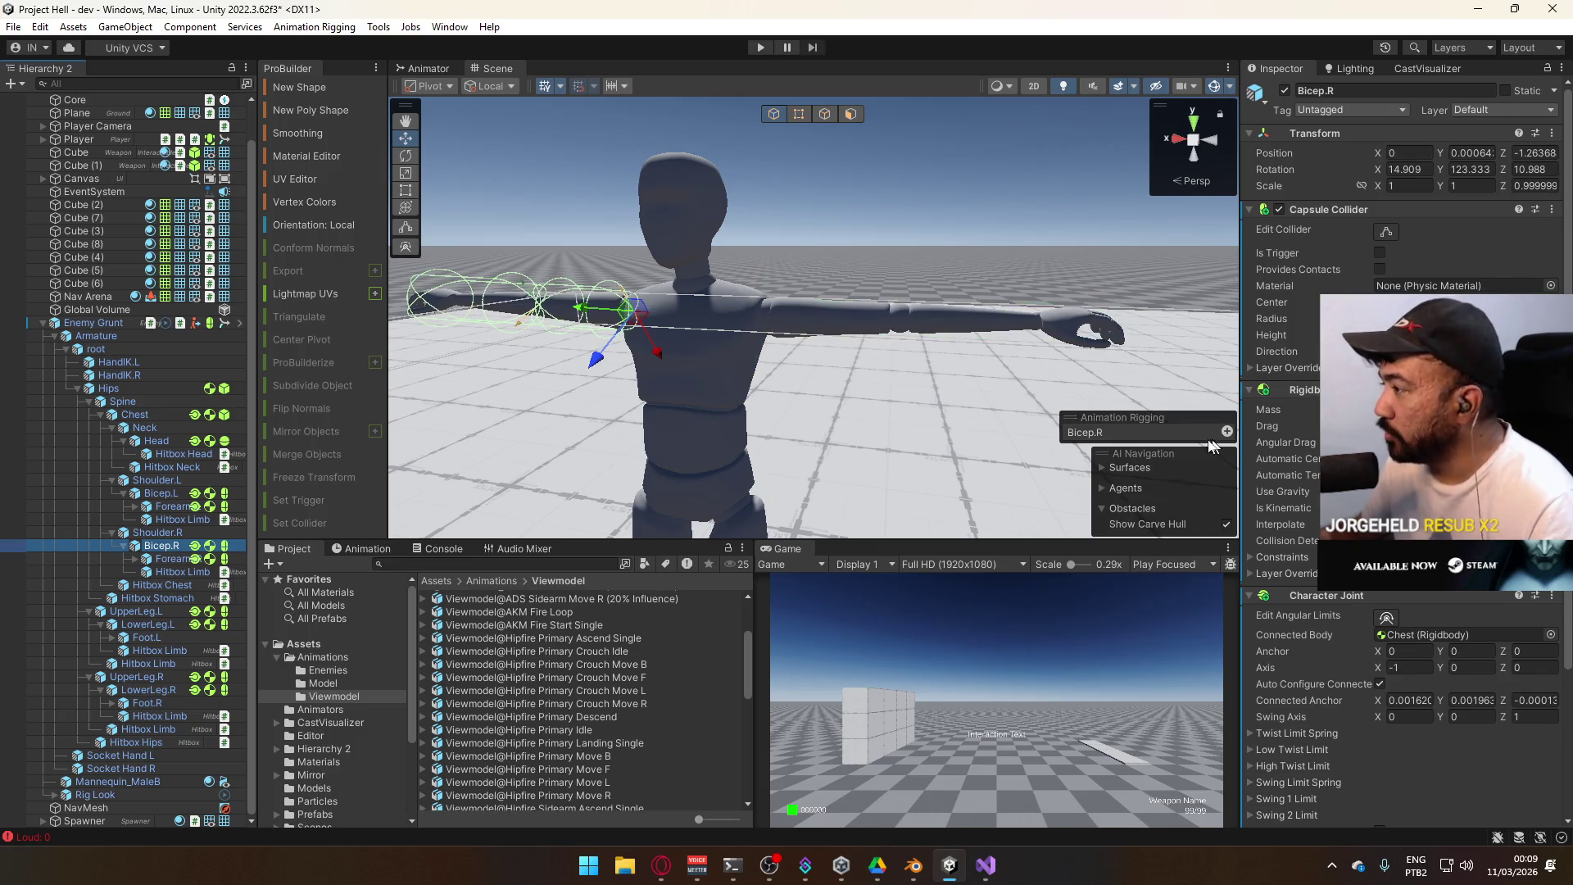
key("f")
left_click_drag(659, 408, 573, 410)
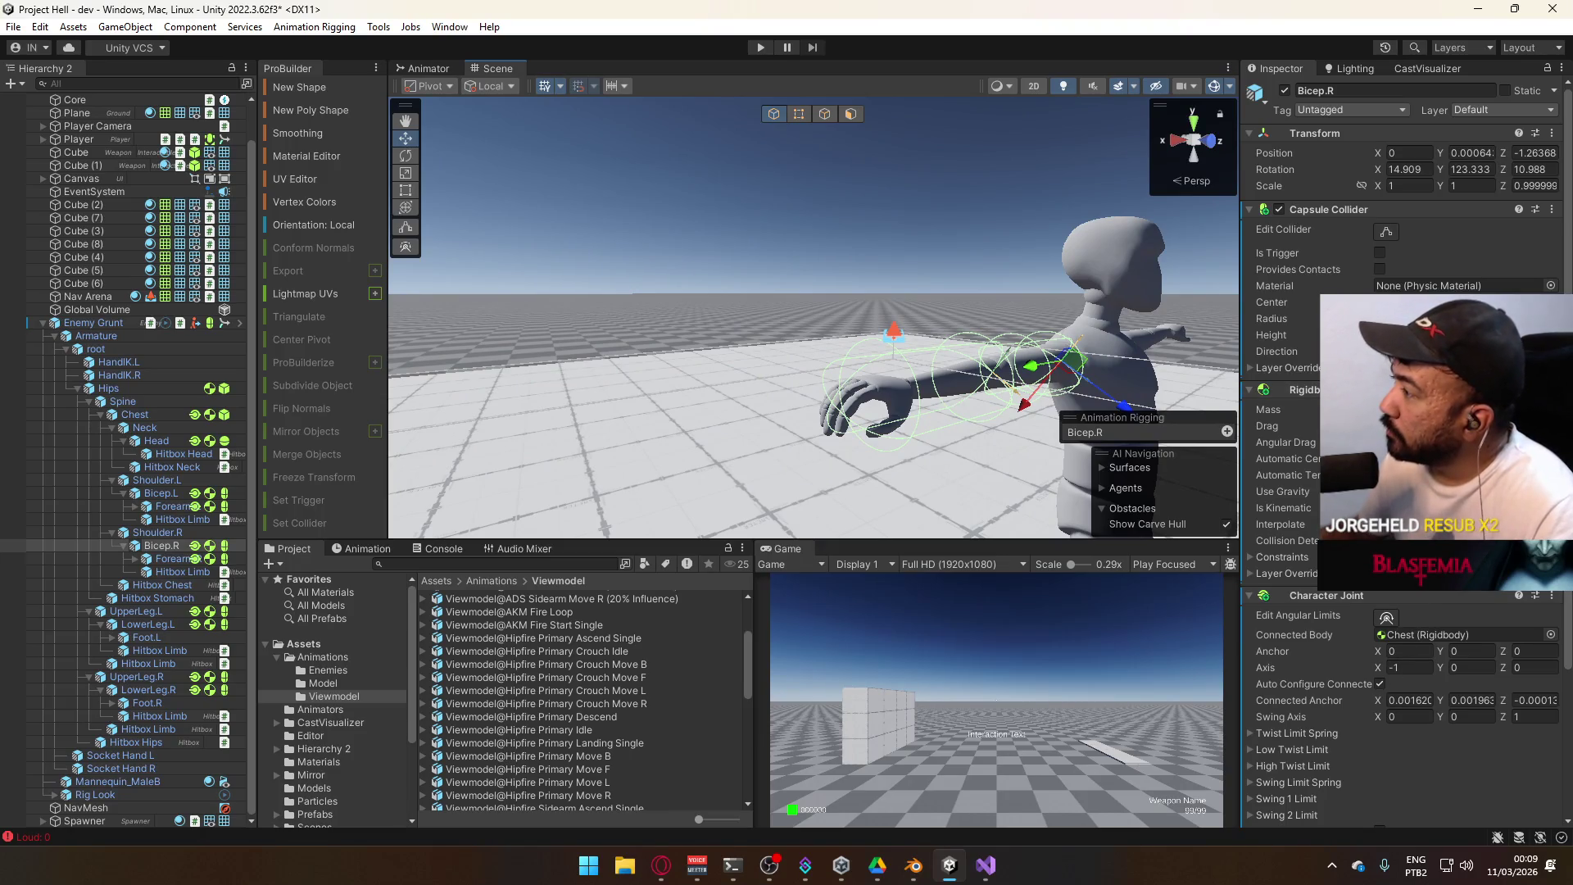
left_click(170, 559)
left_click(1442, 319)
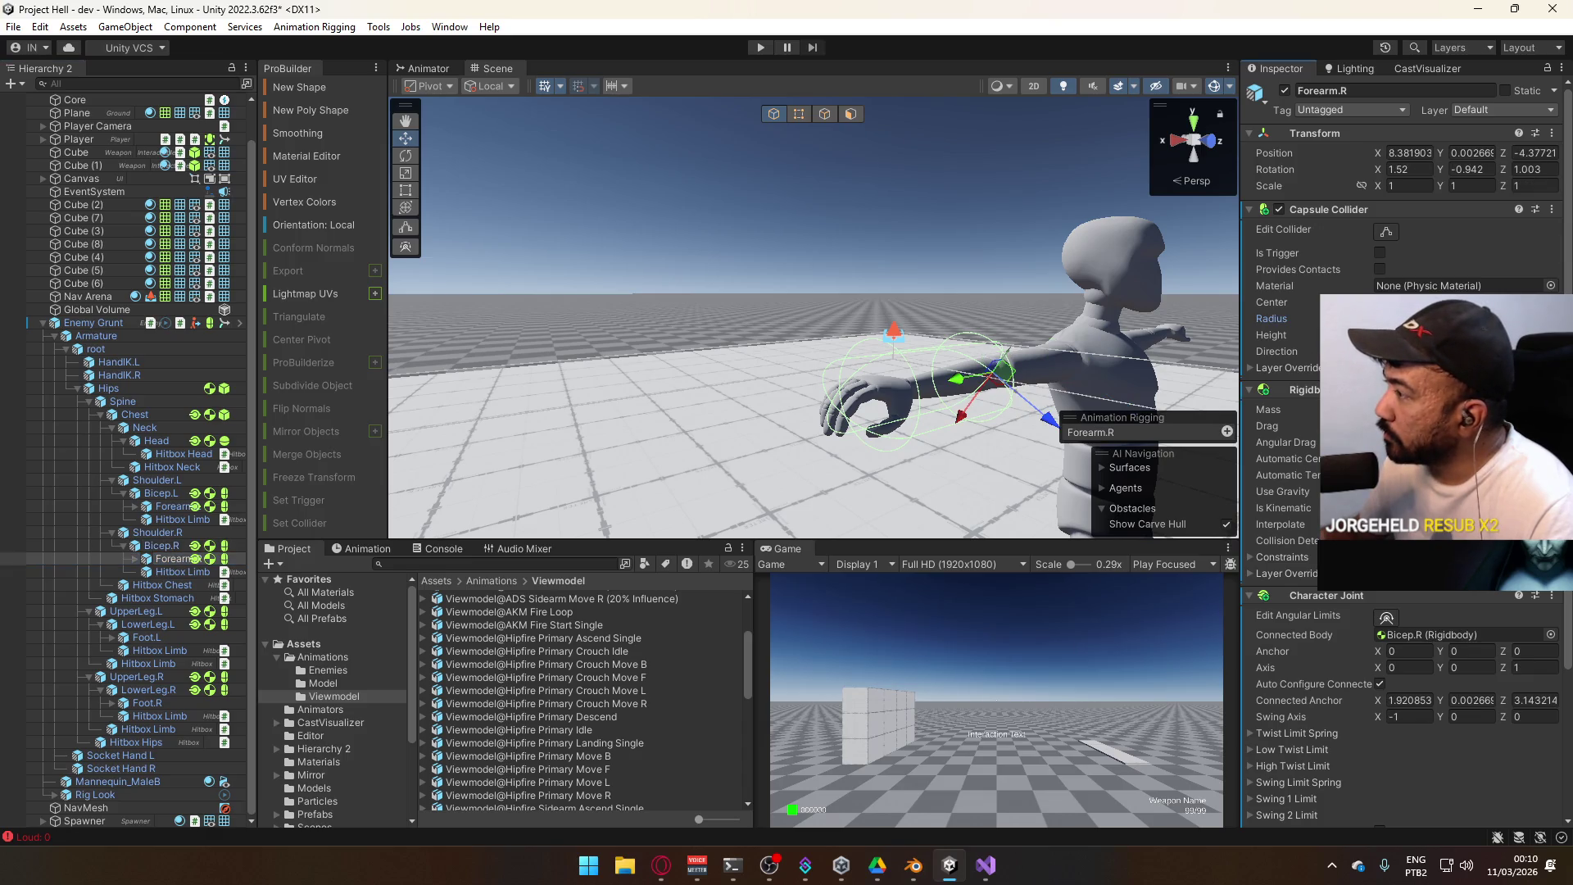
left_click_drag(1024, 369, 656, 369)
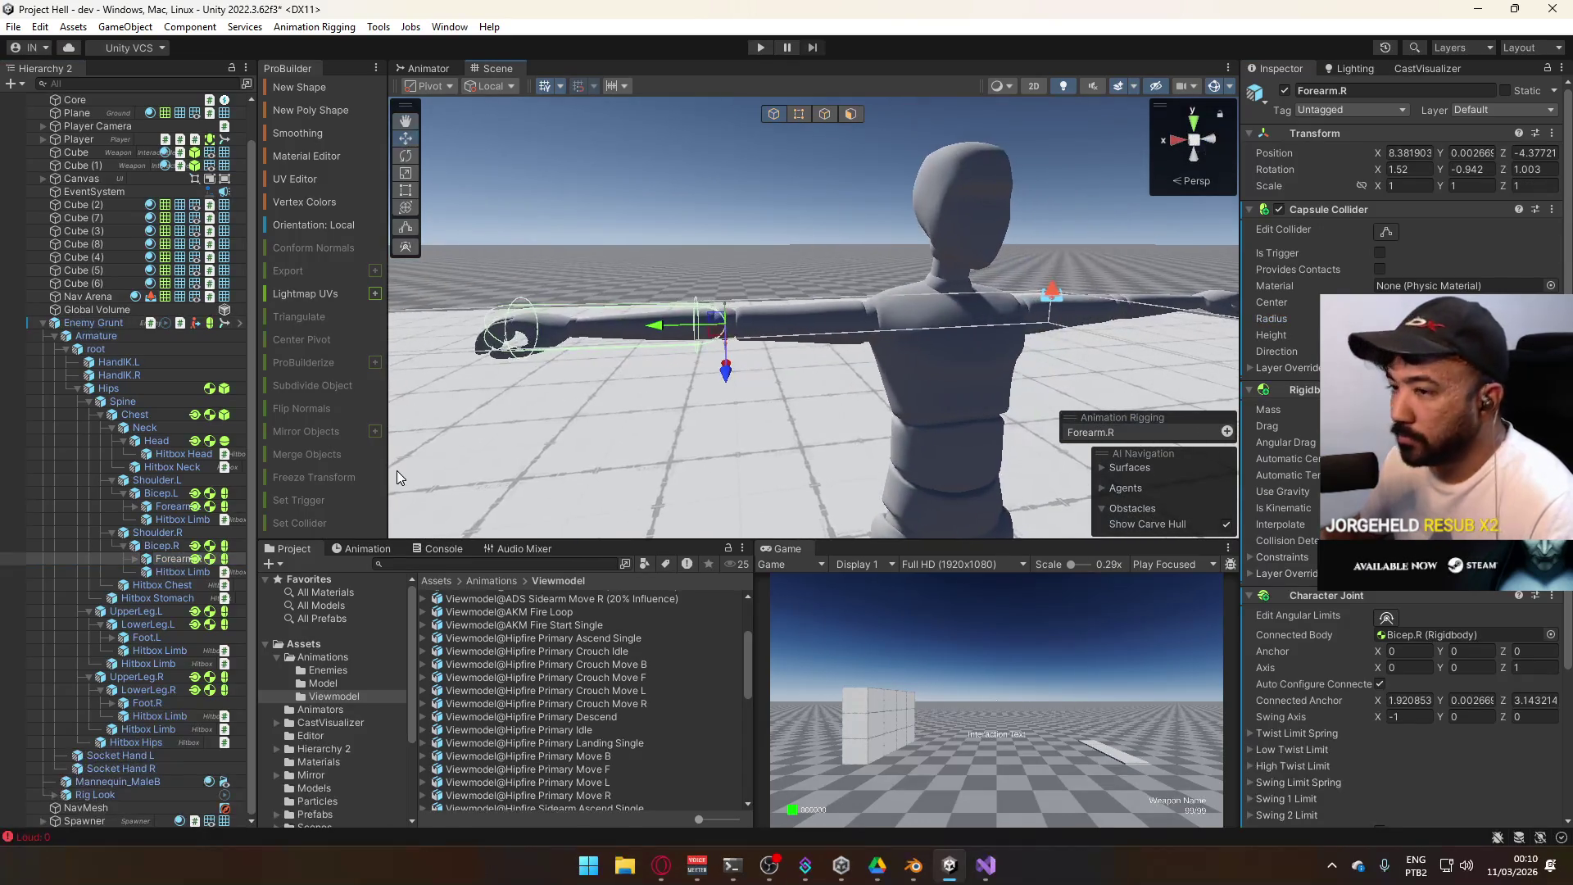
left_click(159, 610)
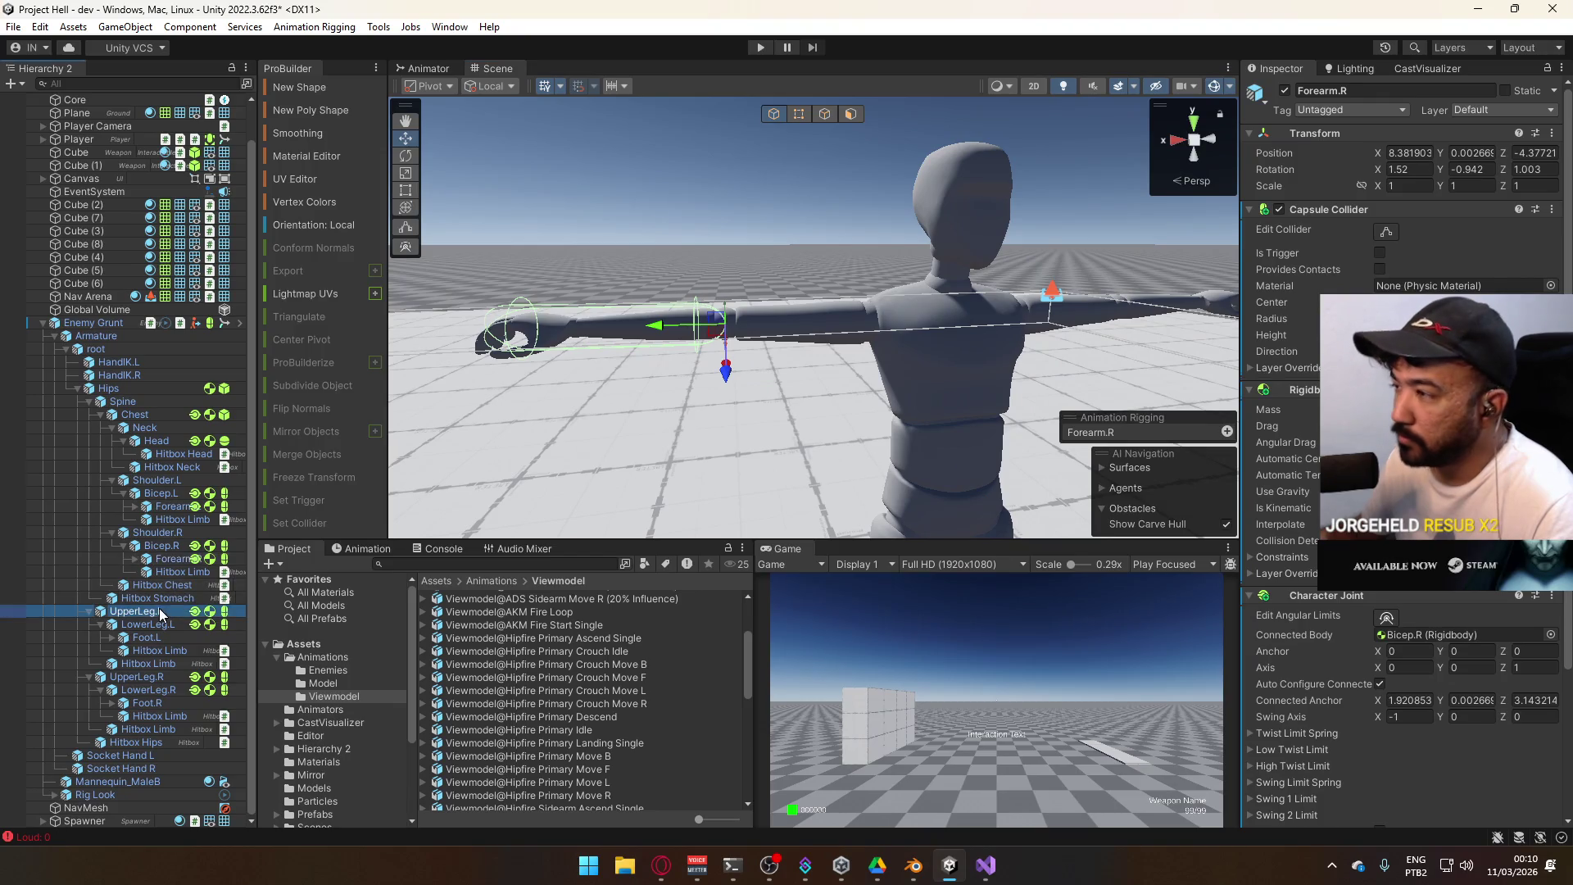
key("f")
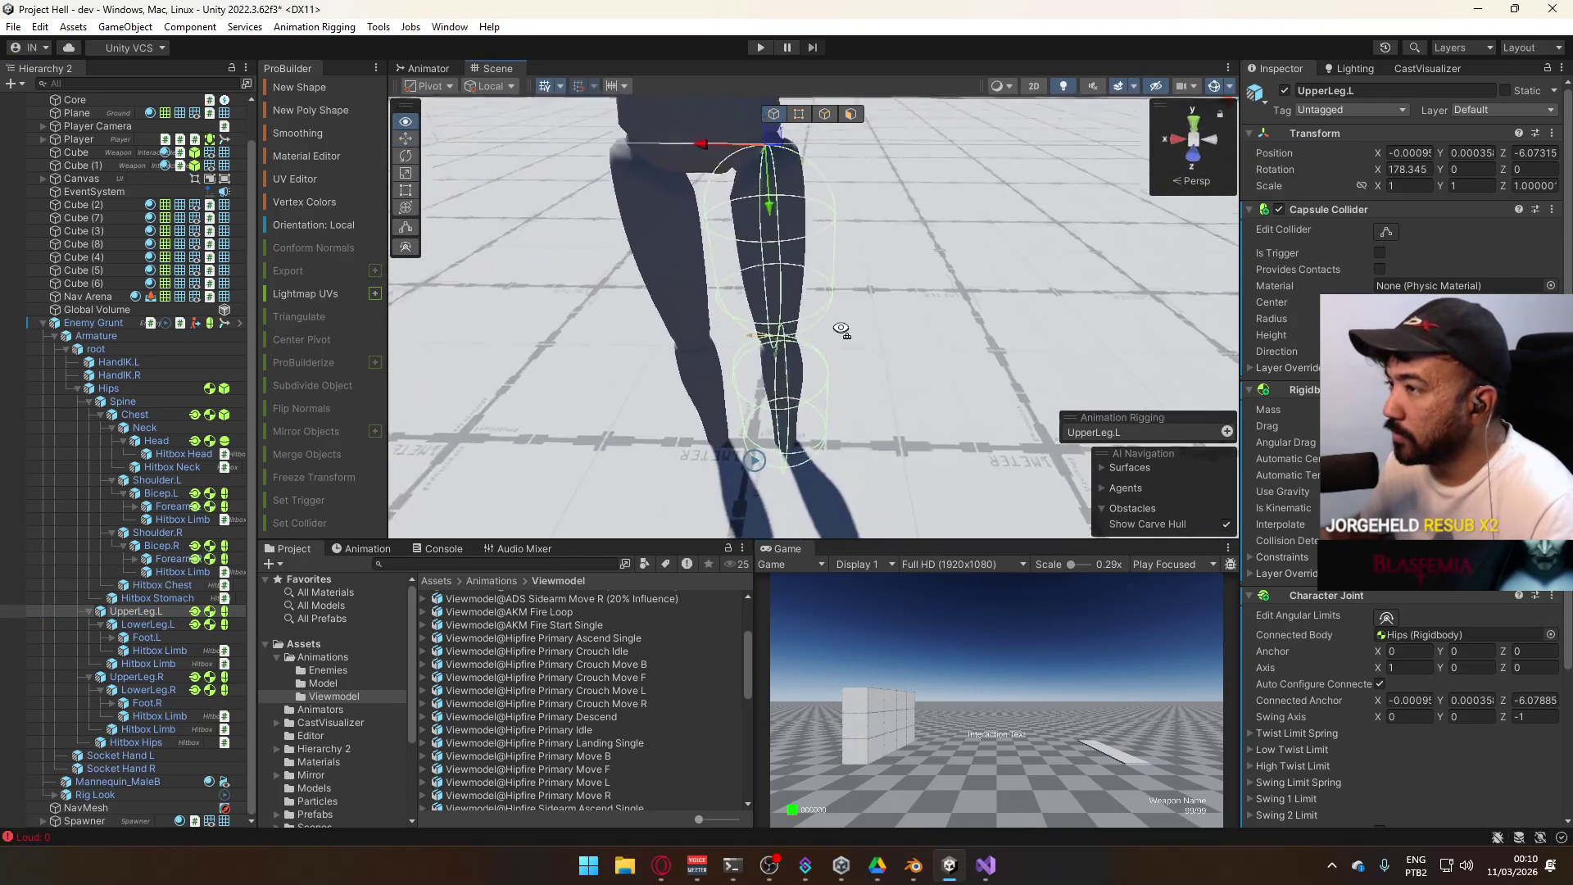